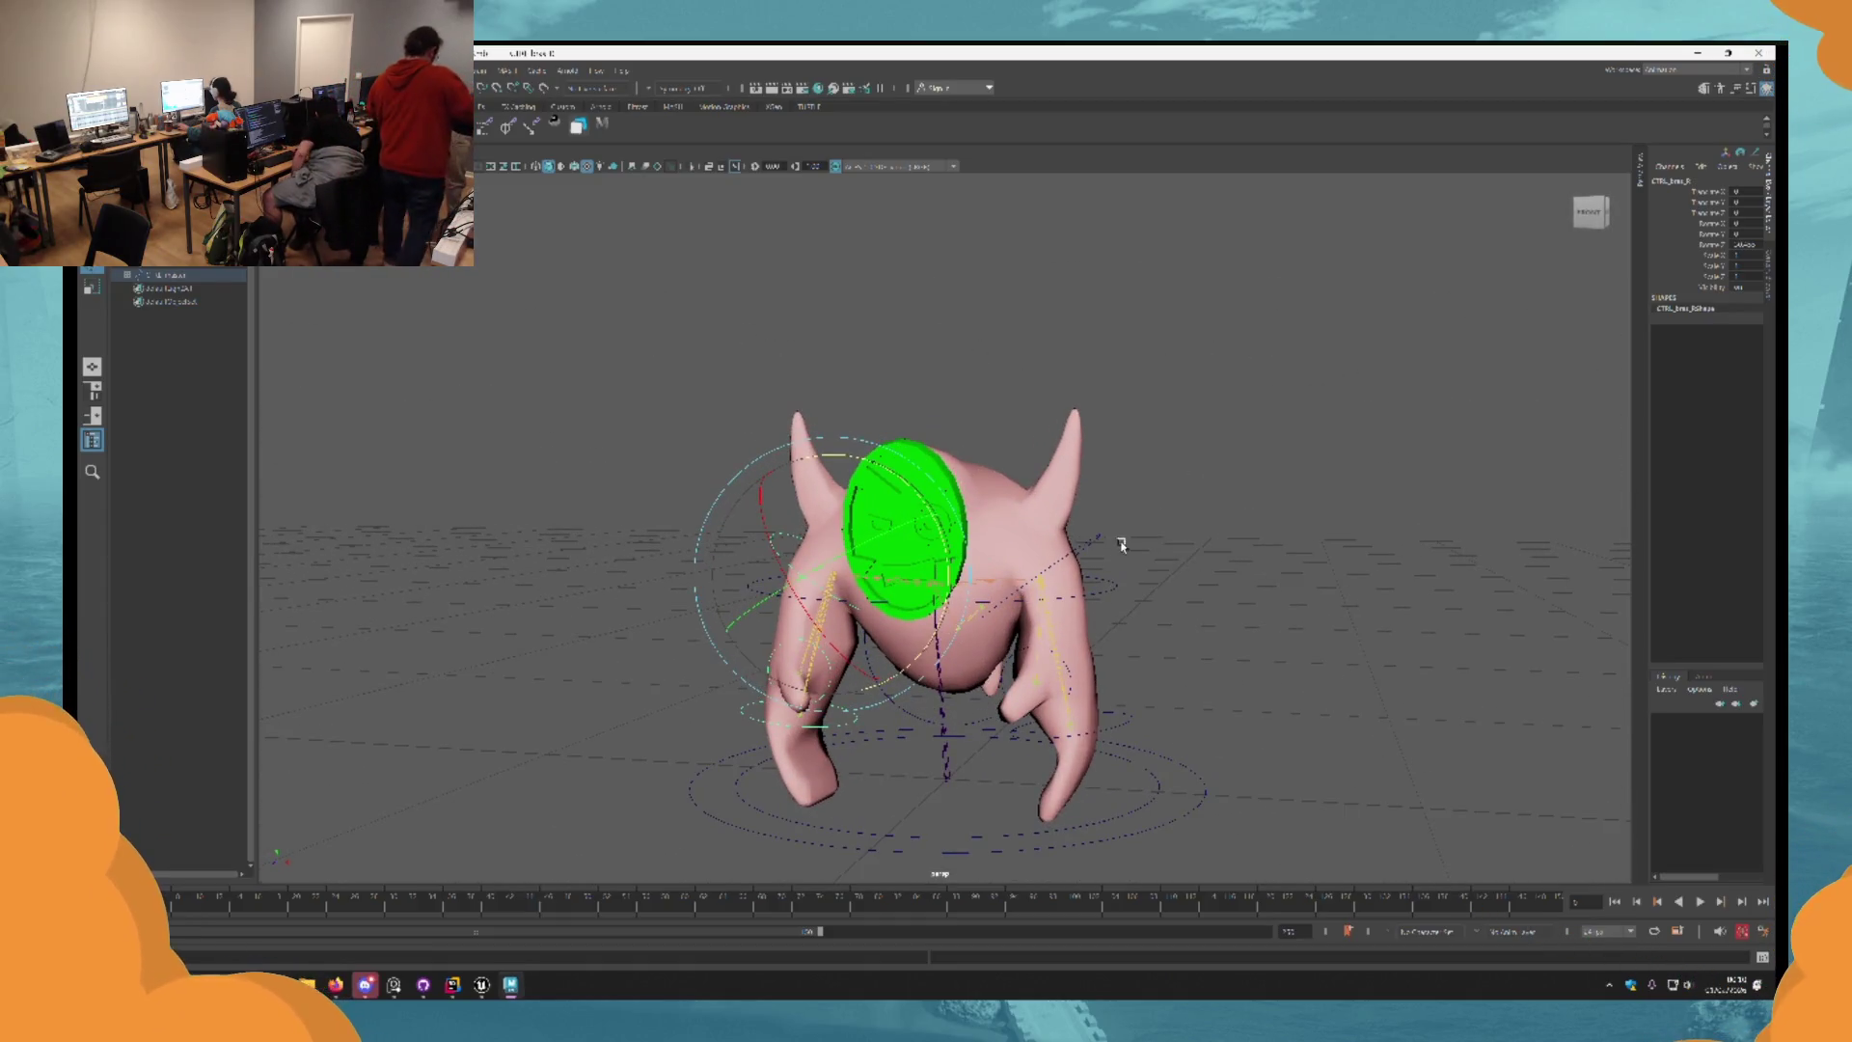
Select the creature's right arm control and rotate the arm down into a new pose.
click(877, 518)
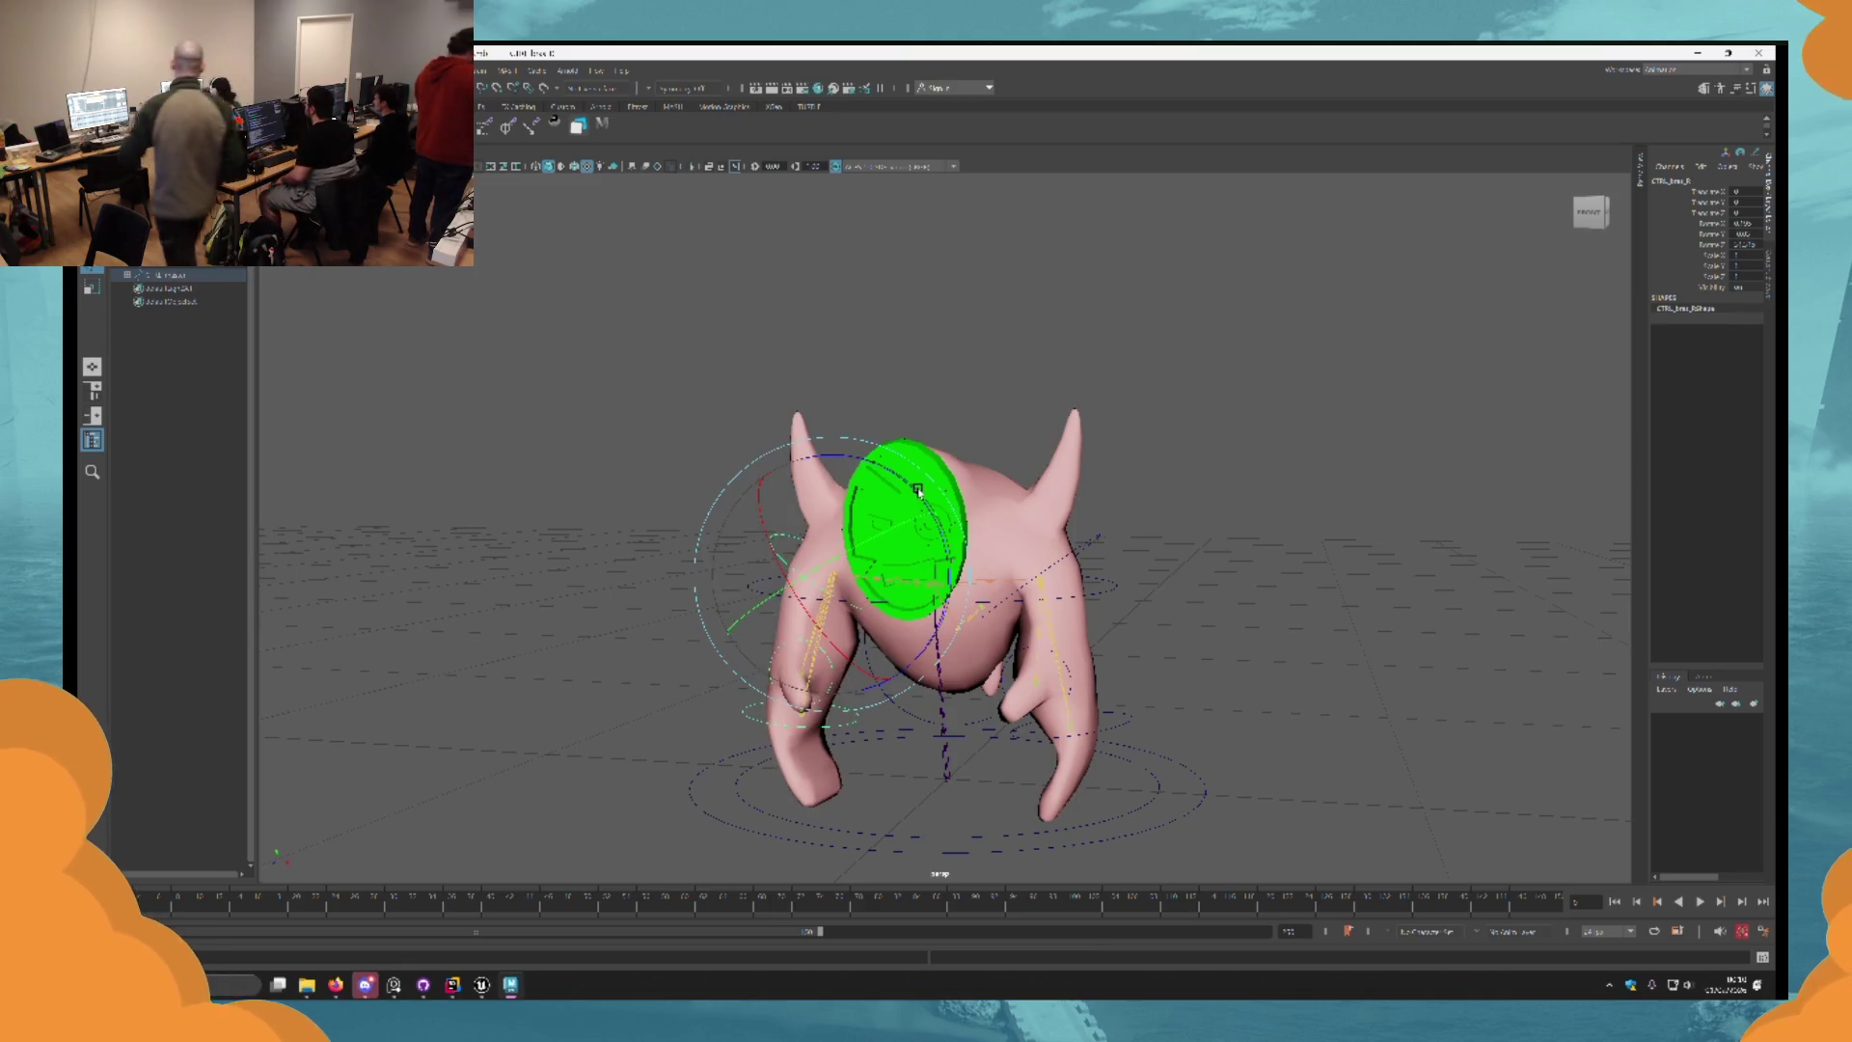
click(1095, 551)
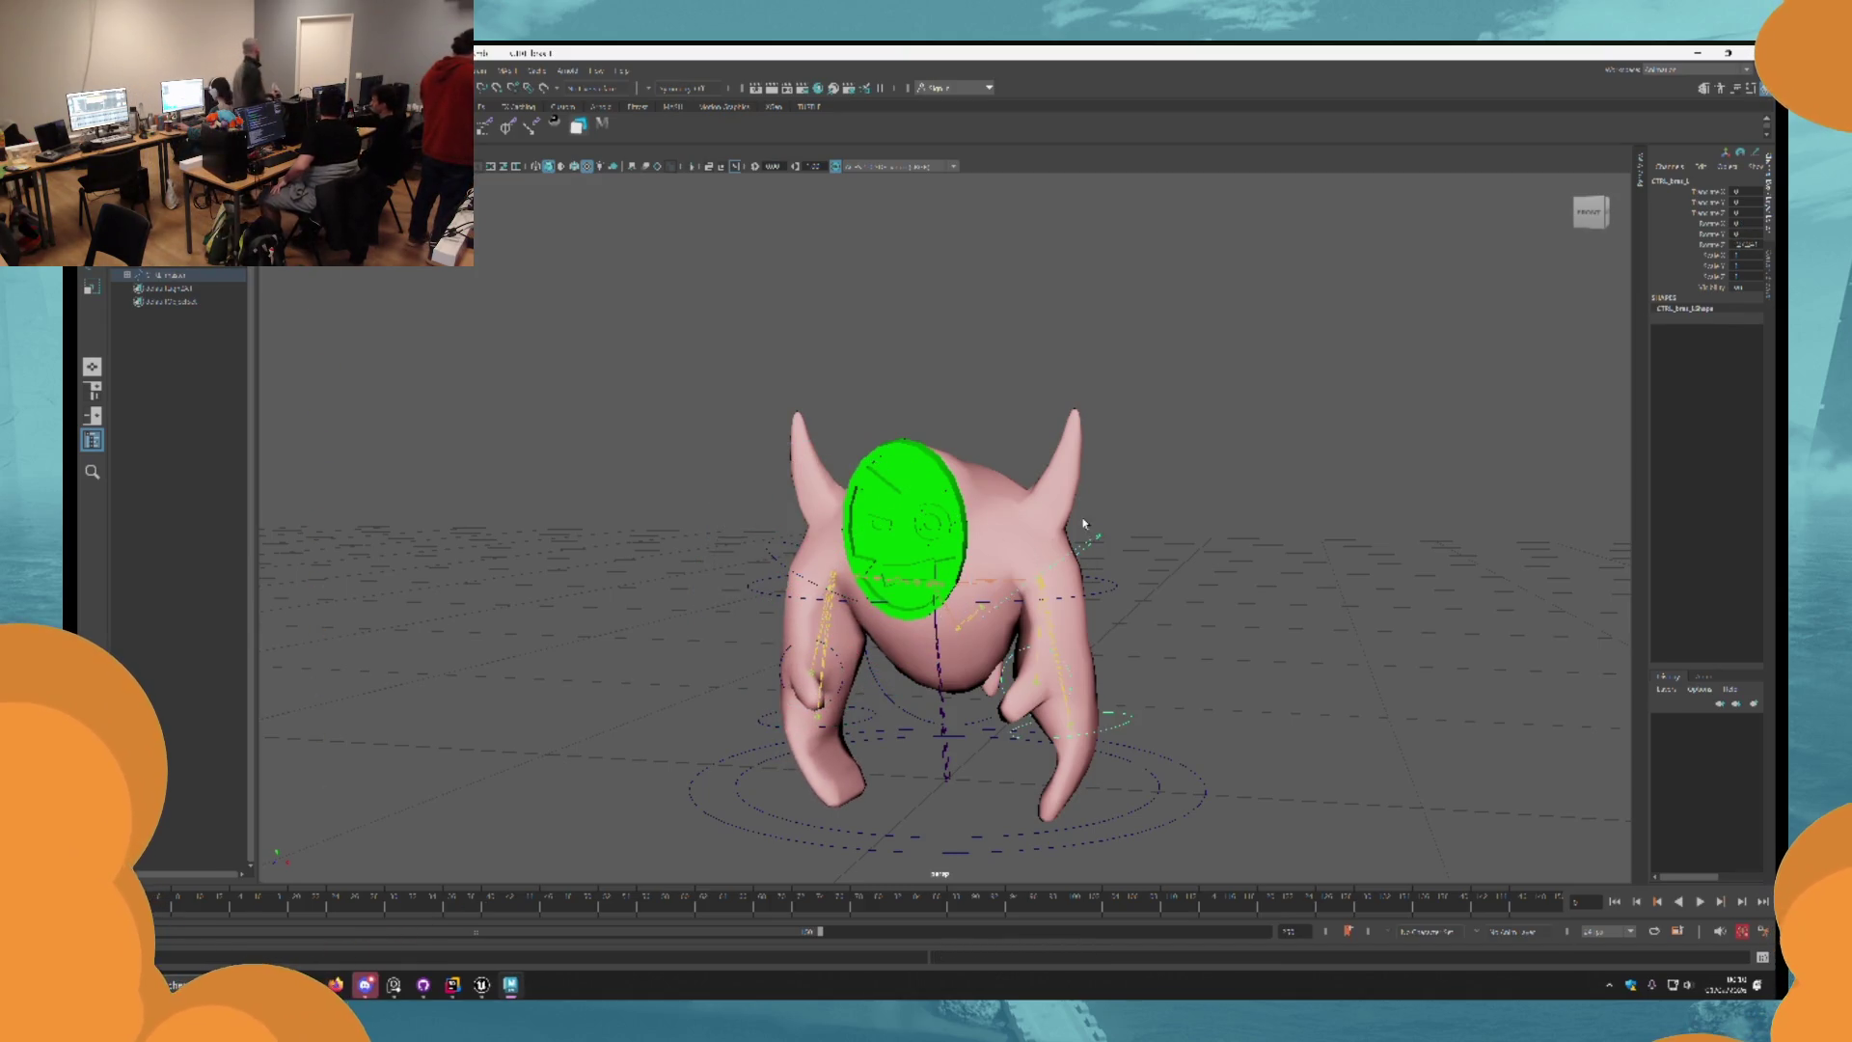
click(1093, 542)
mouse_move(1141, 519)
mouse_down()
mouse_move(1144, 537)
mouse_move(955, 598)
mouse_move(785, 595)
mouse_move(818, 558)
mouse_move(1051, 678)
mouse_up()
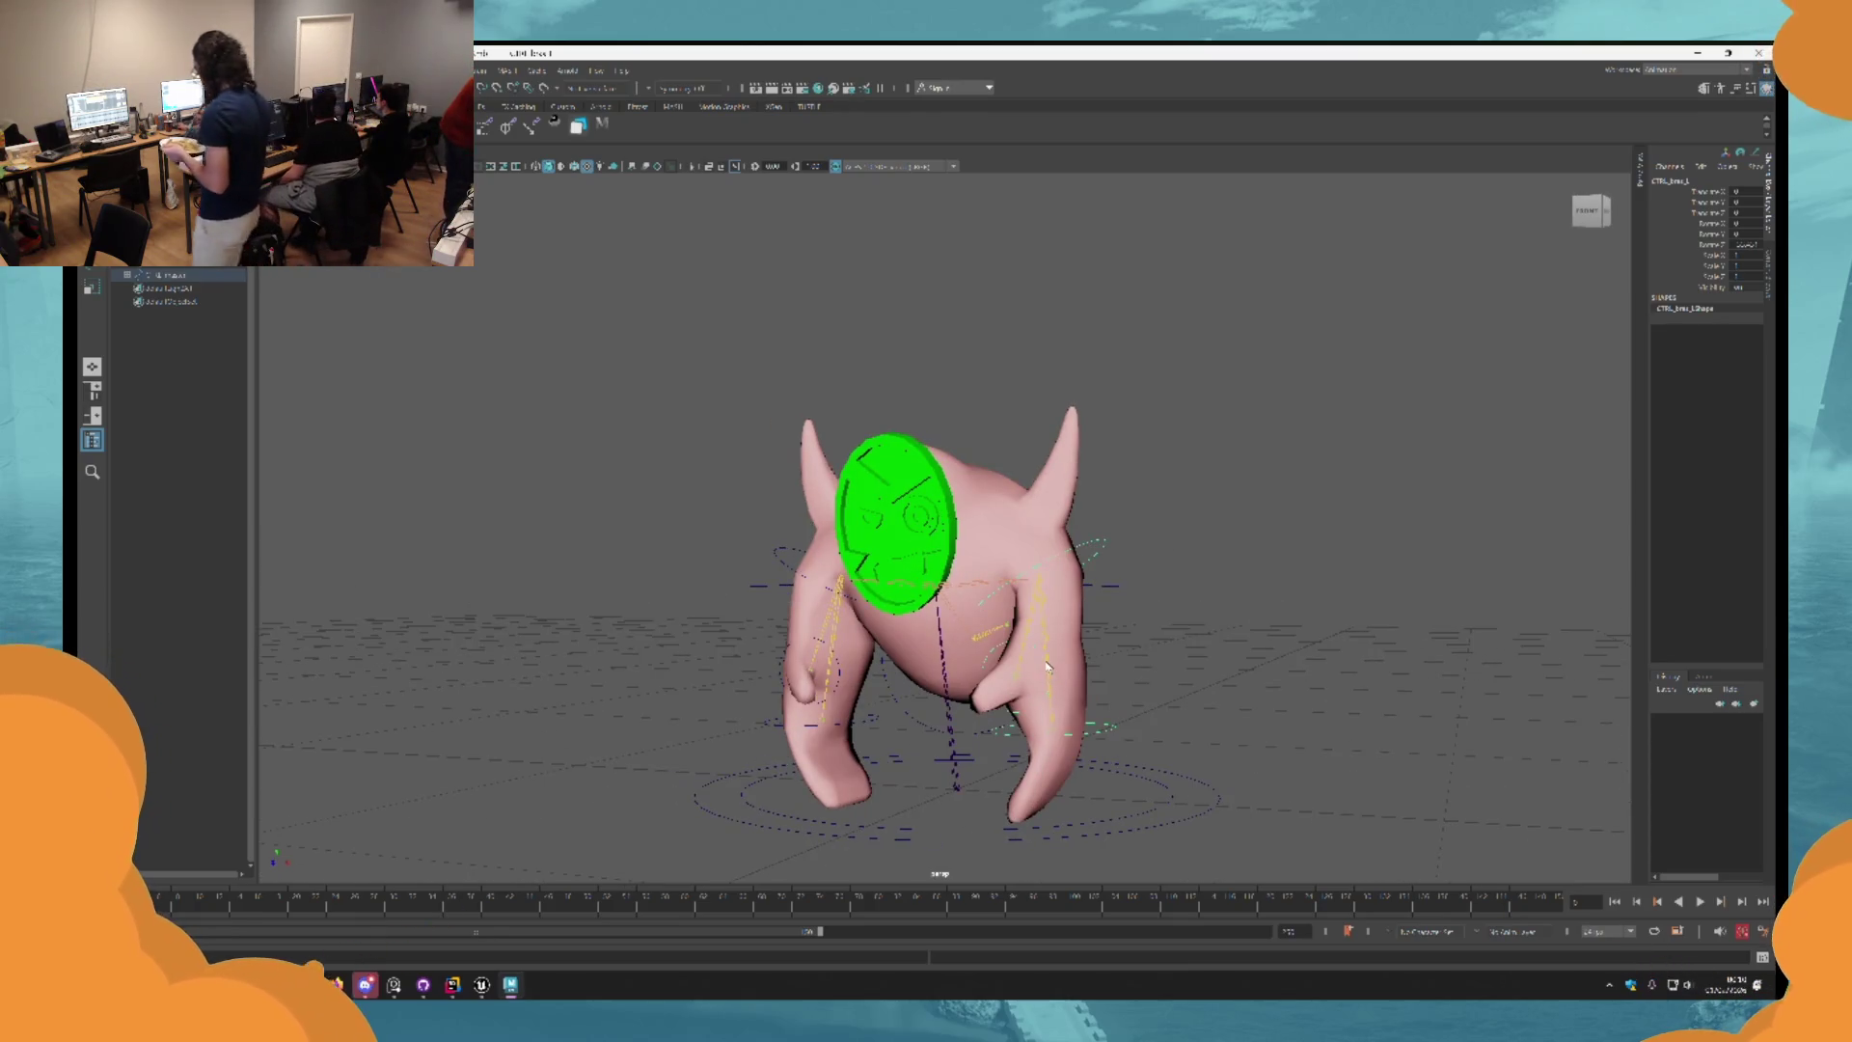
click(1045, 664)
click(1163, 654)
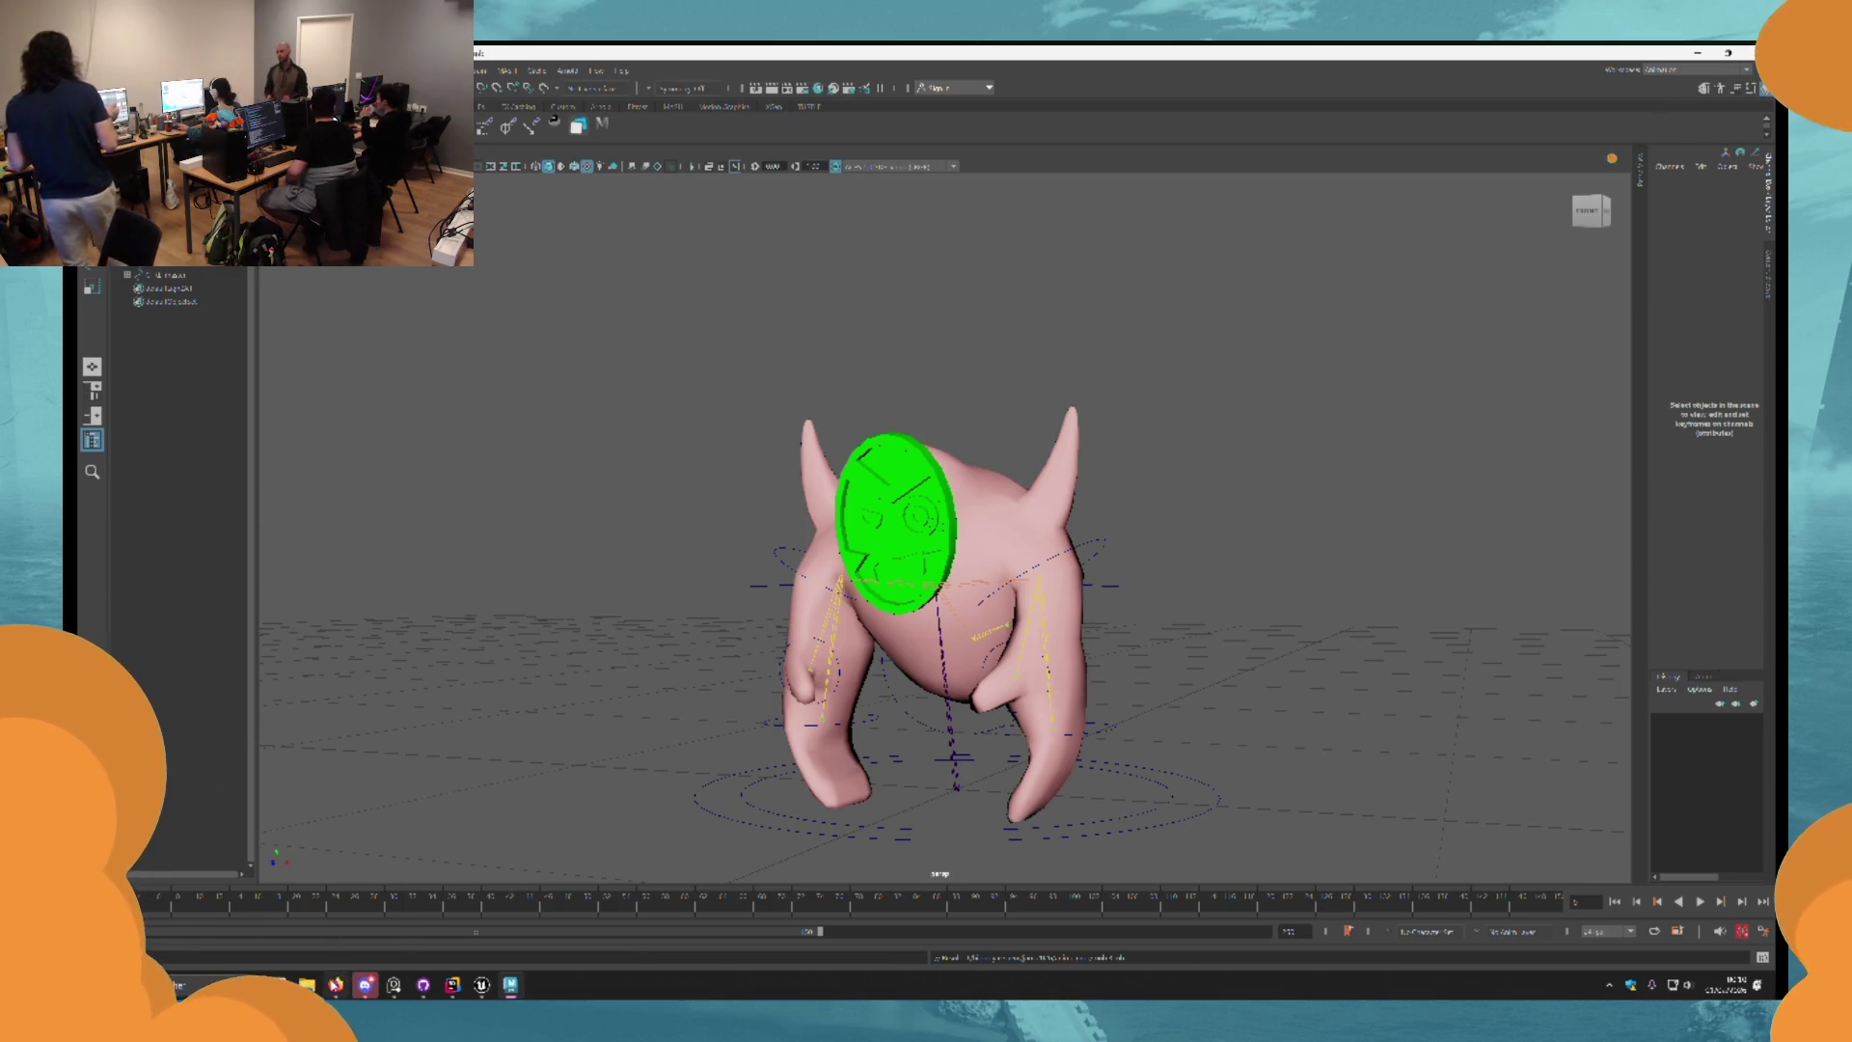
mouse_move(336, 984)
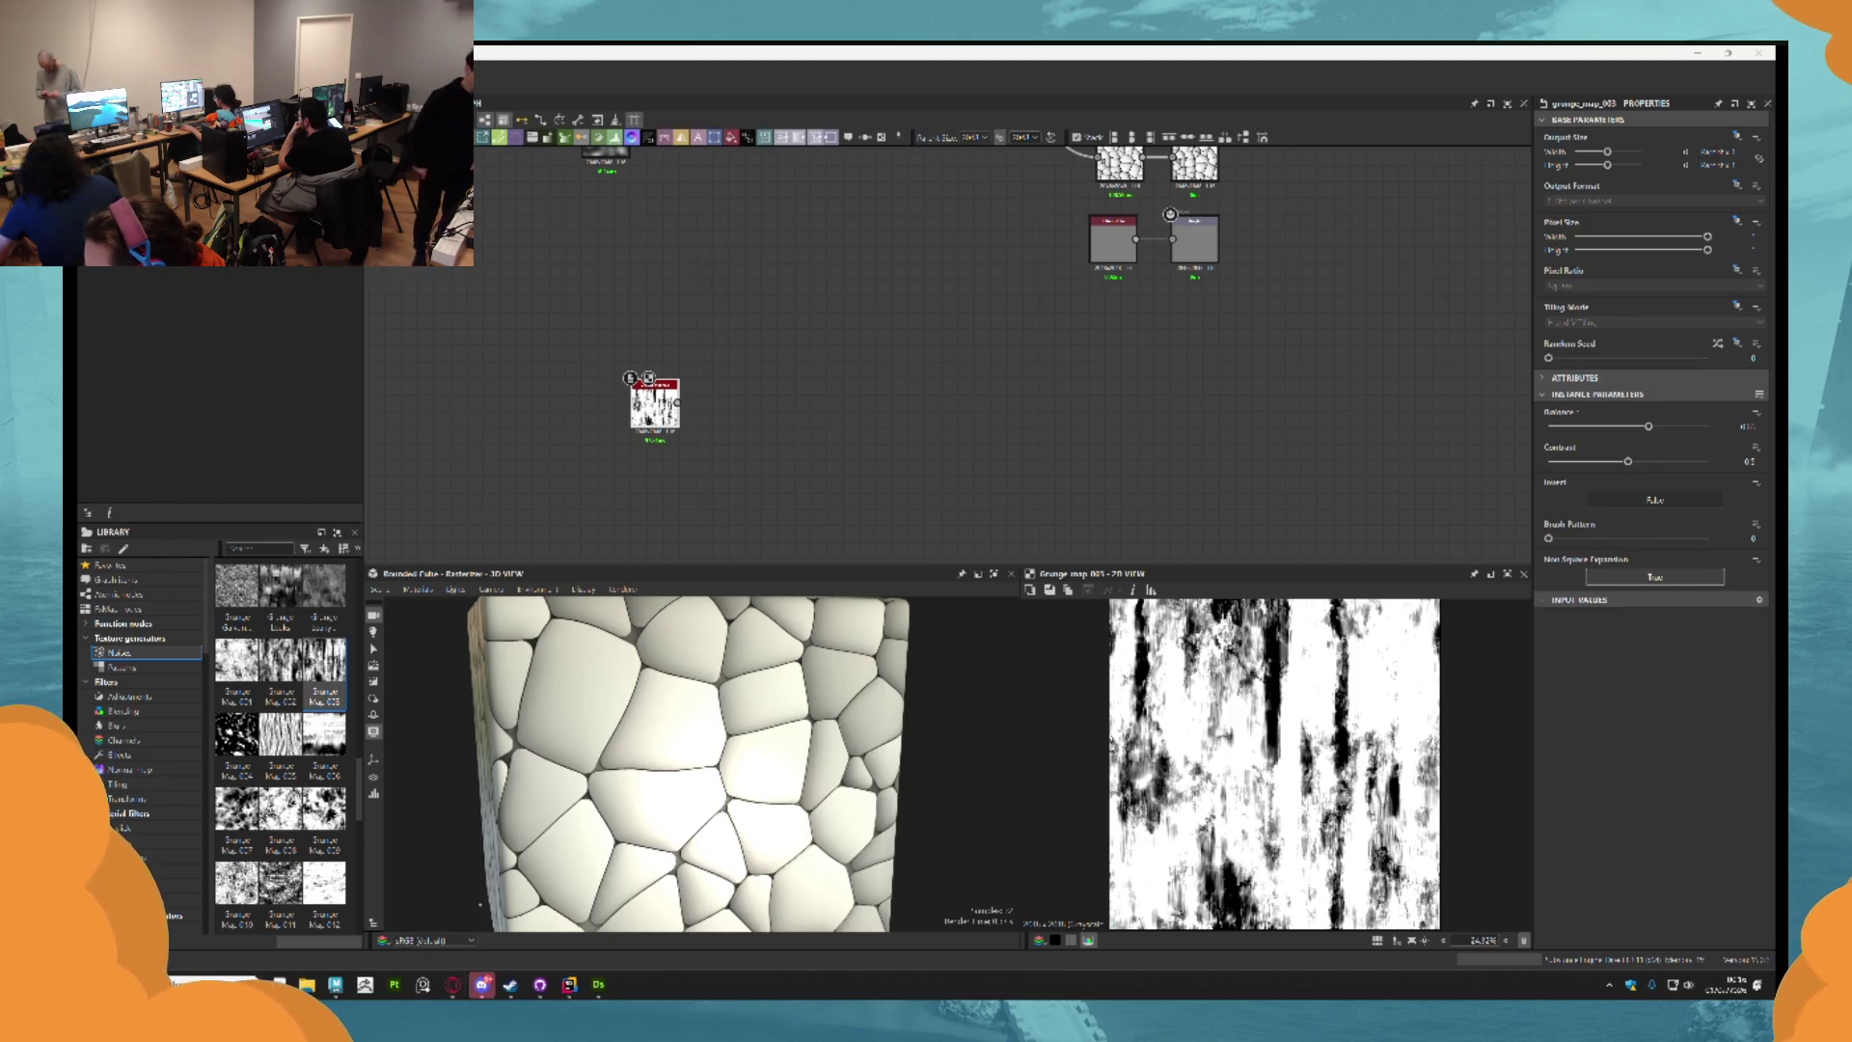
scroll(1061, 253, down, 4)
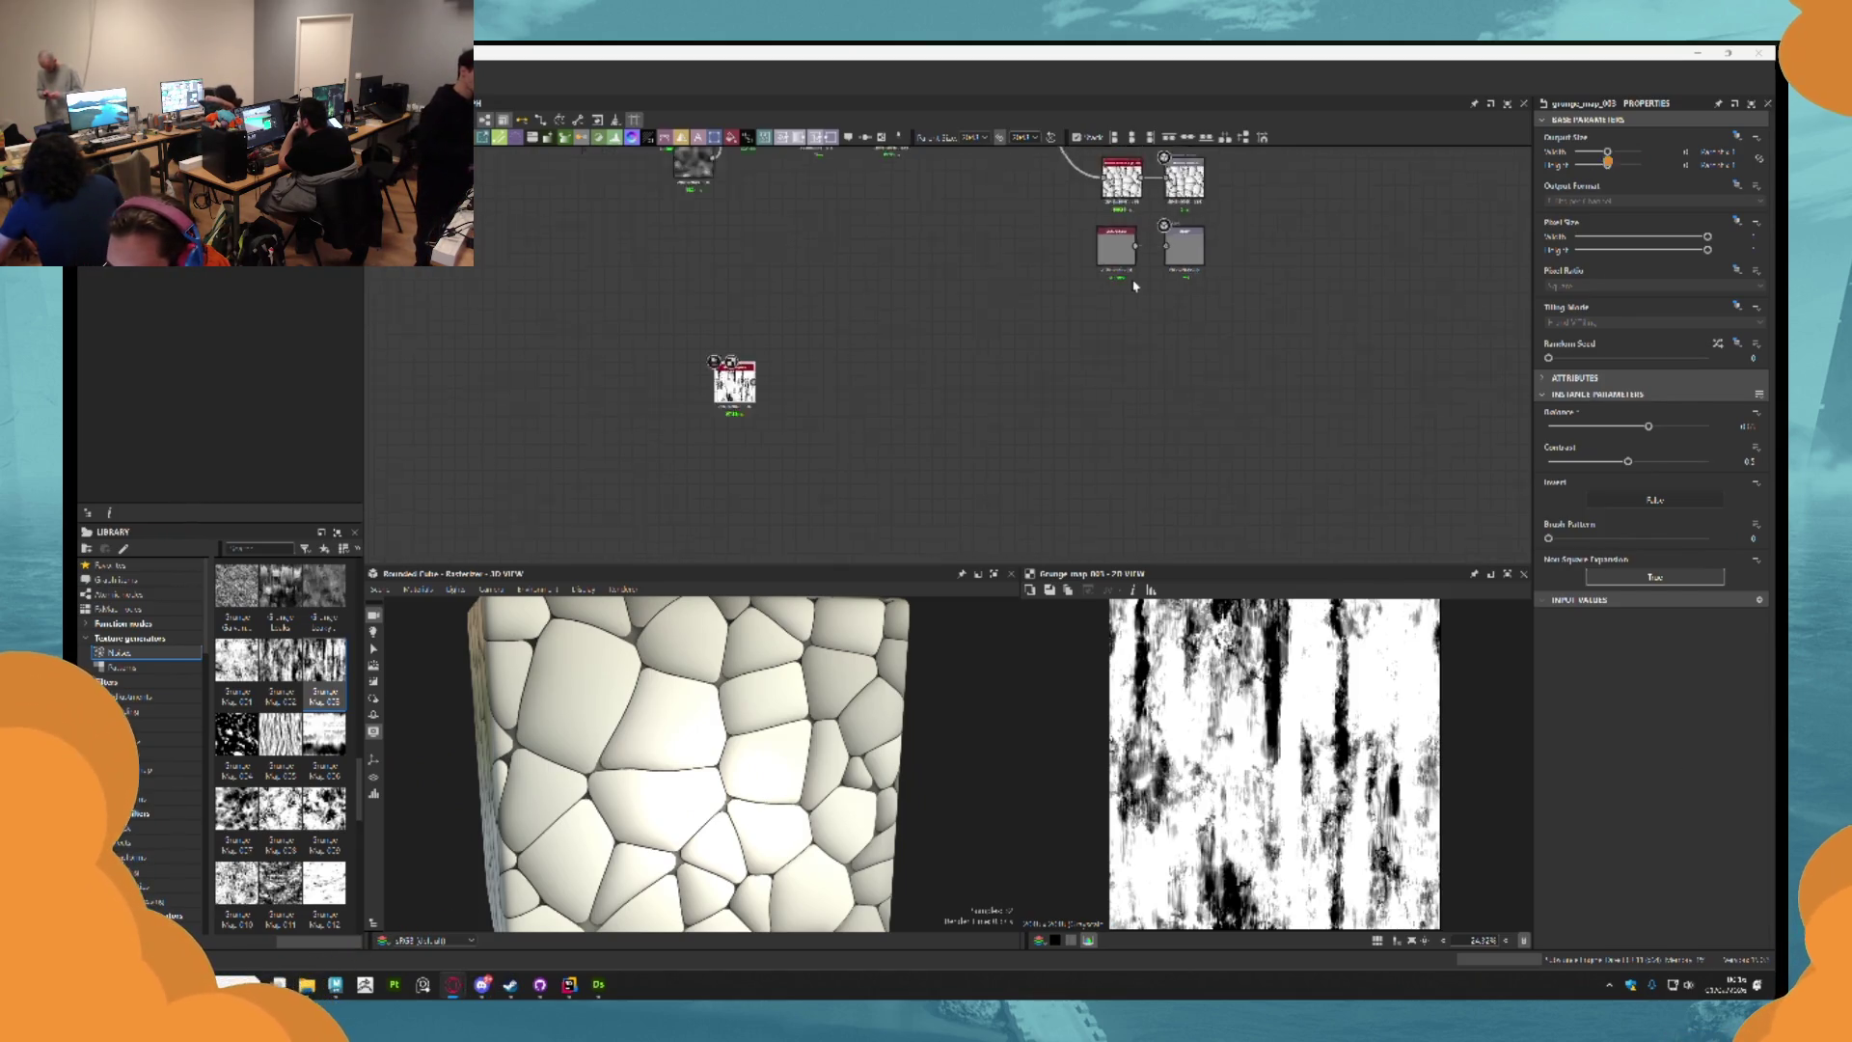
mouse_move(1023, 242)
mouse_down()
mouse_move(1108, 281)
mouse_move(964, 454)
mouse_move(1018, 539)
mouse_move(1186, 412)
mouse_up()
scroll(1185, 412, up, 5)
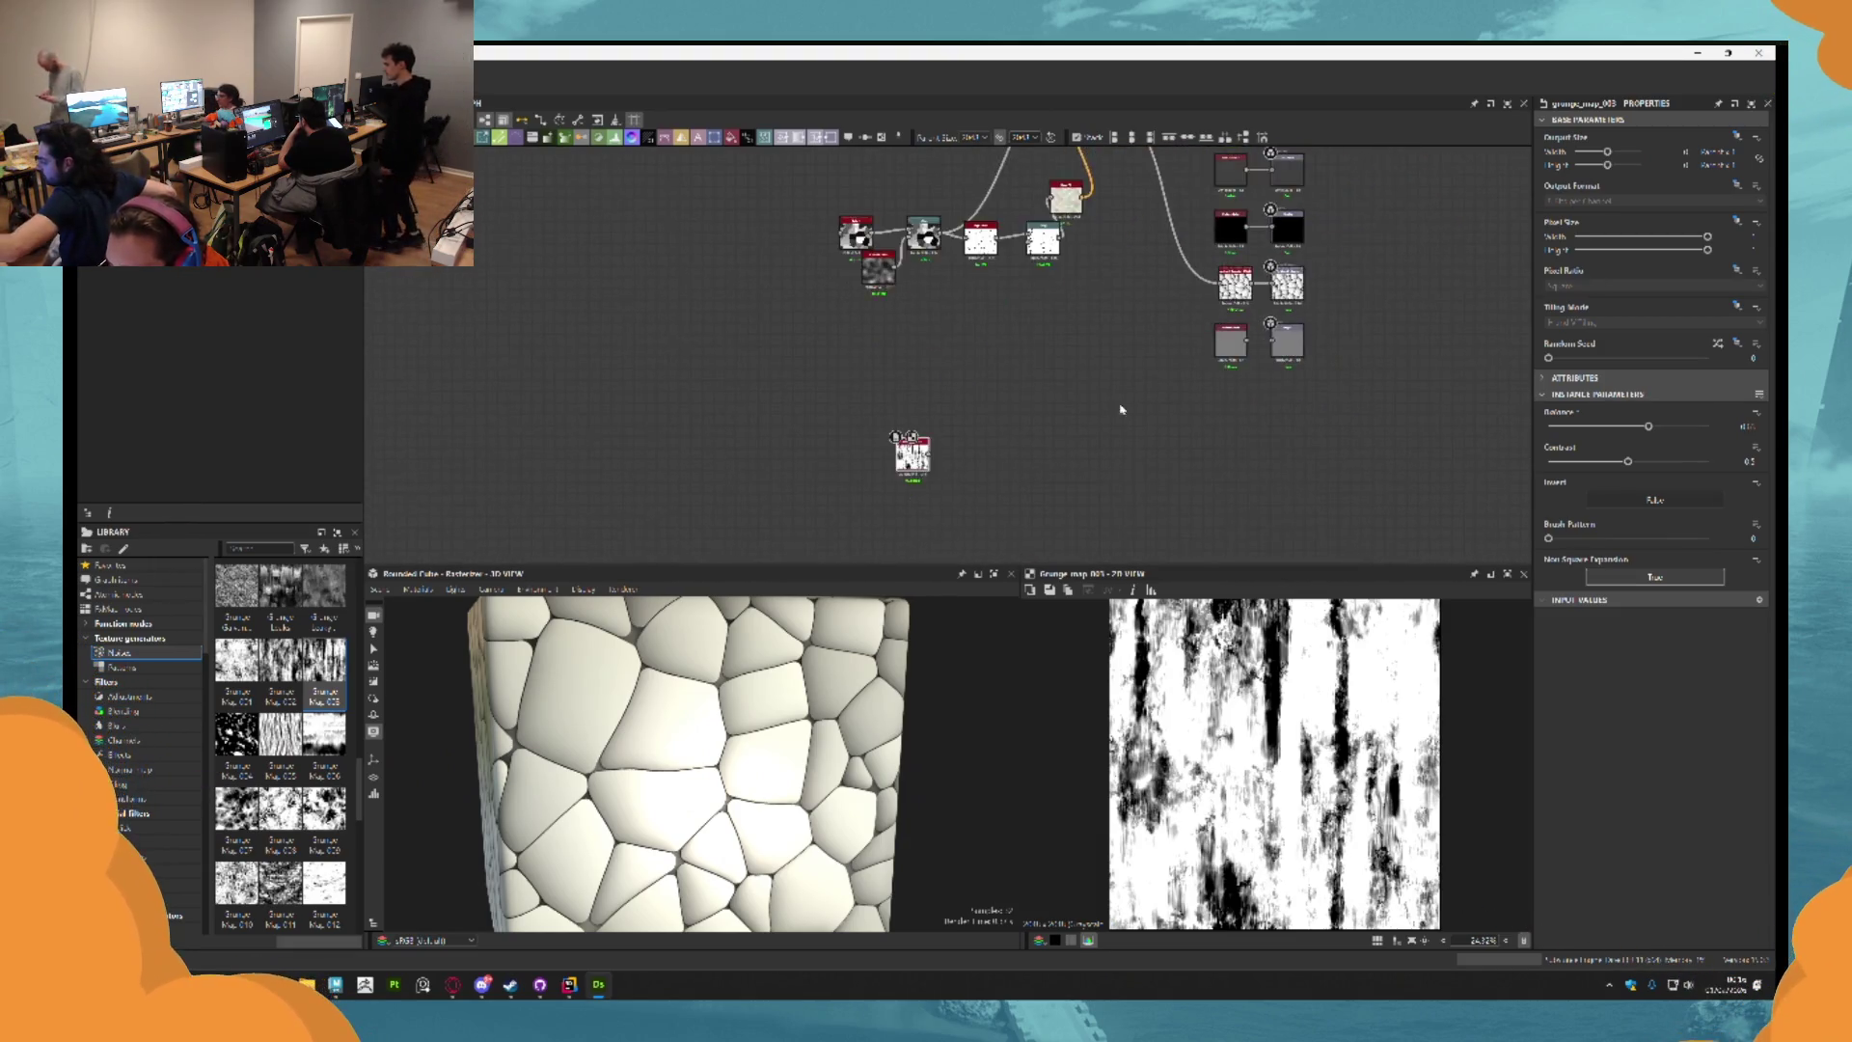
scroll(1054, 318, up, 3)
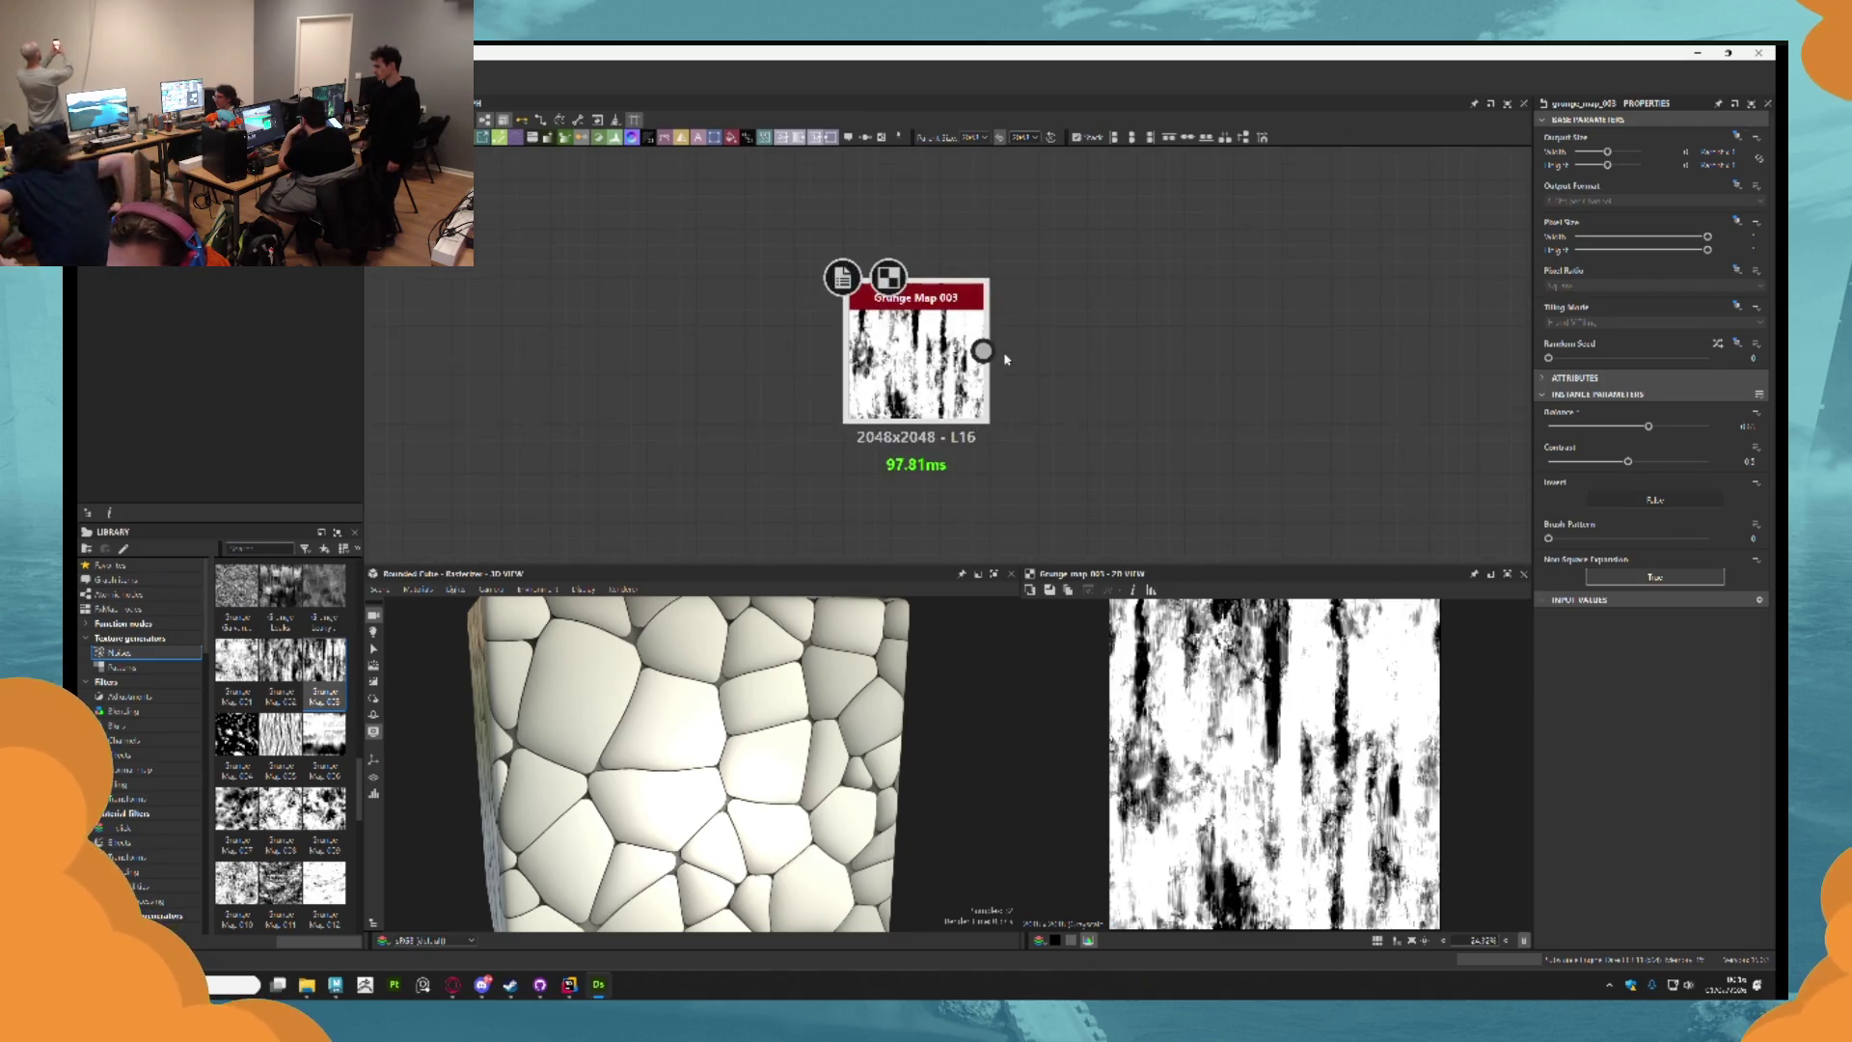
drag(1000, 351, 1195, 355)
scroll(1150, 326, up, 2)
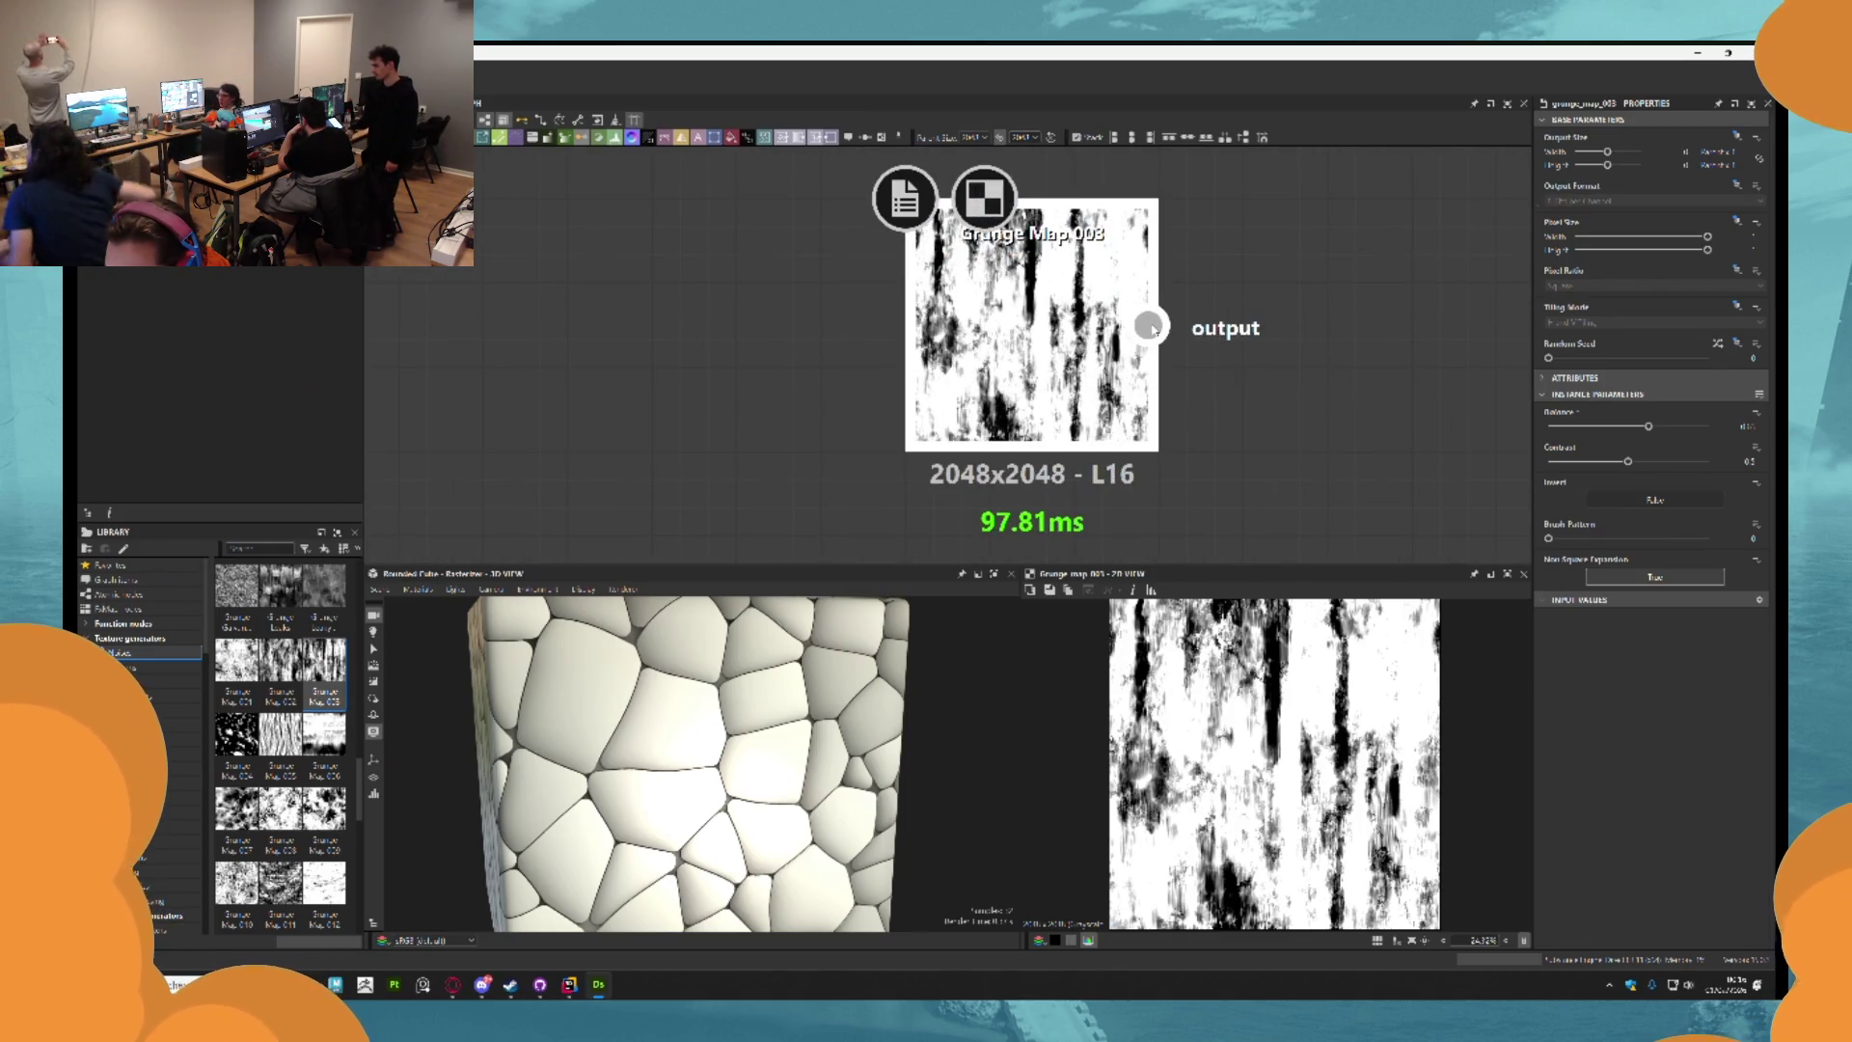
scroll(1150, 326, down, 8)
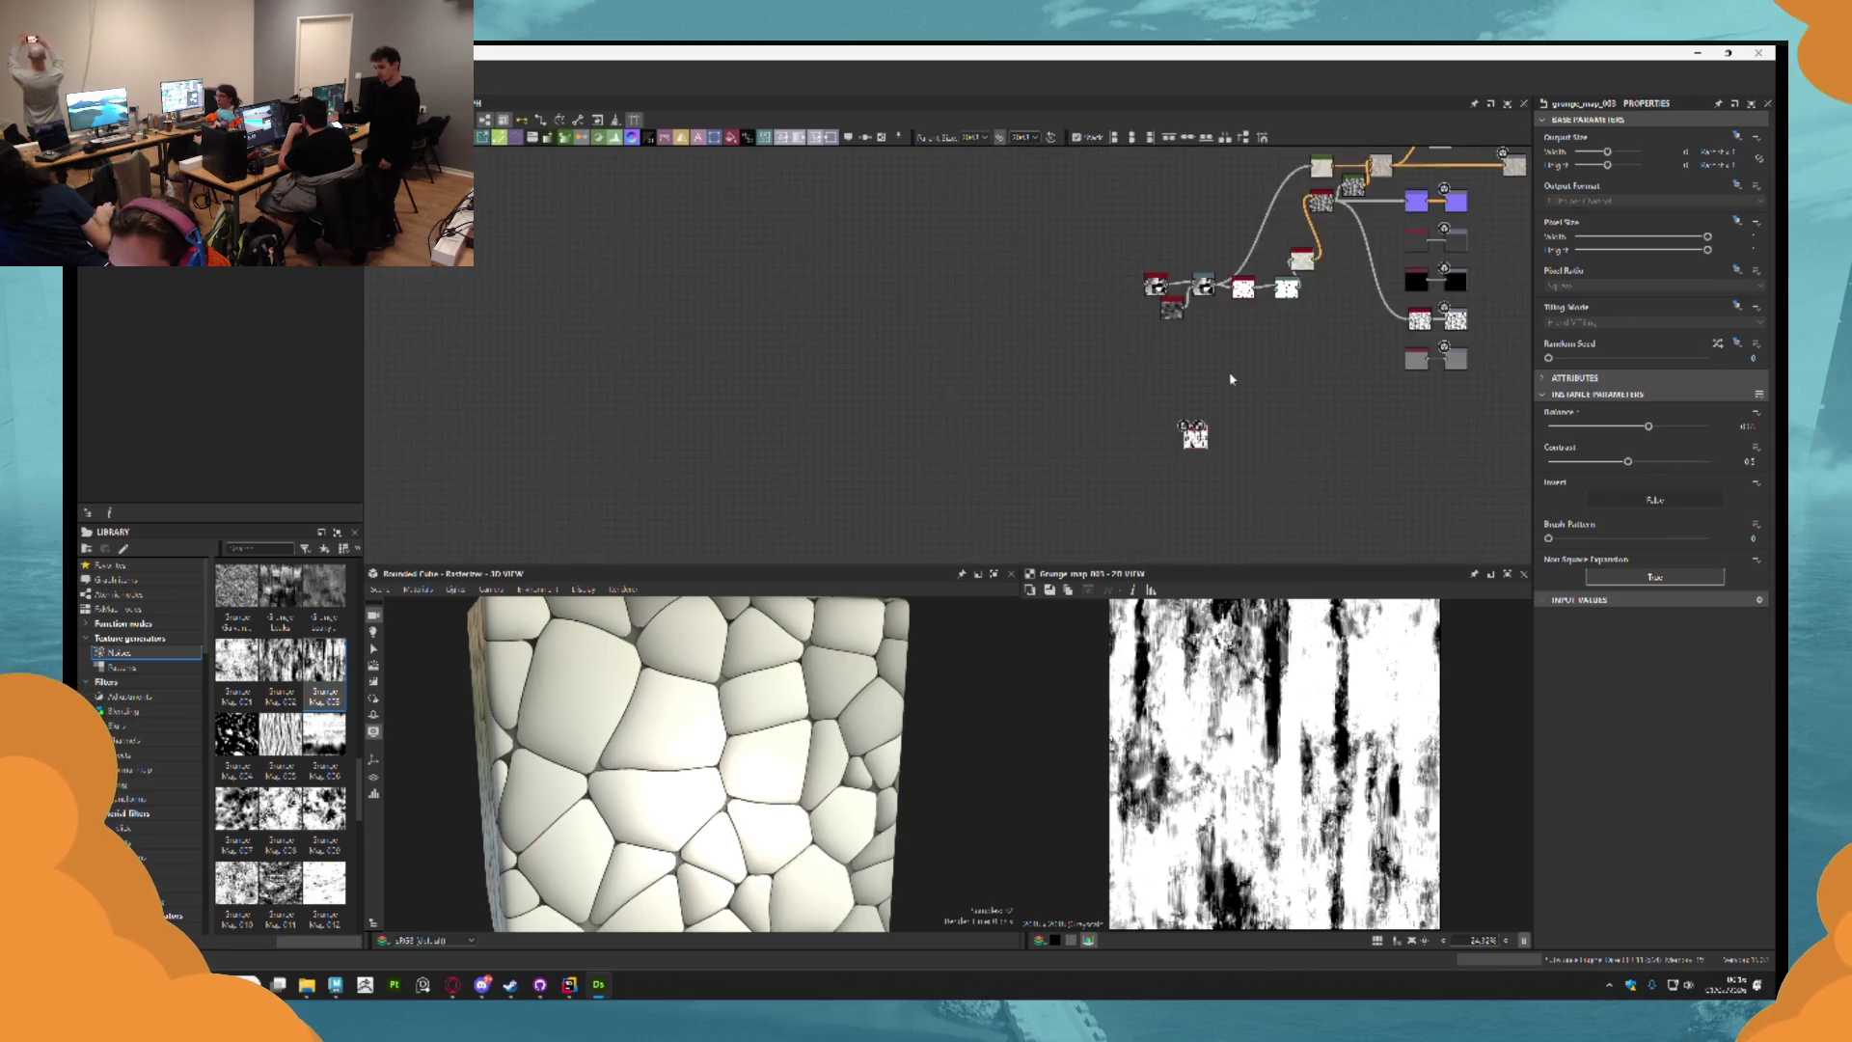
scroll(1201, 439, up, 8)
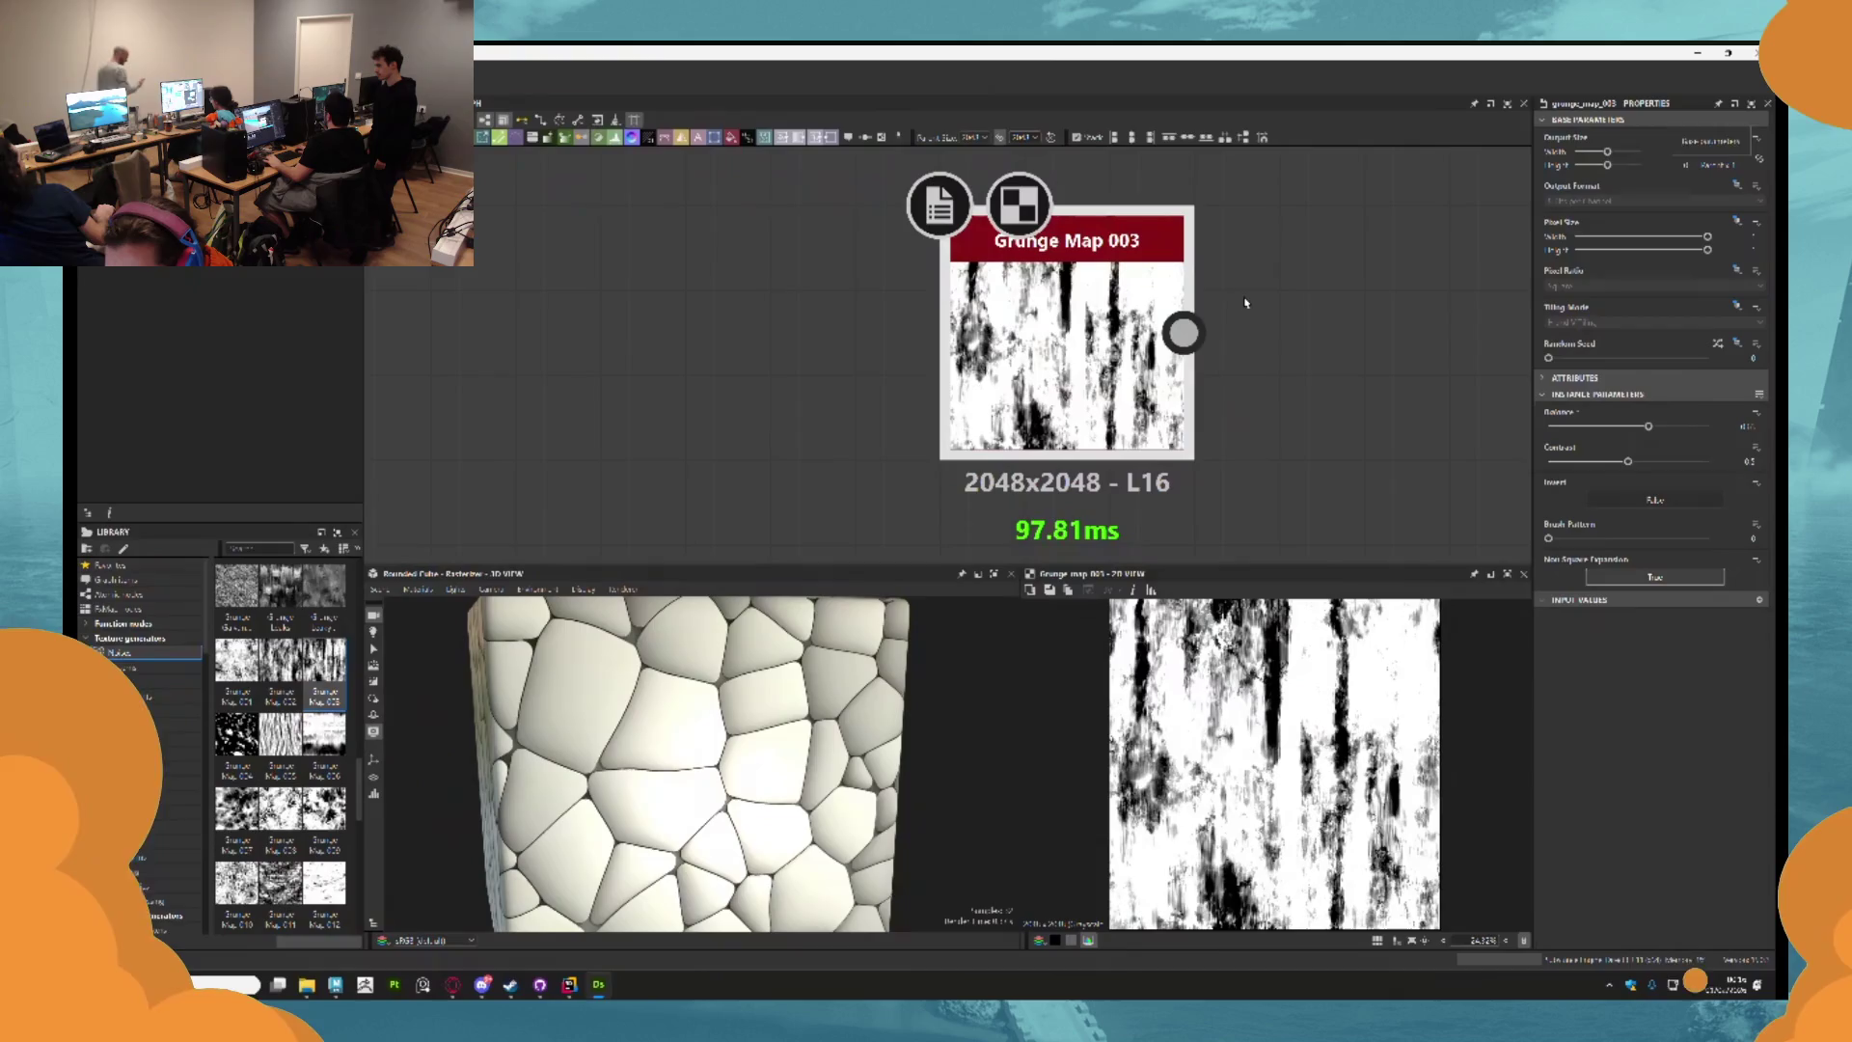
scroll(1229, 344, down, 5)
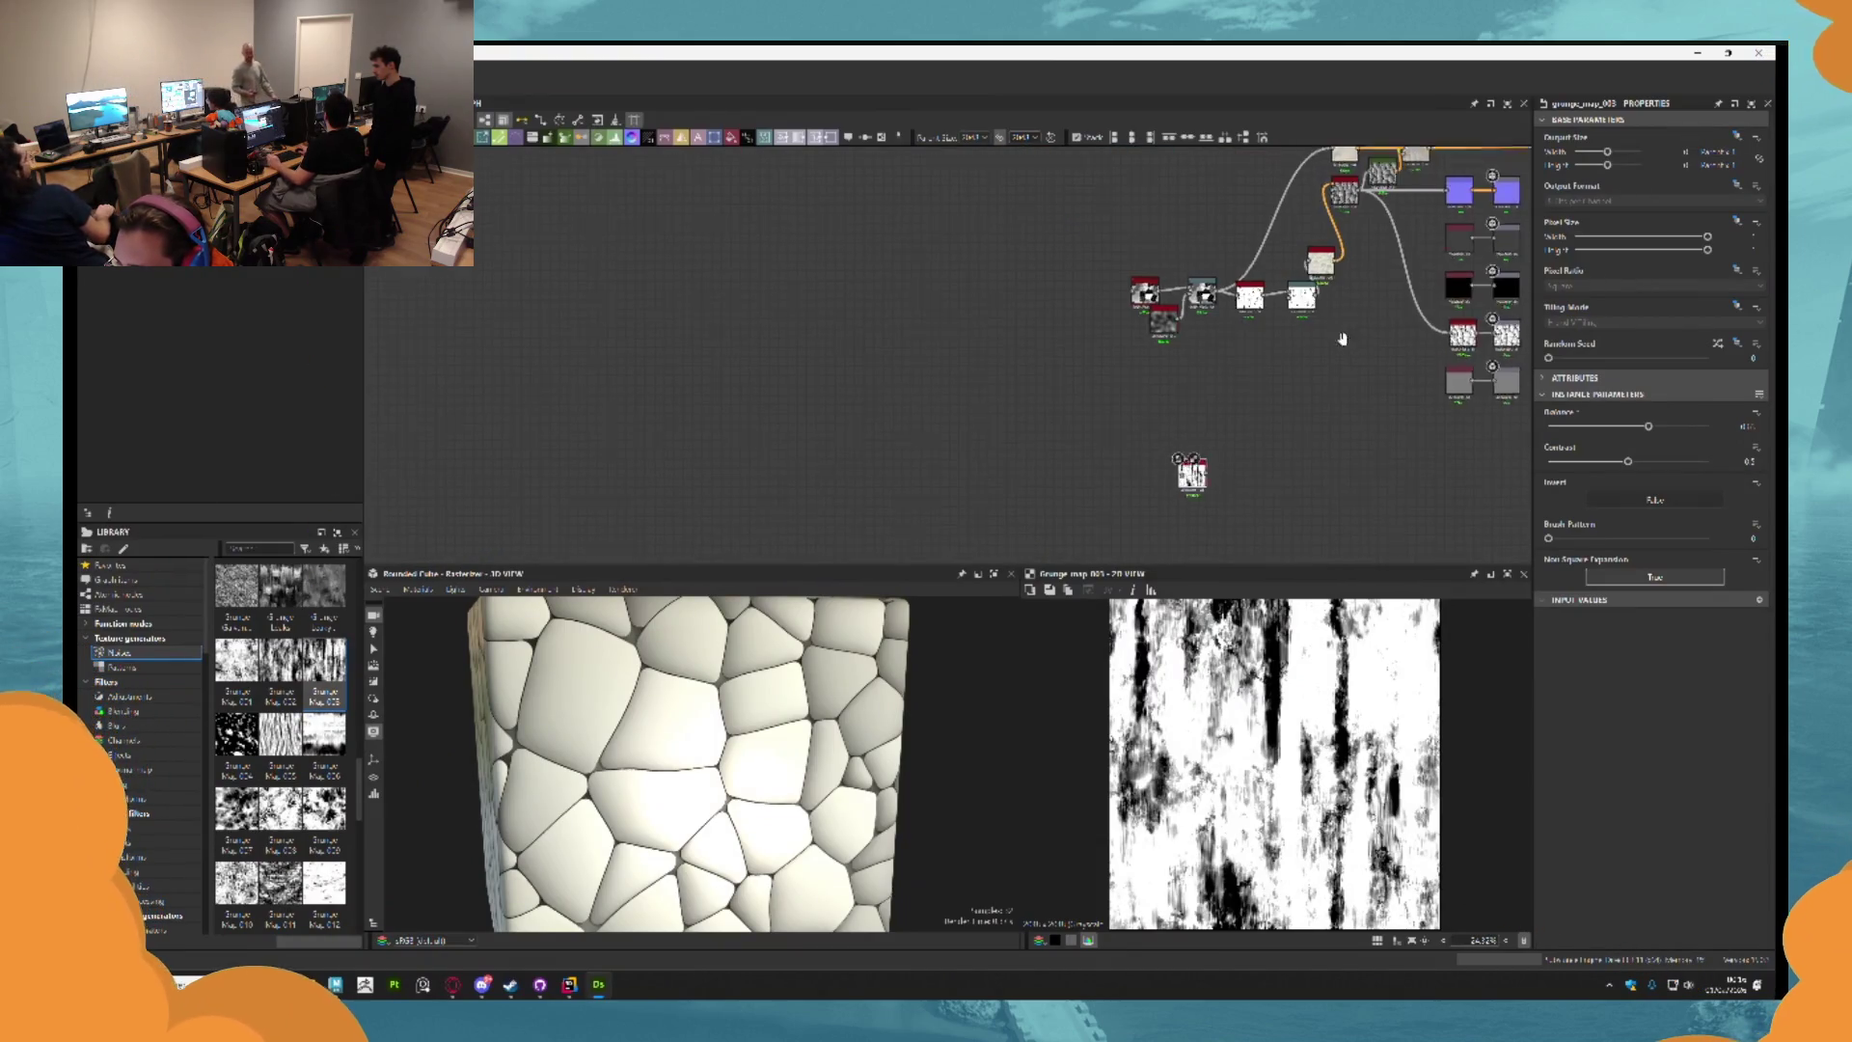
drag(1280, 389, 1238, 455)
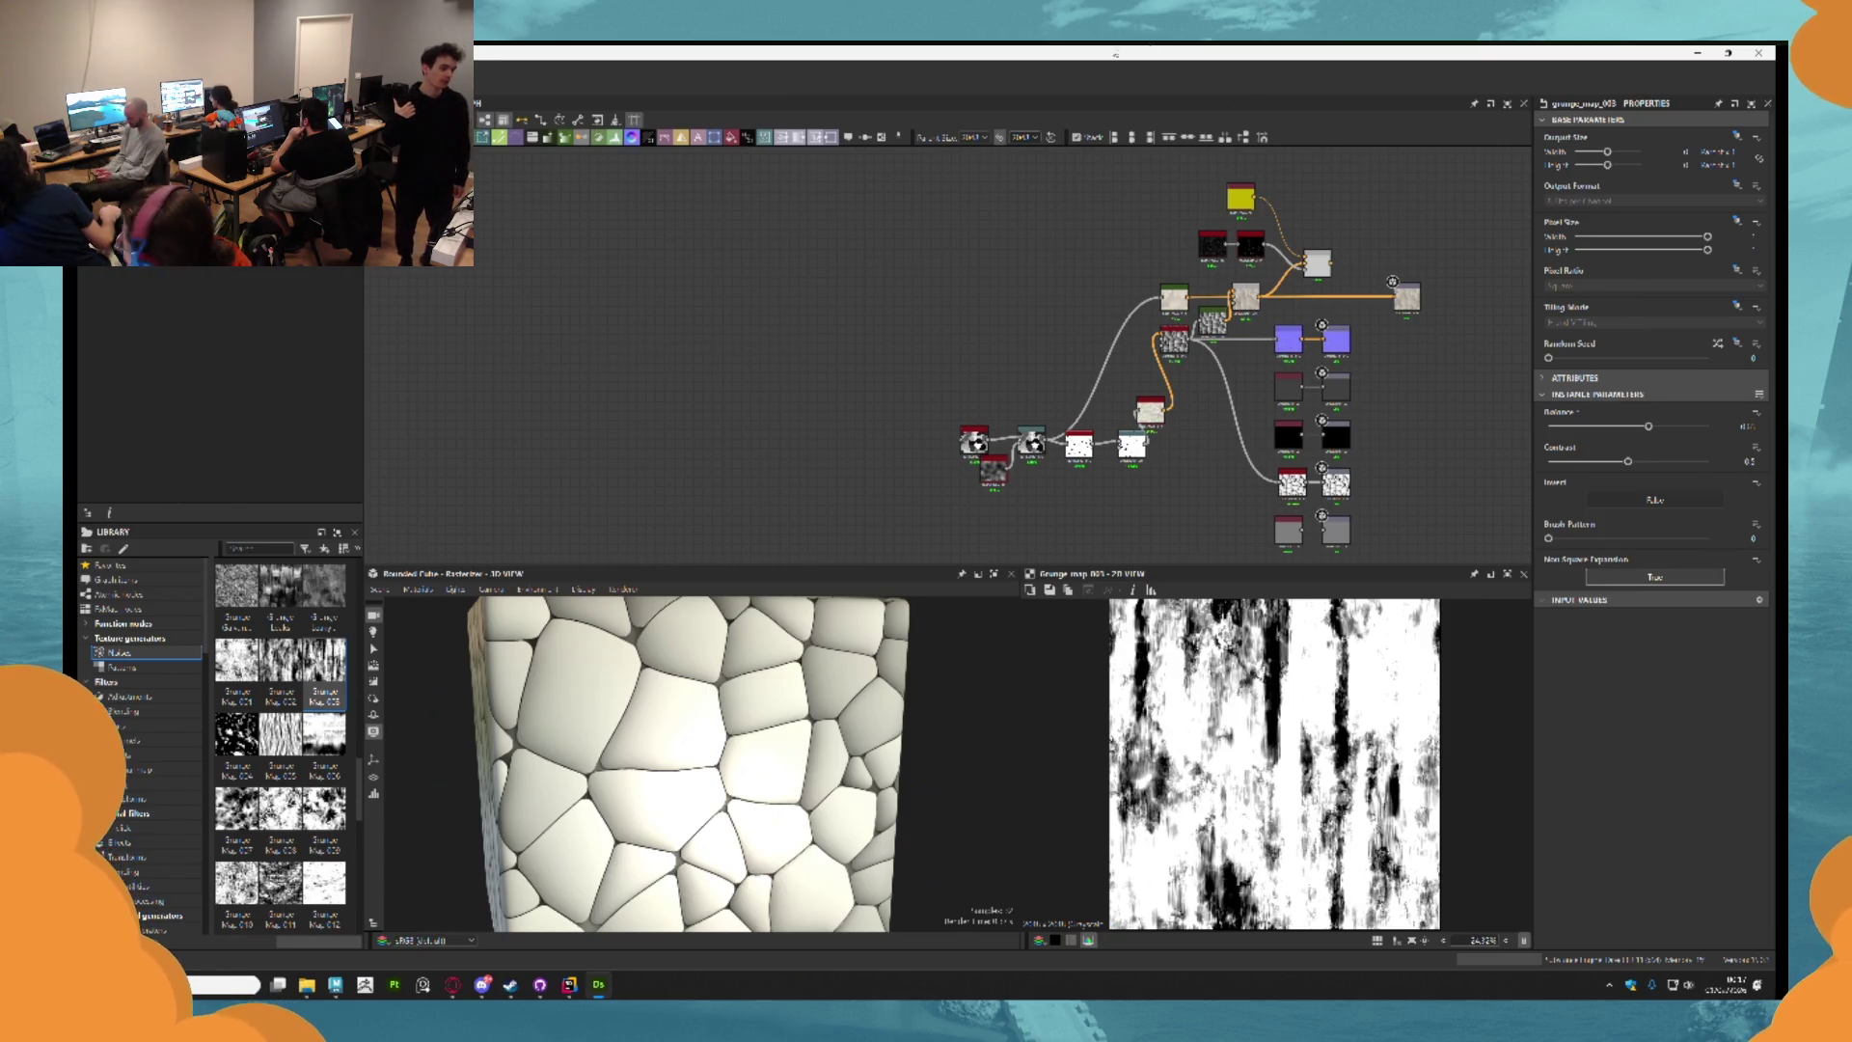
scroll(1265, 378, up, 1)
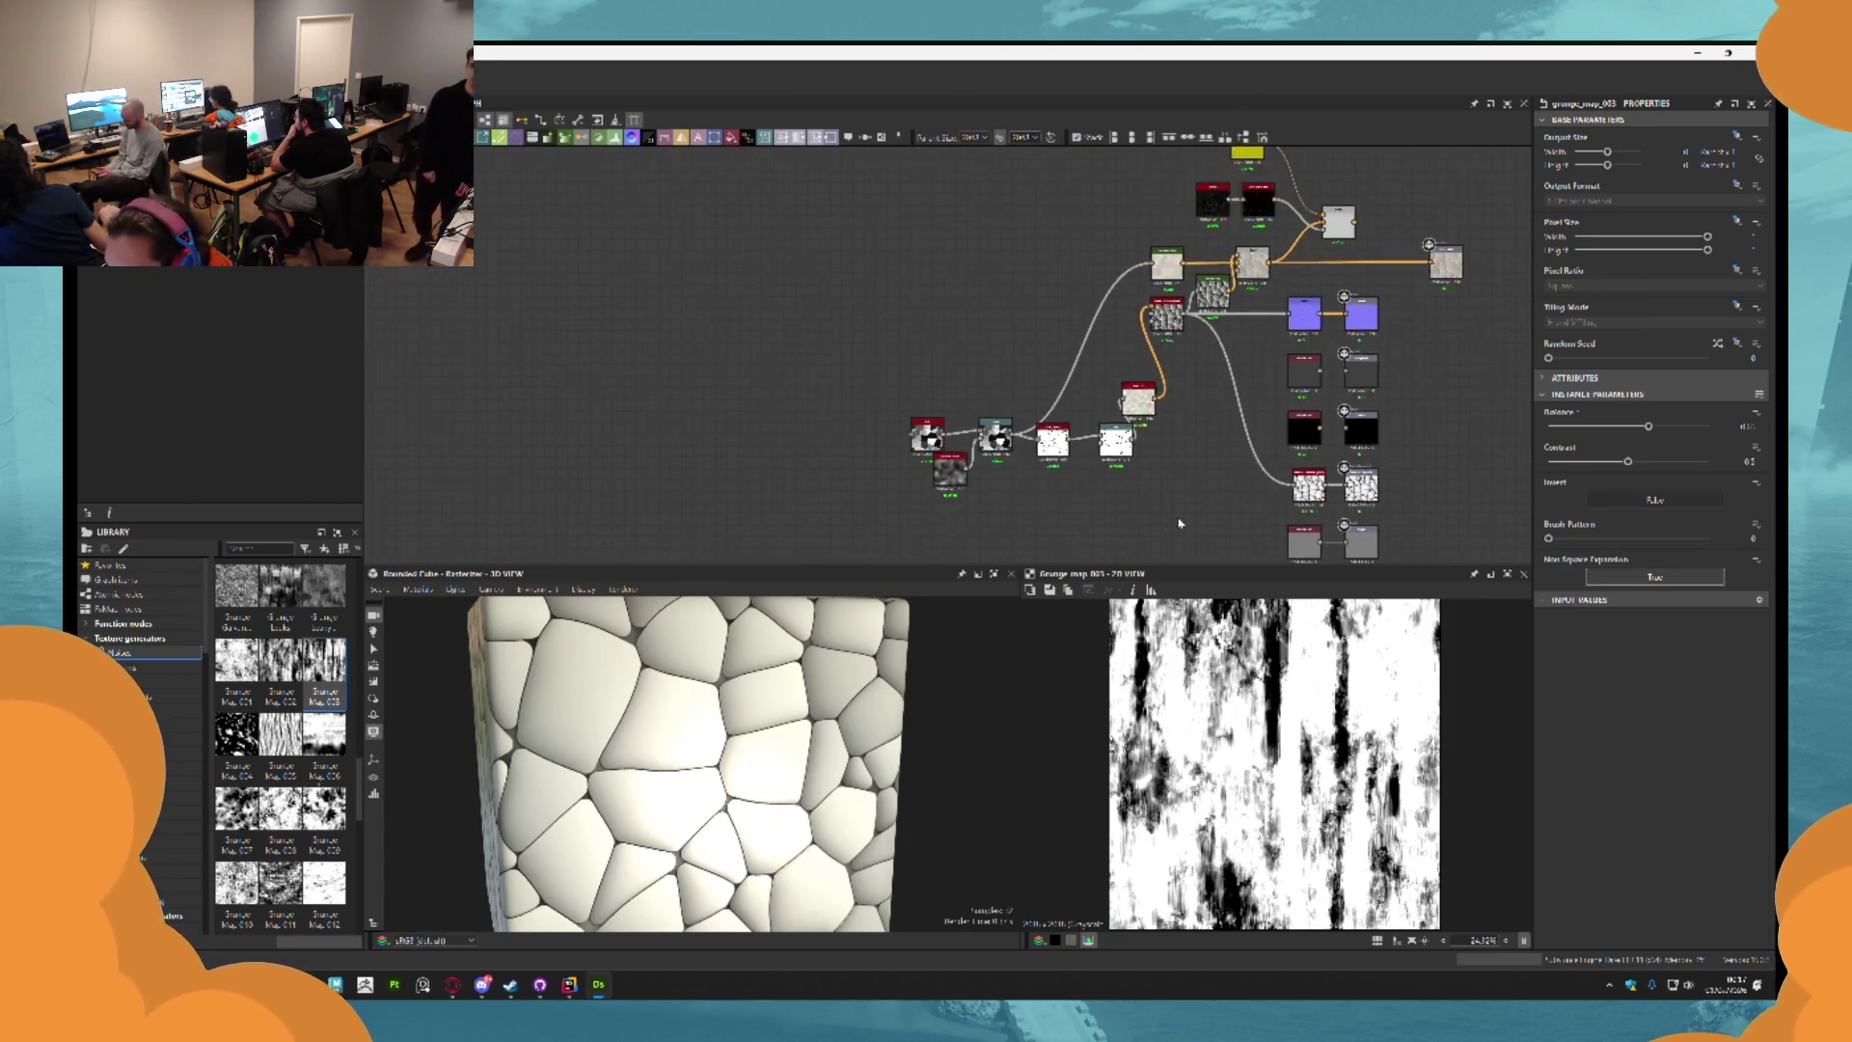
scroll(1110, 410, down, 1)
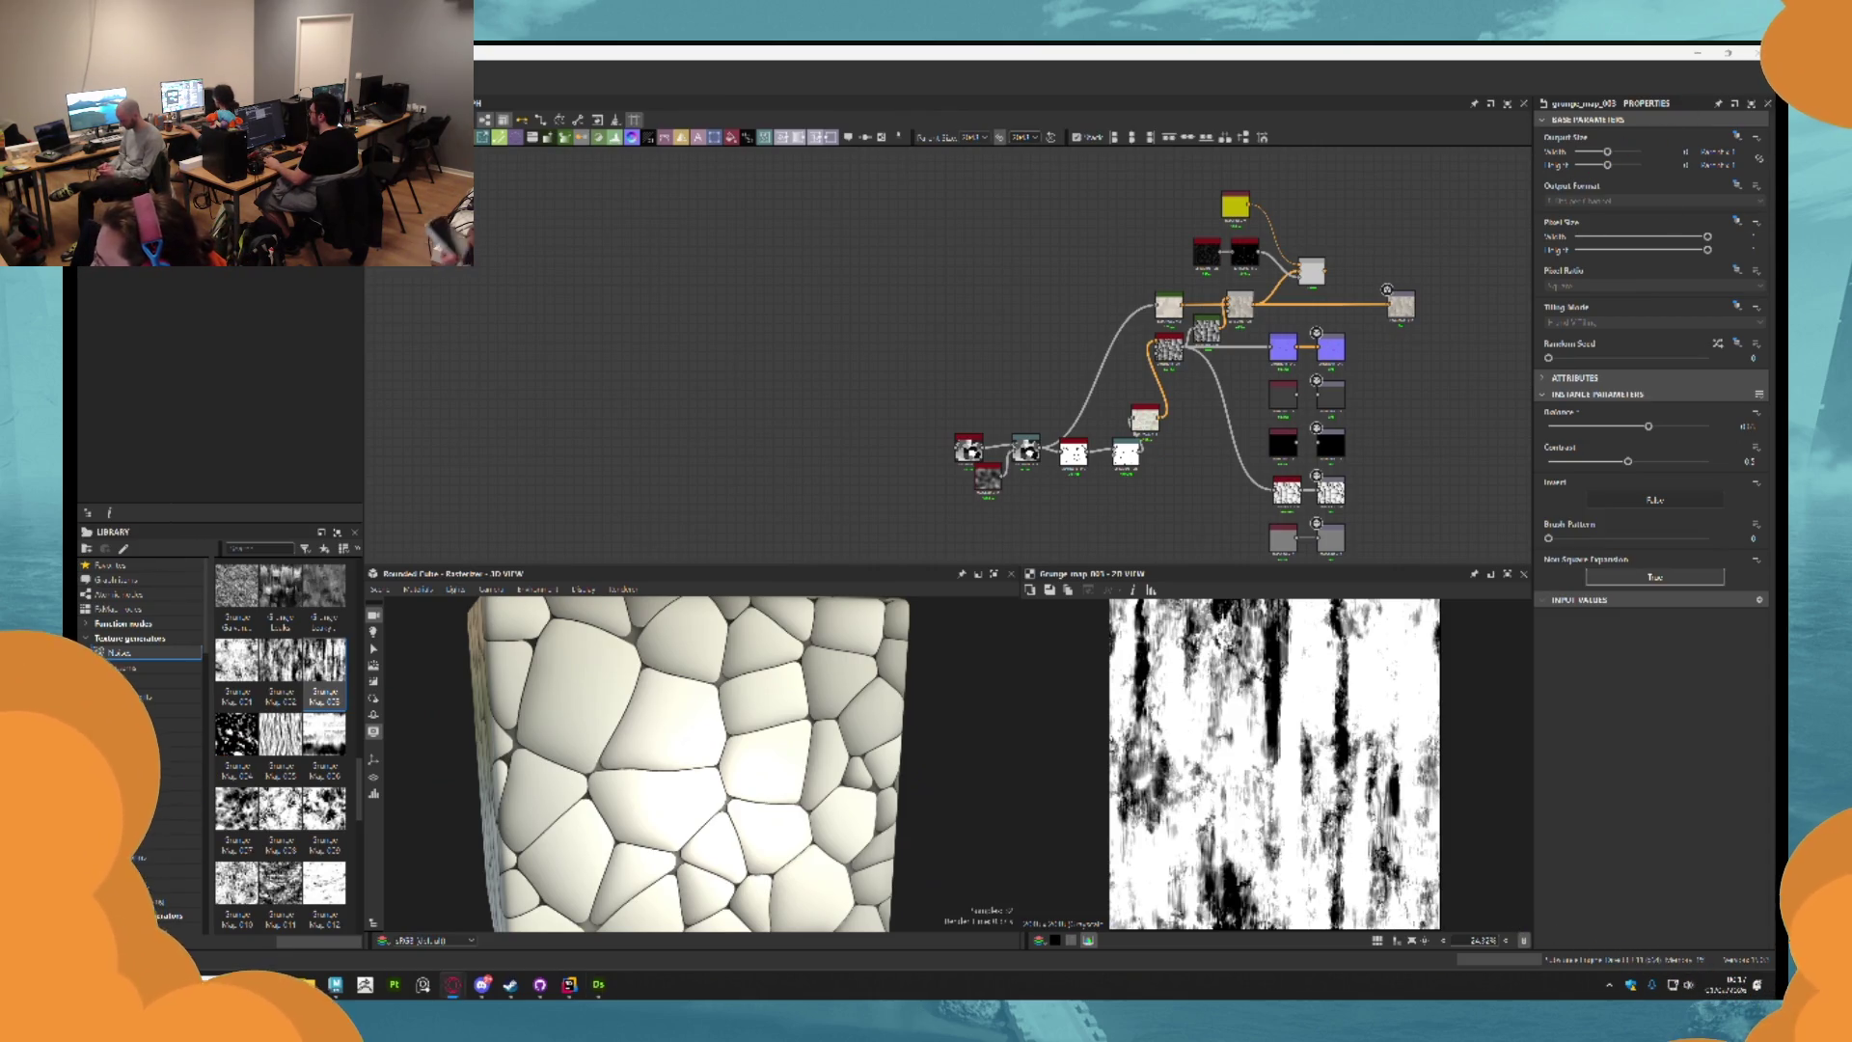
scroll(1148, 406, down, 2)
scroll(1148, 353, up, 3)
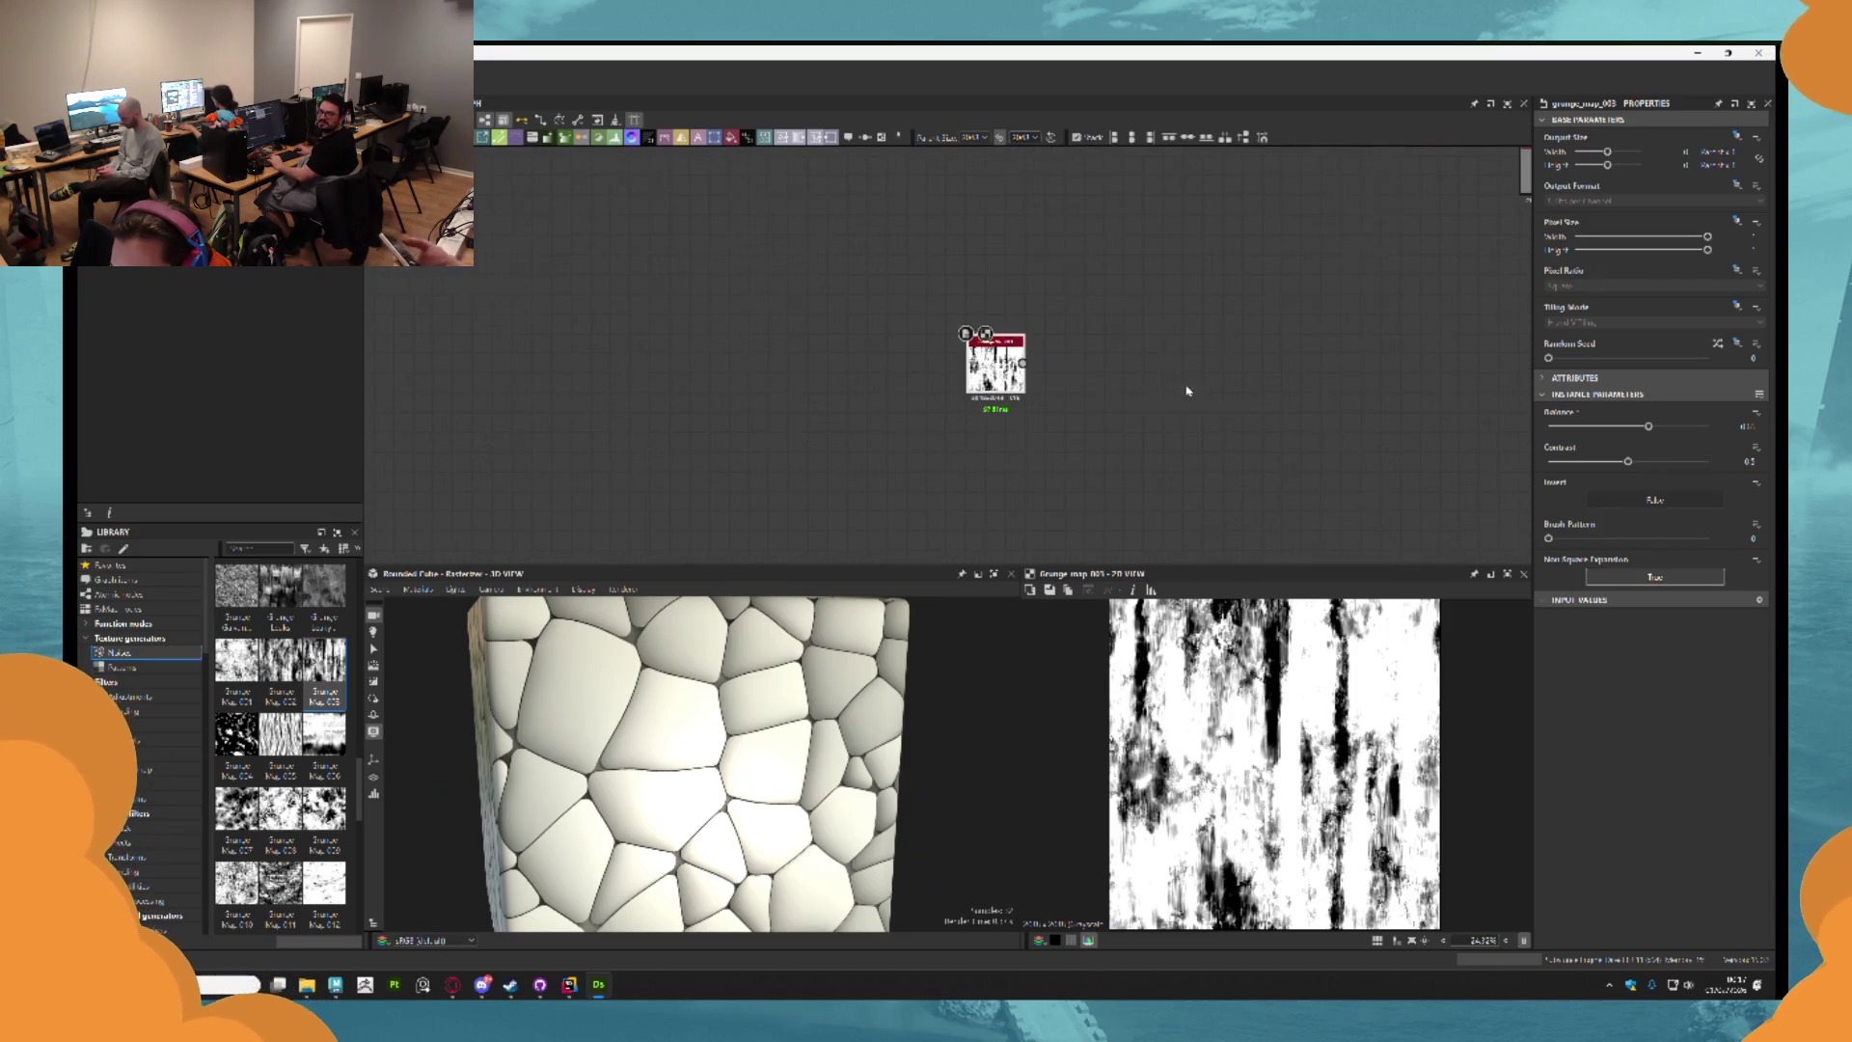
scroll(1175, 529, down, 2)
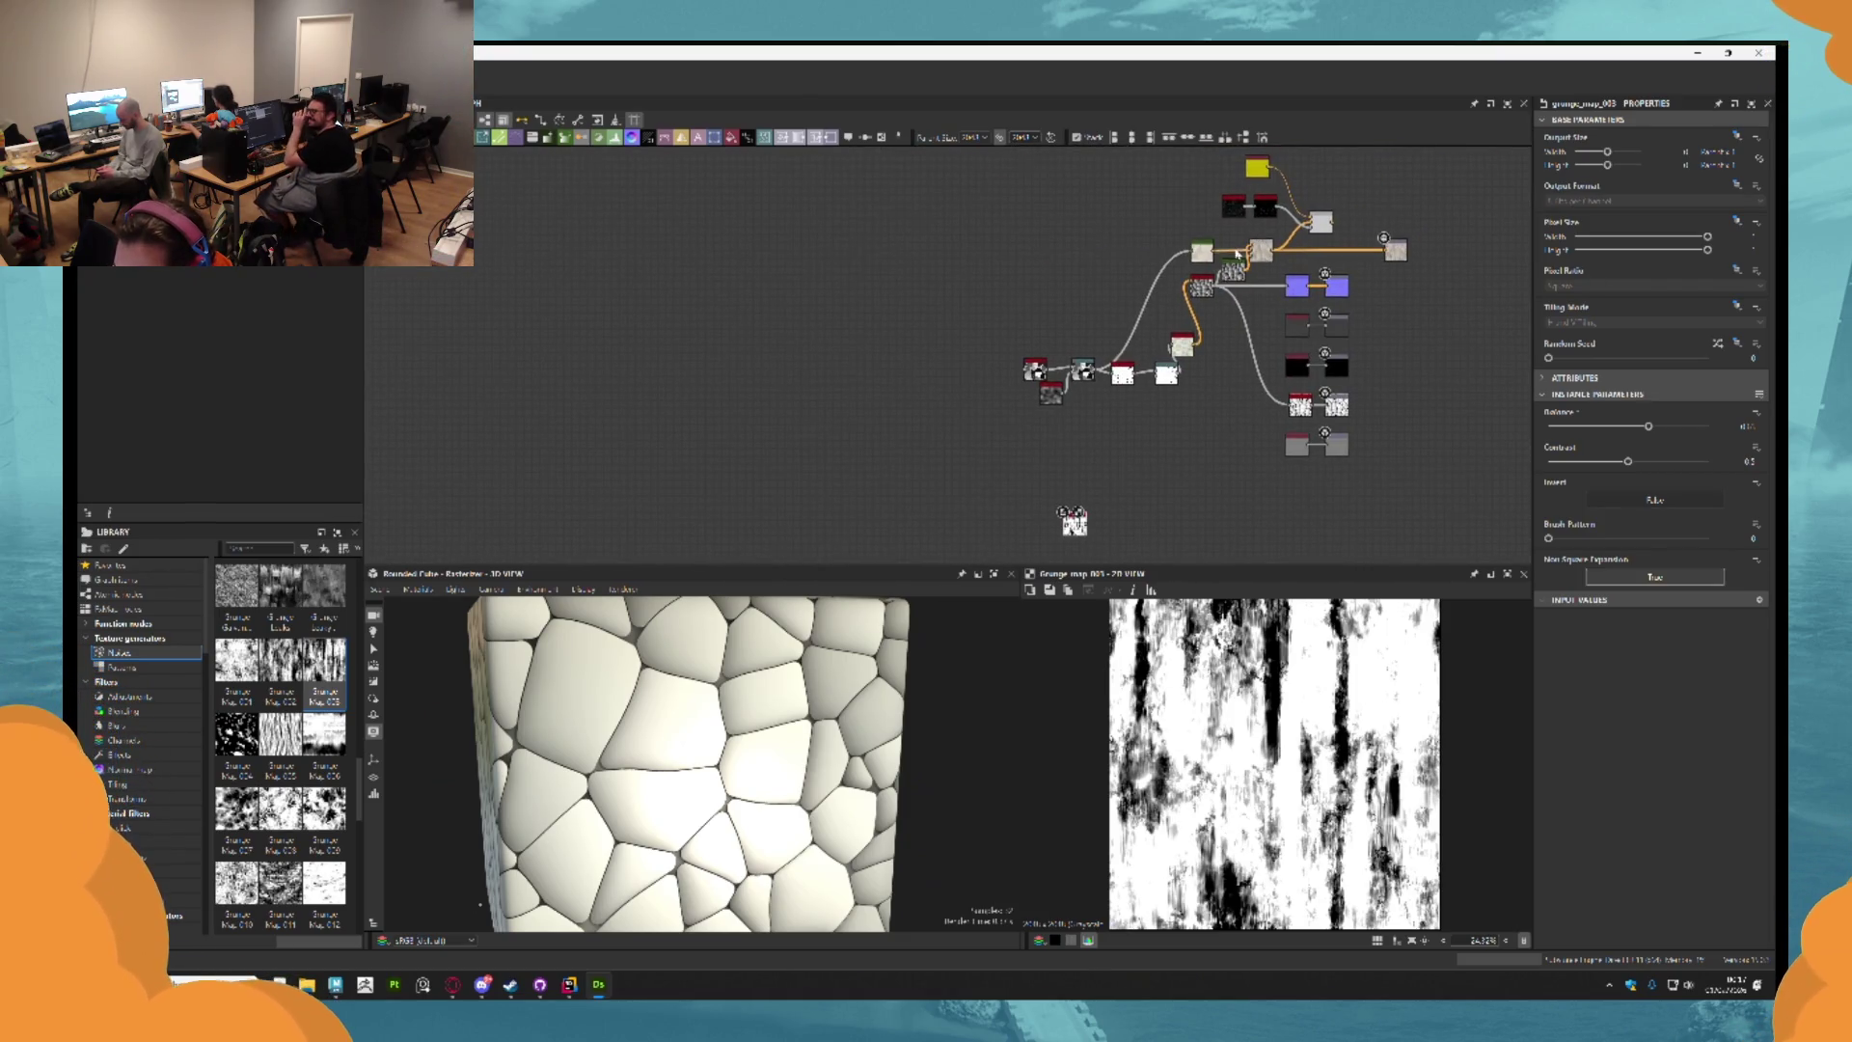
scroll(1206, 253, up, 1)
scroll(1248, 307, up, 3)
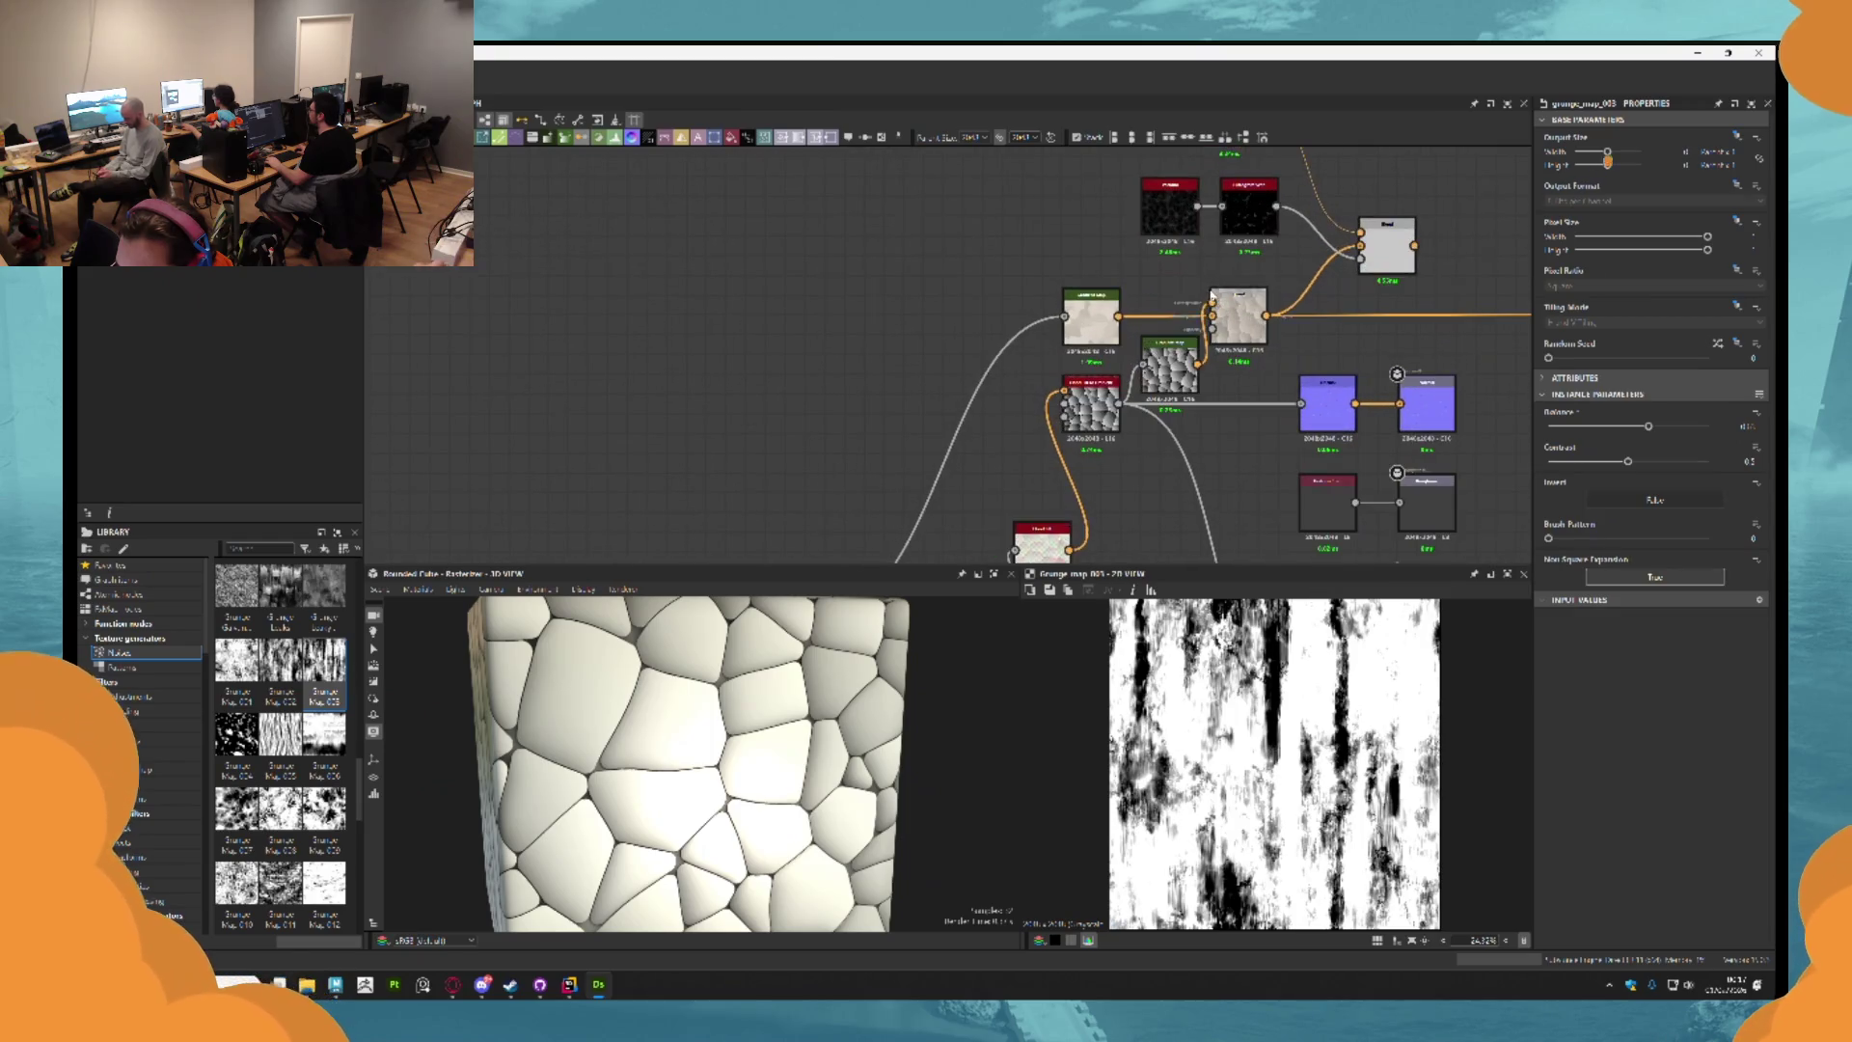
Feed Grunge Map 003 into the Gradient Map and shift a gradient stop to lighten it.
click(1088, 336)
scroll(1119, 457, down, 3)
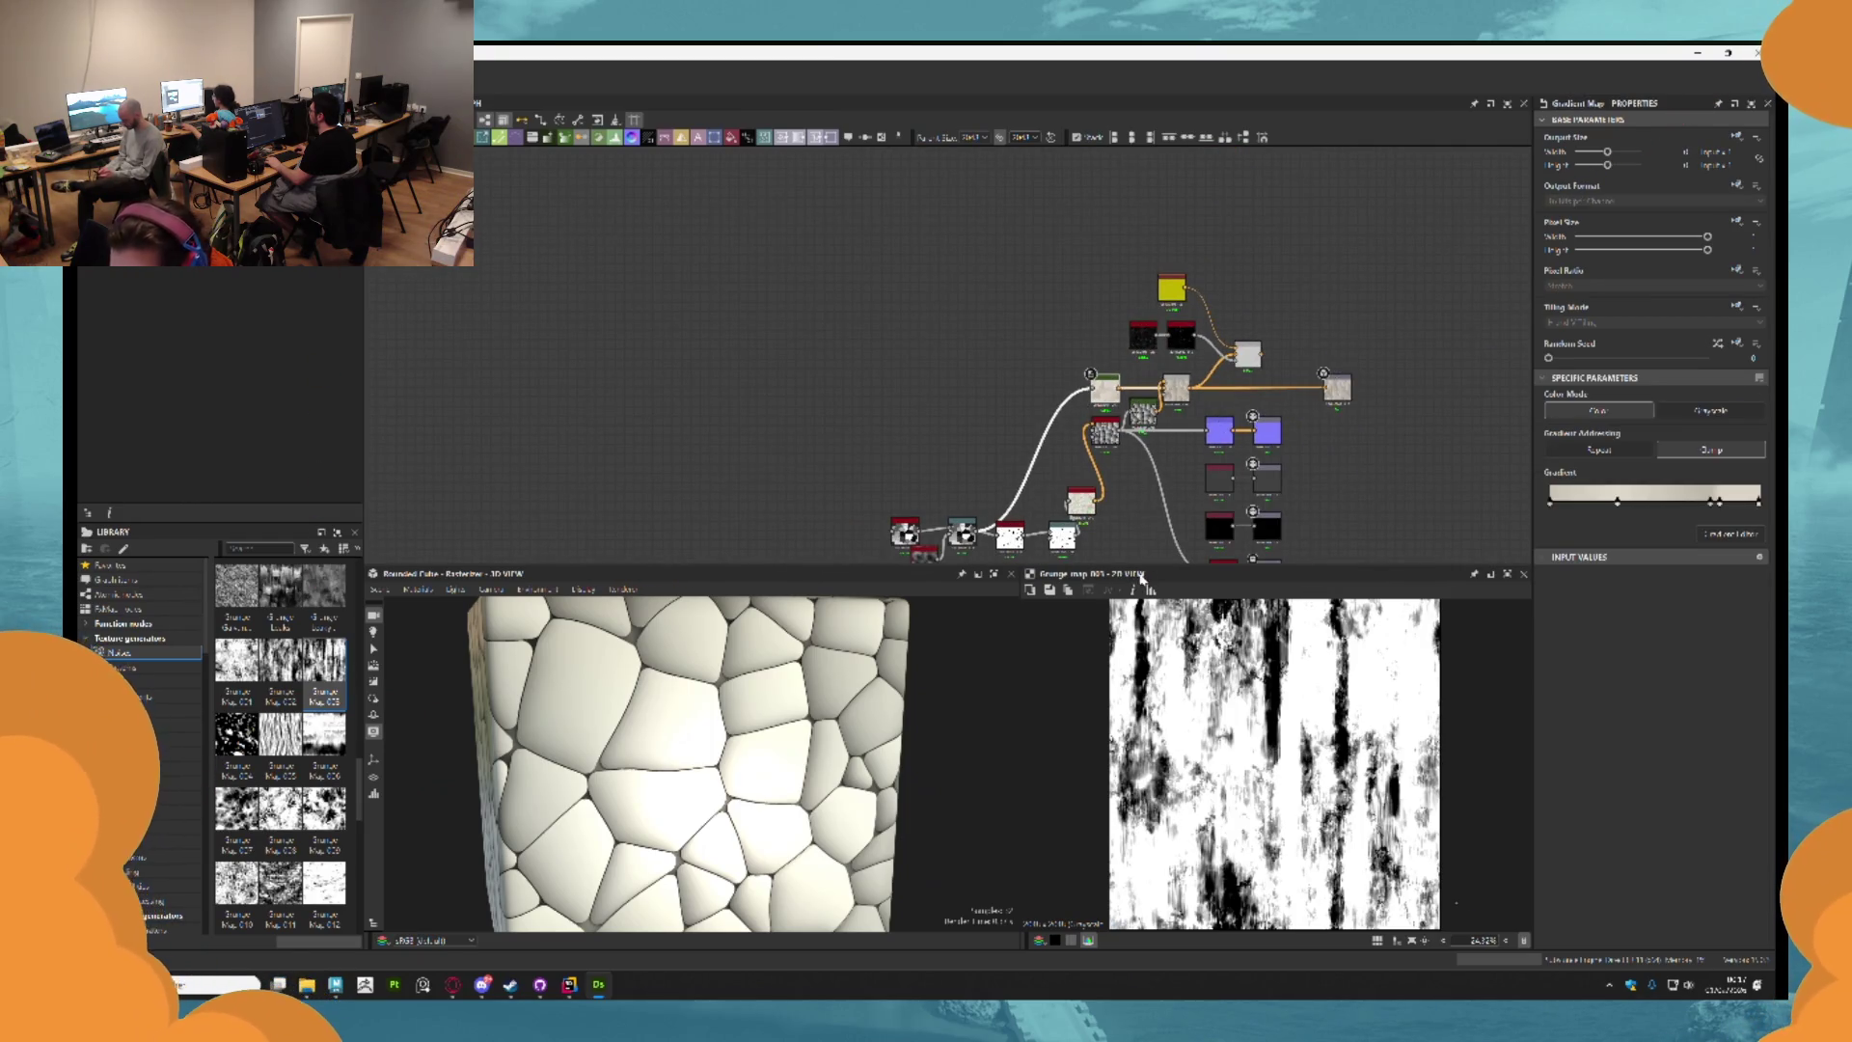
key(f)
scroll(1081, 361, up, 4)
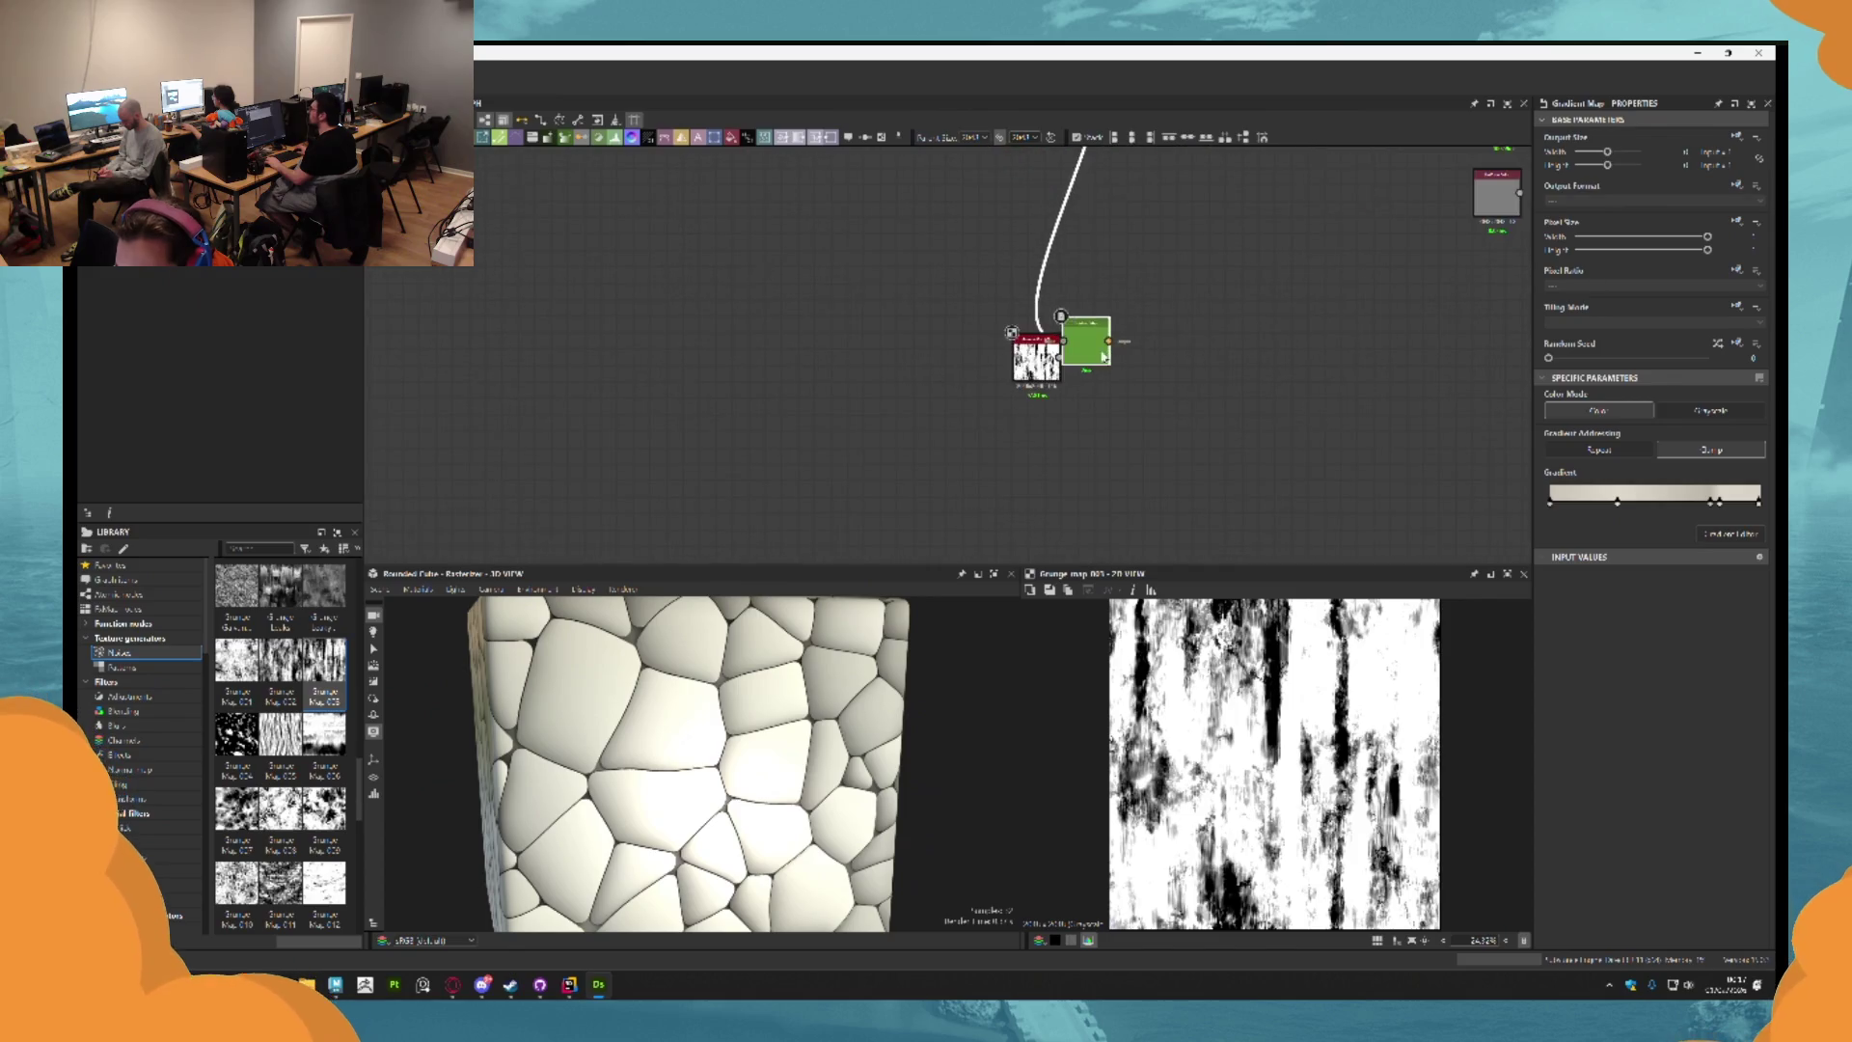
drag(1068, 371, 1072, 362)
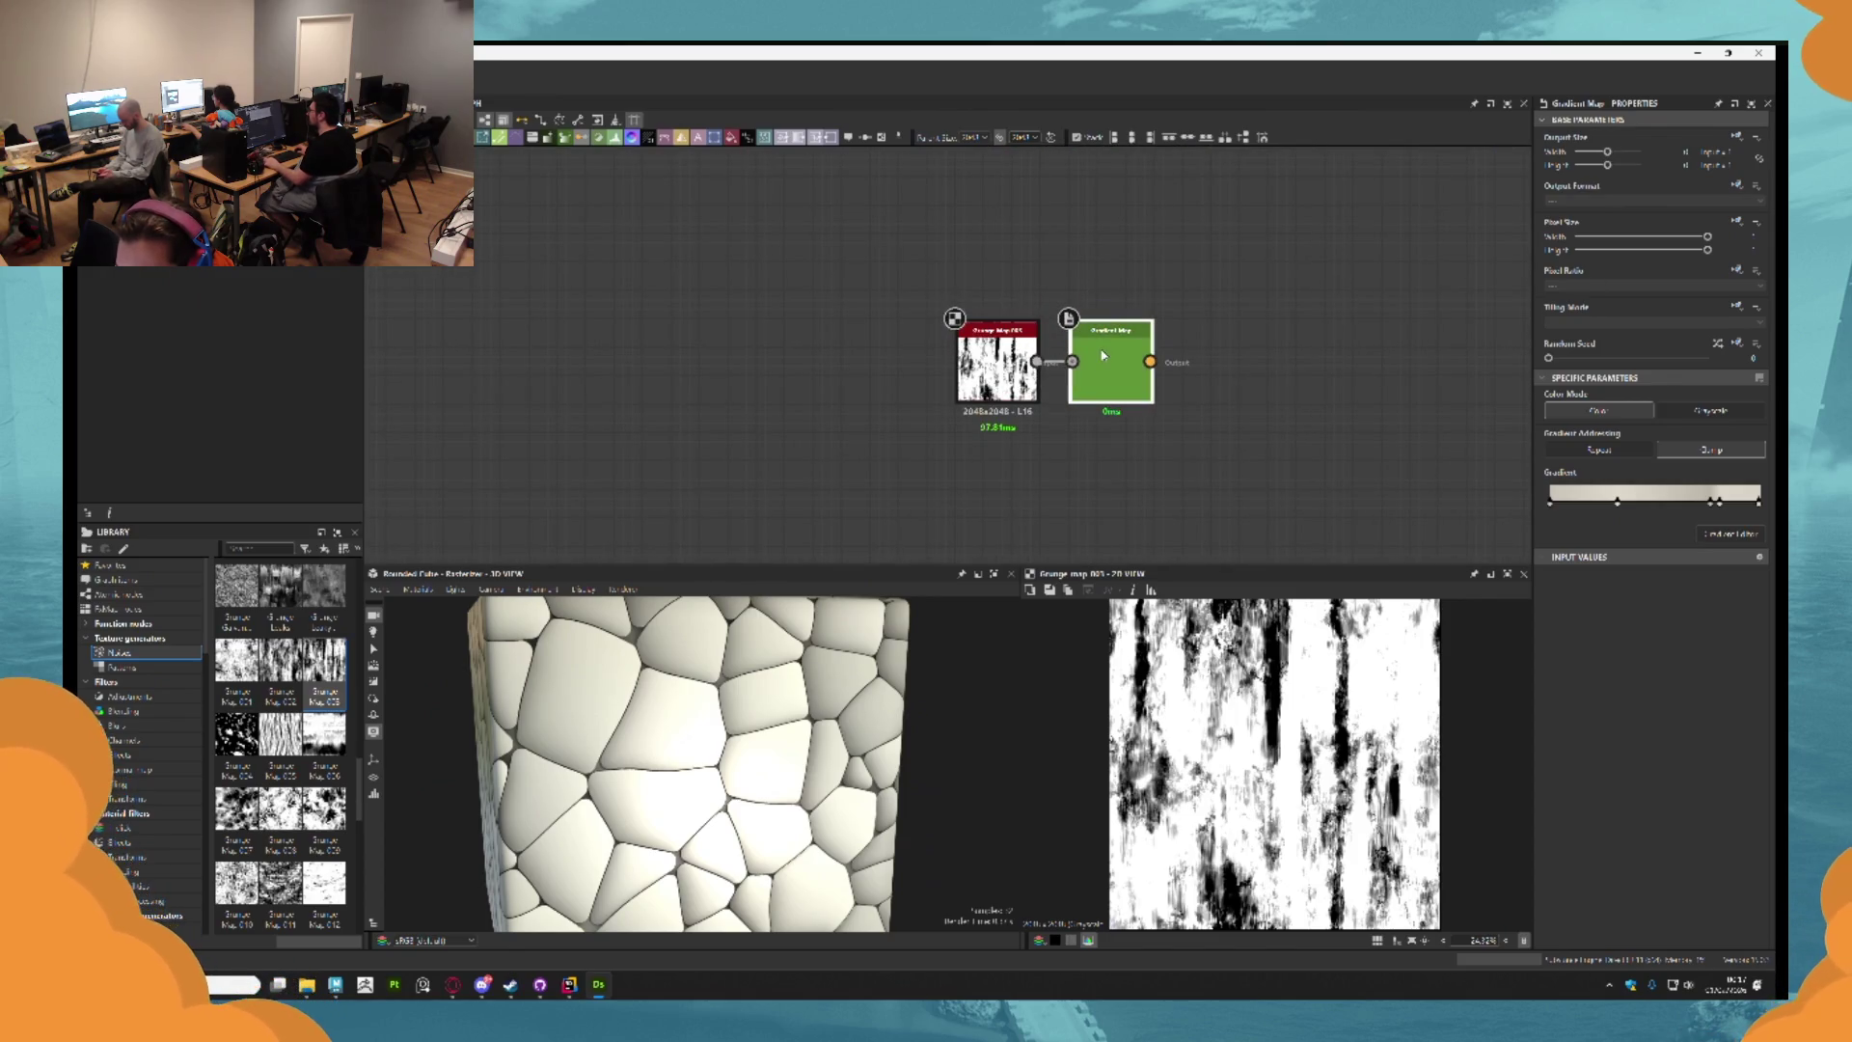
double_click(1112, 372)
scroll(1241, 772, up, 4)
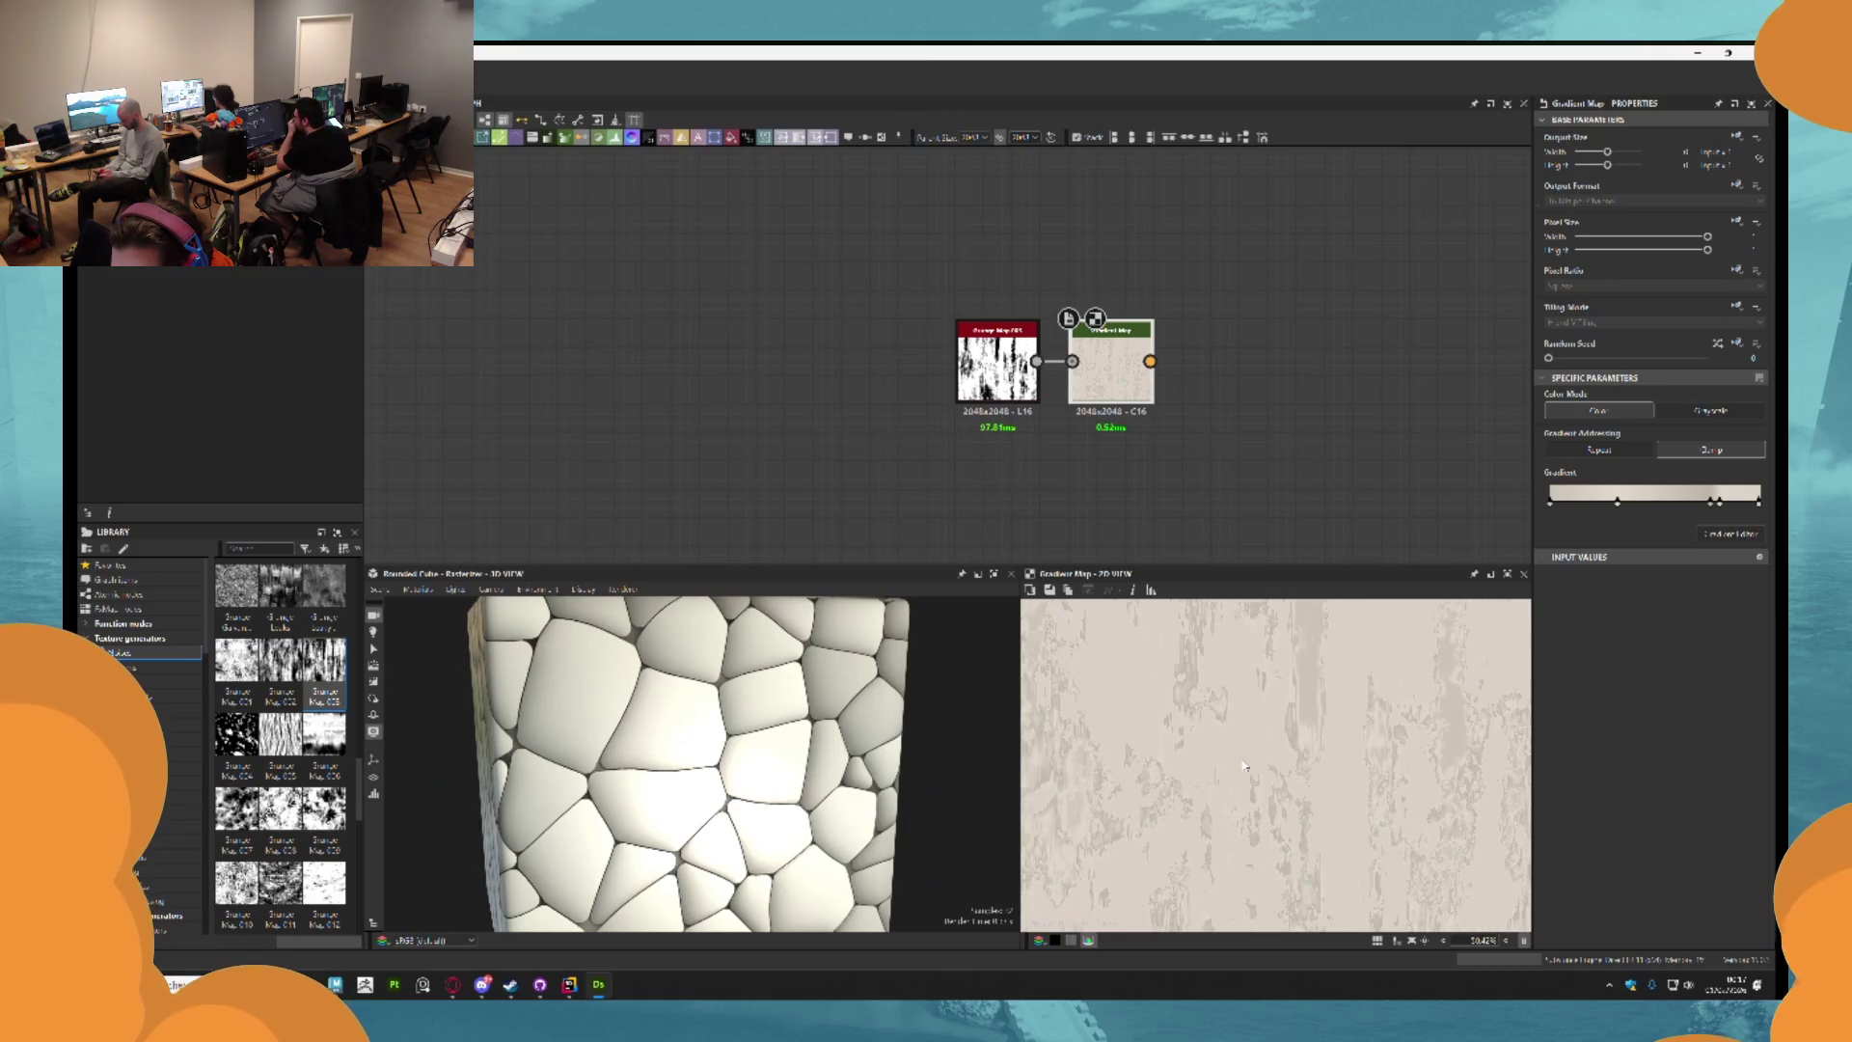
scroll(1242, 772, down, 1)
scroll(1046, 434, up, 3)
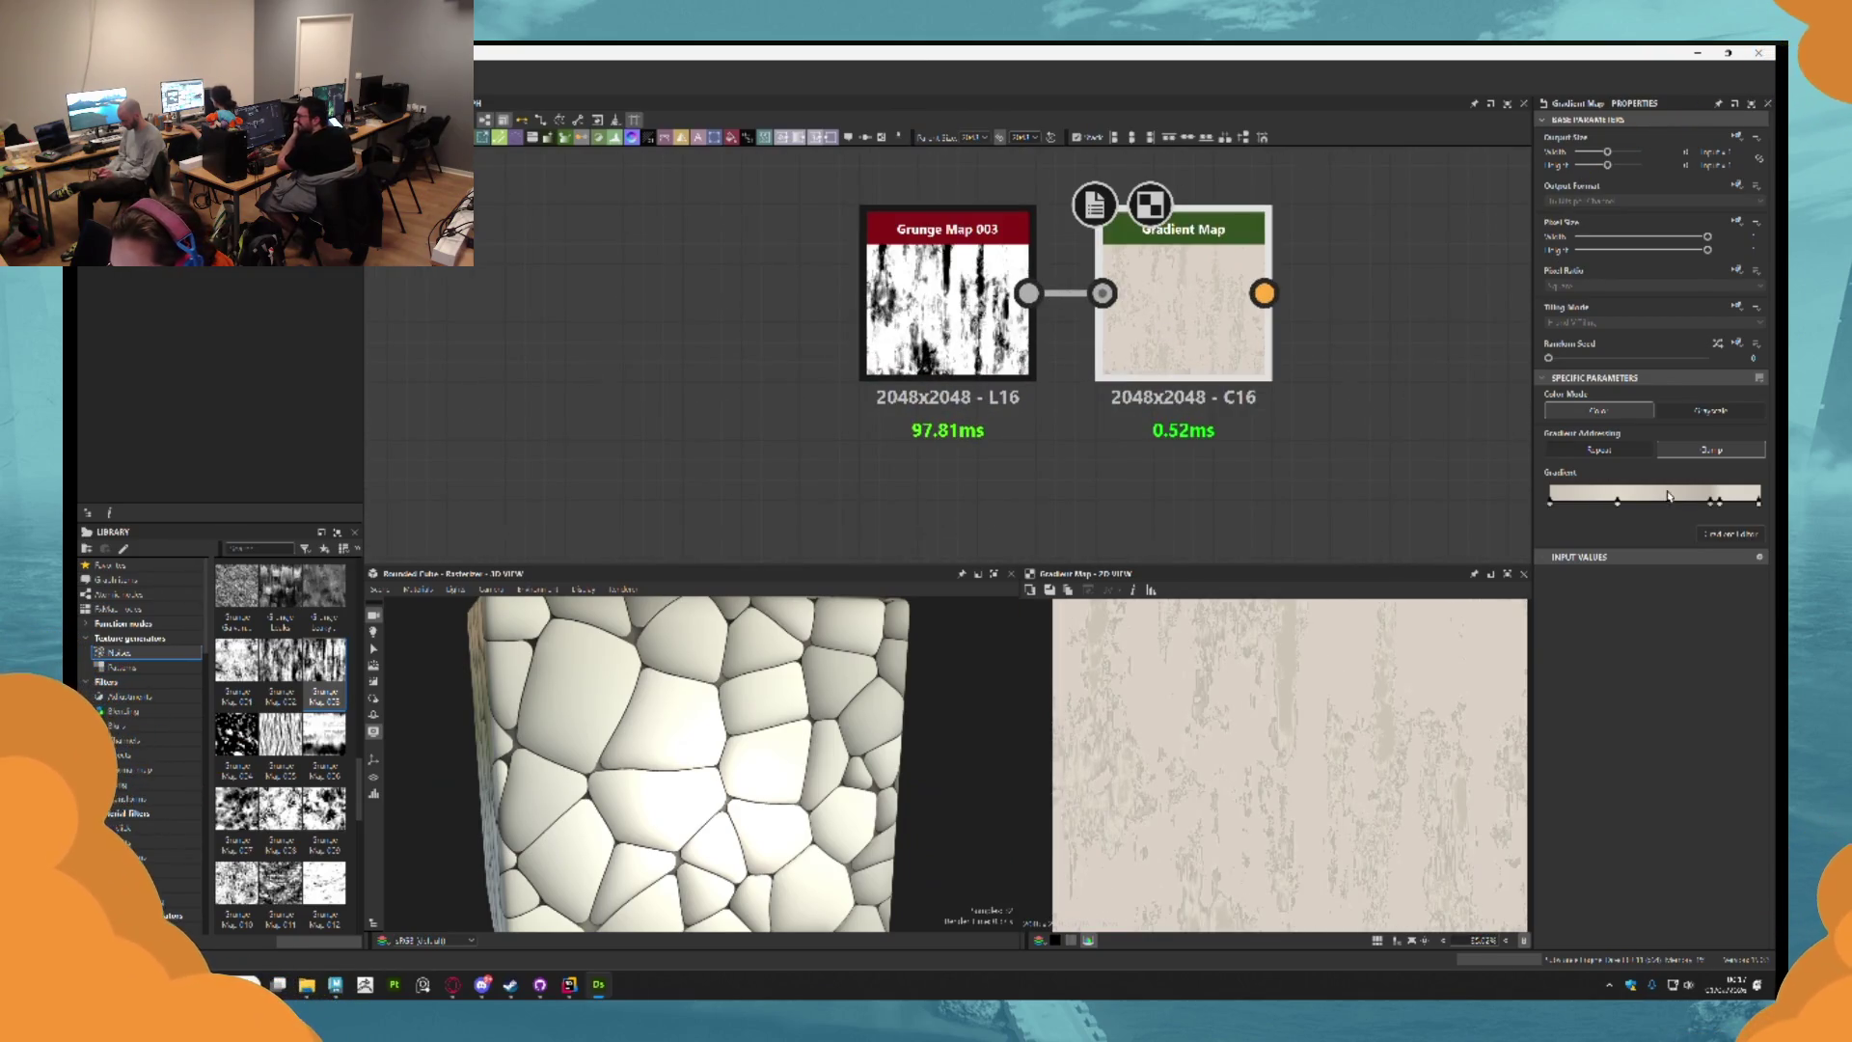
drag(1716, 506, 1719, 508)
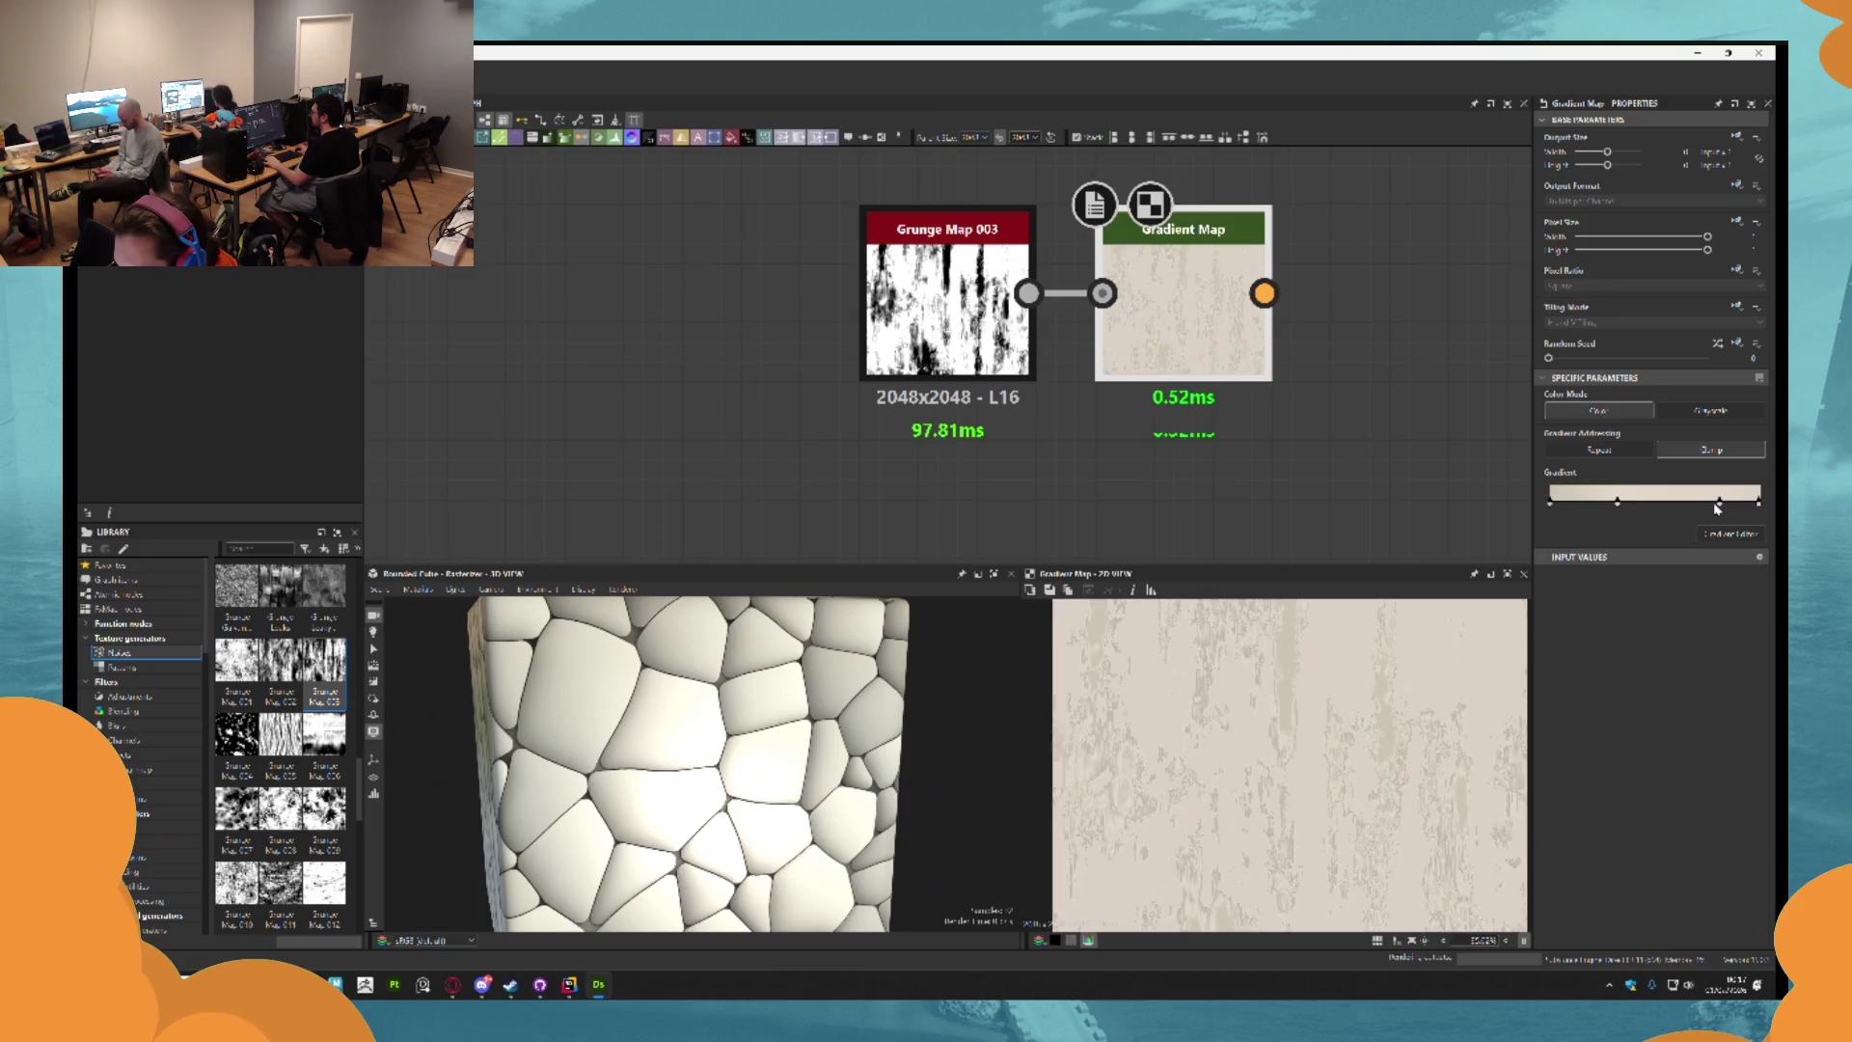
click(1552, 503)
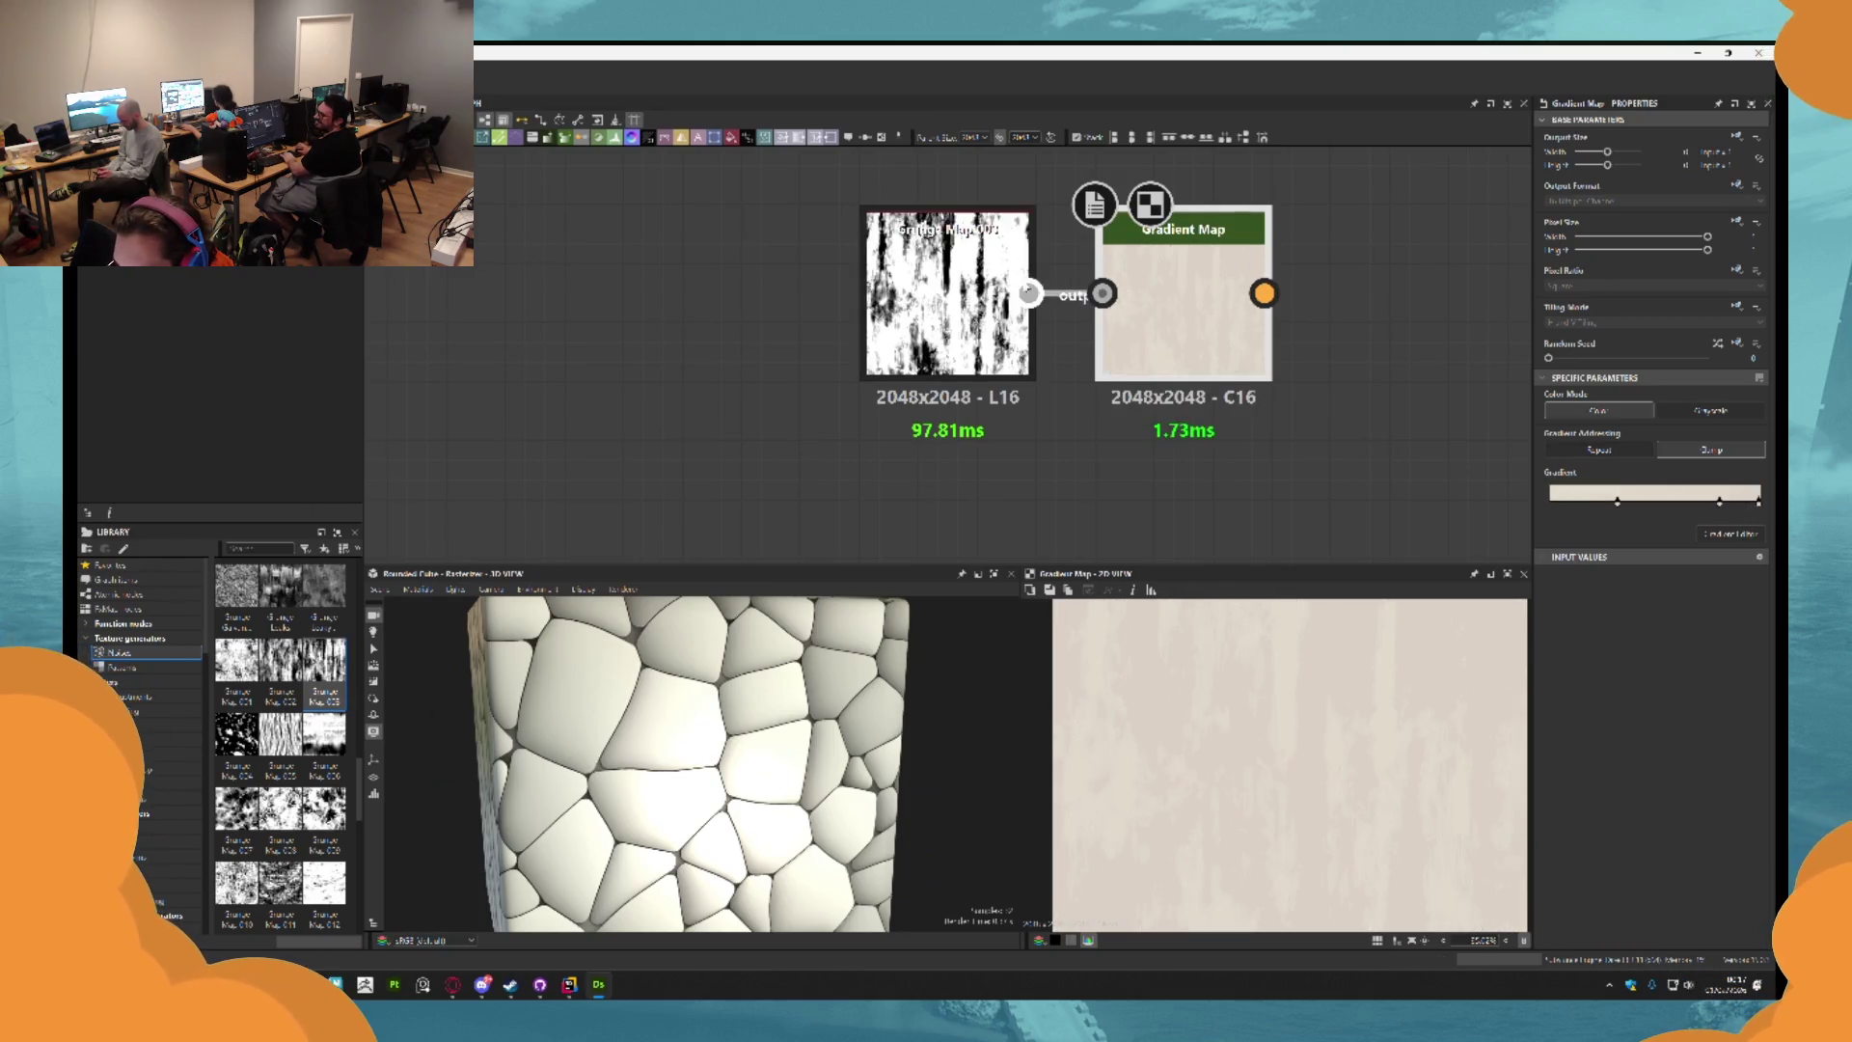
Move the Grunge Map 003 and Gradient Map pair beside the chain and frame the graph.
scroll(1029, 292, up, 2)
scroll(1061, 386, down, 3)
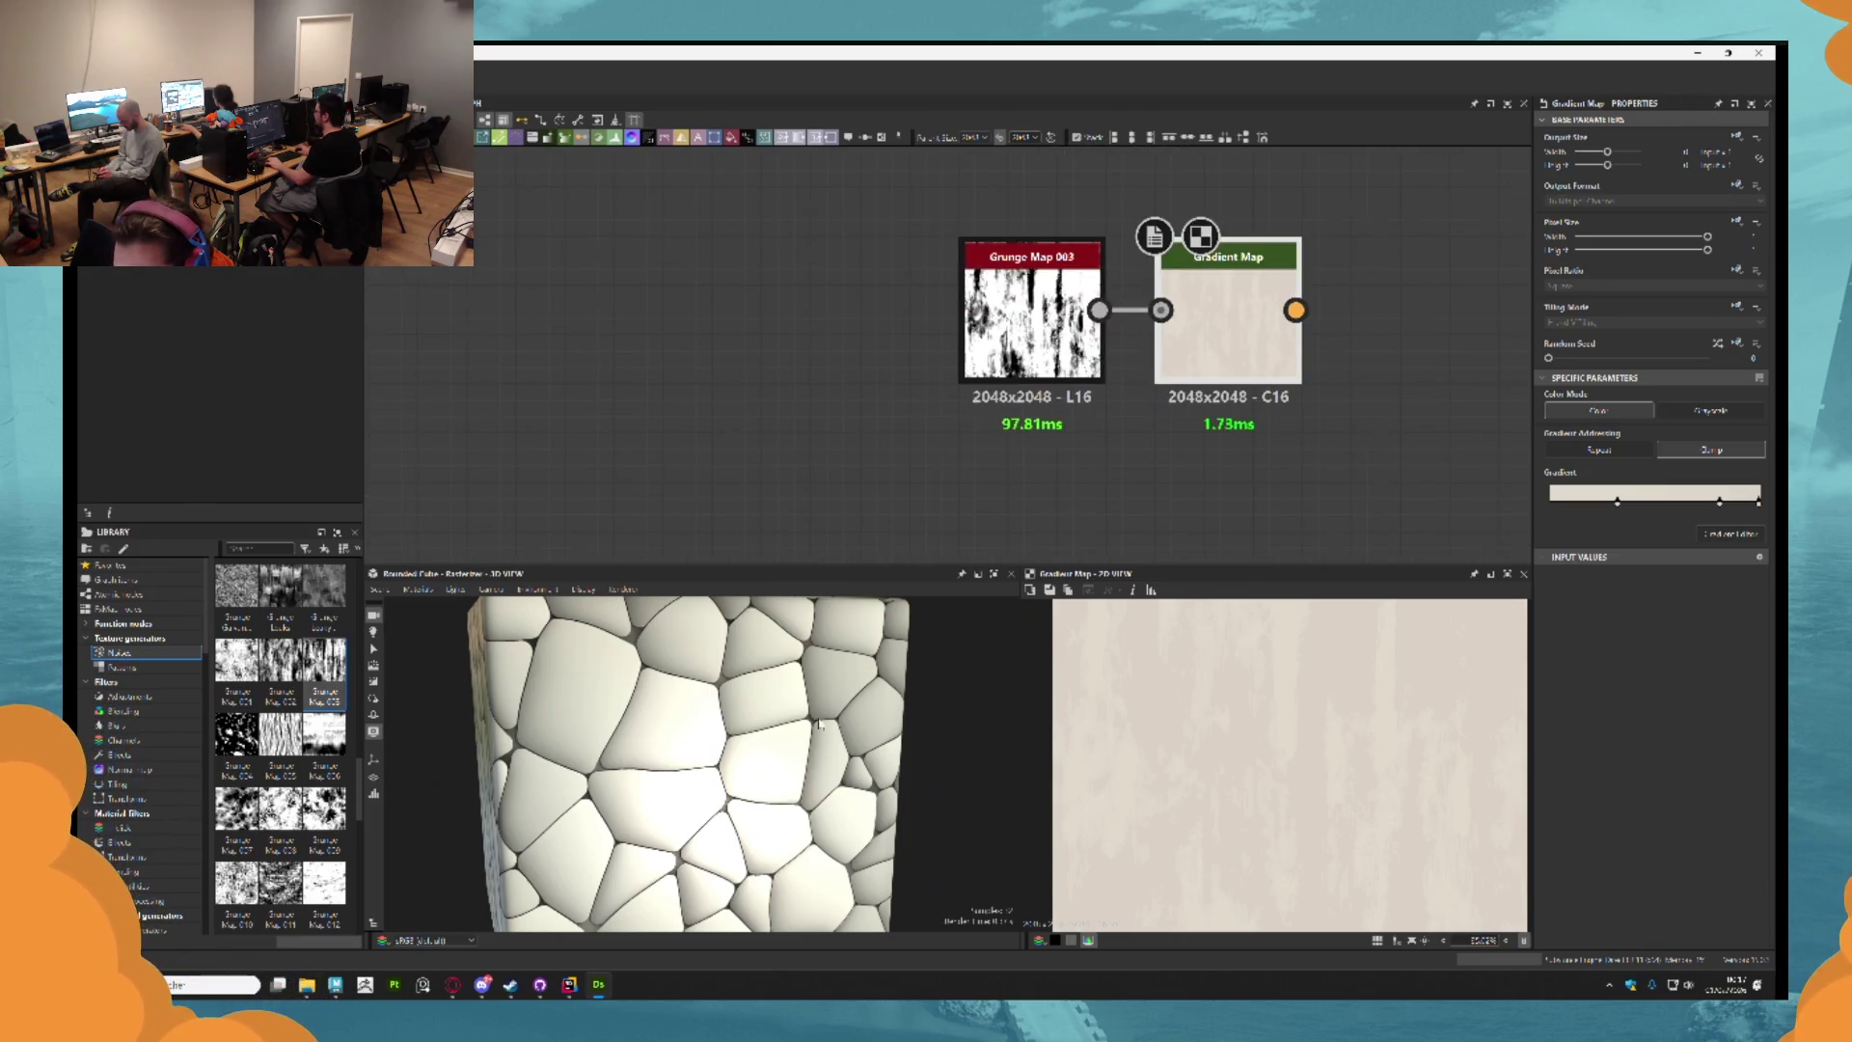
scroll(818, 723, down, 3)
scroll(1292, 424, down, 10)
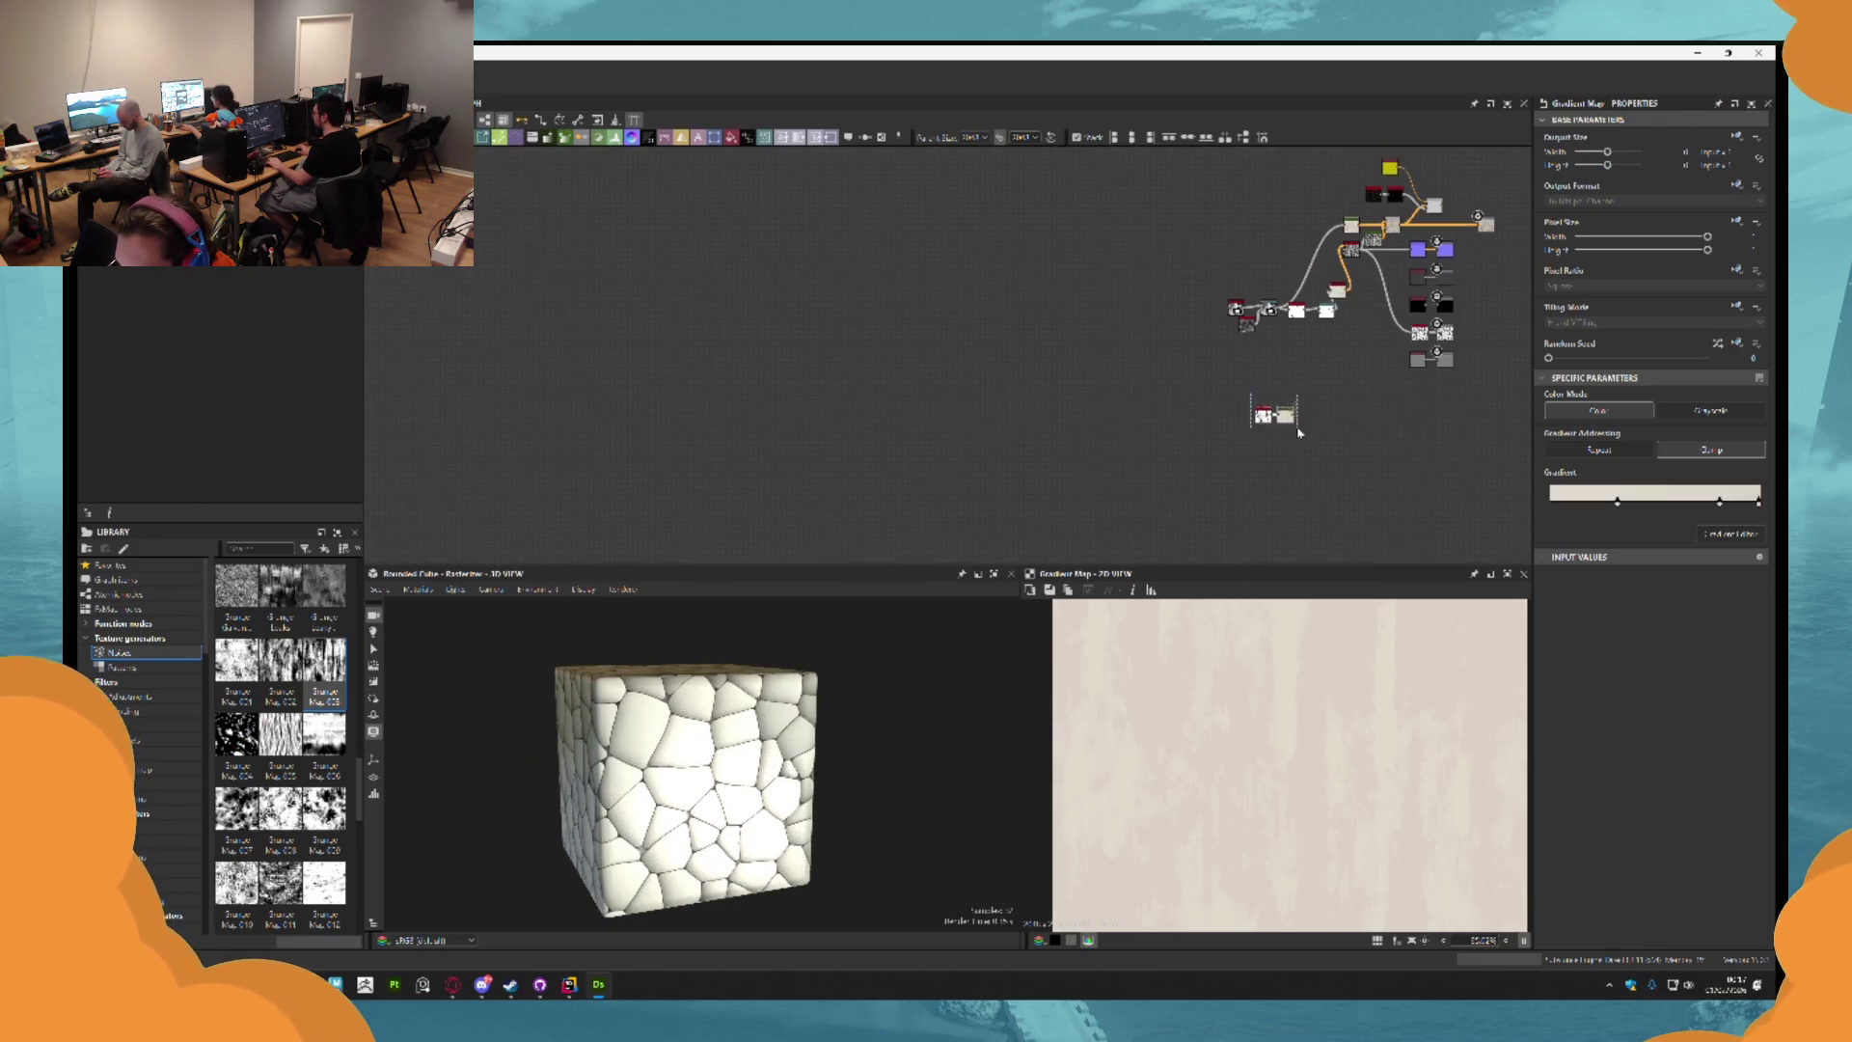
scroll(1299, 433, up, 3)
drag(1298, 429, 1444, 247)
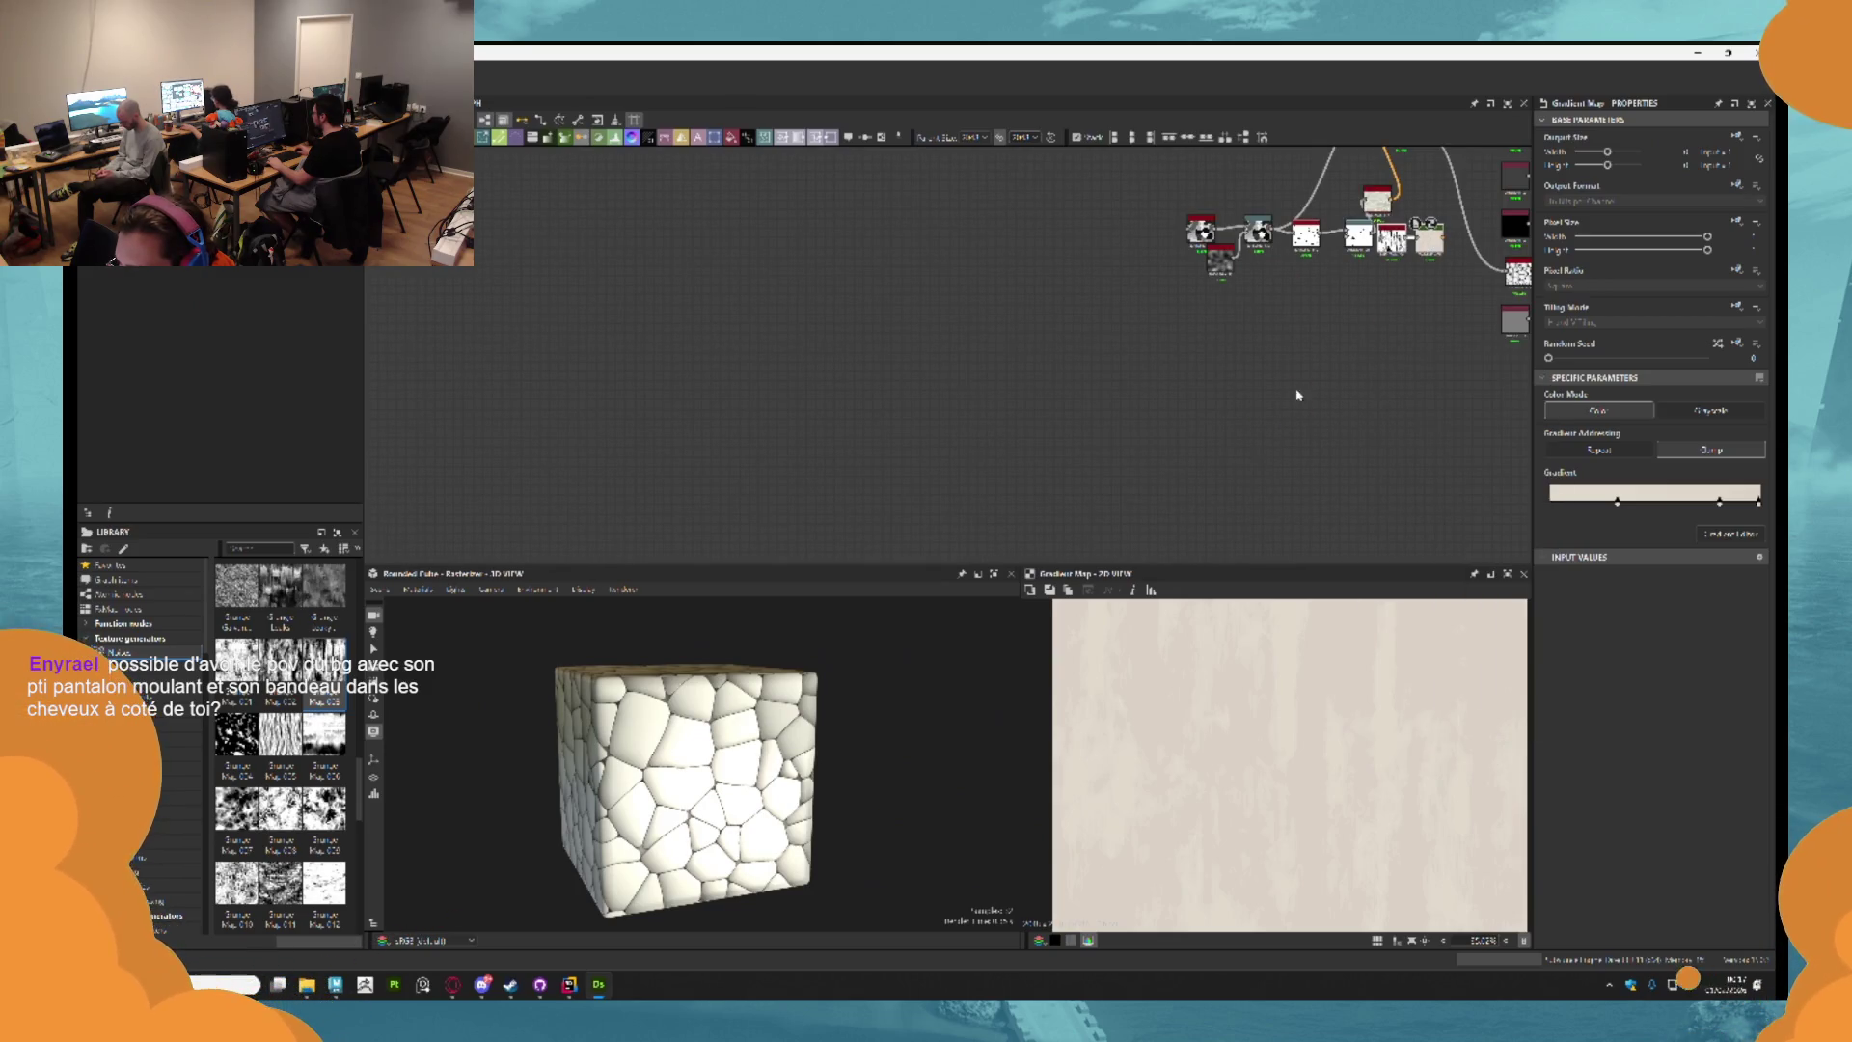
key(f)
scroll(1266, 346, up, 2)
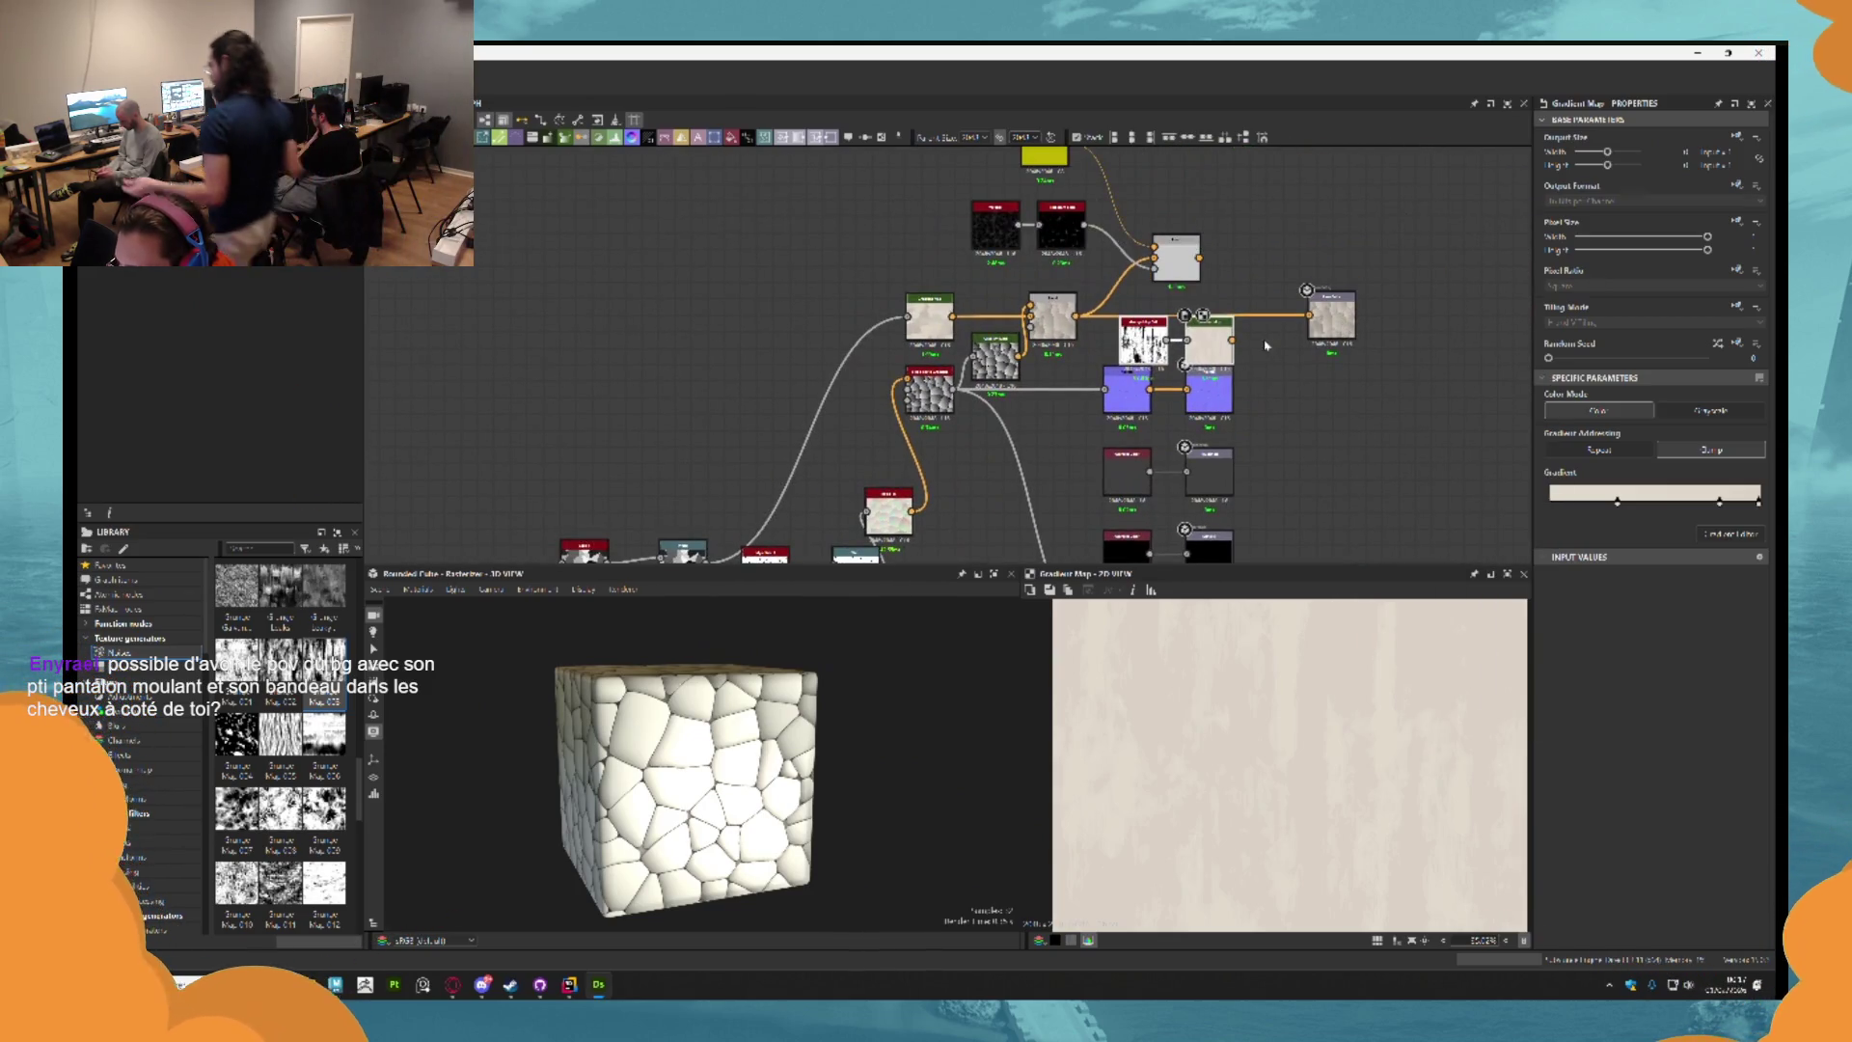
Connect the Gradient Map output into the right-hand output node.
drag(1233, 340, 1309, 315)
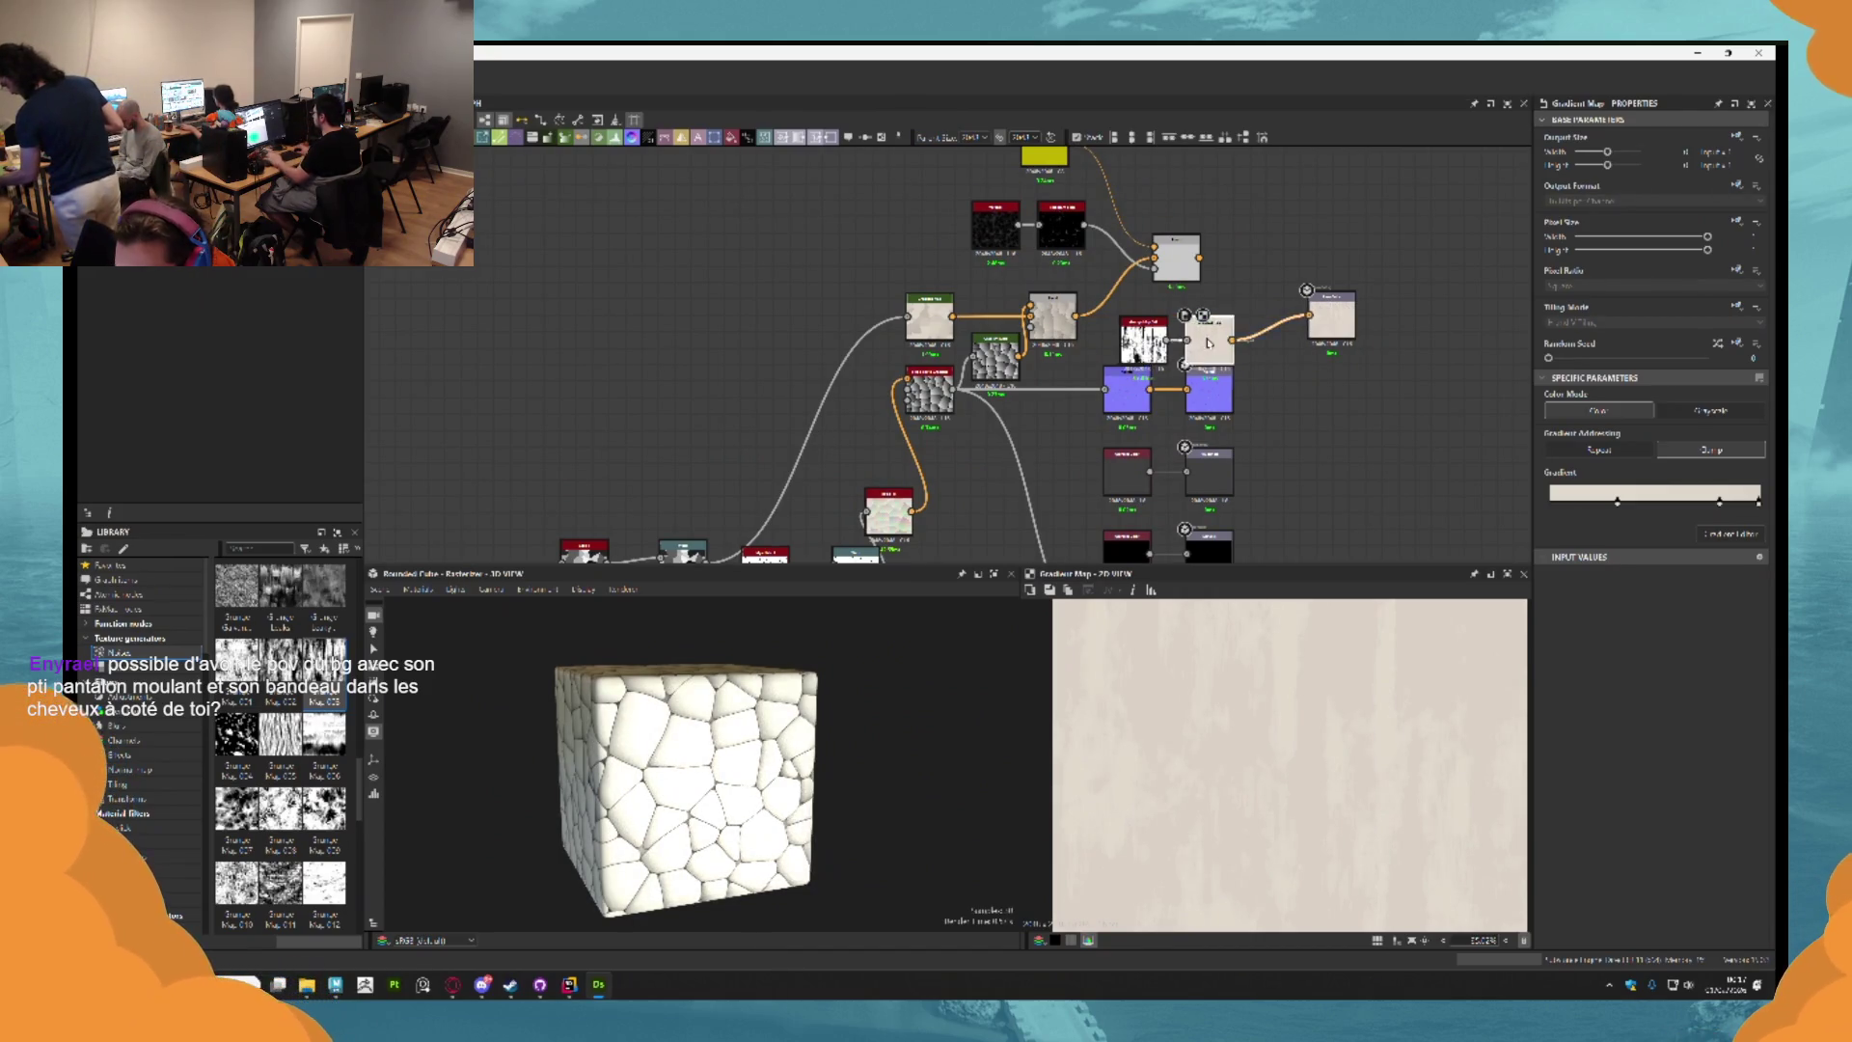
scroll(1167, 373, up, 2)
click(1128, 318)
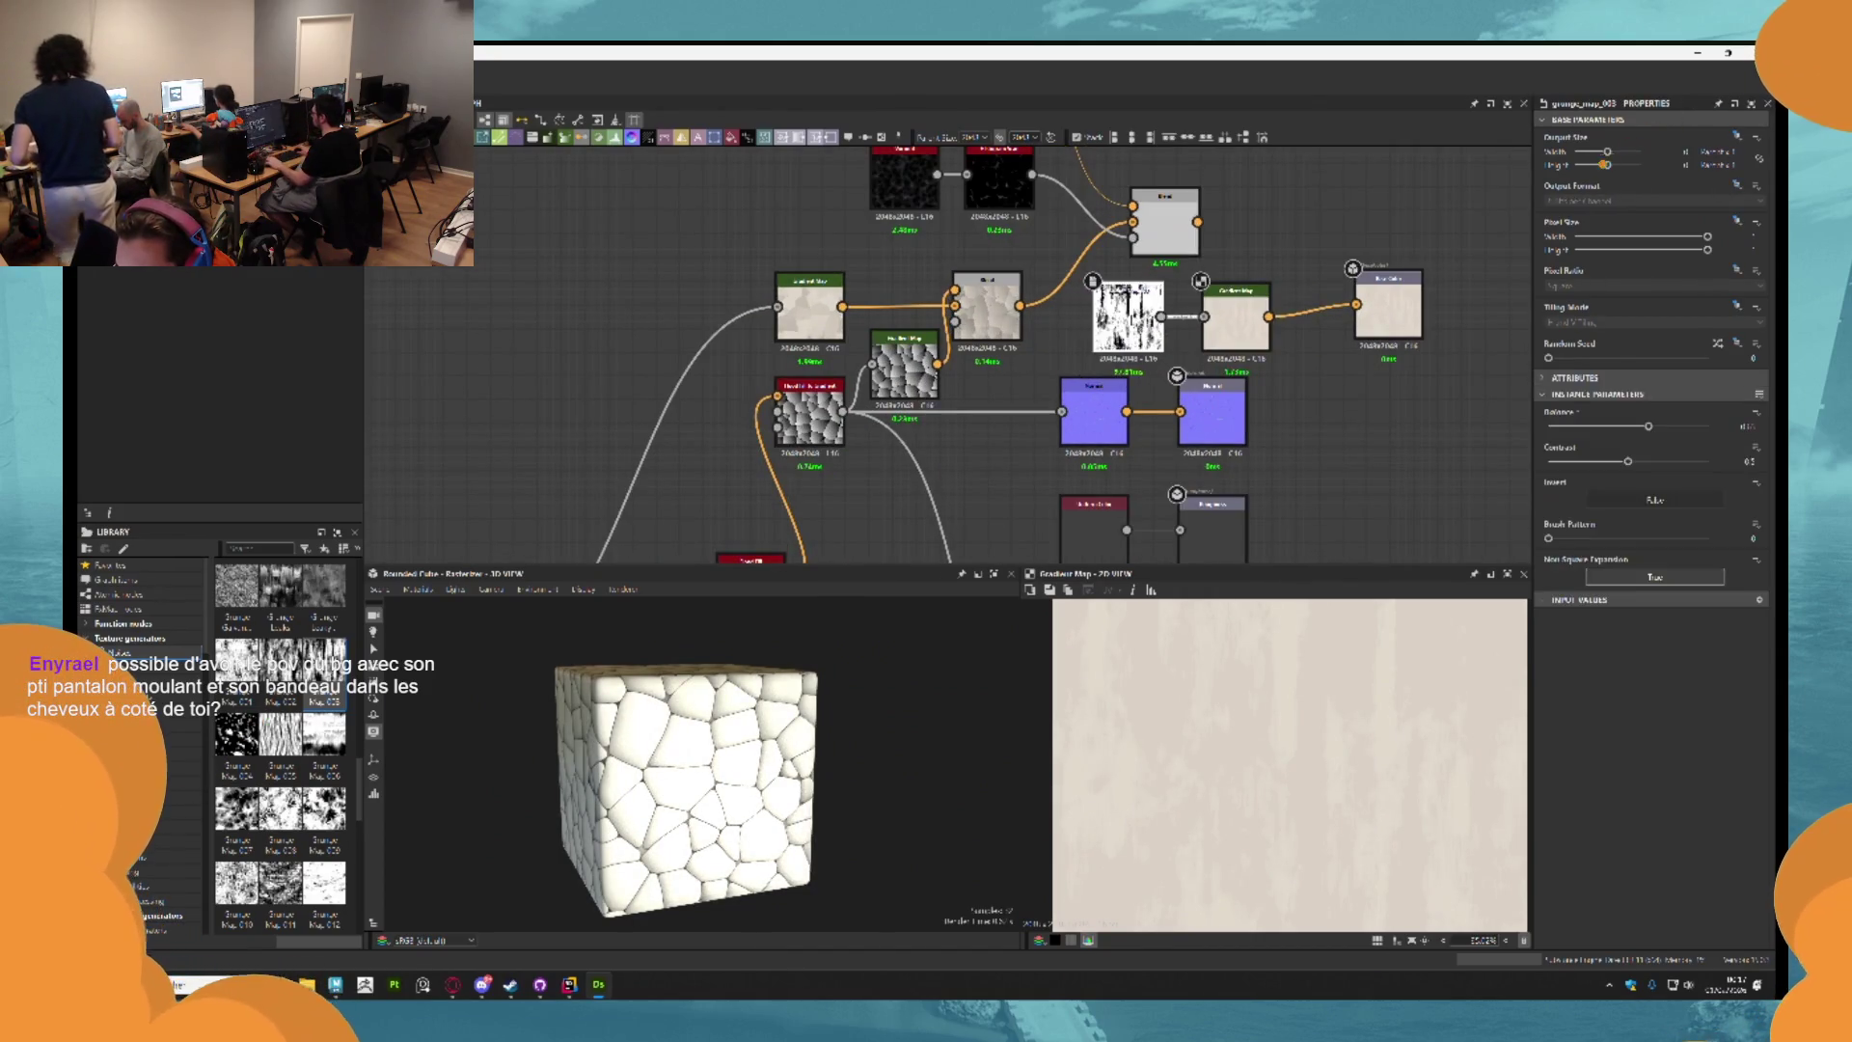
scroll(1213, 396, down, 2)
scroll(1212, 395, up, 2)
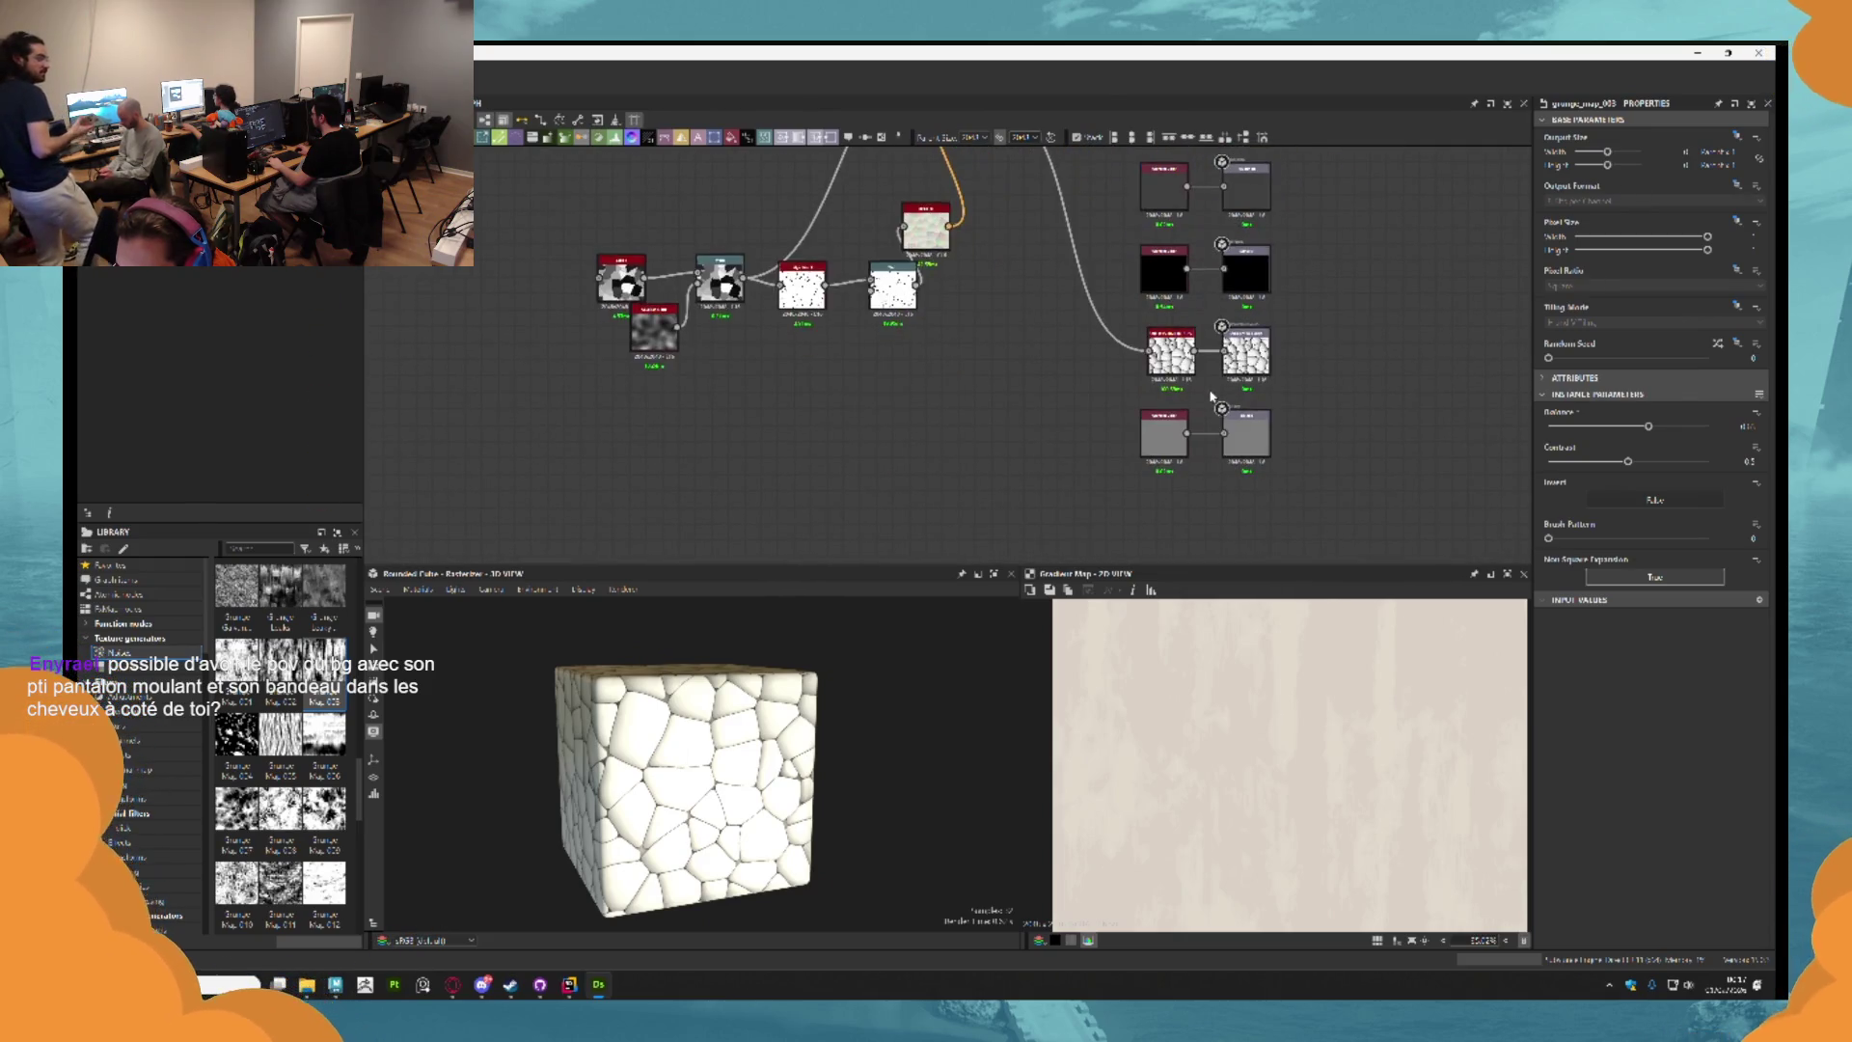
scroll(1212, 396, up, 1)
Duplicate the grey Uniform Color node, wire the copy into the output, and delete the cell-pattern node.
click(1153, 439)
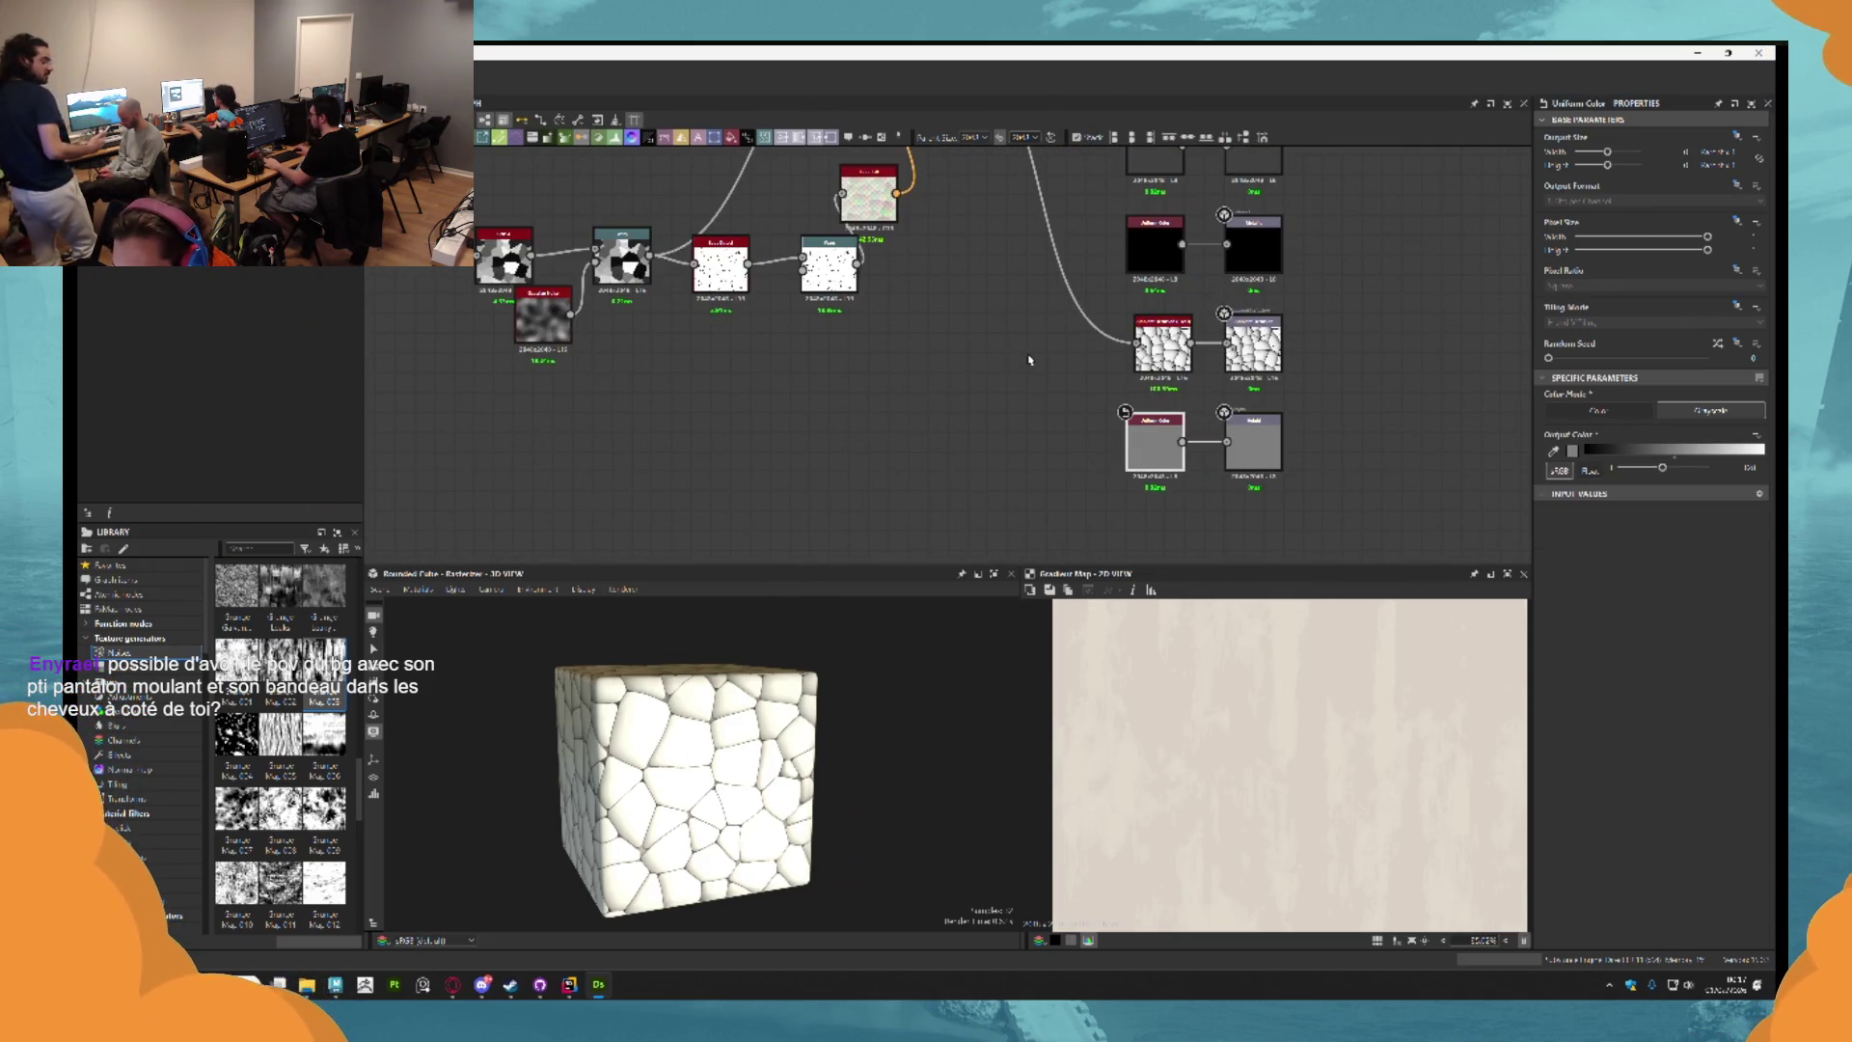
key(ctrl+d)
mouse_move(1228, 343)
mouse_down()
mouse_move(1050, 357)
mouse_move(1150, 357)
mouse_up()
click(1163, 347)
key(Delete)
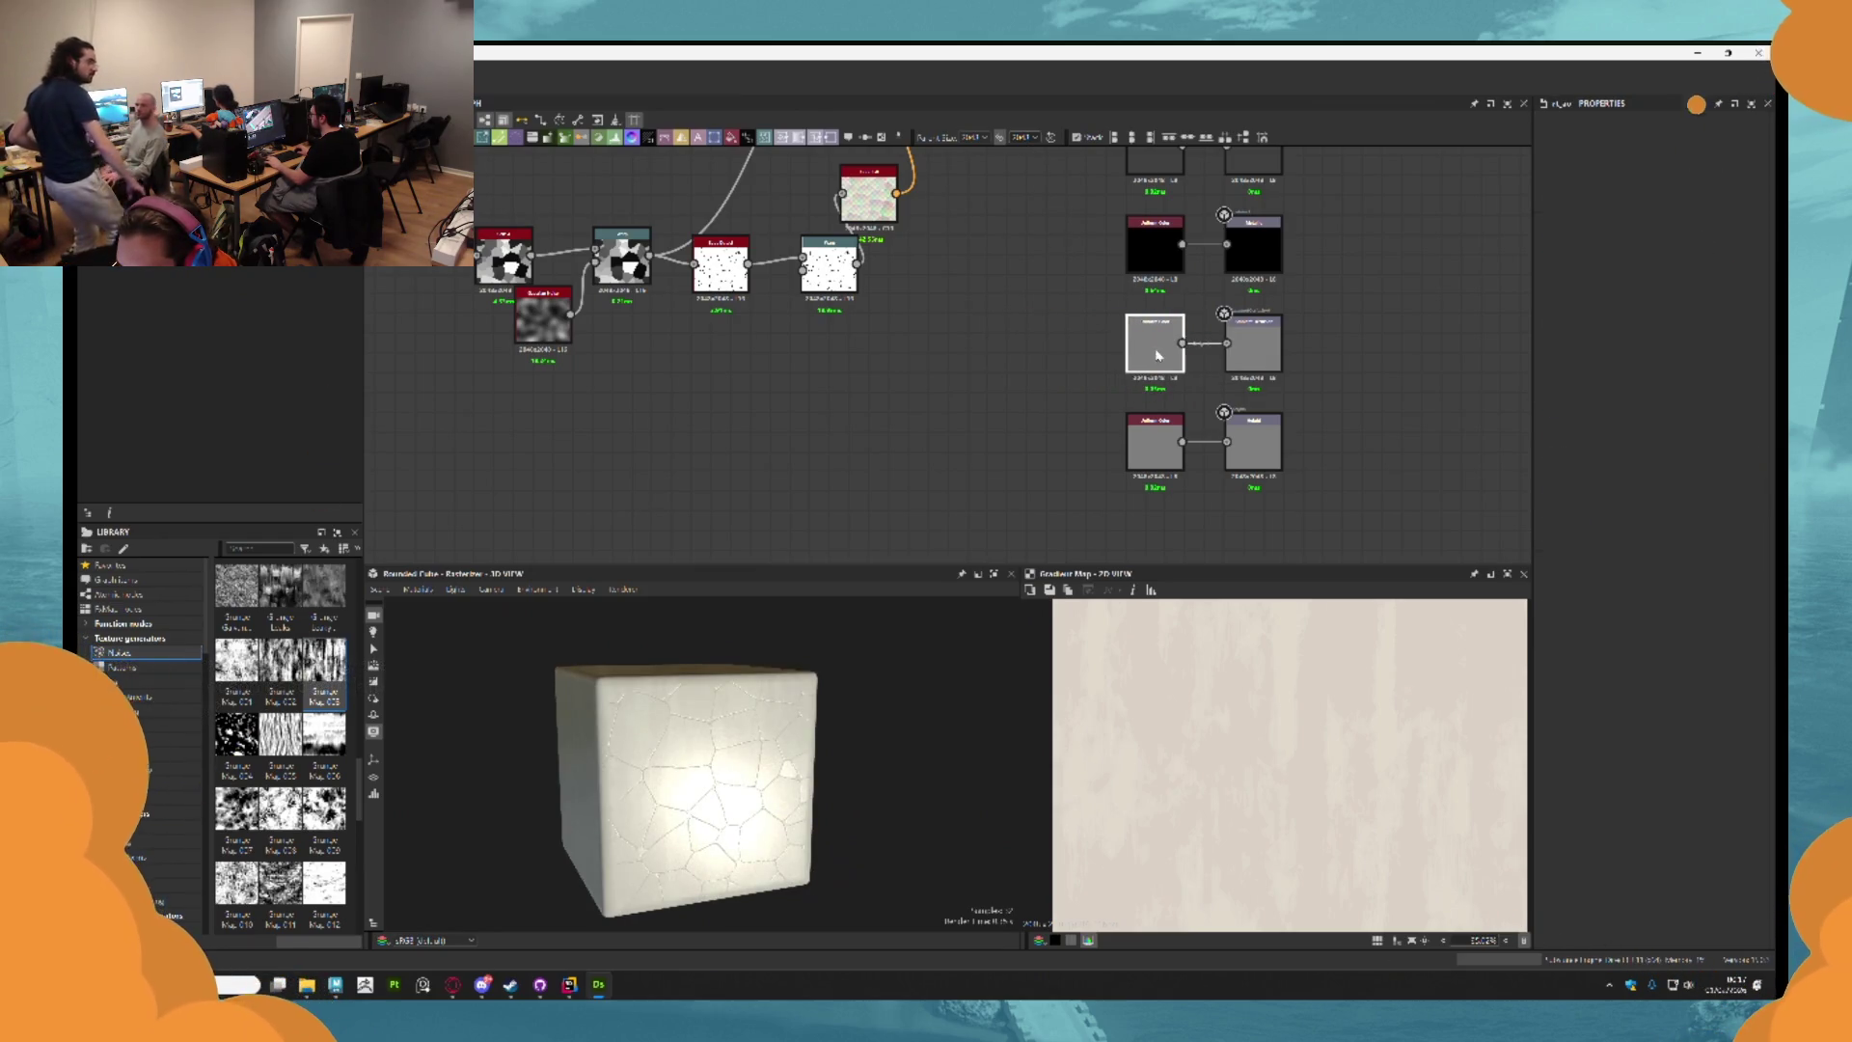
Preview the copied Uniform Color node and set its Output Color to white.
scroll(1119, 366, up, 2)
click(1173, 326)
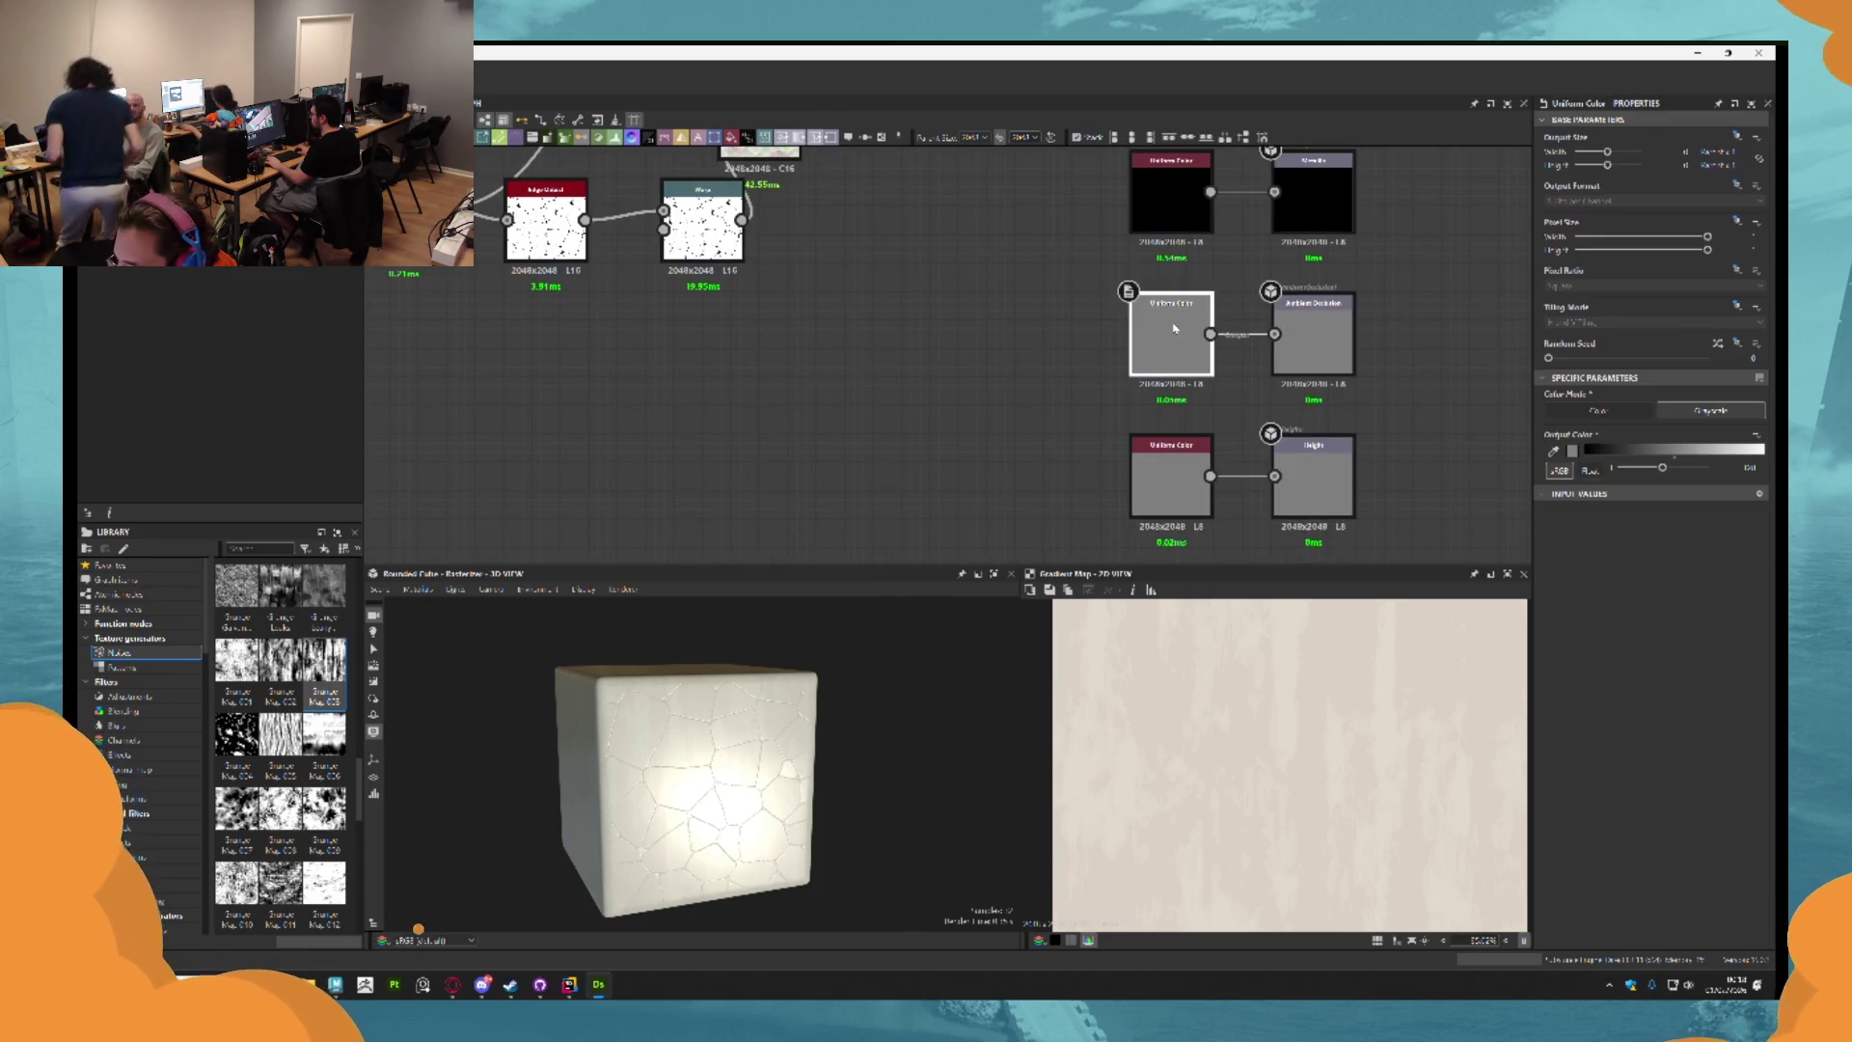
double_click(1175, 333)
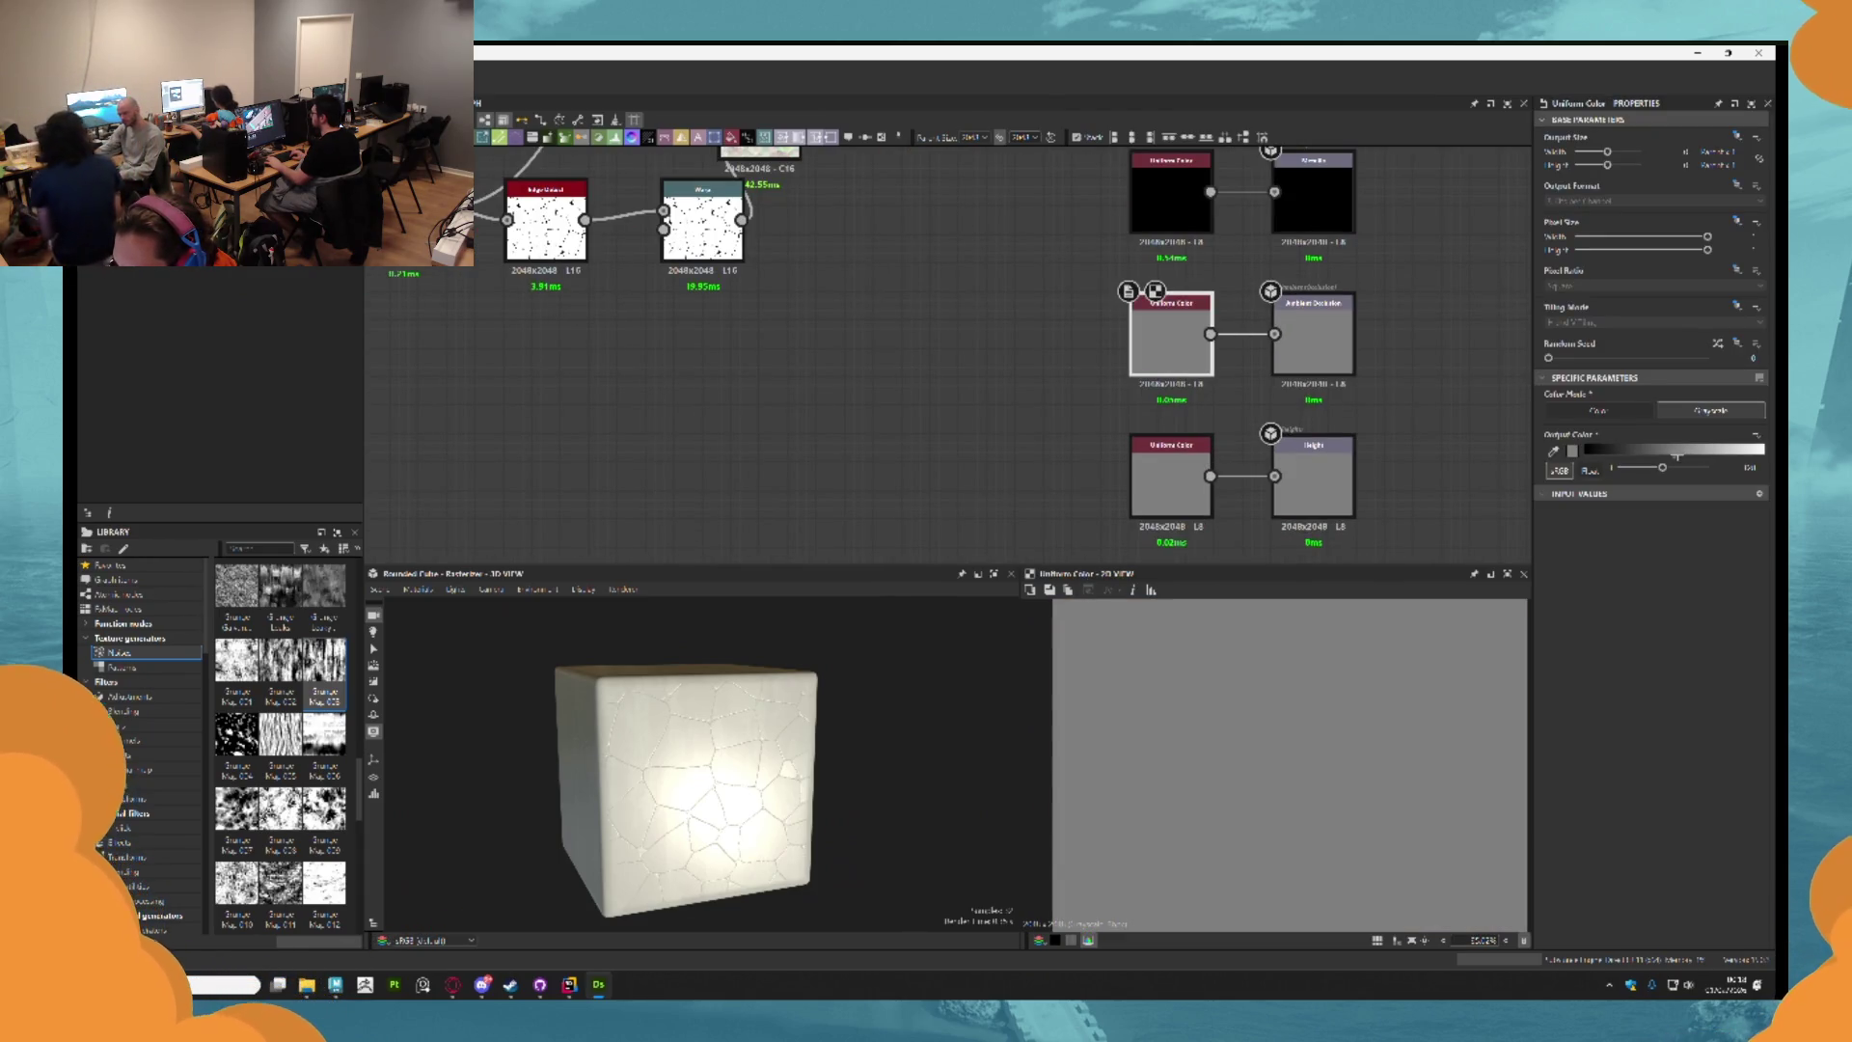
drag(1677, 457, 1764, 451)
scroll(967, 373, down, 2)
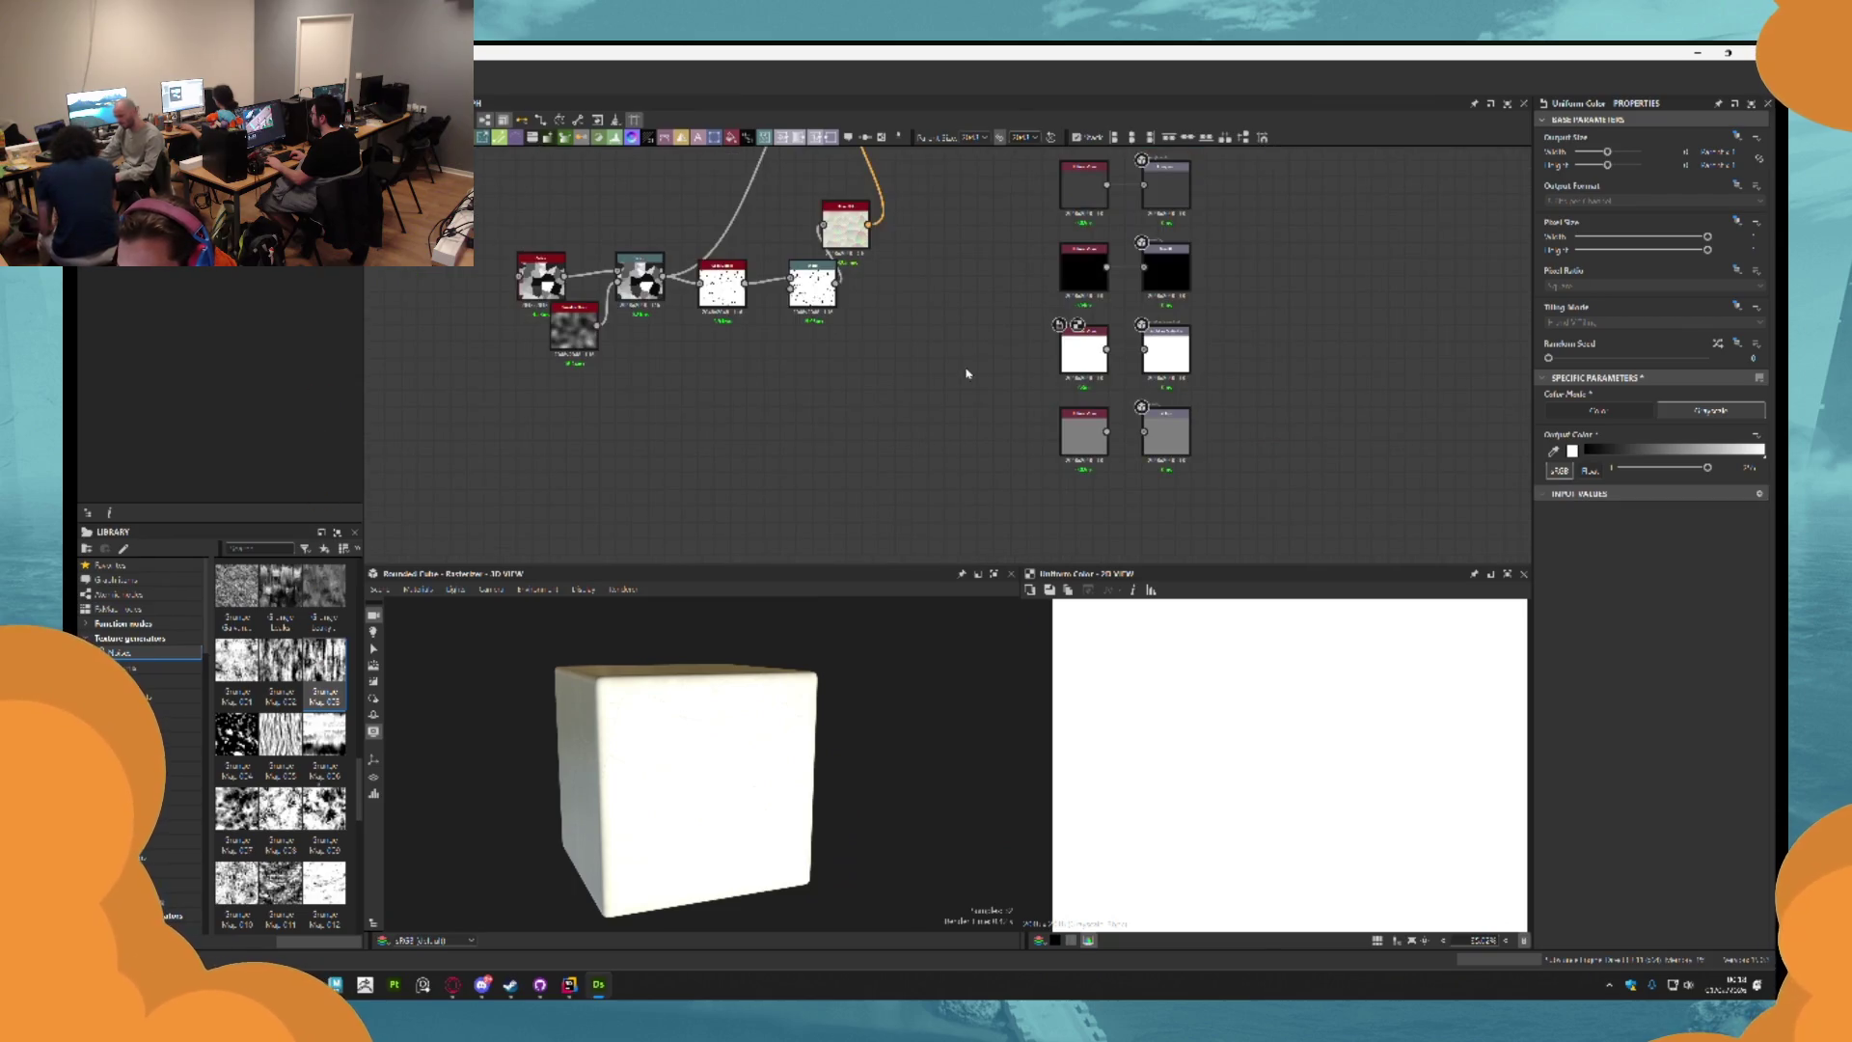
Preview the Basecolor output in 2D and nudge its node slightly left.
double_click(1256, 197)
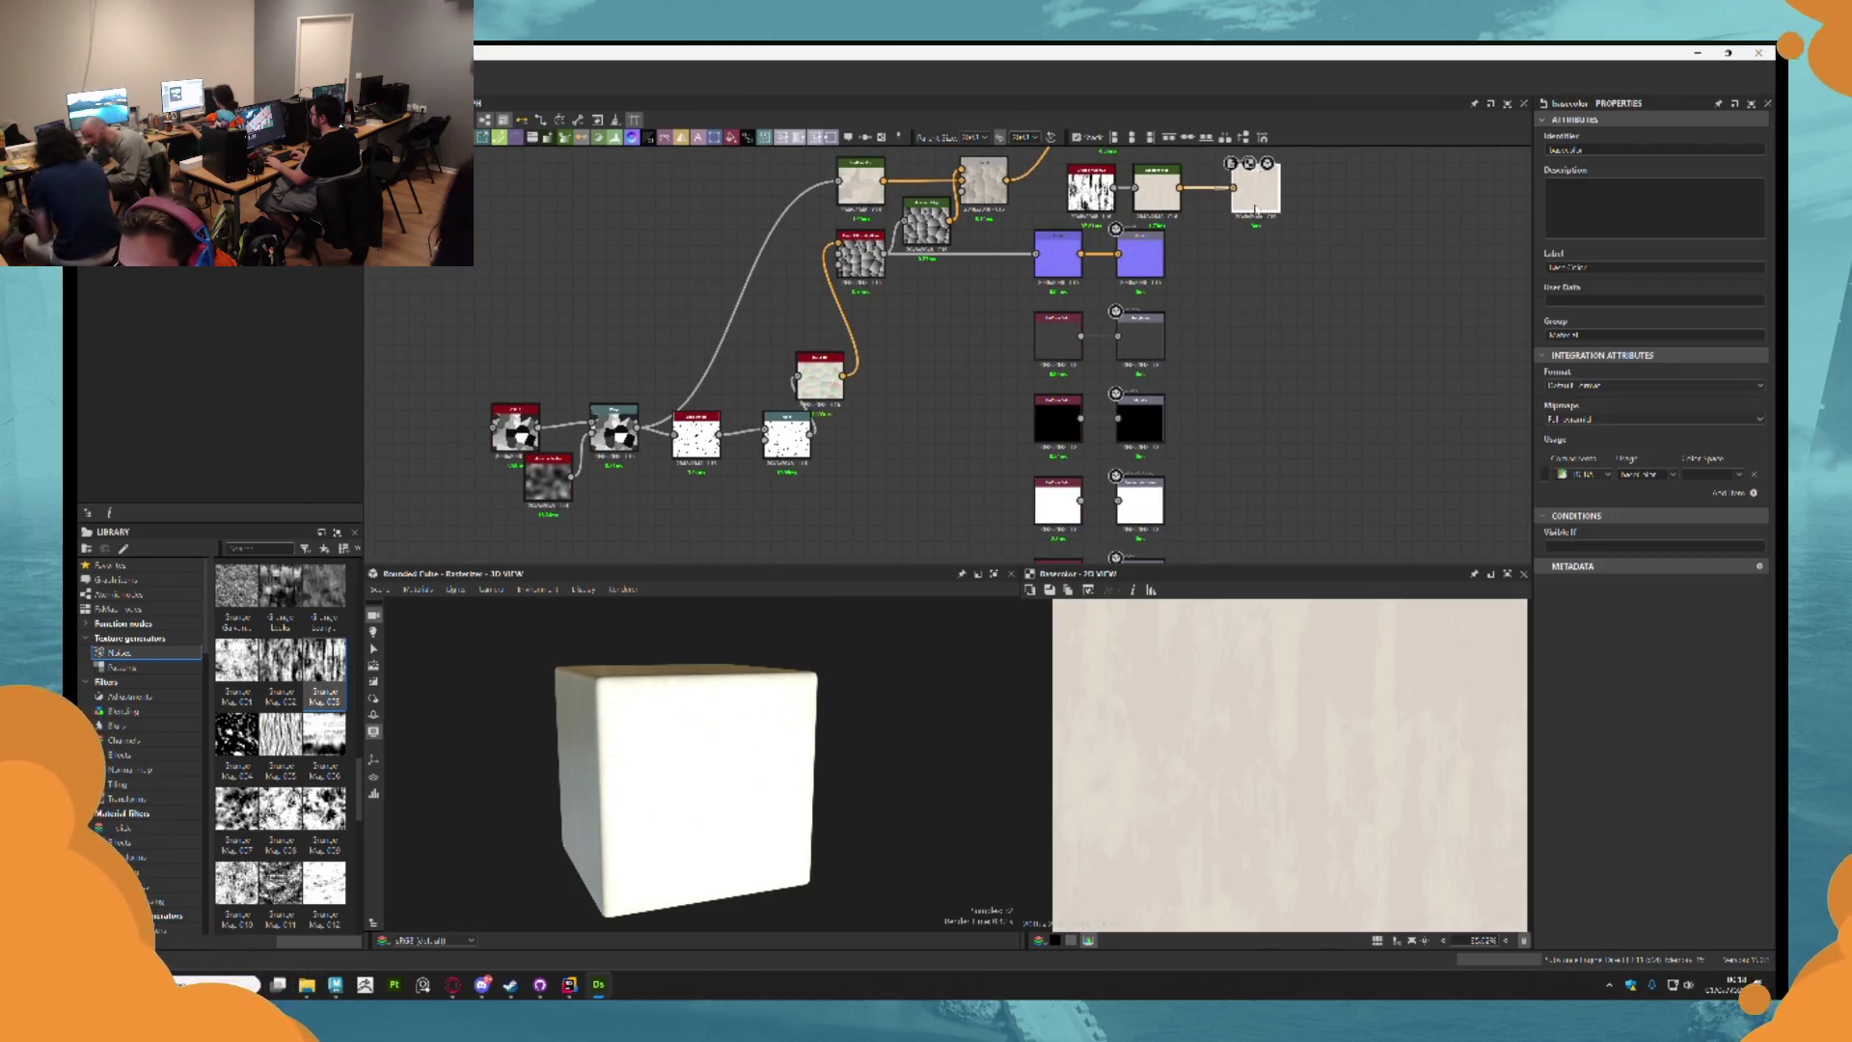
drag(1255, 207, 1239, 208)
mouse_move(714, 637)
mouse_down()
mouse_move(745, 749)
mouse_move(814, 749)
mouse_move(806, 720)
mouse_move(714, 687)
mouse_move(759, 641)
mouse_up()
scroll(1071, 320, up, 2)
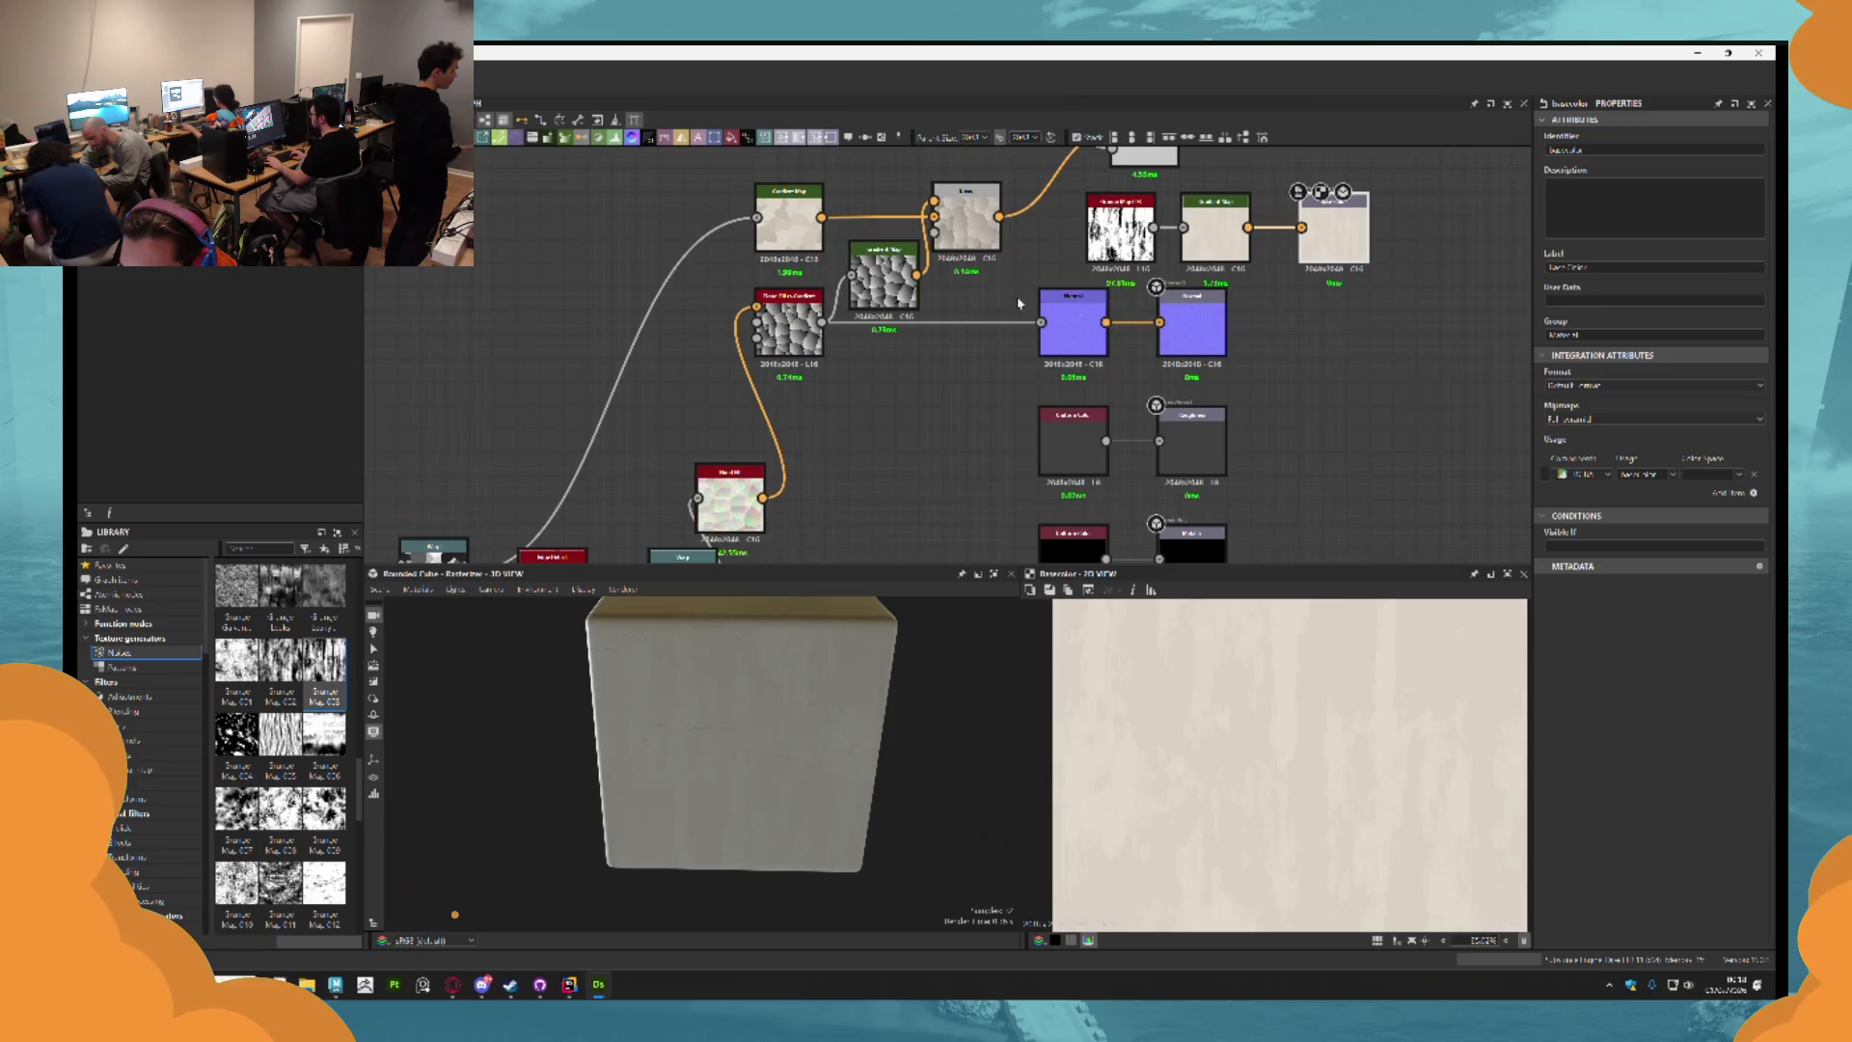
Raise the black Uniform Color node's Output Color below the Normal nodes to near white.
click(1071, 320)
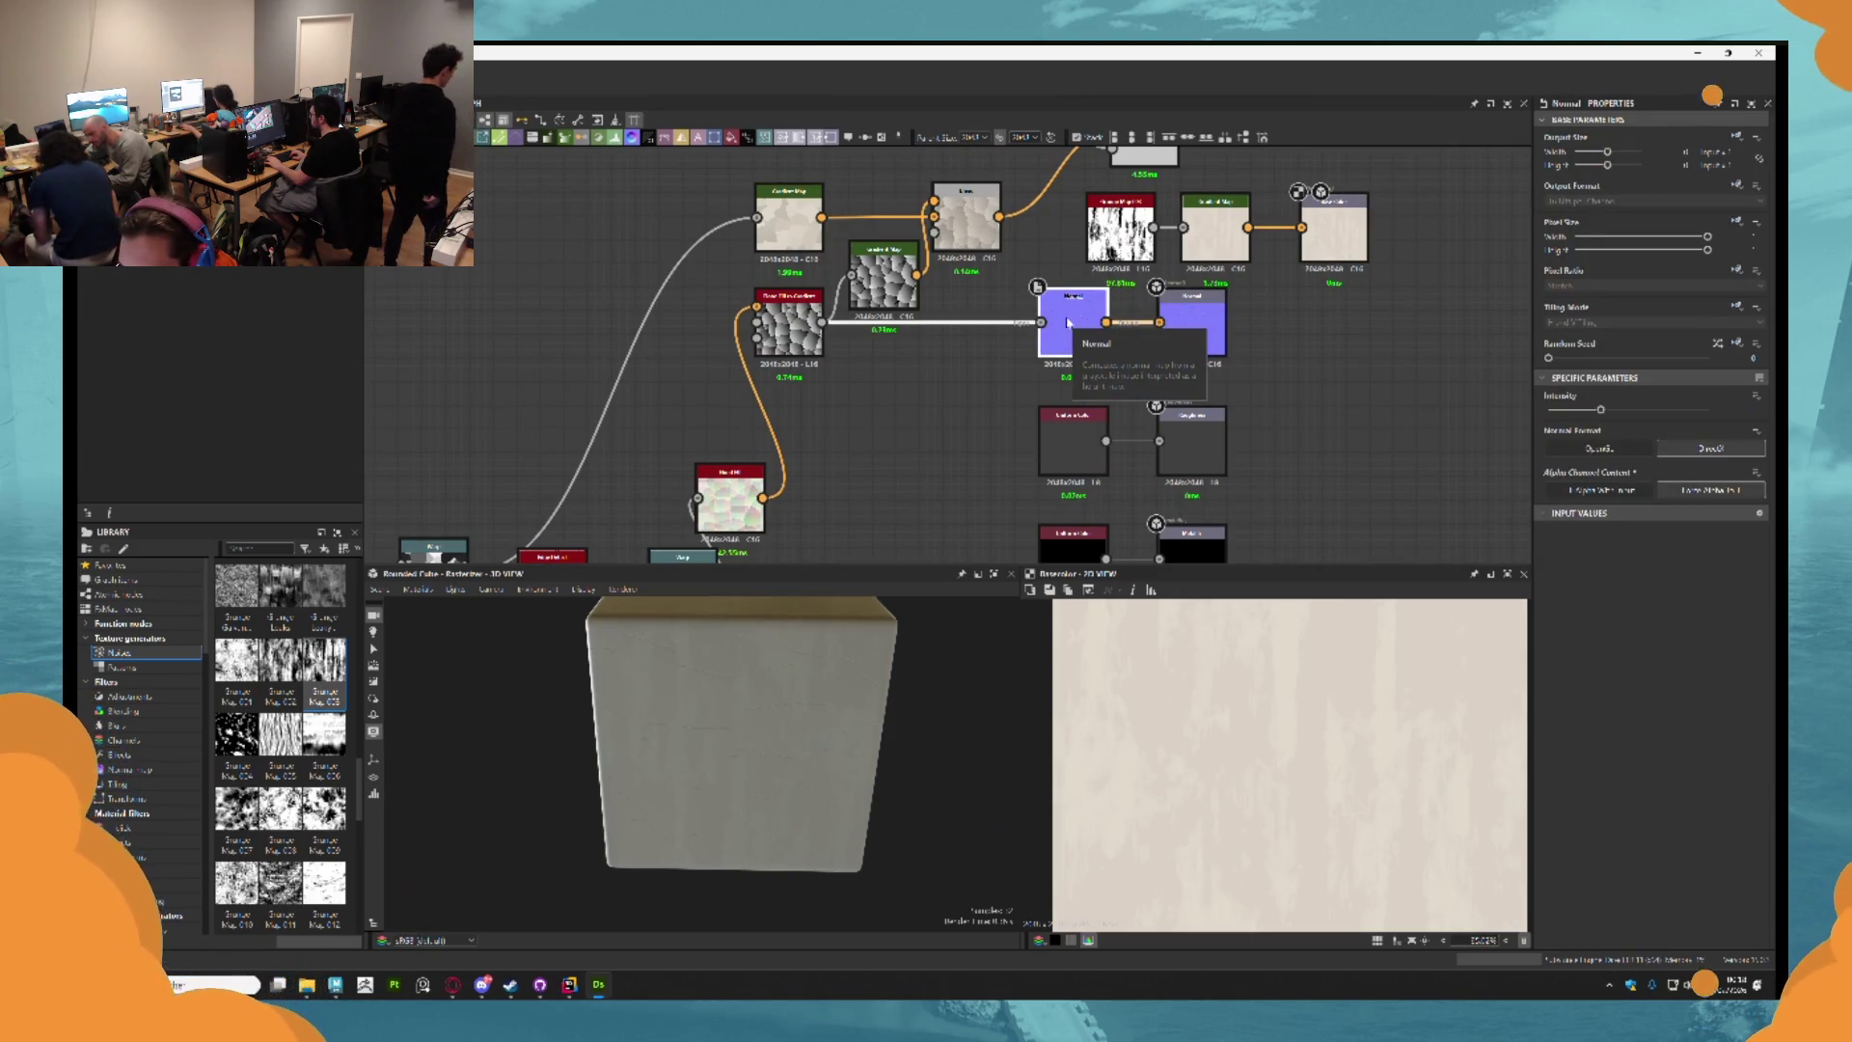
click(992, 361)
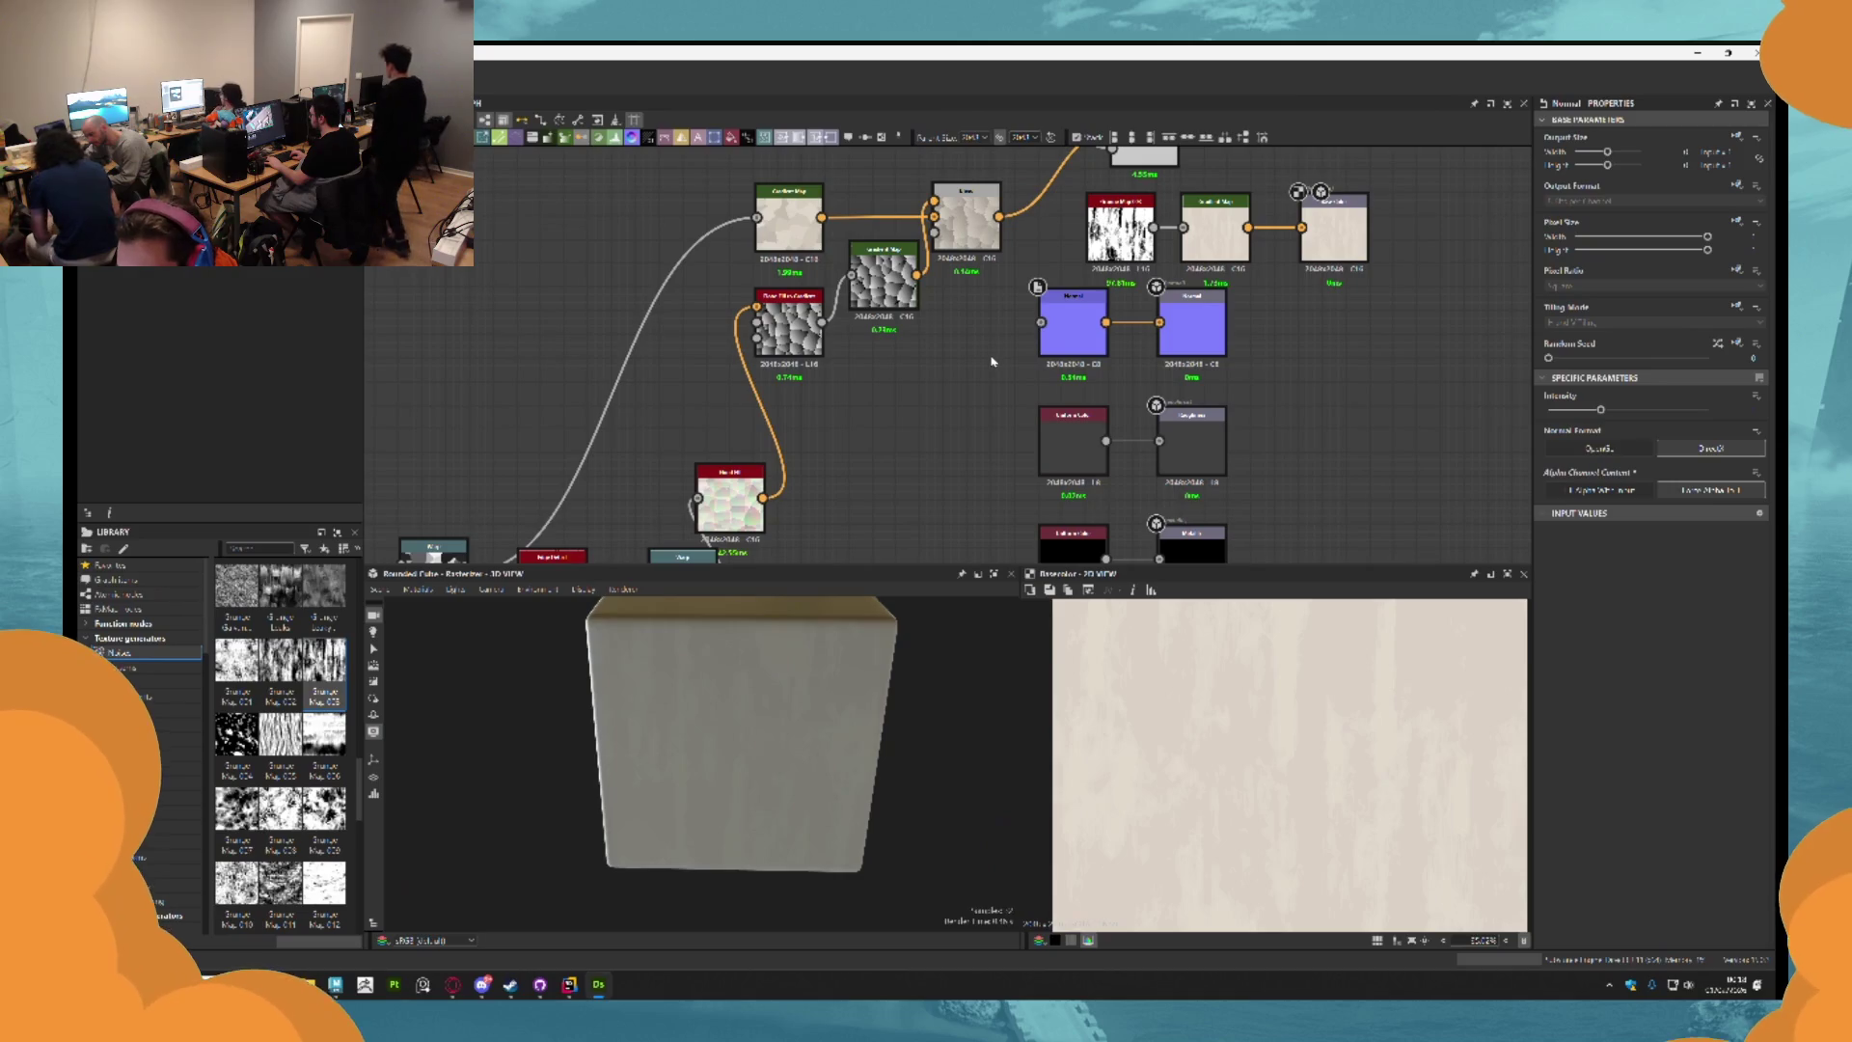
mouse_move(848, 662)
mouse_down()
mouse_move(872, 649)
mouse_move(843, 649)
mouse_up()
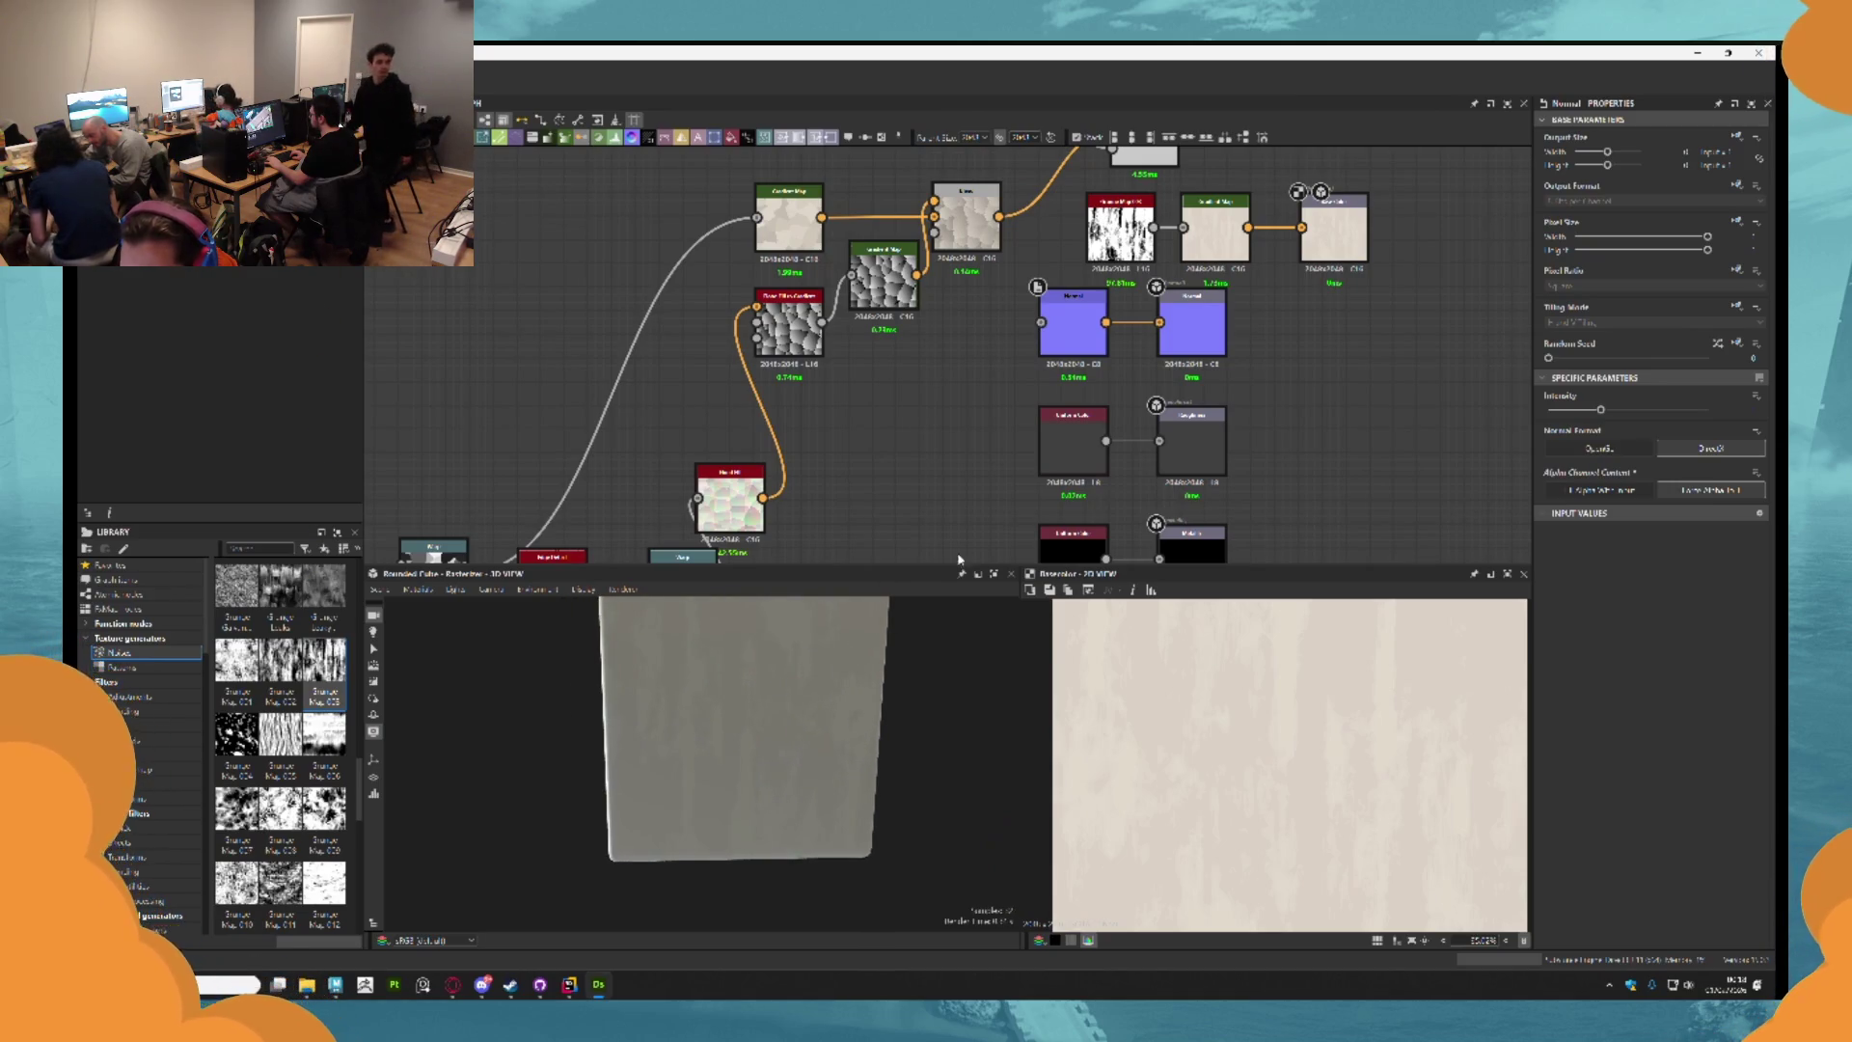
drag(958, 560, 926, 479)
click(1041, 364)
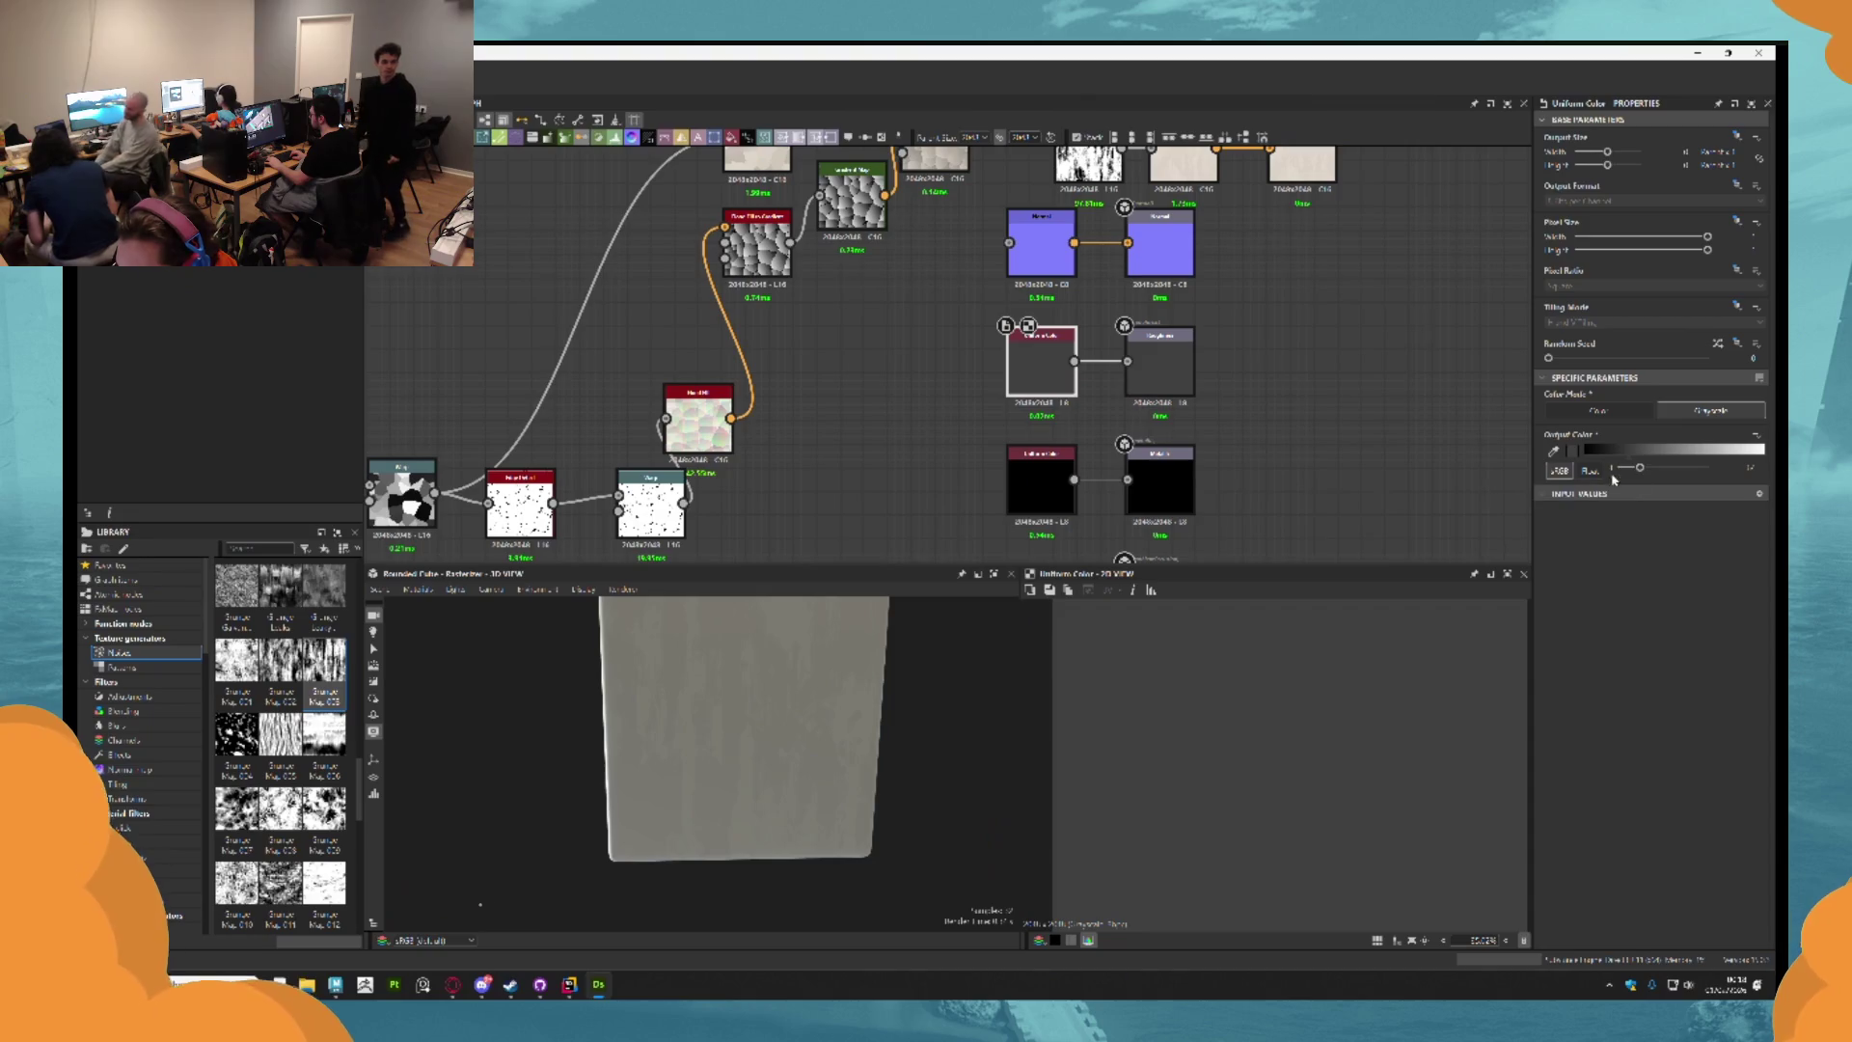
mouse_move(1663, 457)
mouse_down()
mouse_move(1758, 454)
mouse_move(1747, 467)
mouse_up()
click(1750, 467)
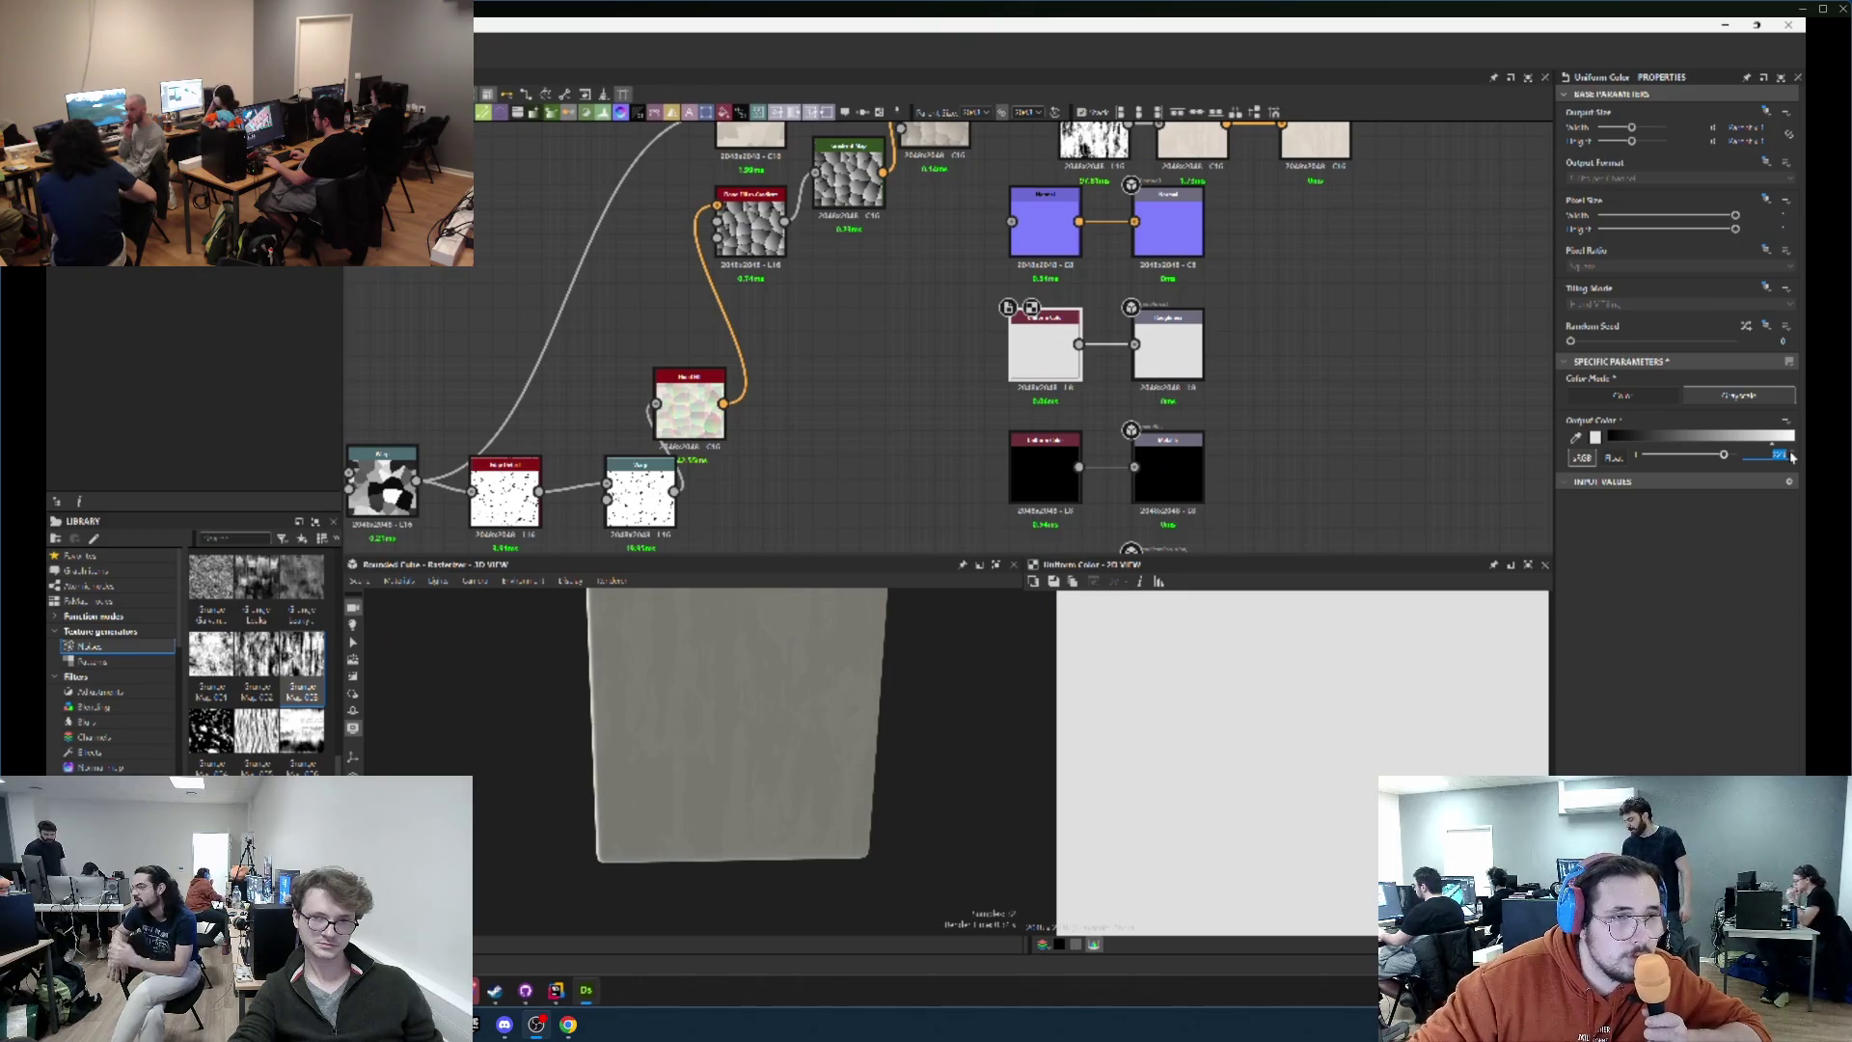
mouse_move(811, 639)
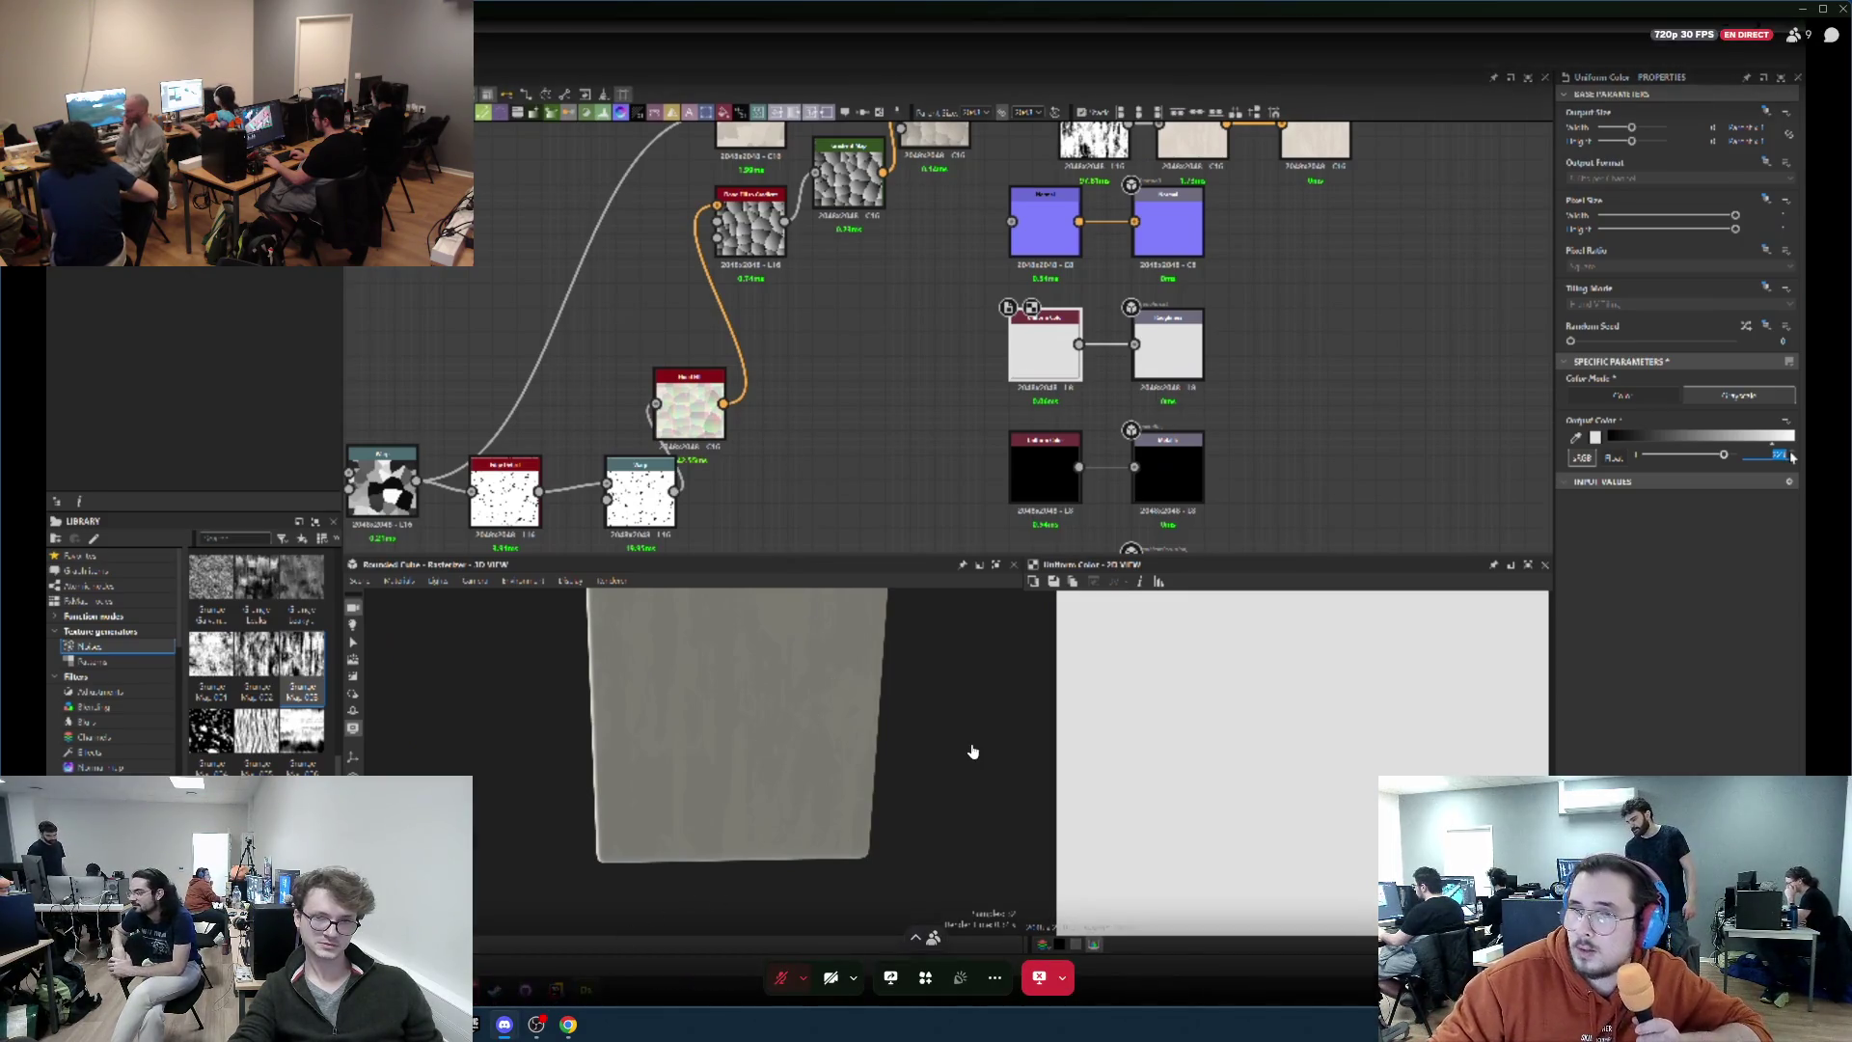
click(972, 751)
Focus the Maya stream tile in Discord to show the creature scene full-size.
click(1428, 443)
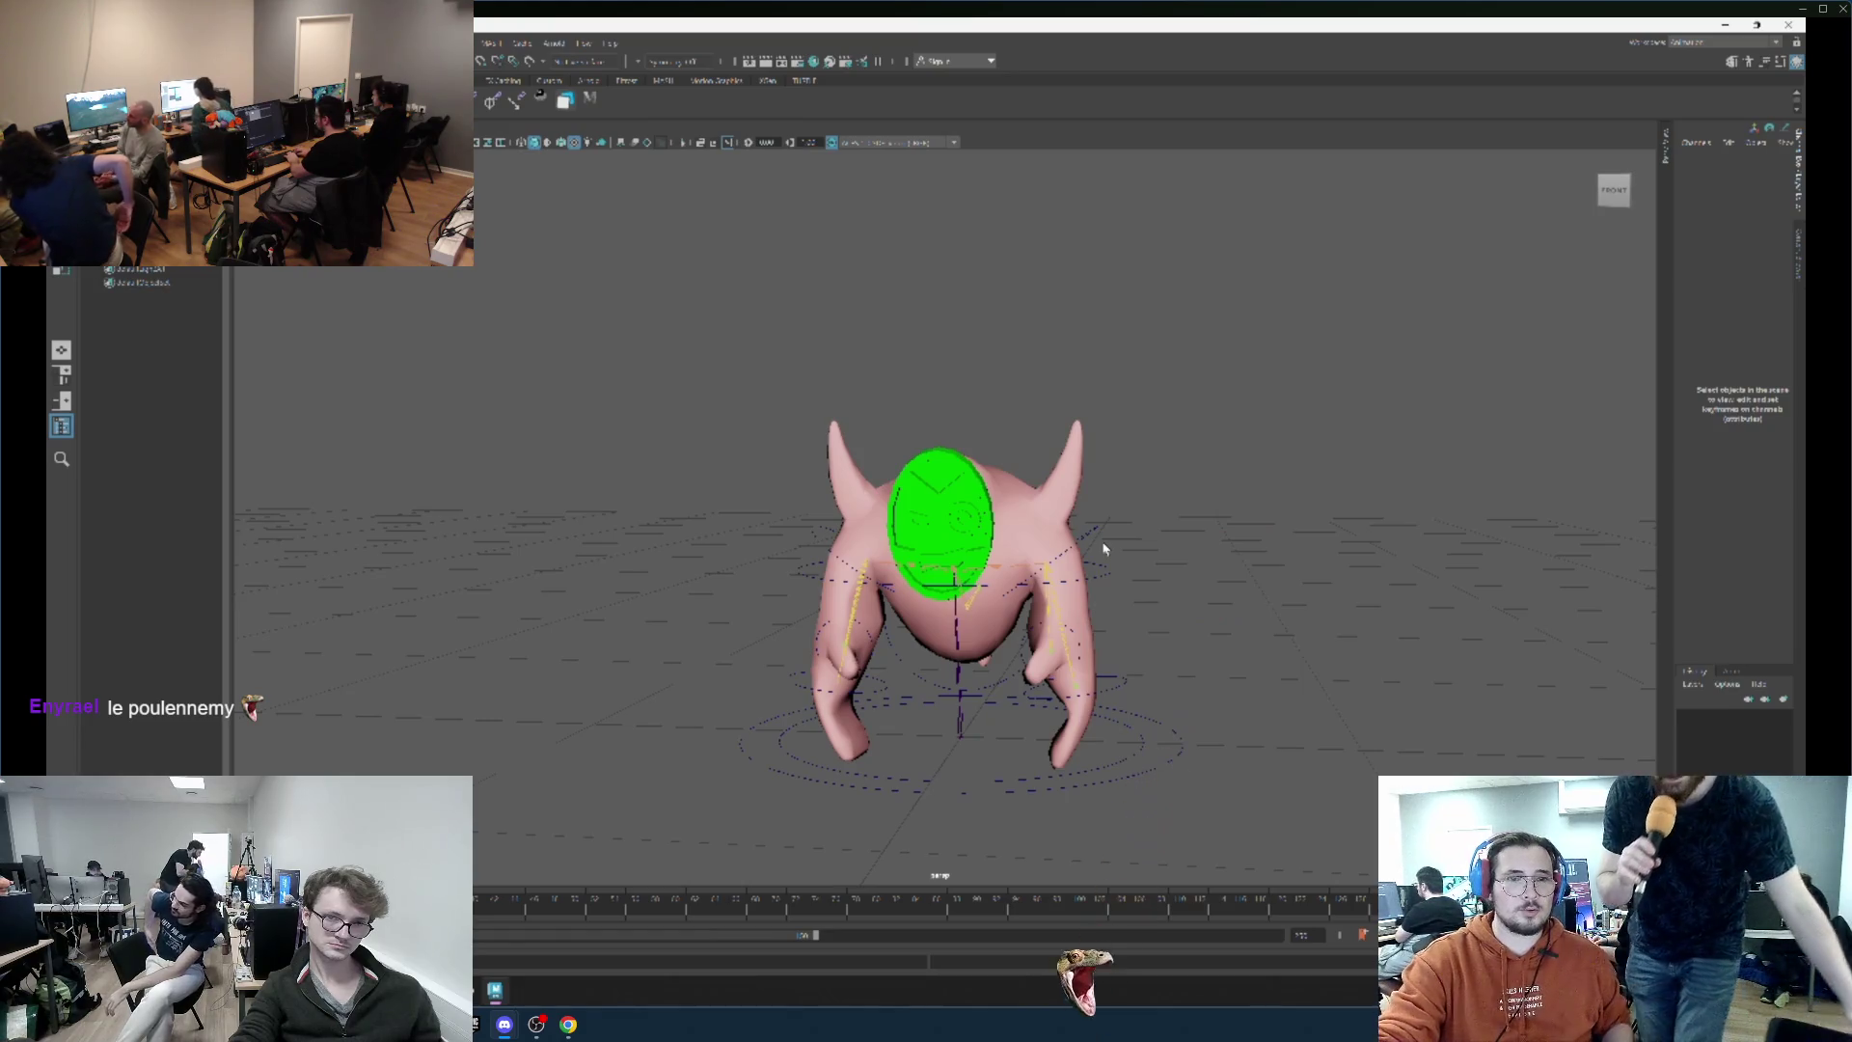
mouse_move(905, 536)
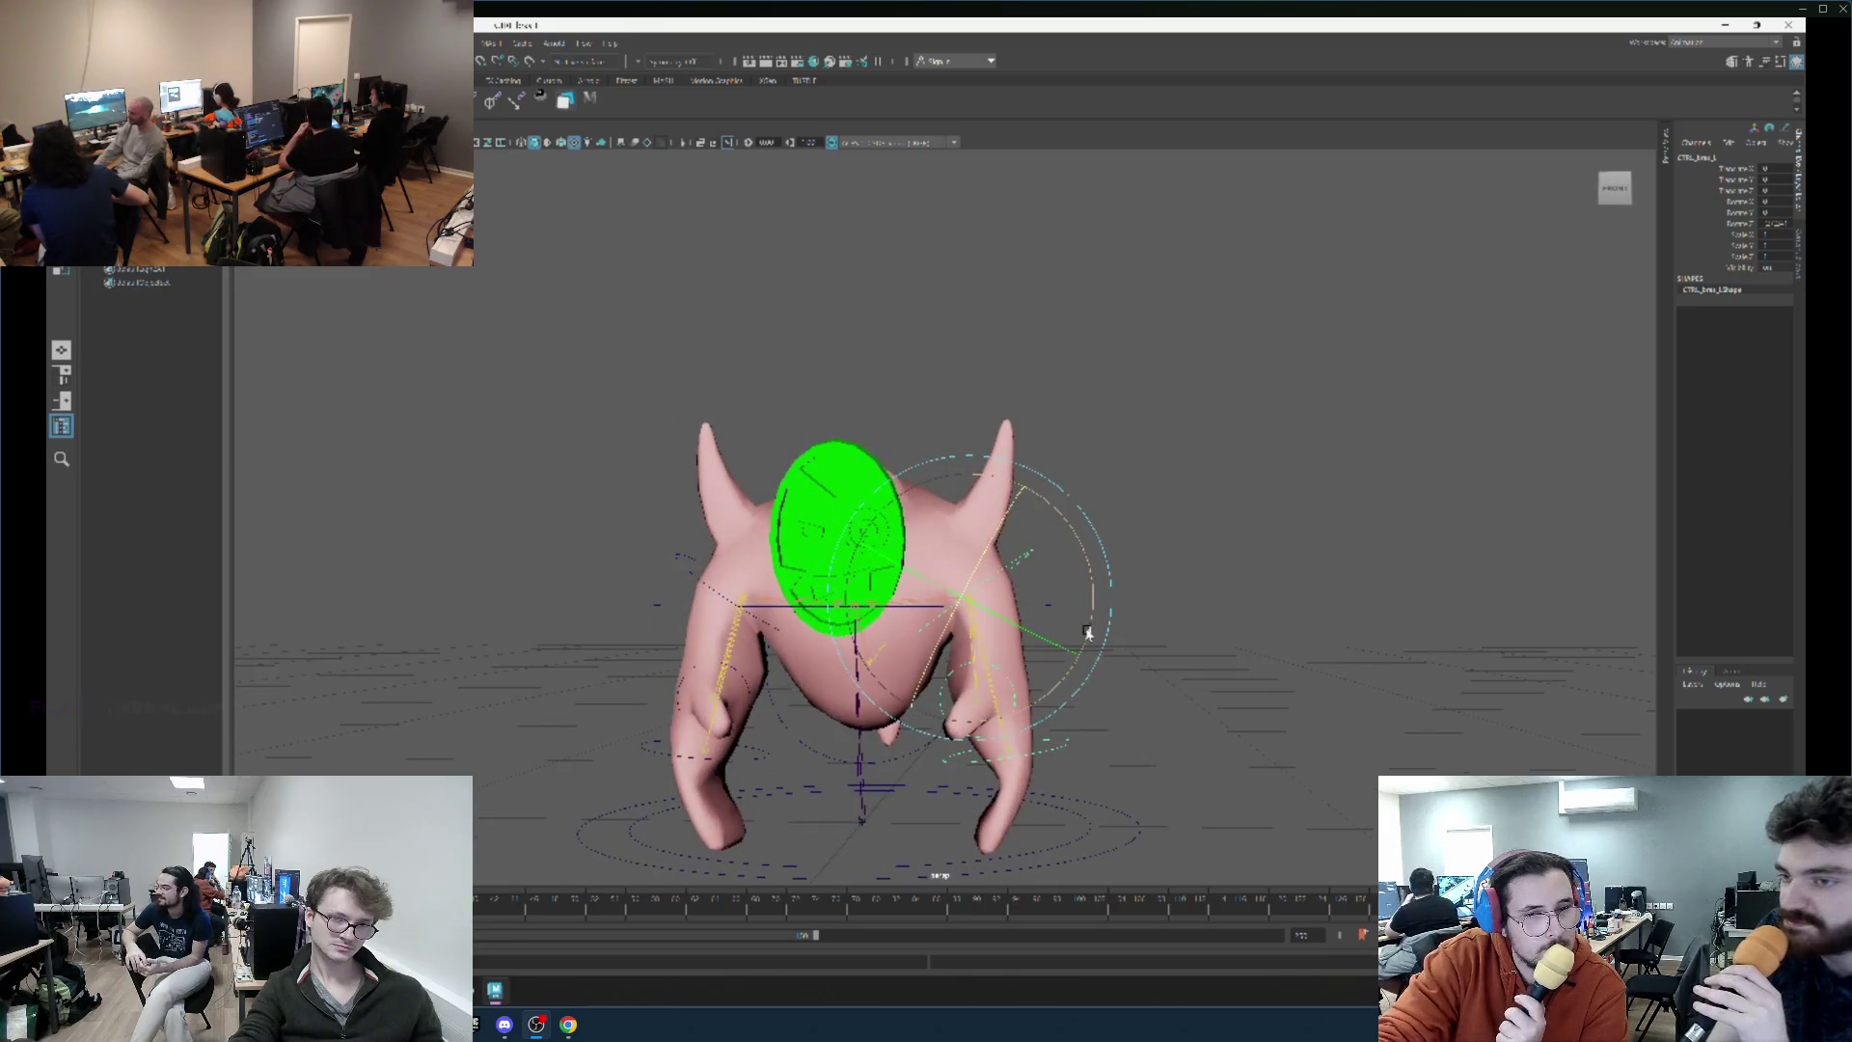
click(1100, 629)
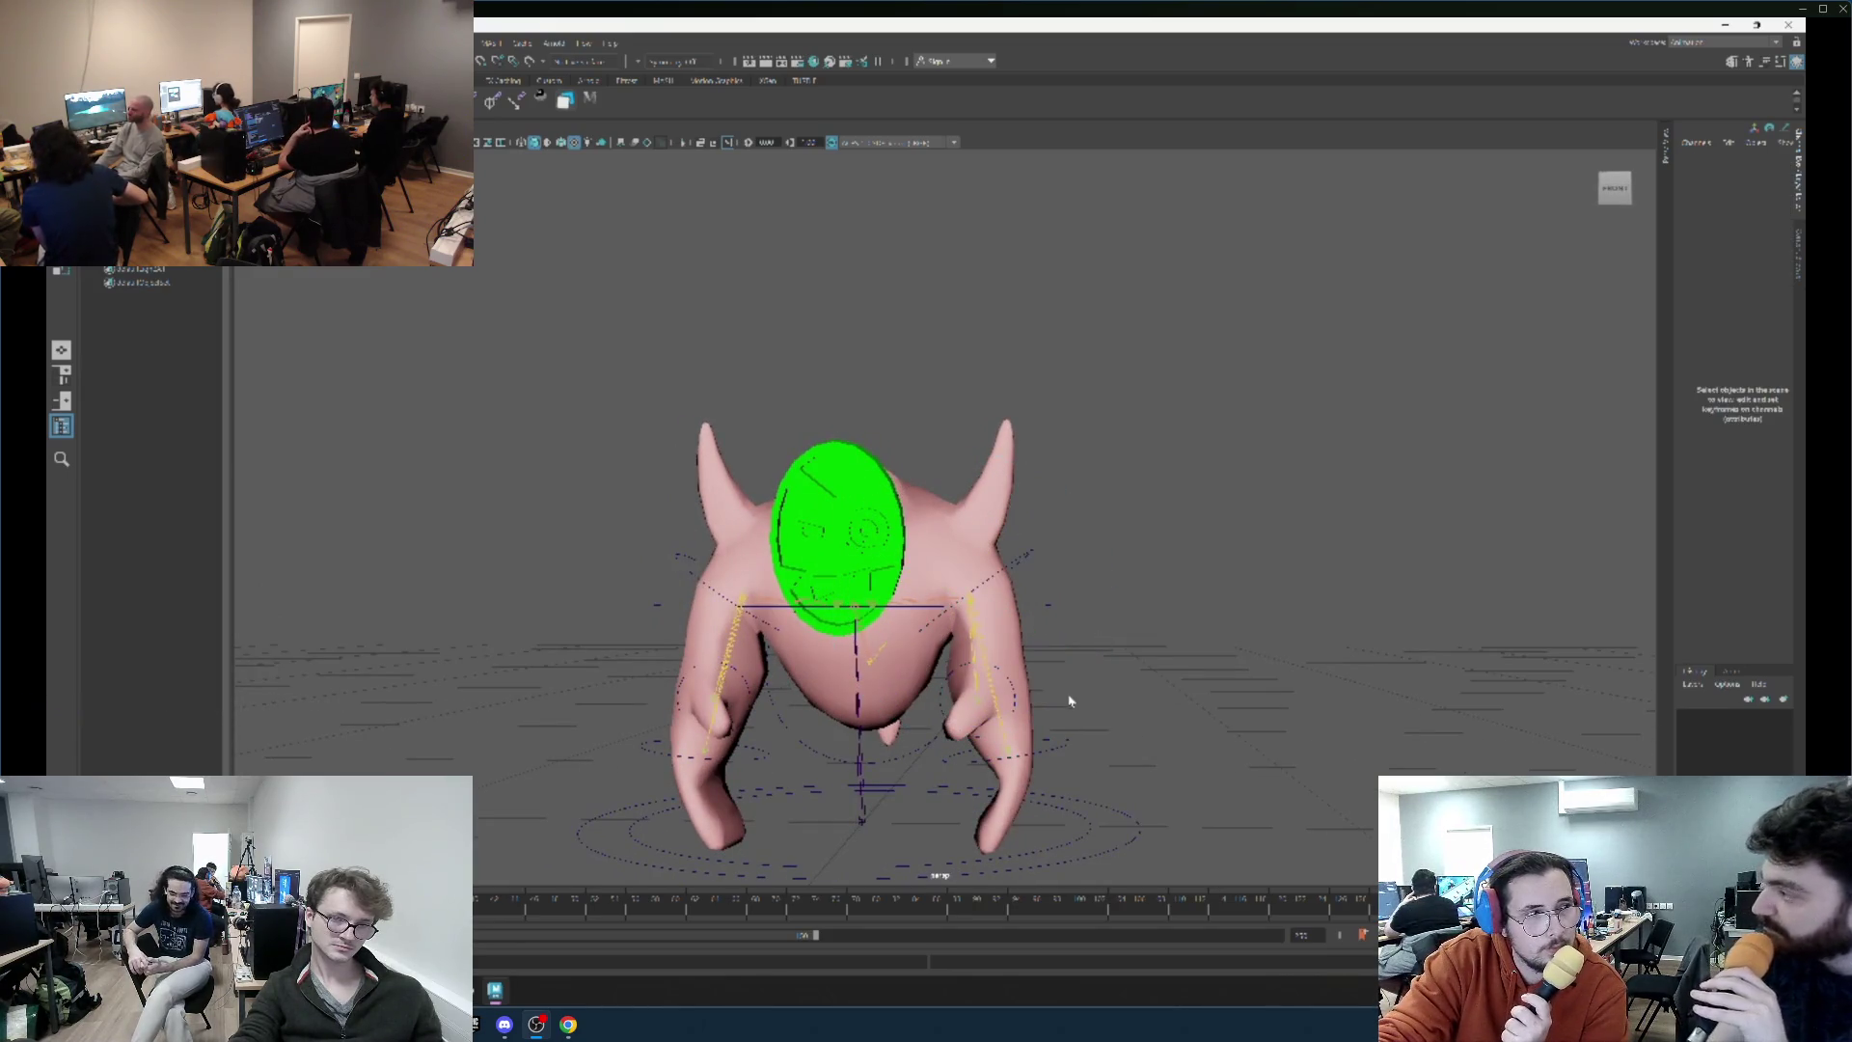
click(1057, 755)
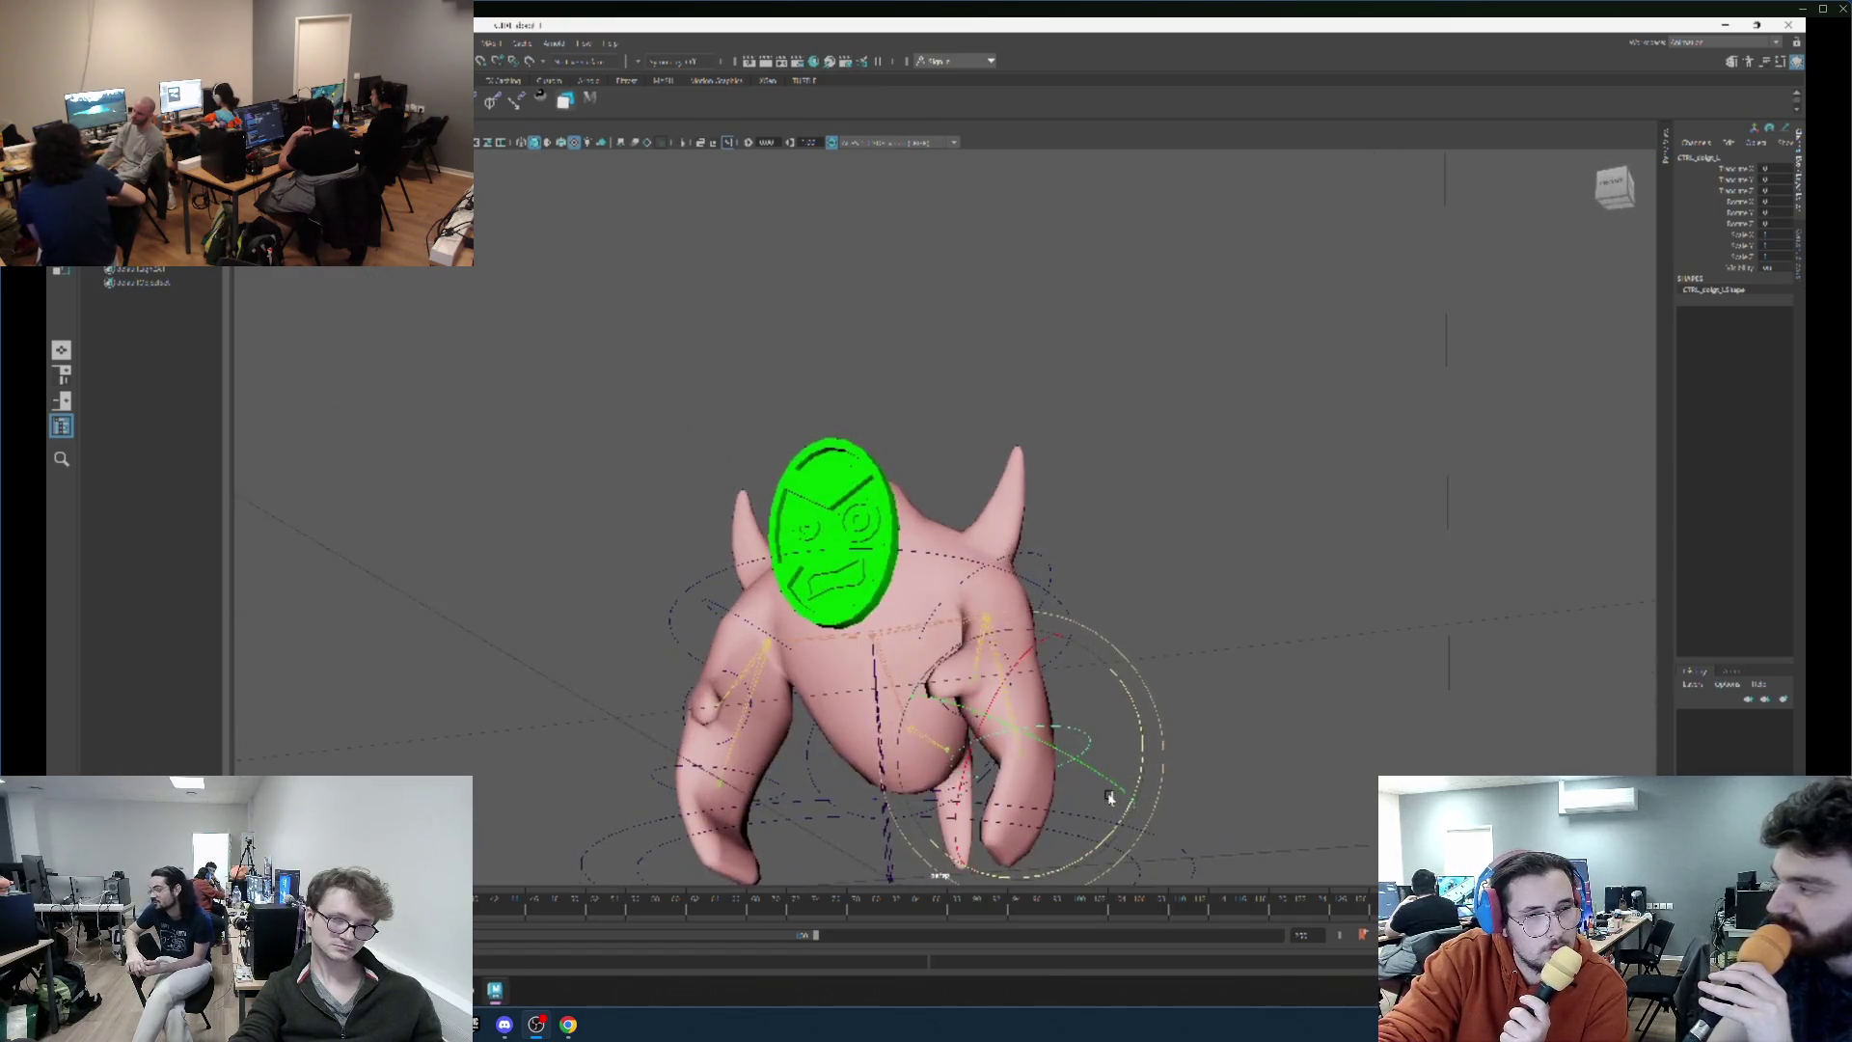
mouse_move(1083, 741)
mouse_down()
mouse_move(904, 791)
mouse_move(889, 753)
mouse_move(891, 671)
mouse_move(1043, 586)
mouse_up()
click(887, 828)
click(883, 829)
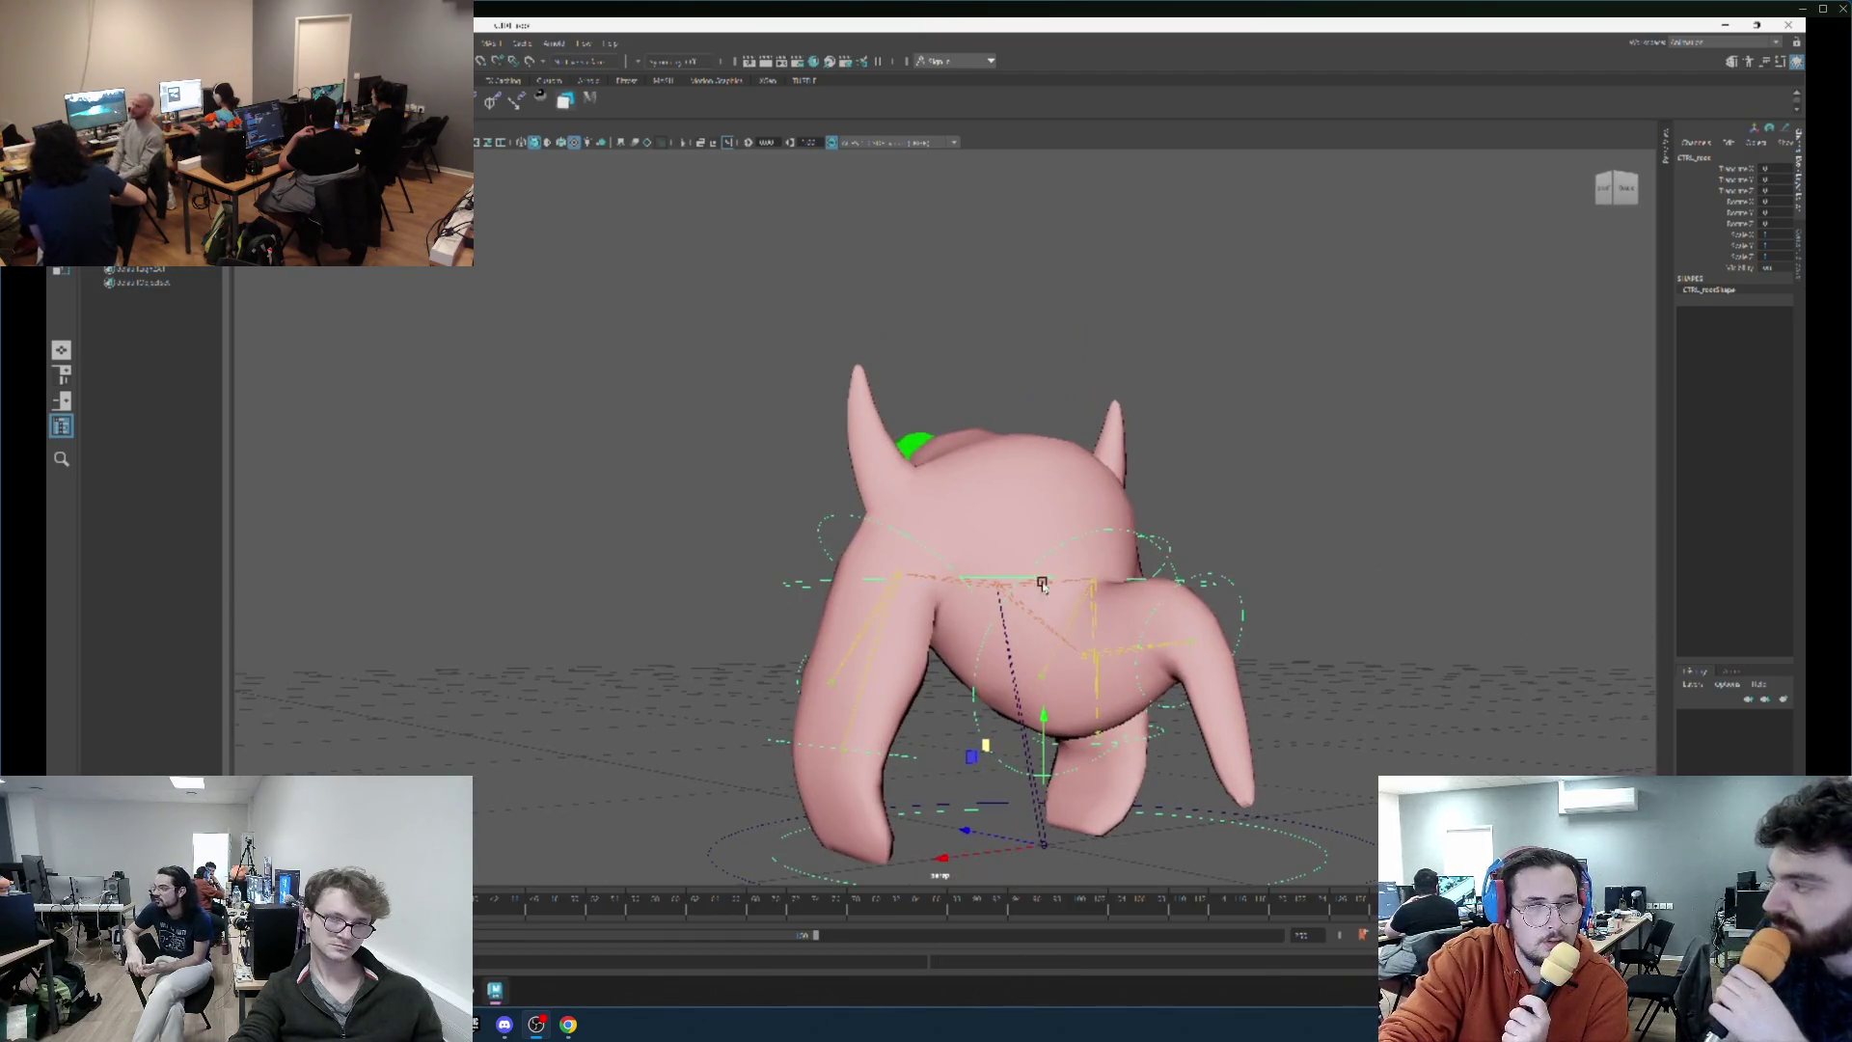
Swing the creature's body control to a new orientation and try bending its right arm.
click(1065, 538)
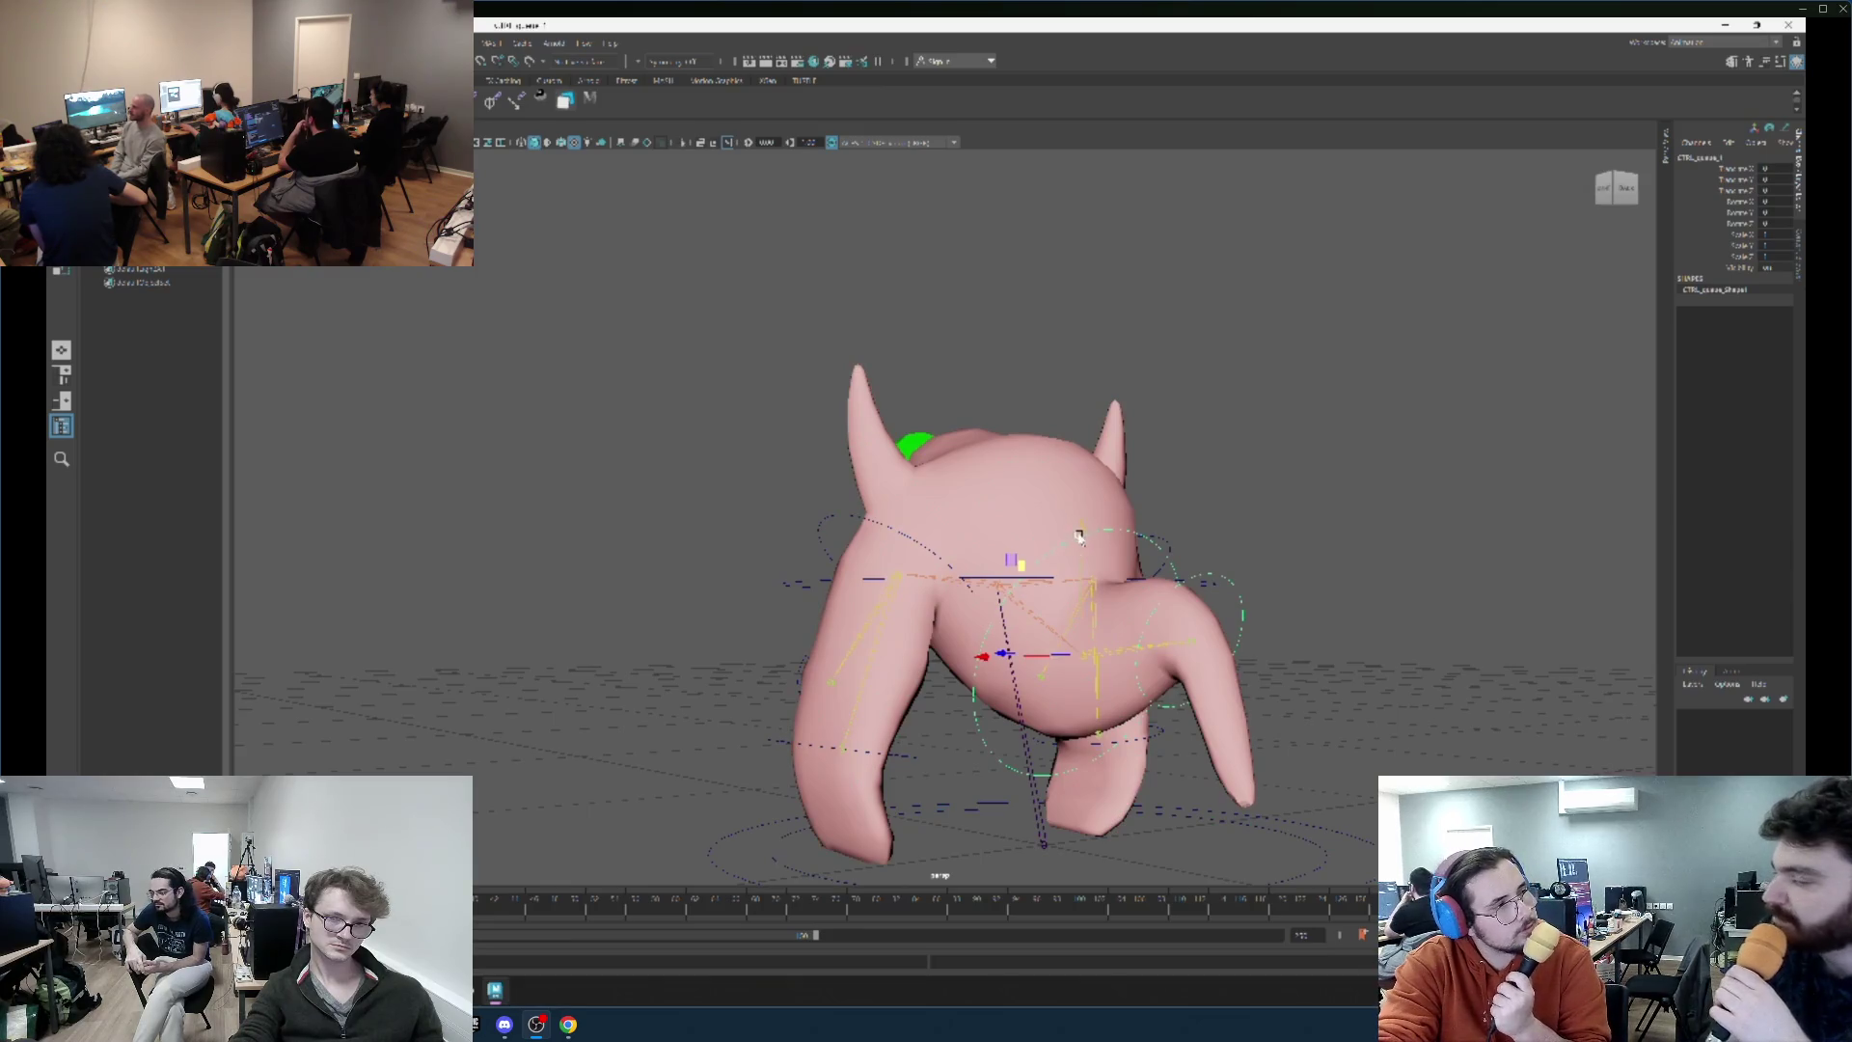
mouse_move(1079, 537)
mouse_down()
mouse_move(1071, 619)
mouse_move(1145, 612)
mouse_move(1167, 541)
mouse_move(1090, 583)
mouse_move(1005, 580)
mouse_up()
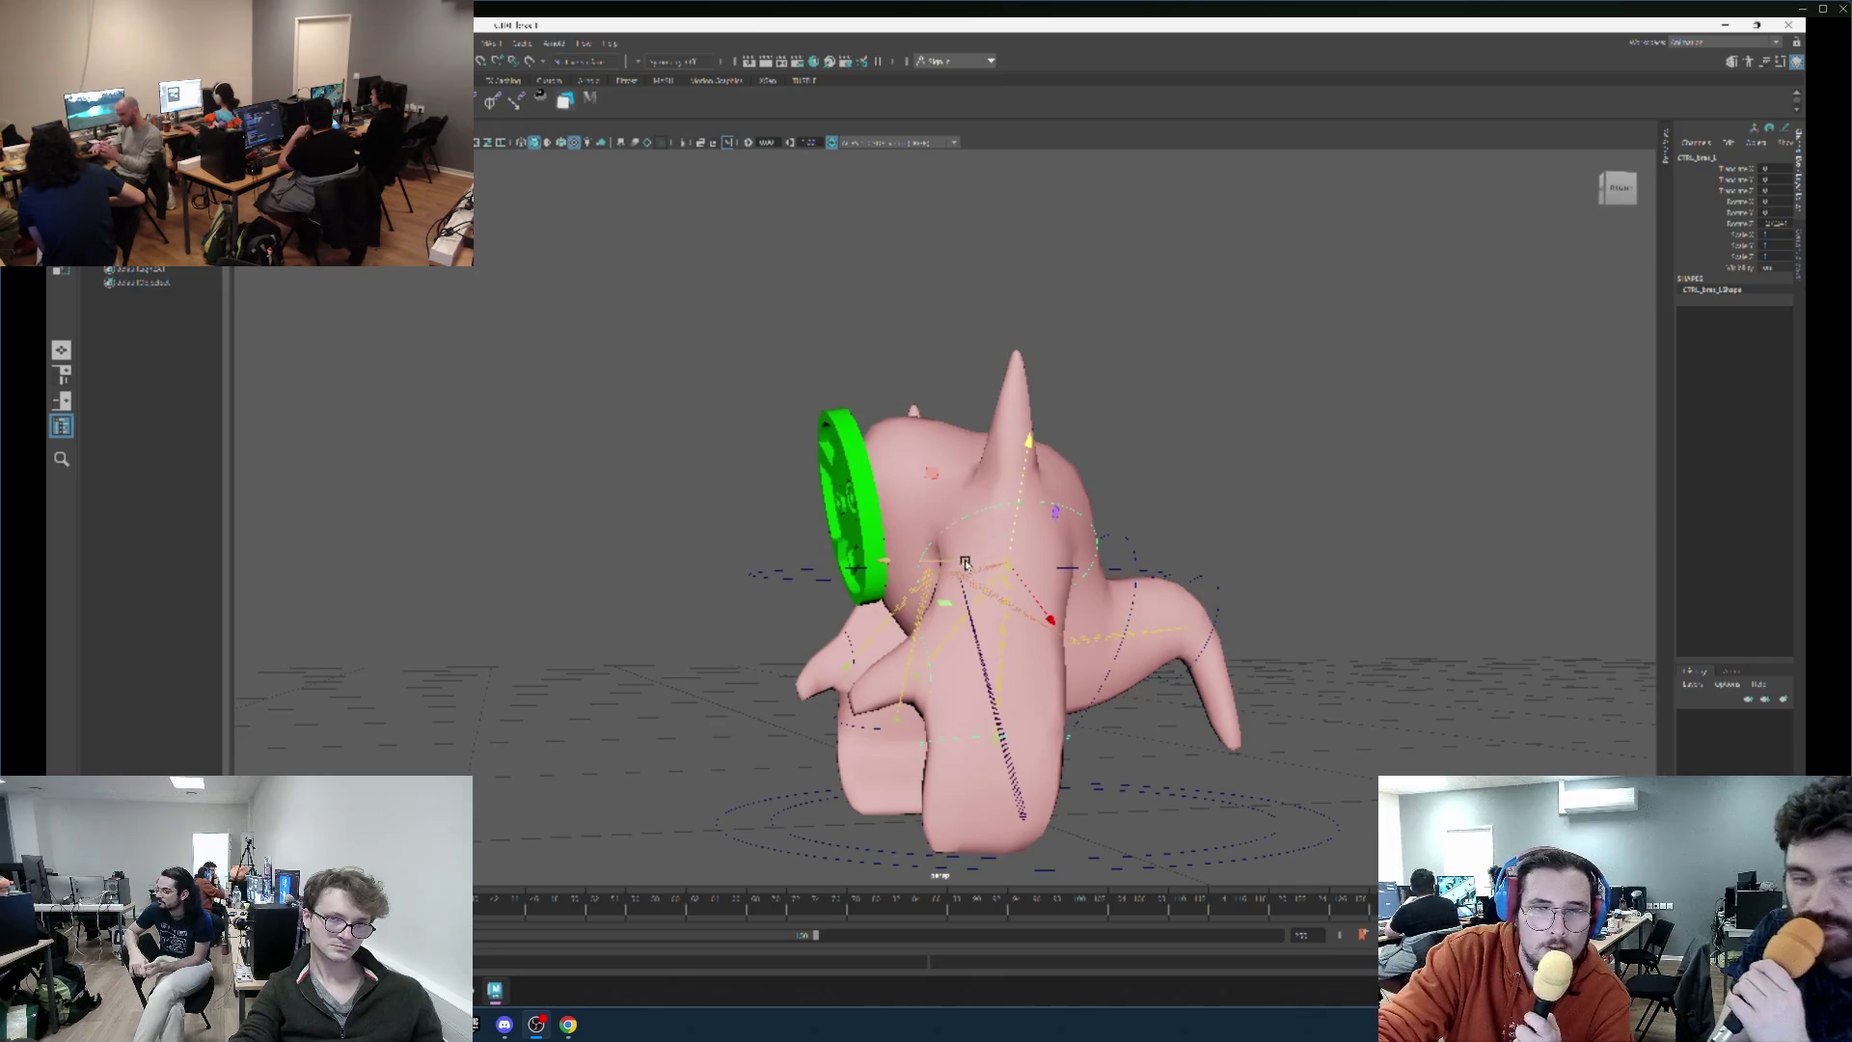
mouse_move(1028, 571)
mouse_down()
mouse_move(1080, 540)
mouse_move(1206, 526)
mouse_move(1225, 570)
mouse_move(1167, 612)
mouse_move(1174, 649)
mouse_move(1255, 656)
mouse_move(1071, 619)
mouse_move(1069, 516)
mouse_up()
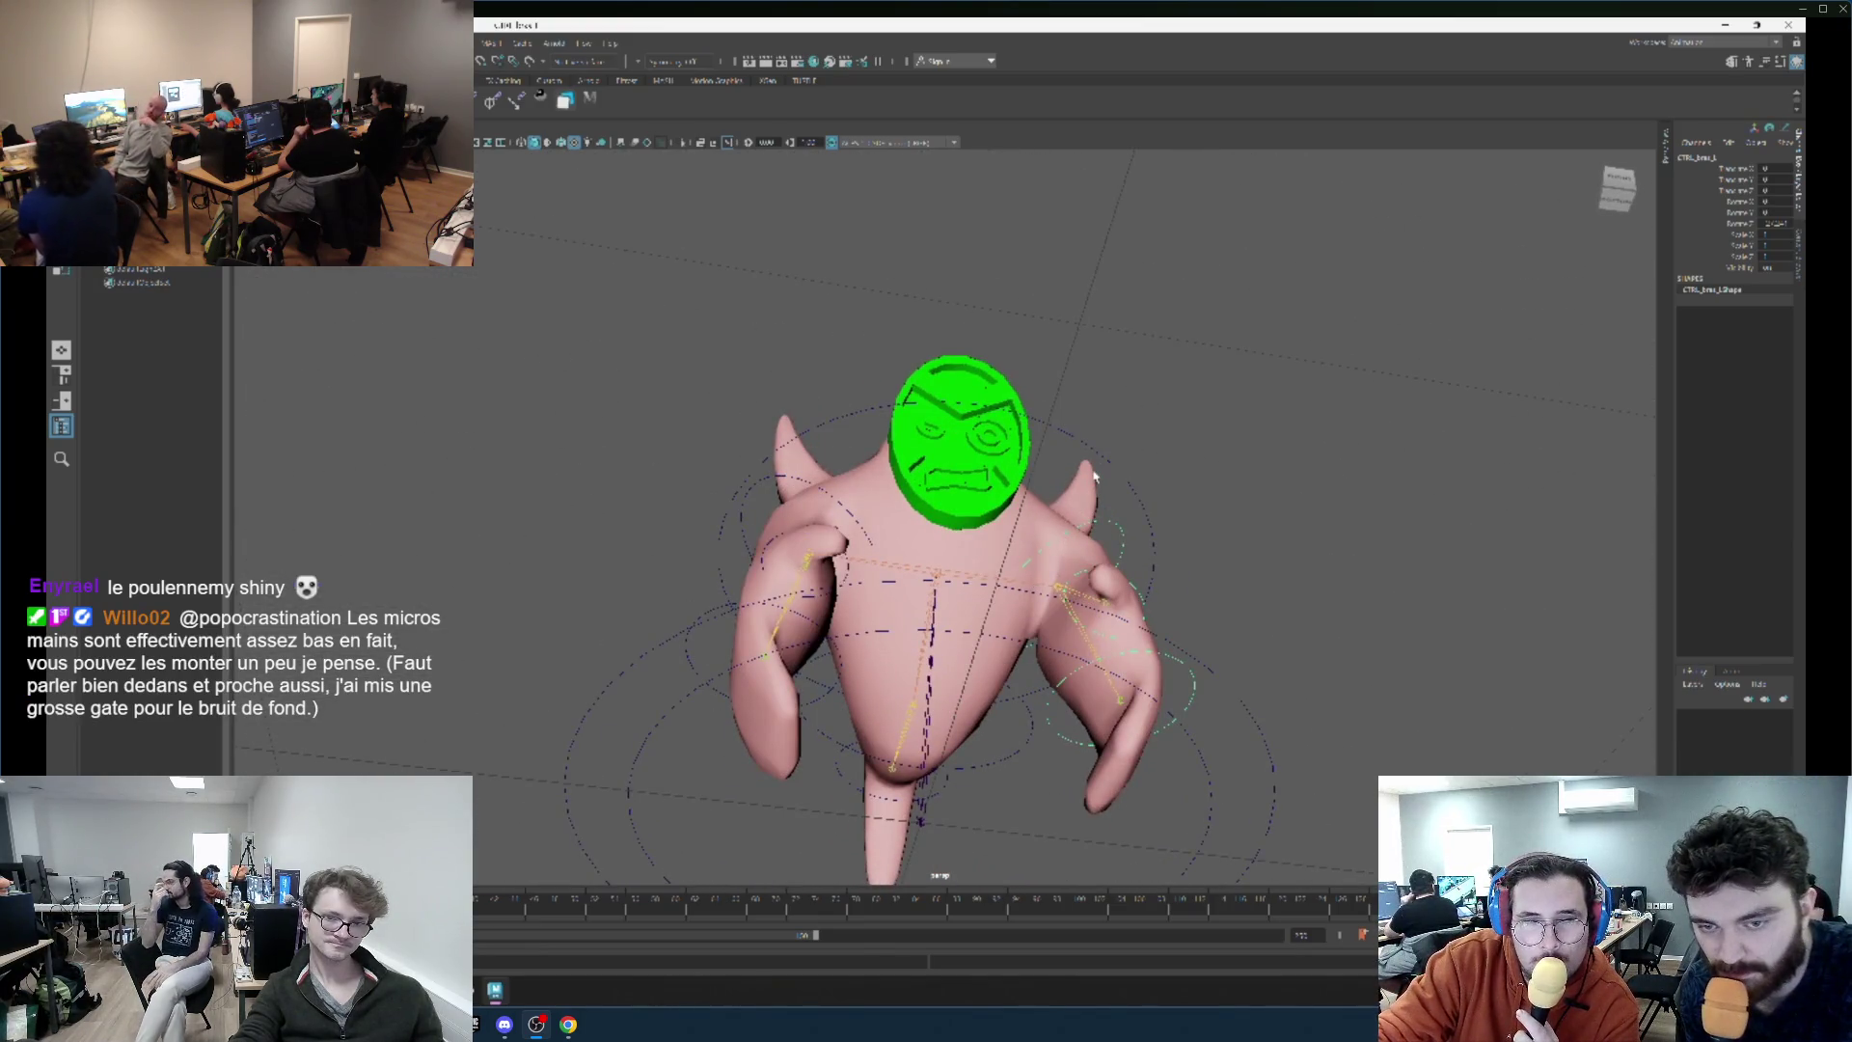
click(1095, 476)
drag(1095, 476, 844, 632)
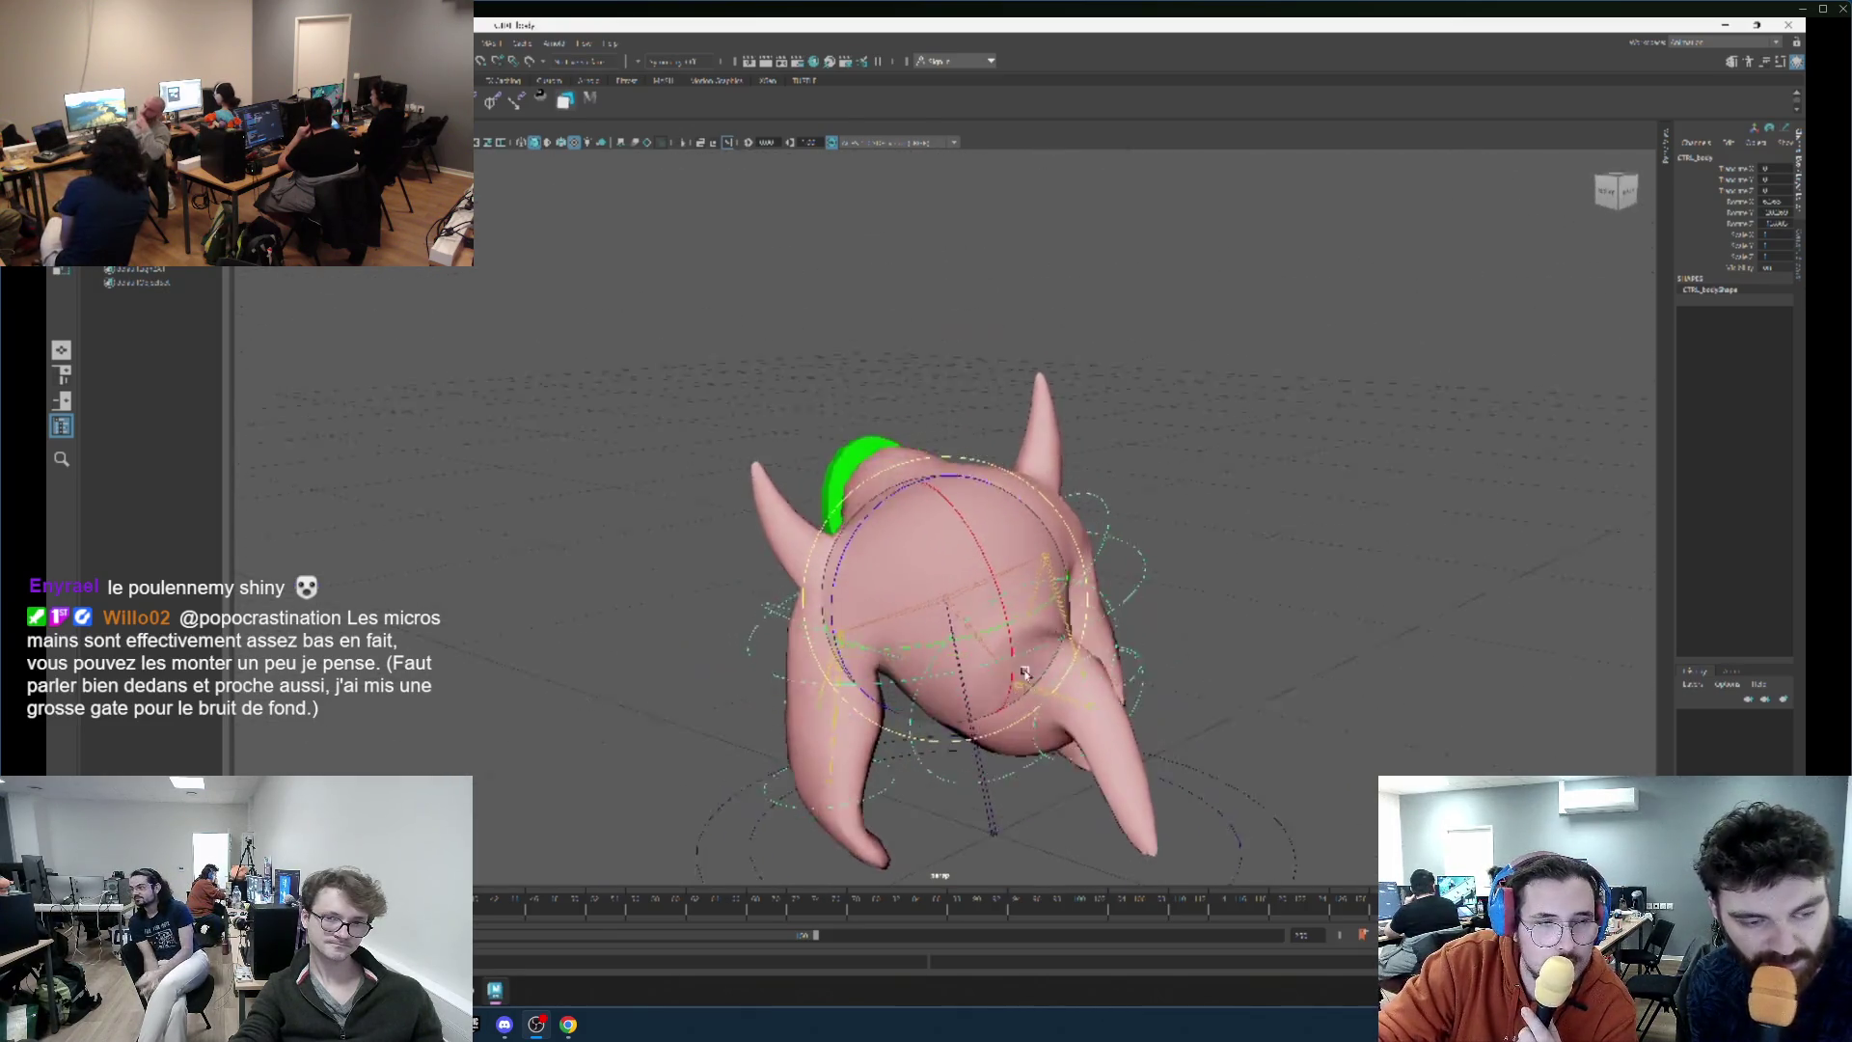
drag(1039, 668, 1050, 687)
click(1064, 594)
mouse_move(1065, 594)
mouse_down()
mouse_move(1037, 583)
mouse_move(1091, 575)
mouse_up()
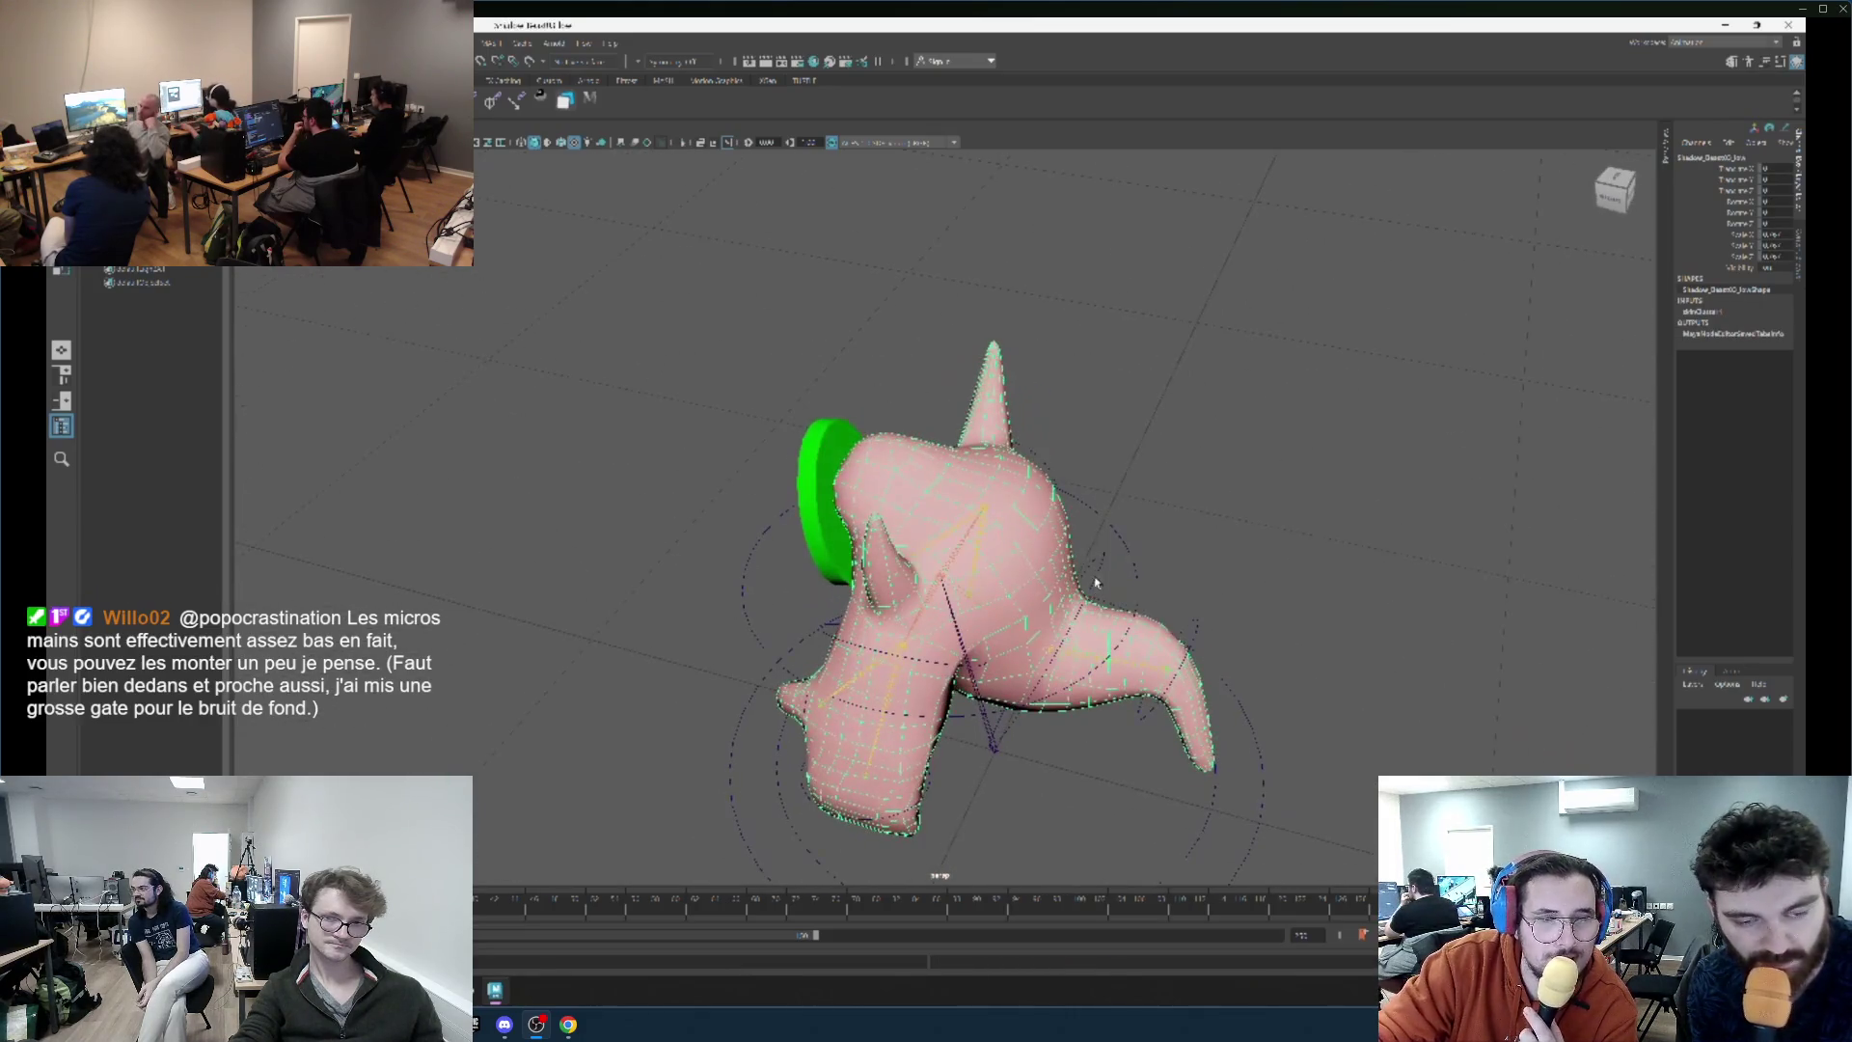
click(1112, 573)
mouse_move(1070, 730)
mouse_down()
mouse_move(1085, 738)
mouse_move(1109, 646)
mouse_move(1082, 571)
mouse_up()
mouse_move(992, 682)
mouse_down()
mouse_move(929, 609)
mouse_move(907, 654)
mouse_move(655, 610)
mouse_move(952, 659)
mouse_move(1049, 715)
mouse_move(1182, 705)
mouse_up()
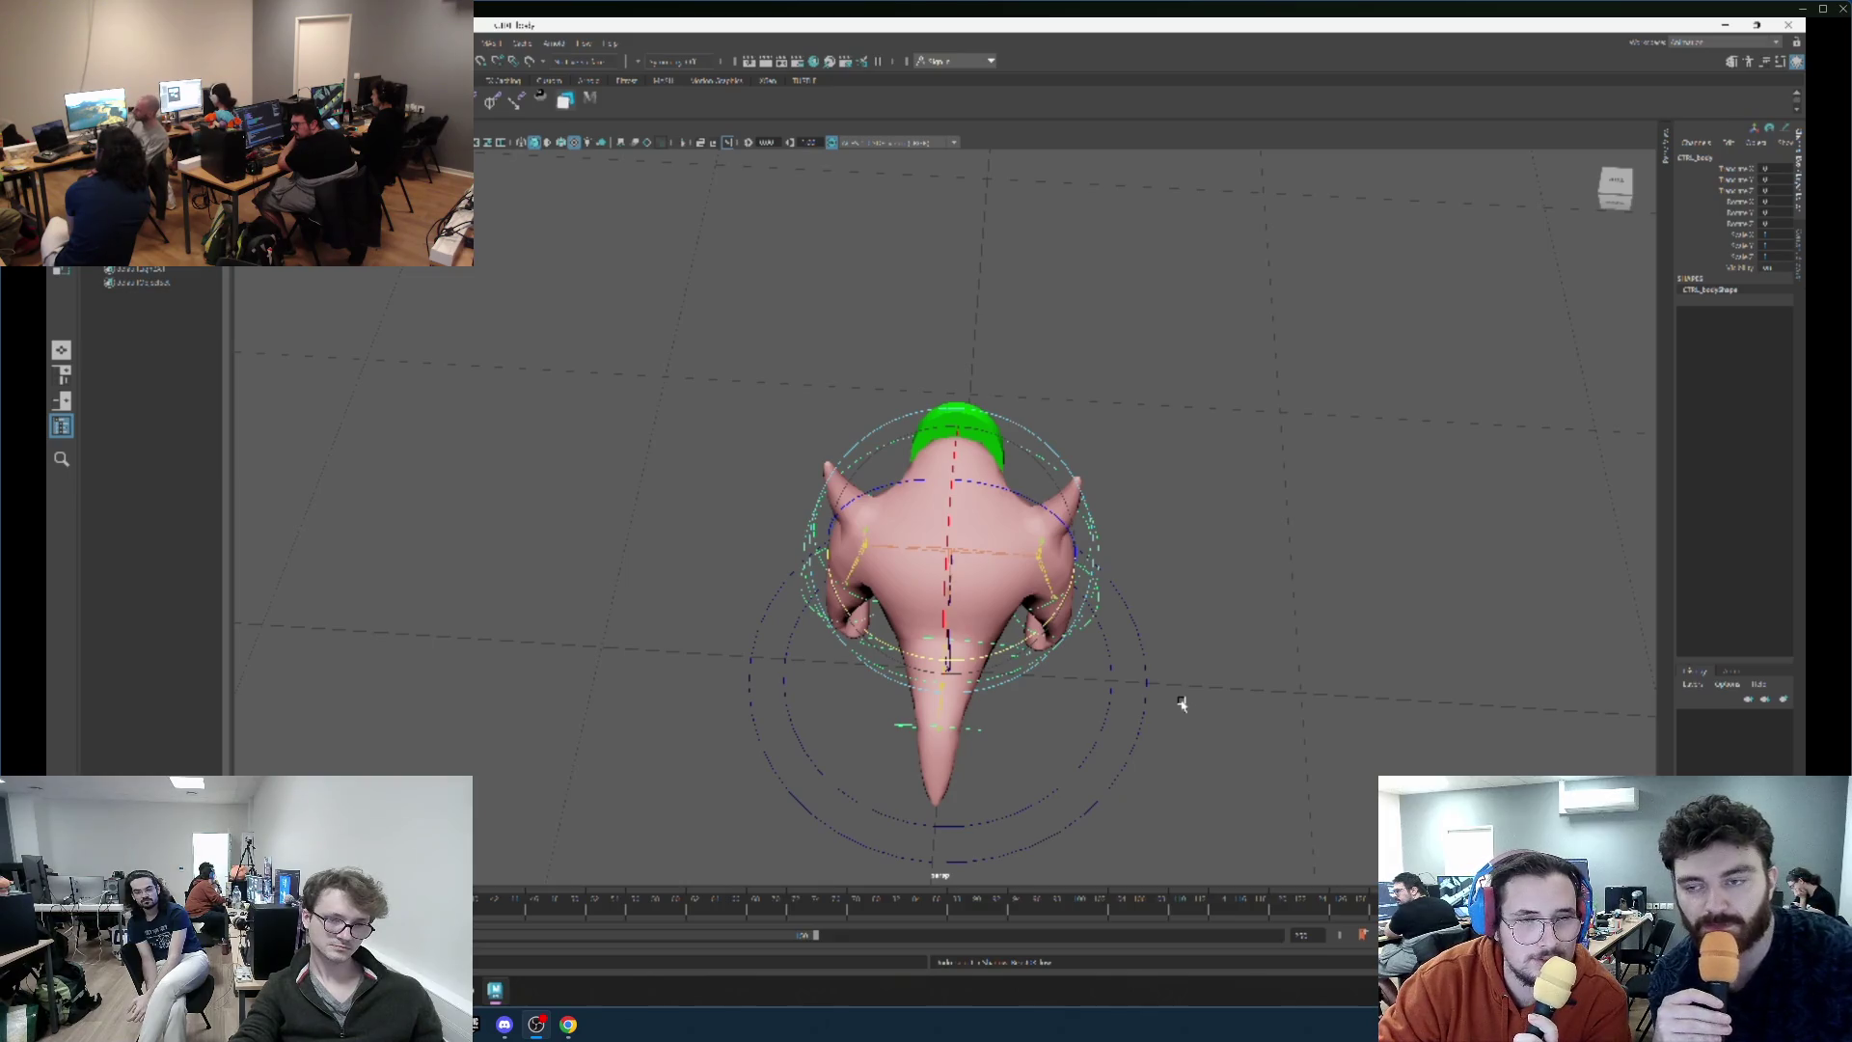
key(ctrl+z)
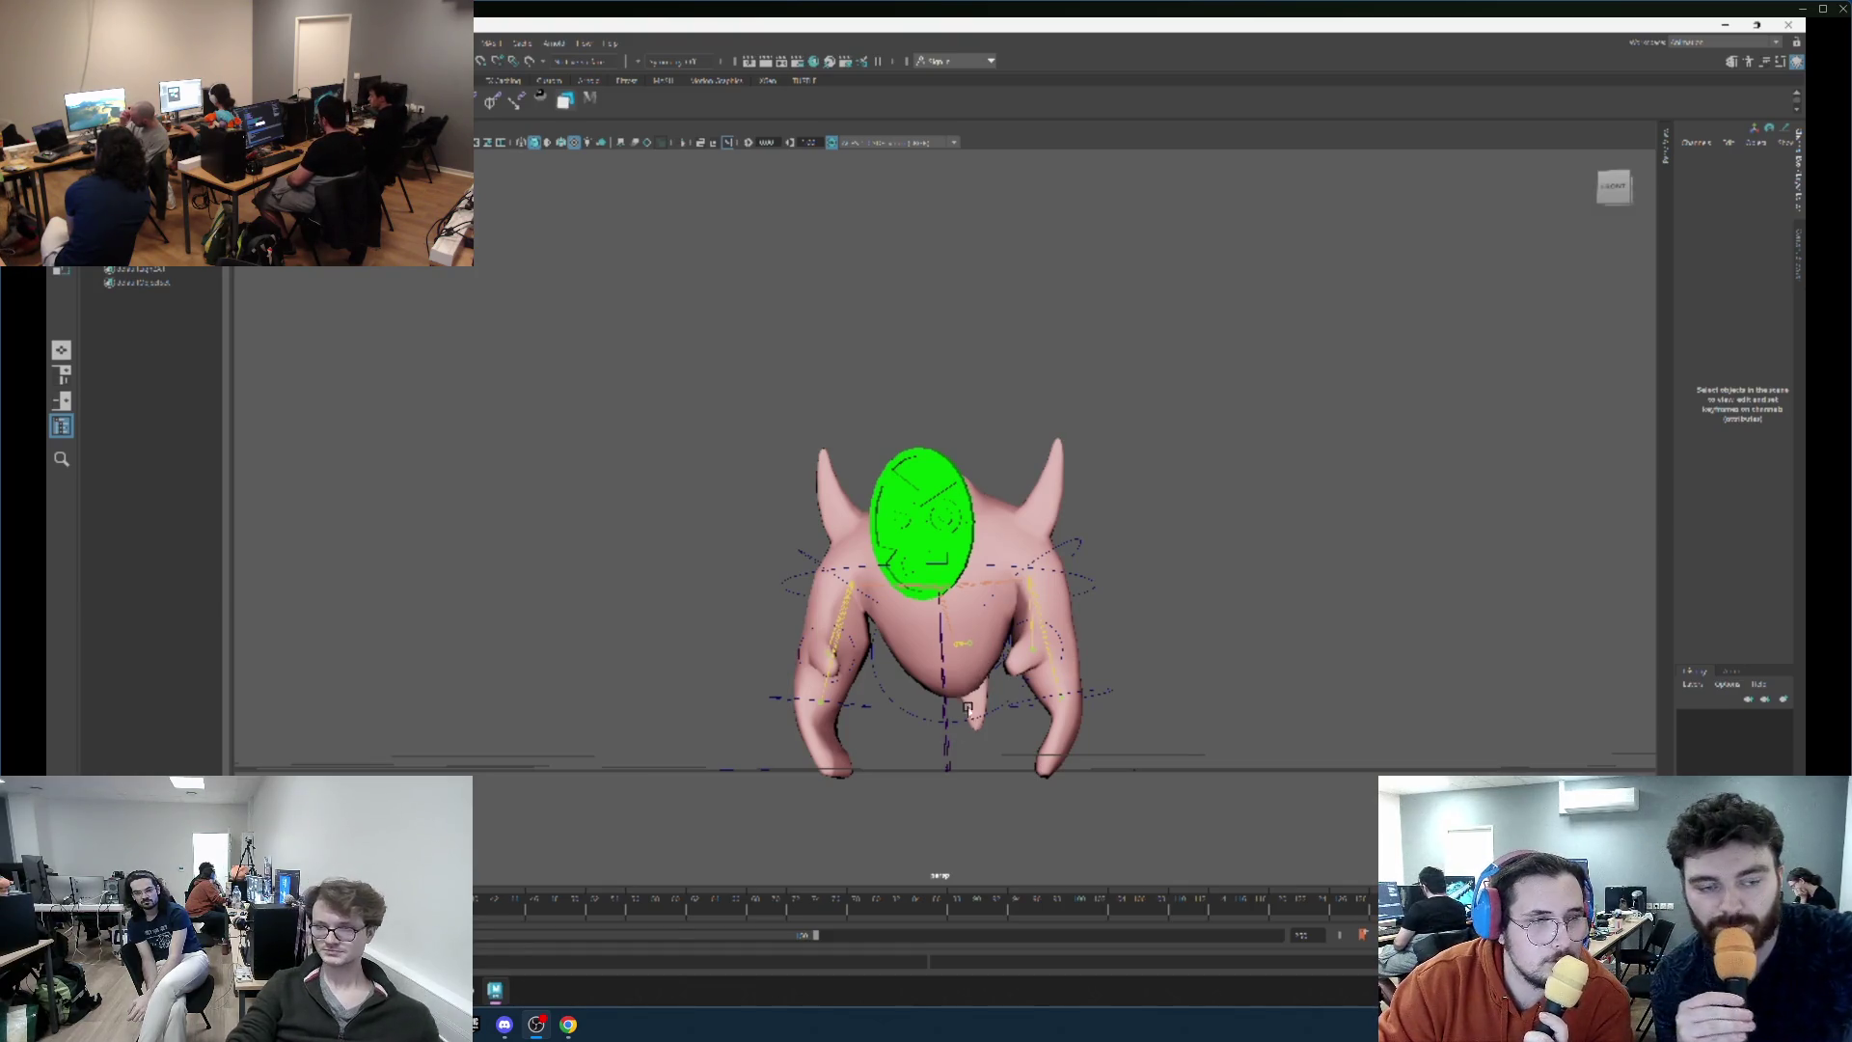
mouse_move(1211, 608)
mouse_down()
mouse_move(1150, 561)
mouse_move(1164, 627)
mouse_up()
Try moving the CTRL_bras_L and leg controls, undoing the leg stretch and bend.
click(1114, 549)
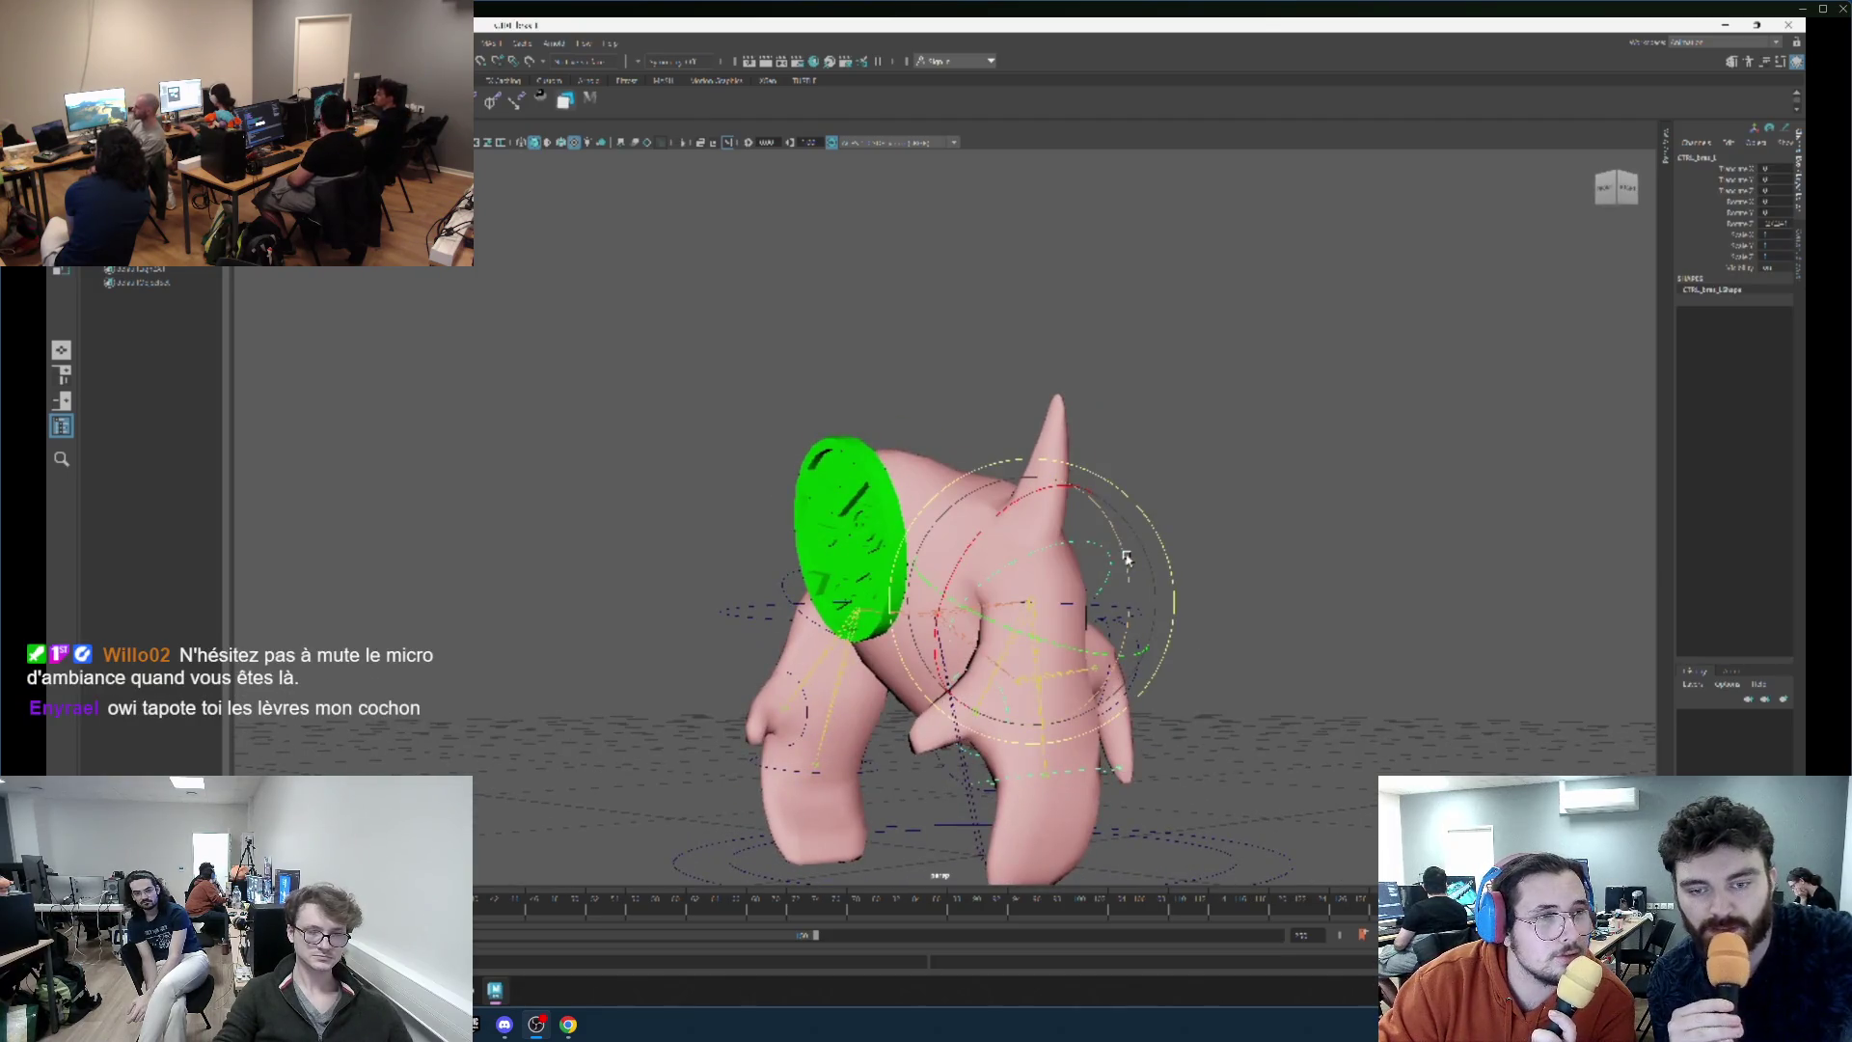
key(w)
drag(1131, 557, 1122, 649)
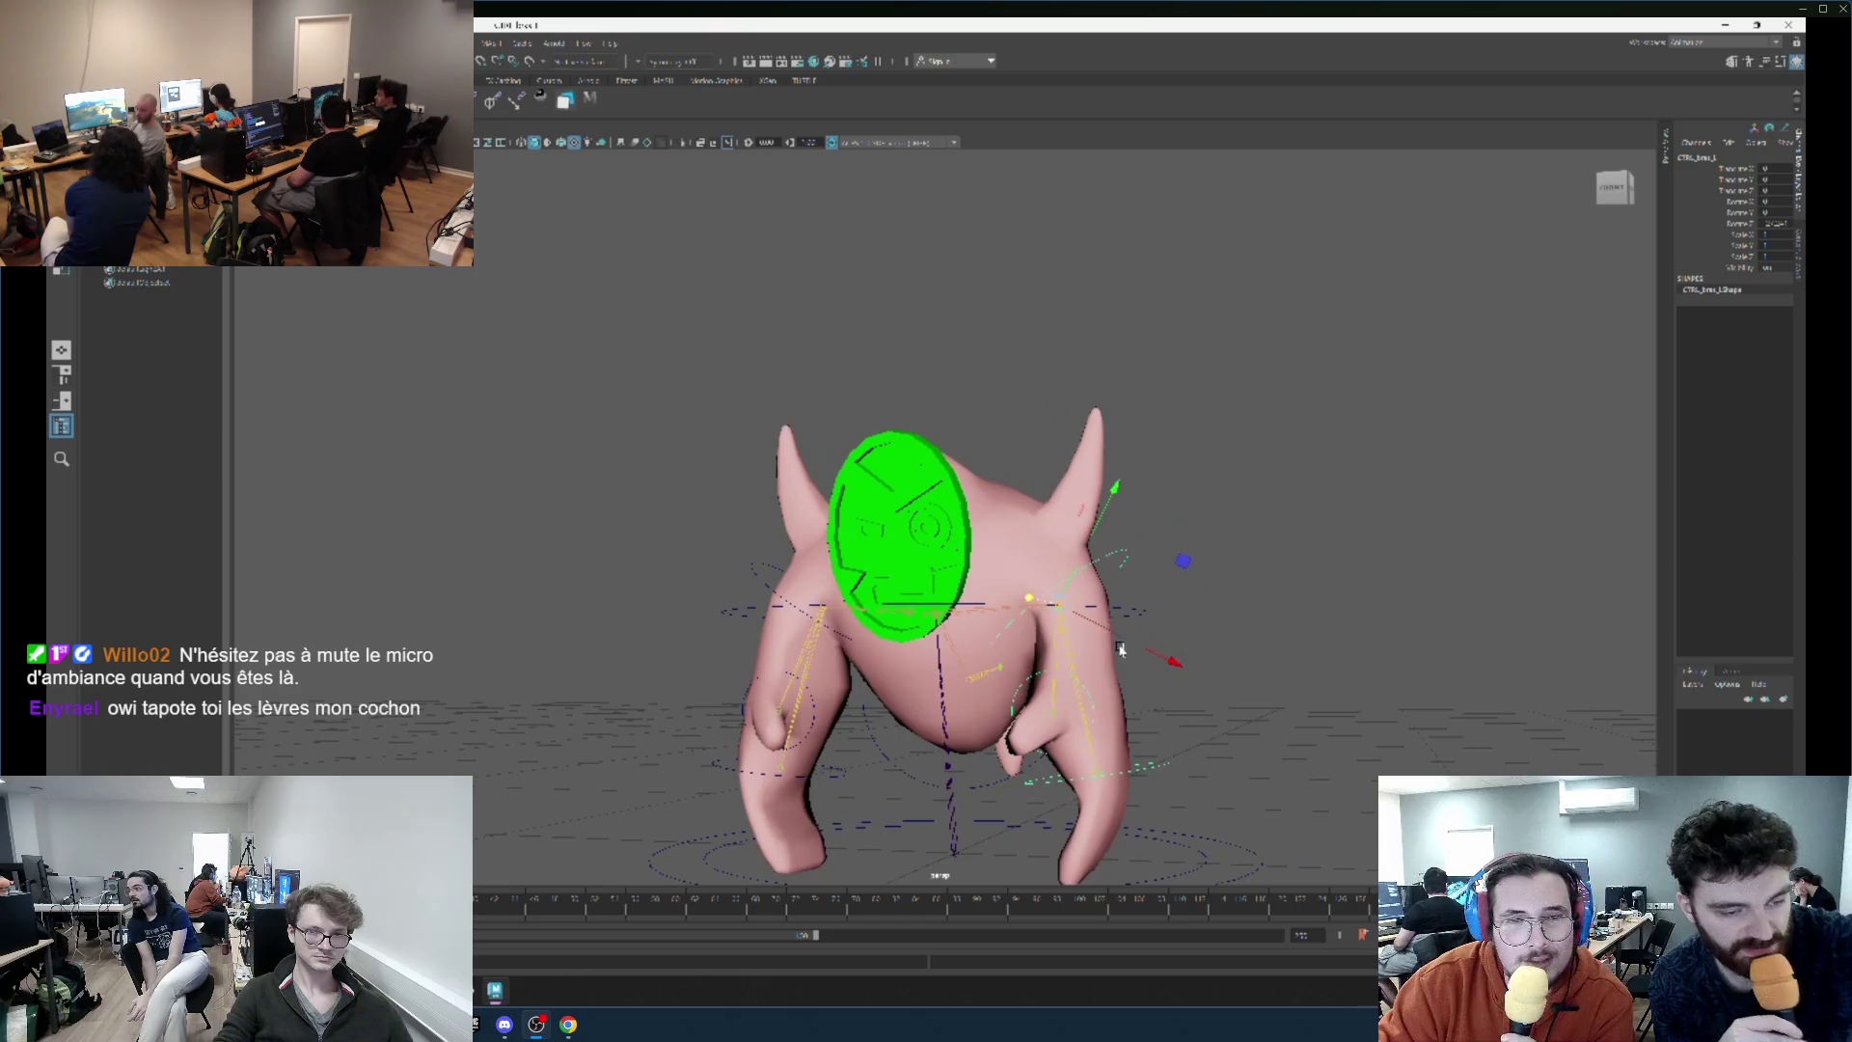
mouse_move(1201, 583)
mouse_down()
mouse_move(1097, 590)
mouse_move(1339, 612)
mouse_move(1022, 653)
mouse_move(1393, 600)
mouse_move(1095, 649)
mouse_move(1178, 639)
mouse_move(1120, 769)
mouse_move(1072, 705)
mouse_up()
key(ctrl+z)
scroll(1059, 720, up, 3)
mouse_move(1116, 600)
mouse_down()
mouse_move(1145, 554)
mouse_move(1095, 618)
mouse_move(1125, 646)
mouse_move(1186, 617)
mouse_move(1125, 647)
mouse_move(1008, 648)
mouse_move(1157, 627)
mouse_move(1100, 632)
mouse_move(1123, 646)
mouse_move(1058, 595)
mouse_move(1160, 634)
mouse_up()
key(ctrl+z)
Rotate the tail controls down toward the floor, undoing the last pose change.
click(1125, 647)
click(1122, 560)
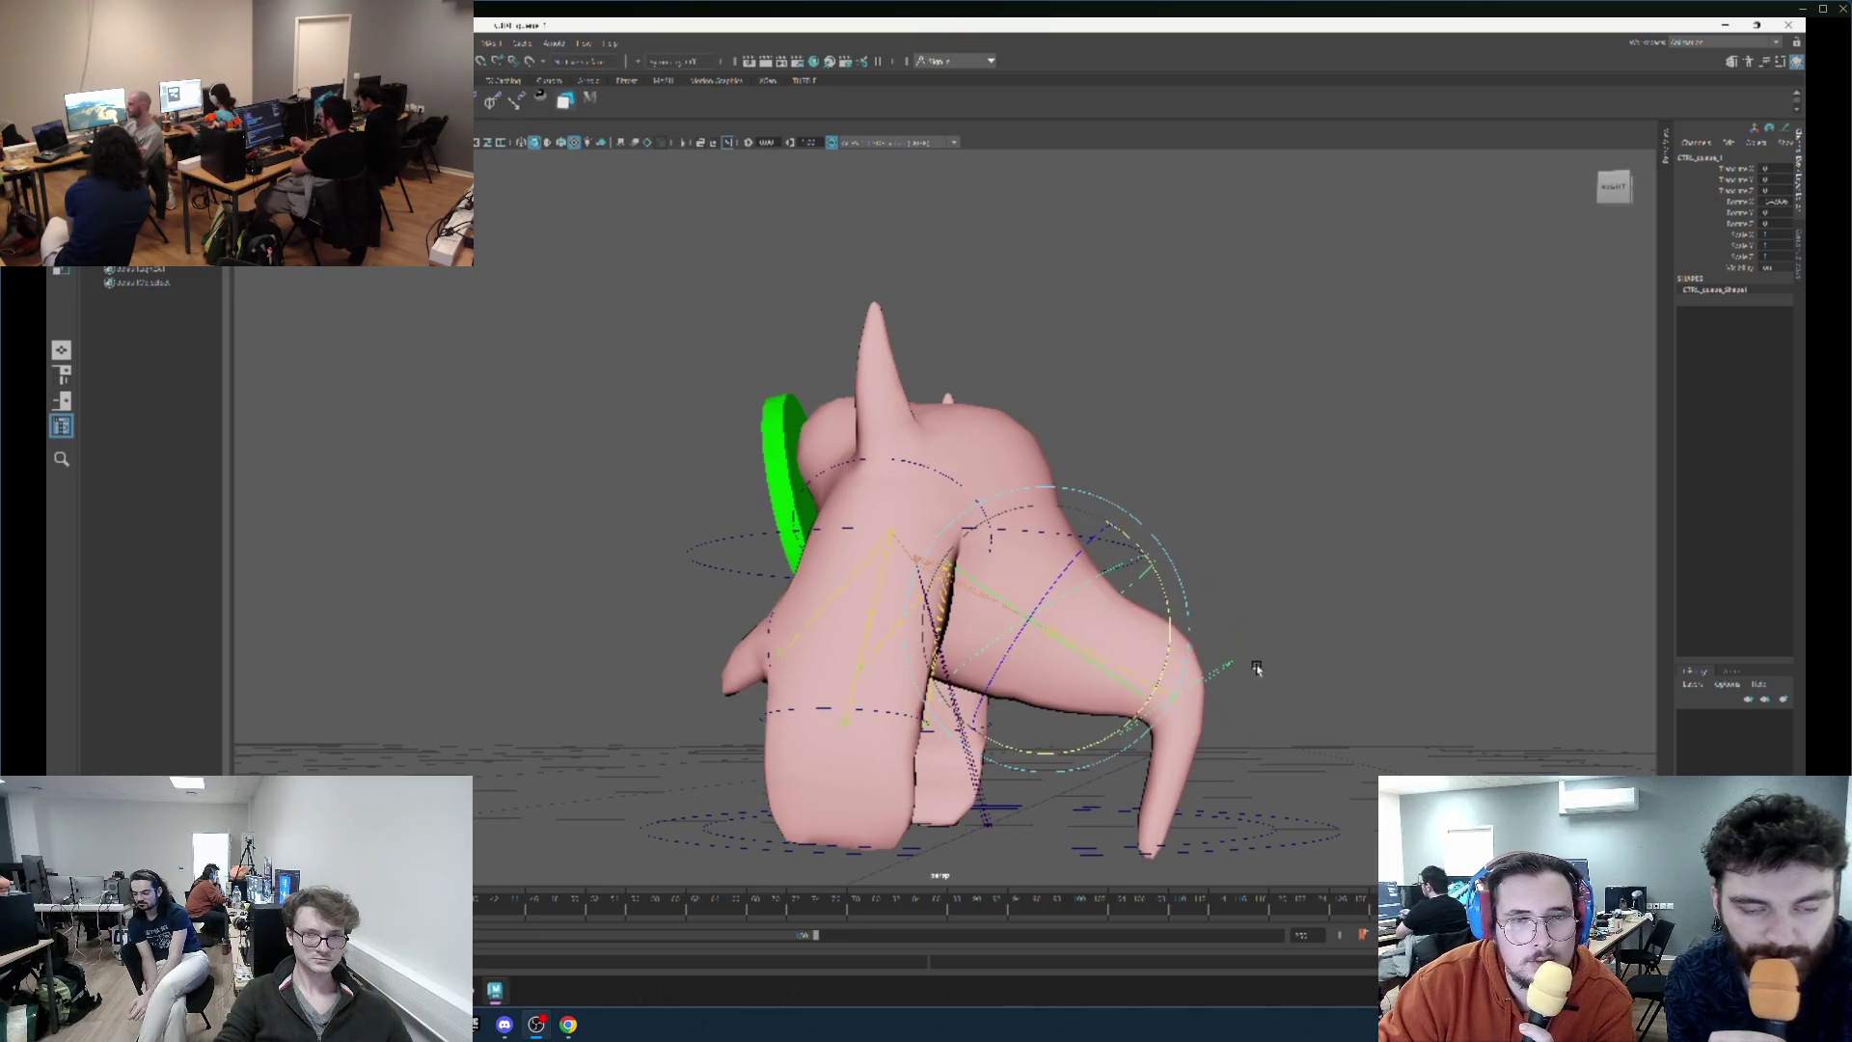
key(ctrl+z)
mouse_move(1258, 635)
mouse_down()
mouse_move(1278, 722)
mouse_move(1157, 819)
mouse_up()
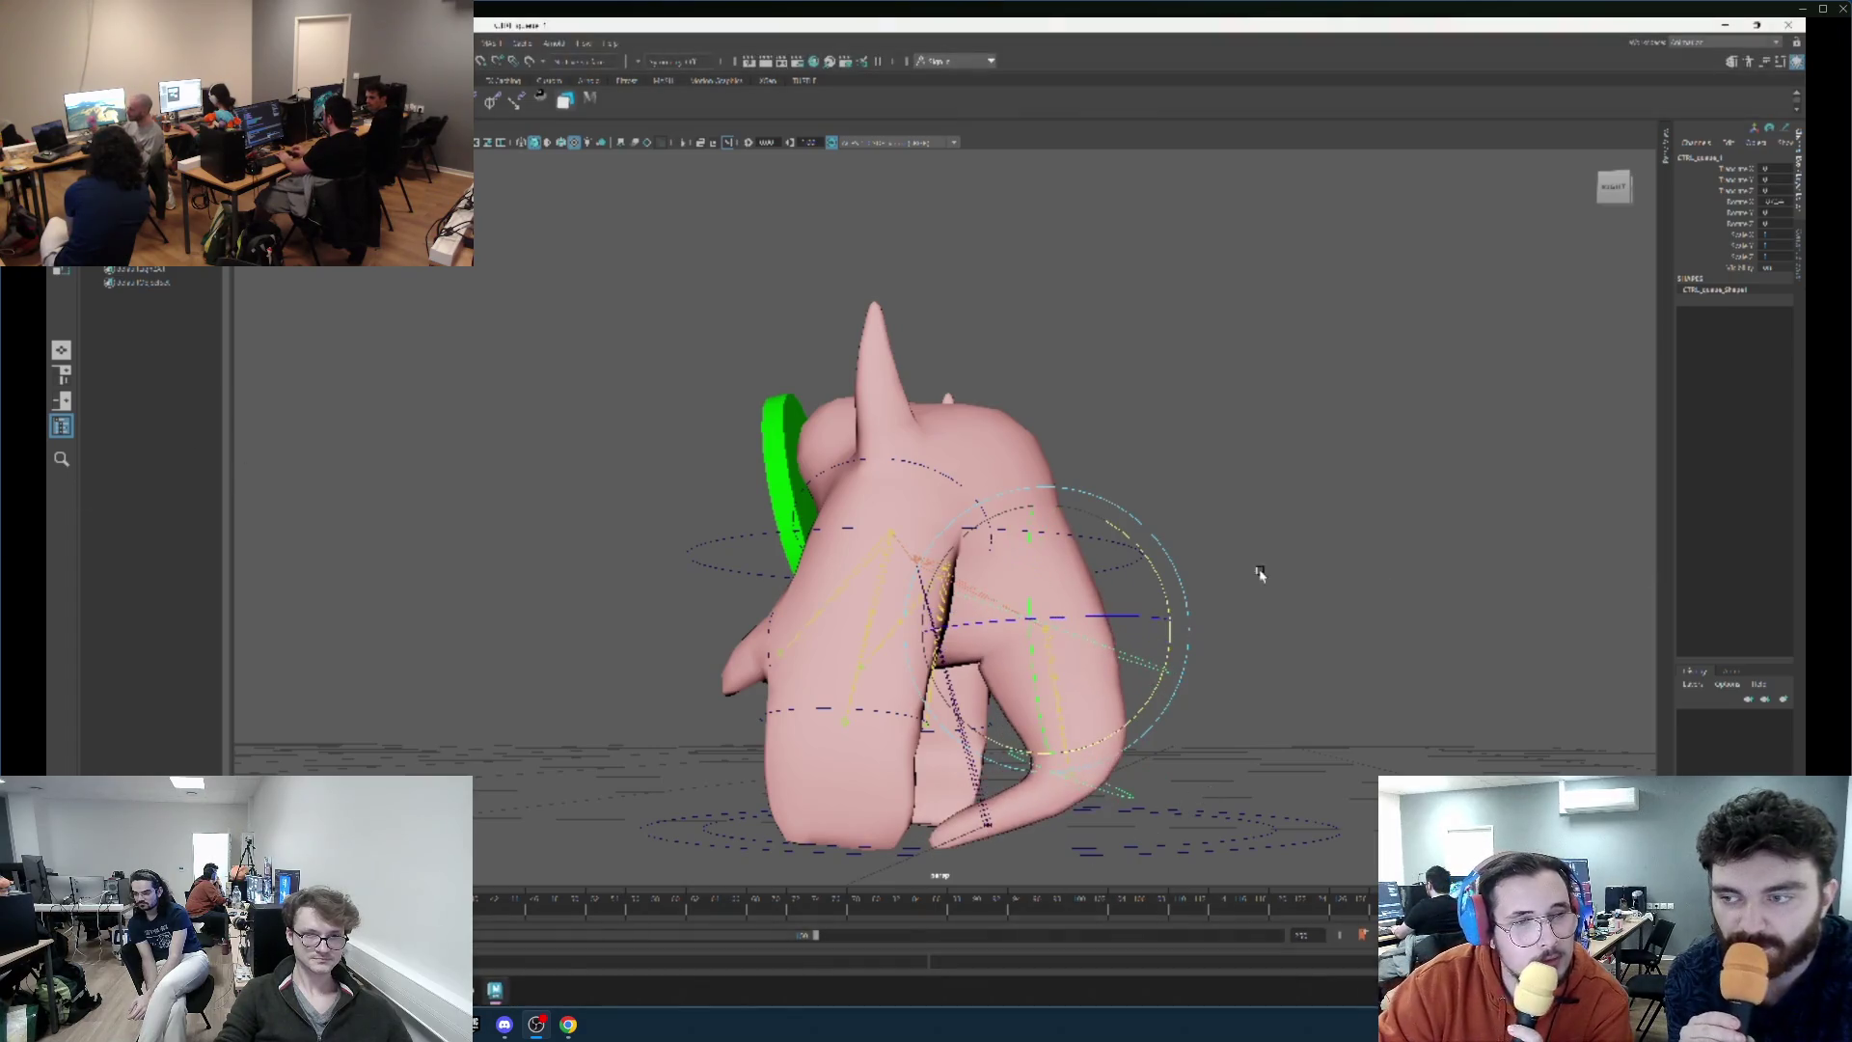
mouse_move(1286, 591)
mouse_down()
mouse_move(1386, 604)
mouse_move(1351, 579)
mouse_move(1053, 528)
mouse_move(1067, 711)
mouse_up()
click(1067, 711)
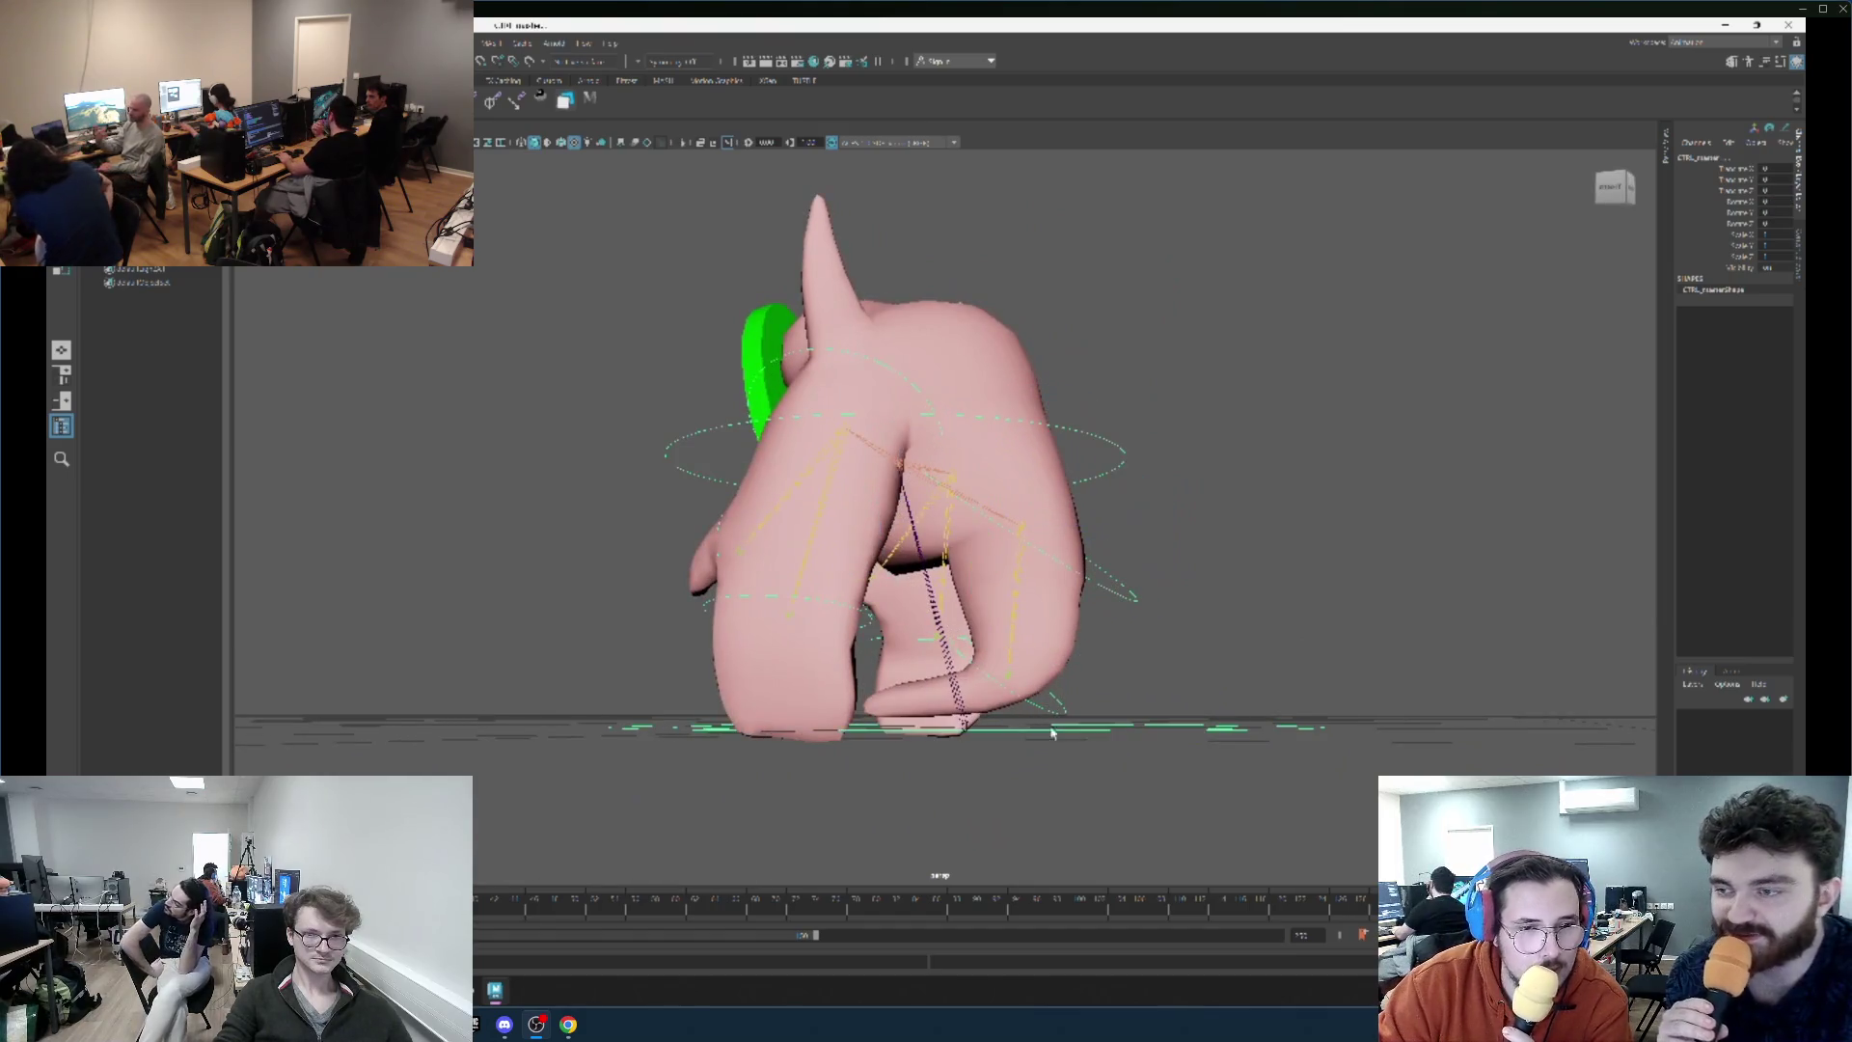
click(1053, 712)
mouse_move(1119, 666)
mouse_down()
mouse_move(916, 579)
mouse_move(752, 415)
mouse_up()
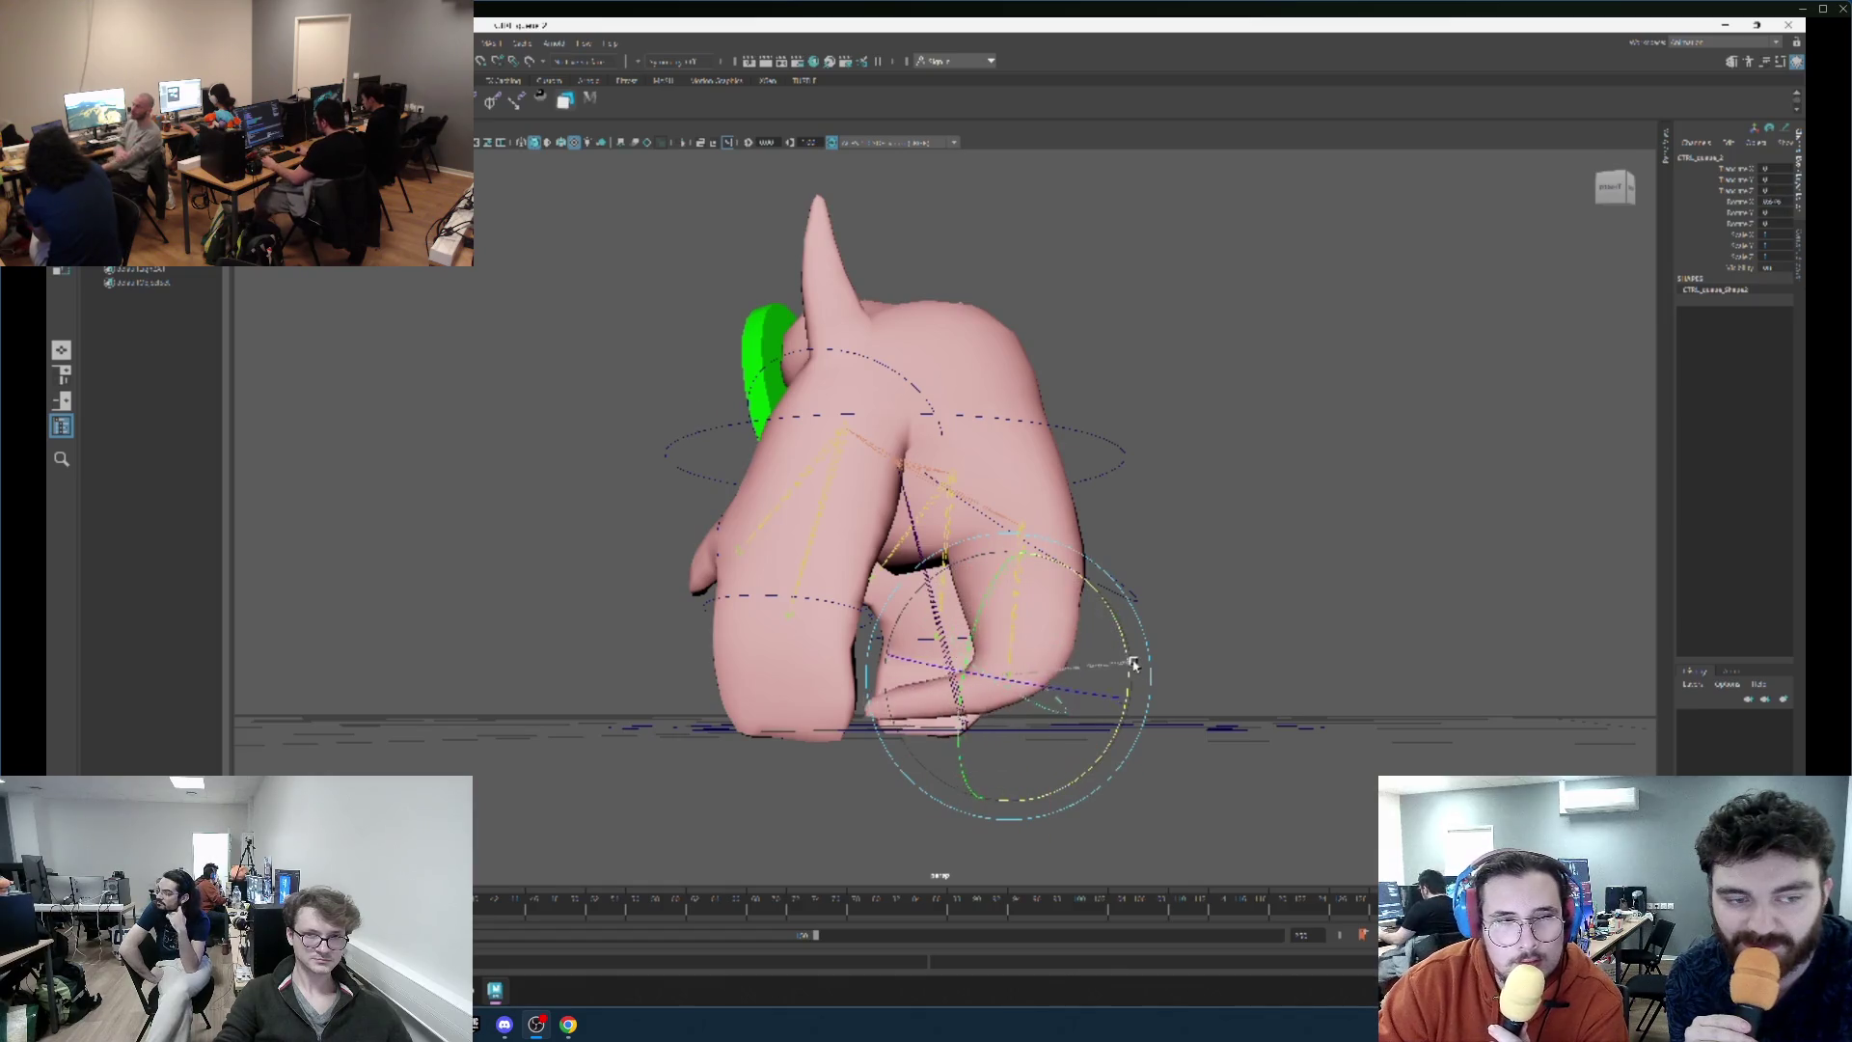
drag(1134, 639, 1377, 694)
scroll(1318, 653, up, 2)
mouse_move(1293, 649)
mouse_down()
mouse_move(1124, 650)
mouse_move(1177, 662)
mouse_move(1277, 641)
mouse_up()
key(ctrl+z)
key(ctrl+z)
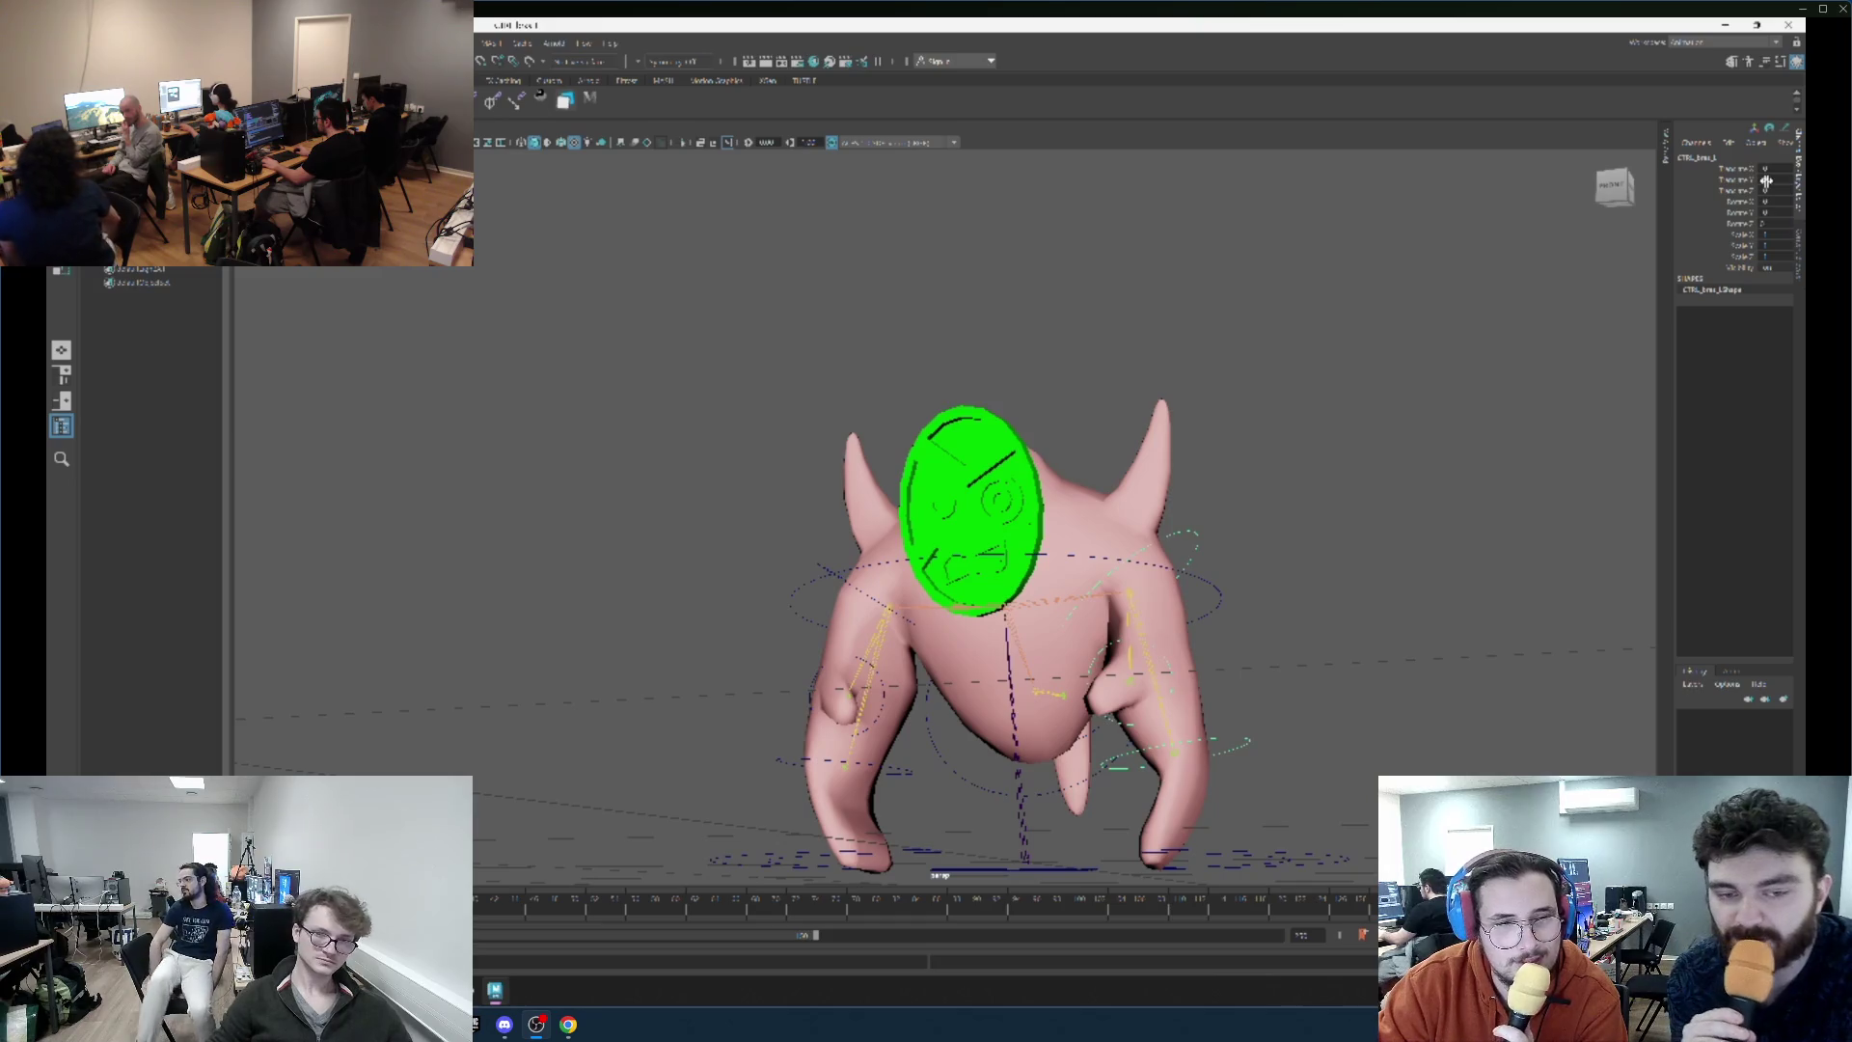
Step back through recent arm pose changes, setting the arm's Rotate Z to 0.
key(ctrl+z)
key(ctrl+z)
key(ctrl+z)
key(ctrl+z)
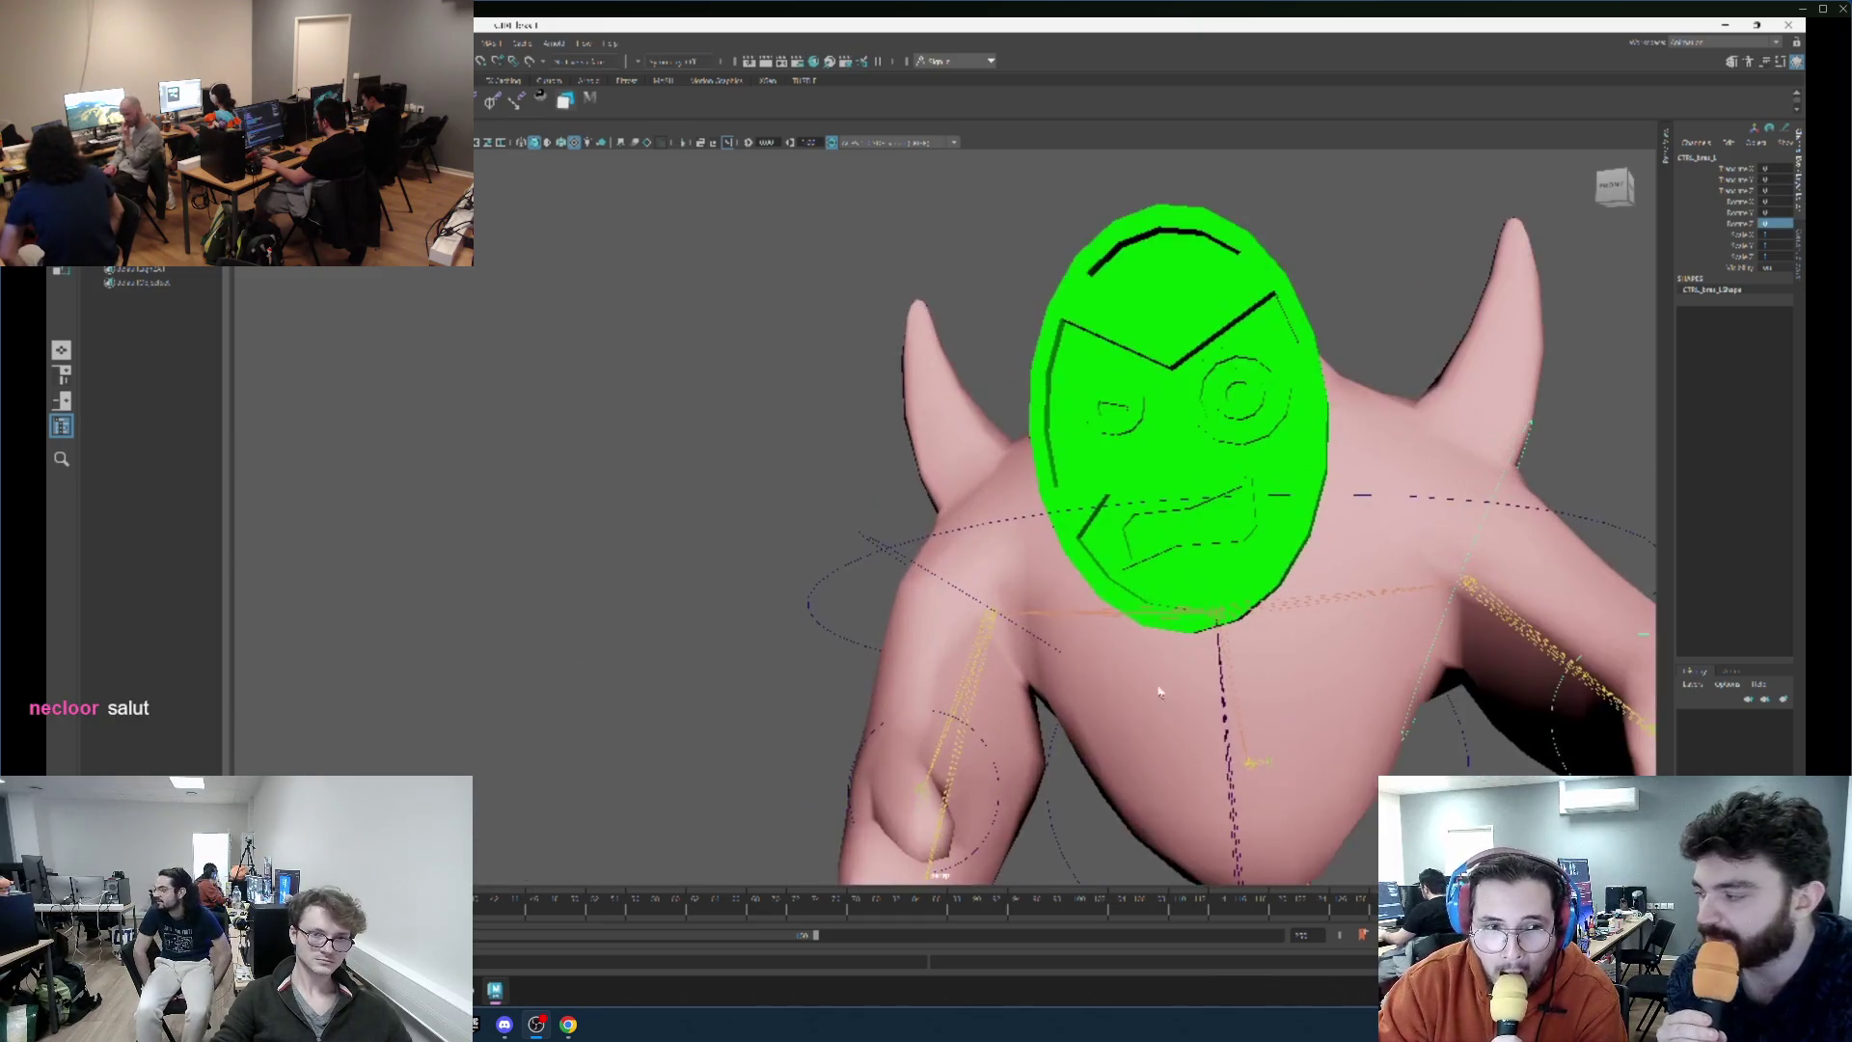
text(0)
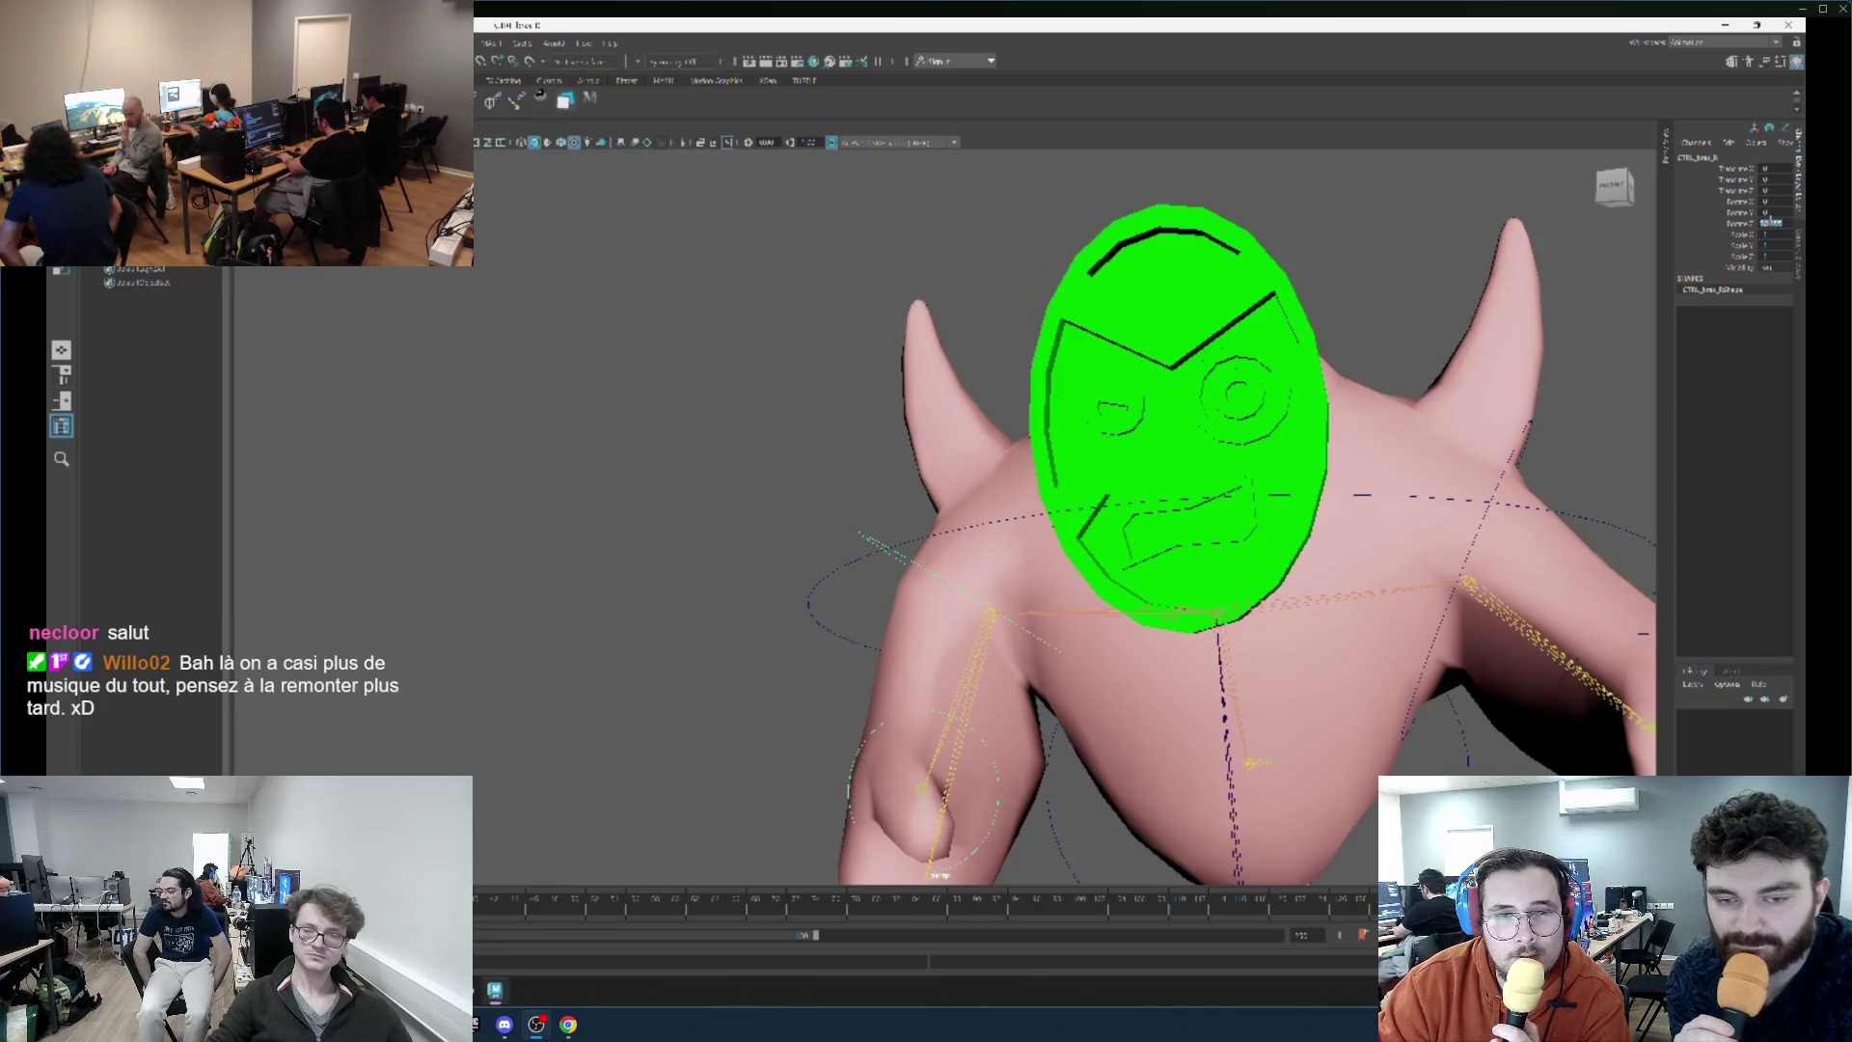
key(Return)
key(ctrl+z)
key(ctrl+z)
key(ctrl+z)
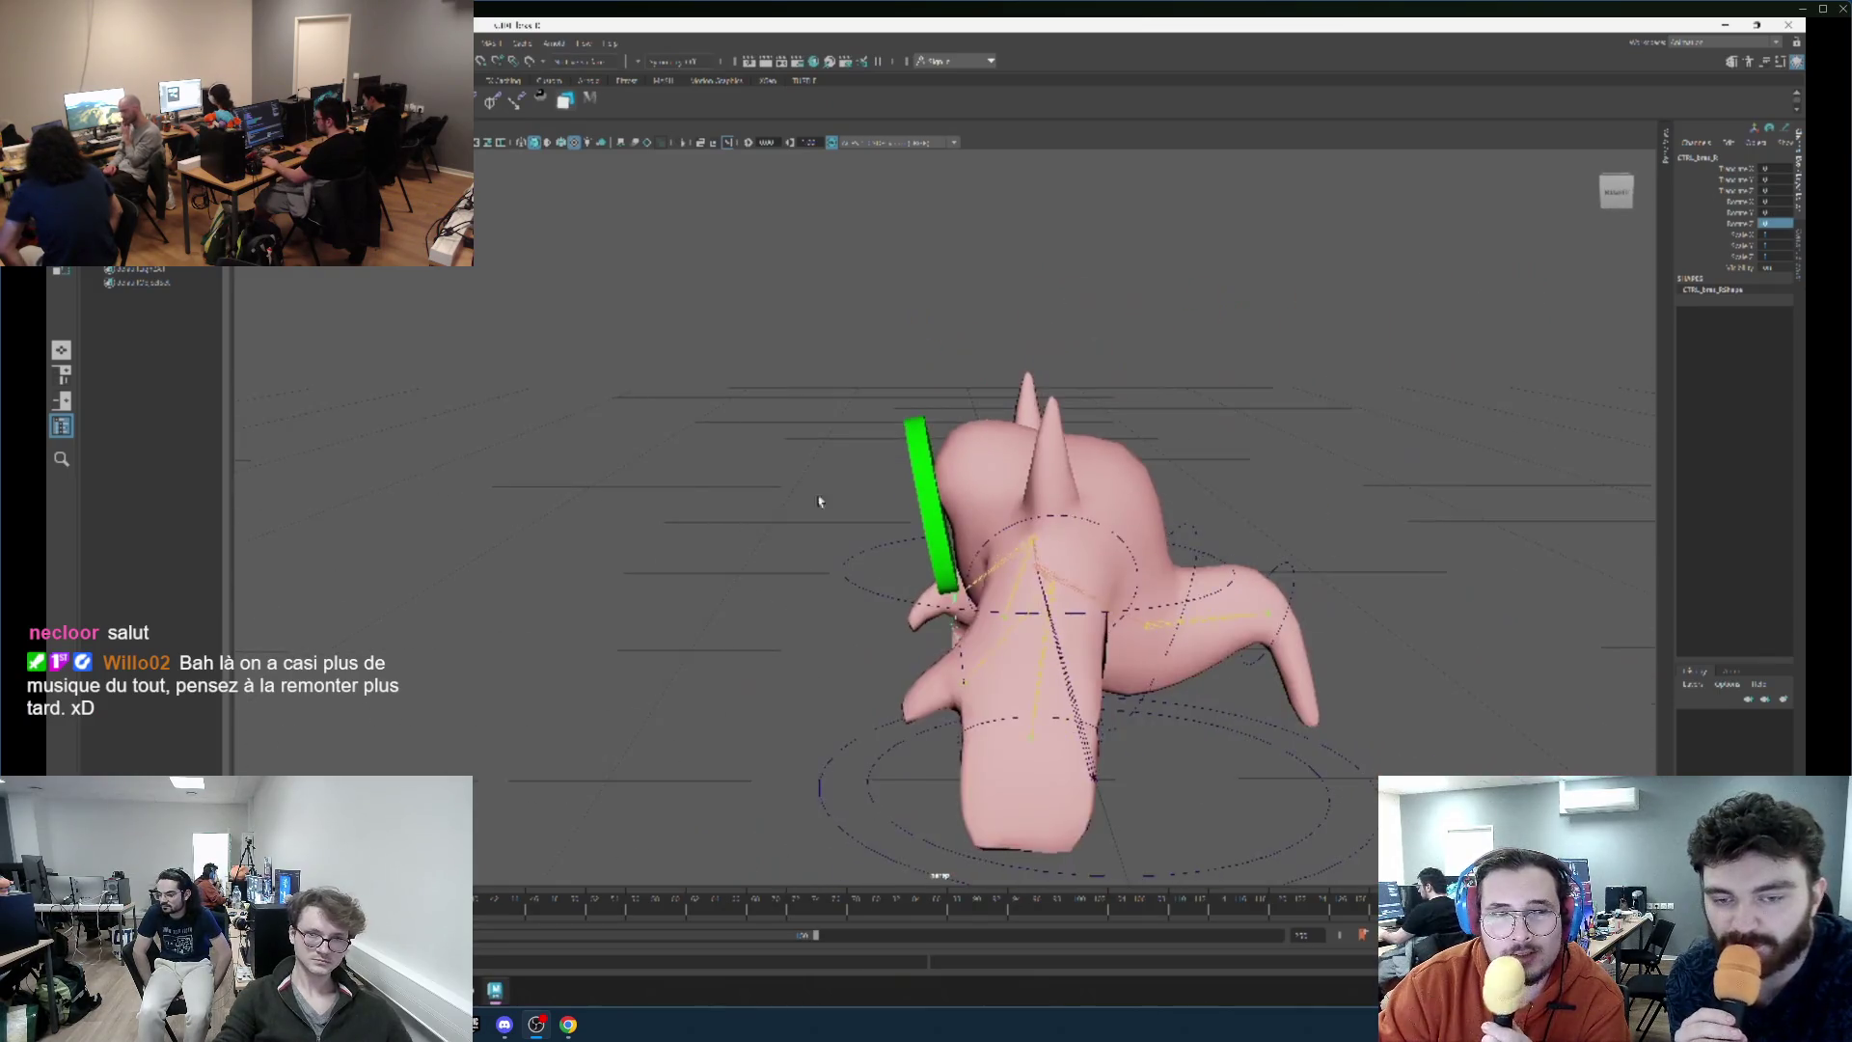
key(ctrl+z)
key(ctrl+z)
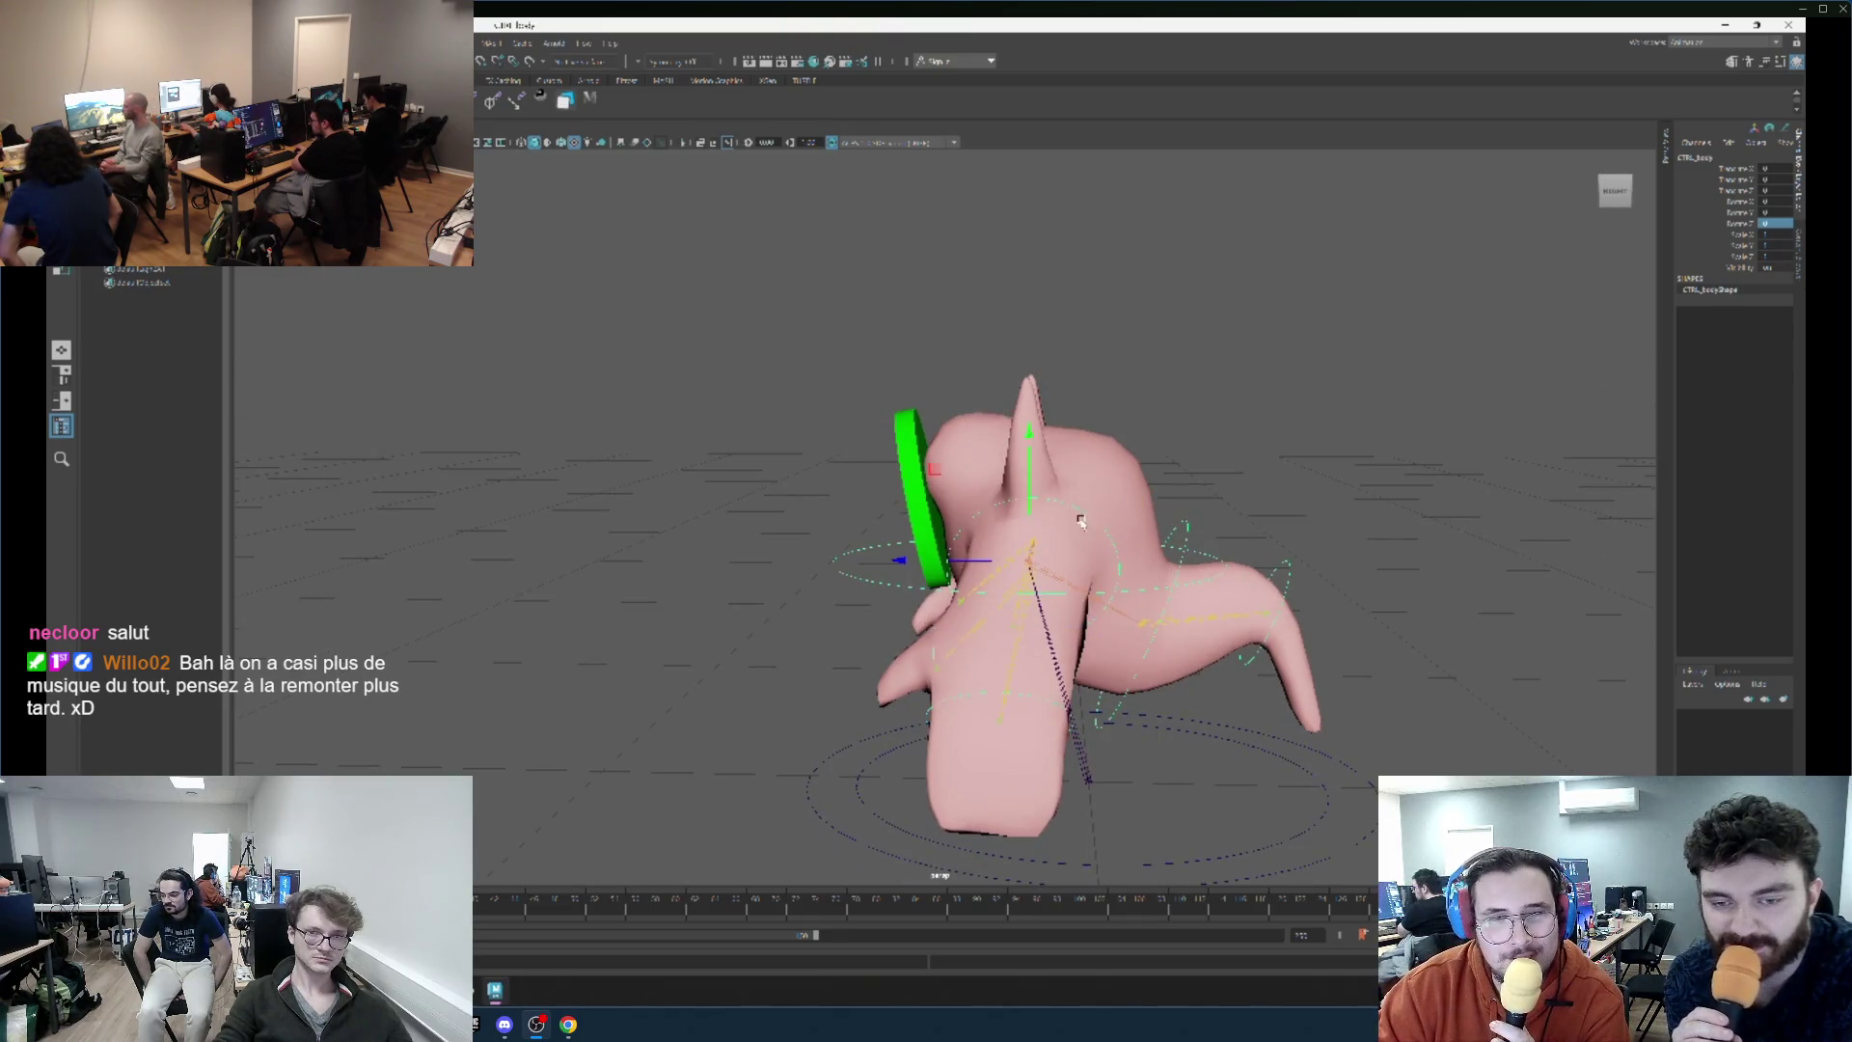
mouse_move(923, 456)
mouse_down()
mouse_move(1083, 527)
mouse_move(1171, 521)
mouse_up()
drag(1067, 582, 1003, 591)
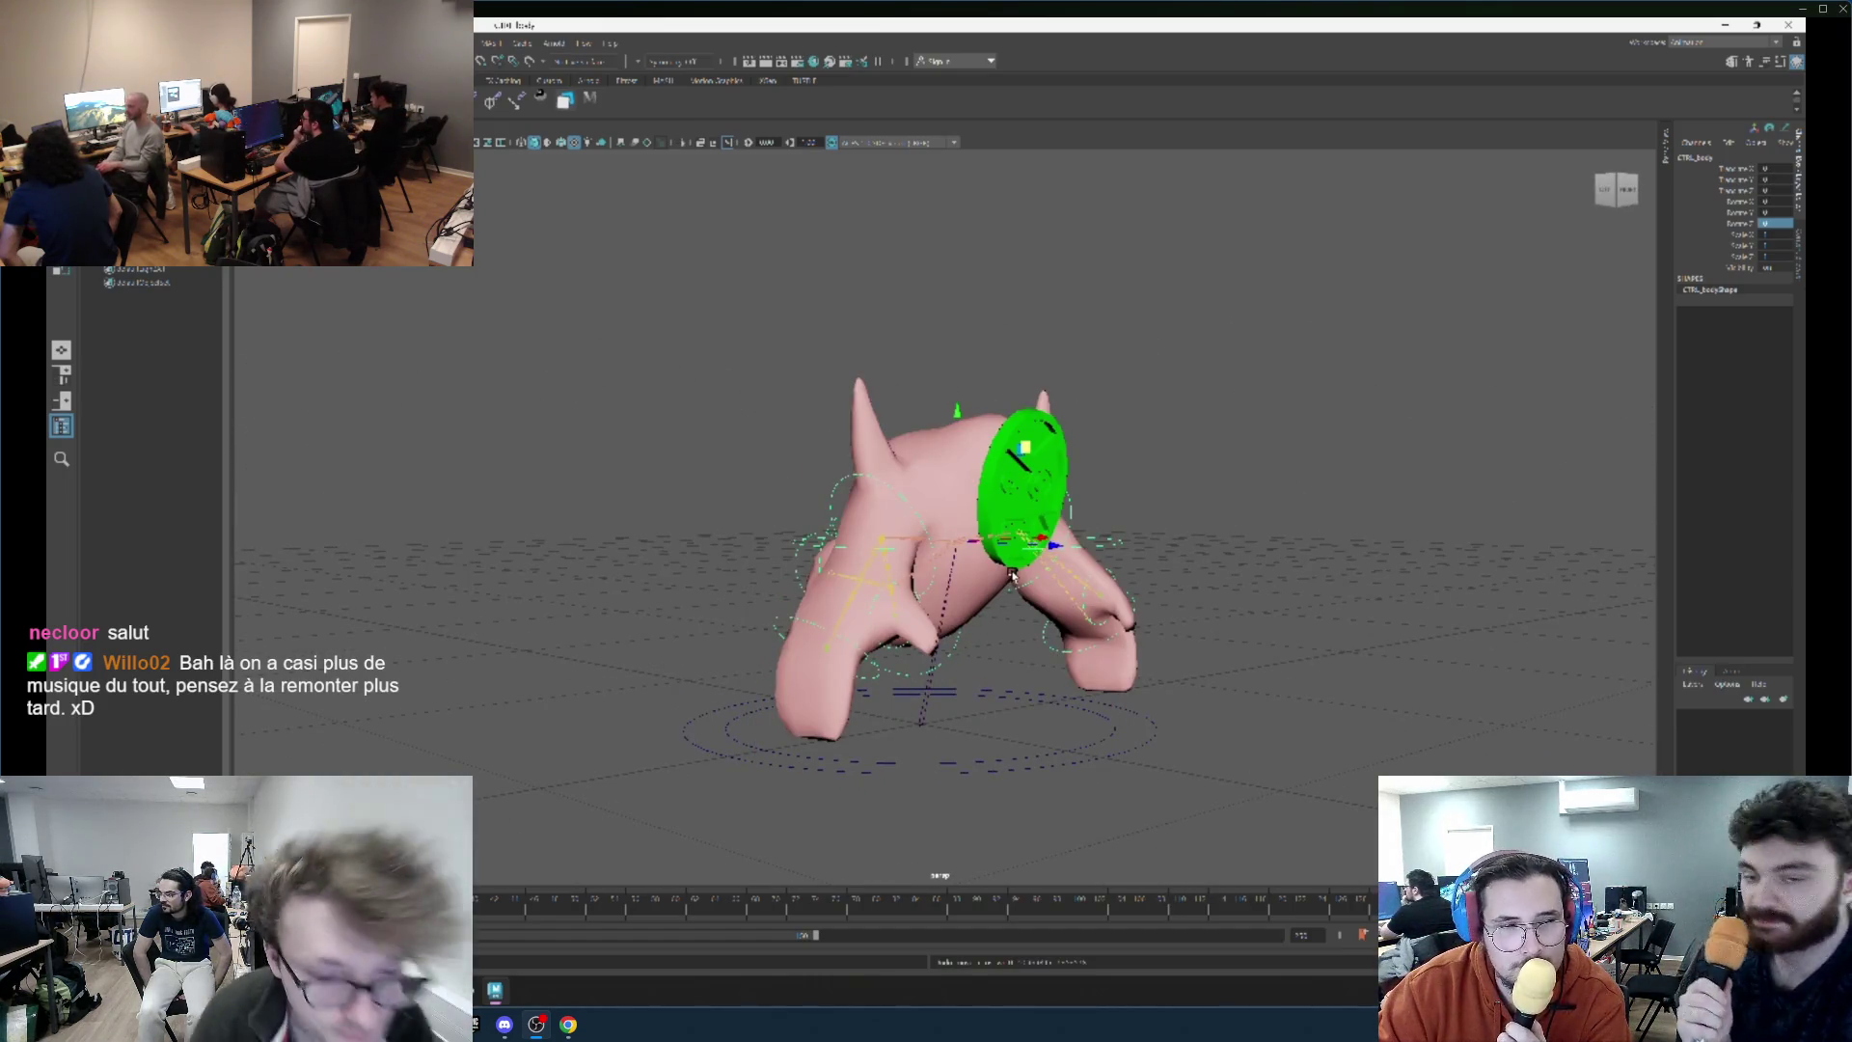
mouse_move(1154, 773)
mouse_down()
mouse_move(979, 506)
mouse_move(853, 516)
mouse_move(982, 548)
mouse_up()
scroll(1062, 550, up, 3)
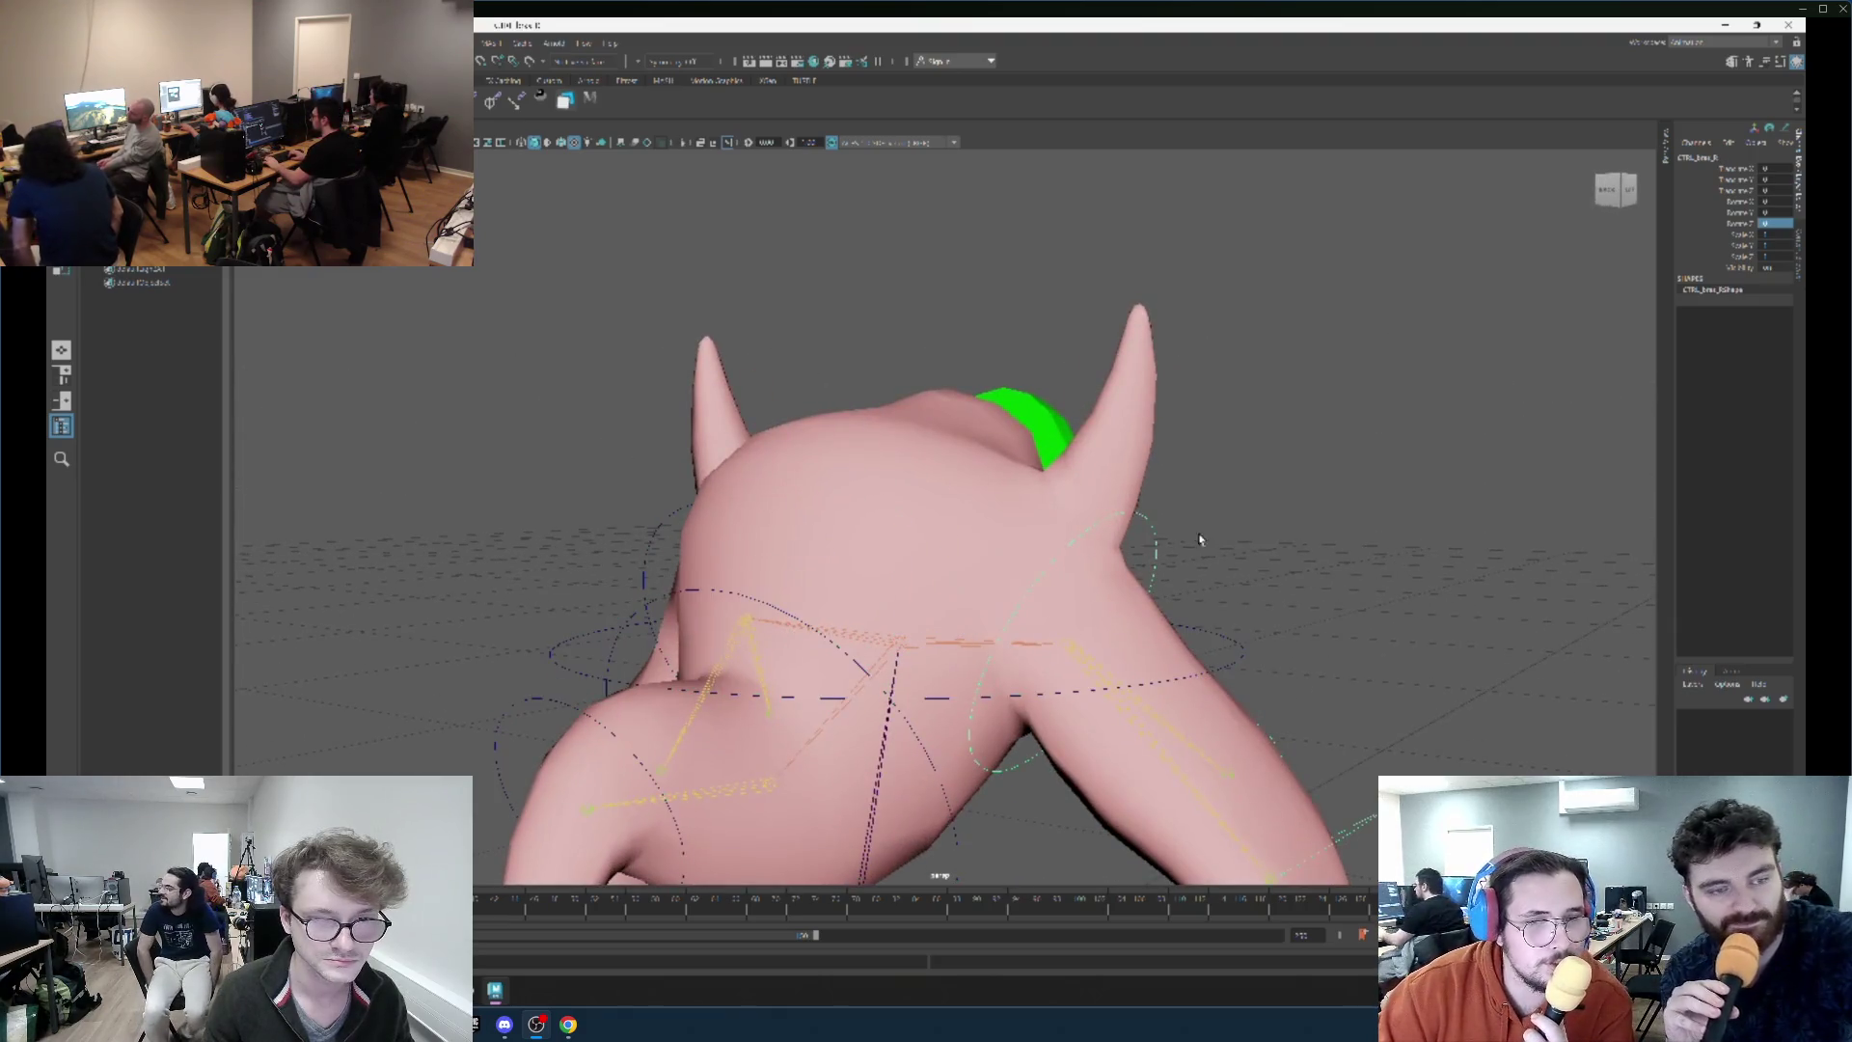
Rotate the CTRL_brow_R limb and pull the left arm into a bent position.
click(1199, 537)
scroll(1158, 463, up, 4)
mouse_move(1134, 480)
mouse_down()
mouse_move(1158, 530)
mouse_move(1267, 421)
mouse_move(1170, 384)
mouse_move(1009, 507)
mouse_up()
drag(964, 377, 894, 359)
scroll(1183, 532, down, 3)
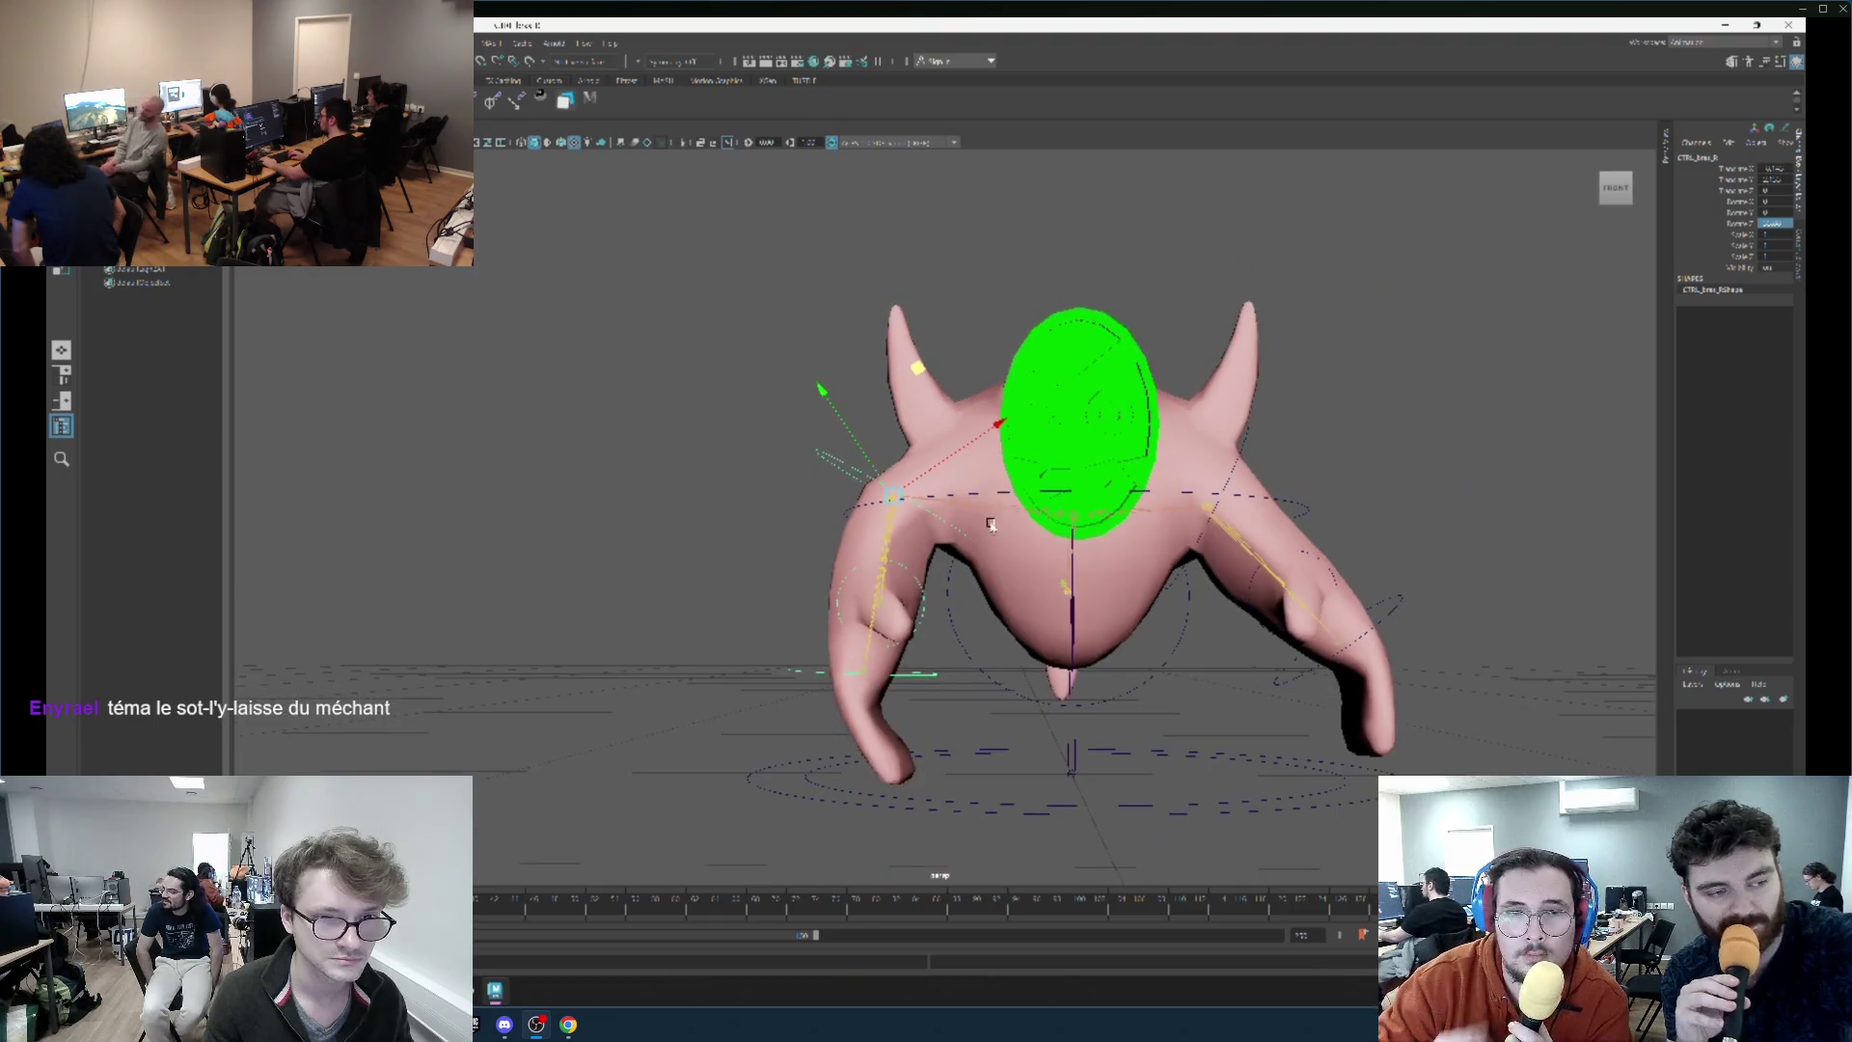
mouse_move(919, 336)
mouse_down()
mouse_move(1017, 489)
mouse_move(1102, 529)
mouse_up()
Swing the right arm controller down, move it lower, and select the right elbow controller.
click(1105, 483)
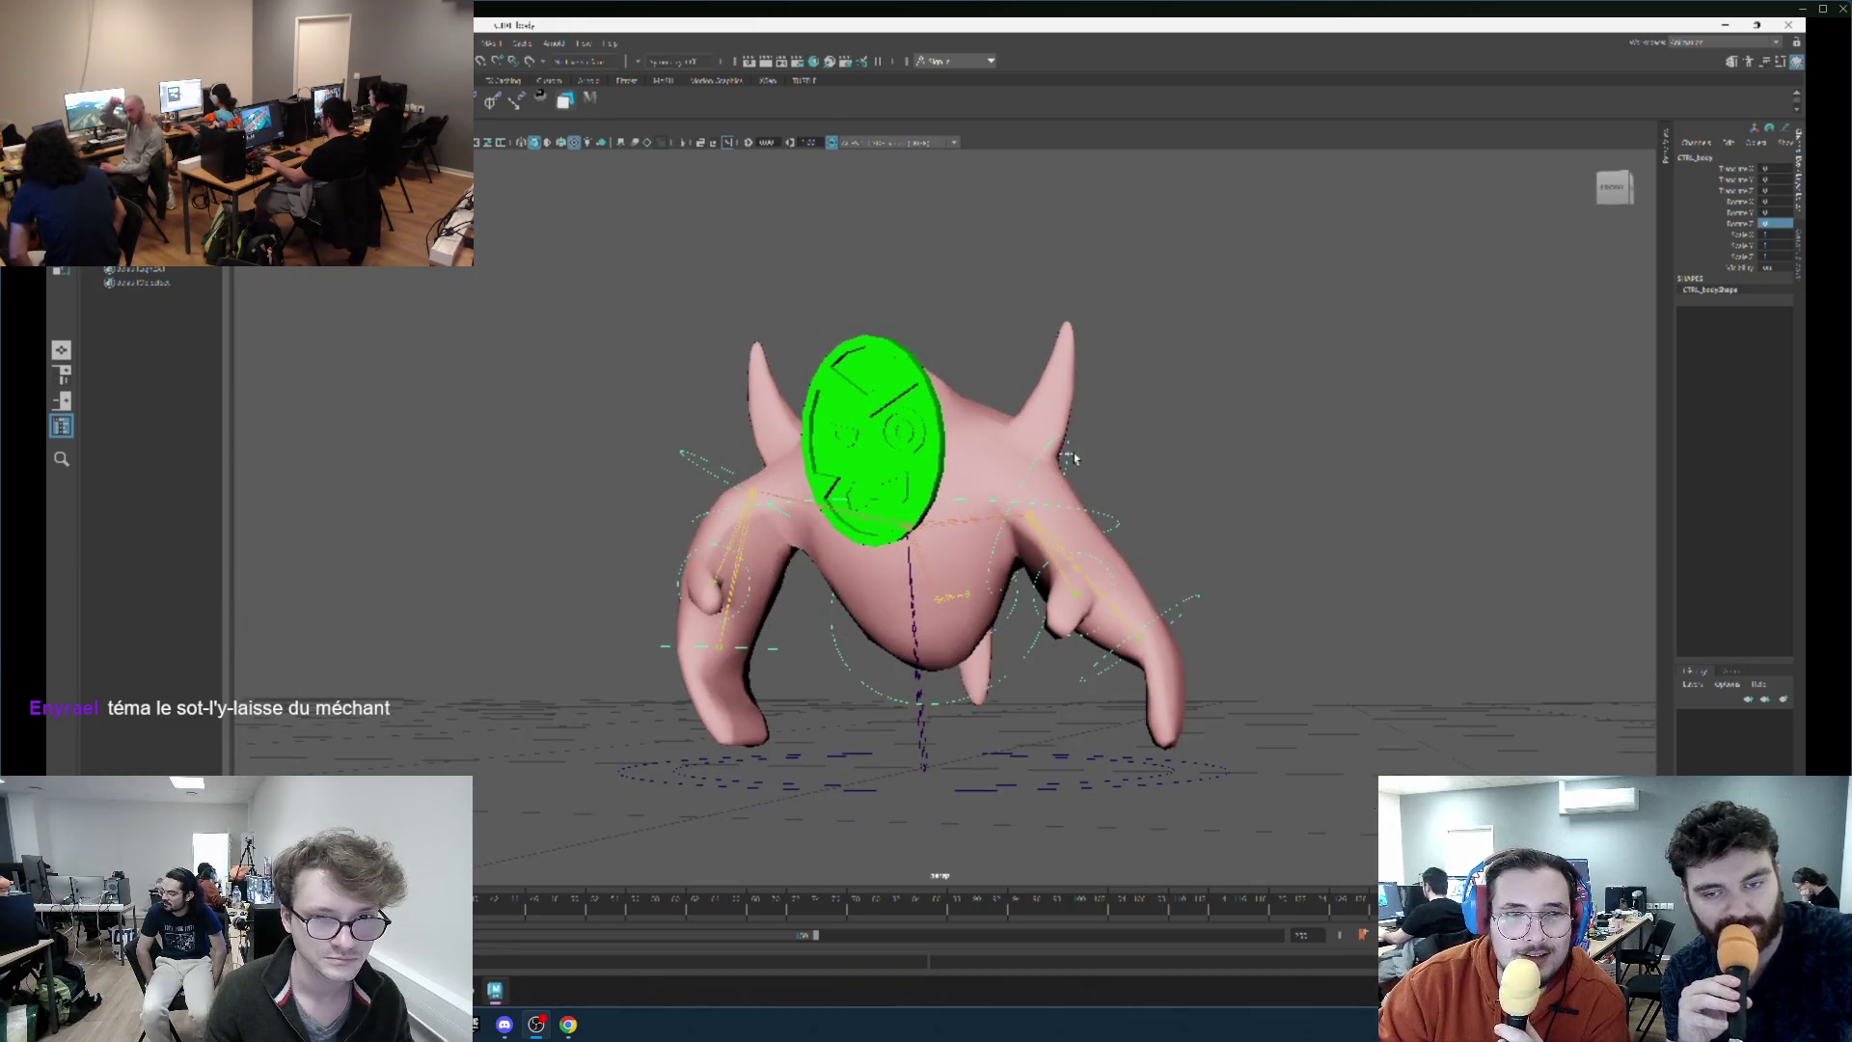
click(1074, 458)
mouse_move(1119, 451)
mouse_down()
mouse_move(1137, 495)
mouse_move(1099, 560)
mouse_up()
key(w)
mouse_move(1157, 480)
mouse_down()
mouse_move(1178, 508)
mouse_move(1195, 418)
mouse_move(1149, 310)
mouse_move(1016, 471)
mouse_move(1196, 570)
mouse_move(1244, 565)
mouse_move(1221, 579)
mouse_move(1241, 640)
mouse_move(1236, 608)
mouse_up()
click(1196, 576)
scroll(1225, 579, up, 3)
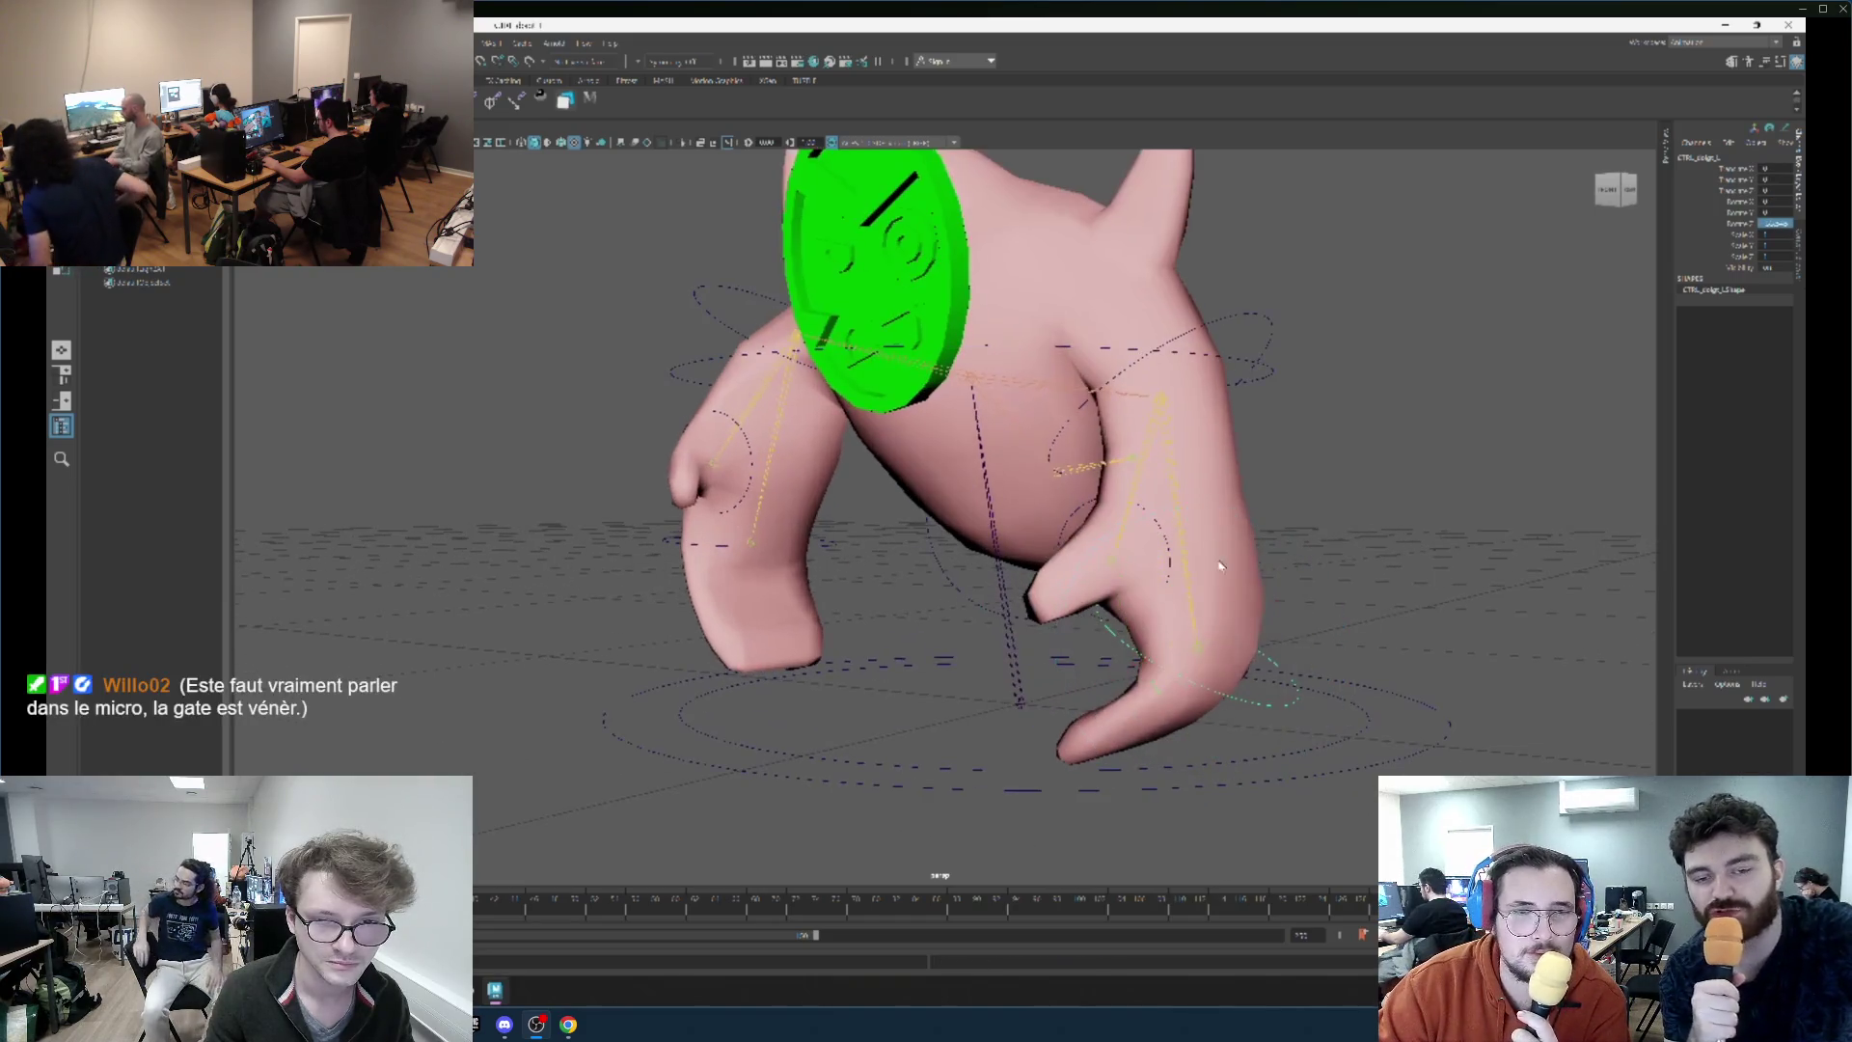
click(1167, 540)
mouse_move(1182, 579)
alt+mouse_down()
mouse_move(1201, 603)
mouse_move(1100, 526)
mouse_move(1008, 494)
mouse_move(1052, 579)
mouse_move(1078, 605)
mouse_move(1083, 467)
mouse_move(1016, 483)
mouse_move(984, 556)
mouse_move(927, 590)
alt+mouse_up()
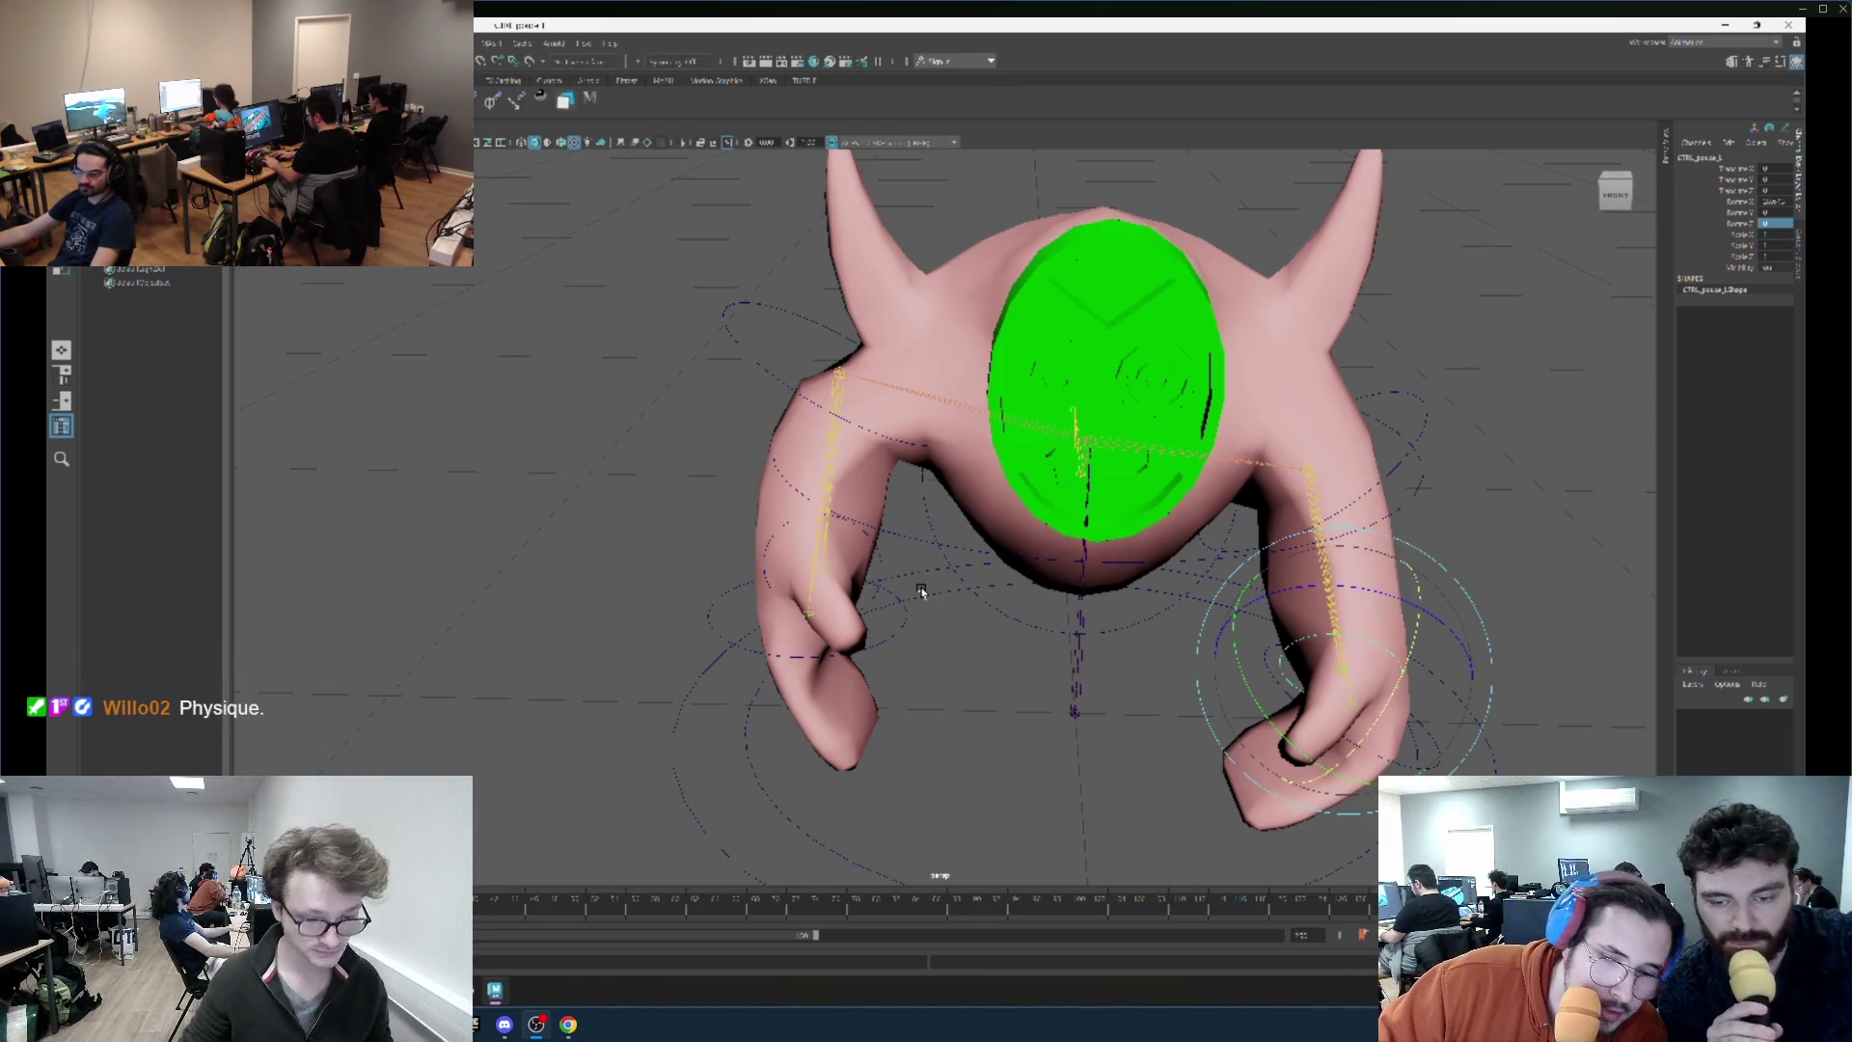
Move the right arm control to a new position and ready the wrist control for rotation.
mouse_move(881, 794)
mouse_down()
mouse_move(1042, 628)
mouse_move(968, 704)
mouse_move(1122, 668)
mouse_move(1013, 674)
mouse_up()
key(w)
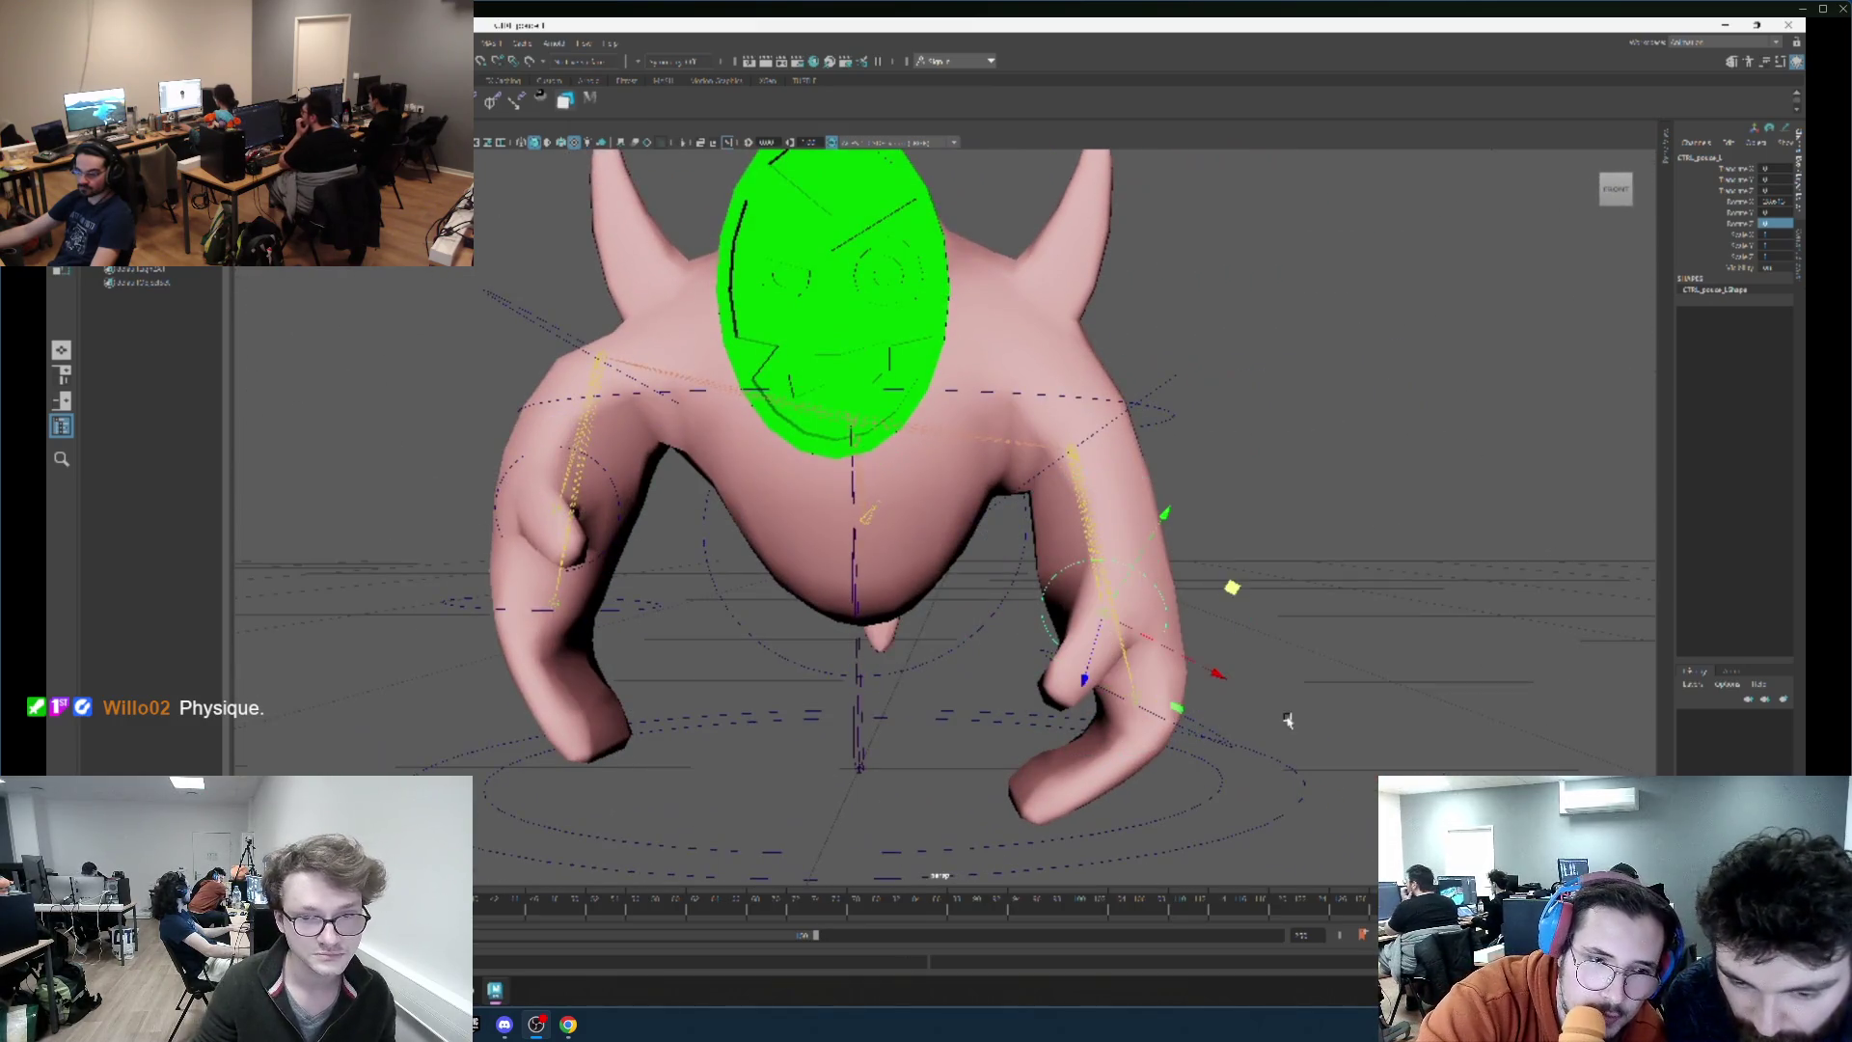
drag(1286, 724, 1220, 525)
click(1162, 338)
mouse_move(1187, 367)
mouse_down()
mouse_move(1230, 519)
mouse_move(1195, 463)
mouse_move(1212, 480)
mouse_move(1129, 578)
mouse_move(1127, 559)
mouse_move(1168, 554)
mouse_move(1001, 430)
mouse_move(952, 546)
mouse_move(1341, 673)
mouse_up()
click(1206, 450)
key(e)
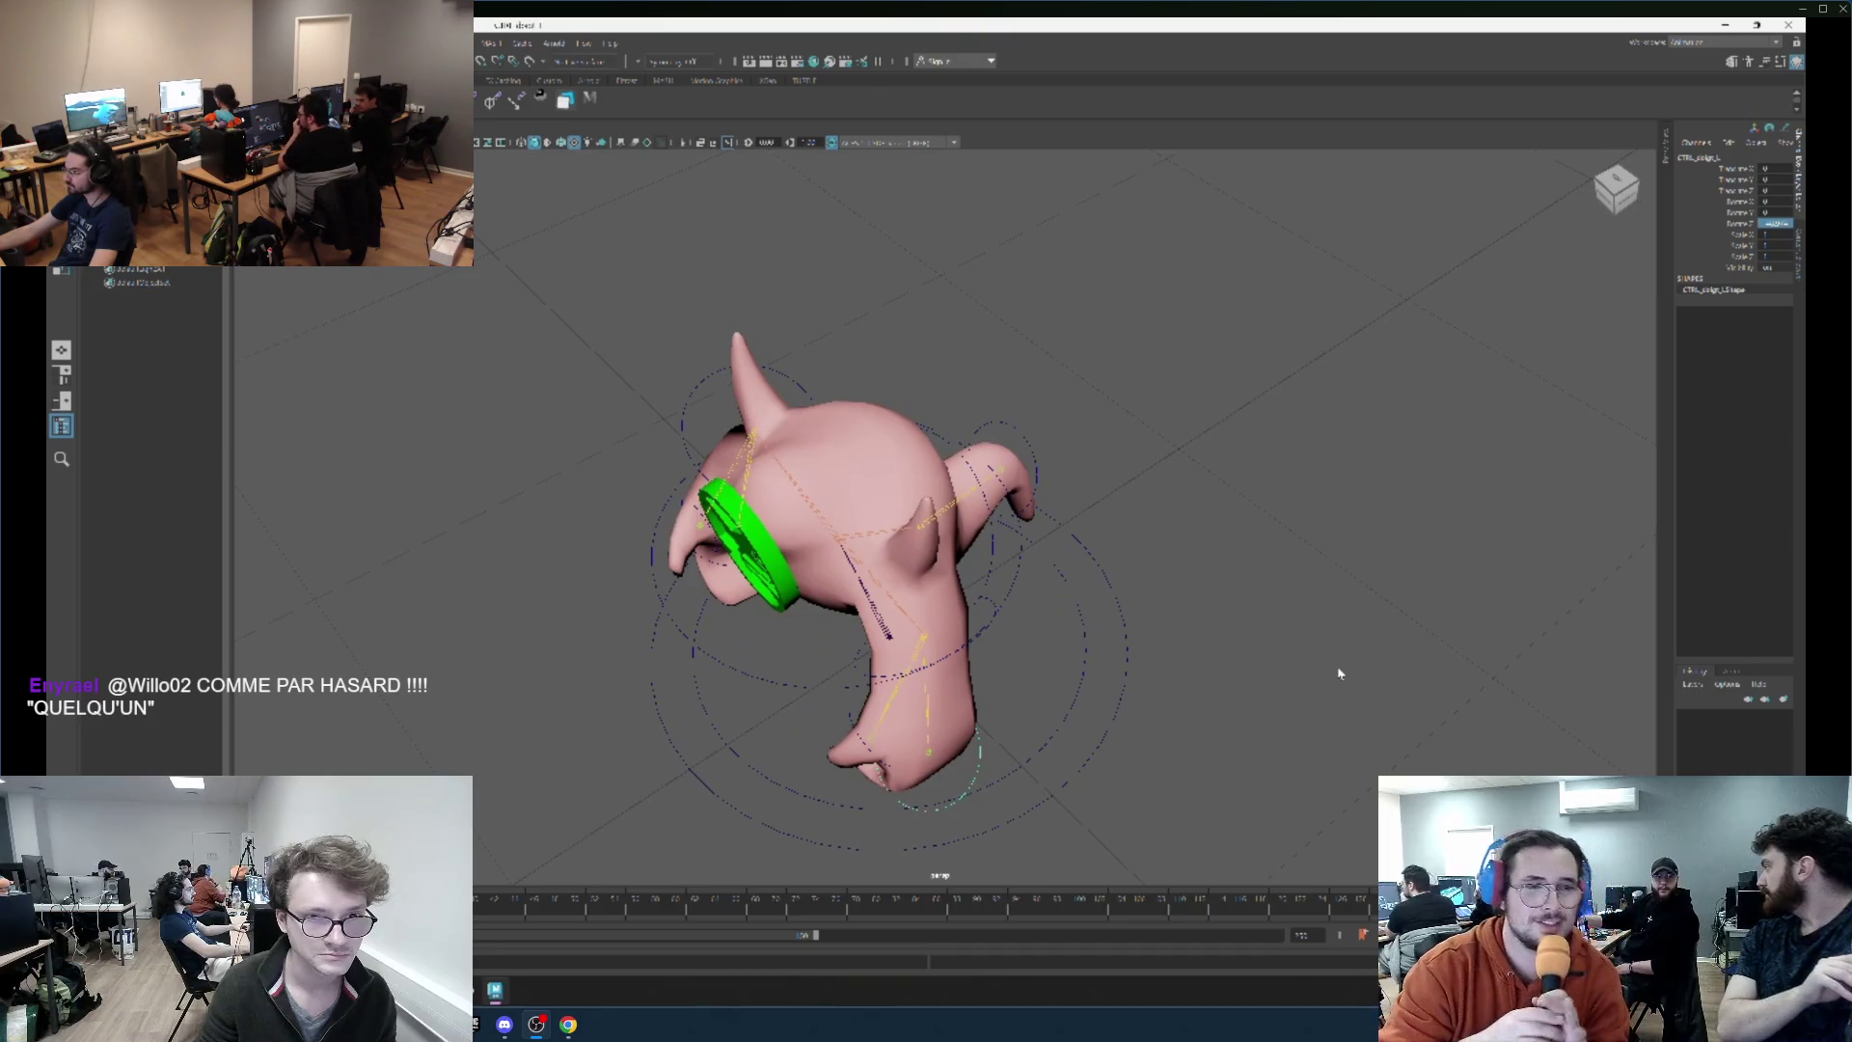
mouse_move(1340, 673)
mouse_down()
mouse_move(999, 413)
mouse_move(1023, 424)
mouse_move(975, 425)
mouse_move(959, 711)
mouse_up()
Reselect CTRL_bras_L and set a keyframe on its current arm pose.
key(e)
scroll(974, 425, down, 2)
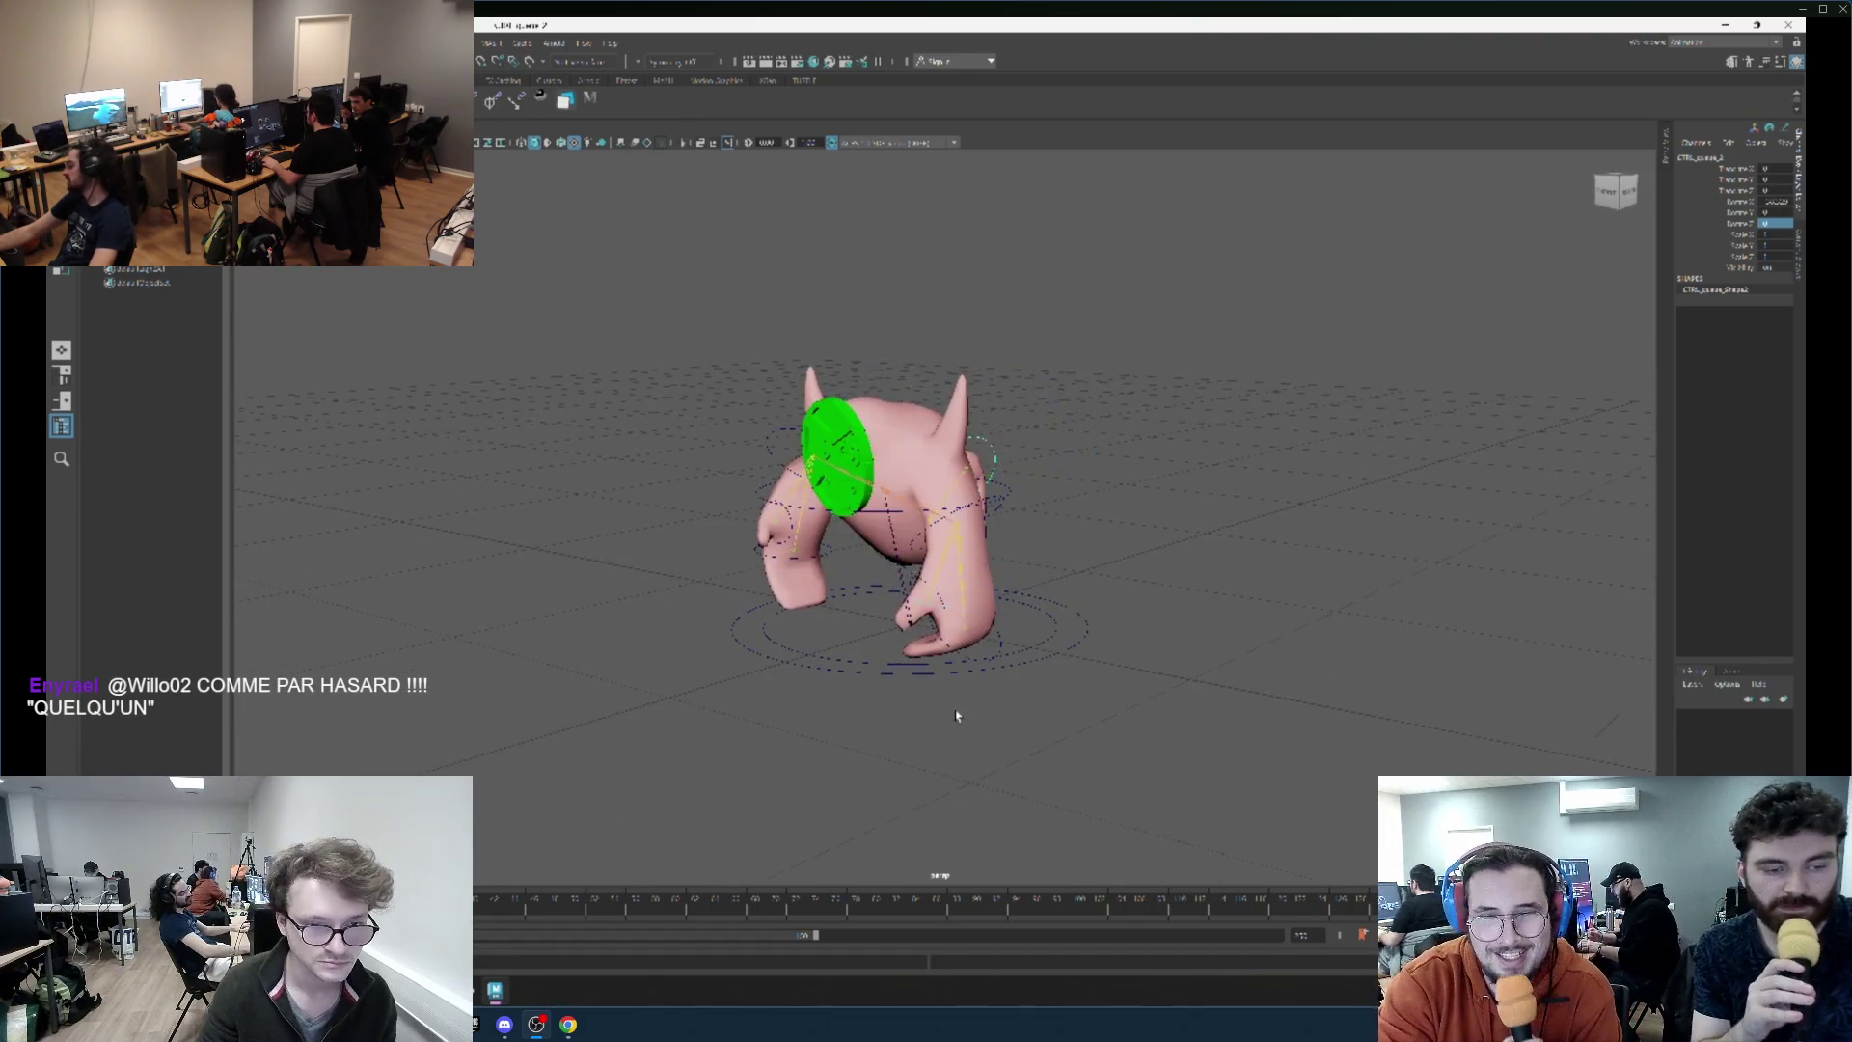
scroll(785, 711, down, 2)
click(1148, 376)
key(ctrl+z)
key(shift+z)
click(897, 521)
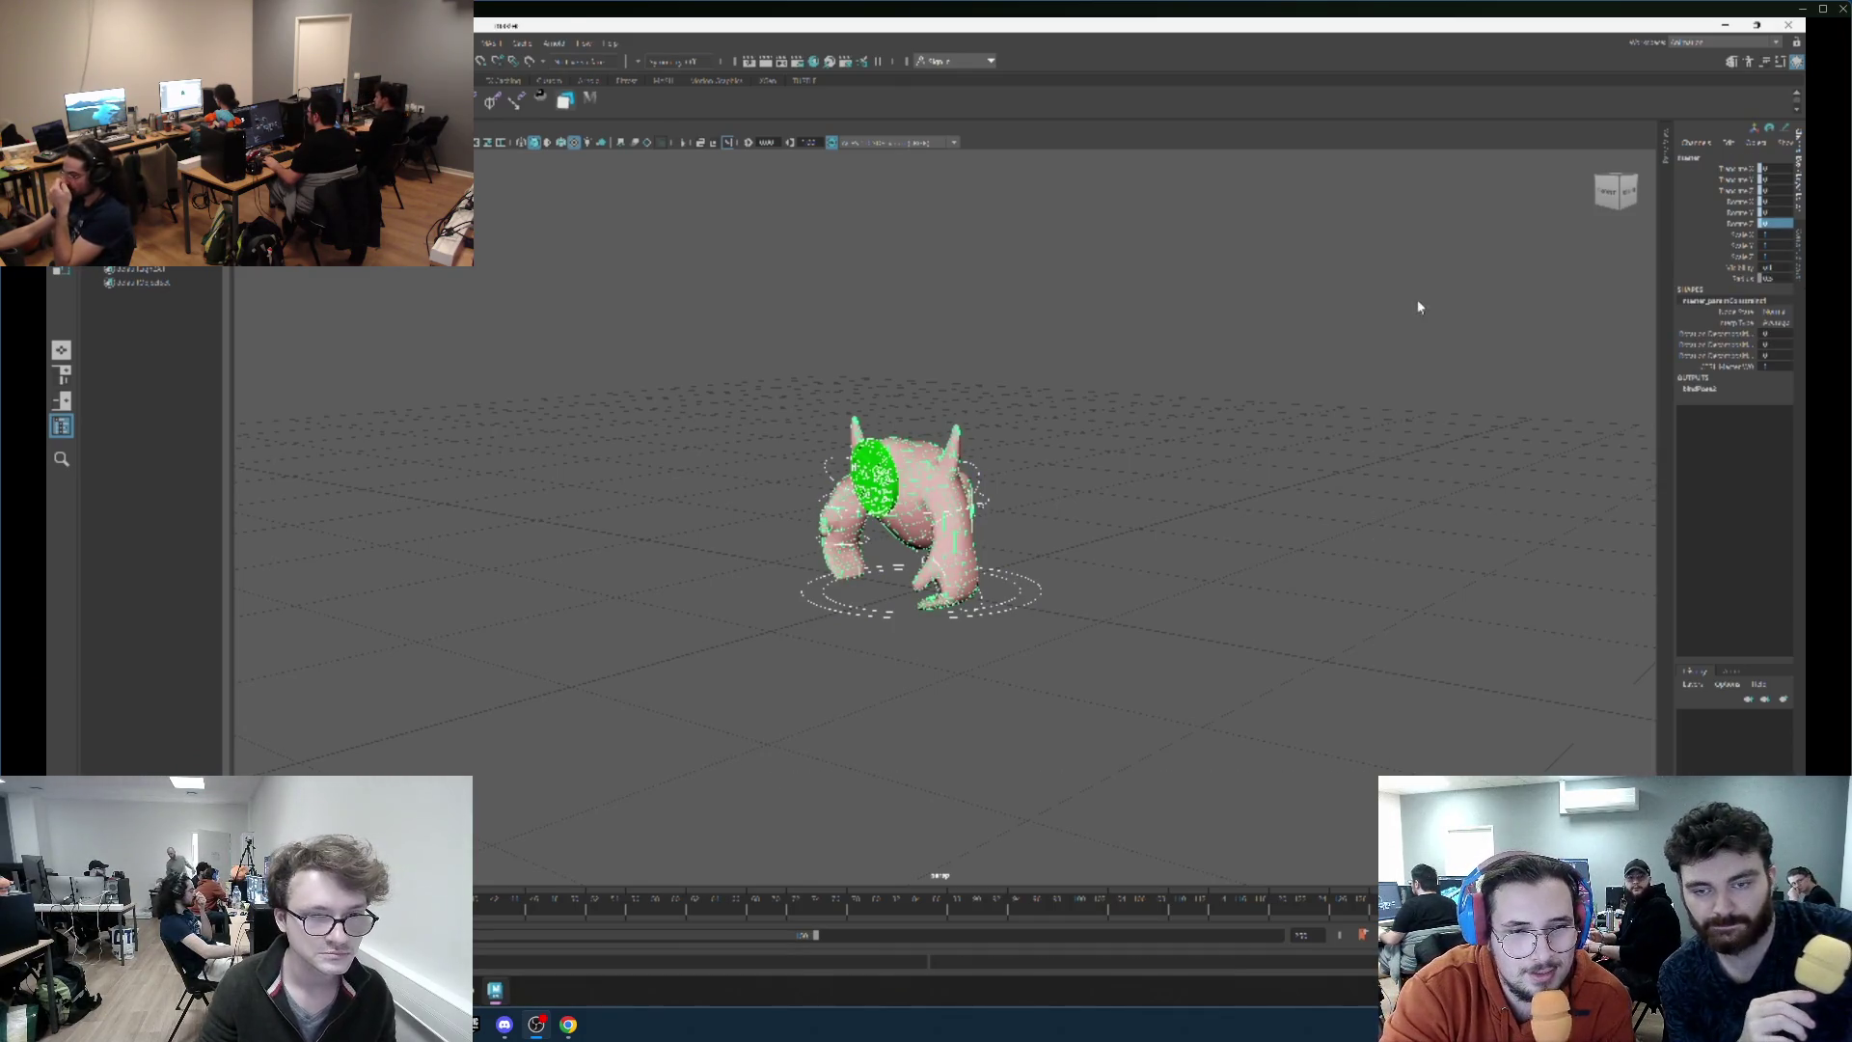
key(f)
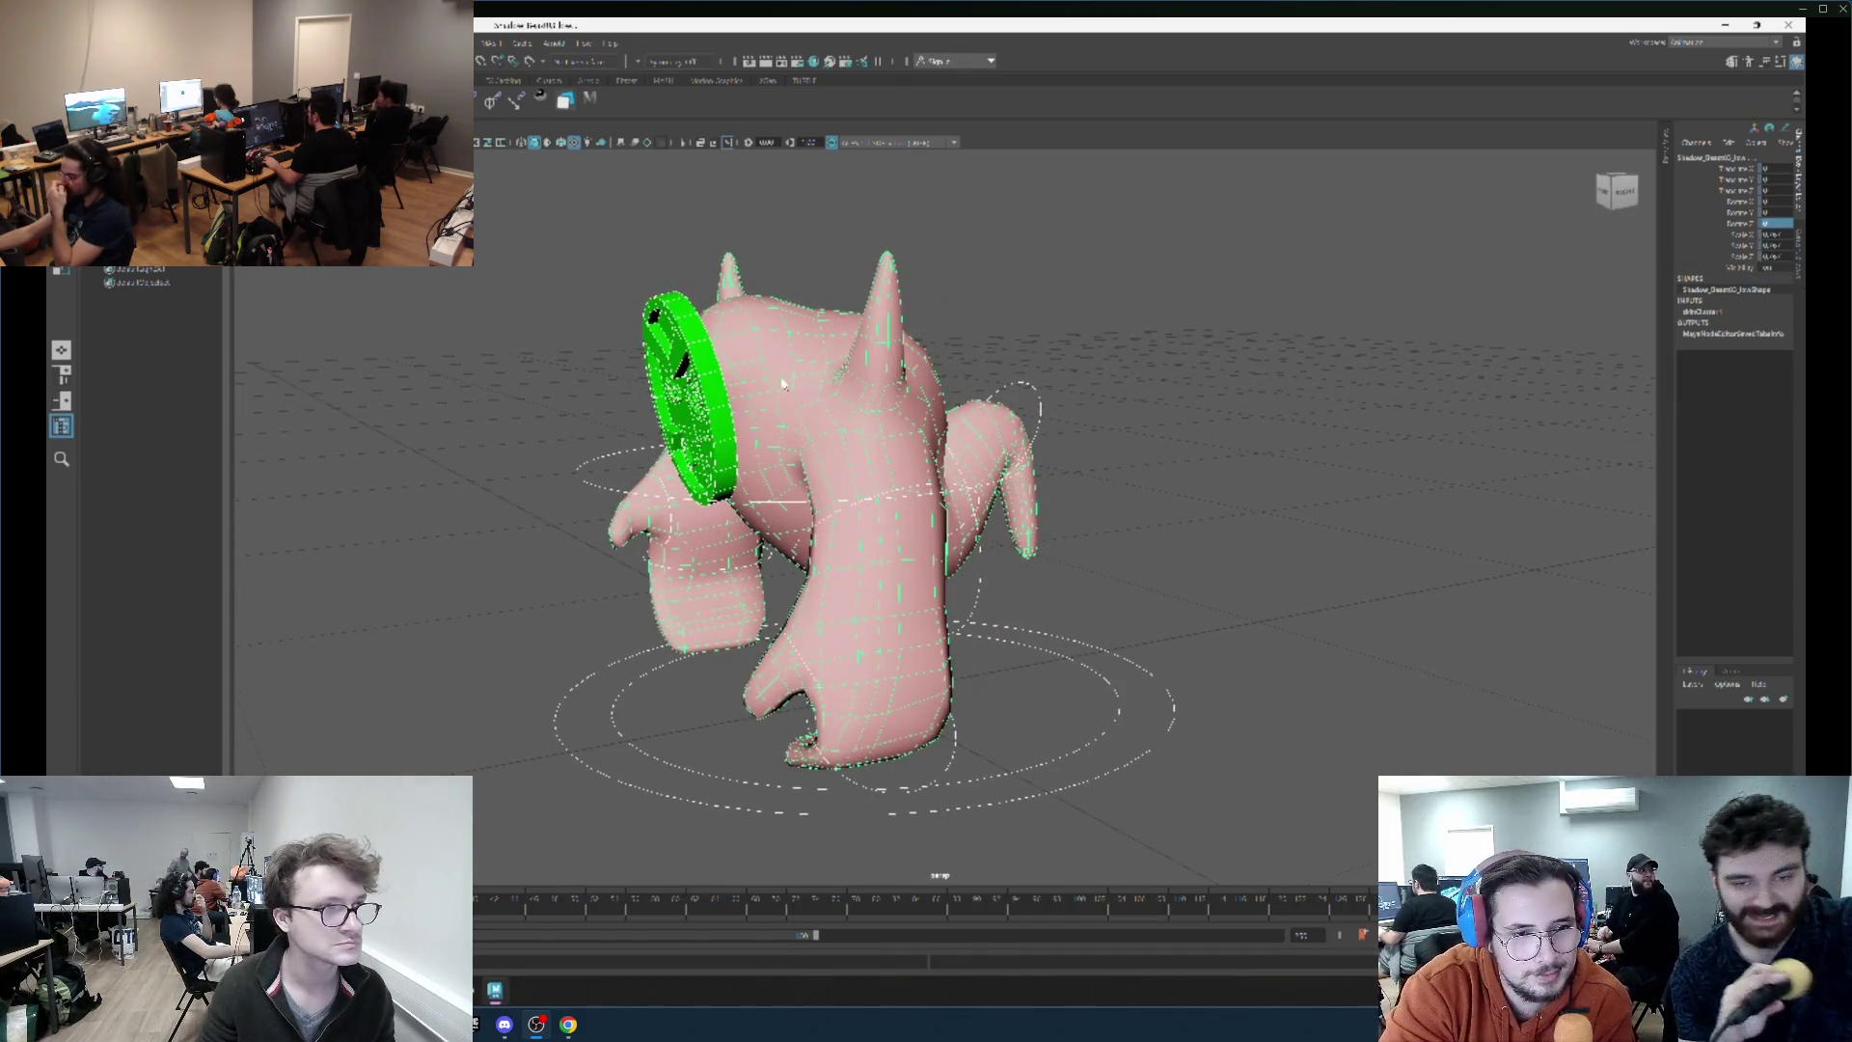
scroll(1341, 214, down, 3)
key(ctrl+z)
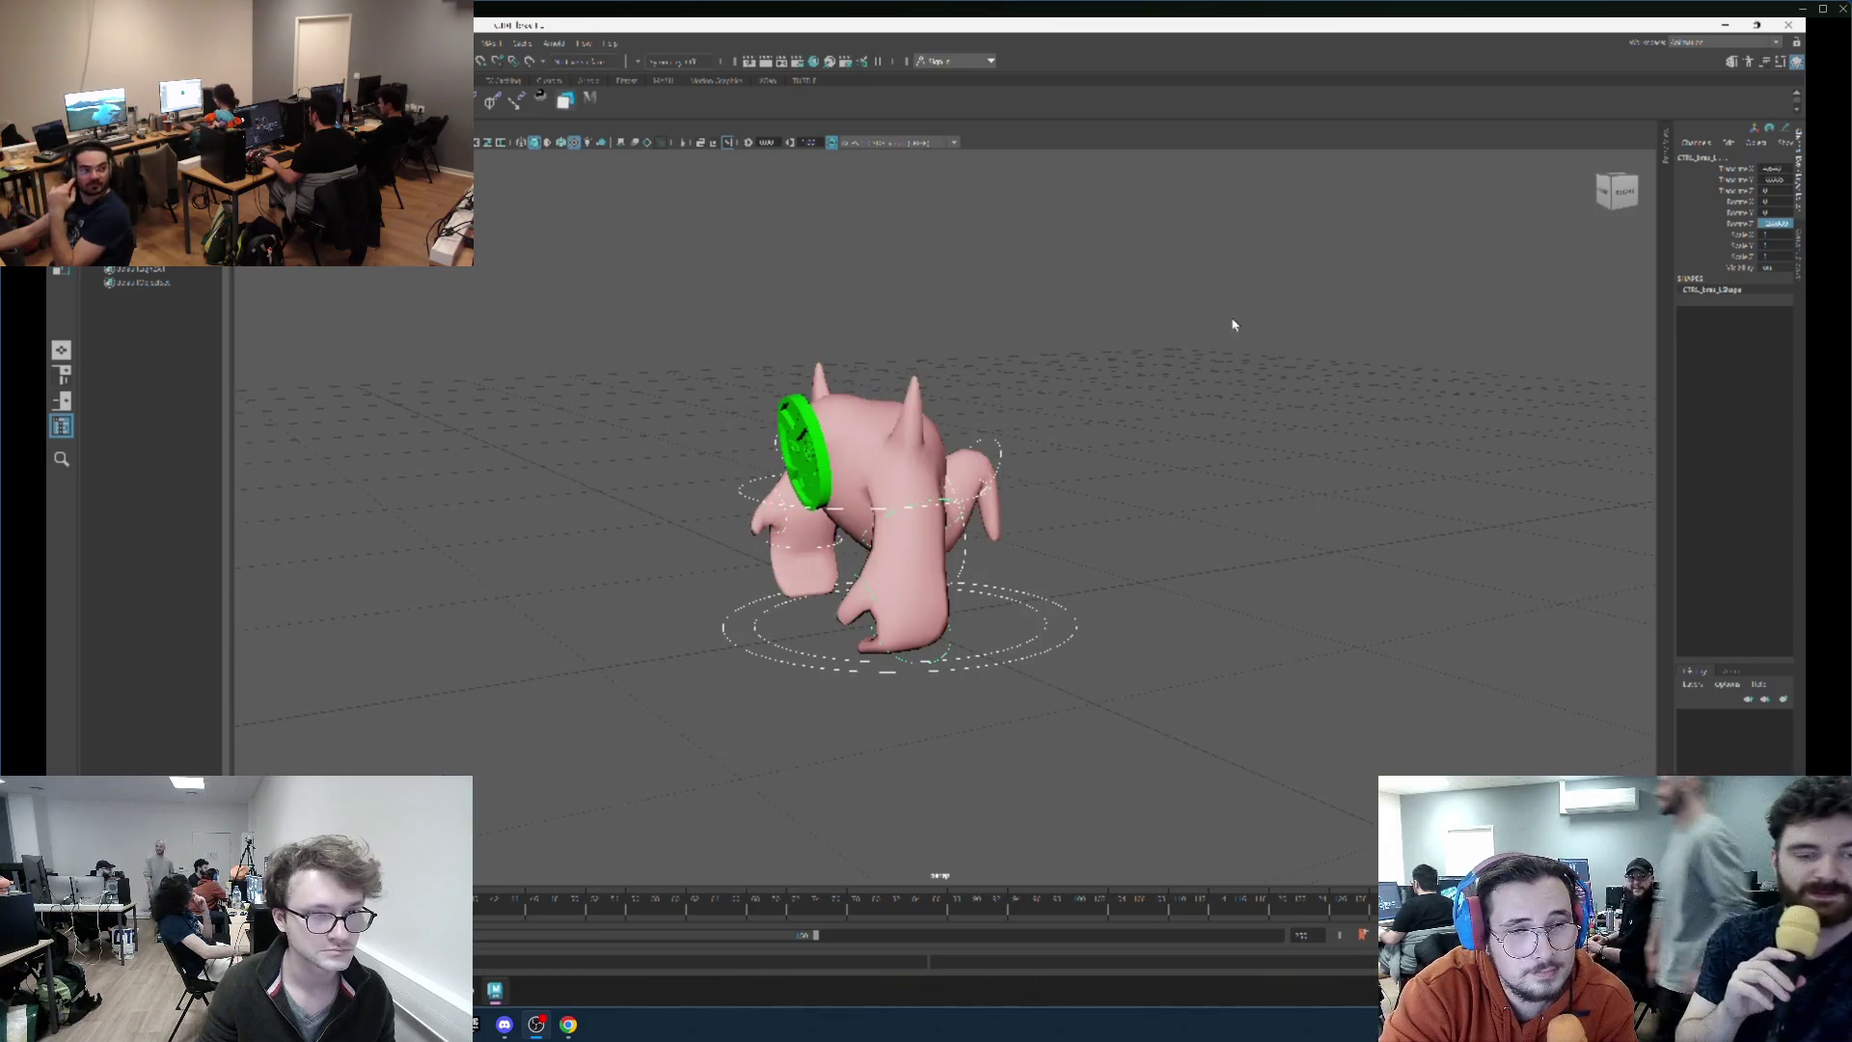
scroll(1234, 326, down, 2)
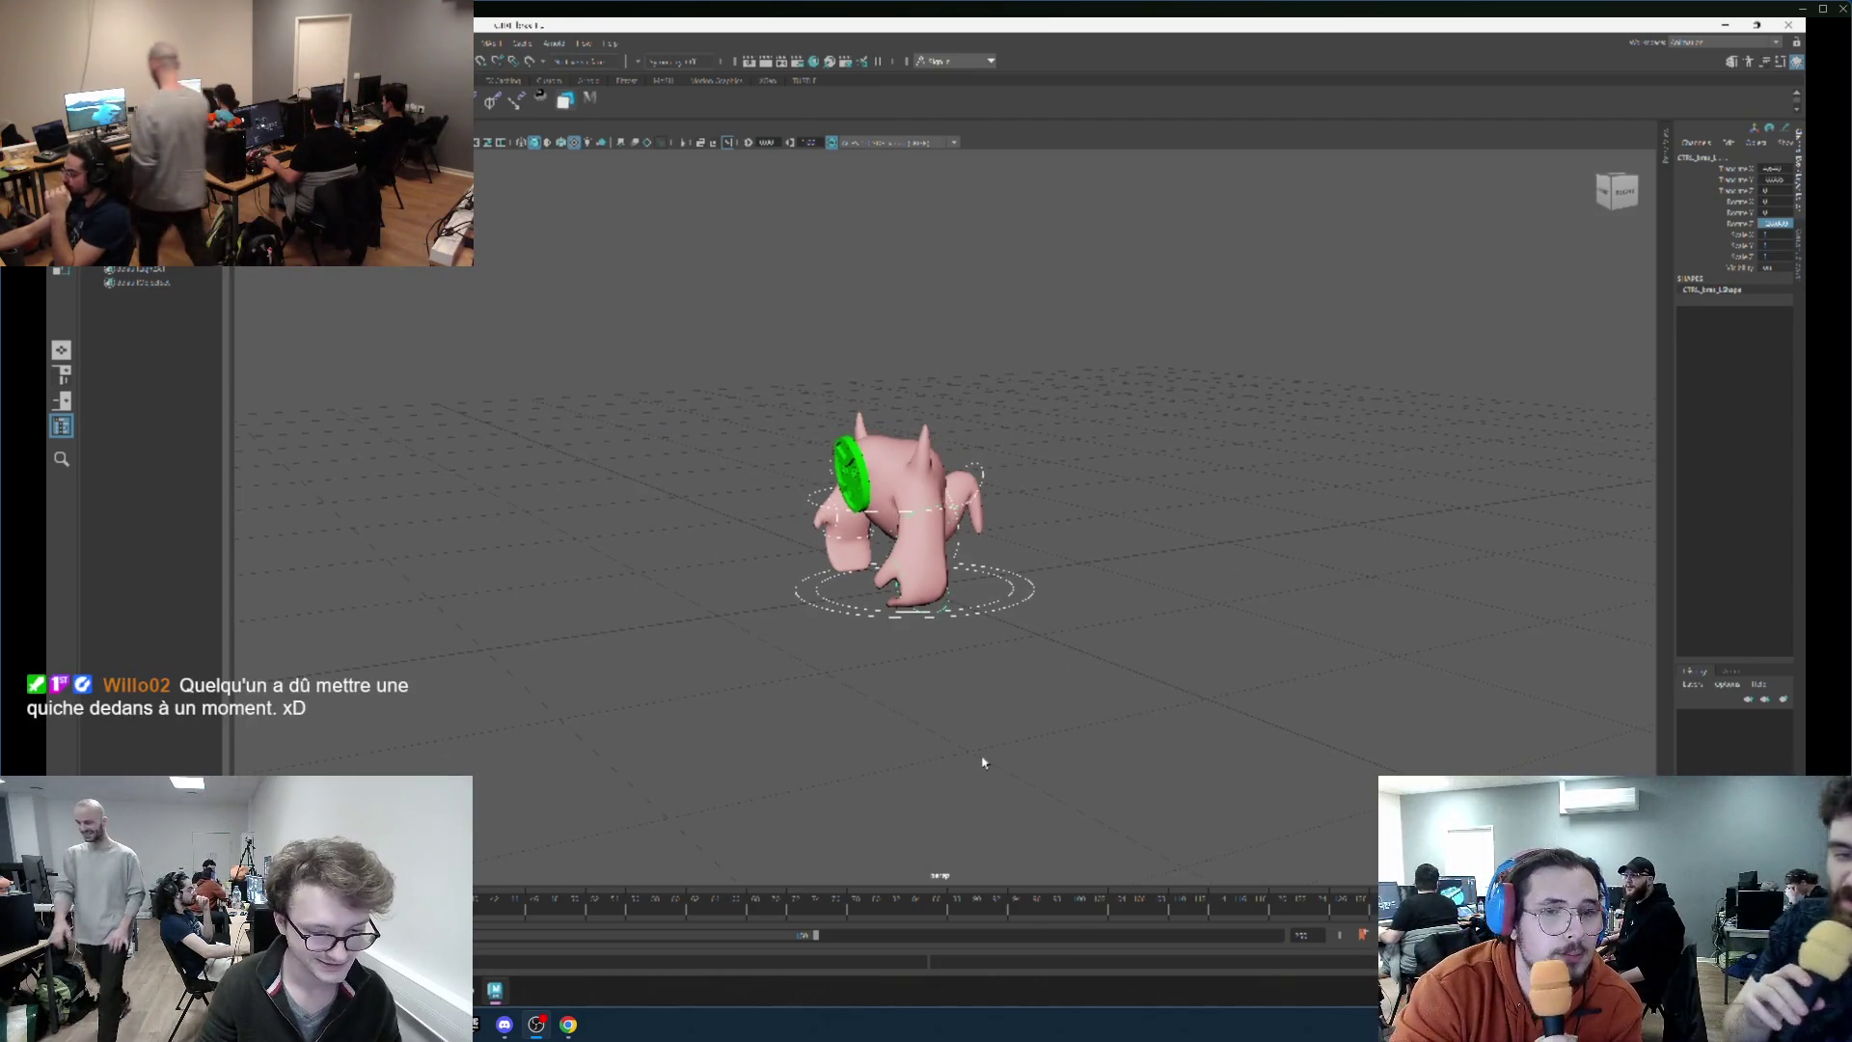
key(s)
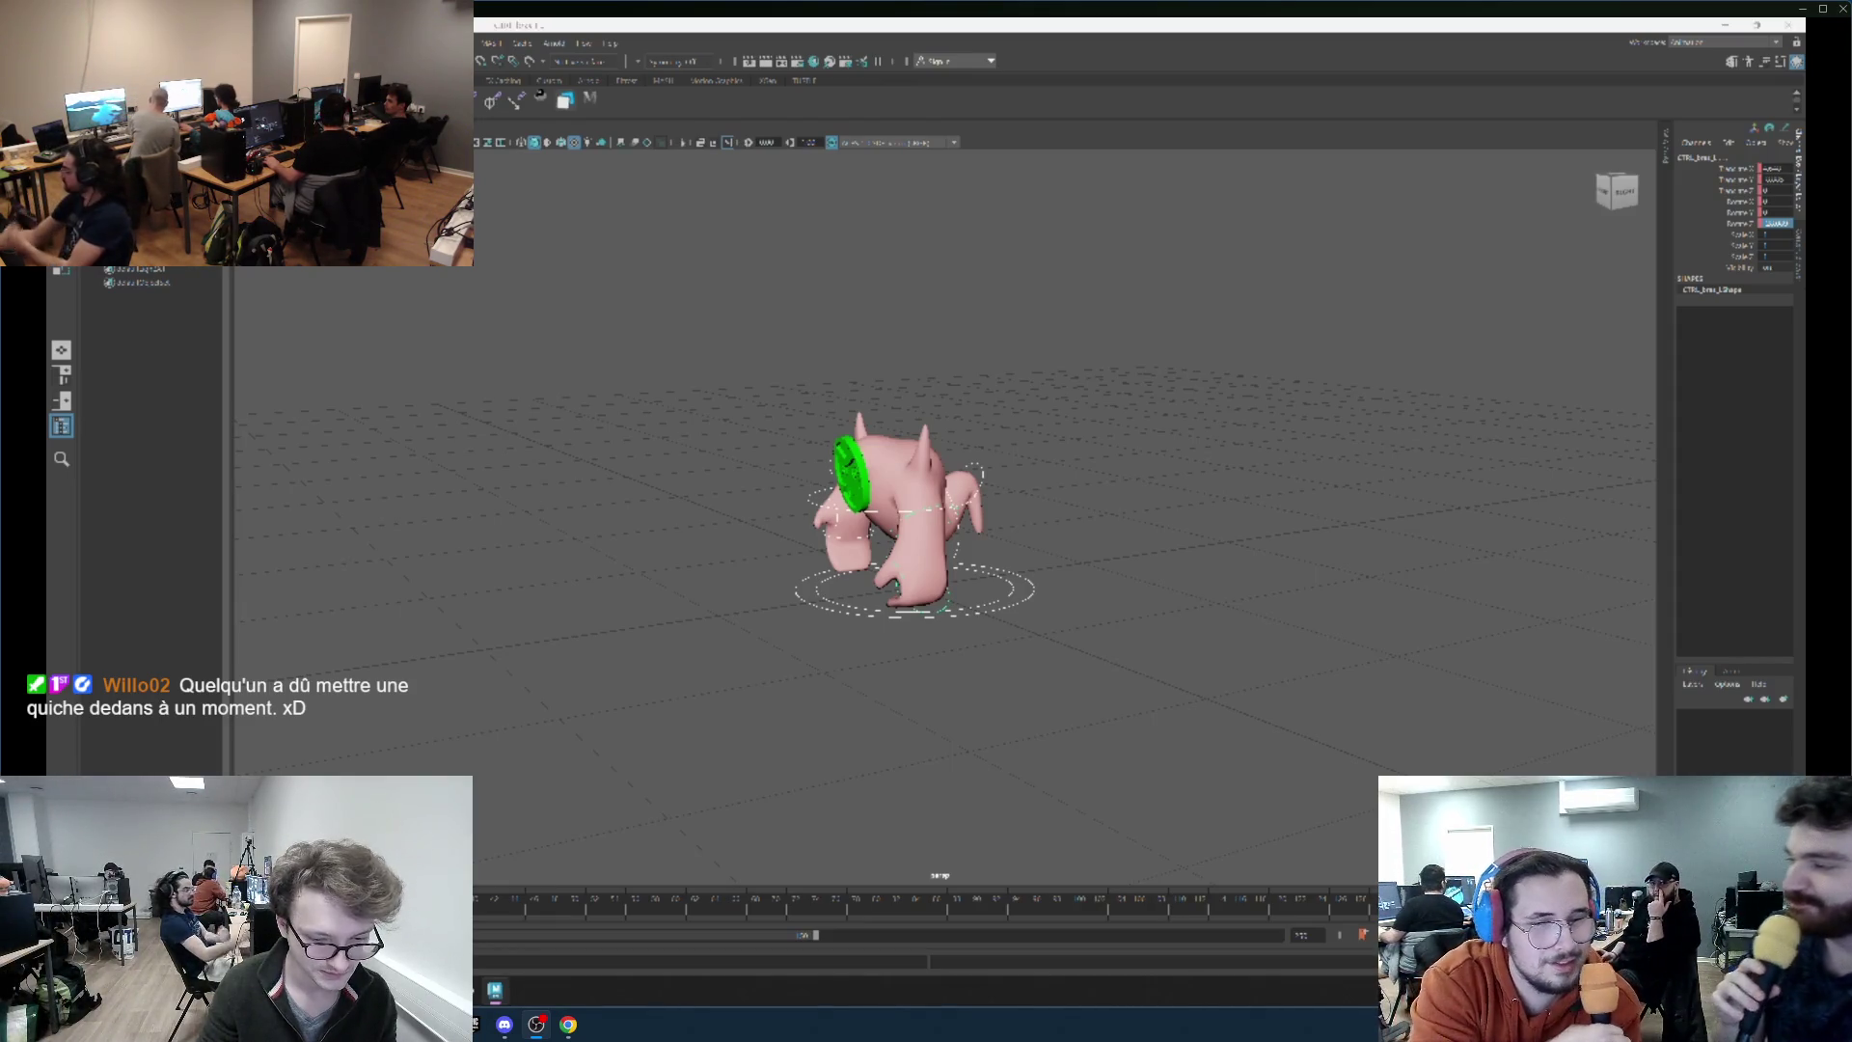
Set the tail control's rotation value to 8 in the Channel Box.
mouse_move(1044, 523)
mouse_down()
mouse_move(1141, 715)
mouse_move(1071, 675)
mouse_move(906, 642)
mouse_up()
scroll(1035, 648, up, 5)
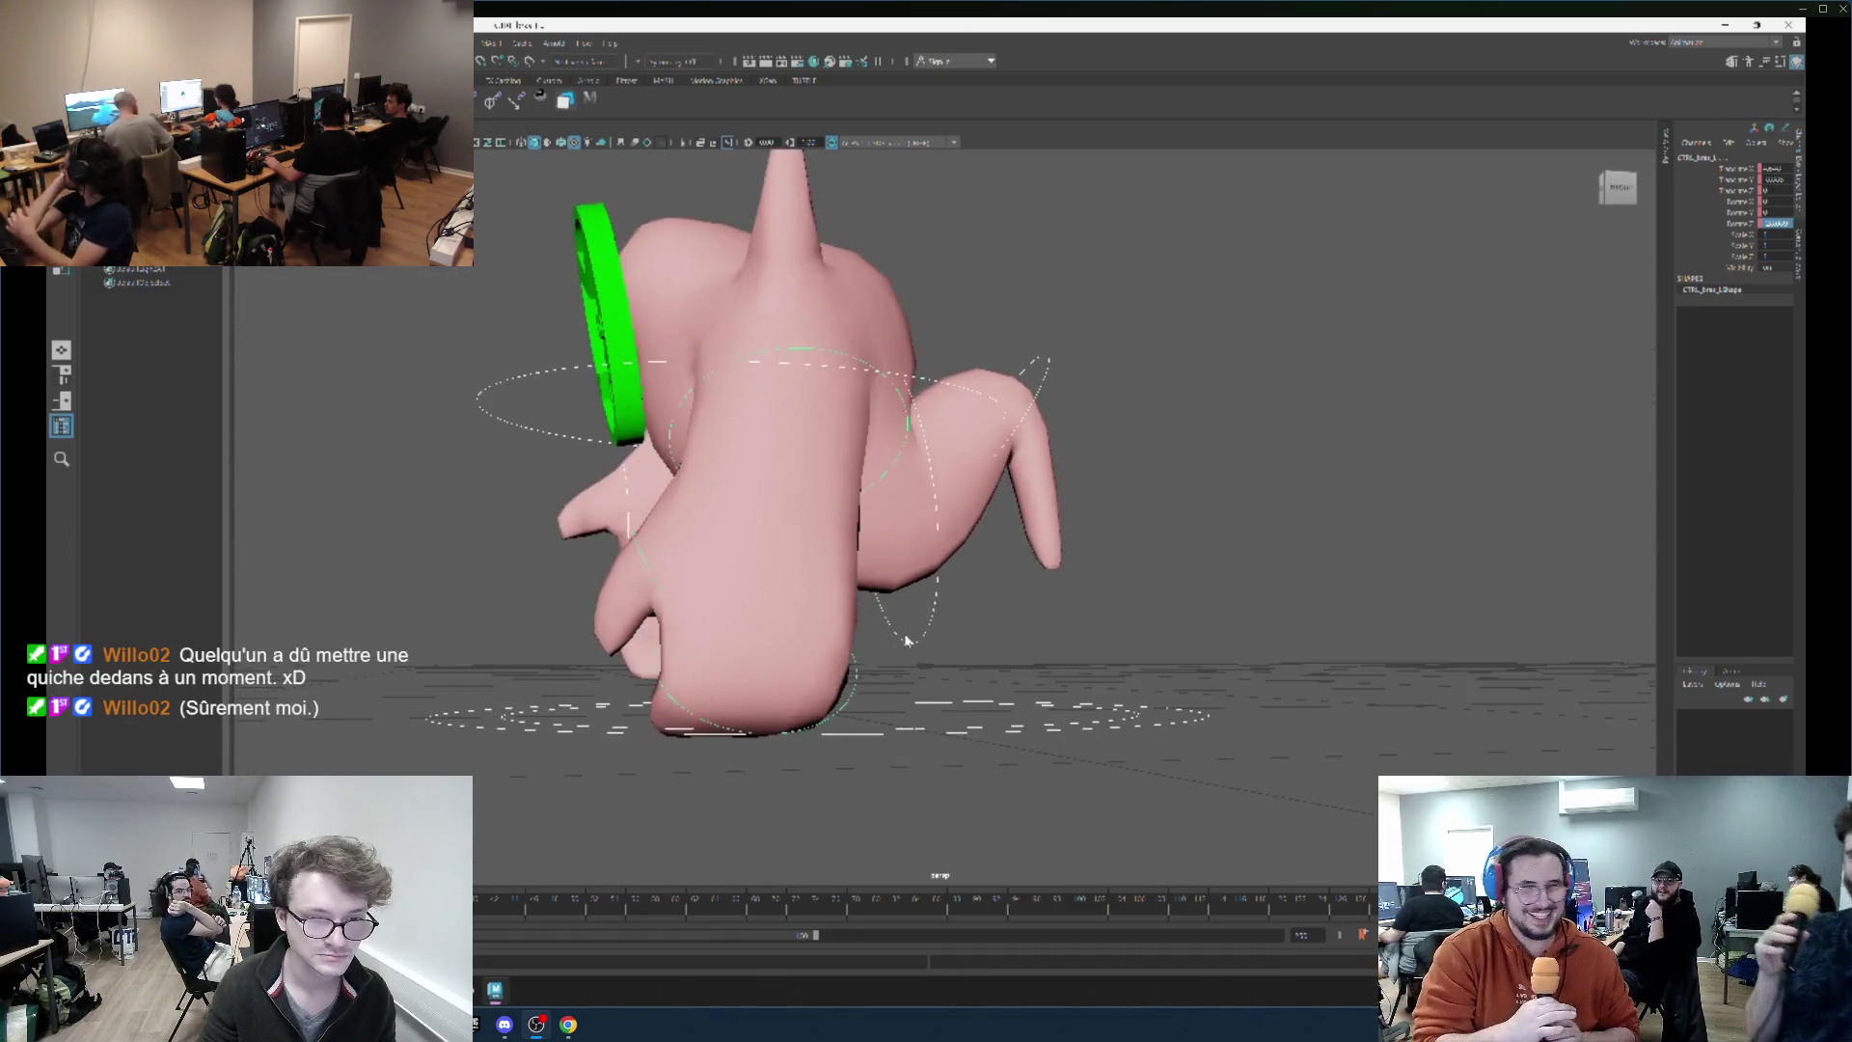
scroll(1023, 351, up, 3)
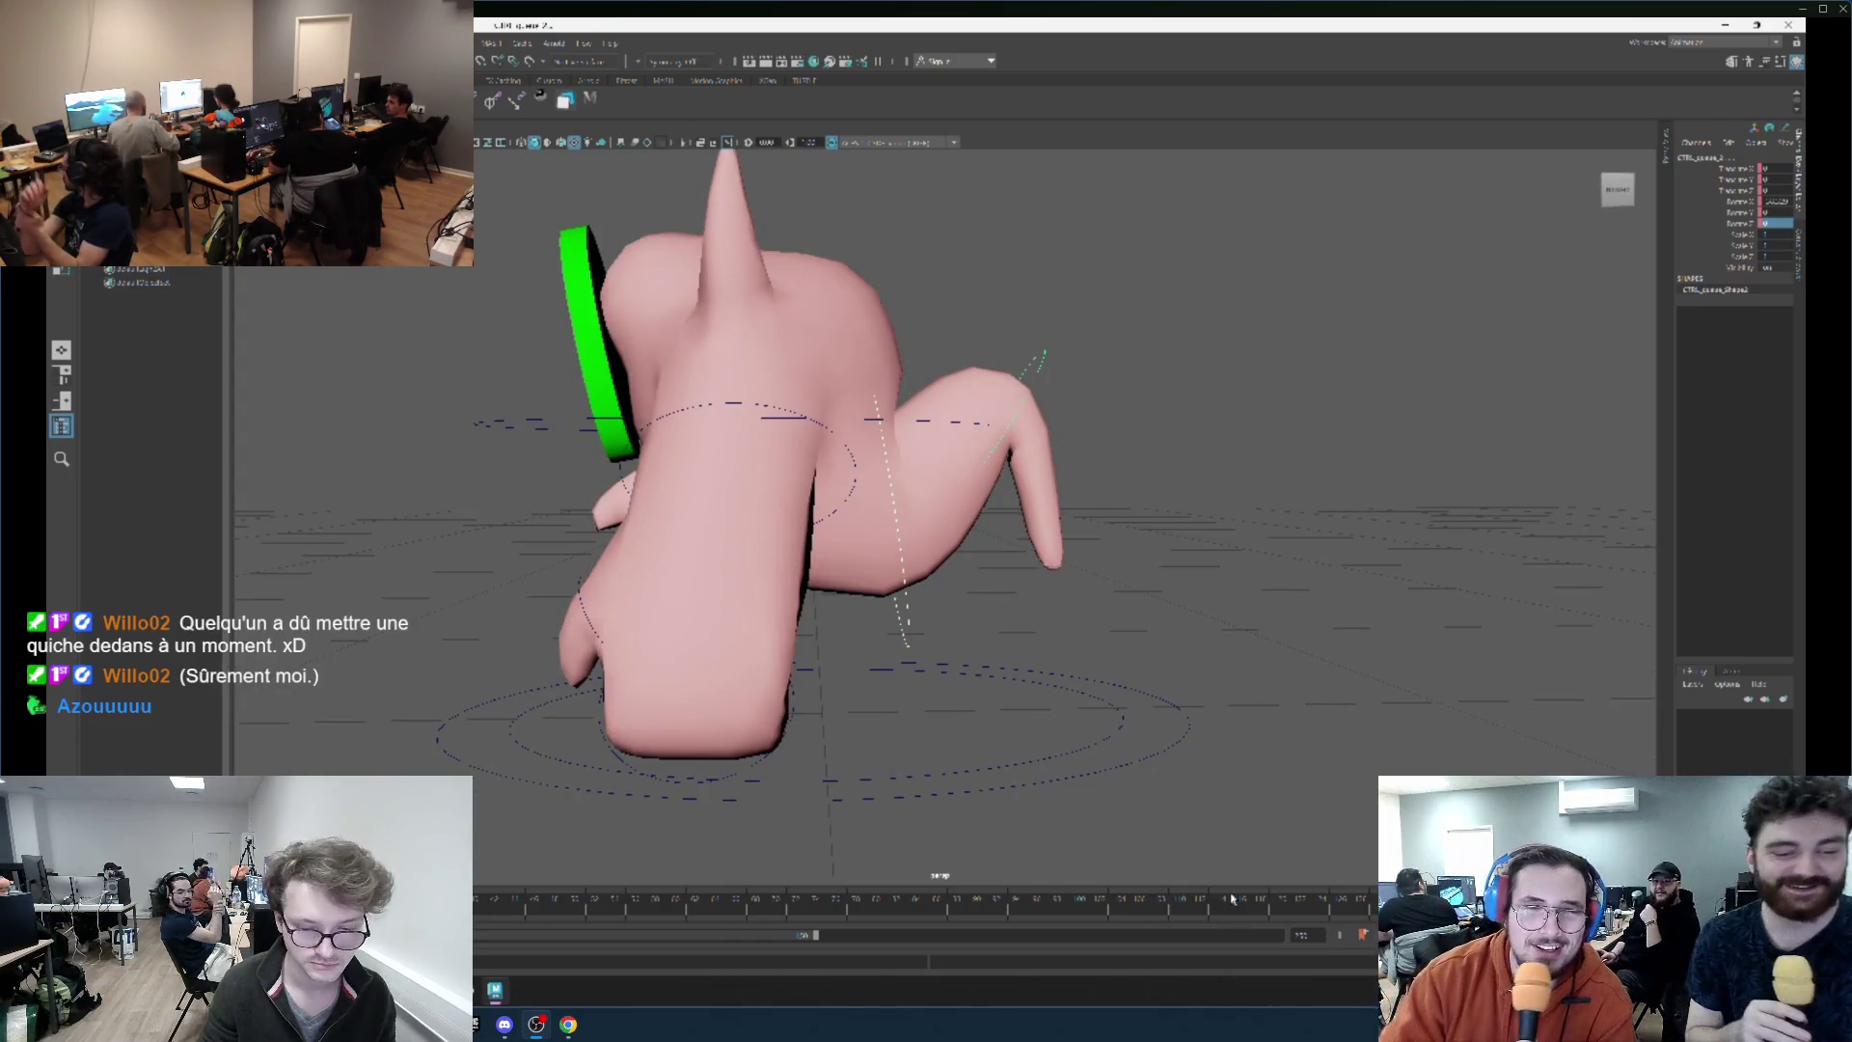
text(8)
key(Return)
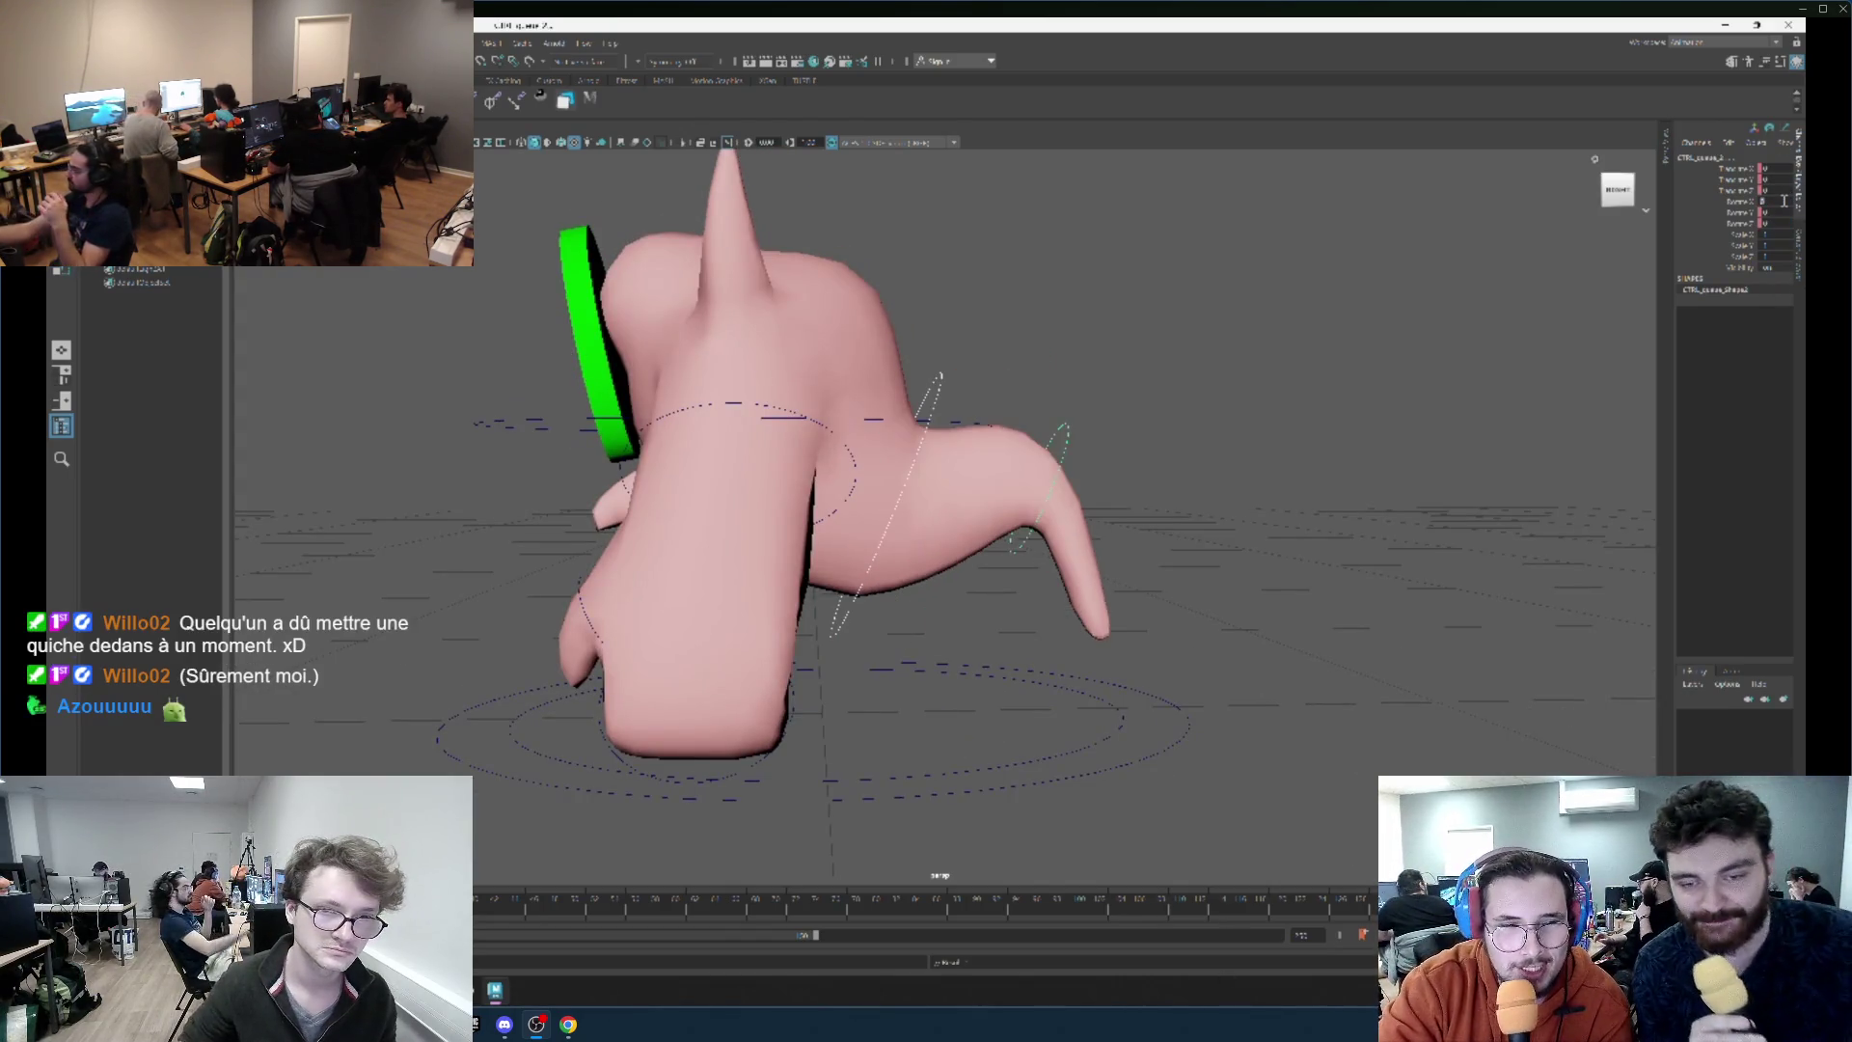
scroll(963, 405, up, 3)
Rotate the tail control downward and bend the next tail control's tip upward.
click(911, 464)
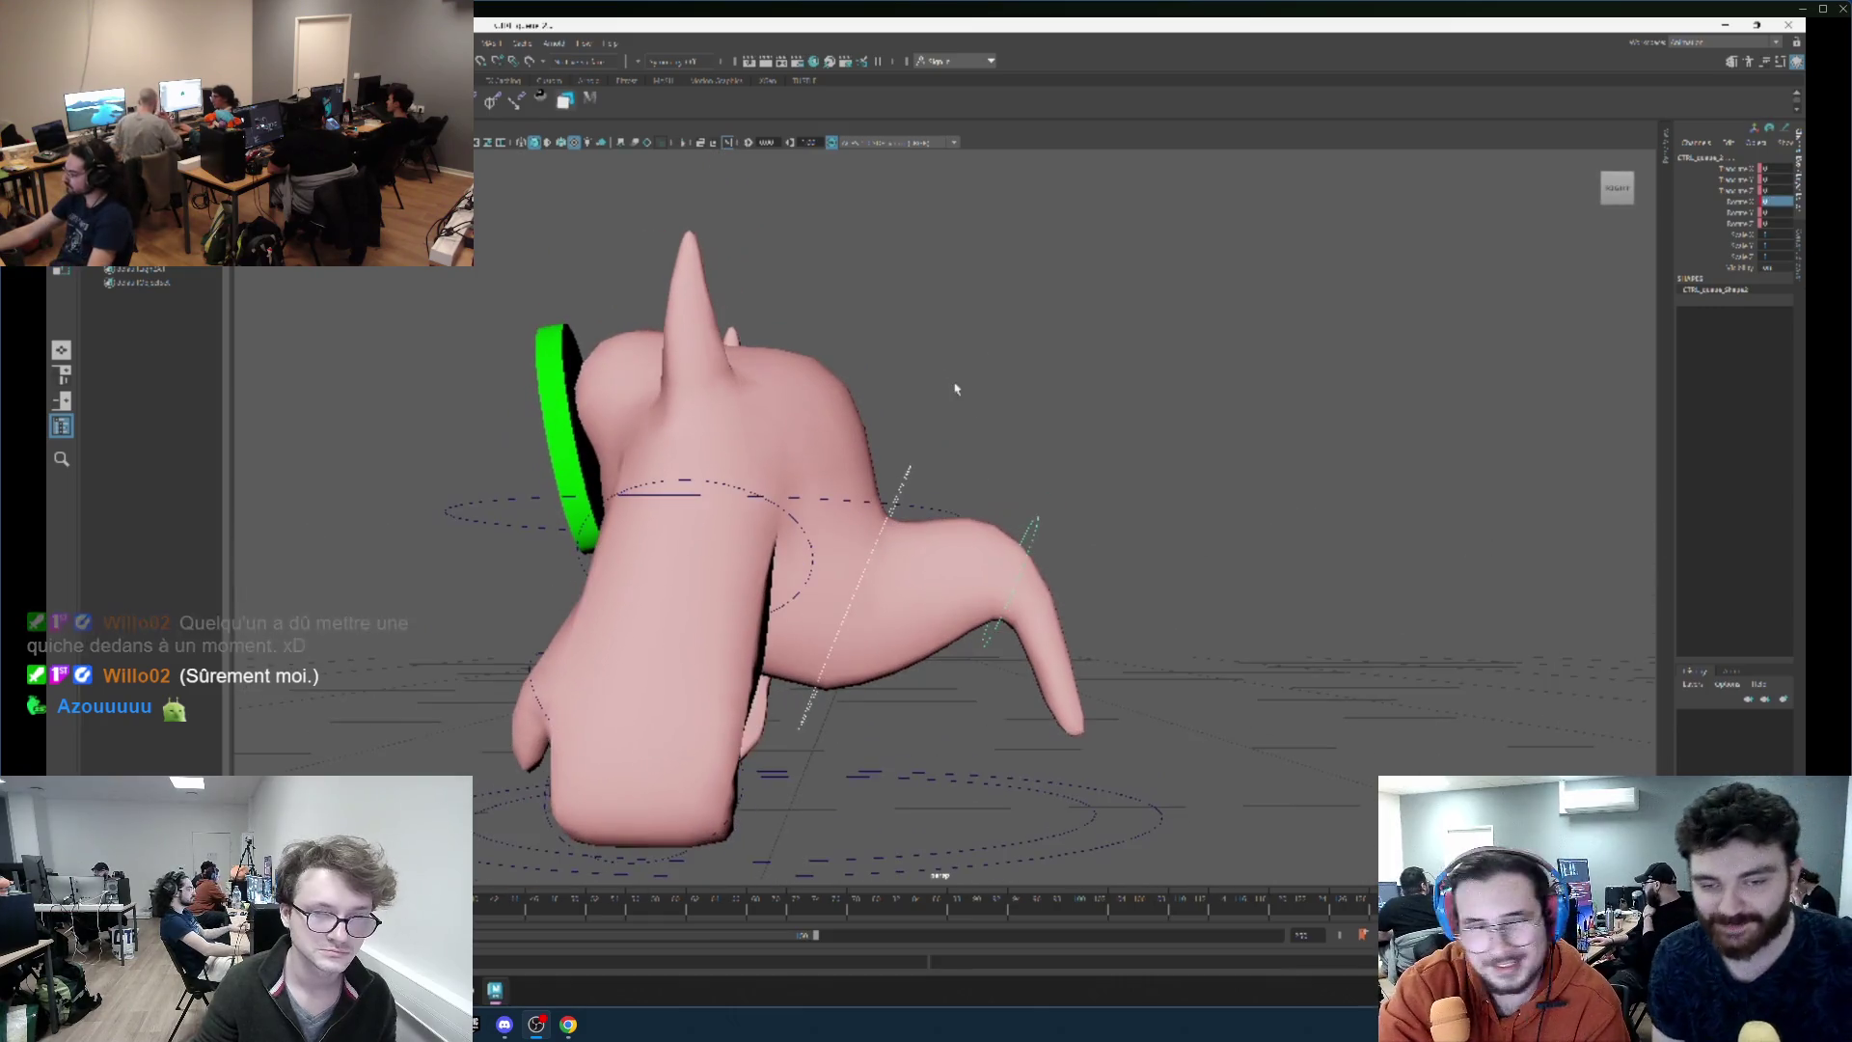
click(912, 464)
key(e)
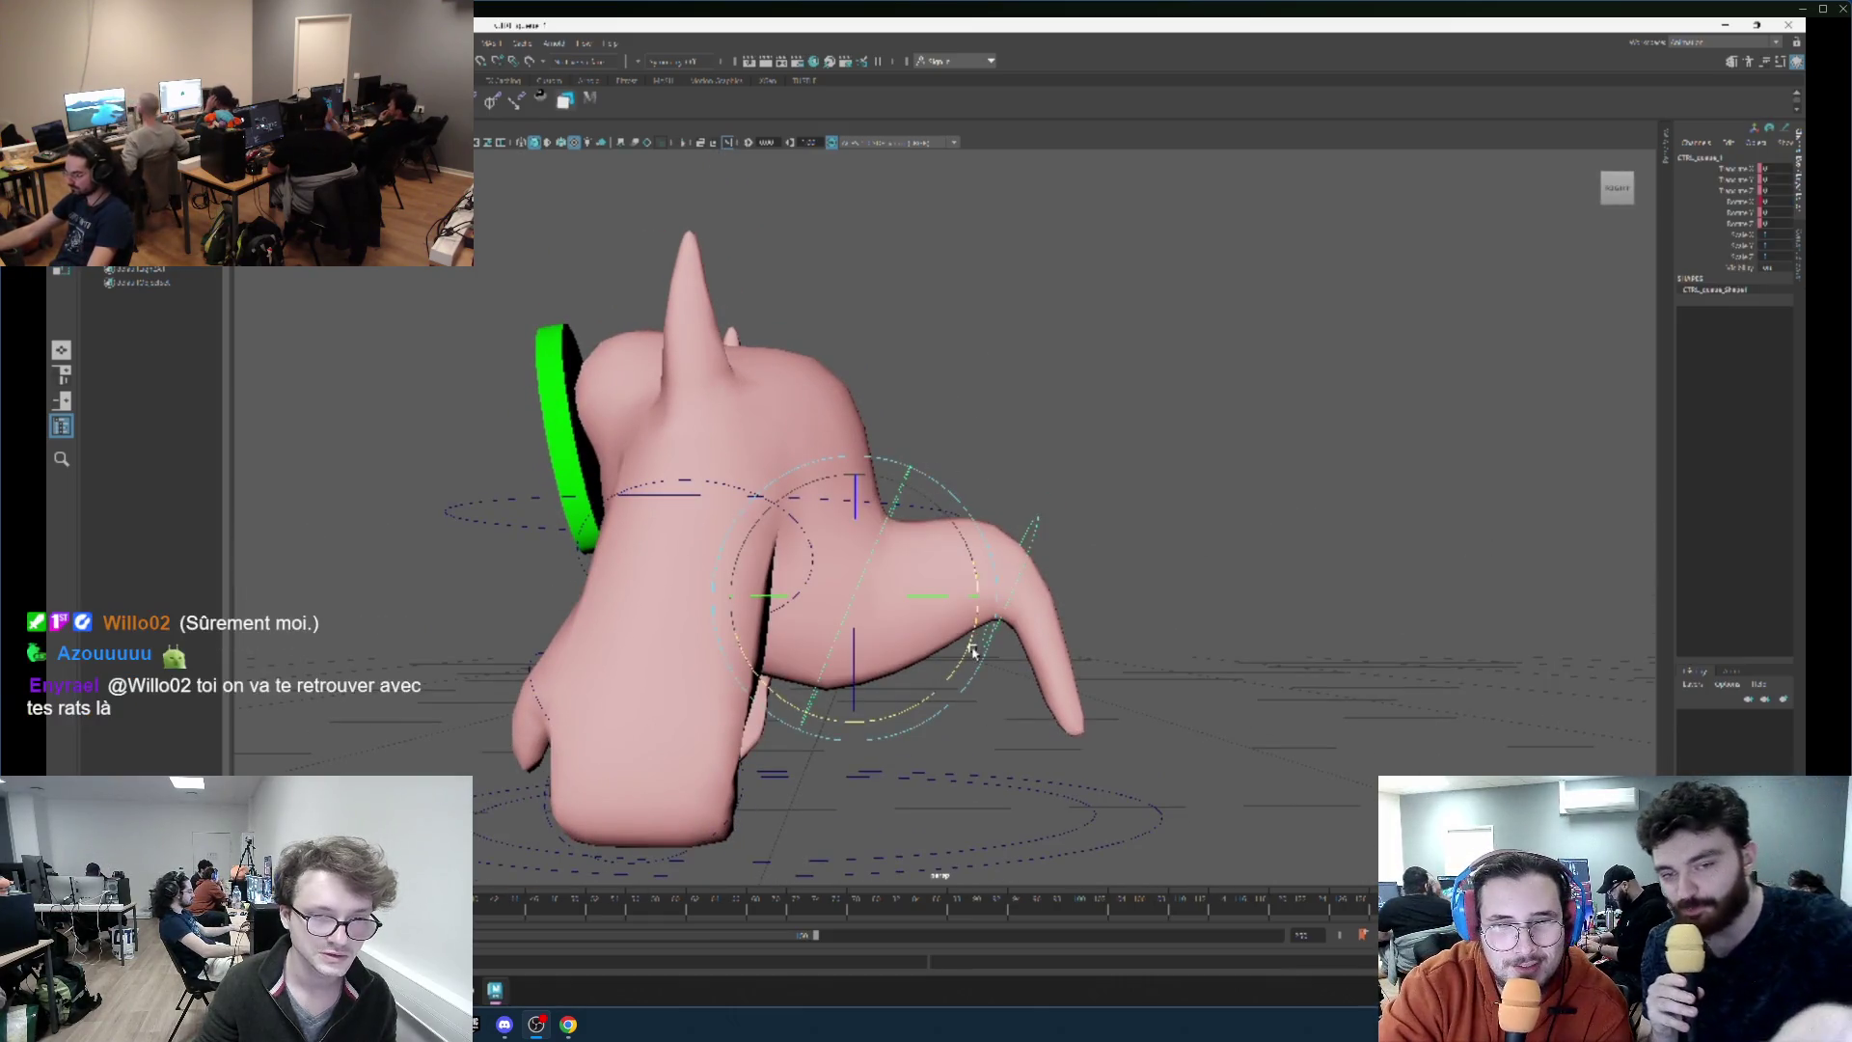
drag(976, 608, 945, 664)
click(915, 506)
mouse_move(955, 733)
mouse_down()
mouse_move(1100, 769)
mouse_move(1042, 736)
mouse_up()
scroll(1042, 736, down, 3)
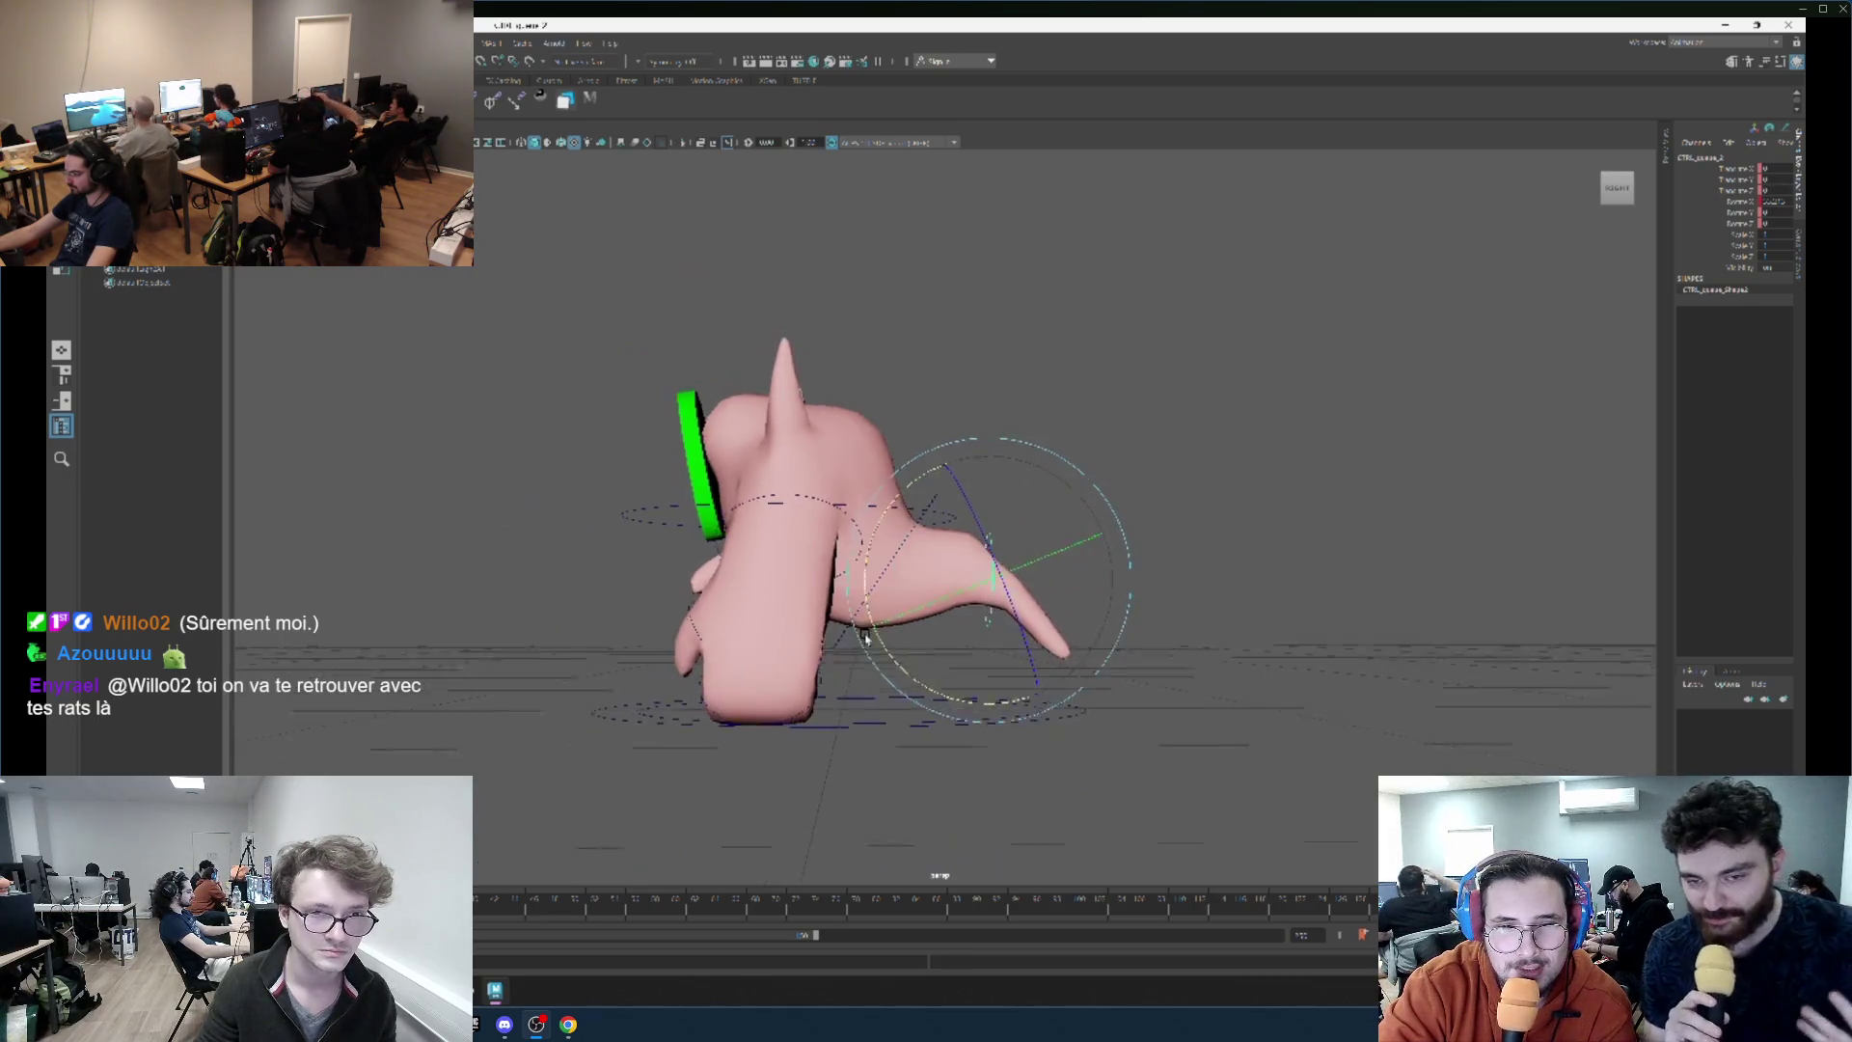
scroll(1042, 737, up, 1)
key(ctrl+z)
key(ctrl+z)
key(ctrl+z)
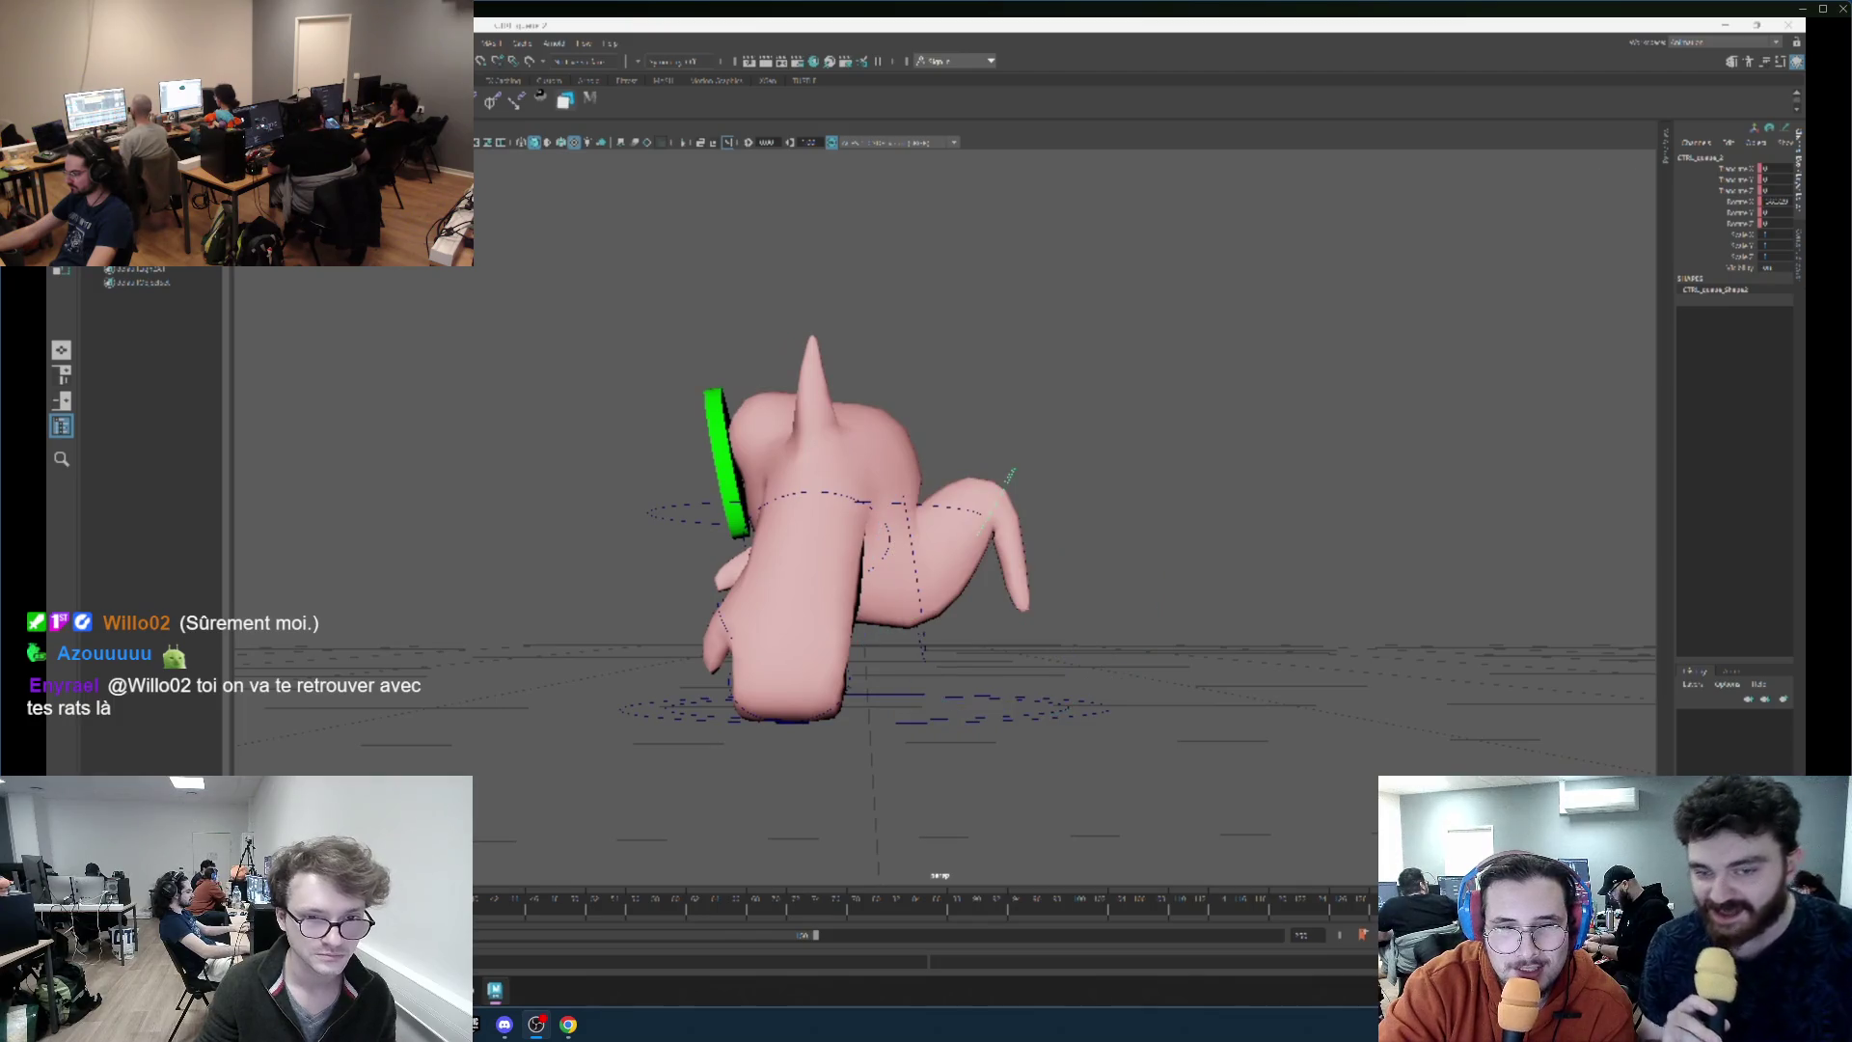
Orbit to a front view and select CTRL_bras_R and its hand control for rotating.
click(1062, 550)
mouse_move(1061, 550)
mouse_down()
mouse_move(1042, 540)
mouse_move(1100, 476)
mouse_move(945, 627)
mouse_up()
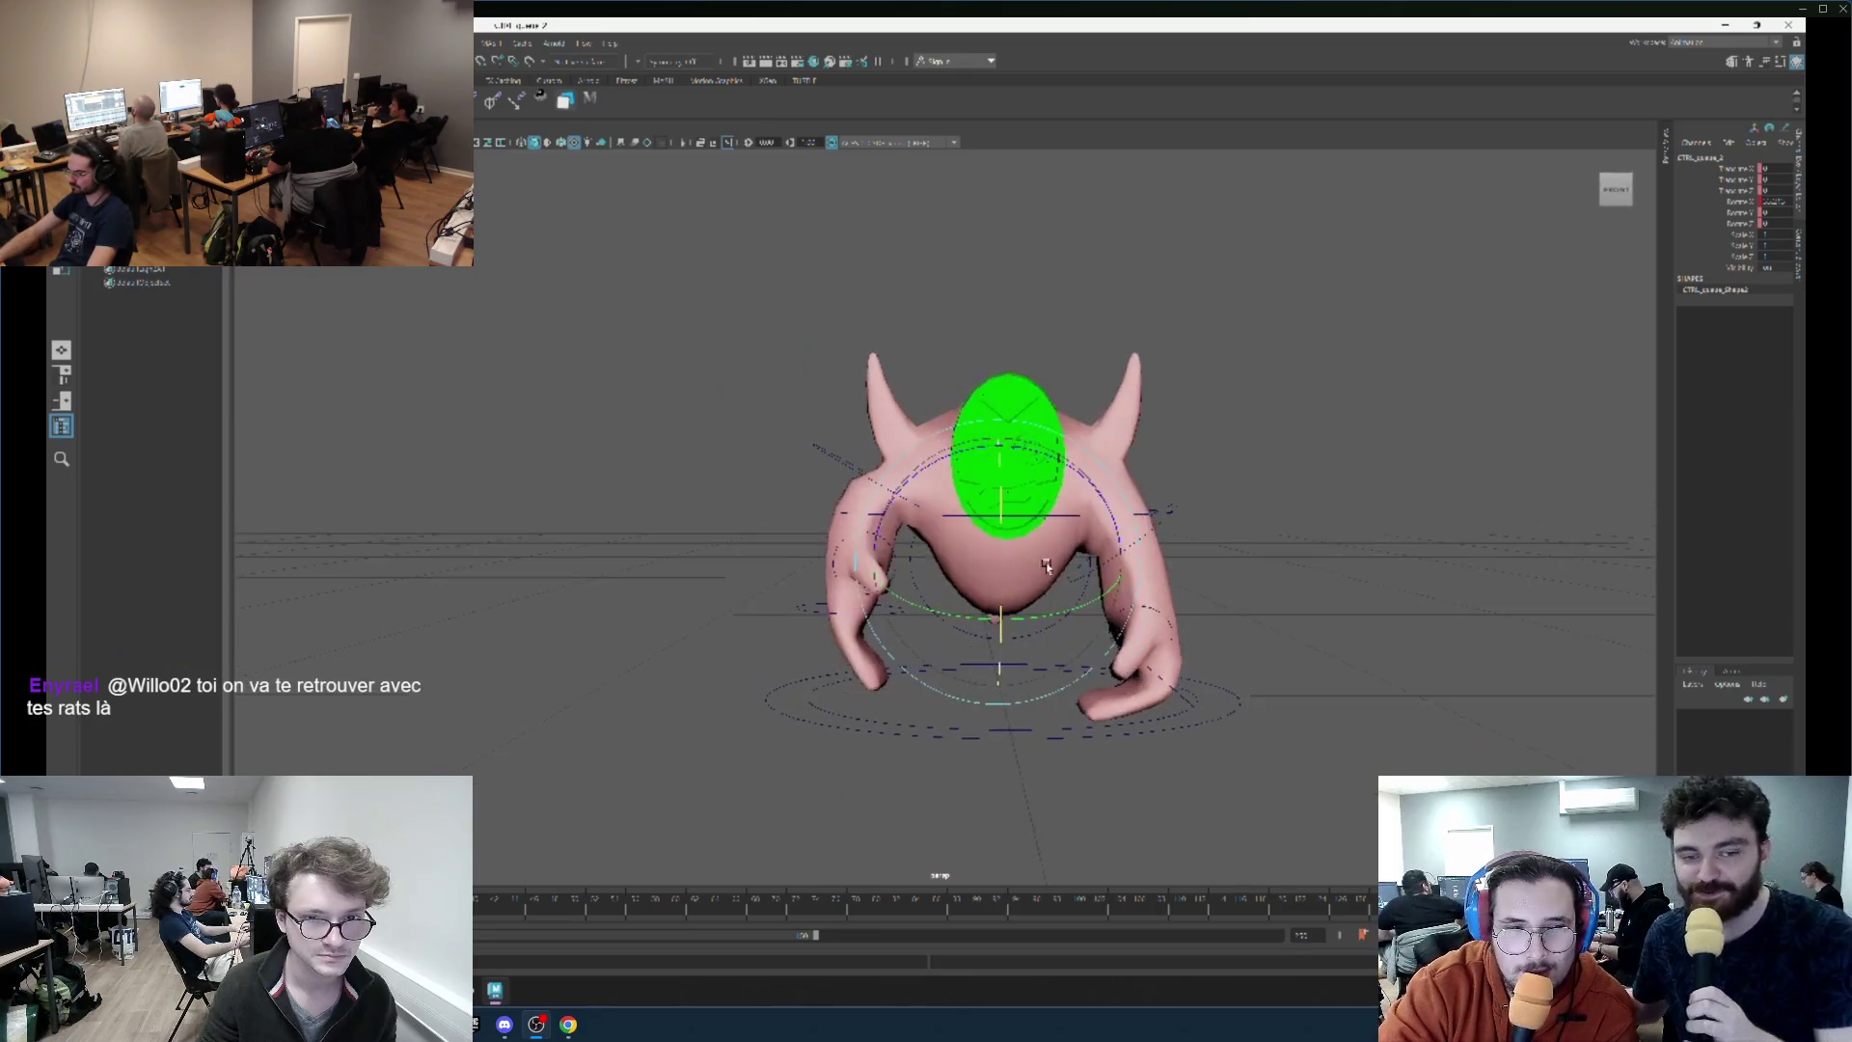
scroll(907, 653, up, 3)
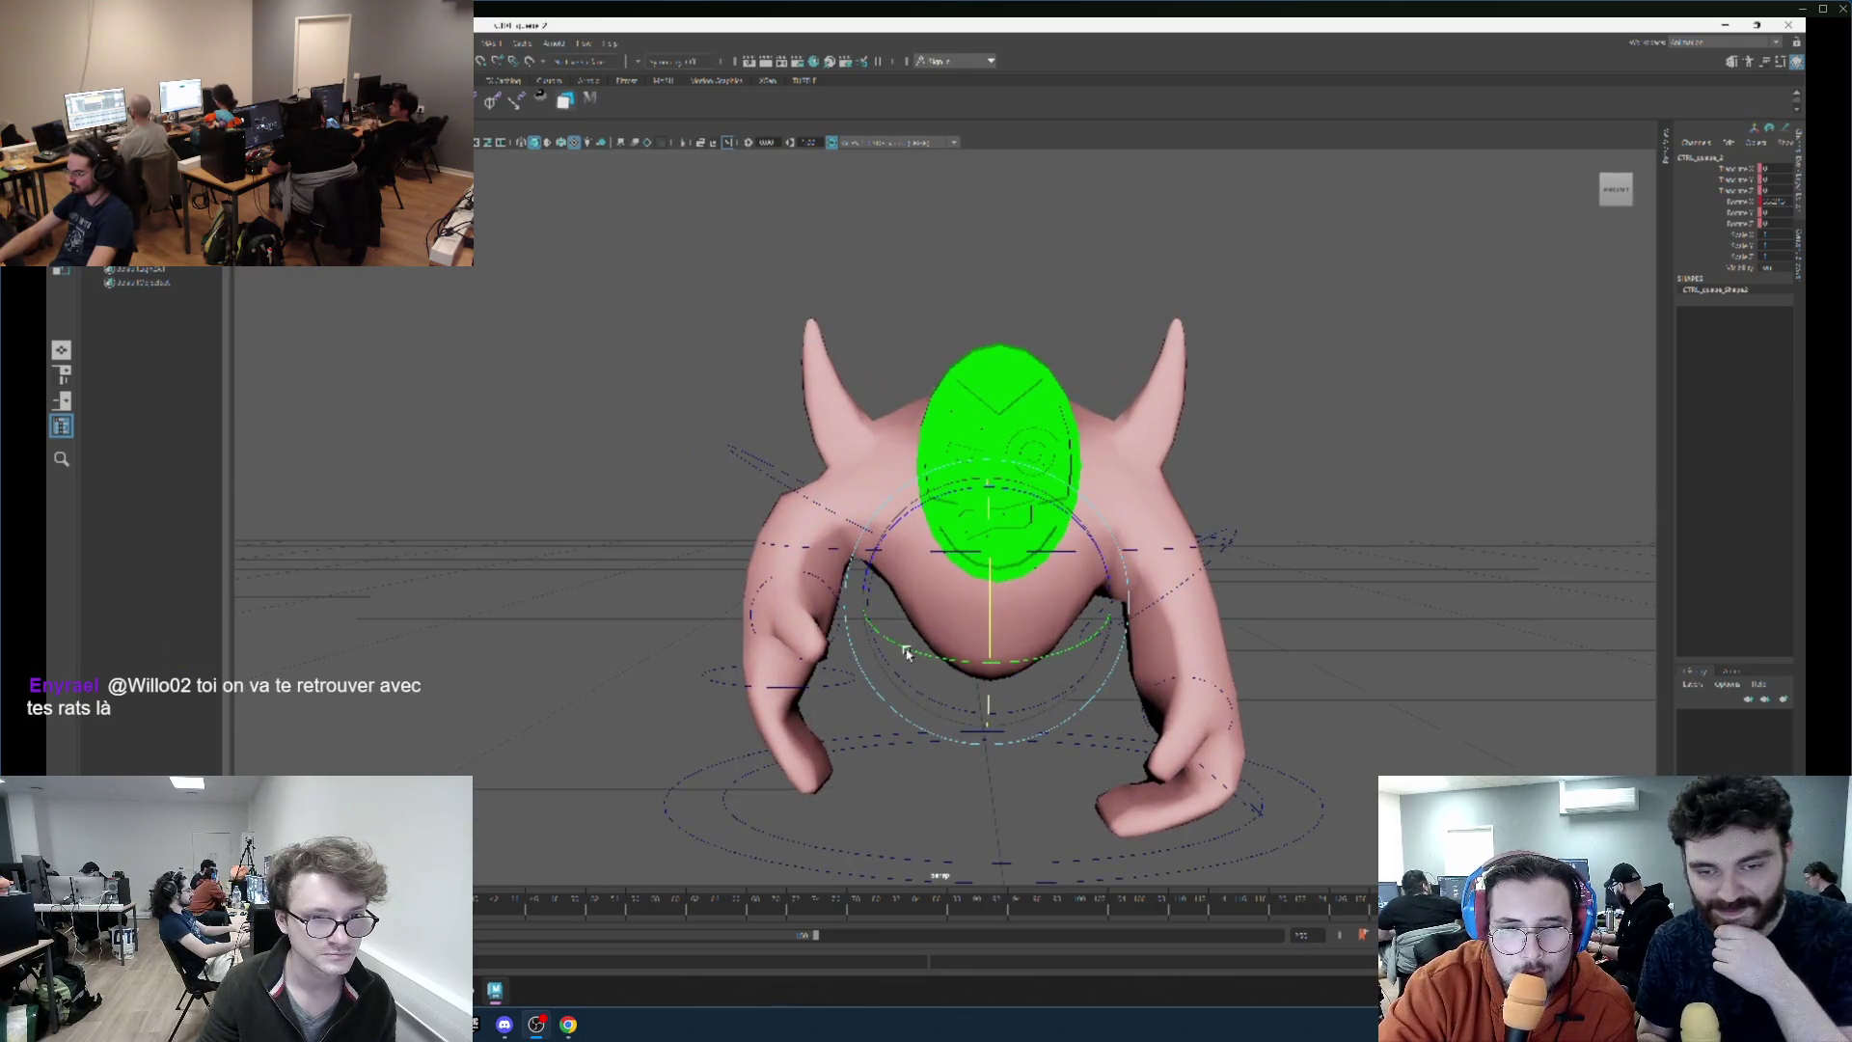
scroll(907, 654, down, 3)
click(897, 429)
scroll(914, 461, up, 3)
mouse_move(914, 460)
mouse_down()
mouse_move(901, 620)
mouse_move(862, 504)
mouse_move(844, 645)
mouse_up()
click(918, 649)
key(e)
mouse_move(780, 553)
mouse_down()
mouse_move(743, 555)
mouse_move(799, 548)
mouse_up()
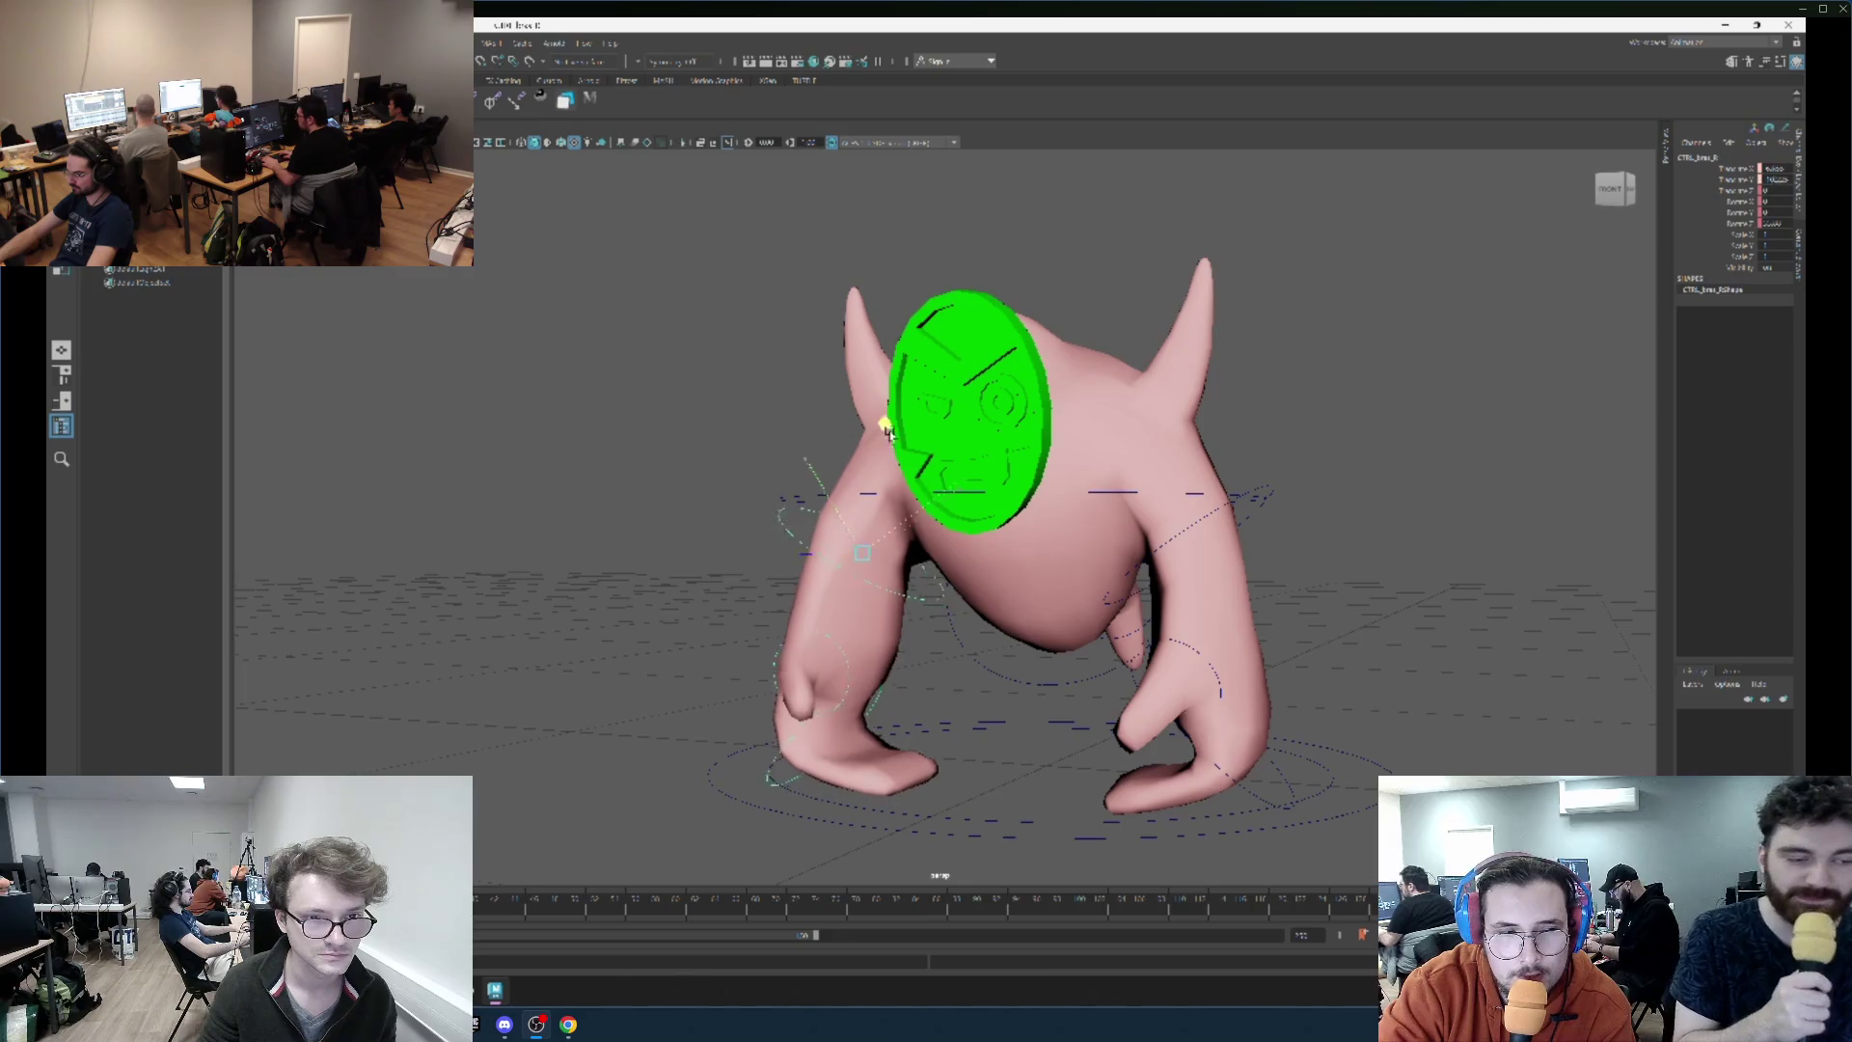
Rotate the arm control further down, then select CTRL_bras_L and the hand controller and inspect the pose.
key(e)
mouse_move(897, 467)
mouse_down()
mouse_move(1125, 488)
mouse_move(1207, 517)
mouse_move(1218, 441)
mouse_up()
click(1145, 483)
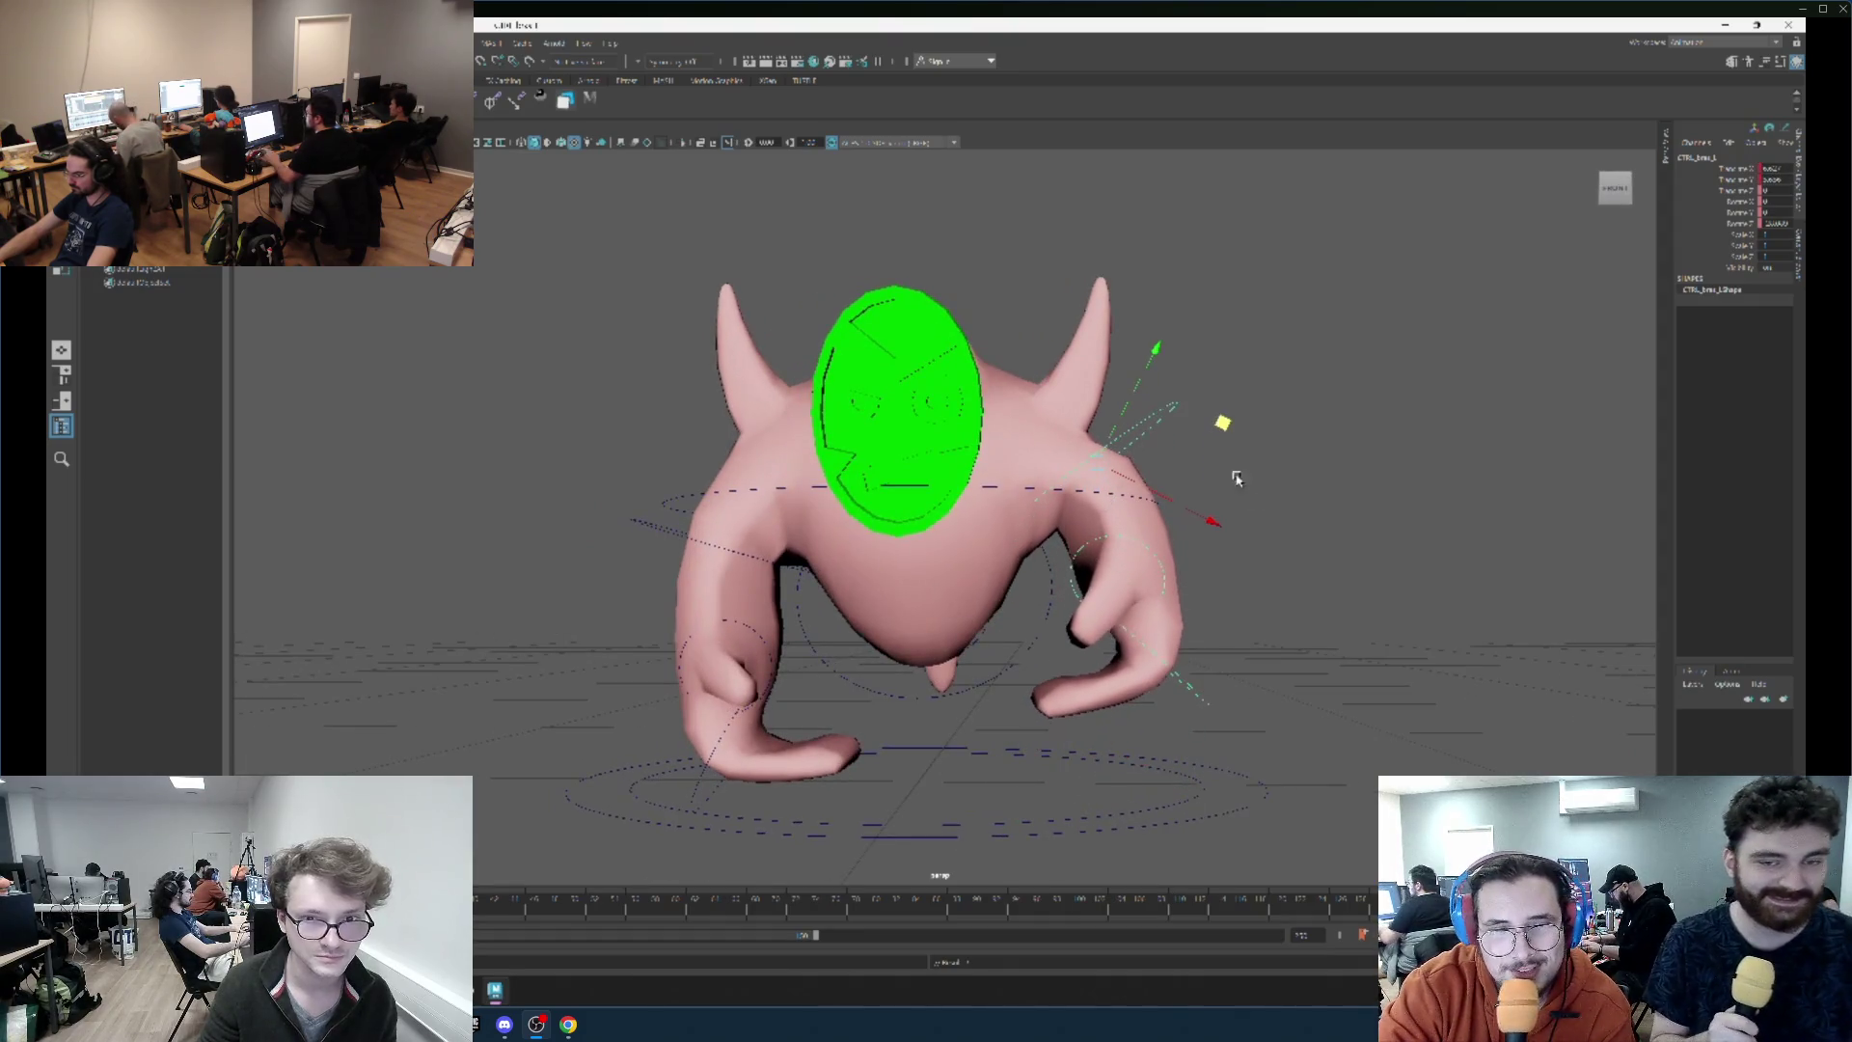
mouse_move(1213, 728)
mouse_down()
mouse_move(1138, 676)
mouse_move(1080, 695)
mouse_move(1110, 656)
mouse_move(1067, 642)
mouse_move(1158, 588)
mouse_move(1116, 646)
mouse_move(869, 666)
mouse_up()
click(1110, 670)
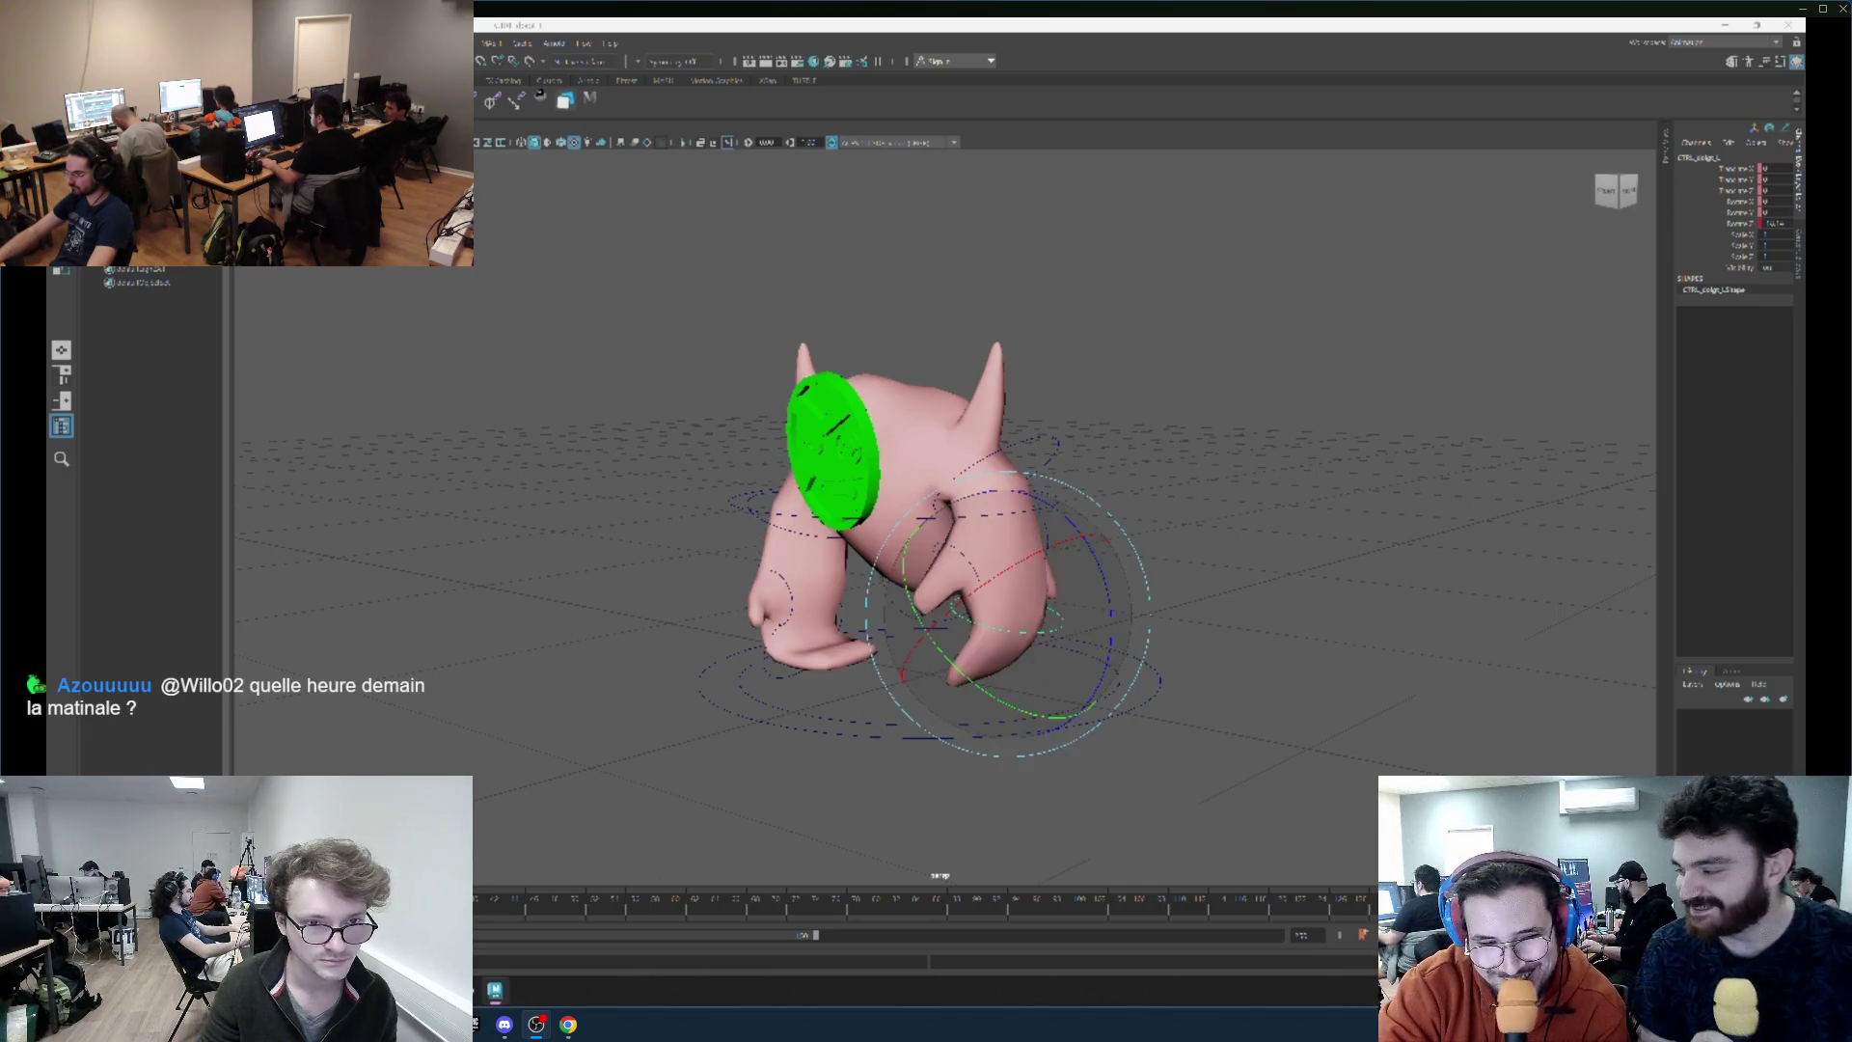
mouse_move(887, 656)
mouse_down()
mouse_move(943, 644)
mouse_move(974, 665)
mouse_move(950, 690)
mouse_up()
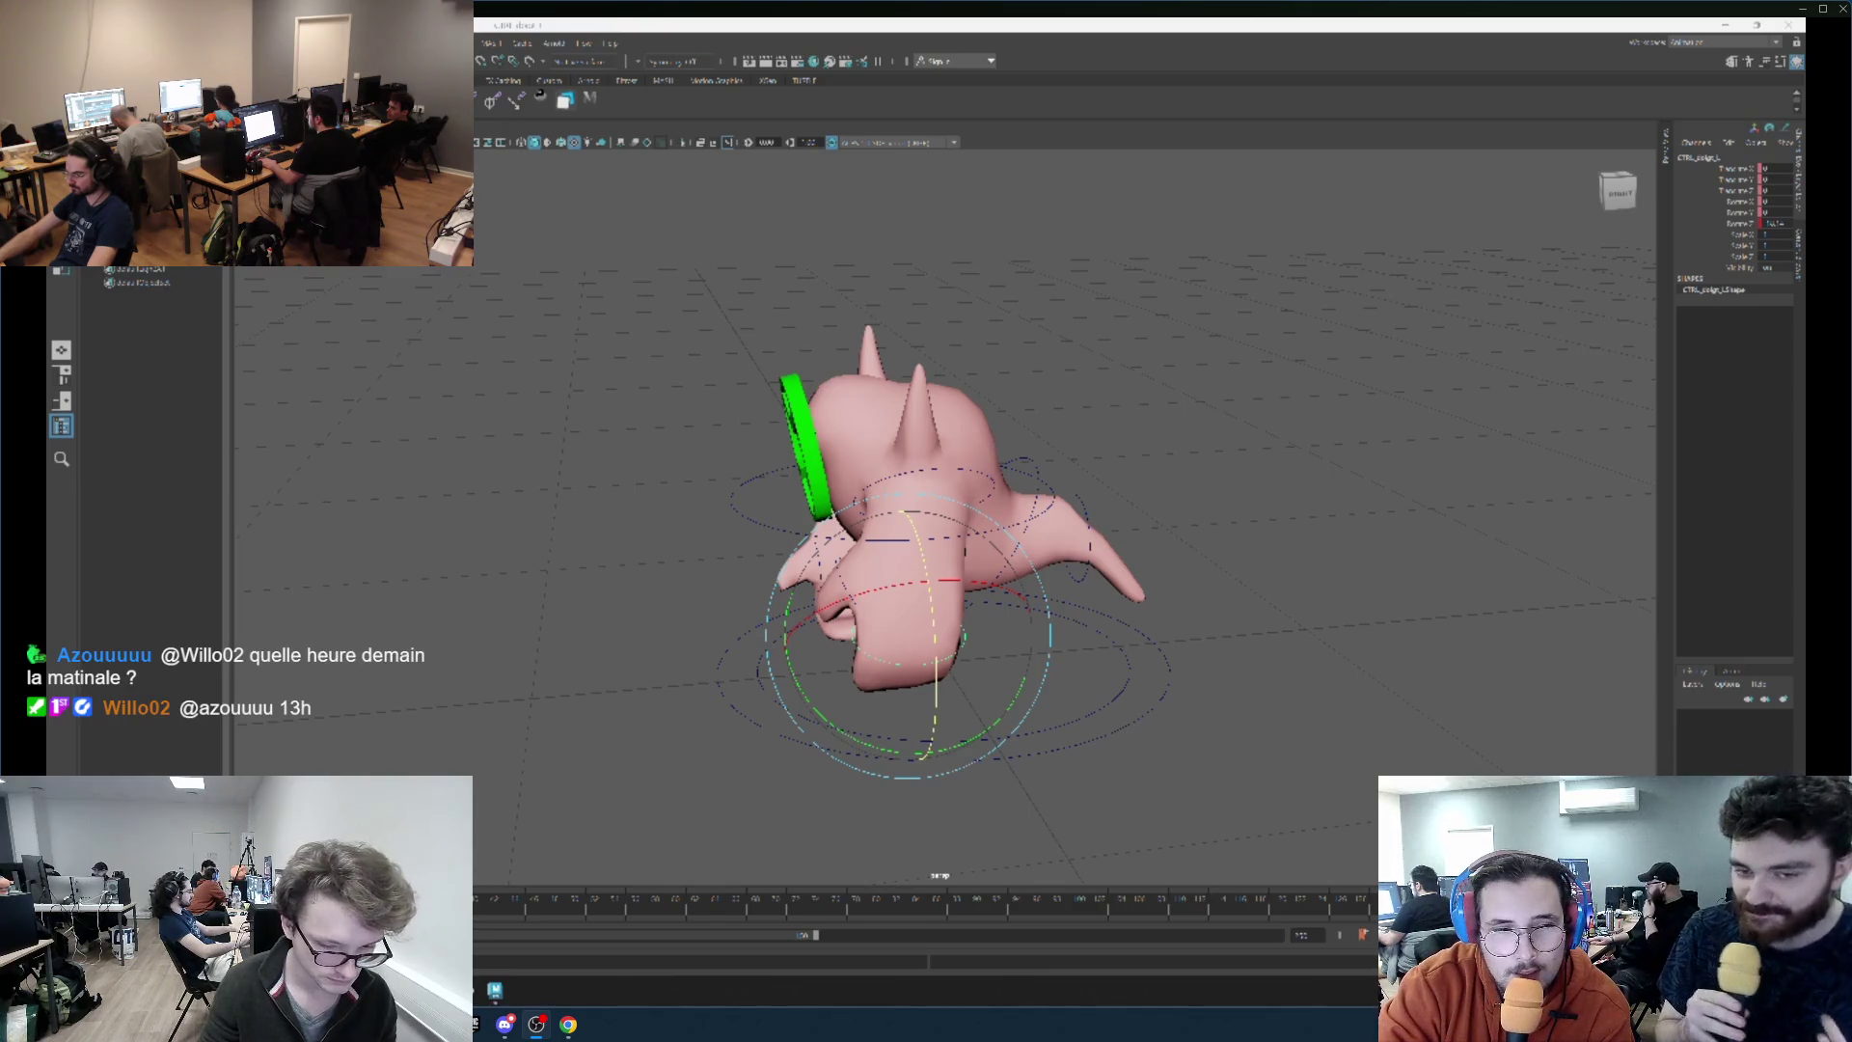
mouse_move(1018, 618)
mouse_down()
mouse_move(1152, 583)
mouse_move(1058, 662)
mouse_move(1139, 657)
mouse_move(1225, 611)
mouse_move(1121, 621)
mouse_move(789, 542)
mouse_move(789, 509)
mouse_move(869, 526)
mouse_move(830, 526)
mouse_up()
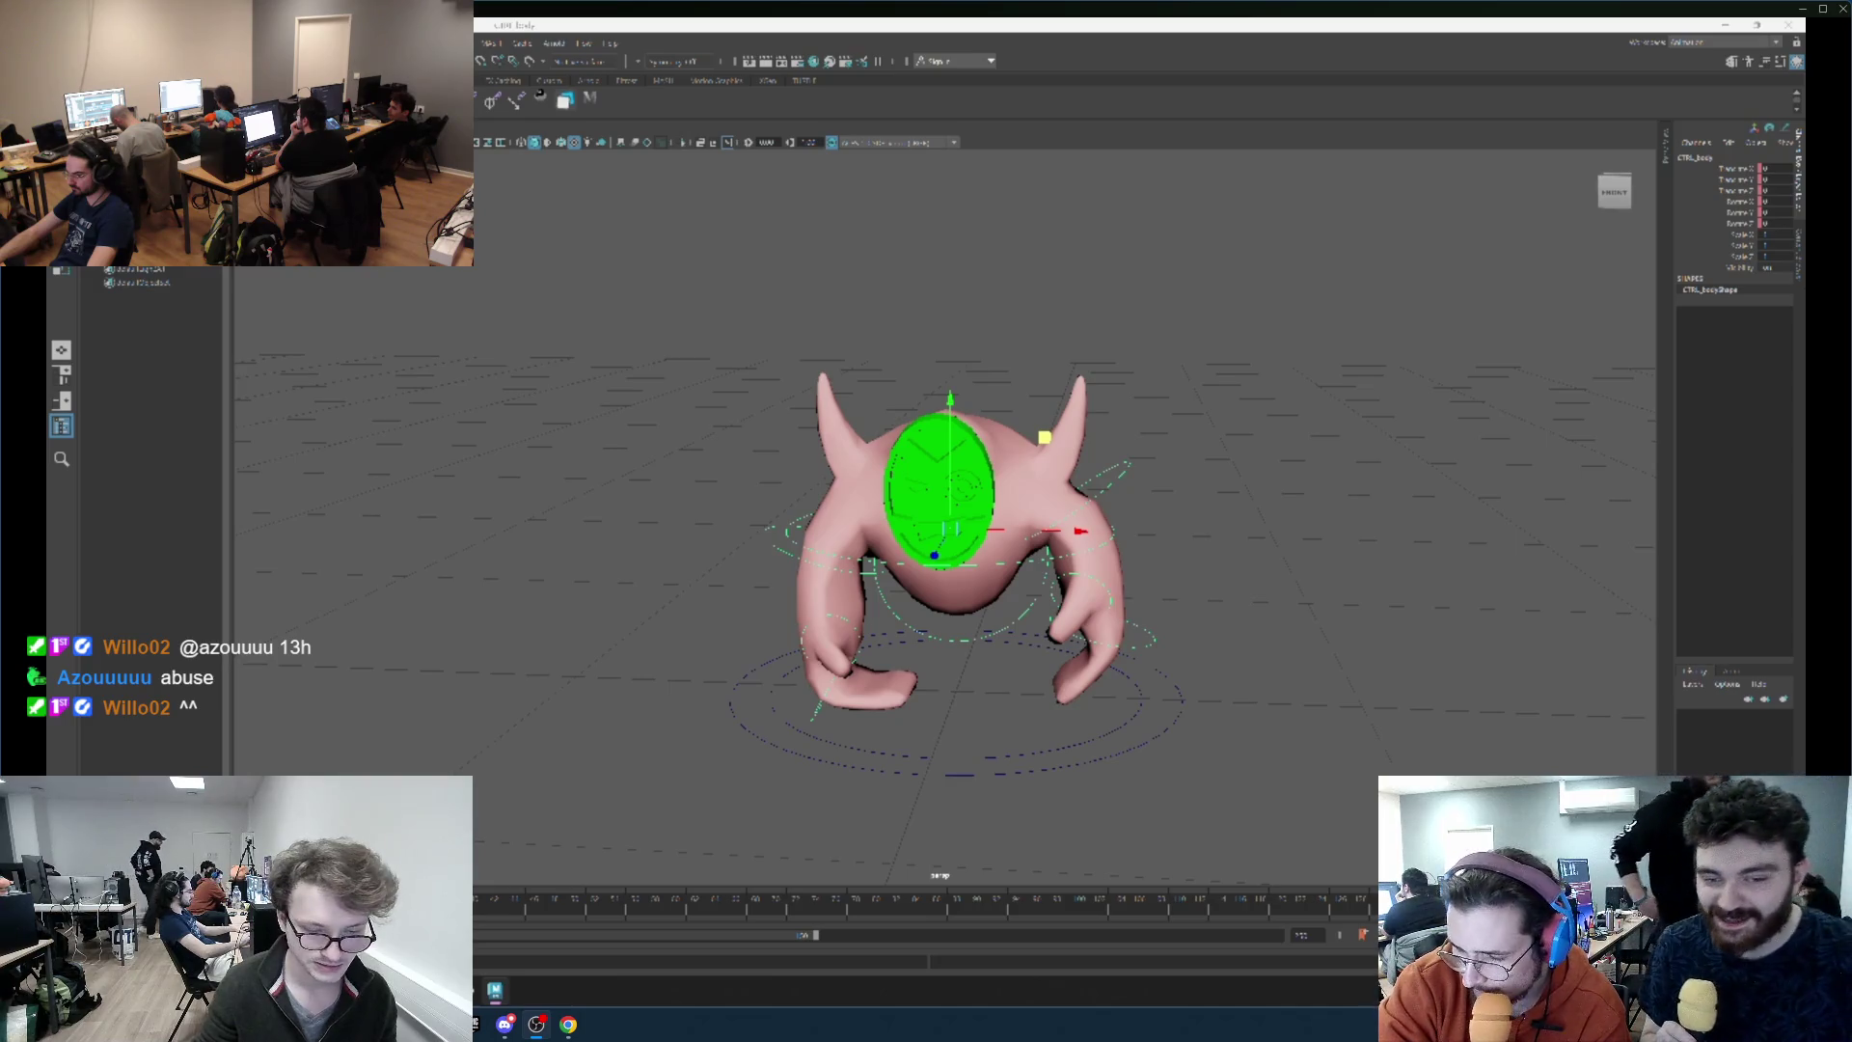
Compare the previous and current arm poses with undo and redo, orbiting to check them.
key(ctrl+z)
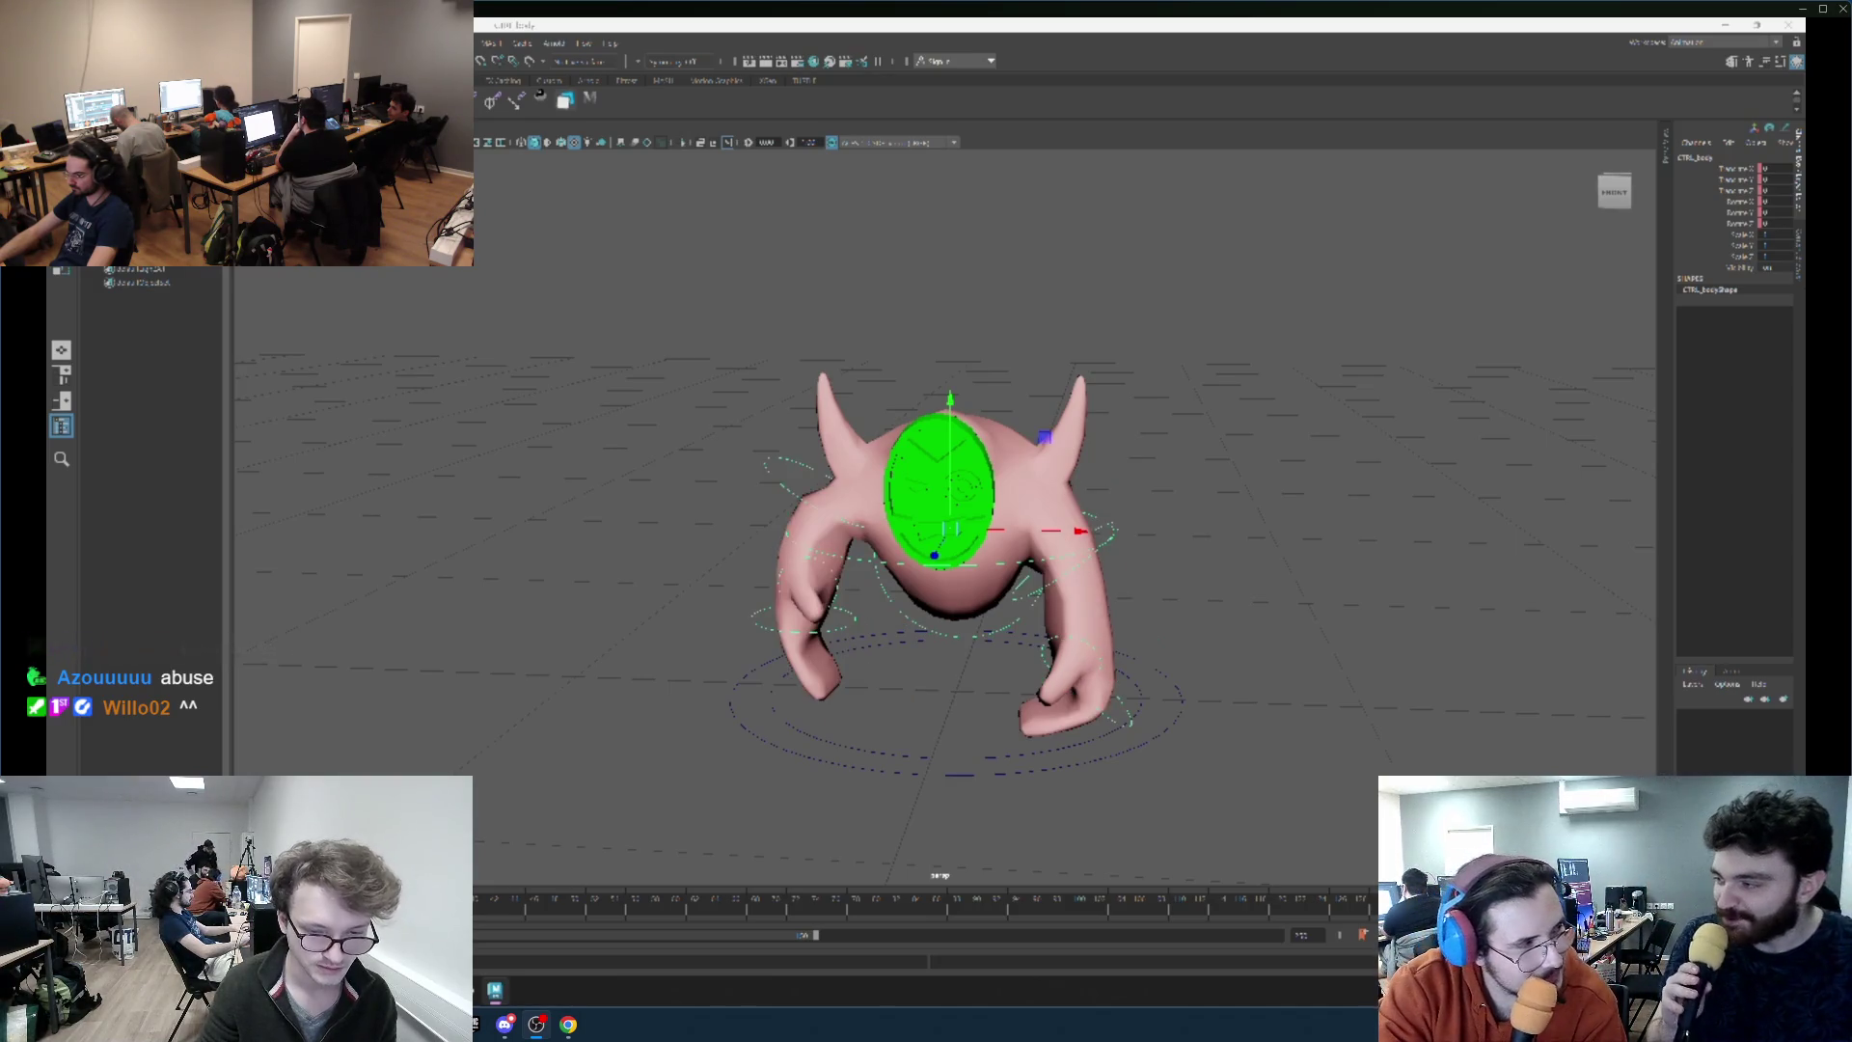
key(shift+z)
key(ctrl+z)
key(shift+z)
key(ctrl+z)
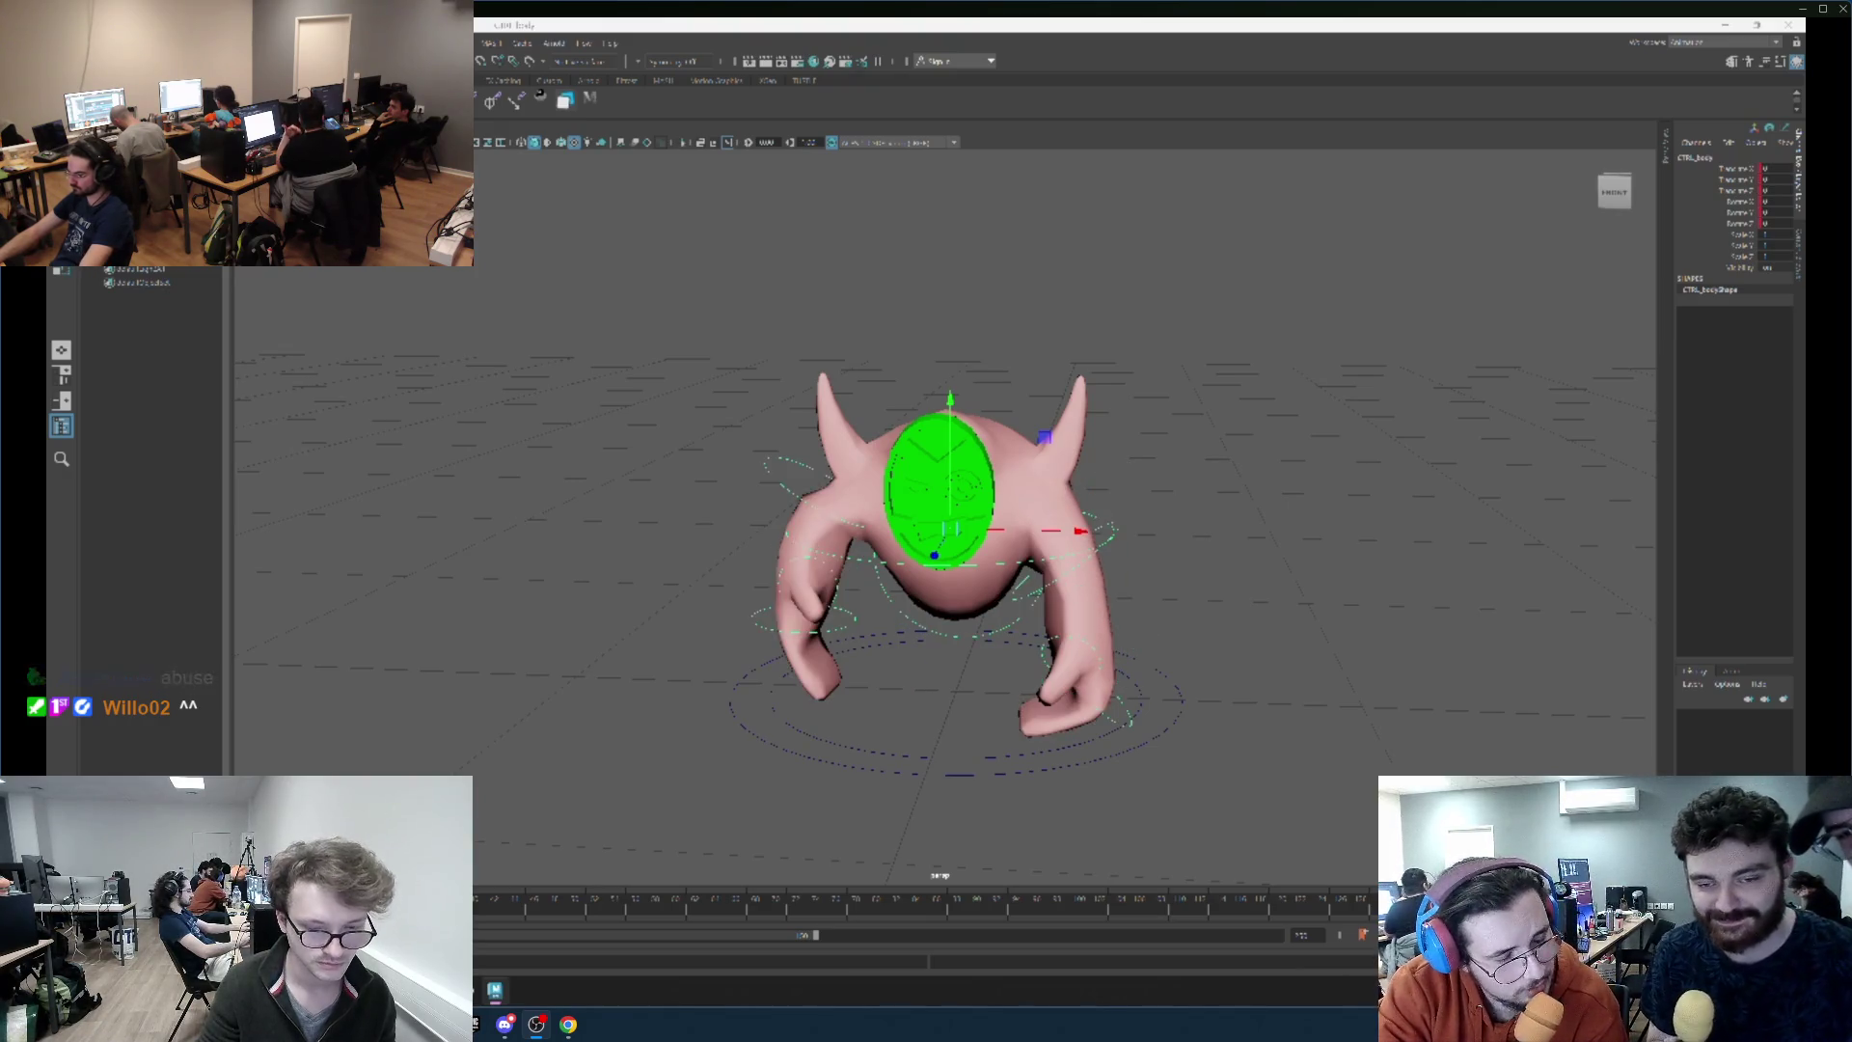
alt+drag(989, 670, 1125, 703)
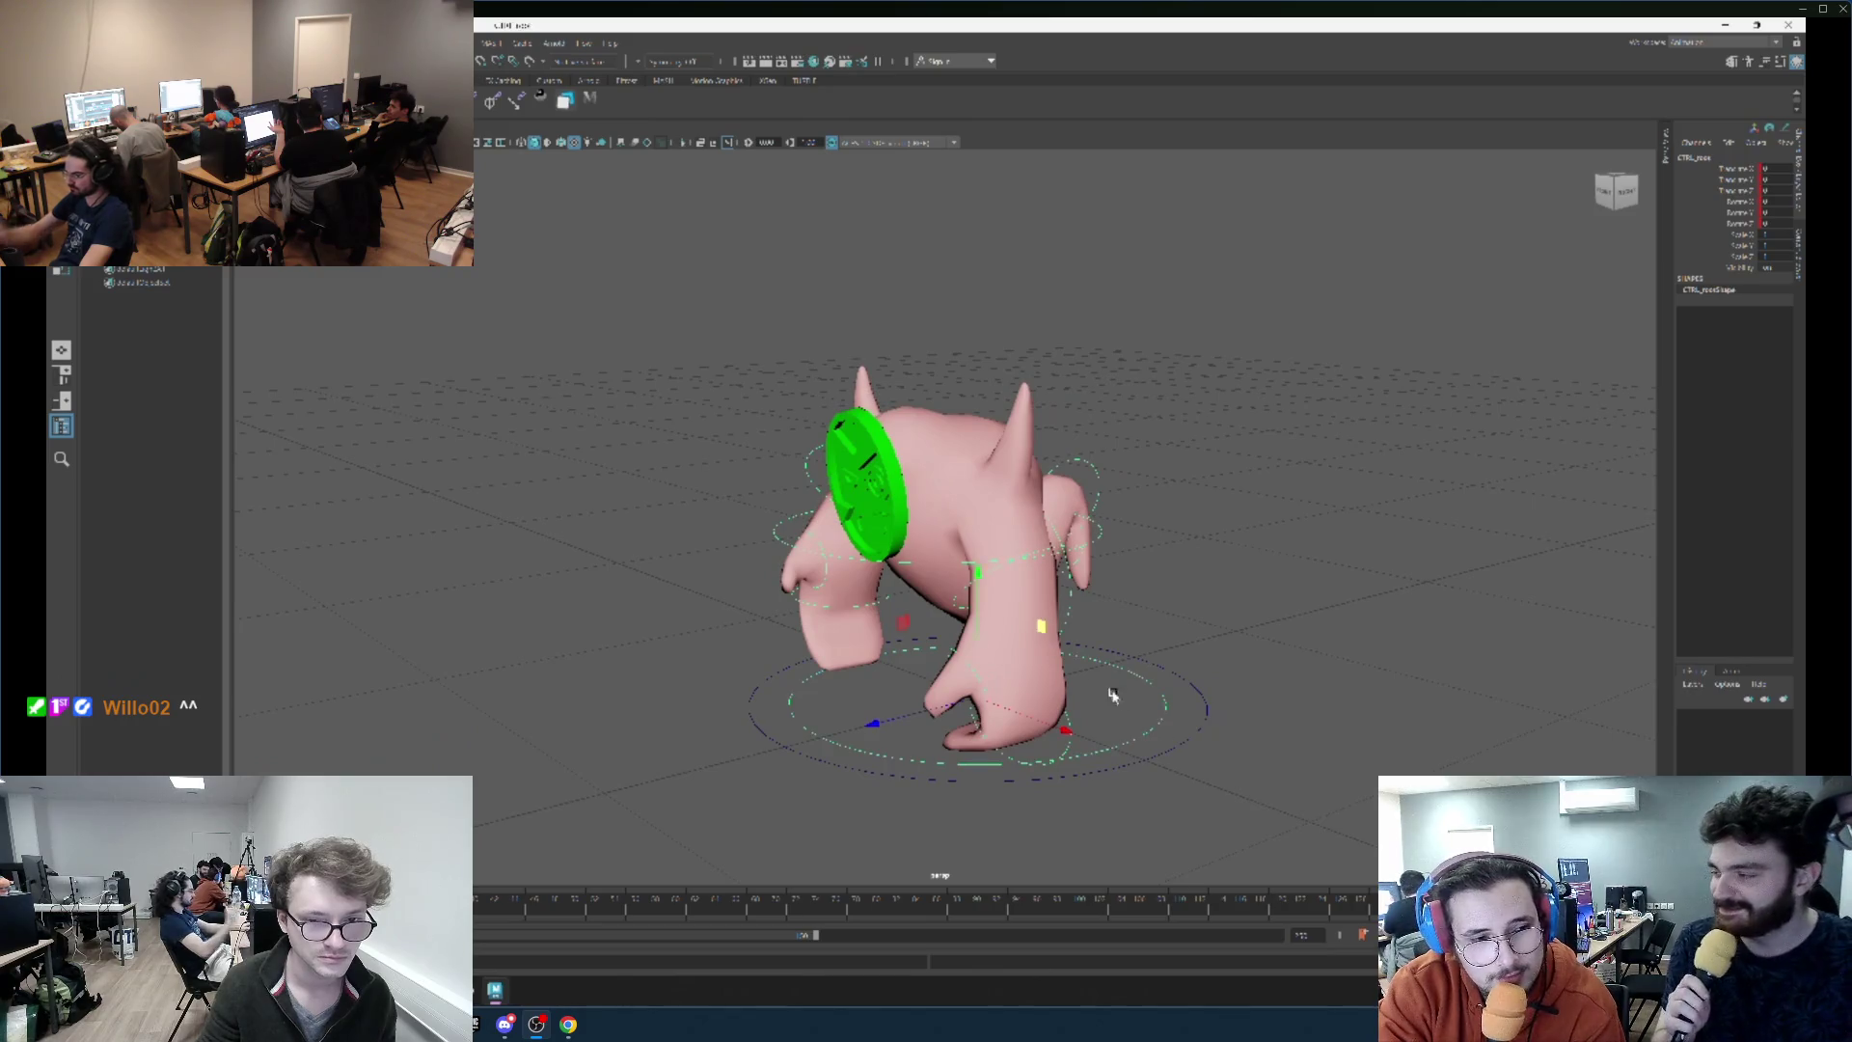
mouse_move(972, 579)
alt+mouse_down()
mouse_move(637, 614)
mouse_move(587, 586)
alt+mouse_up()
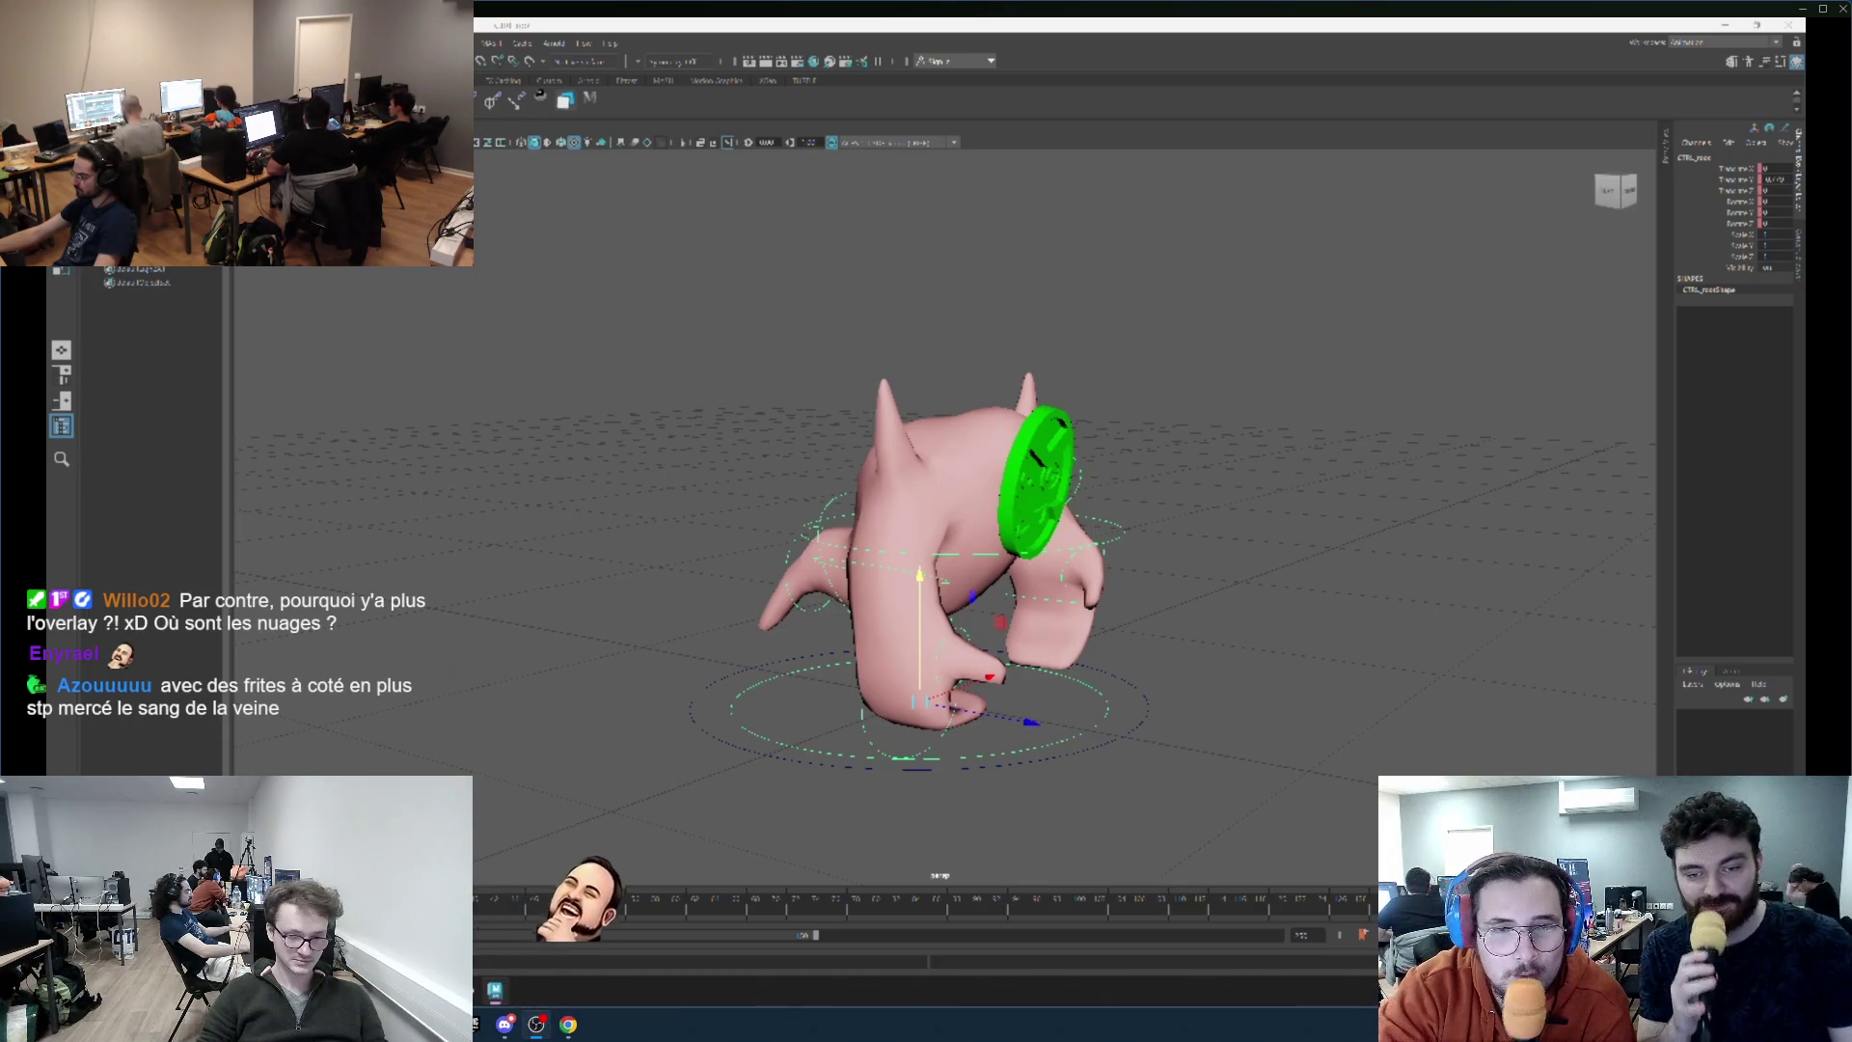
Compare the earlier and later body heights with undo and redo, settling on the revised pose.
key(ctrl+z)
key(shift+z)
key(ctrl+z)
key(shift+z)
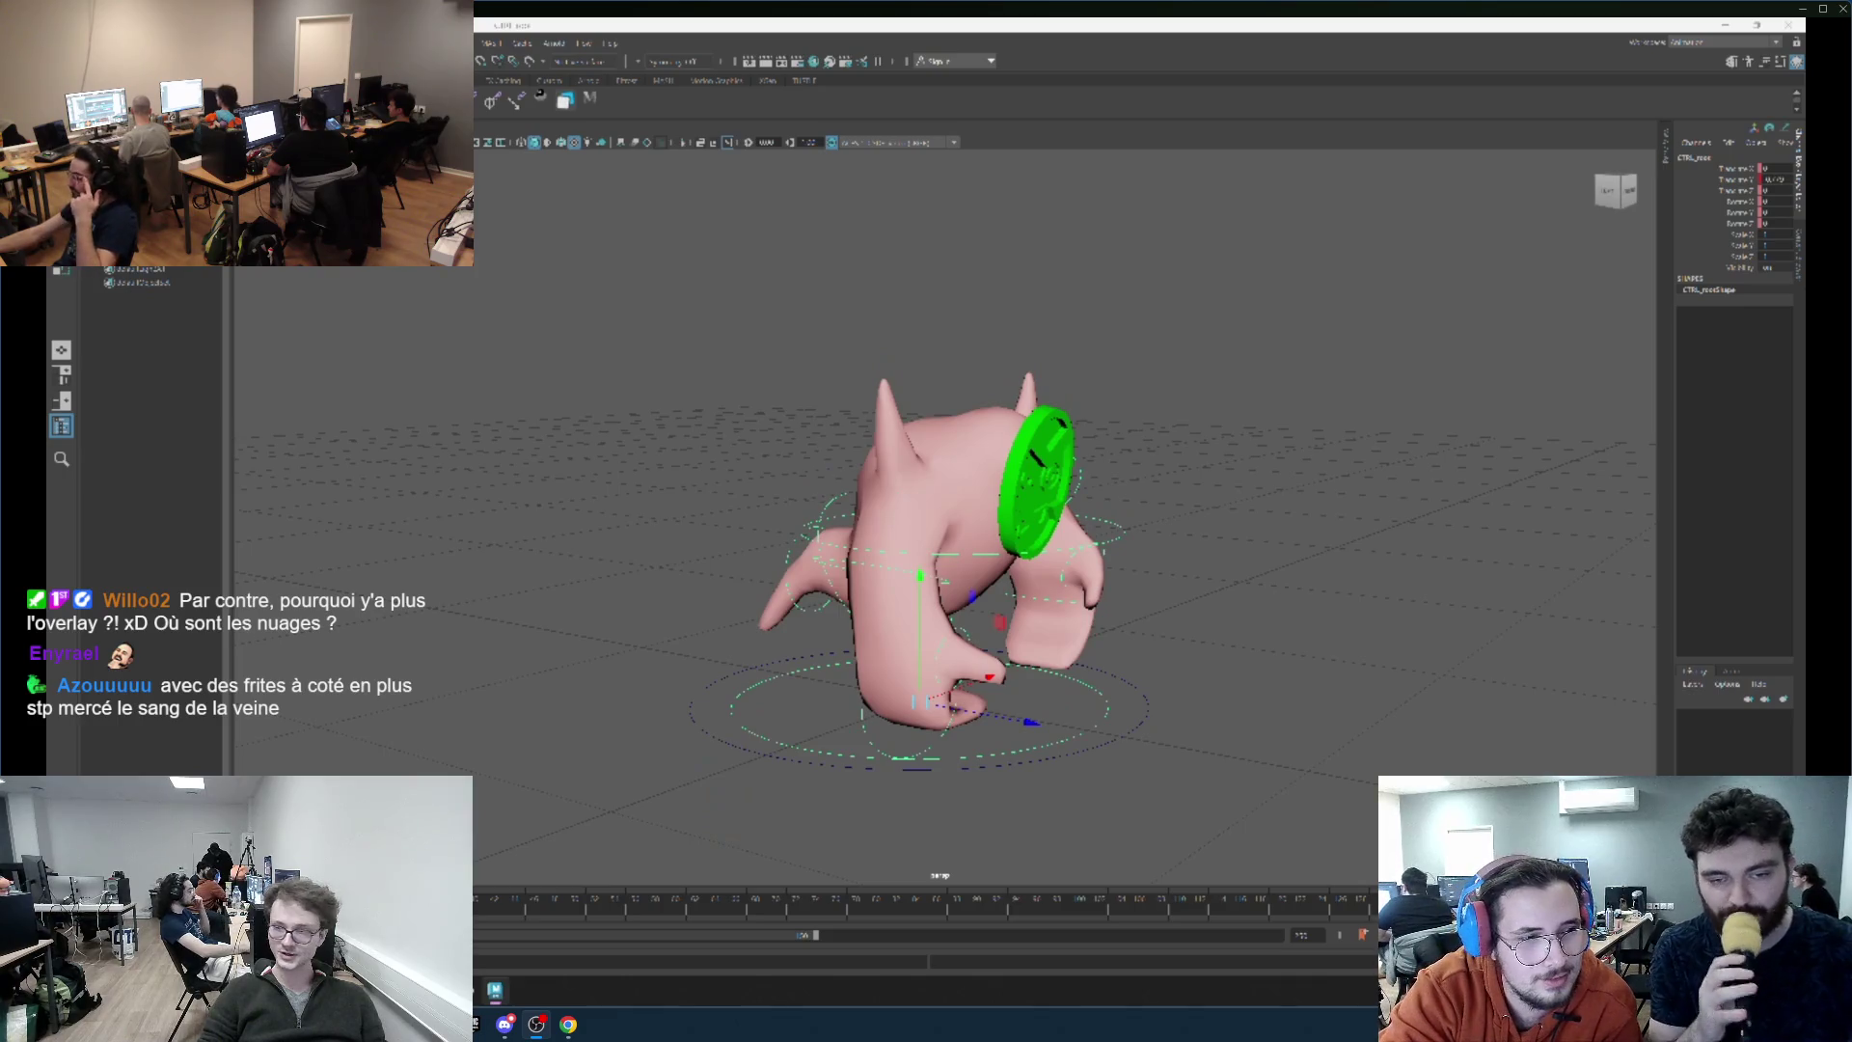
key(ctrl+z)
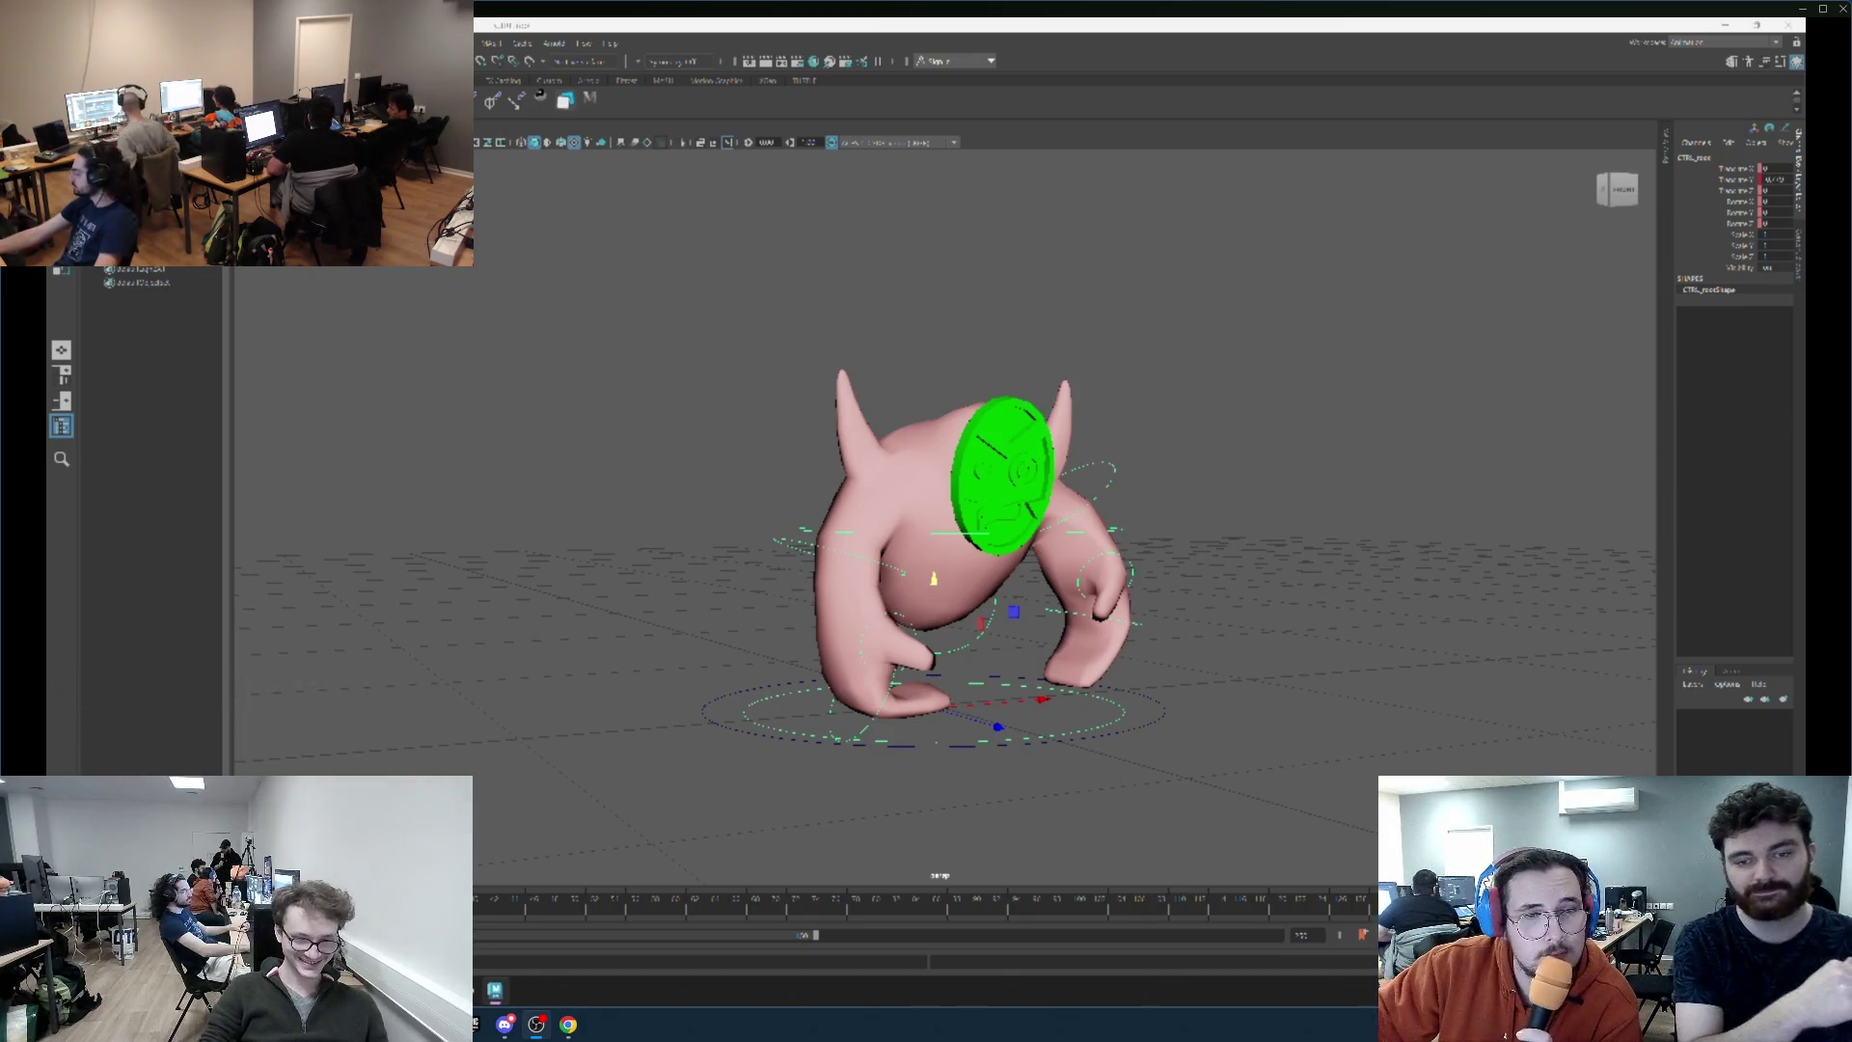
key(ctrl+z)
key(shift+z)
alt+drag(933, 654, 793, 658)
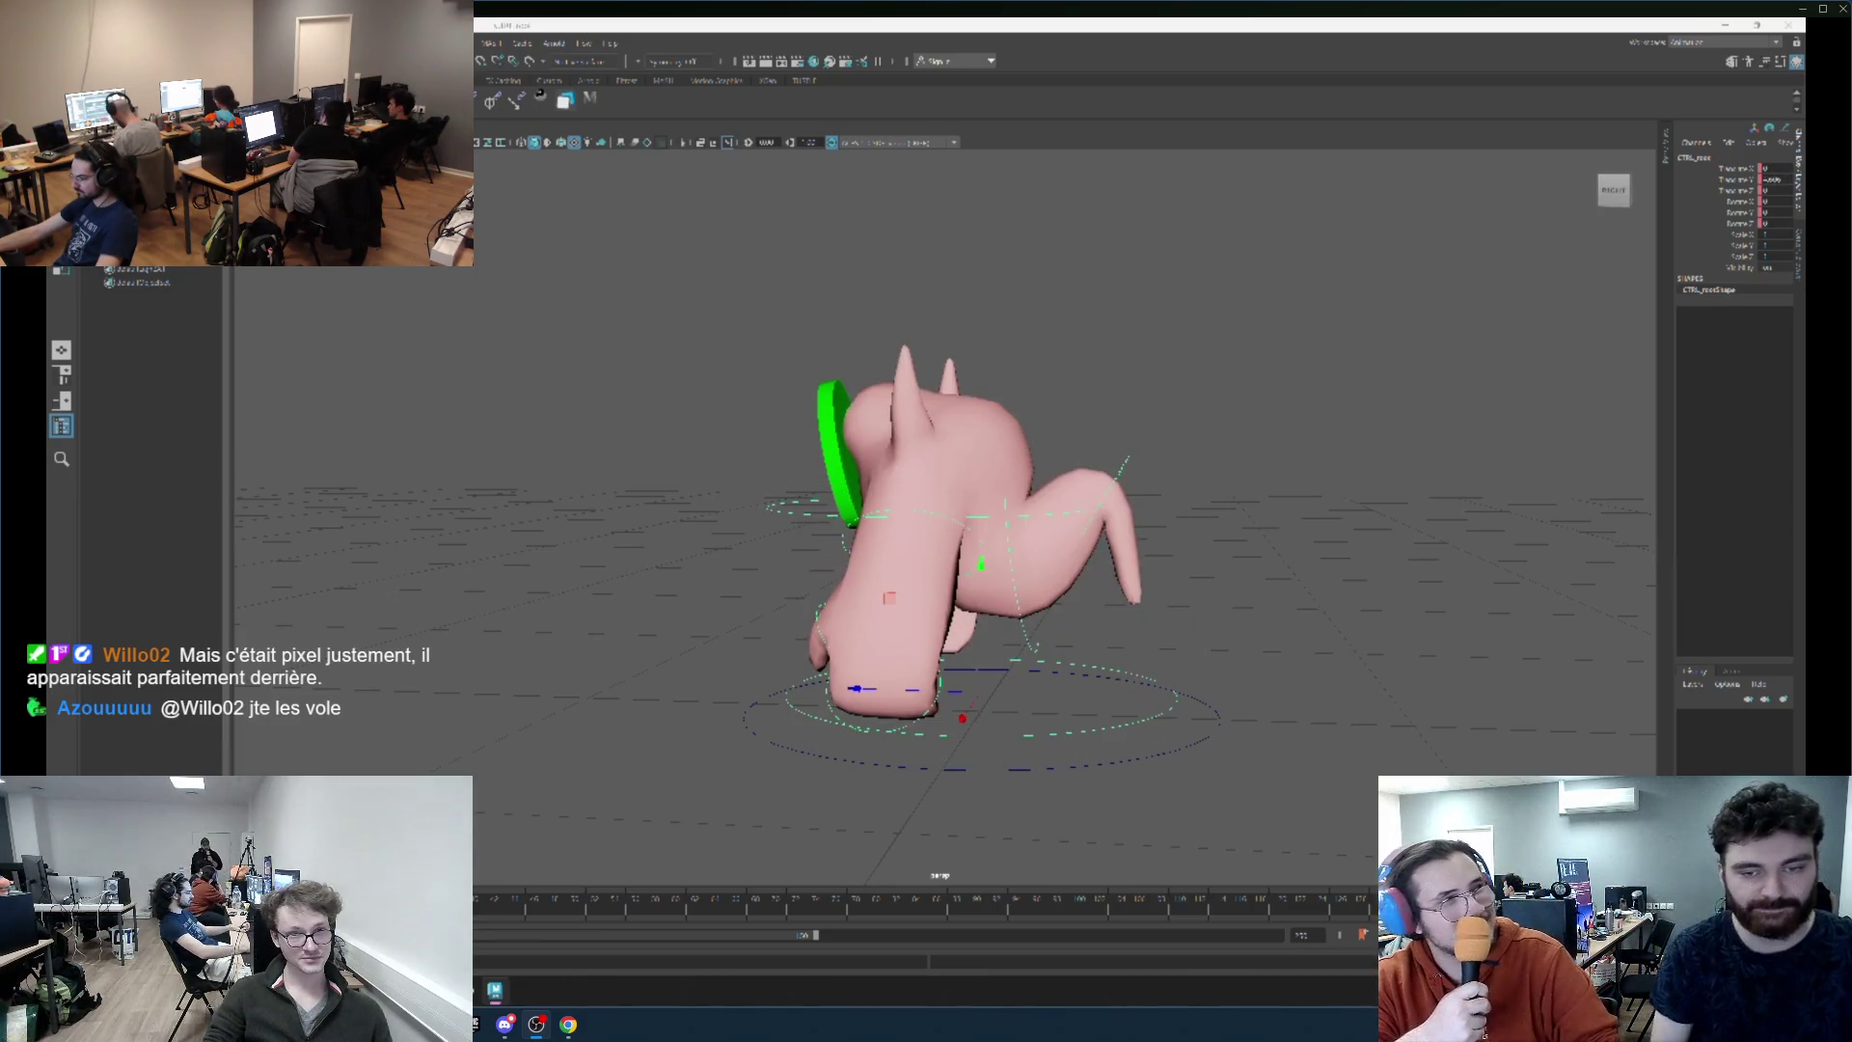
key(space)
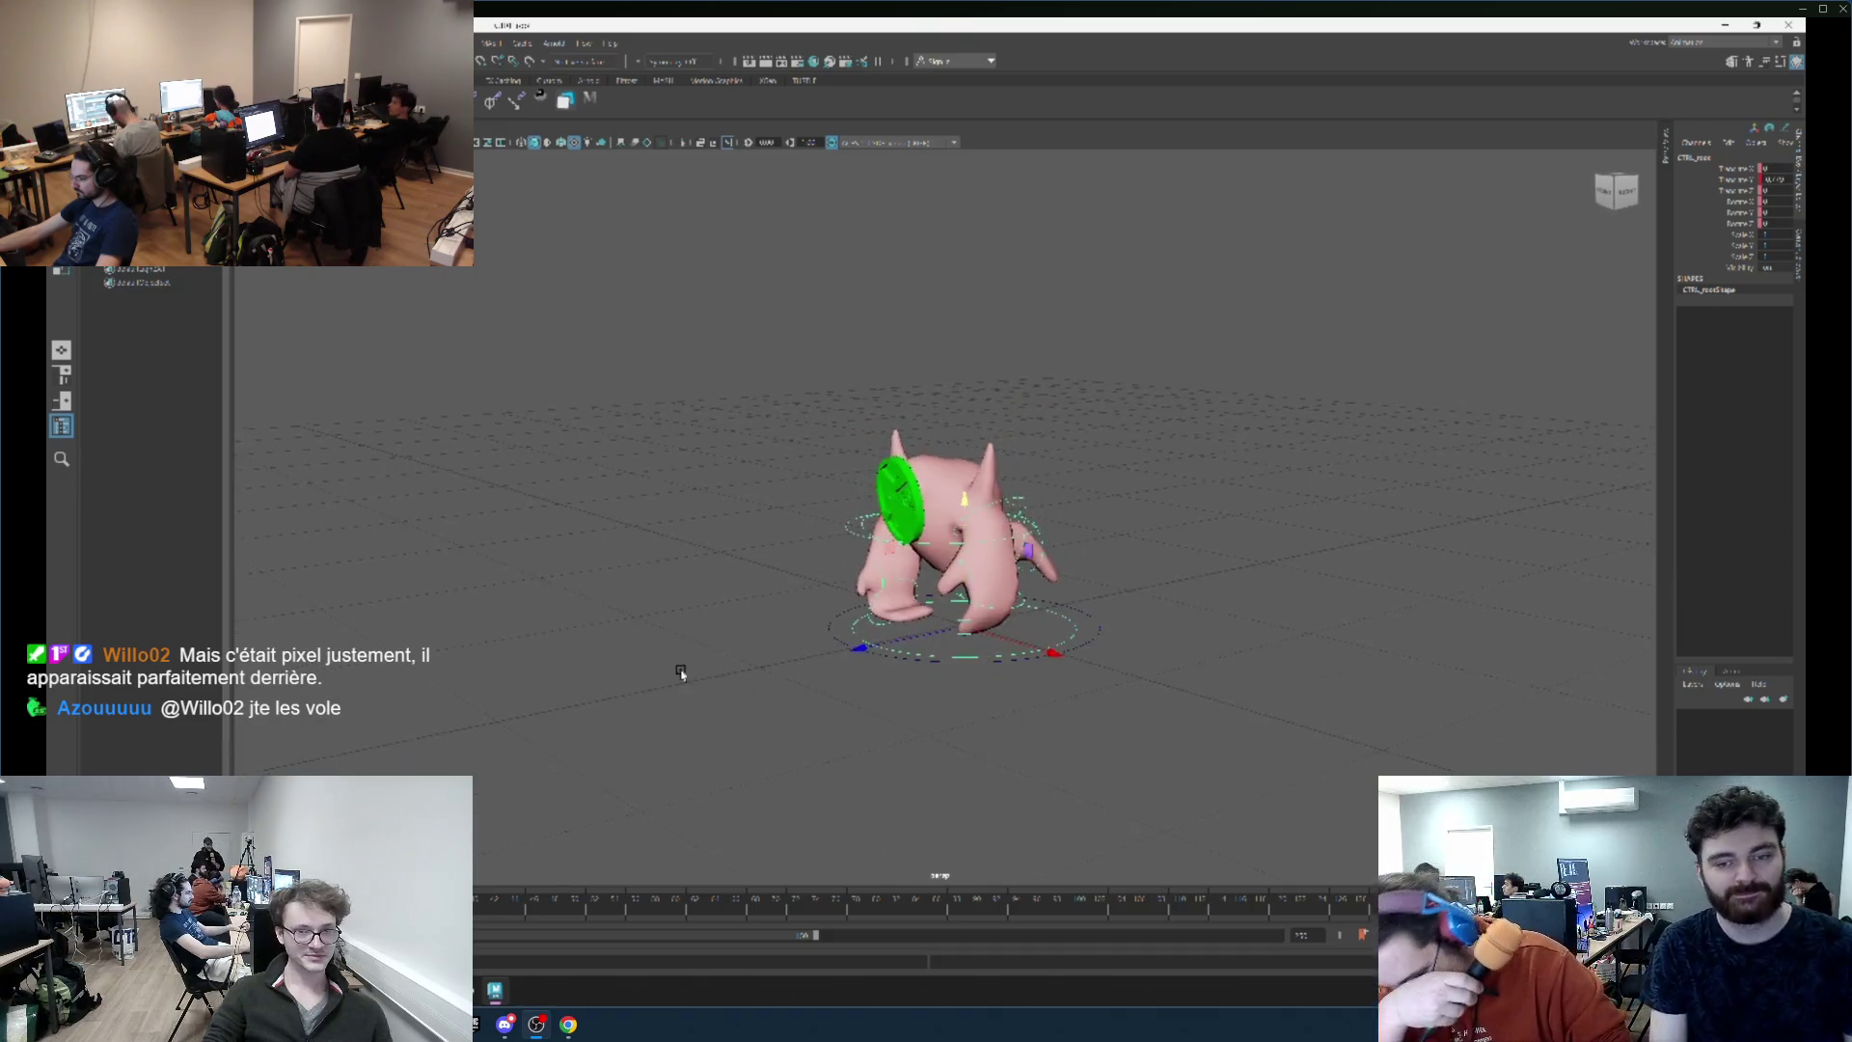
Step back through earlier camera views and frame the creature in the viewport.
mouse_move(1073, 761)
mouse_down()
mouse_move(935, 757)
mouse_move(1073, 841)
mouse_up()
key(bracketleft)
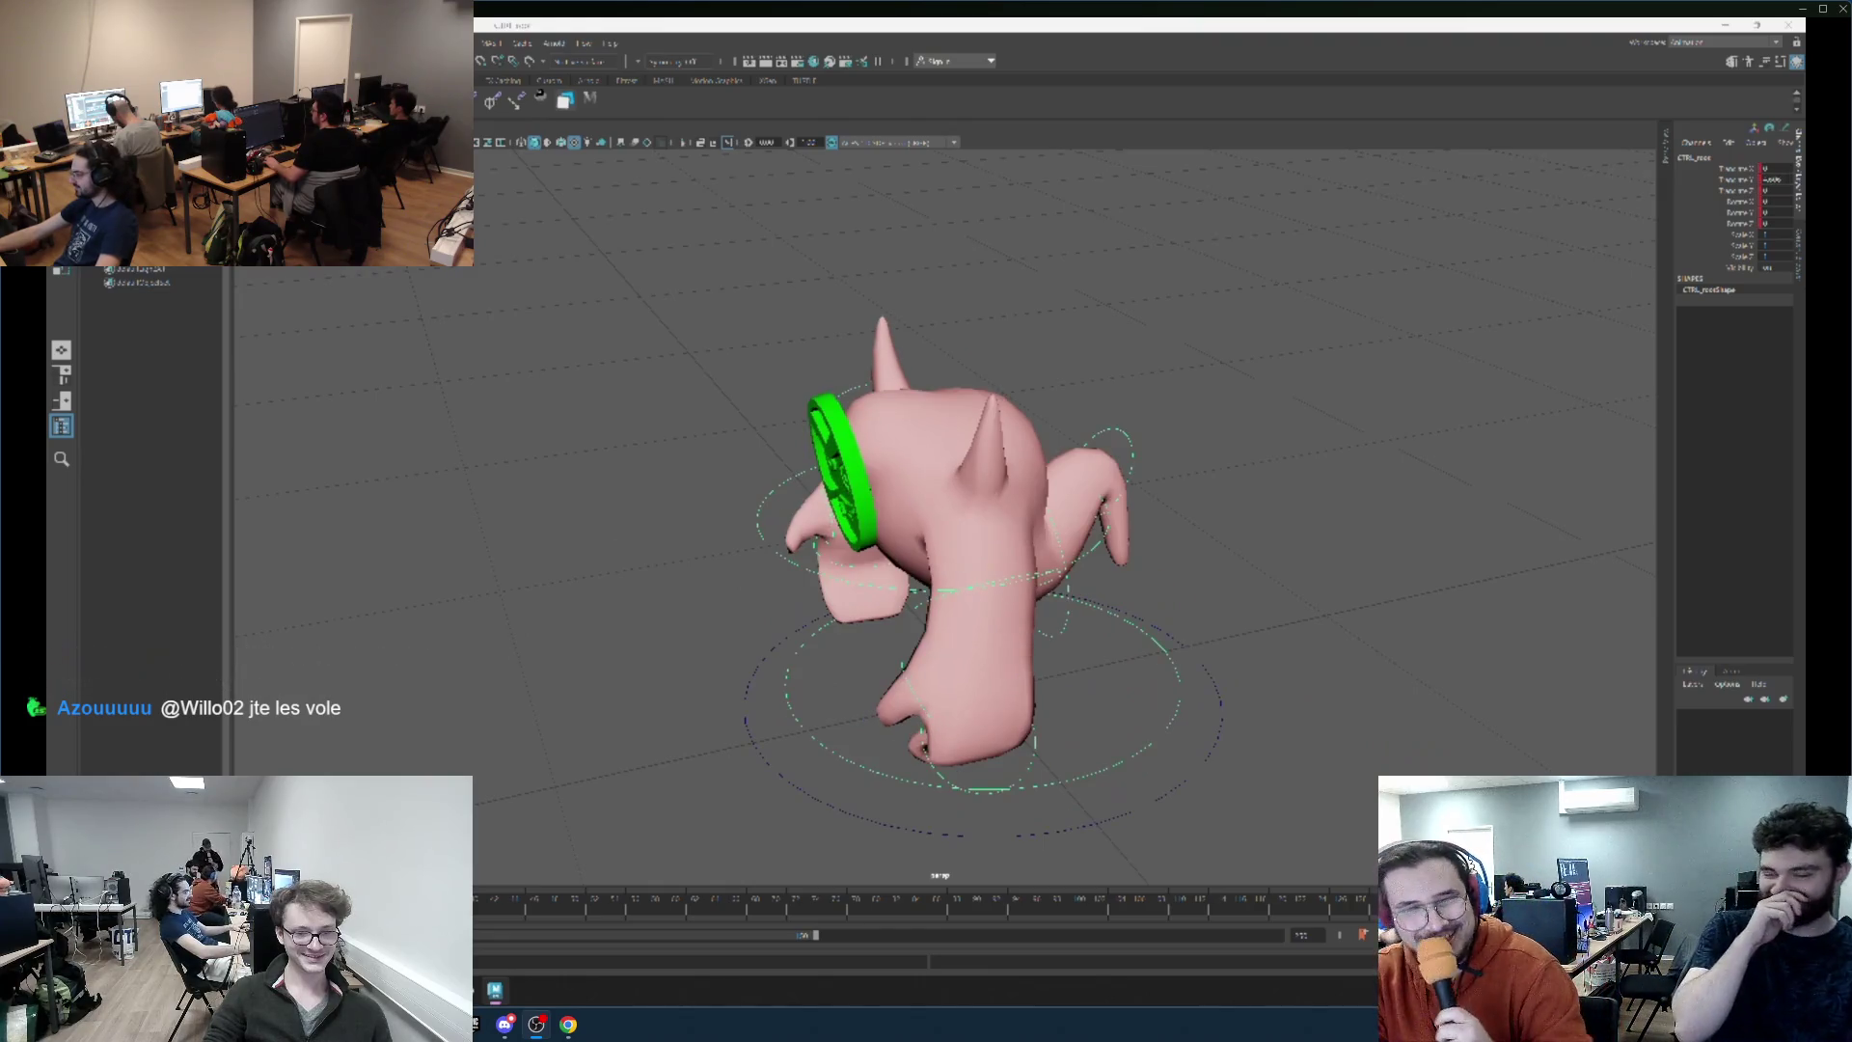
key(bracketleft)
key(bracketleft)
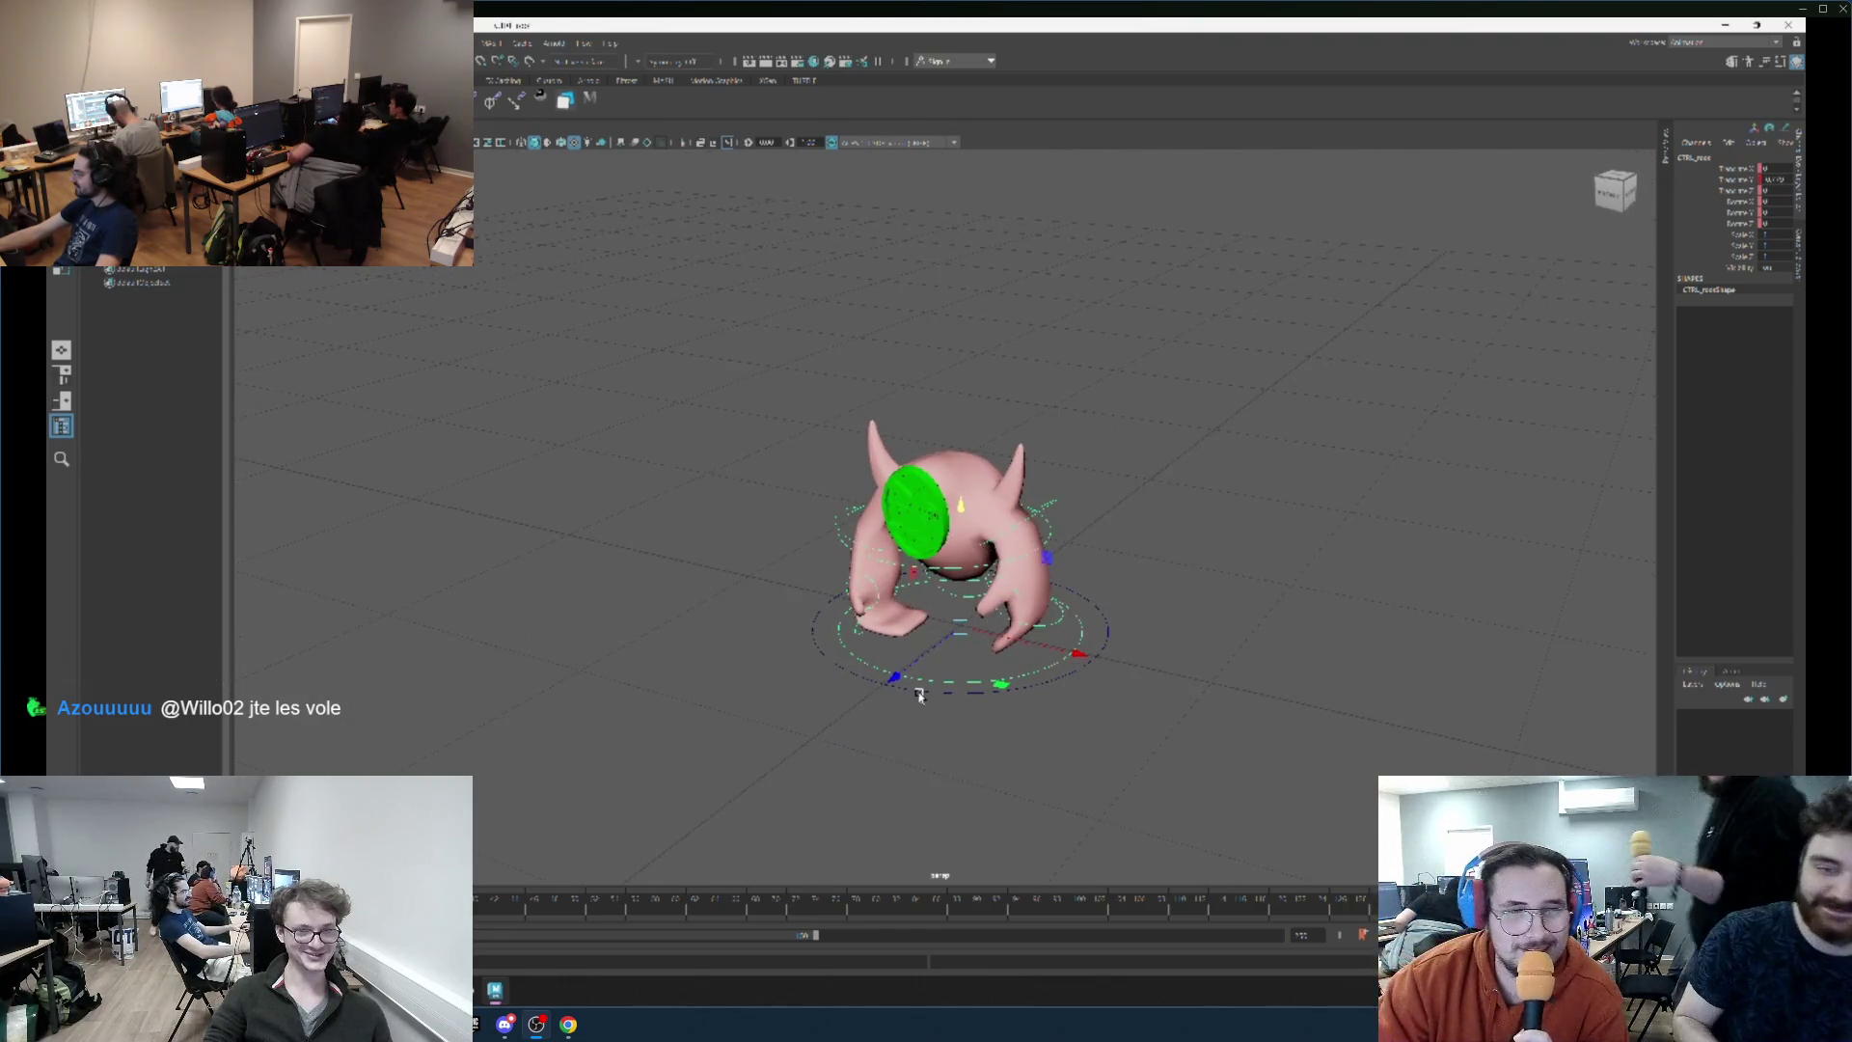
key(bracketleft)
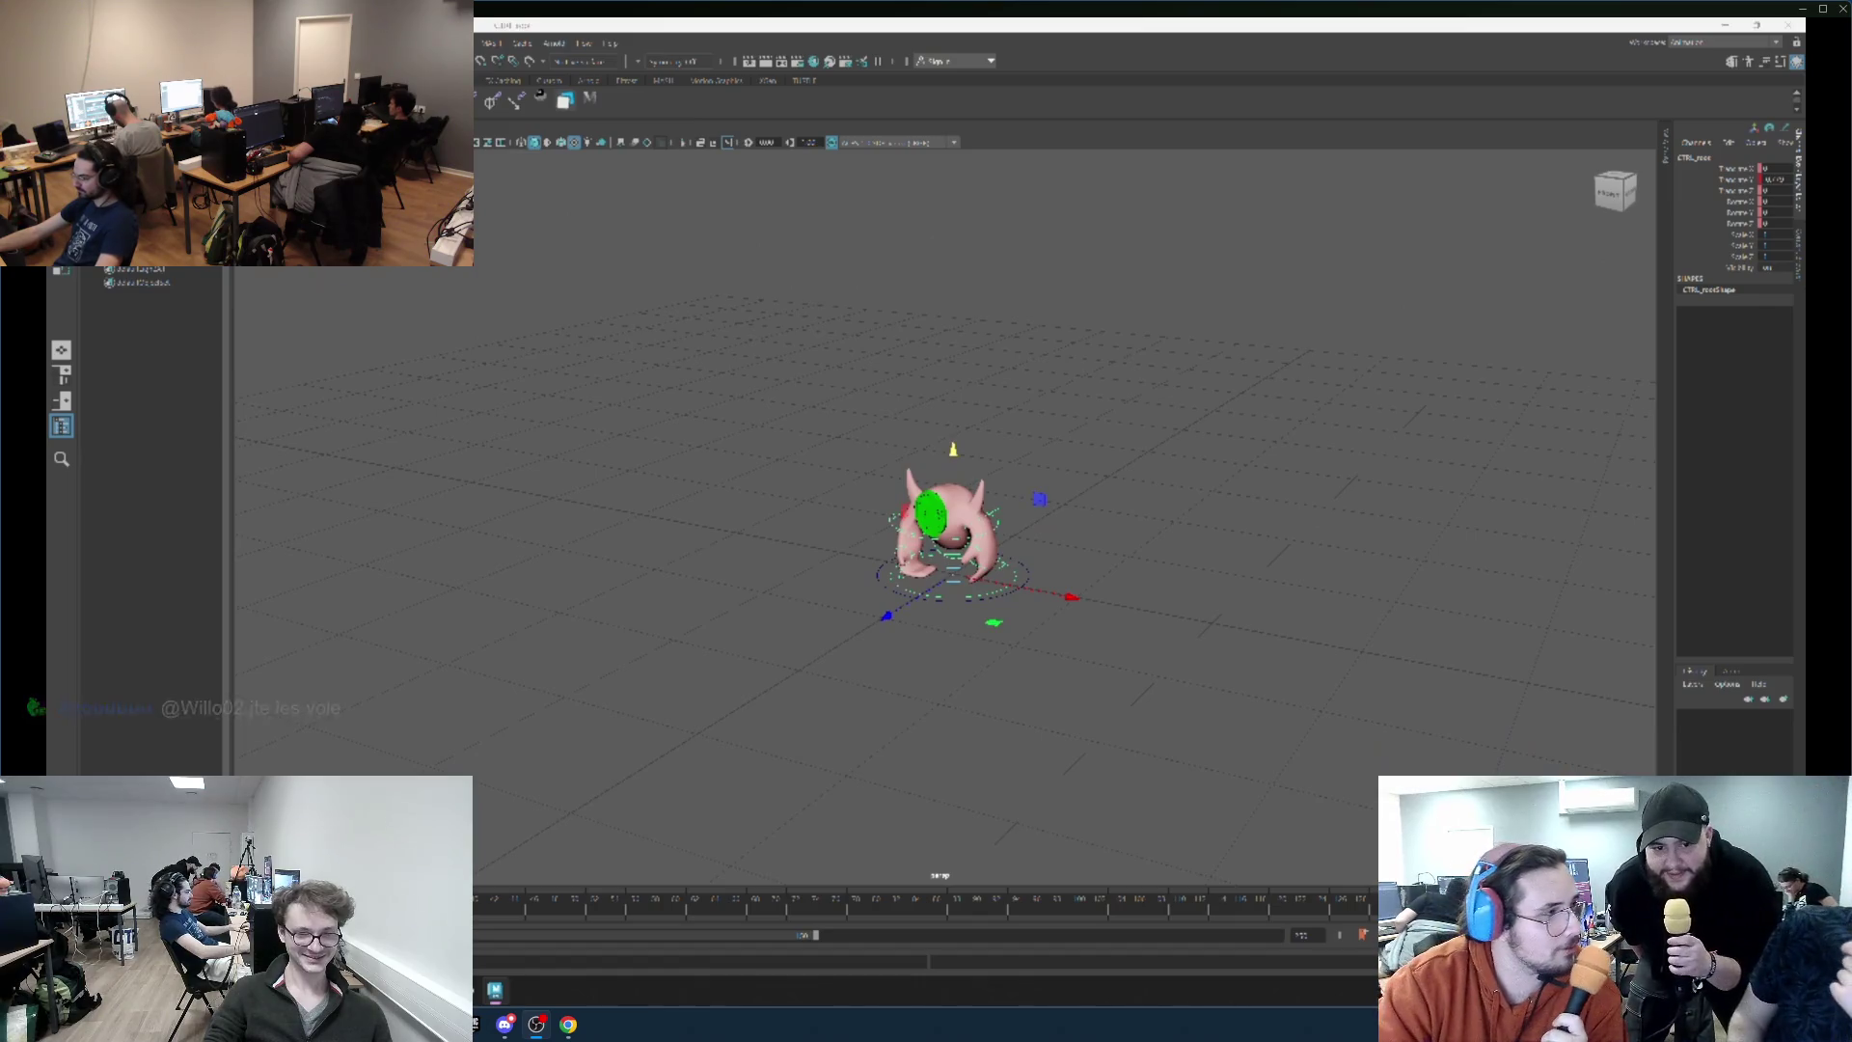
key(f)
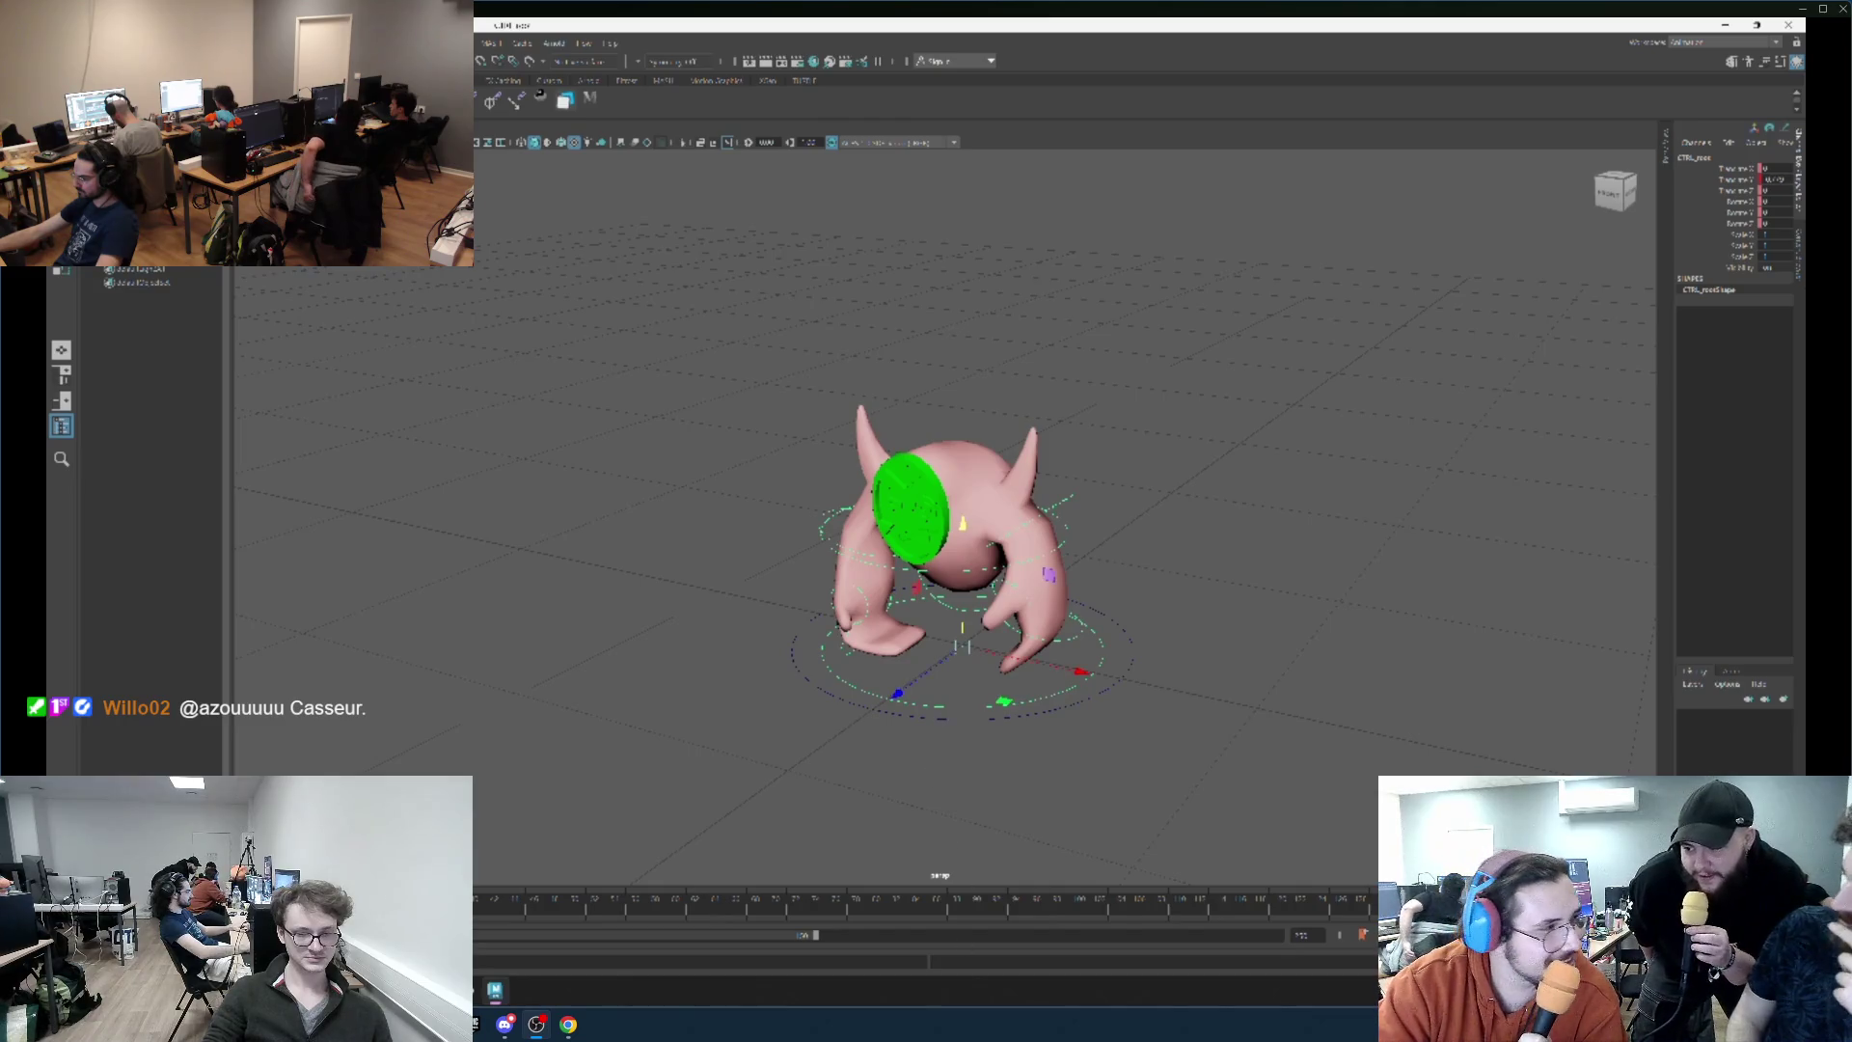
Undo the last several pose edits and open the pose-blending slider tool.
key(ctrl+z)
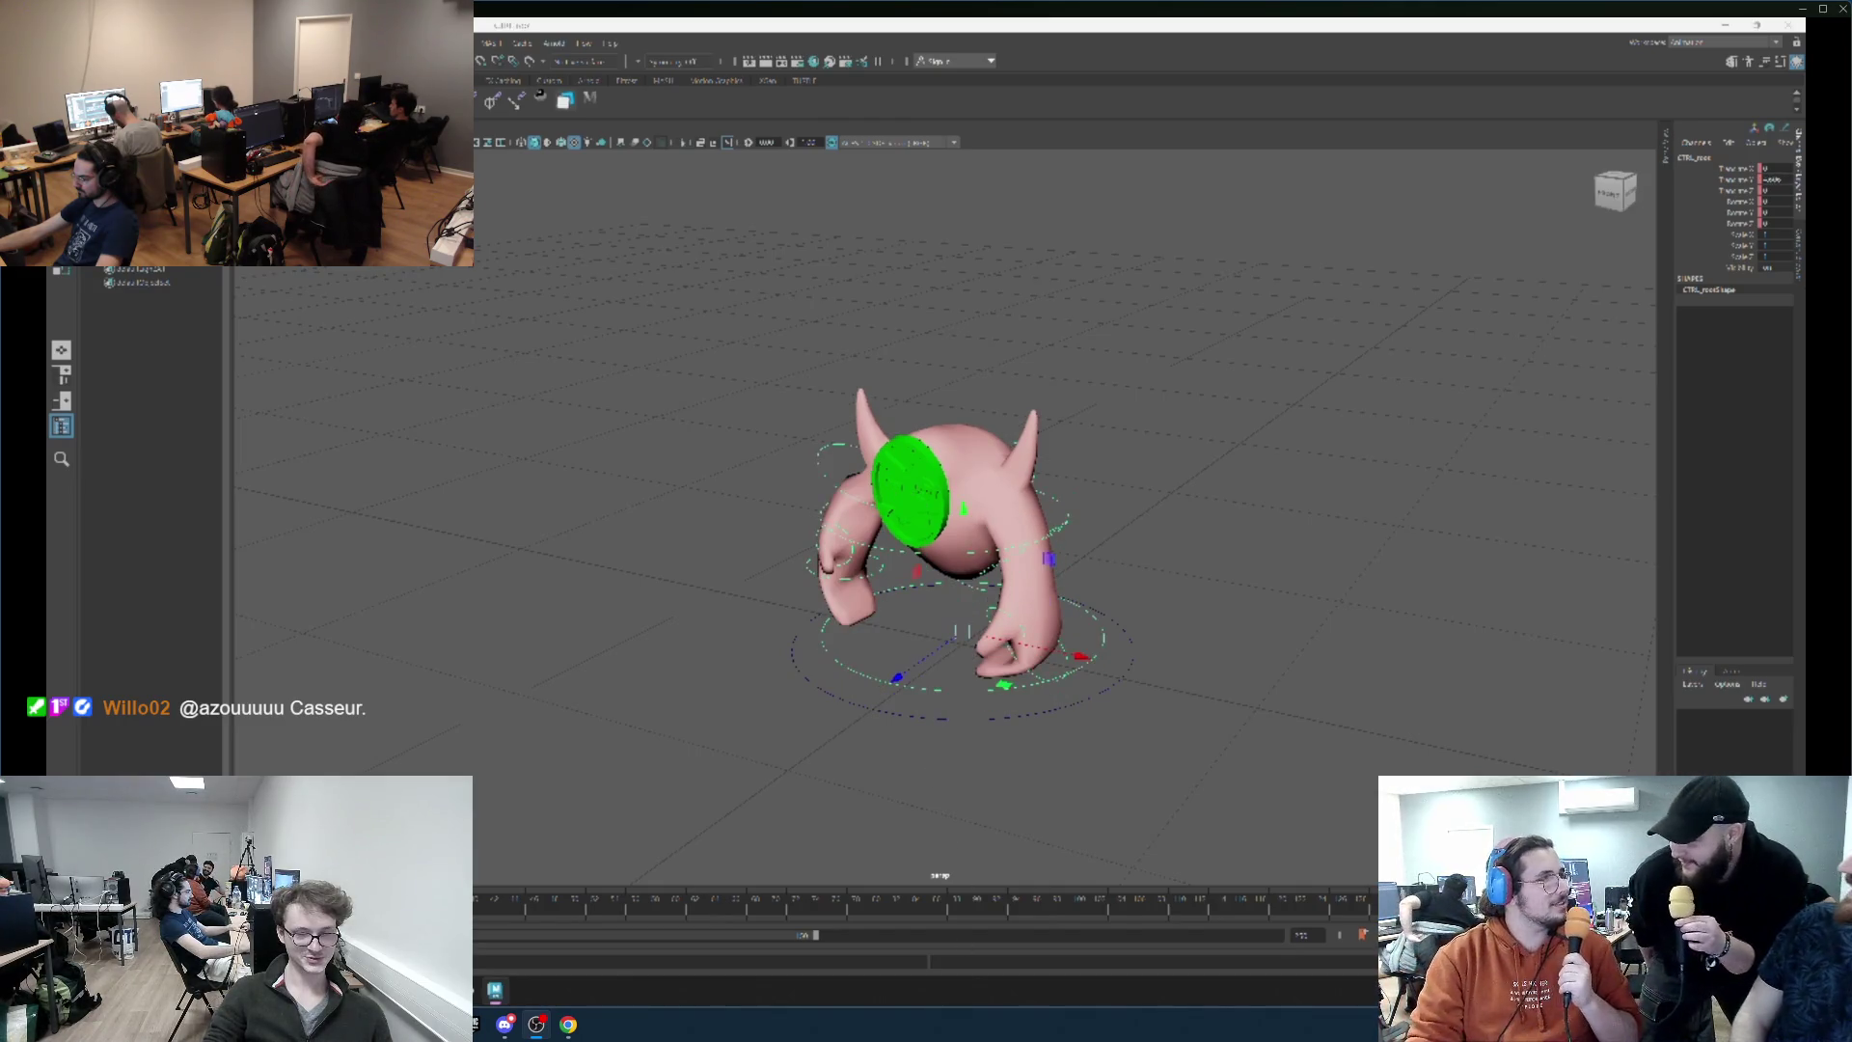
key(ctrl+z)
key(ctrl+z)
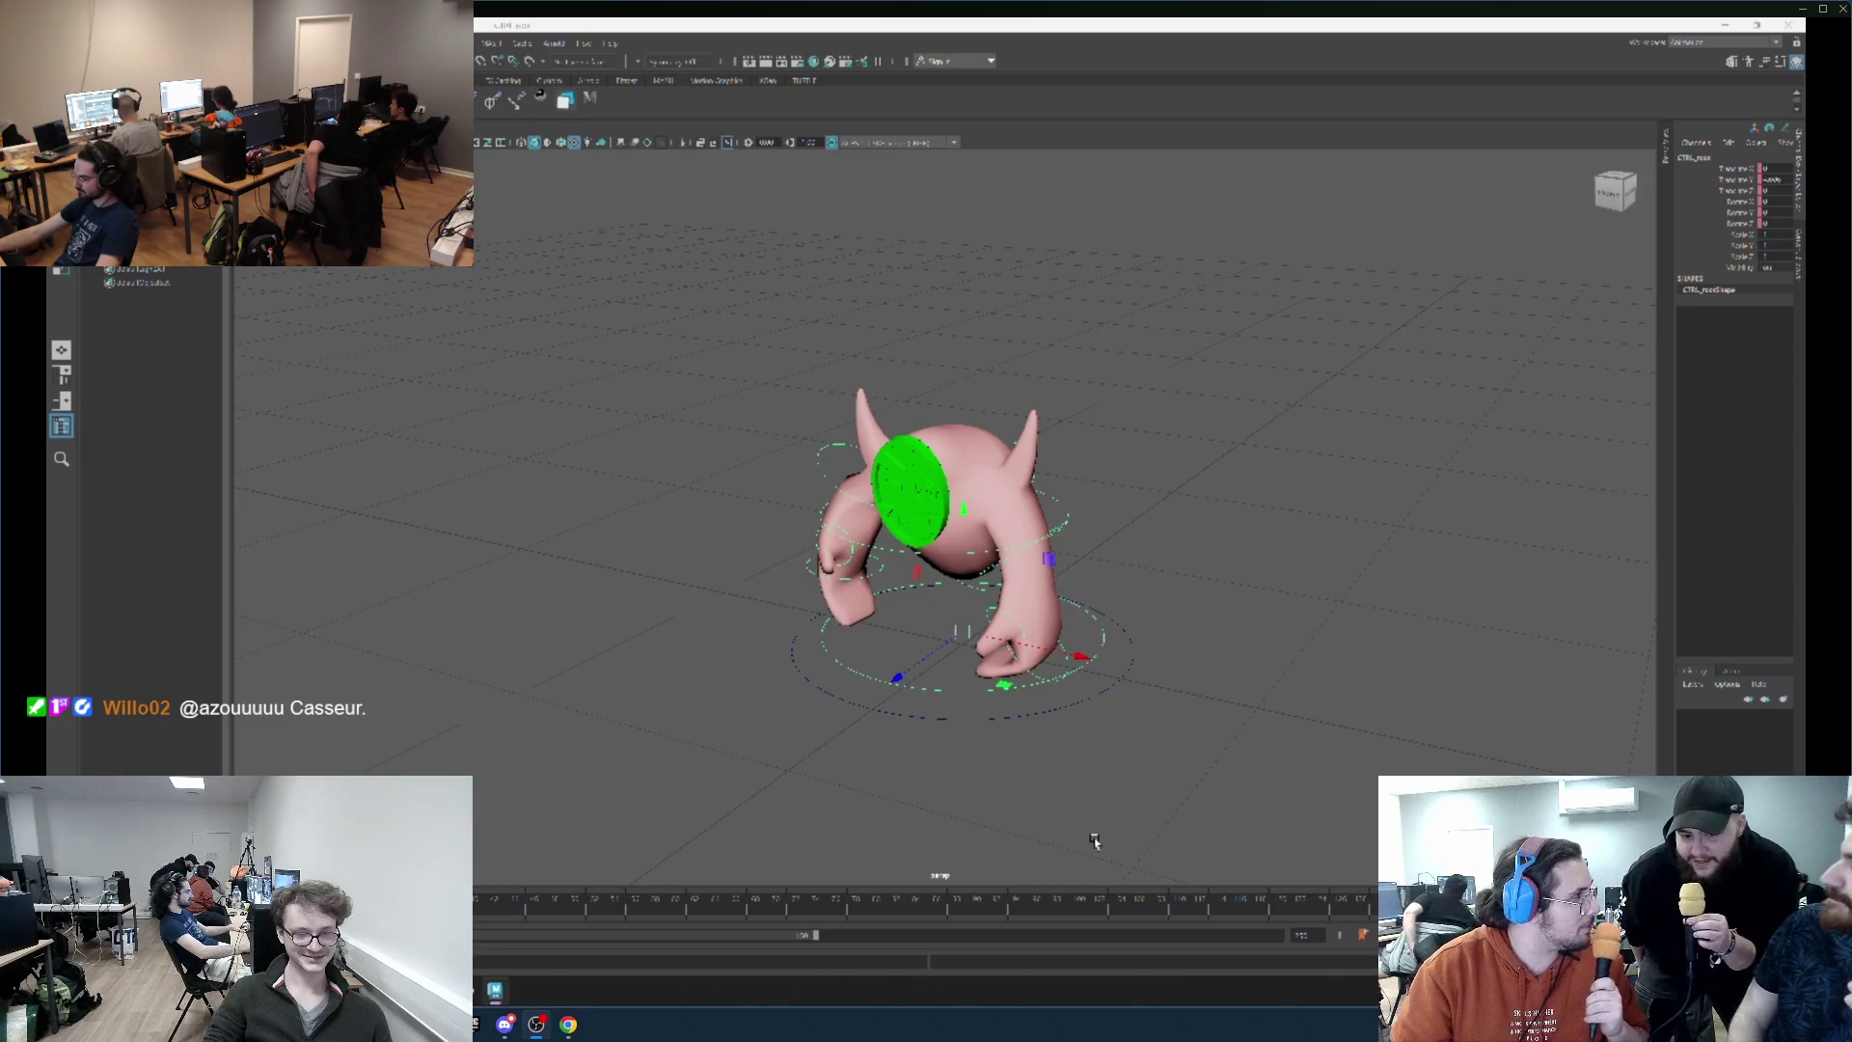
key(ctrl+z)
key(ctrl+z)
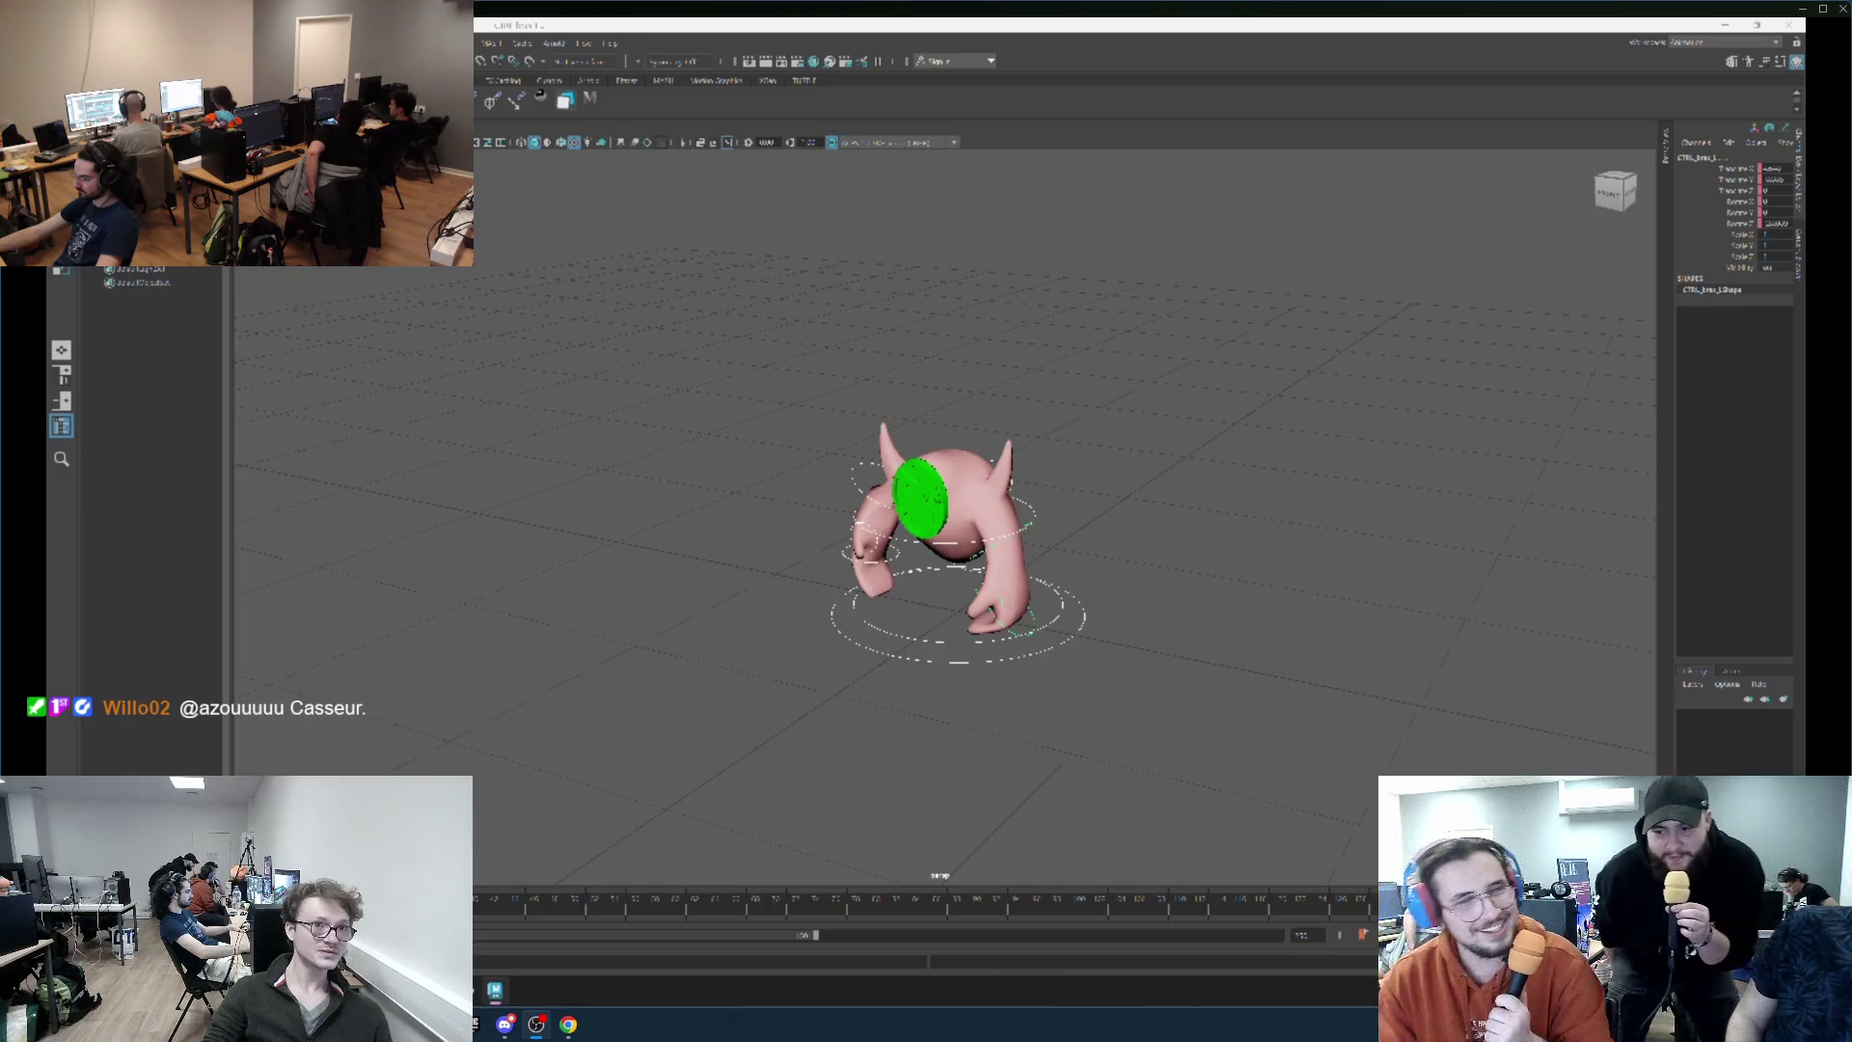
click(538, 98)
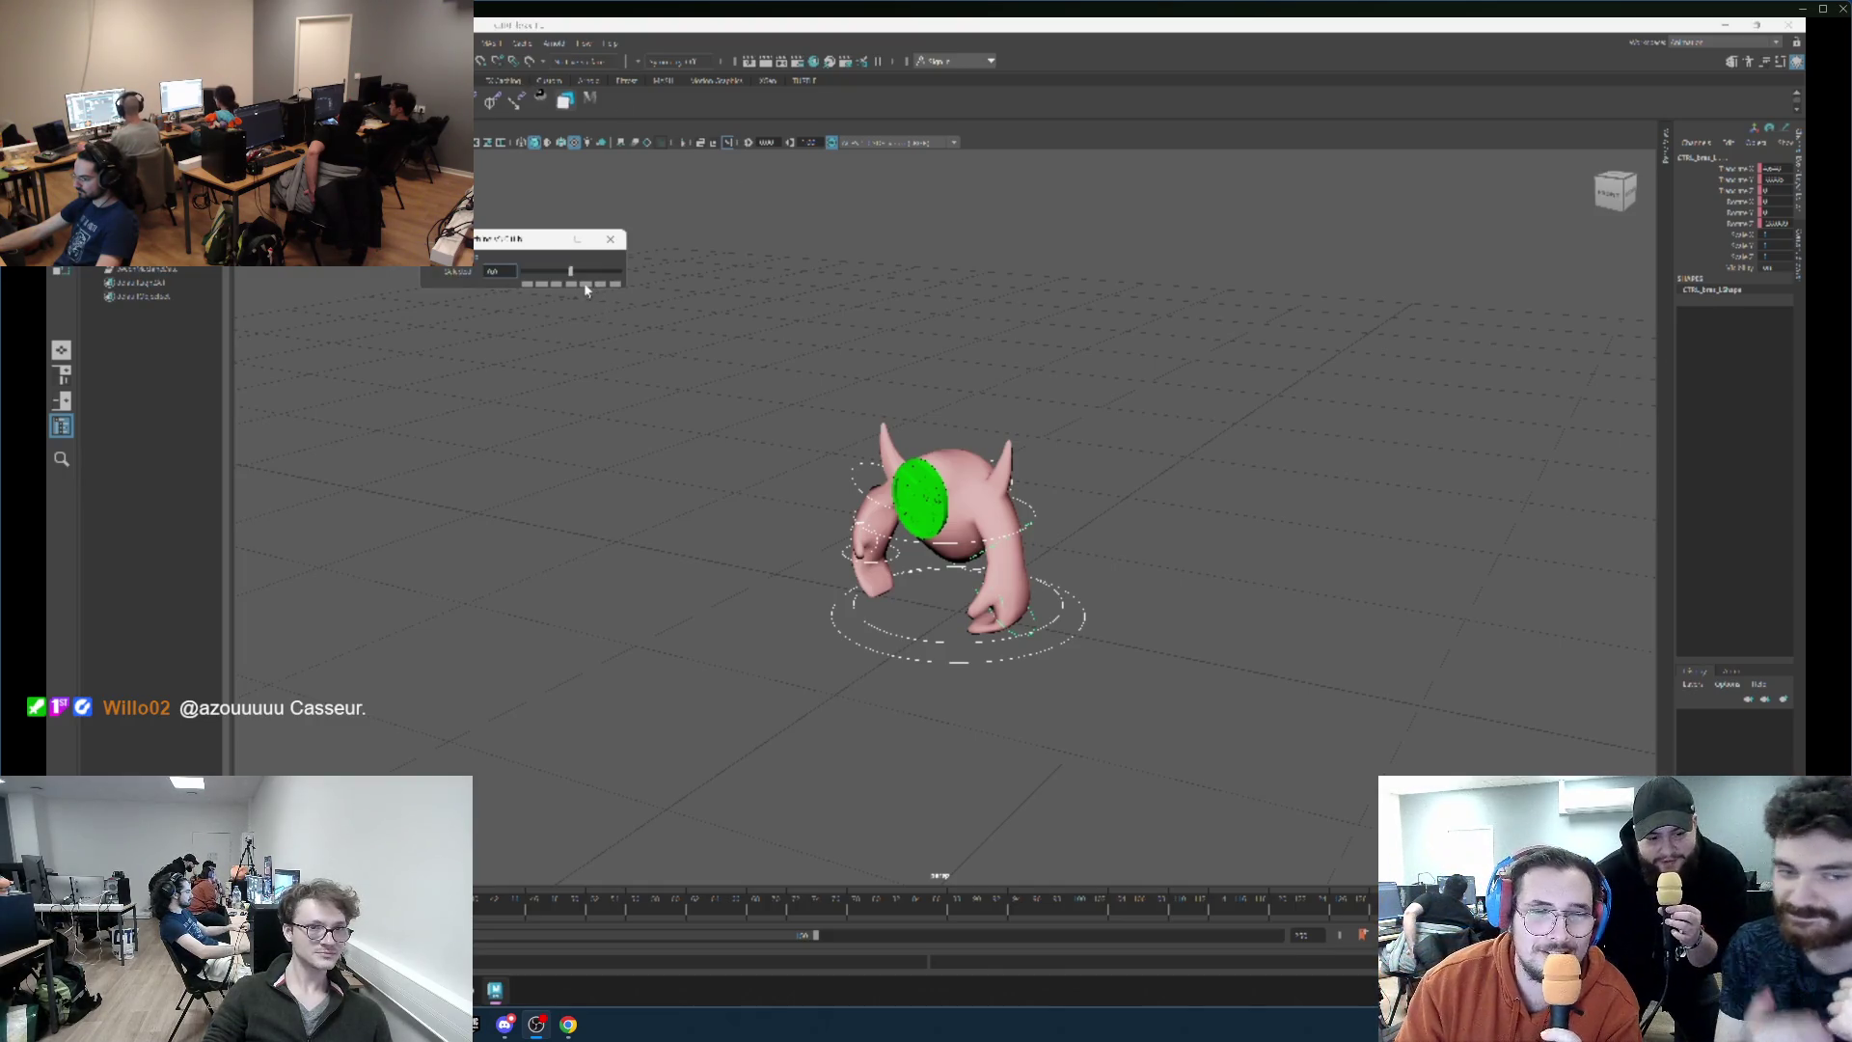
Blend the arms into a new pose with the slider, comparing versions via undo and redo.
click(586, 285)
key(ctrl+z)
key(ctrl+z)
key(ctrl+z)
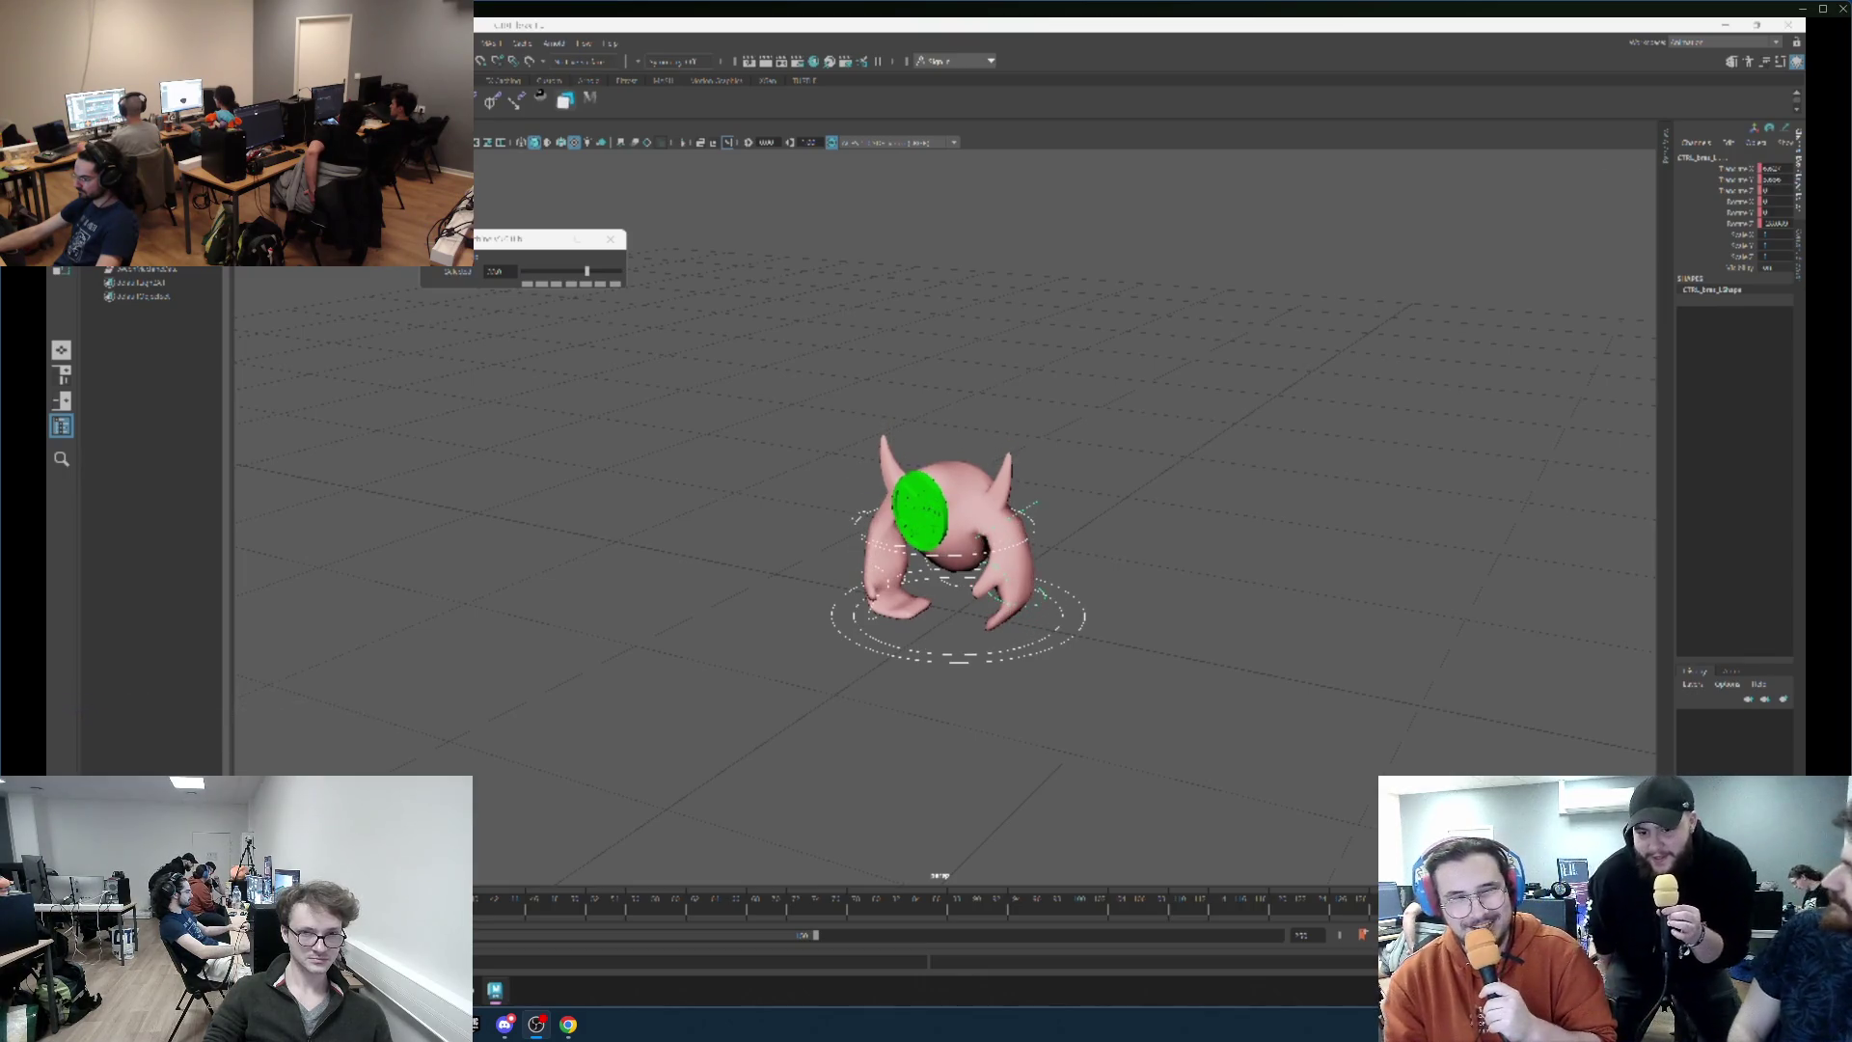
key(ctrl+z)
key(ctrl+z)
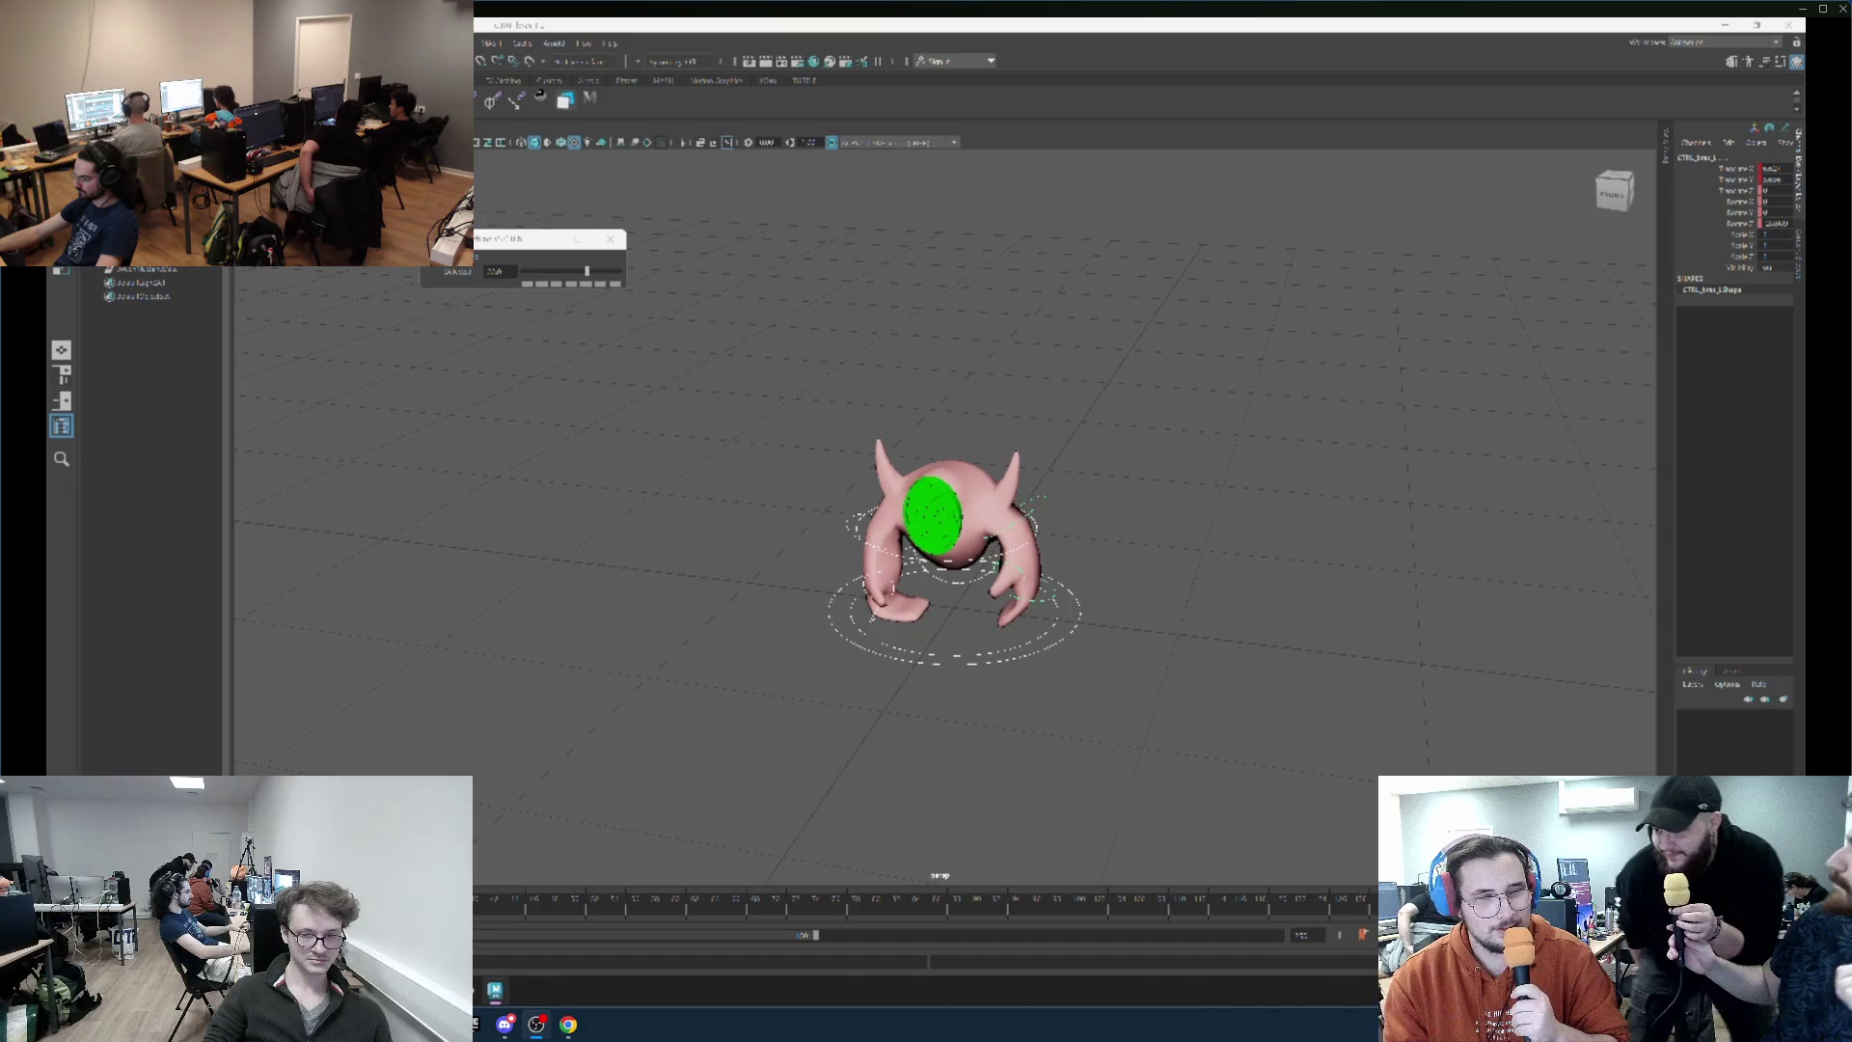
key(ctrl+z)
key(ctrl+z)
key(shift+z)
key(shift+z)
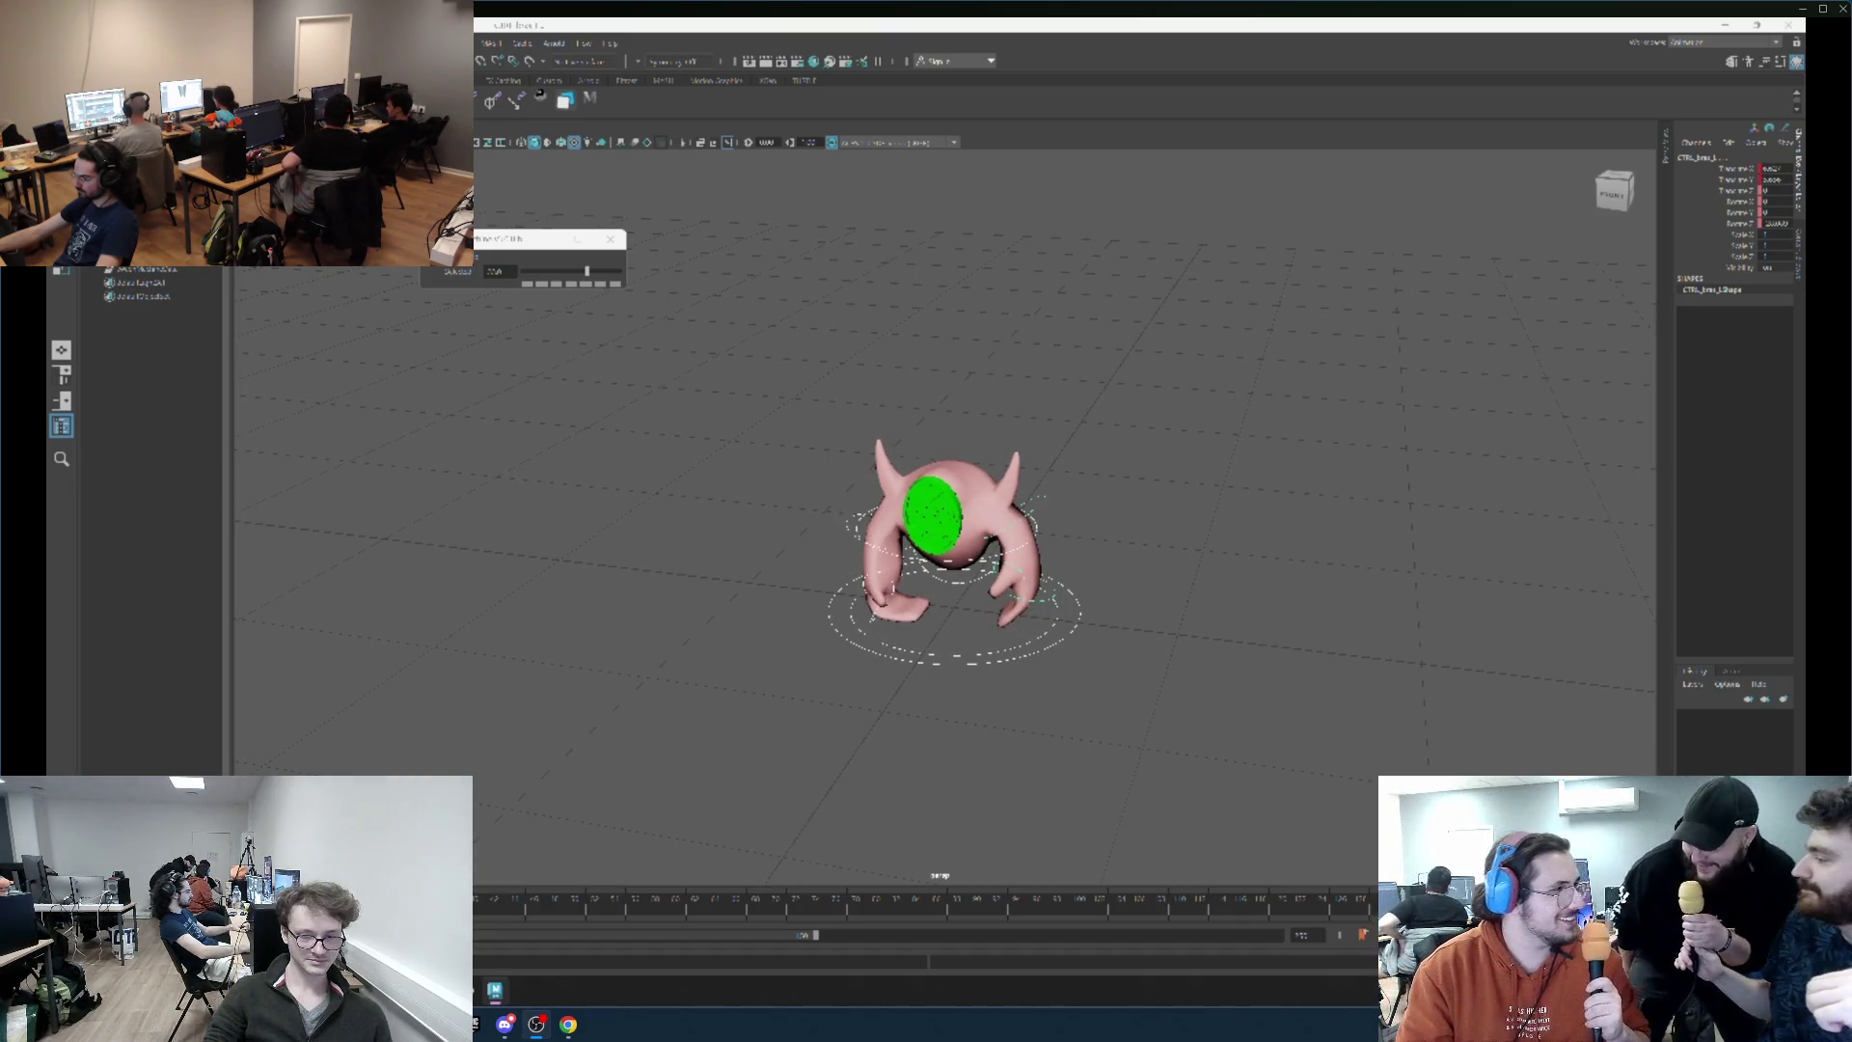
key(ctrl+z)
key(ctrl+z)
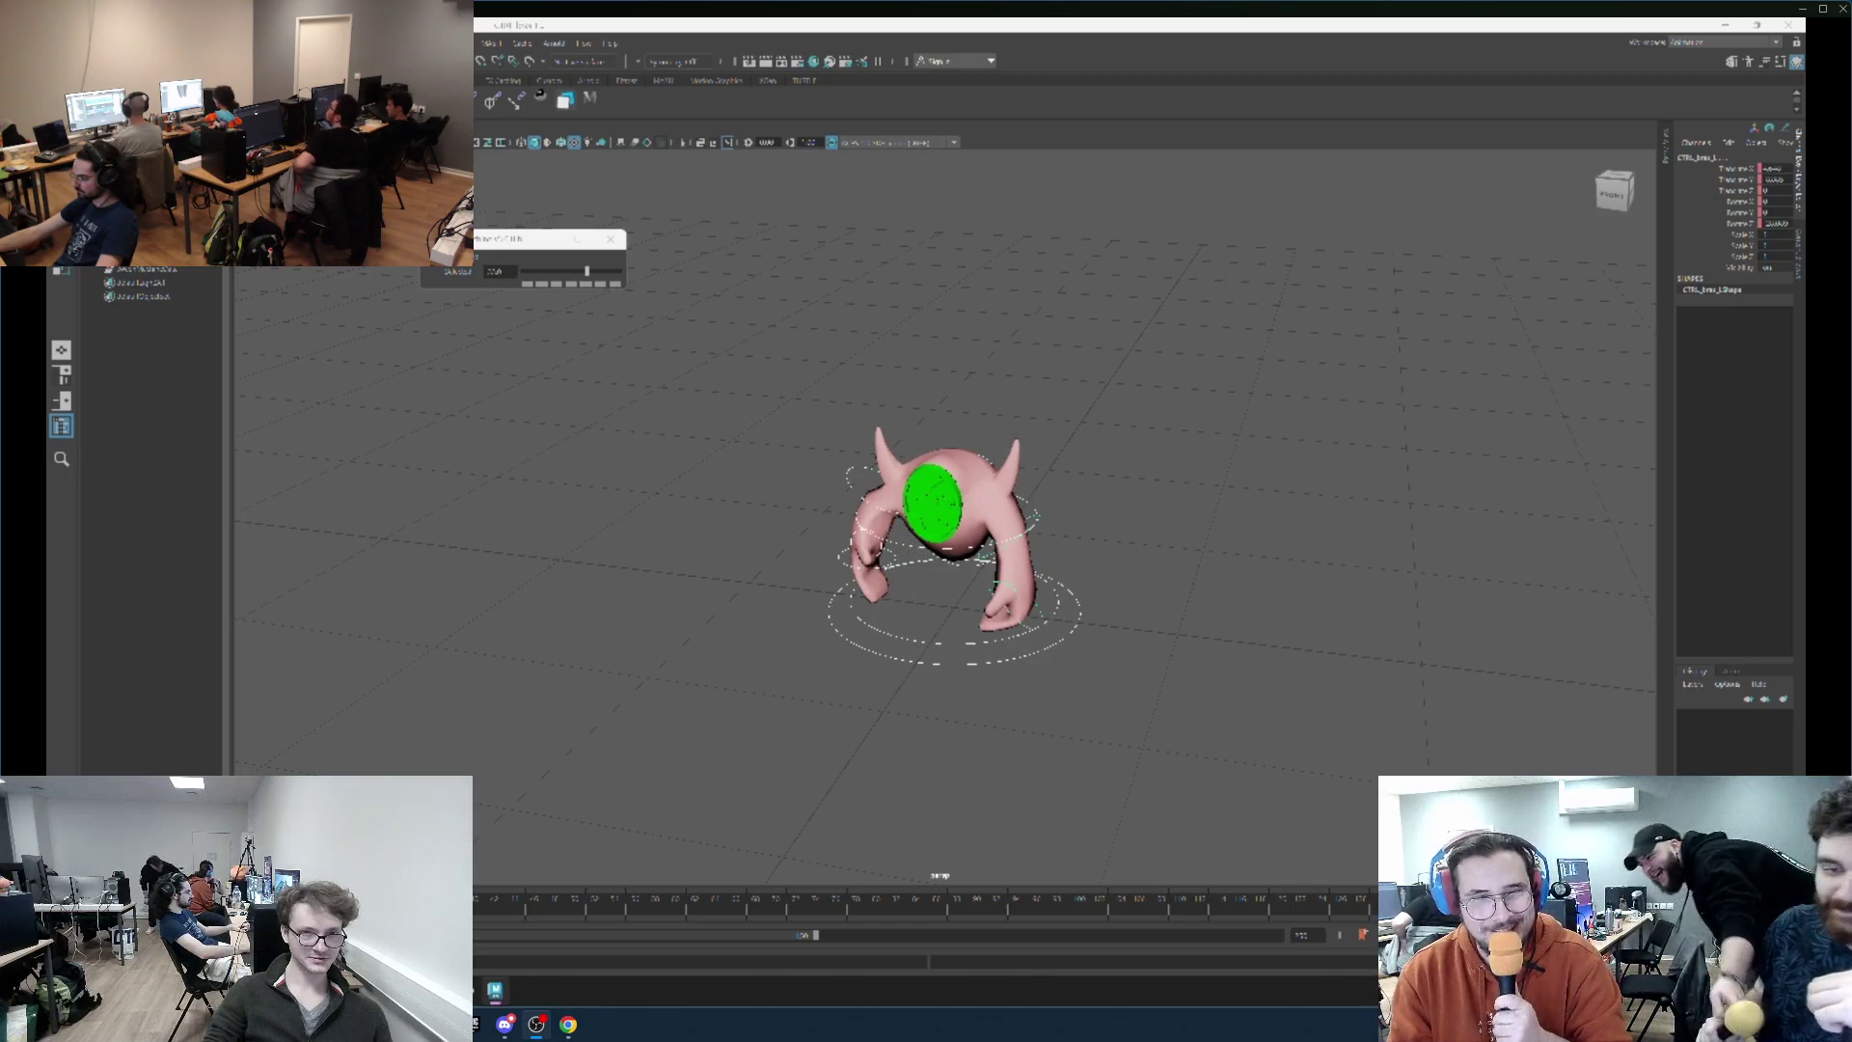
key(ctrl+z)
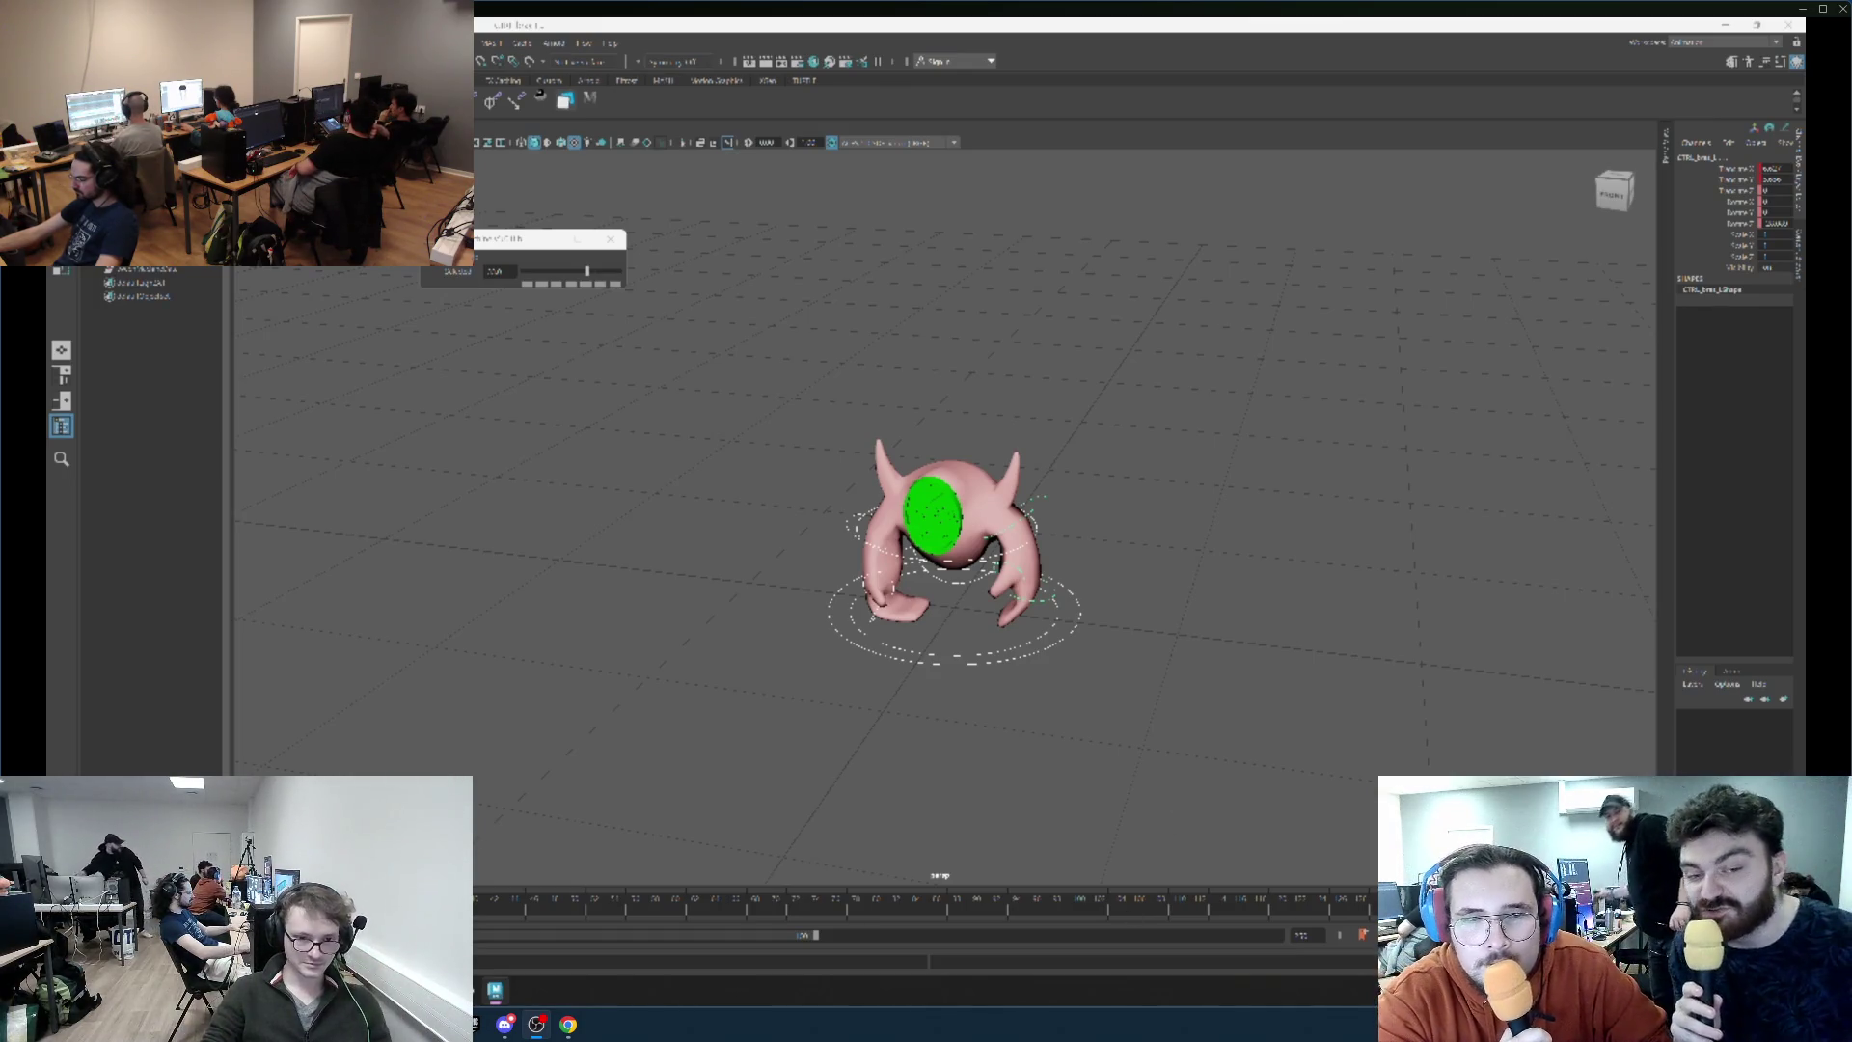
Choose Audio > Import Audio... from the time slider's right-click menu.
right_click(690, 929)
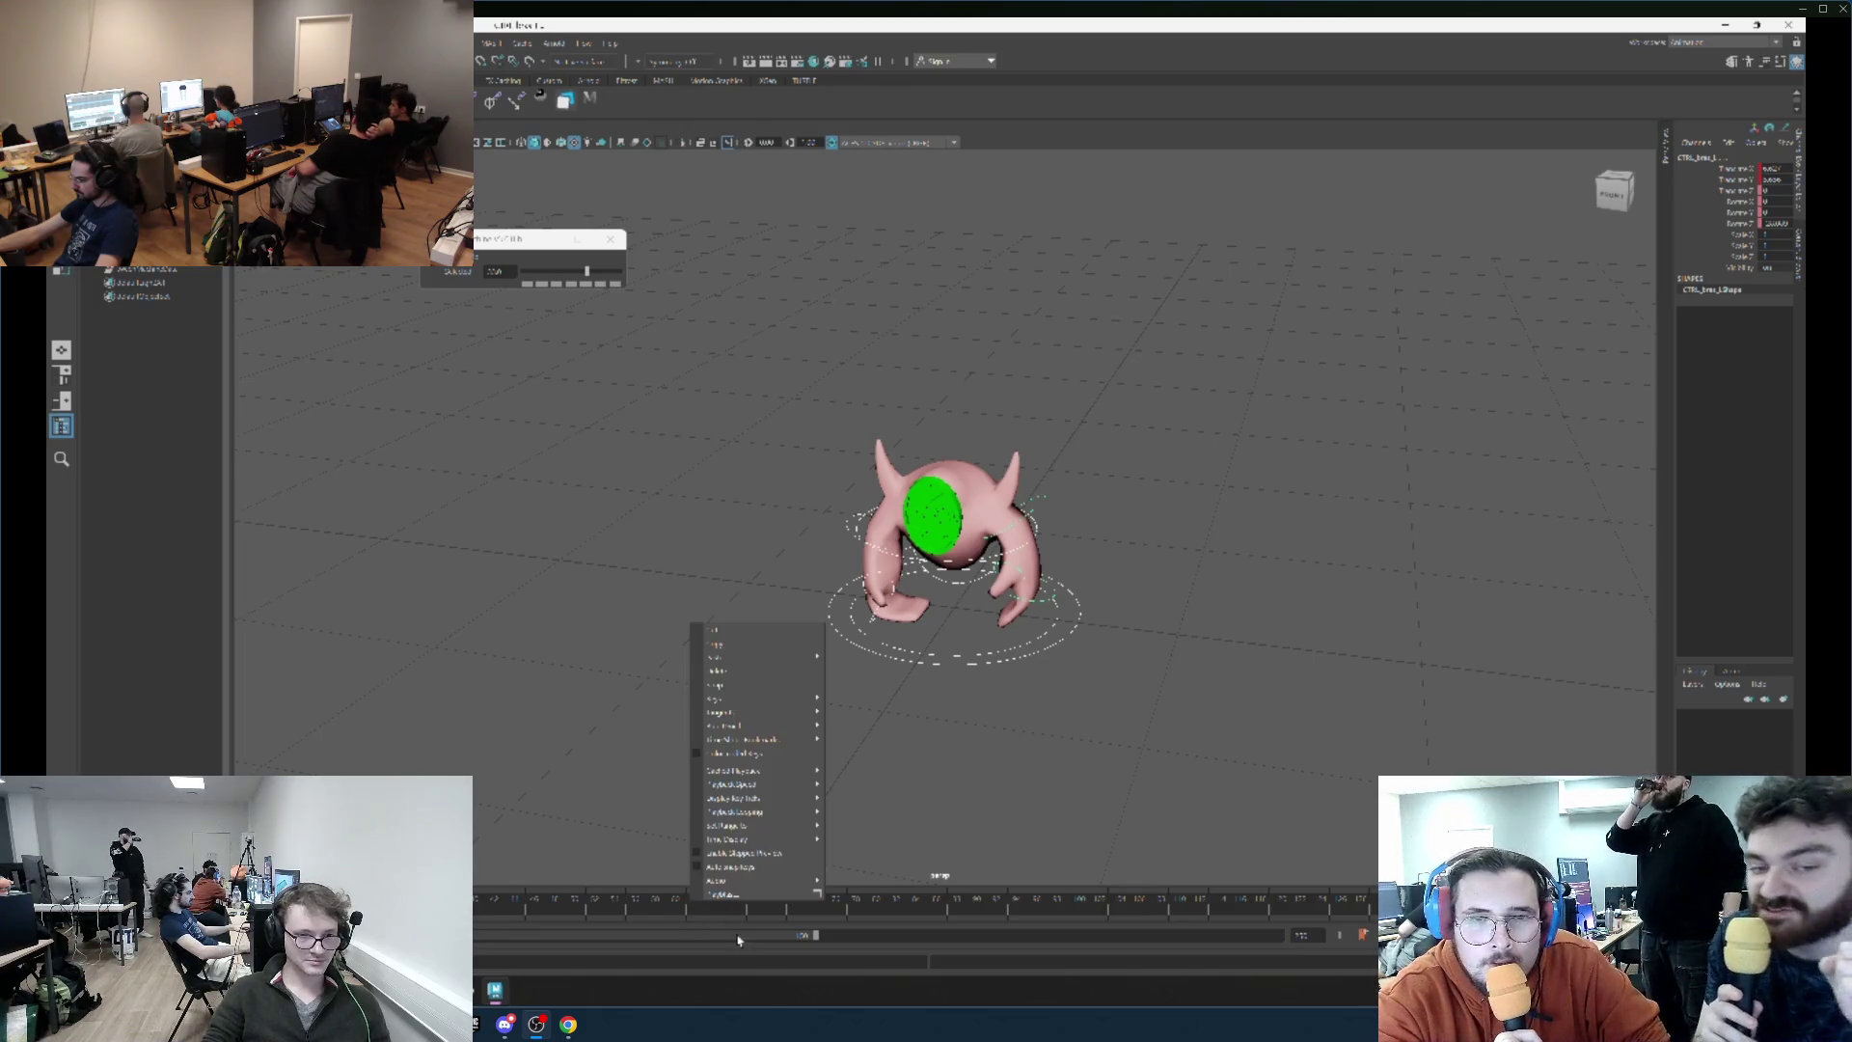
mouse_move(764, 881)
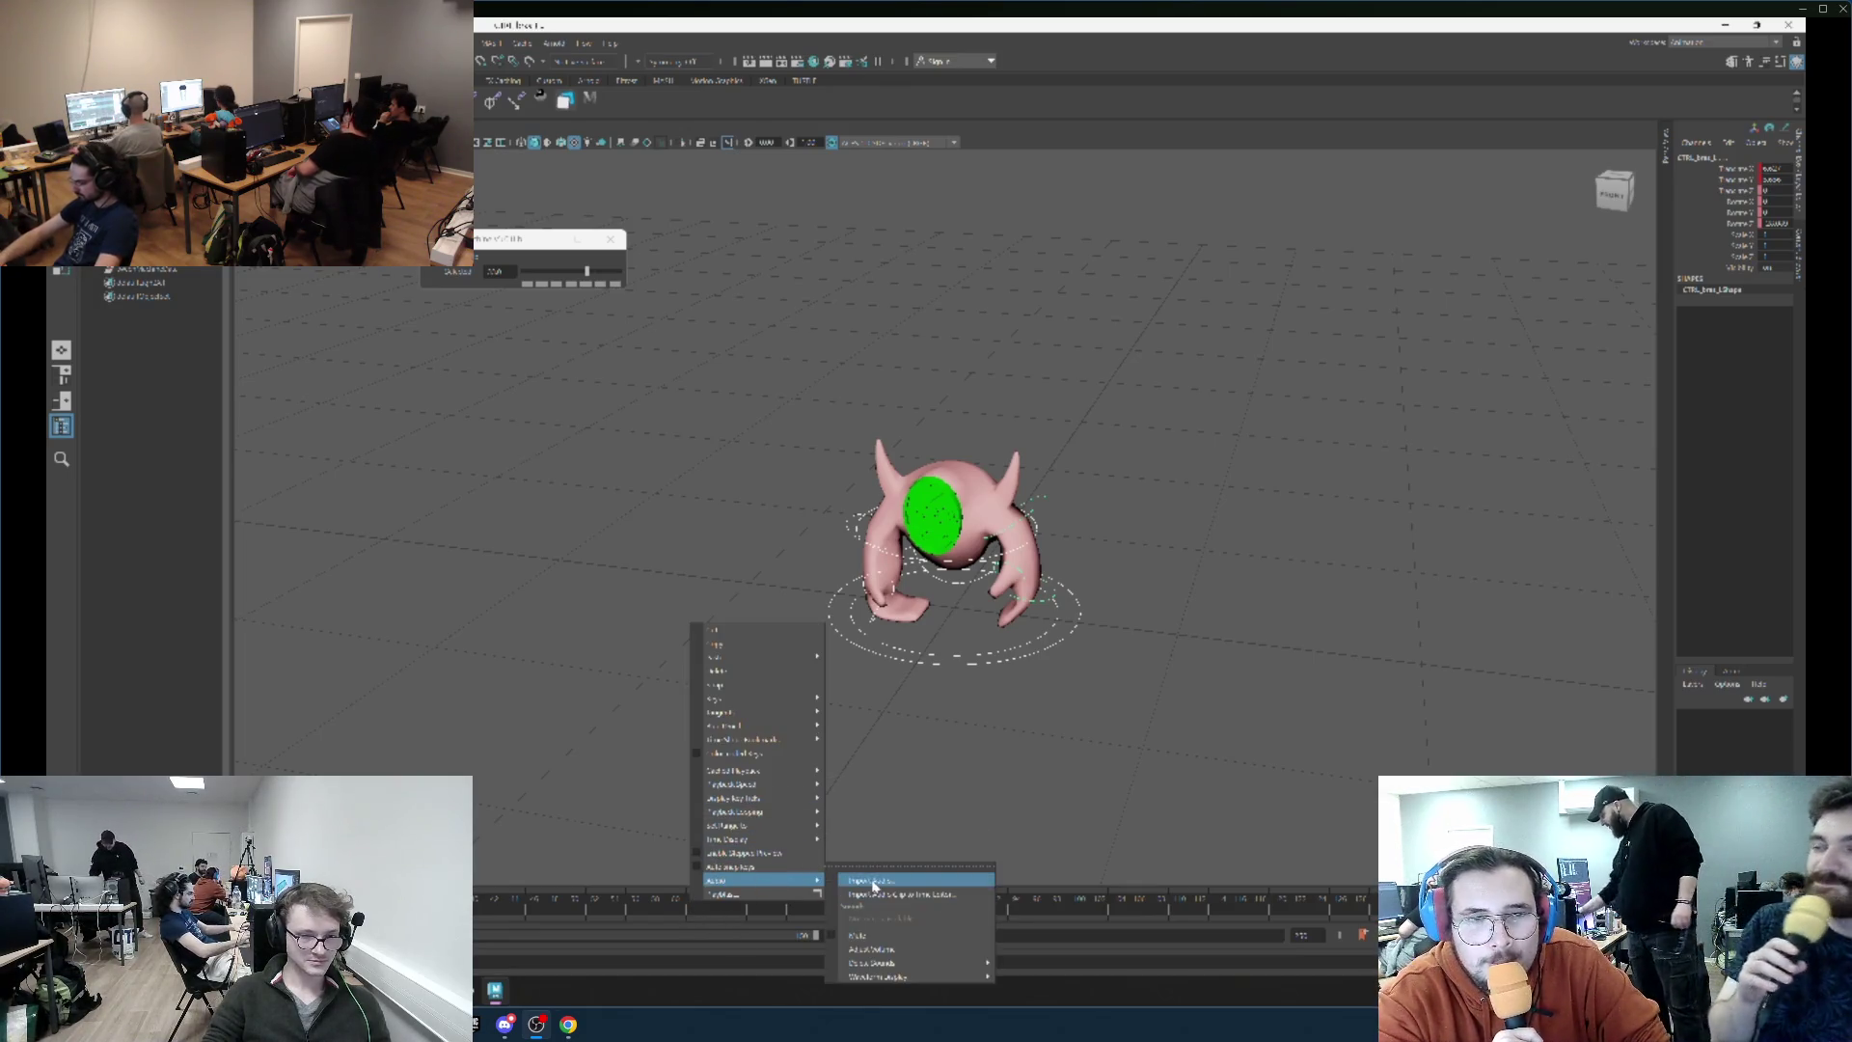
click(871, 880)
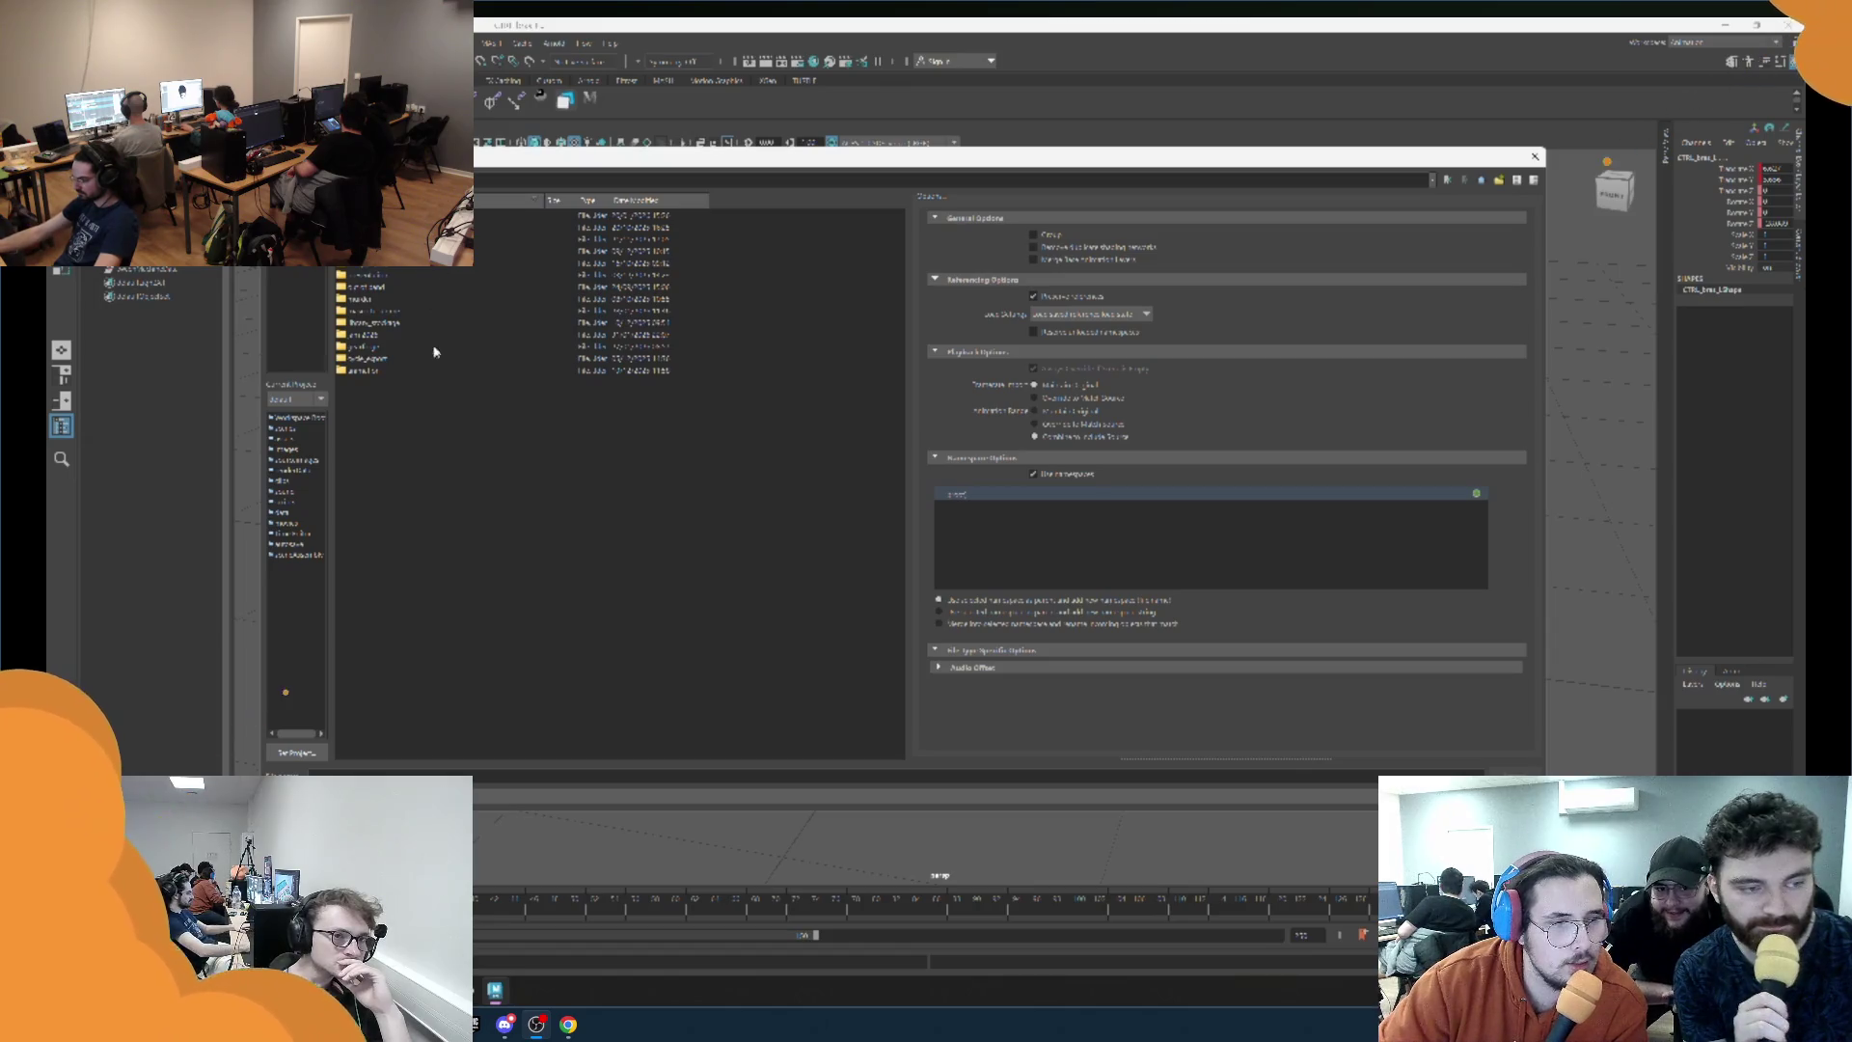
Open the project folder and import the first file listed in it.
click(391, 333)
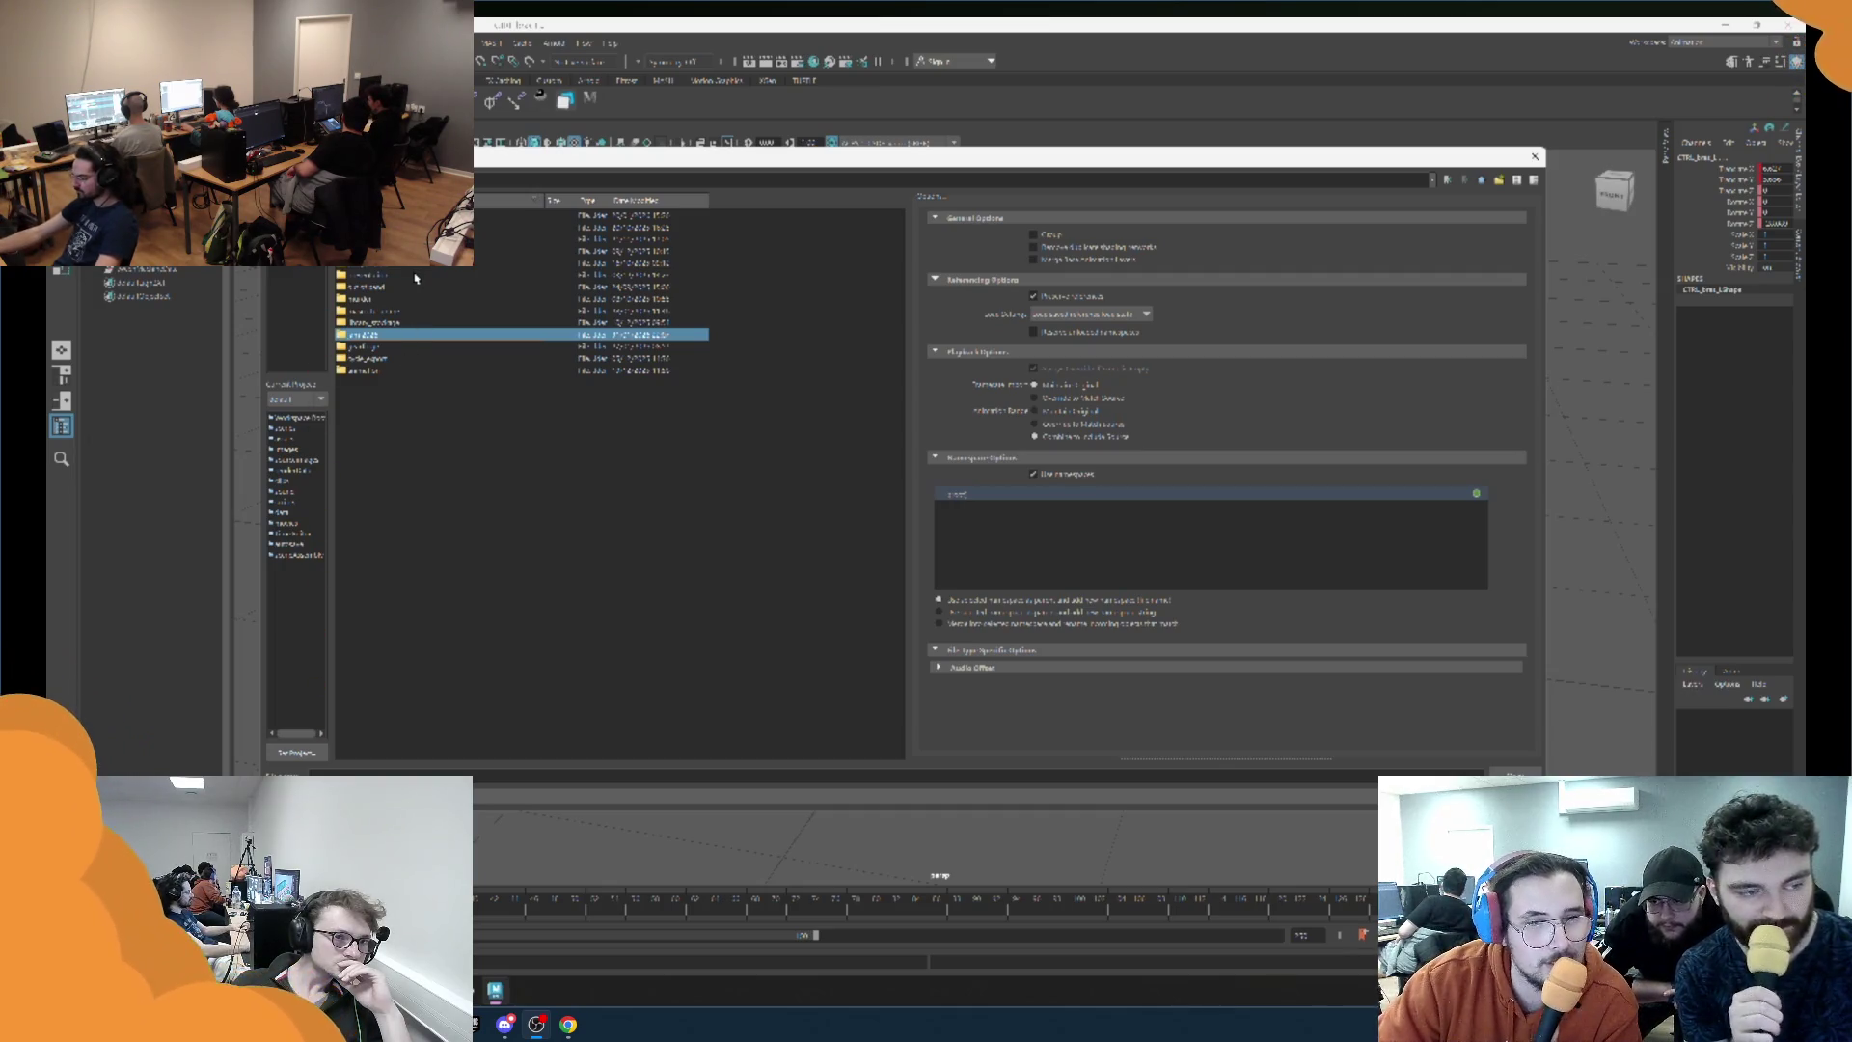
double_click(417, 336)
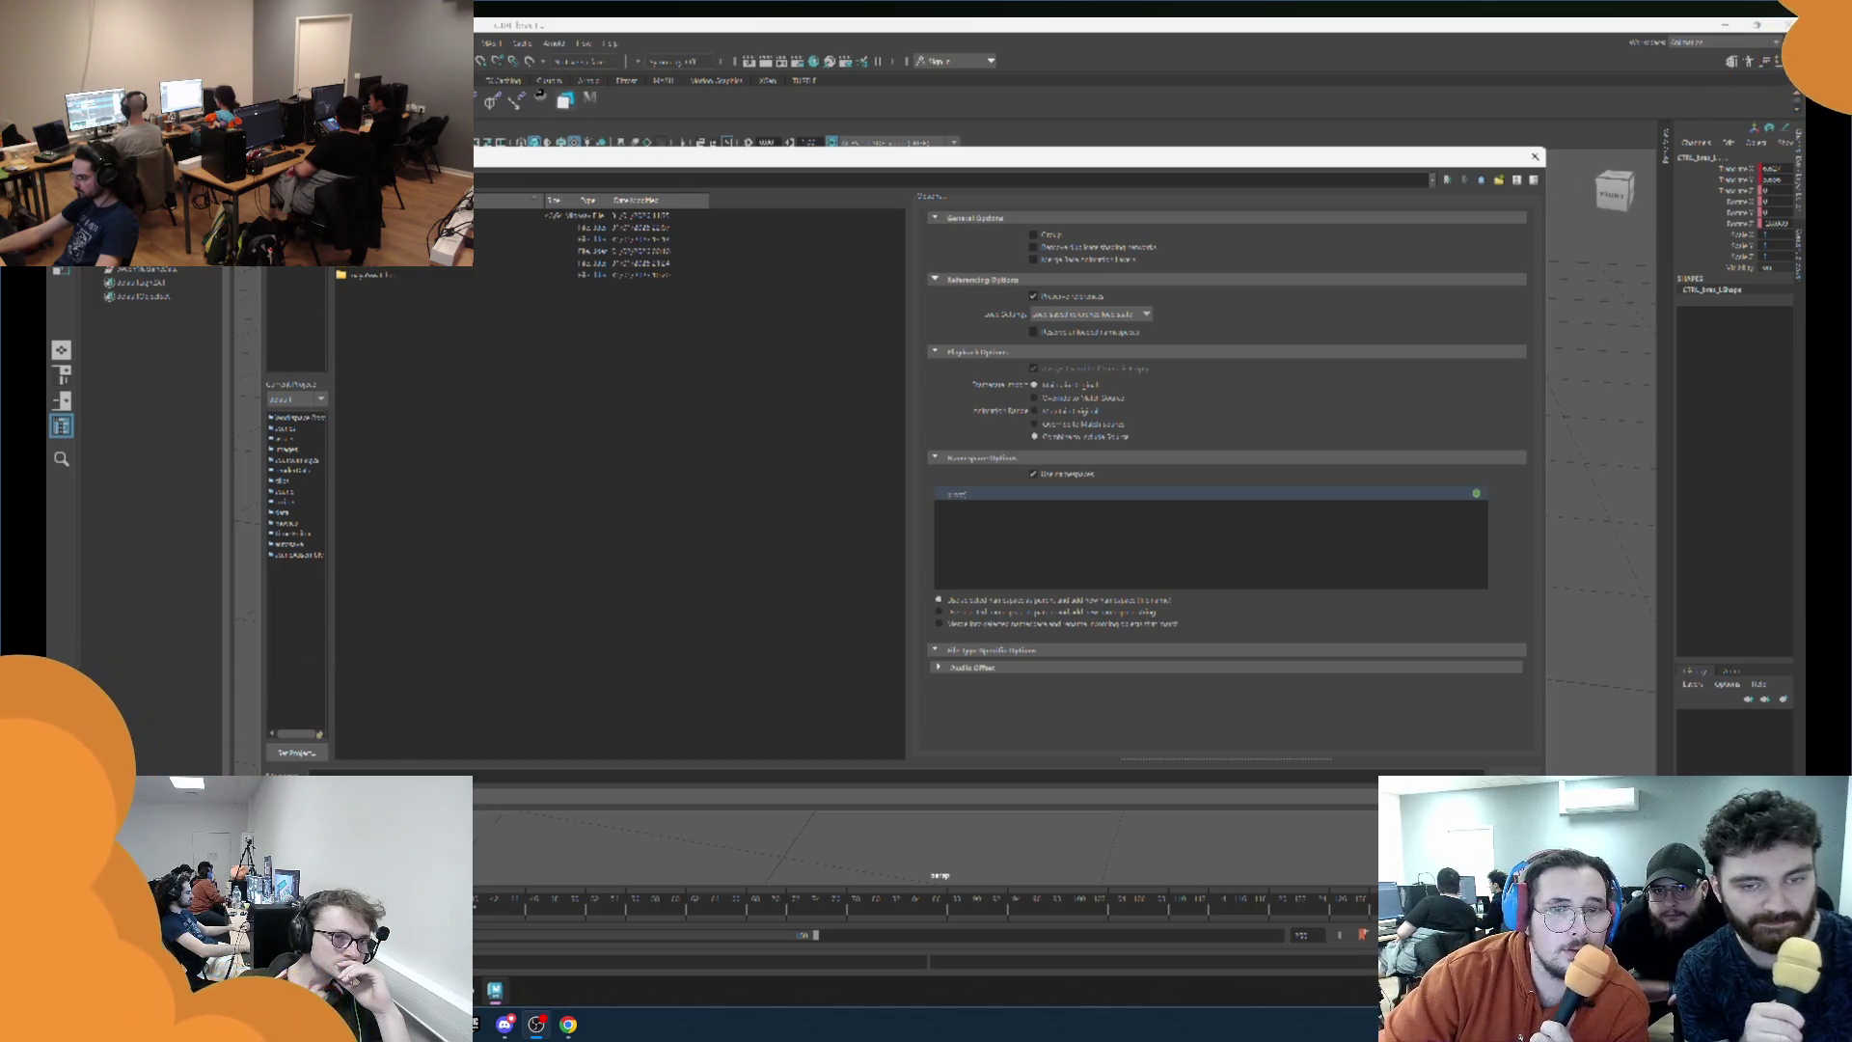
click(579, 214)
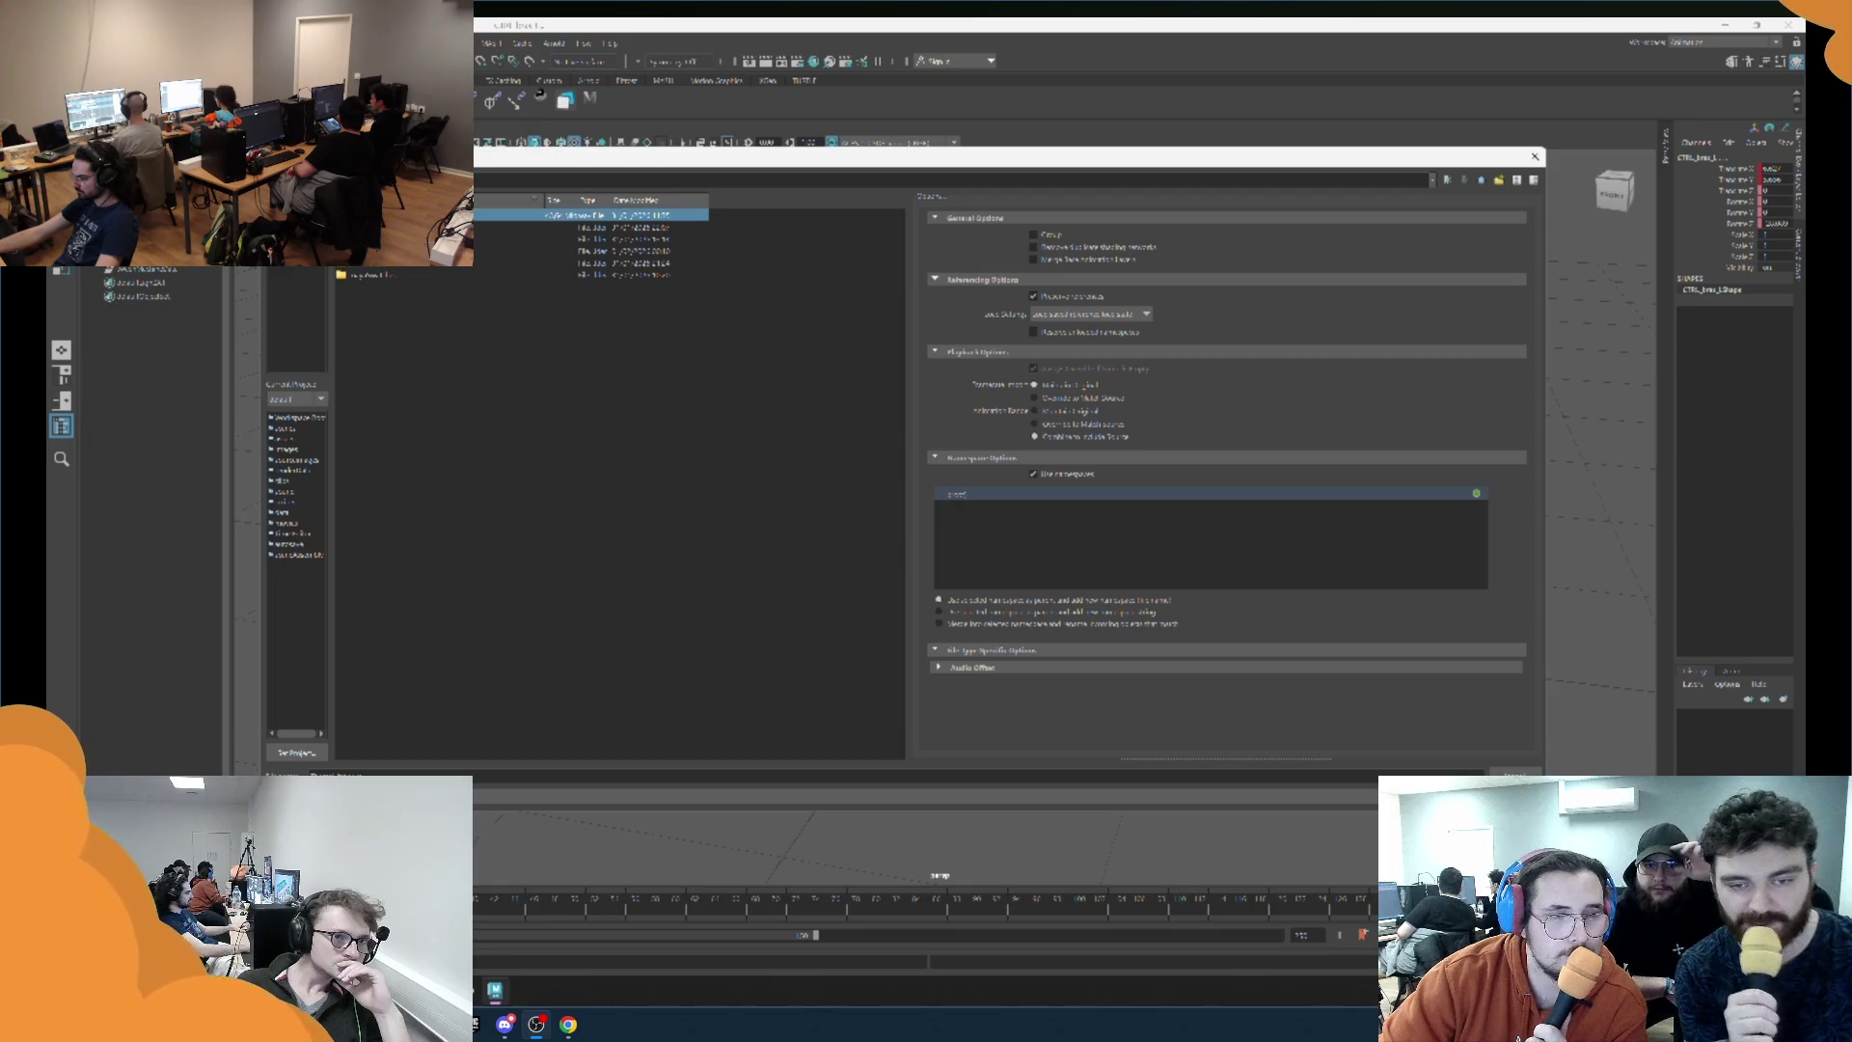
key(Return)
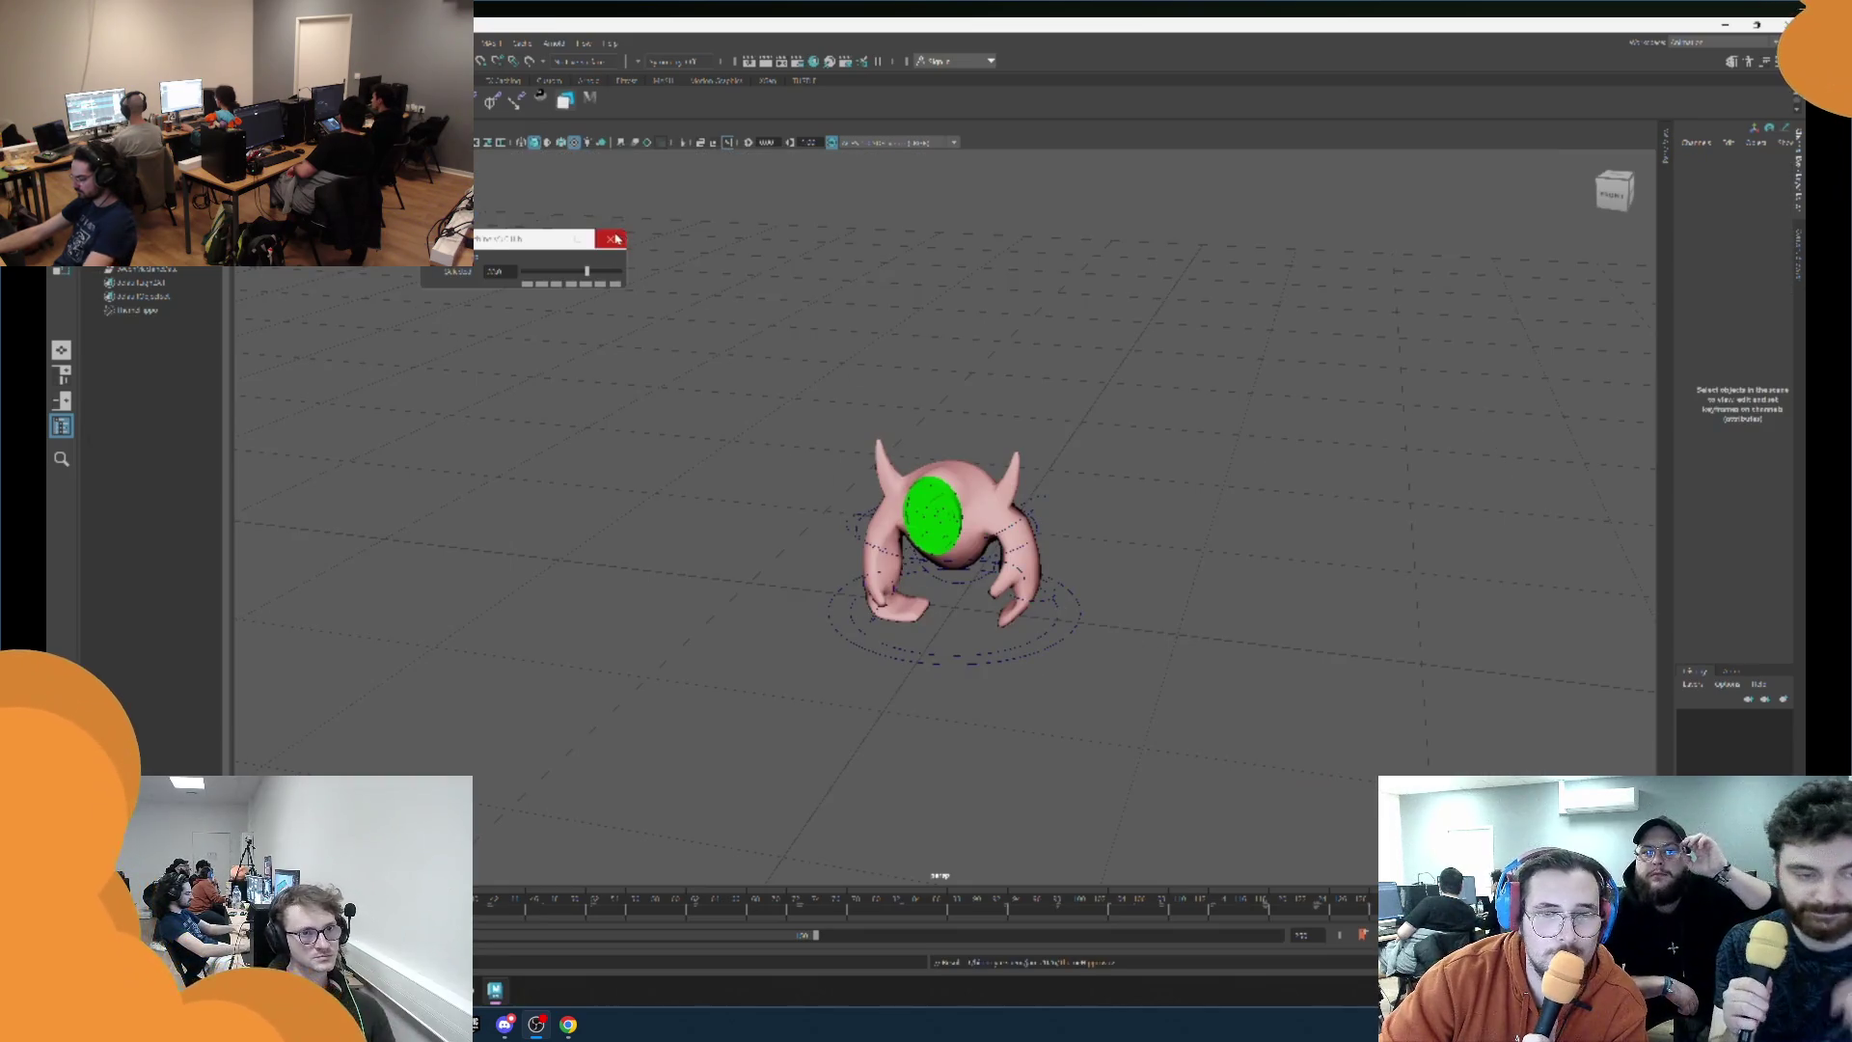
Close the floating slider window, select the rig's master control, and switch to the YouTube browser.
click(611, 237)
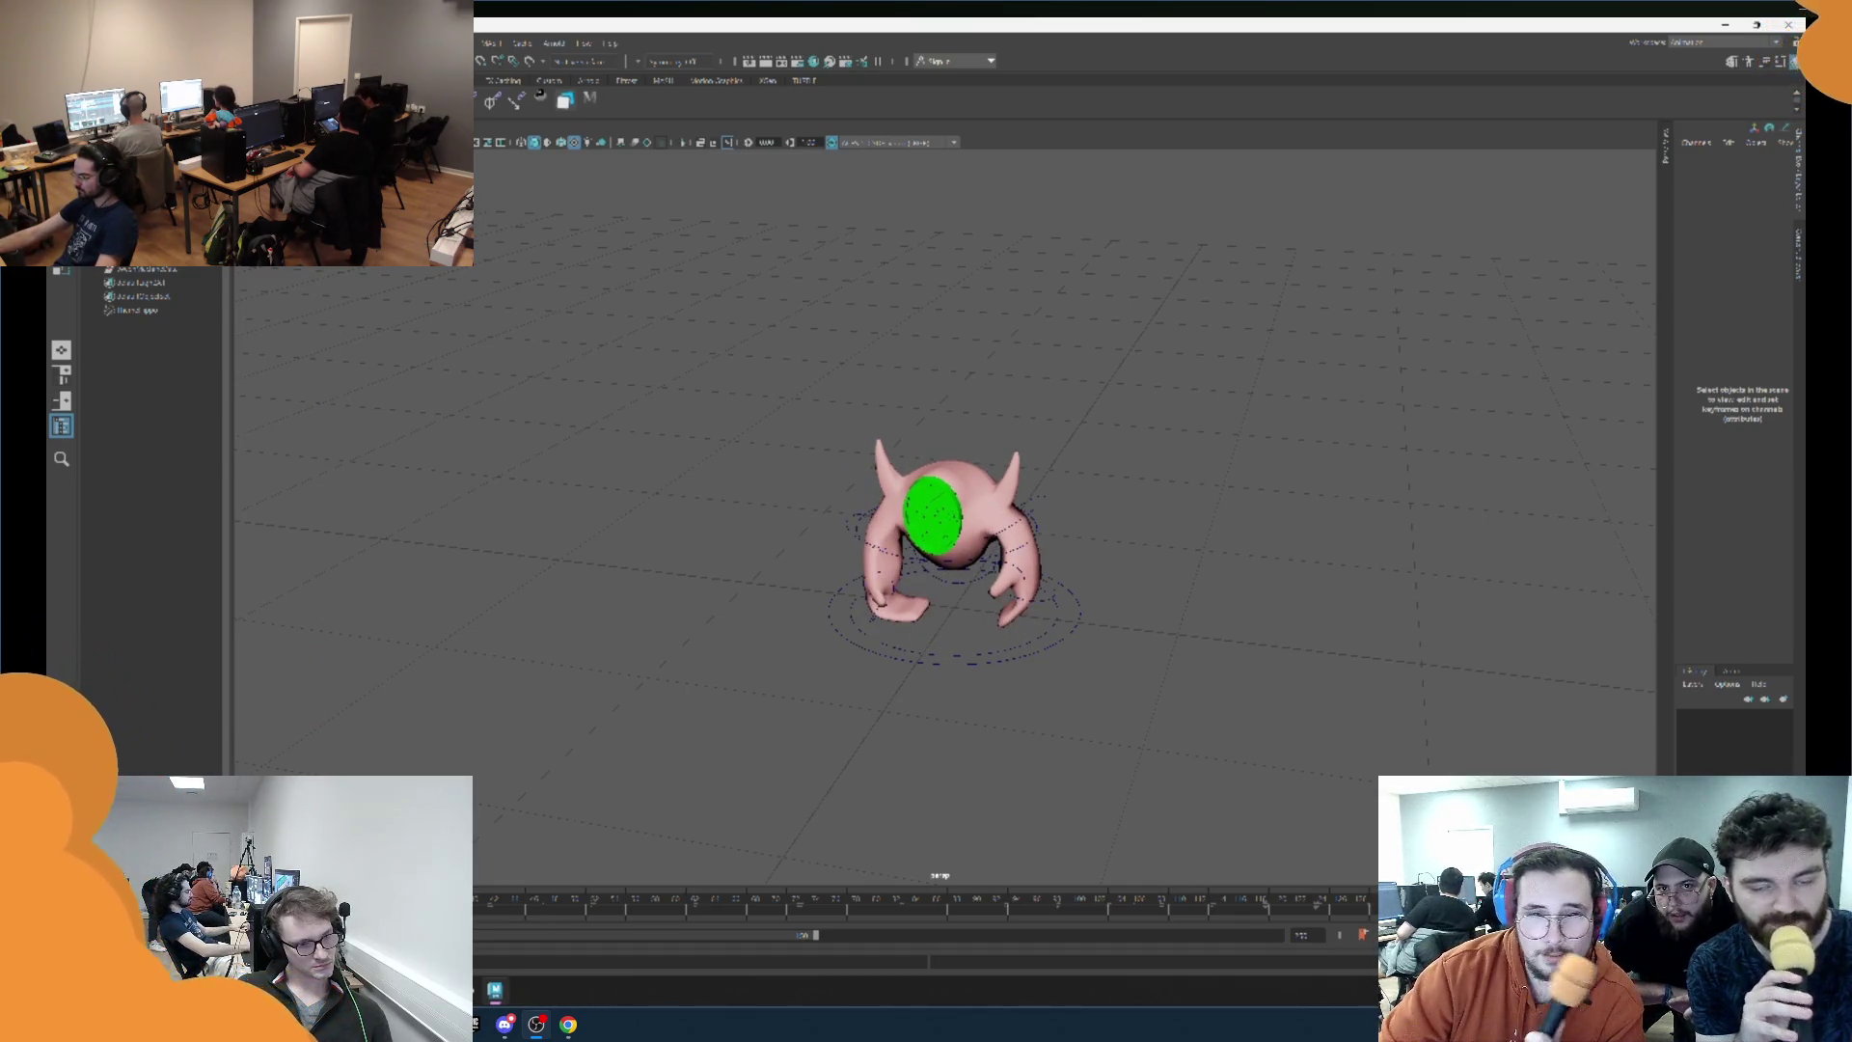
click(1069, 617)
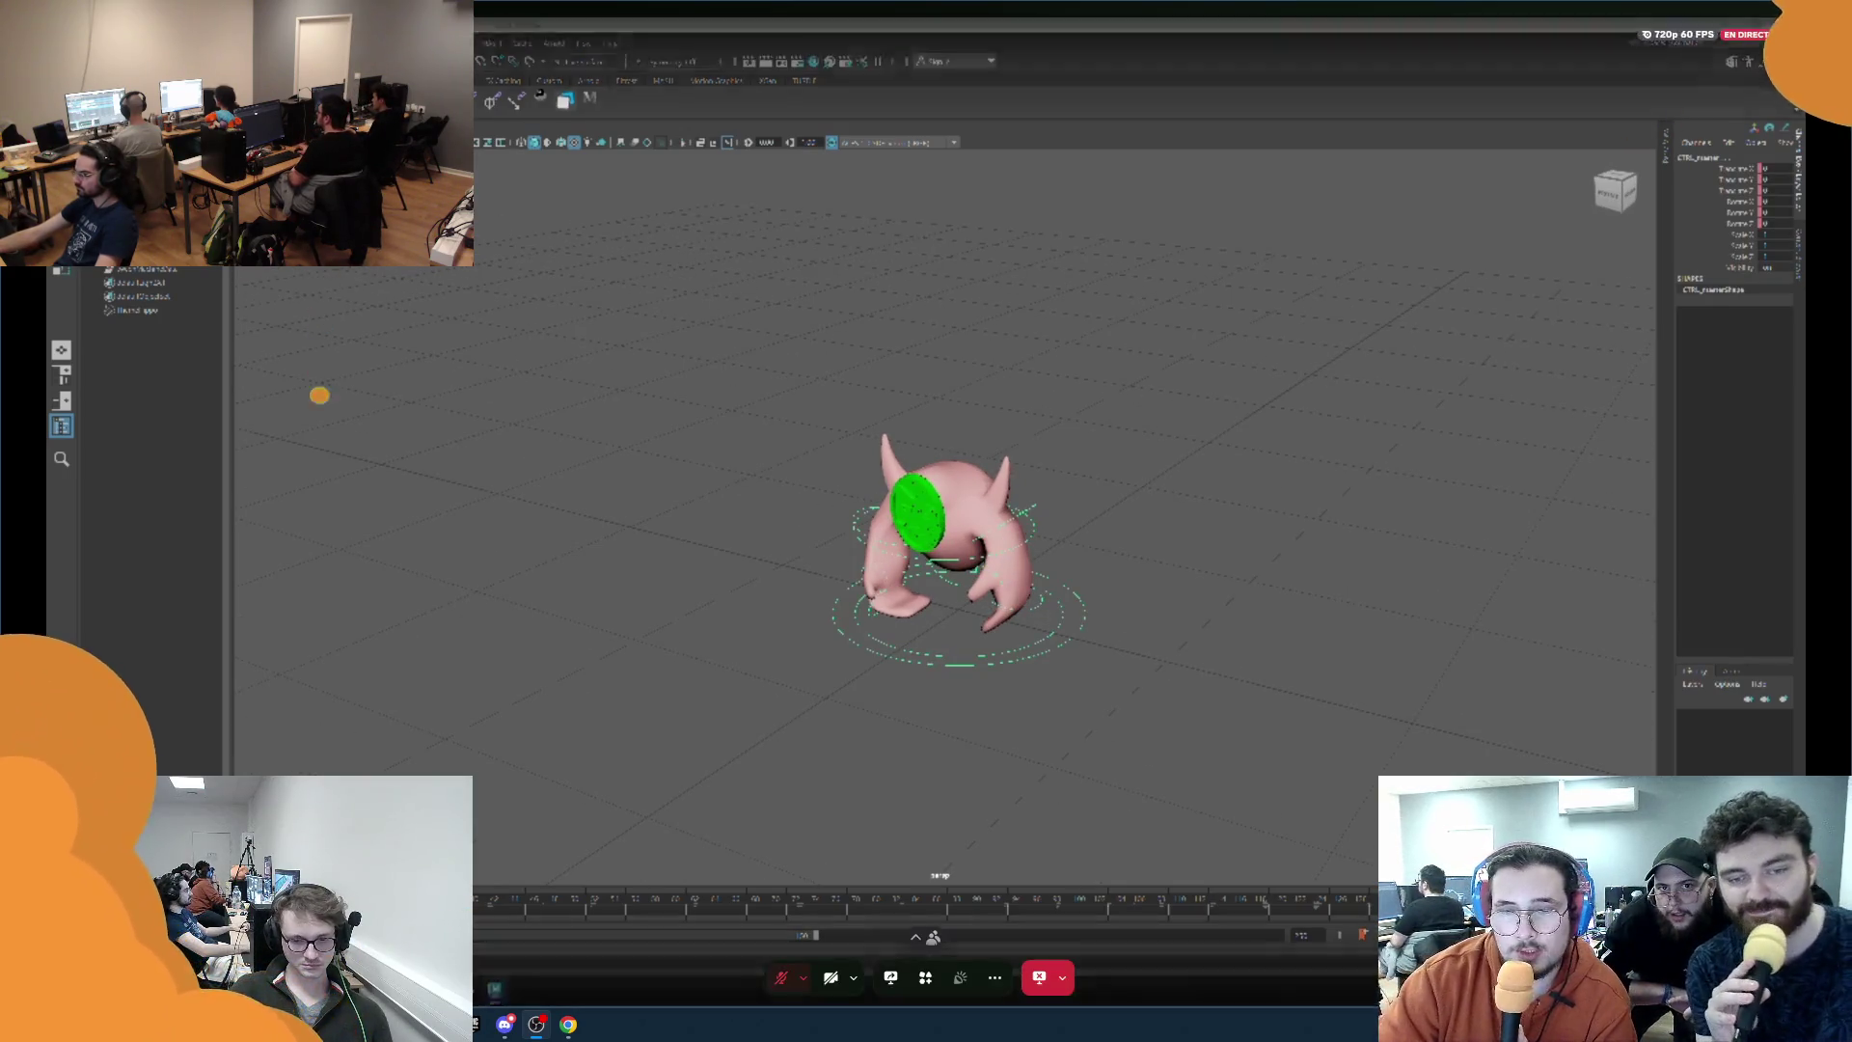
mouse_move(569, 1025)
click(592, 981)
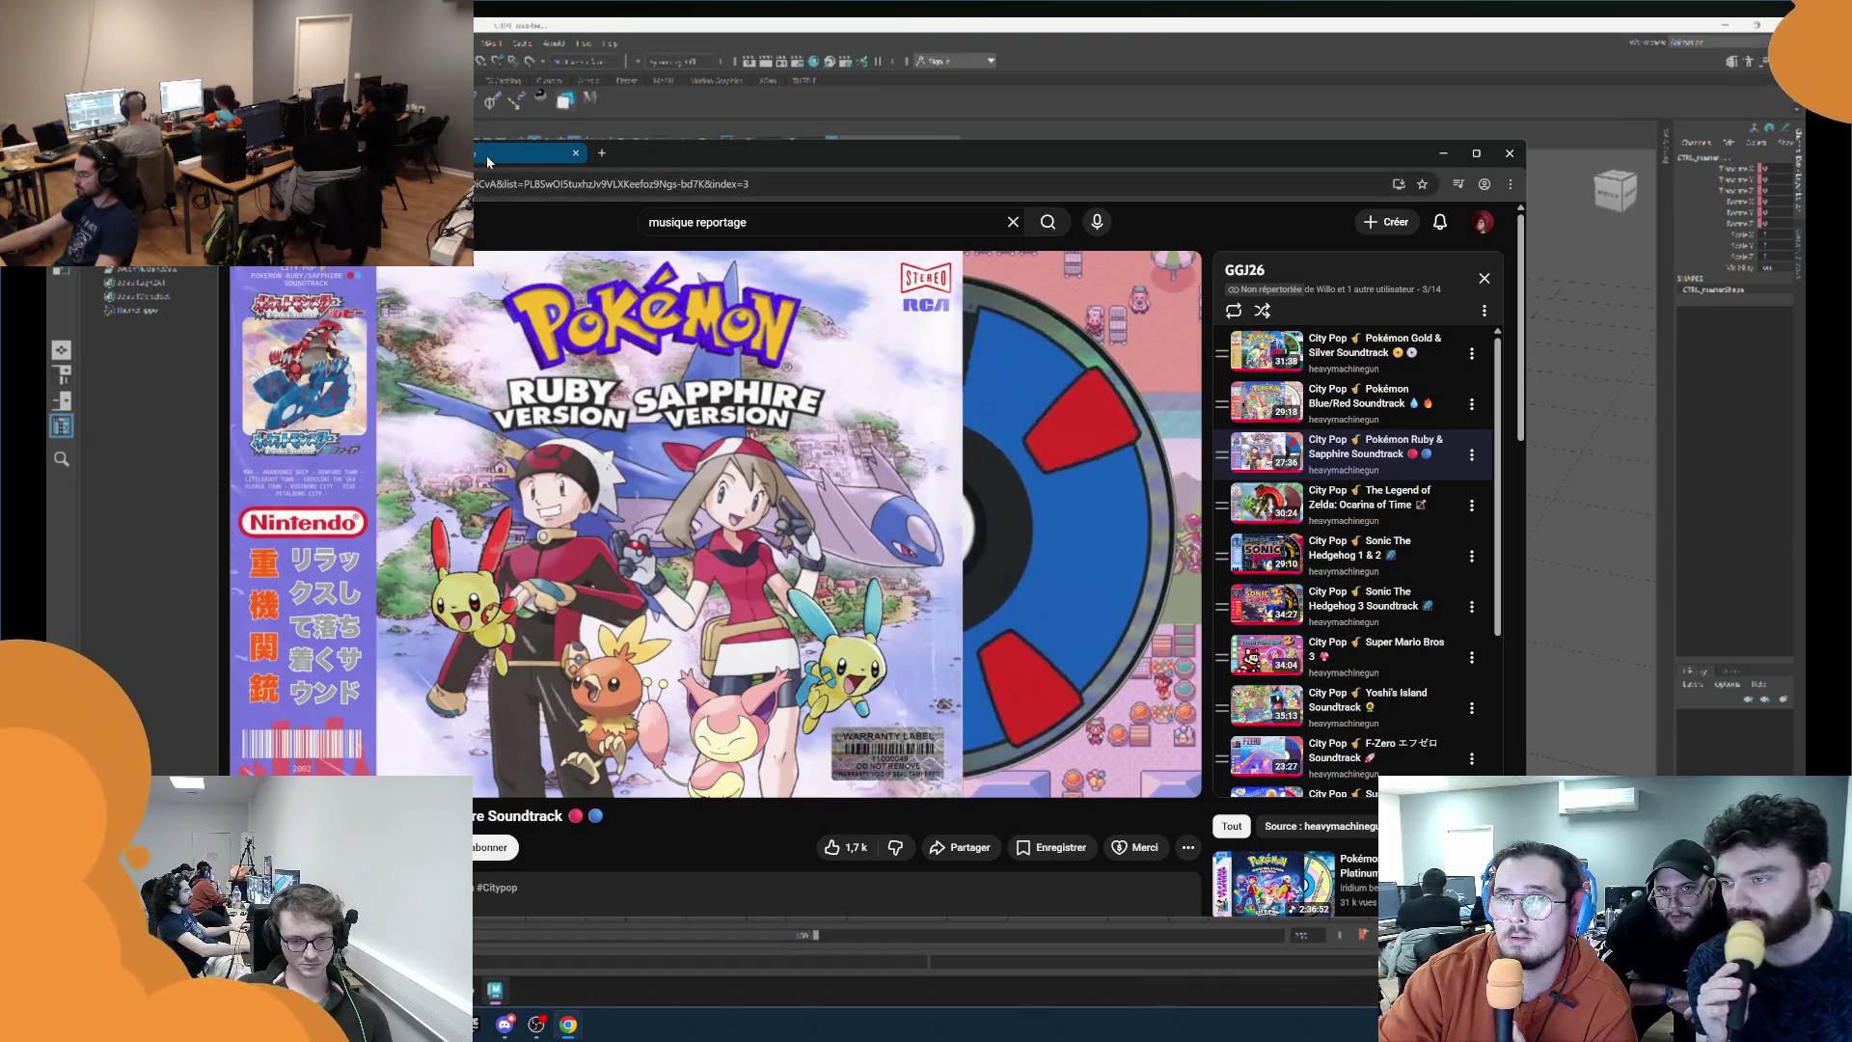
Search YouTube for 'cbat', pause the Pokémon video, and play the first Hudson Mohawke result.
key(ctrl+t)
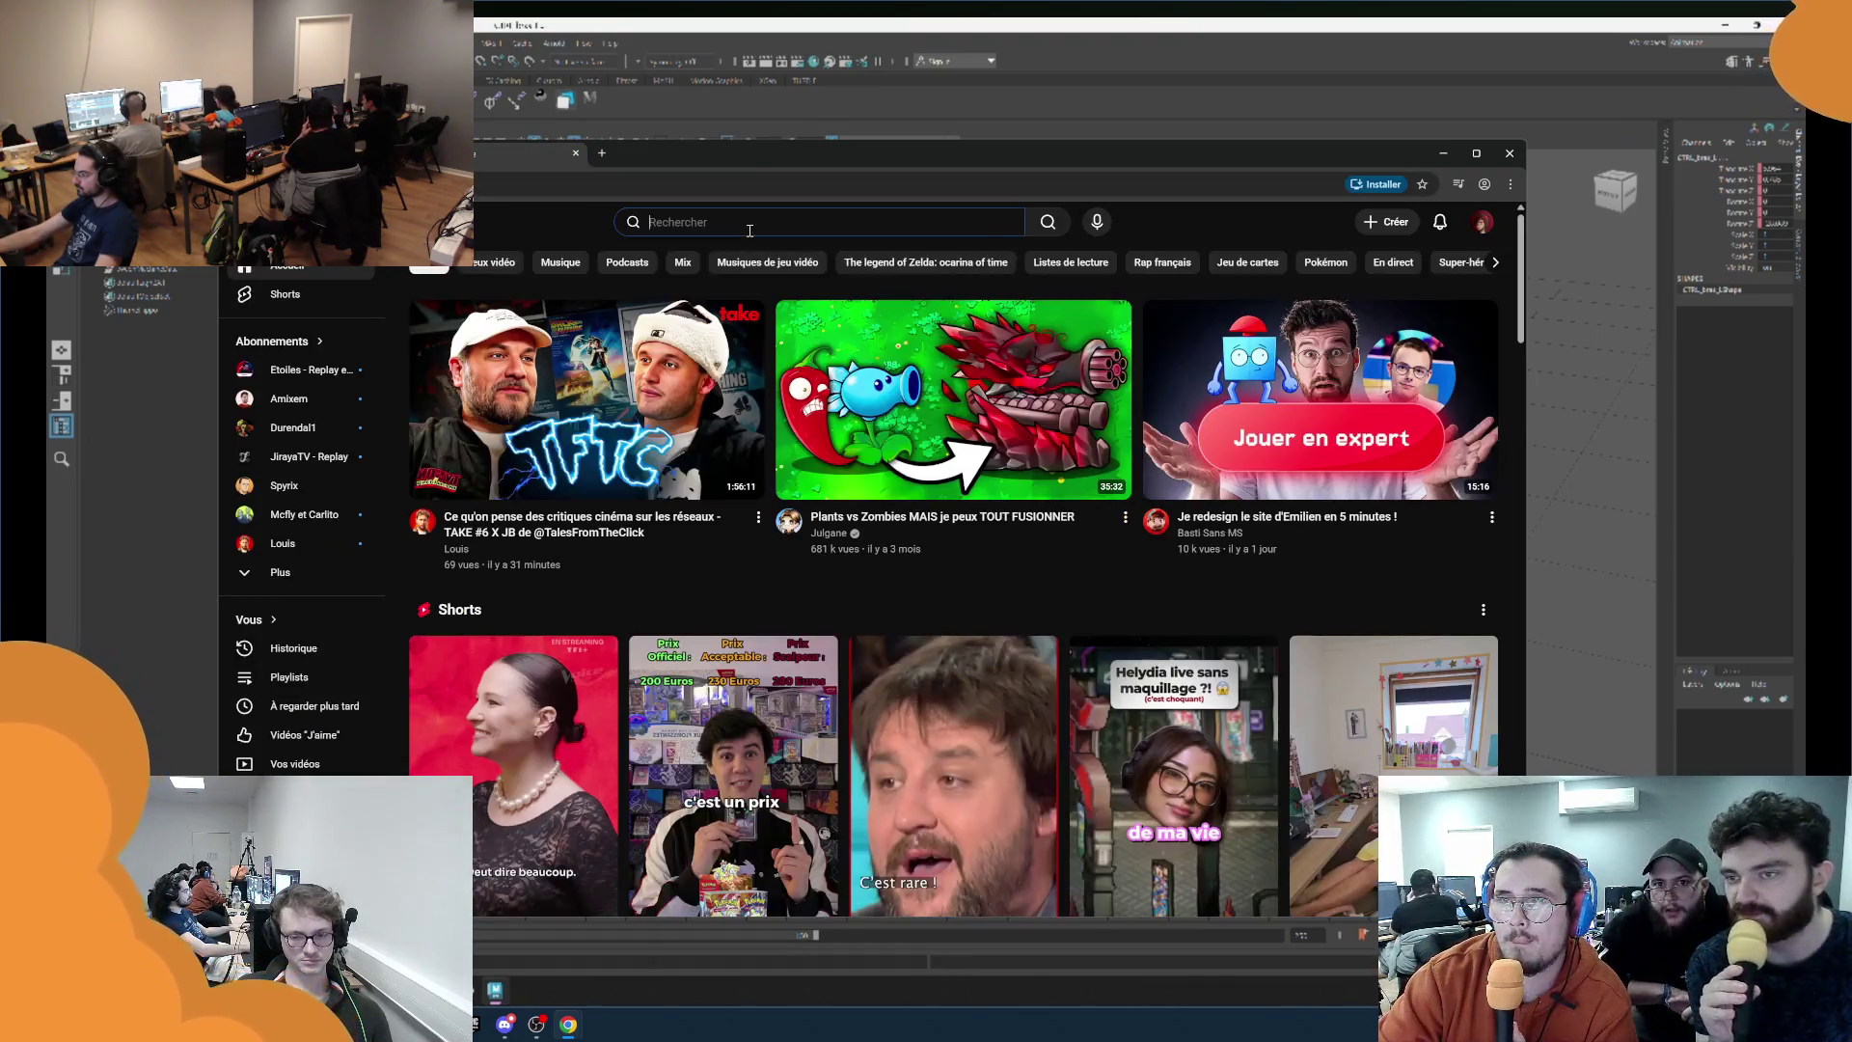
click(749, 224)
text(cbat)
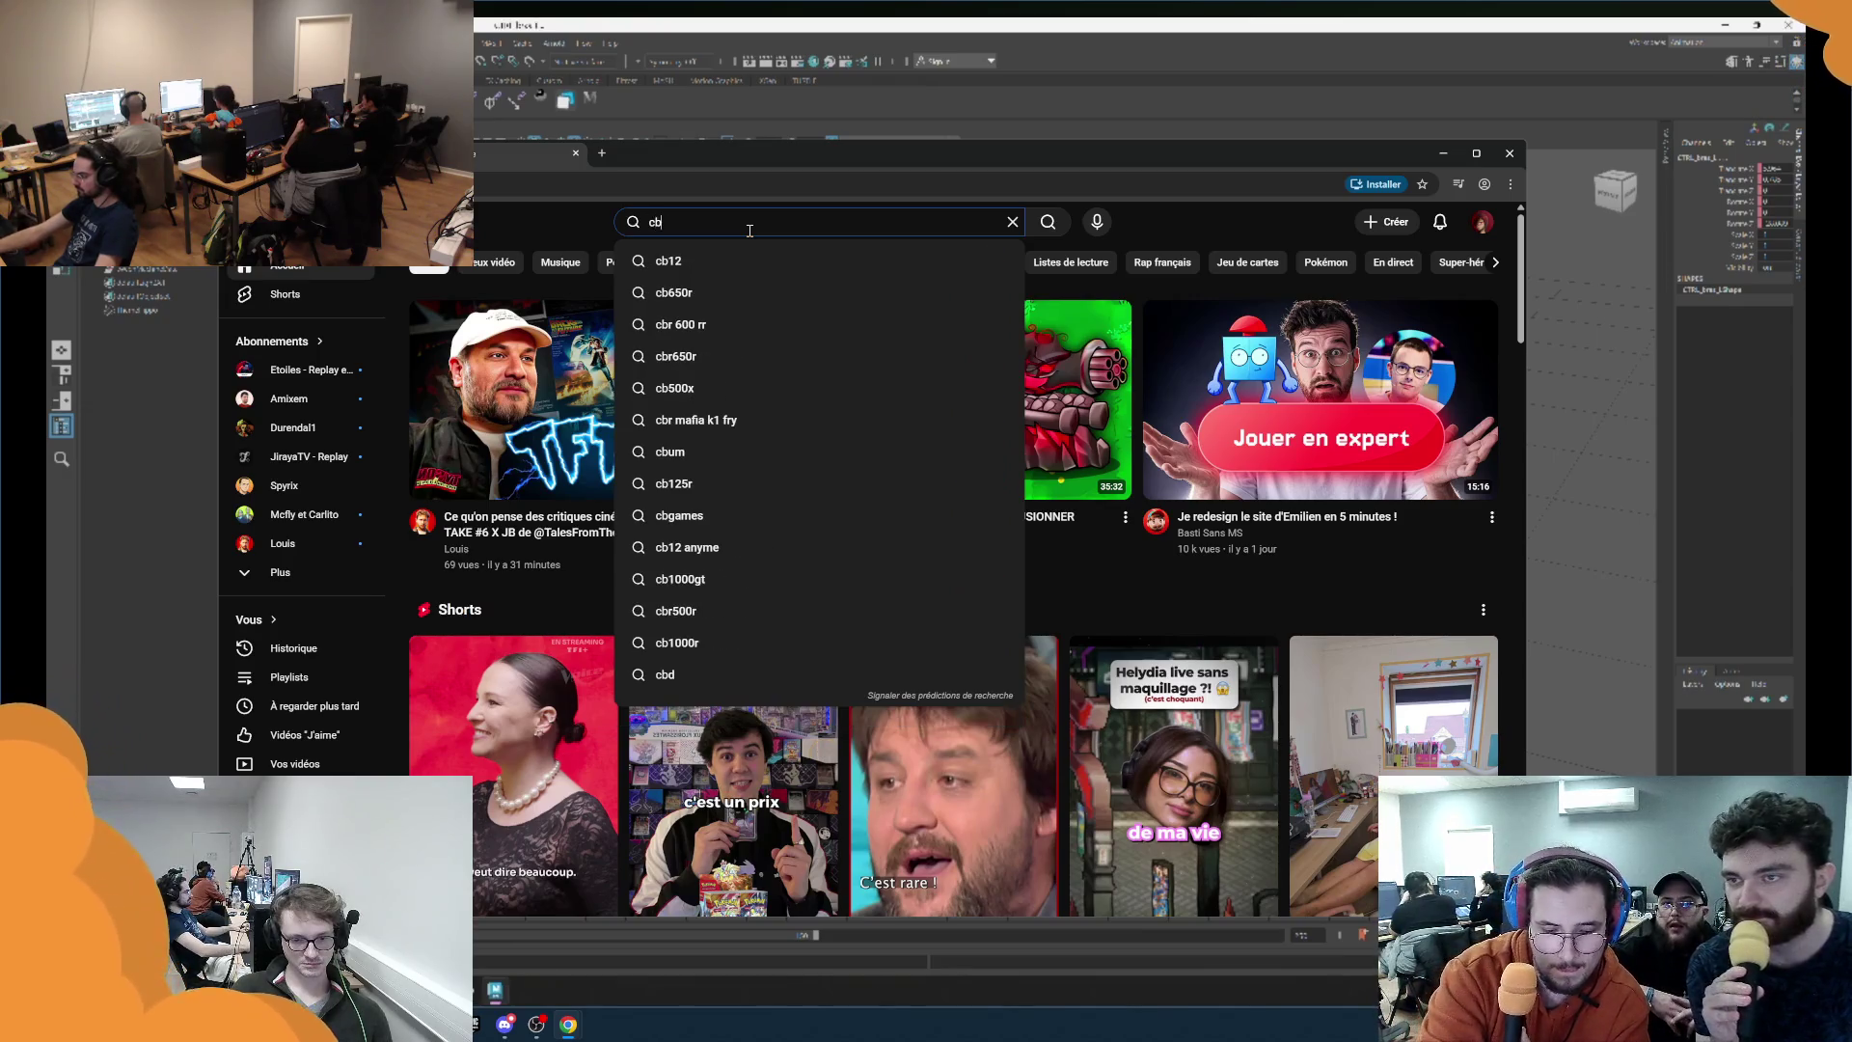
key(Return)
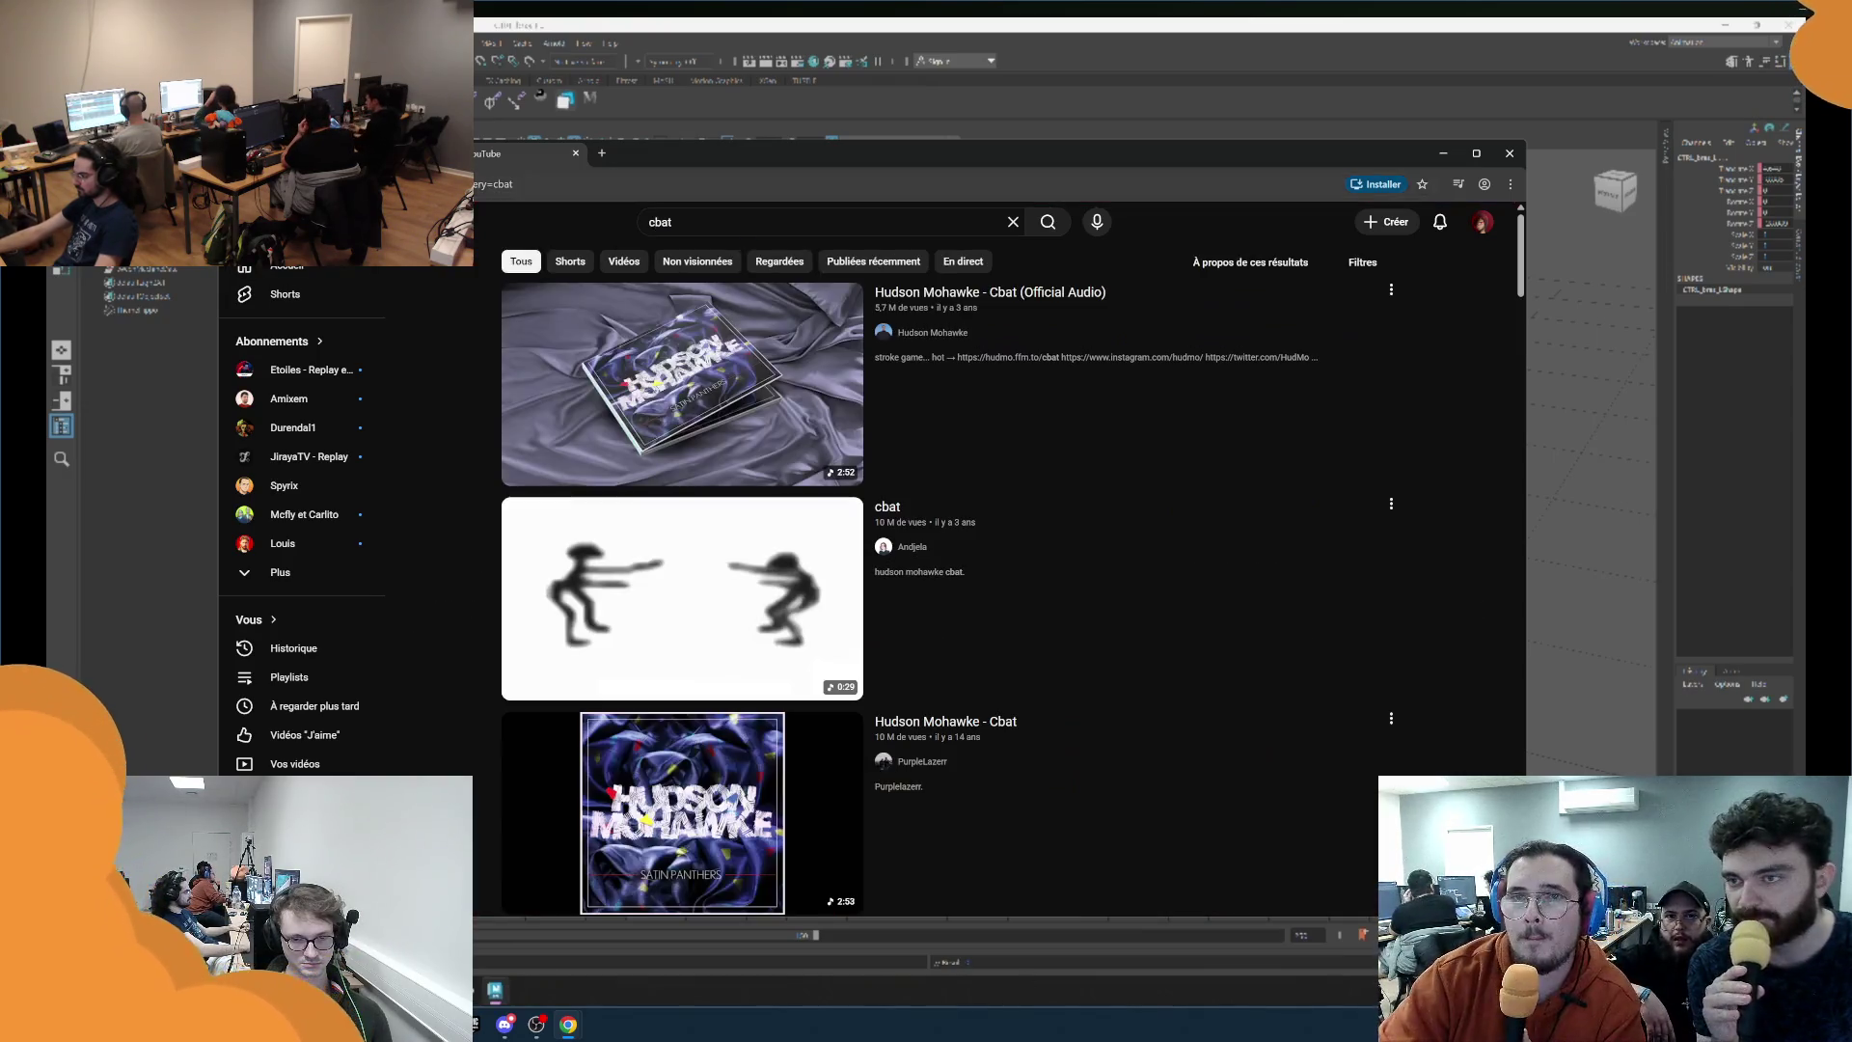
key(ctrl+w)
click(637, 437)
key(ctrl+shift+t)
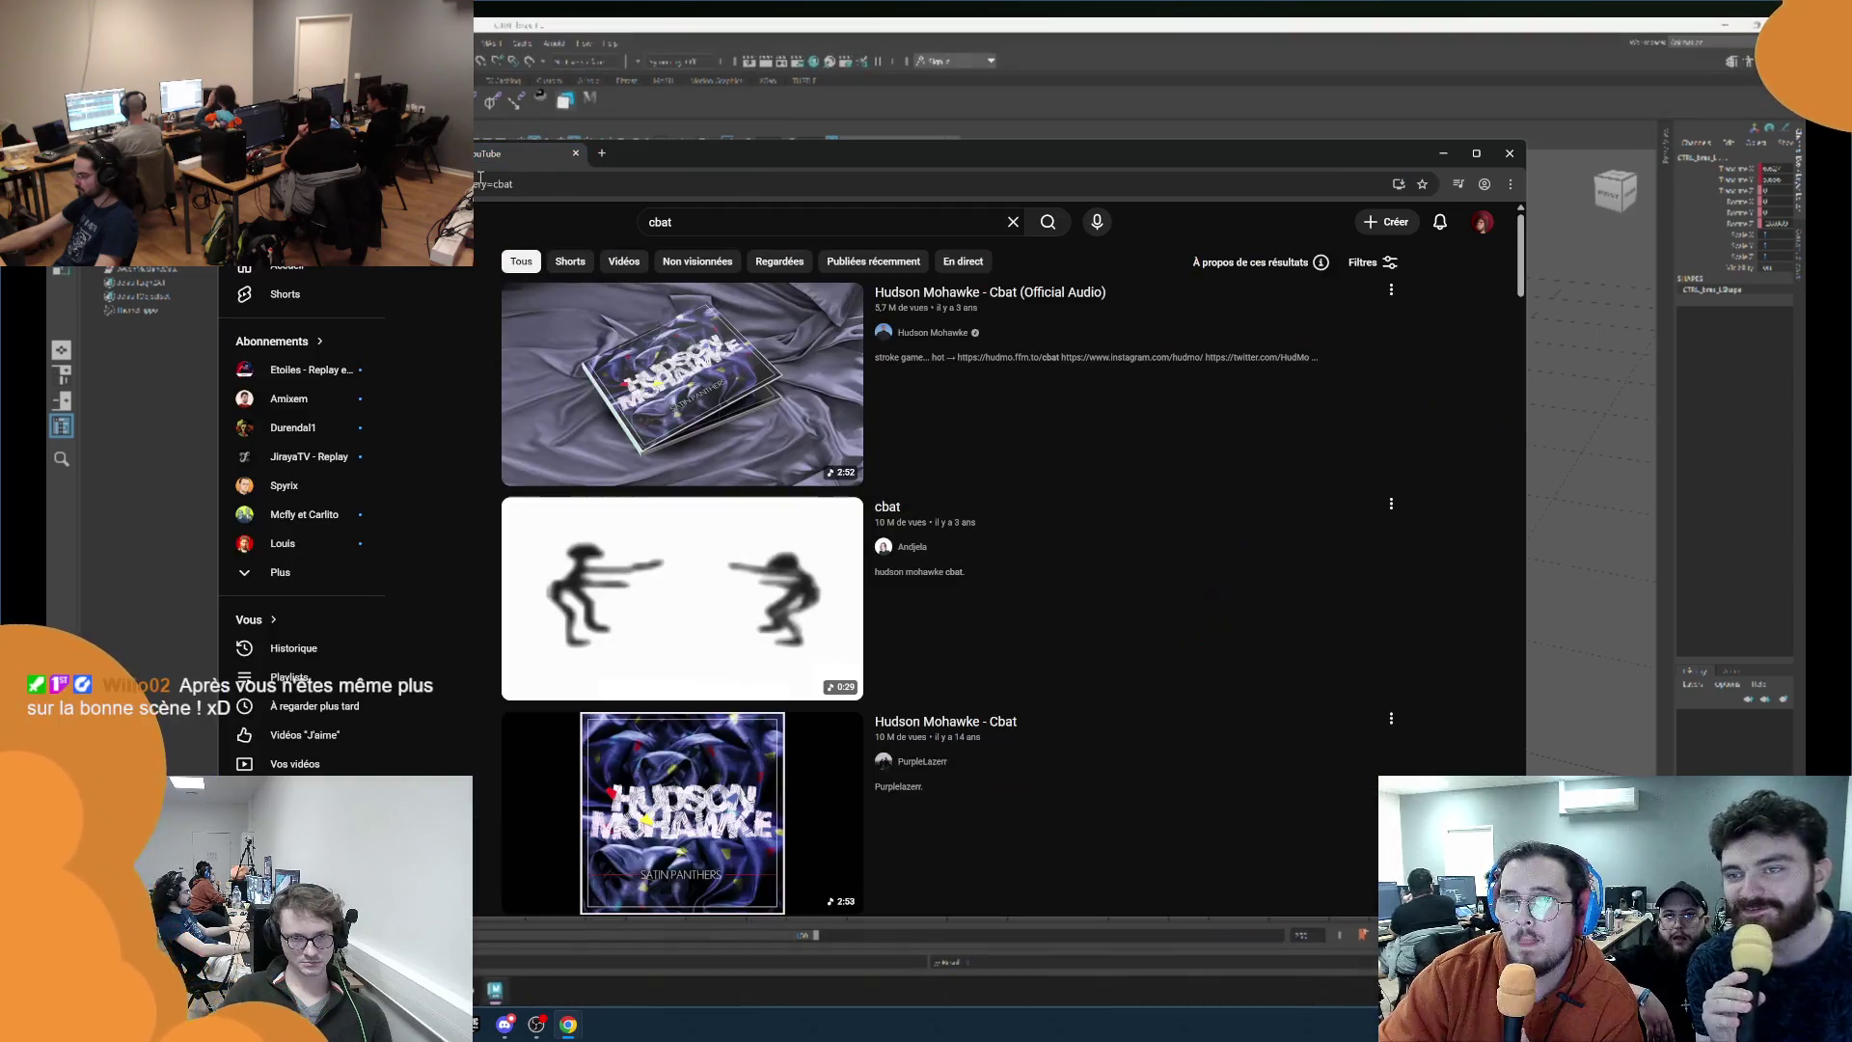
click(640, 396)
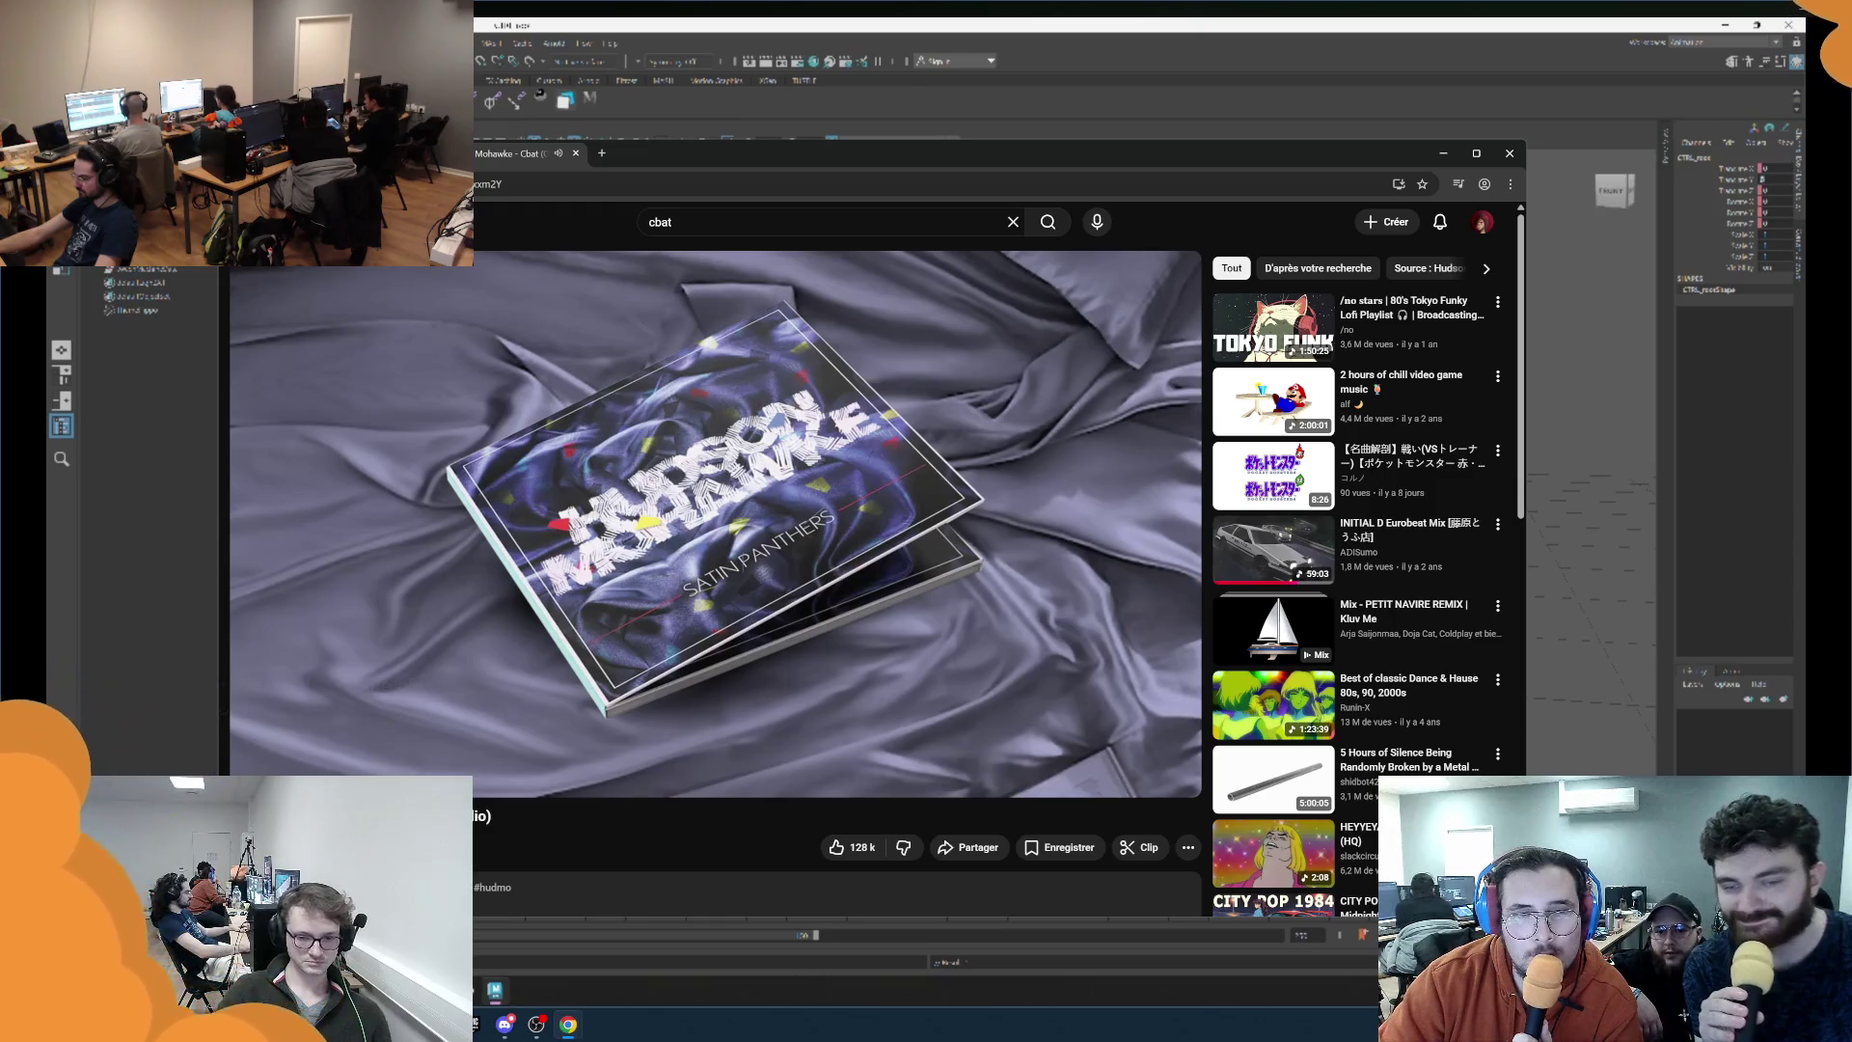
Focus the YouTube search bar for the 'le sanglier roland cristal' query.
click(1775, 179)
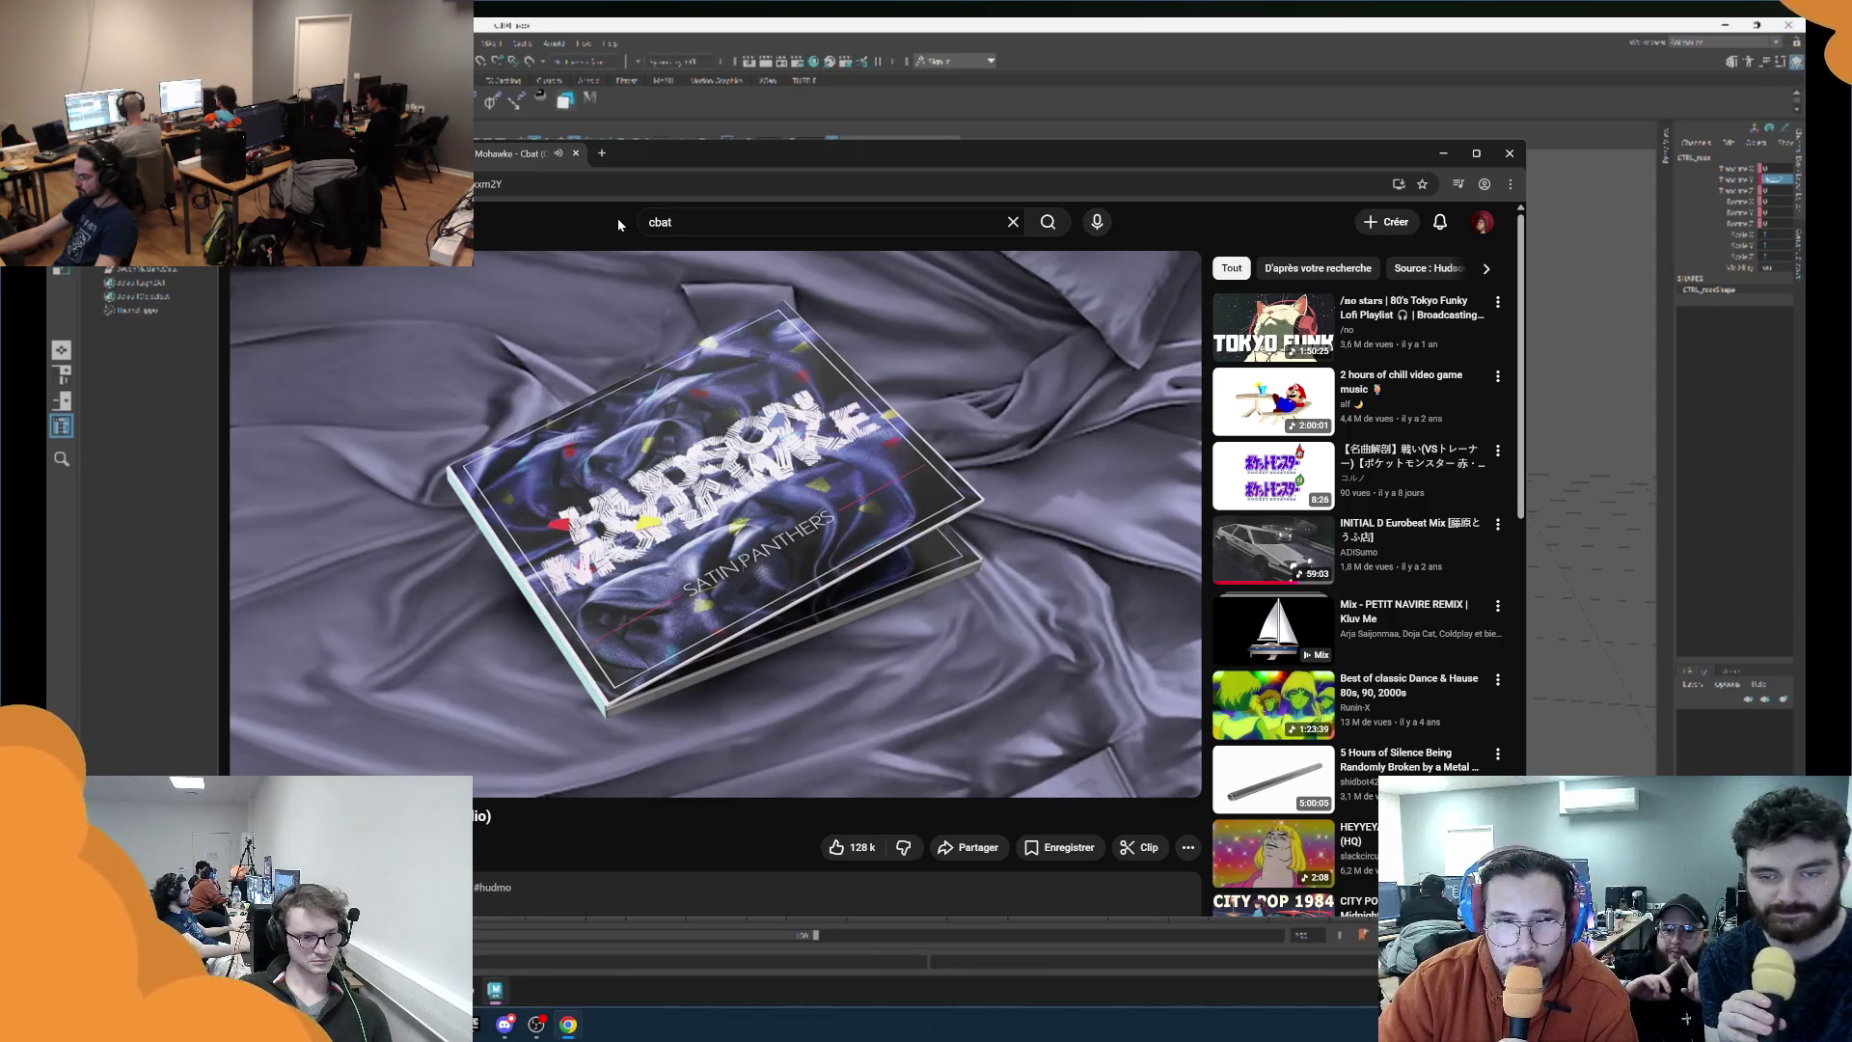
mouse_move(588, 331)
text(le sanglier roland cristal)
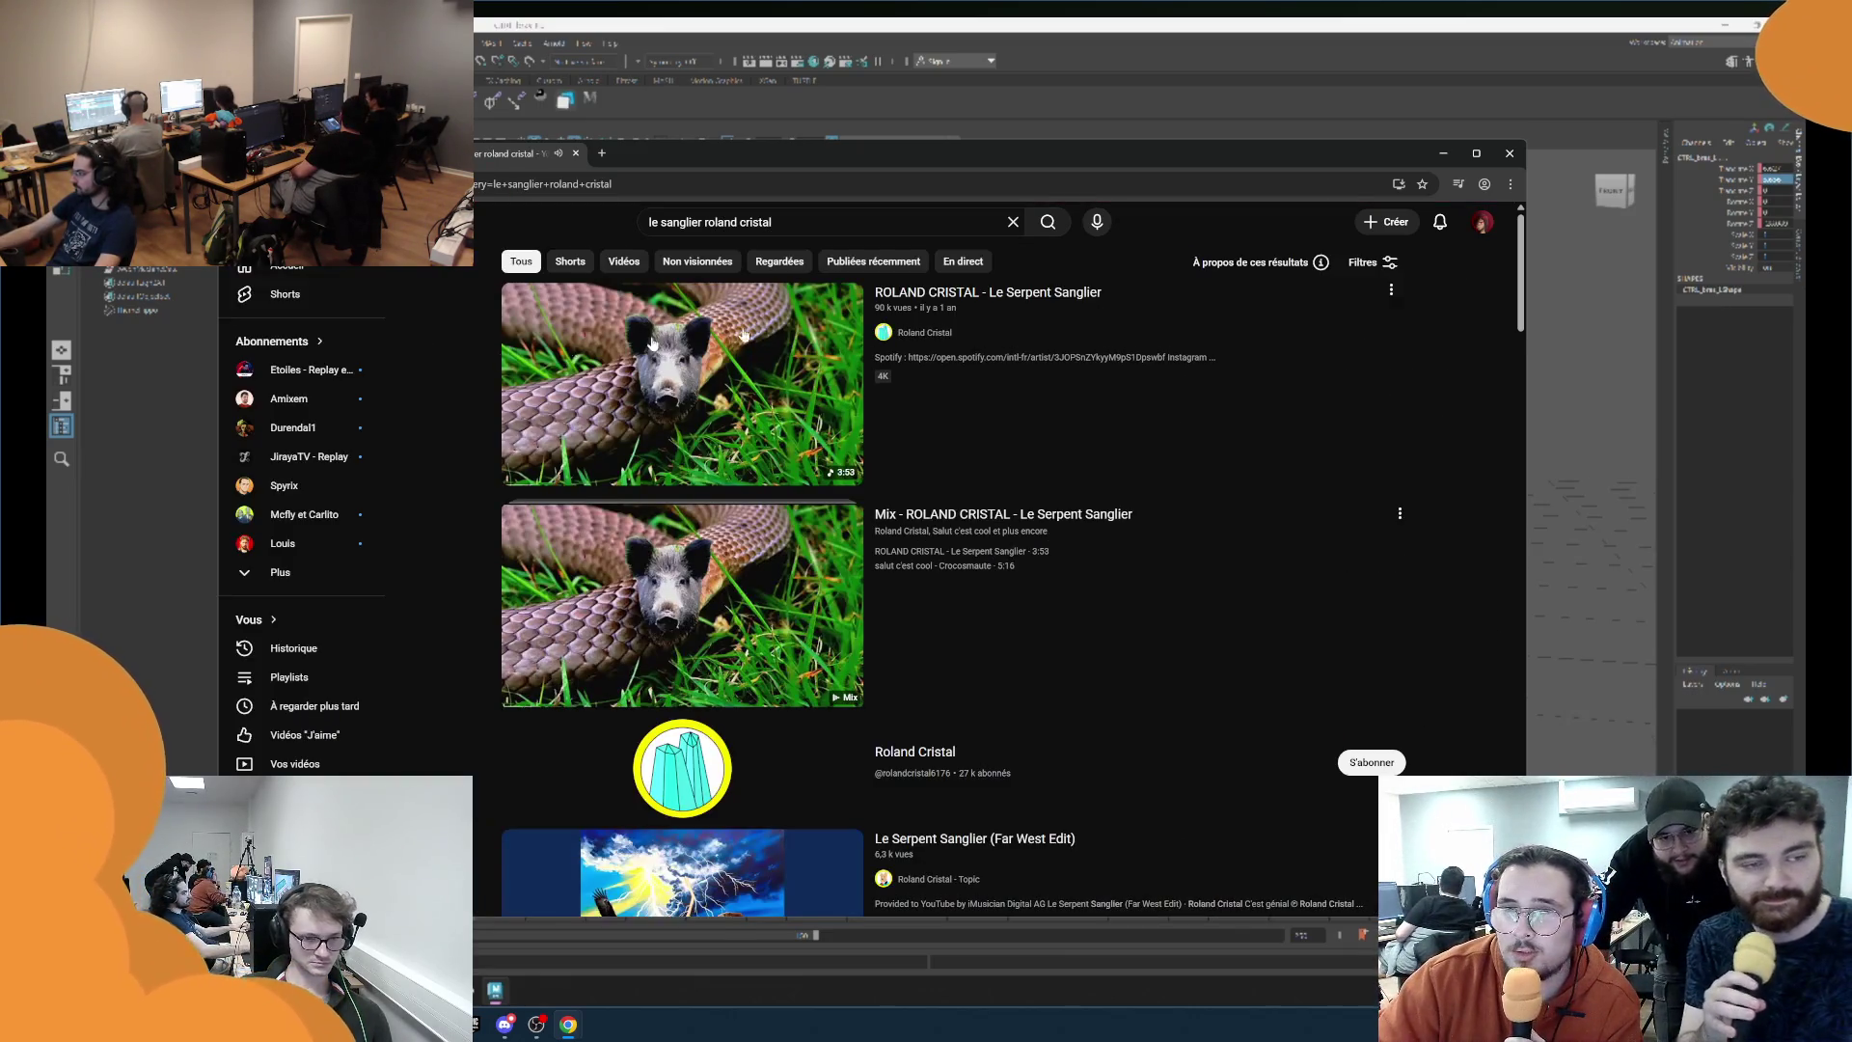
Play the first 'le sanglier roland cristal' result, then minimize the browser to return to Maya.
click(743, 334)
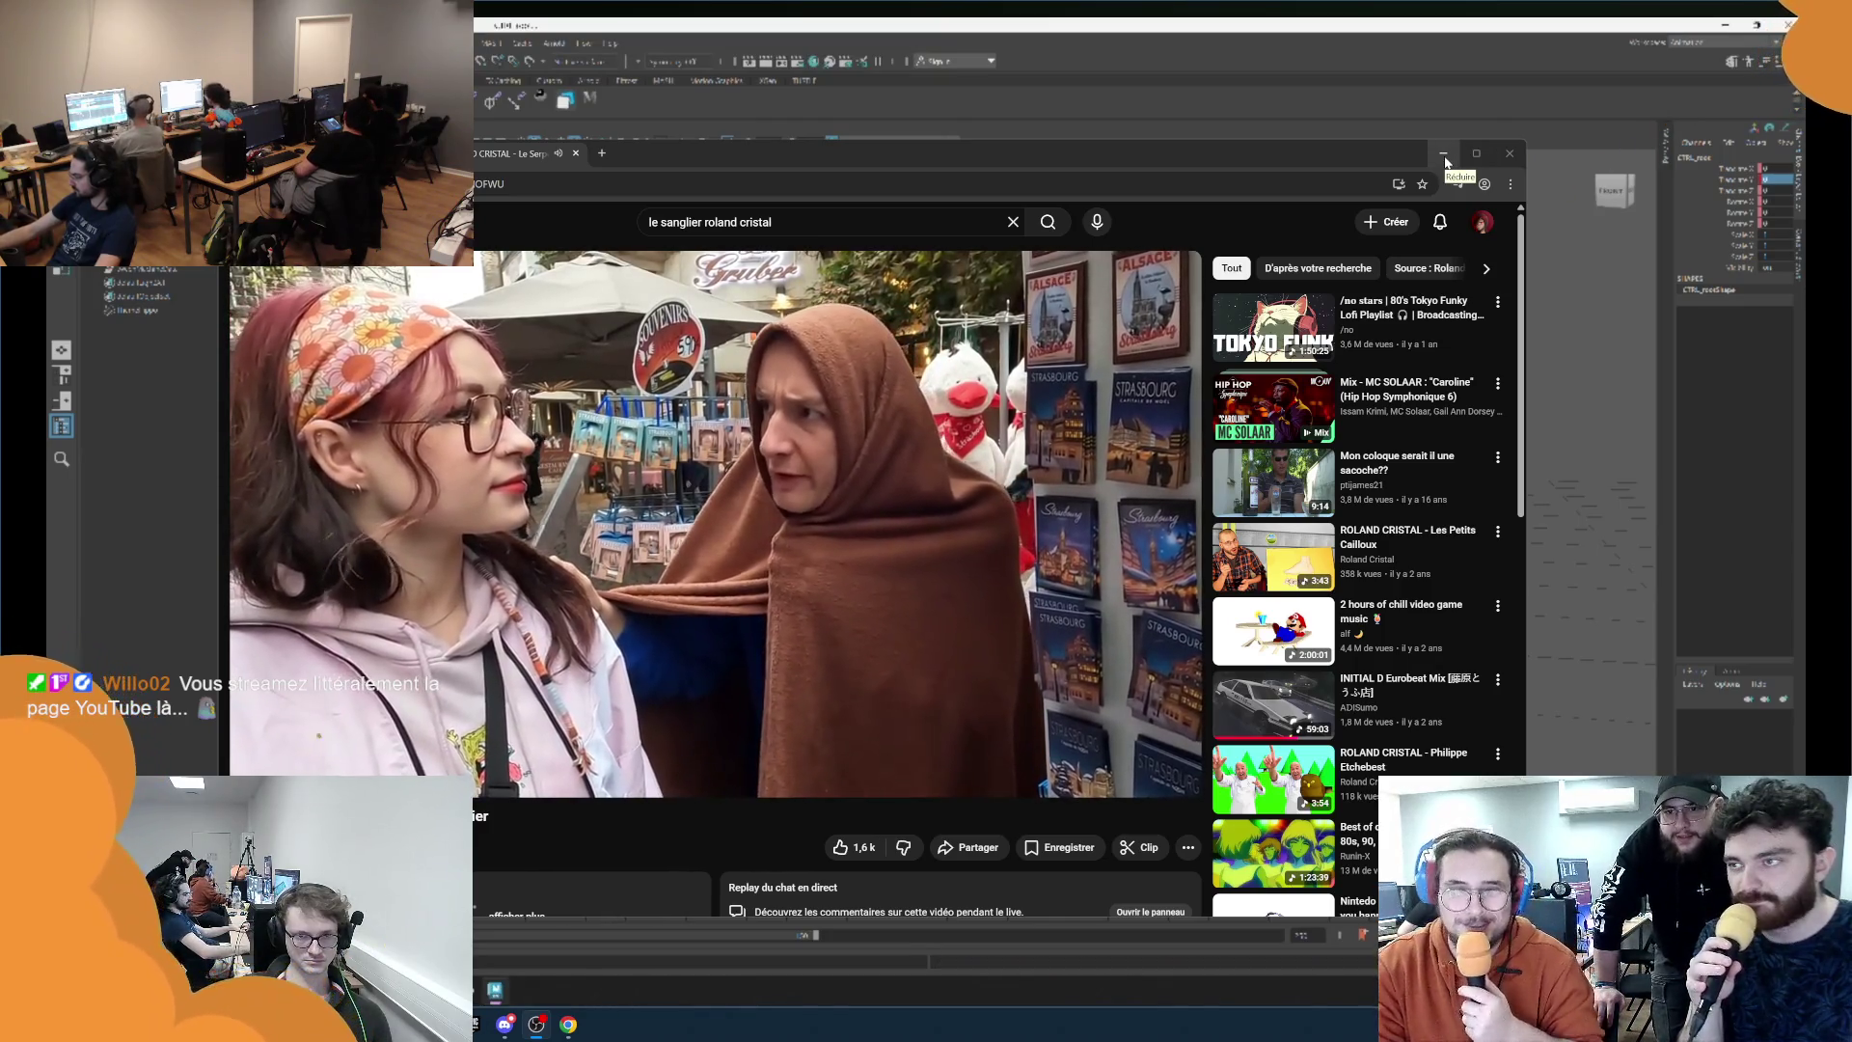
click(1445, 161)
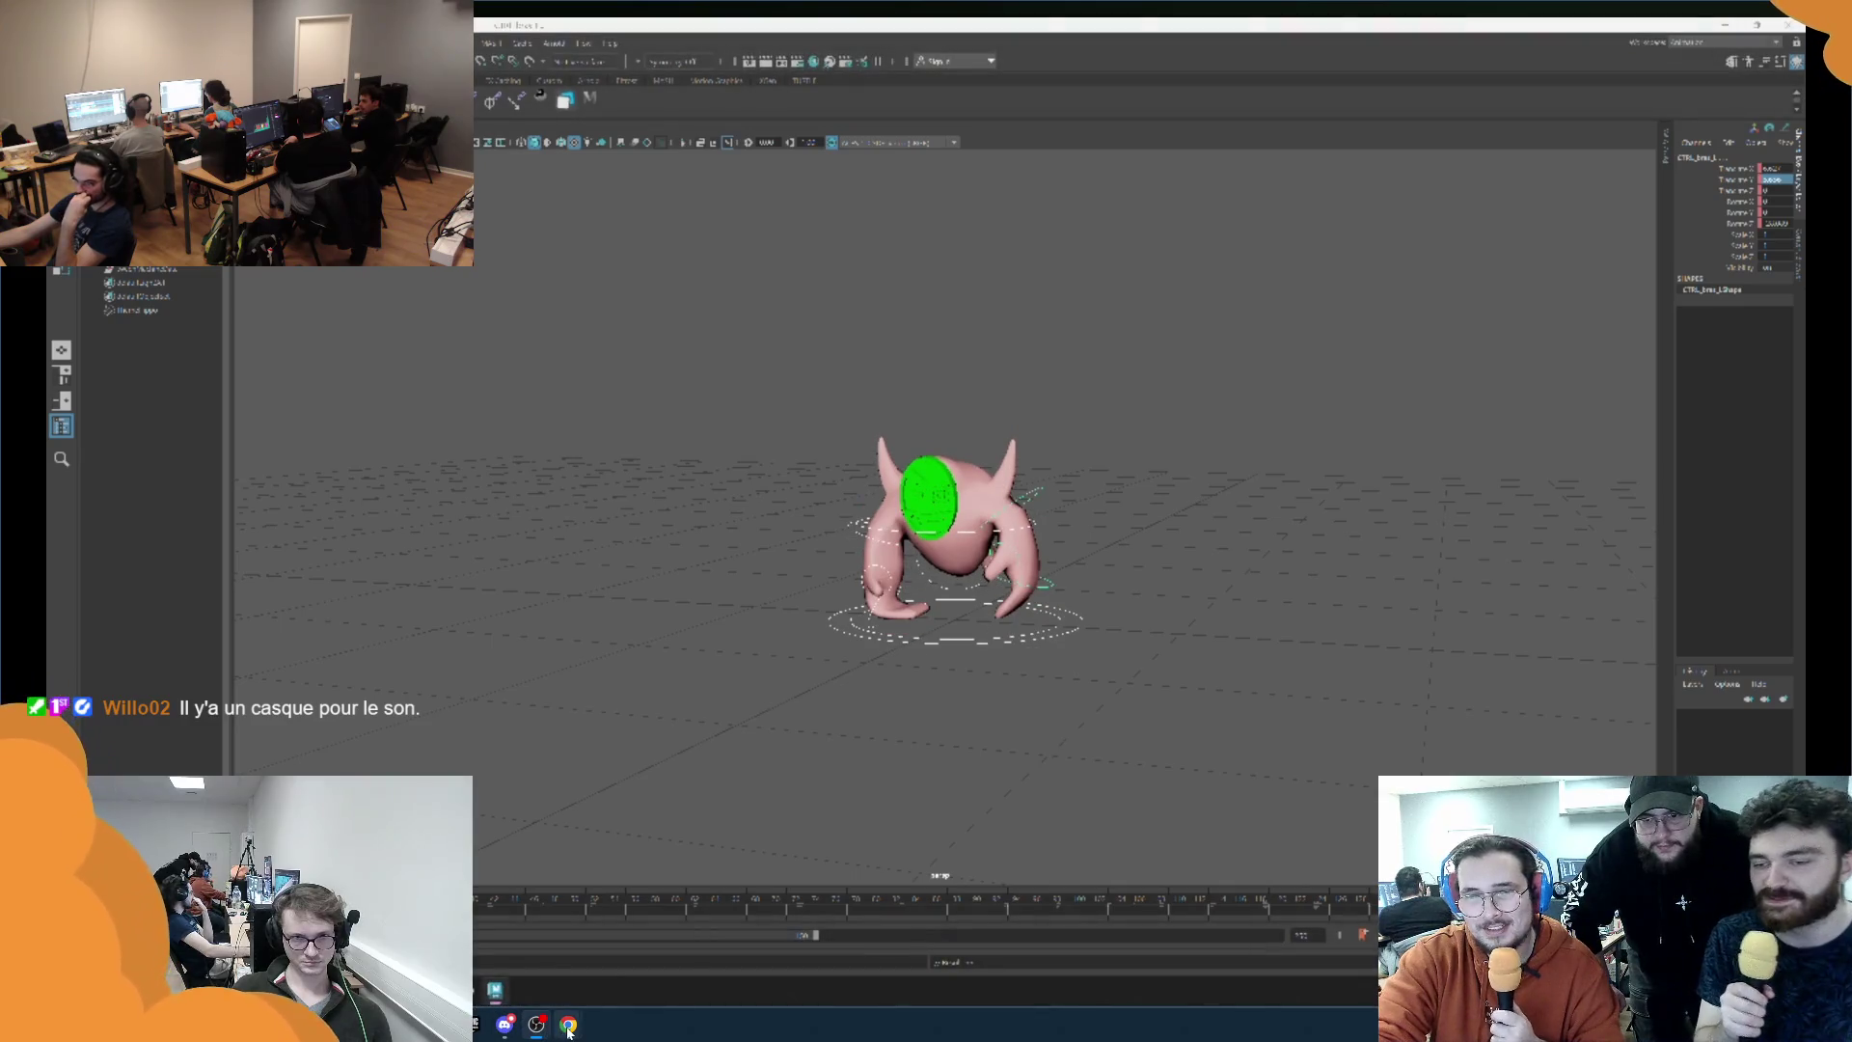
Restore the Chrome window playing Roland Cristal's 'Le Sanglier' from the taskbar.
mouse_move(568, 1024)
click(594, 958)
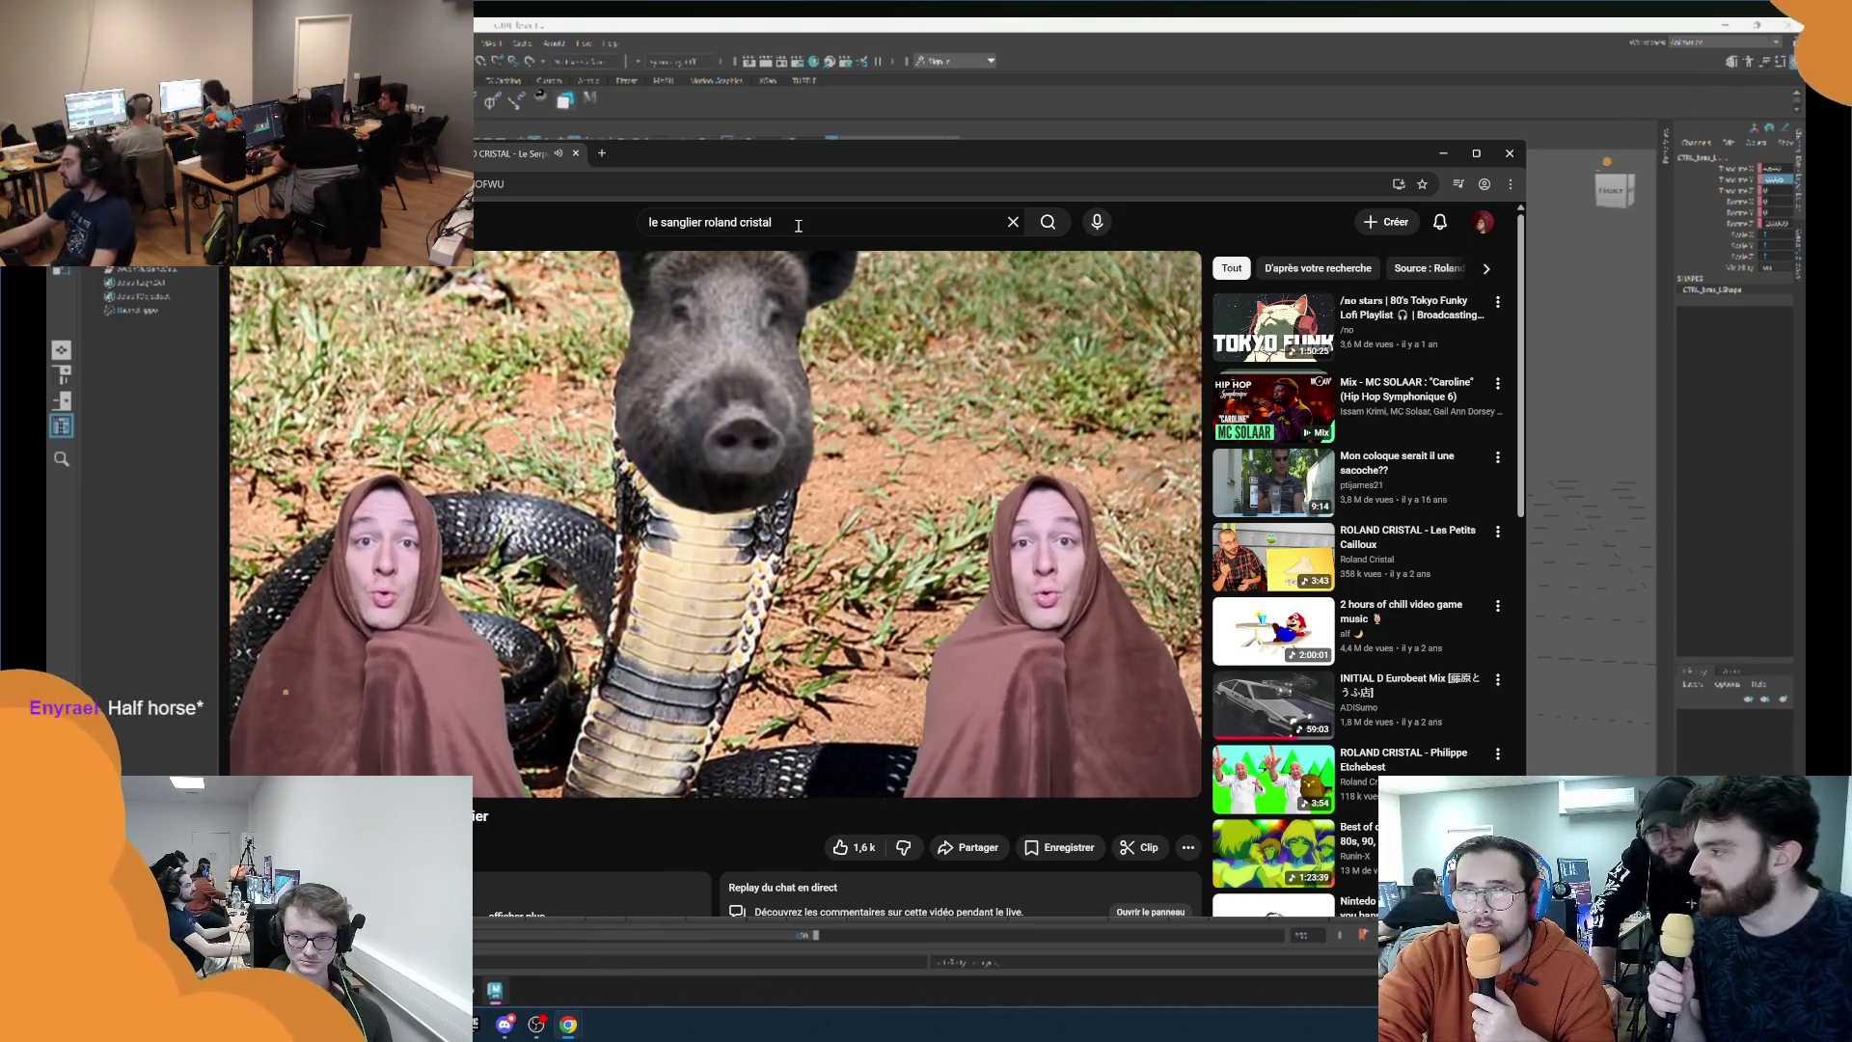
Search 'half horse half man song' and play the Half Horse Half Man official video.
triple_click(798, 228)
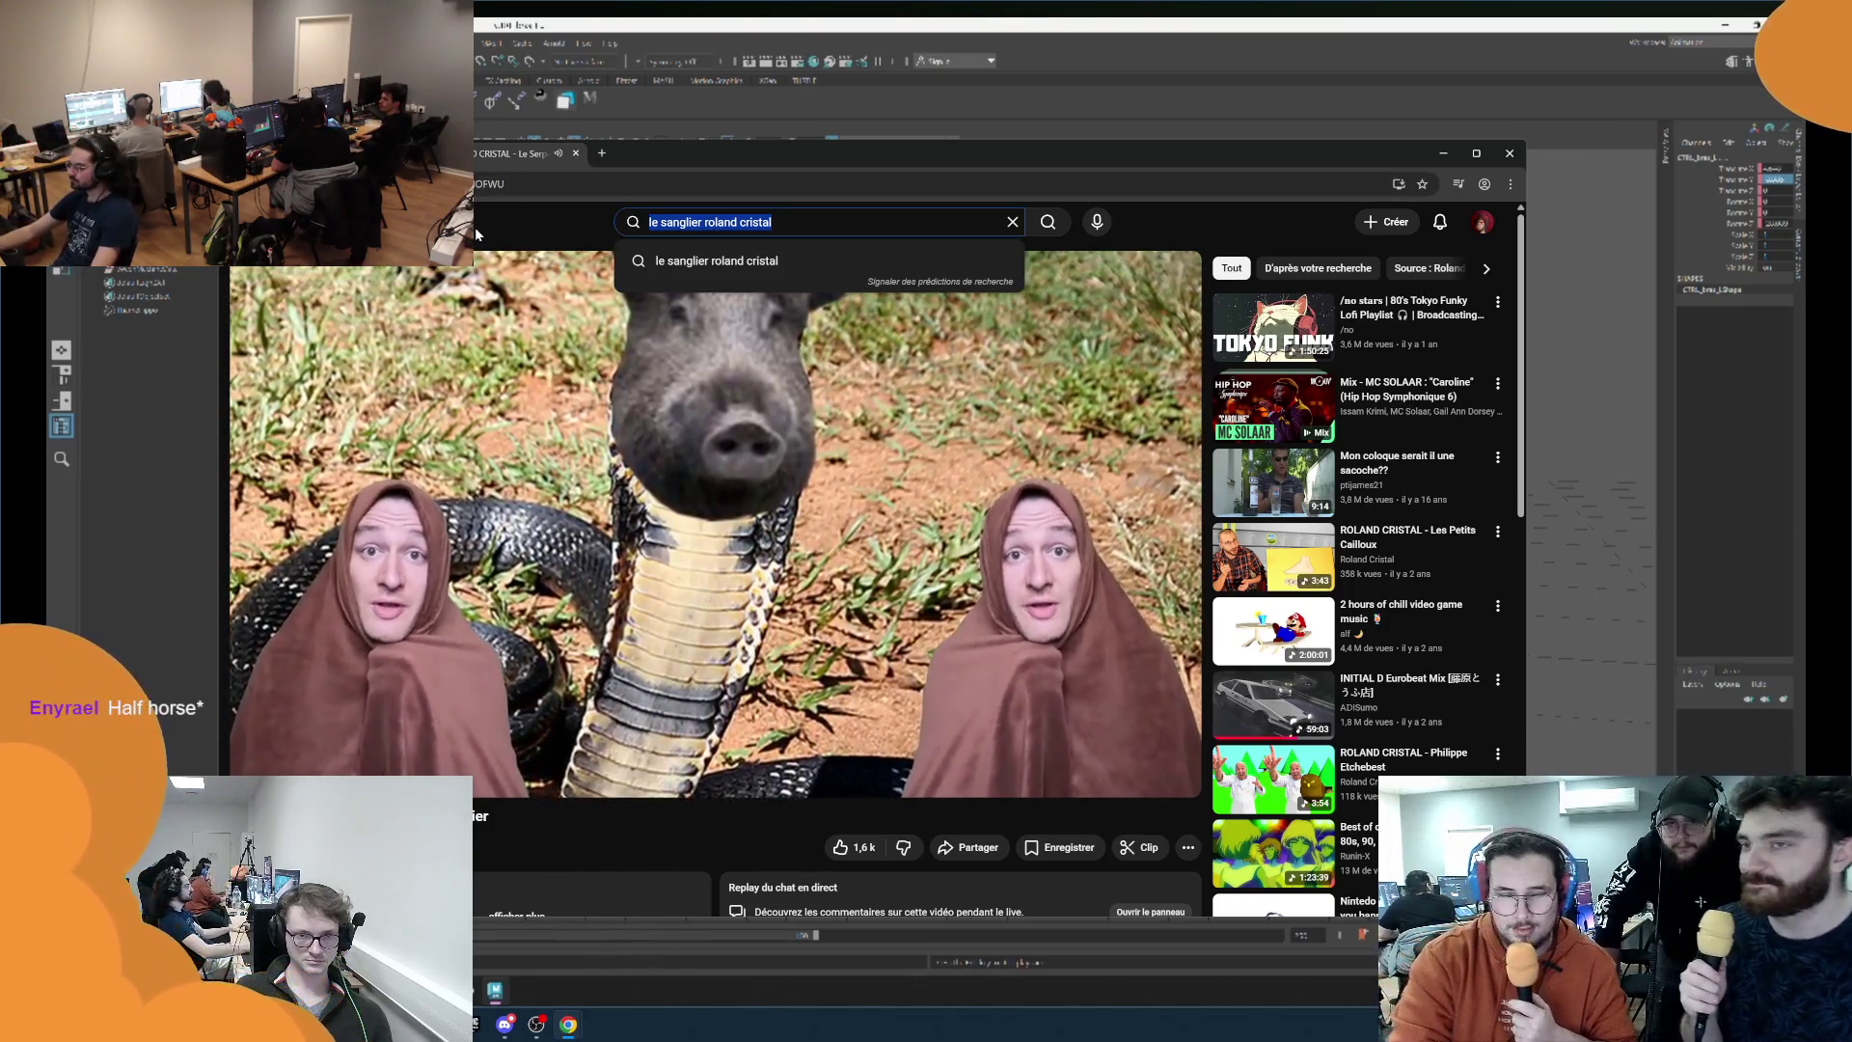
text(halfho)
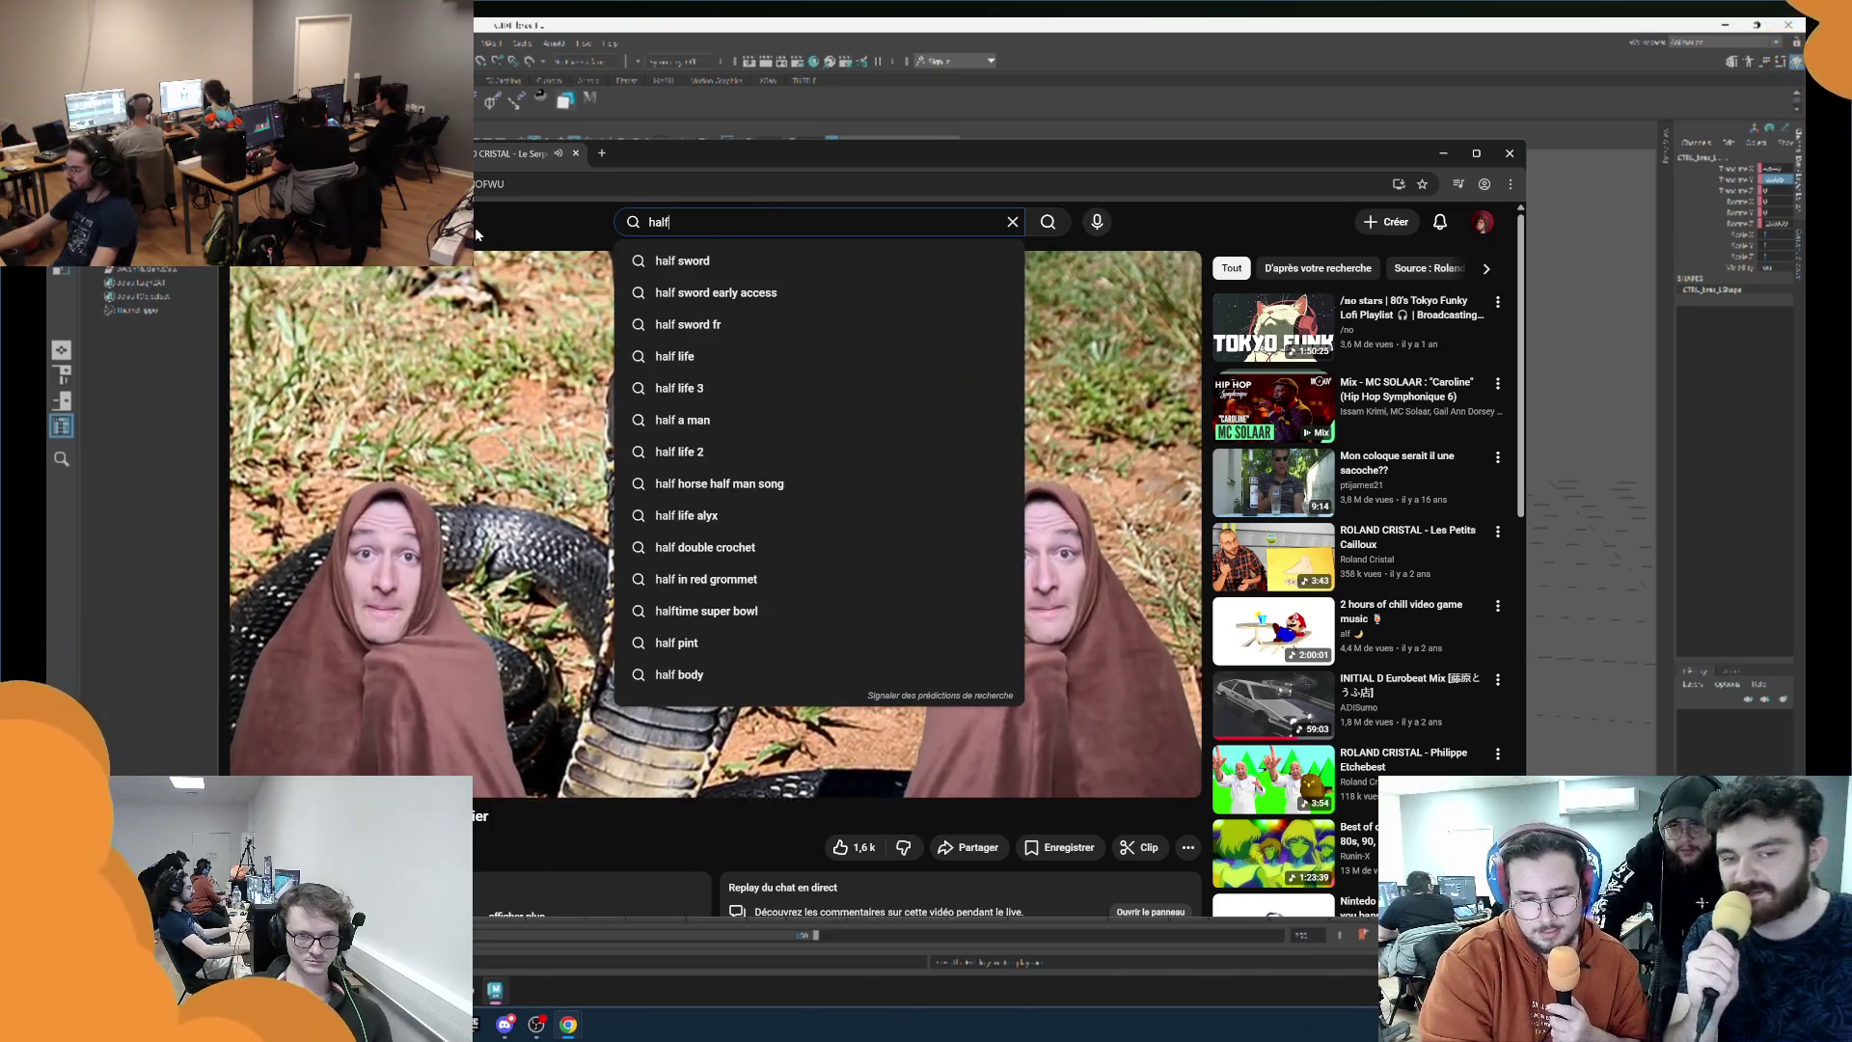
text(rse)
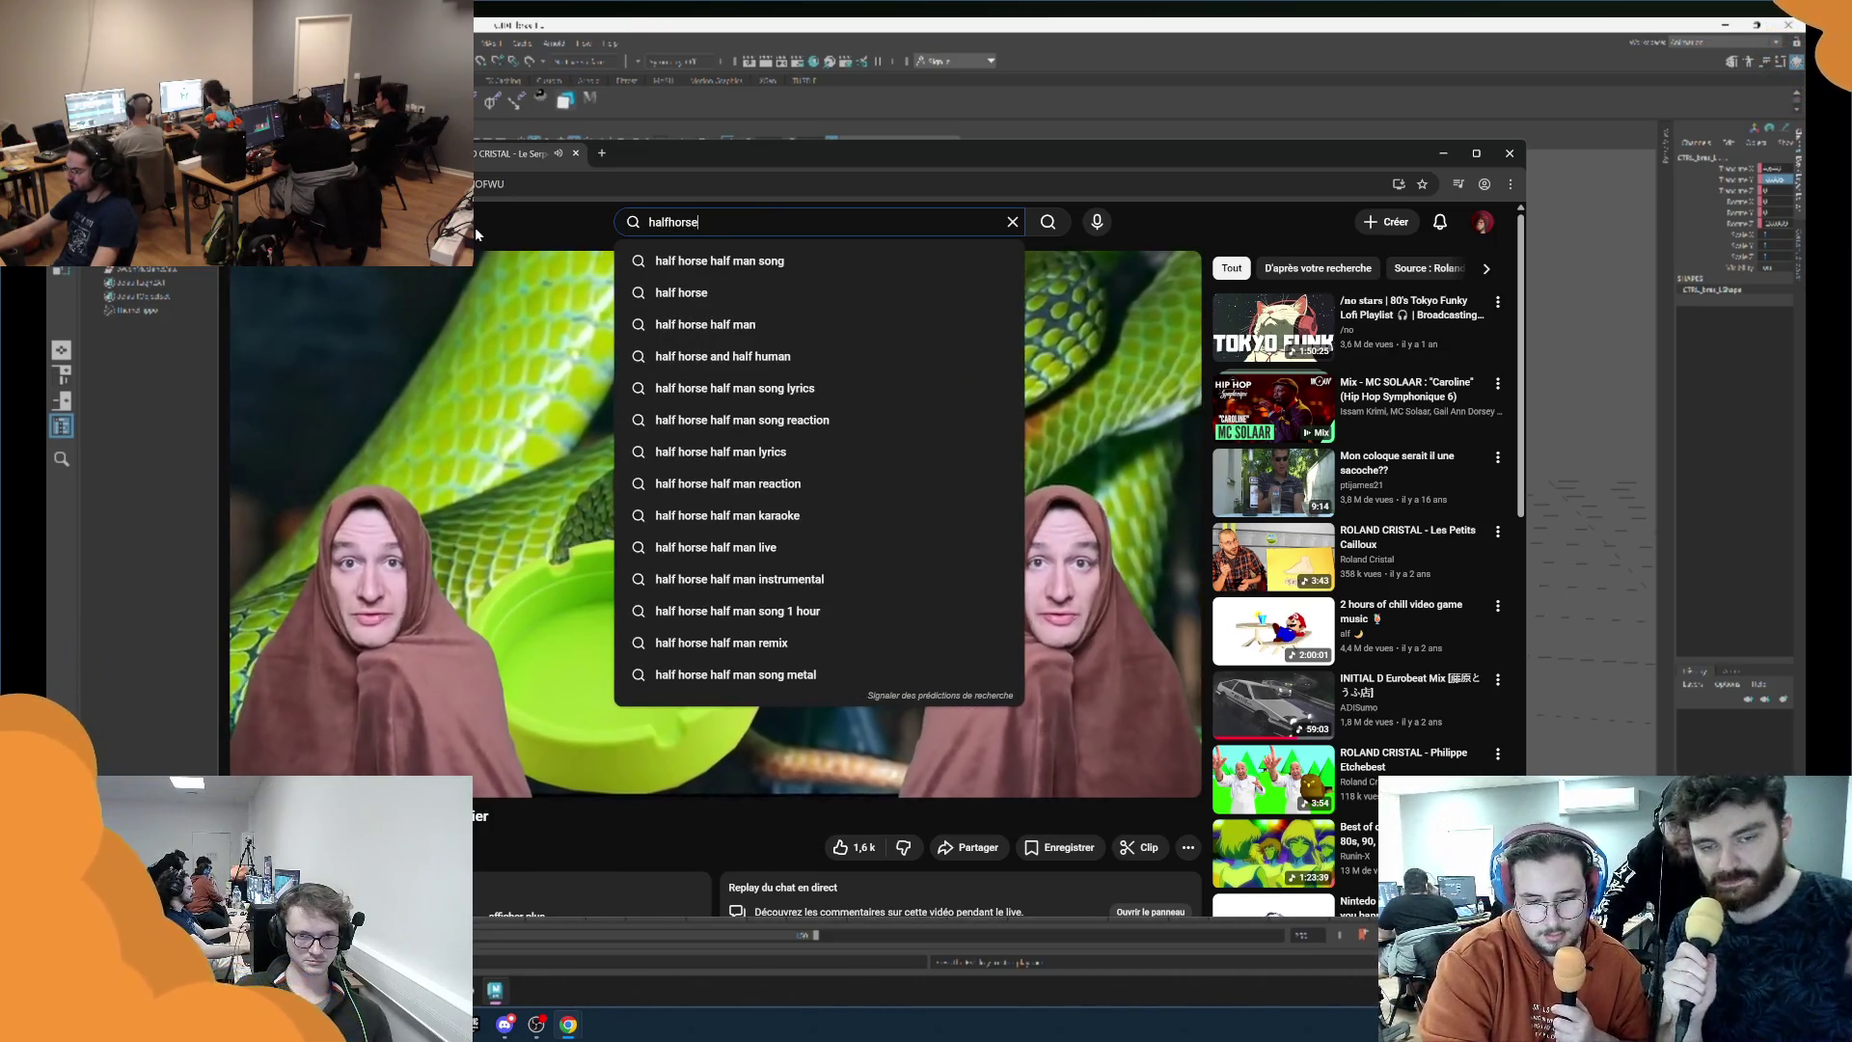
text( half)
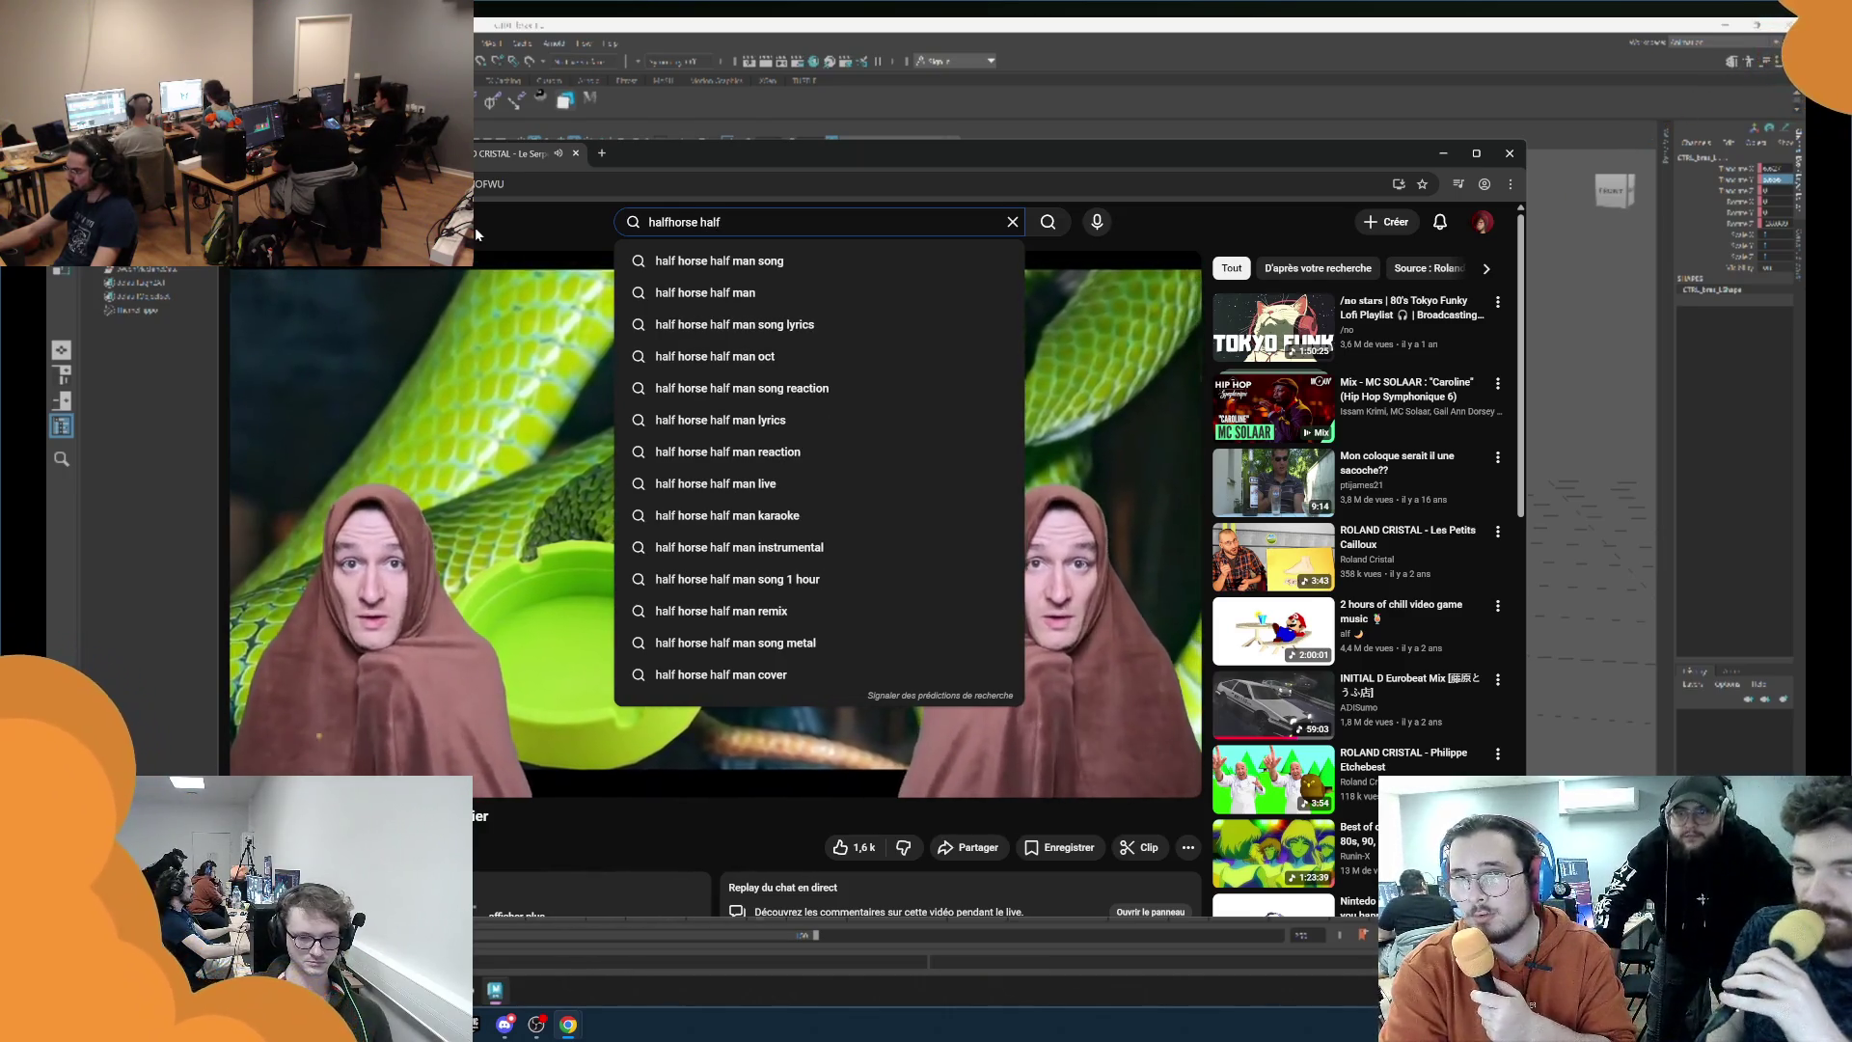
key(Down)
key(Return)
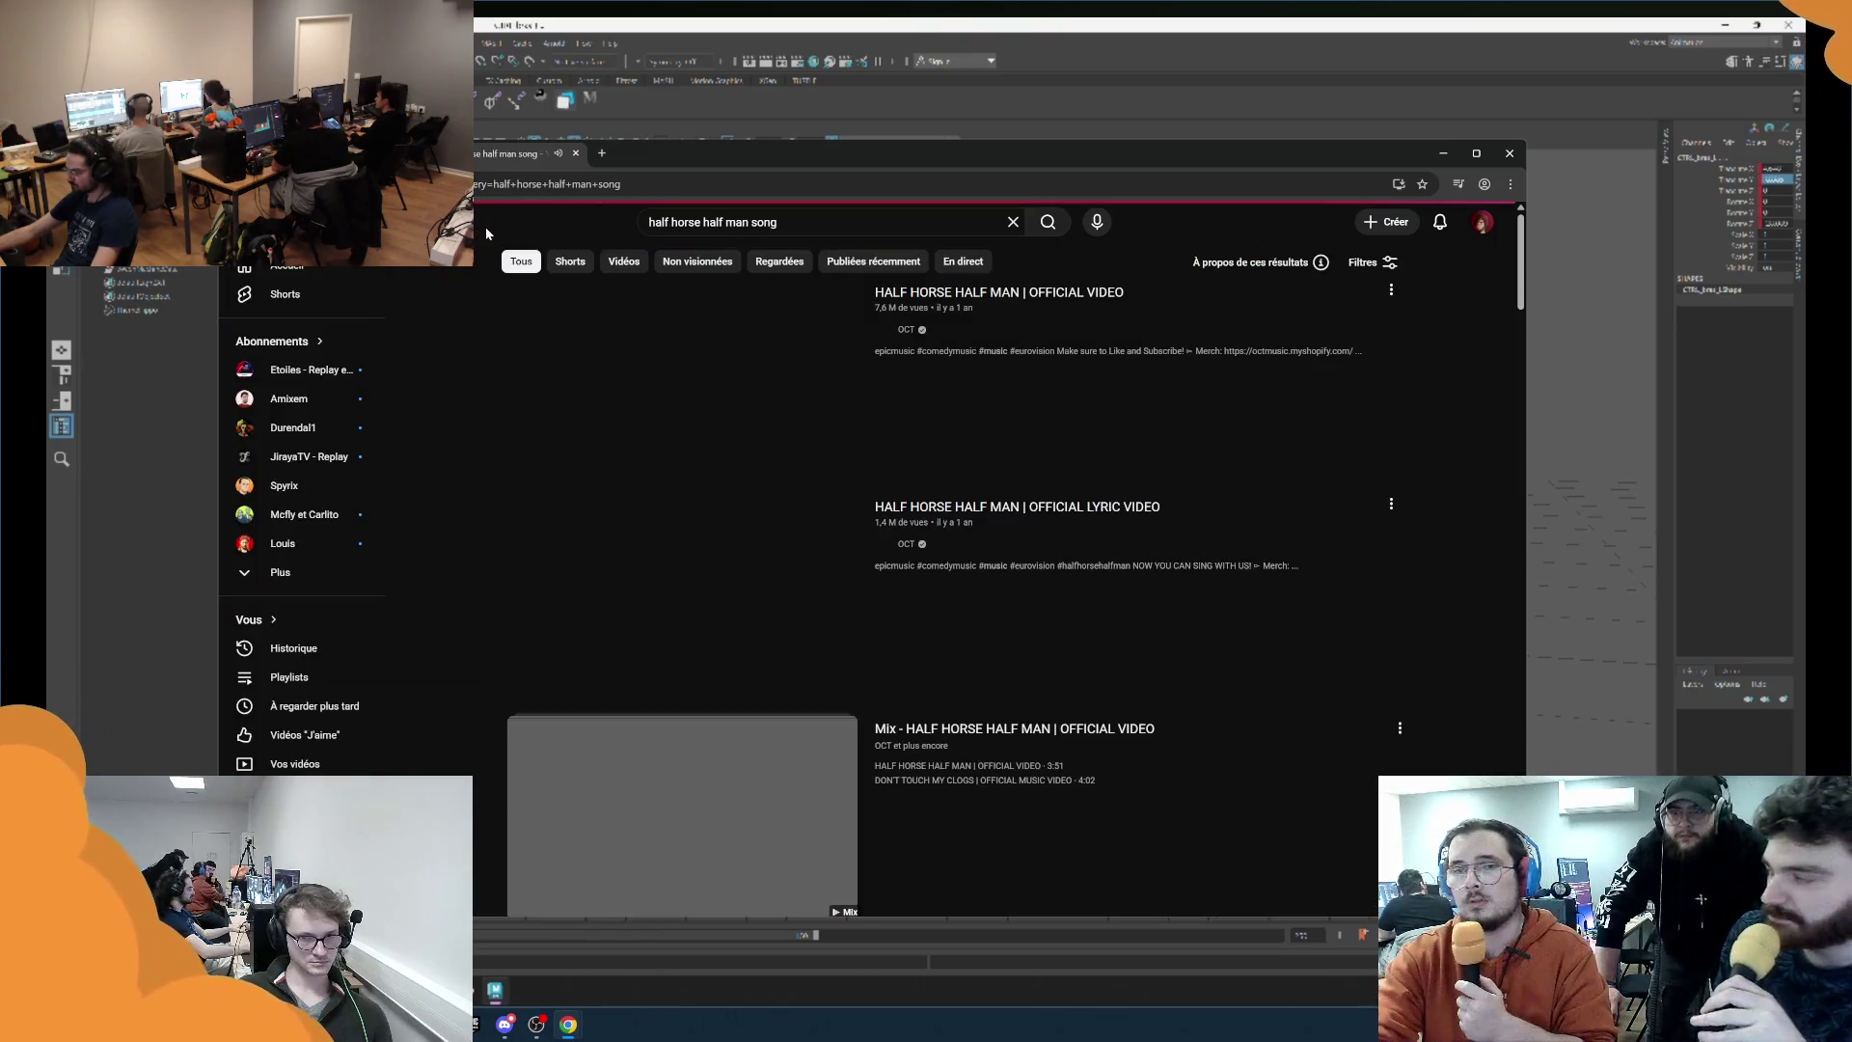
click(702, 399)
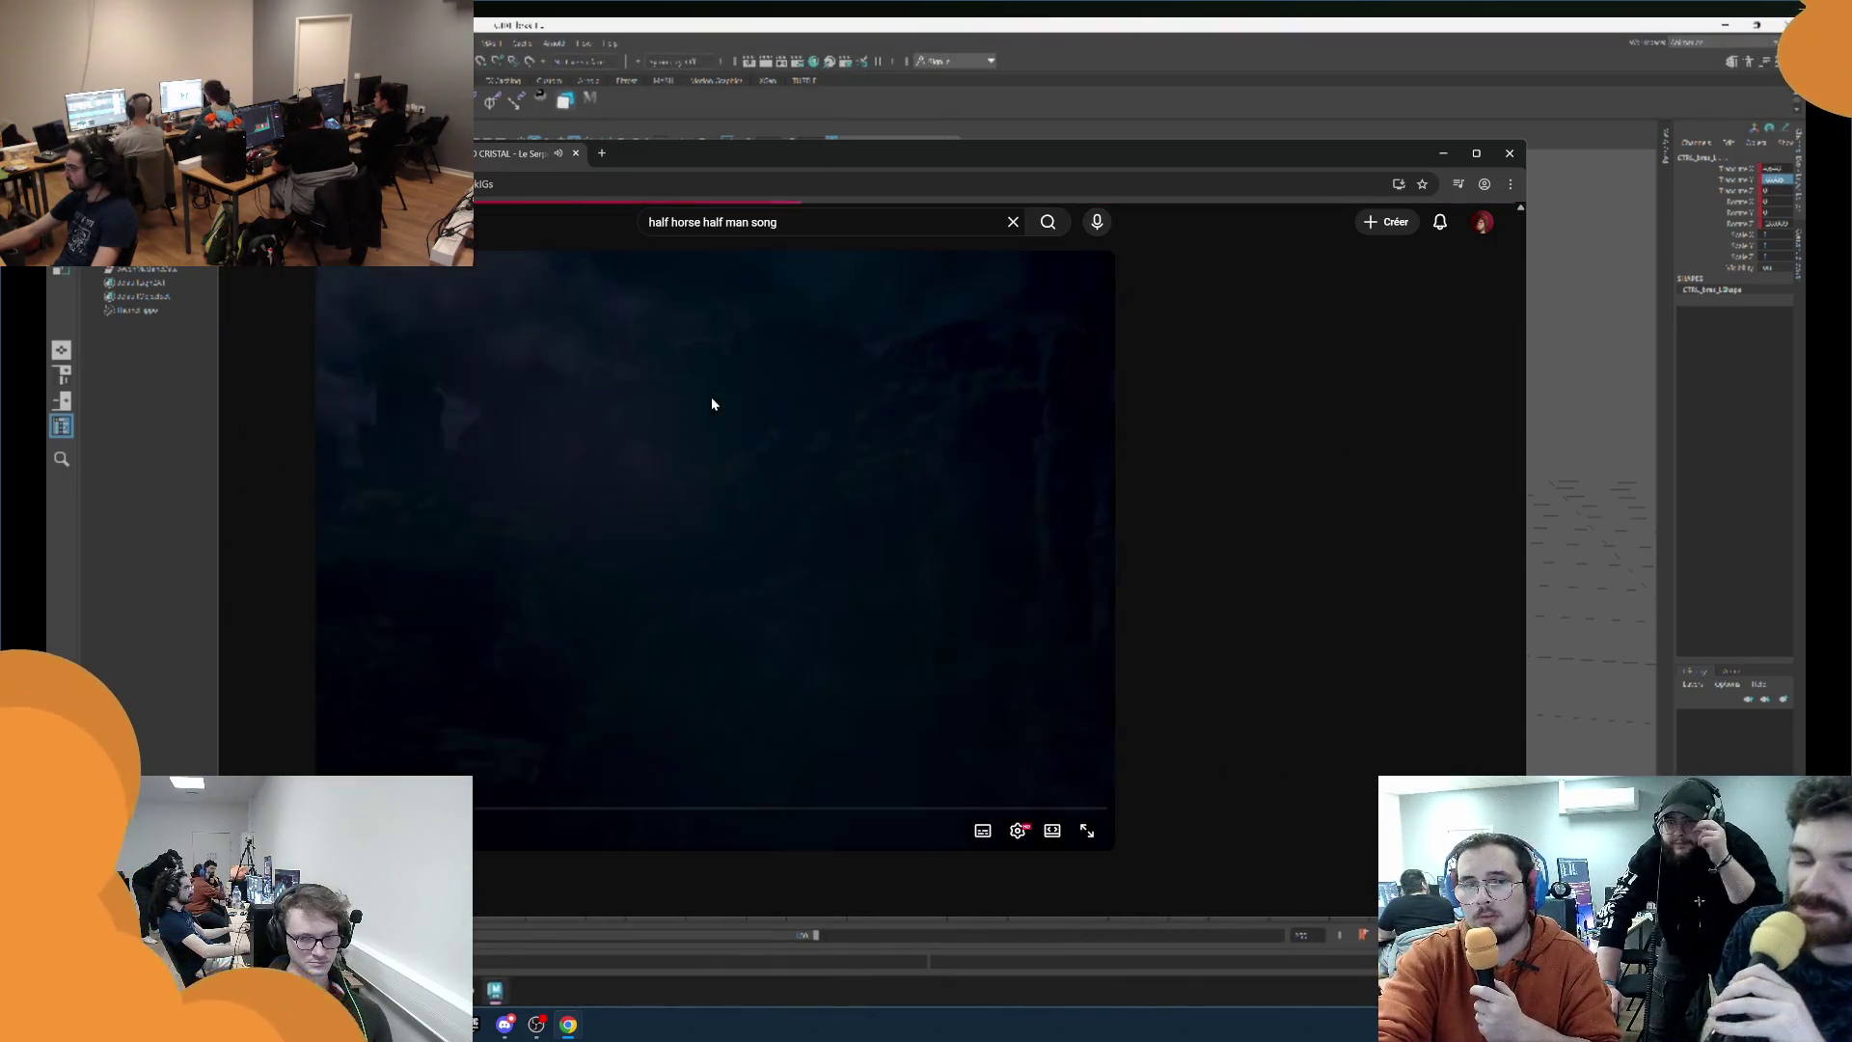
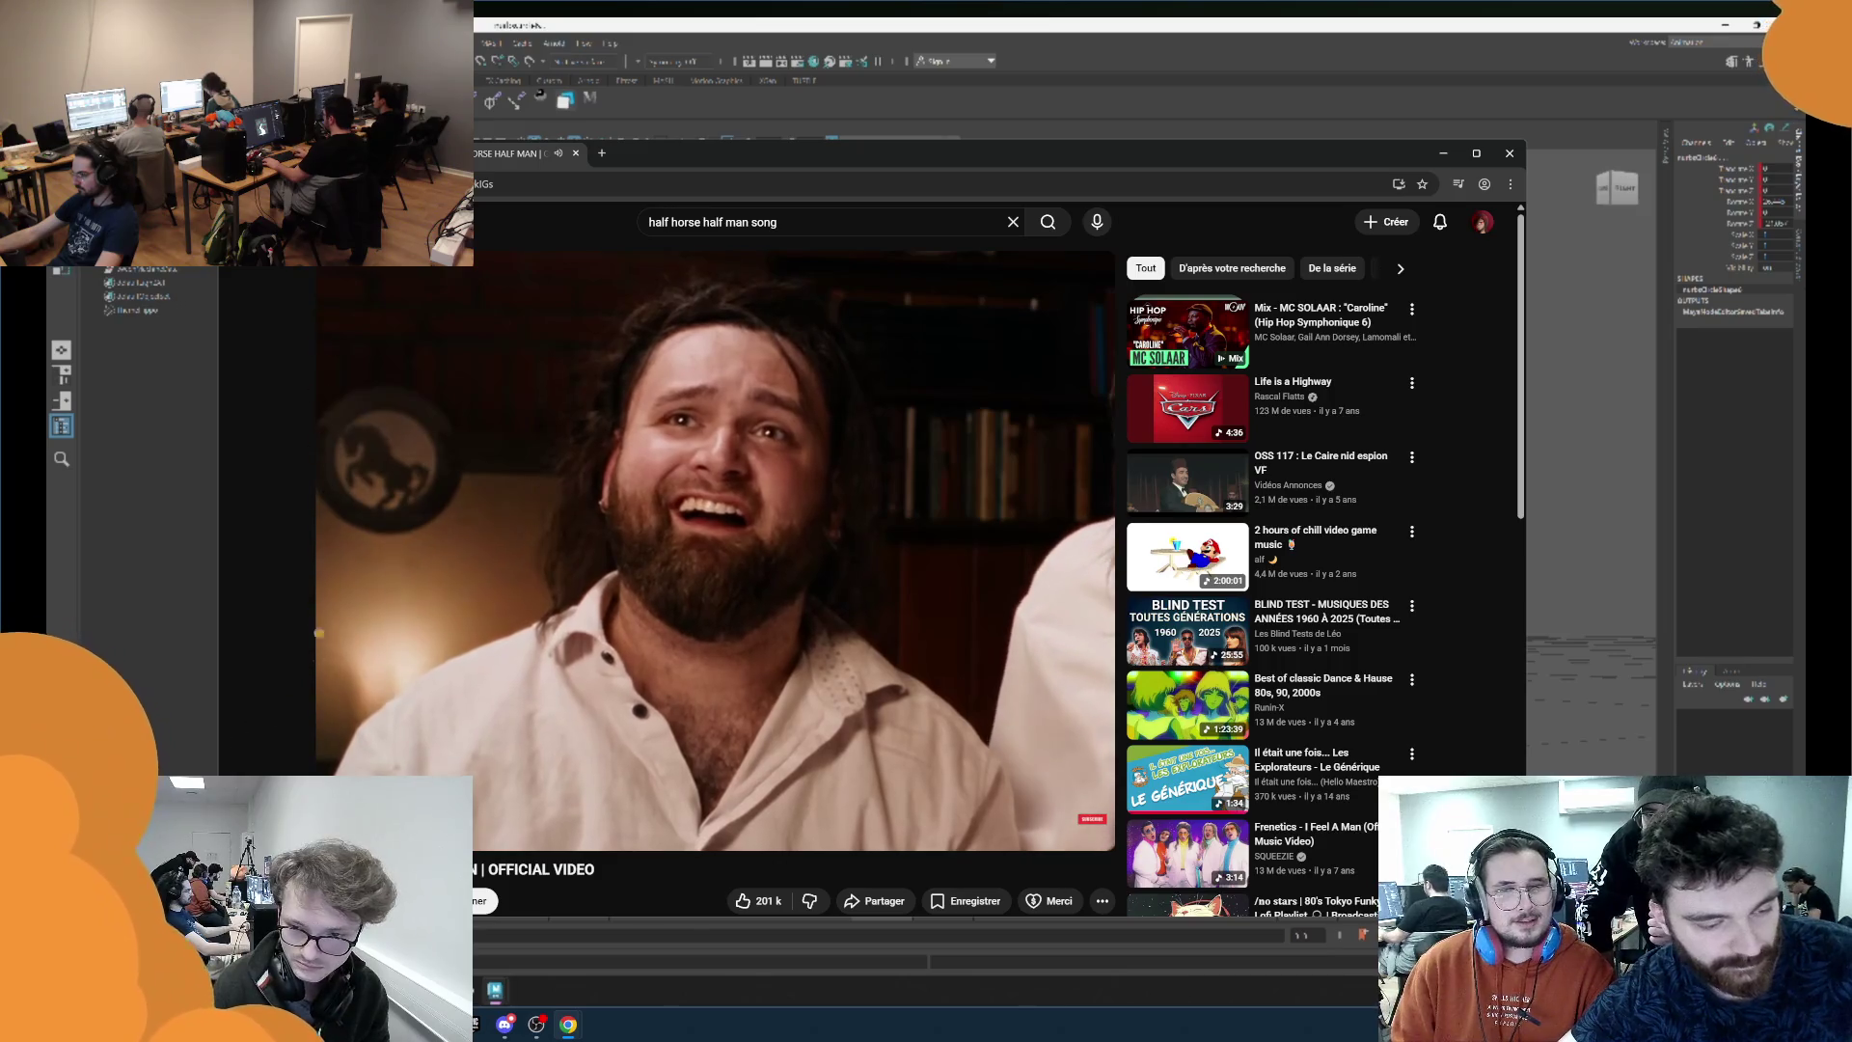
Let the half horse half man music video play to its end screen while another window is in front, then return to the browser.
click(1646, 136)
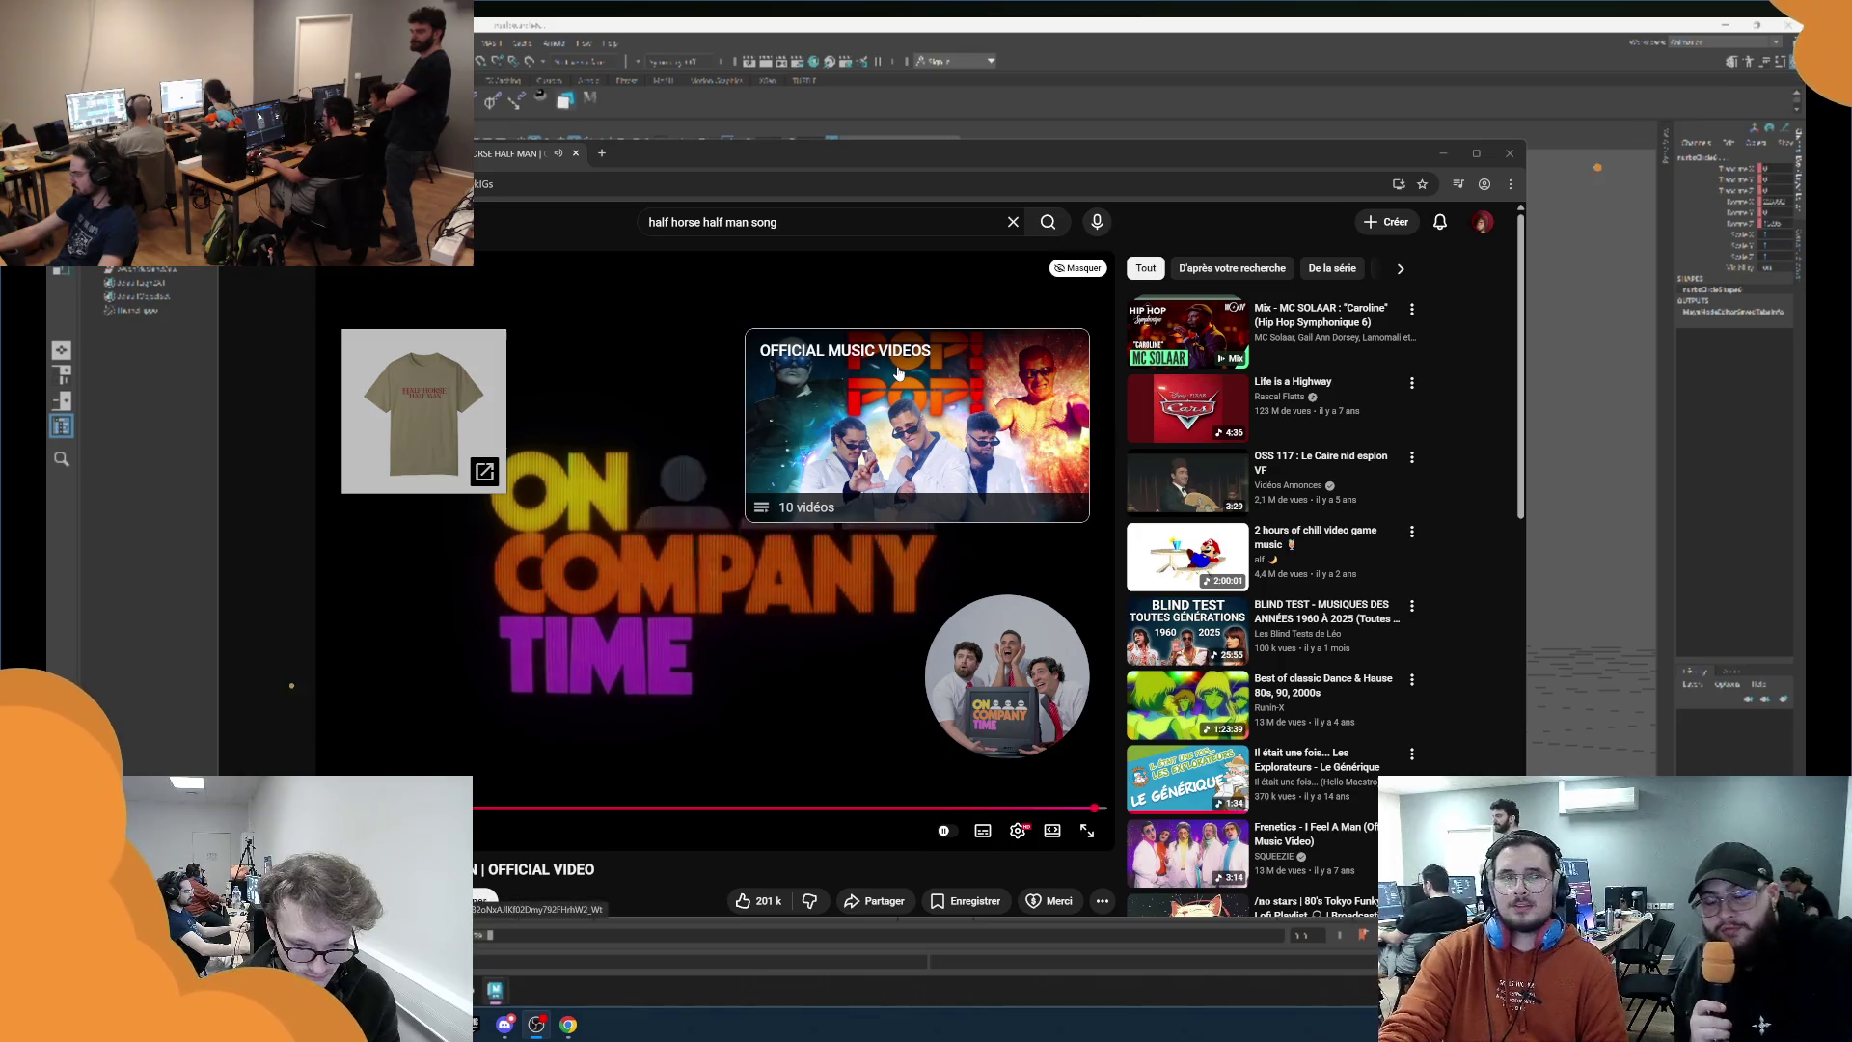
click(471, 612)
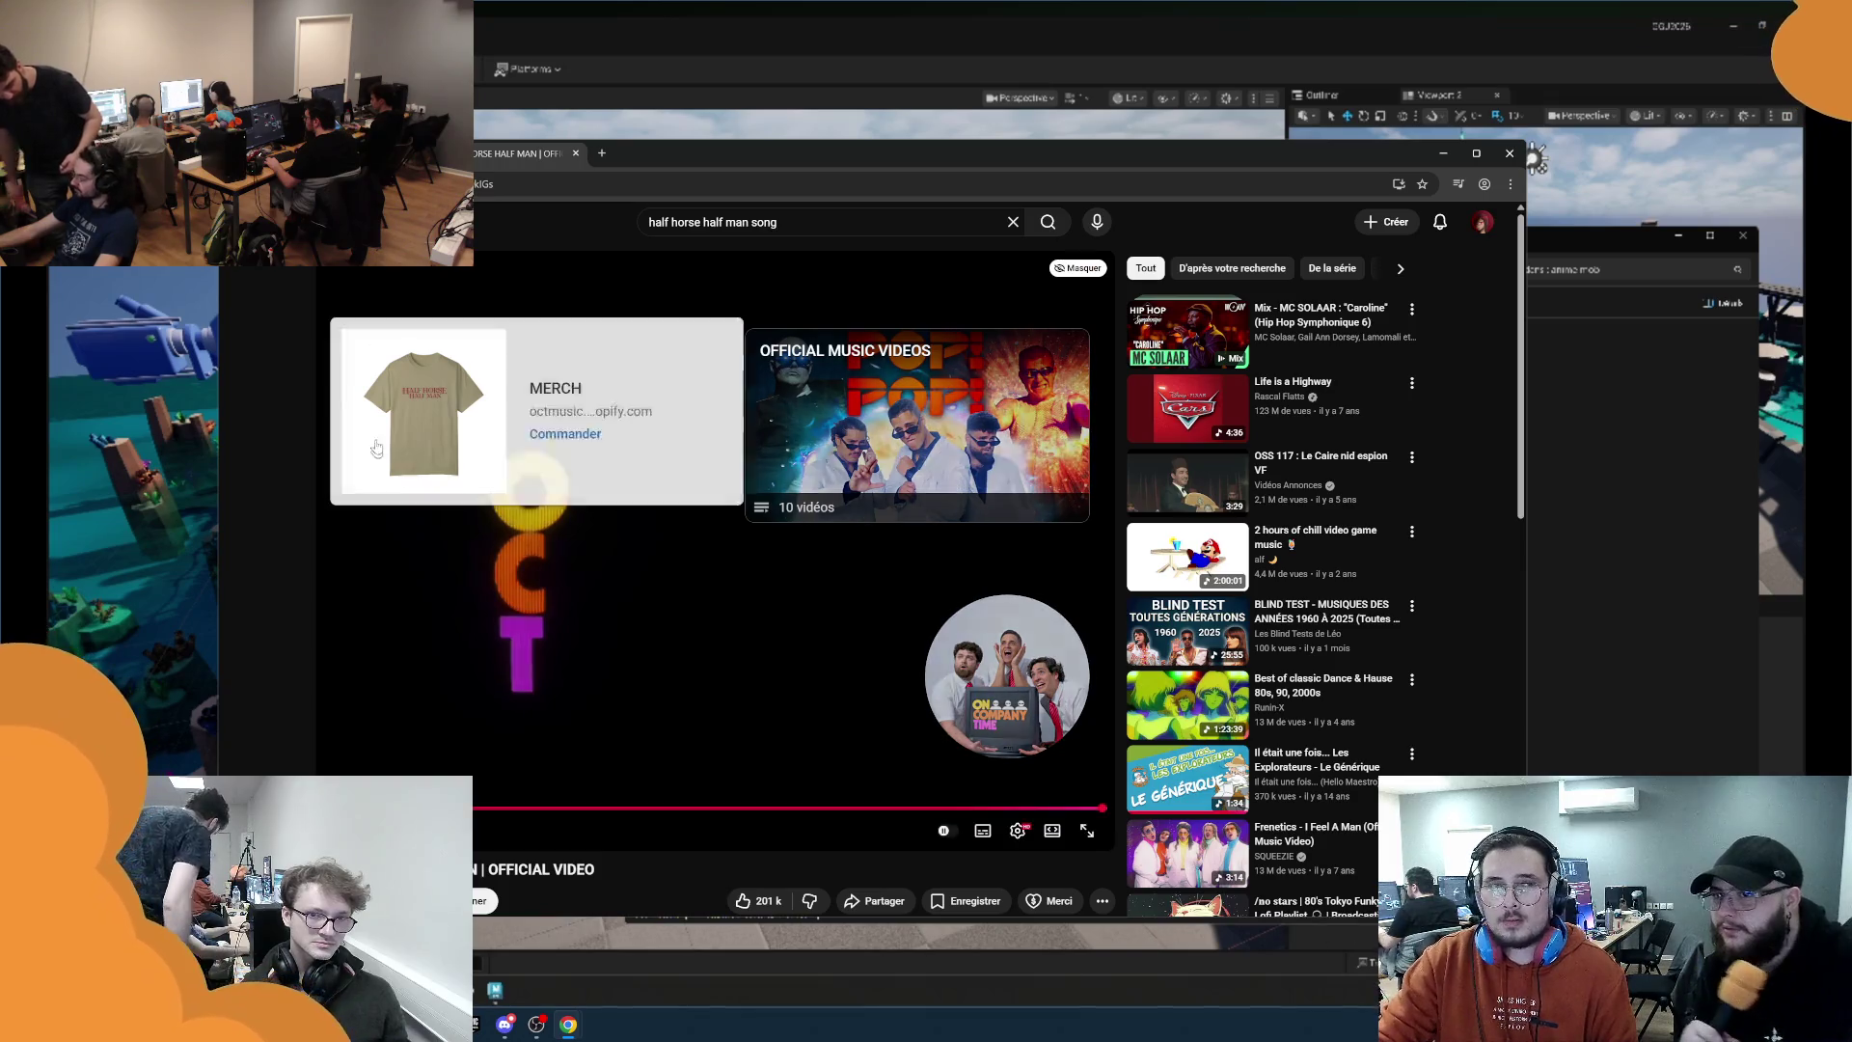
Search YouTube for 'paris contre bayern' using the suggestion list.
click(662, 224)
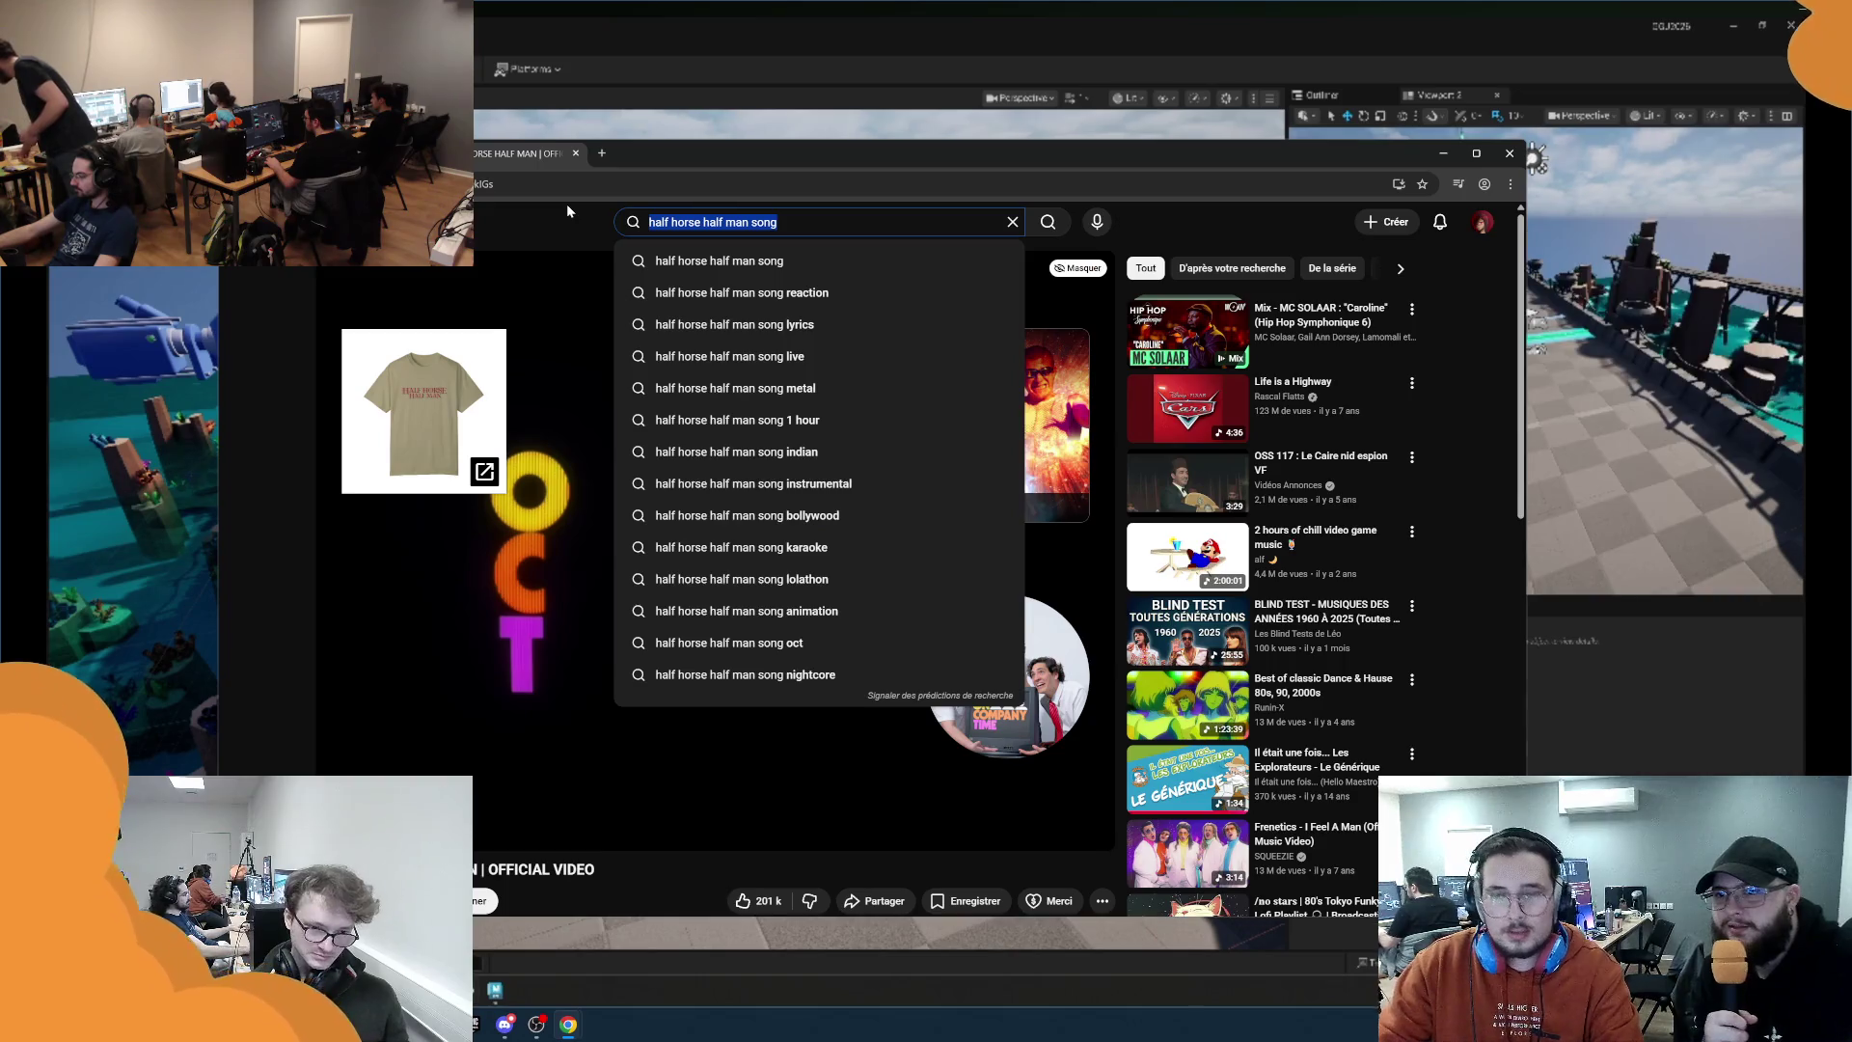
text(pa ris )
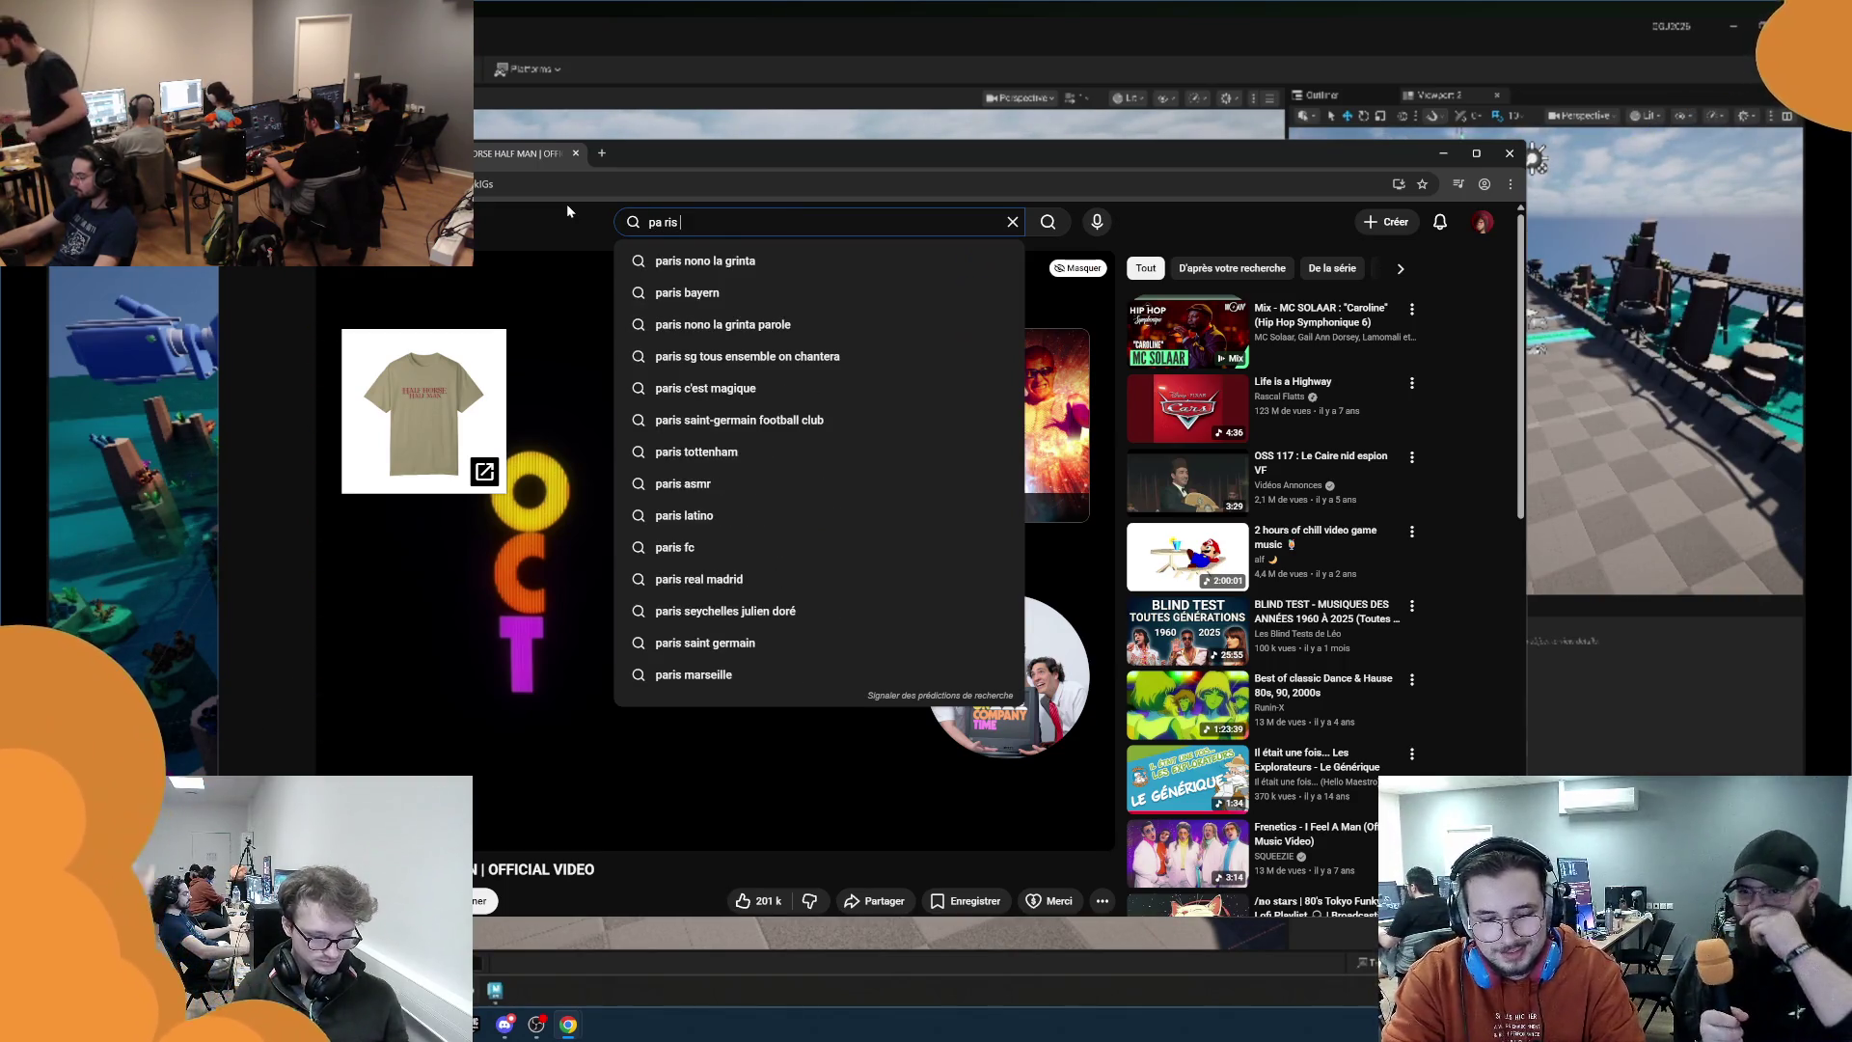
text(contre)
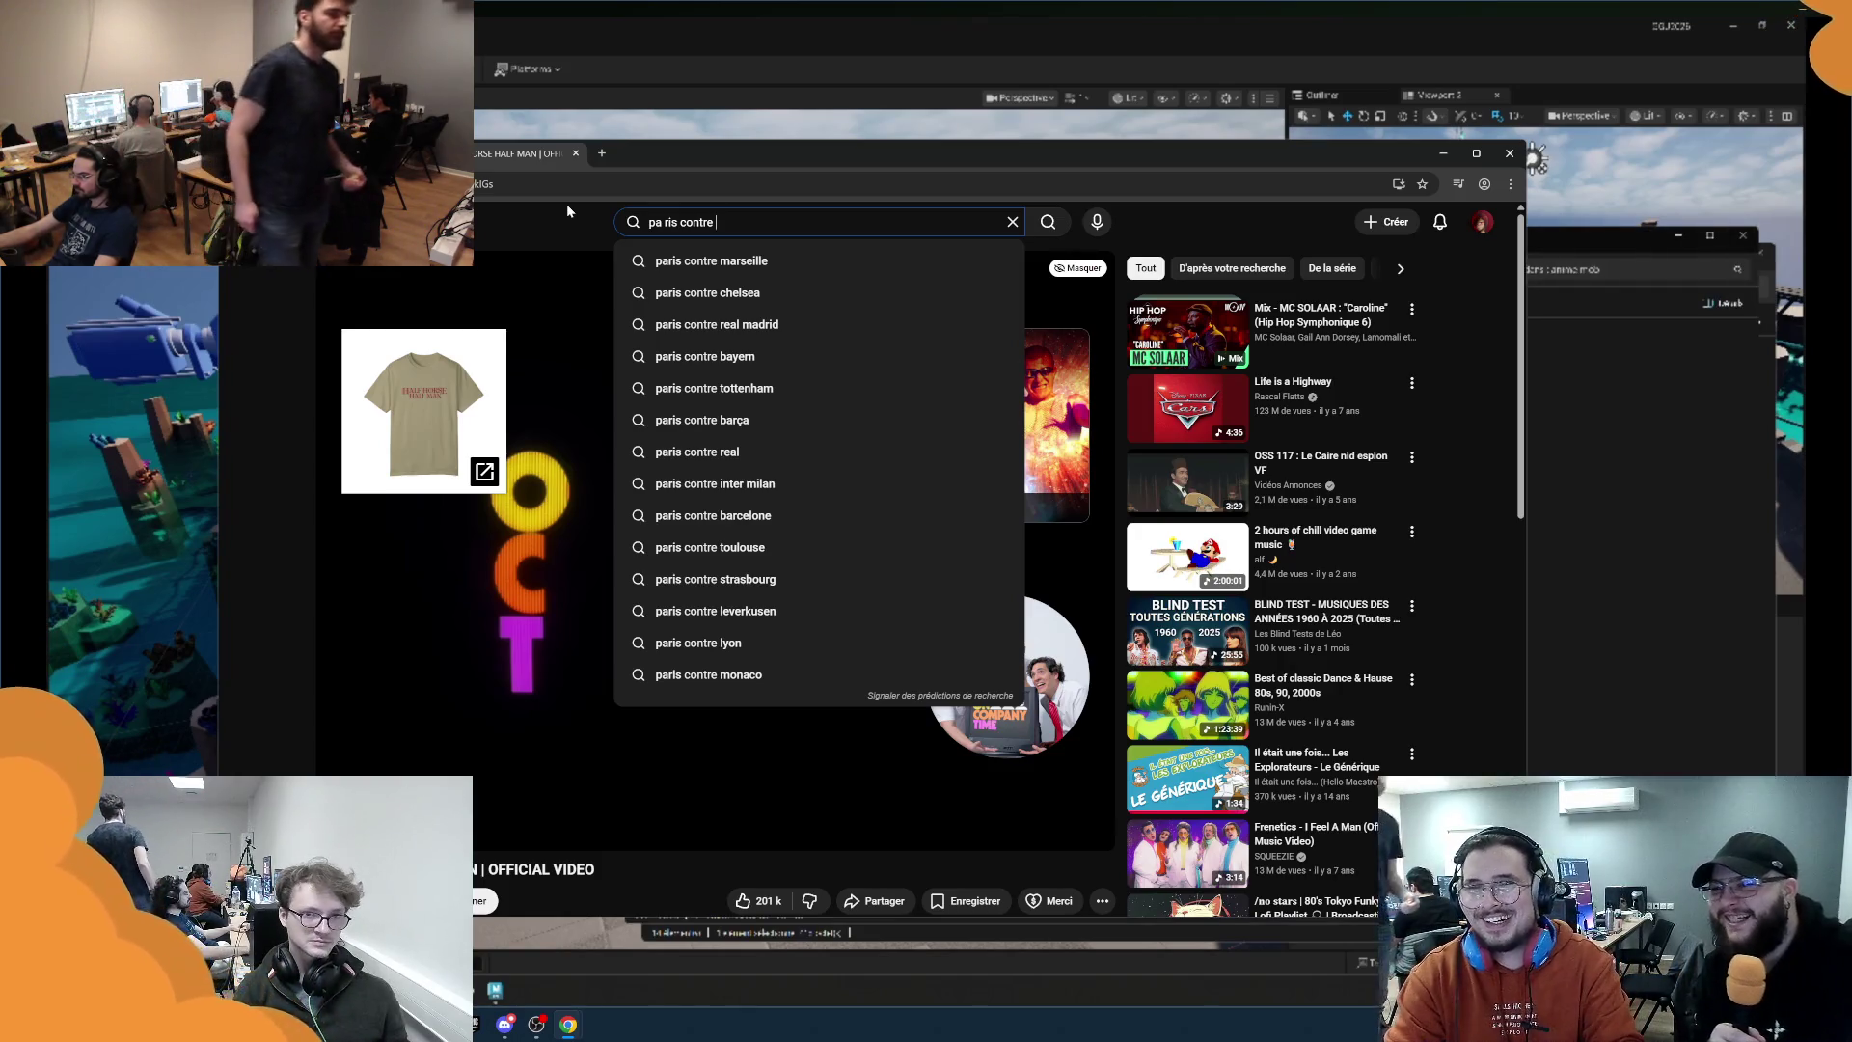
key(Down)
key(Down)
key(Down)
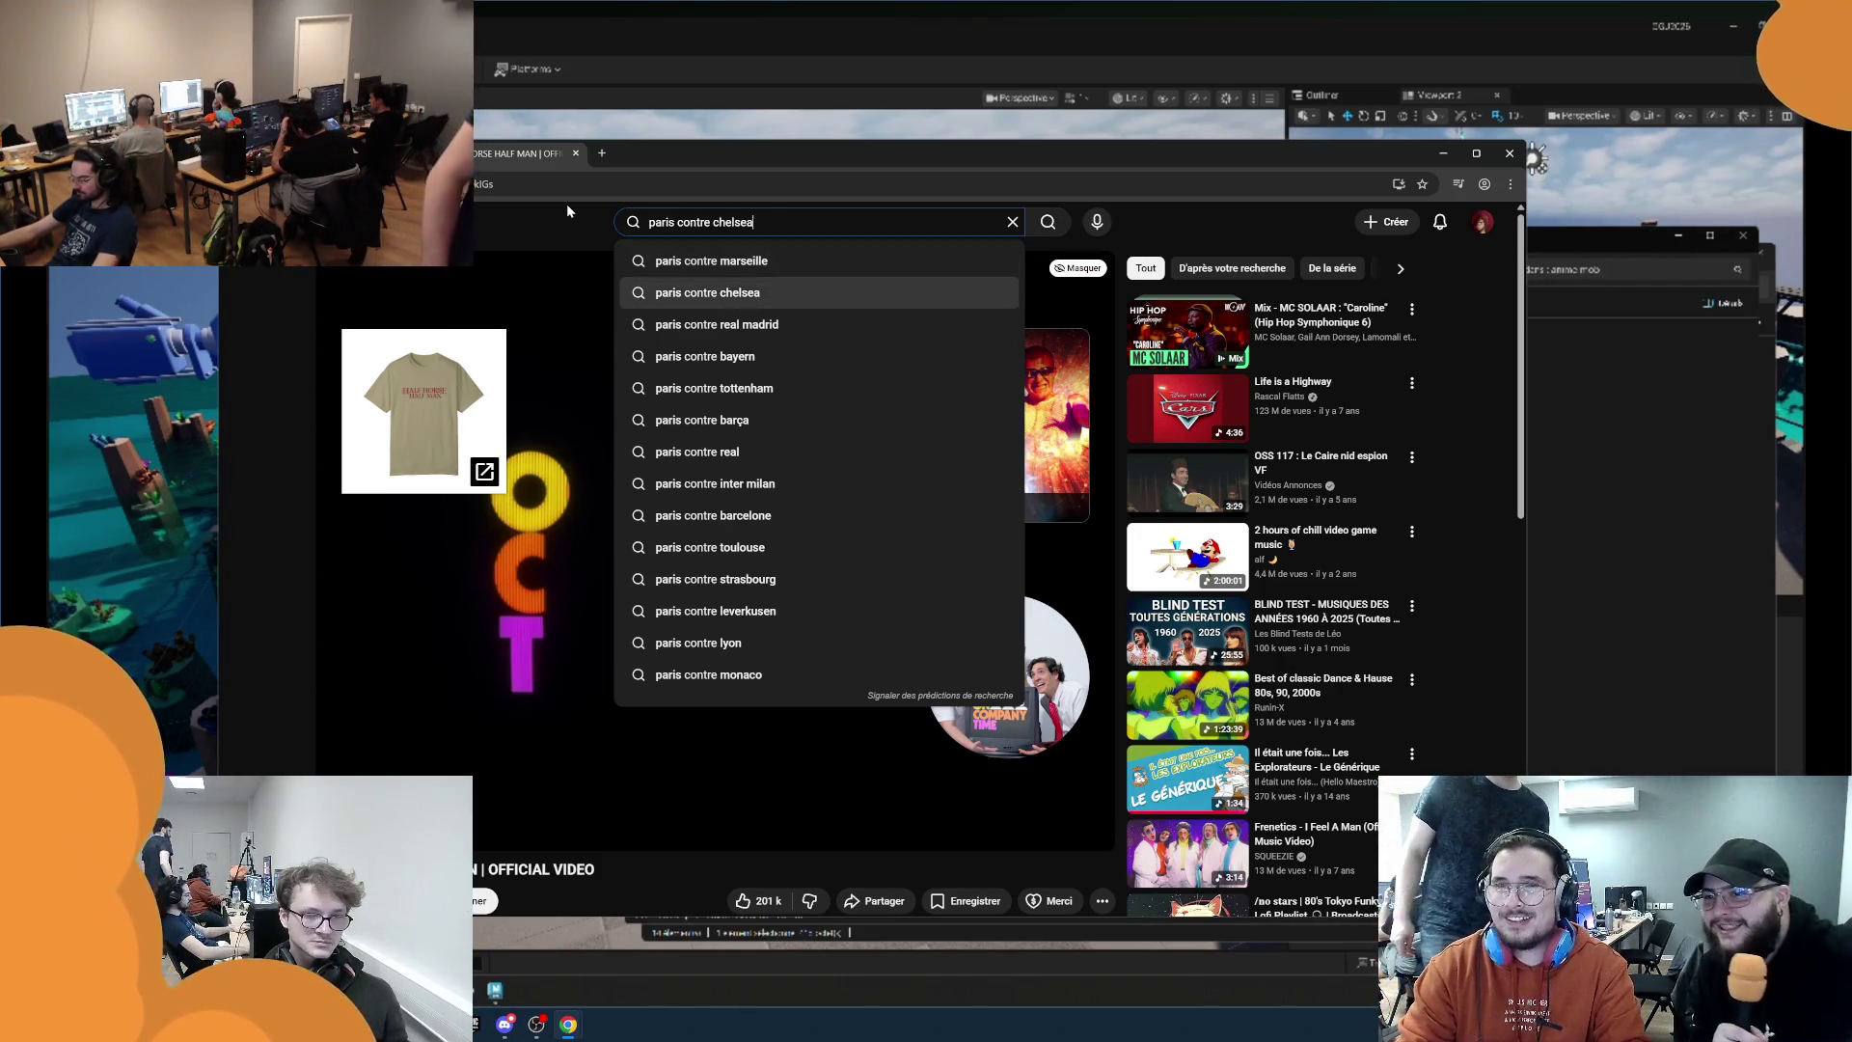
key(Down)
key(Return)
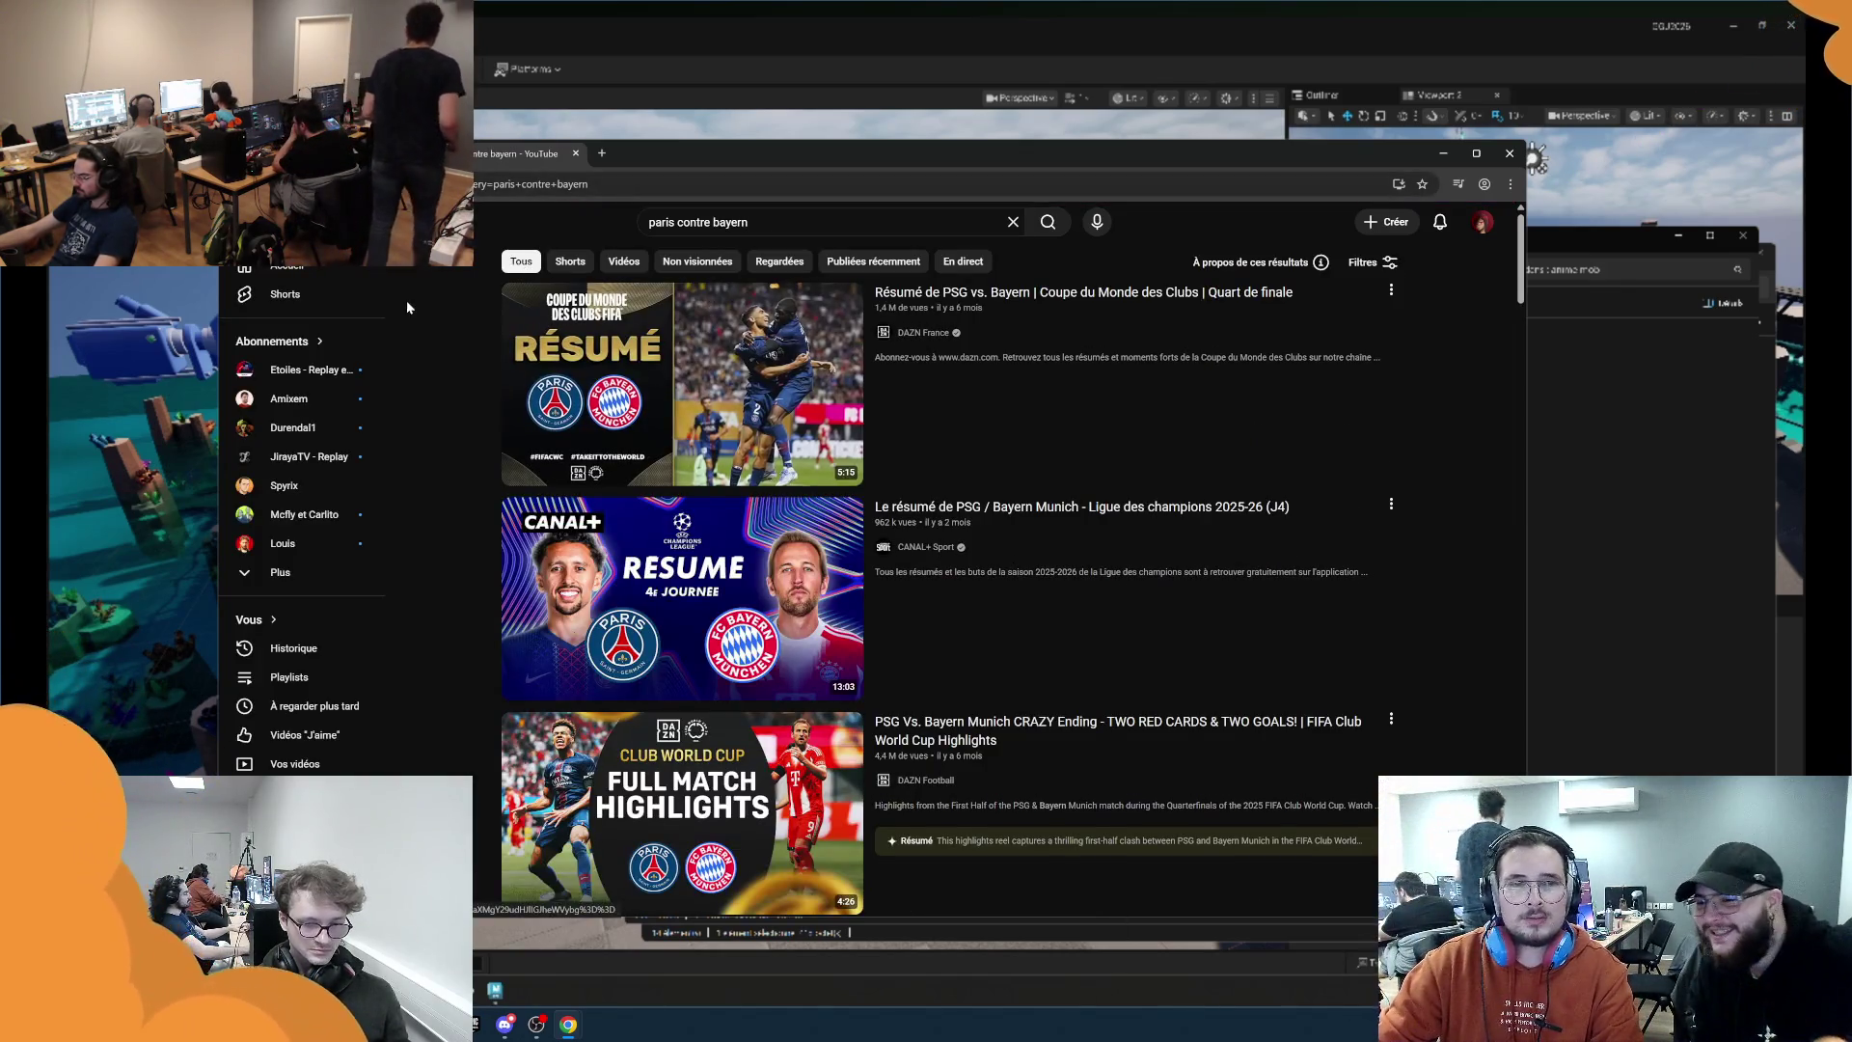
Open the DAZN PSG vs Bayern Club World Cup highlights and skip past the intro.
mouse_move(692, 333)
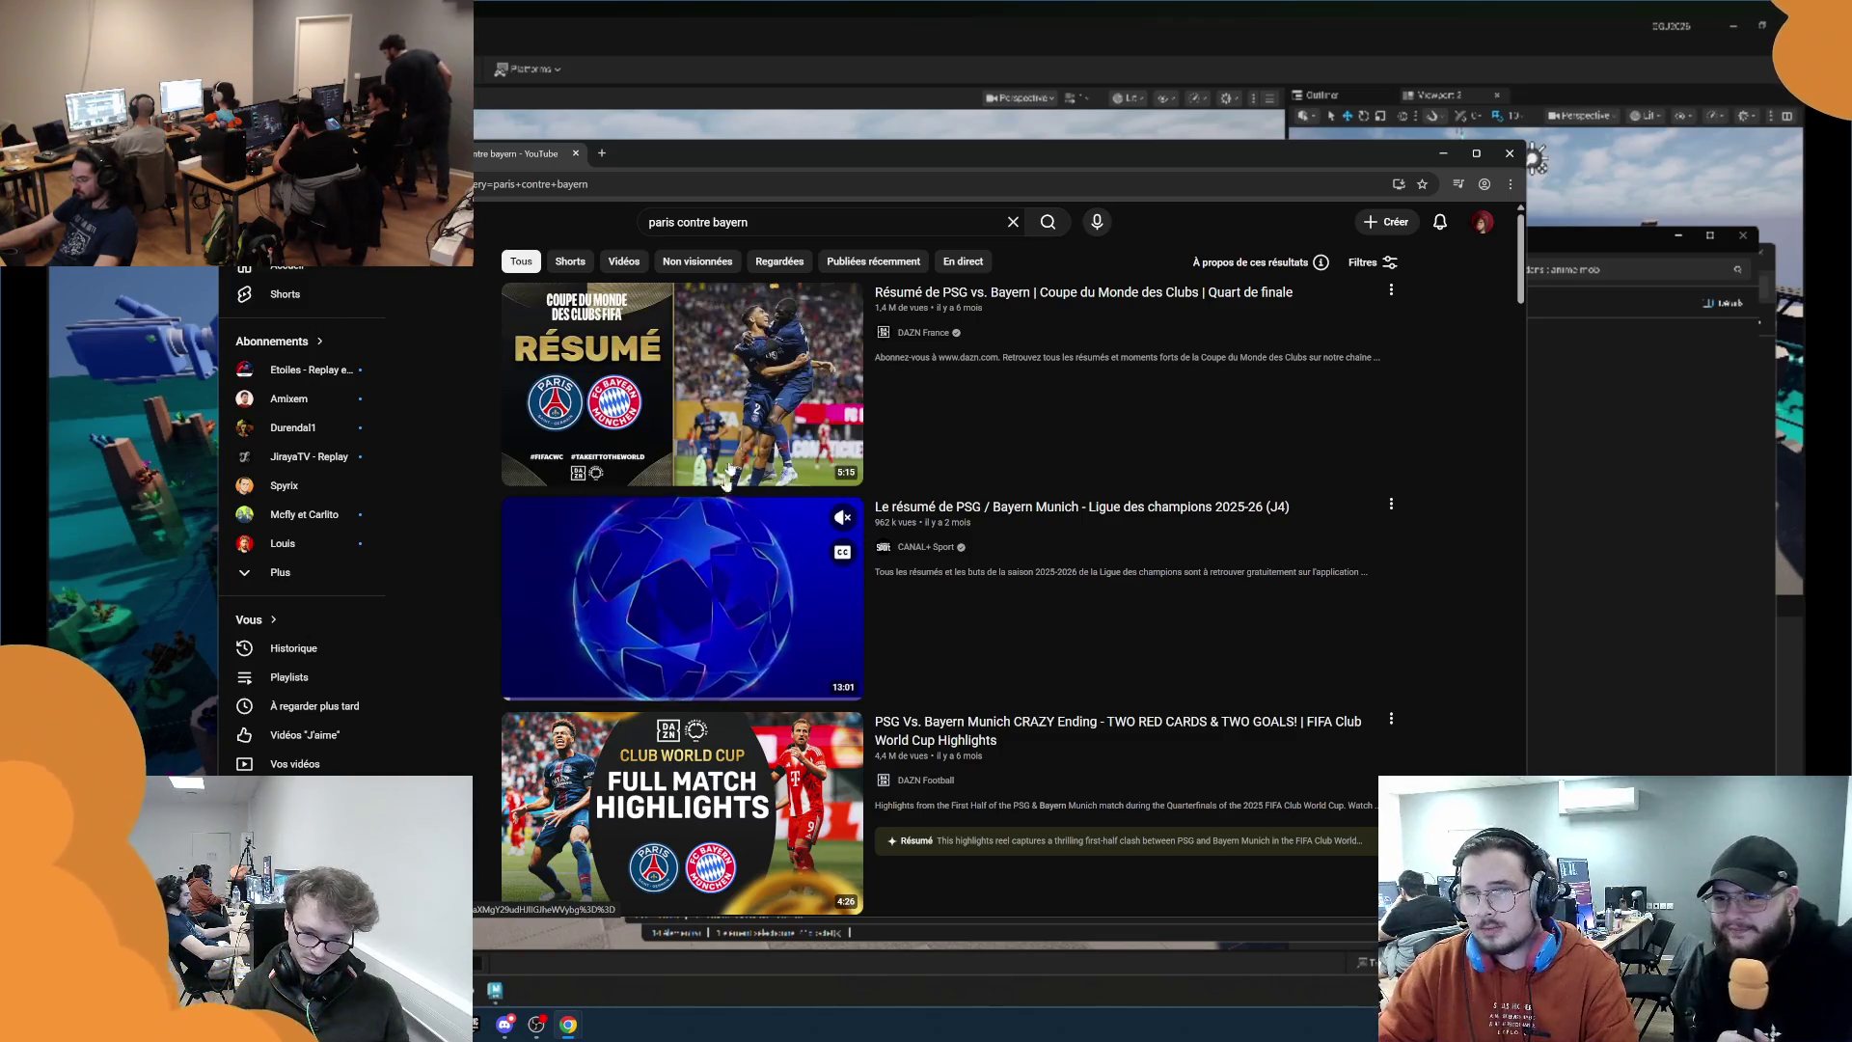
click(703, 722)
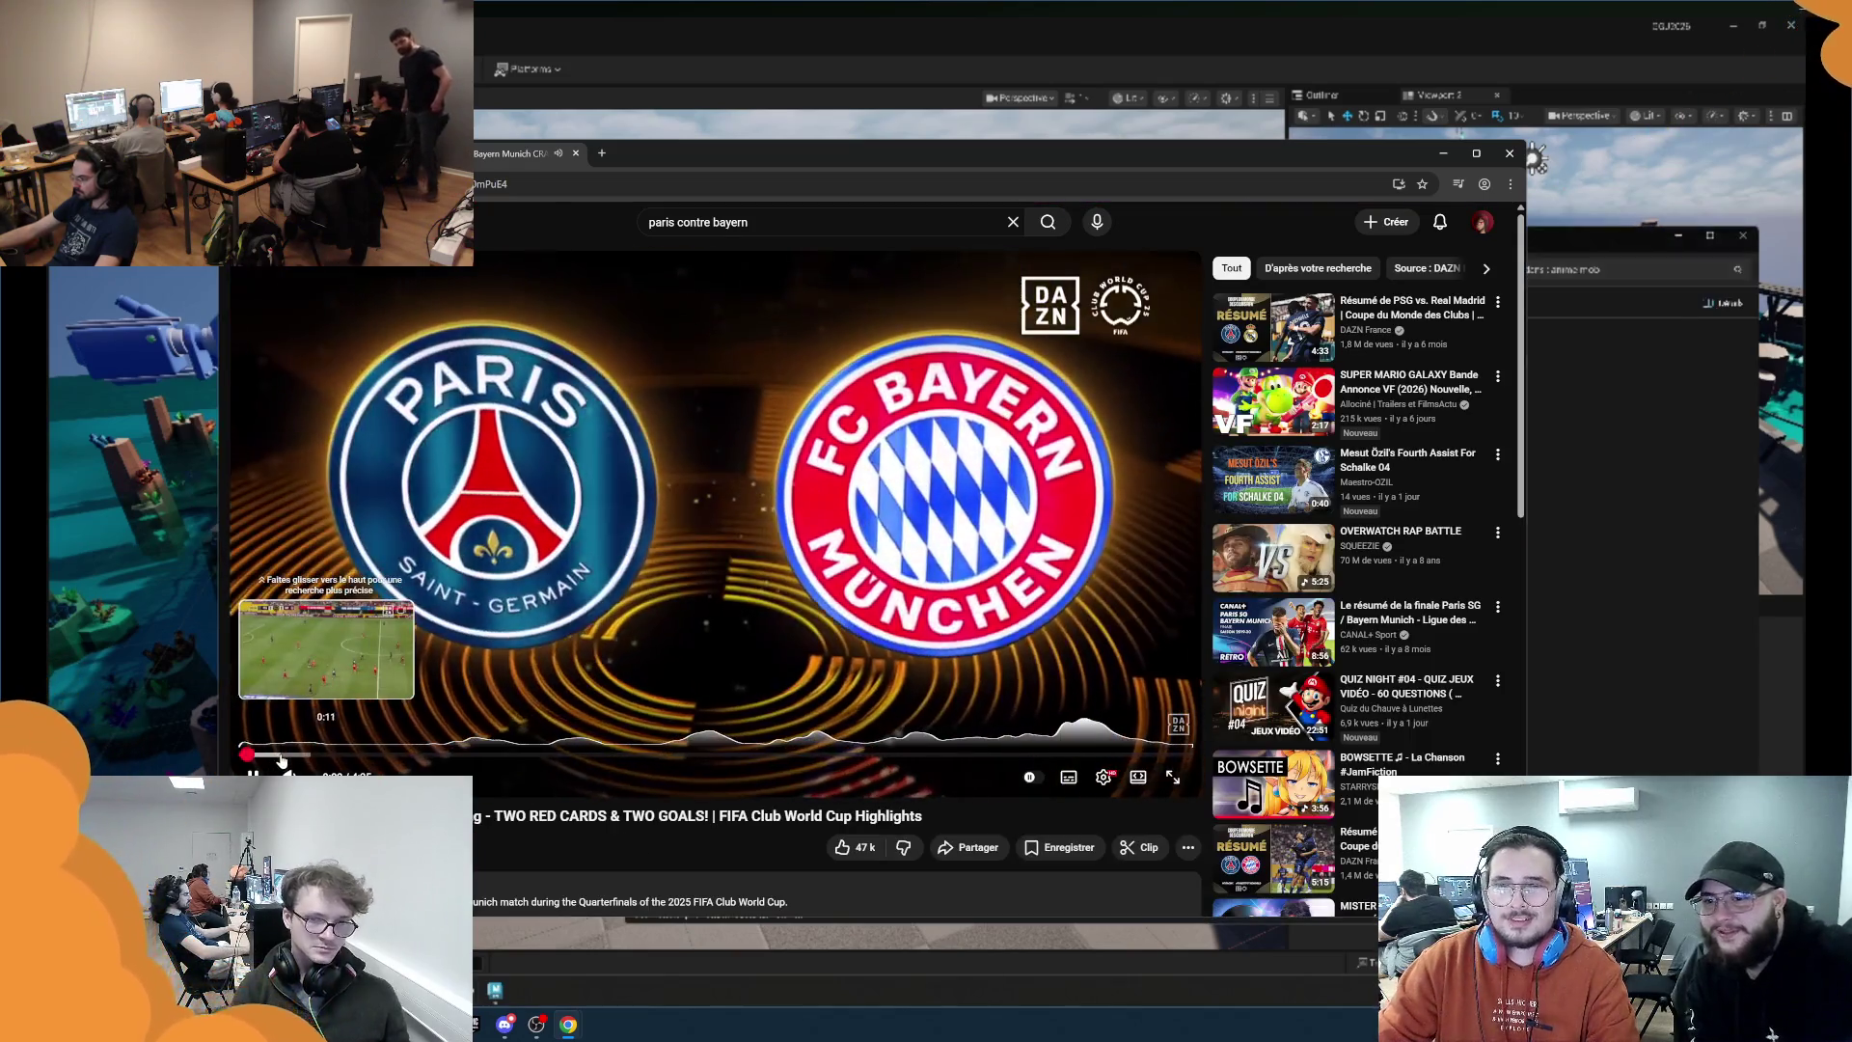
click(280, 757)
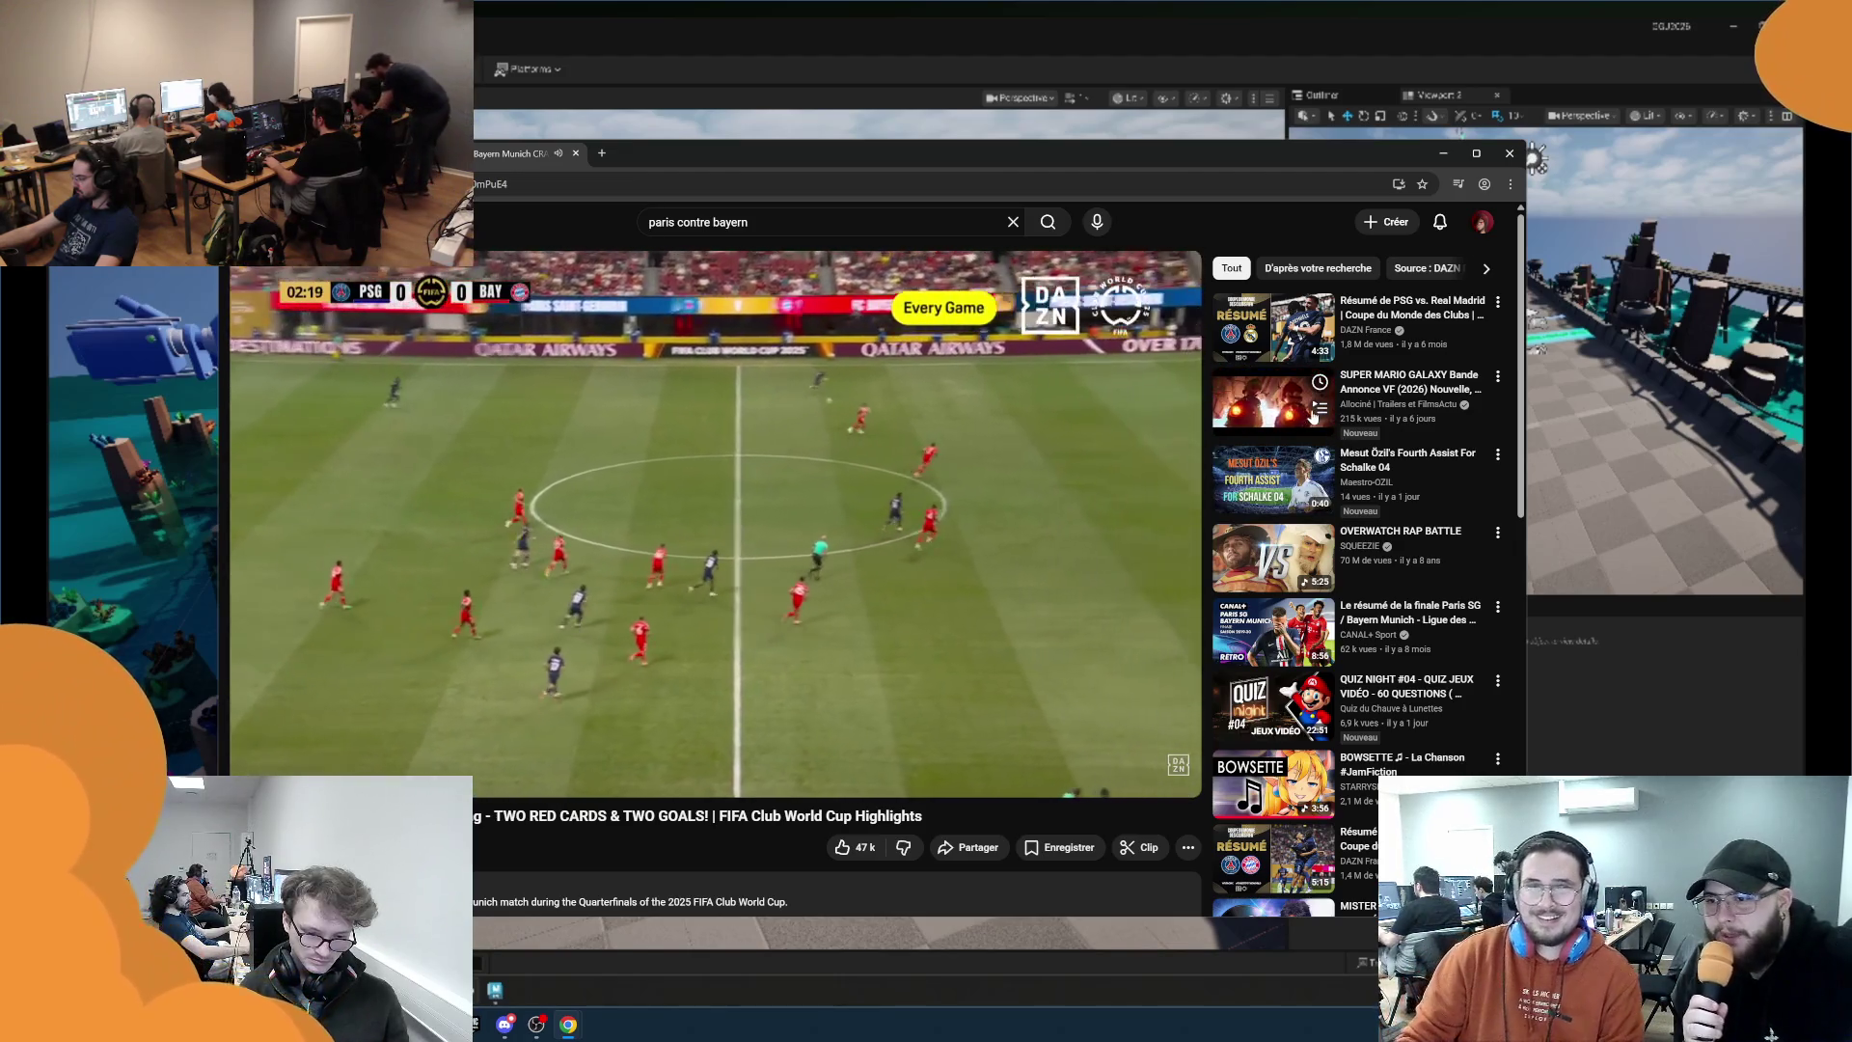
mouse_move(1313, 415)
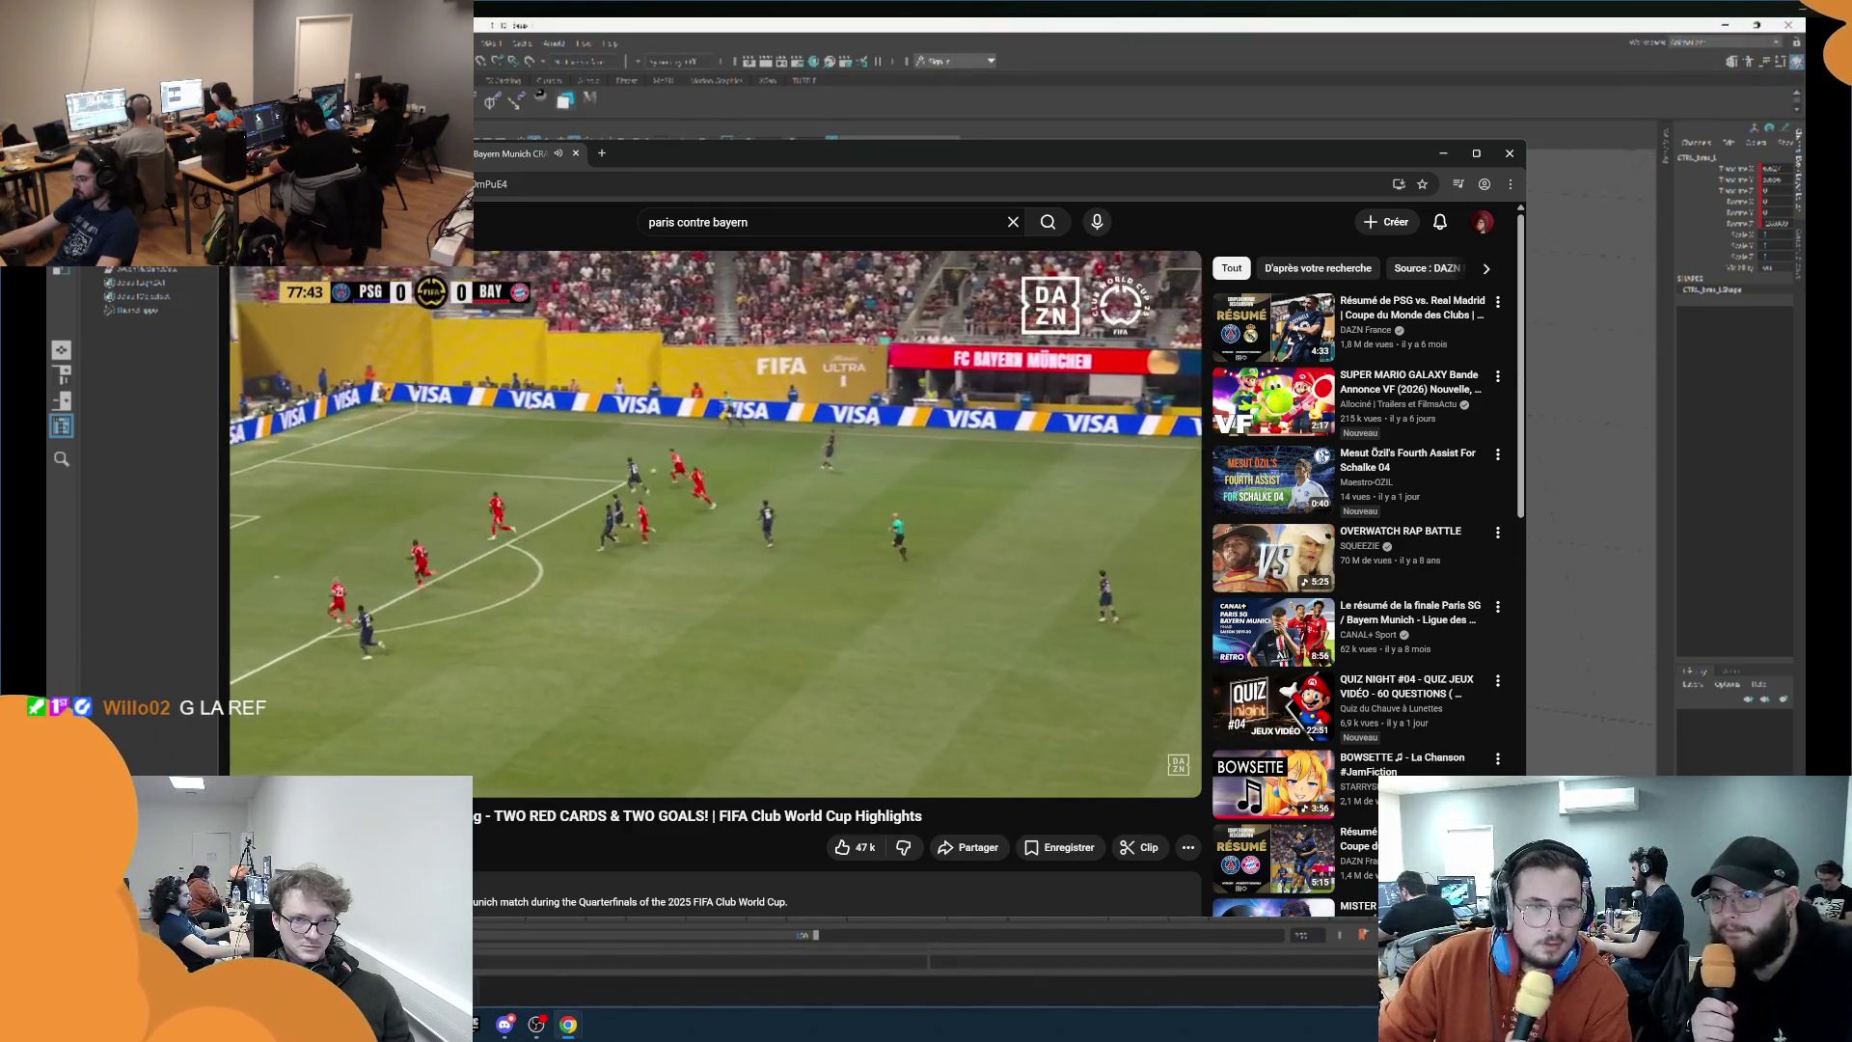
mouse_move(693, 955)
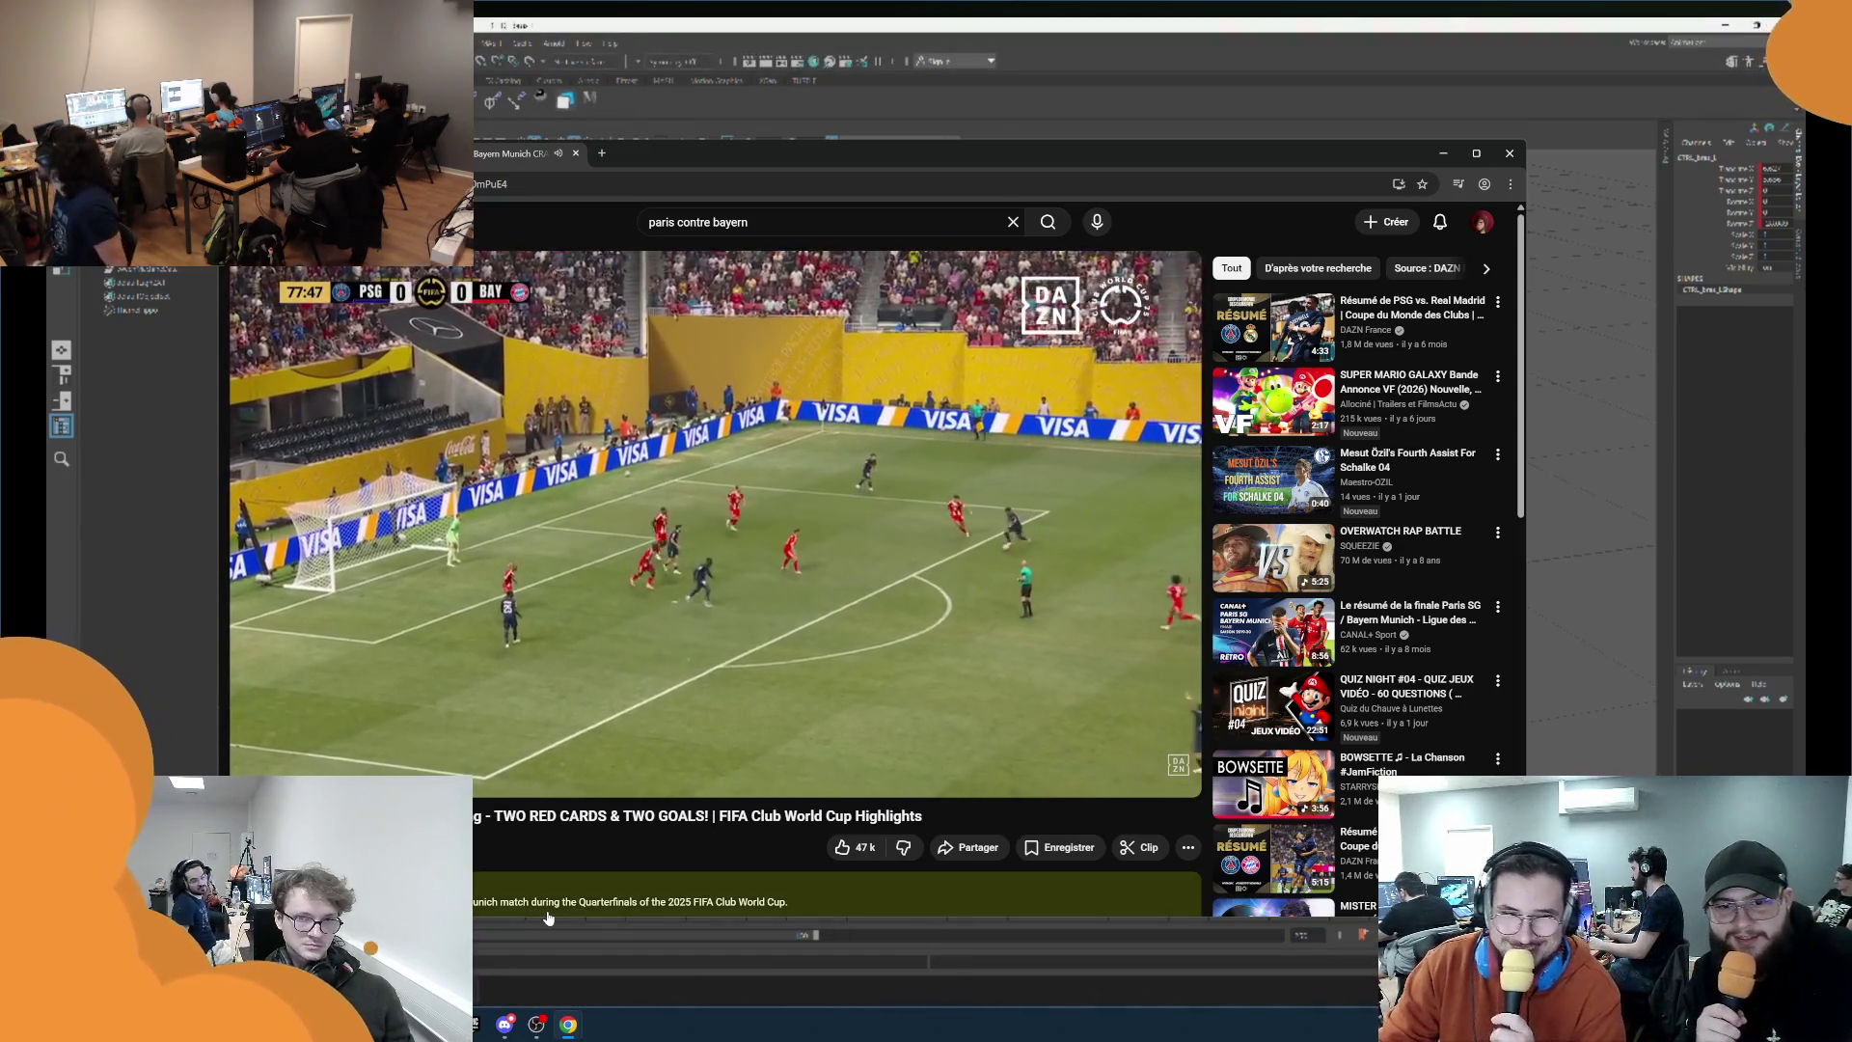
mouse_move(535, 670)
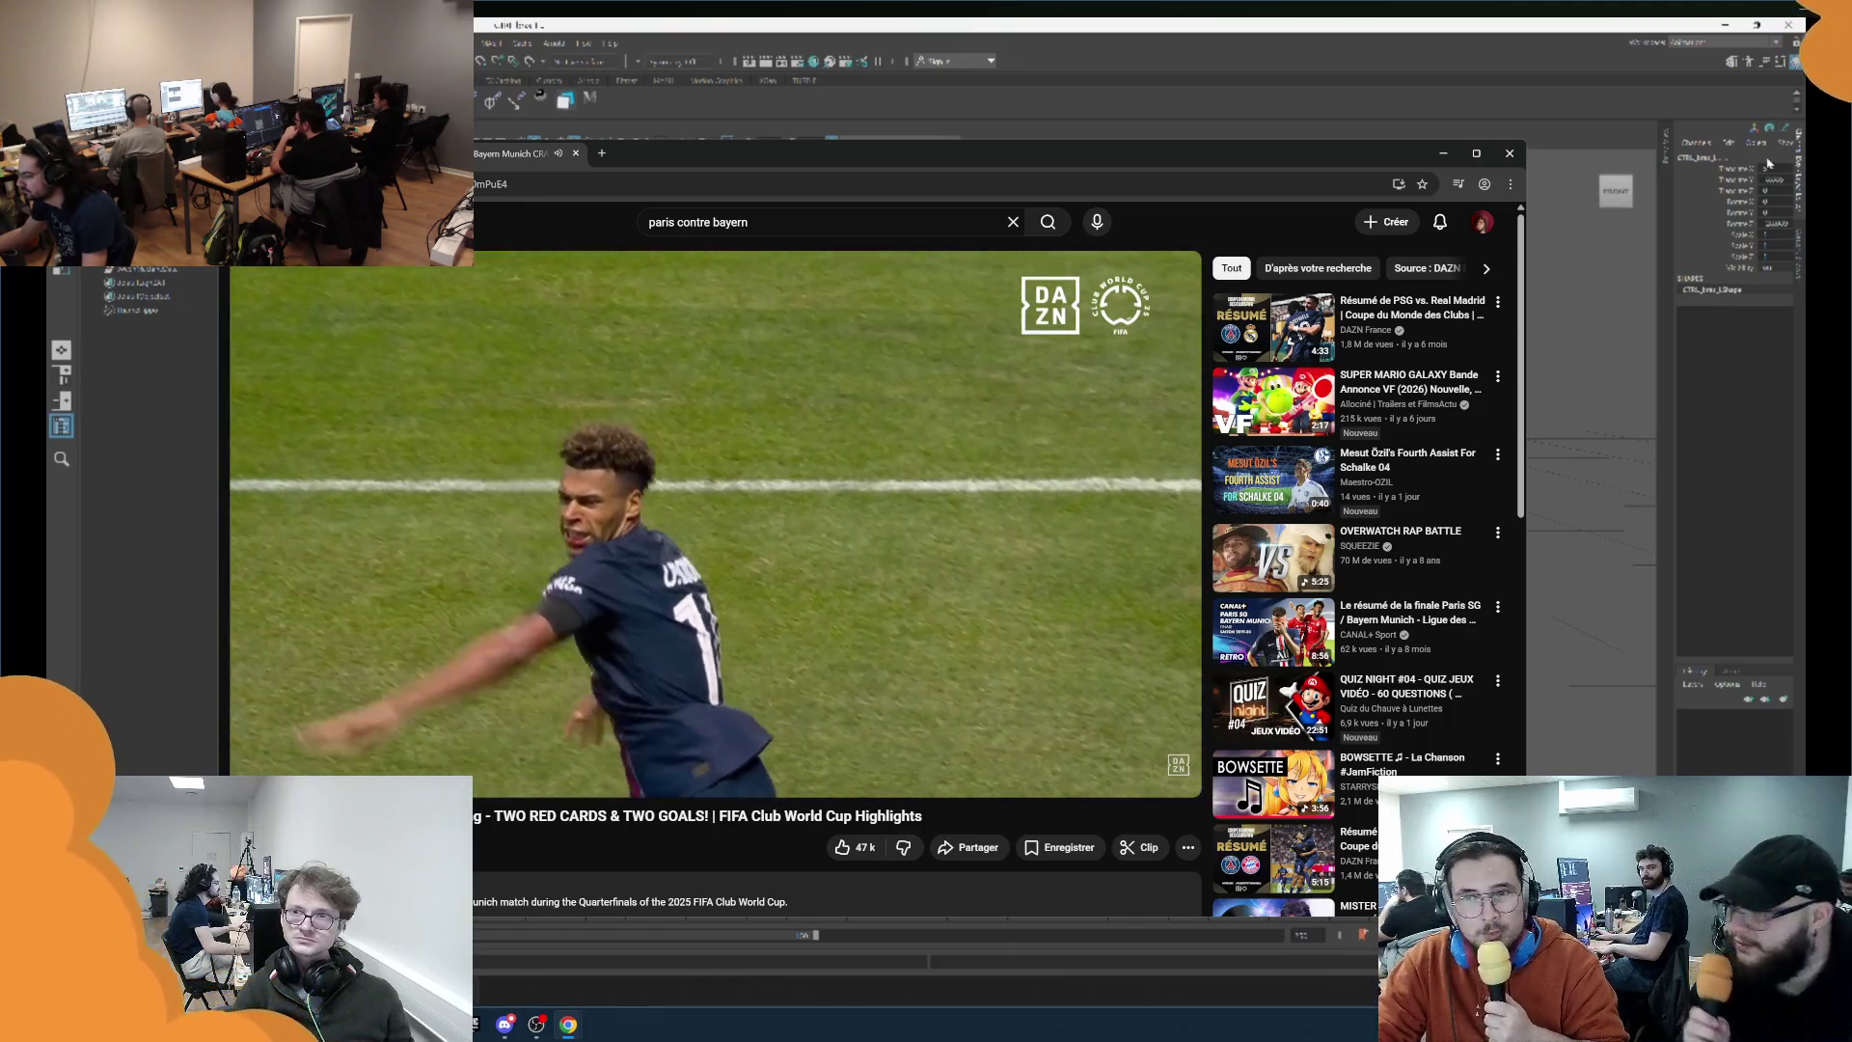
drag(1768, 166, 1769, 228)
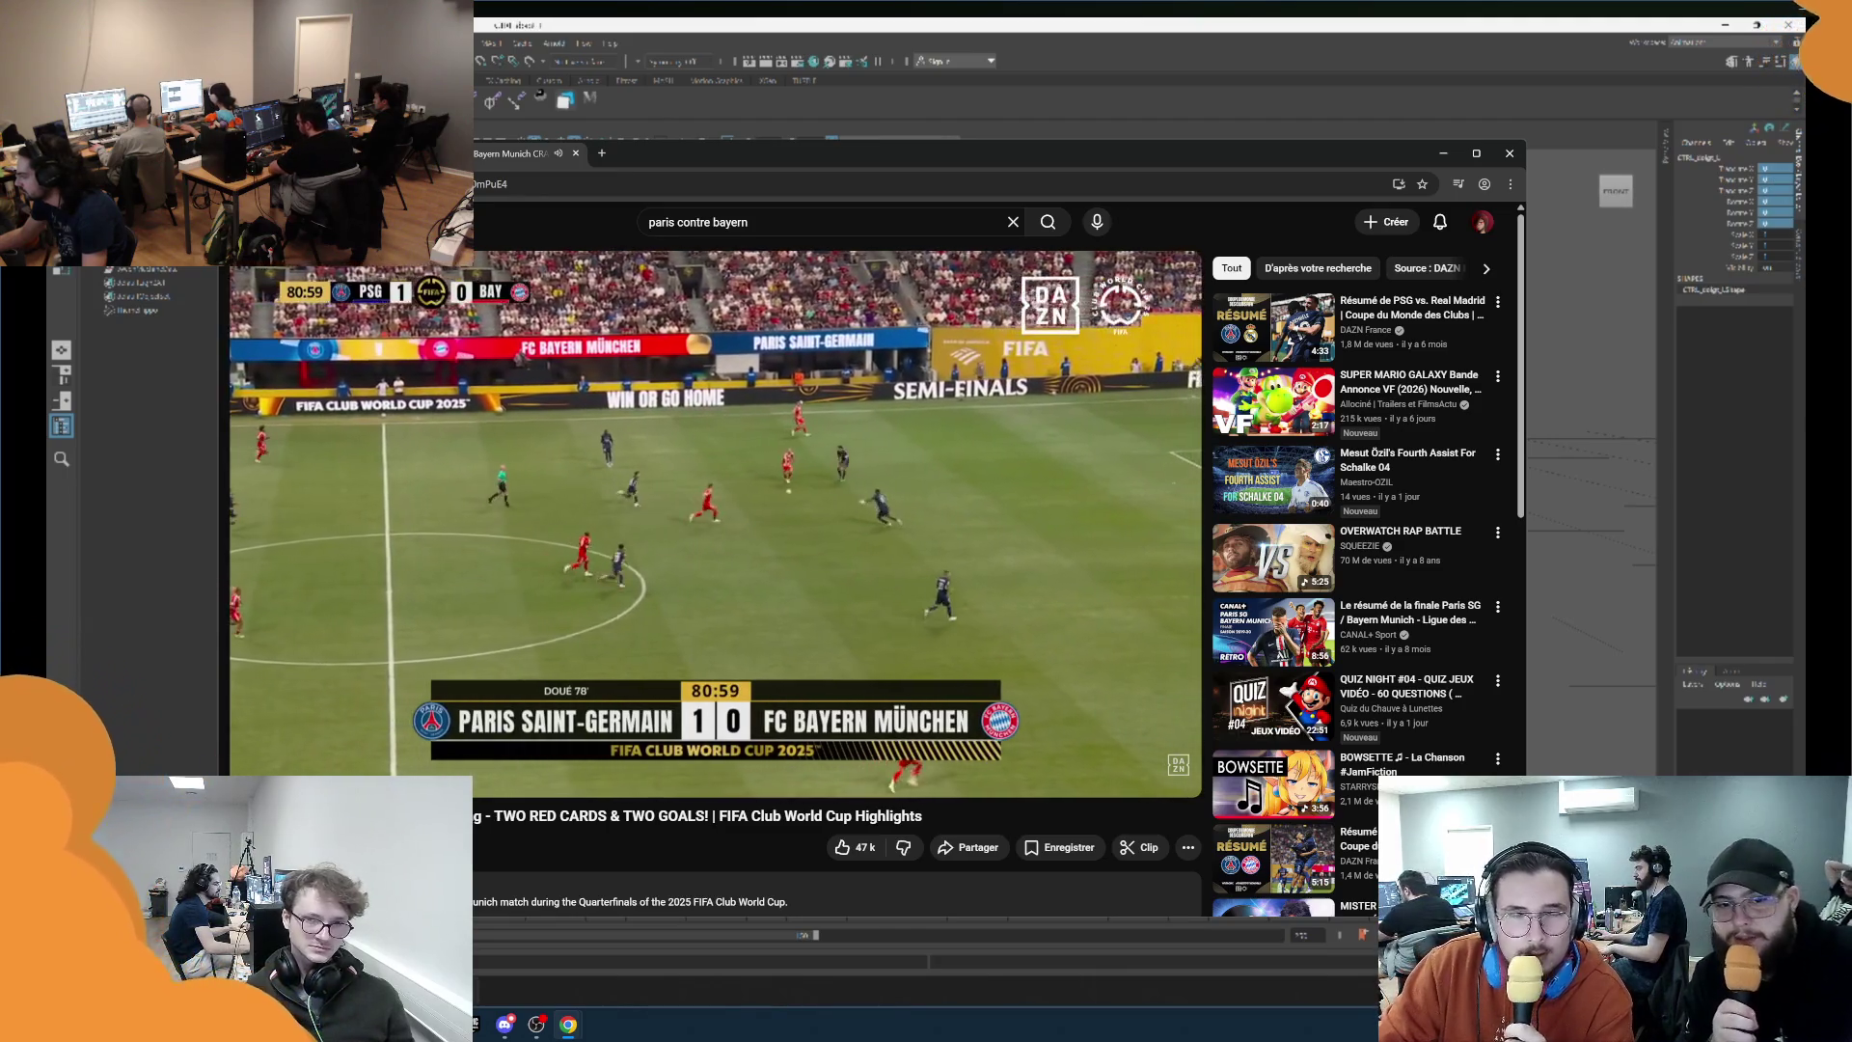
mouse_move(892, 504)
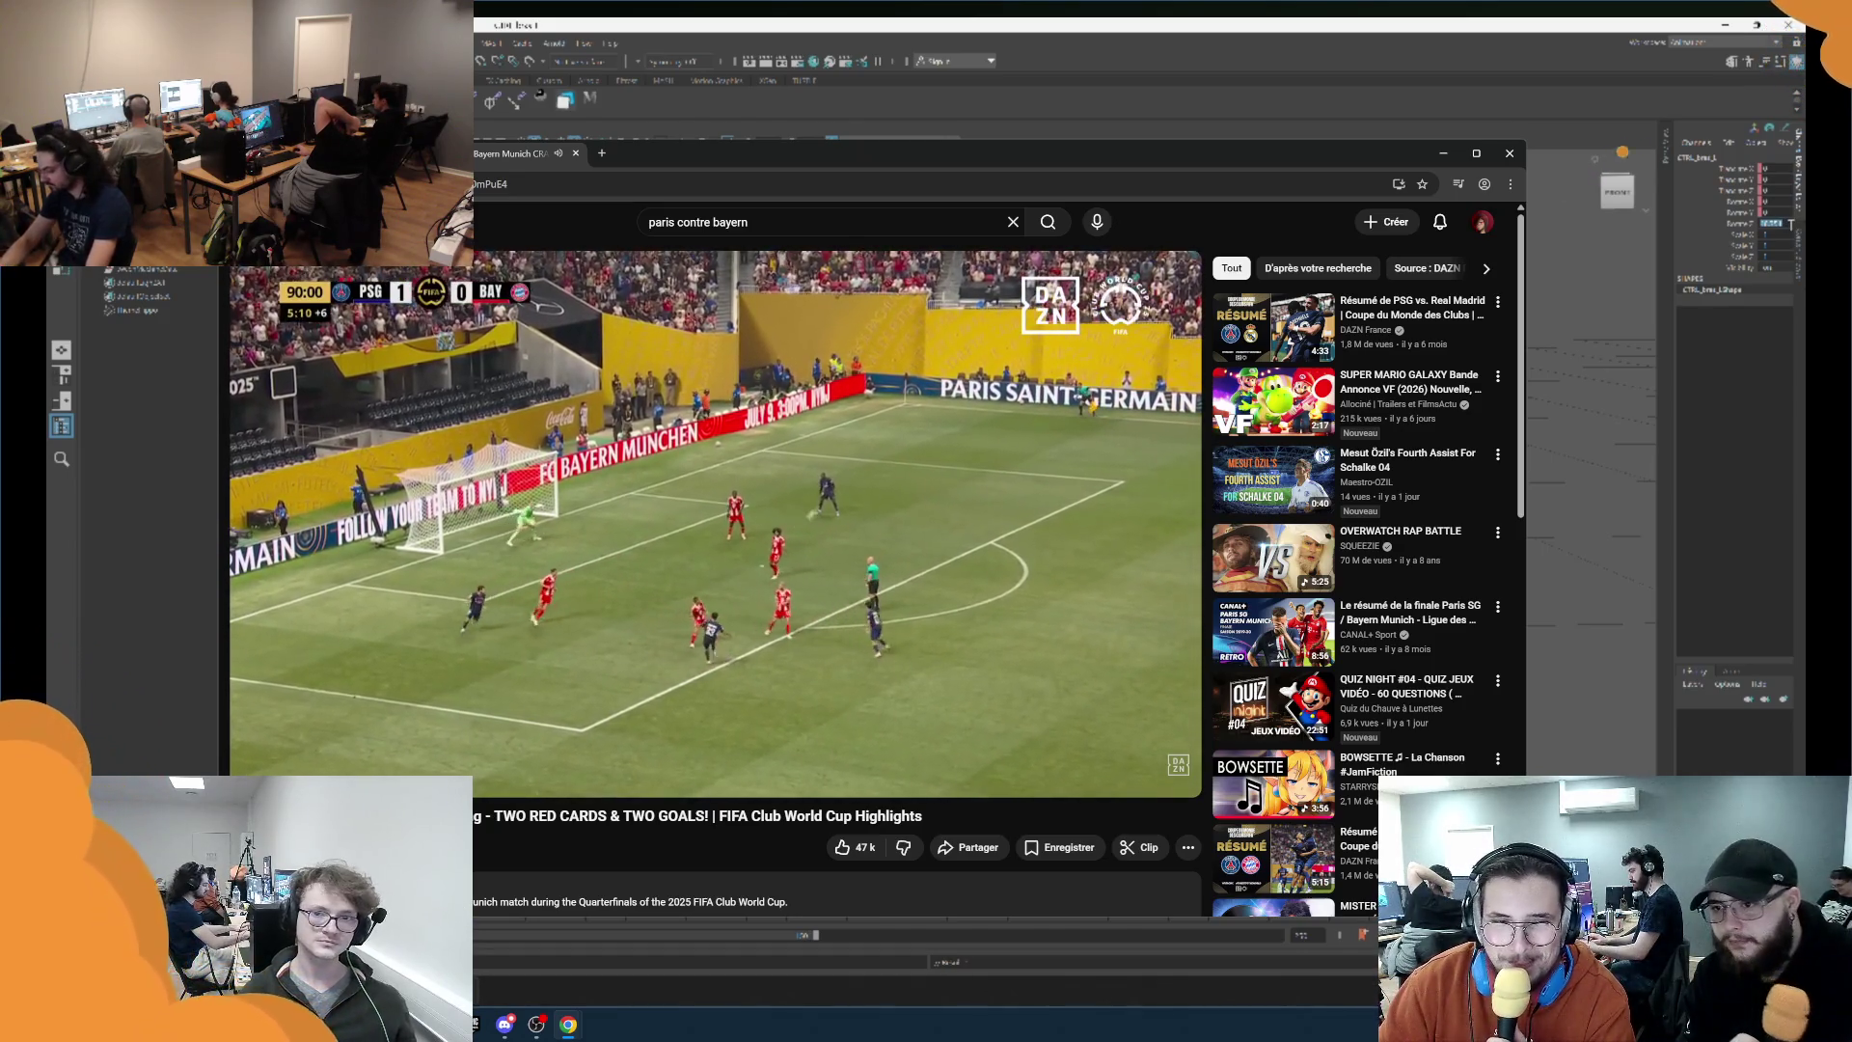
Watch the PSG vs Bayern highlights to the end, then Alt+Tab away from Chrome.
click(1775, 223)
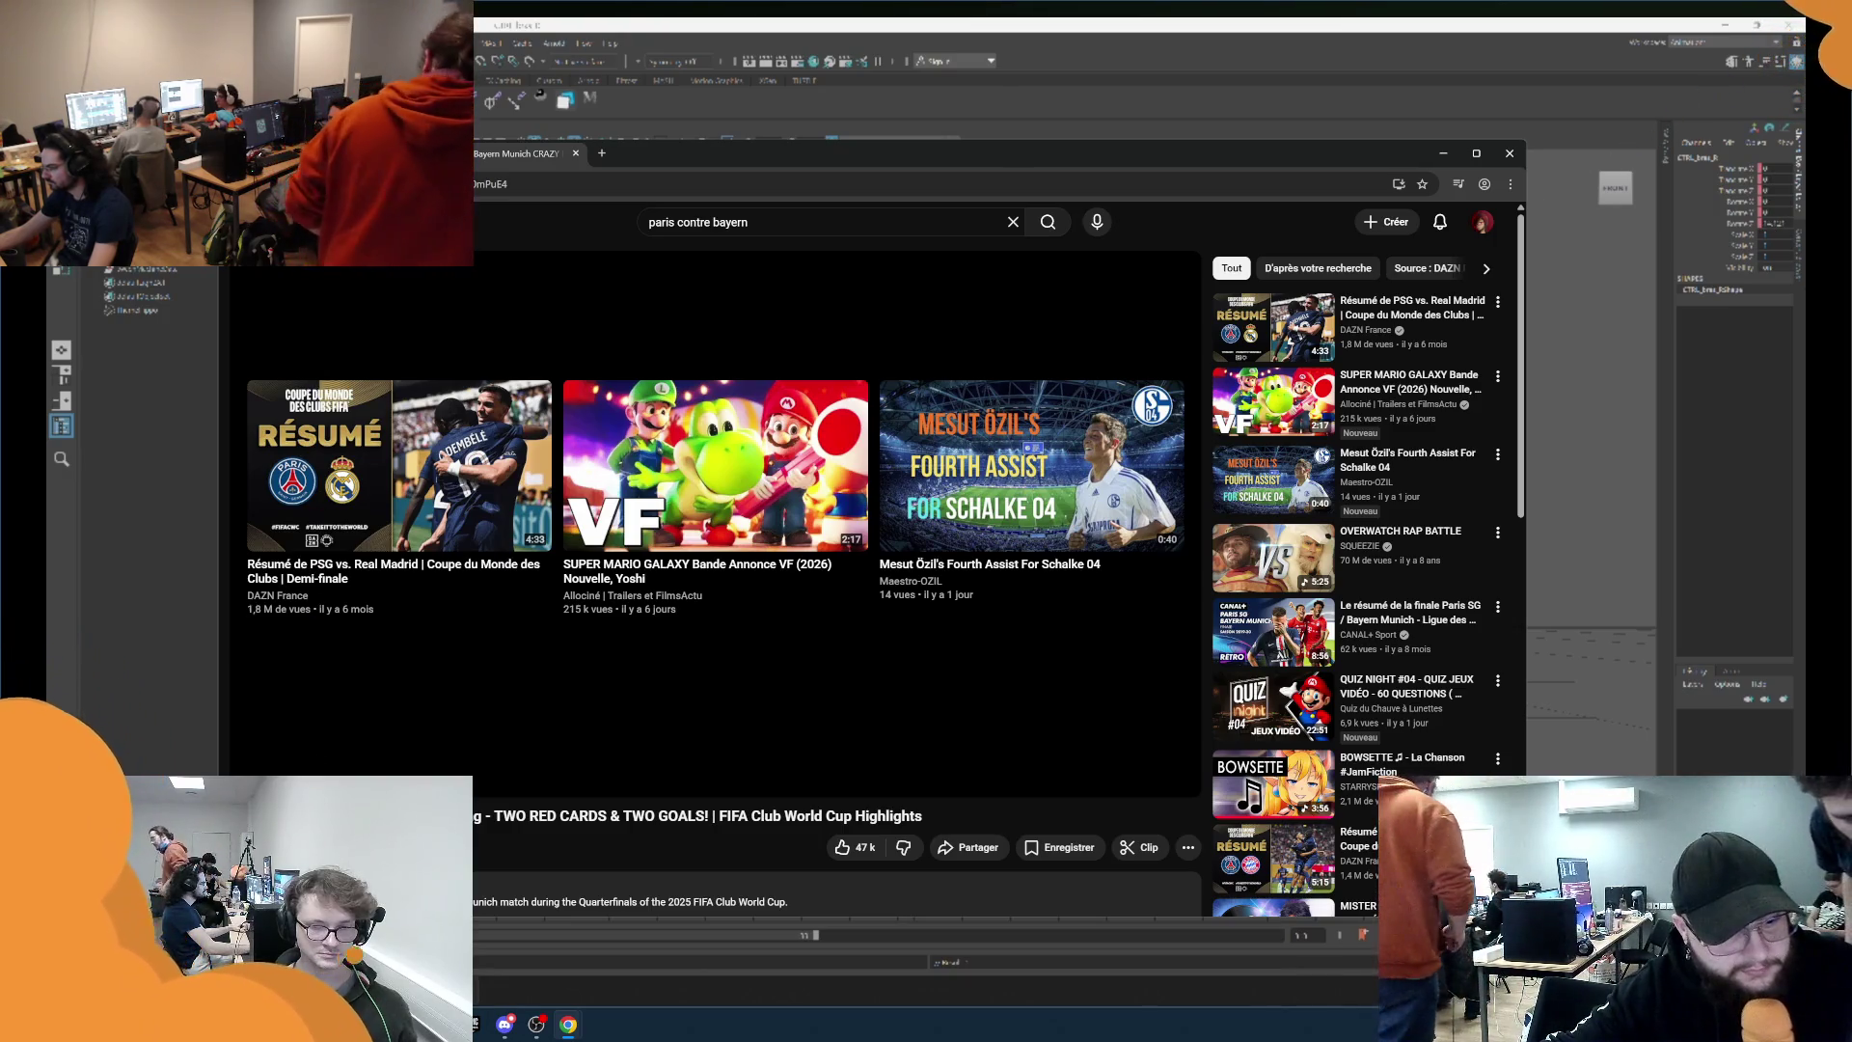
key(alt+Tab)
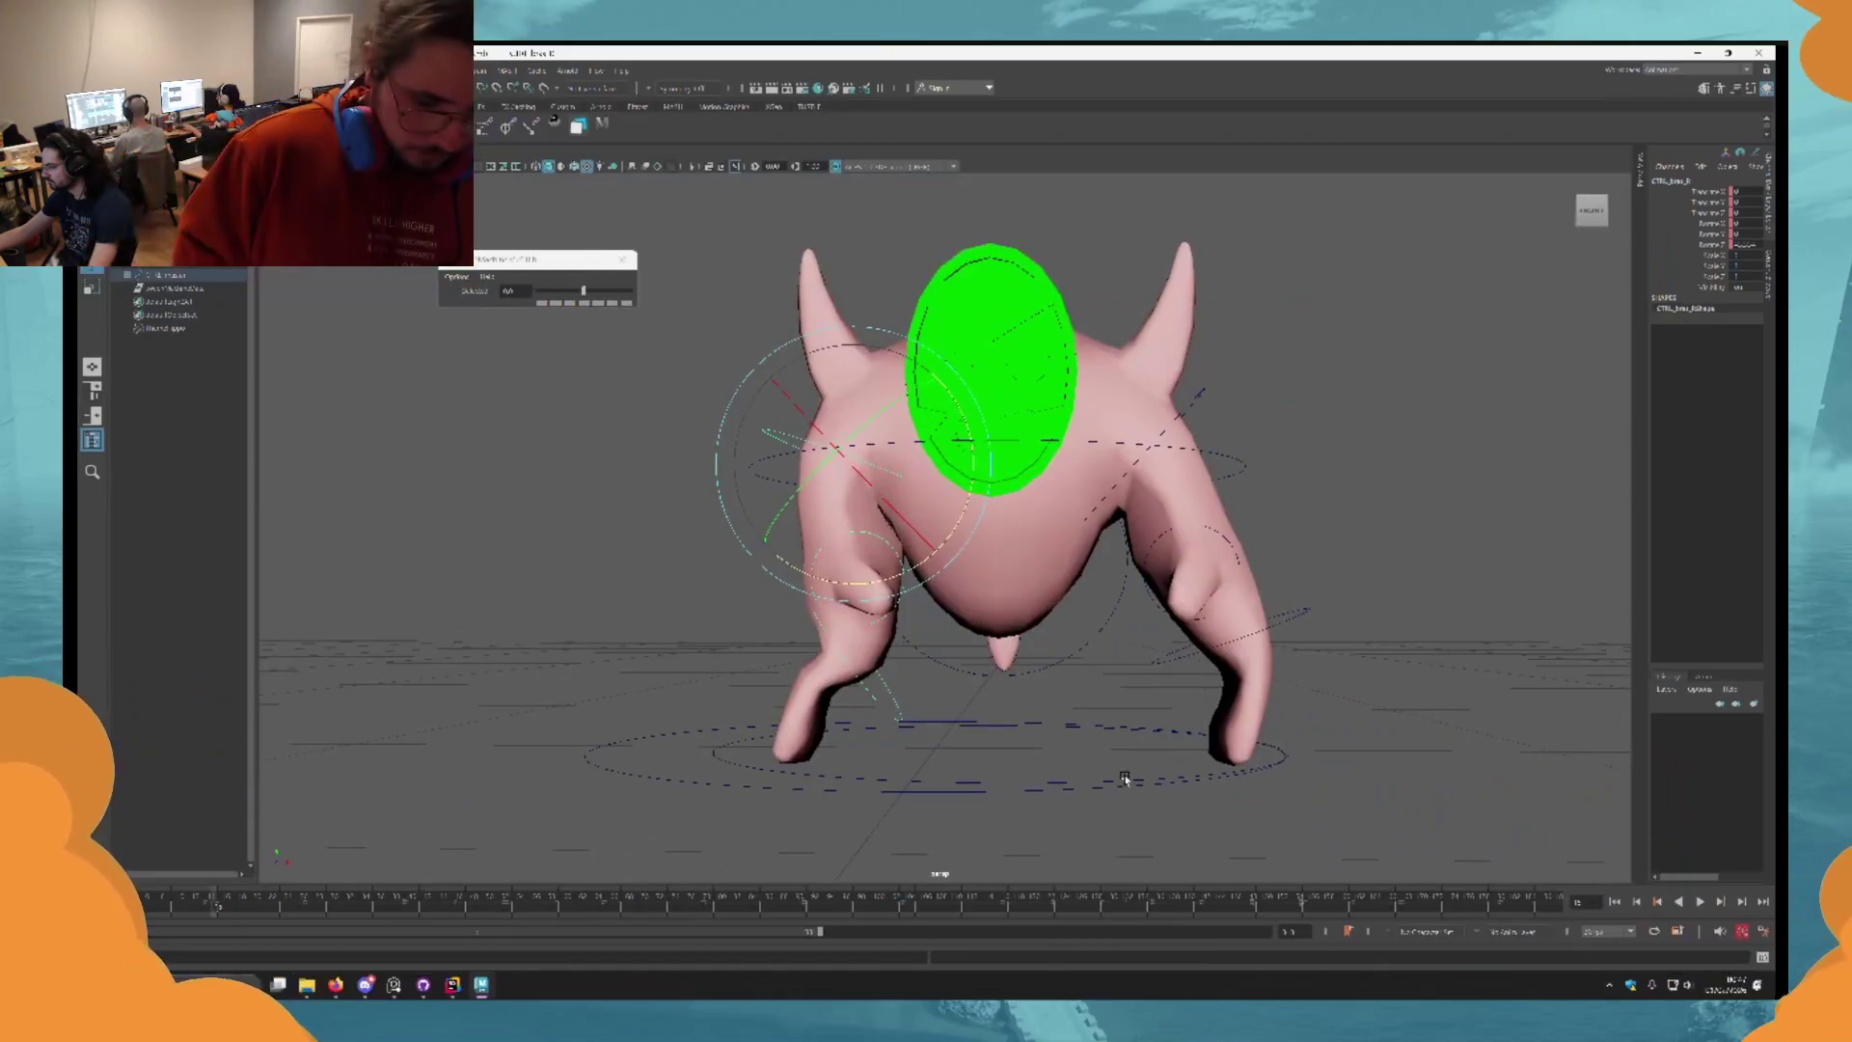
Set the CTRL_pelvis_R leg control's Rotate Z to 8, swing the leg, and preview the pose.
key(alt+v)
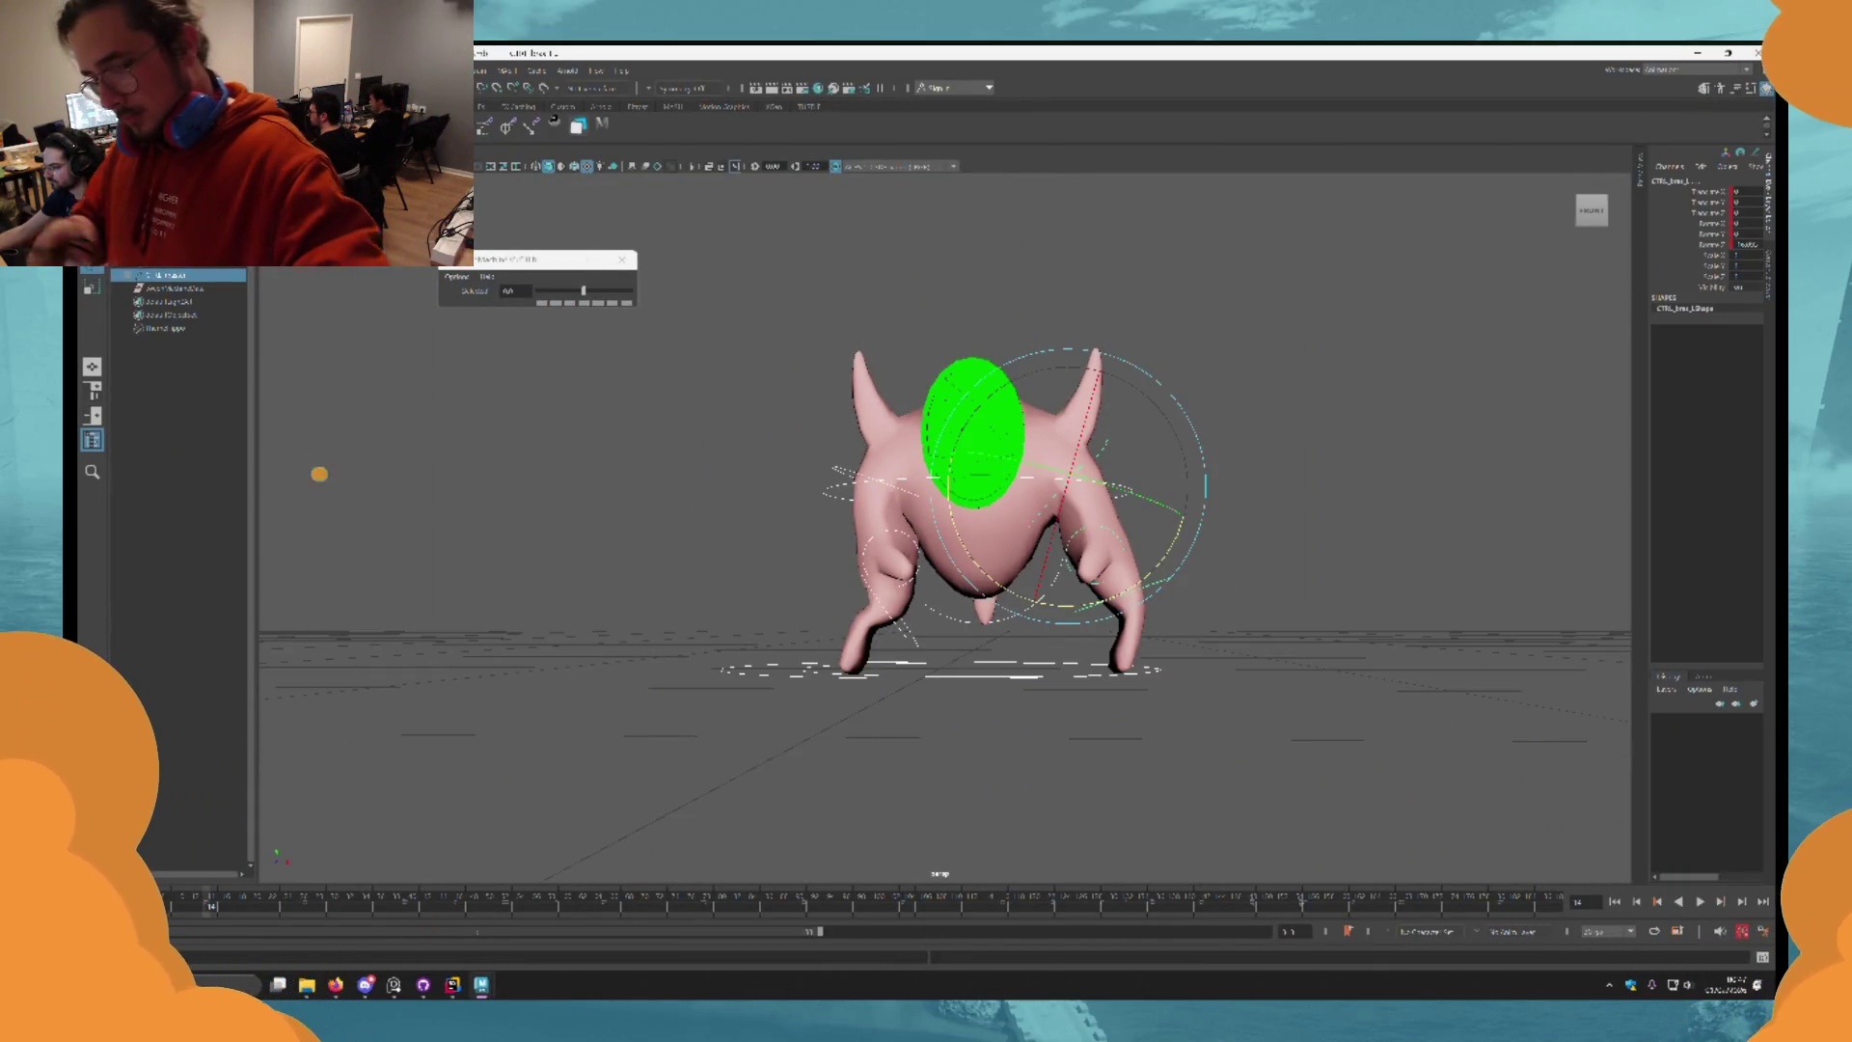
click(1022, 603)
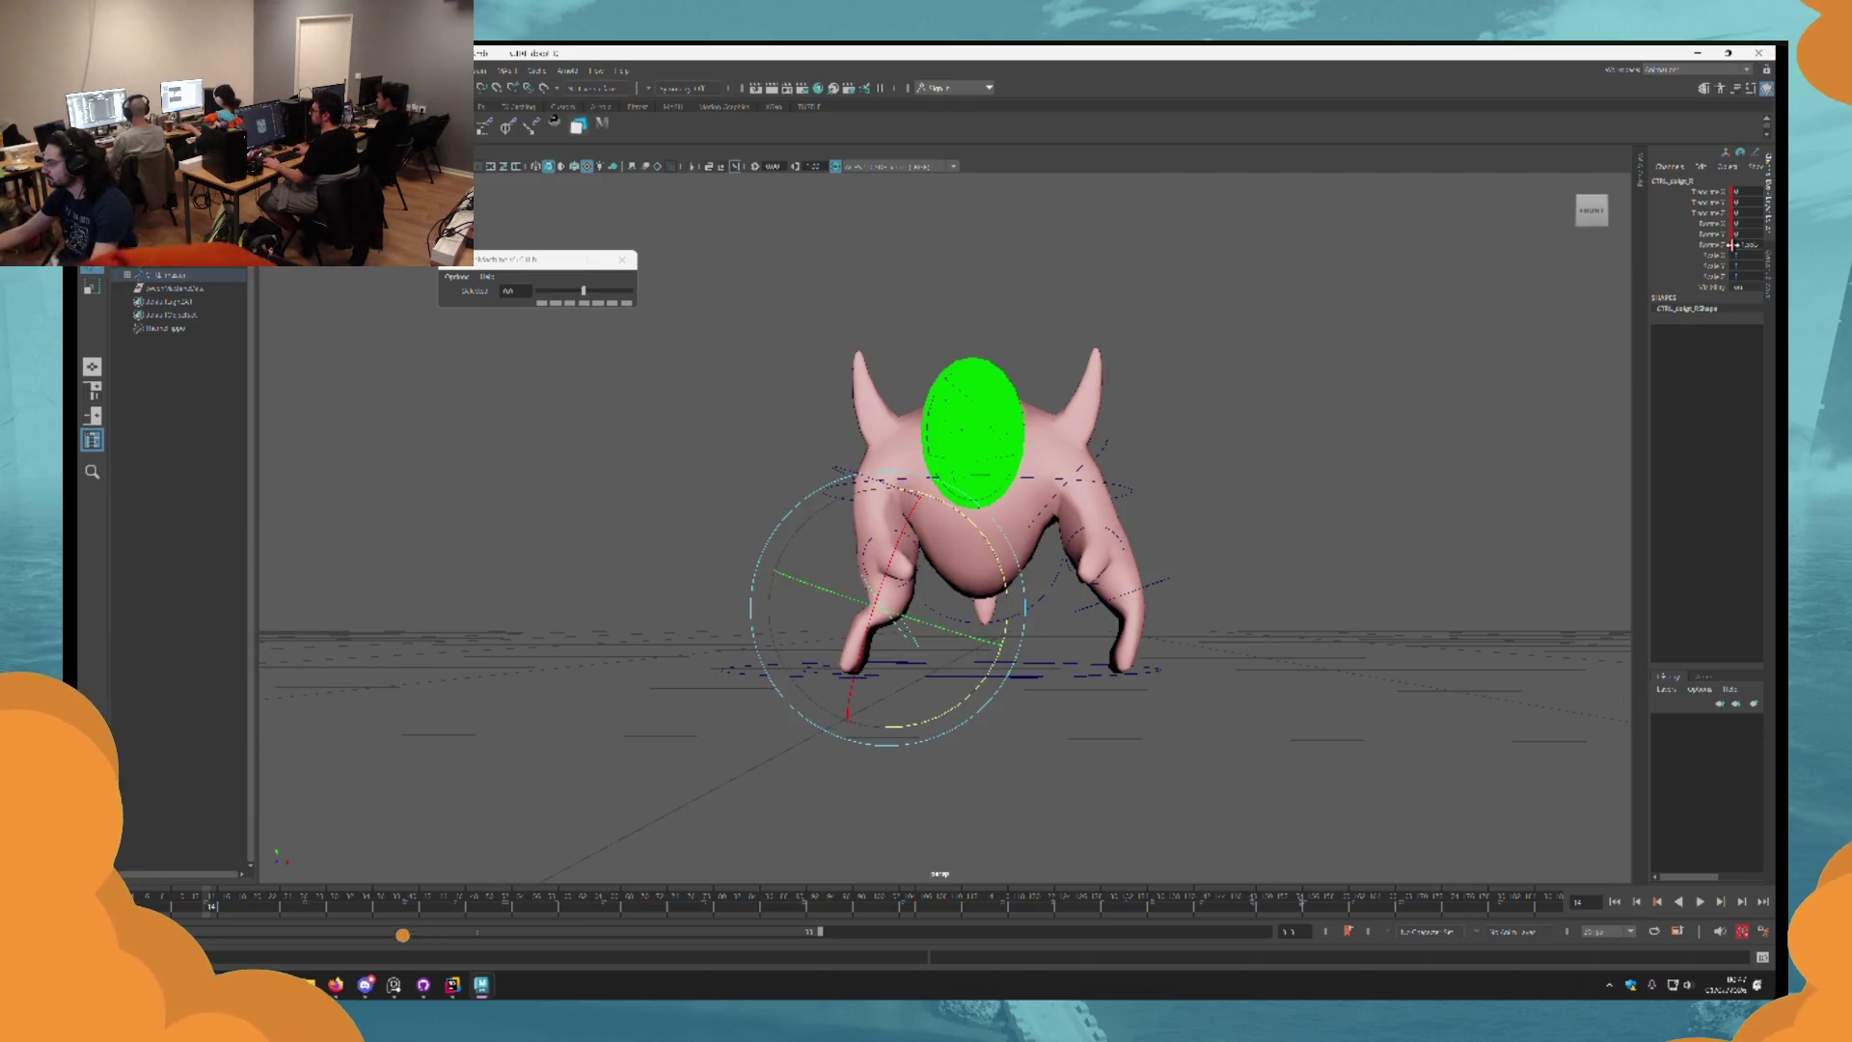
text(8)
key(Return)
mouse_move(867, 572)
mouse_down()
mouse_move(1018, 586)
mouse_move(1022, 670)
mouse_up()
click(1159, 591)
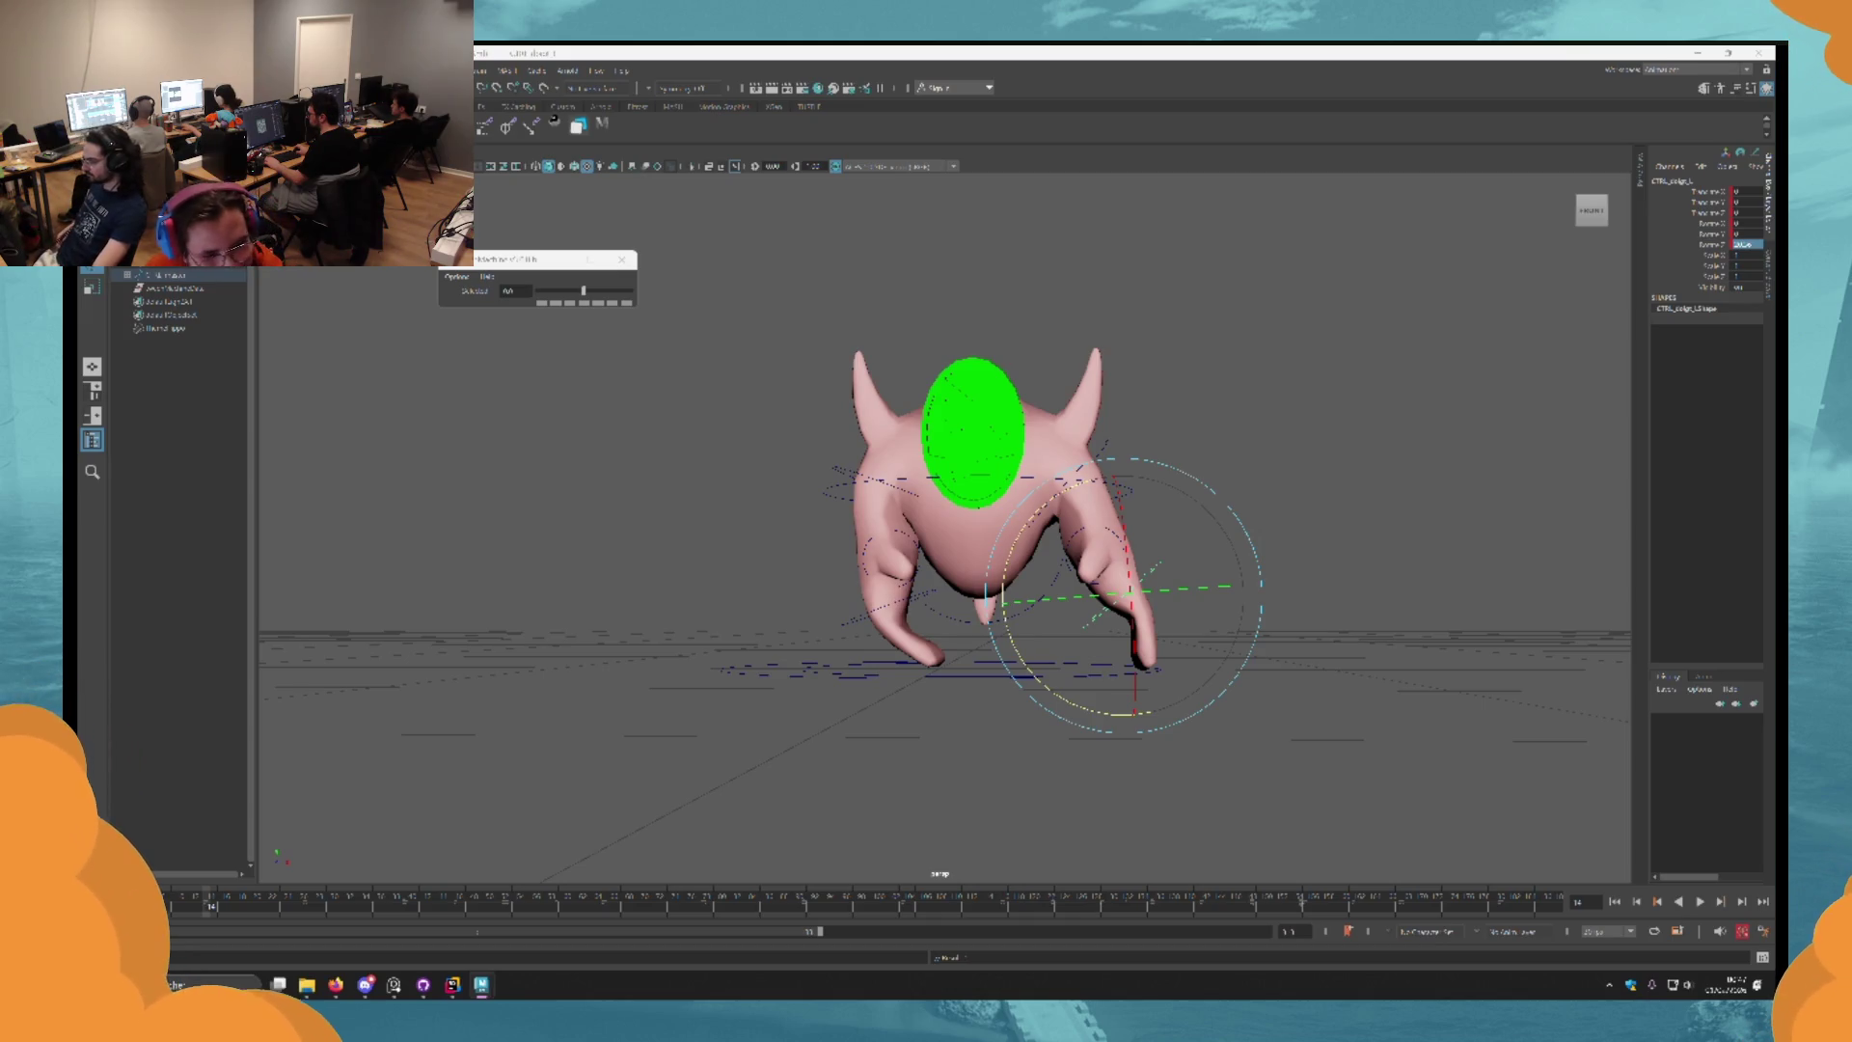
key(alt+v)
key(alt+v)
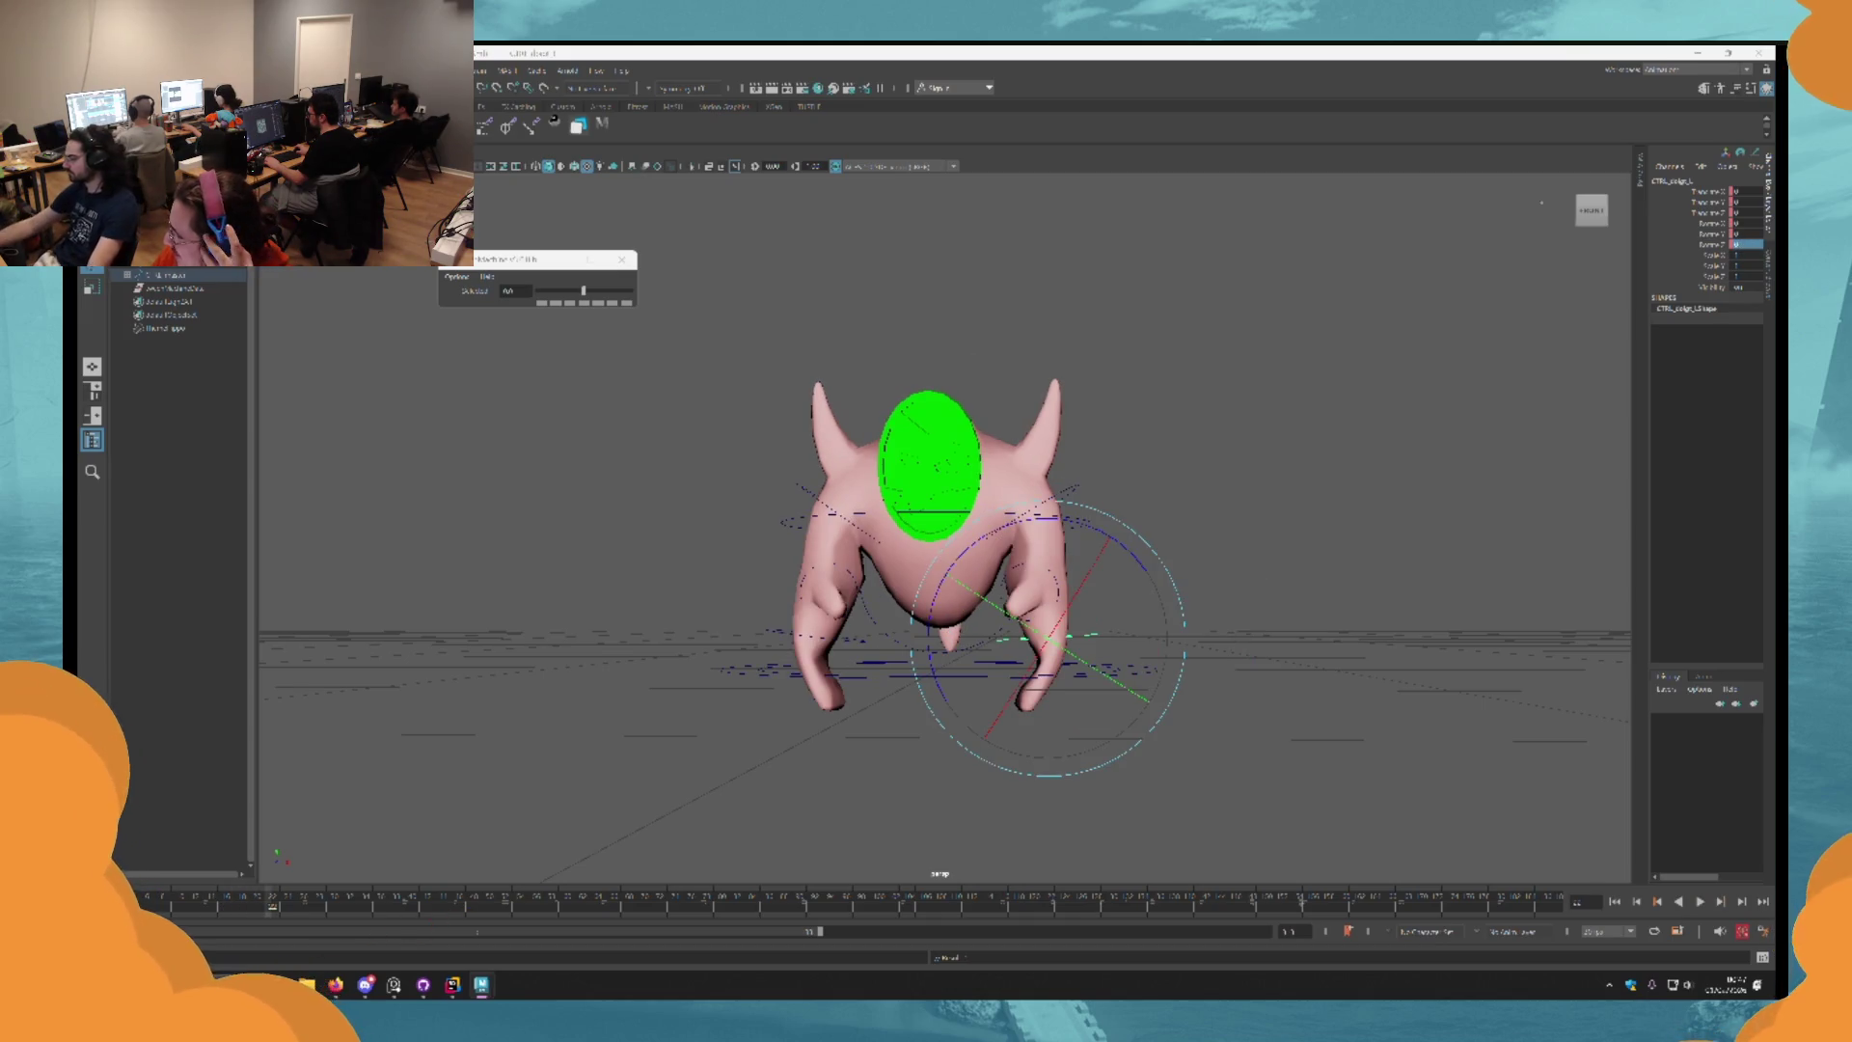
key(alt+period)
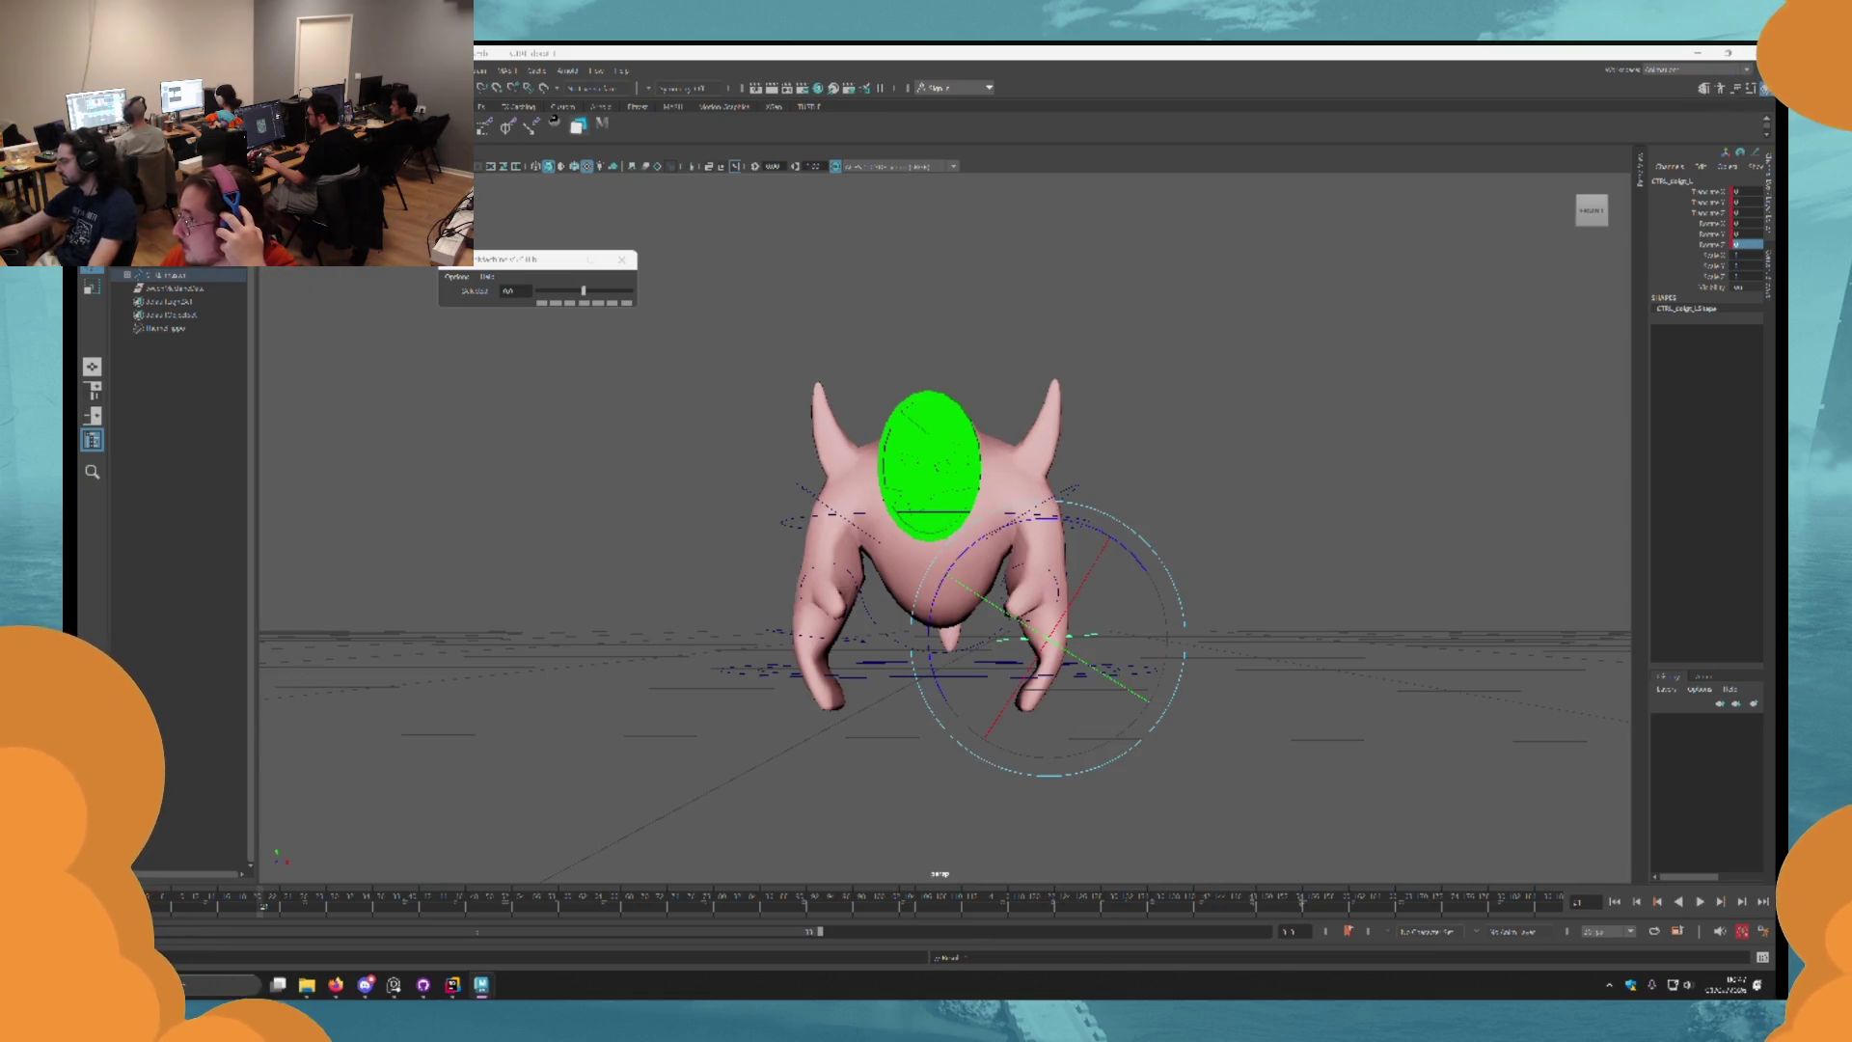
Rotate the right and left hand controls to swing both arms inward.
key(q)
drag(1605, 951, 1713, 985)
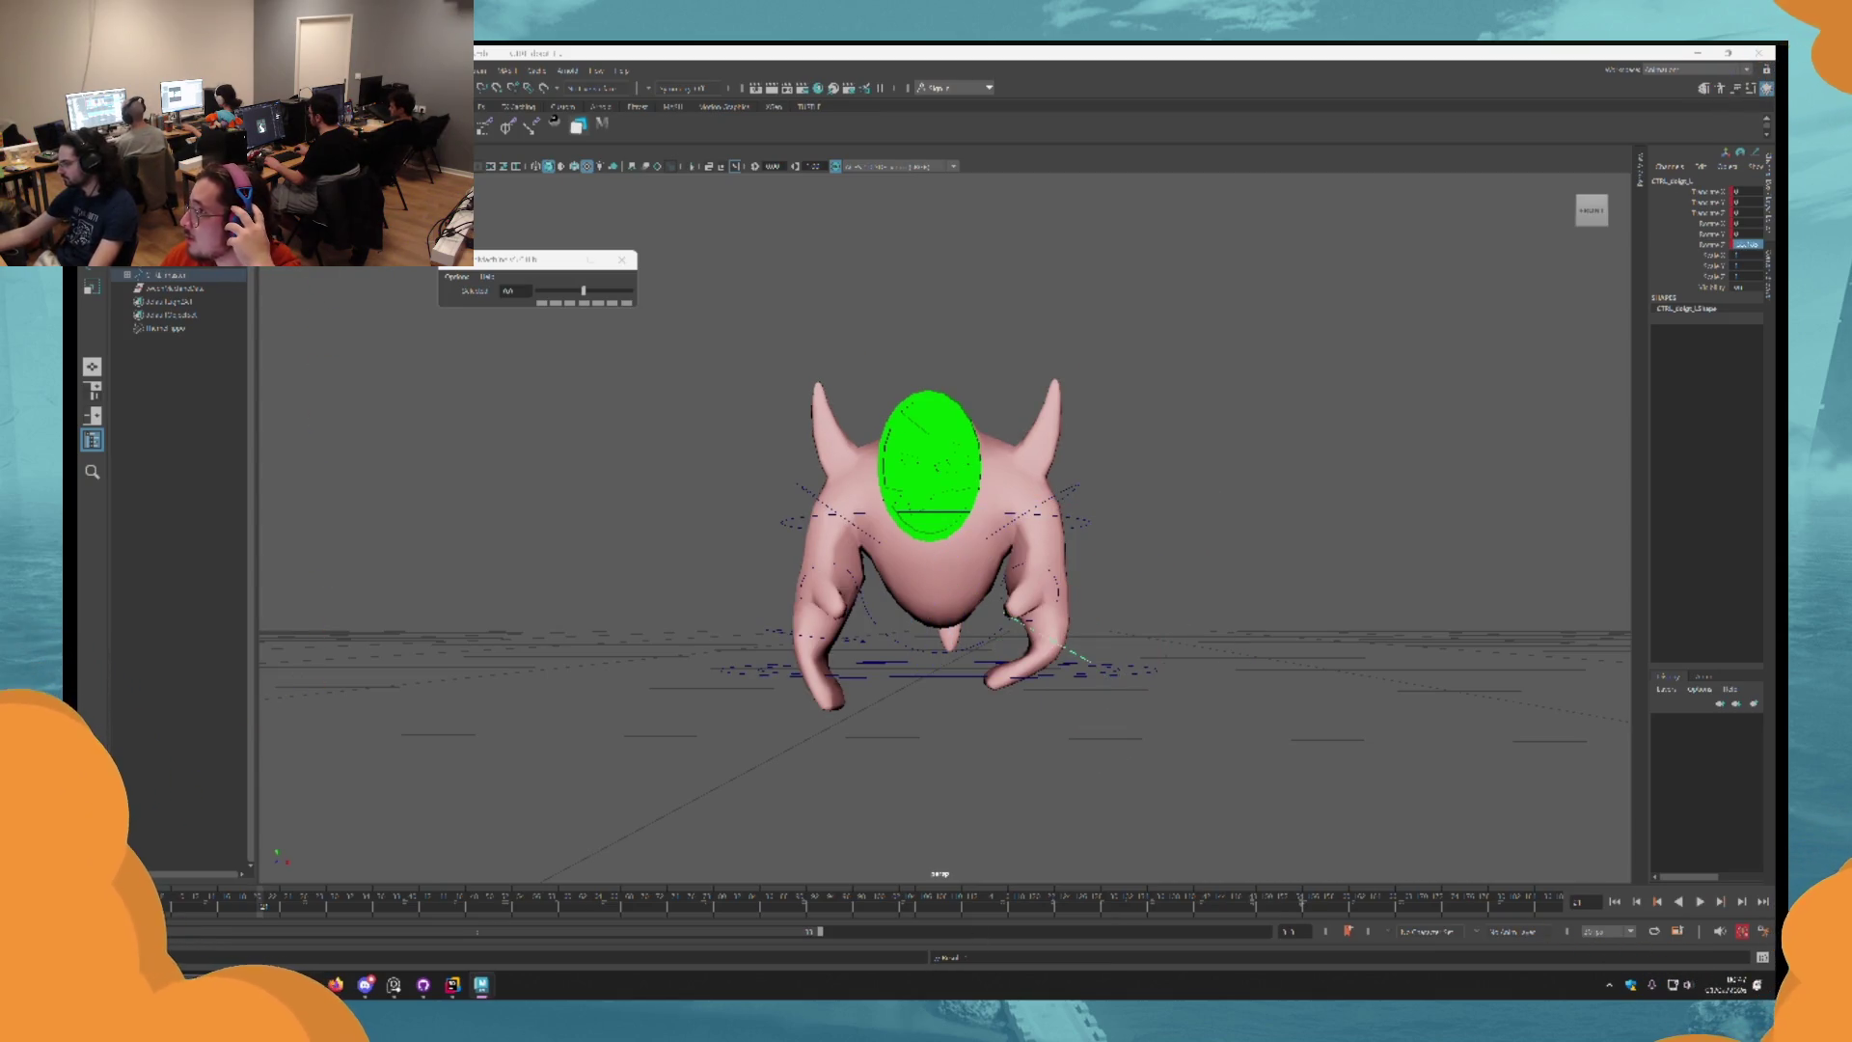
key(e)
mouse_move(1145, 566)
mouse_down()
mouse_move(1087, 530)
mouse_move(1185, 791)
mouse_up()
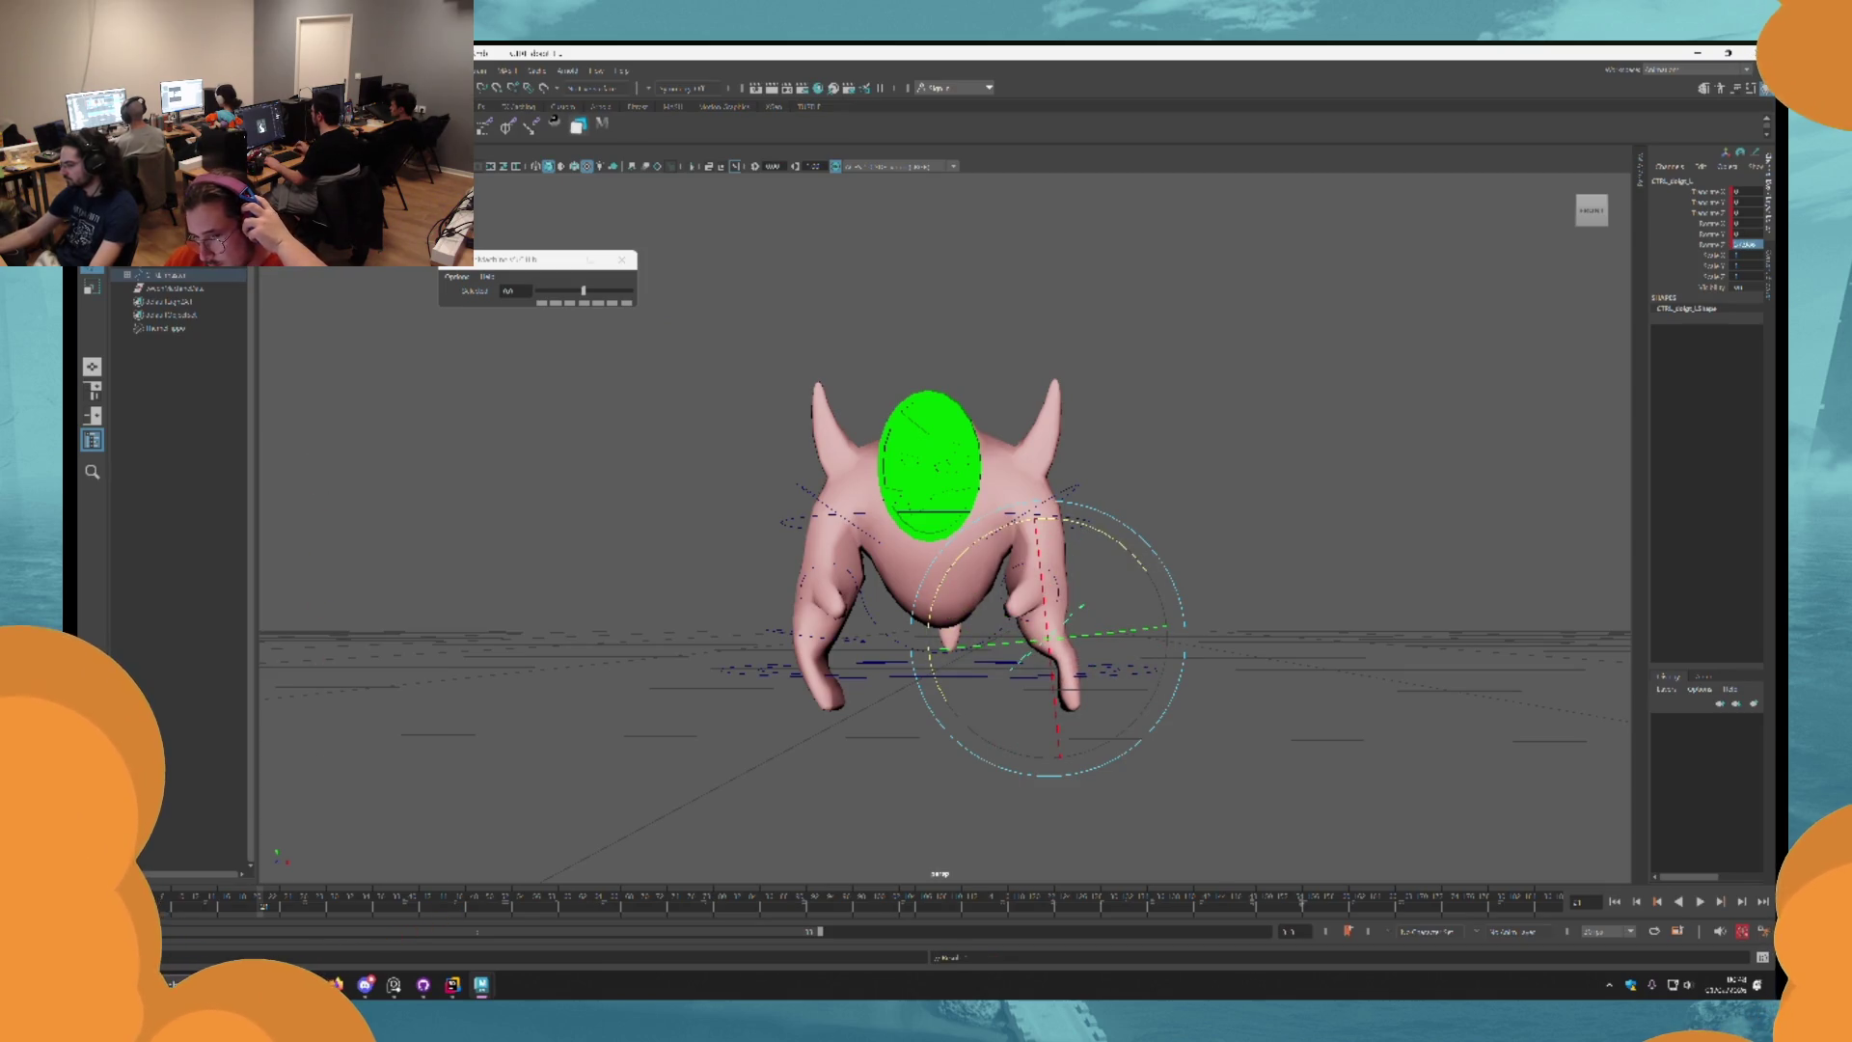
click(779, 624)
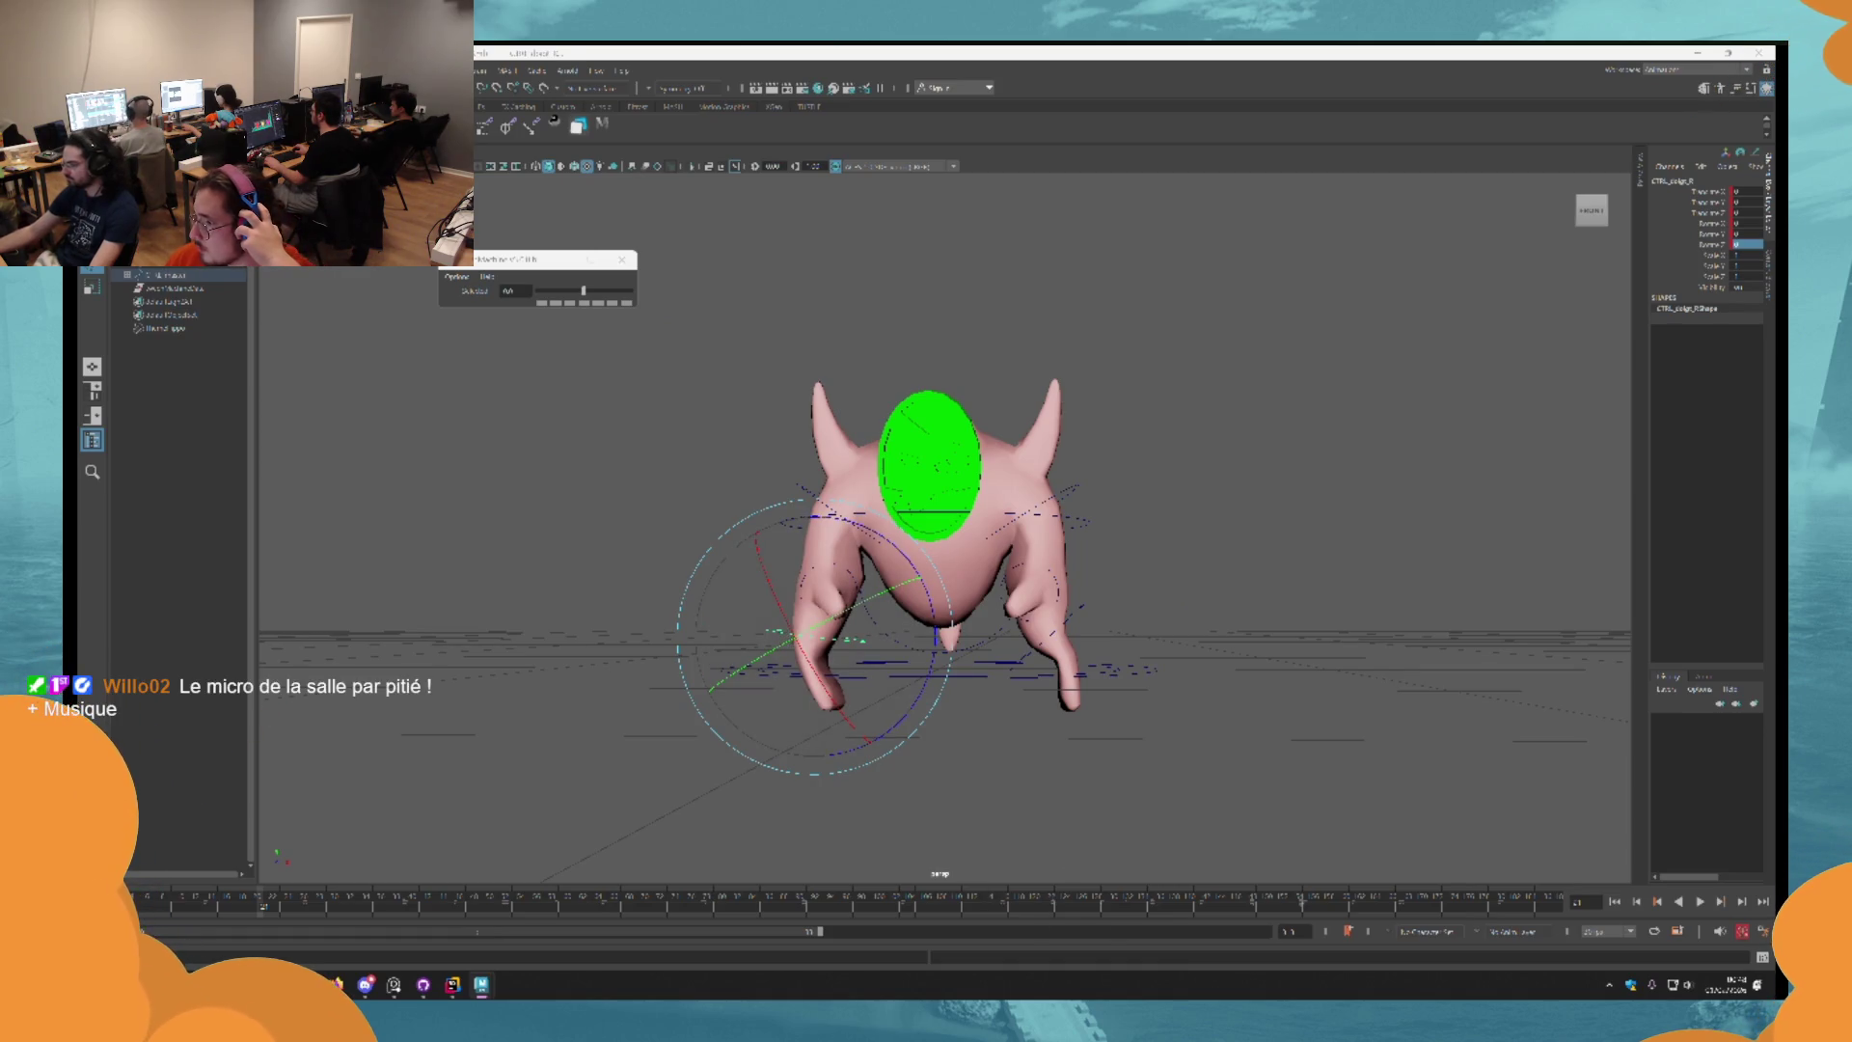
drag(780, 625, 849, 695)
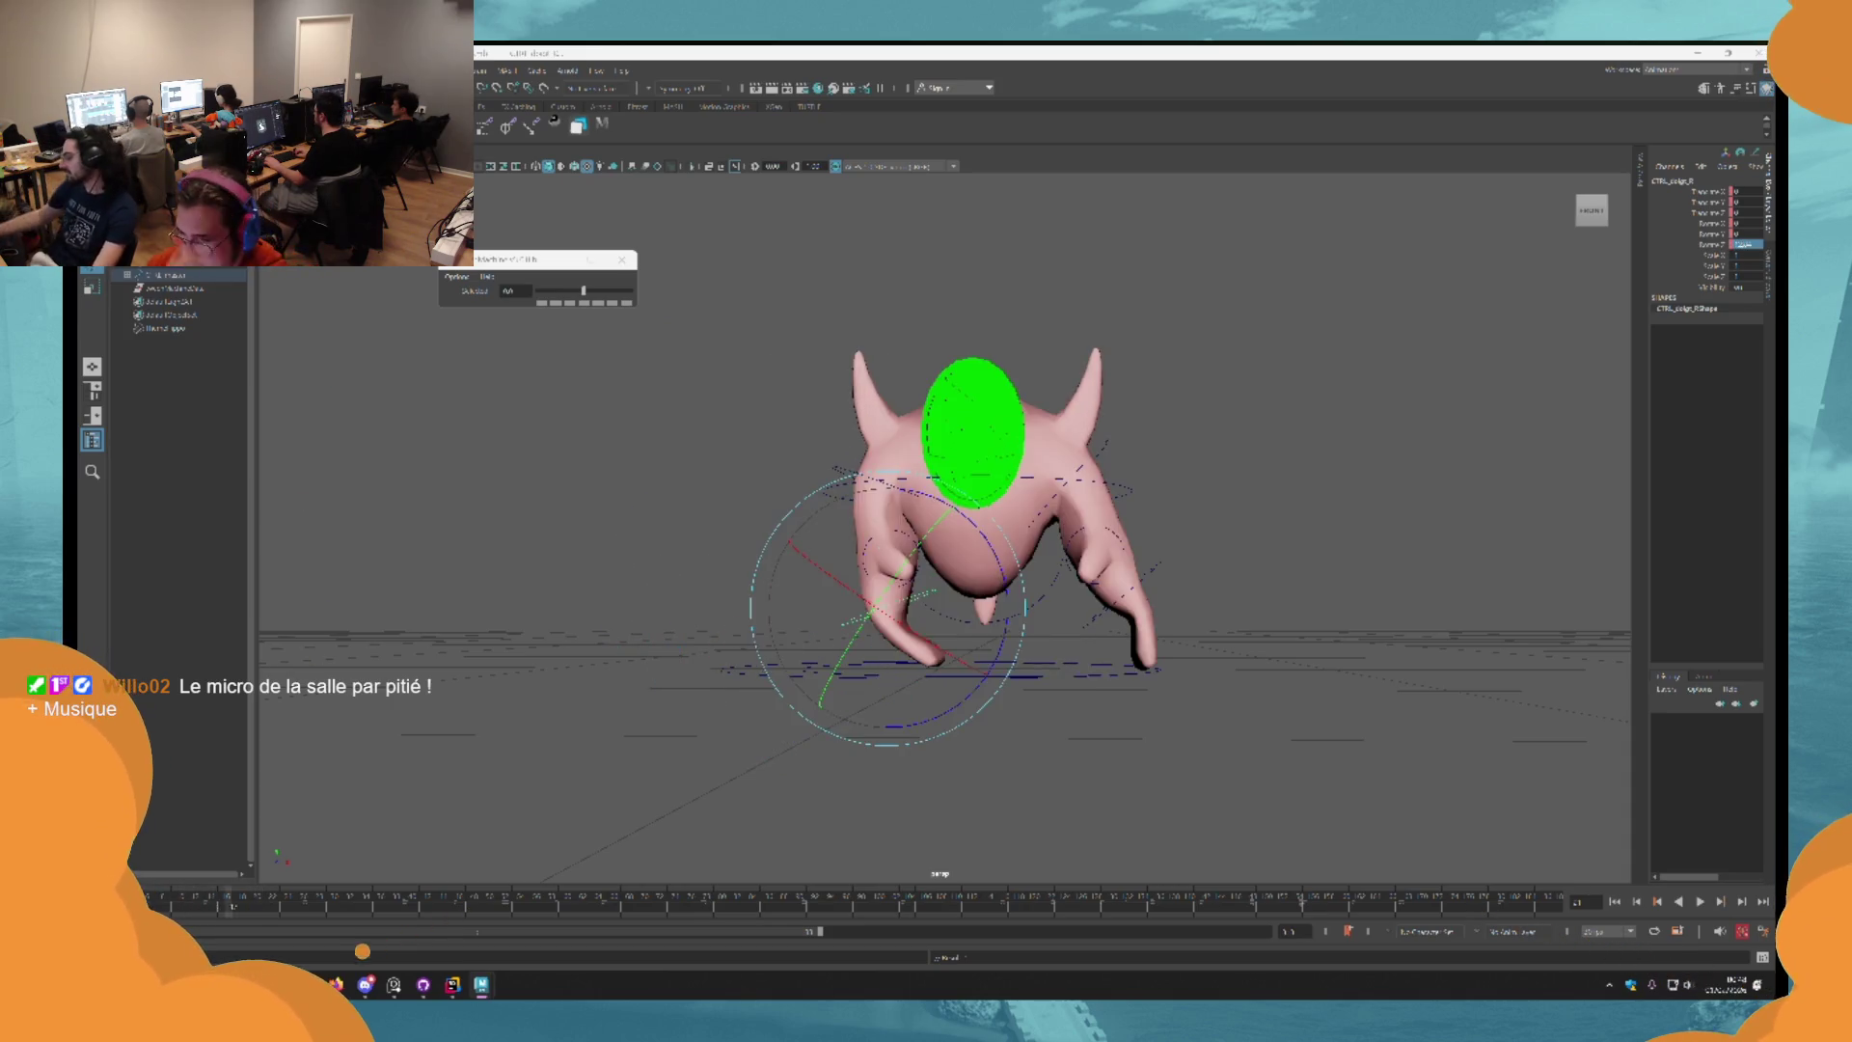
scroll(838, 679, down, 5)
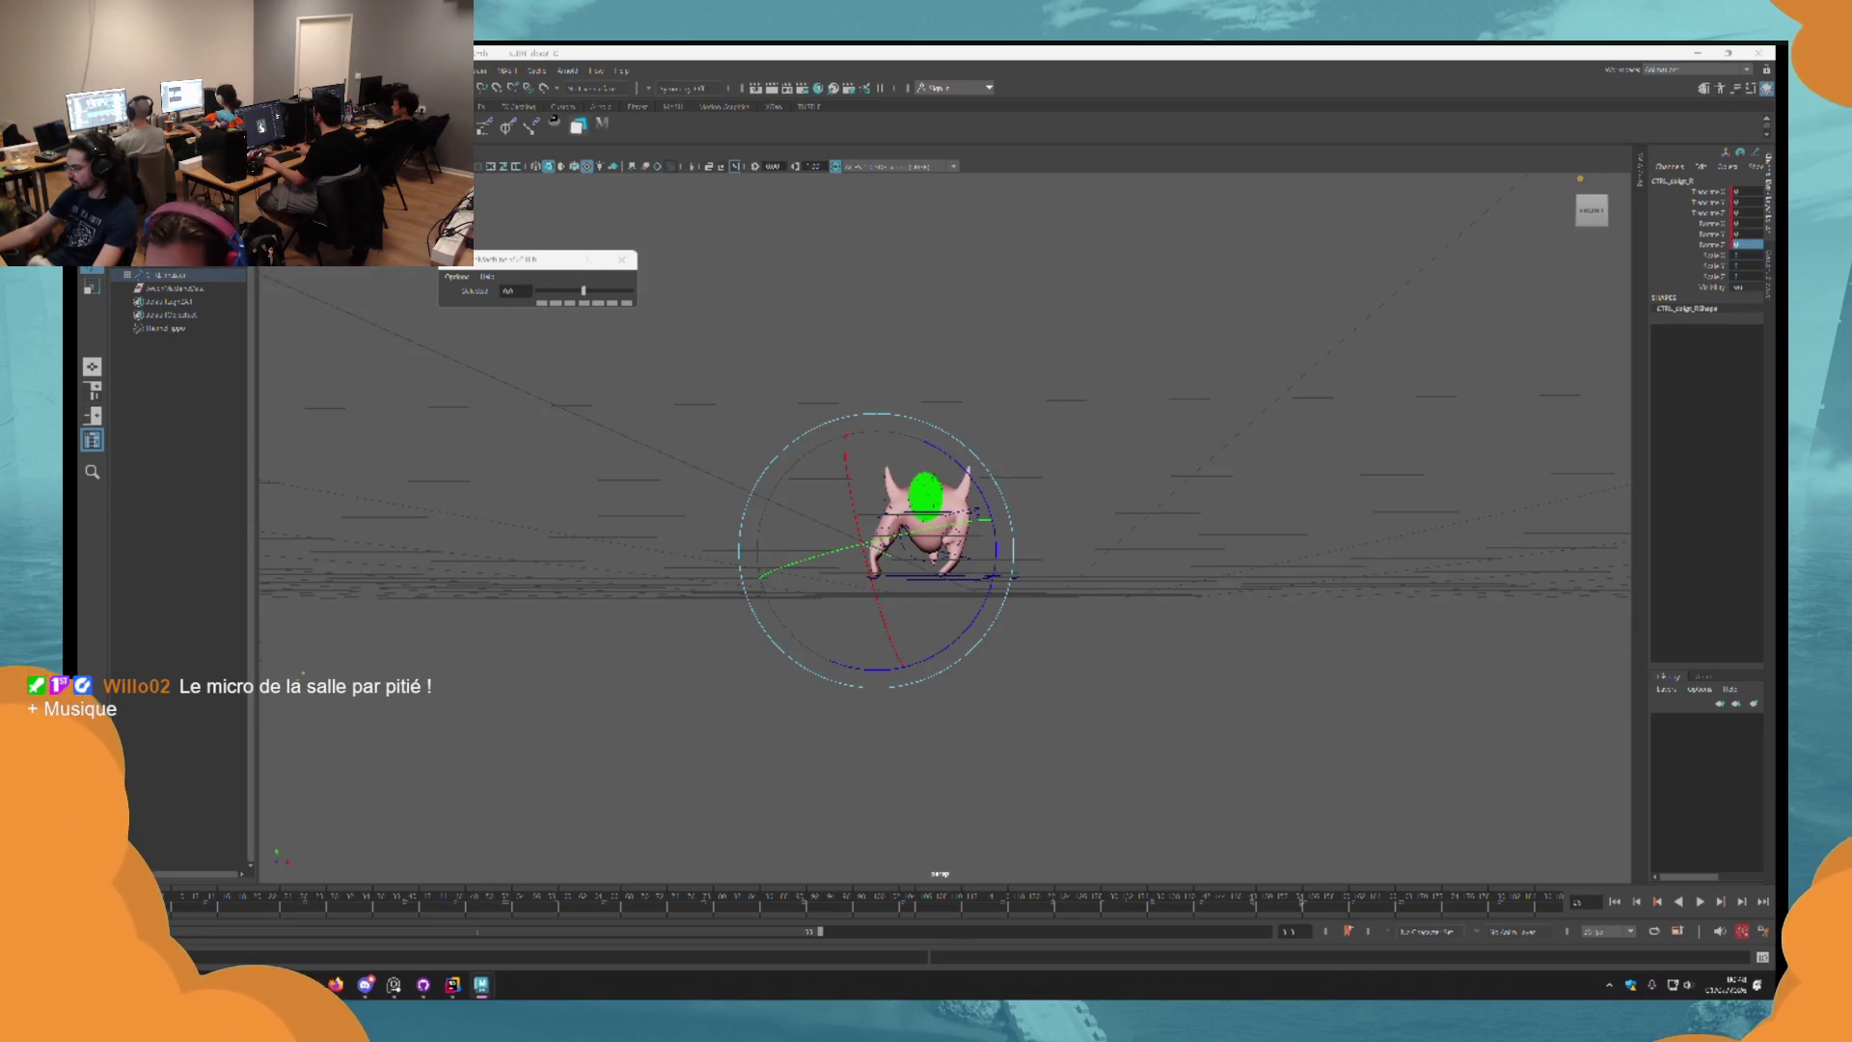
click(1701, 902)
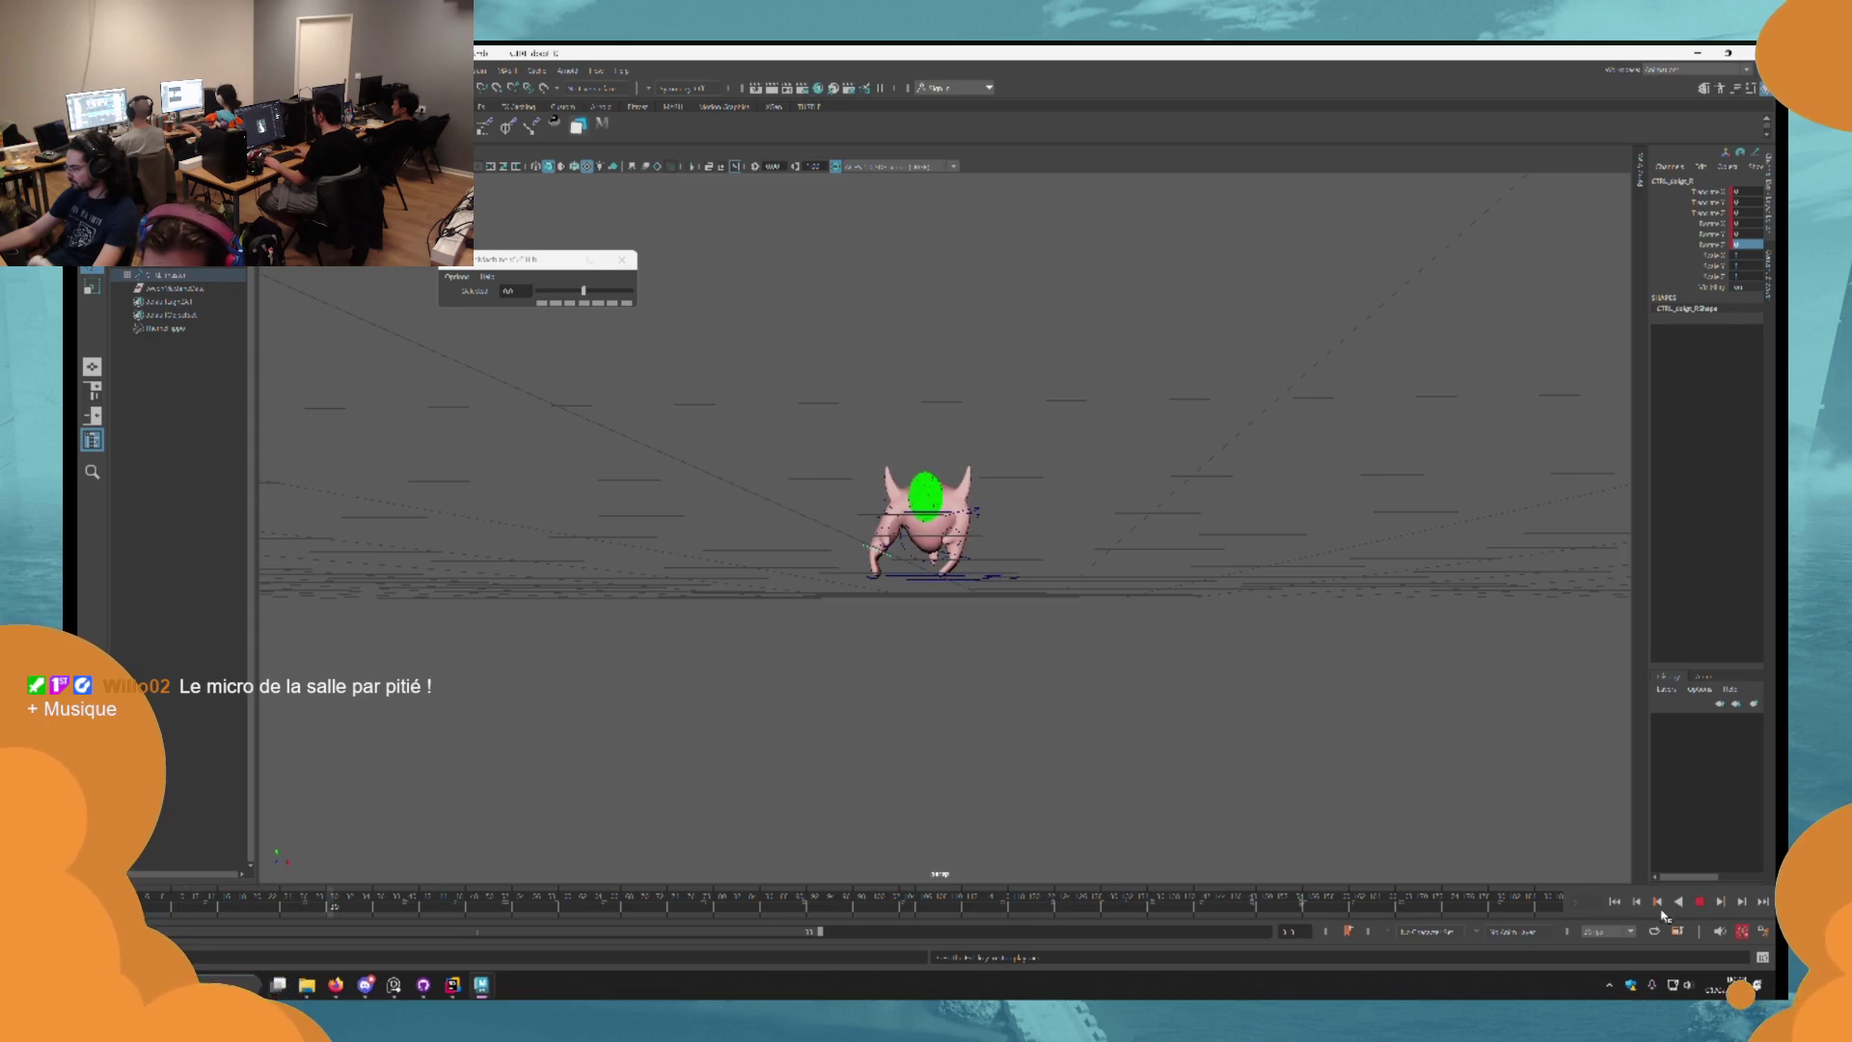
key(Escape)
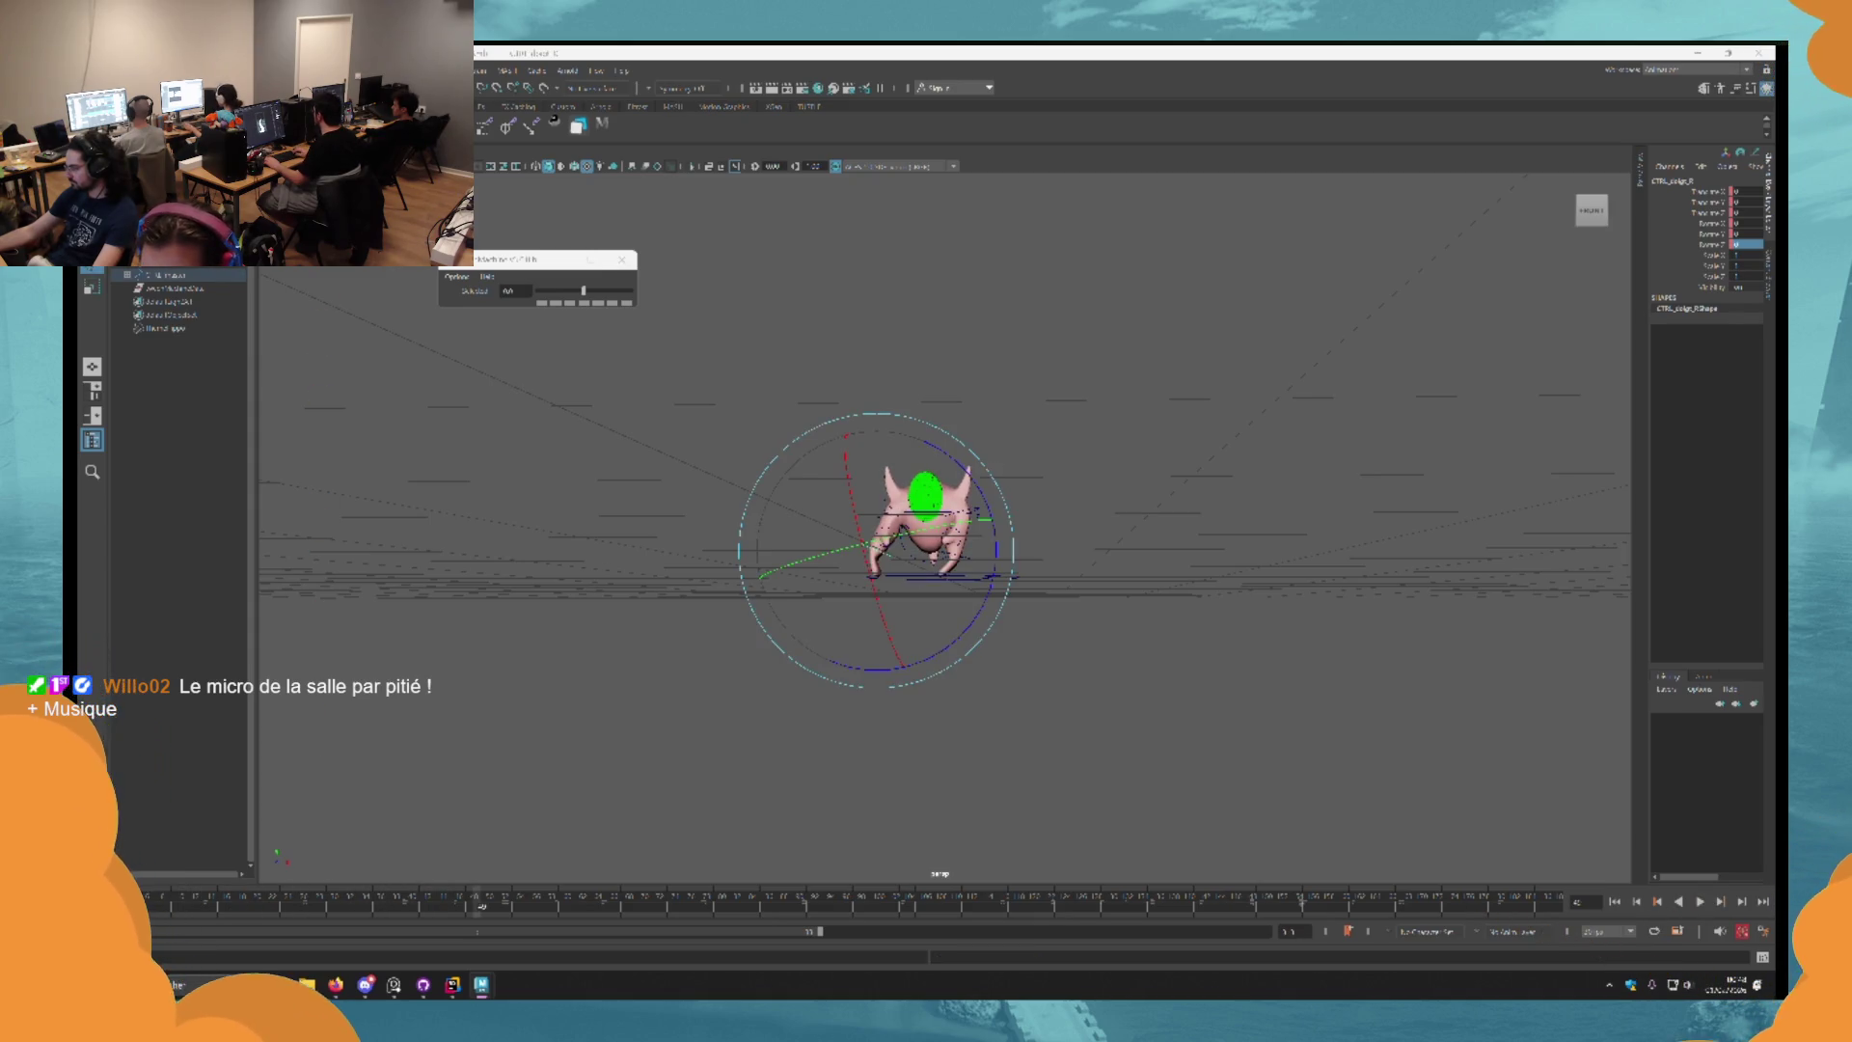
key(ctrl+z)
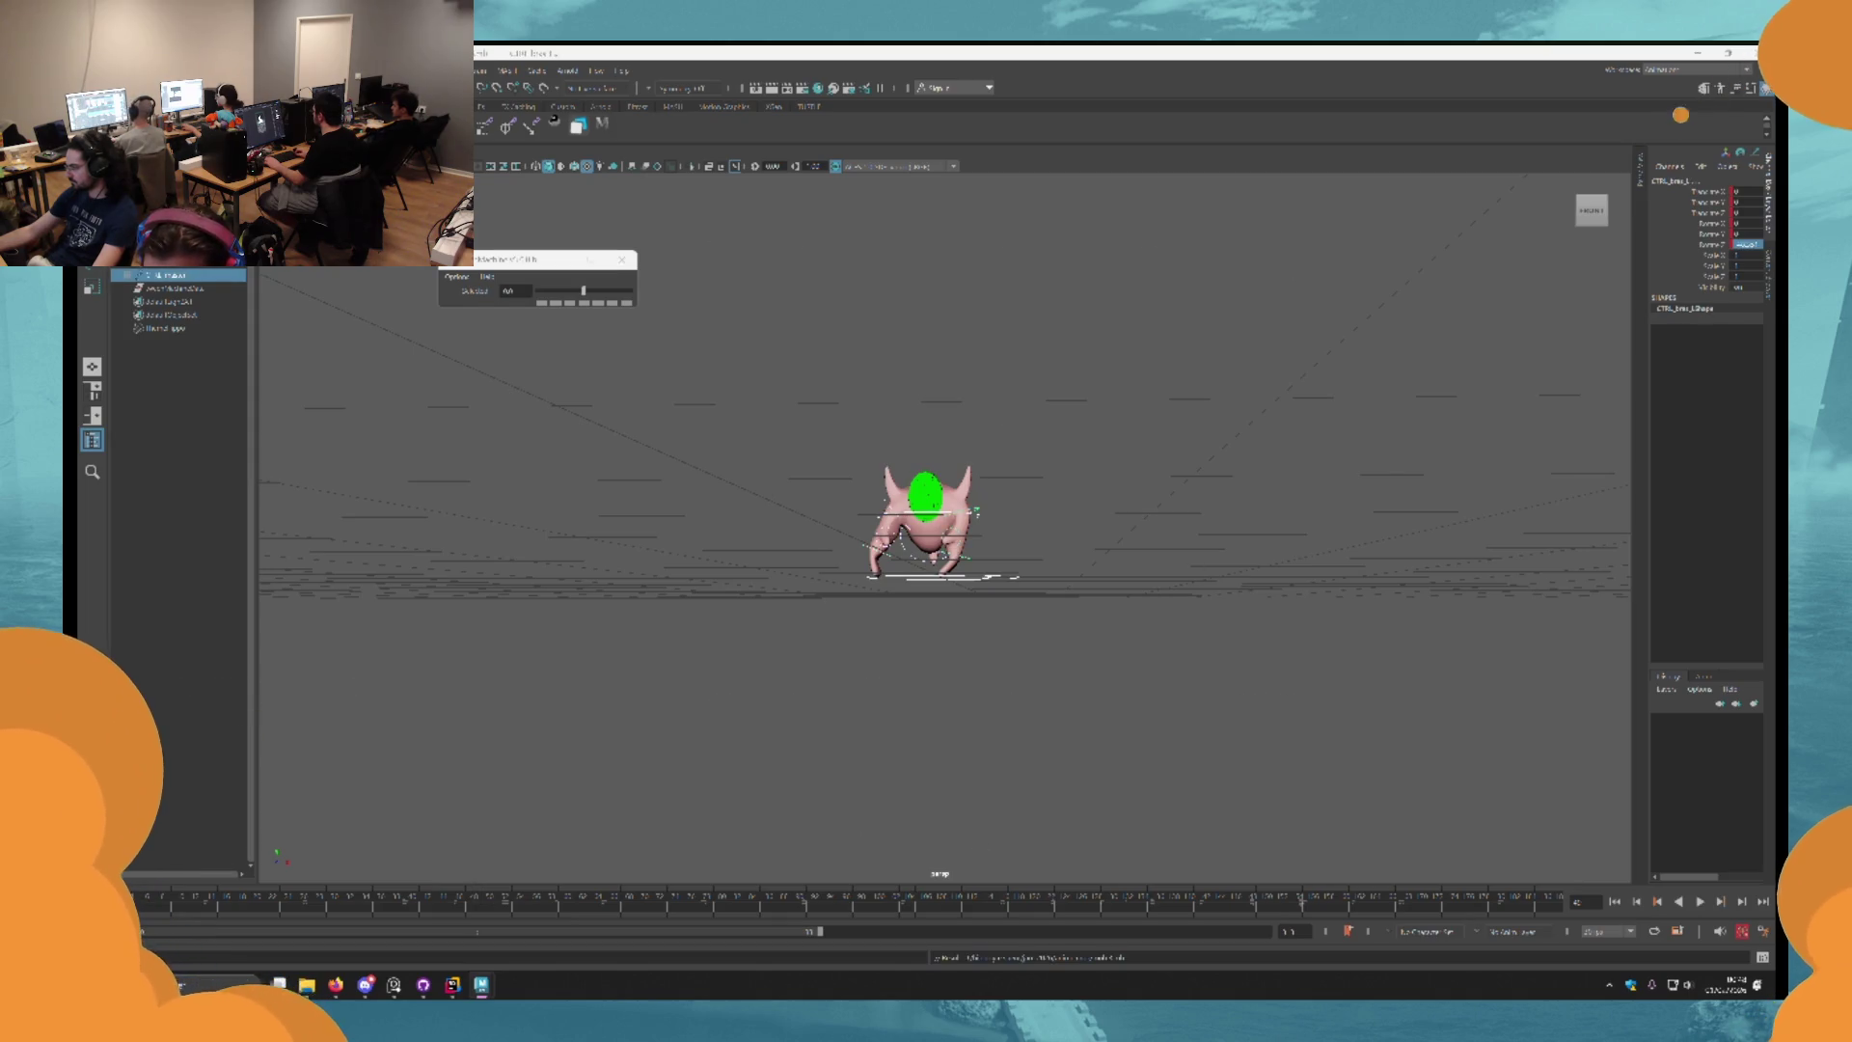
drag(806, 777, 881, 733)
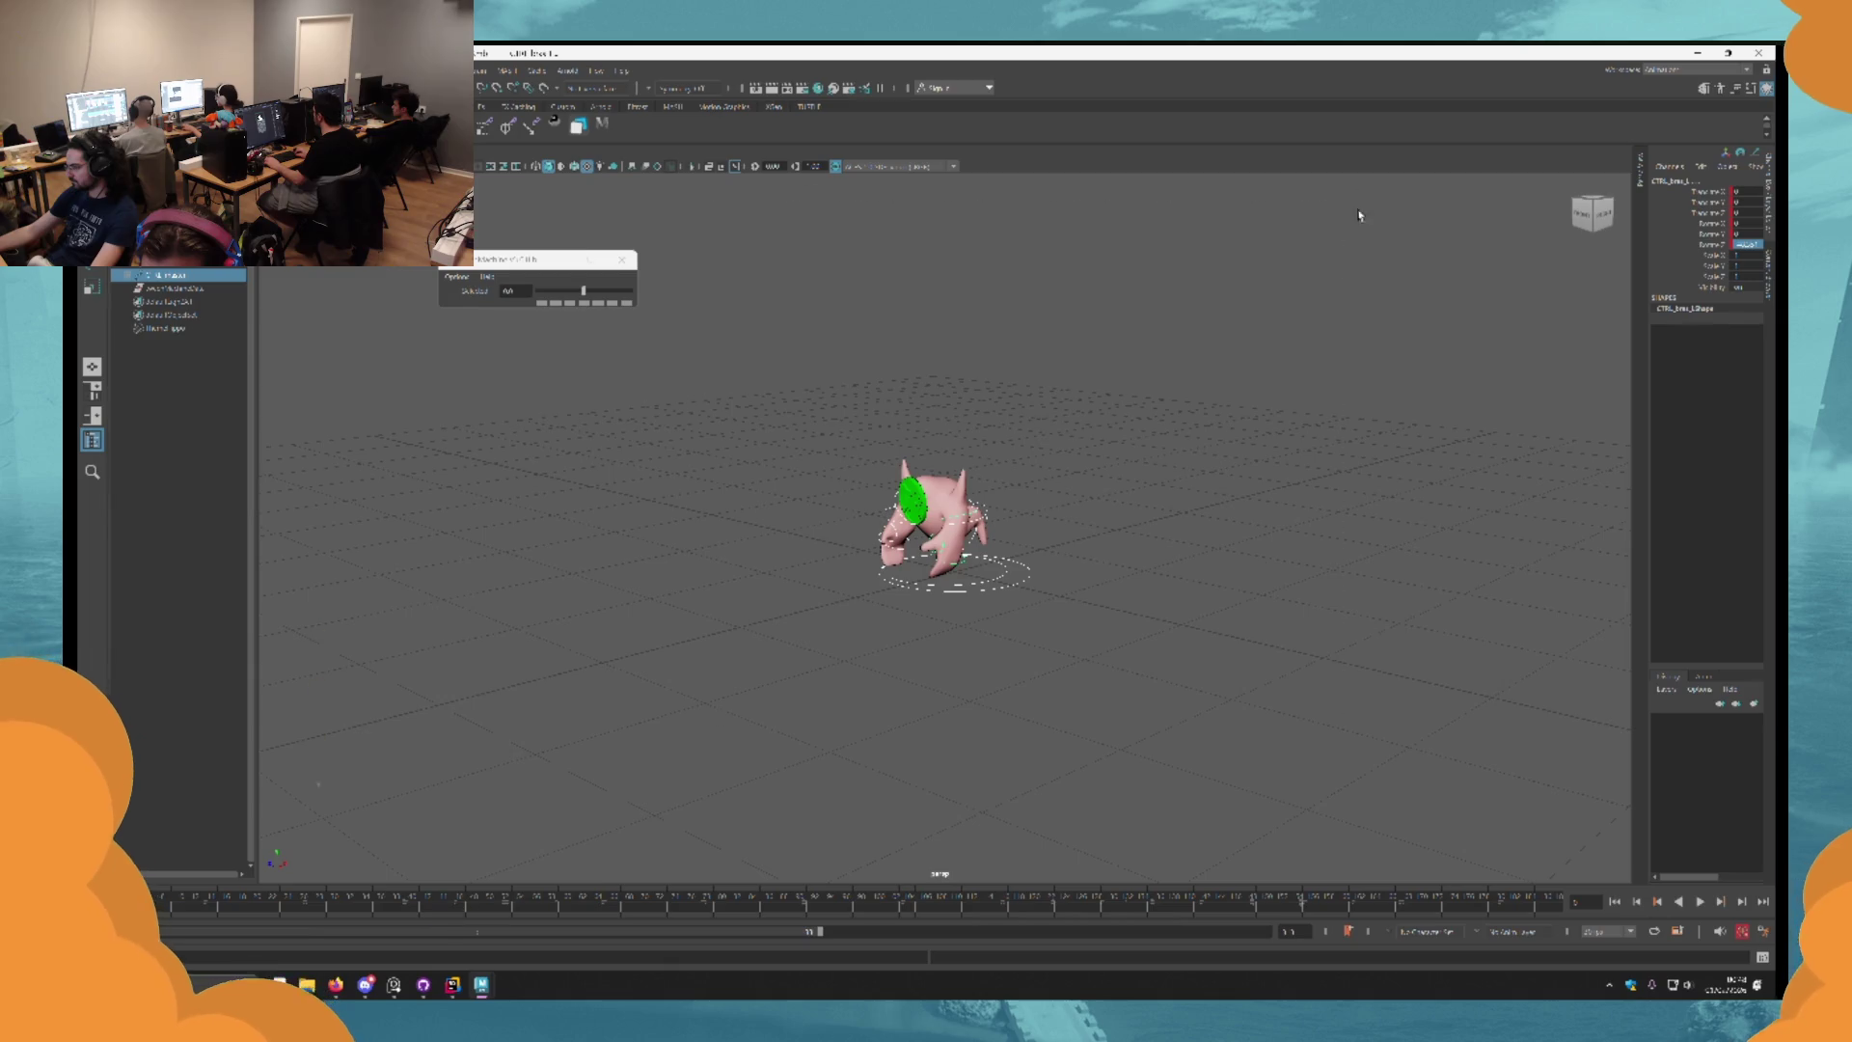
key(4)
drag(1026, 414, 589, 809)
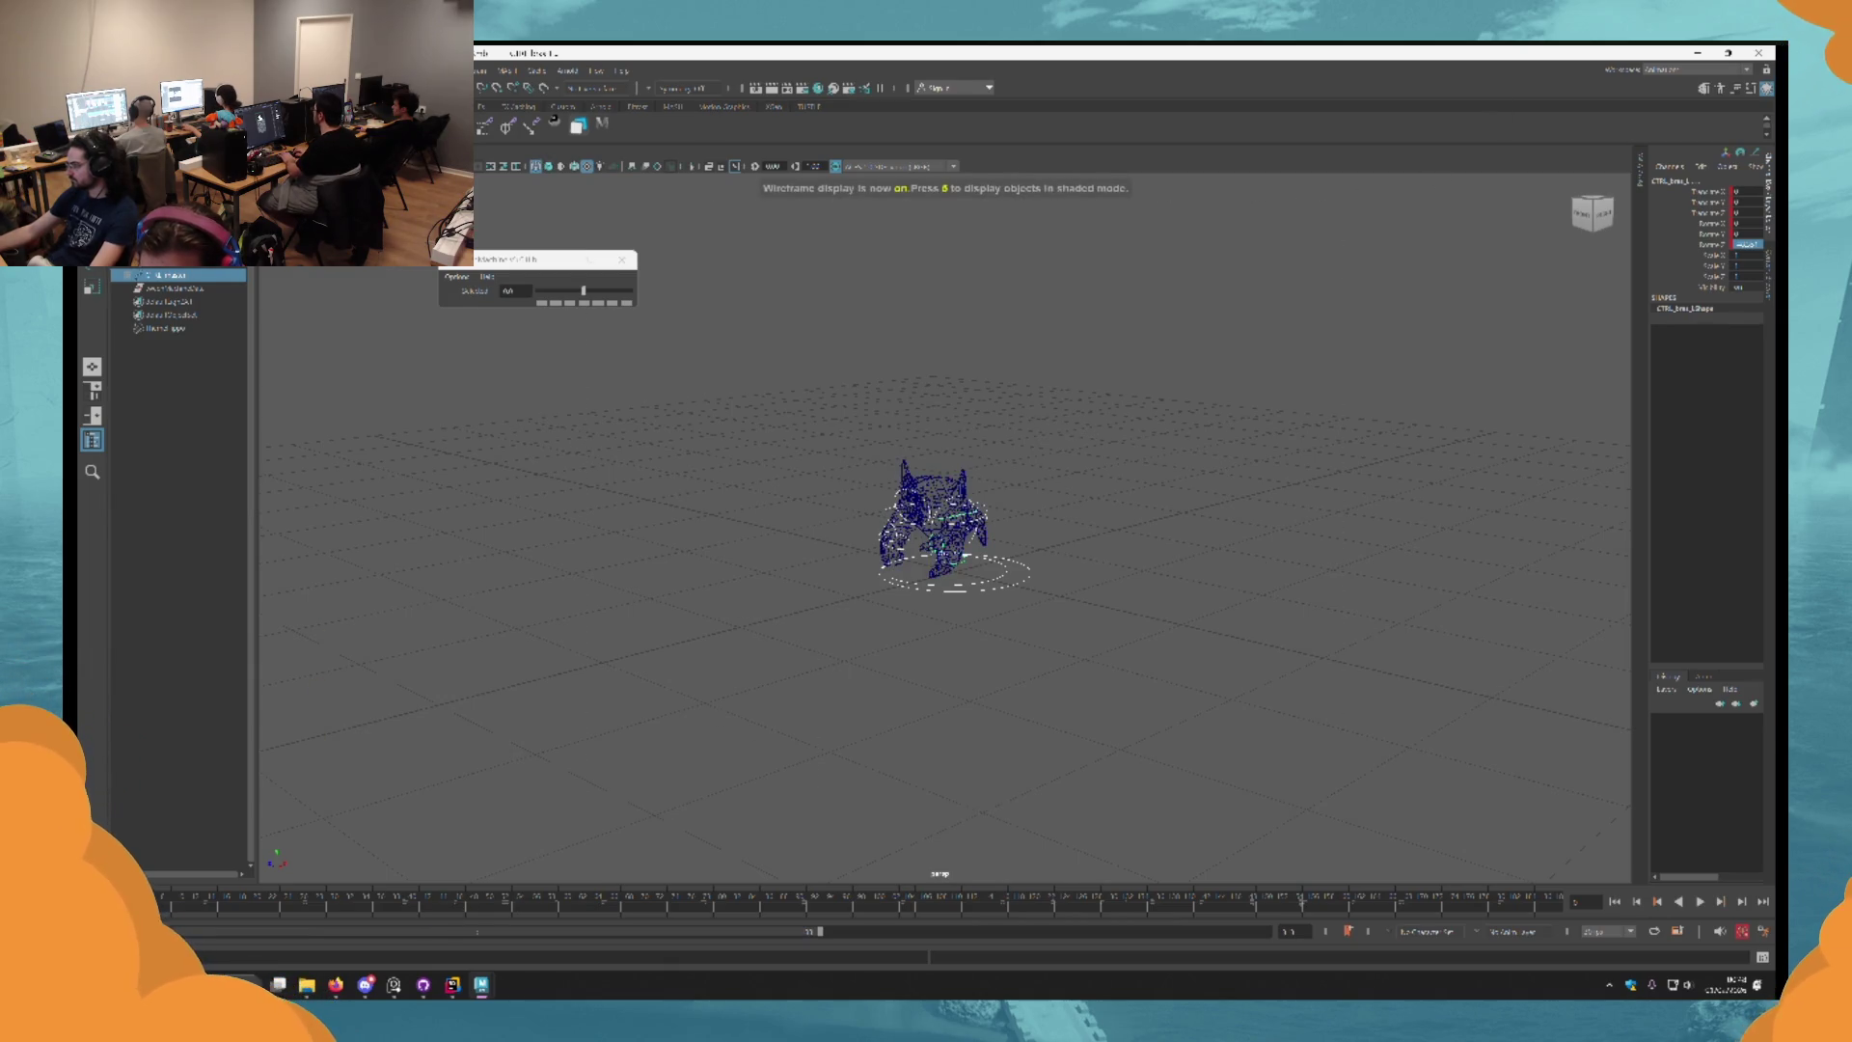
key(period)
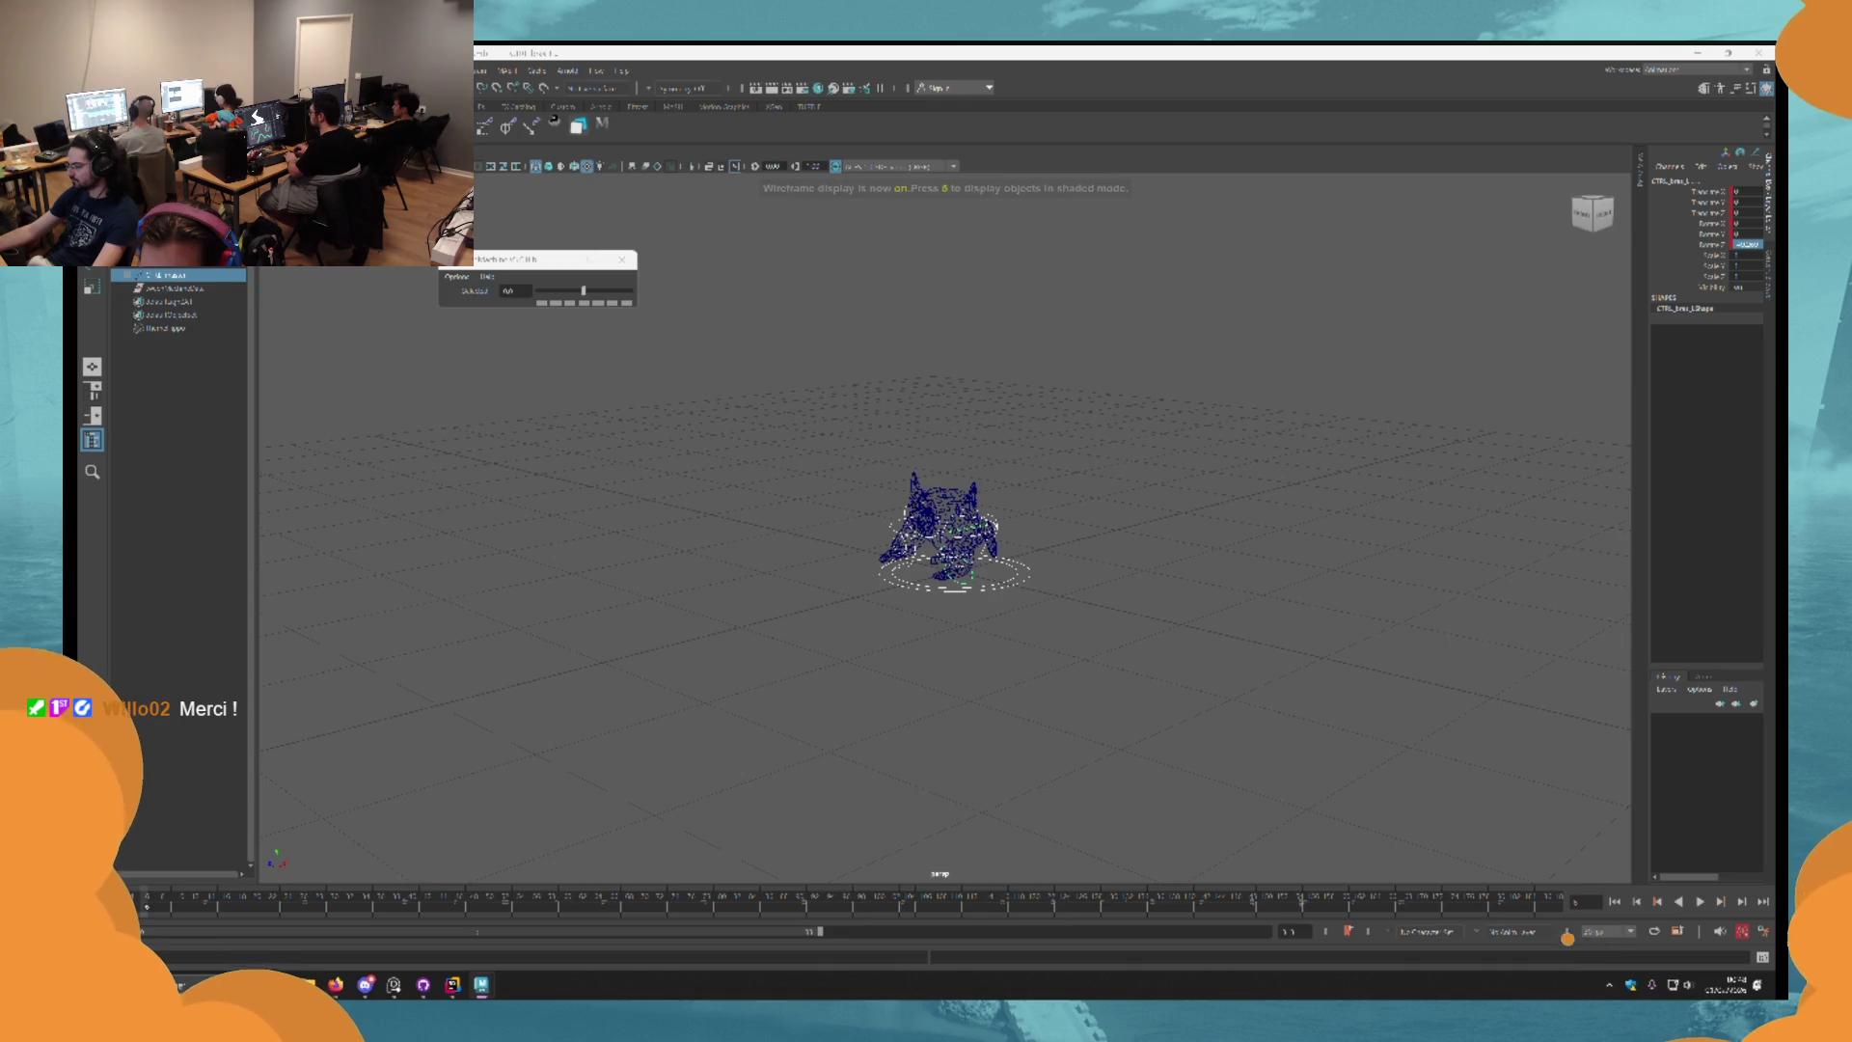
key(period)
key(period)
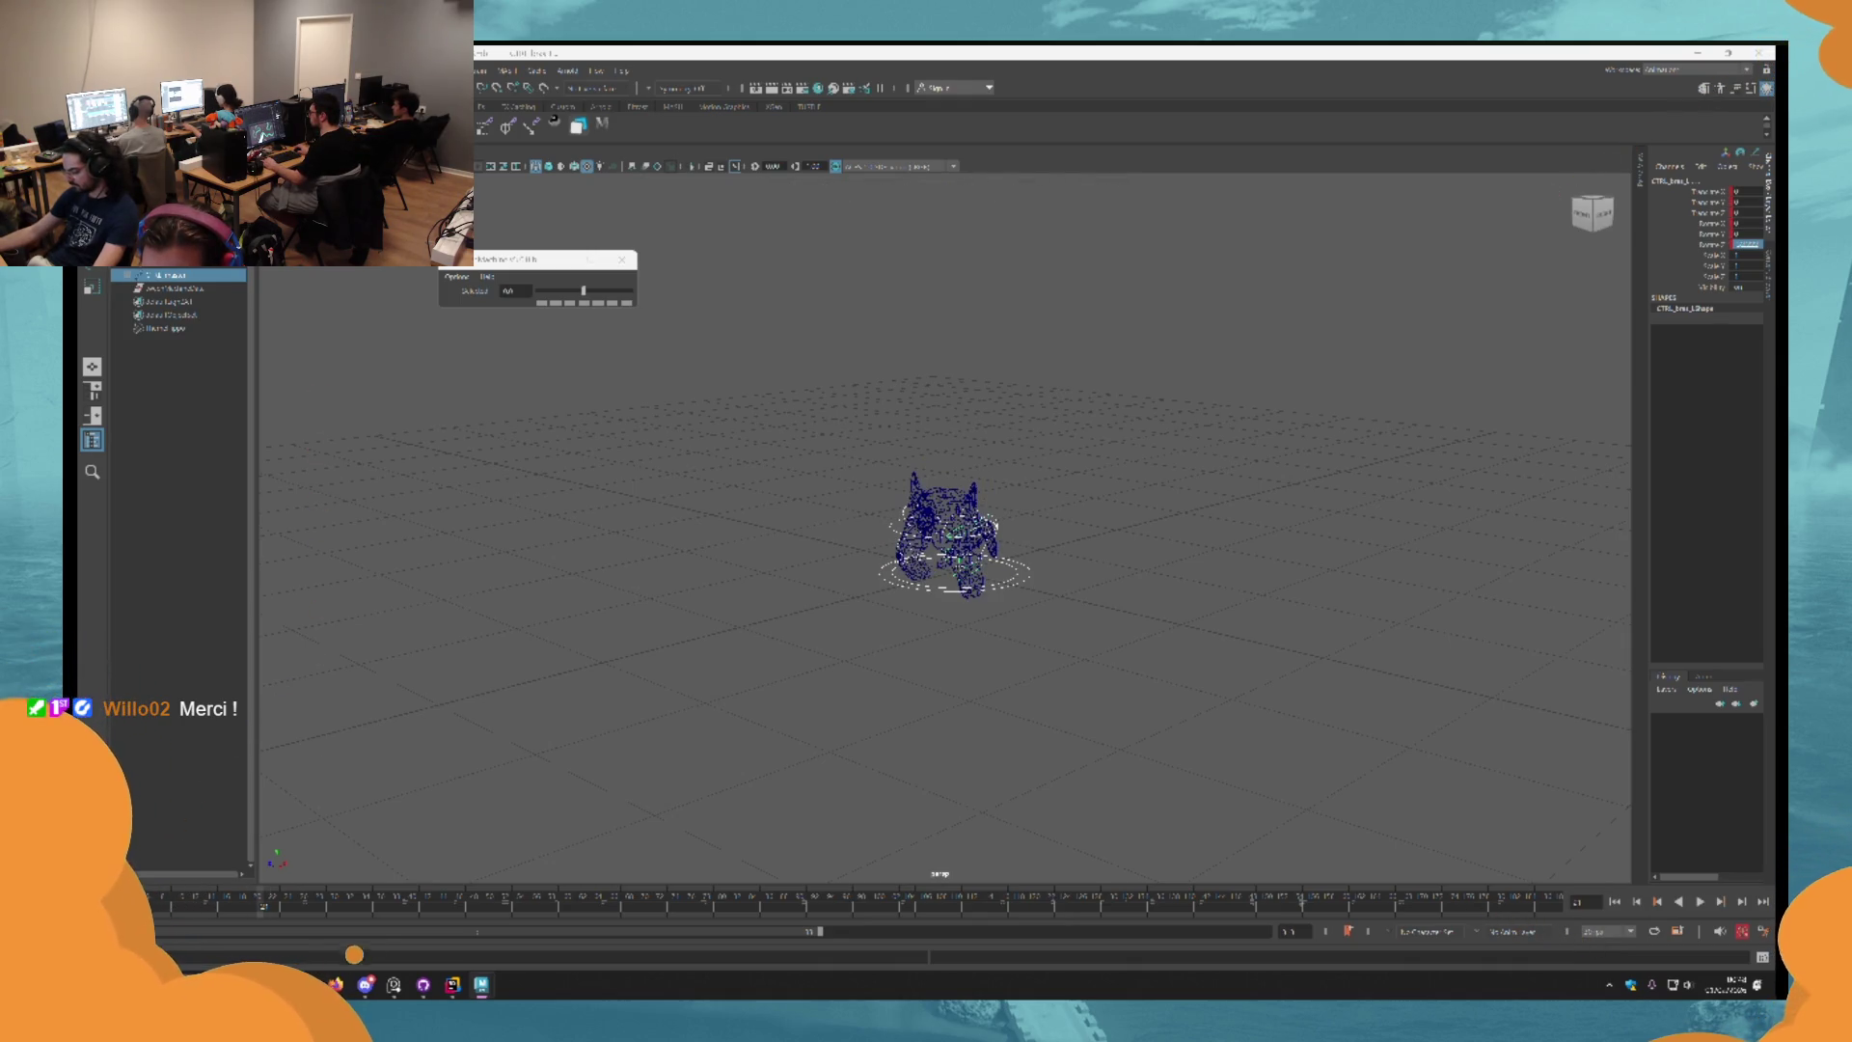
key(period)
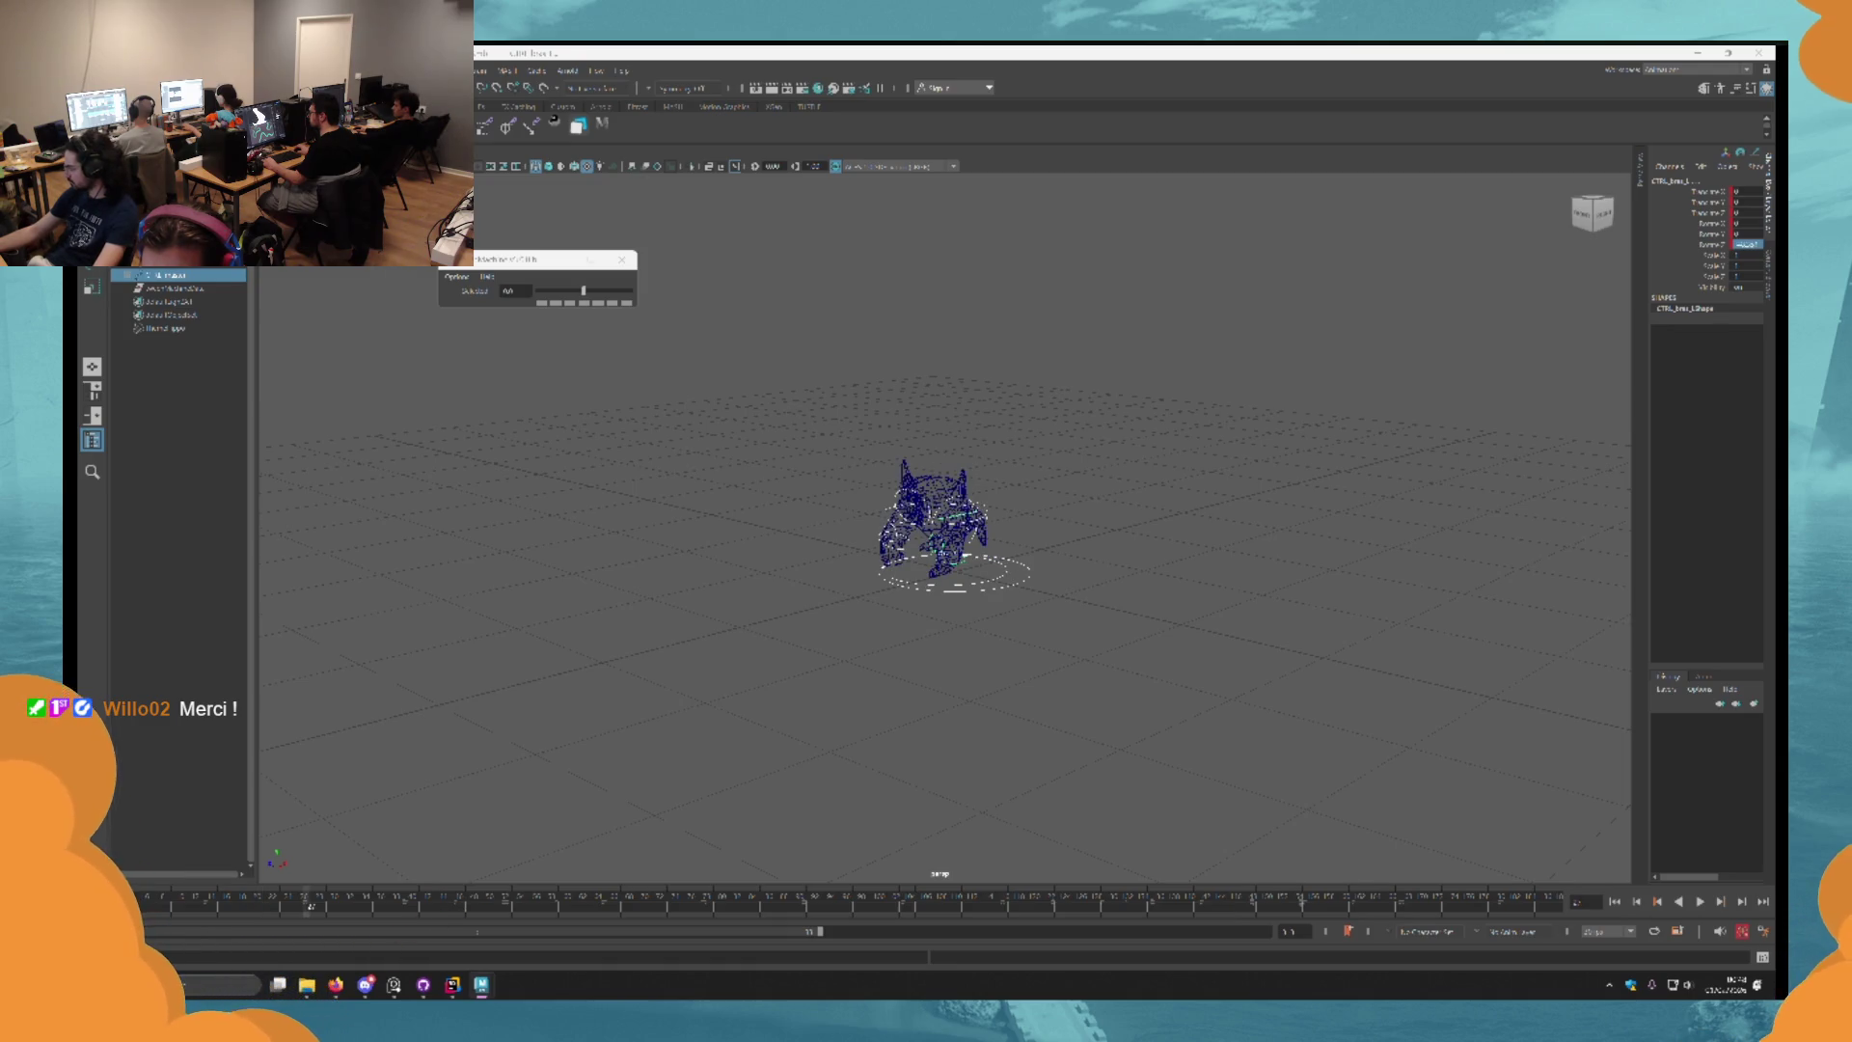
key(alt+v)
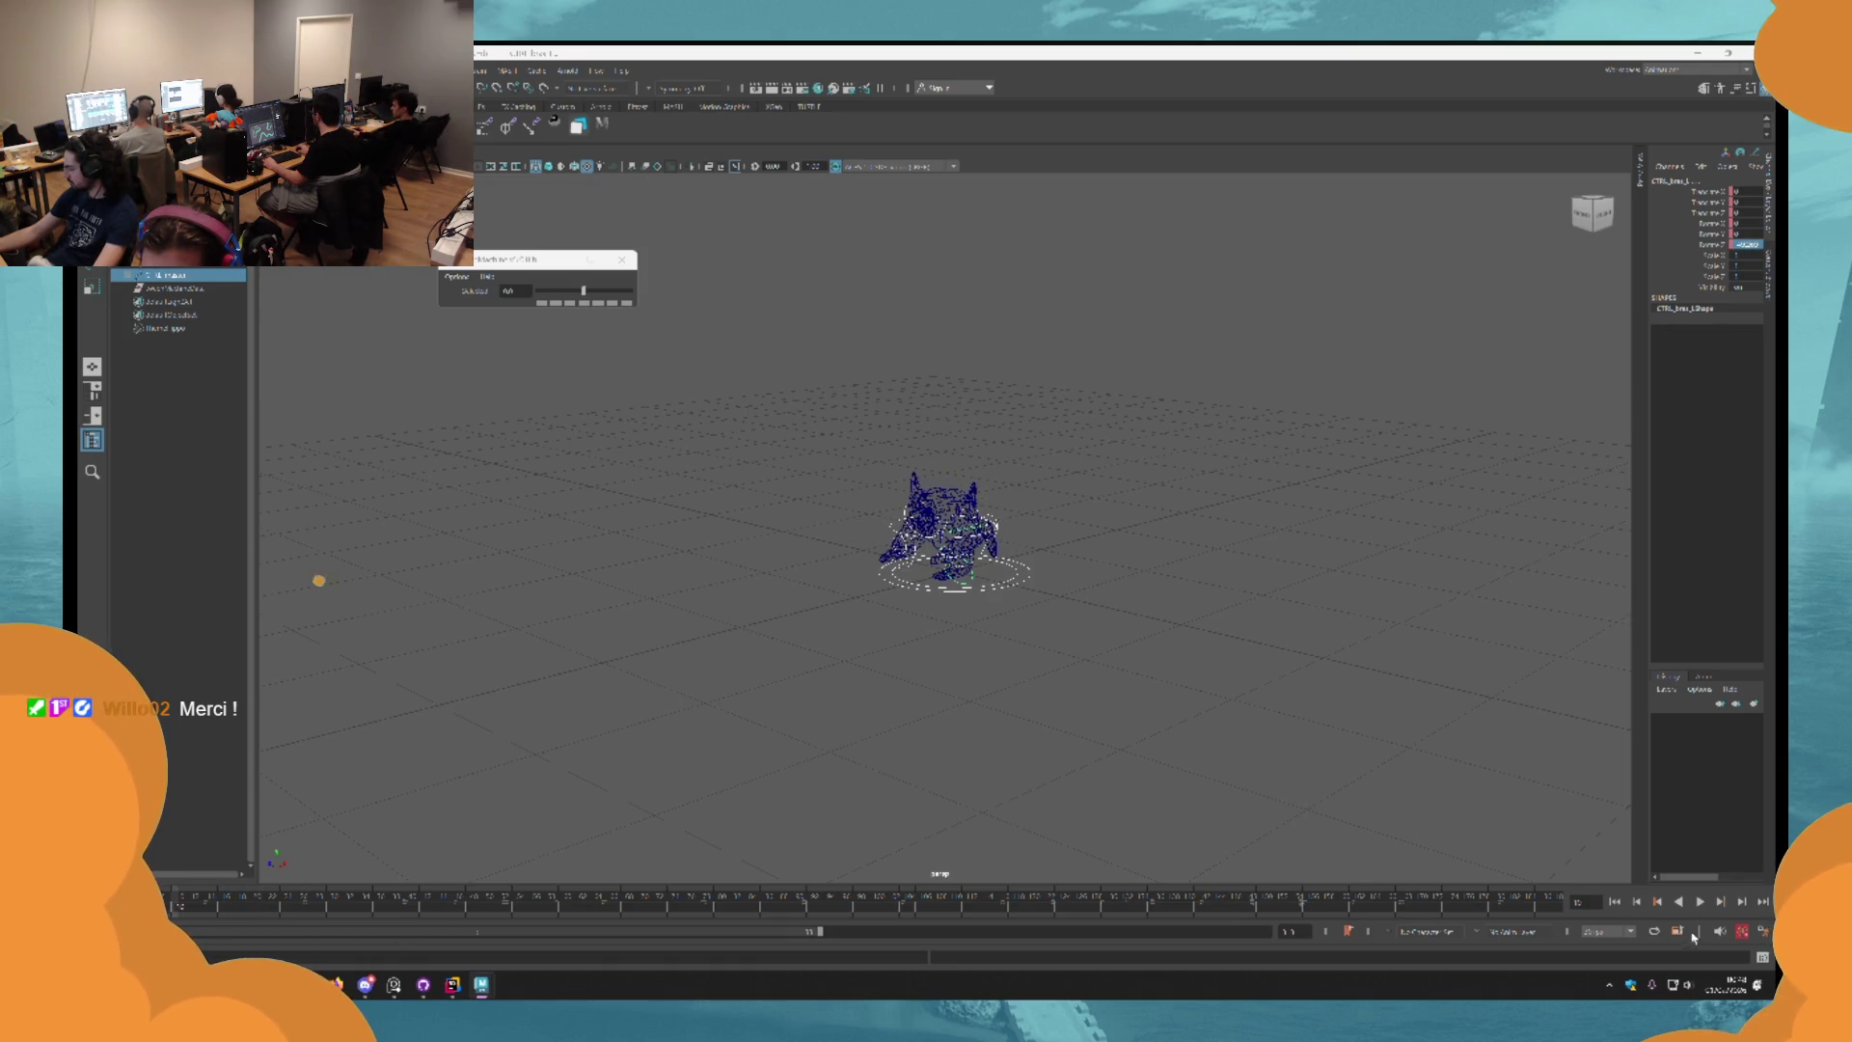
click(1701, 903)
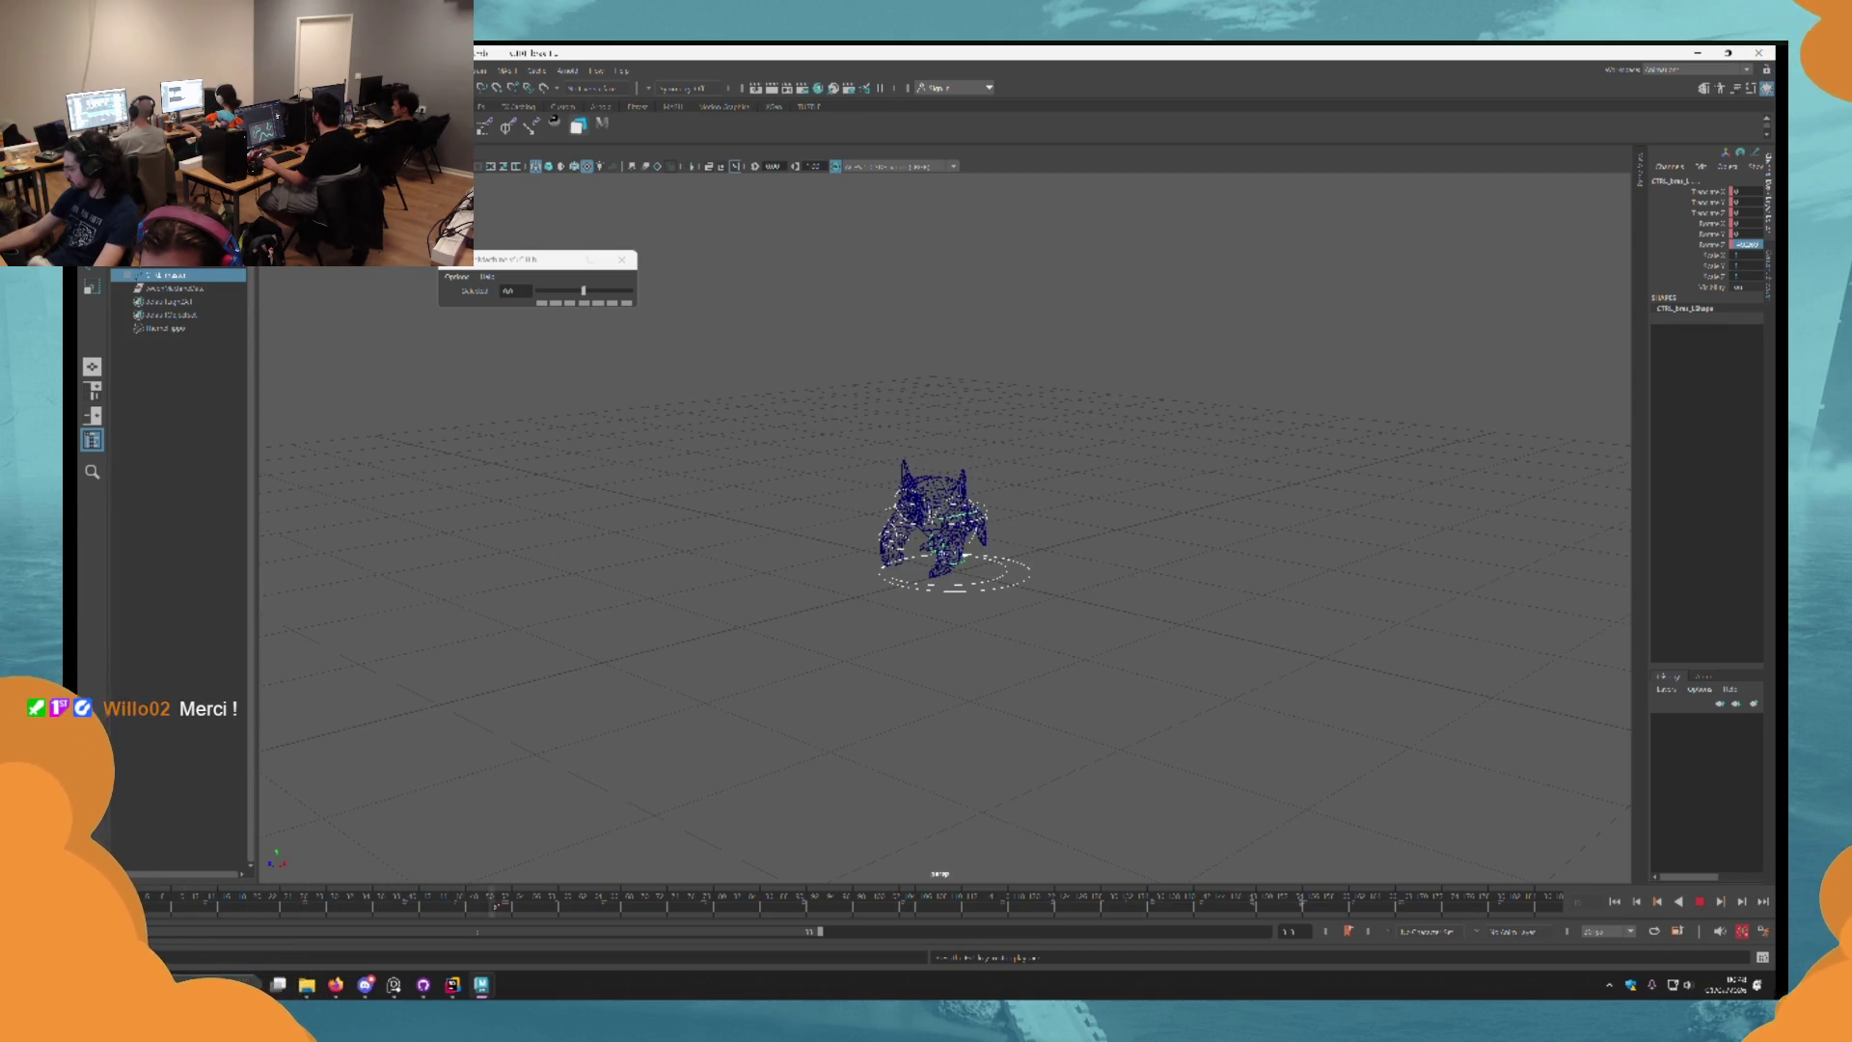
key(Escape)
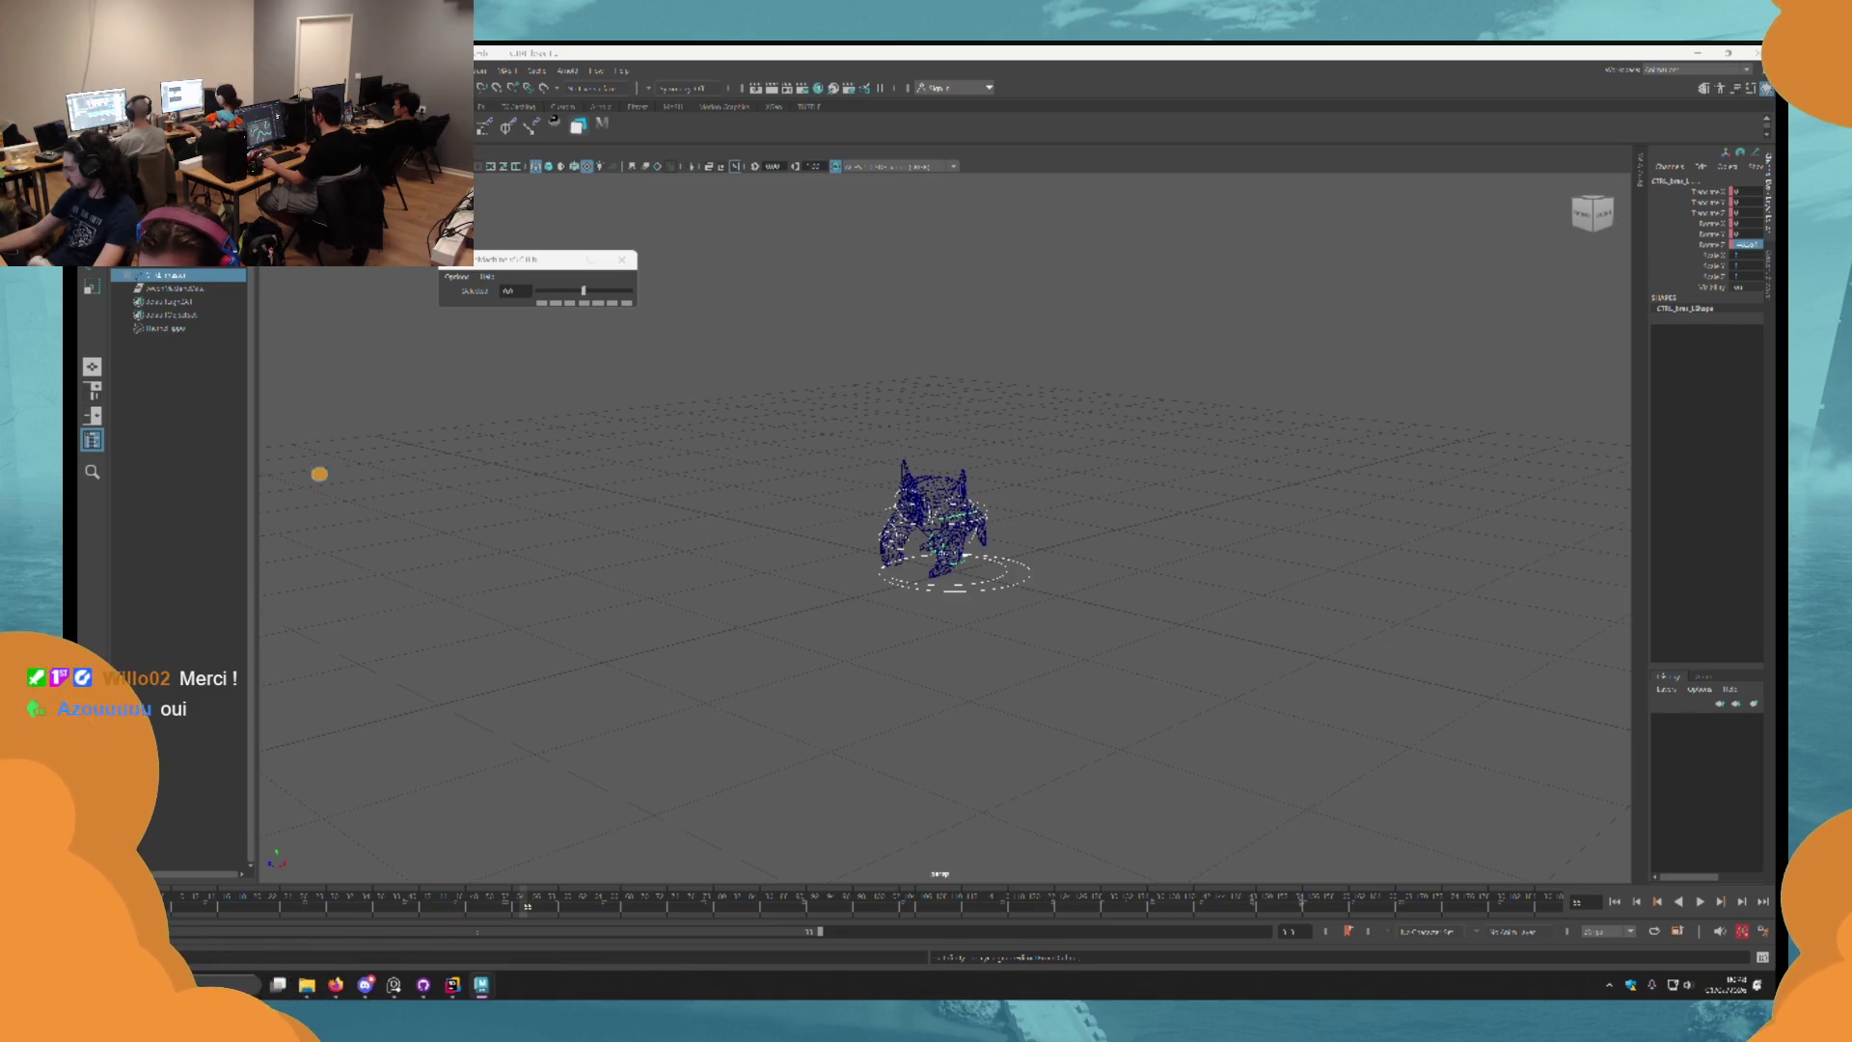
key(alt+v)
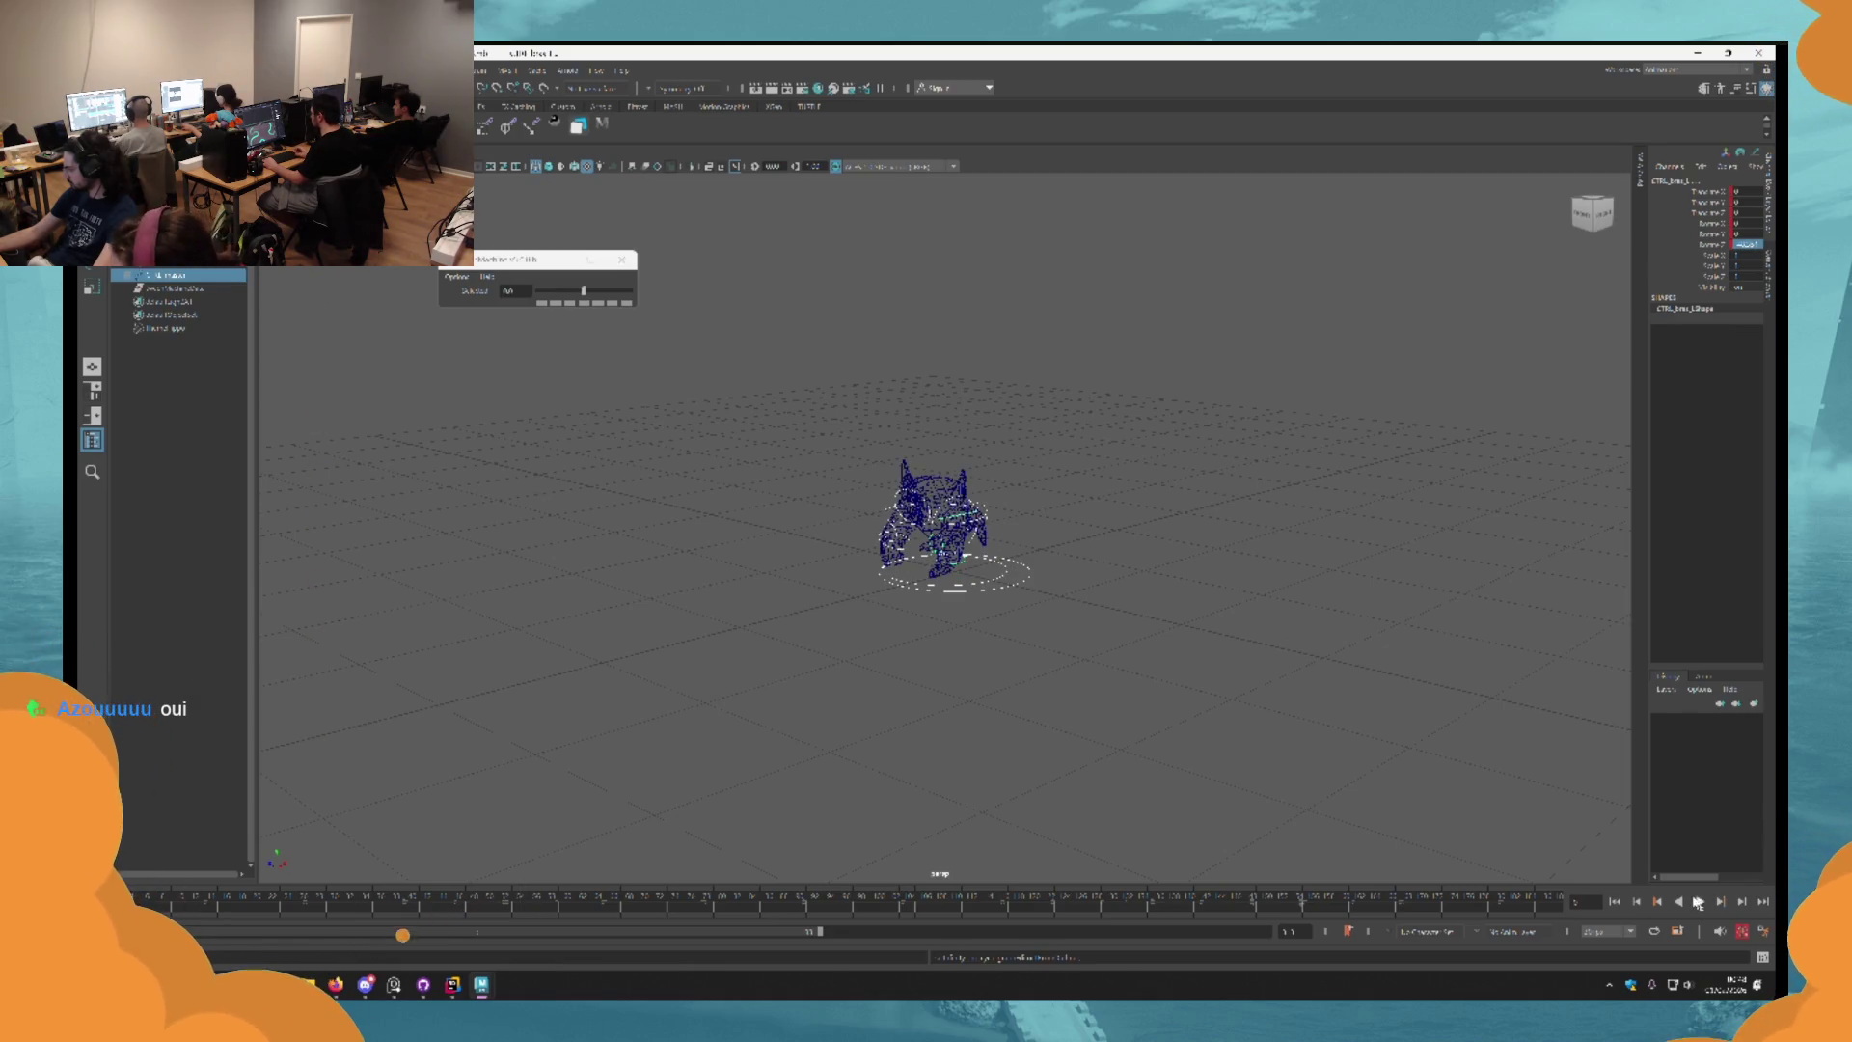
click(1099, 708)
key(6)
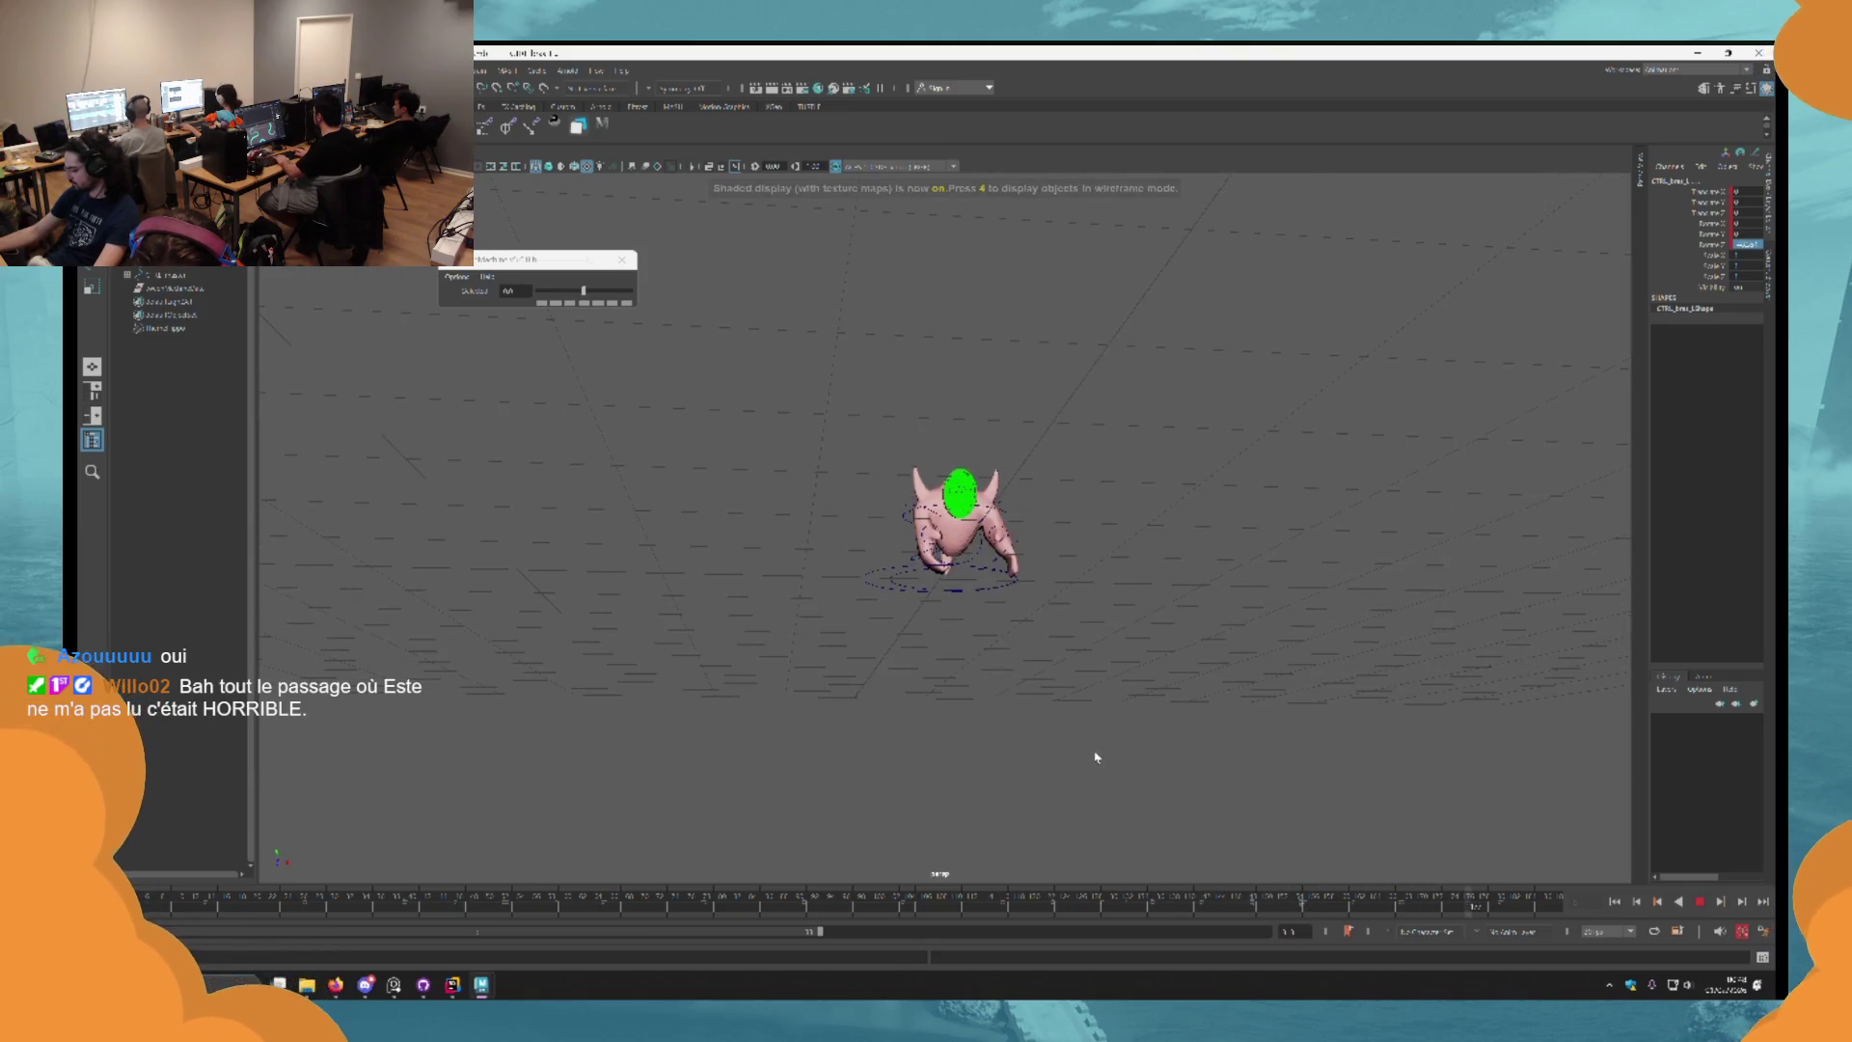
drag(1070, 770, 973, 791)
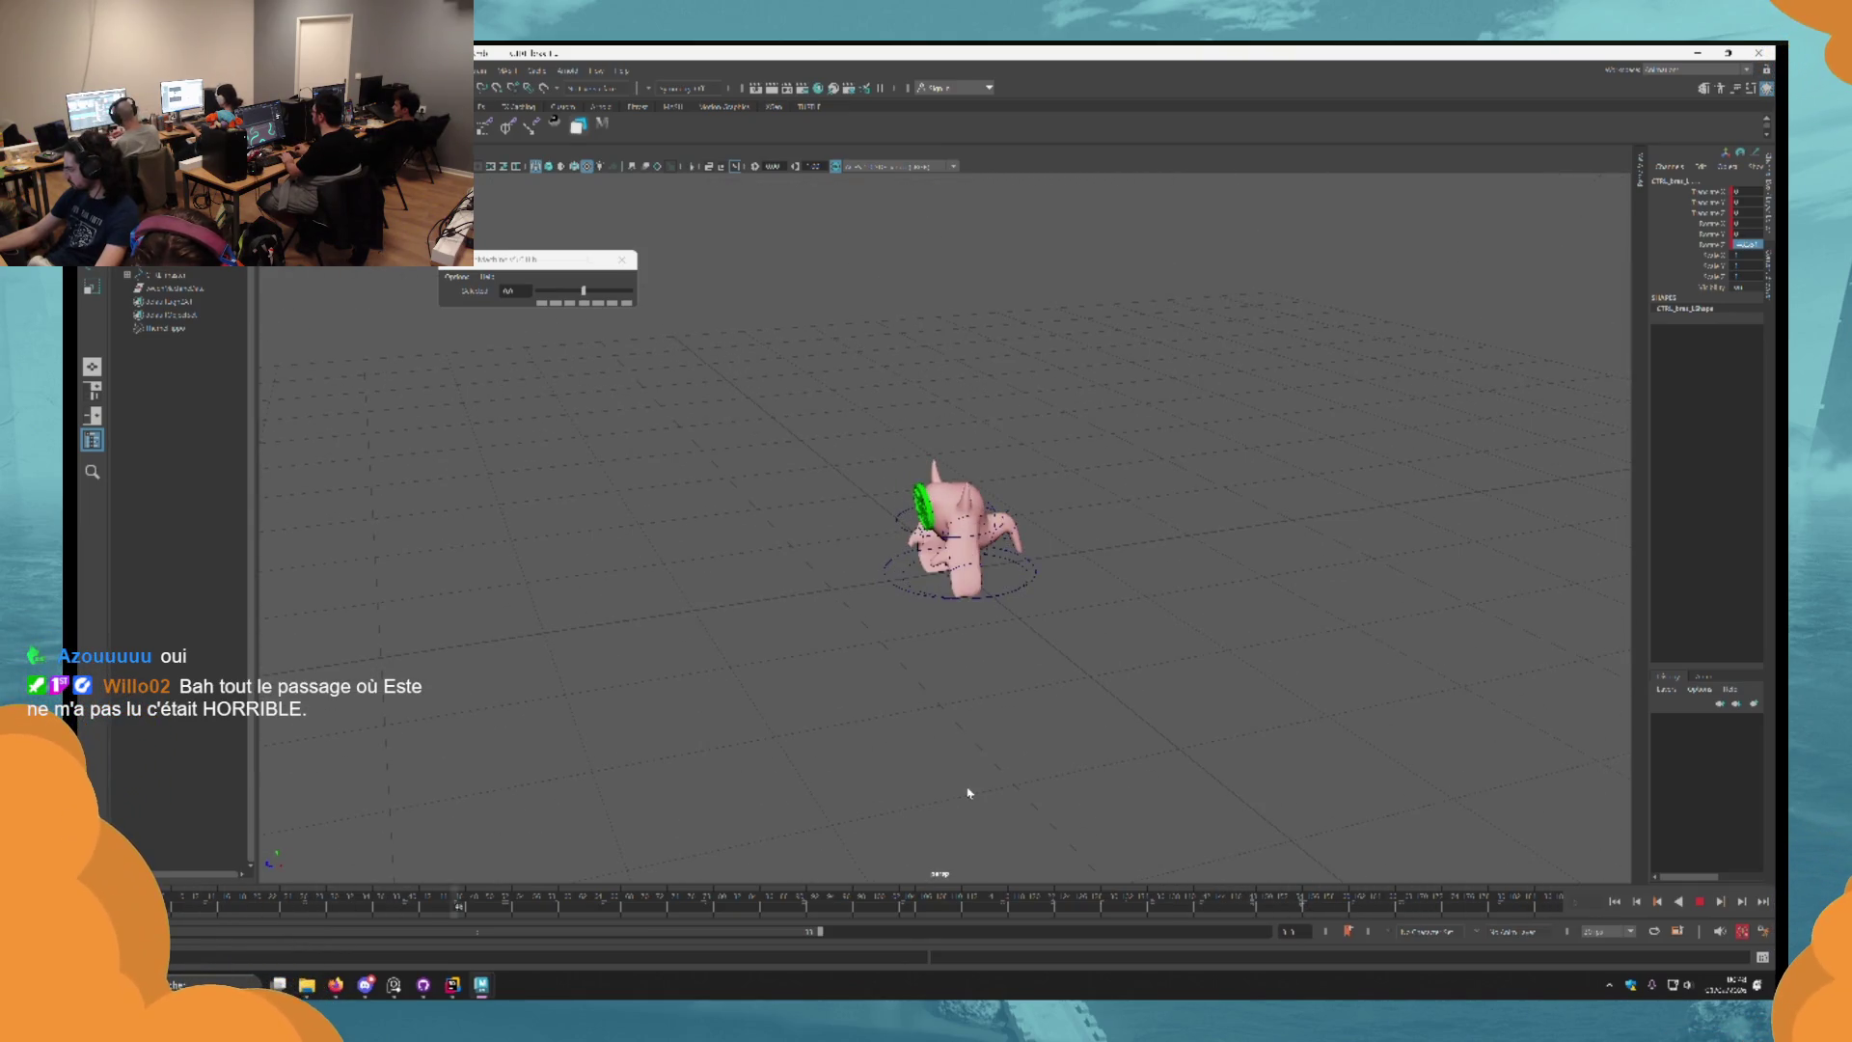
mouse_move(858, 800)
mouse_down()
mouse_move(1093, 724)
mouse_move(993, 748)
mouse_move(762, 714)
mouse_up()
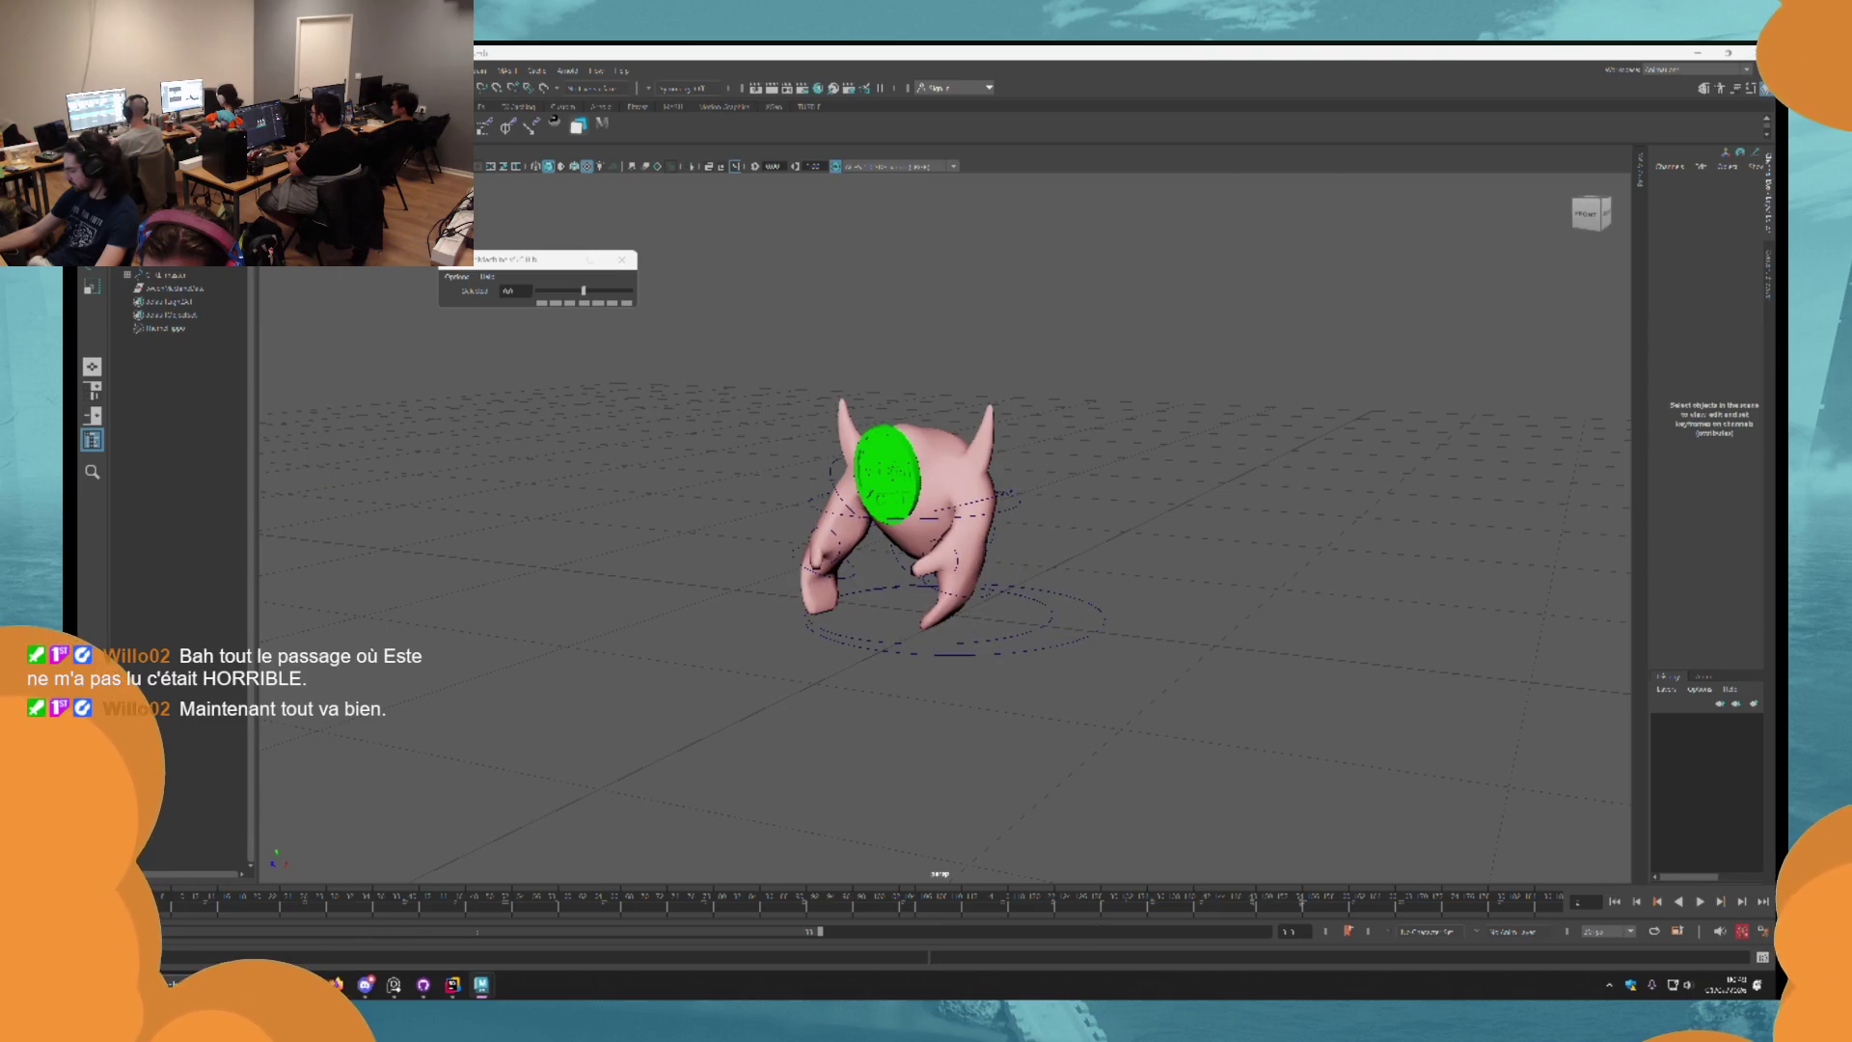
click(1700, 901)
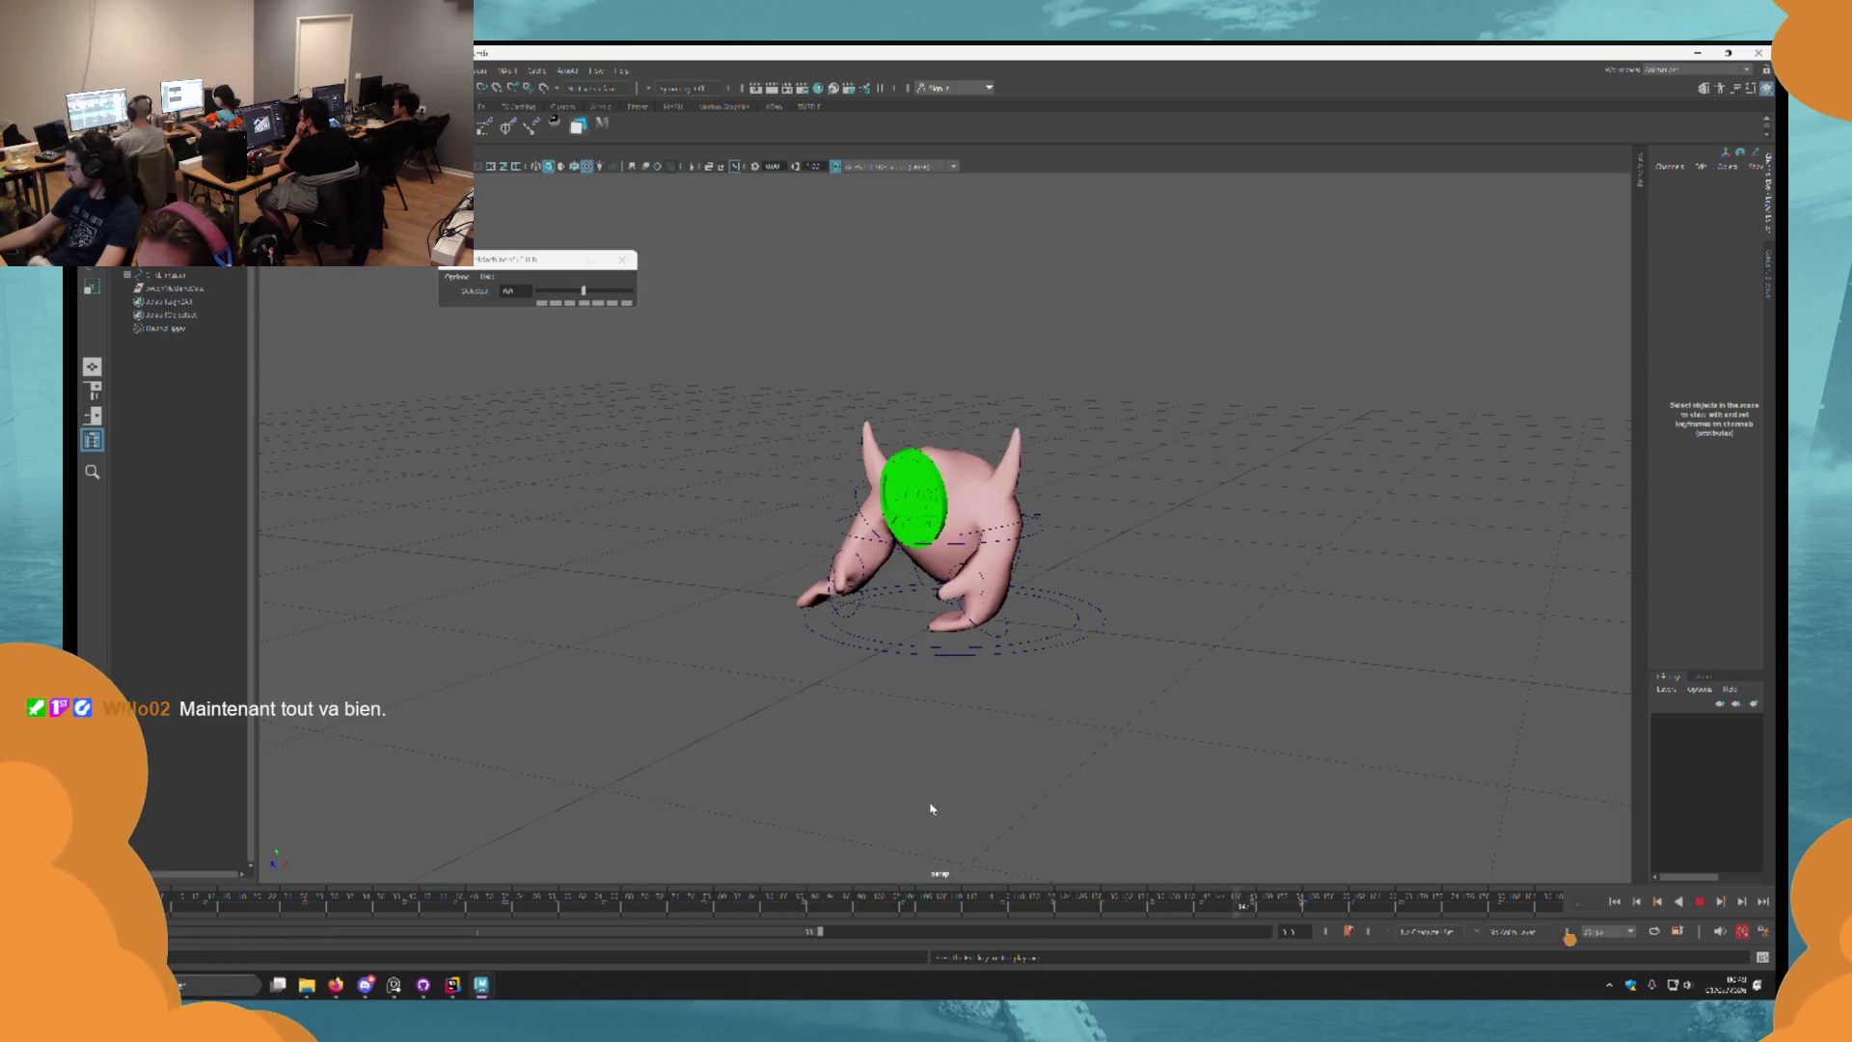
key(Escape)
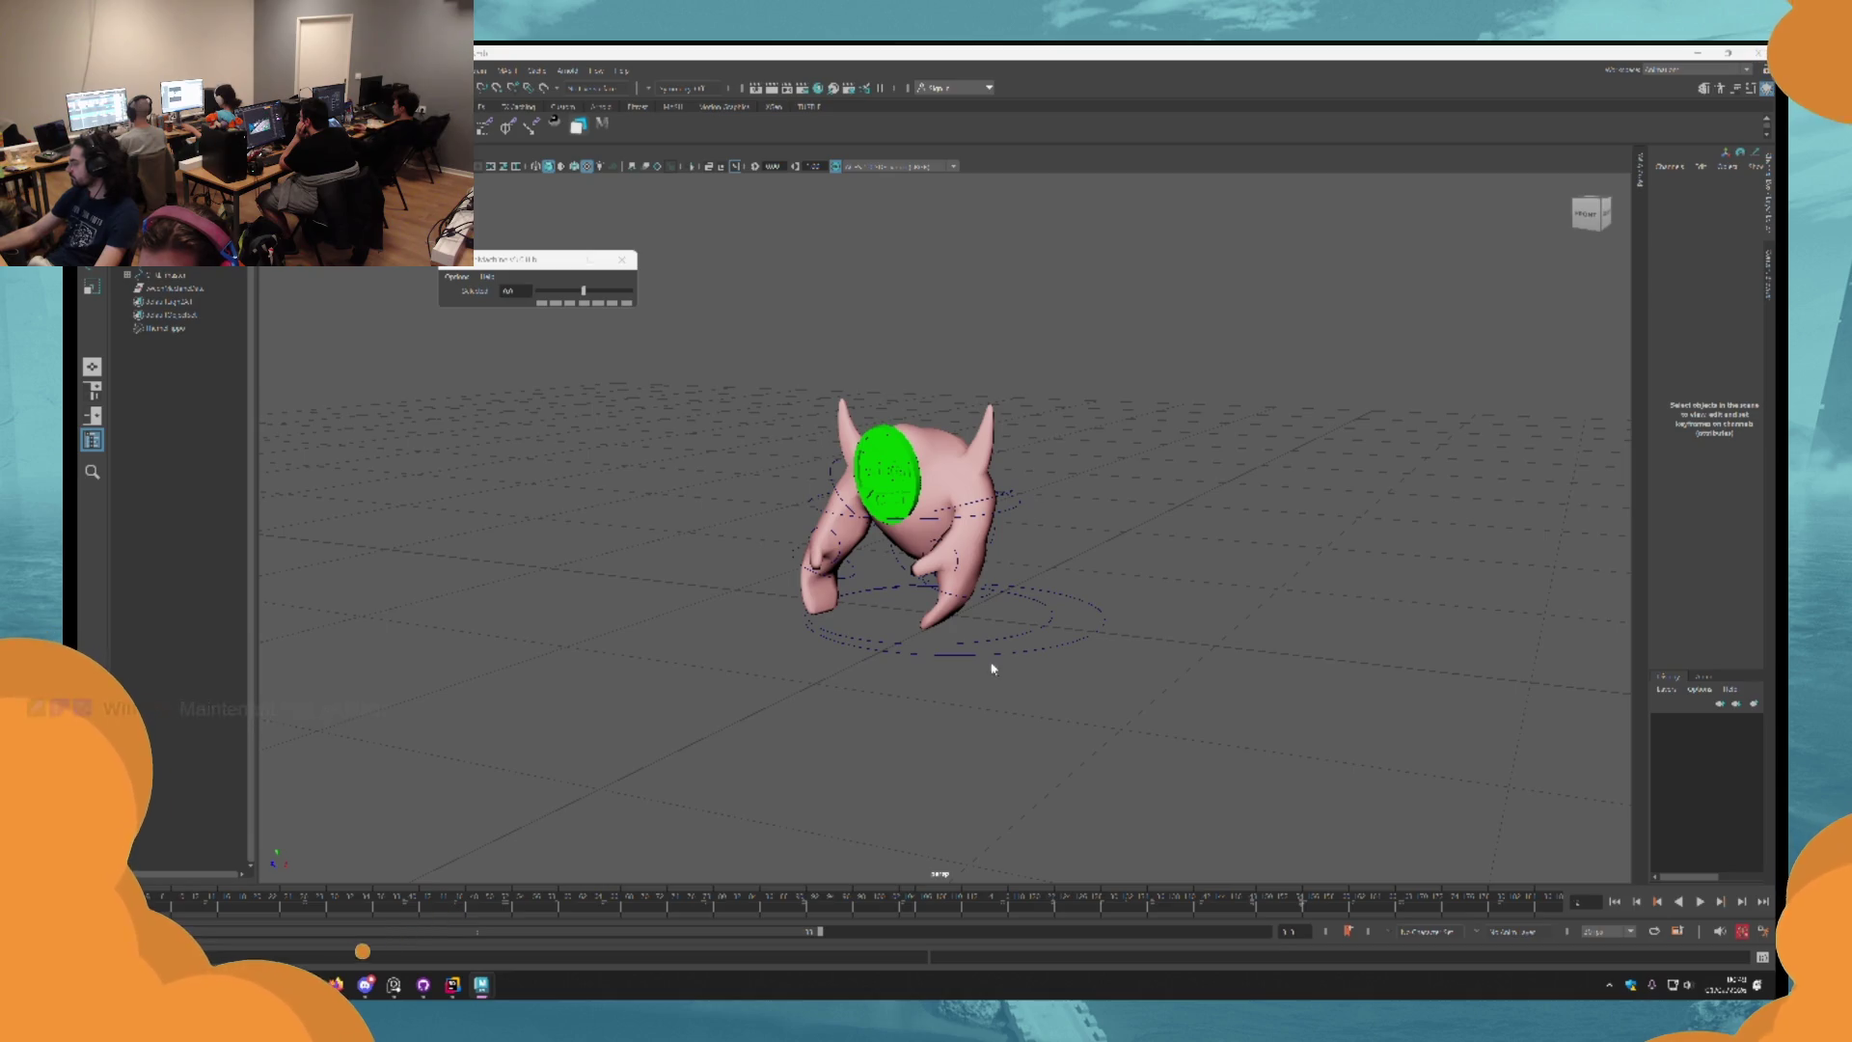
scroll(1090, 598, up, 5)
click(1101, 471)
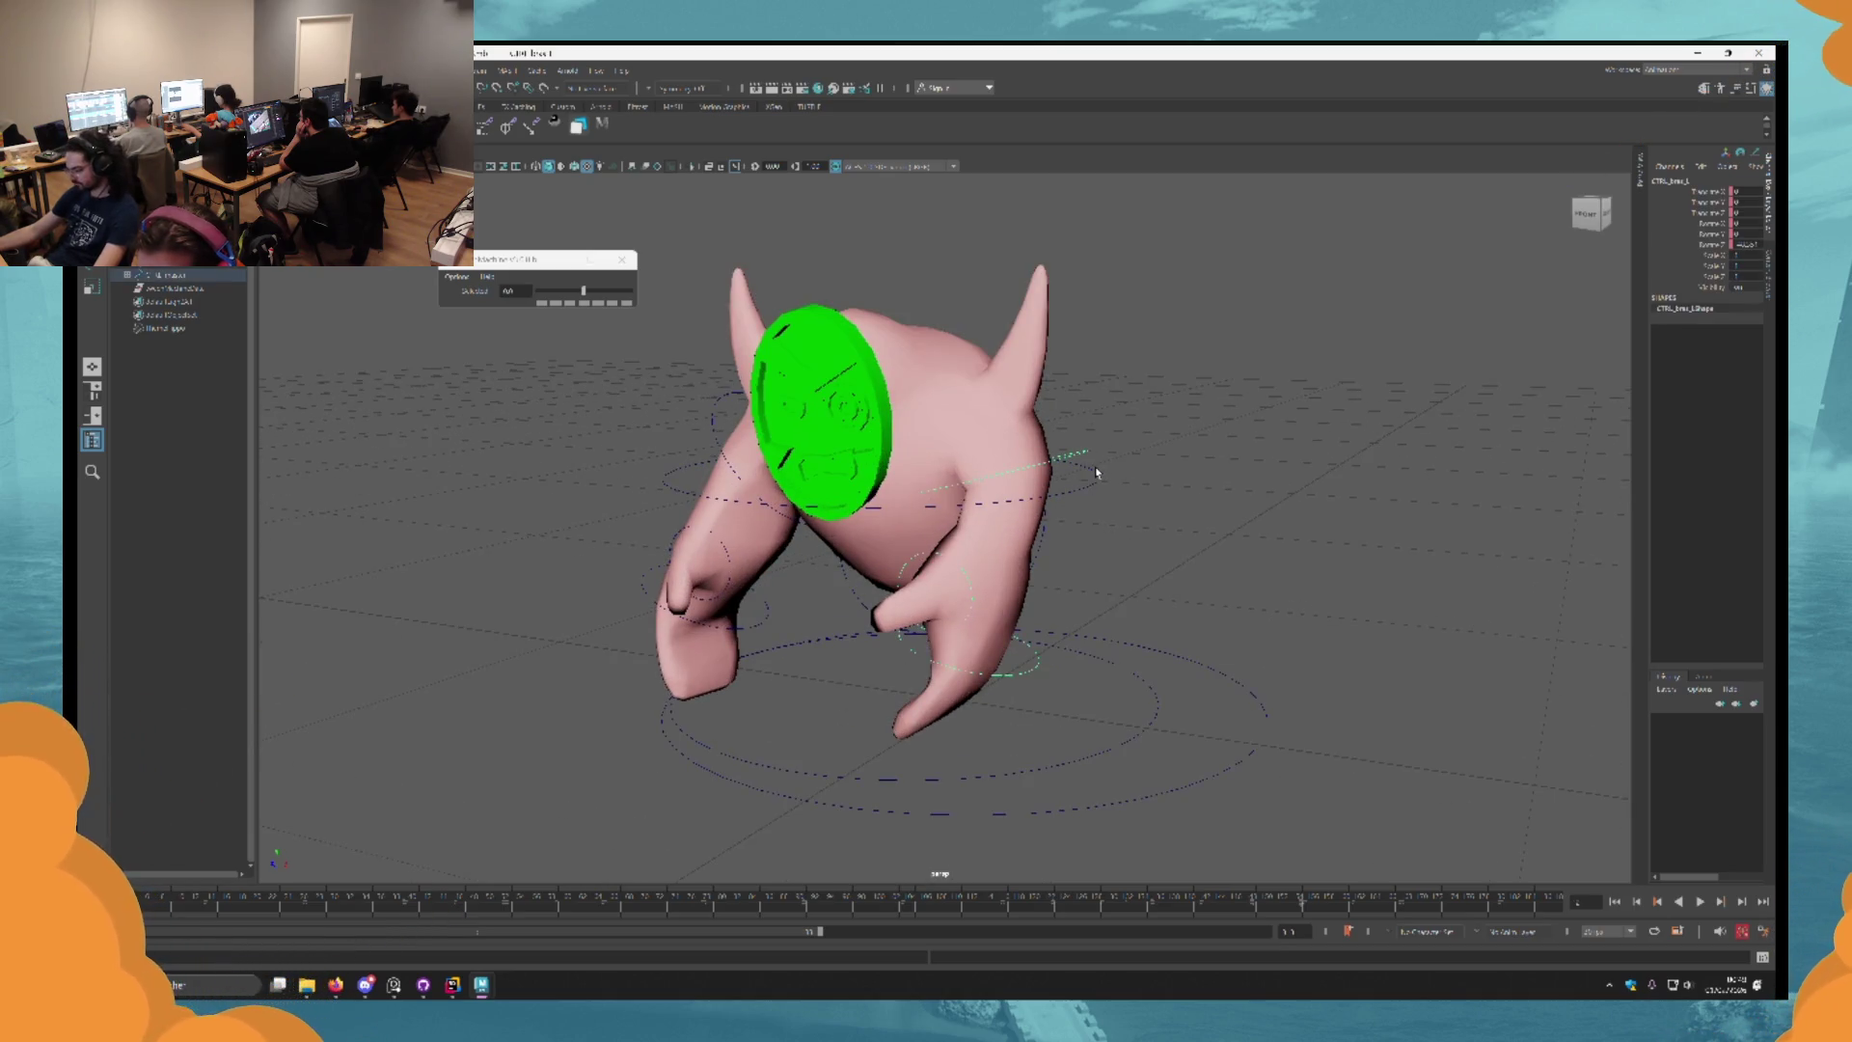
Tilt the creature with its green body control and play back the animation.
drag(1097, 472, 1225, 585)
mouse_move(1127, 685)
mouse_down()
mouse_move(1148, 666)
mouse_move(1131, 675)
mouse_move(1124, 632)
mouse_up()
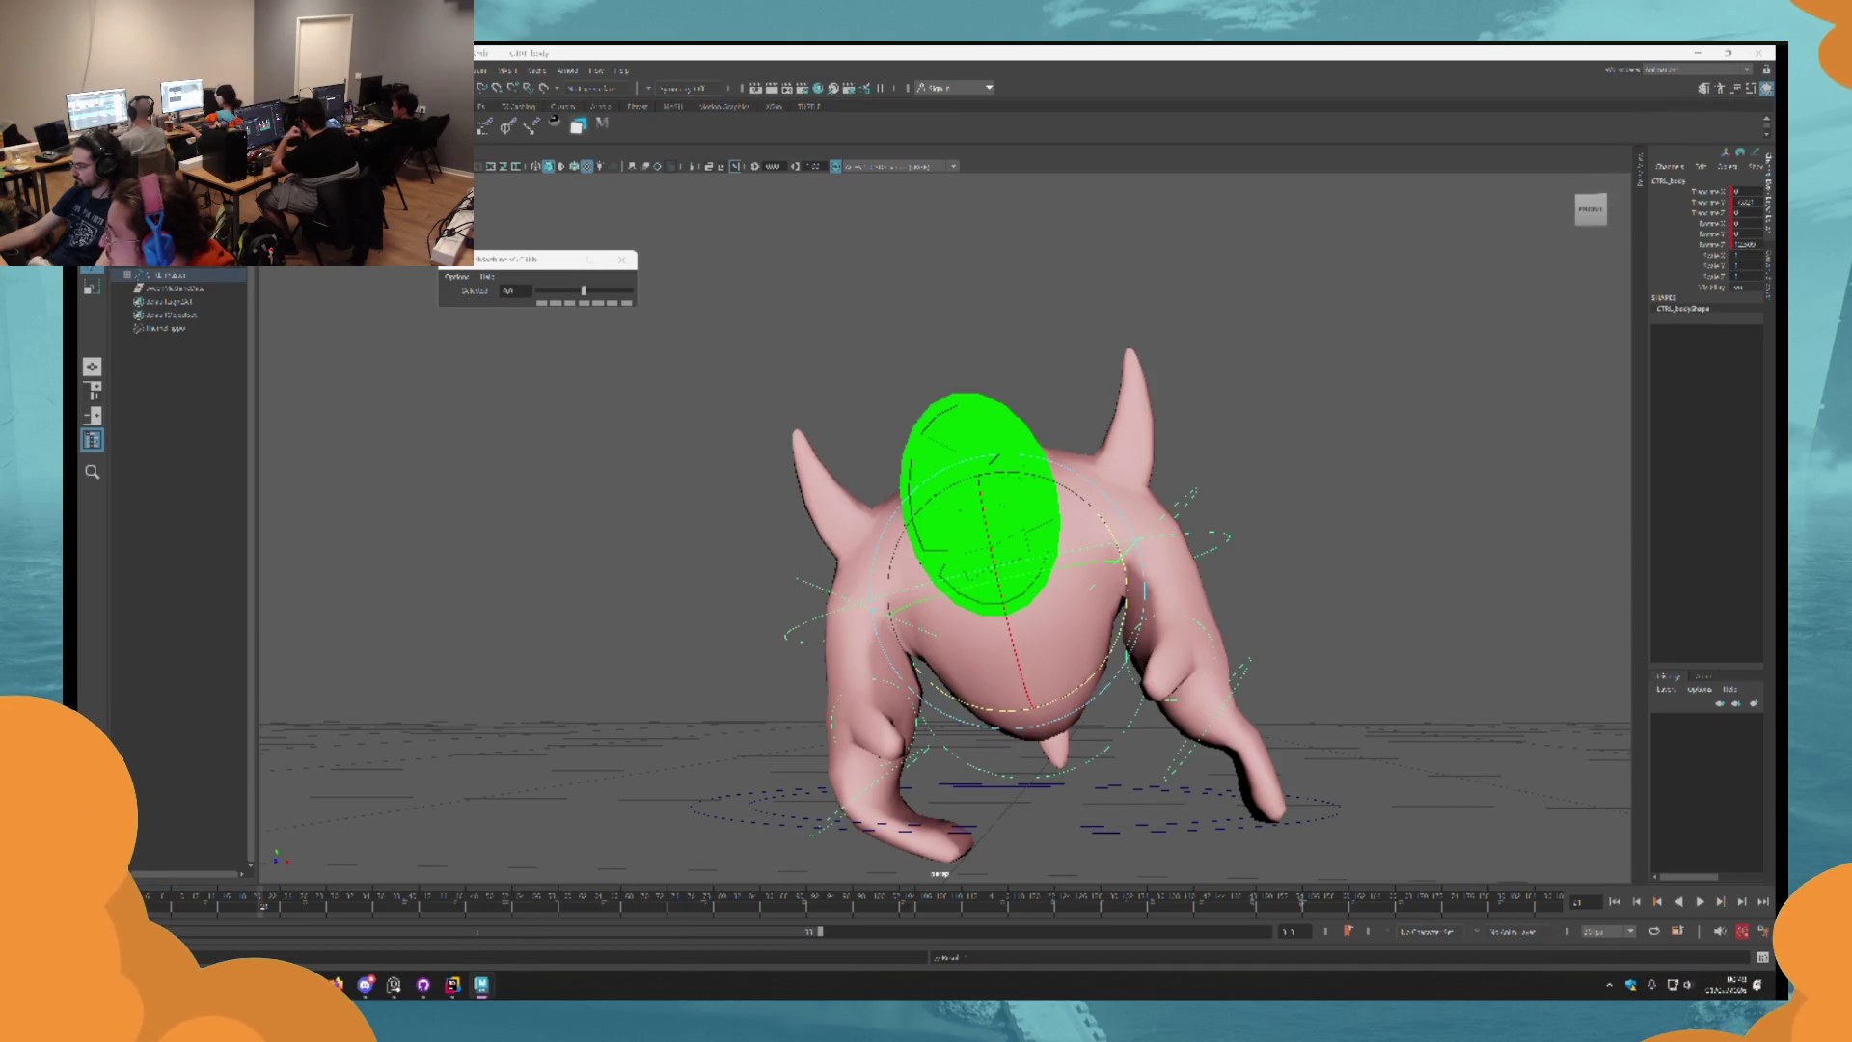
key(alt+v)
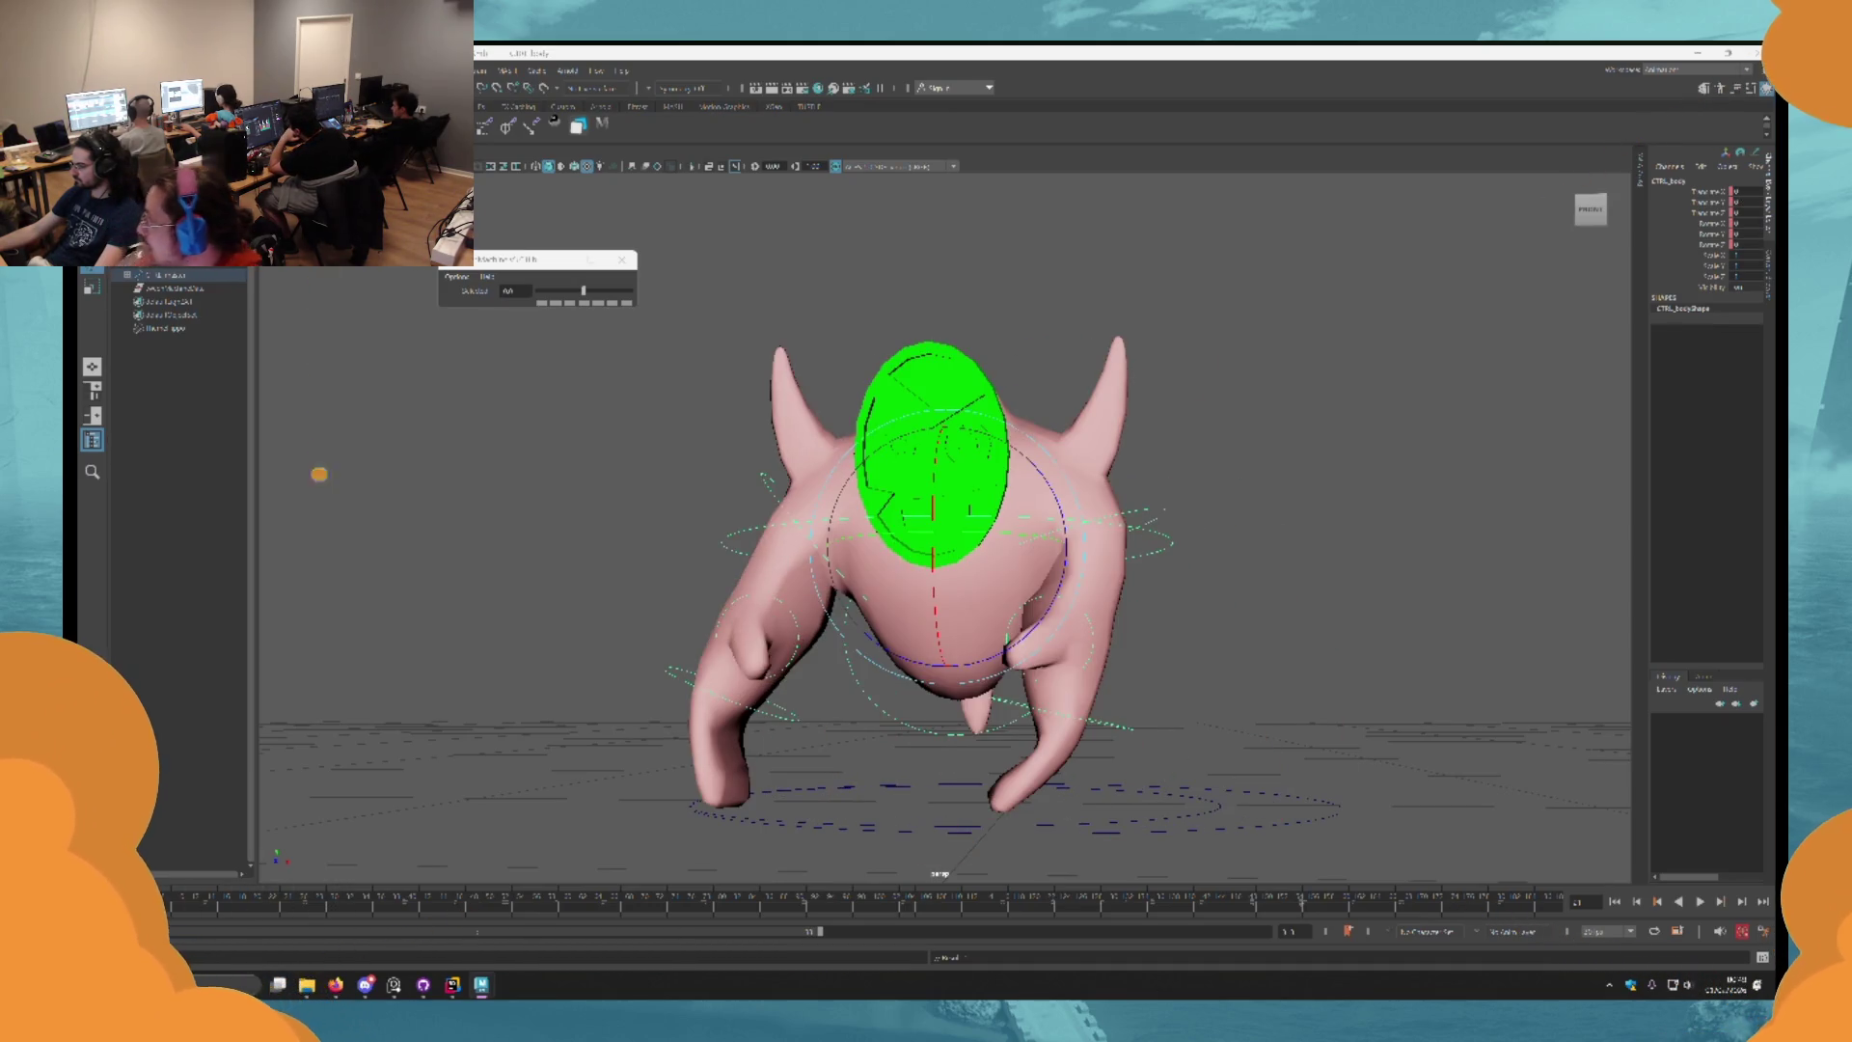
click(1703, 902)
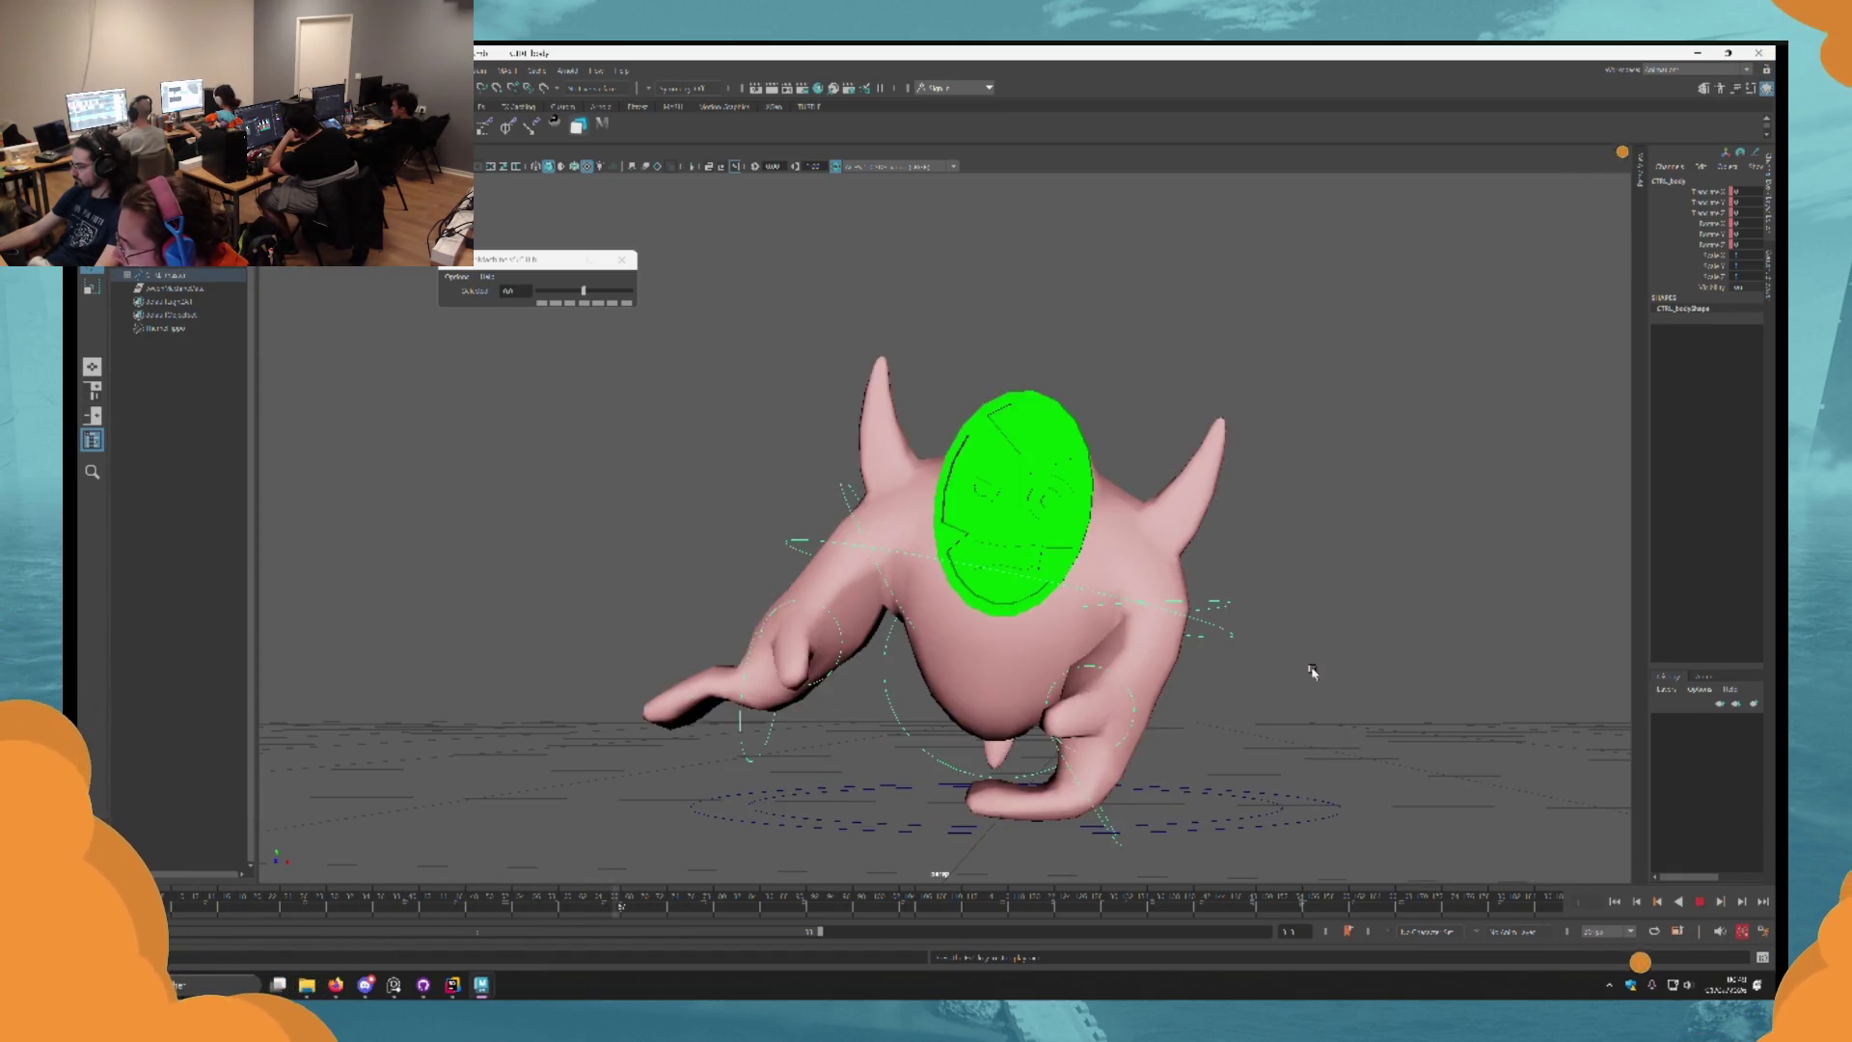
mouse_move(1283, 736)
mouse_down()
mouse_move(1067, 727)
mouse_move(967, 749)
mouse_up()
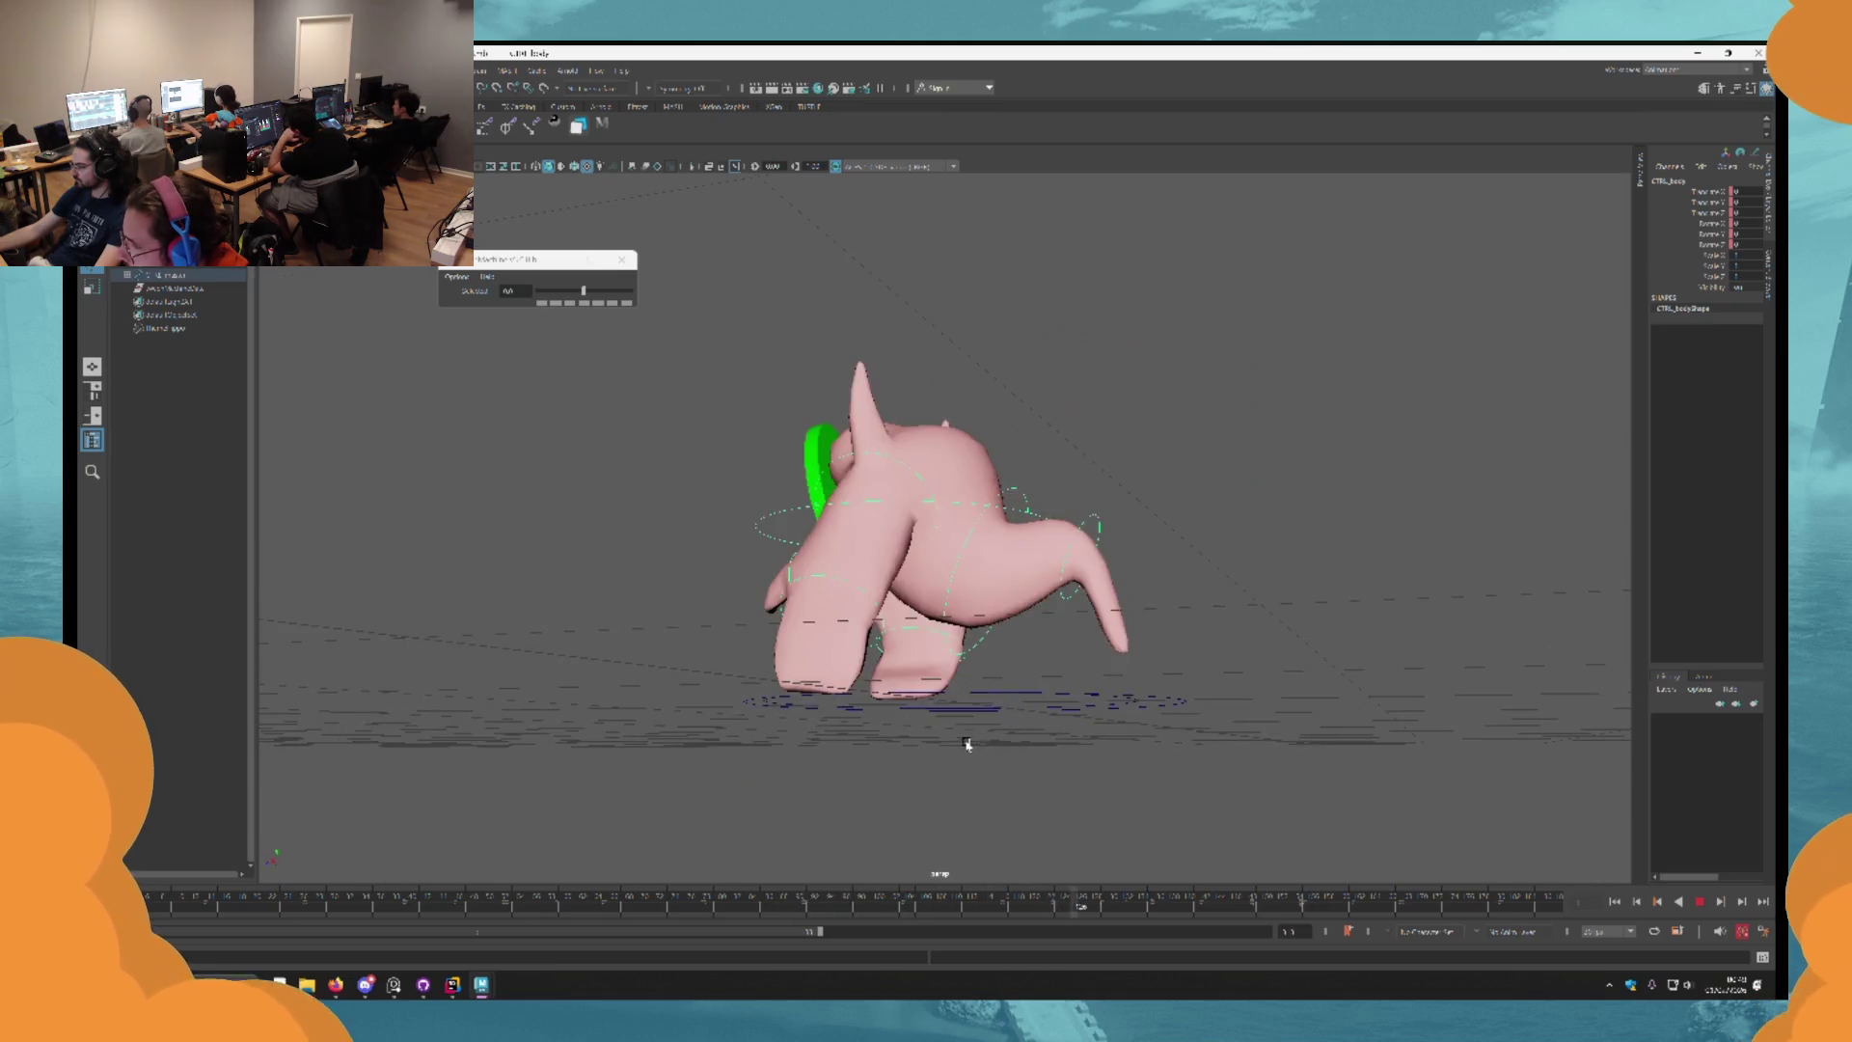
key(Escape)
Return to the start frame and rotate the right foot control to swing the creature around.
mouse_move(1211, 686)
mouse_down()
mouse_move(1288, 775)
mouse_move(1110, 551)
mouse_move(994, 564)
mouse_move(1013, 675)
mouse_move(900, 953)
mouse_up()
key(alt+shift+v)
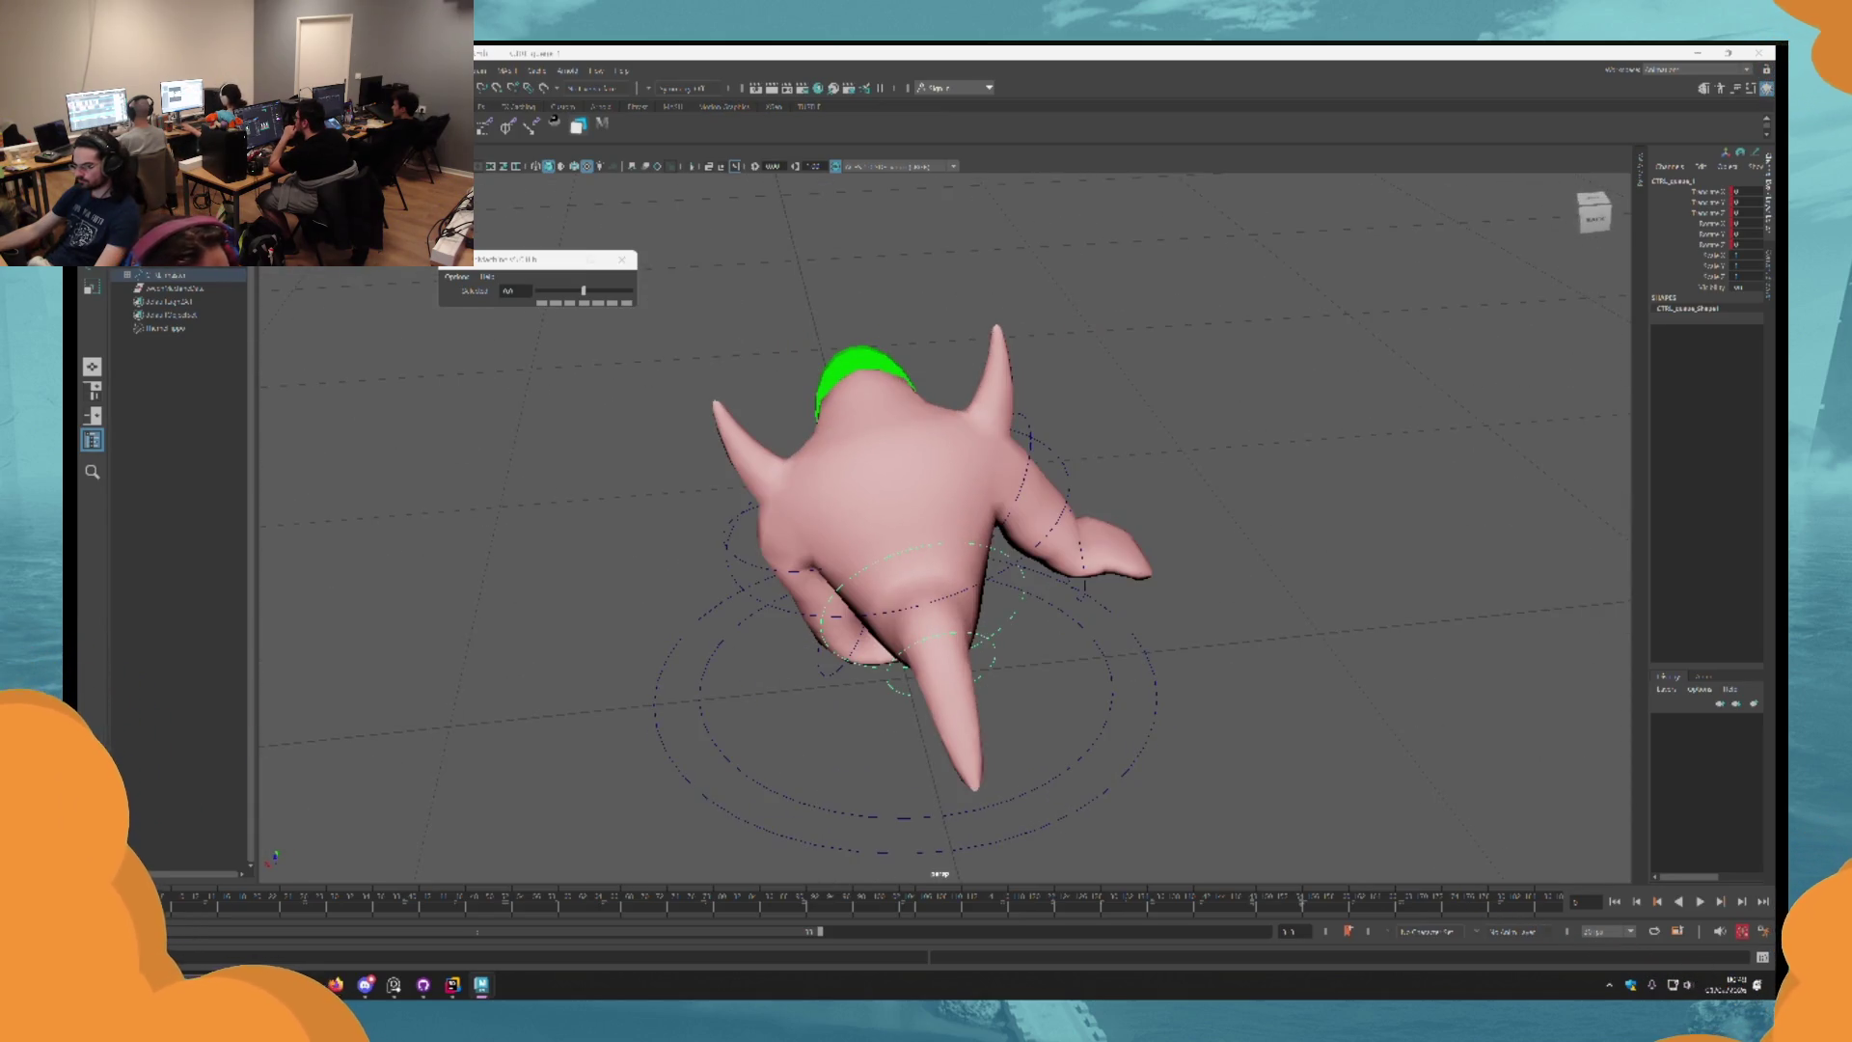
mouse_move(1000, 659)
mouse_down()
mouse_move(1058, 682)
mouse_move(1084, 662)
mouse_move(1044, 599)
mouse_move(1066, 537)
mouse_move(1051, 532)
mouse_up()
click(1014, 695)
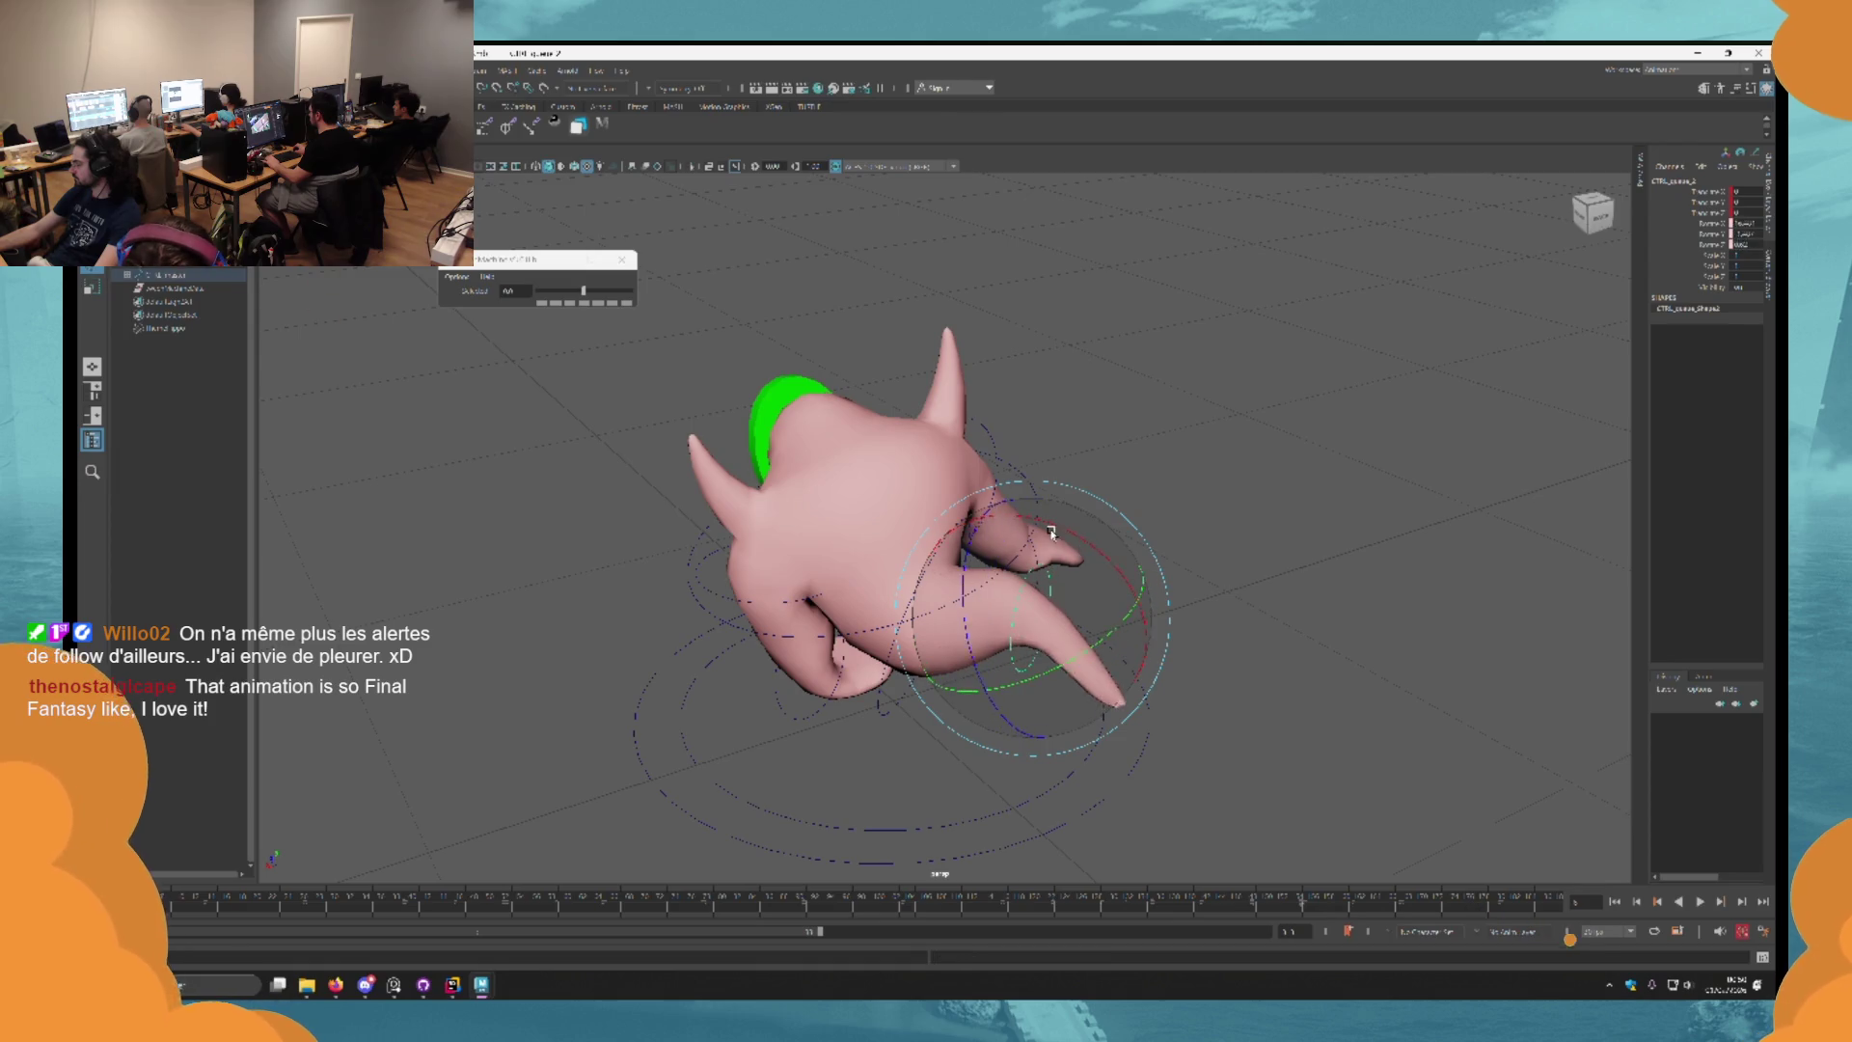
drag(1064, 675, 929, 573)
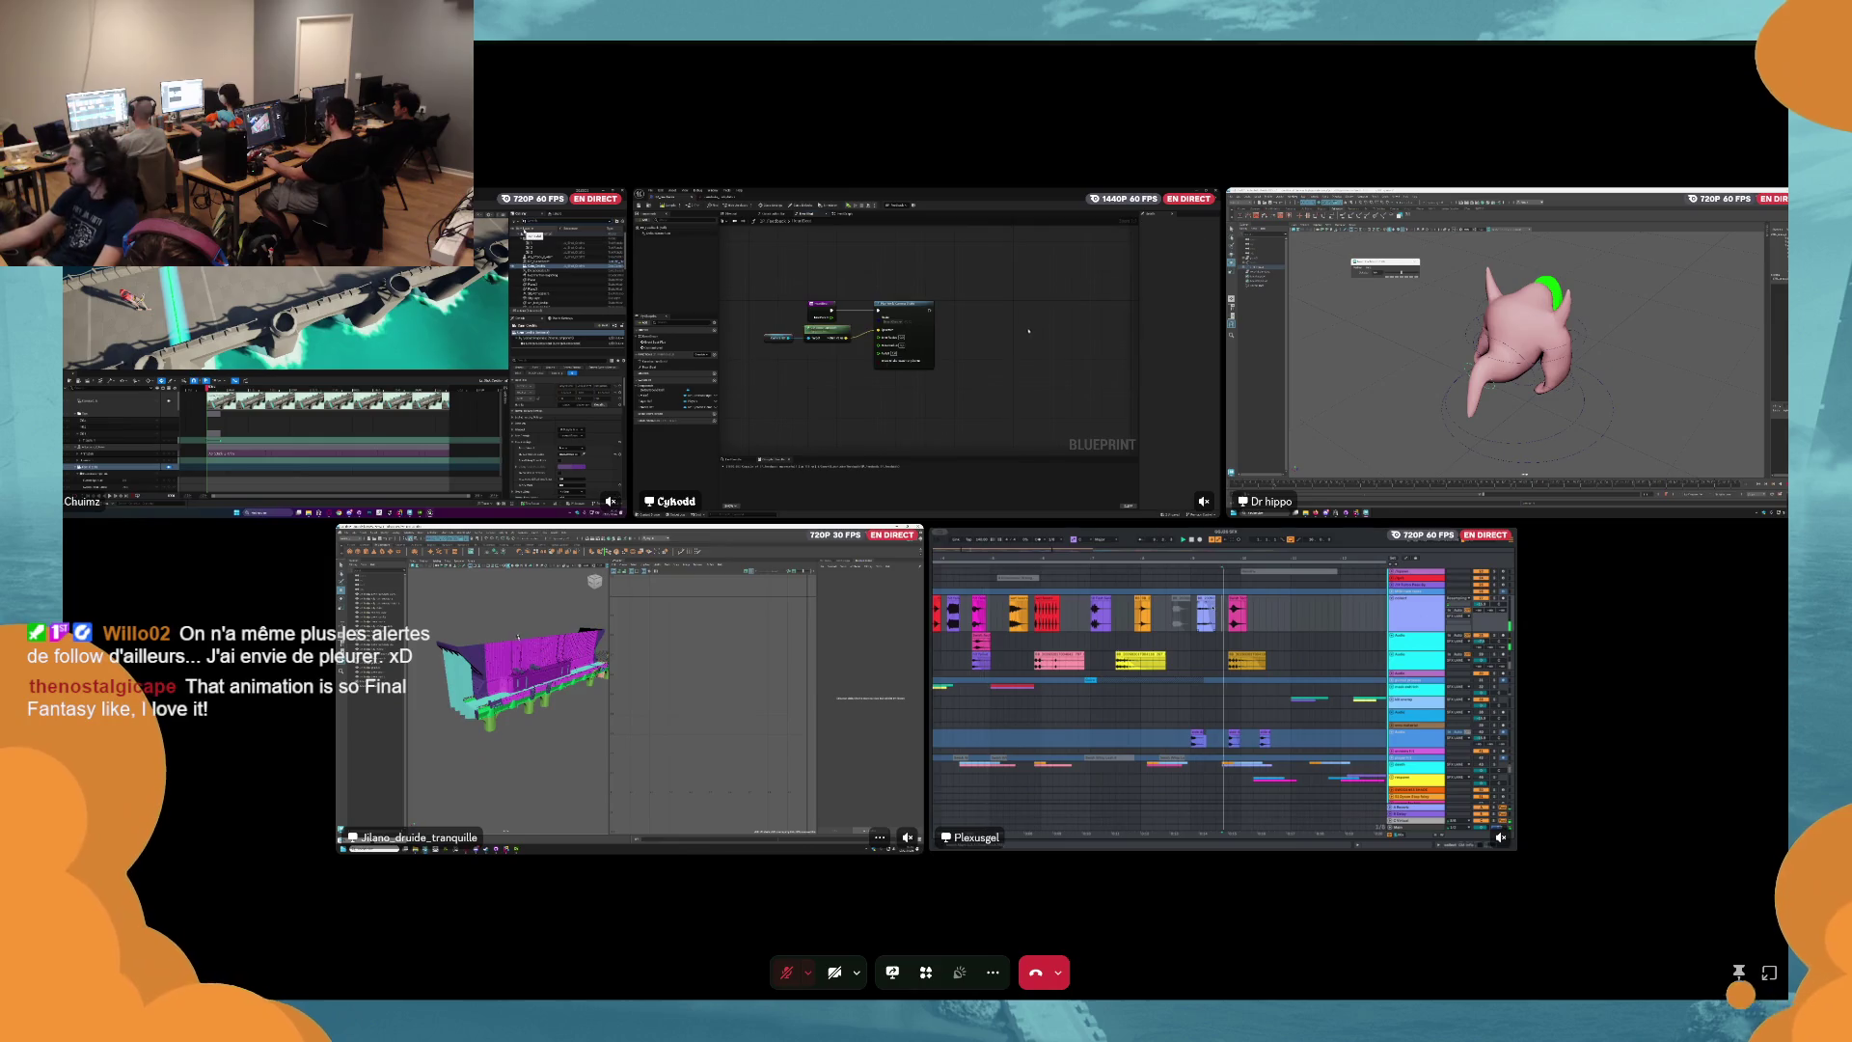
Enlarge the classmate's Maya bridge stream to full size in the call.
click(627, 685)
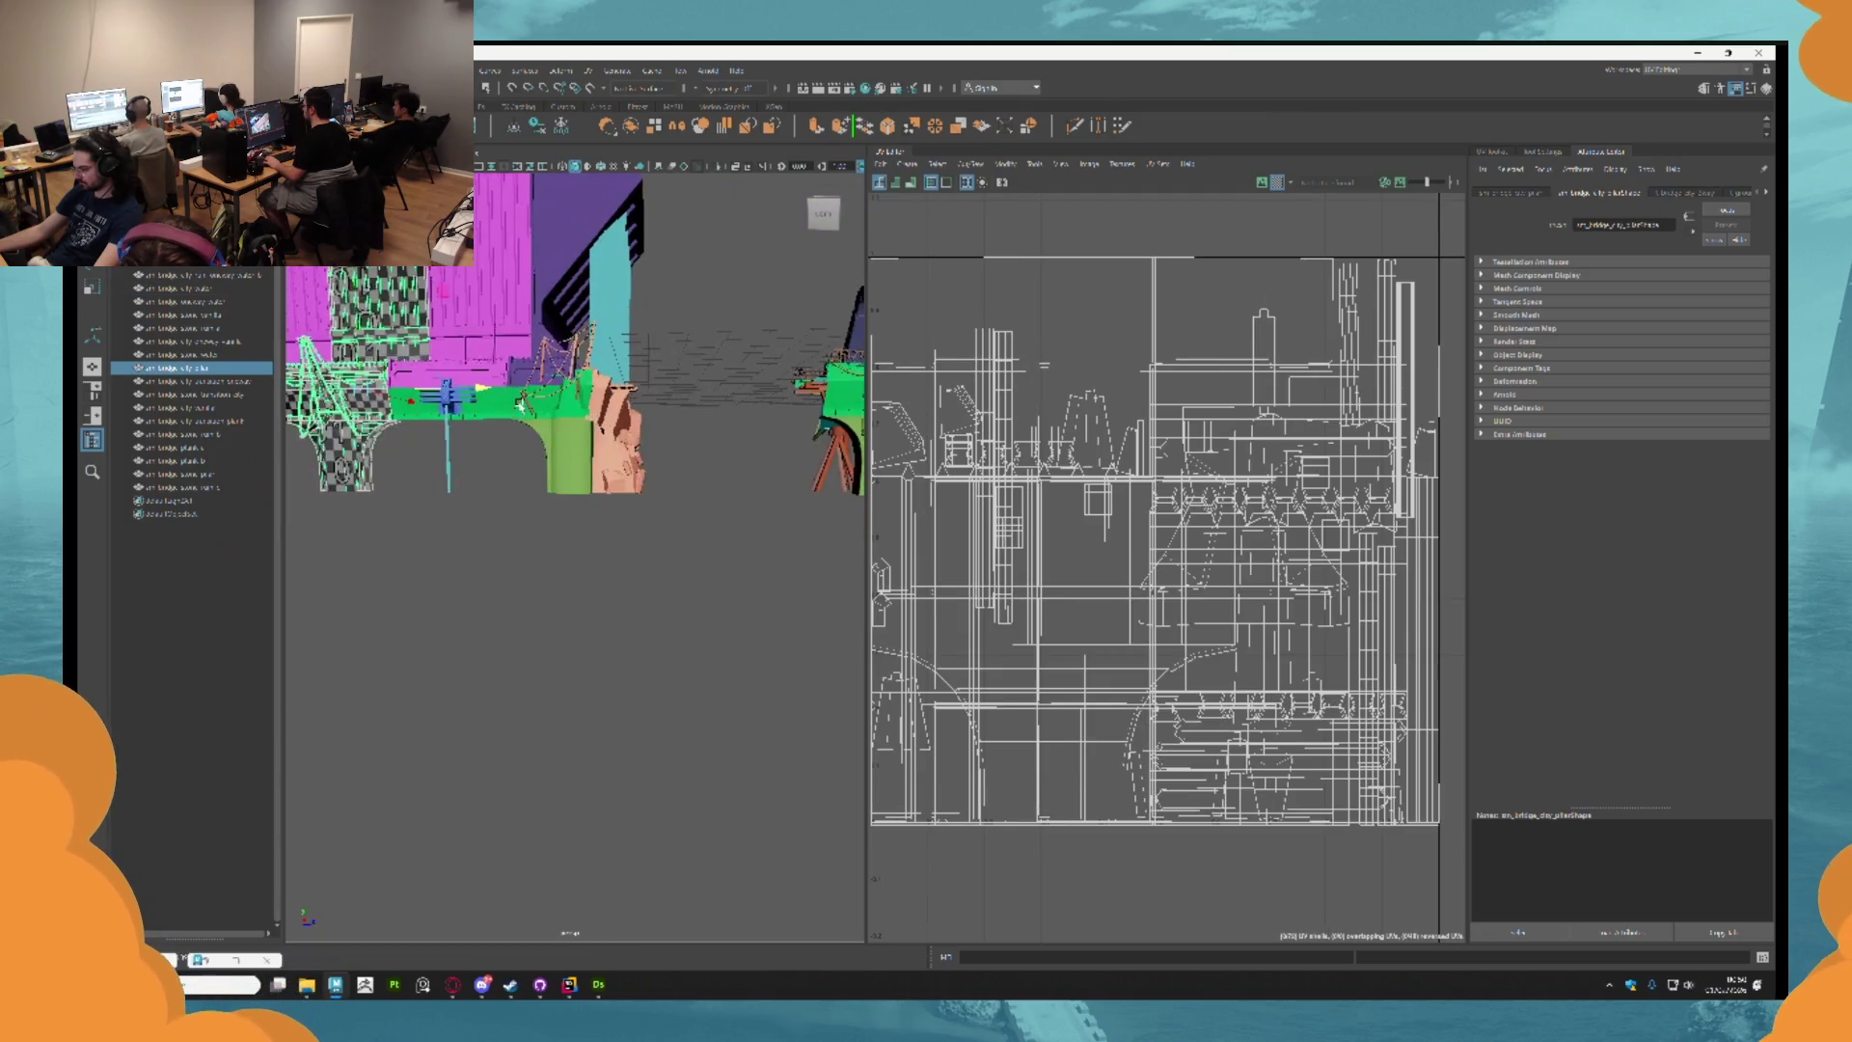
Orbit to a side view of the bridge and select all its meshes to show their UVs.
mouse_move(634, 364)
mouse_down()
mouse_move(628, 501)
mouse_move(637, 424)
mouse_move(680, 454)
mouse_up()
scroll(692, 421, up, 5)
scroll(692, 420, down, 5)
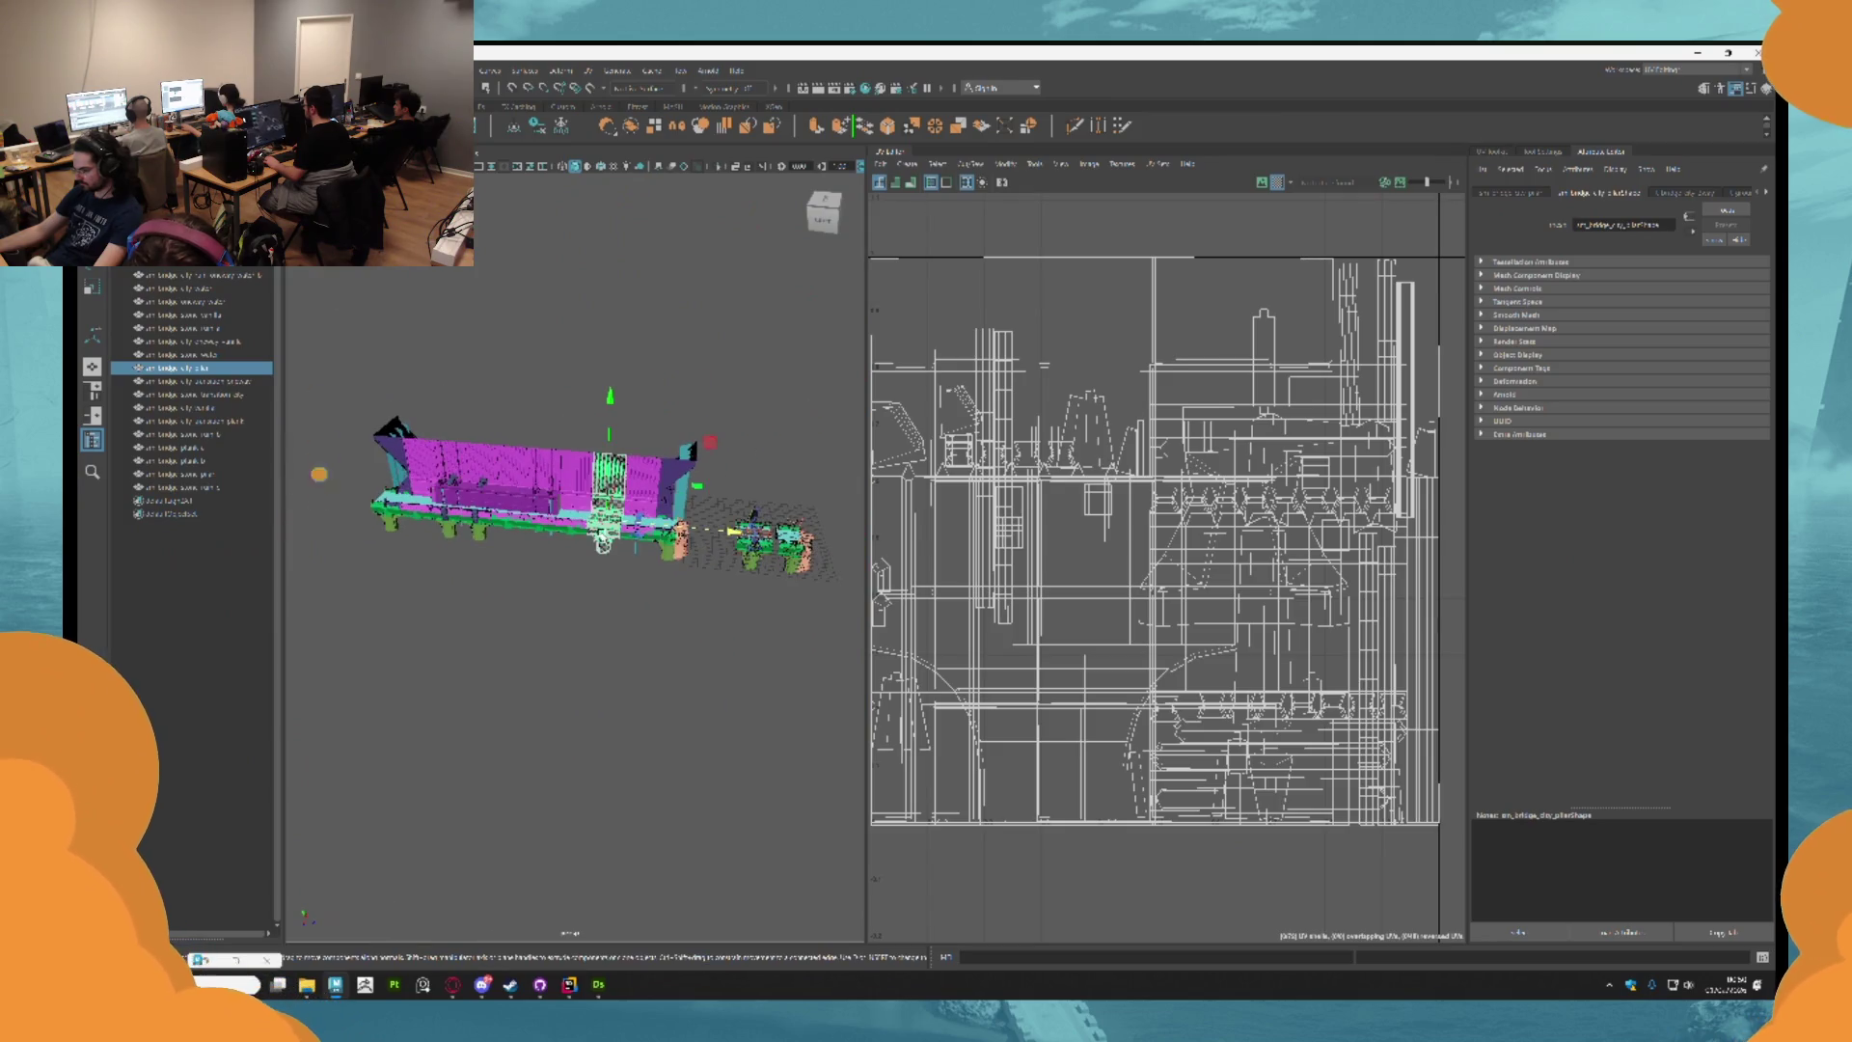
drag(402, 429, 402, 413)
mouse_move(442, 342)
mouse_down()
mouse_move(579, 415)
mouse_move(703, 443)
mouse_move(665, 424)
mouse_move(649, 443)
mouse_move(670, 502)
mouse_up()
click(637, 417)
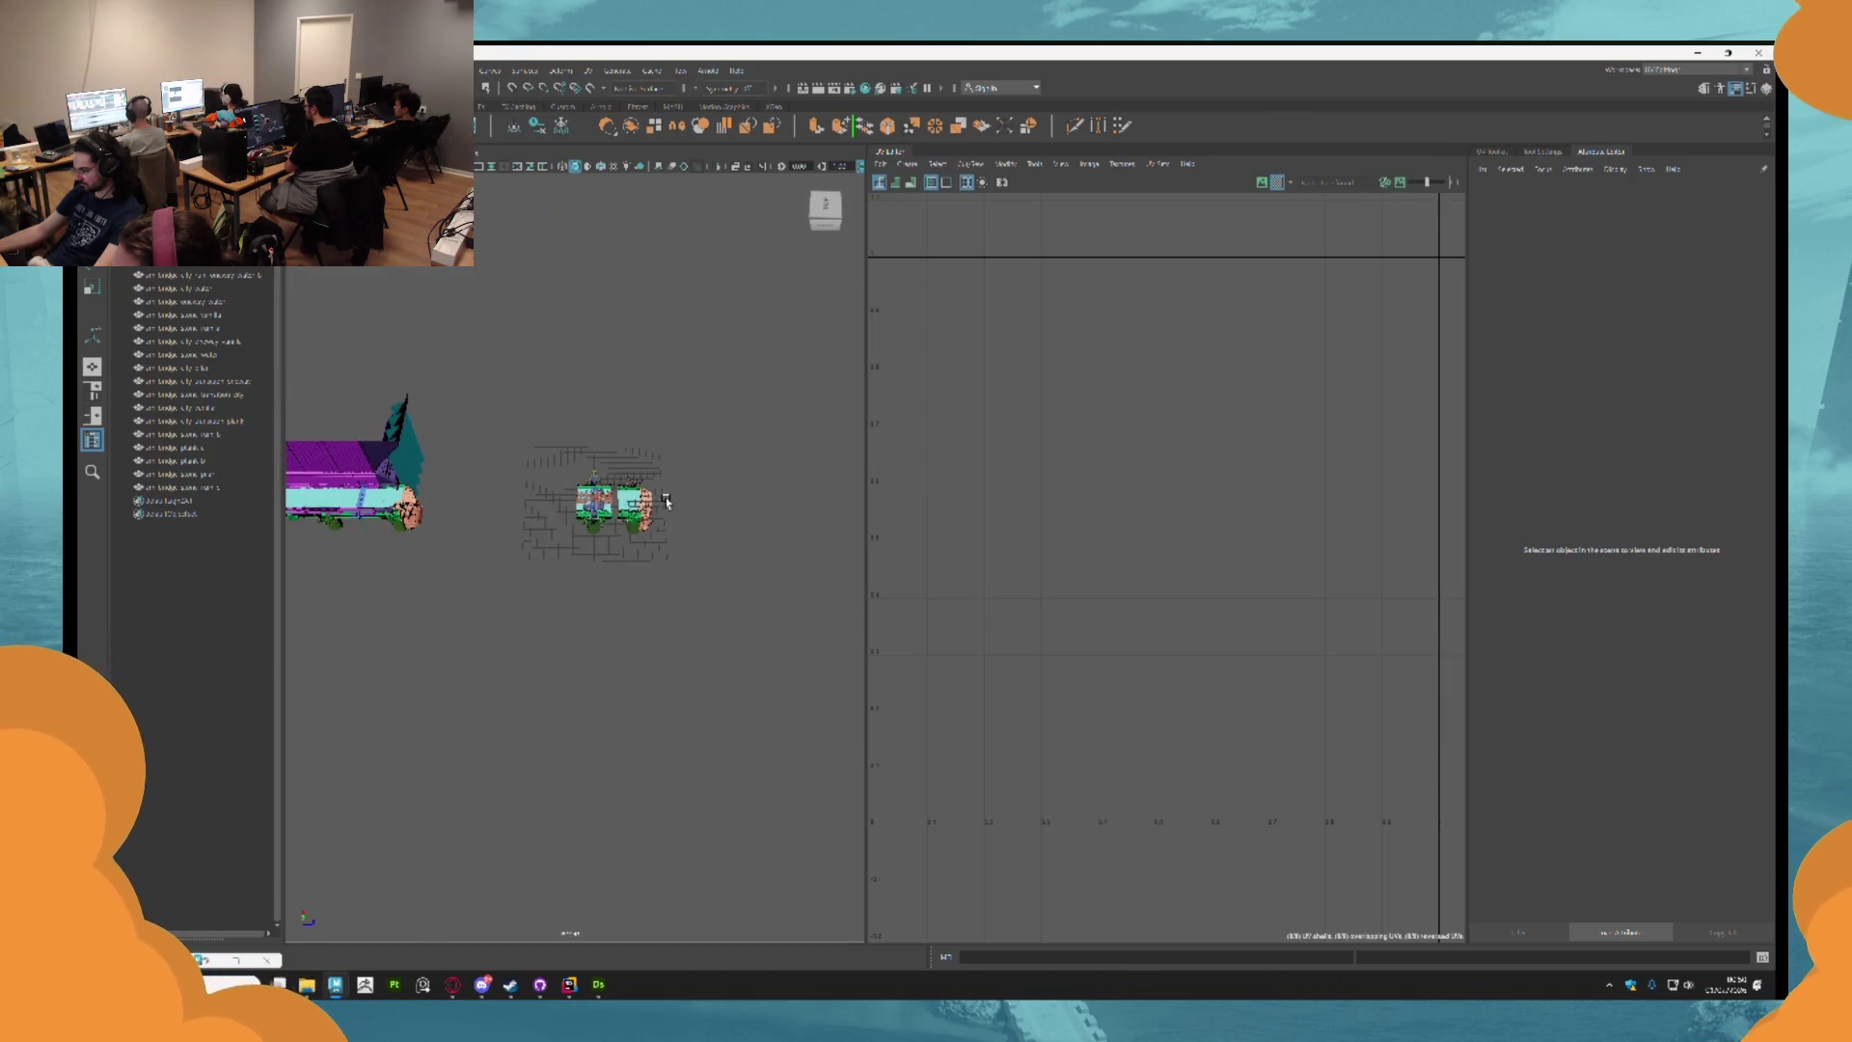
Check individual bridge modules' UVs and place another module at the right end of the row.
scroll(666, 502, up, 8)
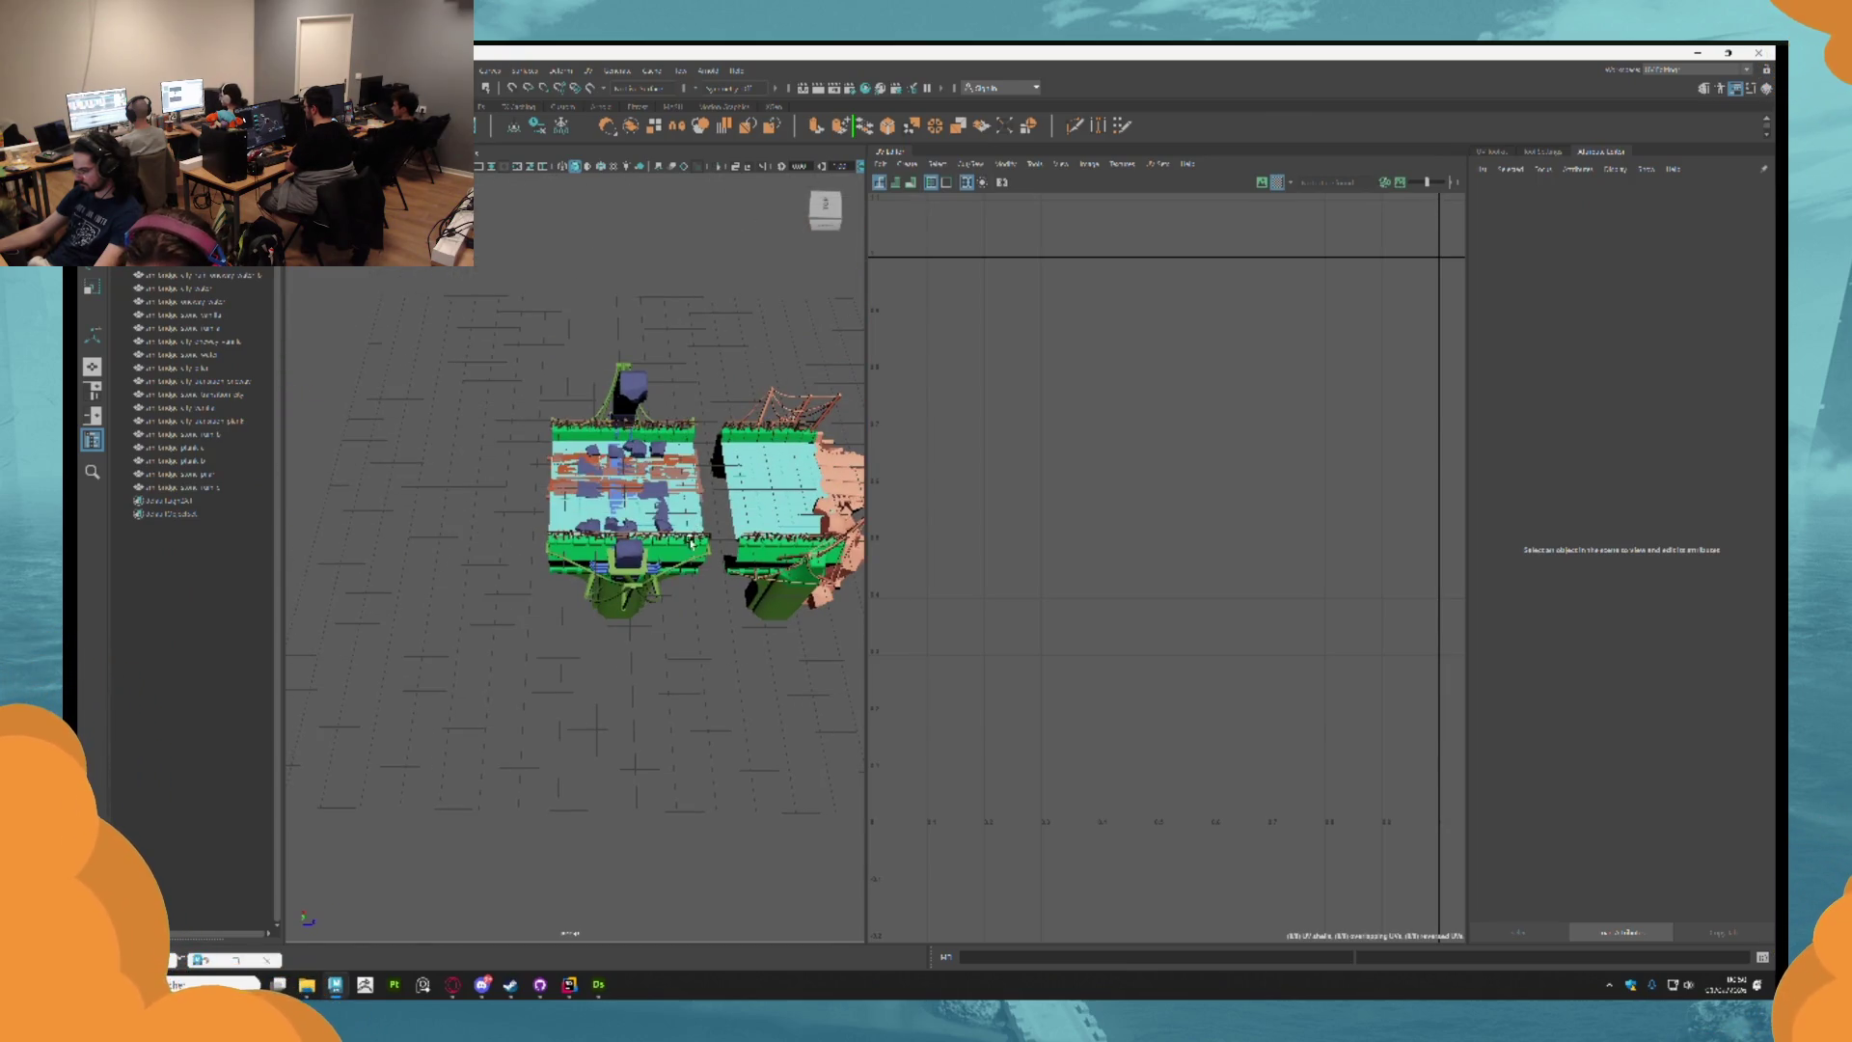
click(691, 542)
scroll(689, 559, up, 2)
mouse_move(732, 447)
mouse_down()
mouse_move(743, 460)
mouse_move(704, 439)
mouse_move(624, 473)
mouse_up()
click(755, 468)
scroll(691, 435, down, 2)
click(690, 436)
scroll(675, 448, down, 2)
click(741, 469)
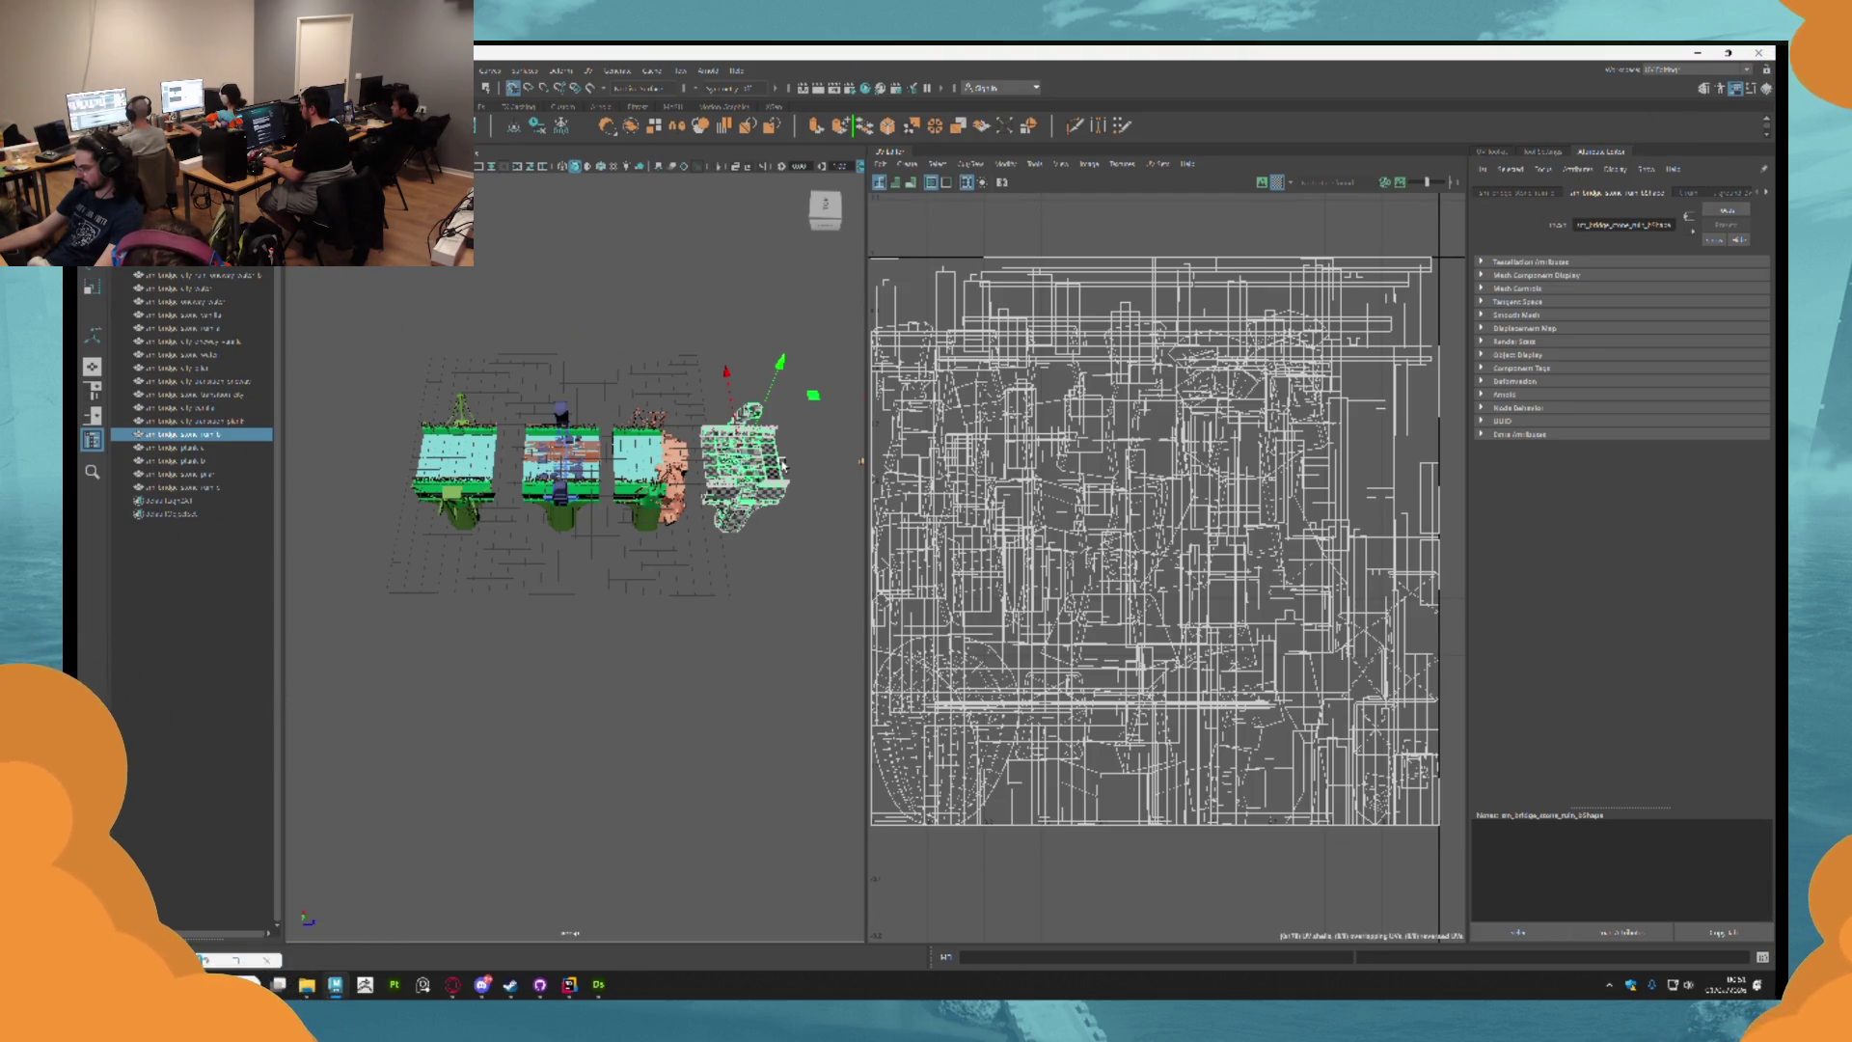
Nudge the third bridge module left and move the middle module to the right end.
click(702, 535)
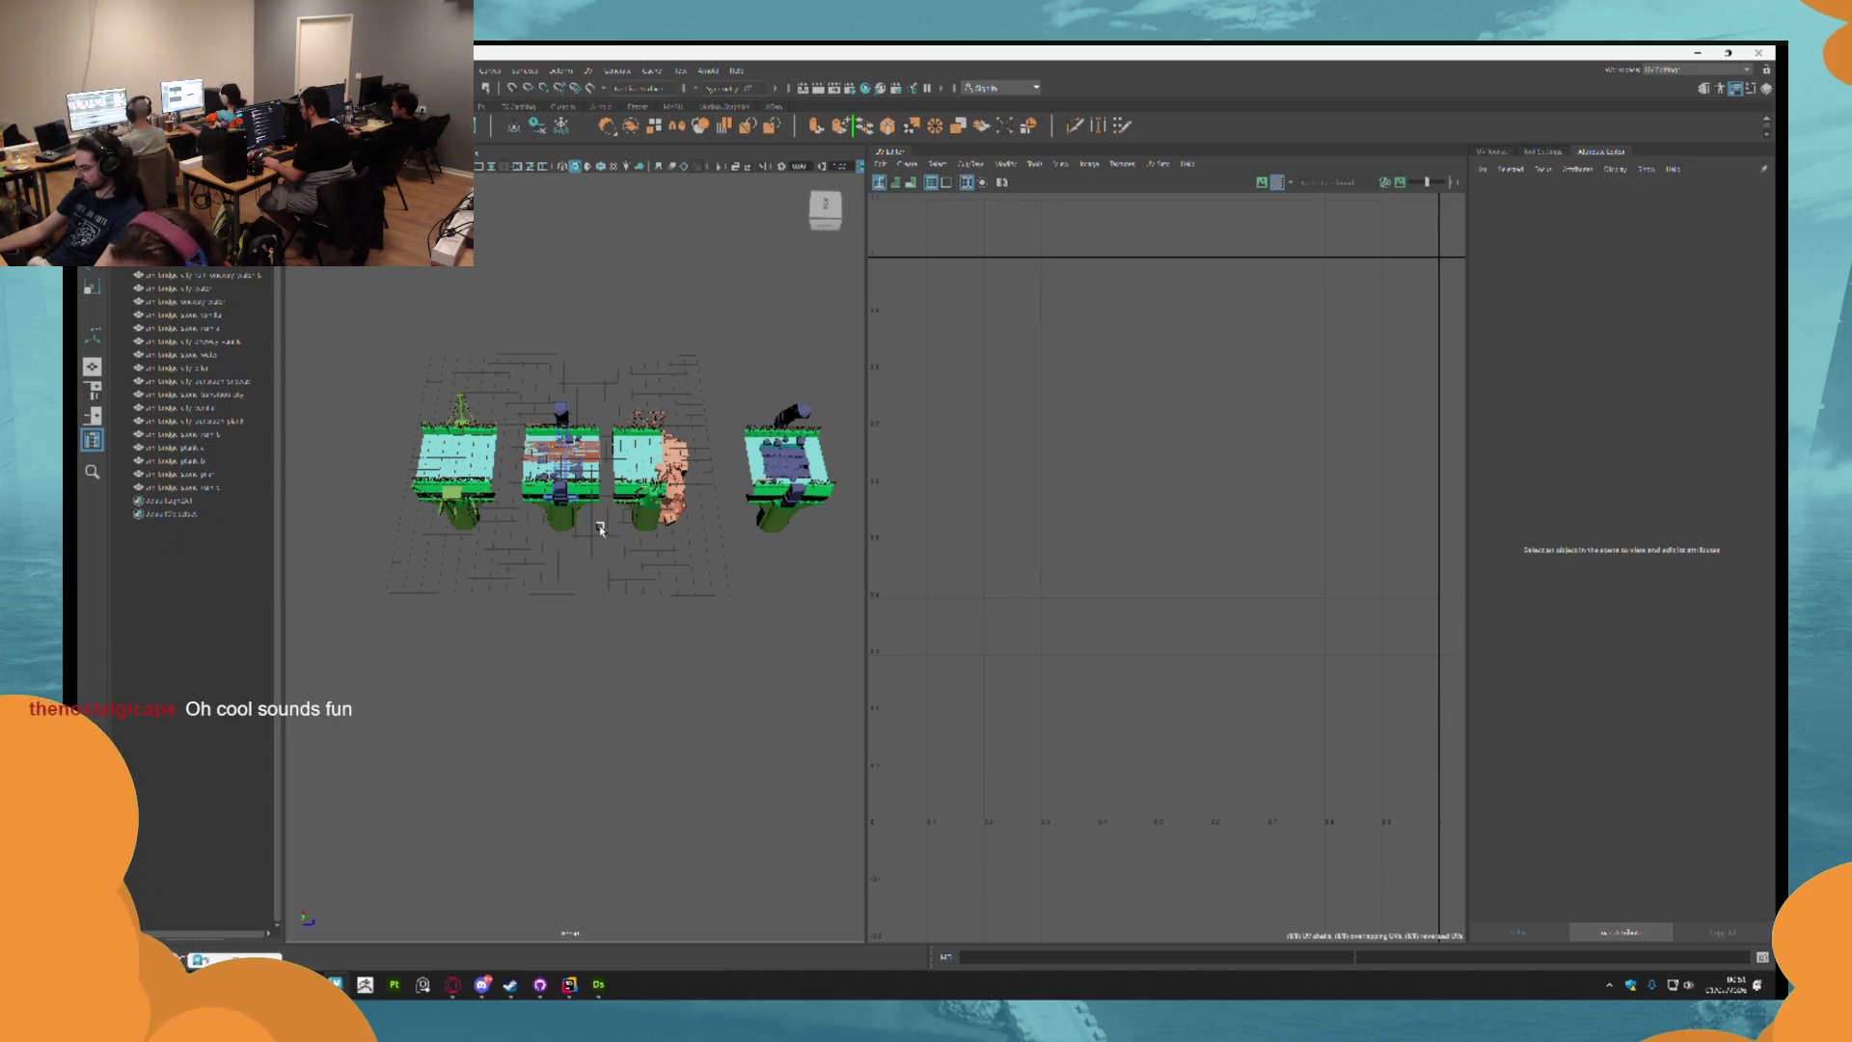
click(687, 470)
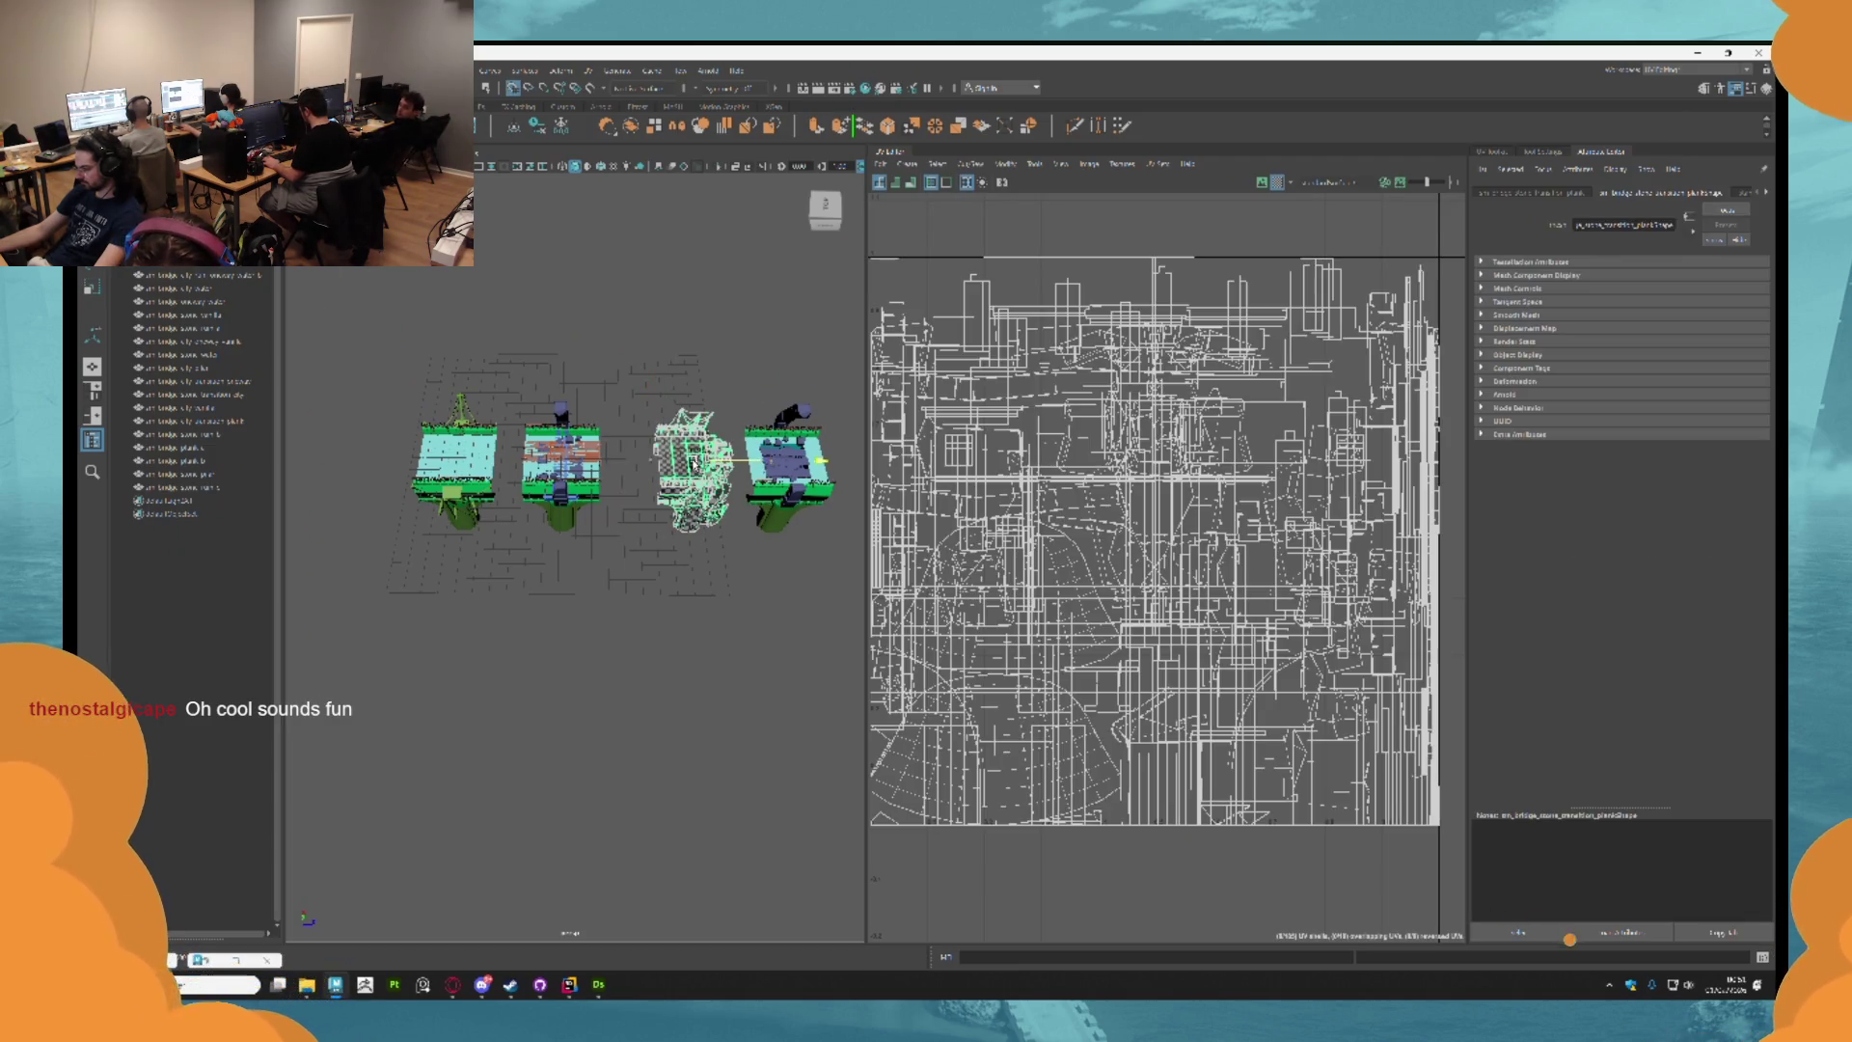
drag(678, 465, 666, 463)
click(612, 406)
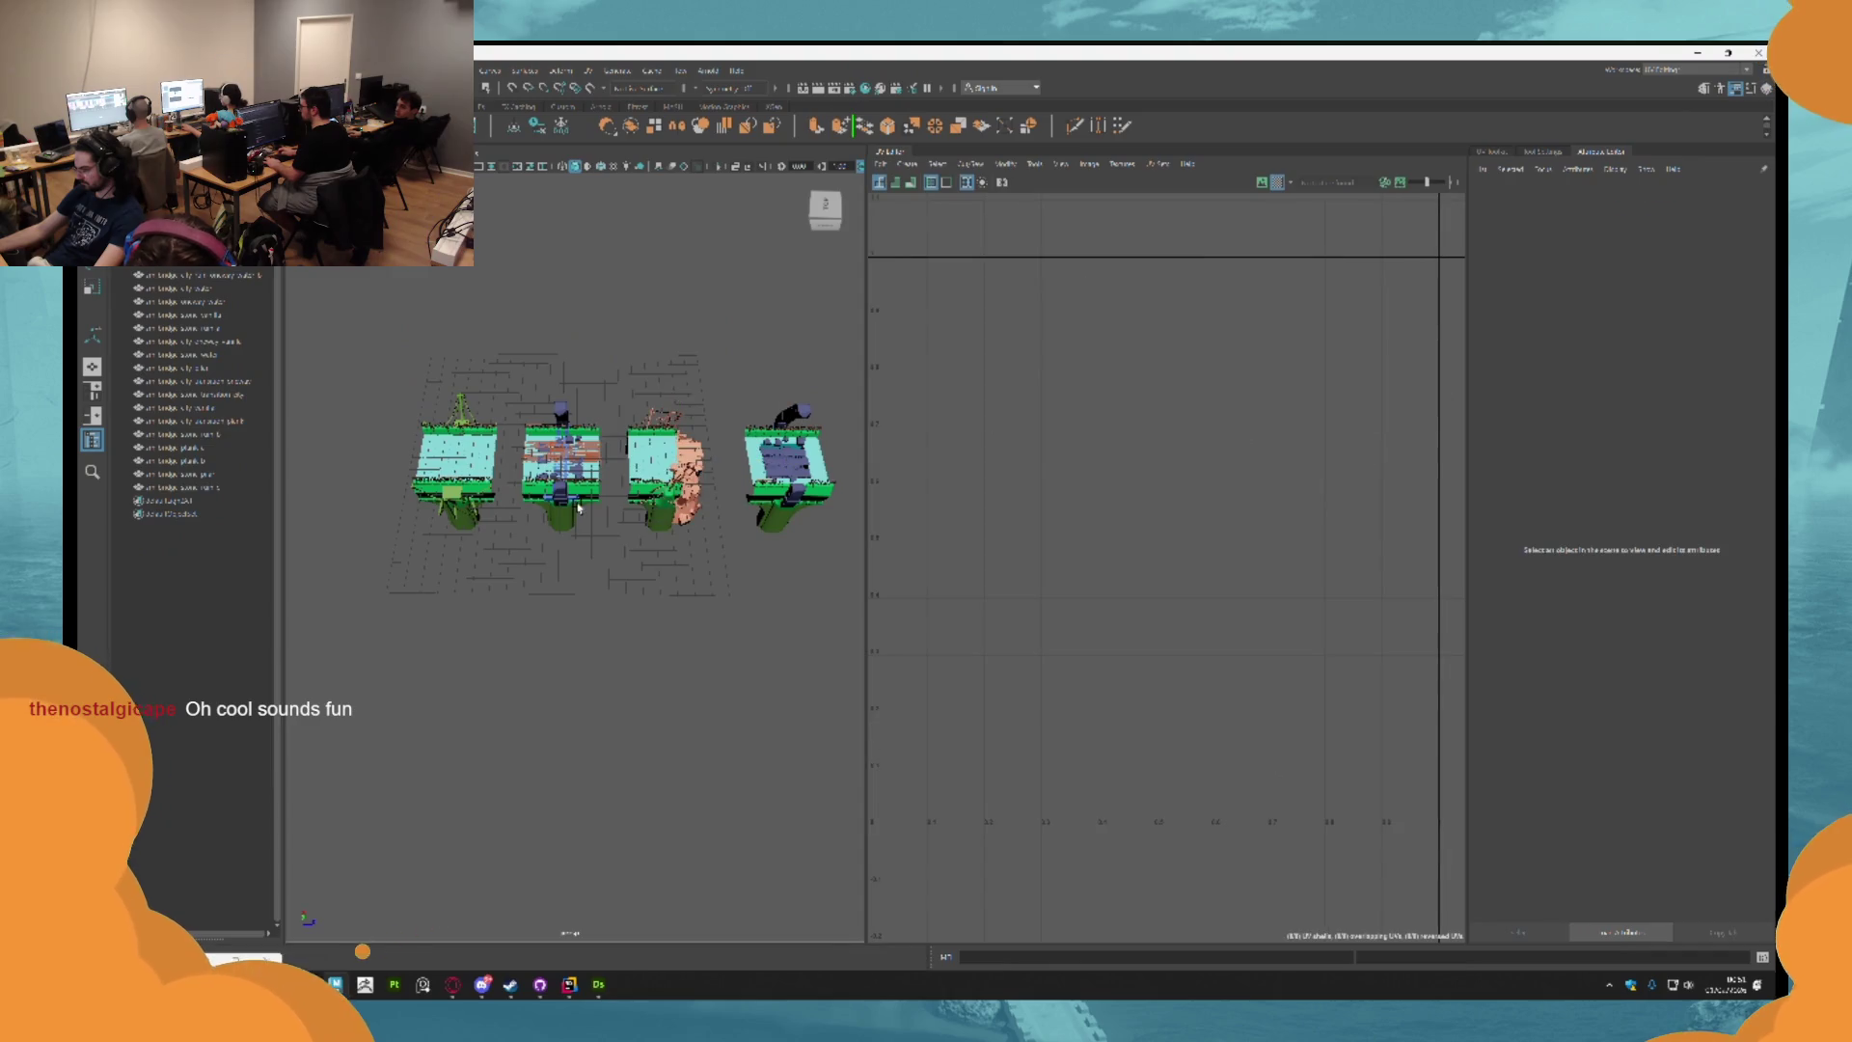
click(589, 497)
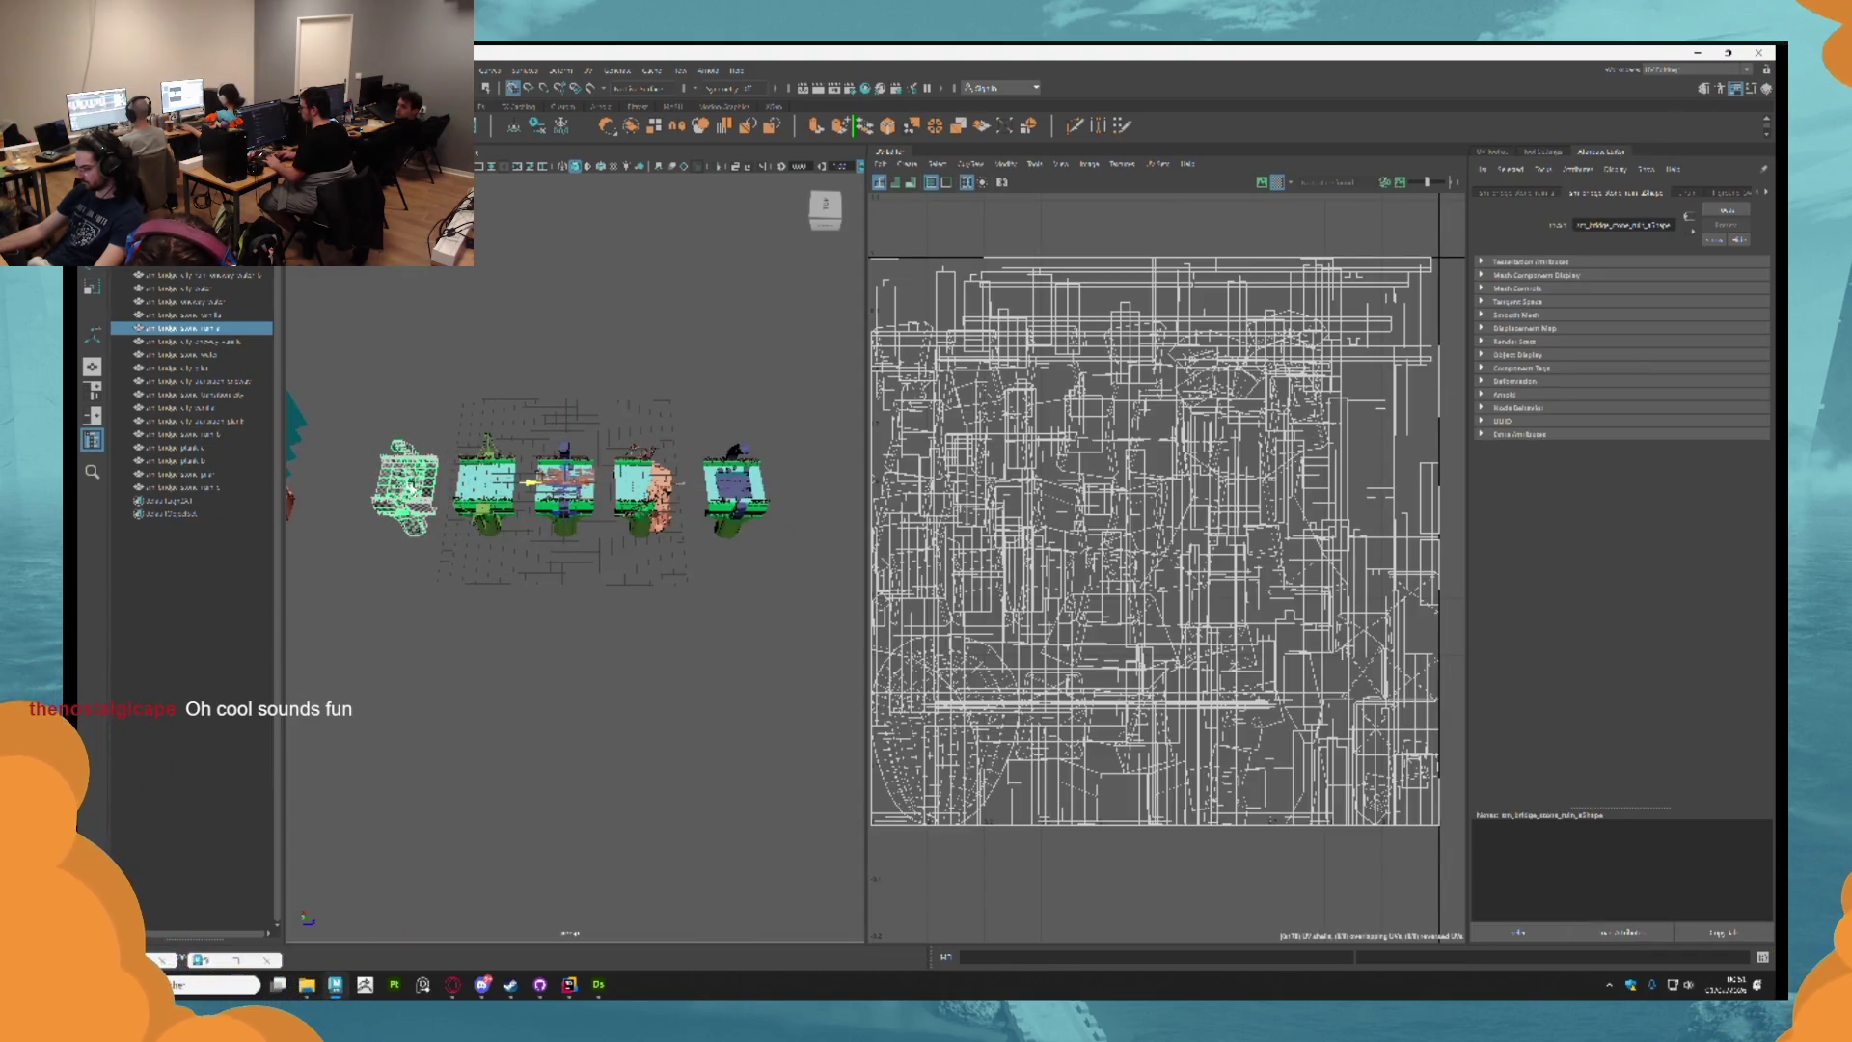
click(579, 504)
mouse_move(595, 511)
mouse_down()
mouse_move(764, 521)
mouse_move(670, 529)
mouse_move(571, 454)
mouse_move(562, 501)
mouse_move(537, 498)
mouse_up()
click(694, 570)
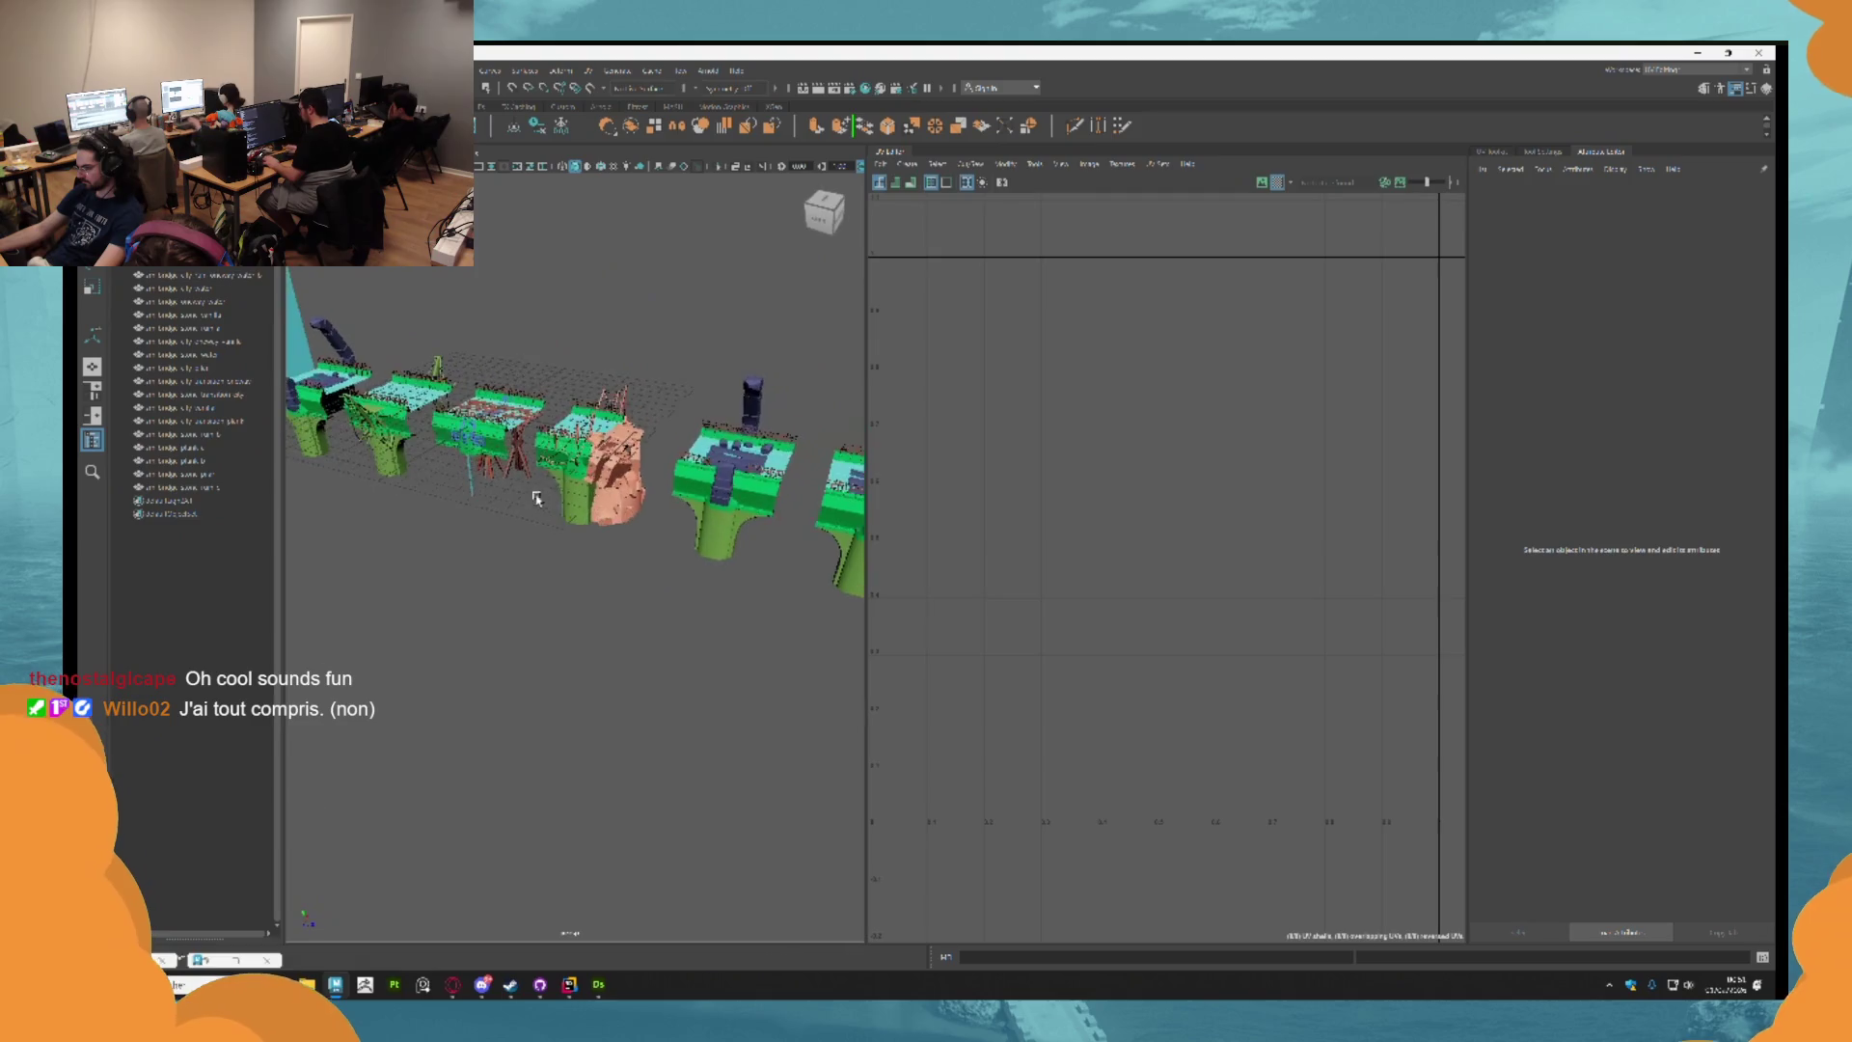
Move another module further right in the row after selecting the rock-covered and leftmost modules.
click(597, 439)
mouse_move(597, 438)
mouse_down()
mouse_move(497, 487)
mouse_move(510, 499)
mouse_up()
click(516, 511)
click(463, 506)
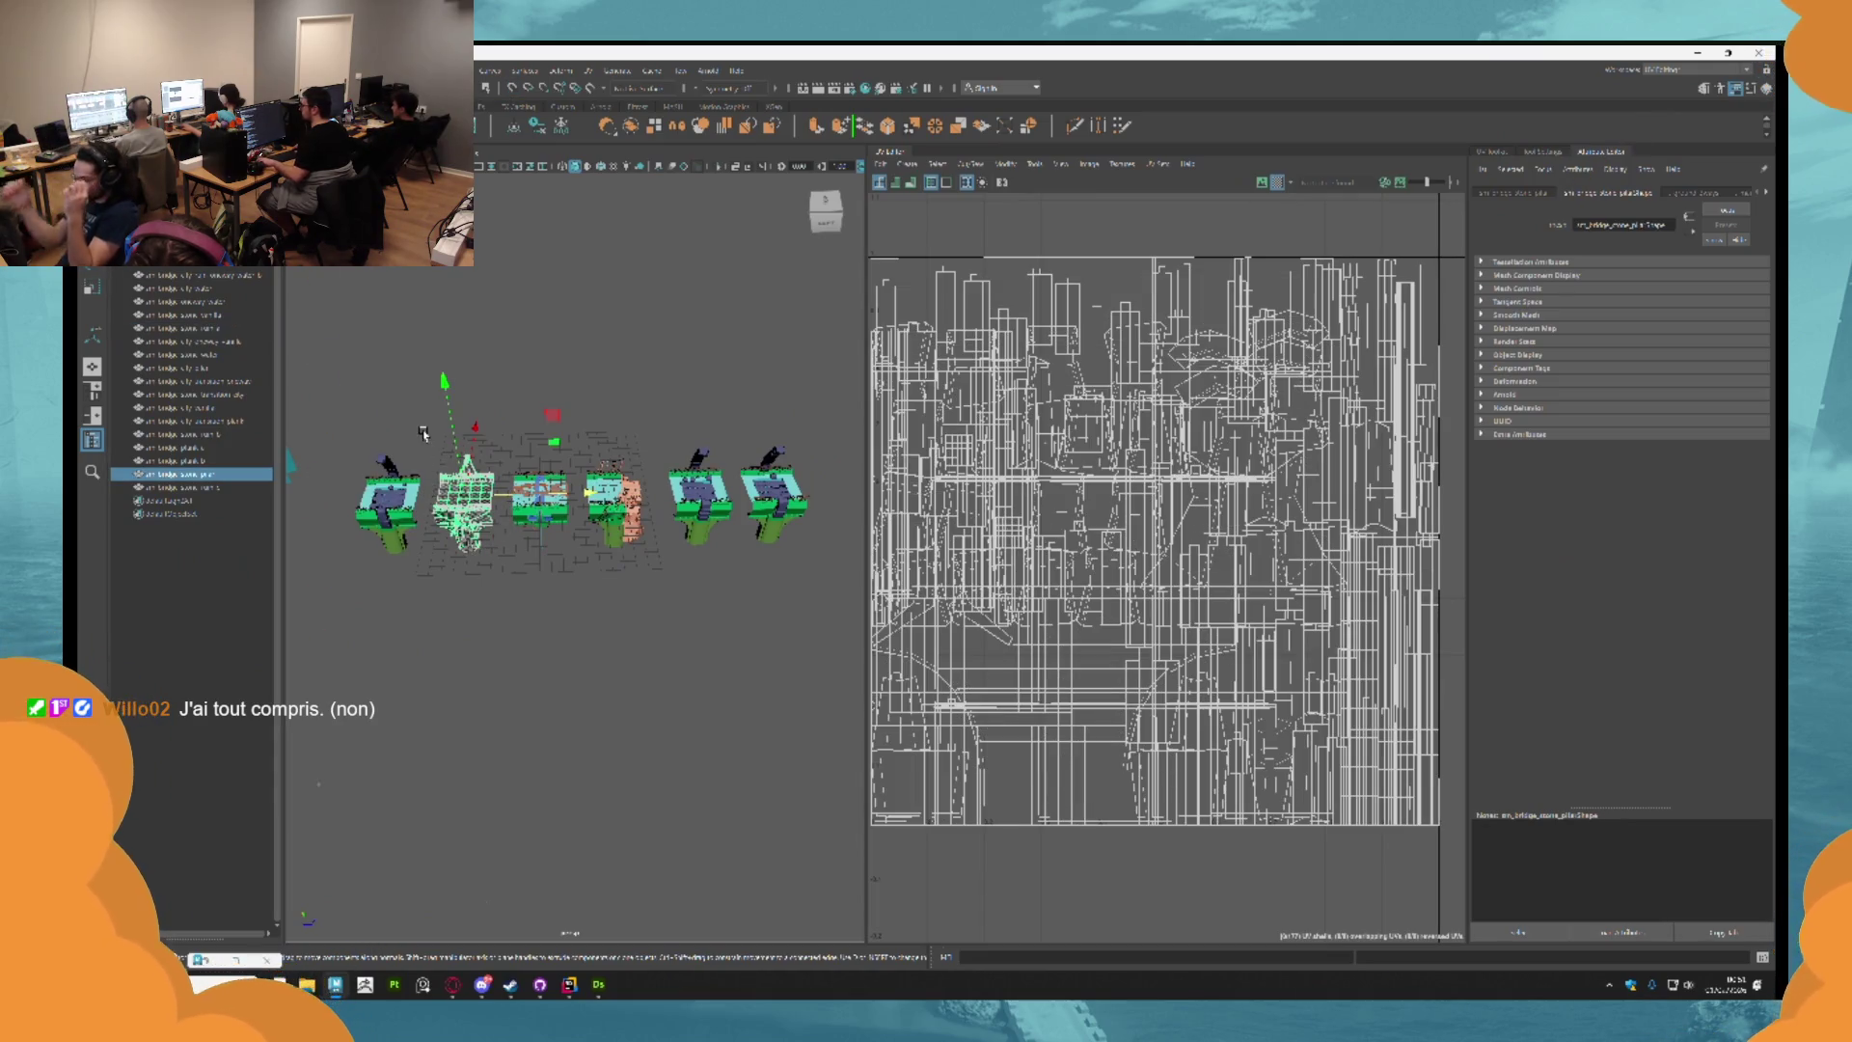
click(399, 578)
click(399, 521)
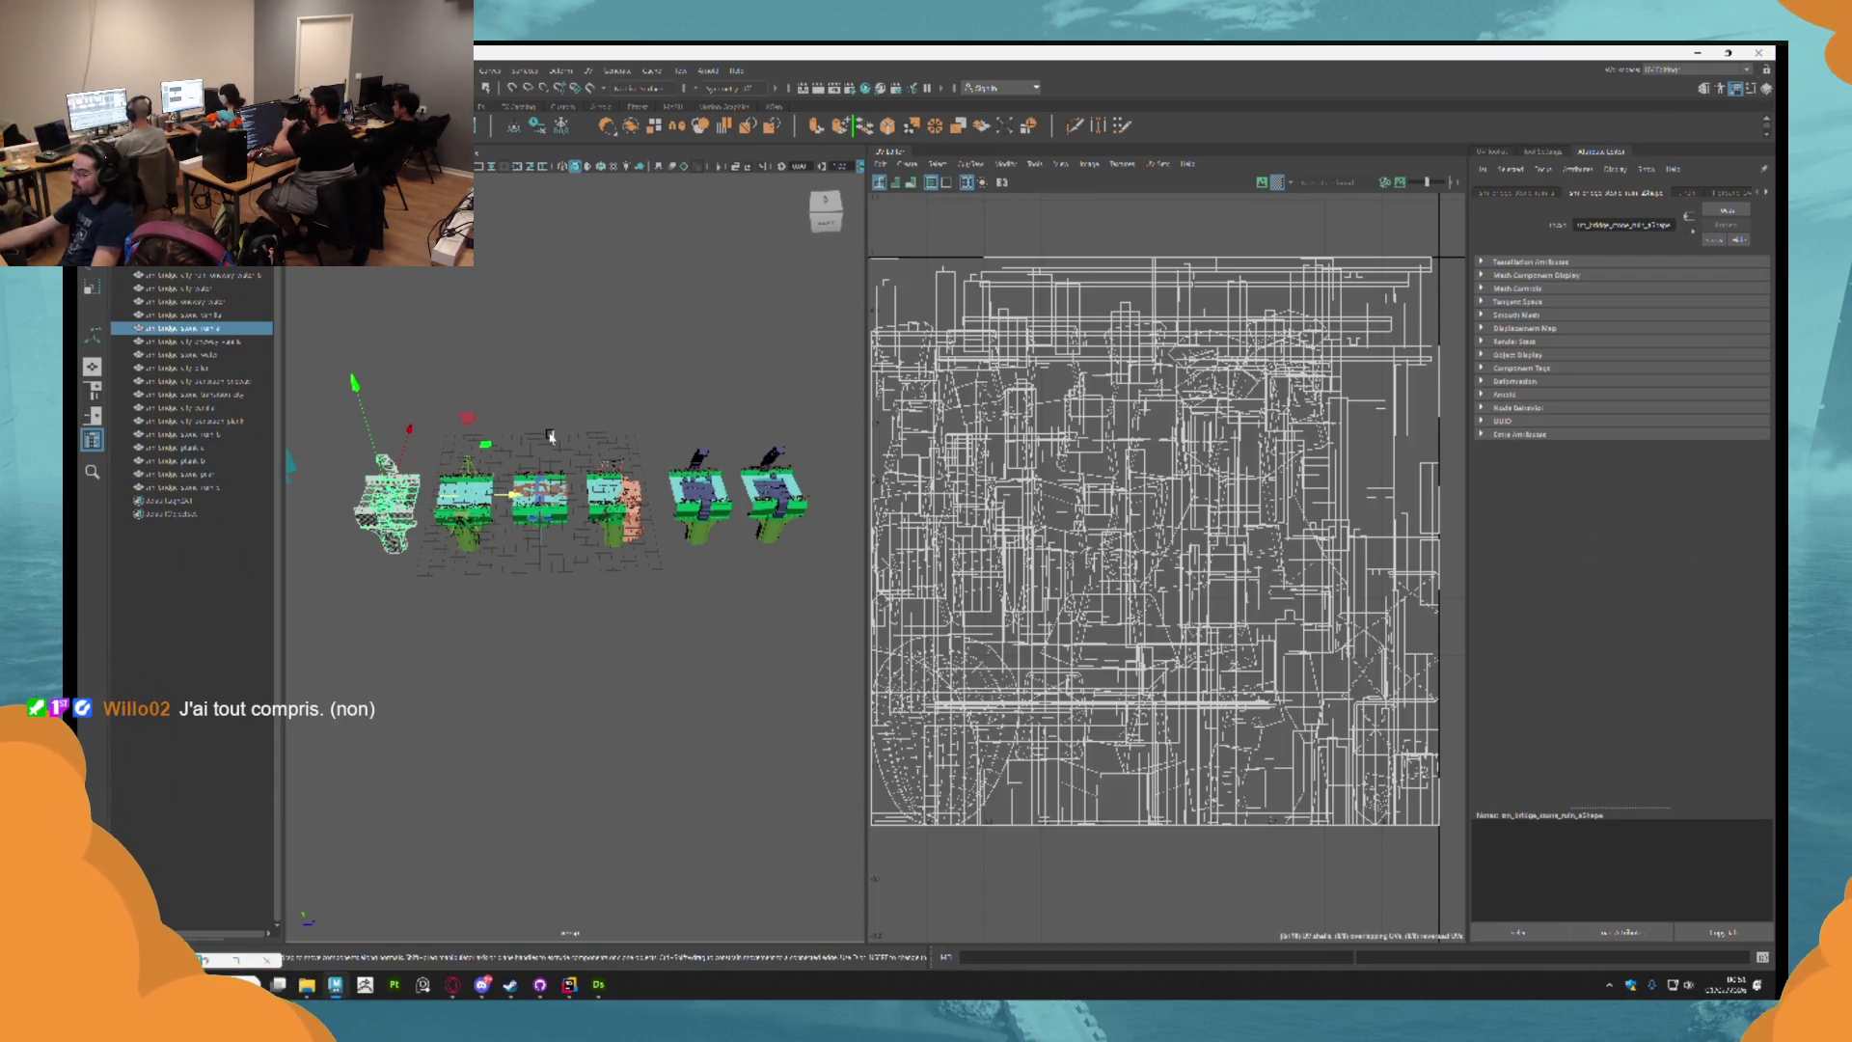
click(554, 512)
drag(555, 511, 843, 502)
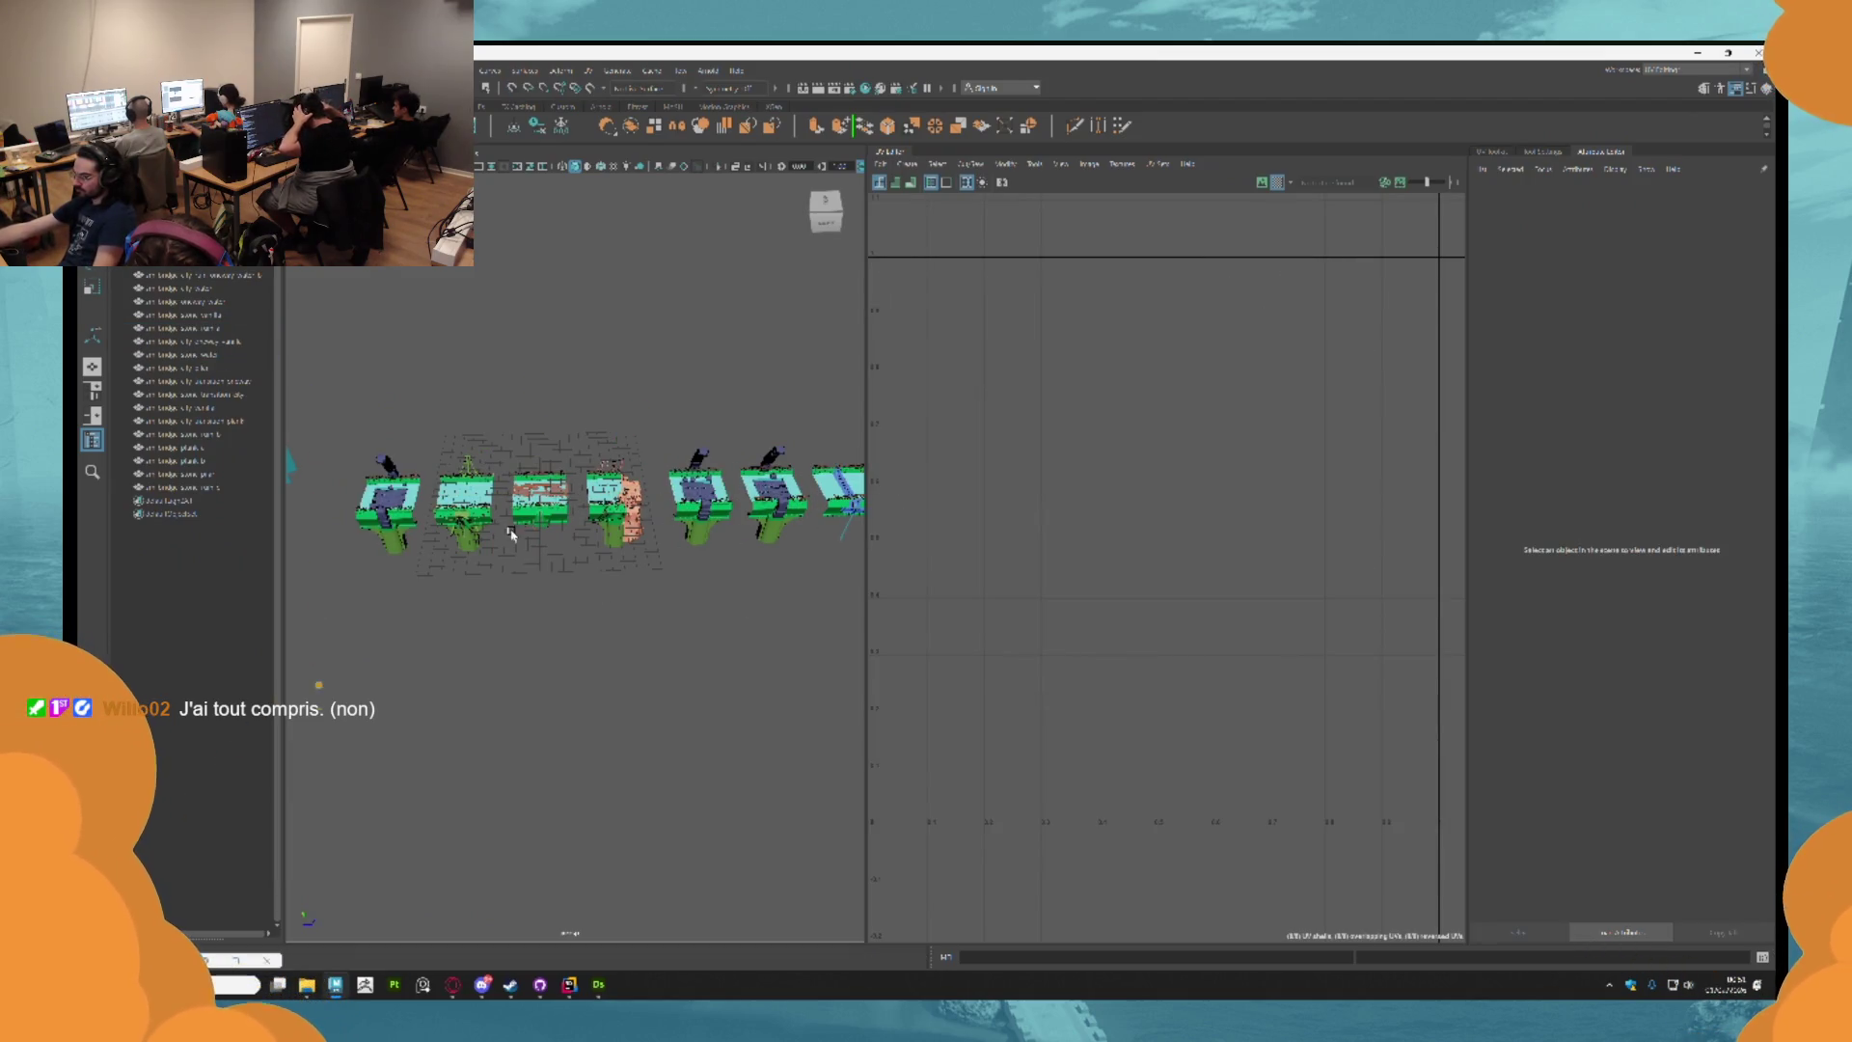
Select the plank meshes in the Outliner and move the plank pieces to the right end of the row.
click(573, 562)
drag(573, 561, 484, 498)
click(438, 538)
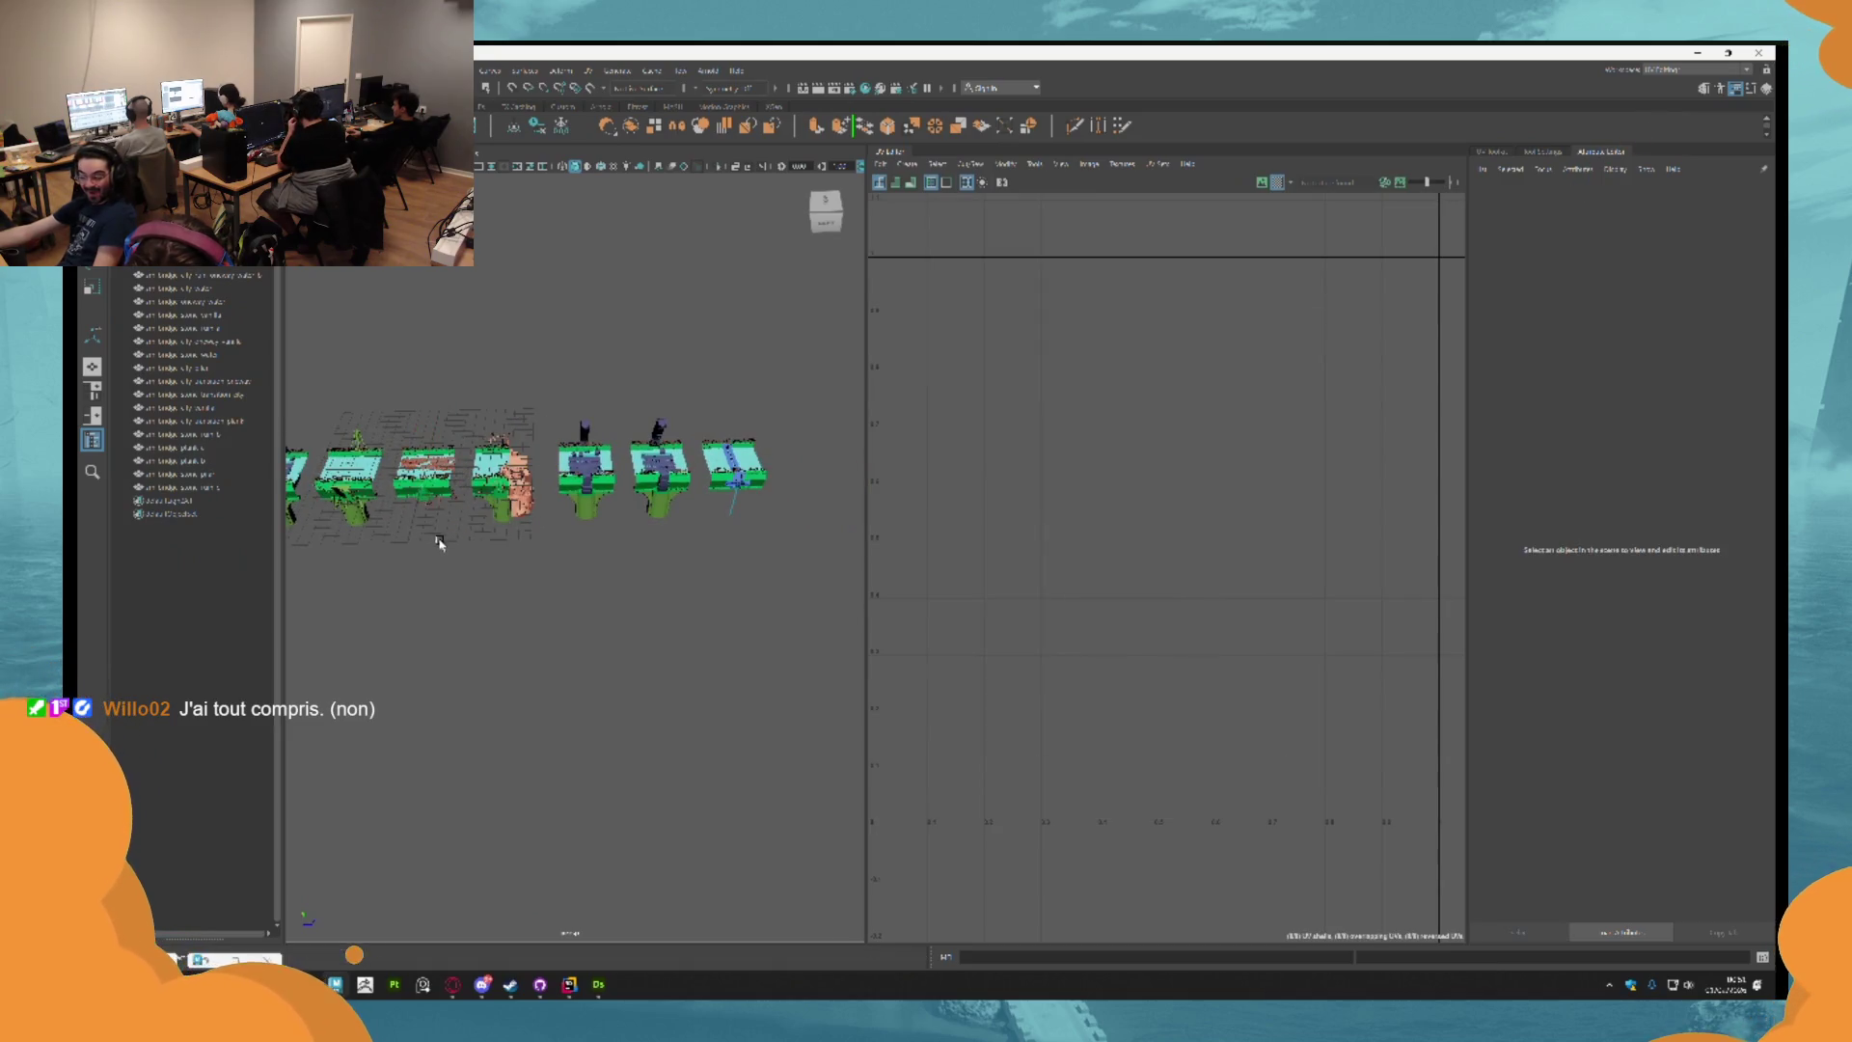
click(449, 470)
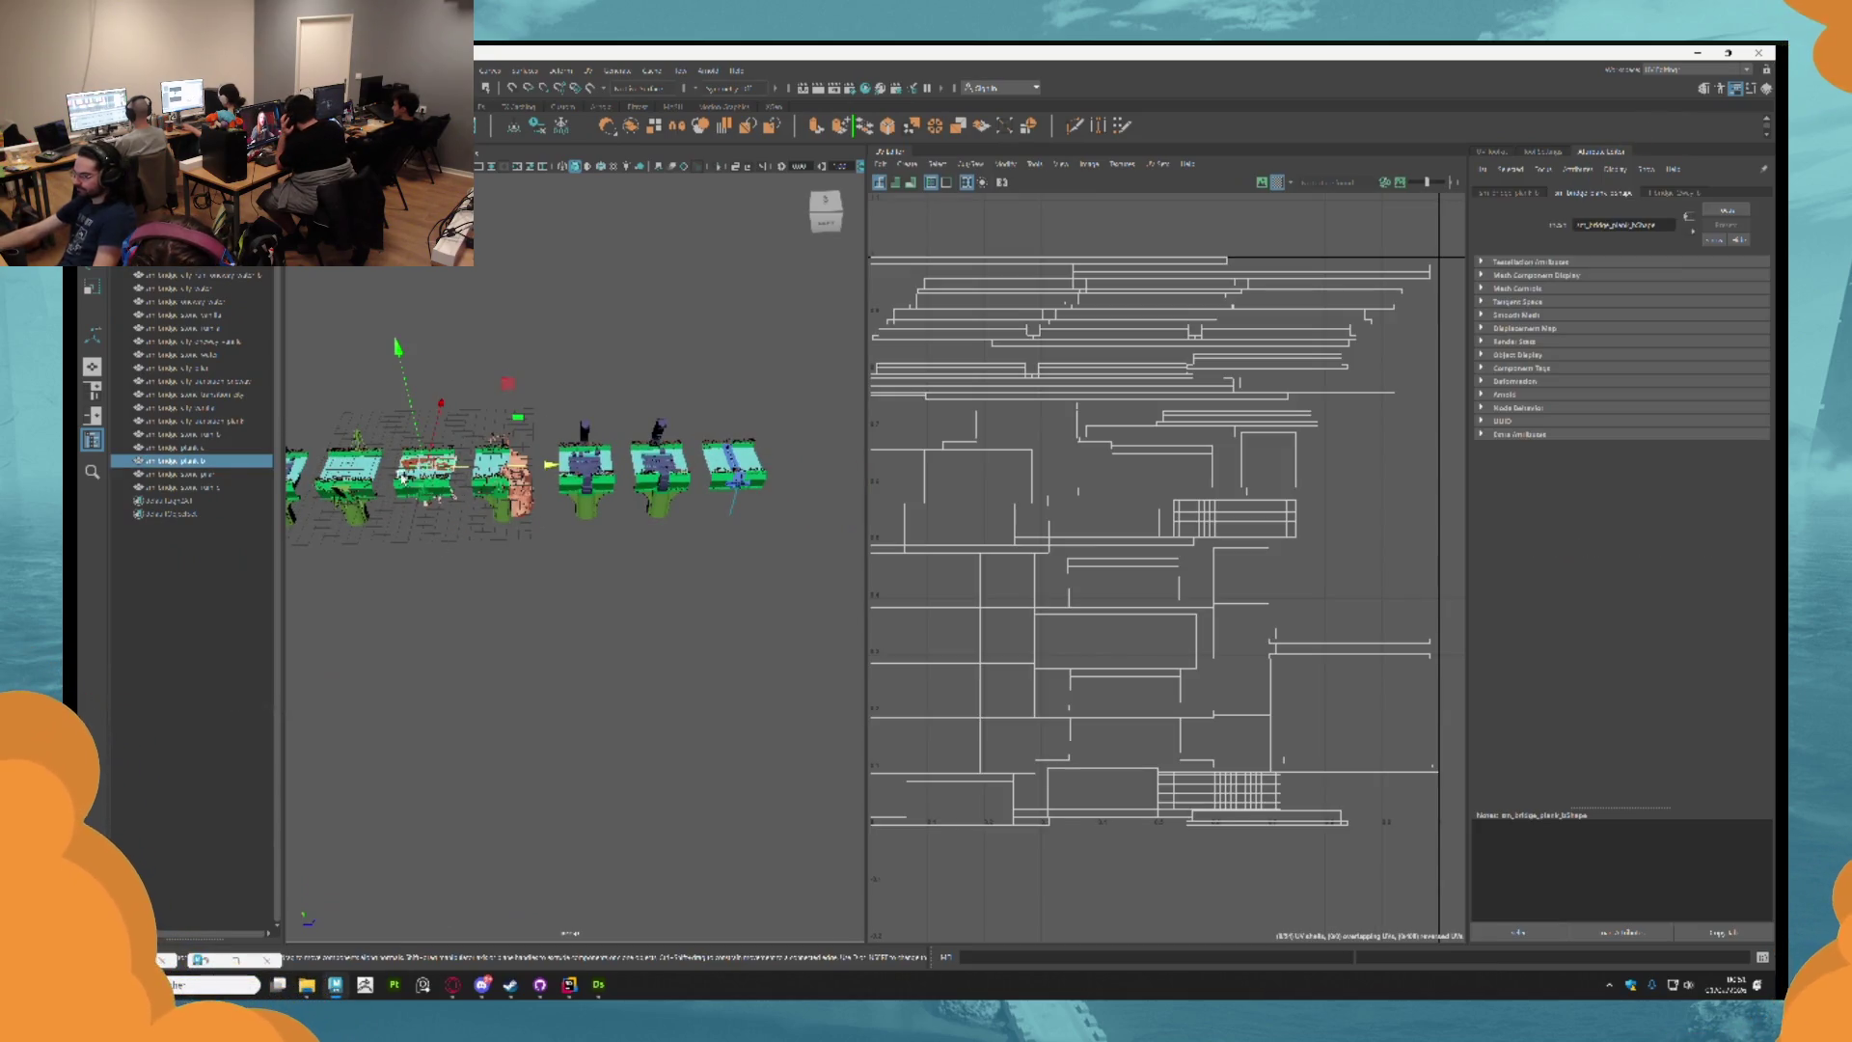
shift+click(203, 487)
shift+click(192, 431)
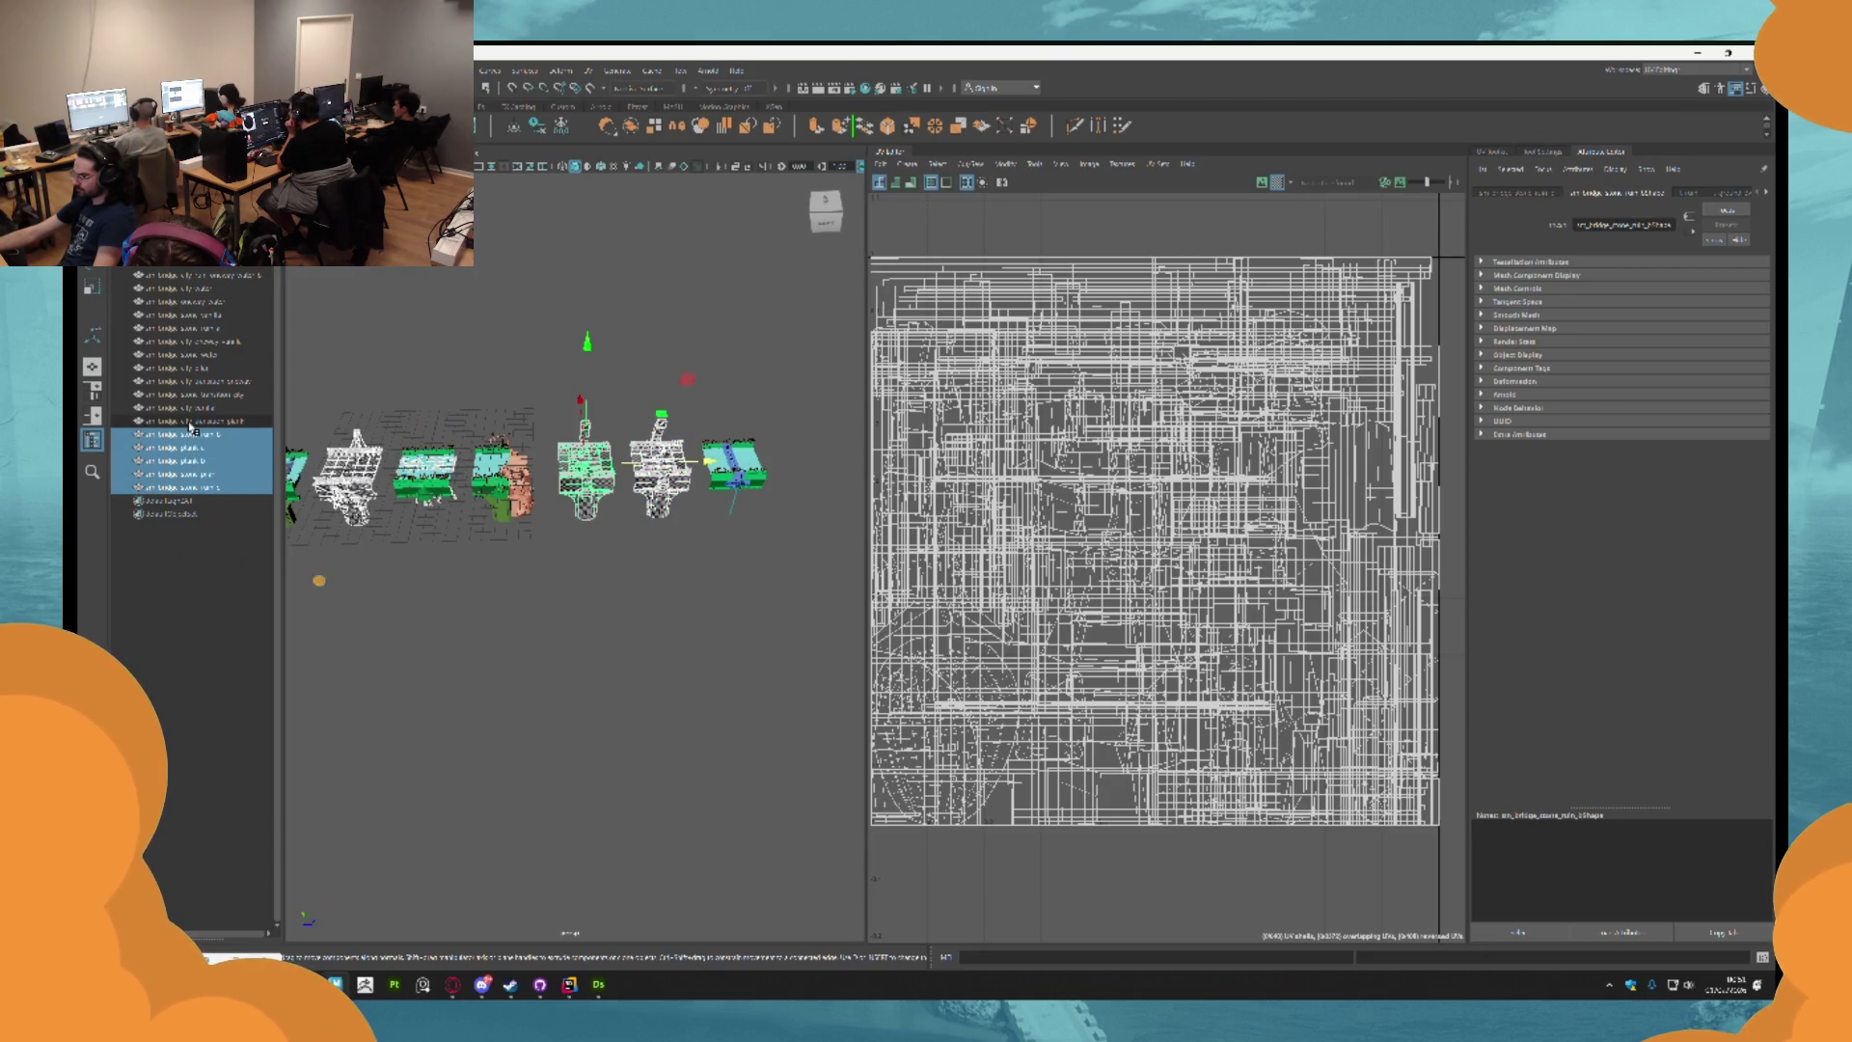
ctrl+click(200, 436)
ctrl+click(199, 447)
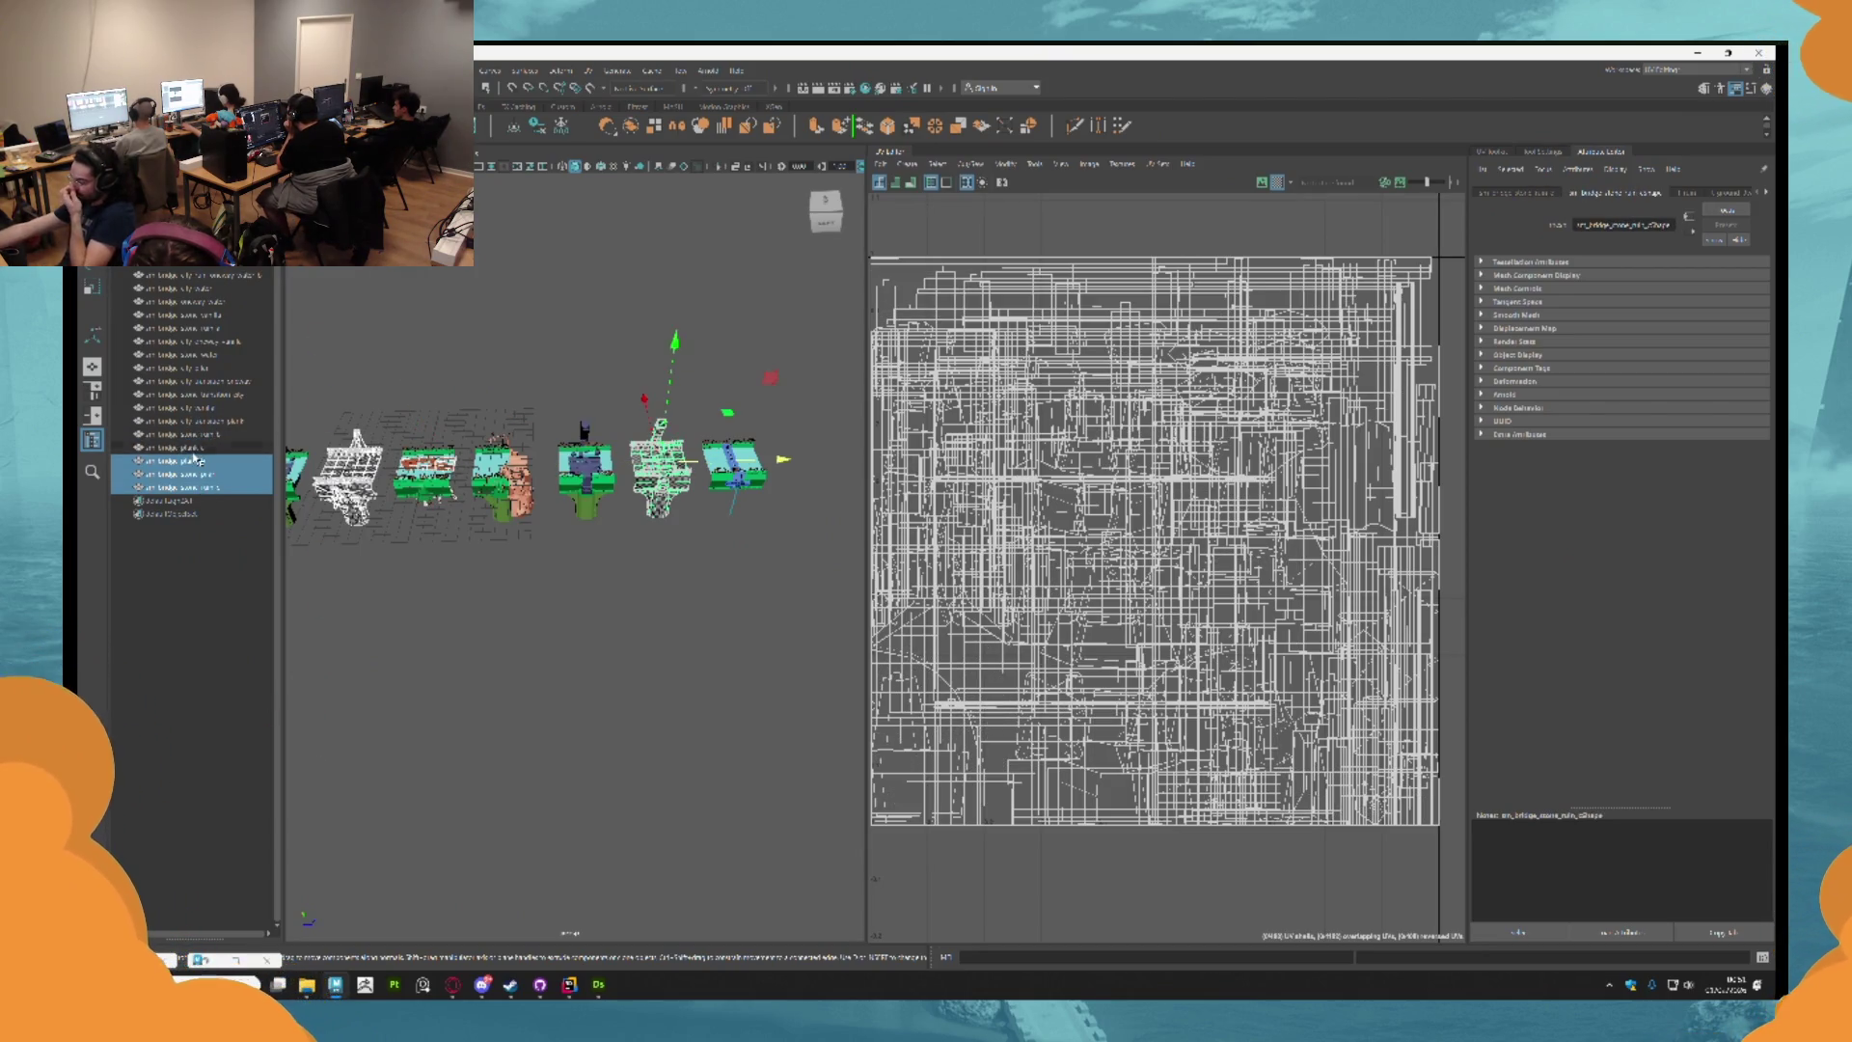
ctrl+click(200, 460)
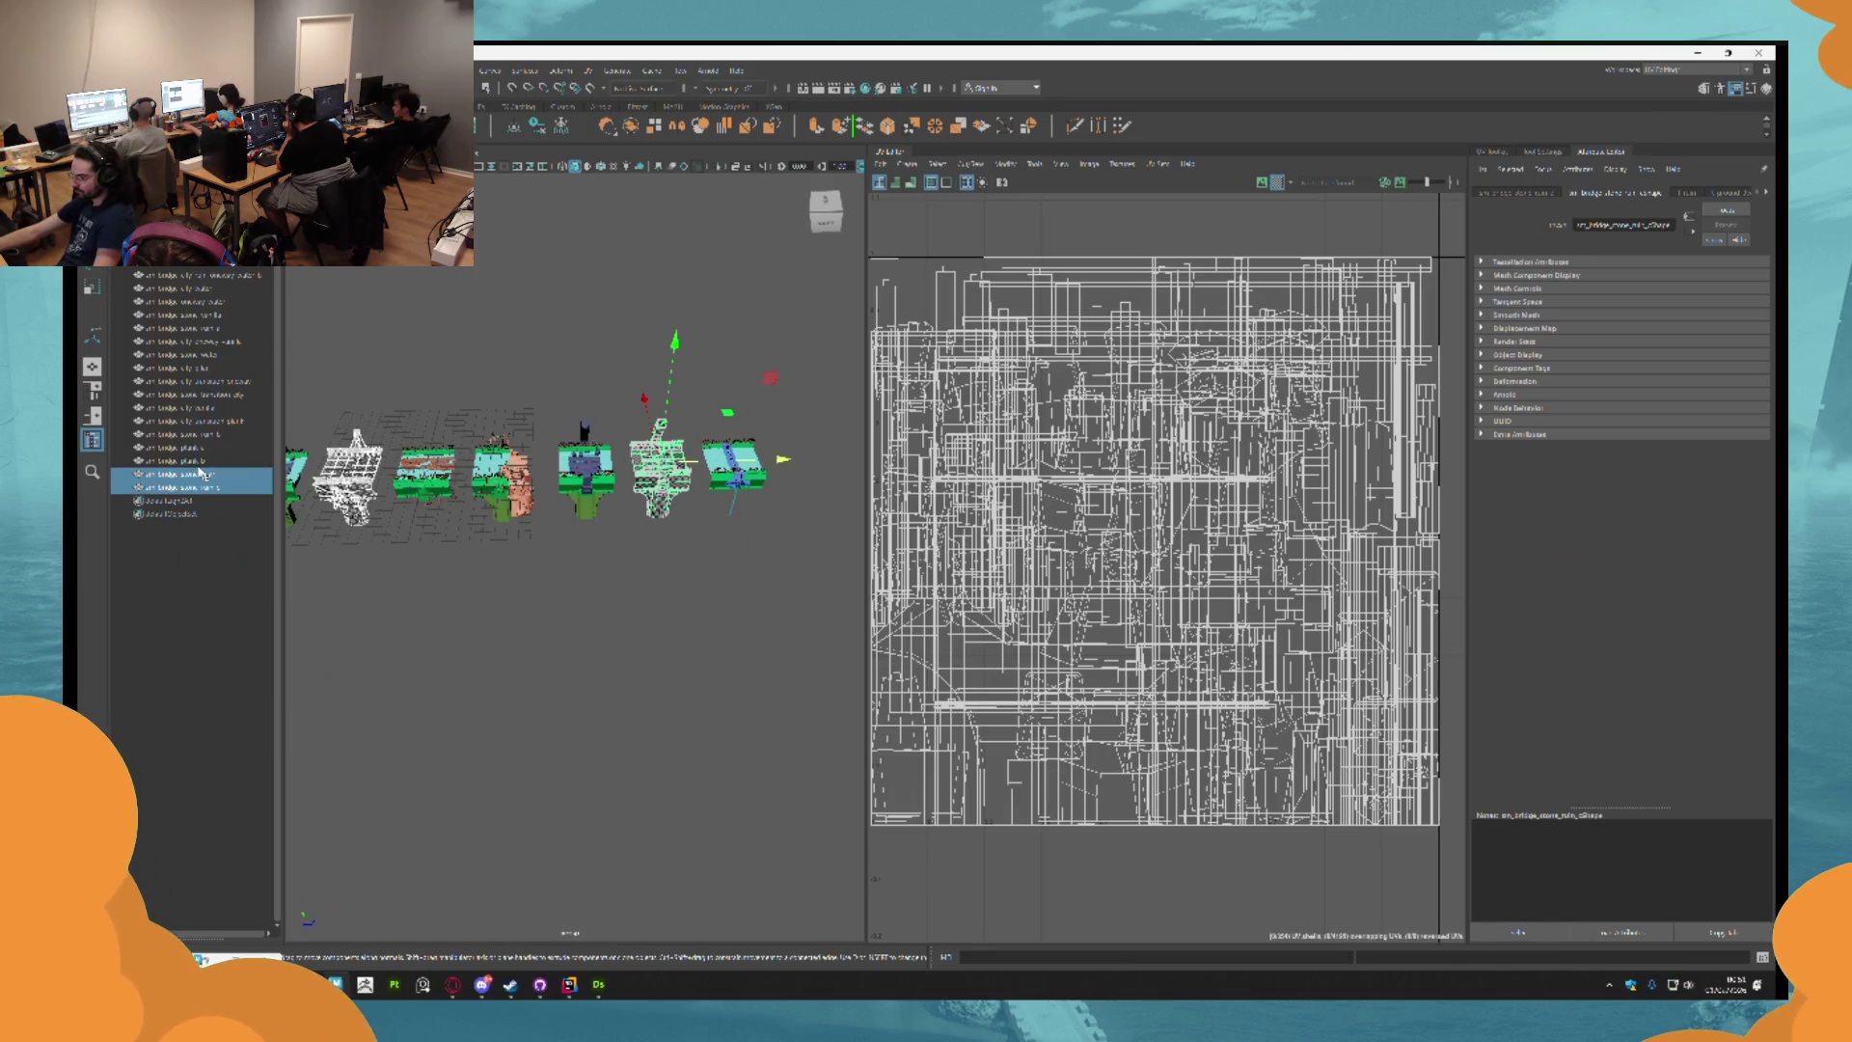
click(194, 460)
ctrl+click(194, 448)
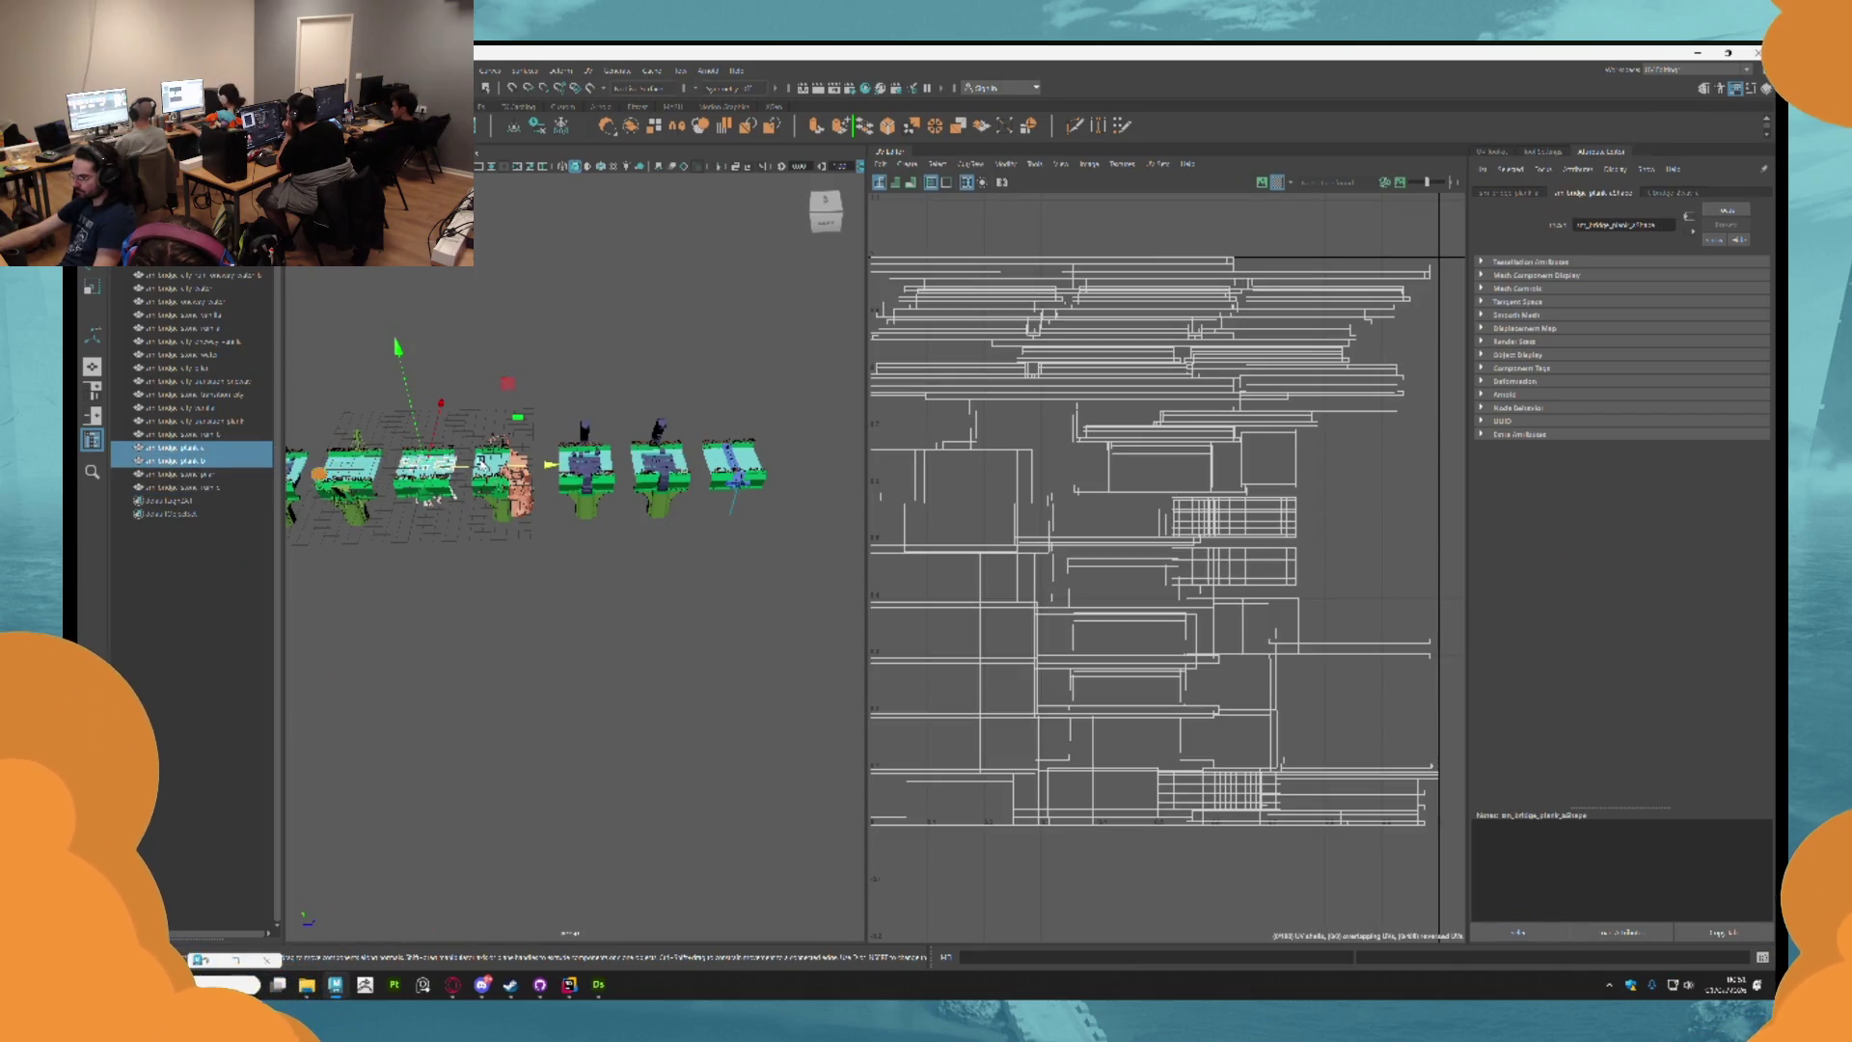
scroll(474, 468, down, 2)
drag(473, 467, 816, 480)
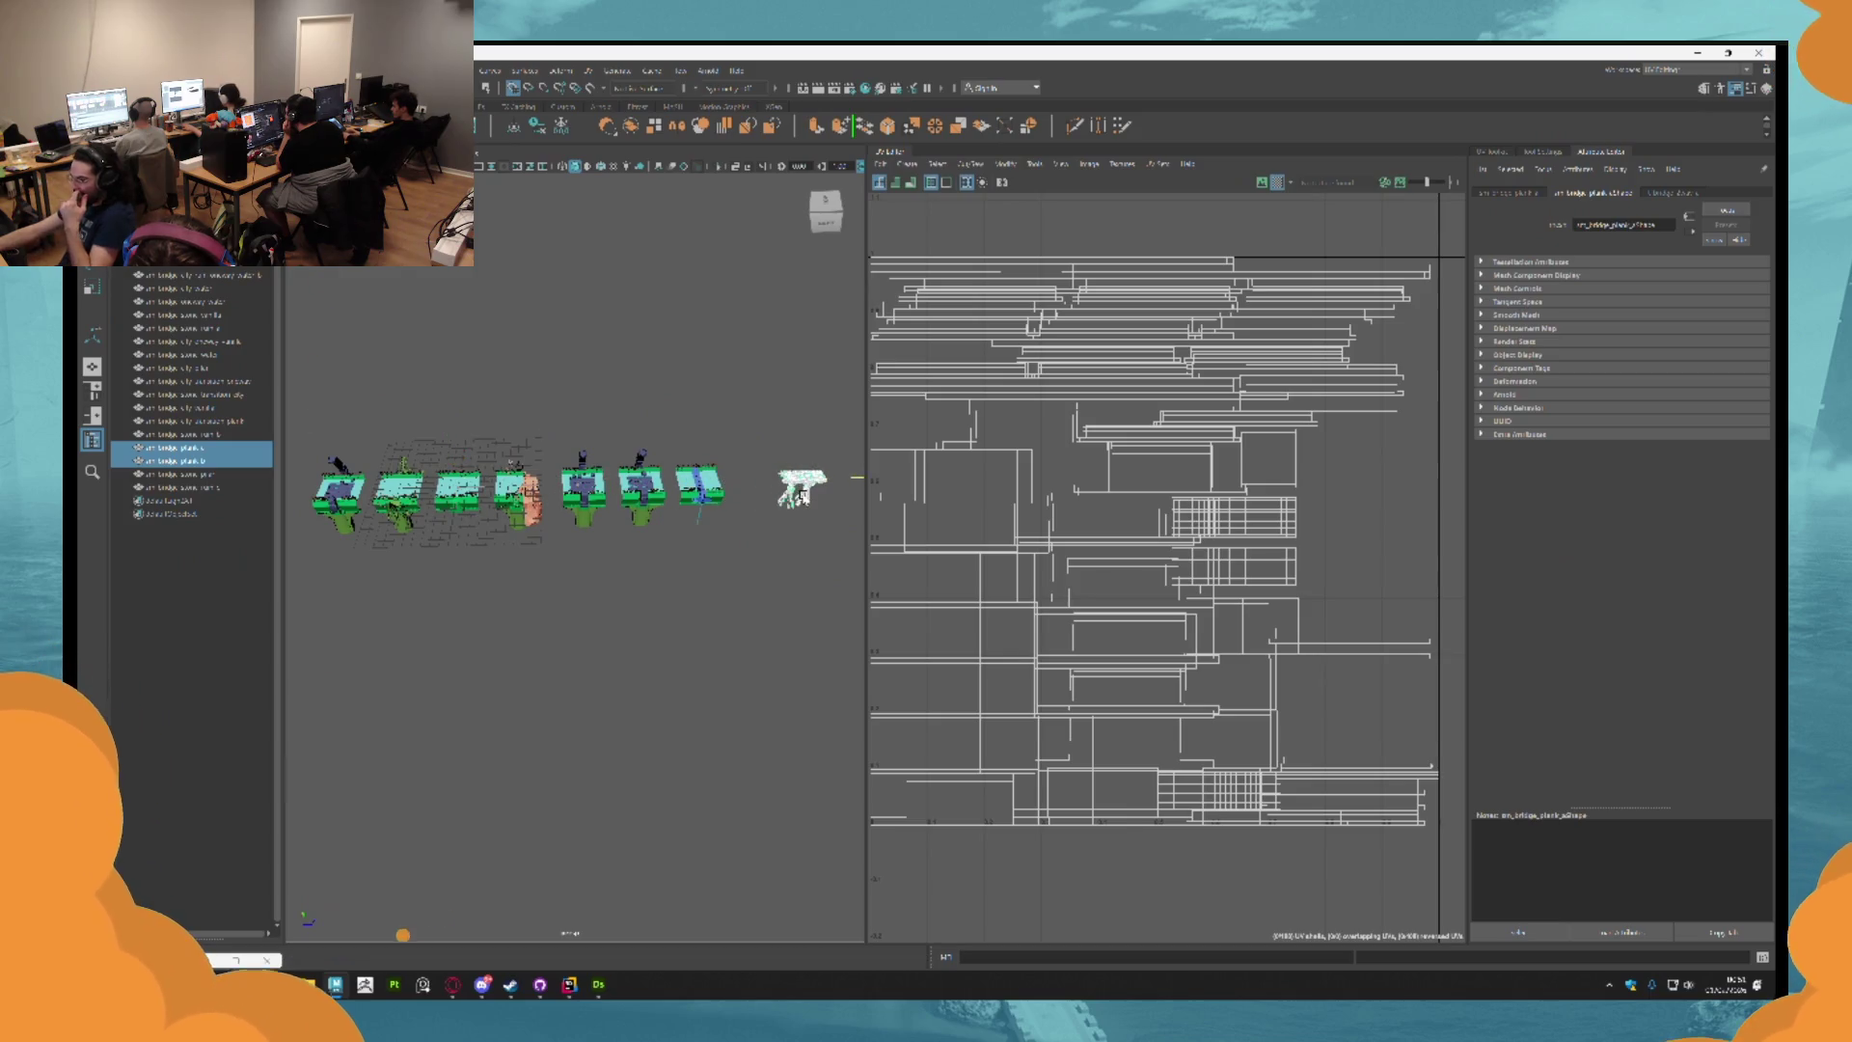
click(464, 539)
Inspect the second and middle modules' UVs from a left-side view.
scroll(464, 538, up, 2)
click(425, 473)
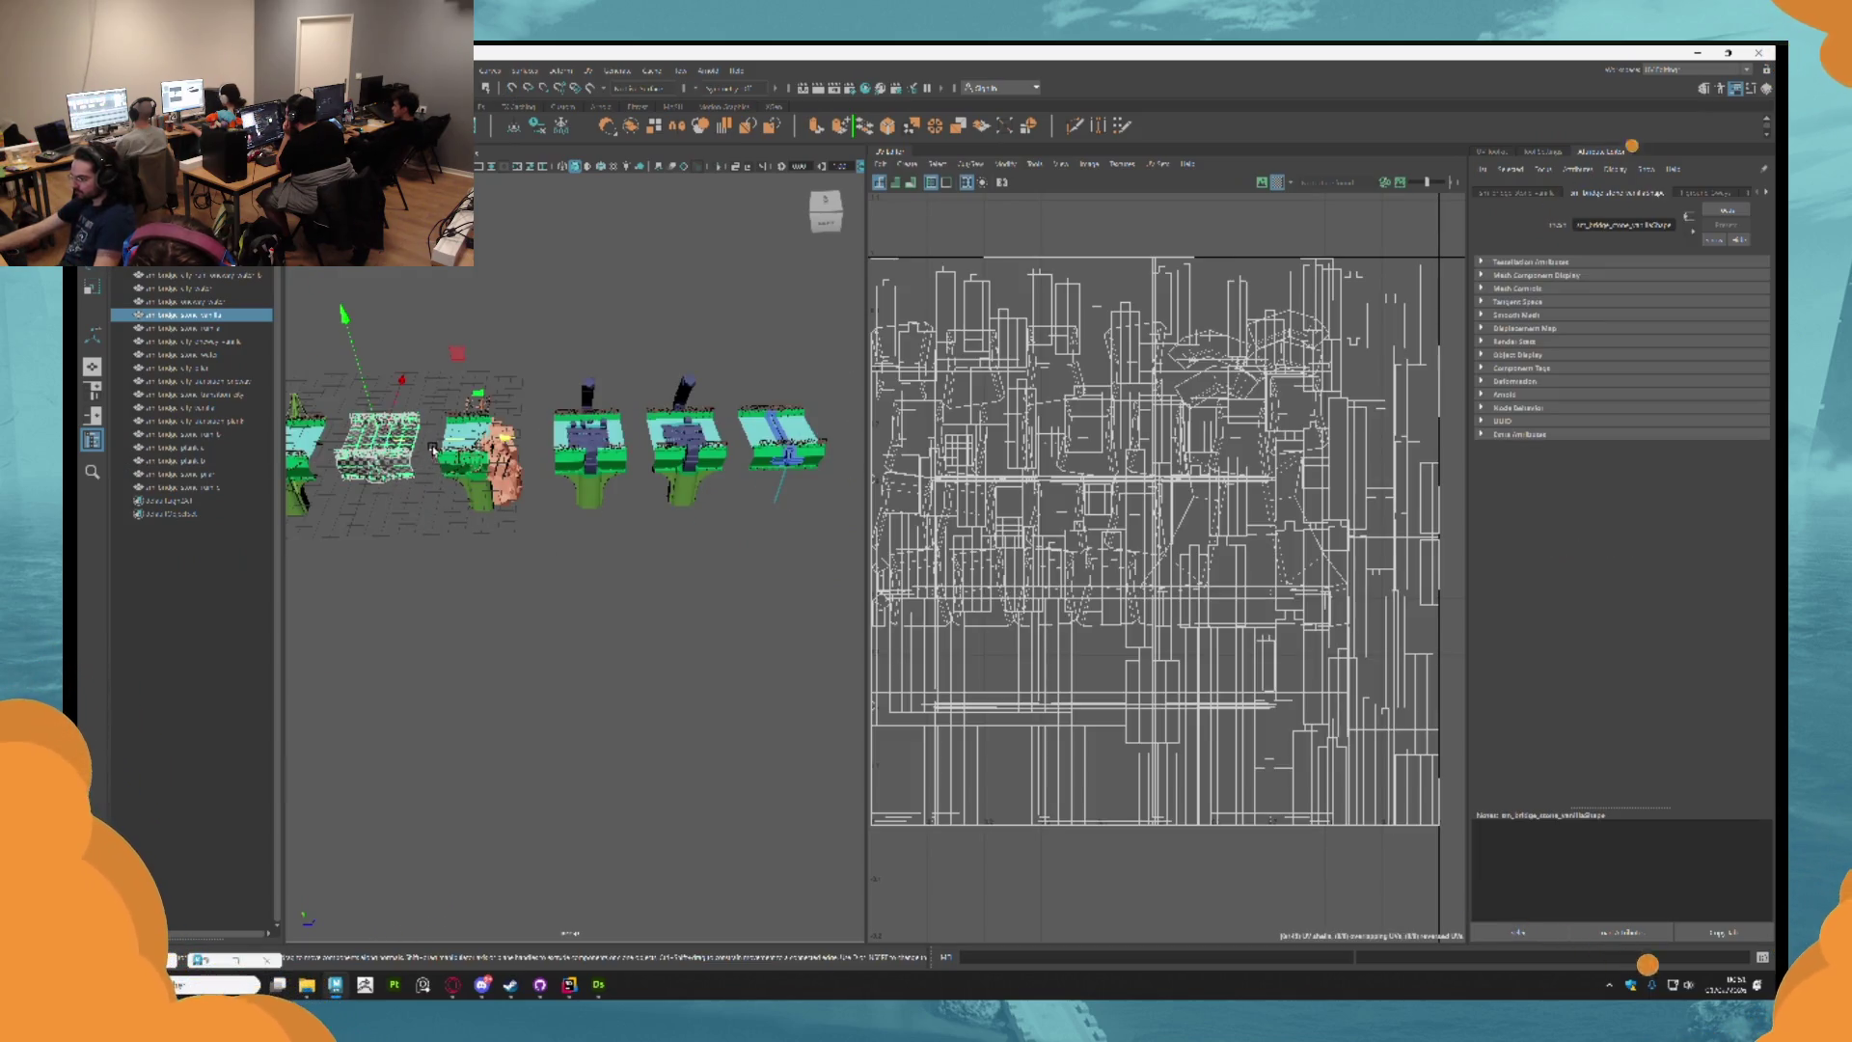
click(410, 525)
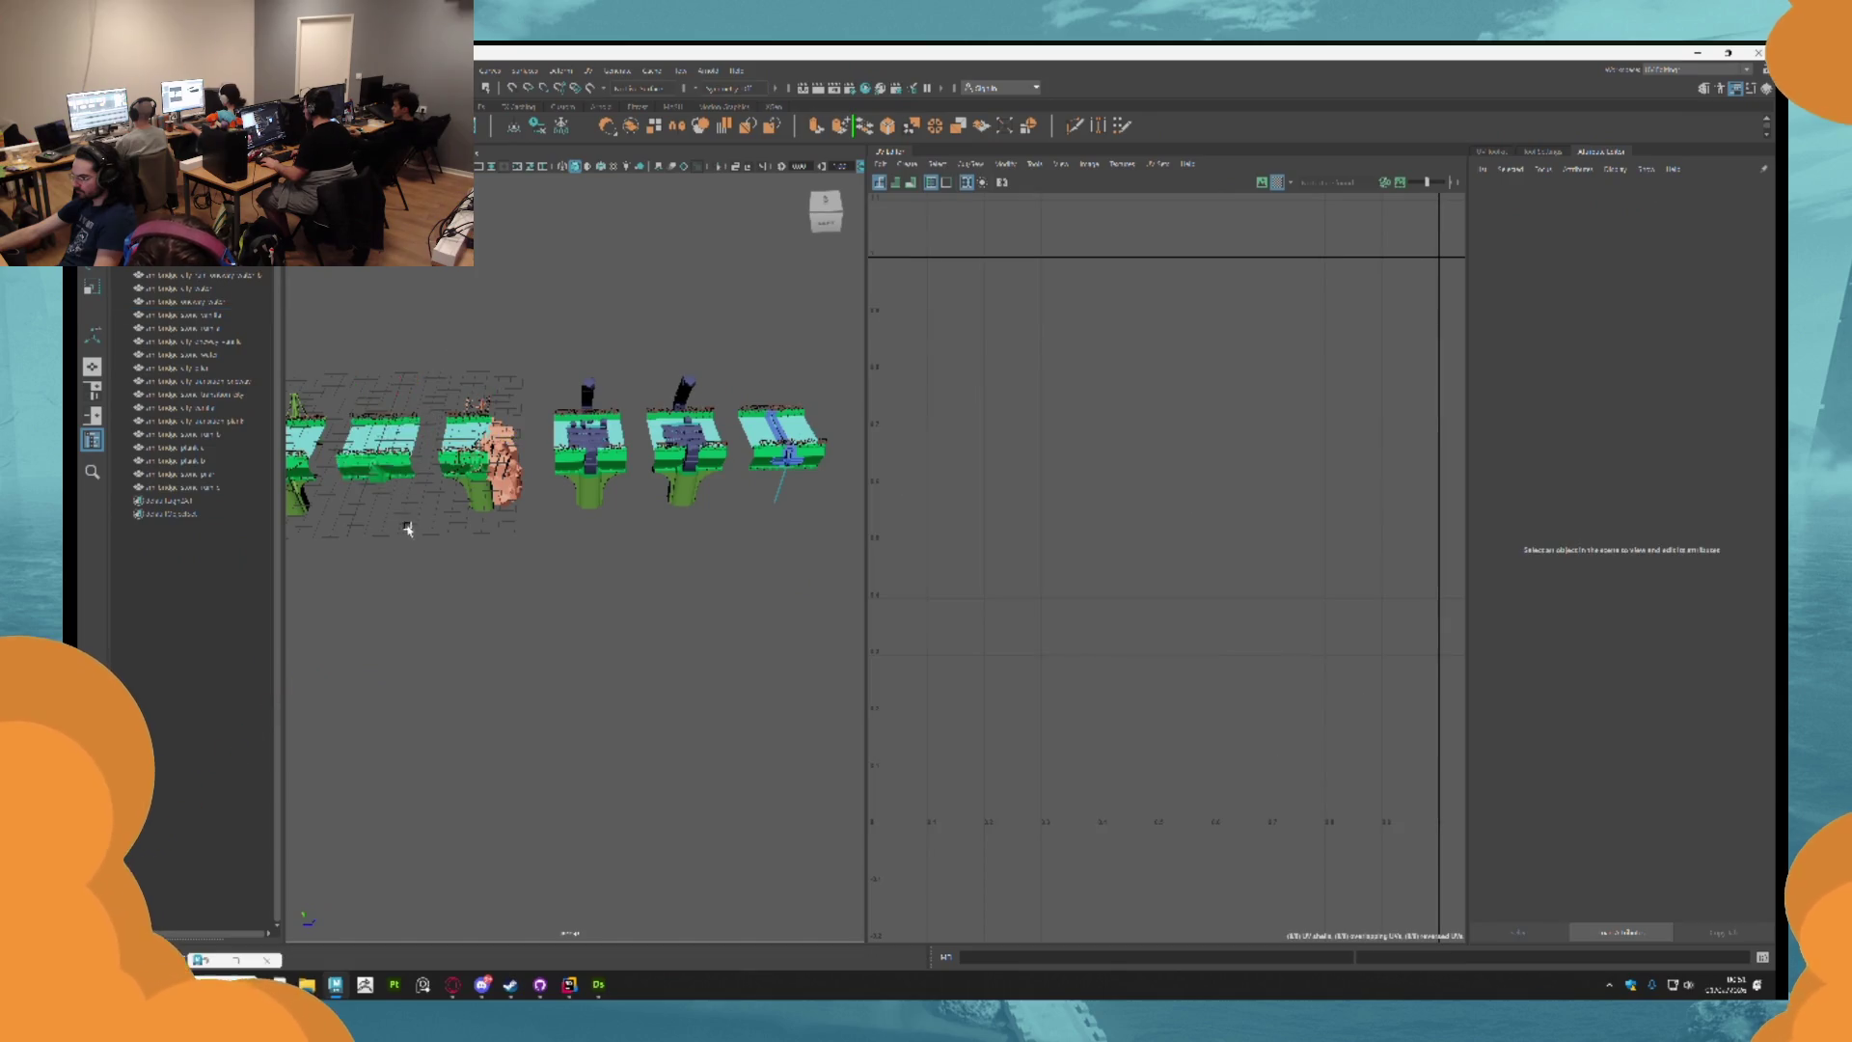
scroll(476, 425, down, 2)
drag(476, 425, 483, 401)
scroll(546, 467, up, 5)
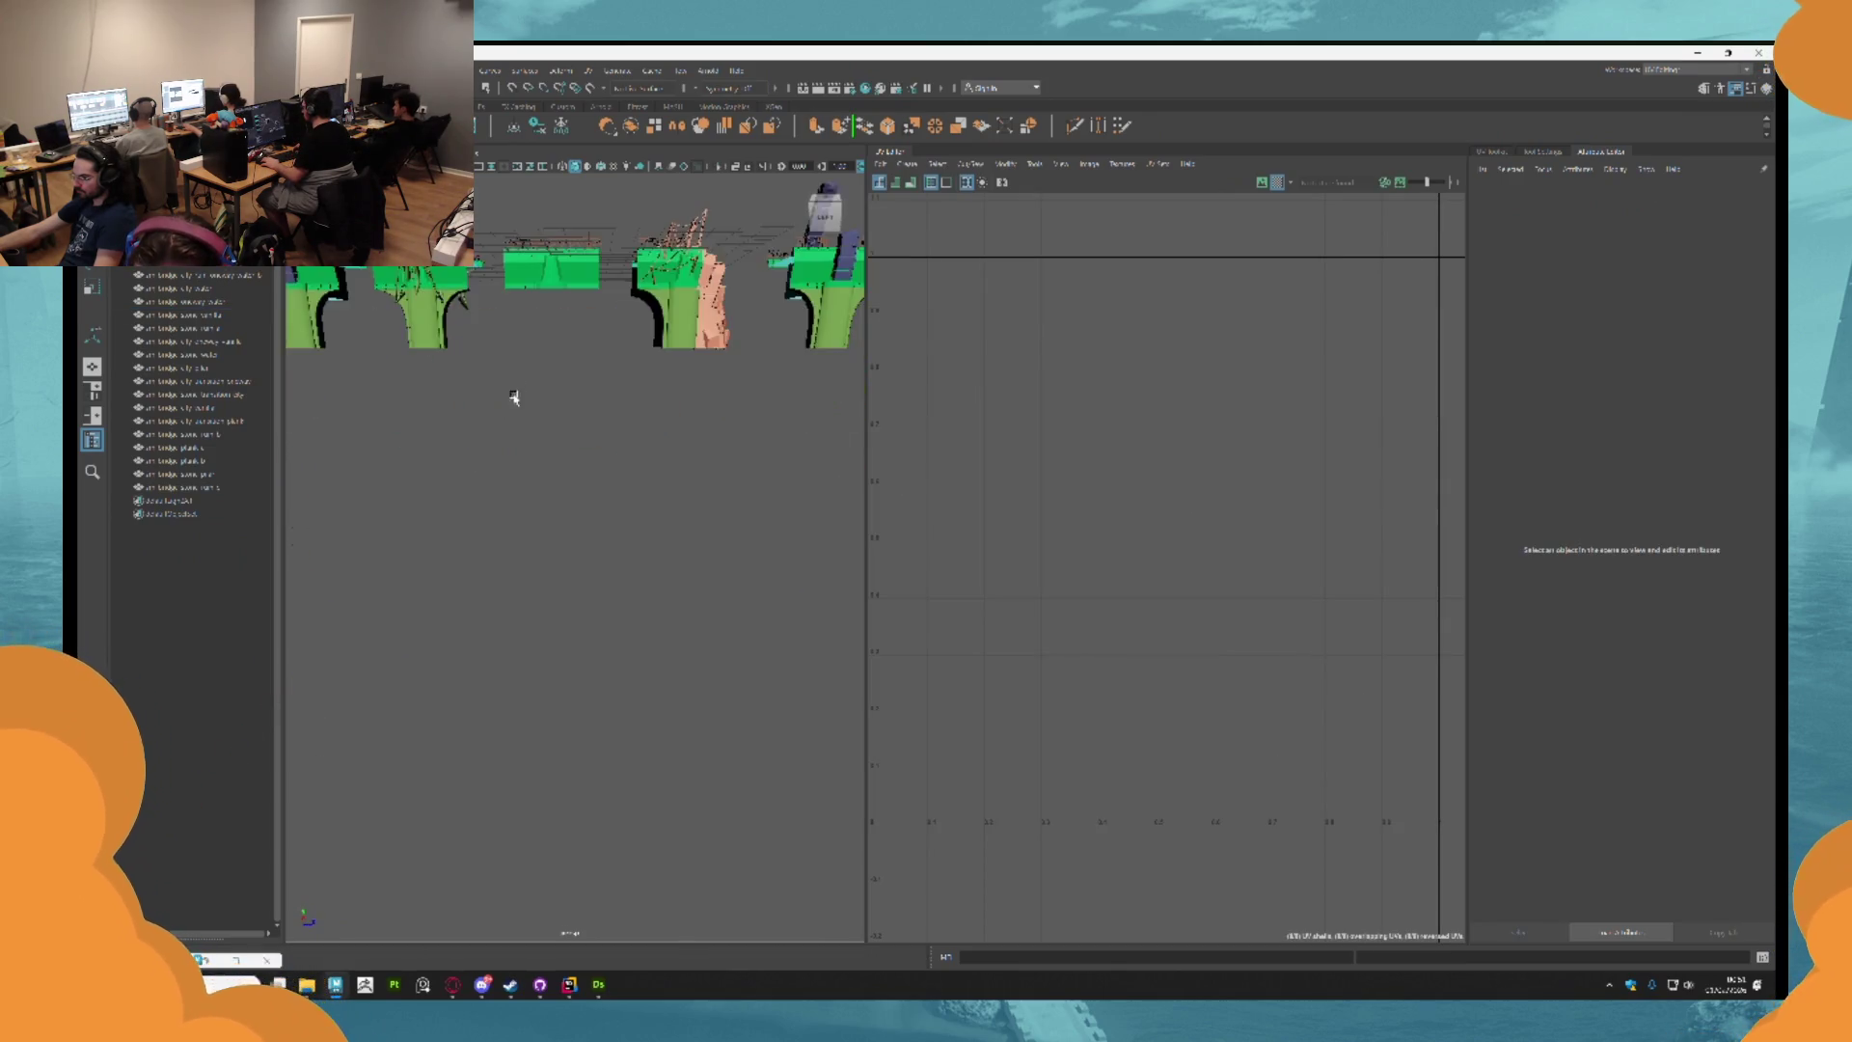
click(575, 396)
click(562, 447)
scroll(563, 447, up, 2)
drag(563, 446, 592, 500)
Check the checkered and middle modules' UVs, then marquee-select the row of modules.
click(607, 499)
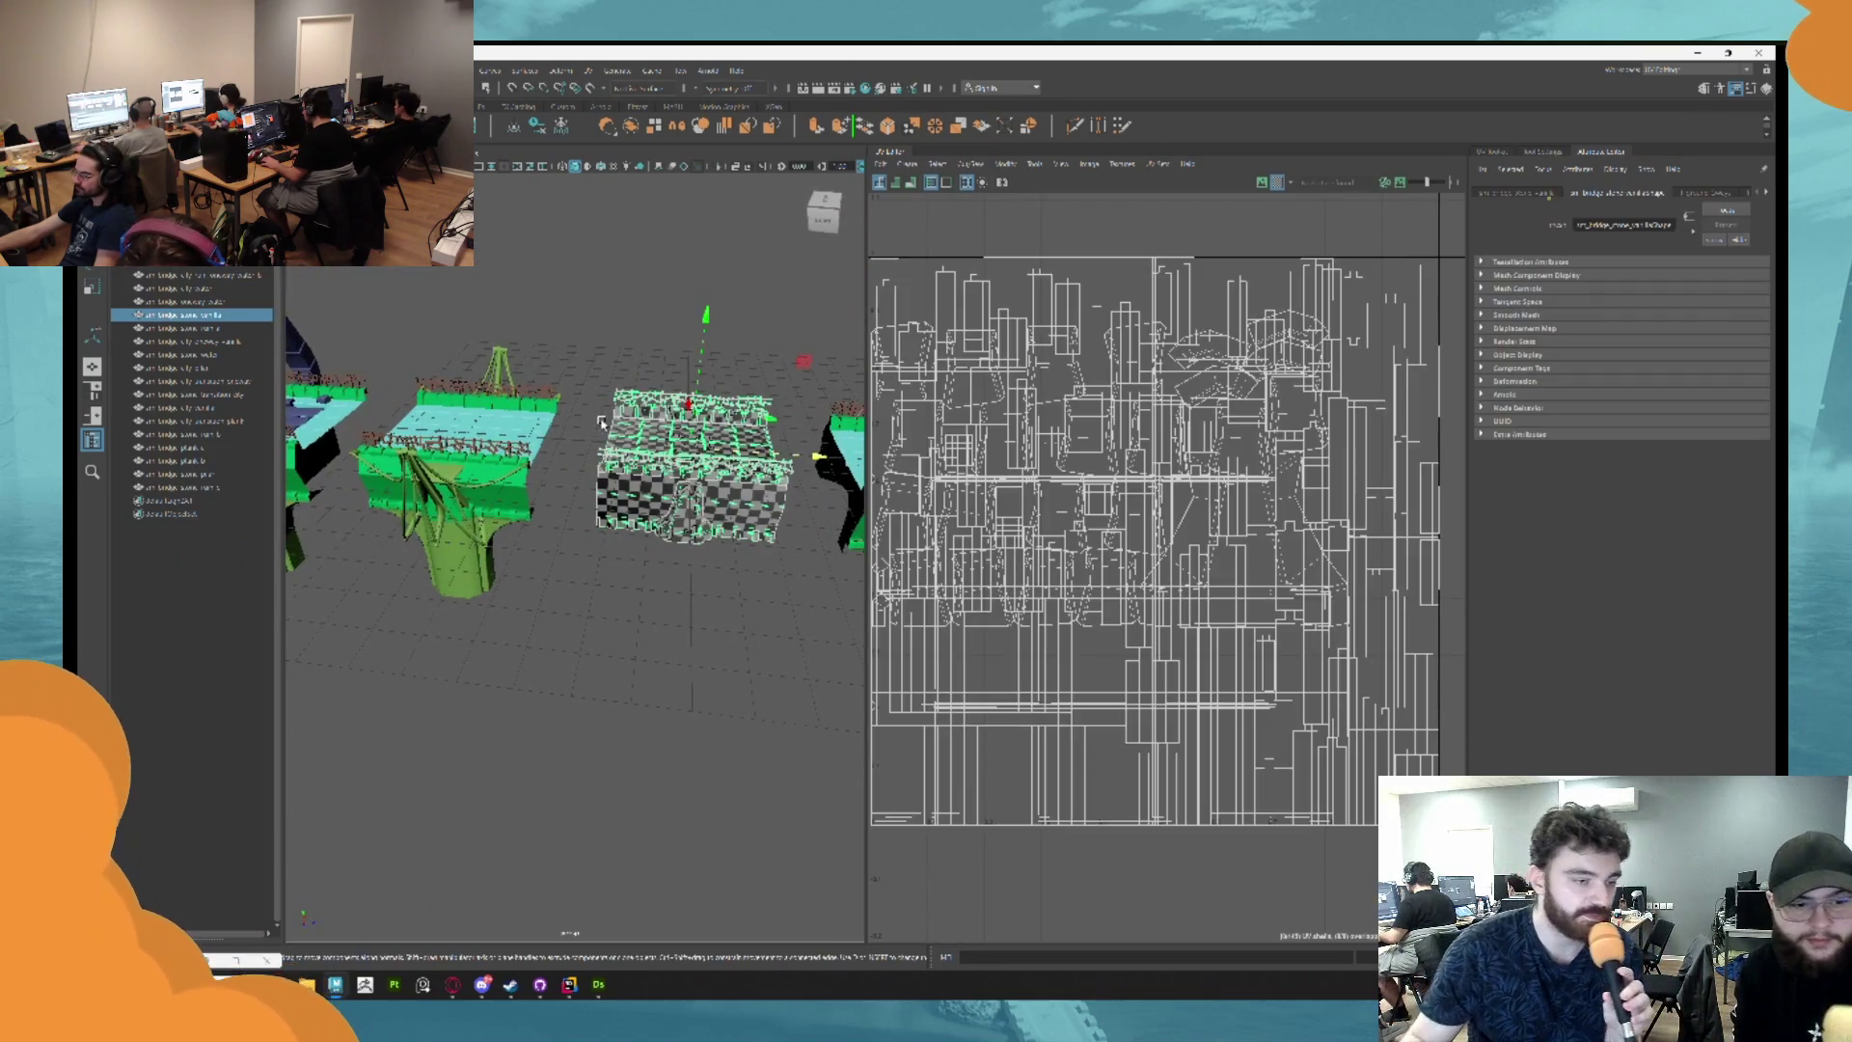
scroll(617, 463, down, 5)
scroll(617, 463, up, 3)
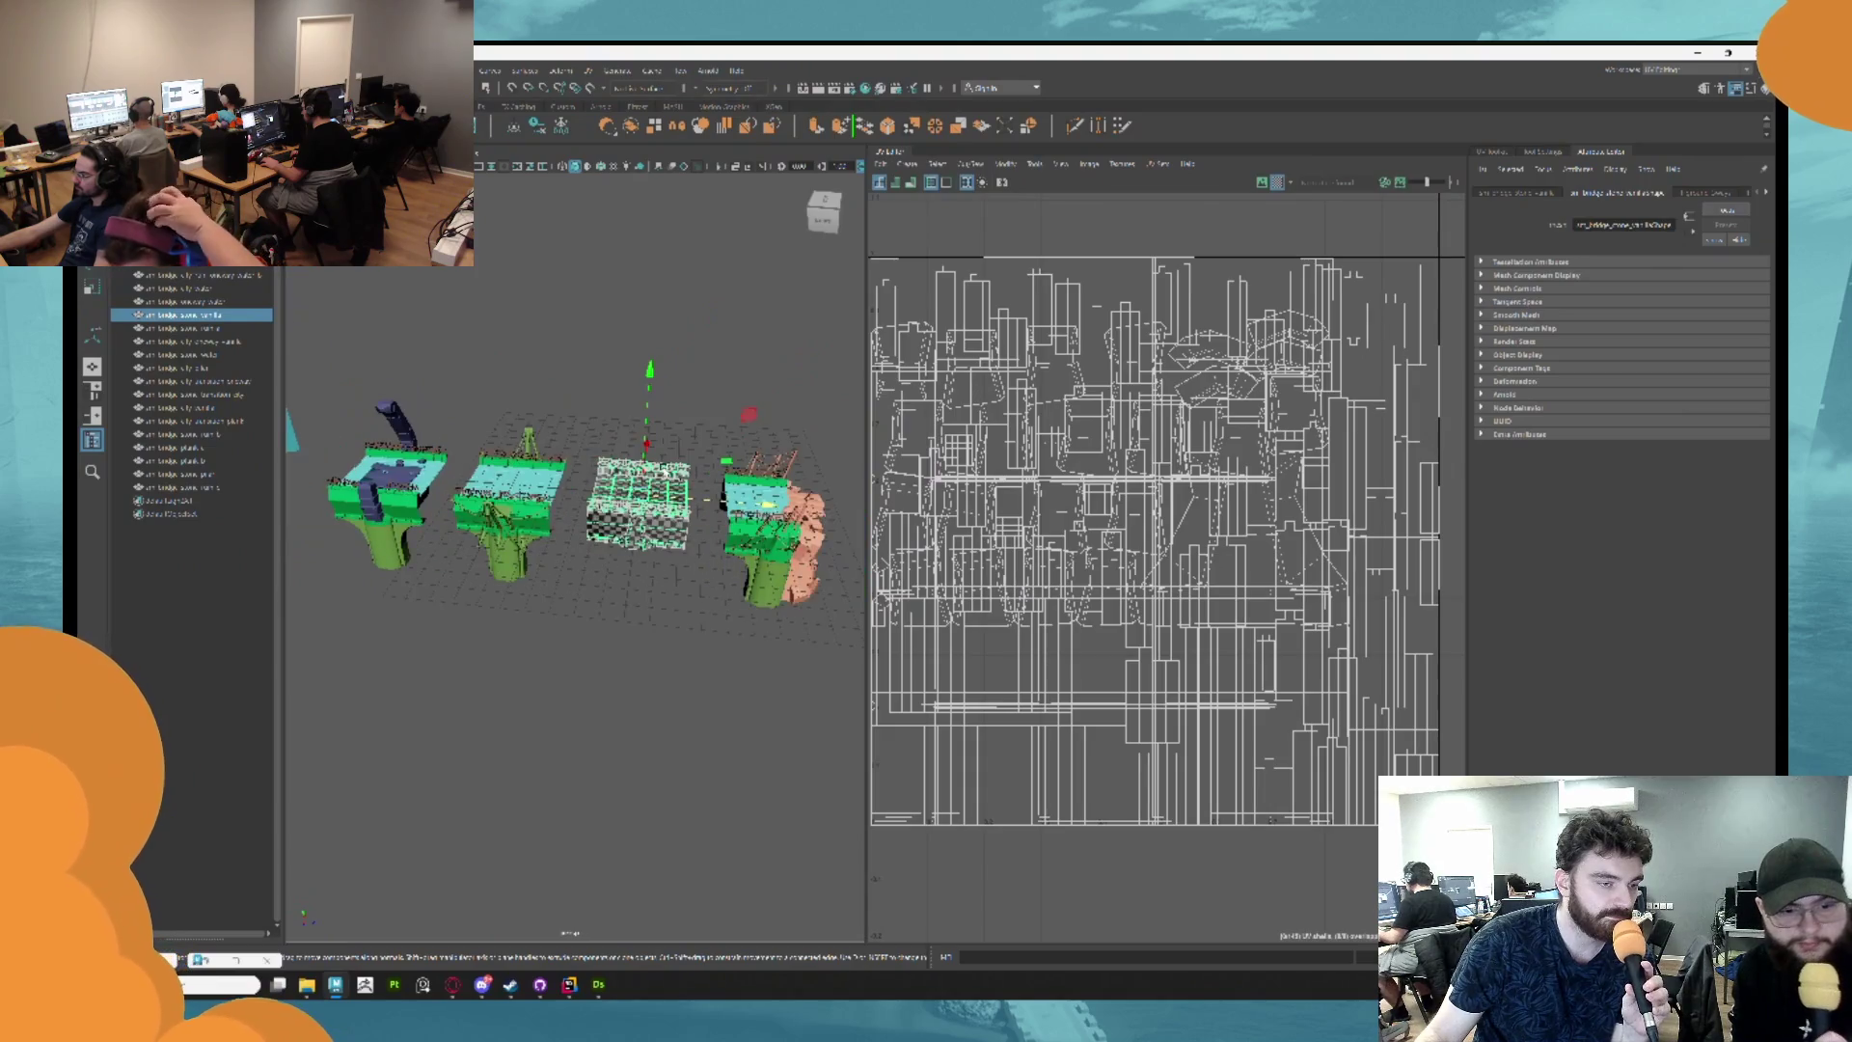
drag(579, 483, 403, 518)
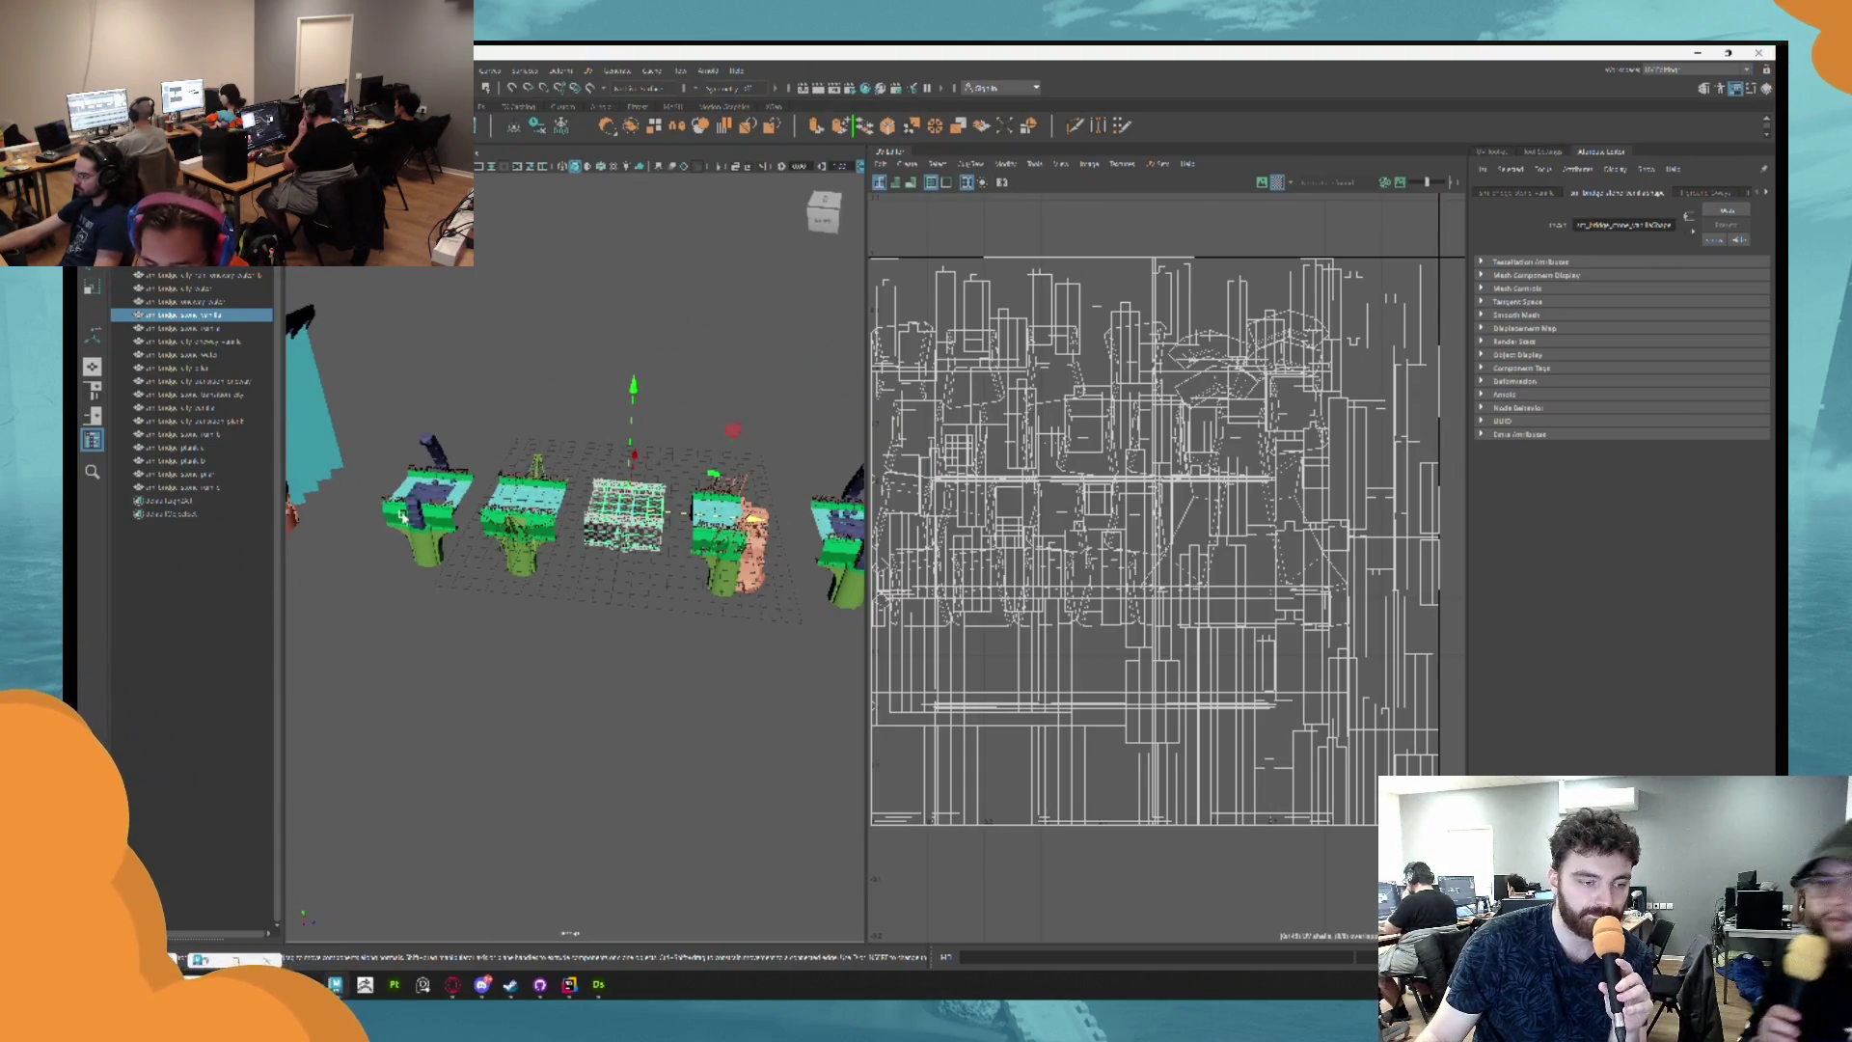
click(550, 417)
mouse_move(550, 417)
mouse_down()
mouse_move(502, 377)
mouse_move(319, 649)
mouse_move(583, 405)
mouse_move(598, 359)
mouse_move(589, 425)
mouse_move(598, 358)
mouse_move(605, 378)
mouse_move(290, 541)
mouse_move(612, 405)
mouse_move(588, 373)
mouse_up()
click(602, 382)
click(394, 277)
drag(460, 299, 738, 477)
click(798, 487)
mouse_move(767, 346)
mouse_down()
mouse_move(473, 344)
mouse_move(392, 301)
mouse_up()
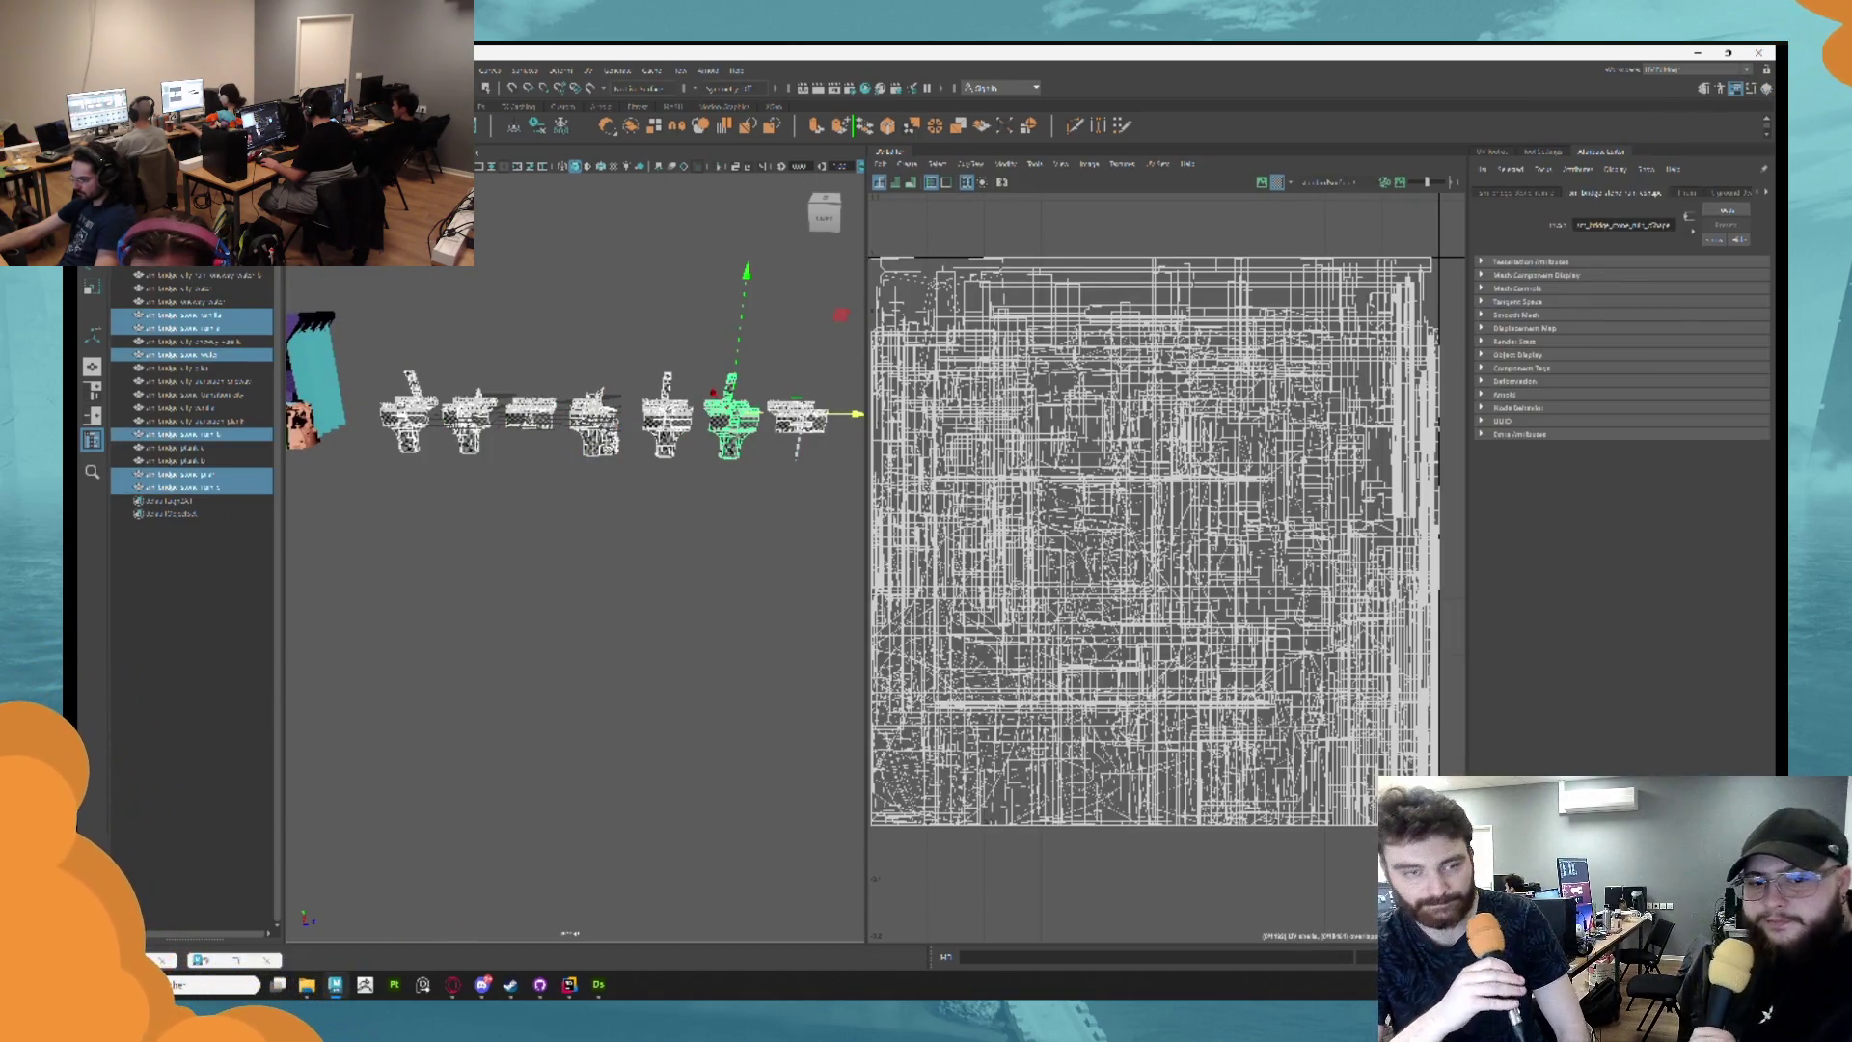
Start Export Selection from the File menu and enter 'stair' as the file name.
click(125, 70)
click(224, 302)
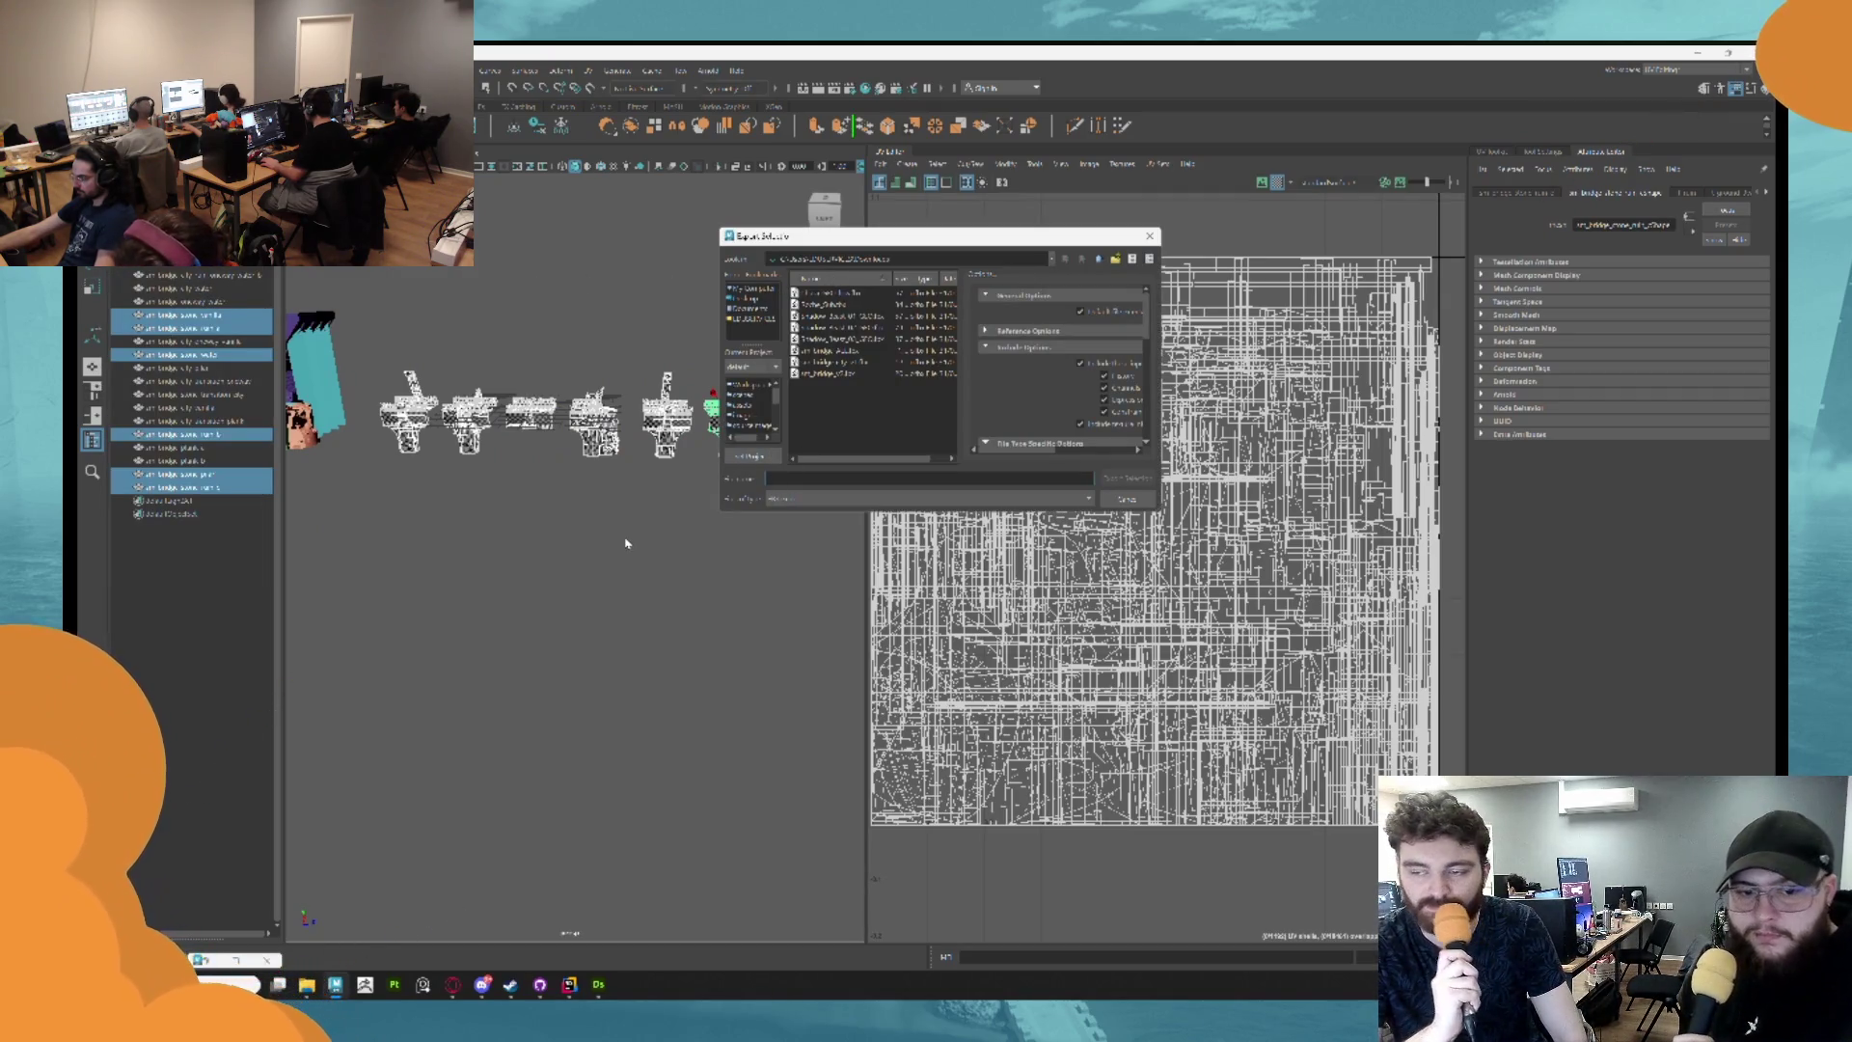
text(s)
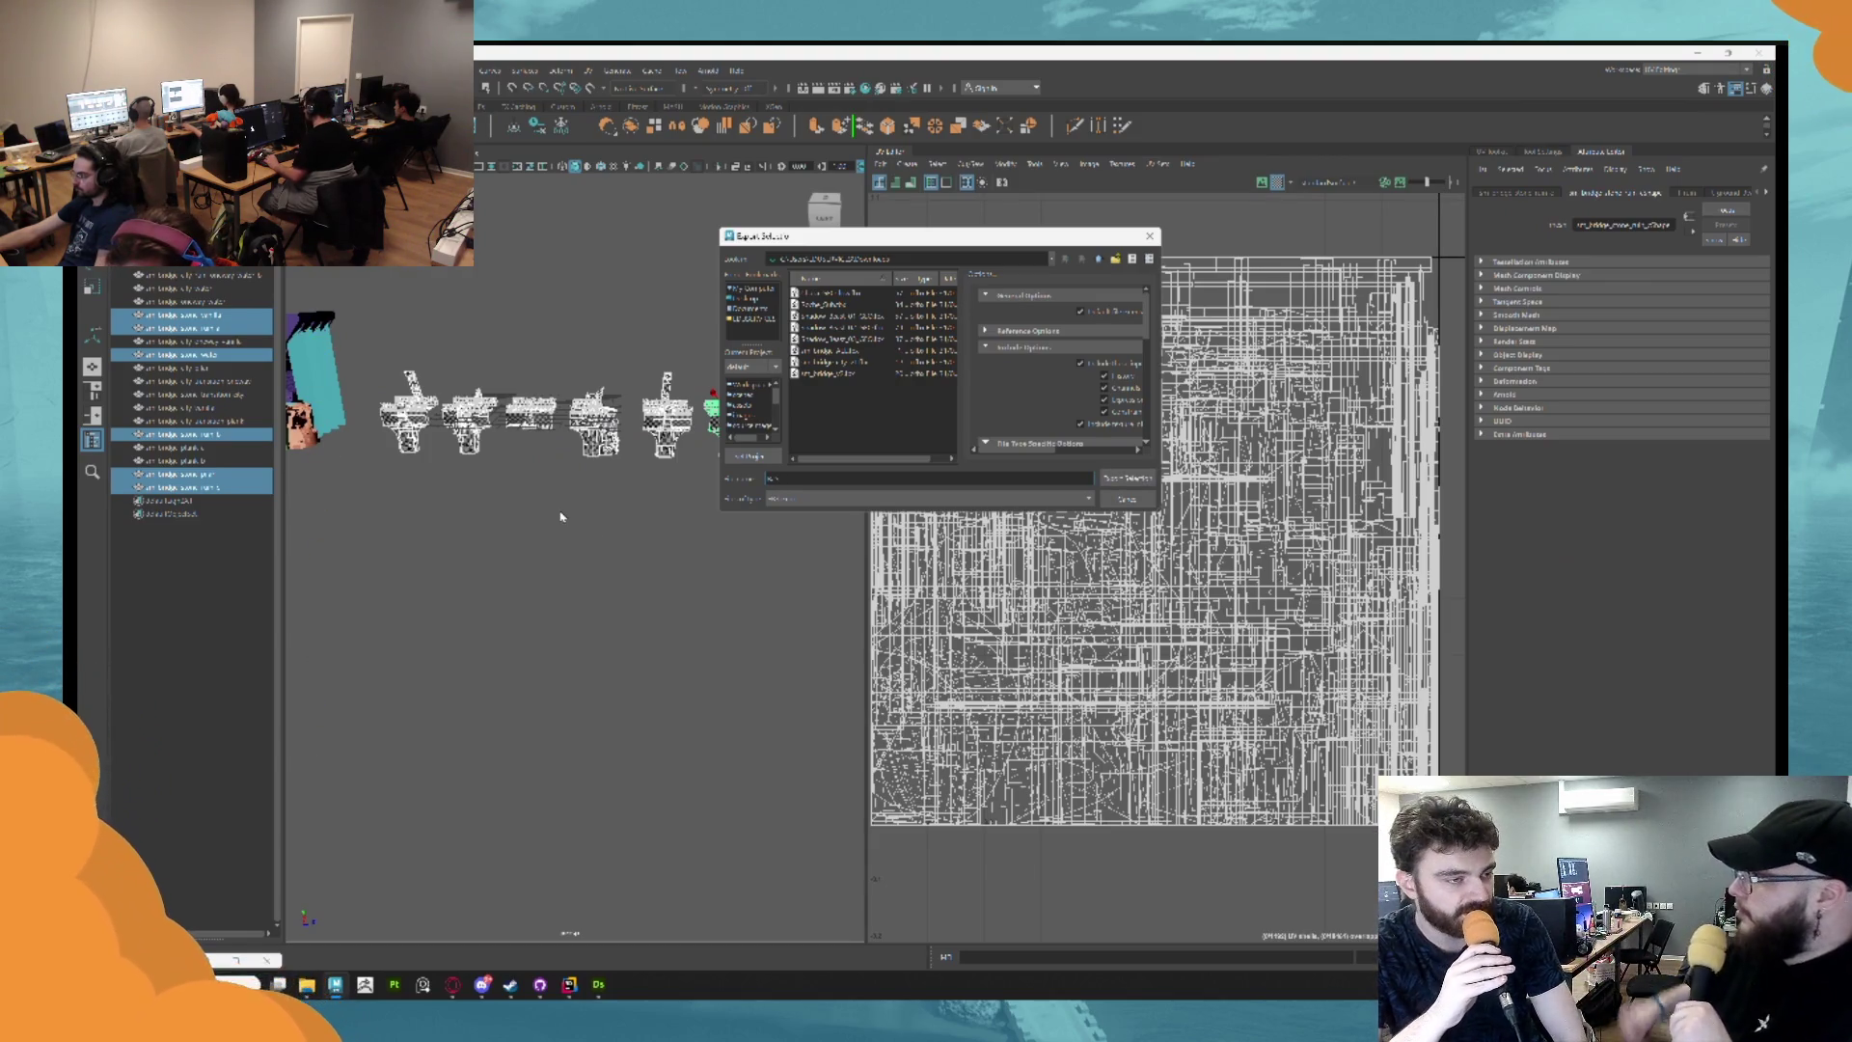
text(tairbridg)
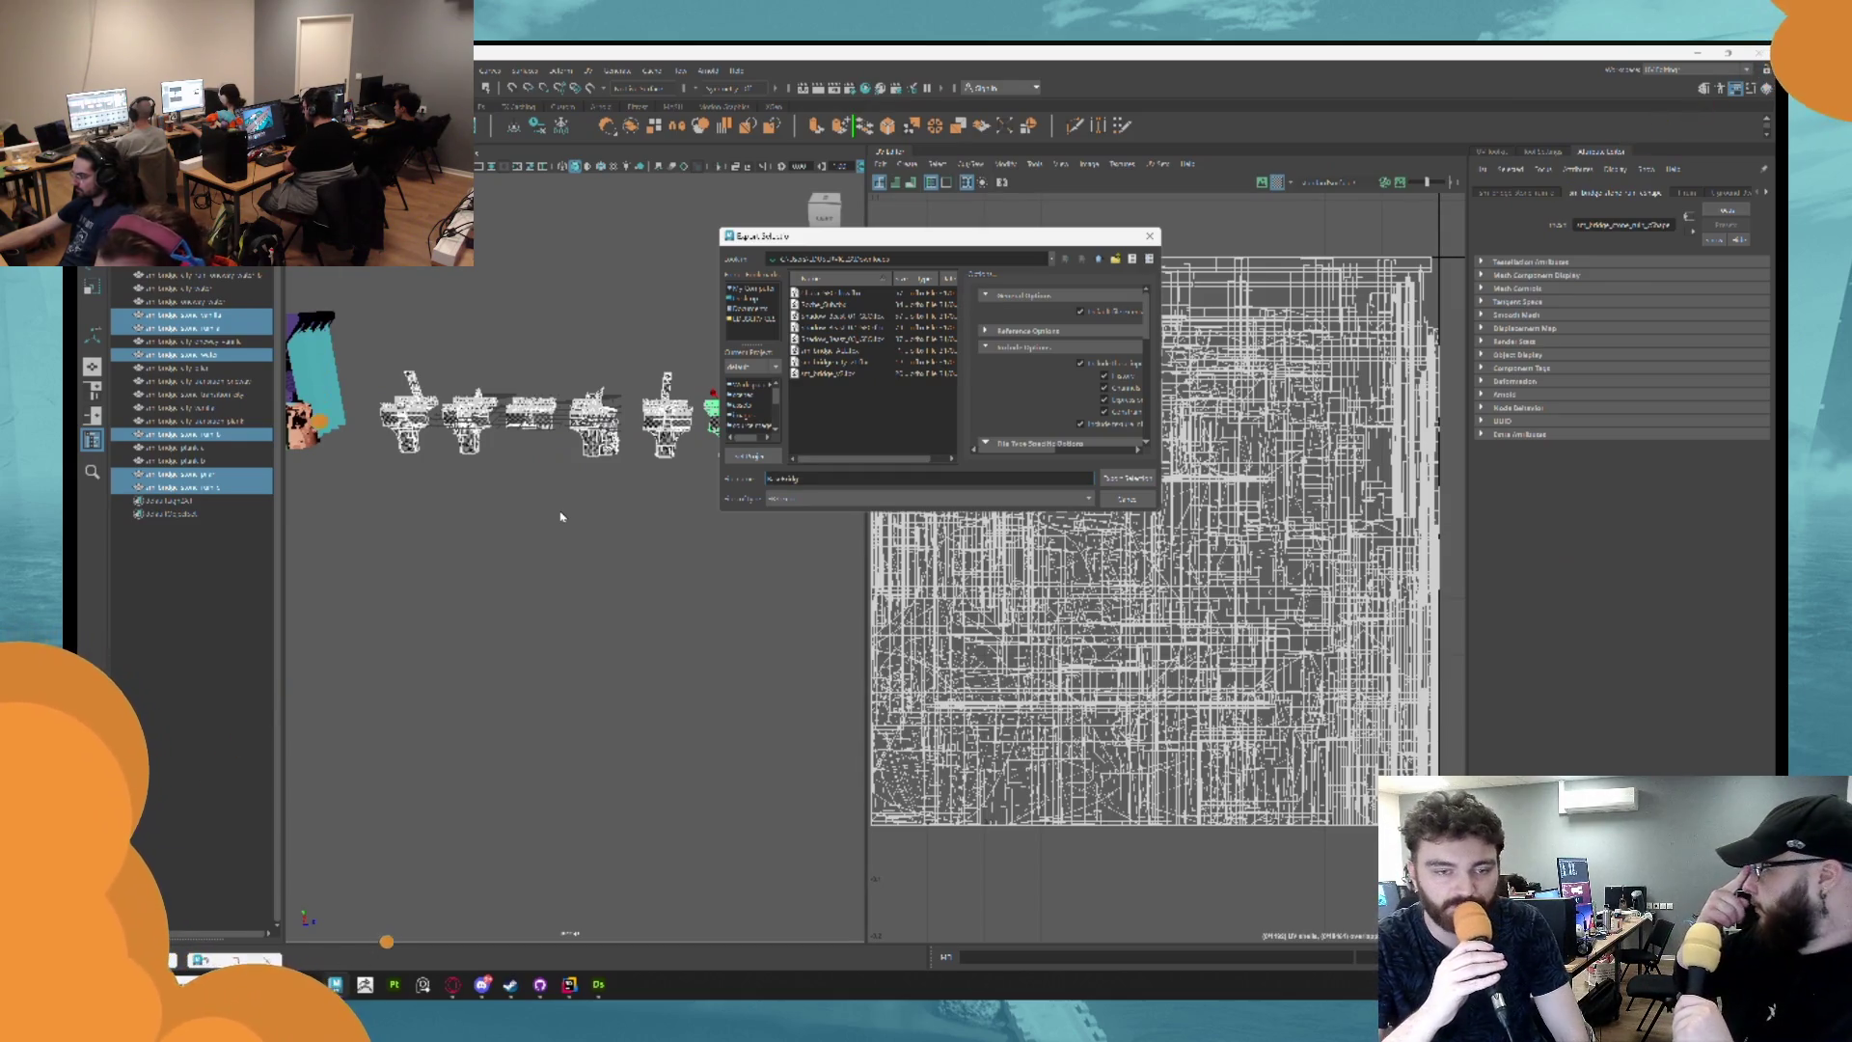
key(Return)
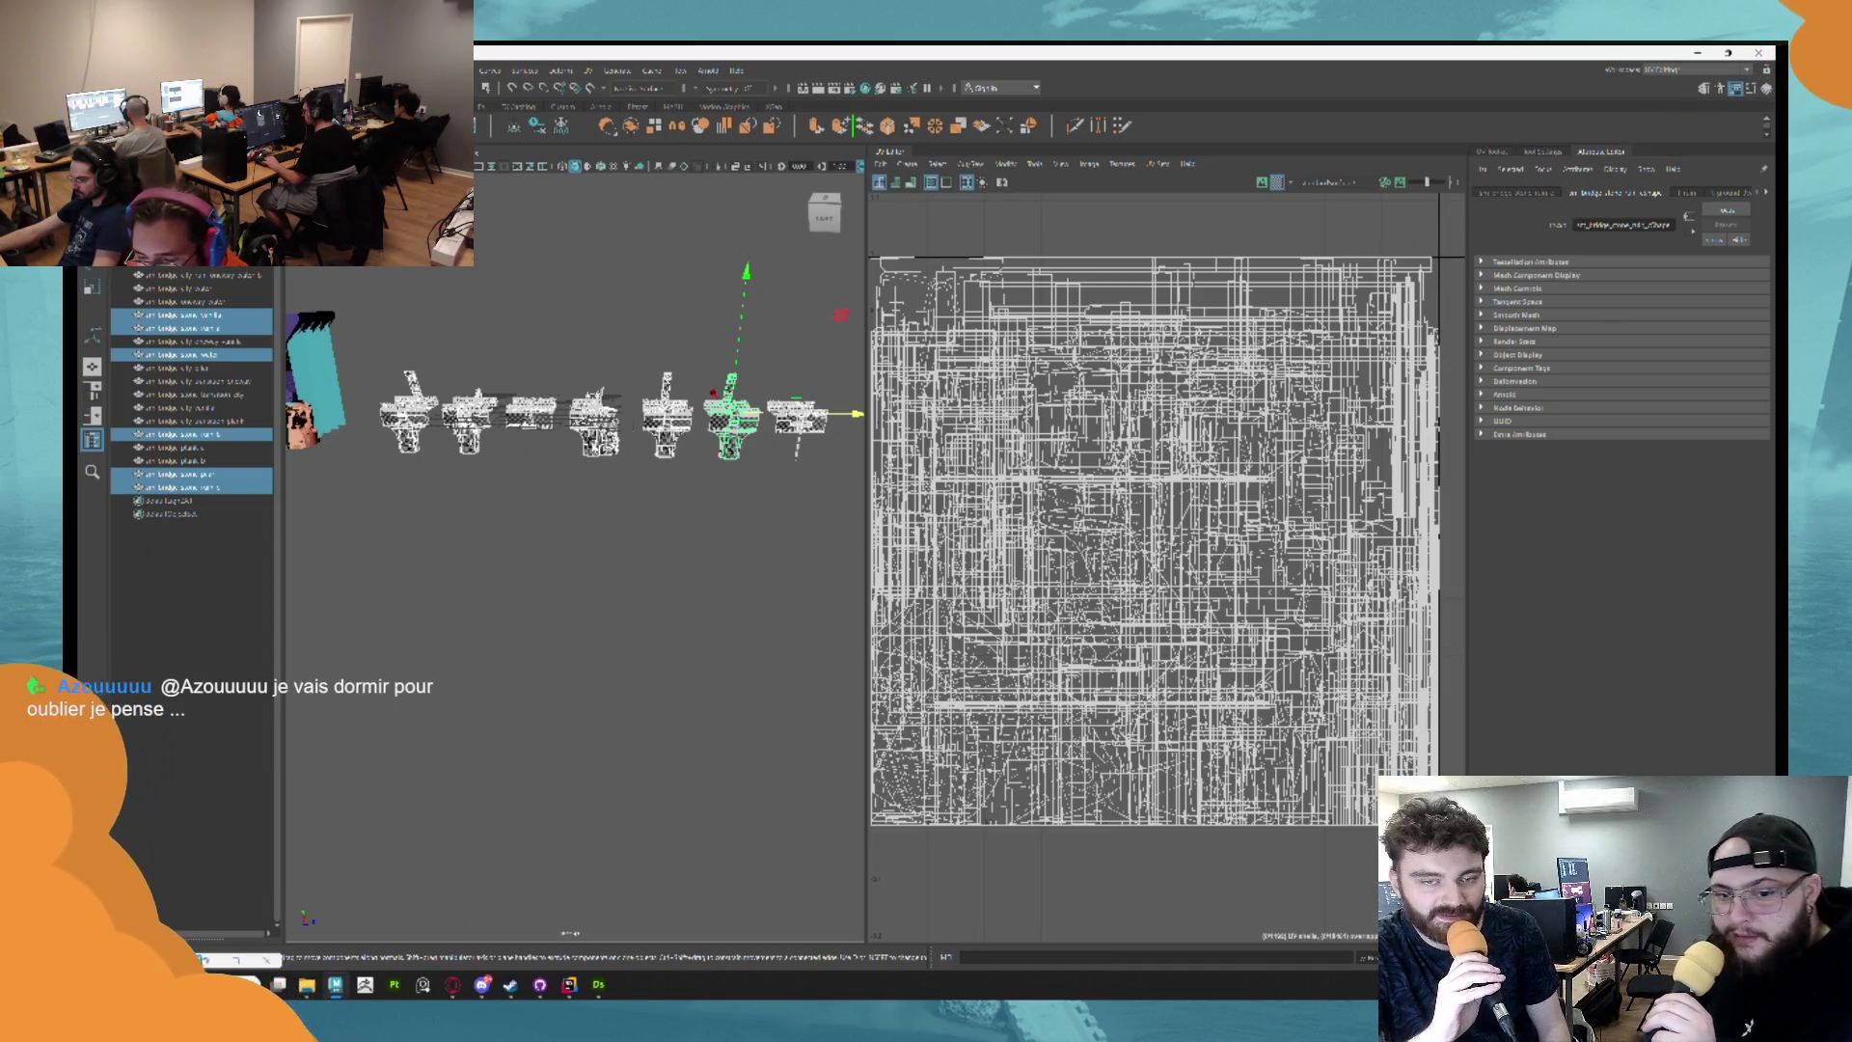
Launch Substance 3D Painter from the taskbar.
drag(529, 384, 469, 556)
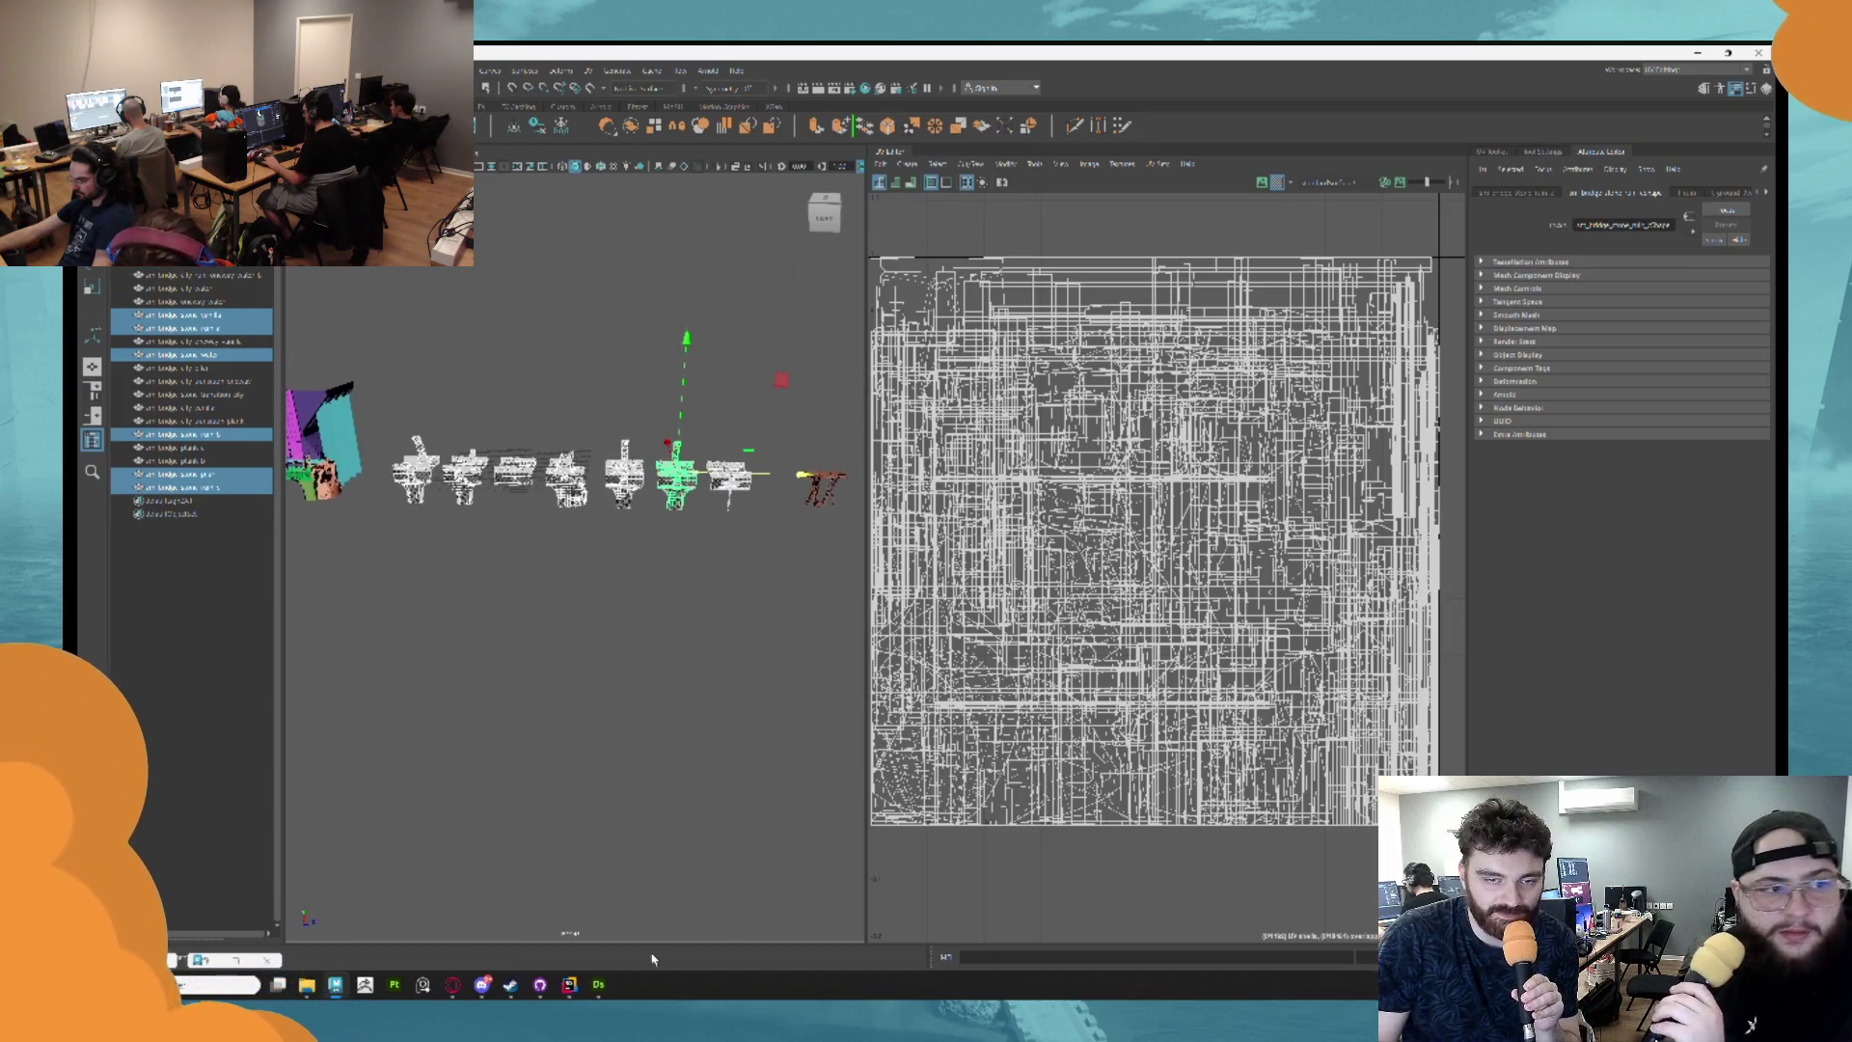
mouse_move(594, 992)
click(394, 984)
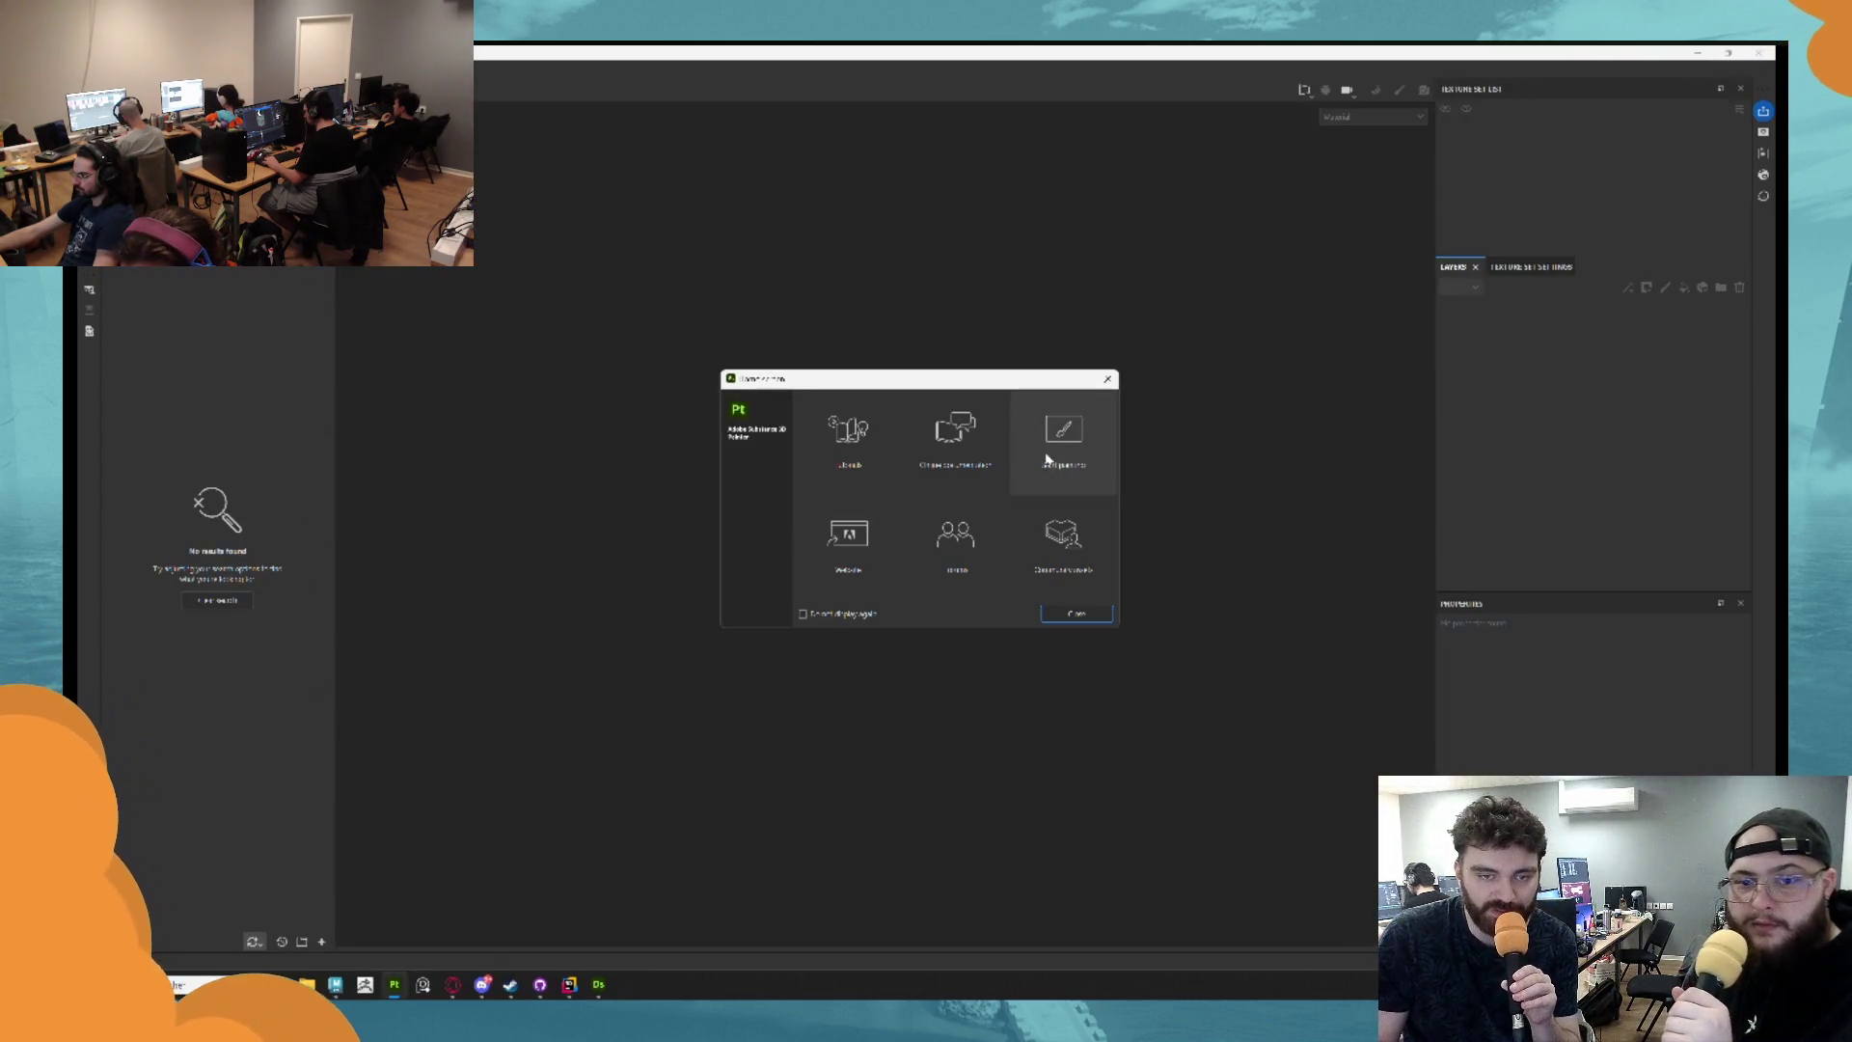
Dismiss Painter's welcome screen and check the middle bridge module's UVs in Maya.
click(1110, 378)
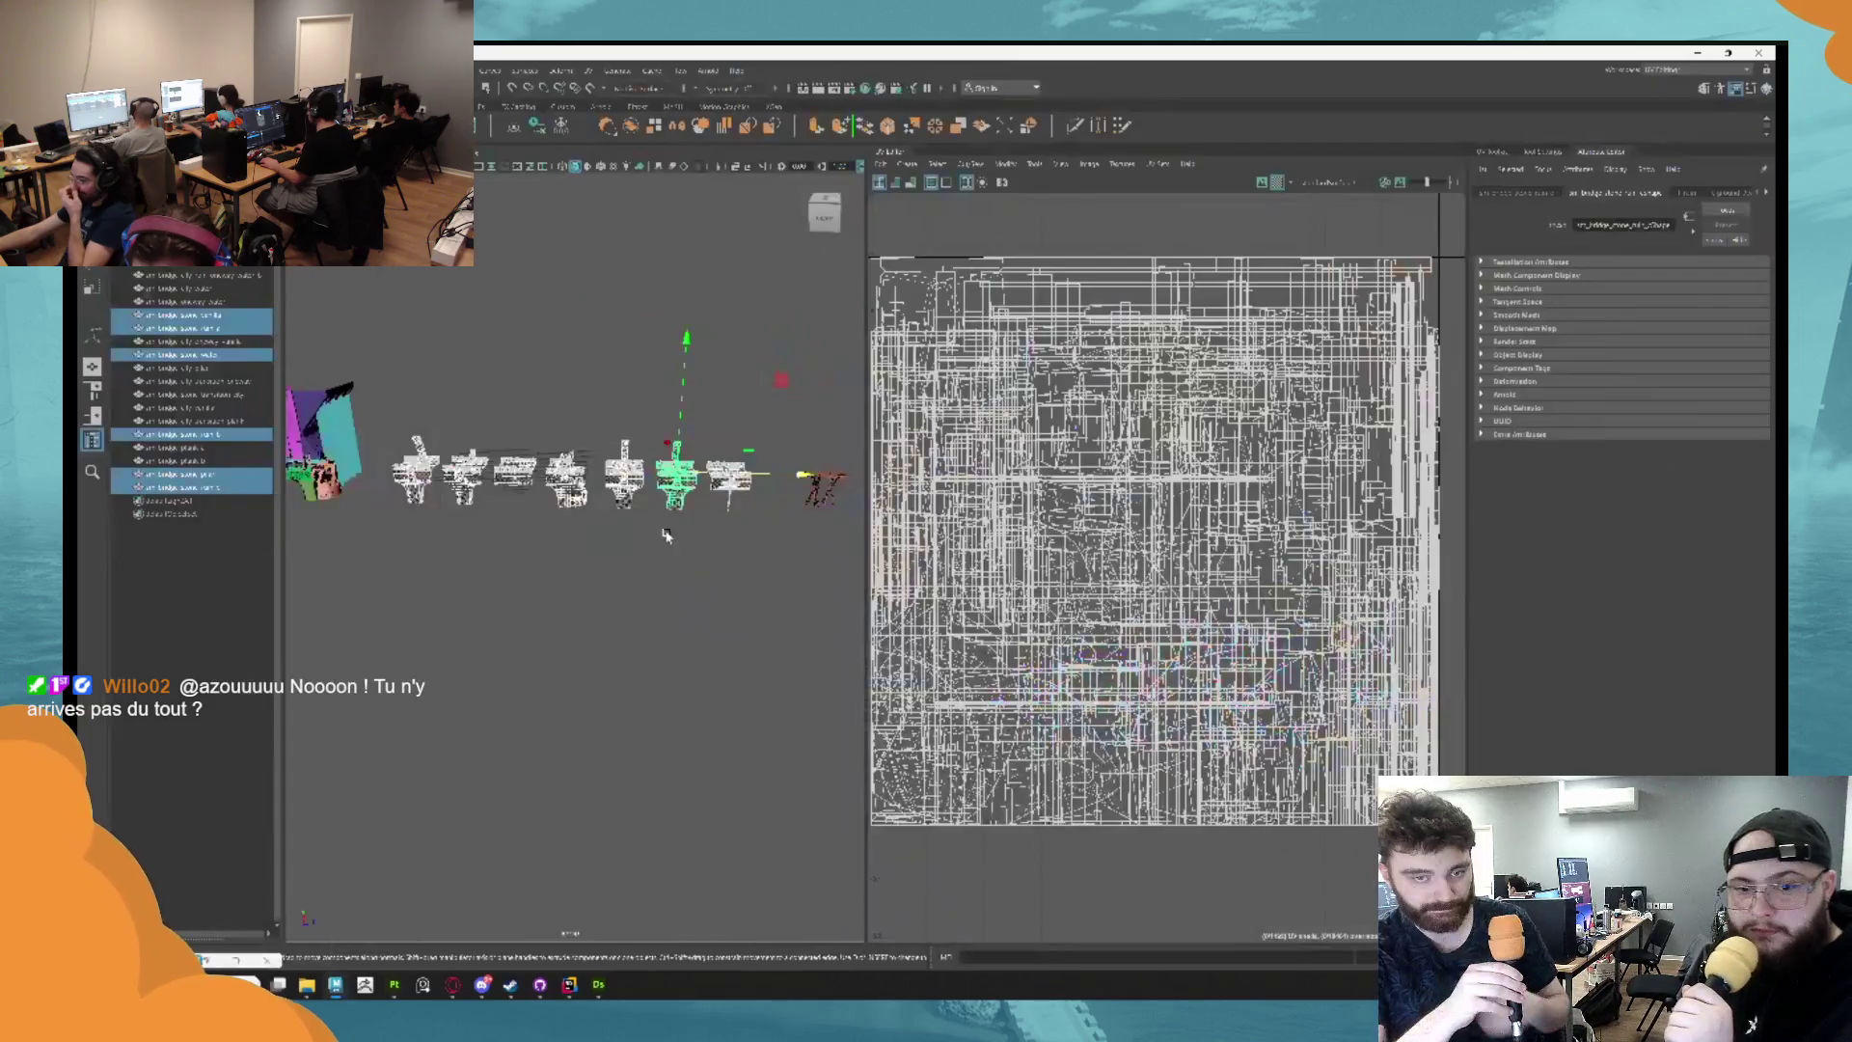
click(564, 564)
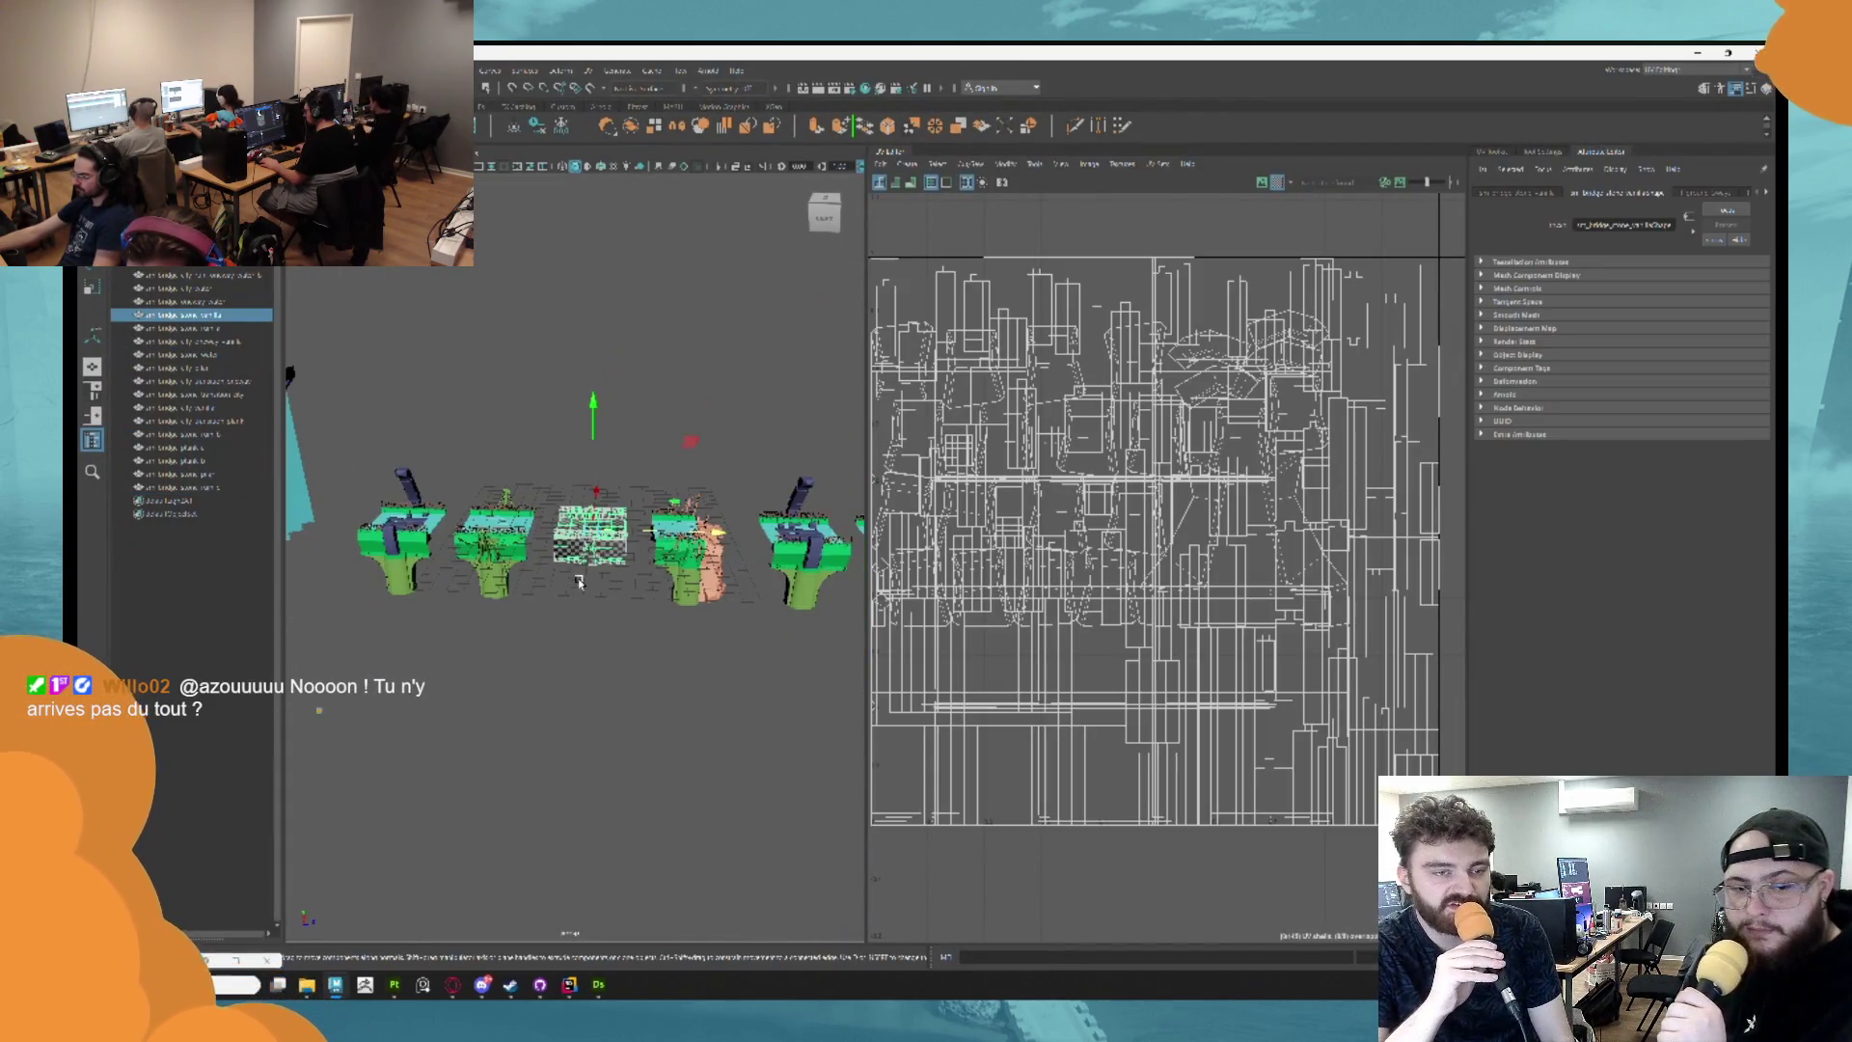
click(566, 686)
key(alt+Tab)
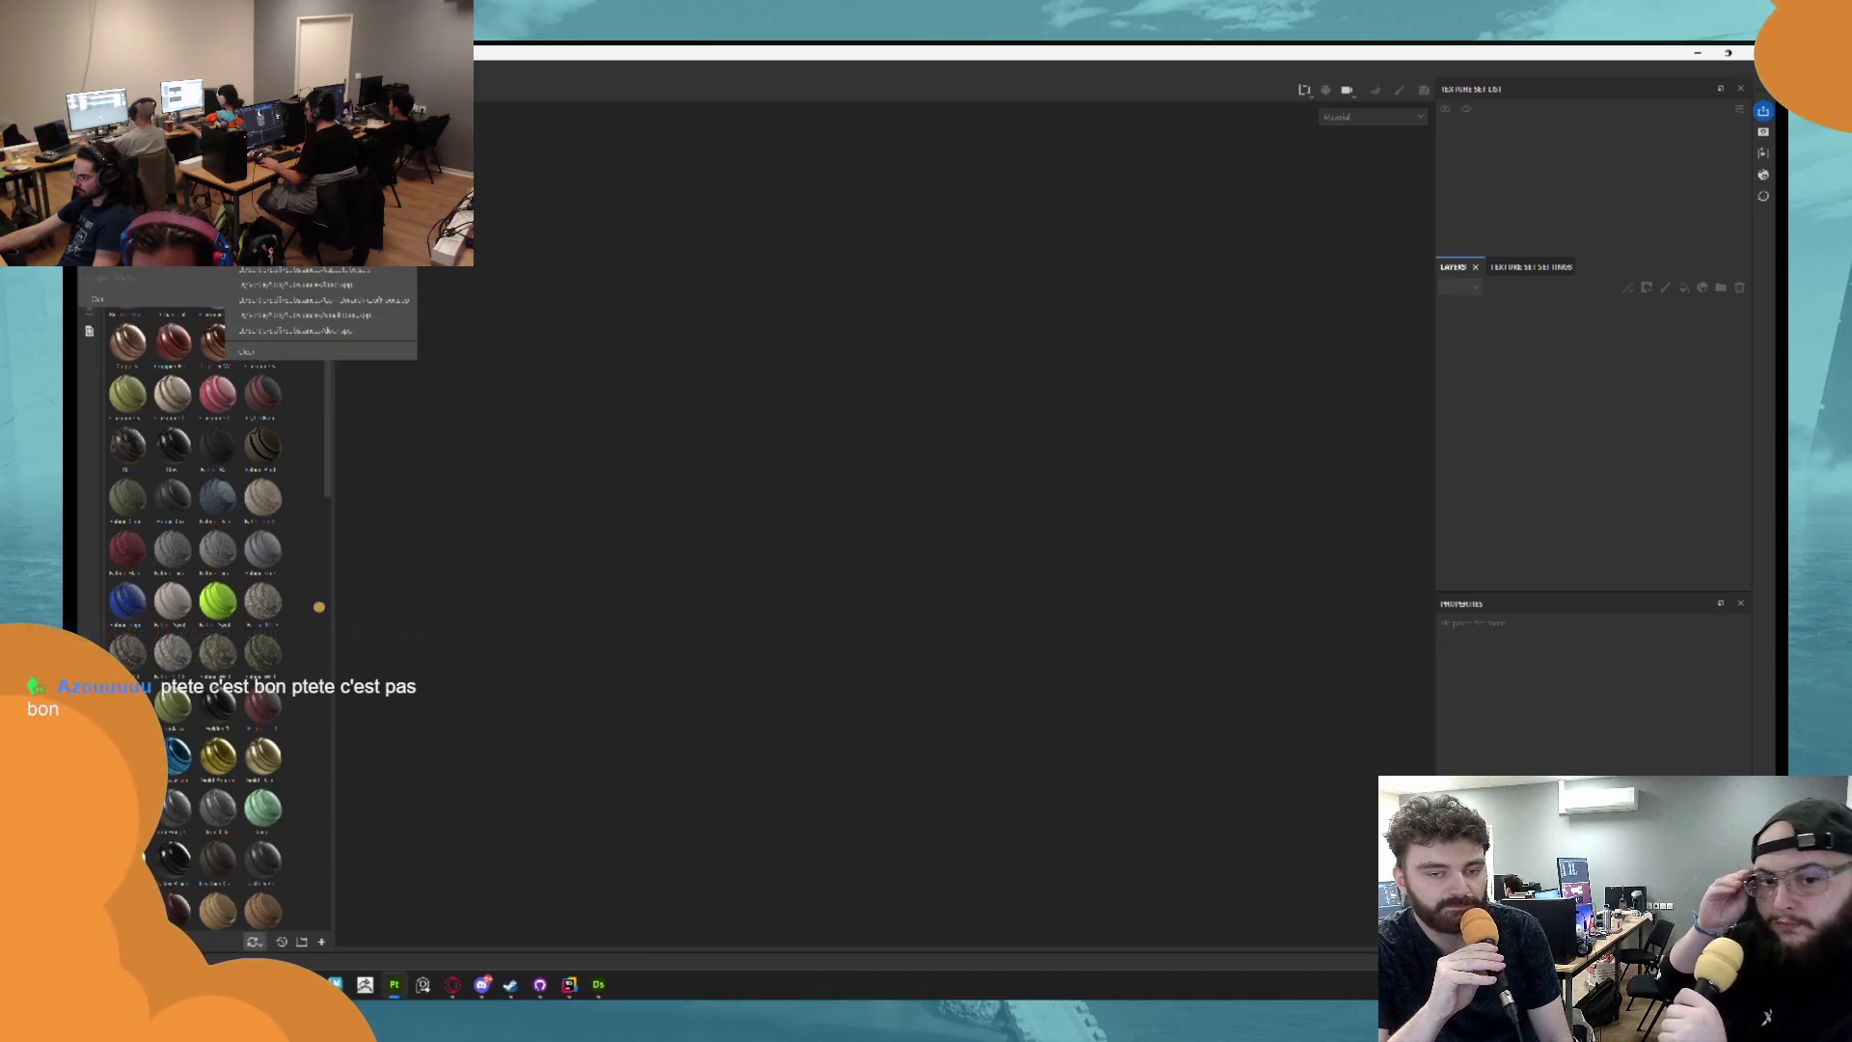
Create a new Painter project from the exported bridge mesh file with a chosen template.
key(ctrl+n)
click(1052, 359)
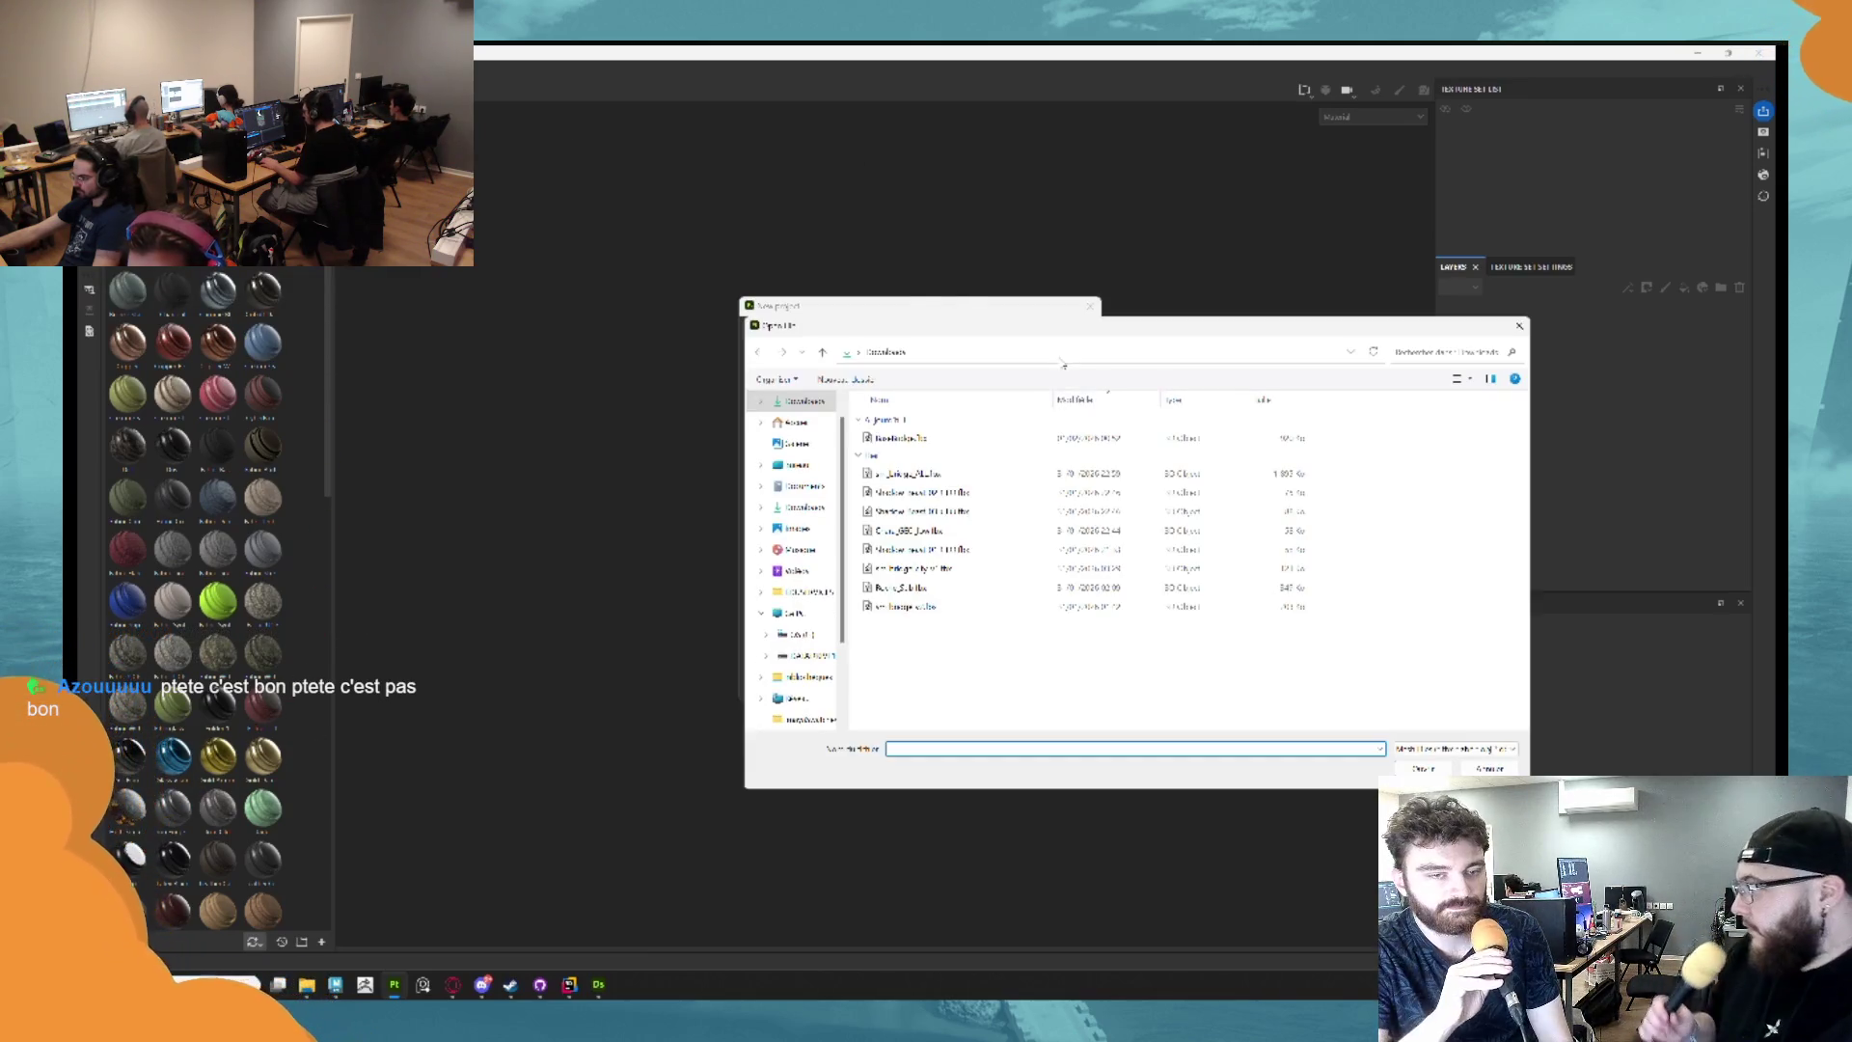
click(943, 440)
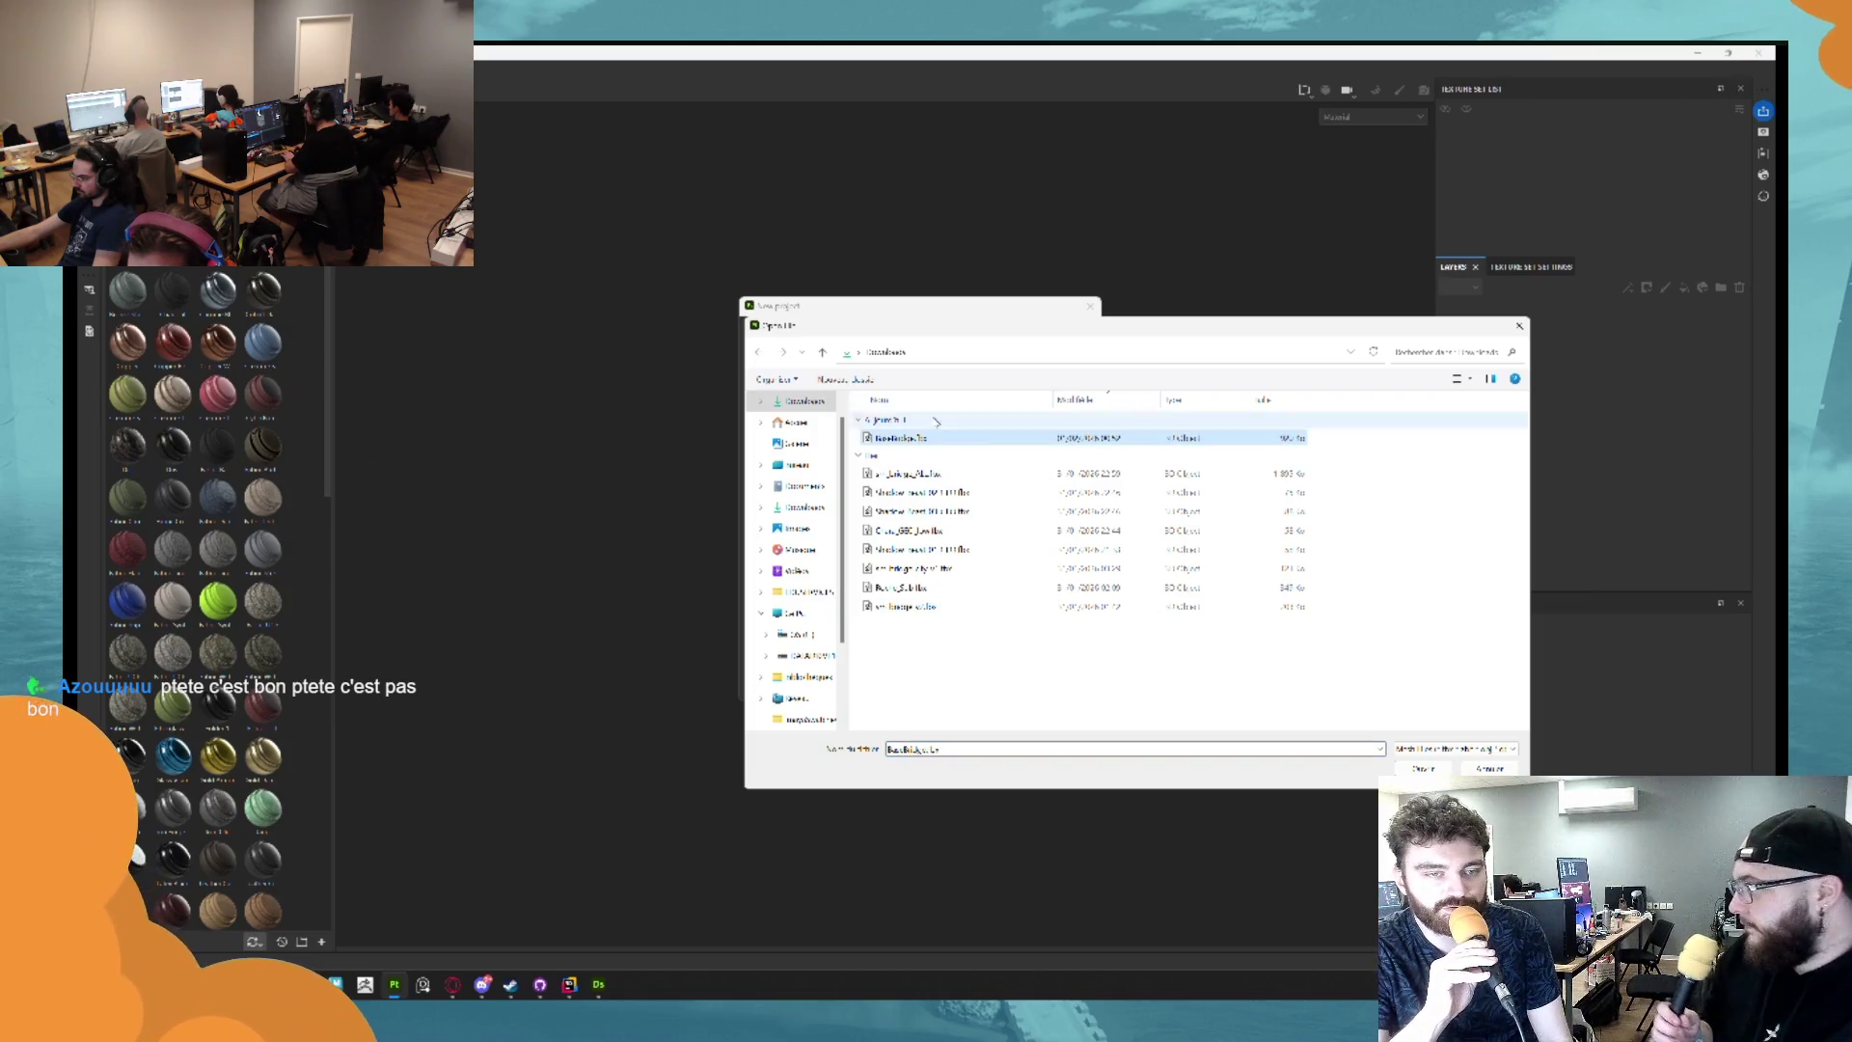
key(Return)
click(931, 336)
click(881, 476)
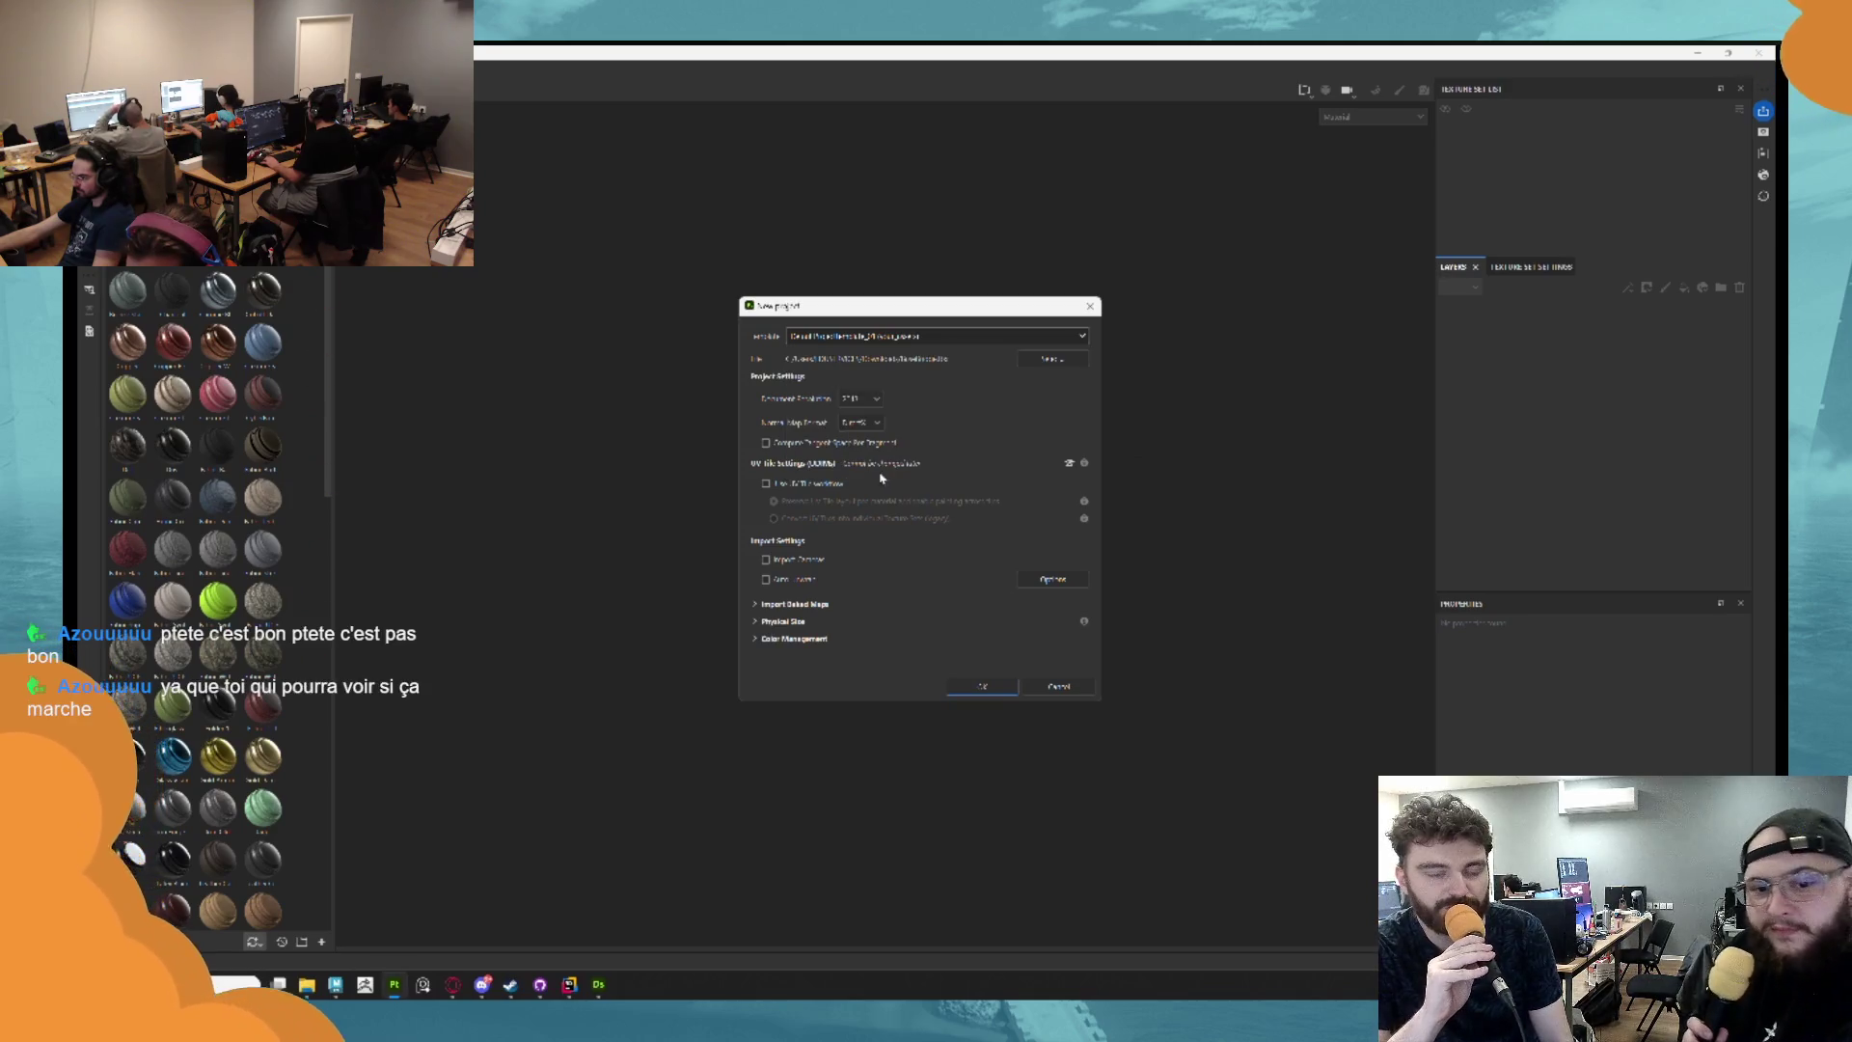
click(984, 688)
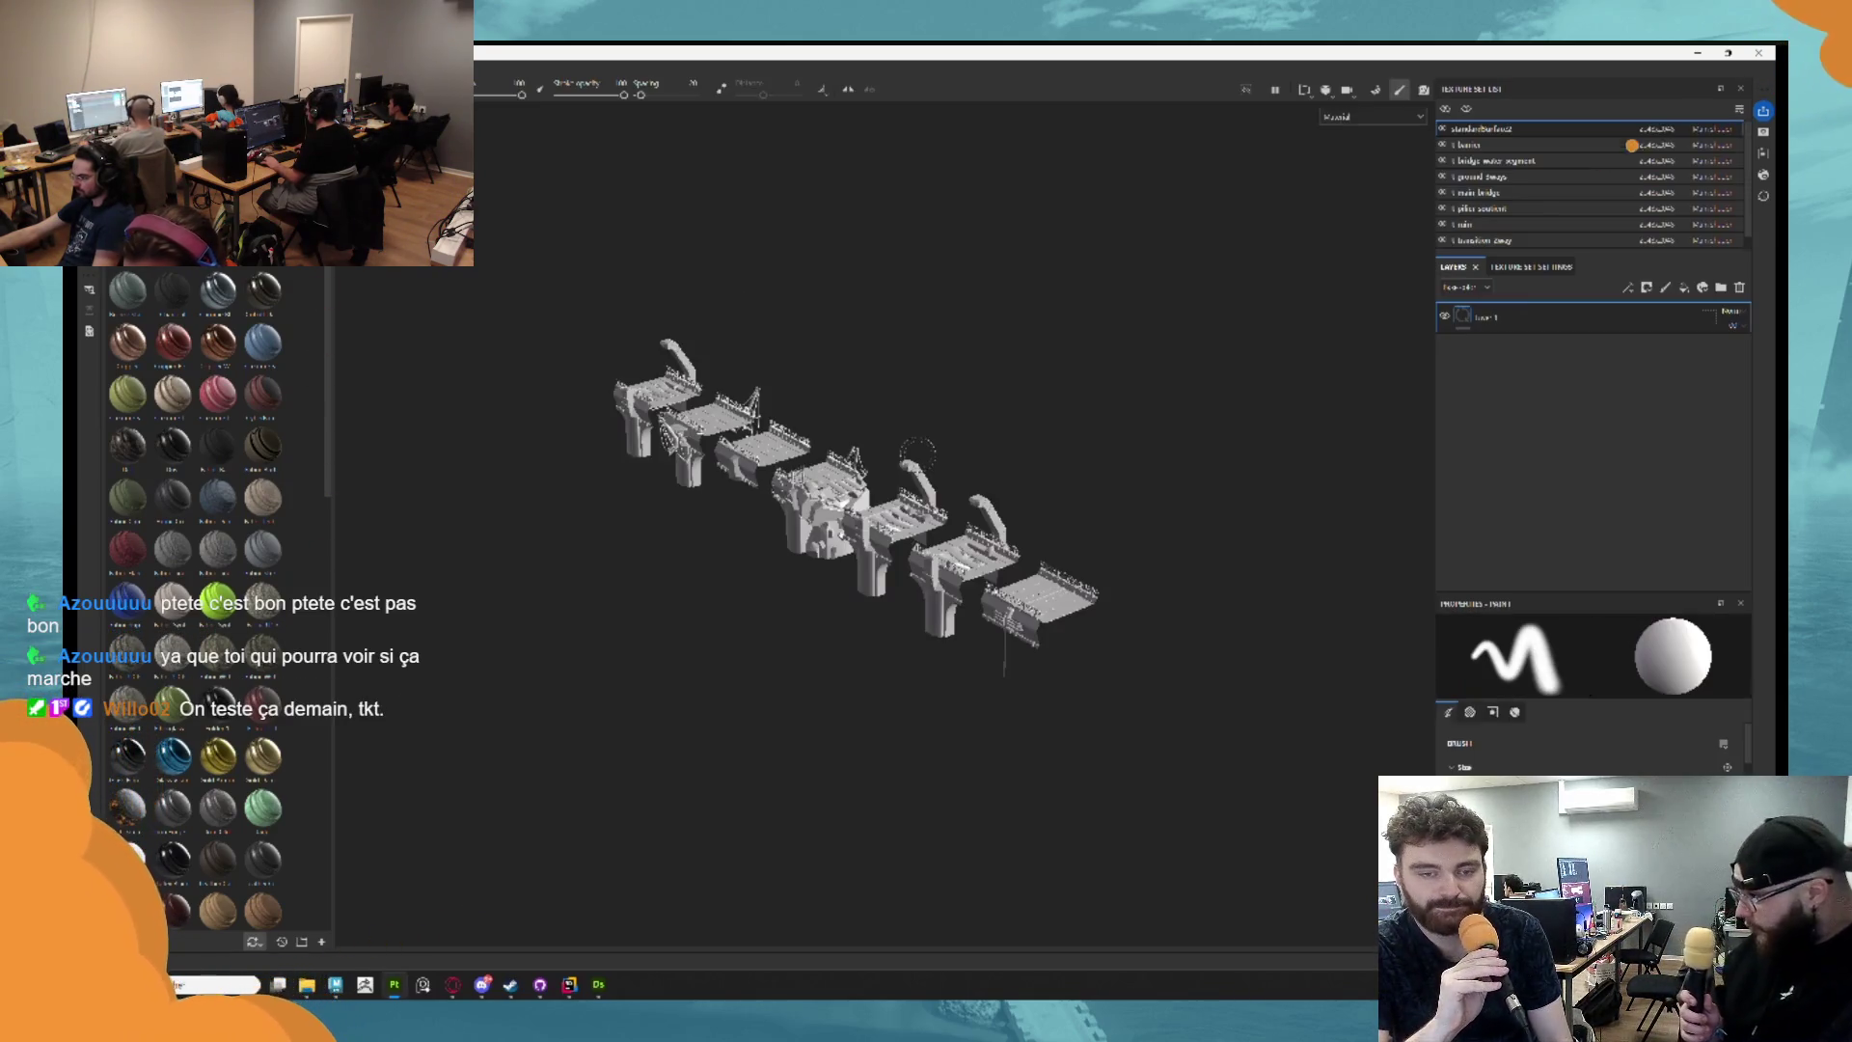
Enter Bake Mesh Maps mode, then briefly enlarge and hide the Downloads folder window.
scroll(918, 461, up, 5)
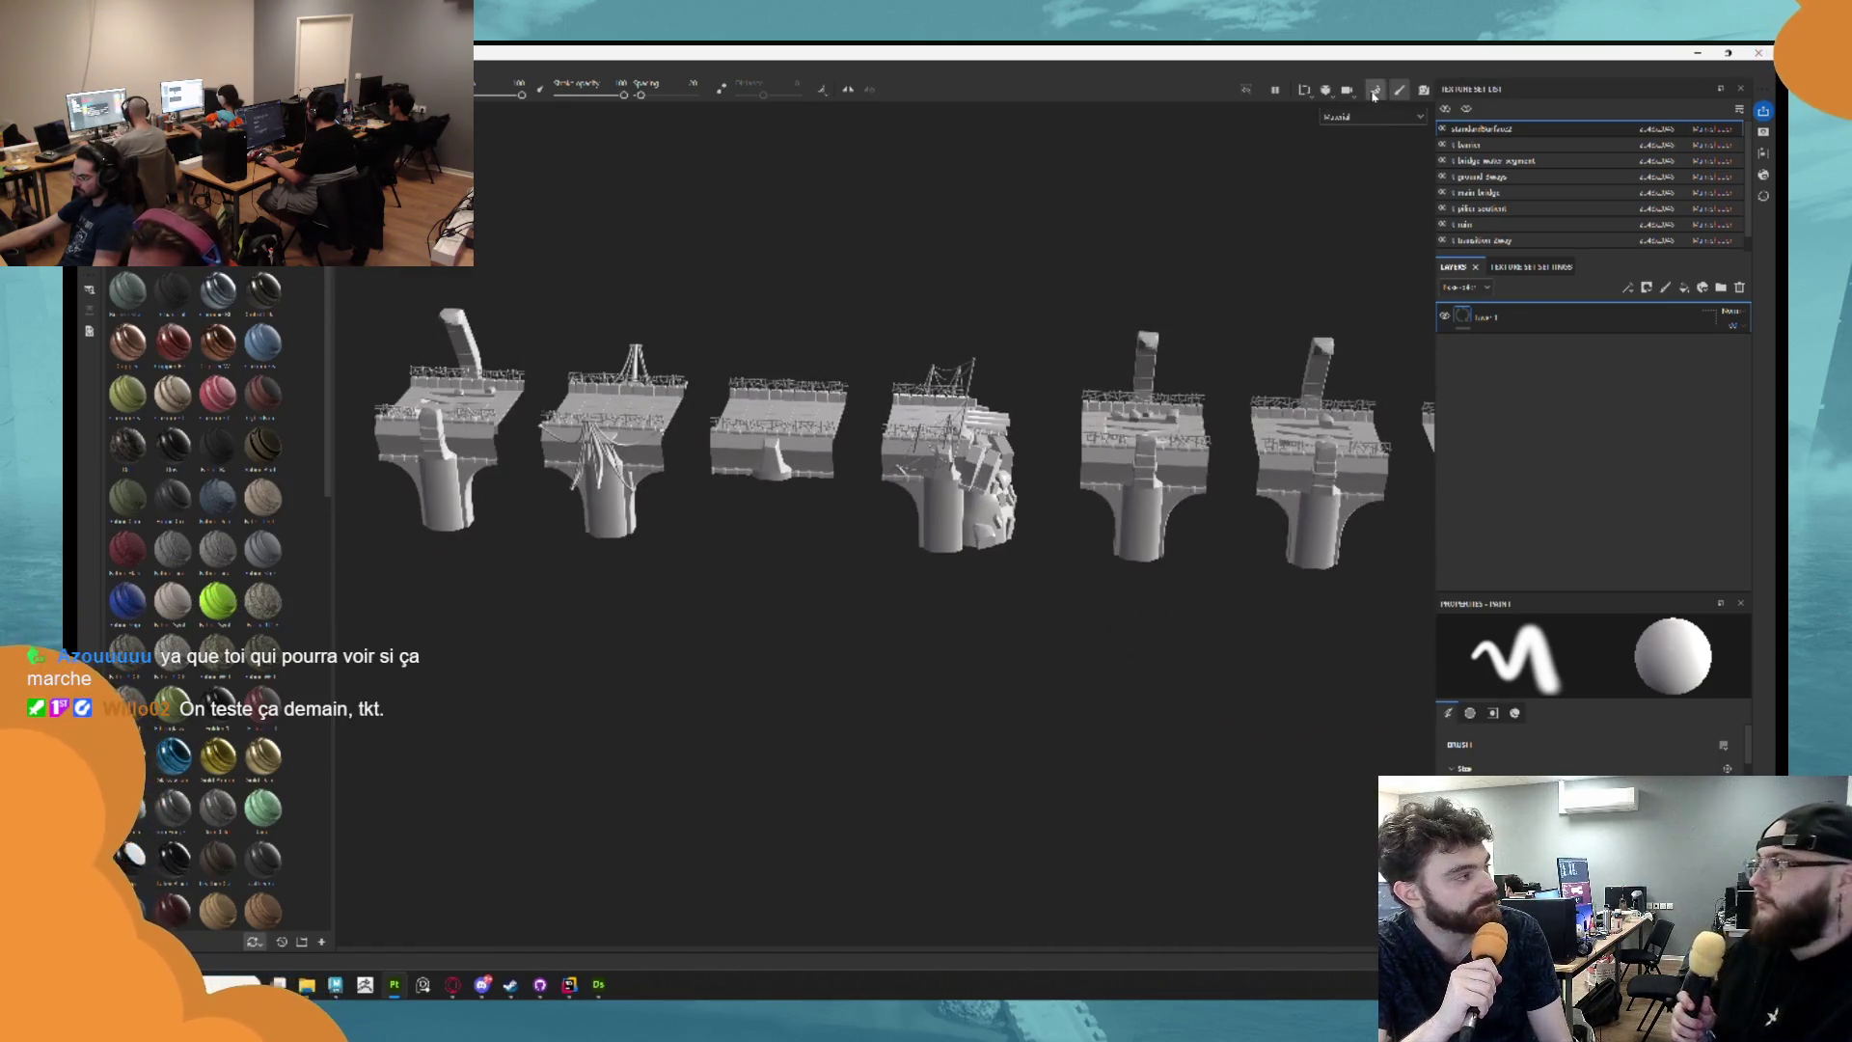
click(1375, 91)
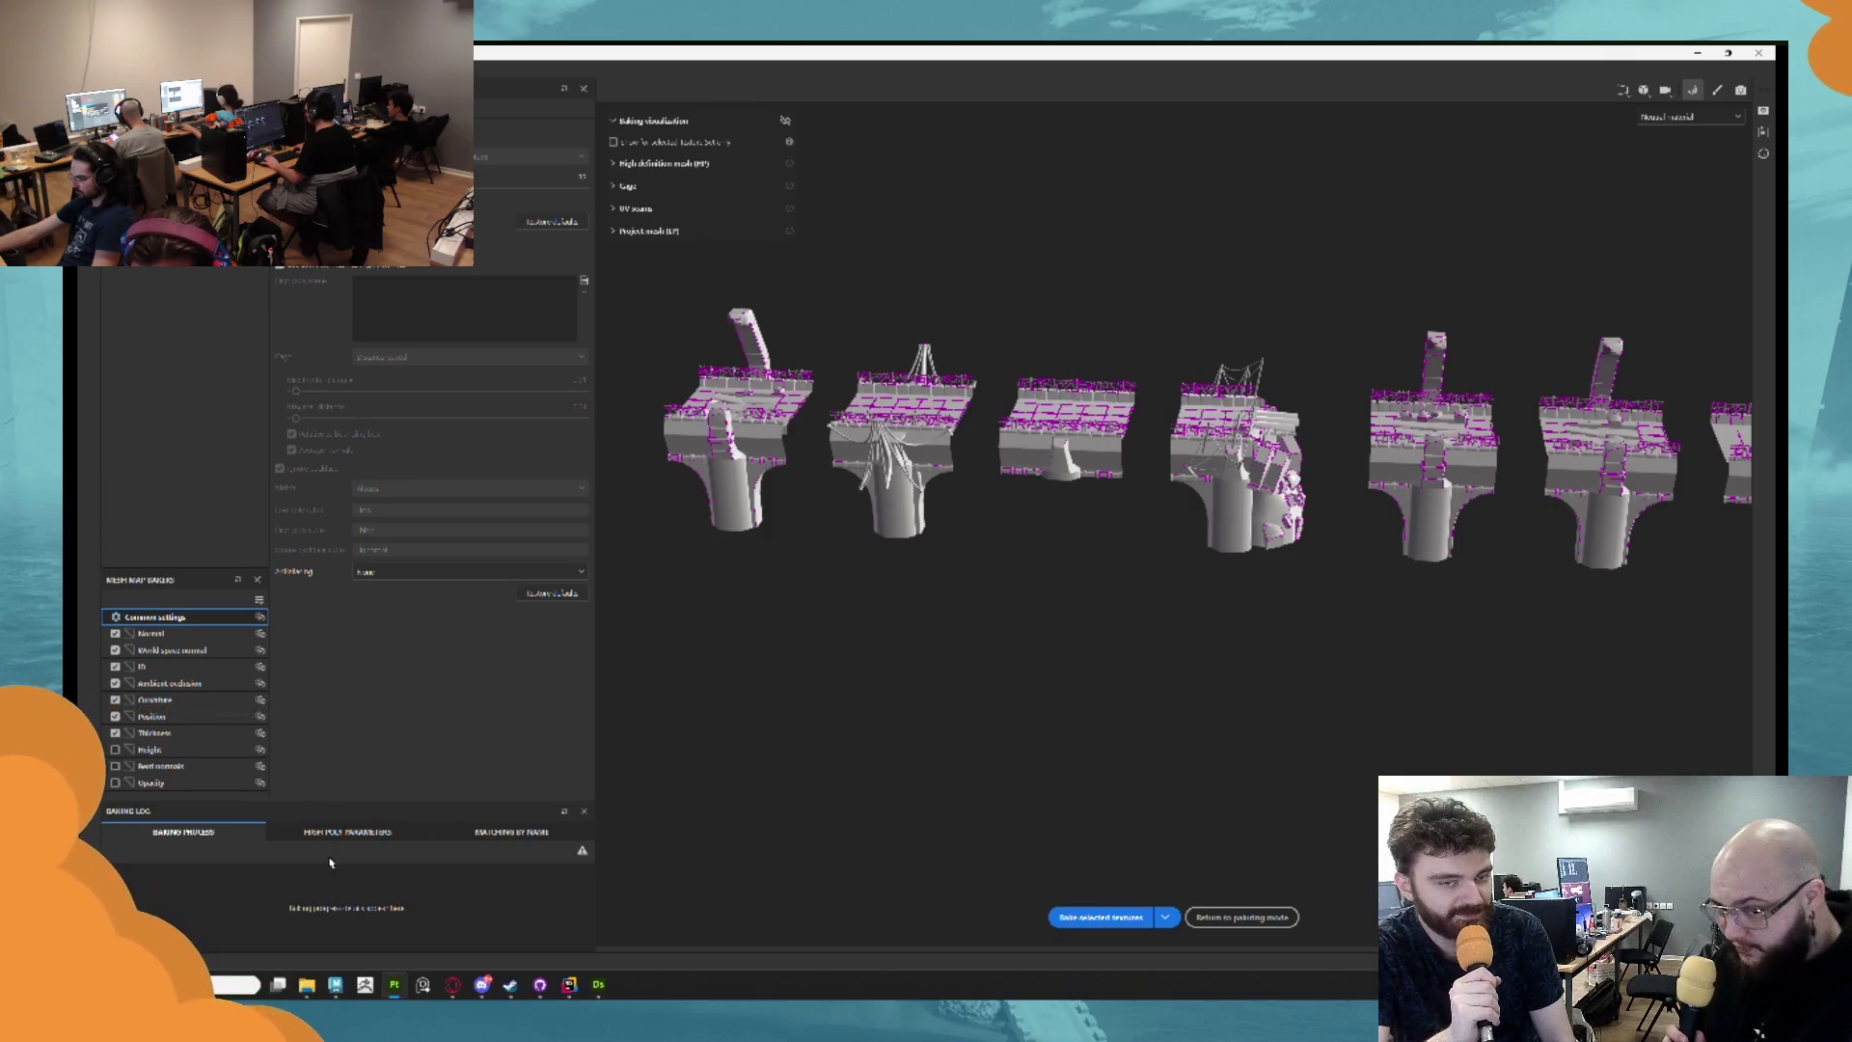
mouse_move(307, 984)
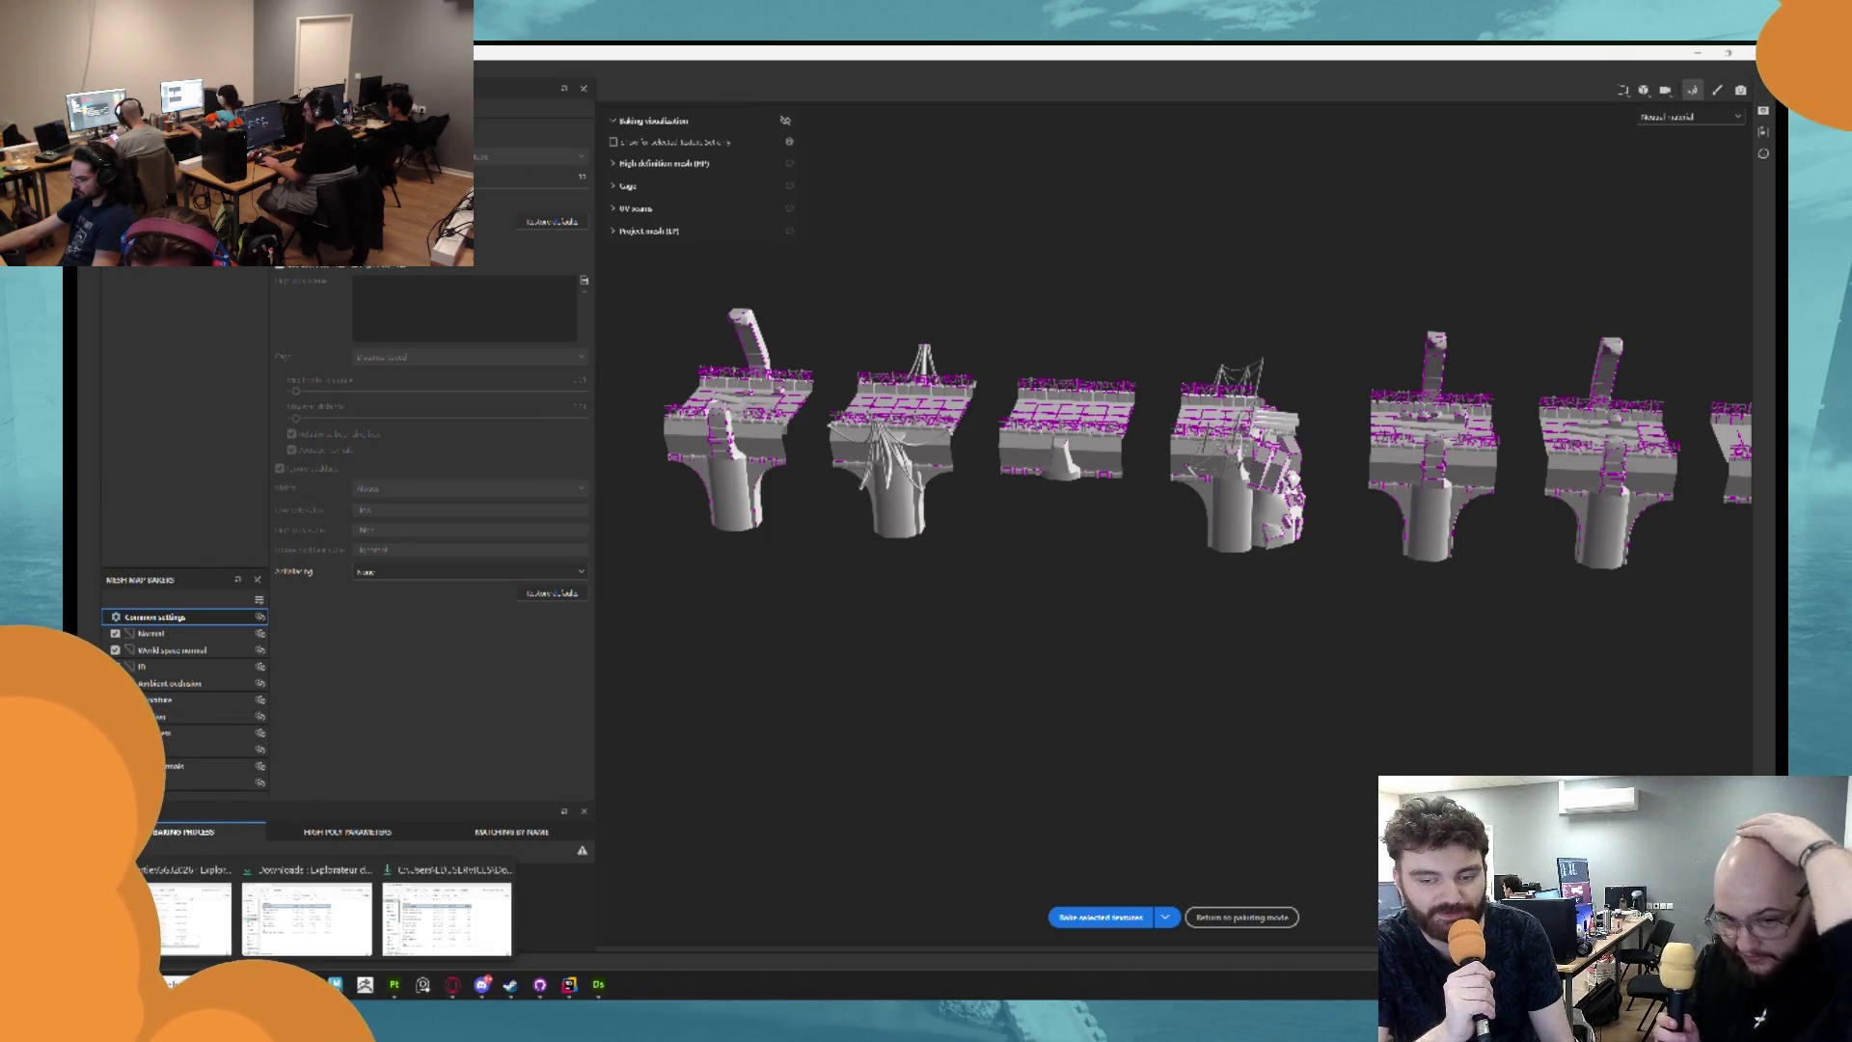
click(307, 916)
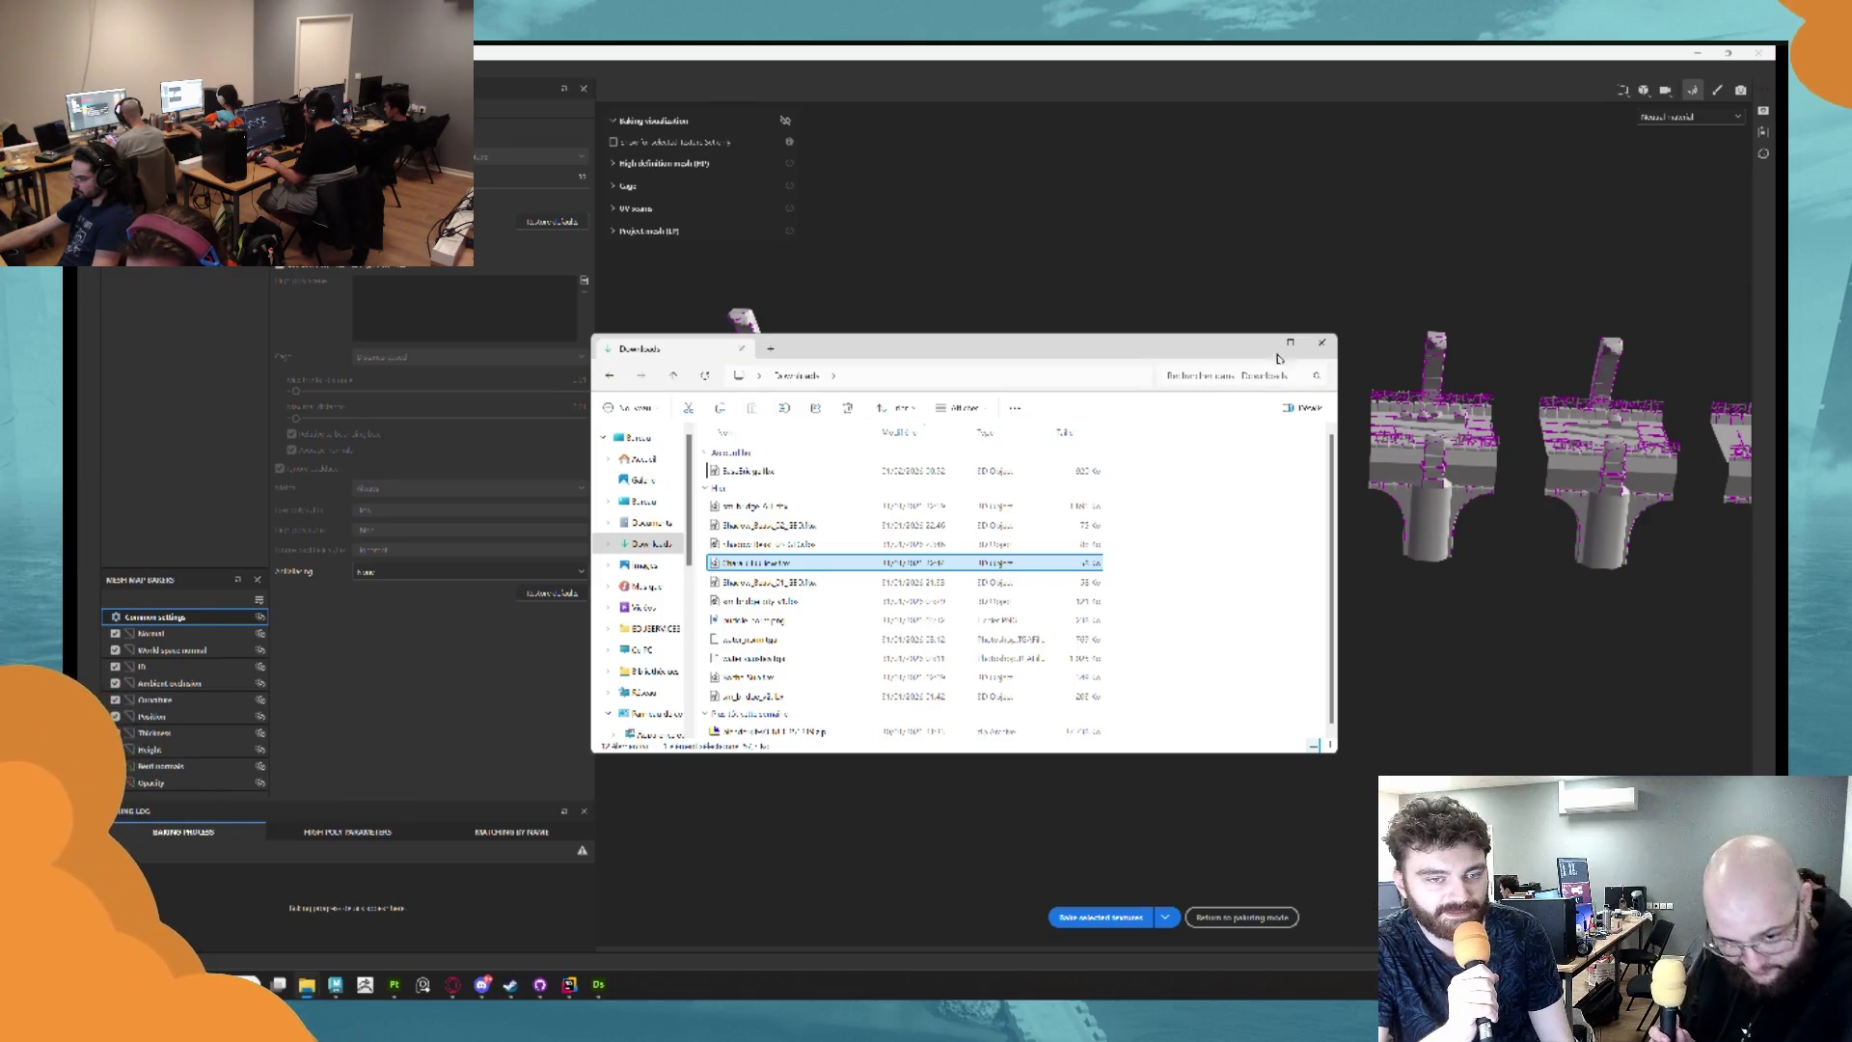
click(1290, 344)
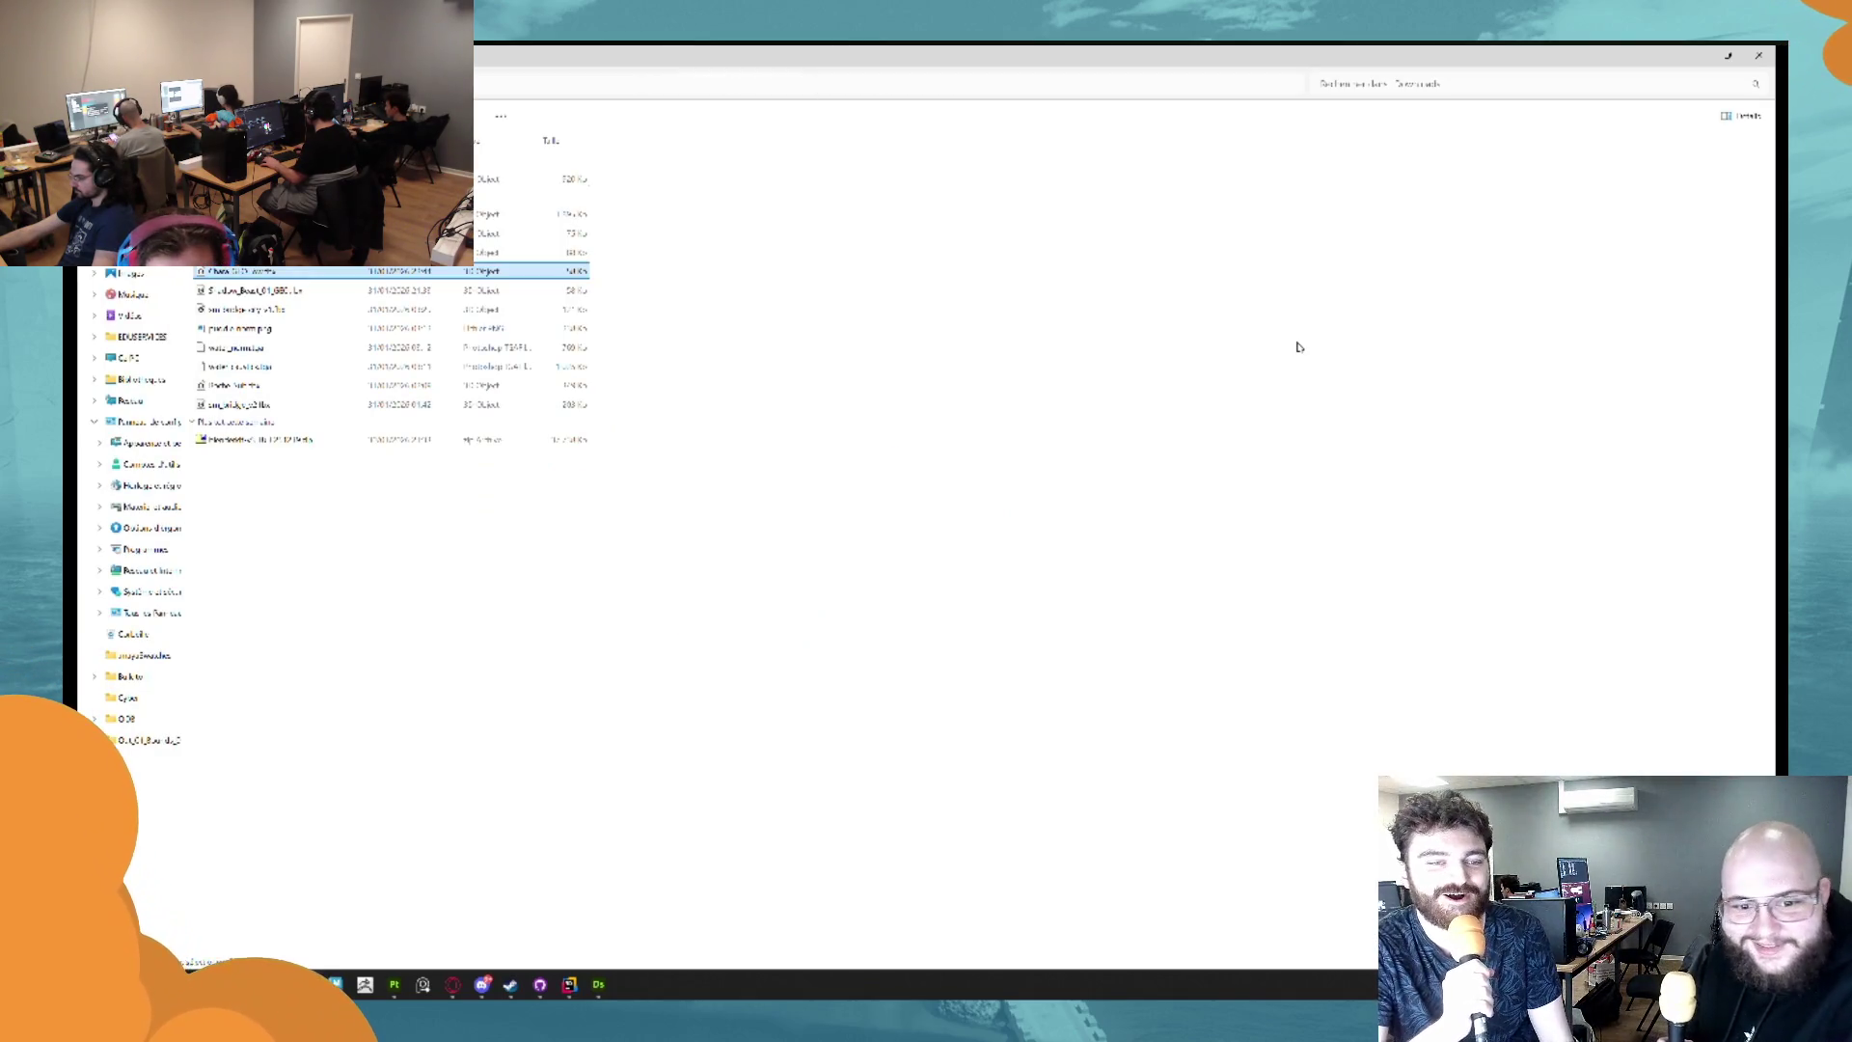
key(super+Down)
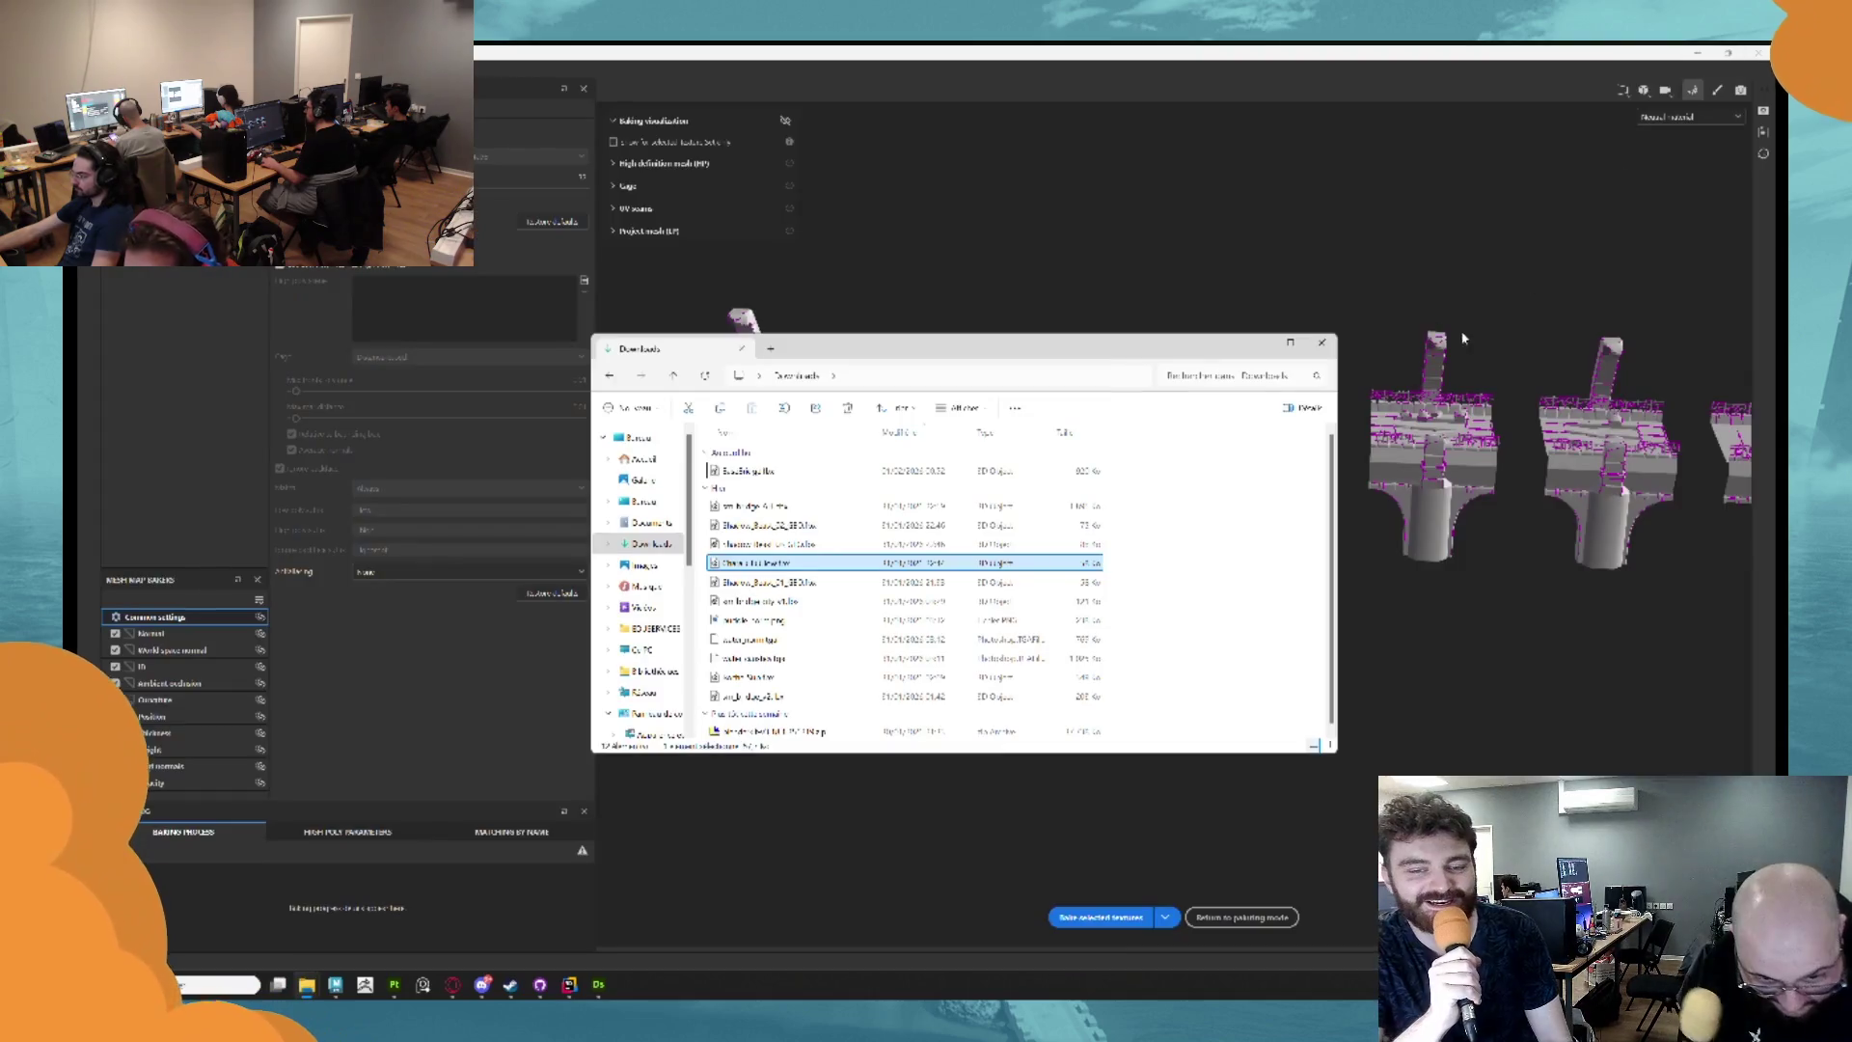
click(1258, 344)
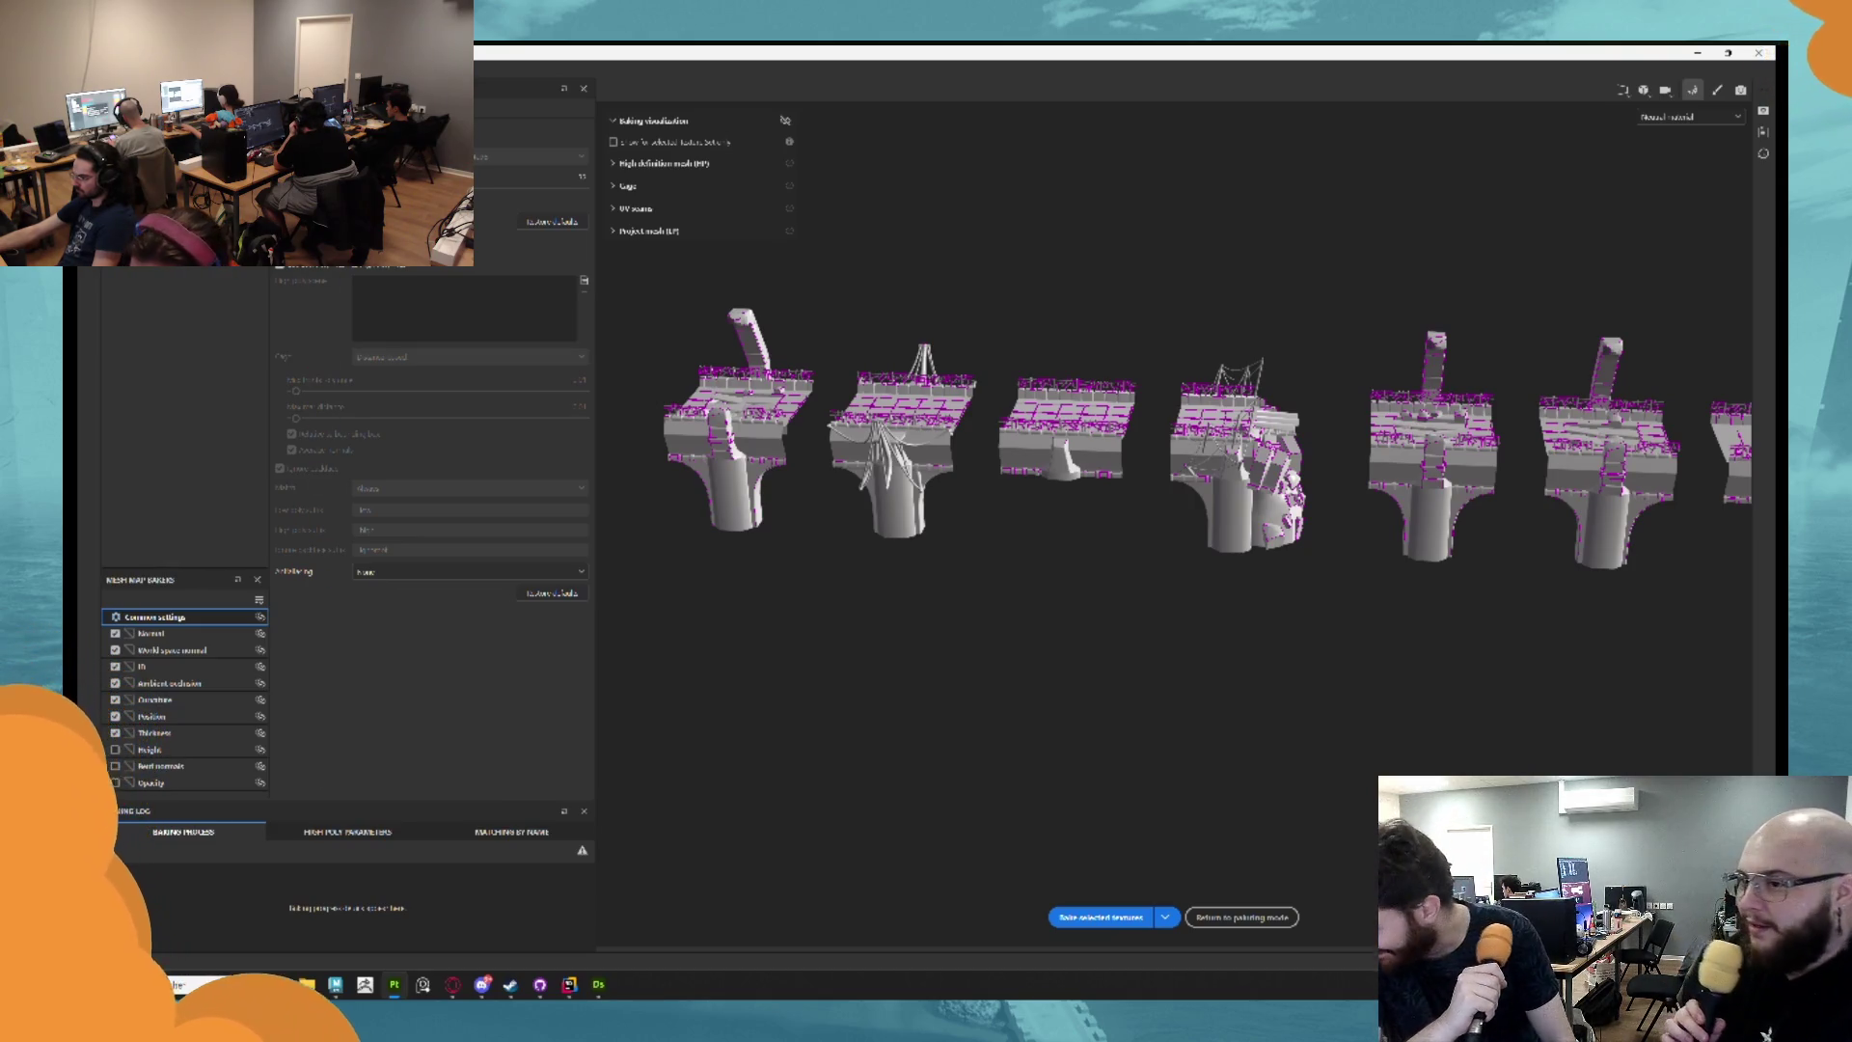
scroll(926, 425, down, 3)
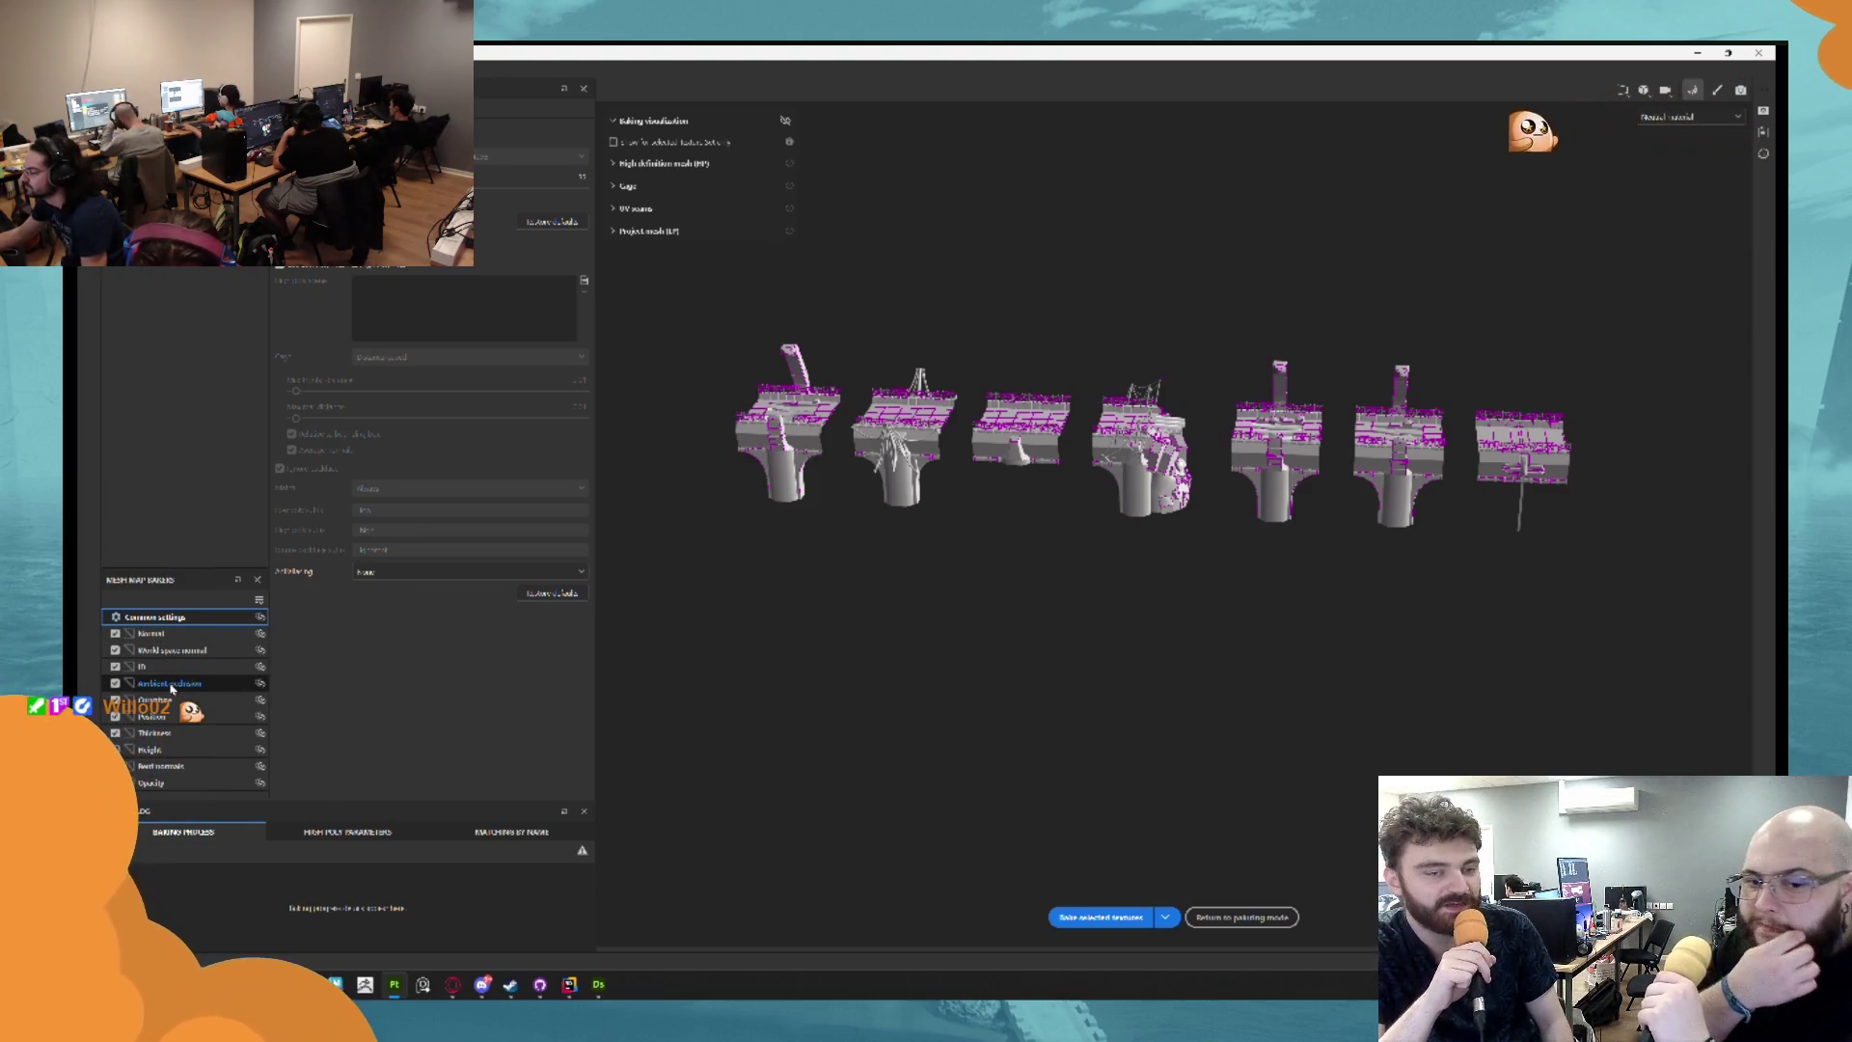
Bake the selected mesh maps for the bridge texture sets, then bring up GitHub Desktop.
click(1097, 923)
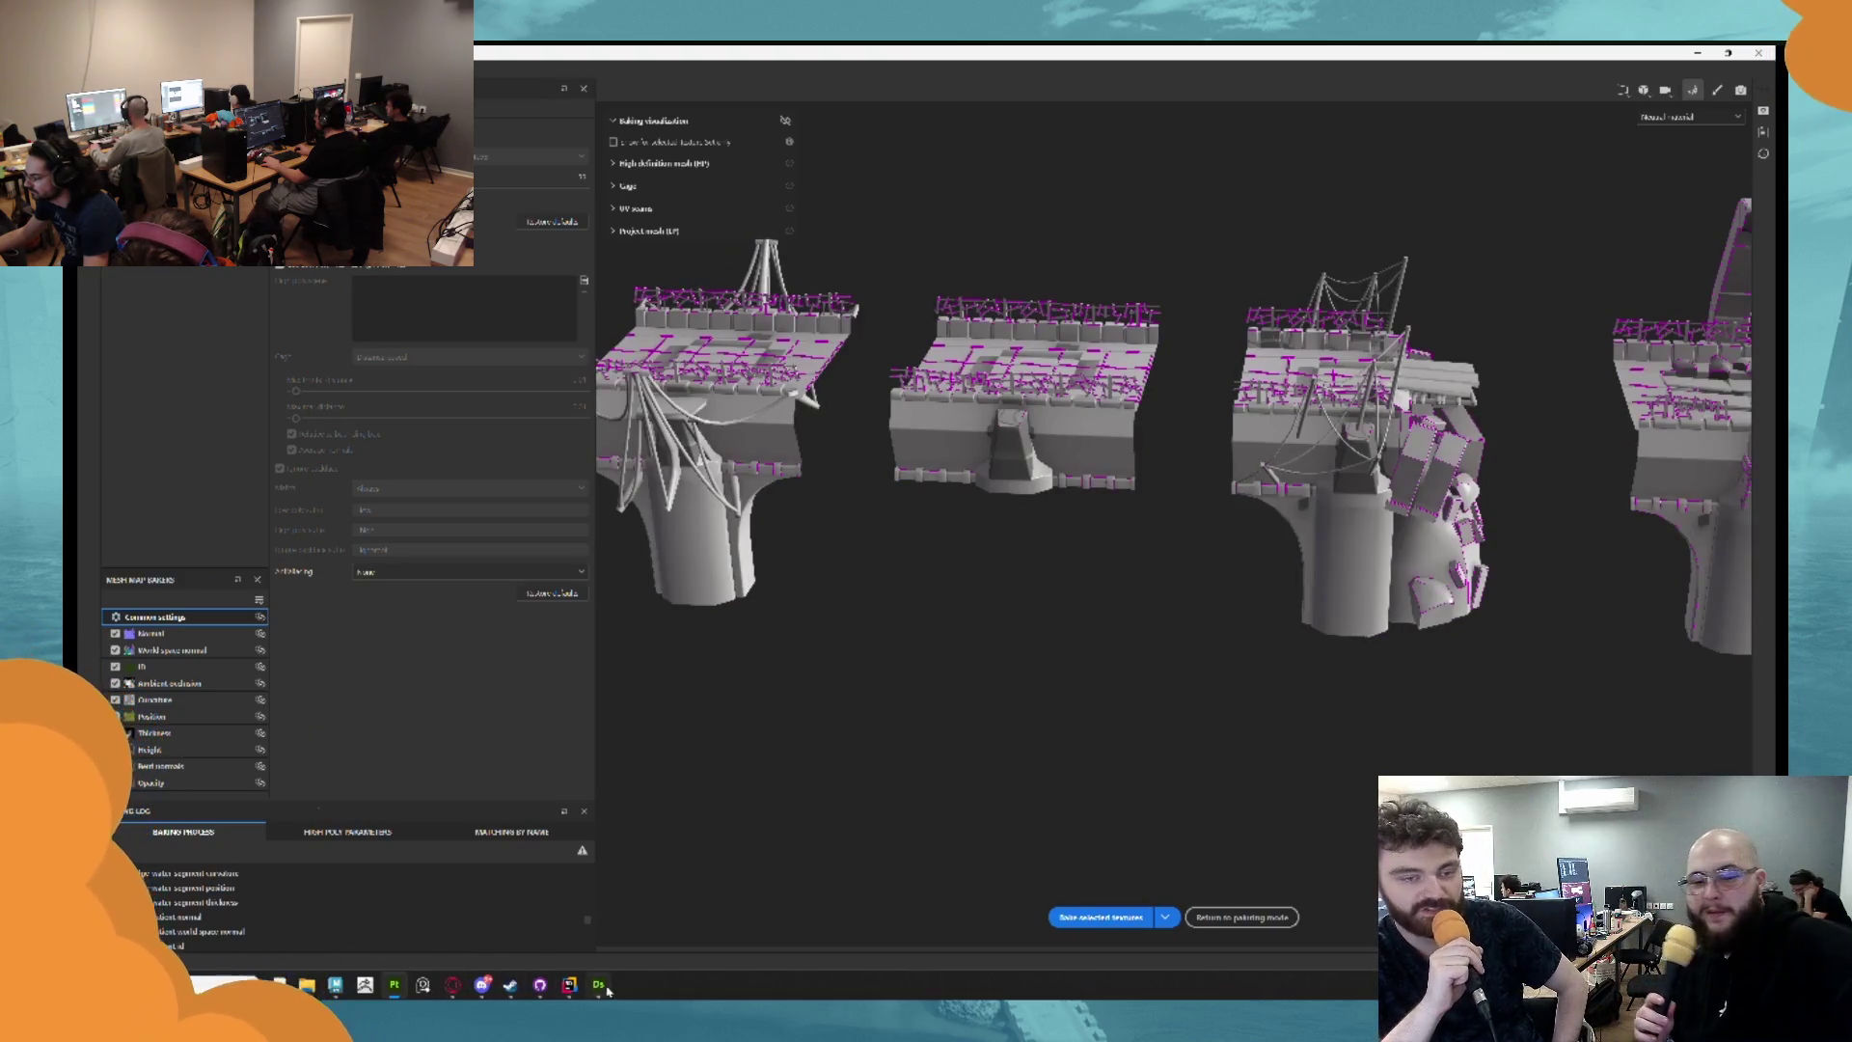
click(540, 985)
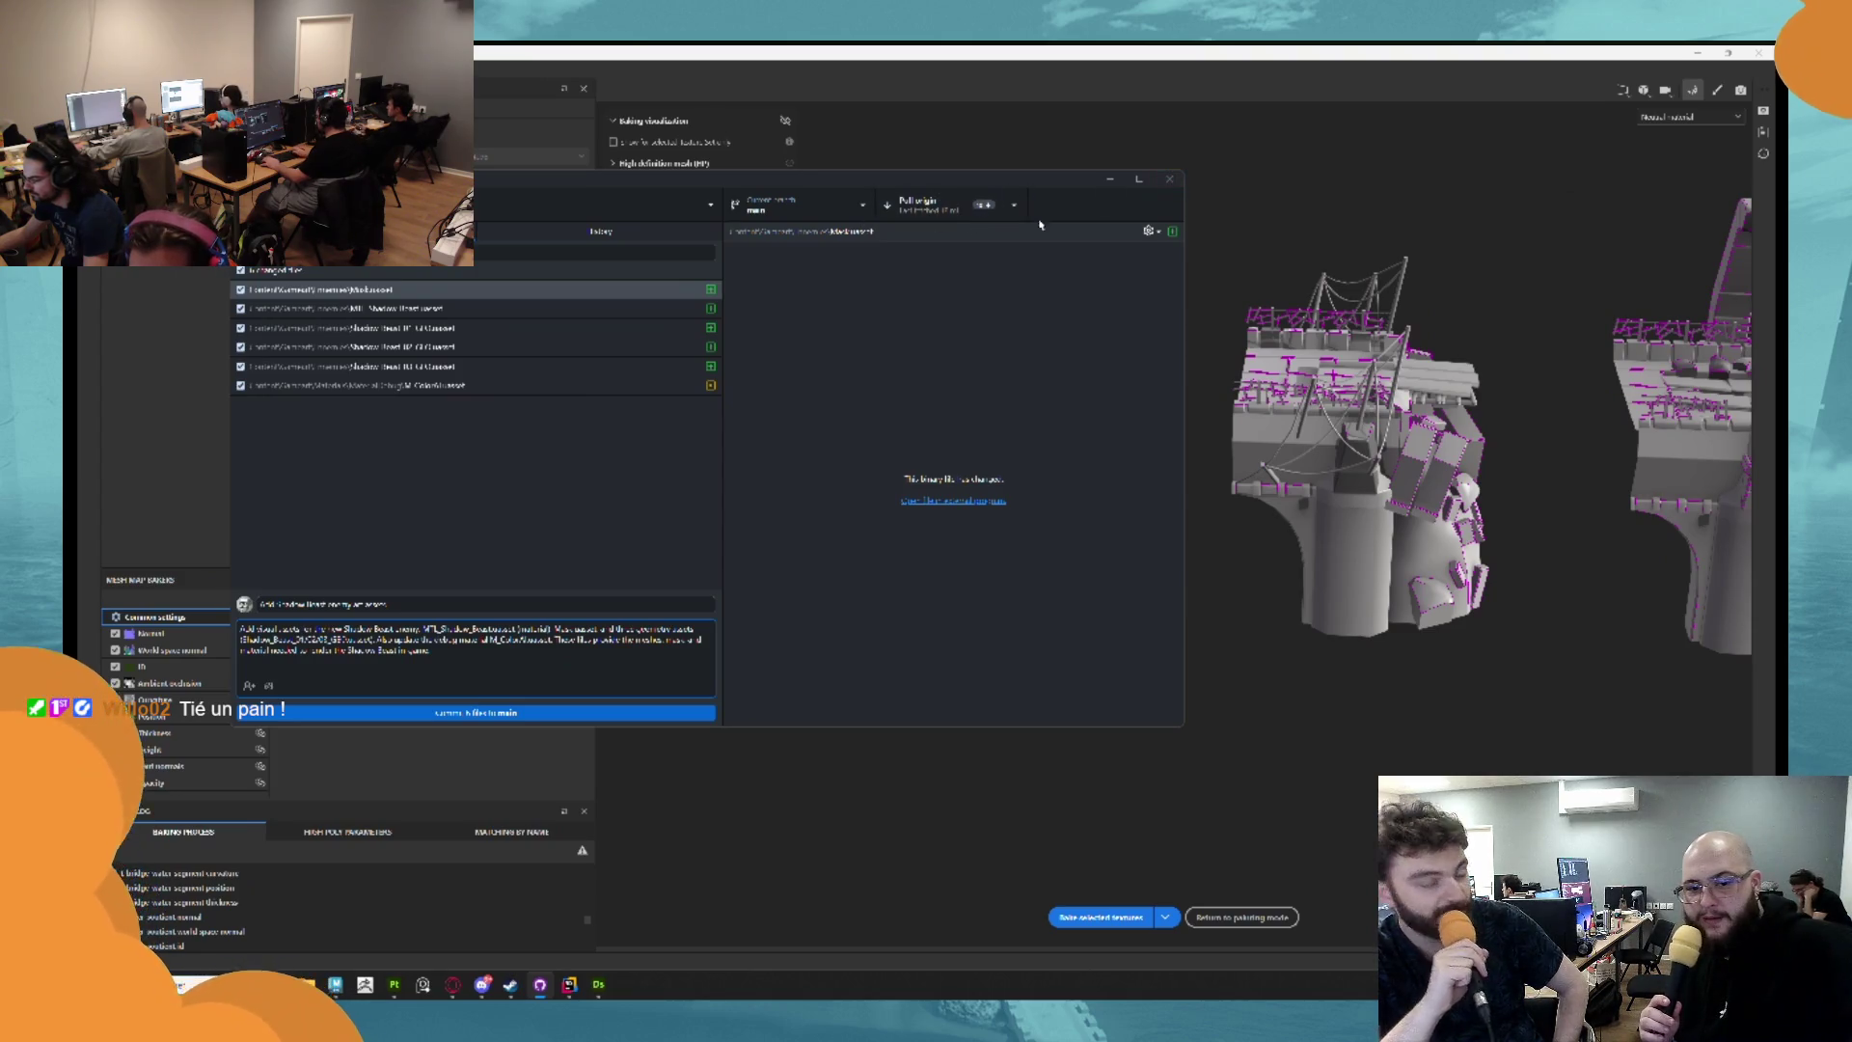
Pull origin, commit the changed files to main, push, and show the repository in Explorer.
click(916, 205)
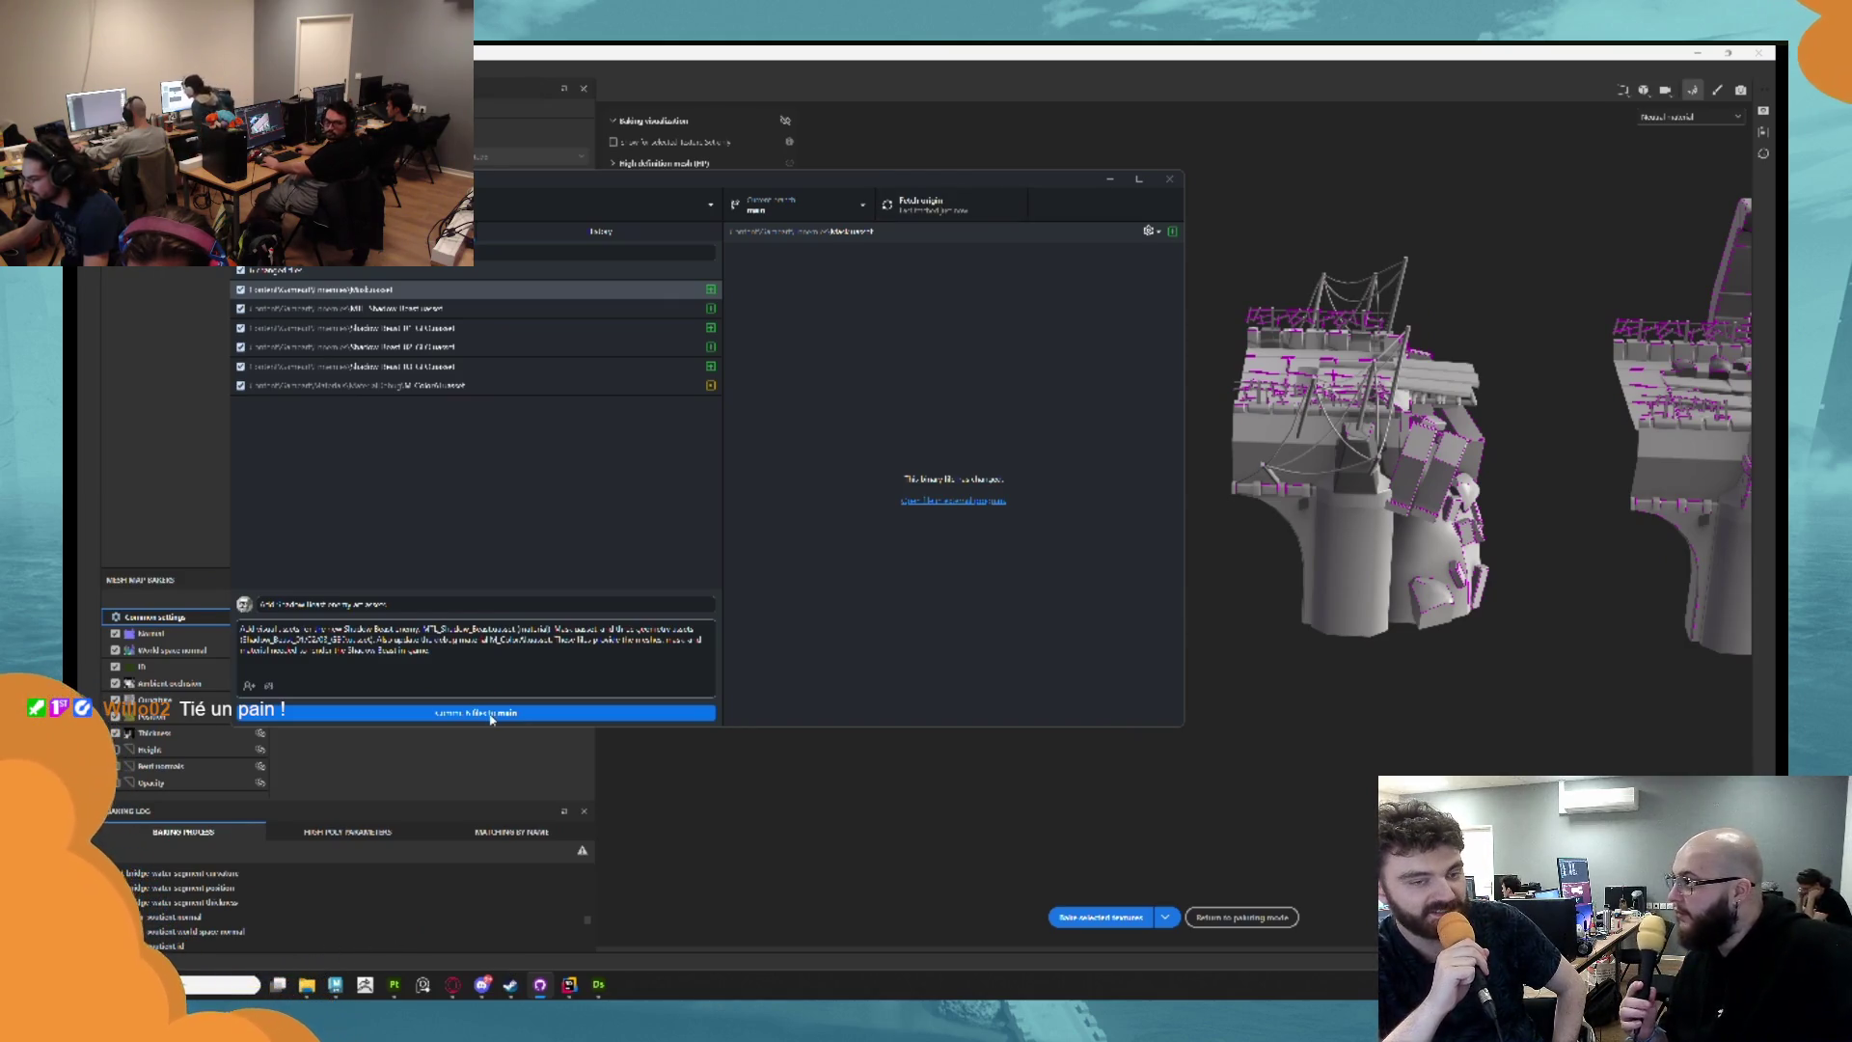
click(490, 714)
click(993, 205)
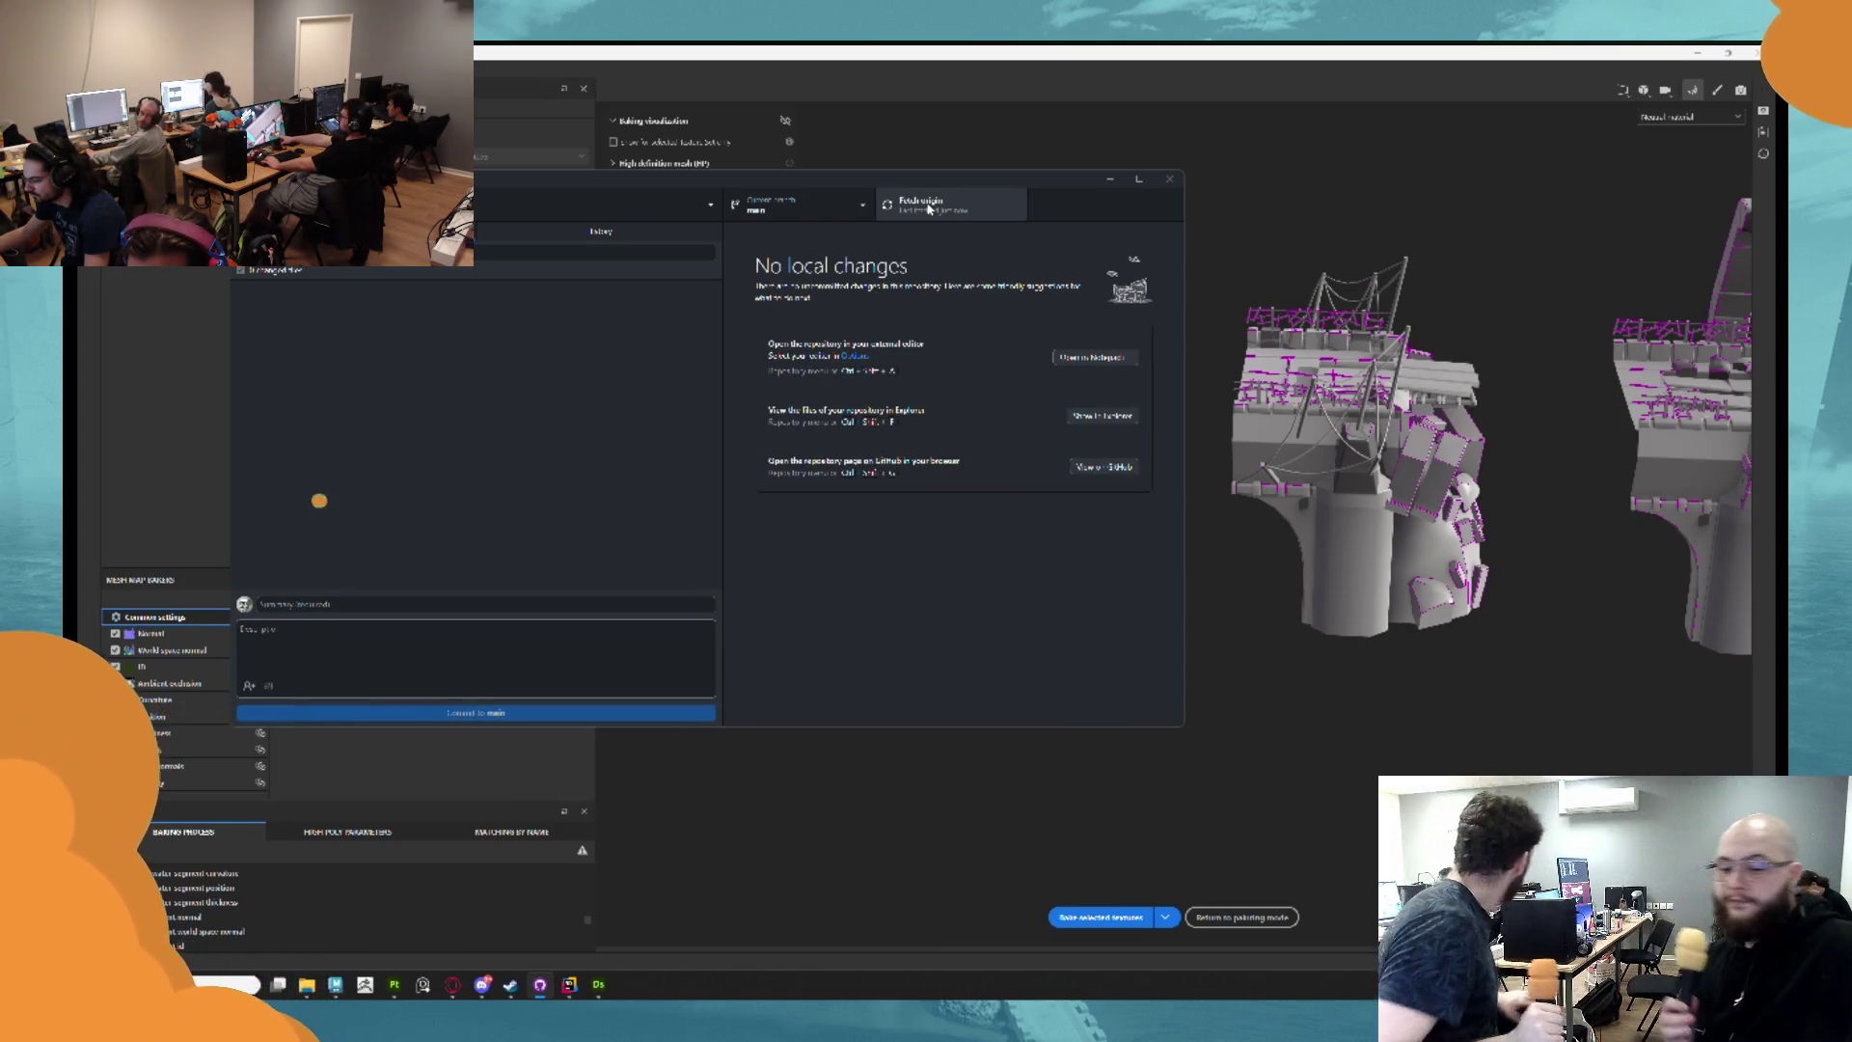
key(ctrl+shift+f)
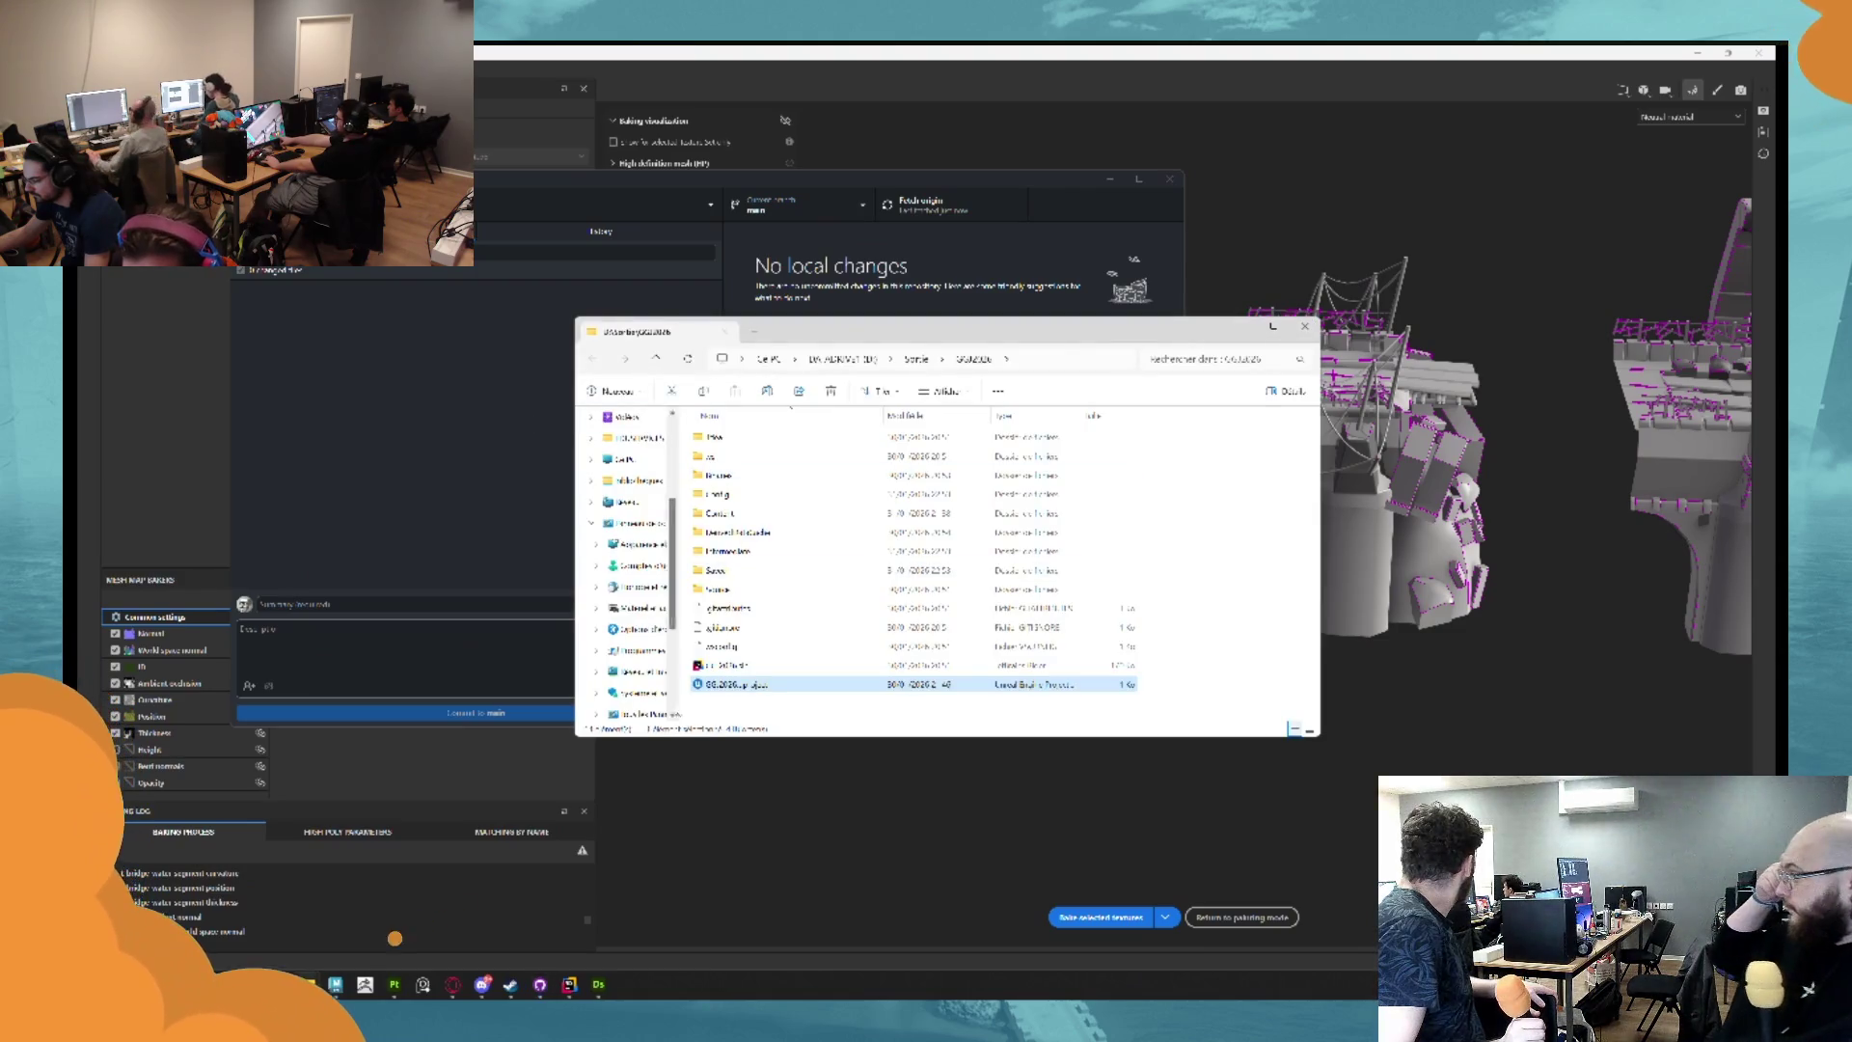
Close GitHub Desktop and select the sm_test_bridge4 segment from the Shot_Main_Menu folder.
click(1252, 326)
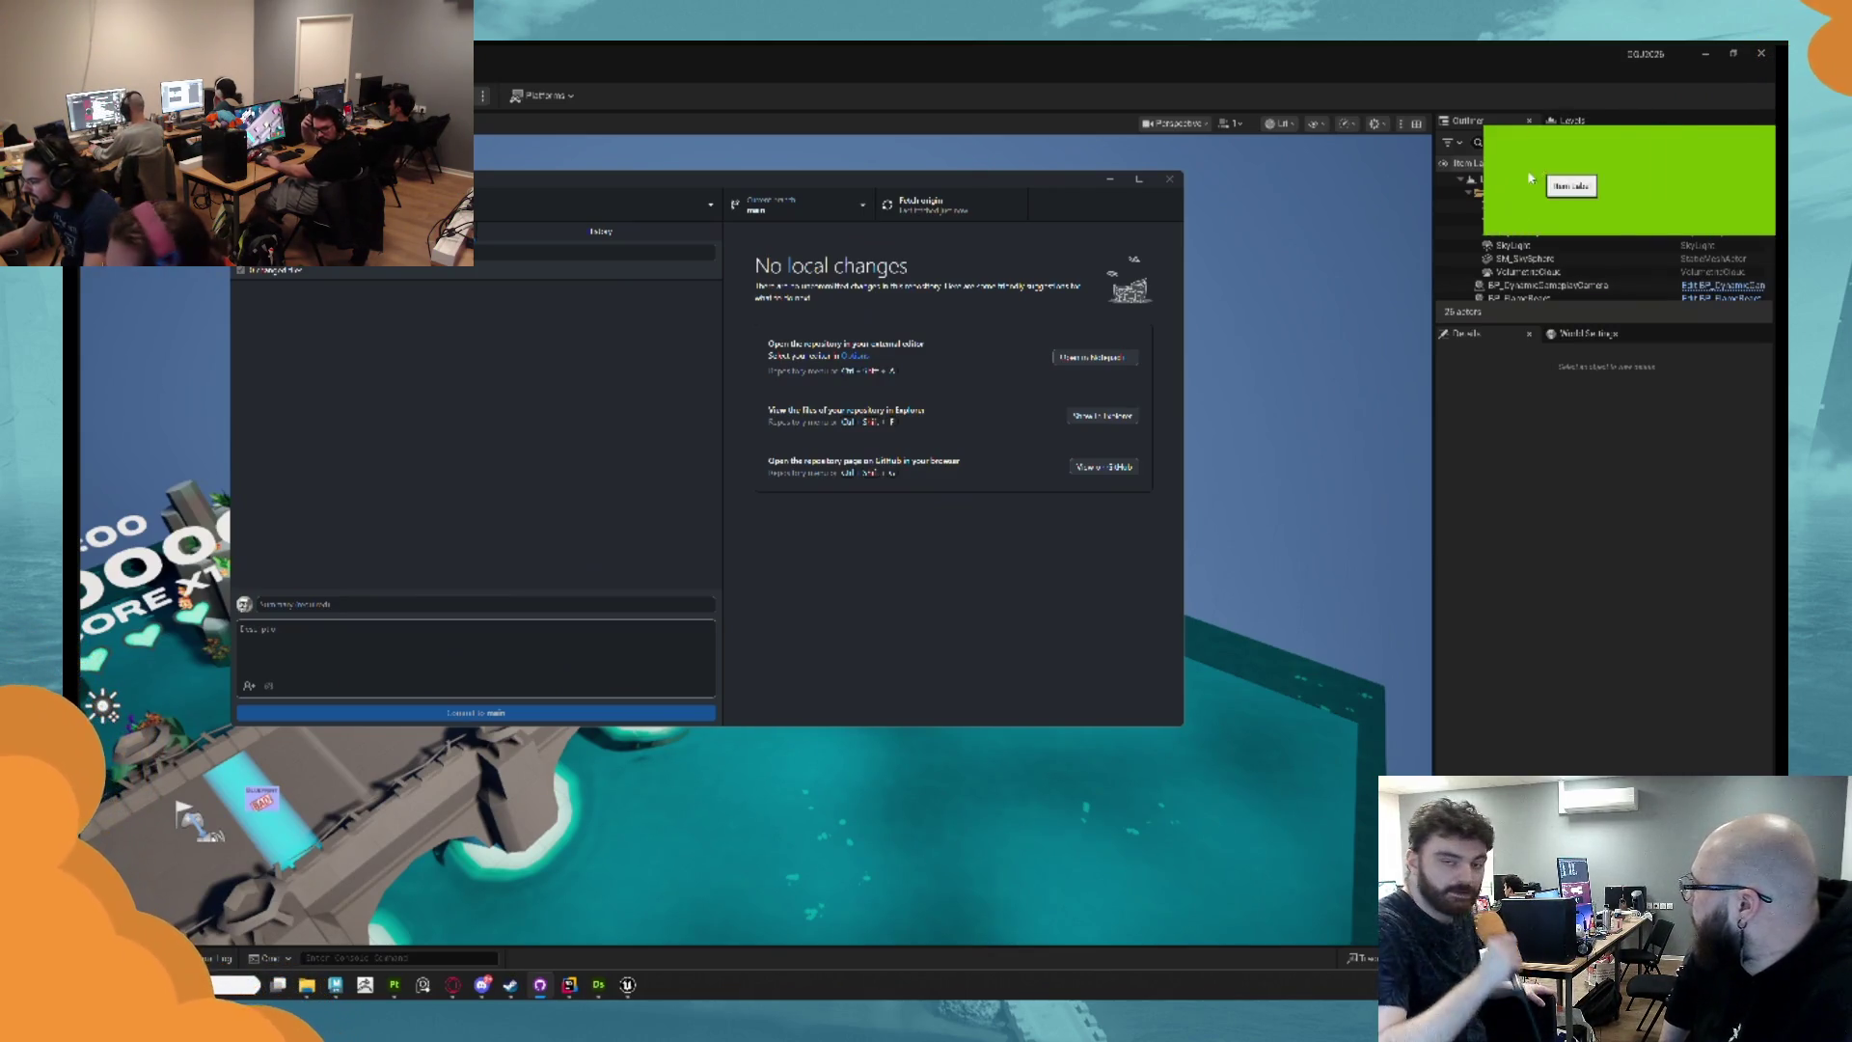
click(1169, 185)
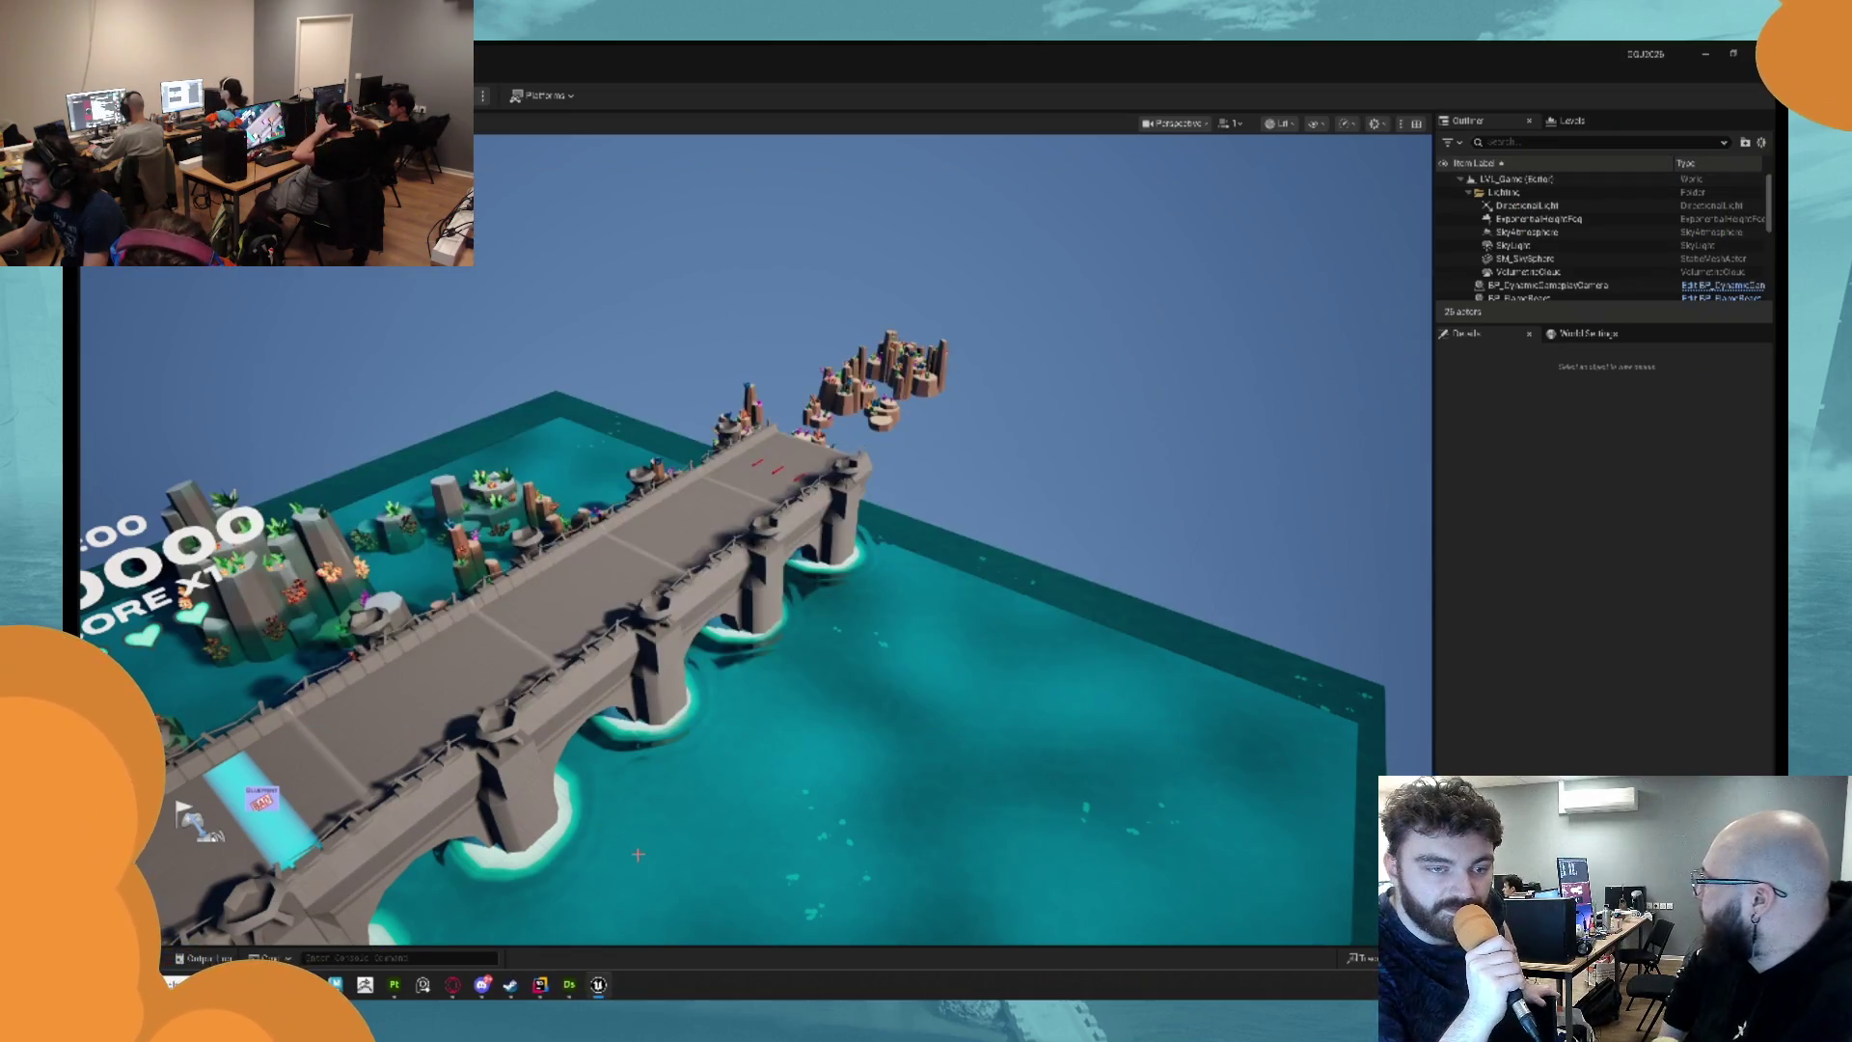
key(ctrl+space)
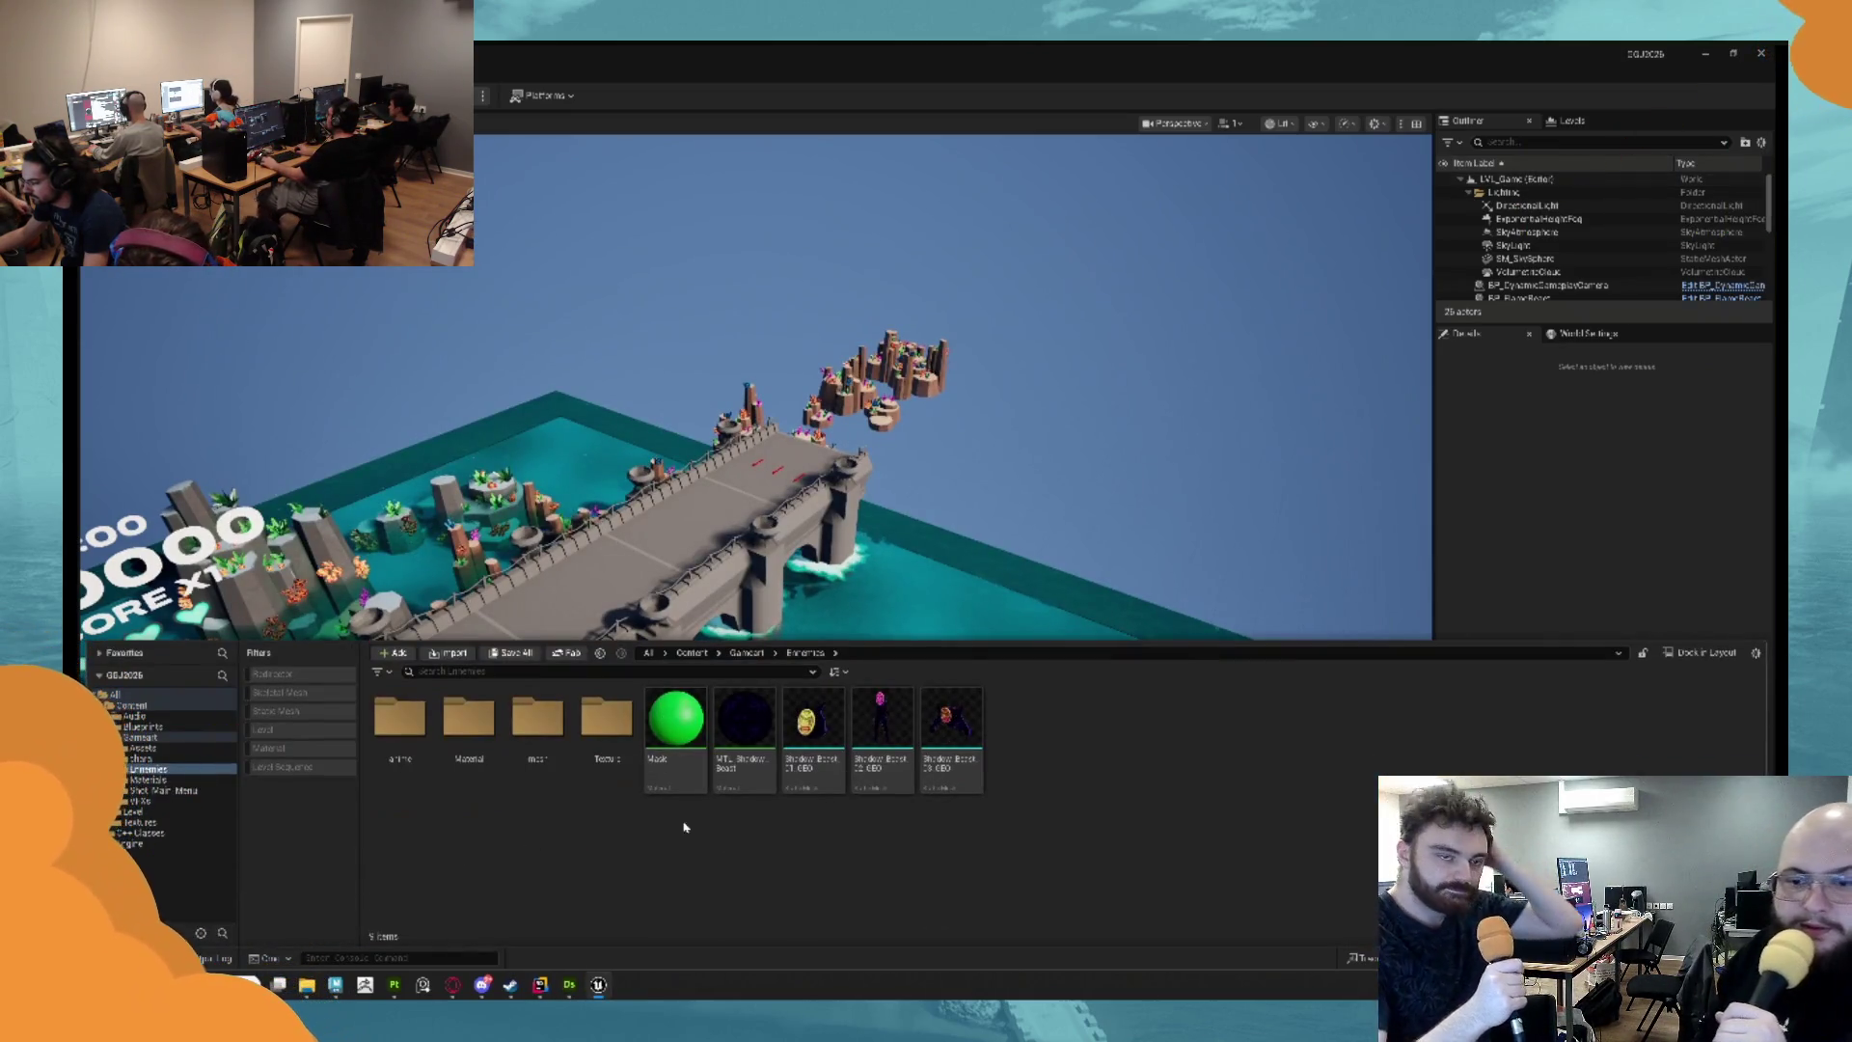
click(159, 791)
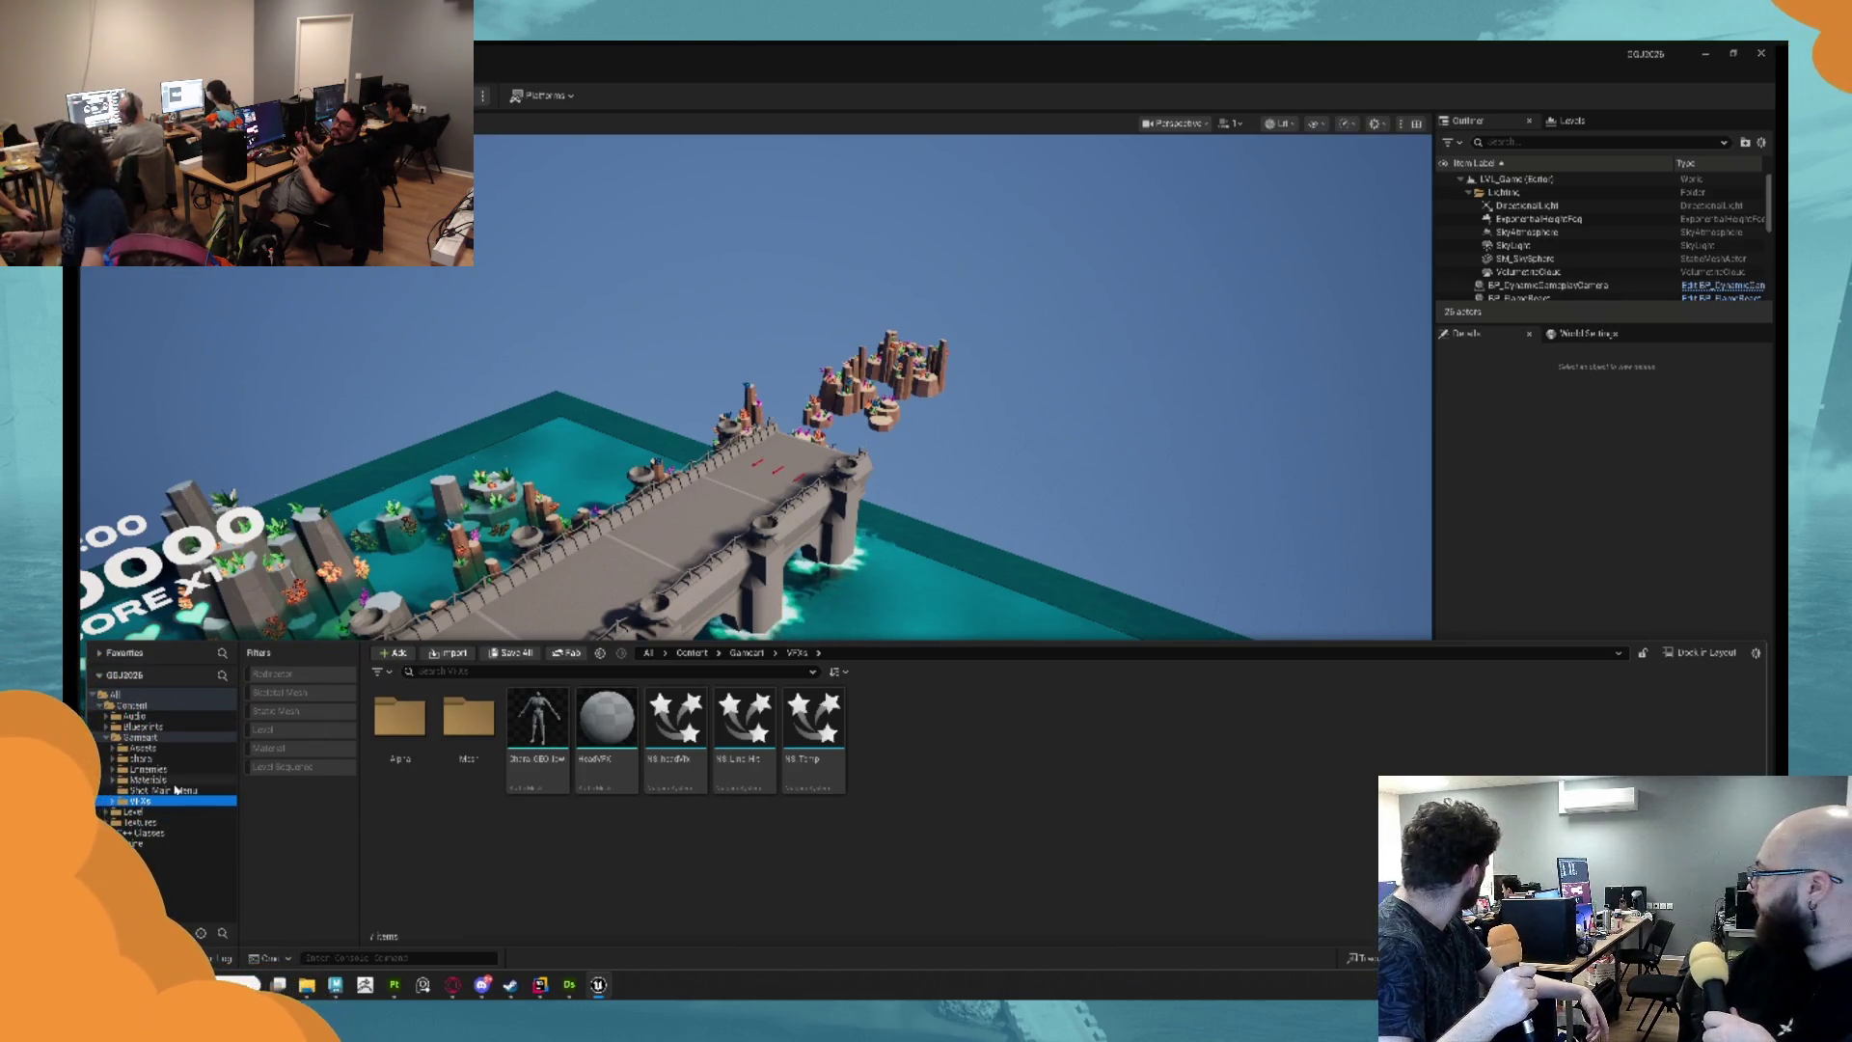
click(699, 526)
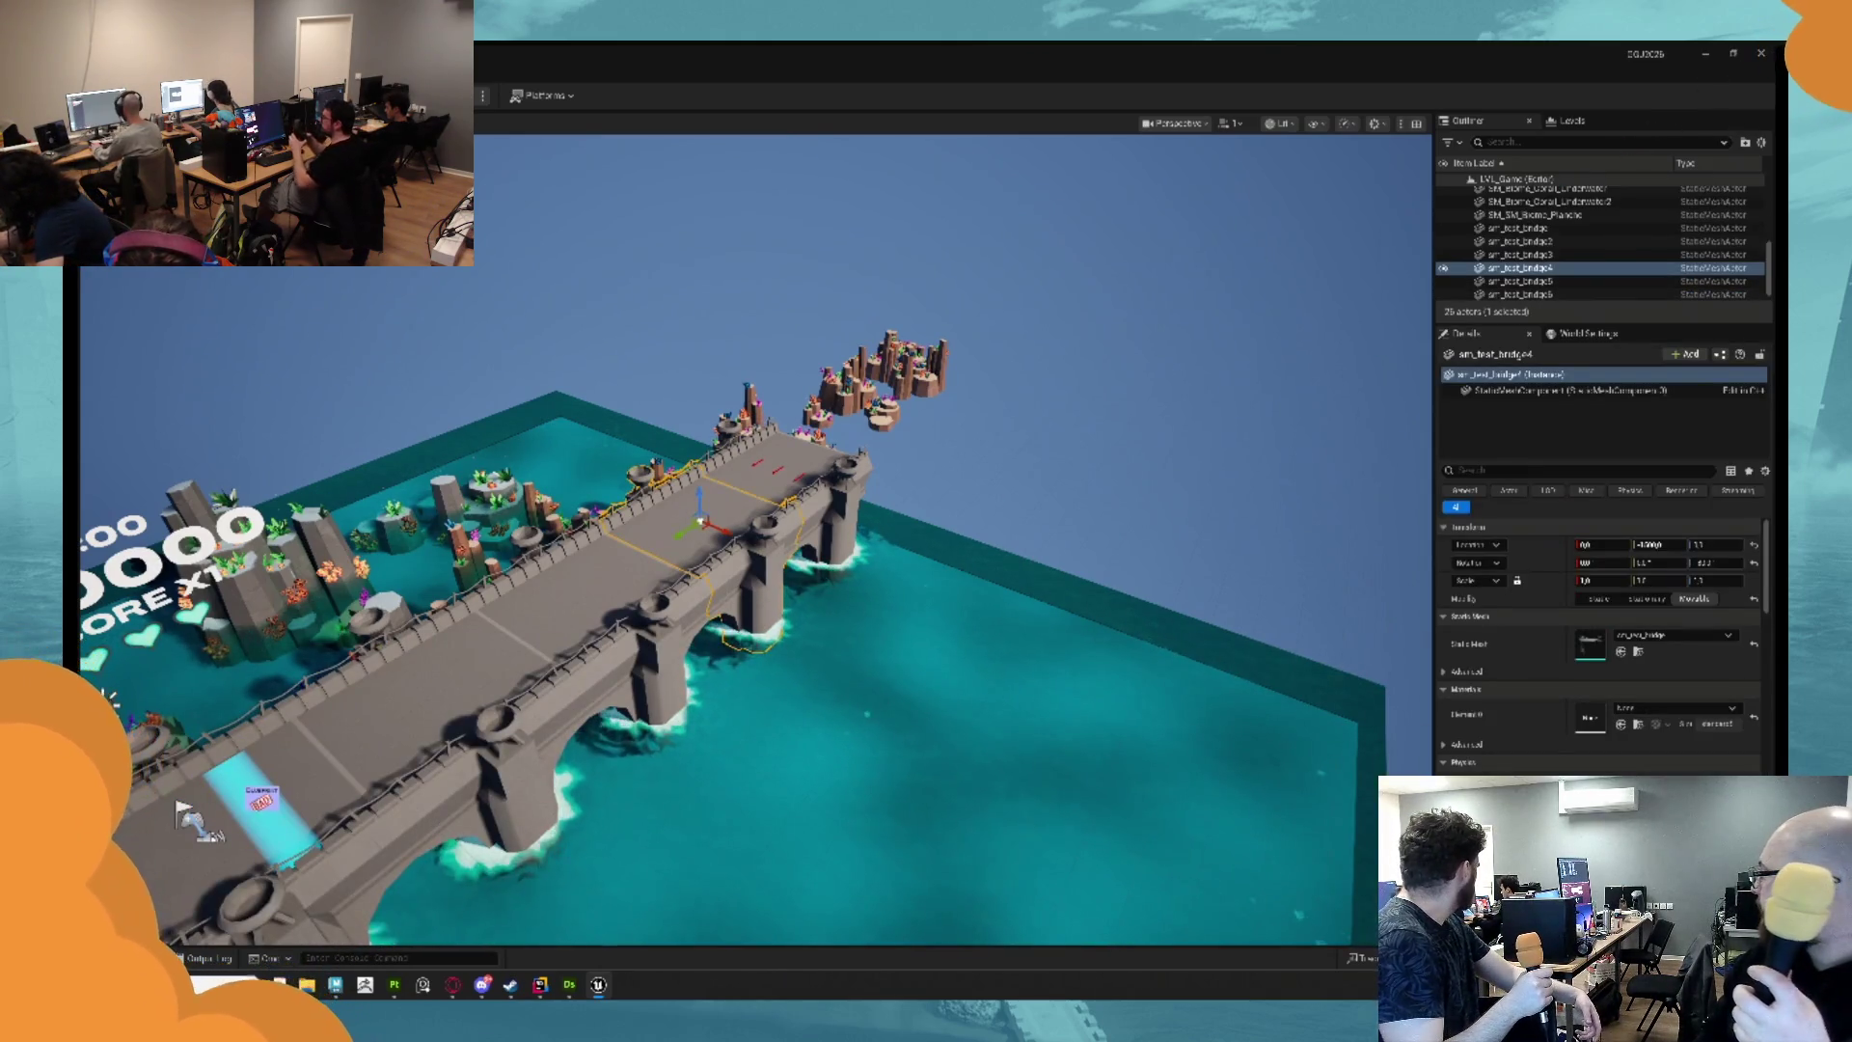
Select the stone bridge asset in the Assets > Bridge folder of the Content Drawer.
key(ctrl+space)
click(145, 748)
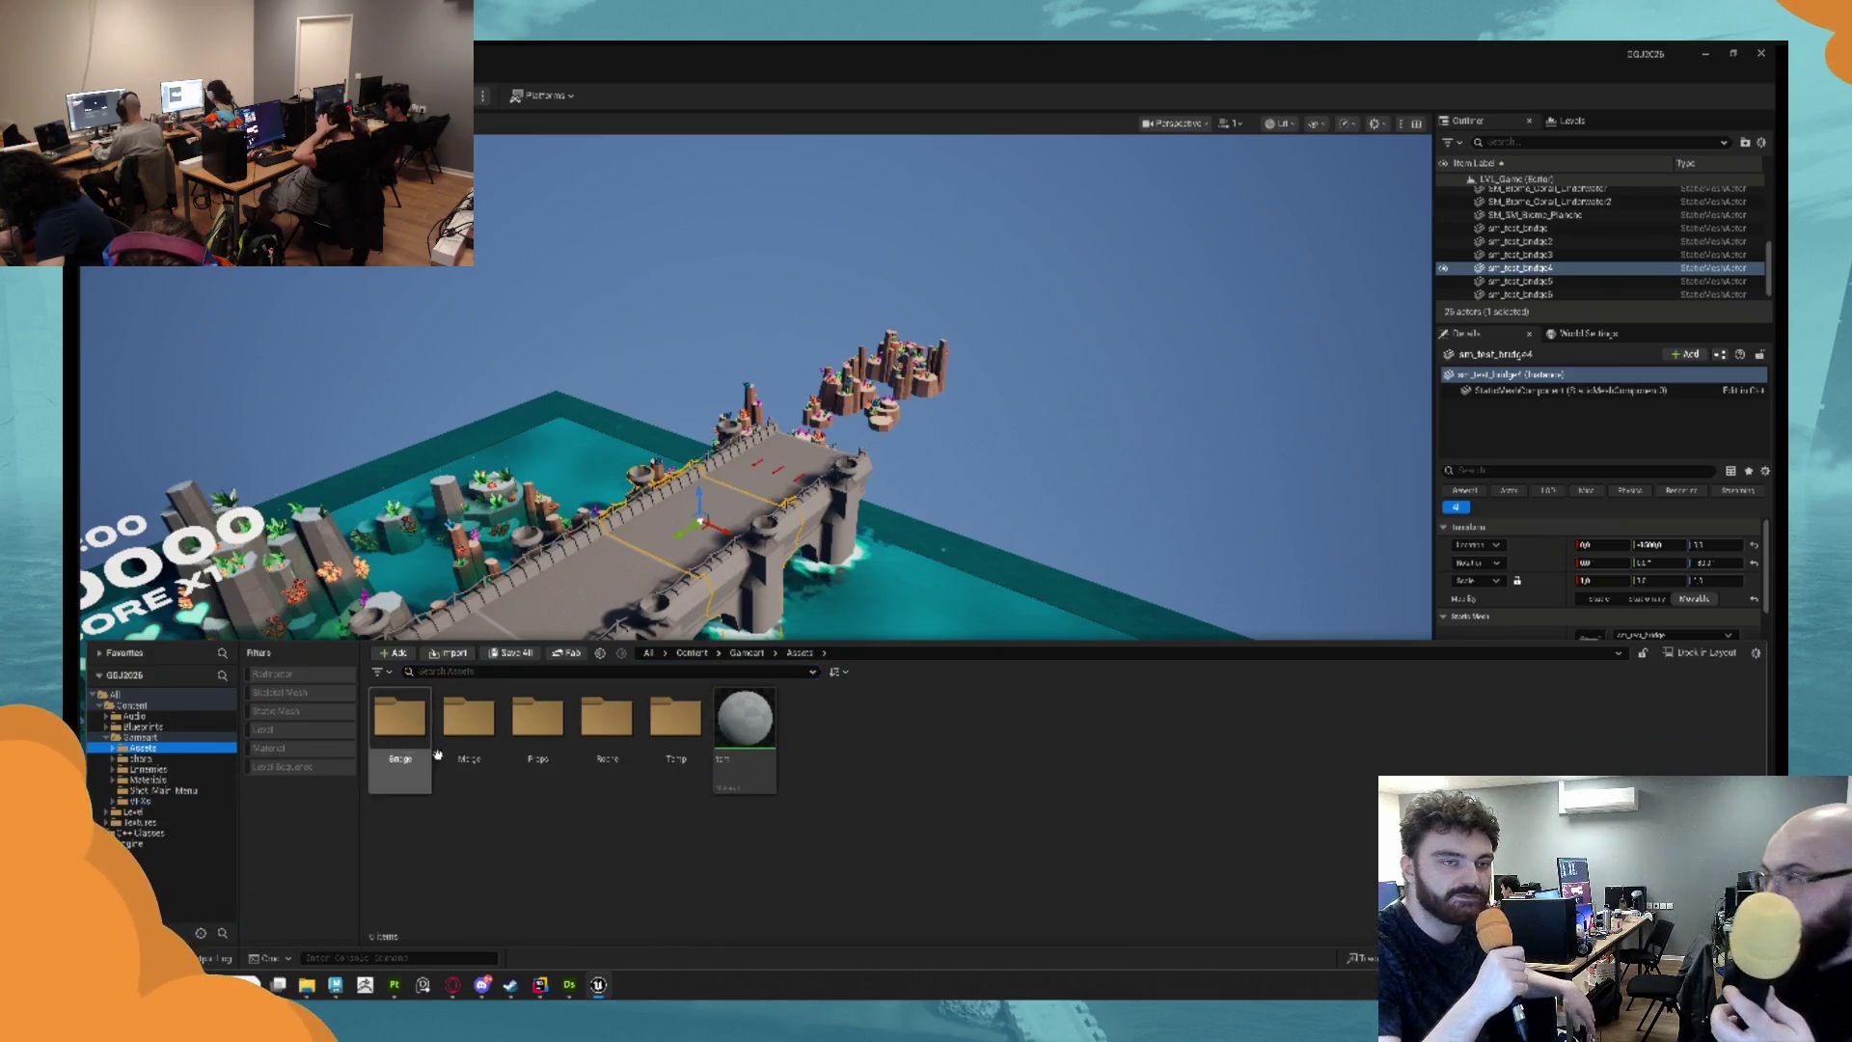
double_click(468, 753)
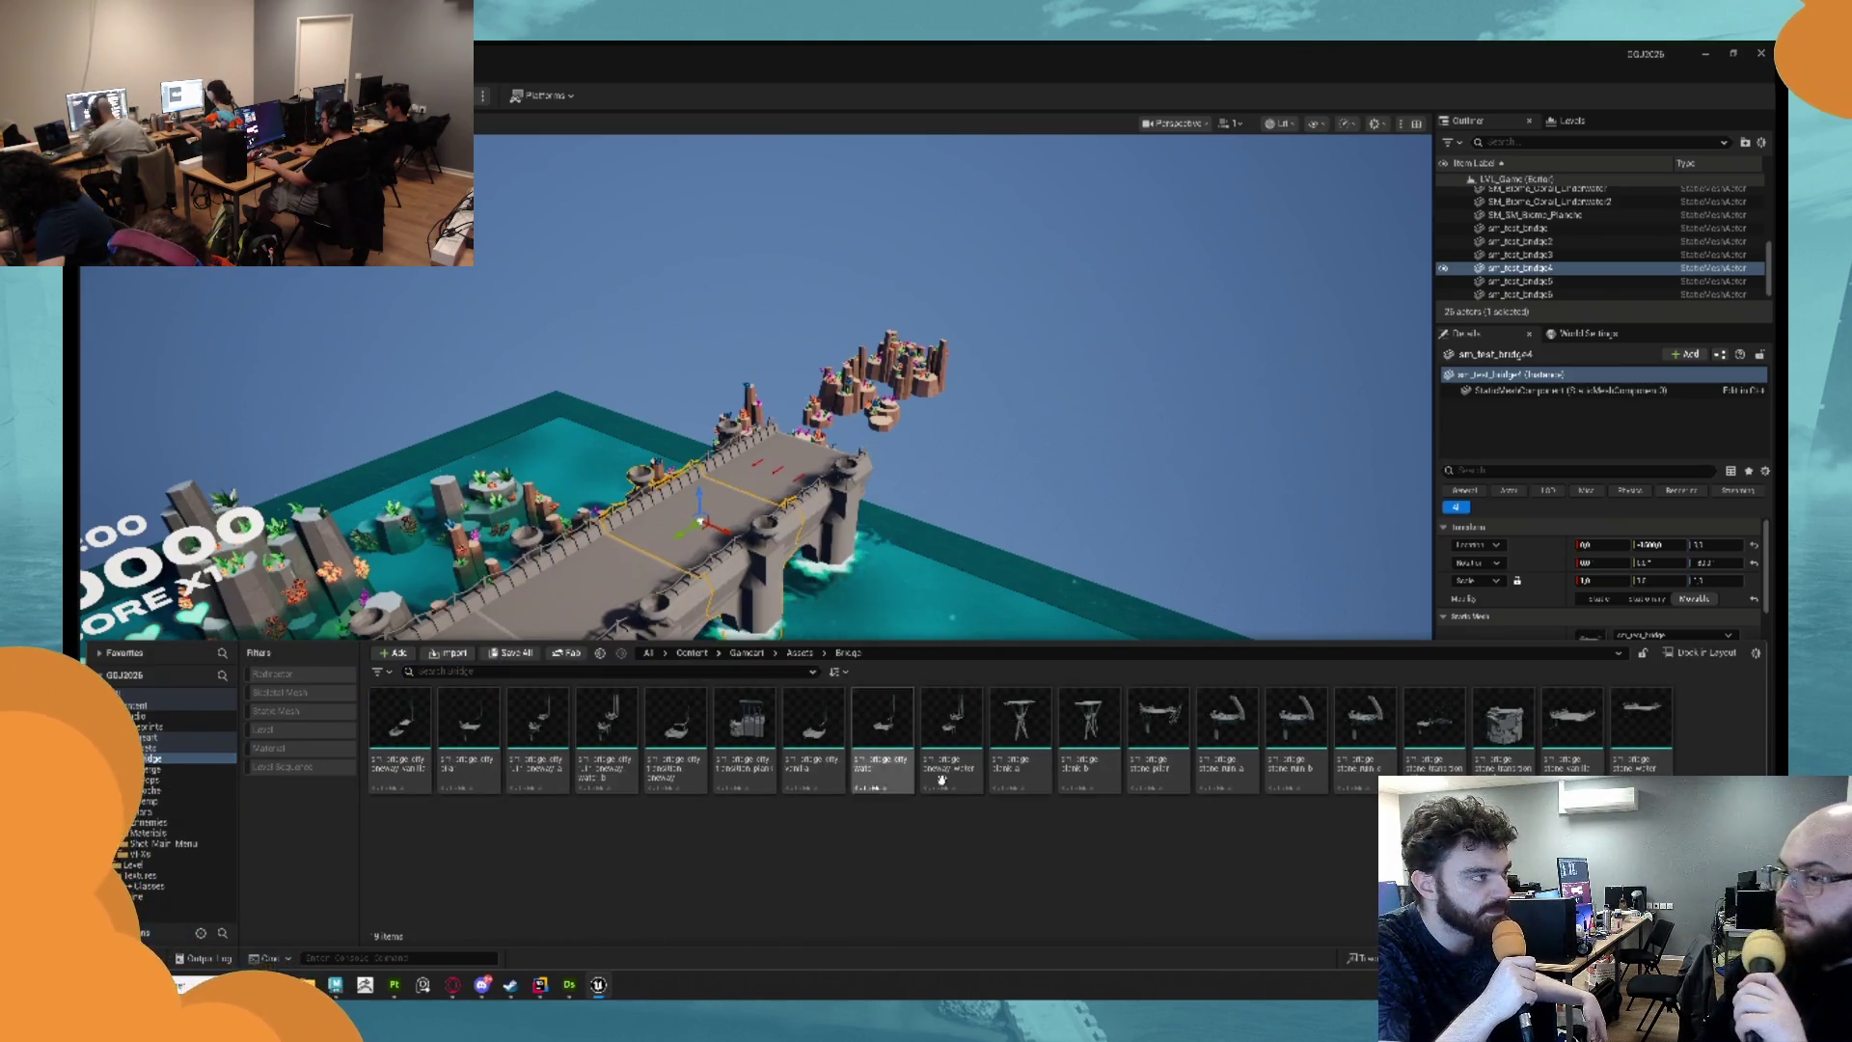
click(1572, 736)
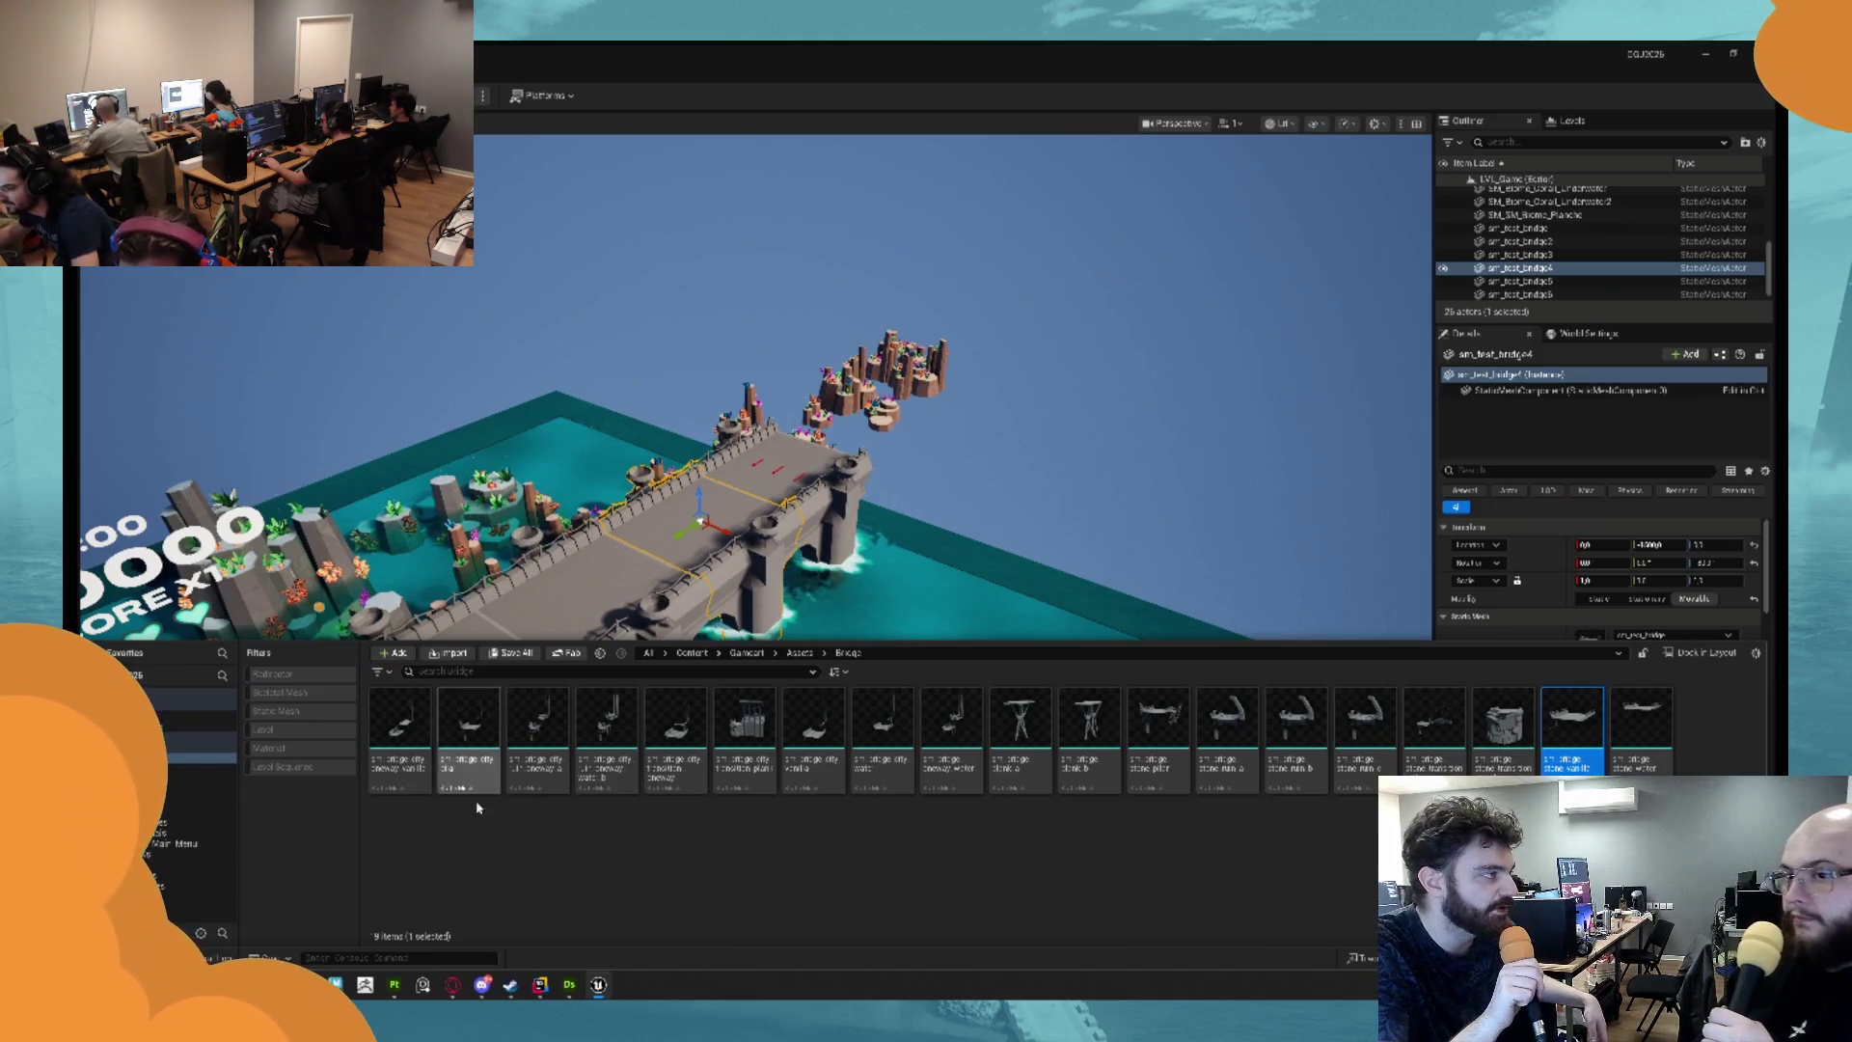
click(600, 985)
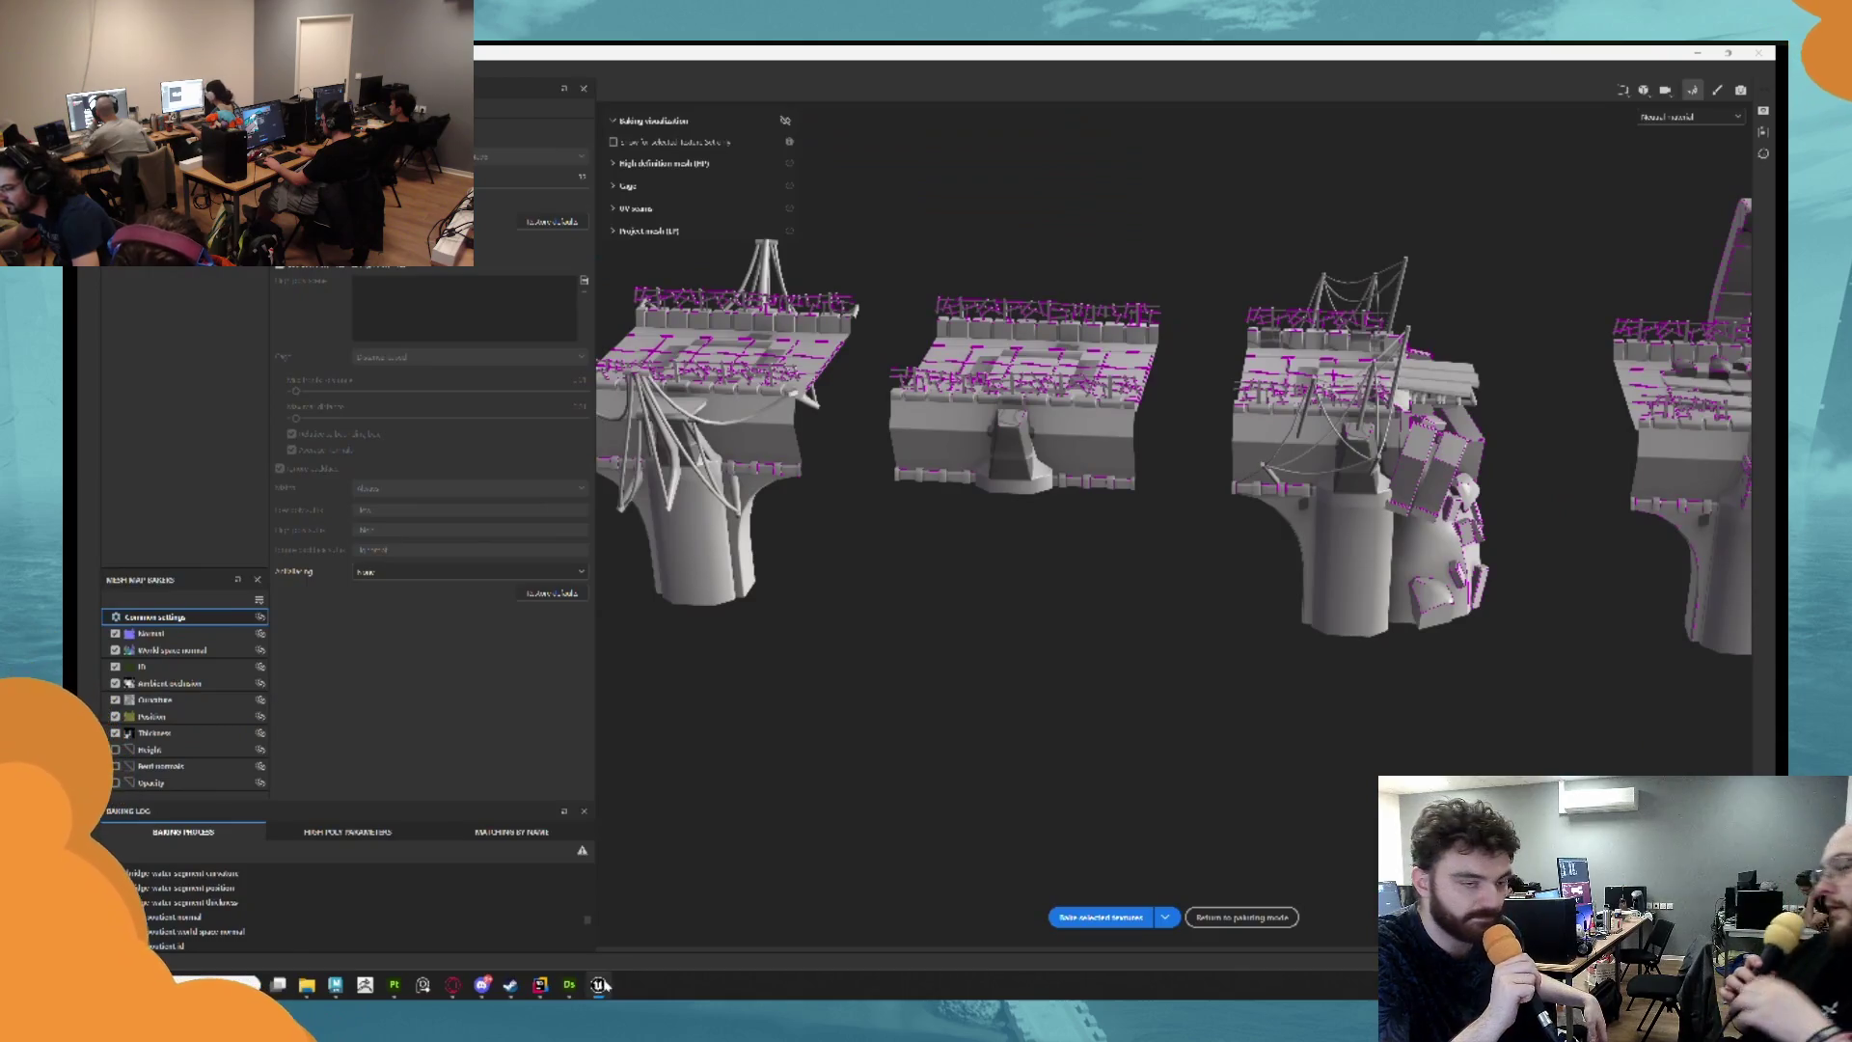
Open the stone bridge mesh in the Static Mesh Editor and orbit it from a lower angle.
click(603, 985)
mouse_move(602, 986)
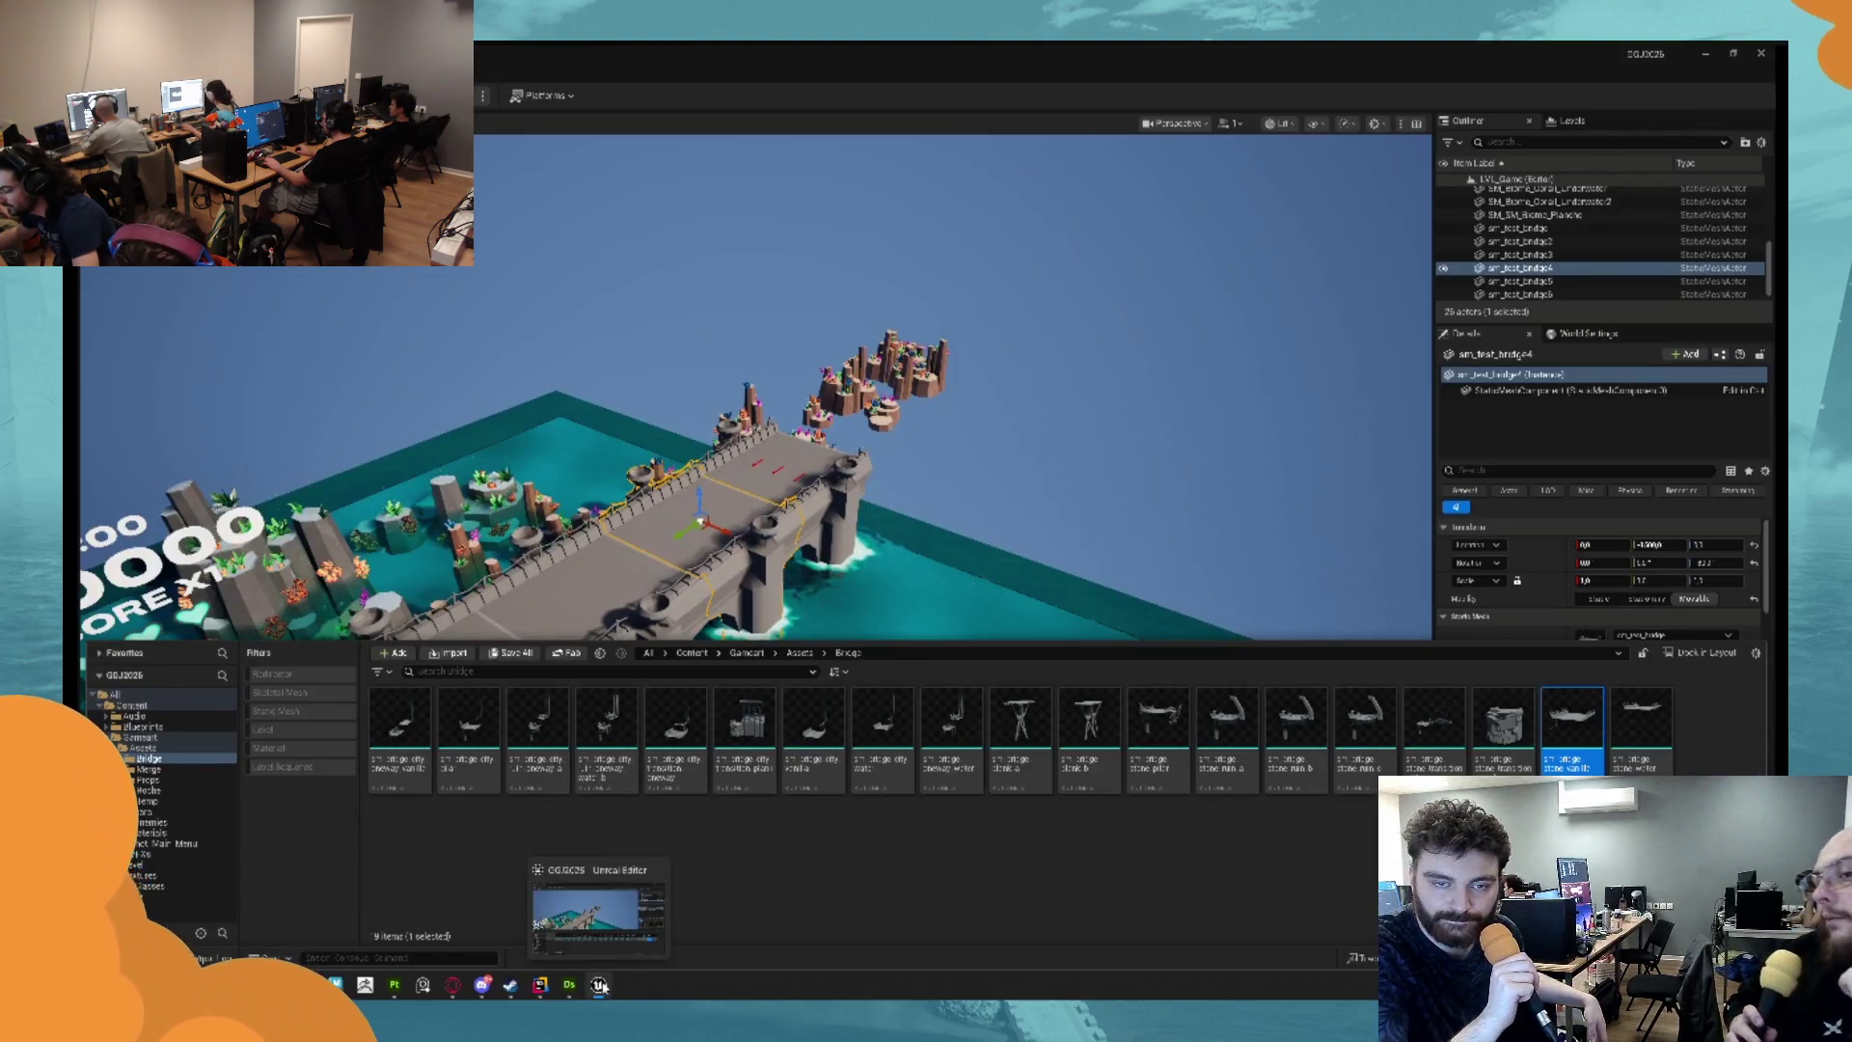
drag(1545, 735, 932, 518)
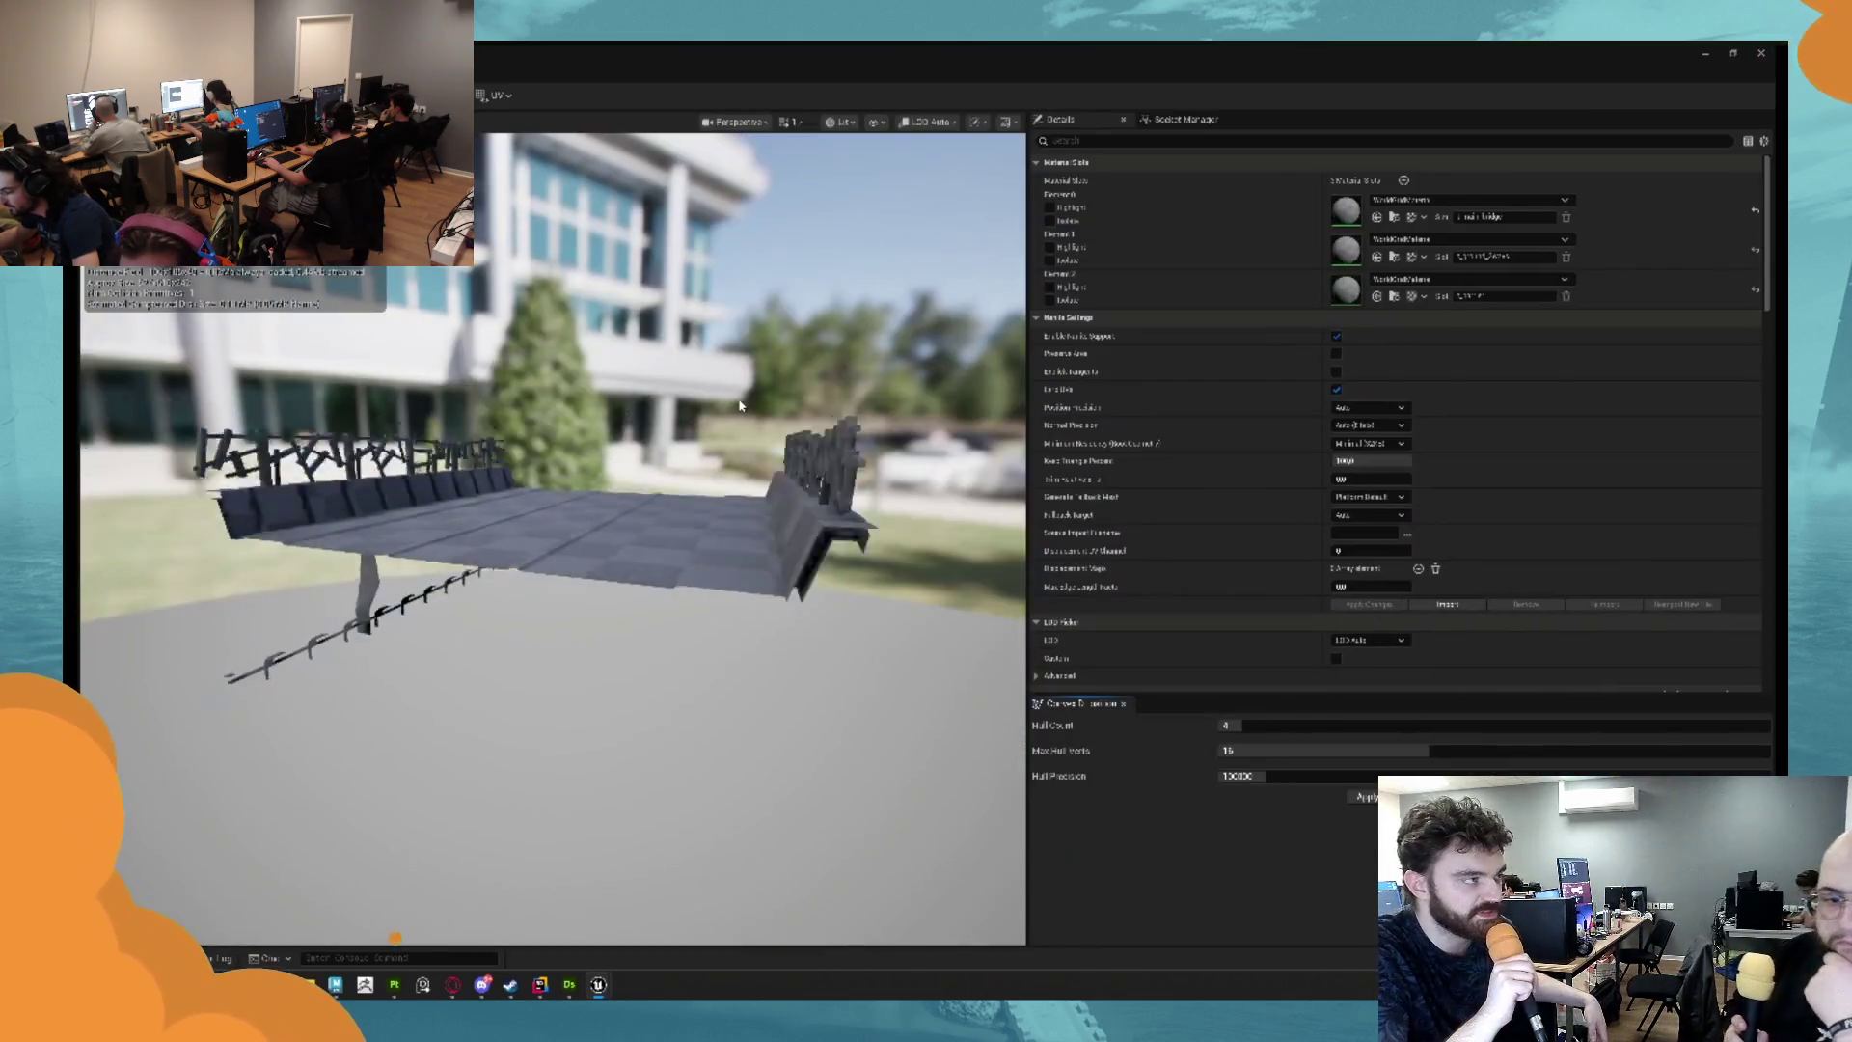
mouse_move(579, 579)
mouse_down()
mouse_move(772, 579)
mouse_move(611, 647)
mouse_move(676, 618)
mouse_up()
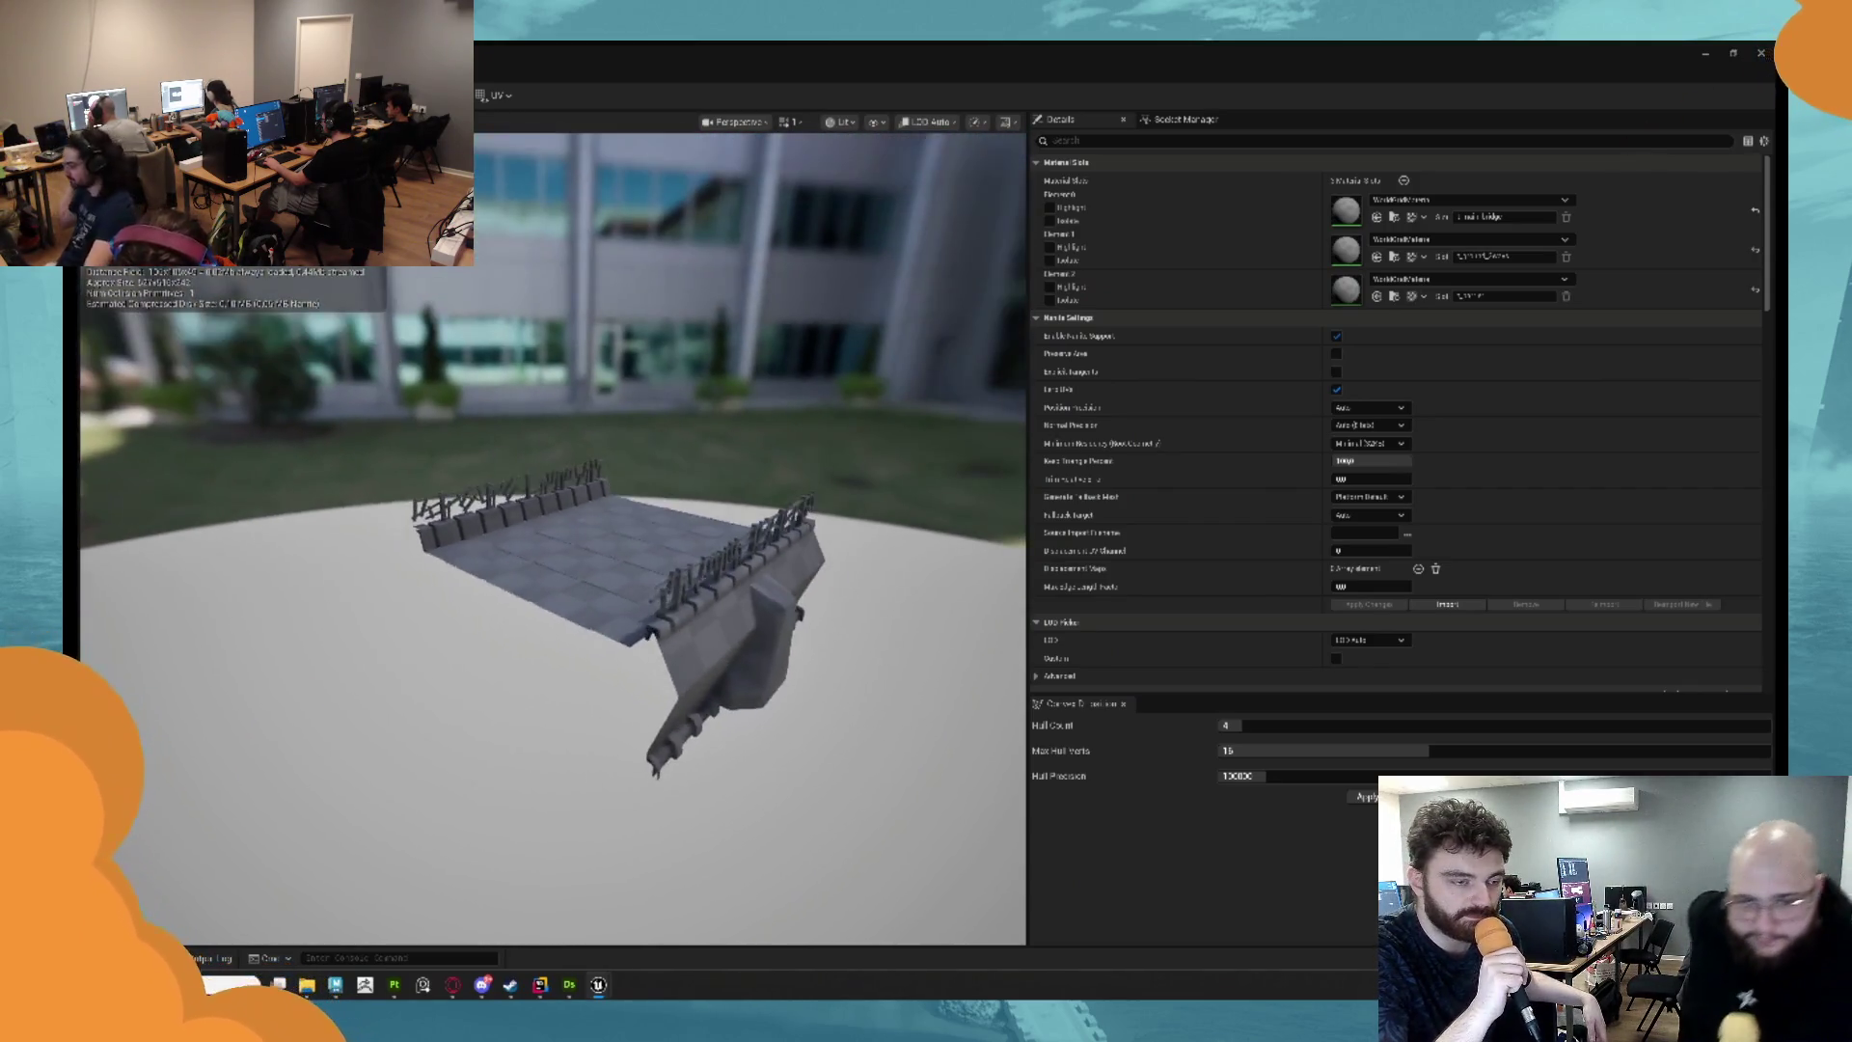
scroll(675, 617, up, 5)
scroll(437, 842, down, 5)
mouse_move(437, 842)
mouse_down()
mouse_move(463, 830)
mouse_move(437, 843)
mouse_up()
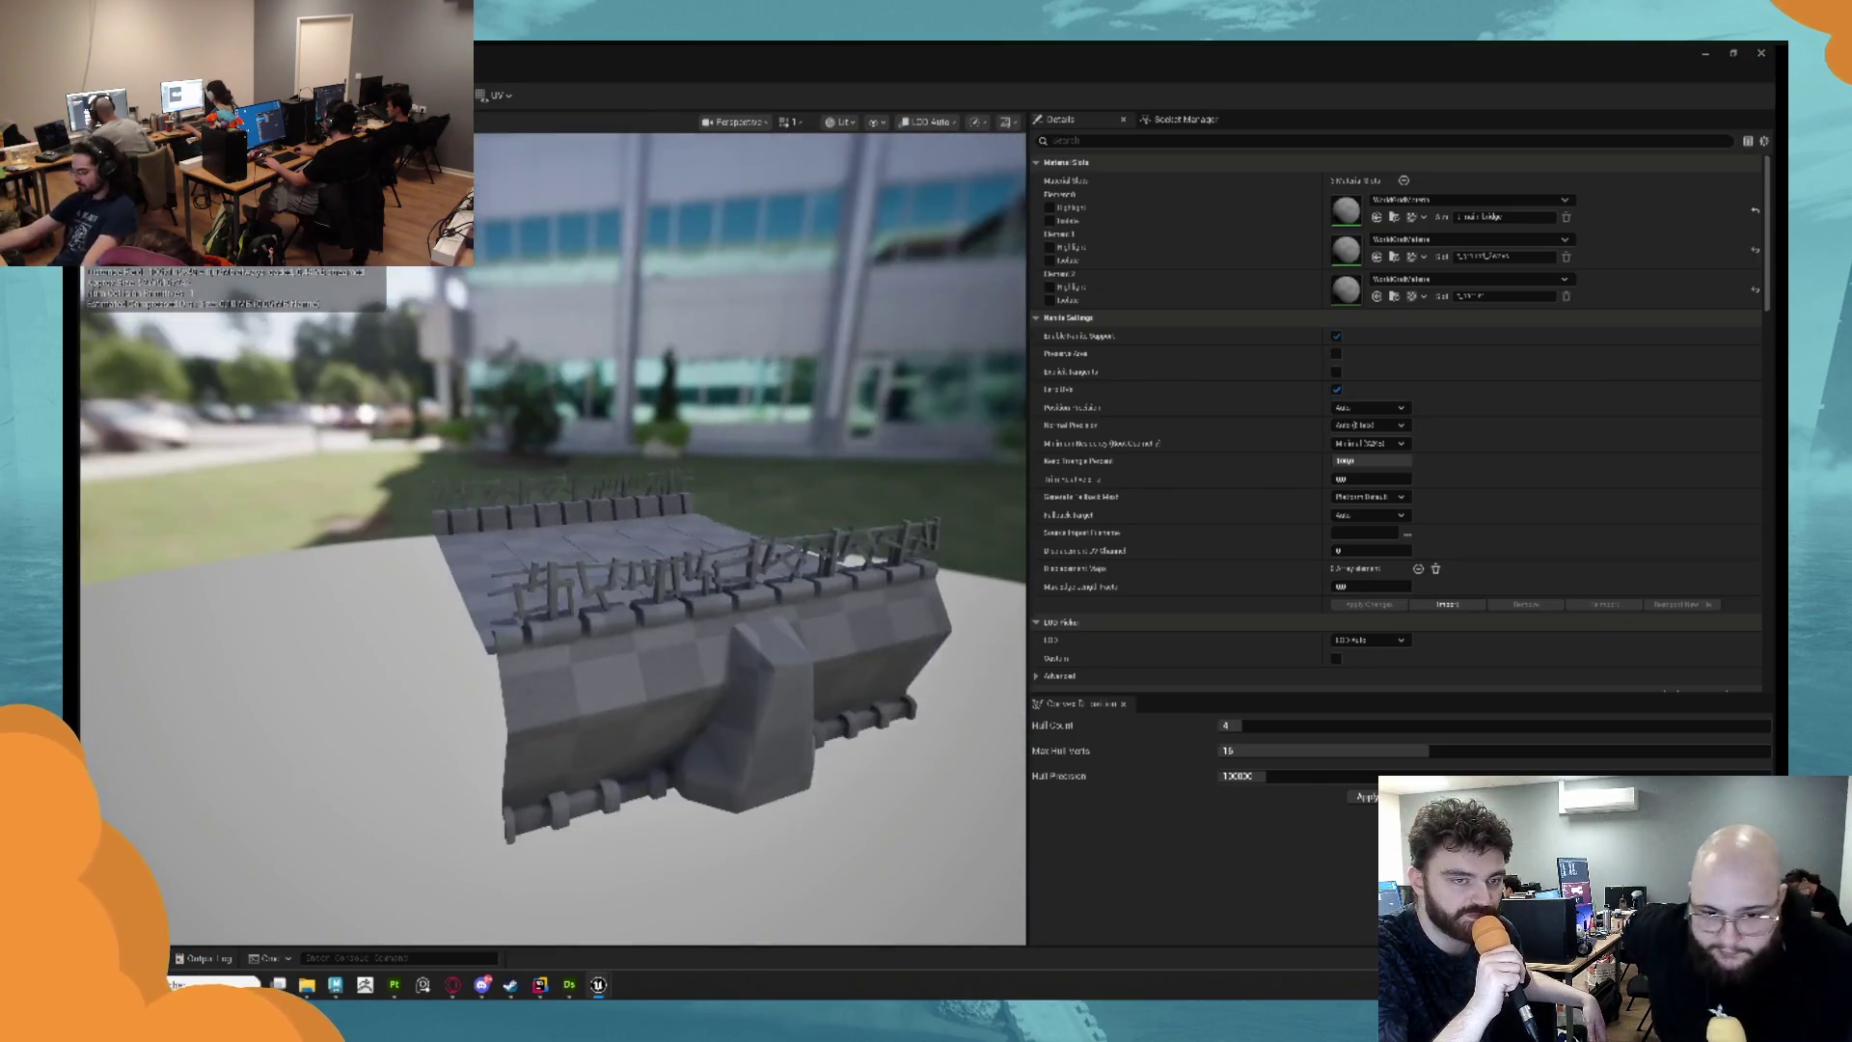
key(ctrl+space)
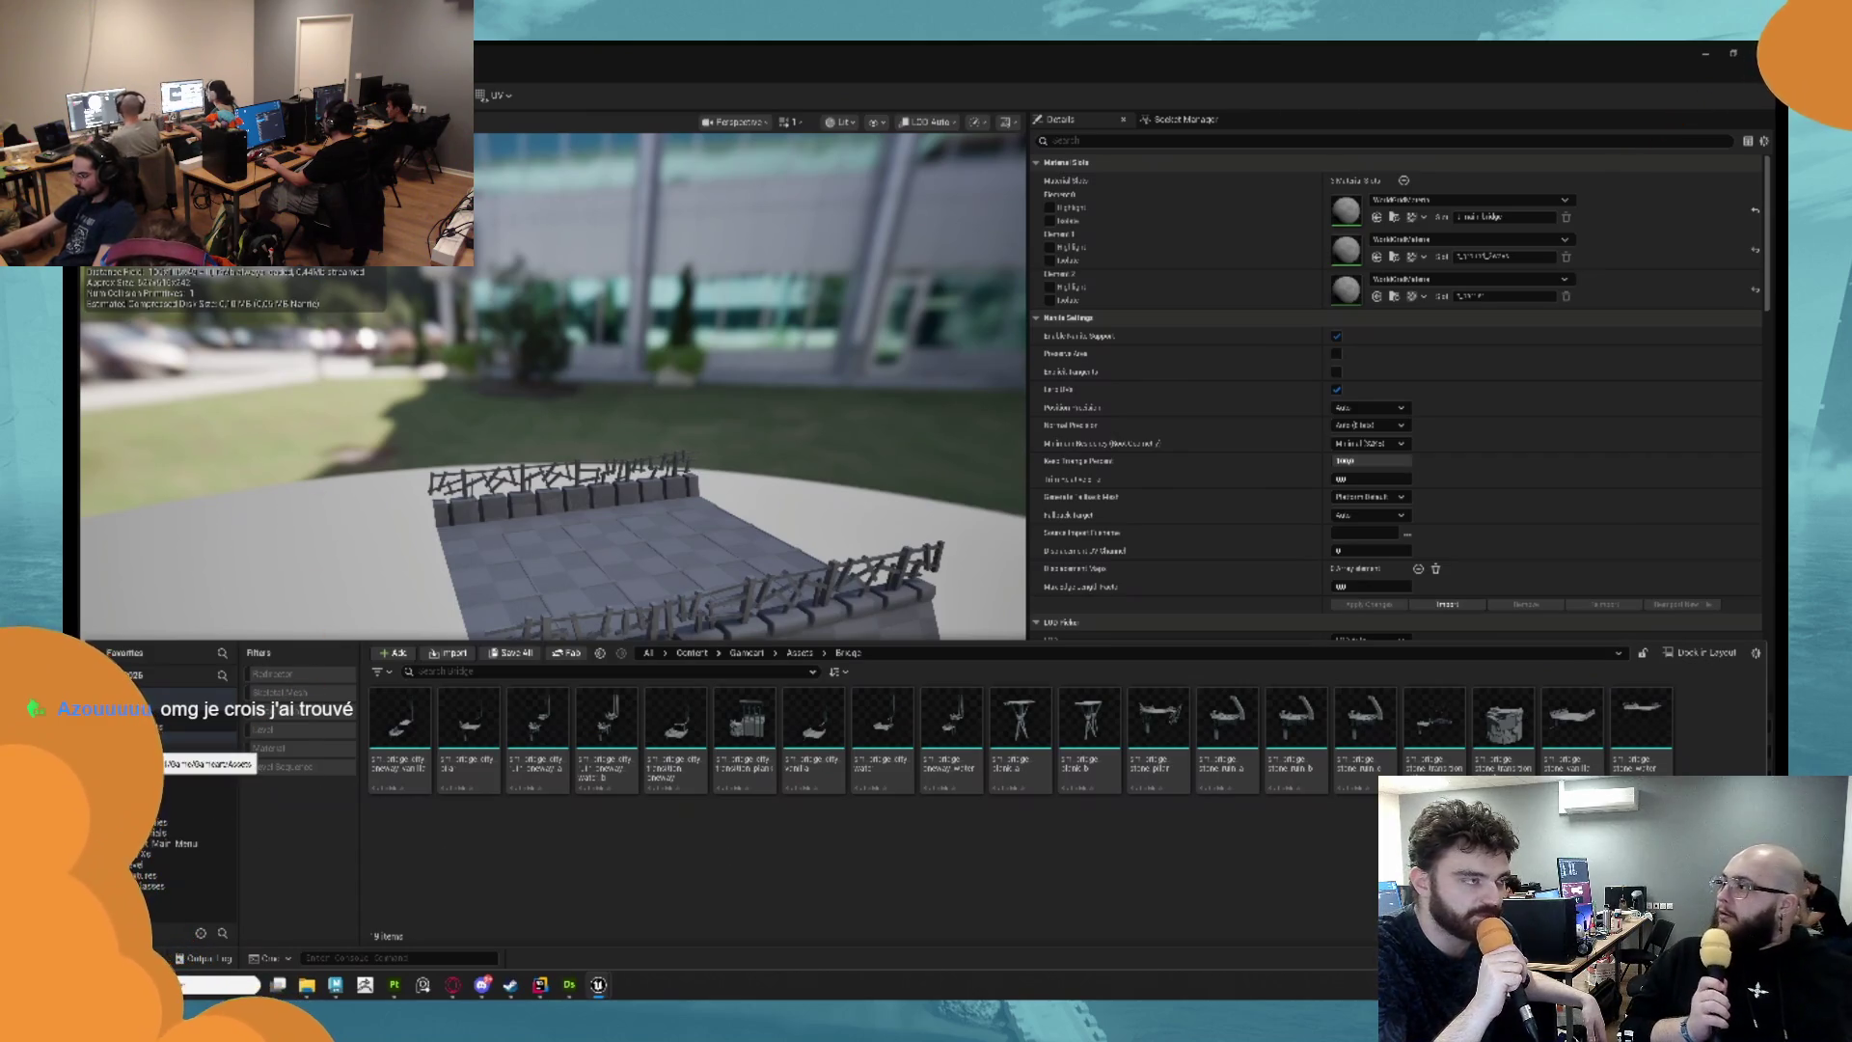
Create a new subfolder named Bridge inside the Materials folder.
click(147, 834)
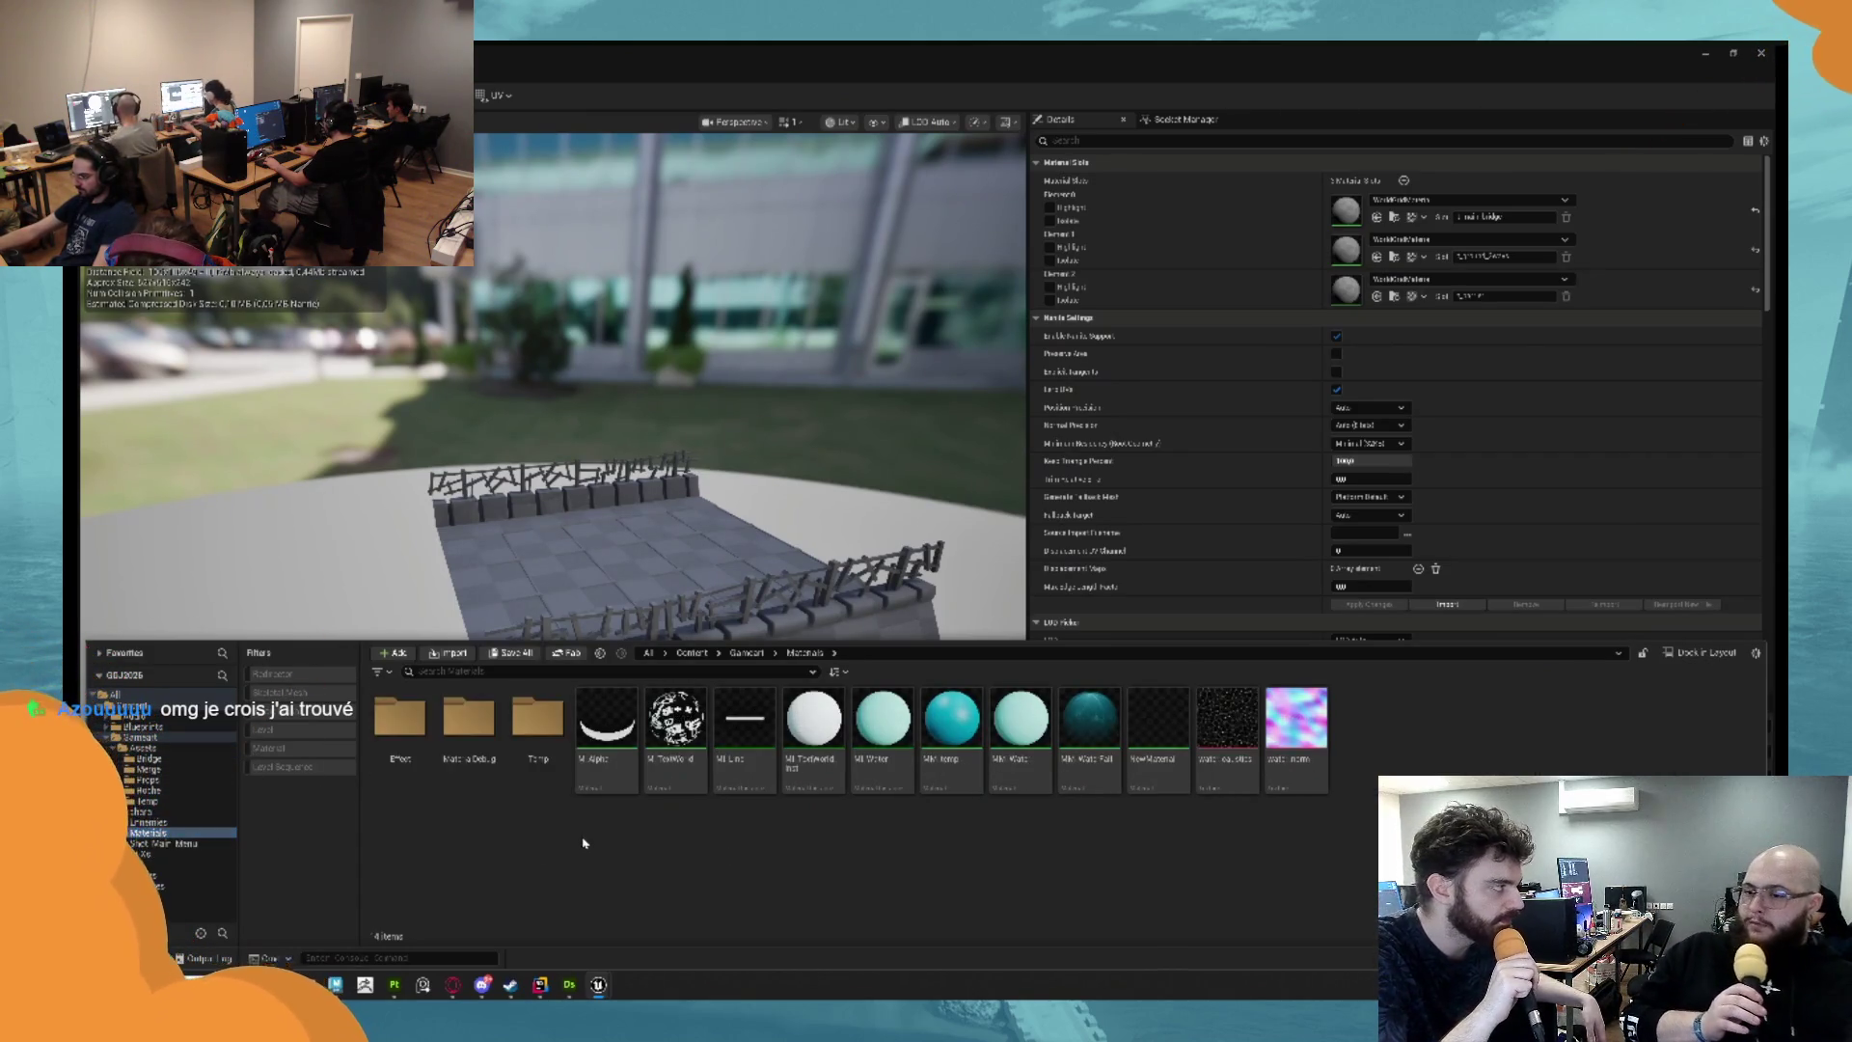
right_click(424, 871)
click(482, 435)
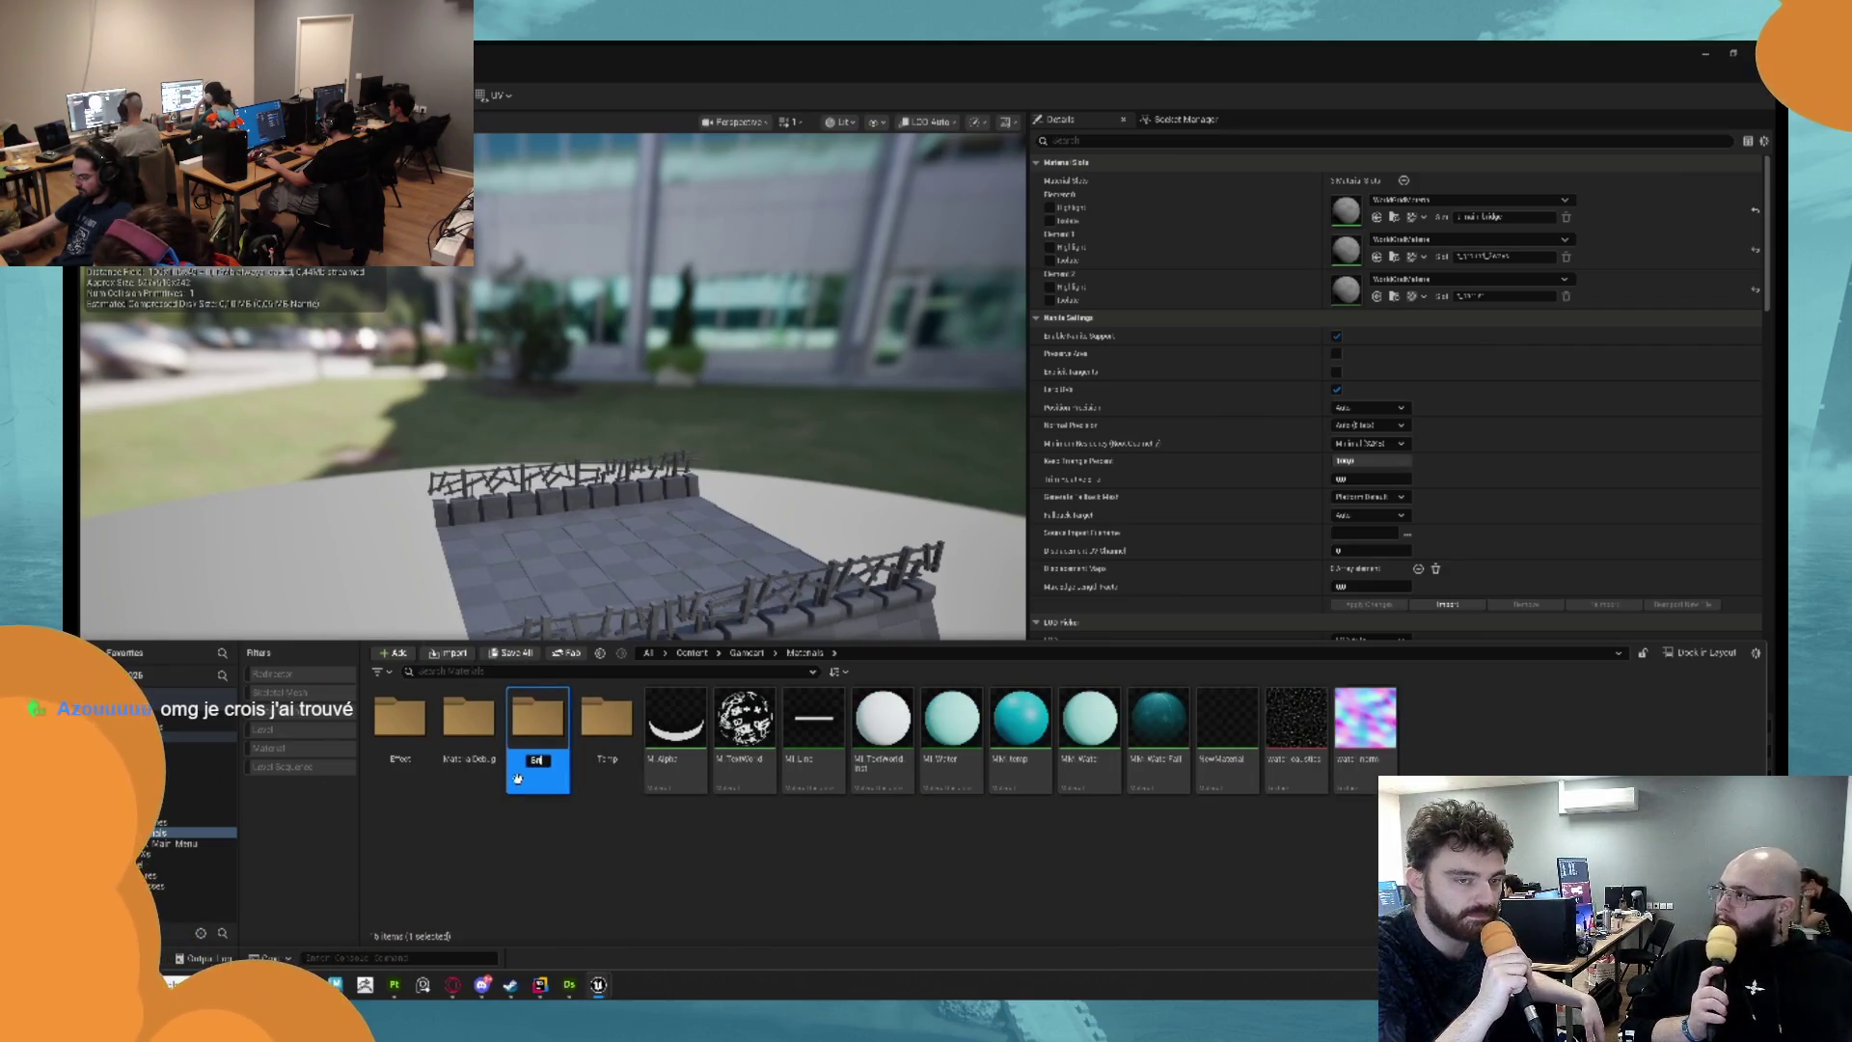
text(g)
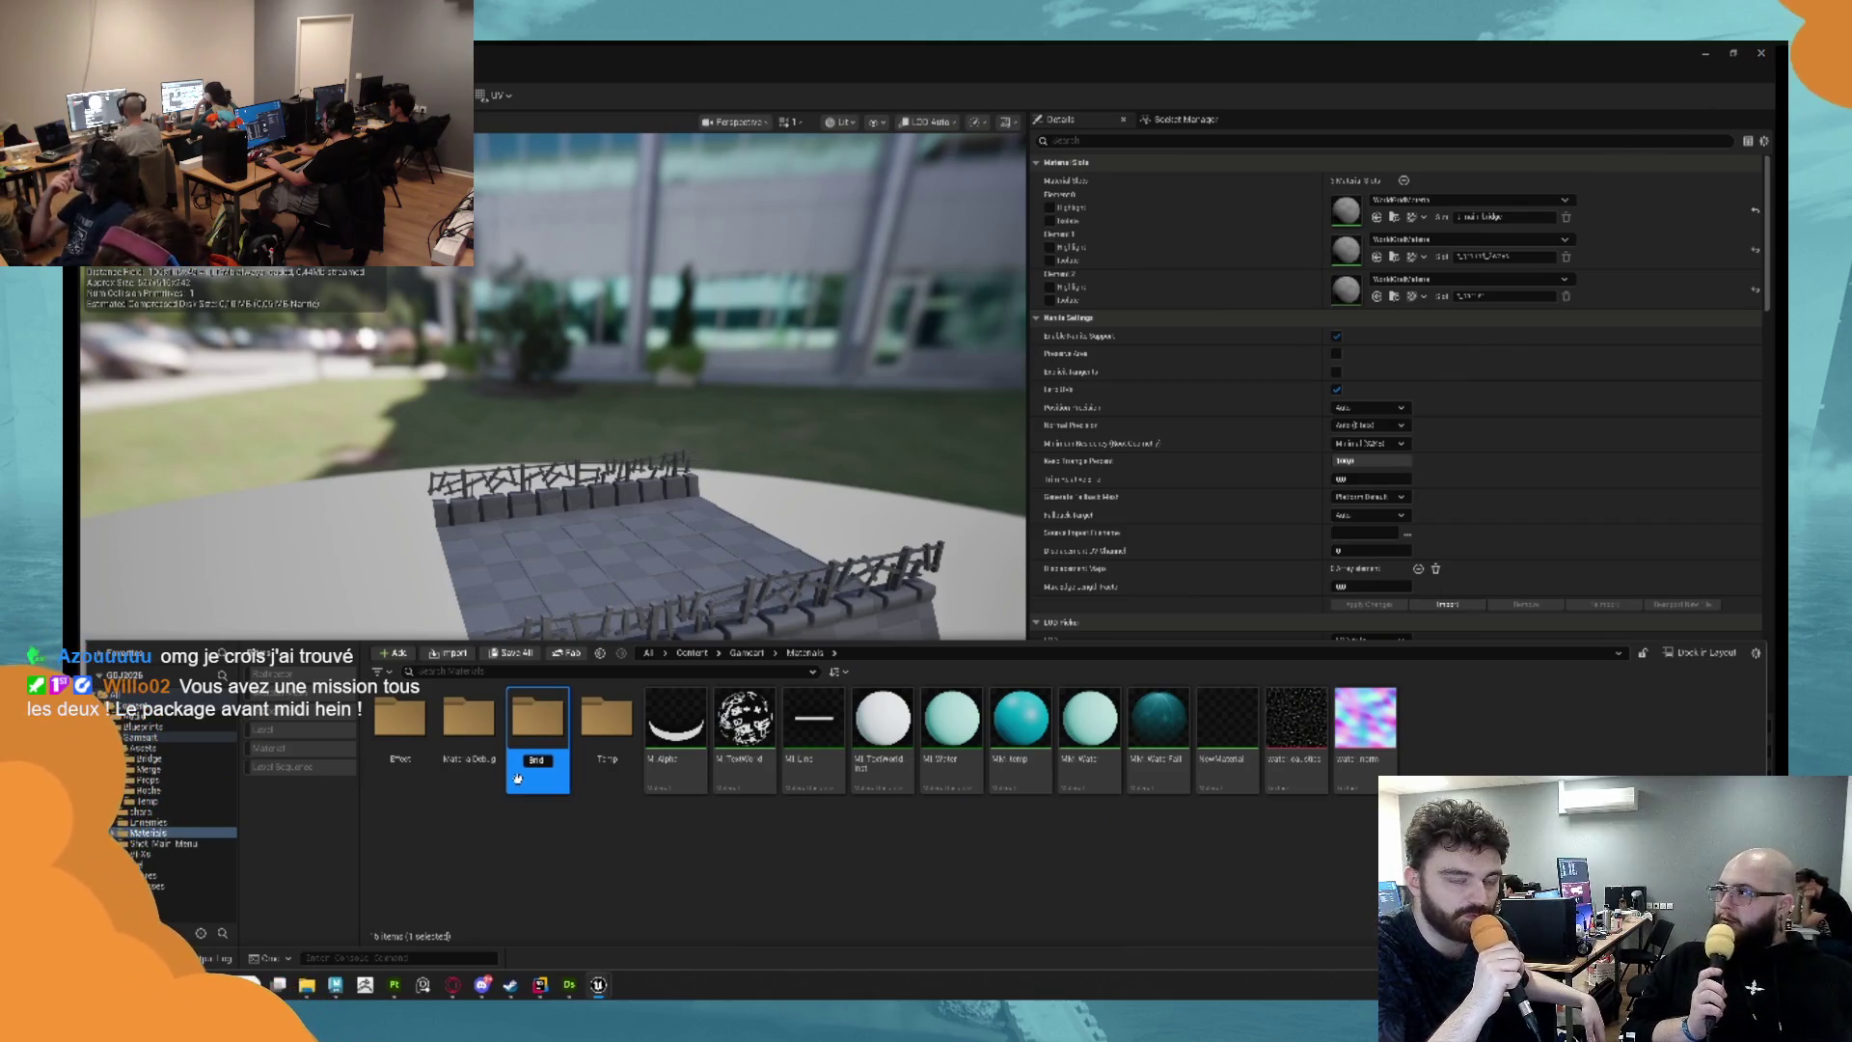
text(ge)
key(Return)
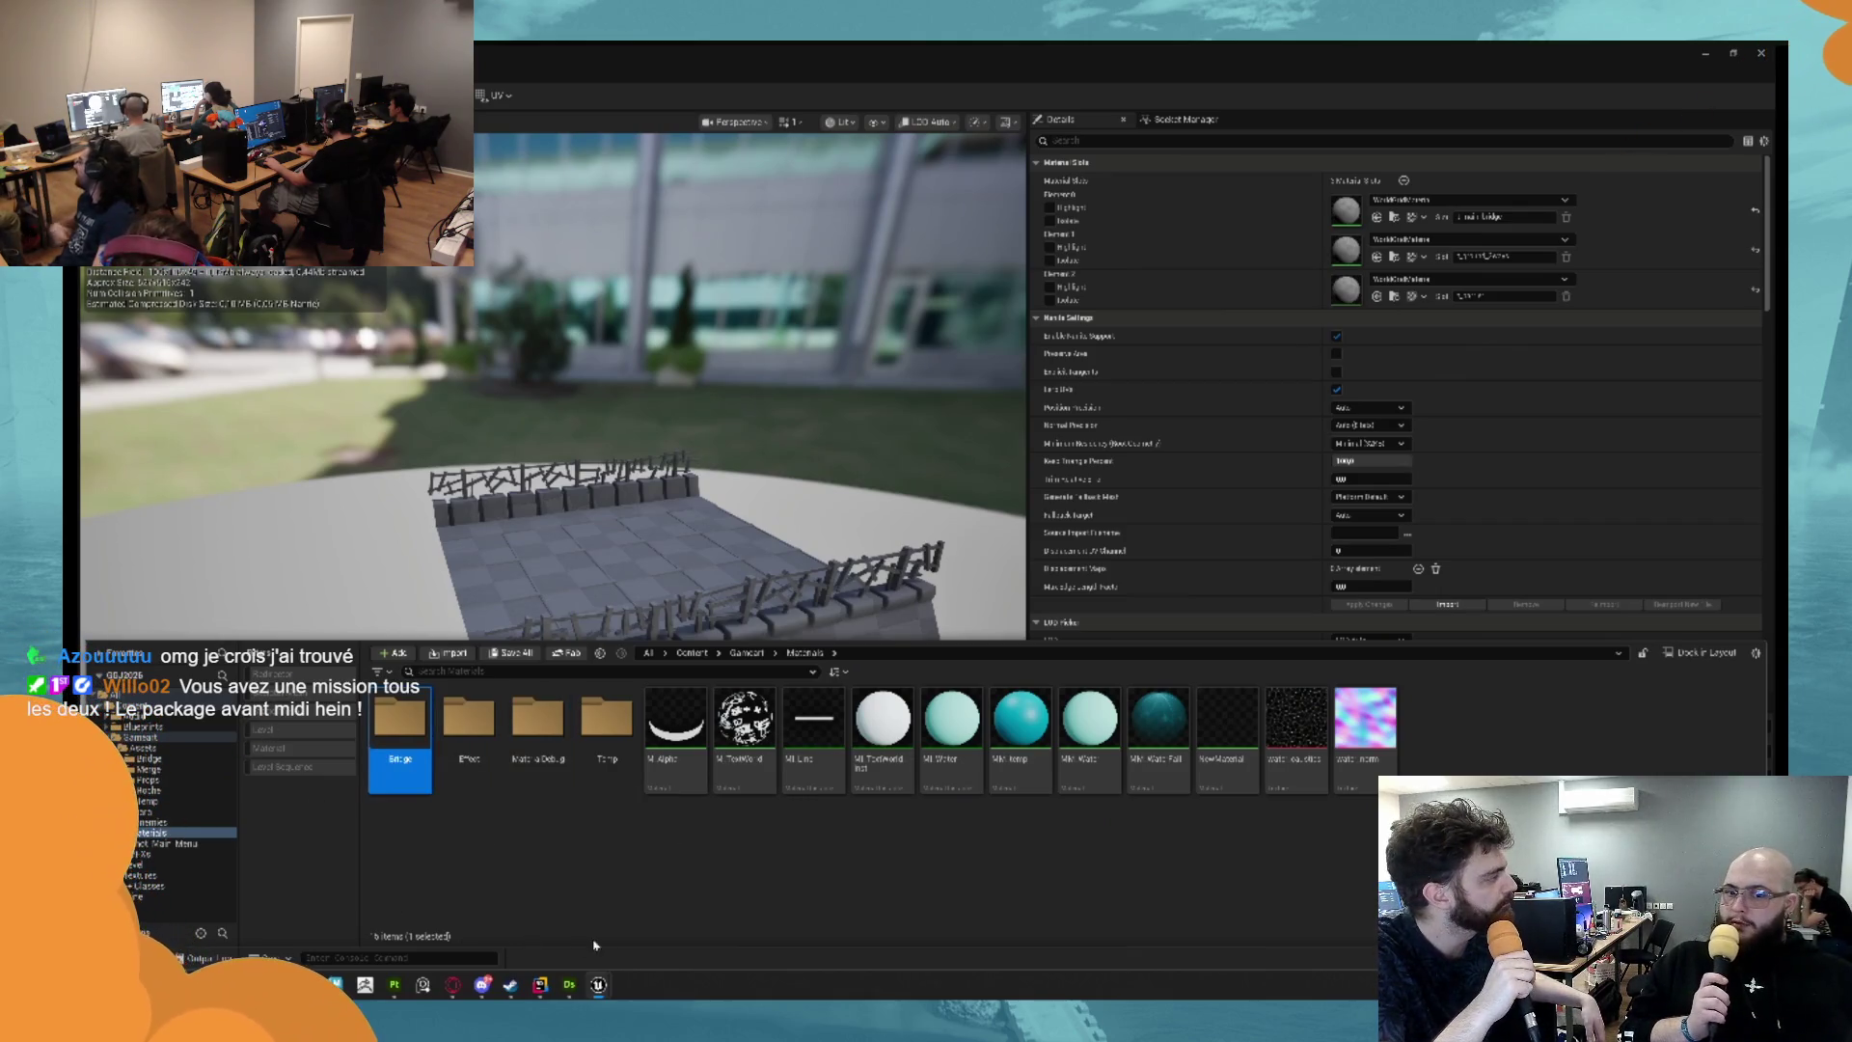
click(570, 984)
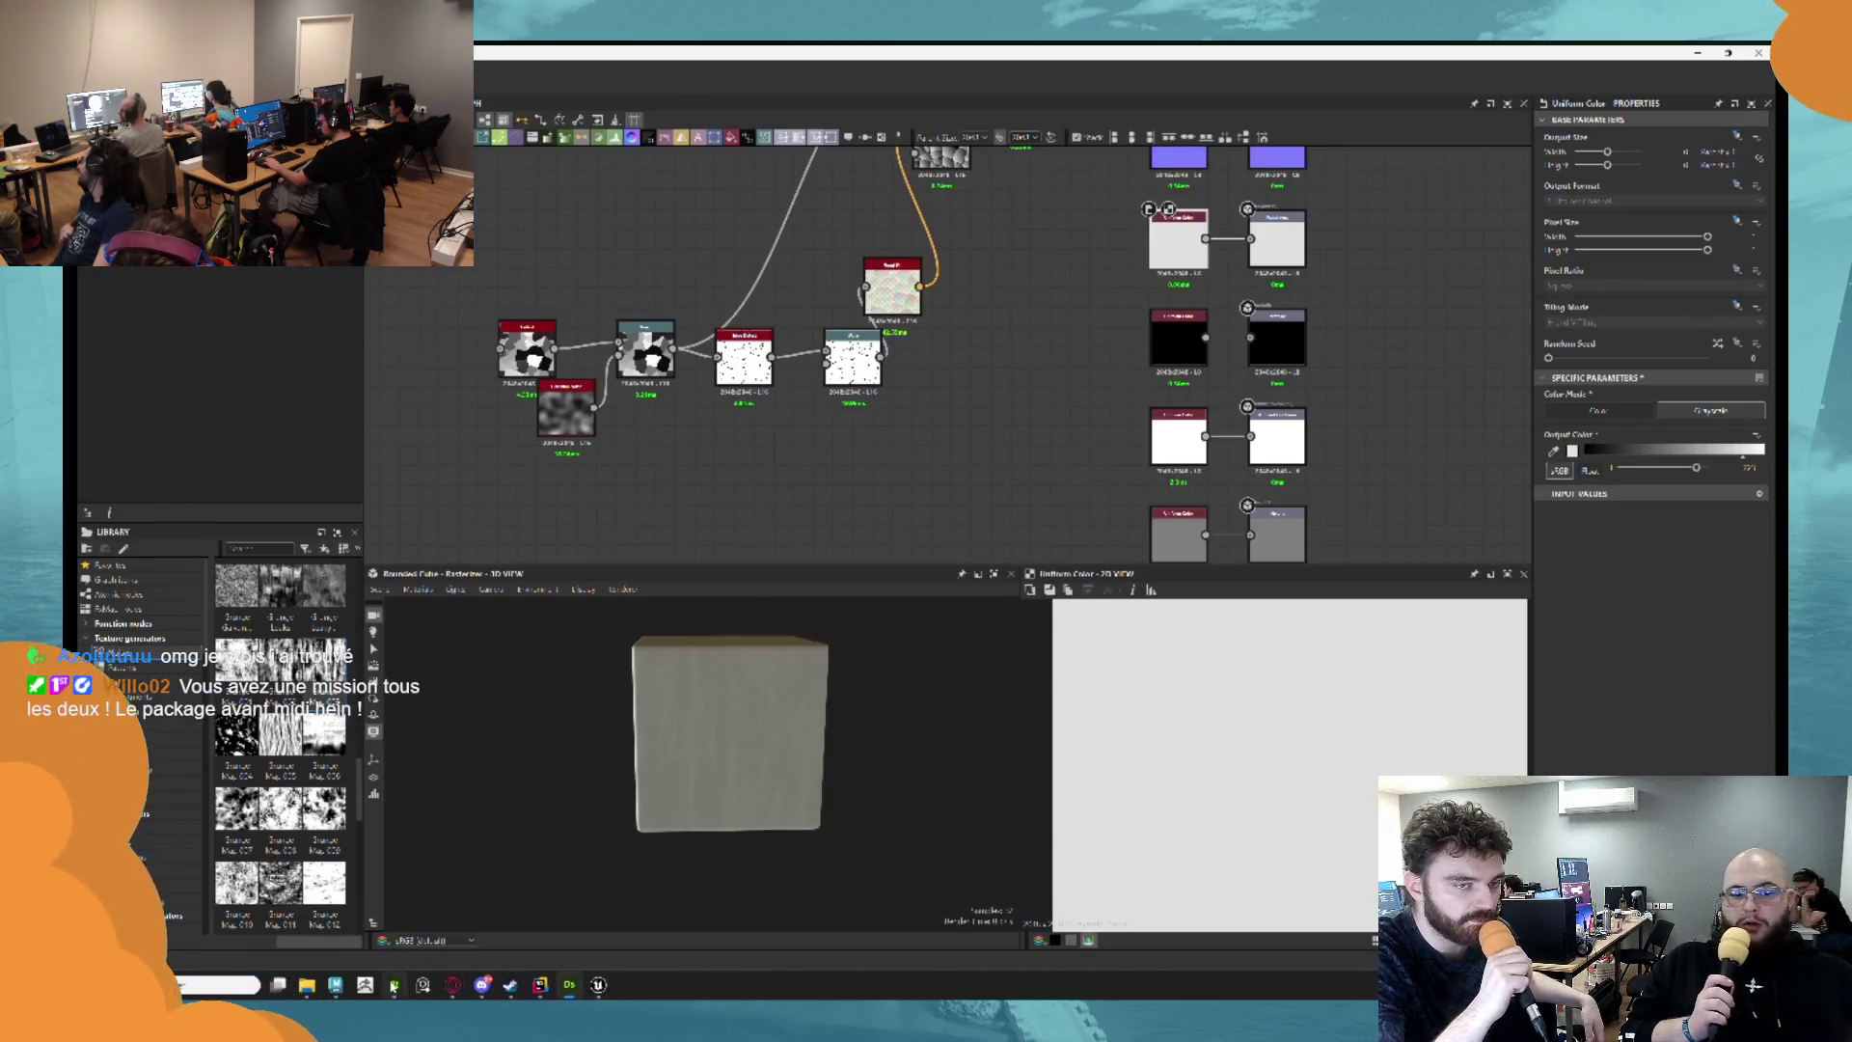
Bring Substance Painter's bridge baking view back to the front from Substance Designer.
click(393, 984)
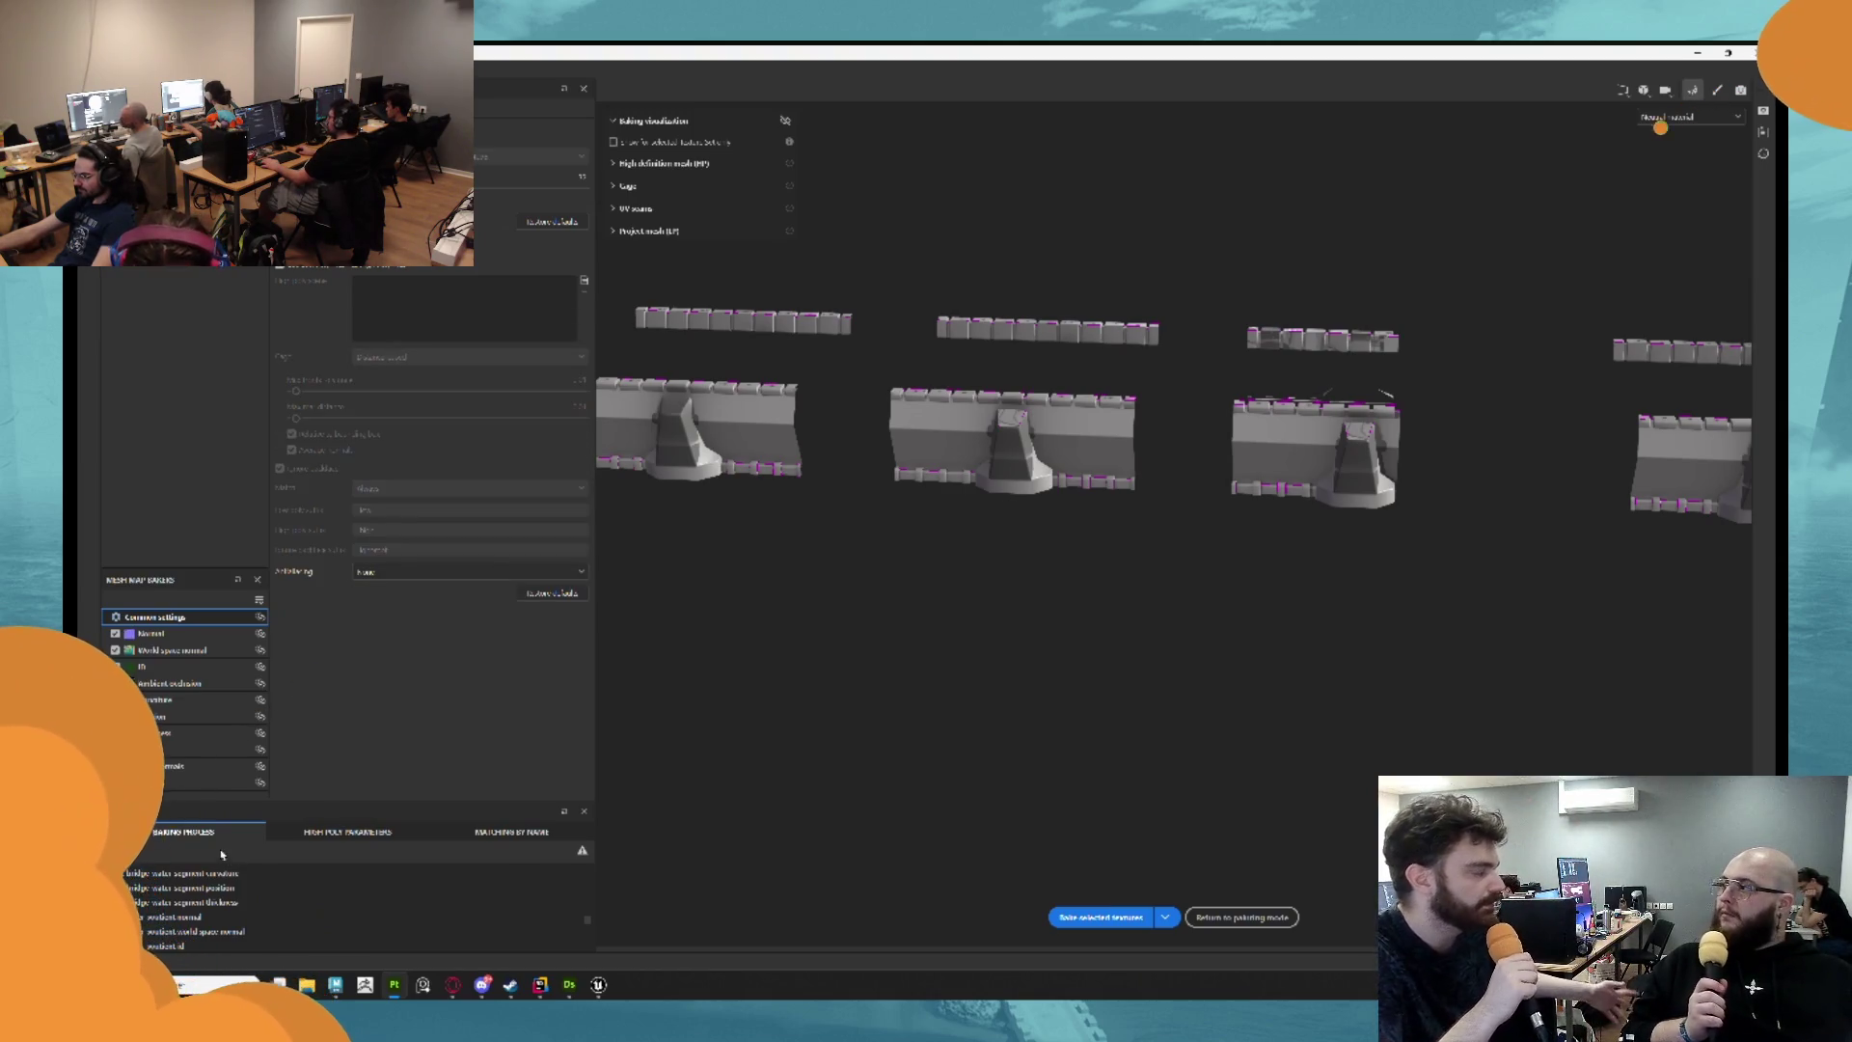
Bake the selected mesh maps and review the Curvature baker settings.
click(1093, 914)
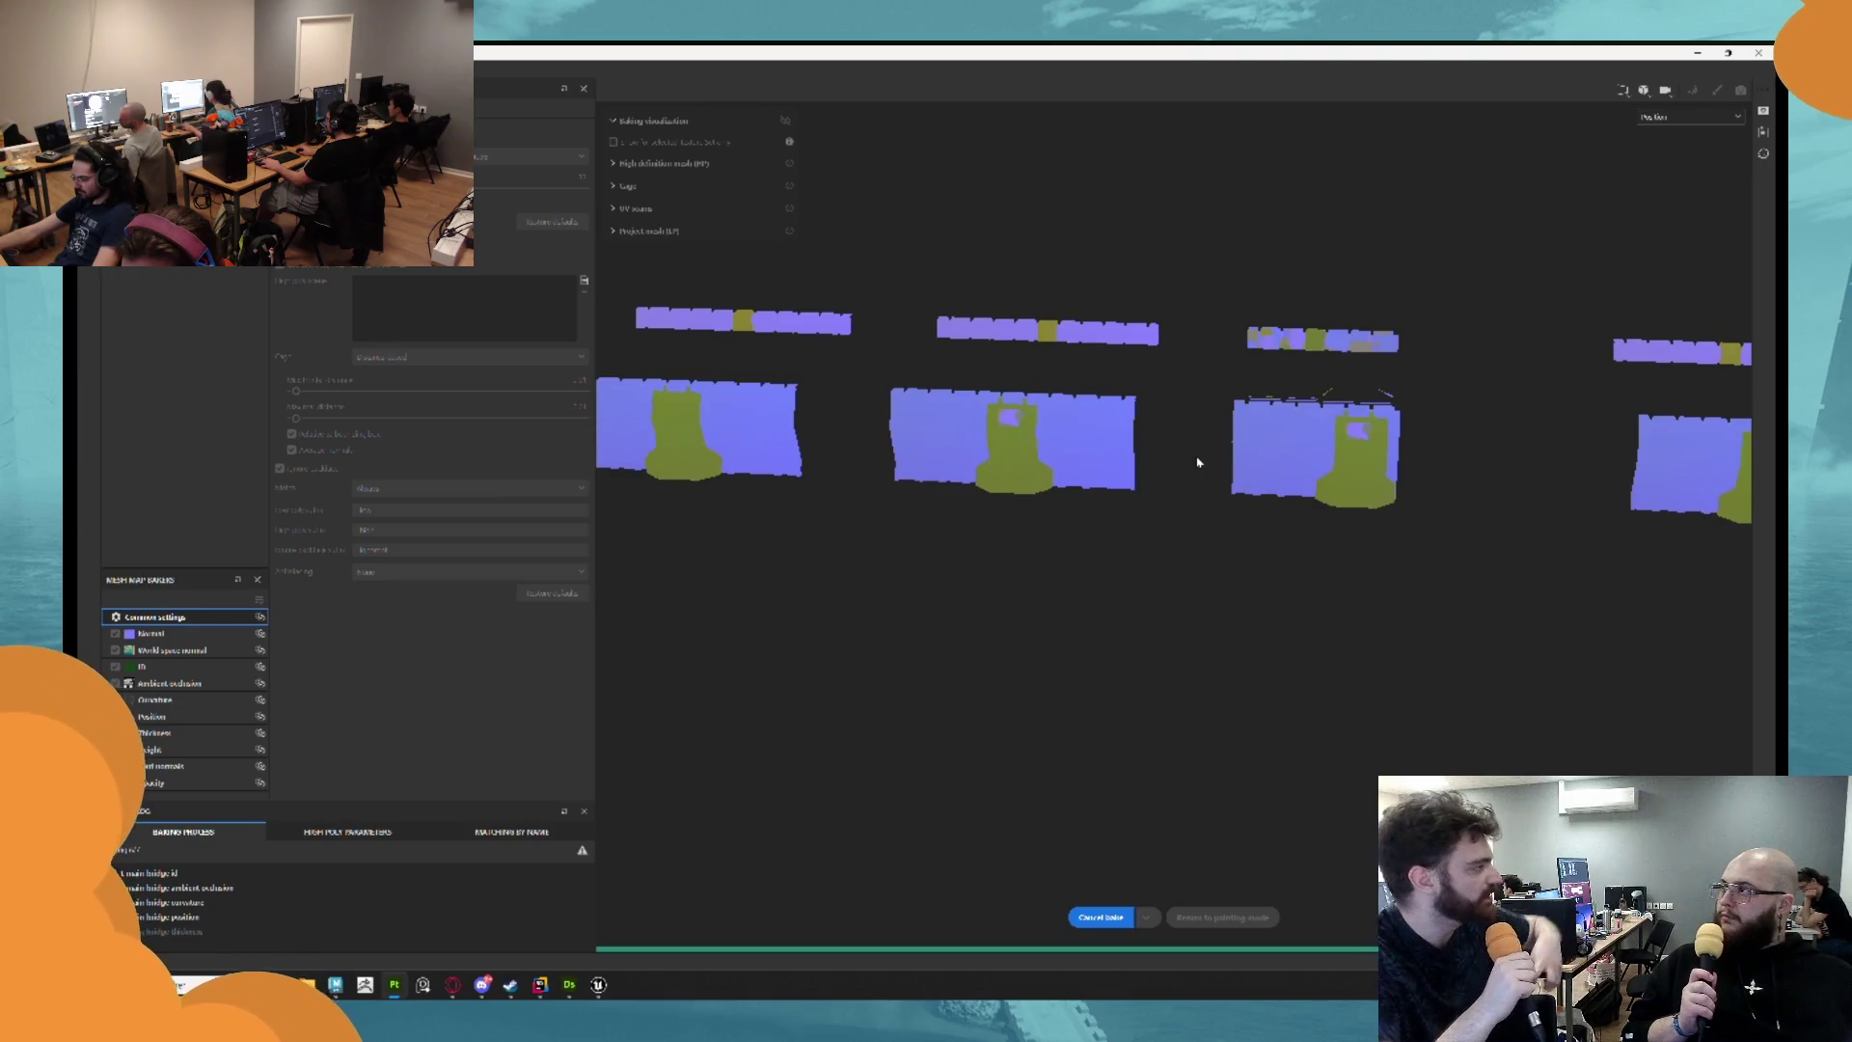
mouse_move(1079, 466)
mouse_down()
mouse_move(1398, 434)
mouse_move(1558, 465)
mouse_up()
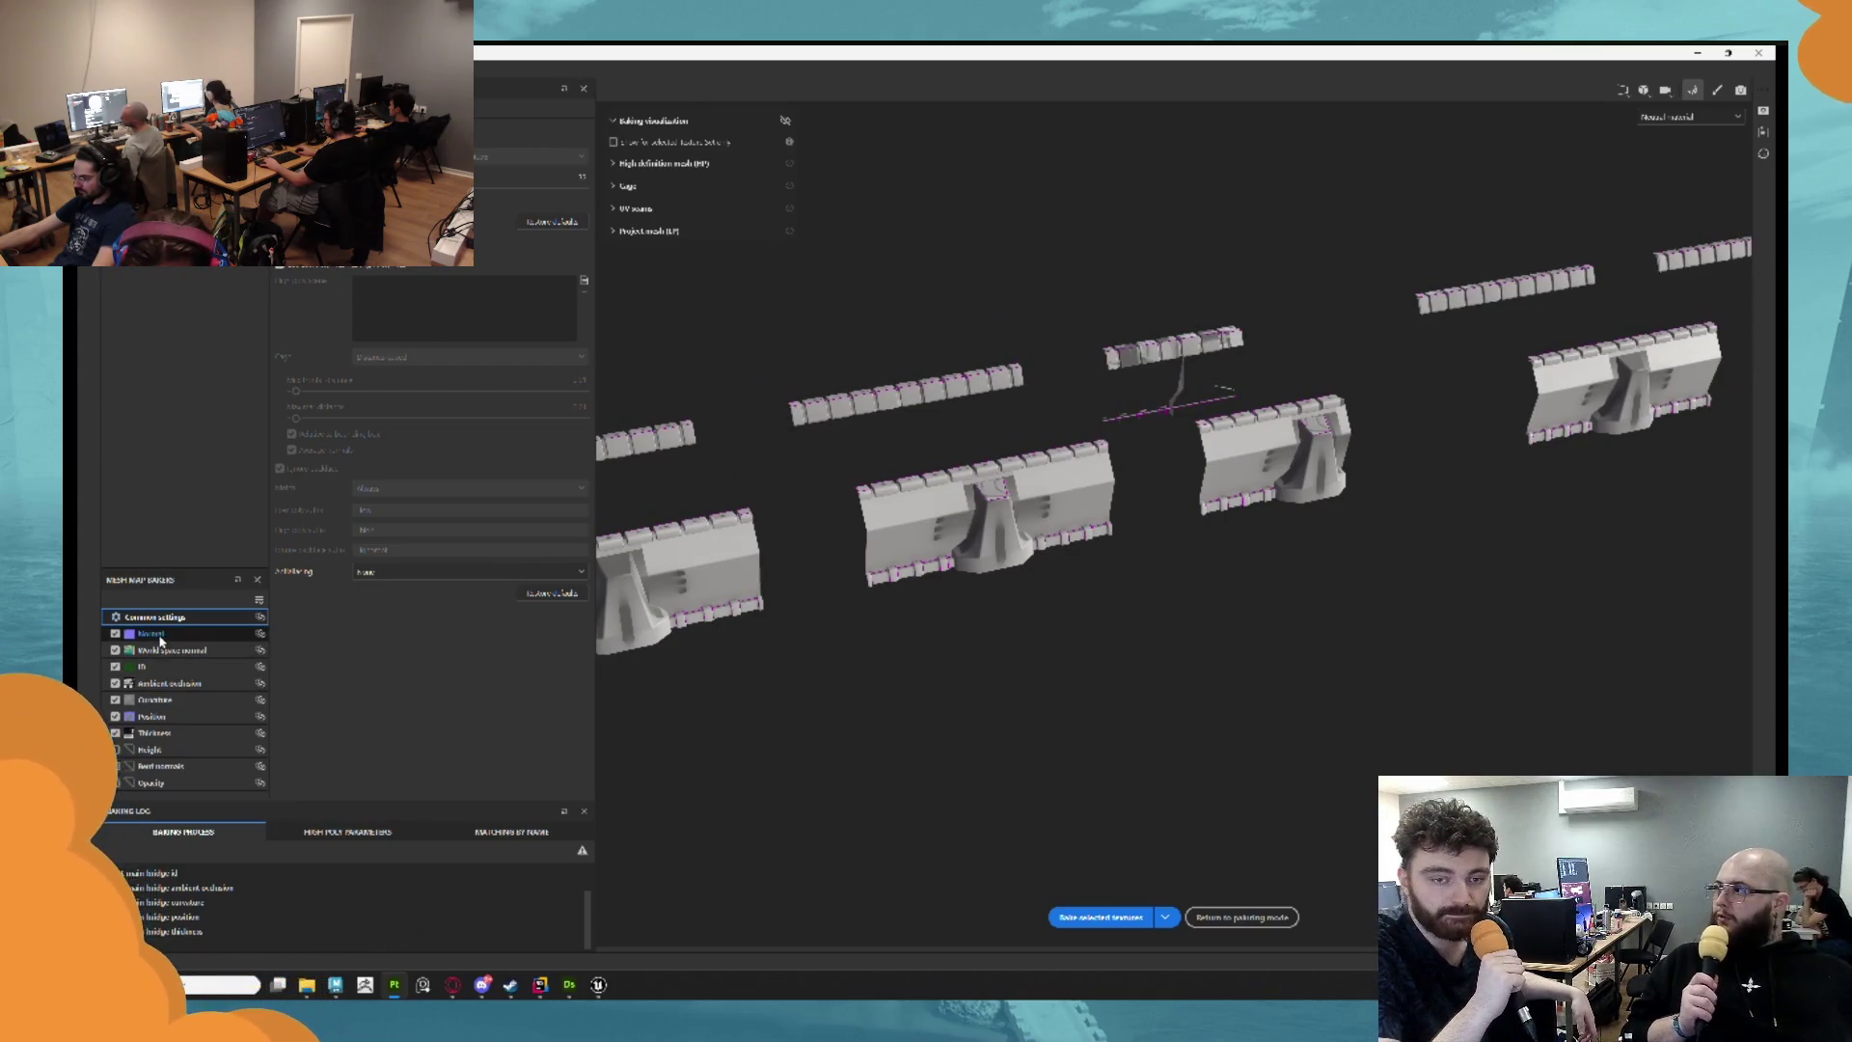
click(164, 702)
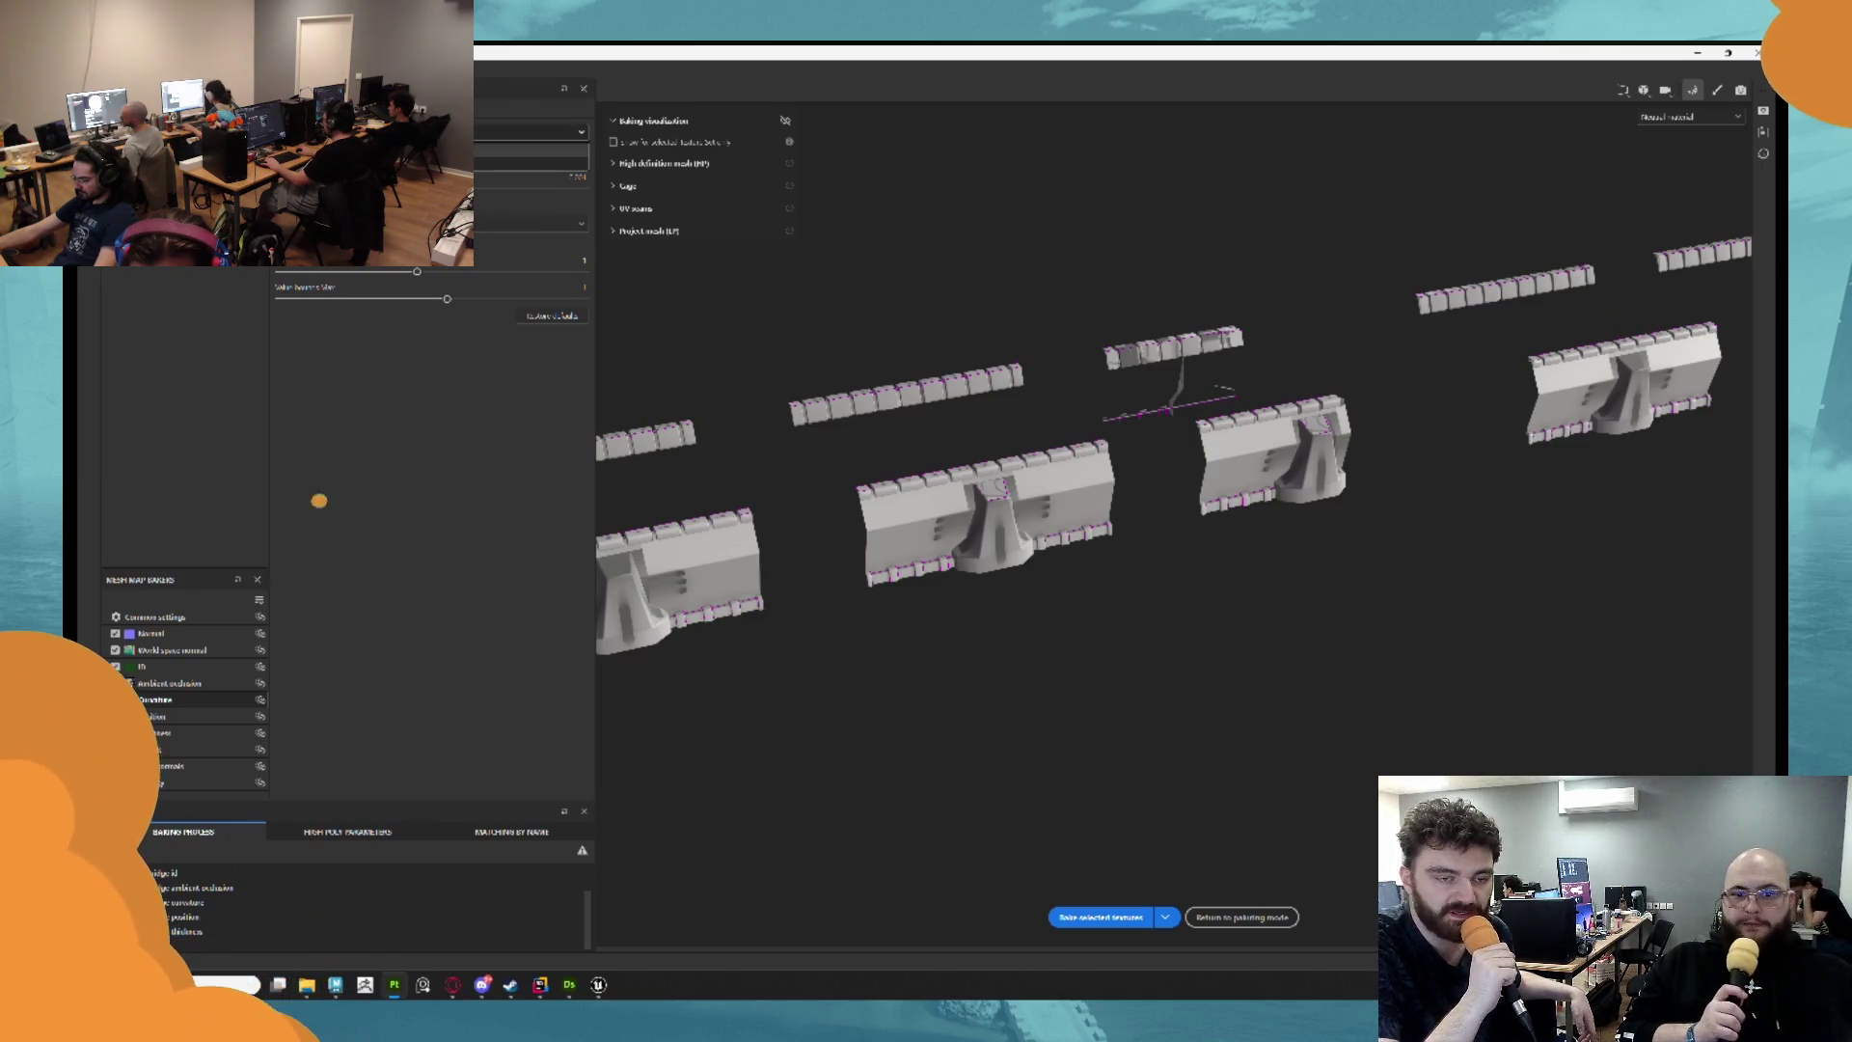
scroll(434, 289, down, 2)
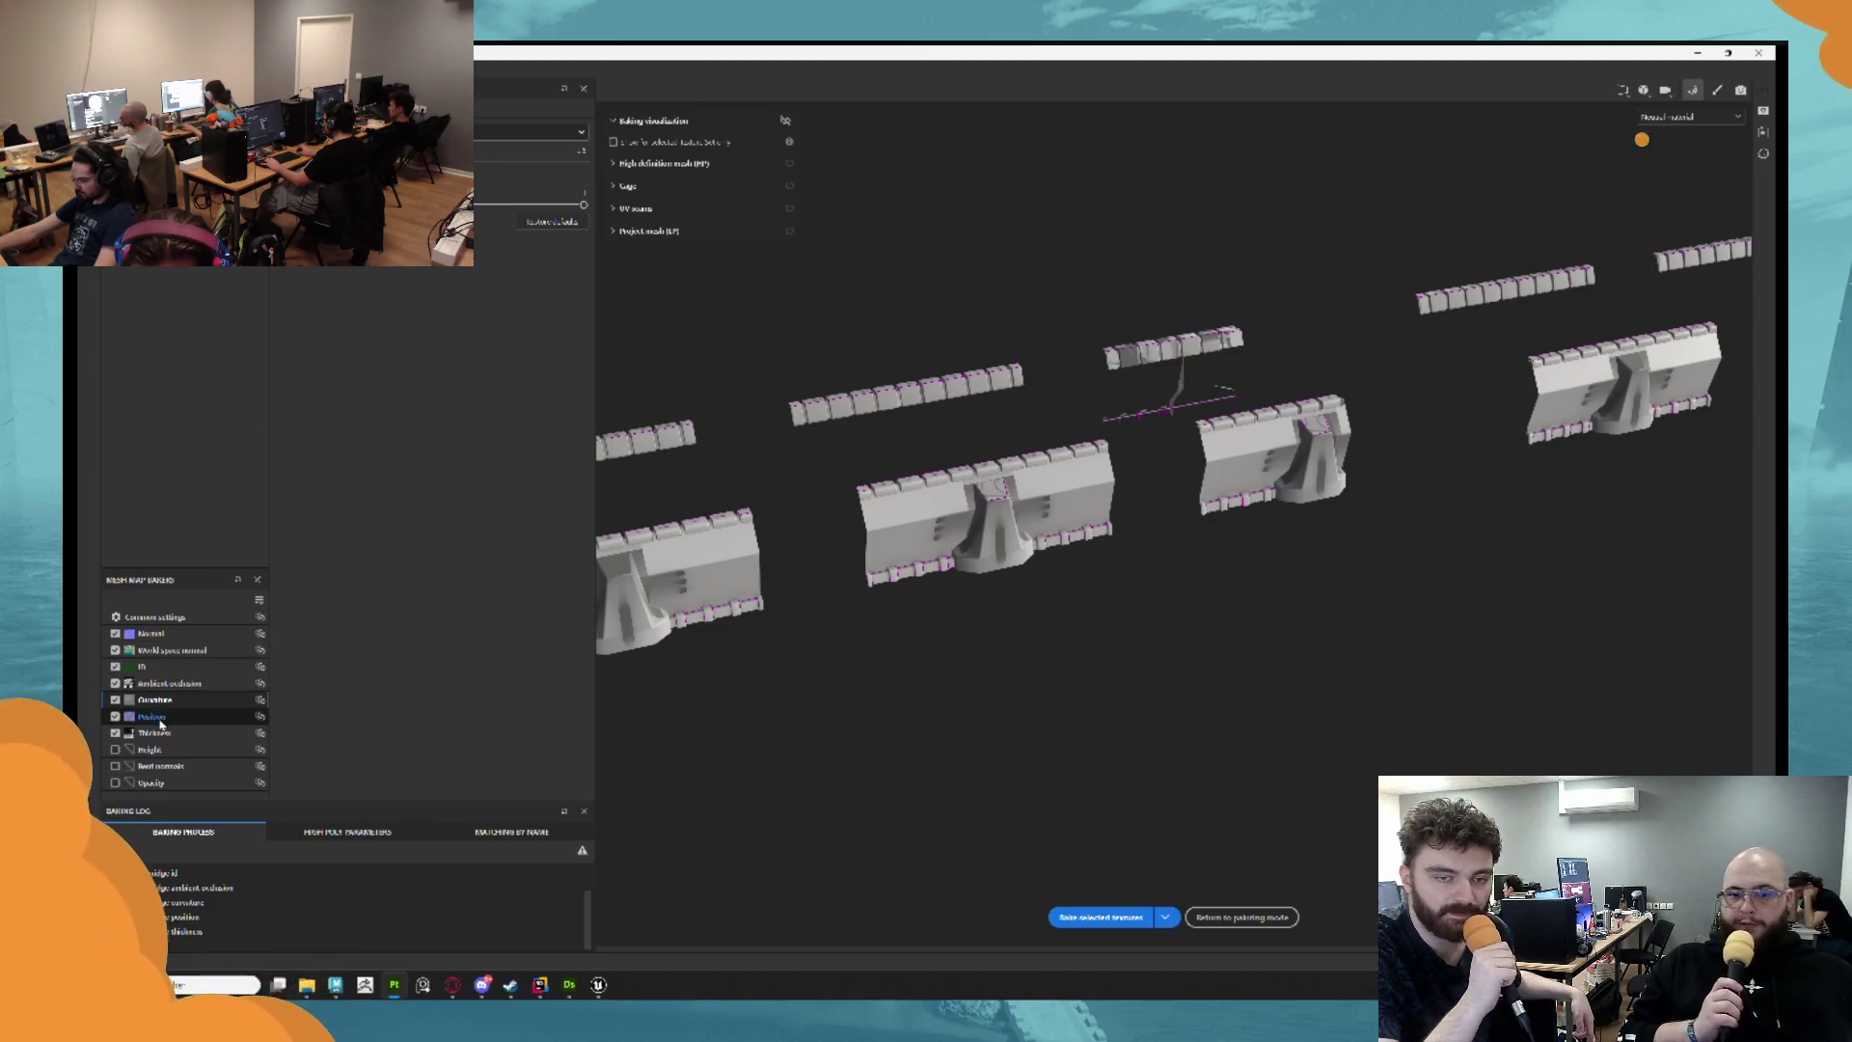
Change the Ambient occlusion Self occlusion and Attenuation settings, rebake, then frame the mesh in Maya.
click(193, 683)
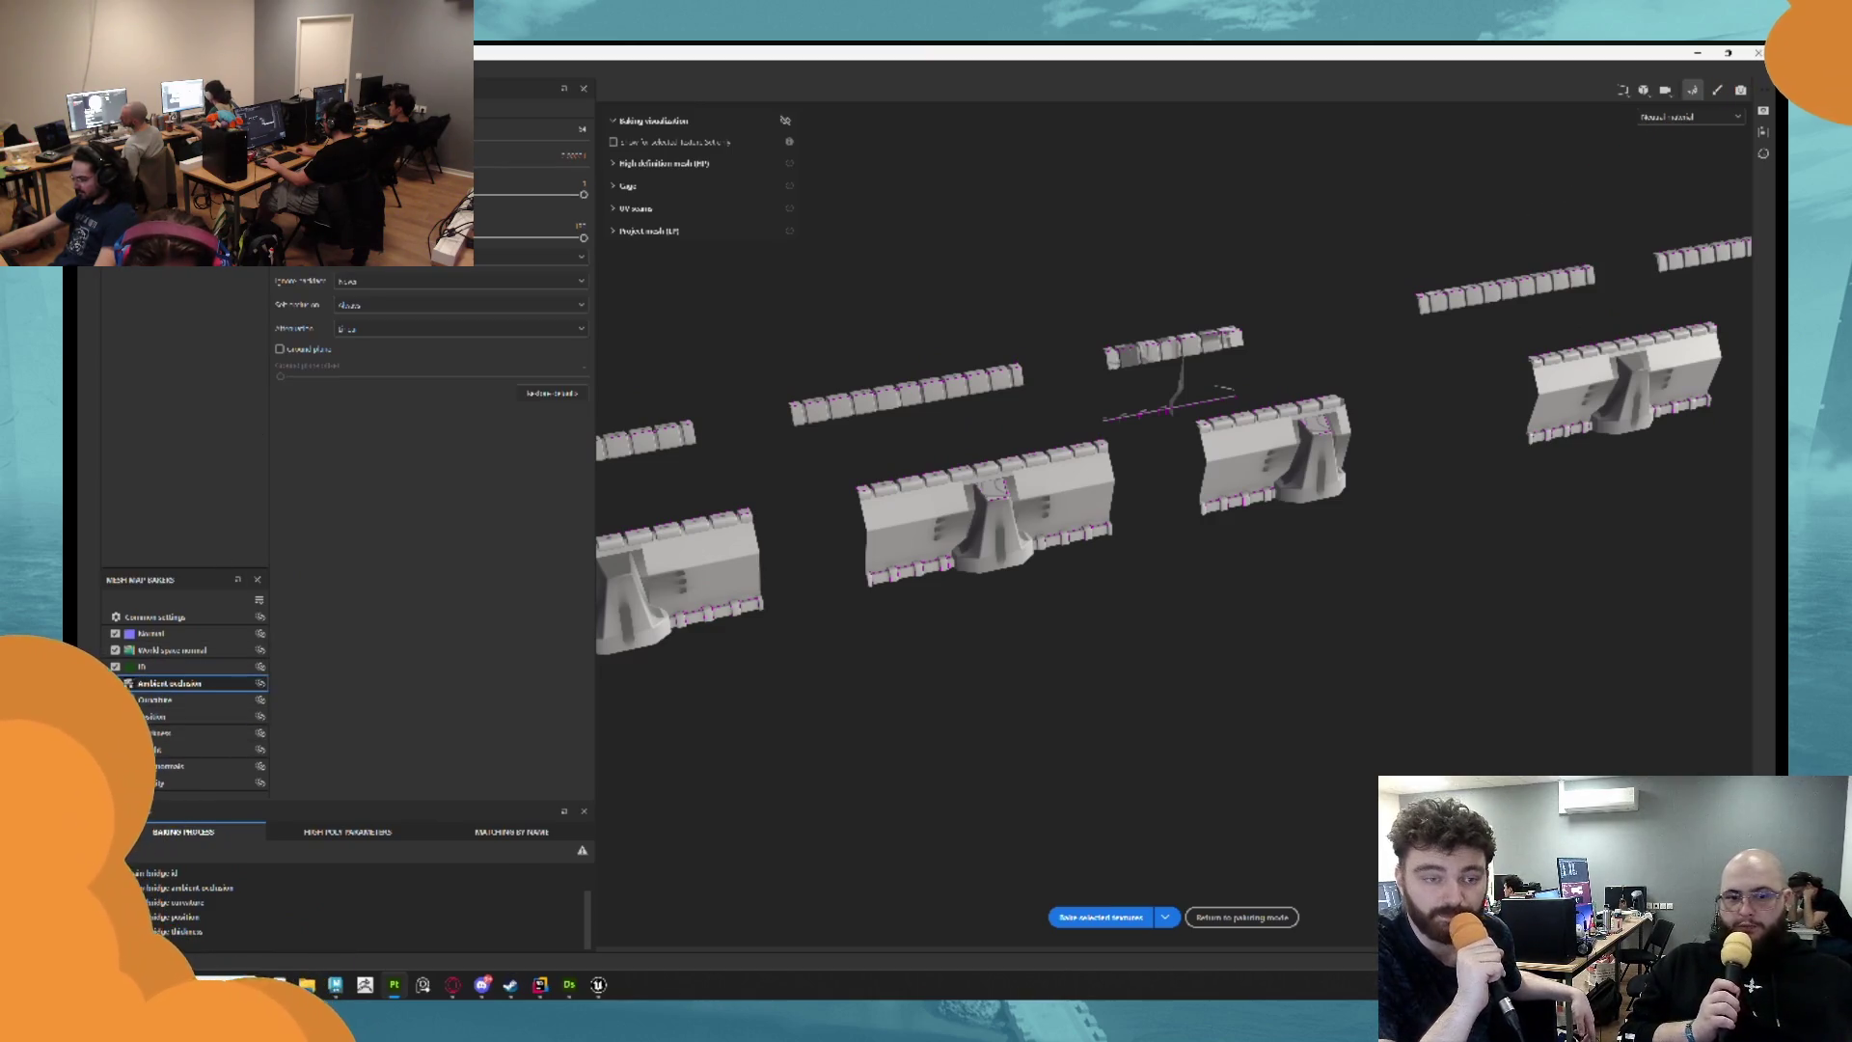
click(362, 305)
click(384, 325)
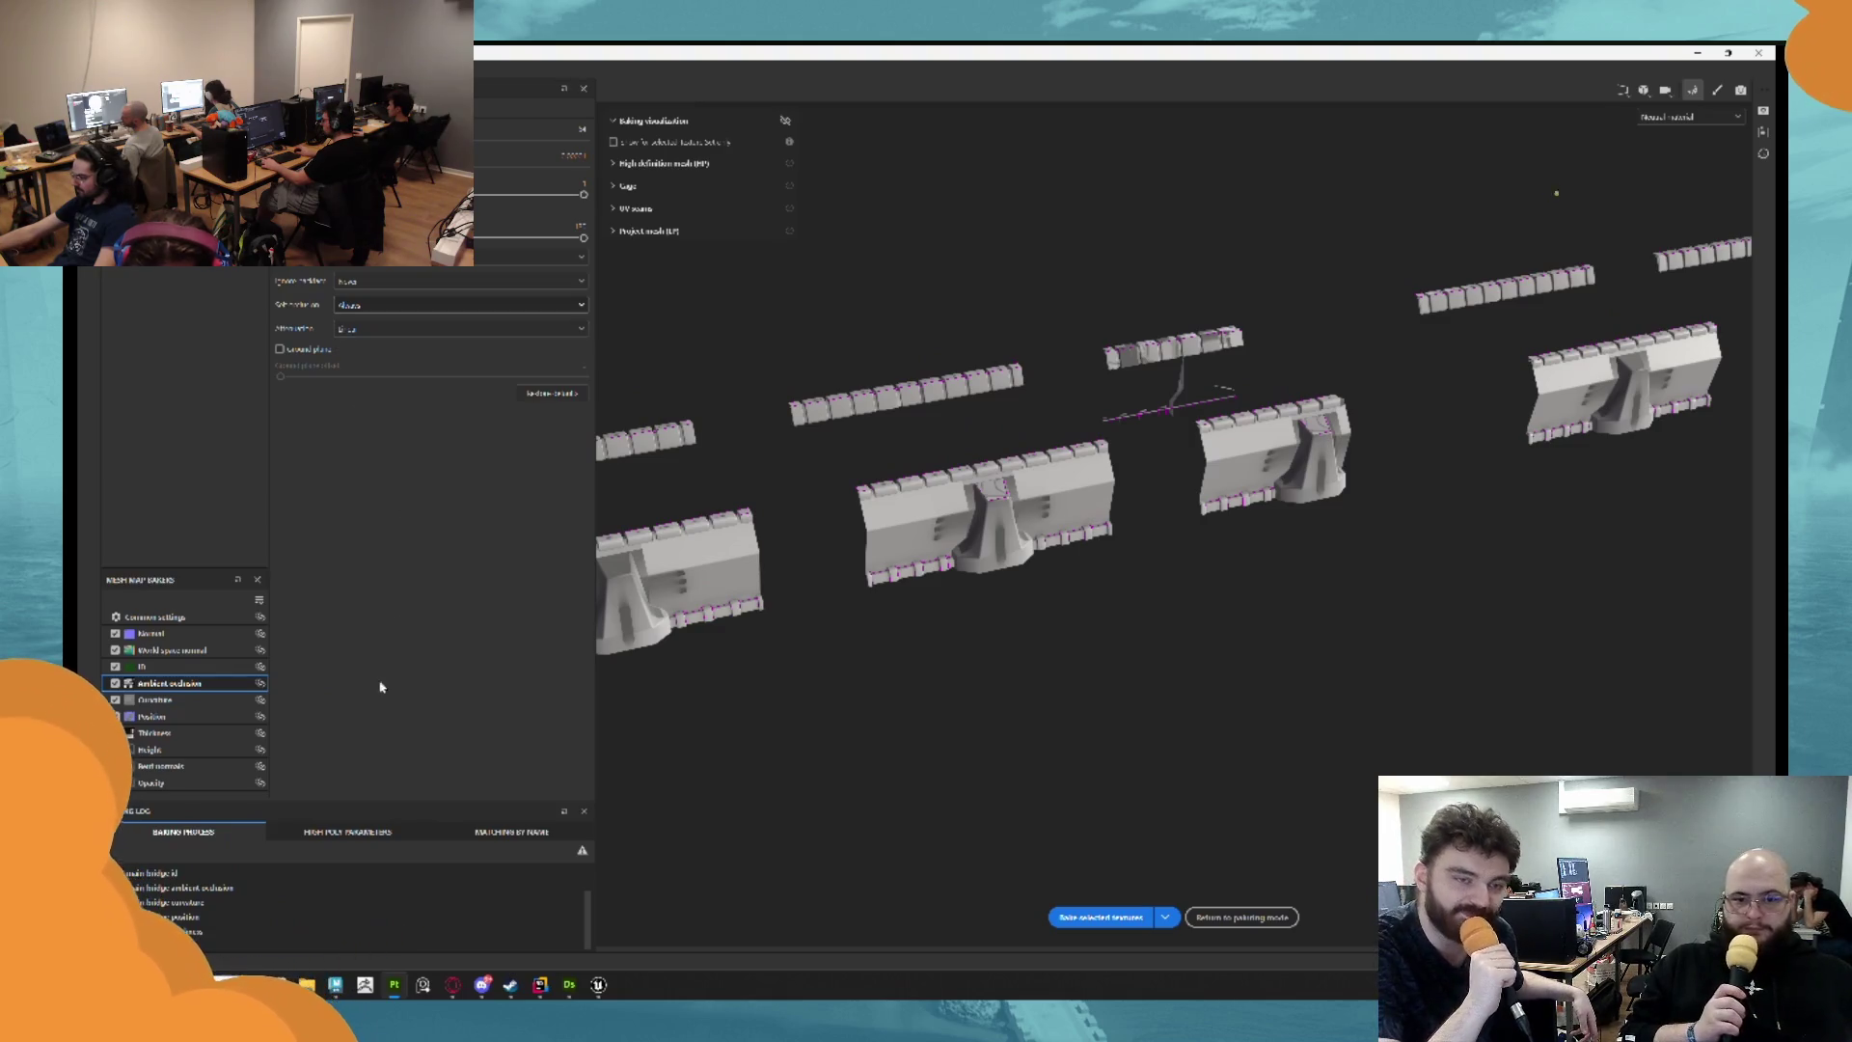
click(1096, 917)
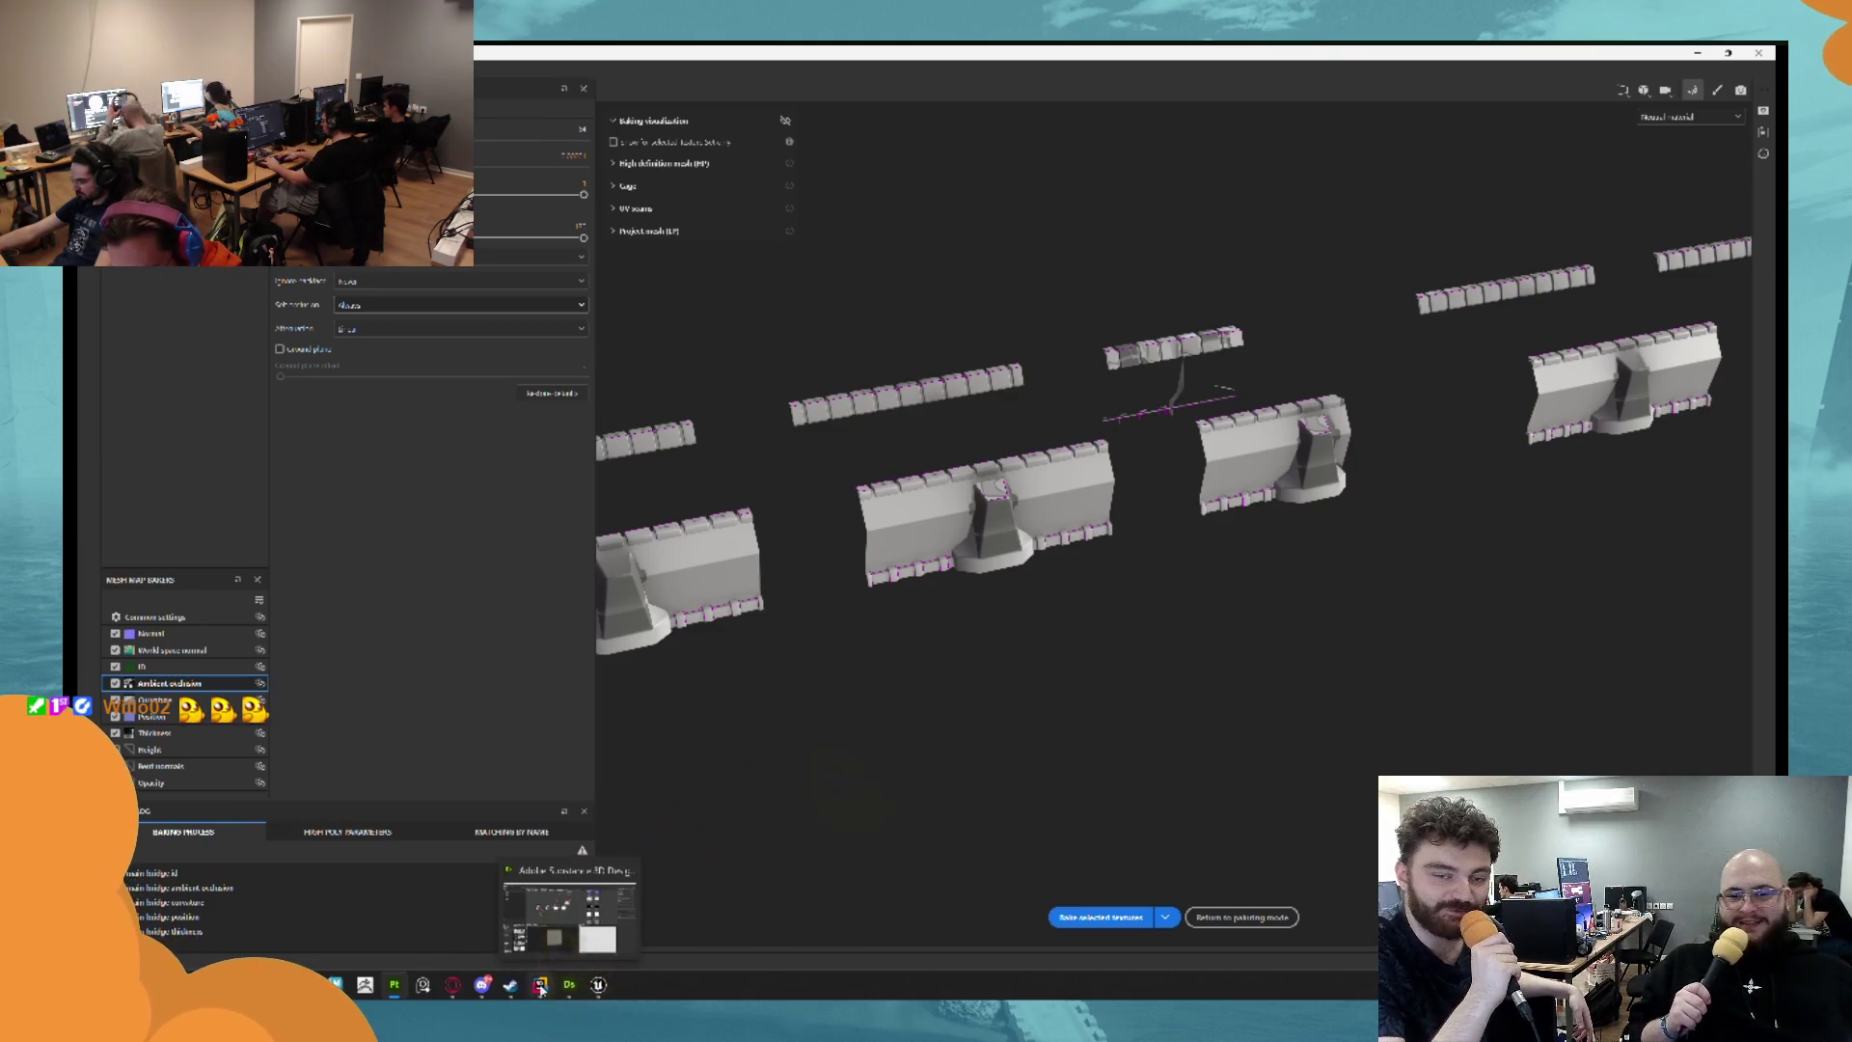
click(335, 984)
key(f)
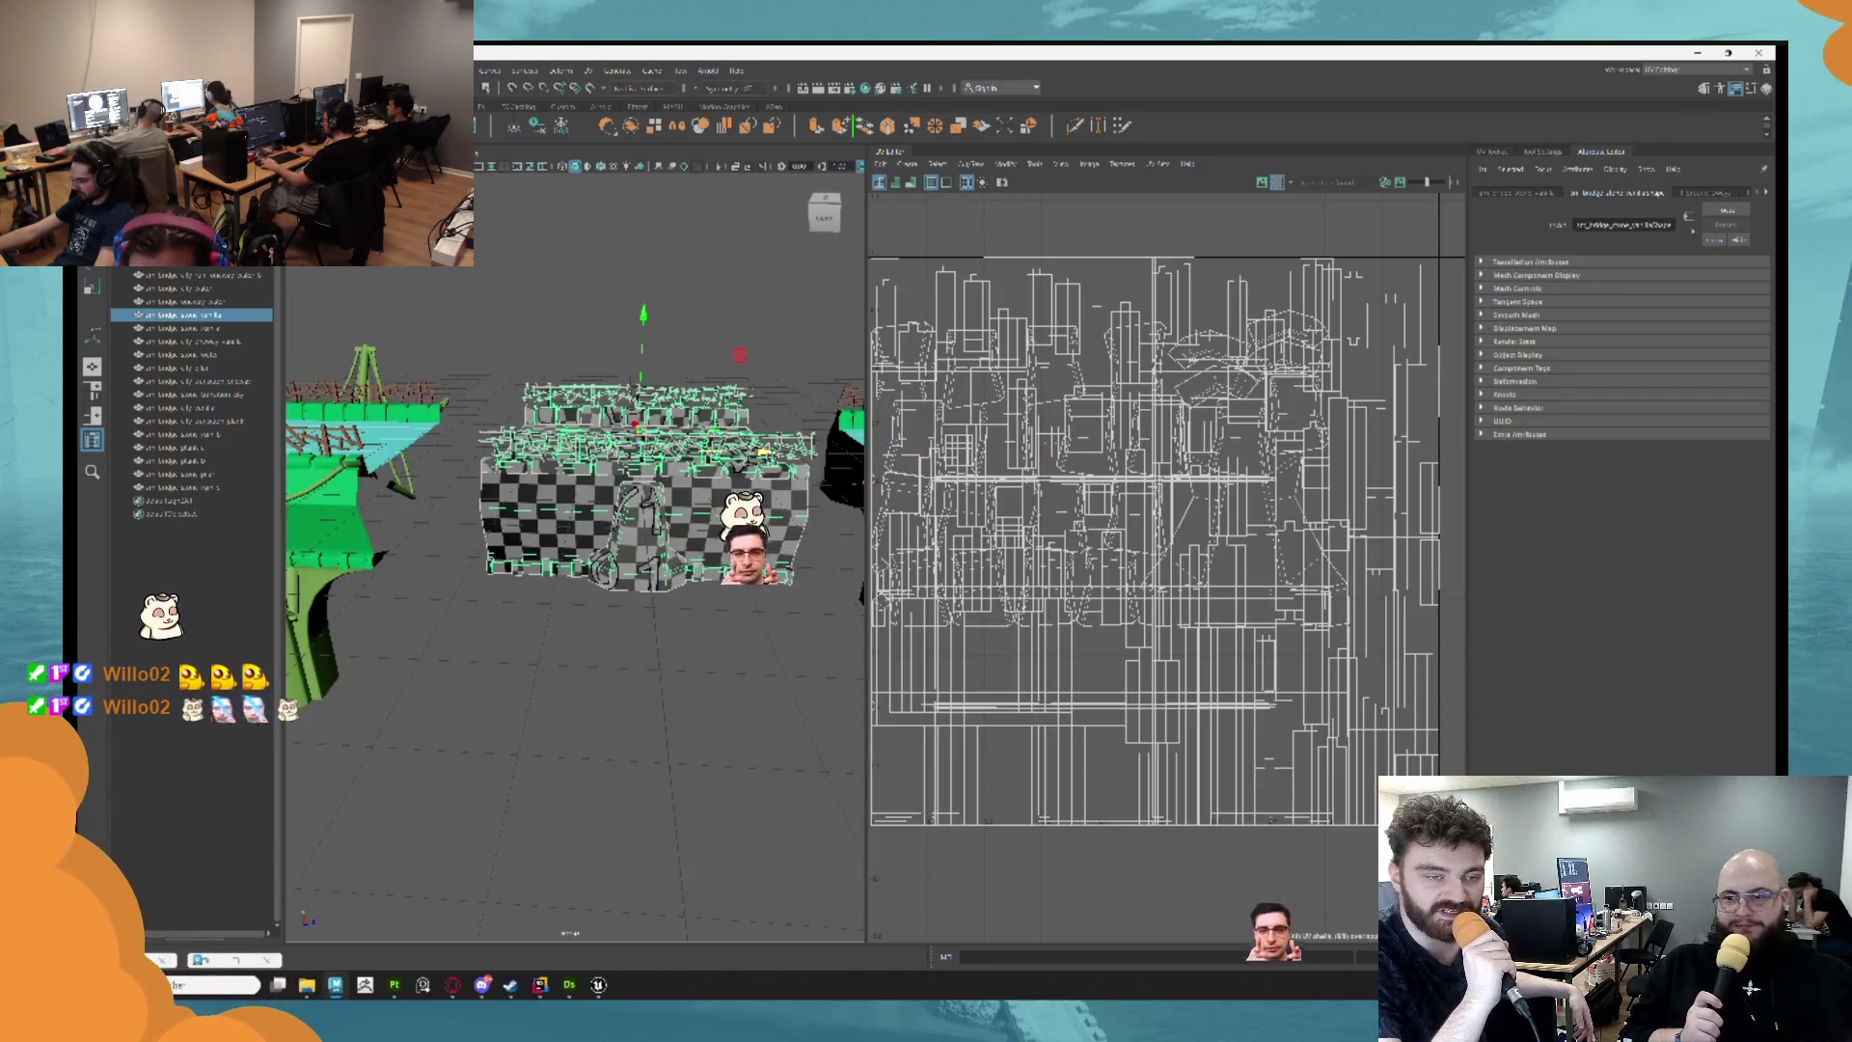
Export the selected checkered bridge module with Export Selection, overwriting its existing file.
key(ctrl+alt+e)
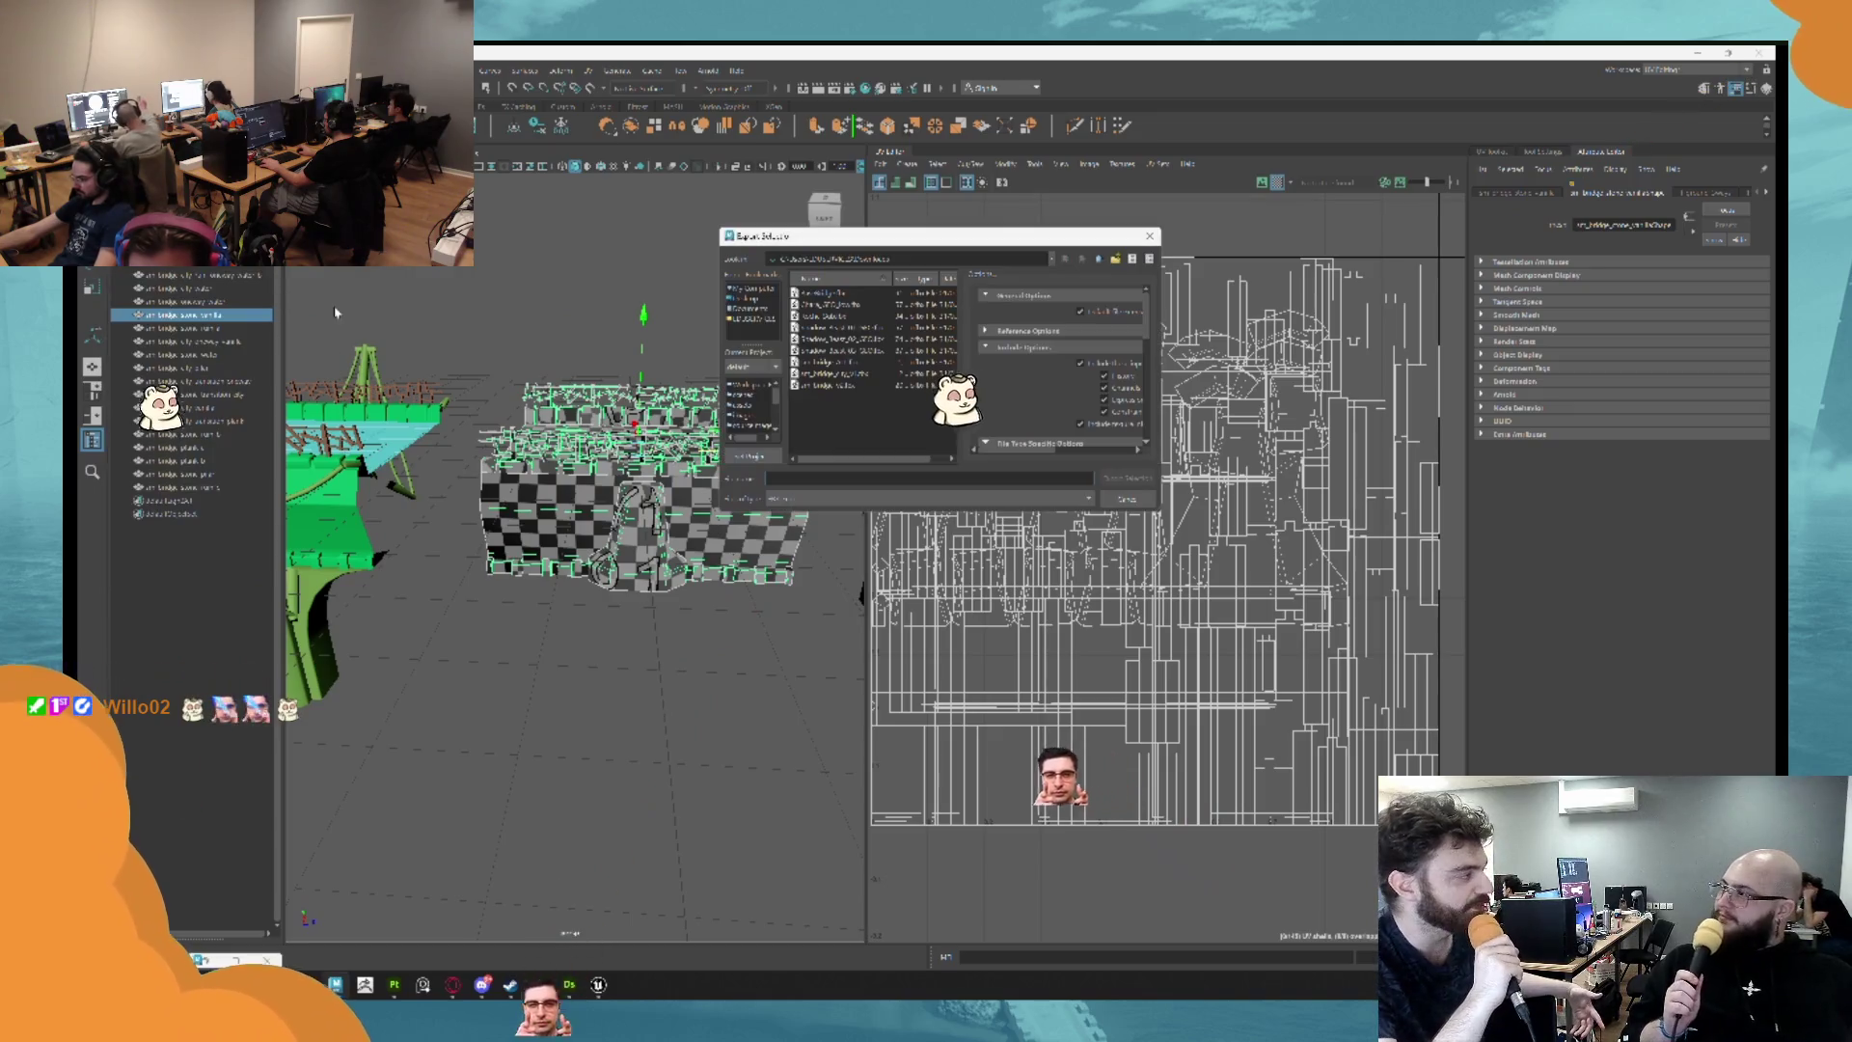
click(830, 293)
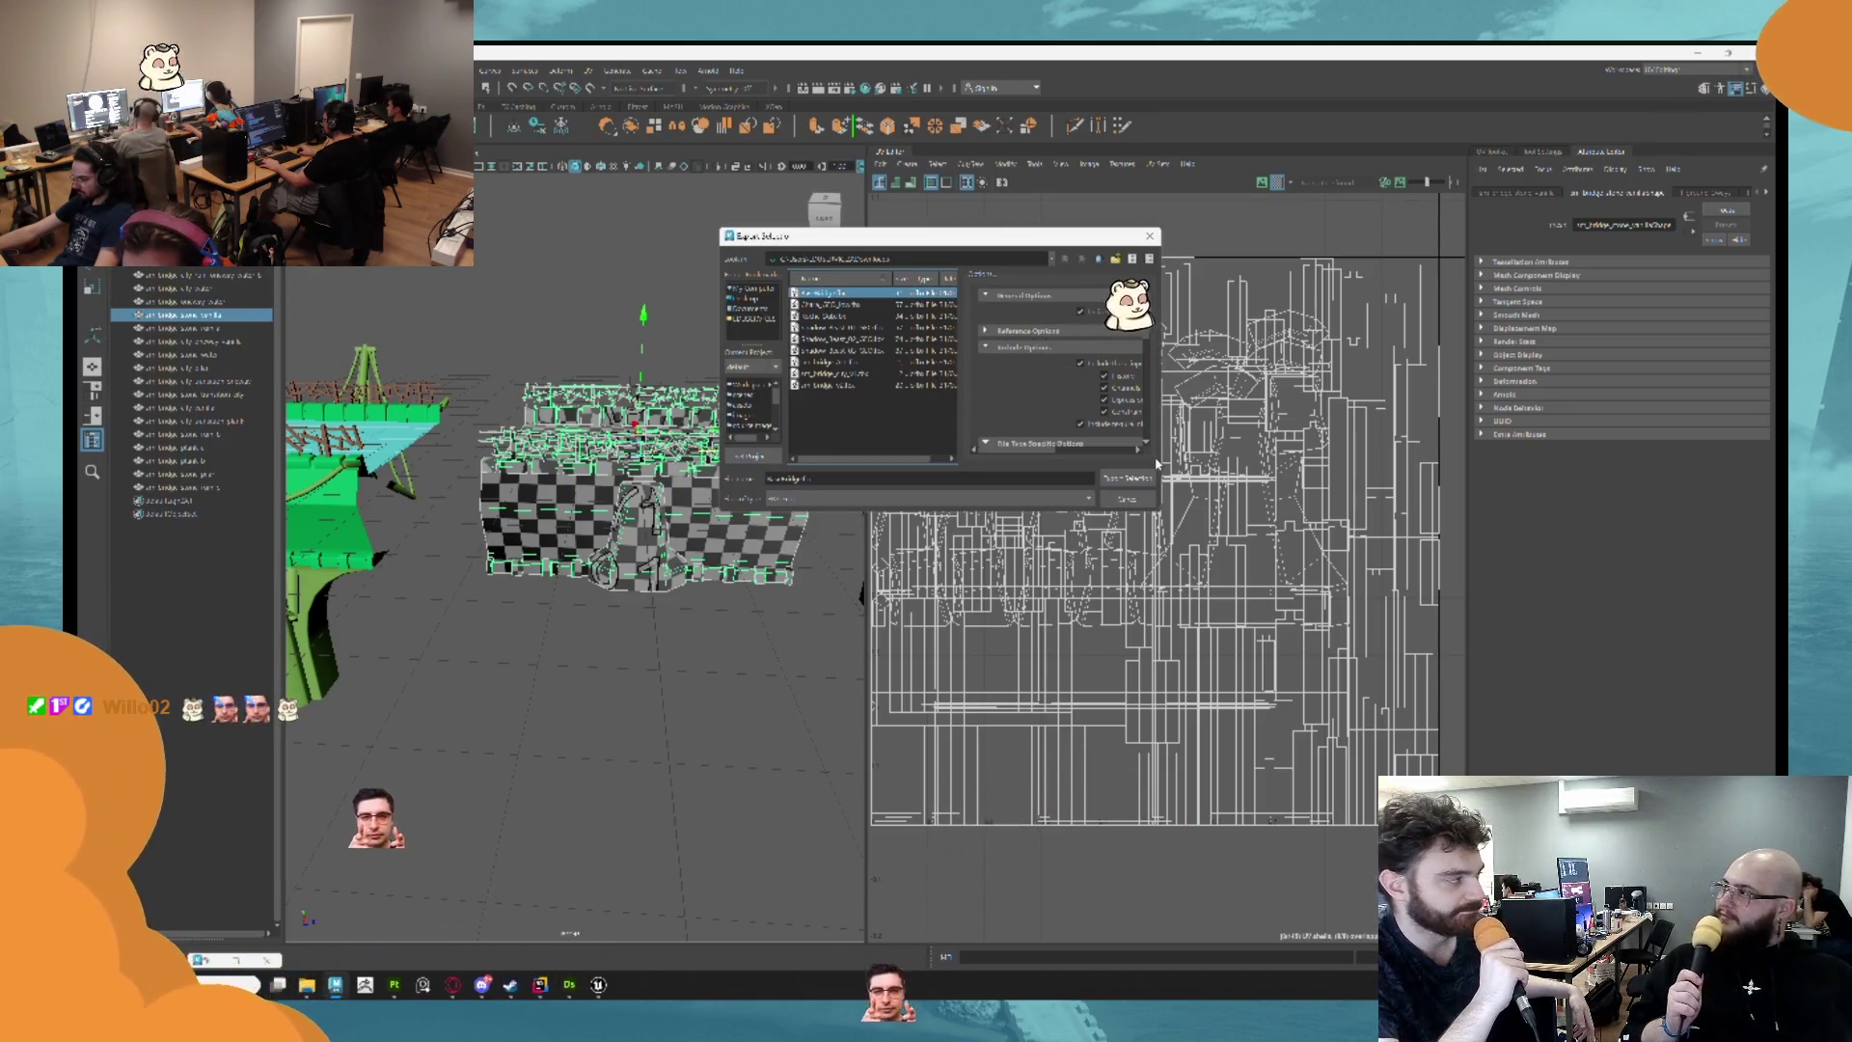
click(1126, 477)
click(907, 402)
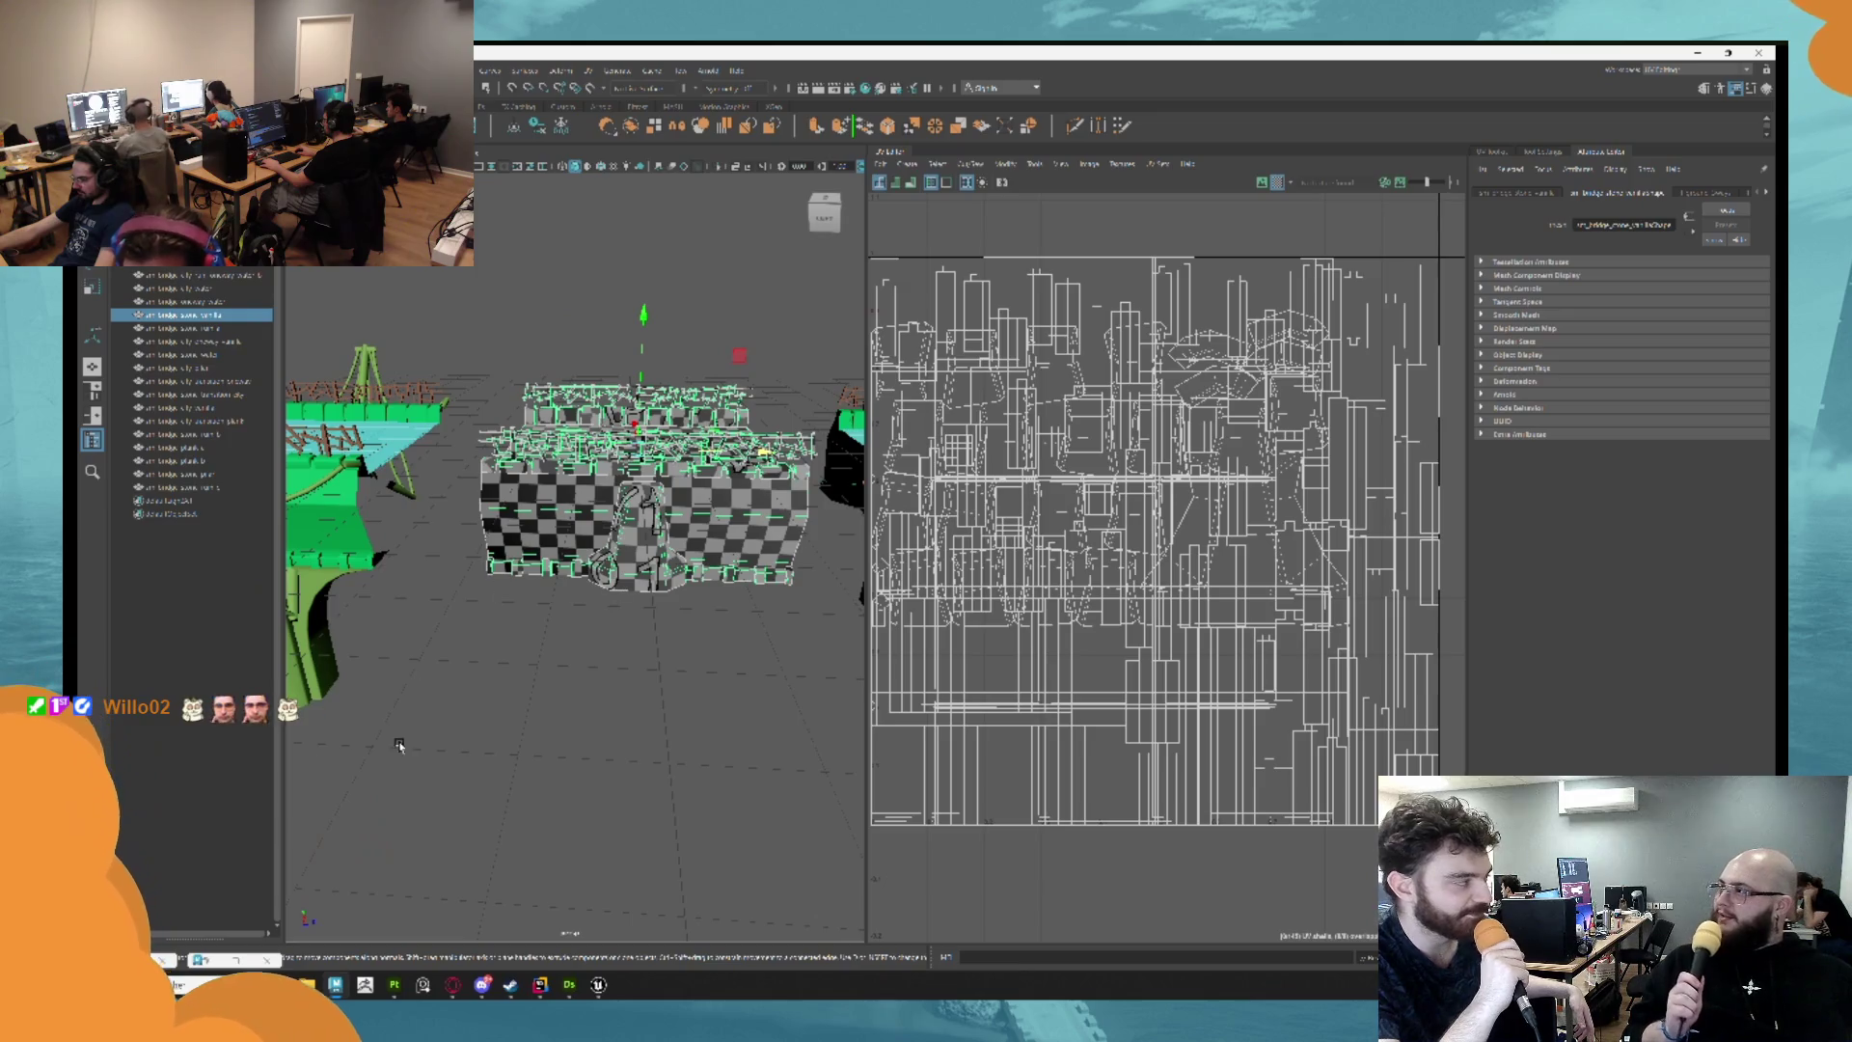
click(394, 985)
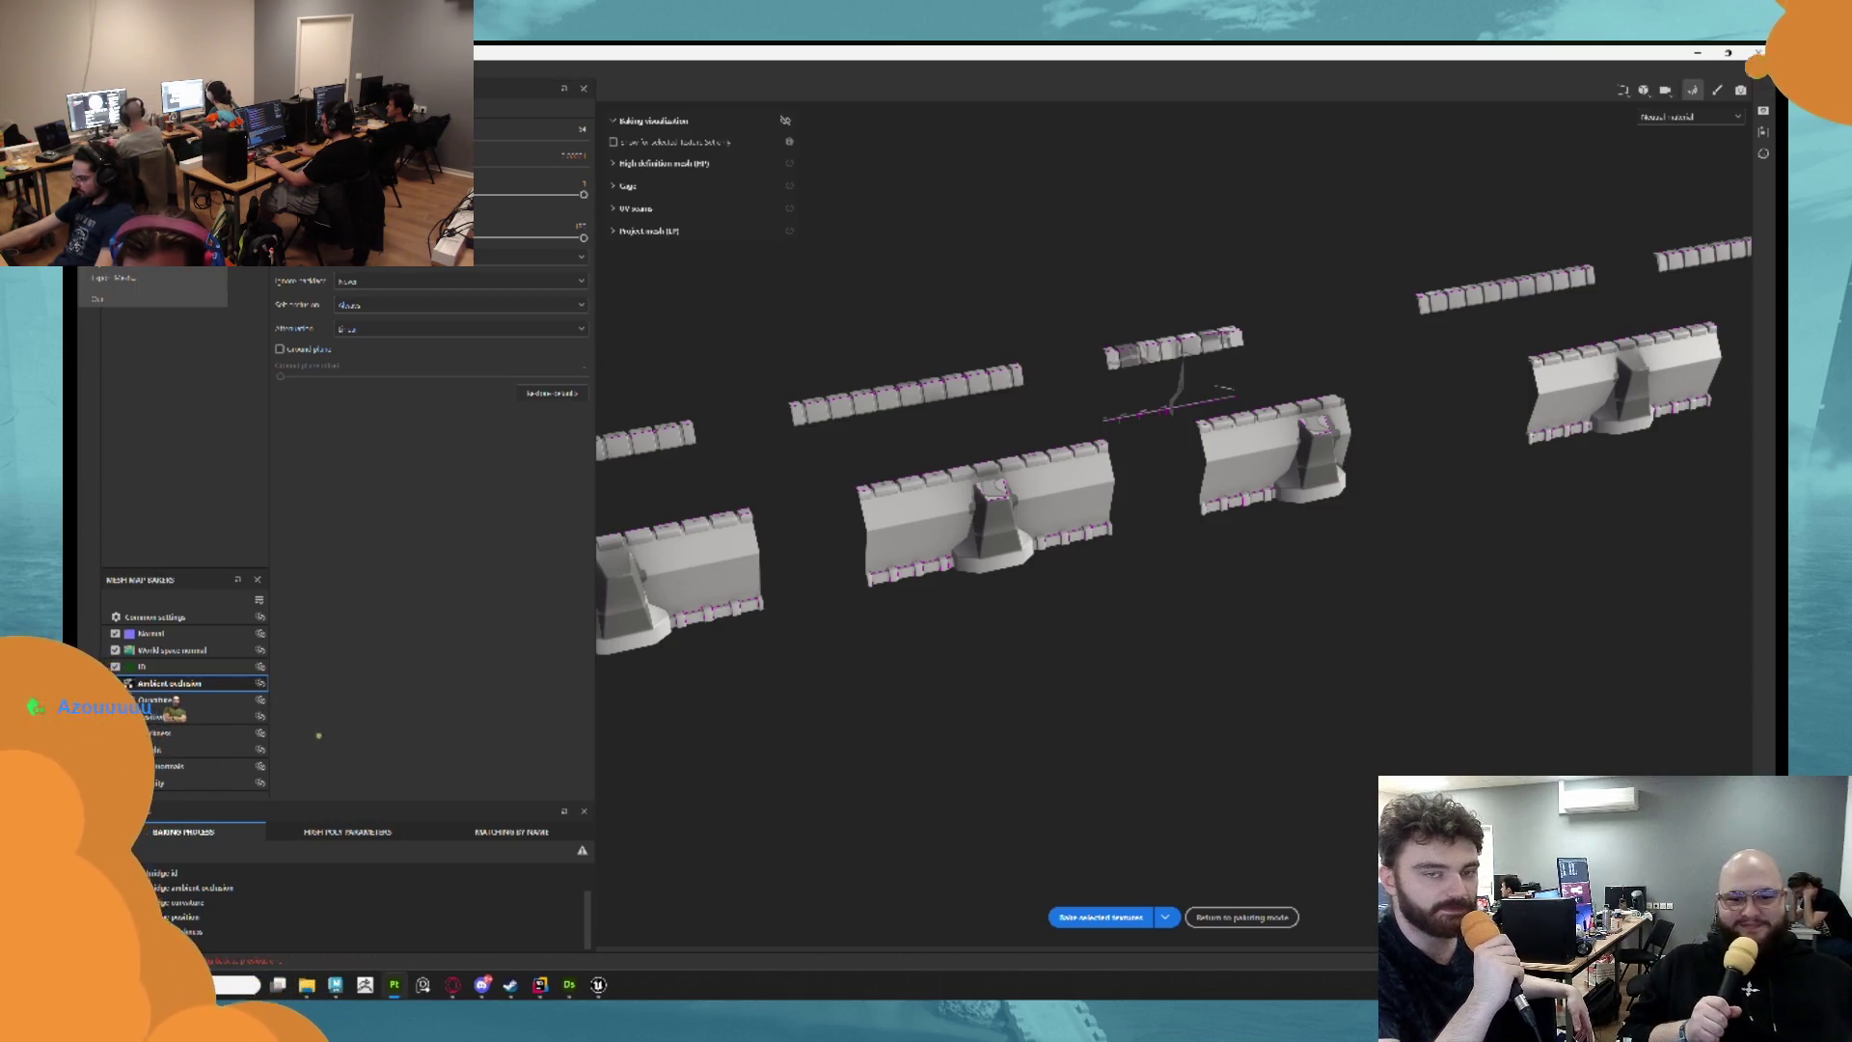
Create a new Painter project from the exported bridge .fbx and enter Bake Mesh Maps mode.
click(106, 82)
click(1036, 370)
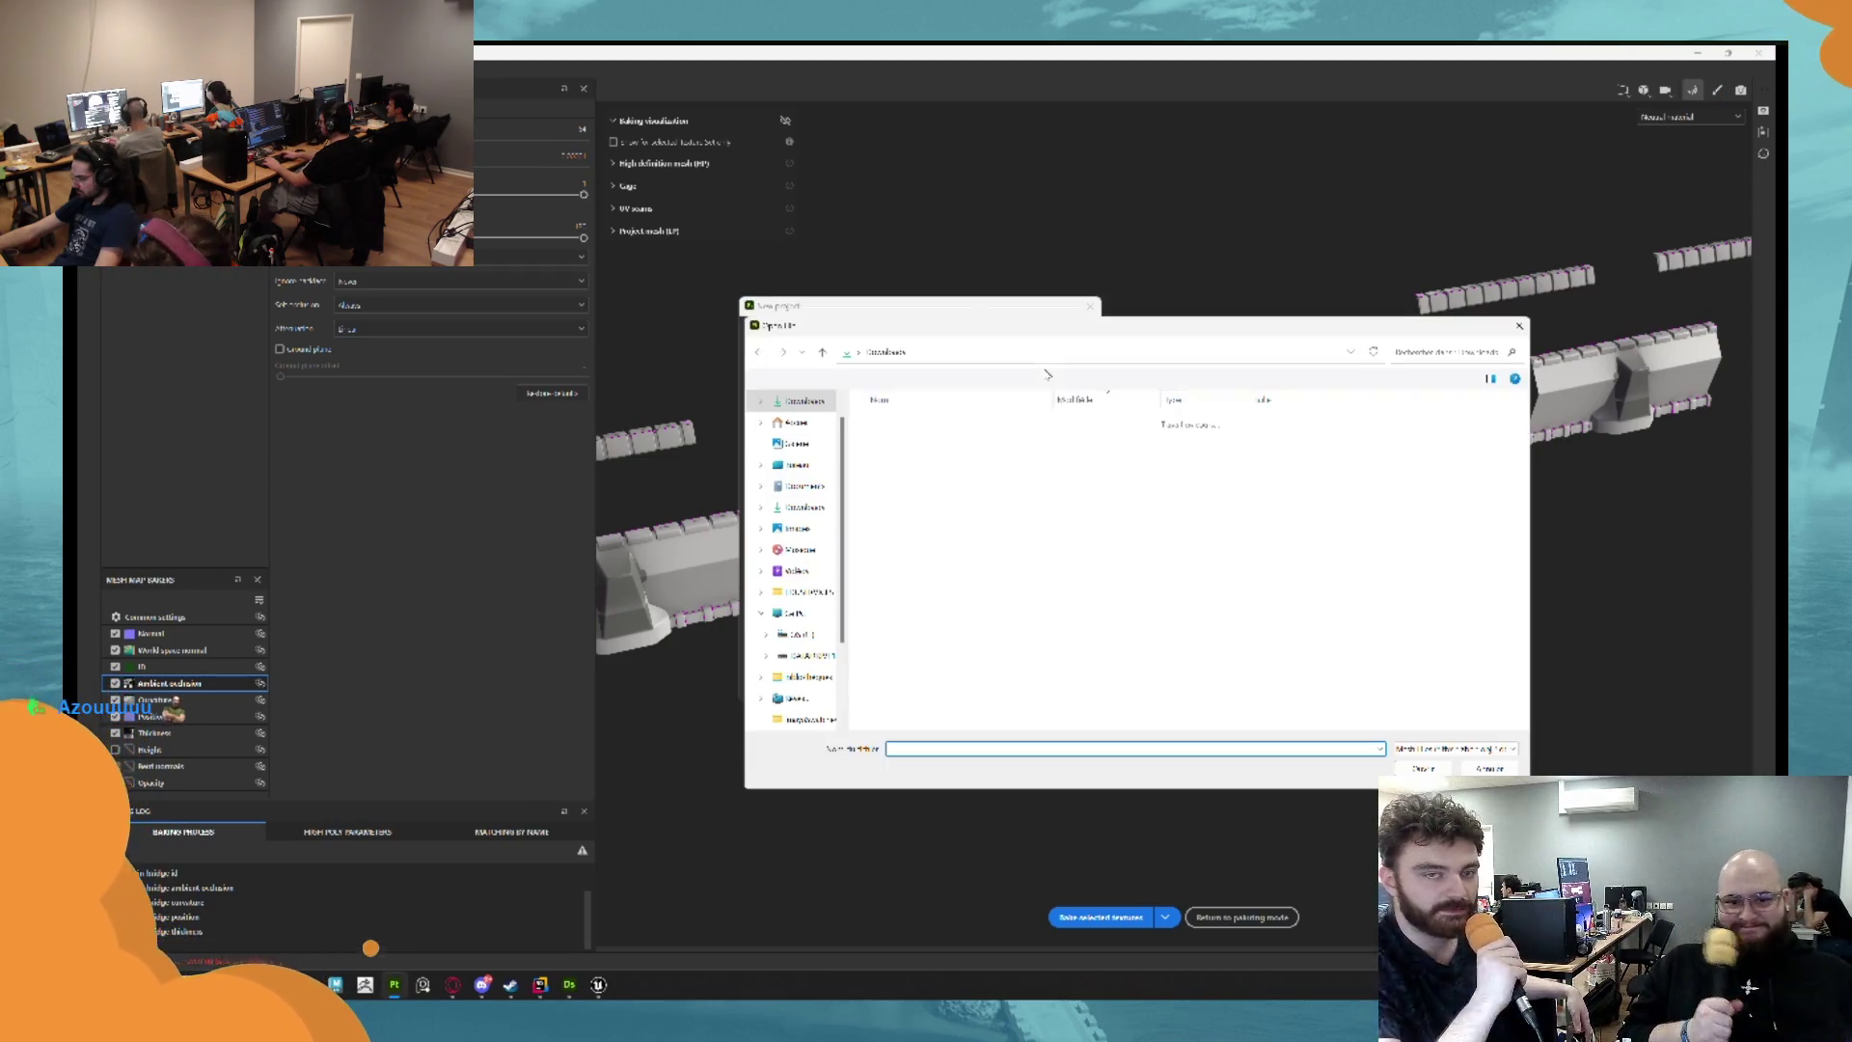
click(902, 438)
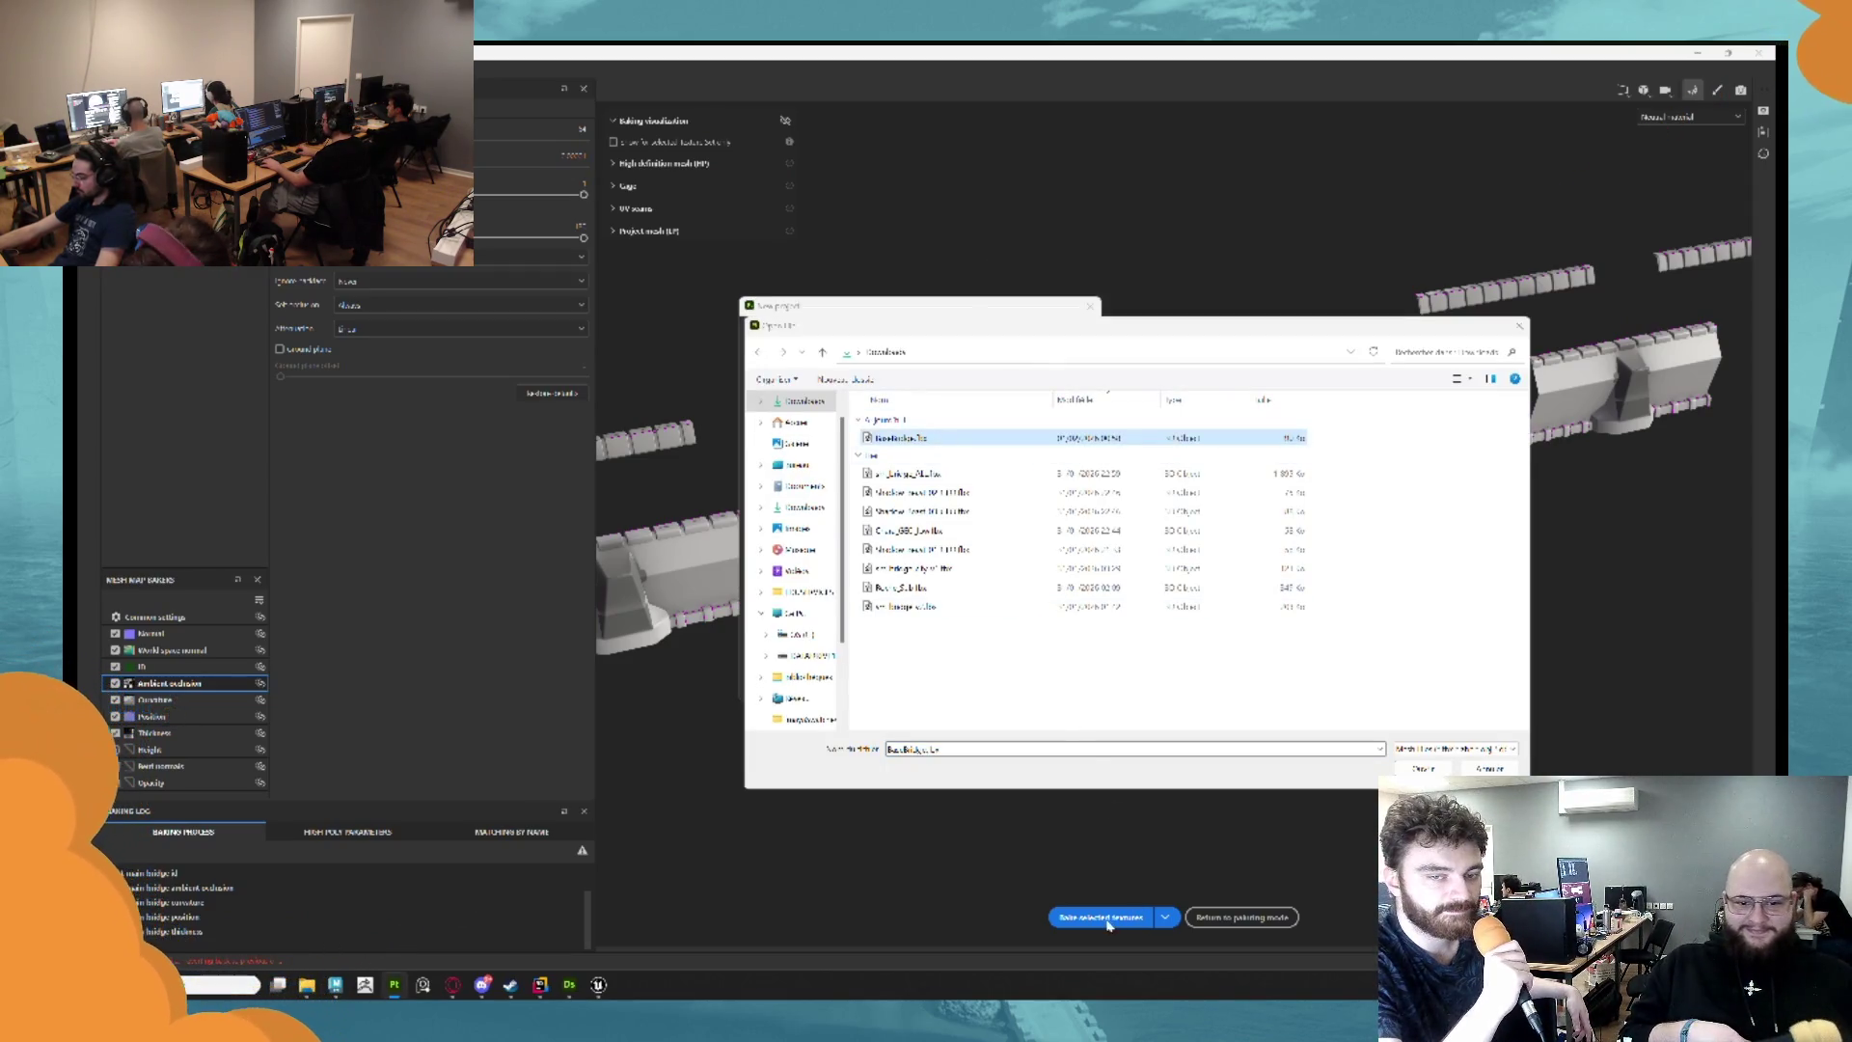
click(1436, 767)
click(982, 686)
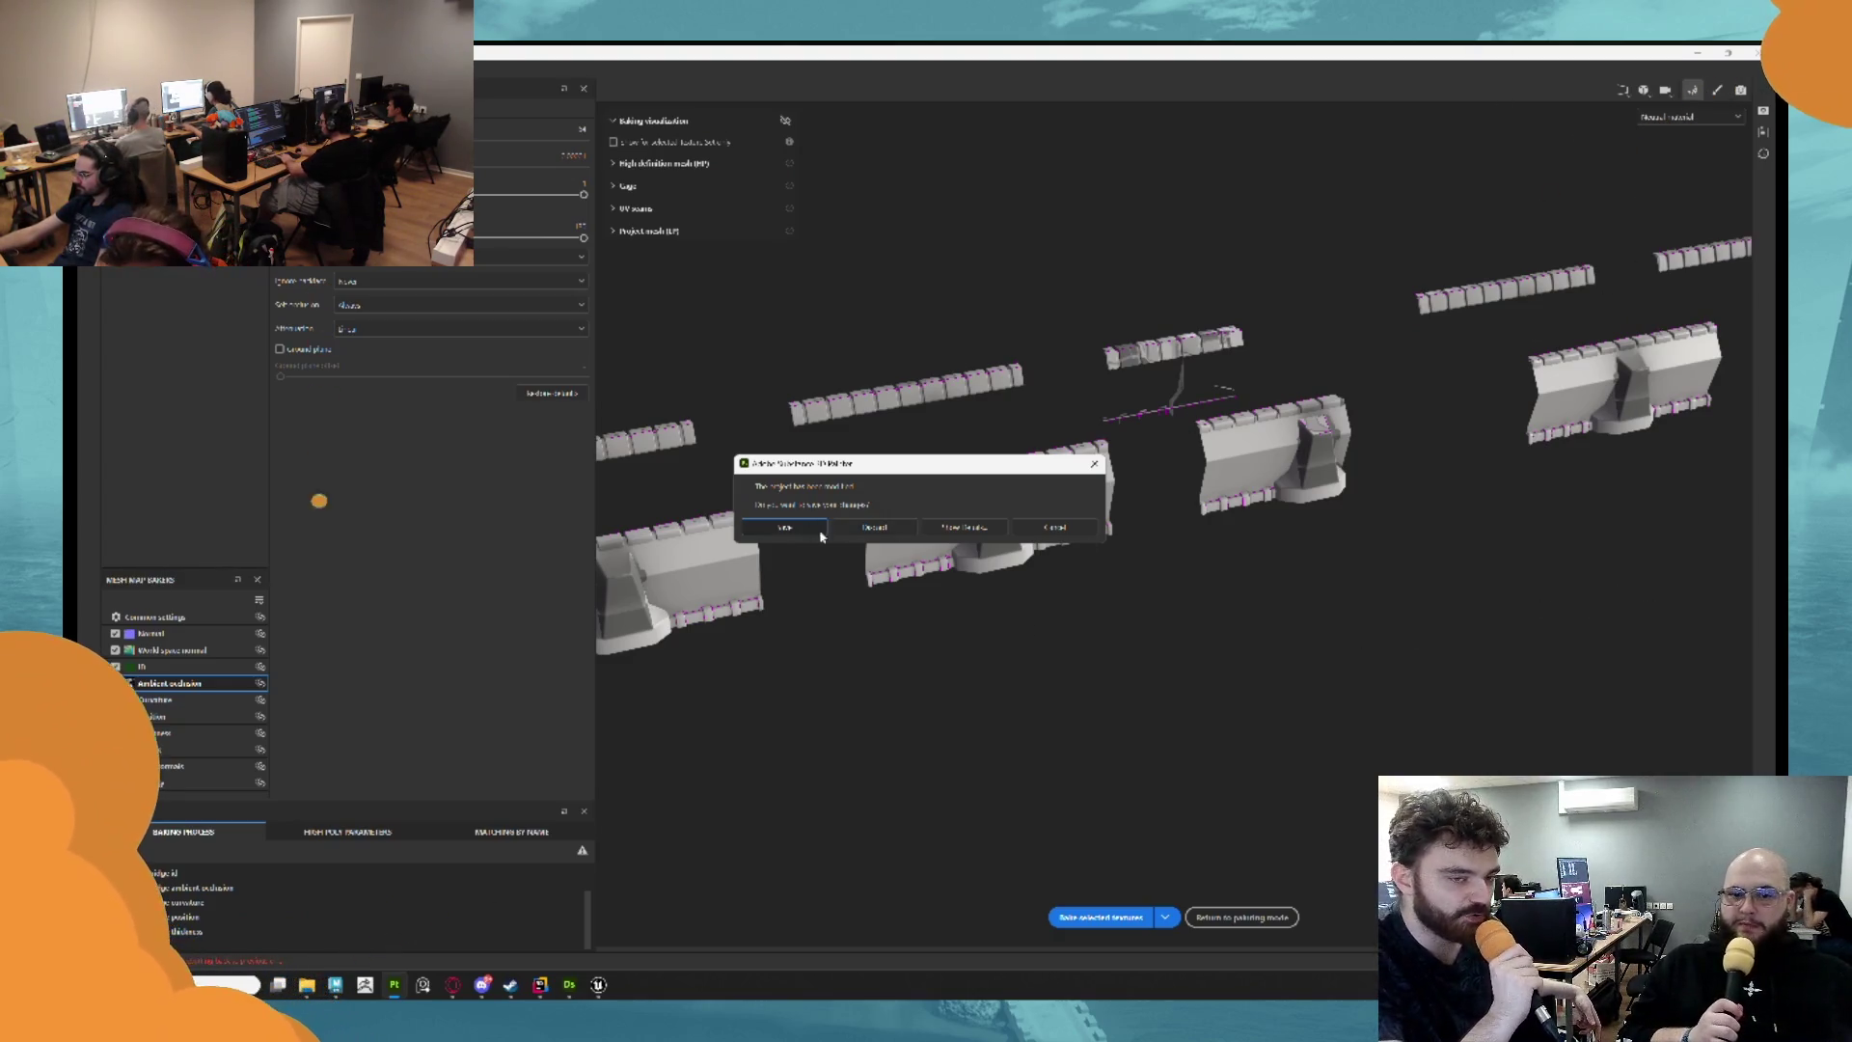
click(853, 527)
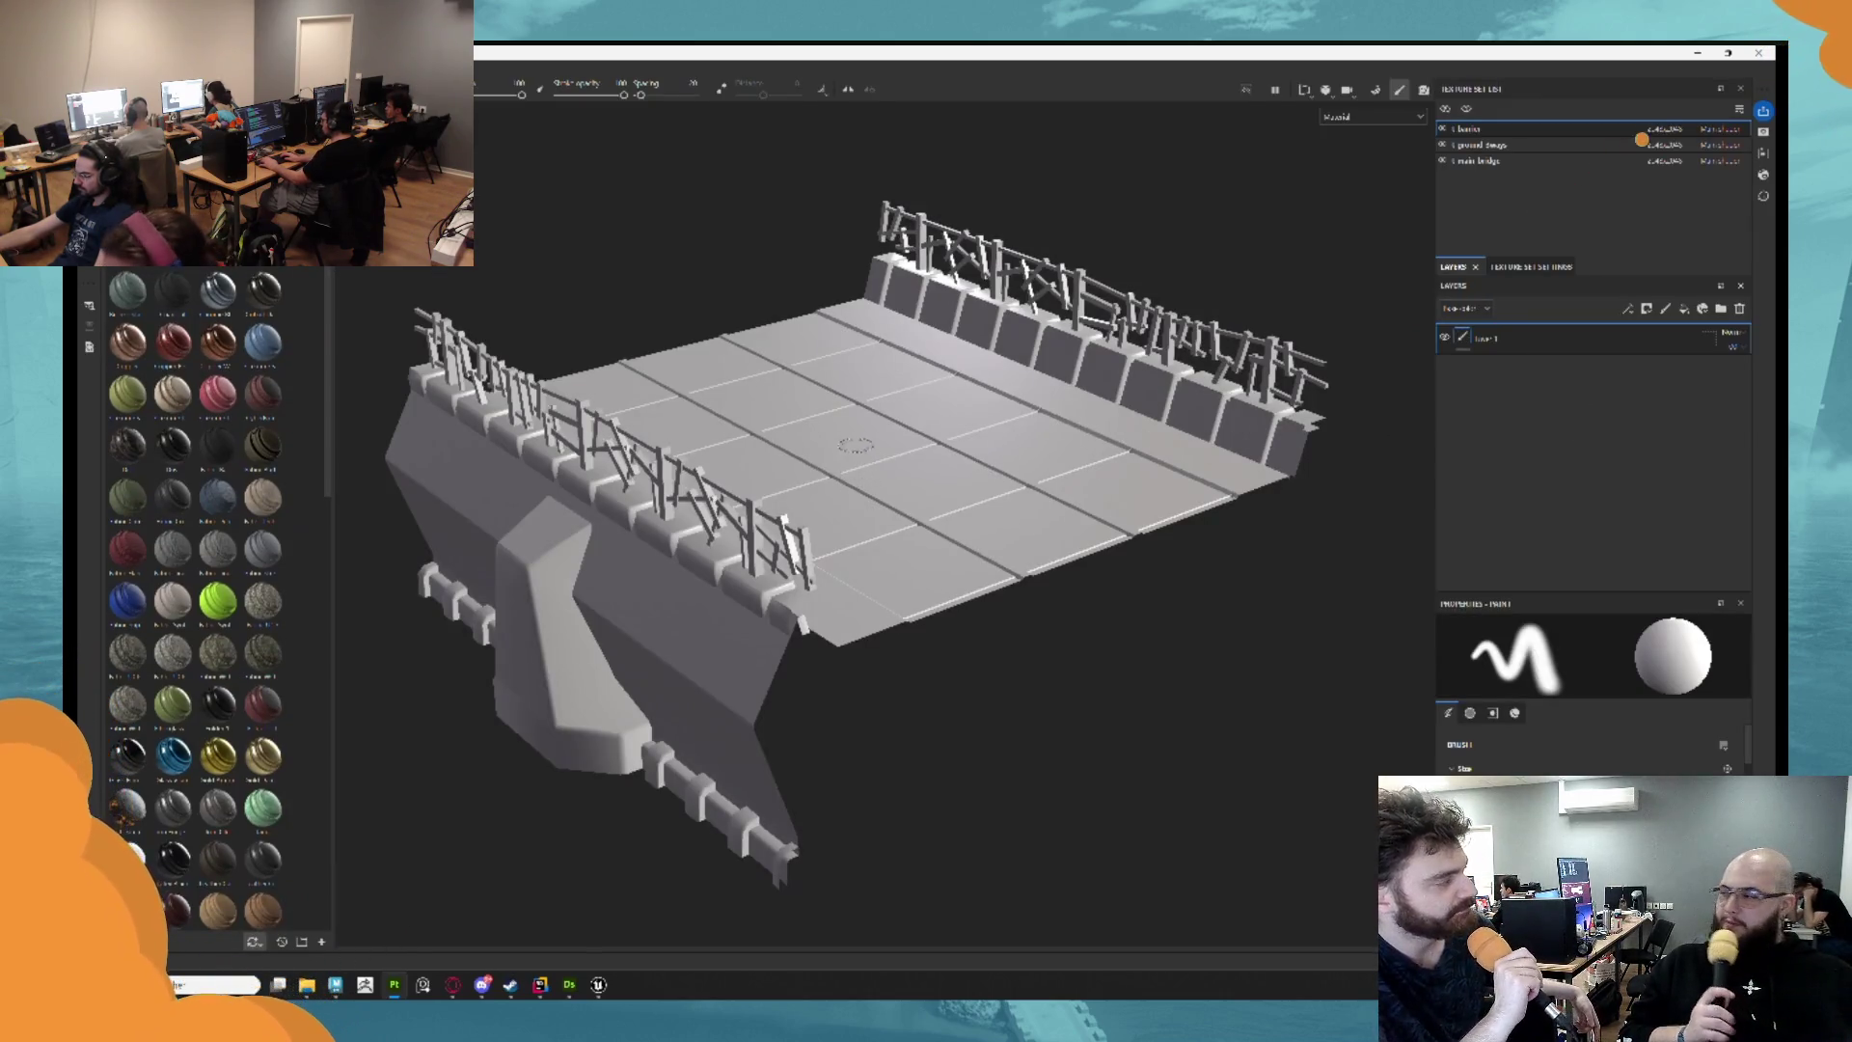
mouse_move(861, 477)
mouse_down()
mouse_move(579, 290)
mouse_move(299, 154)
mouse_move(321, 104)
mouse_move(474, 103)
mouse_up()
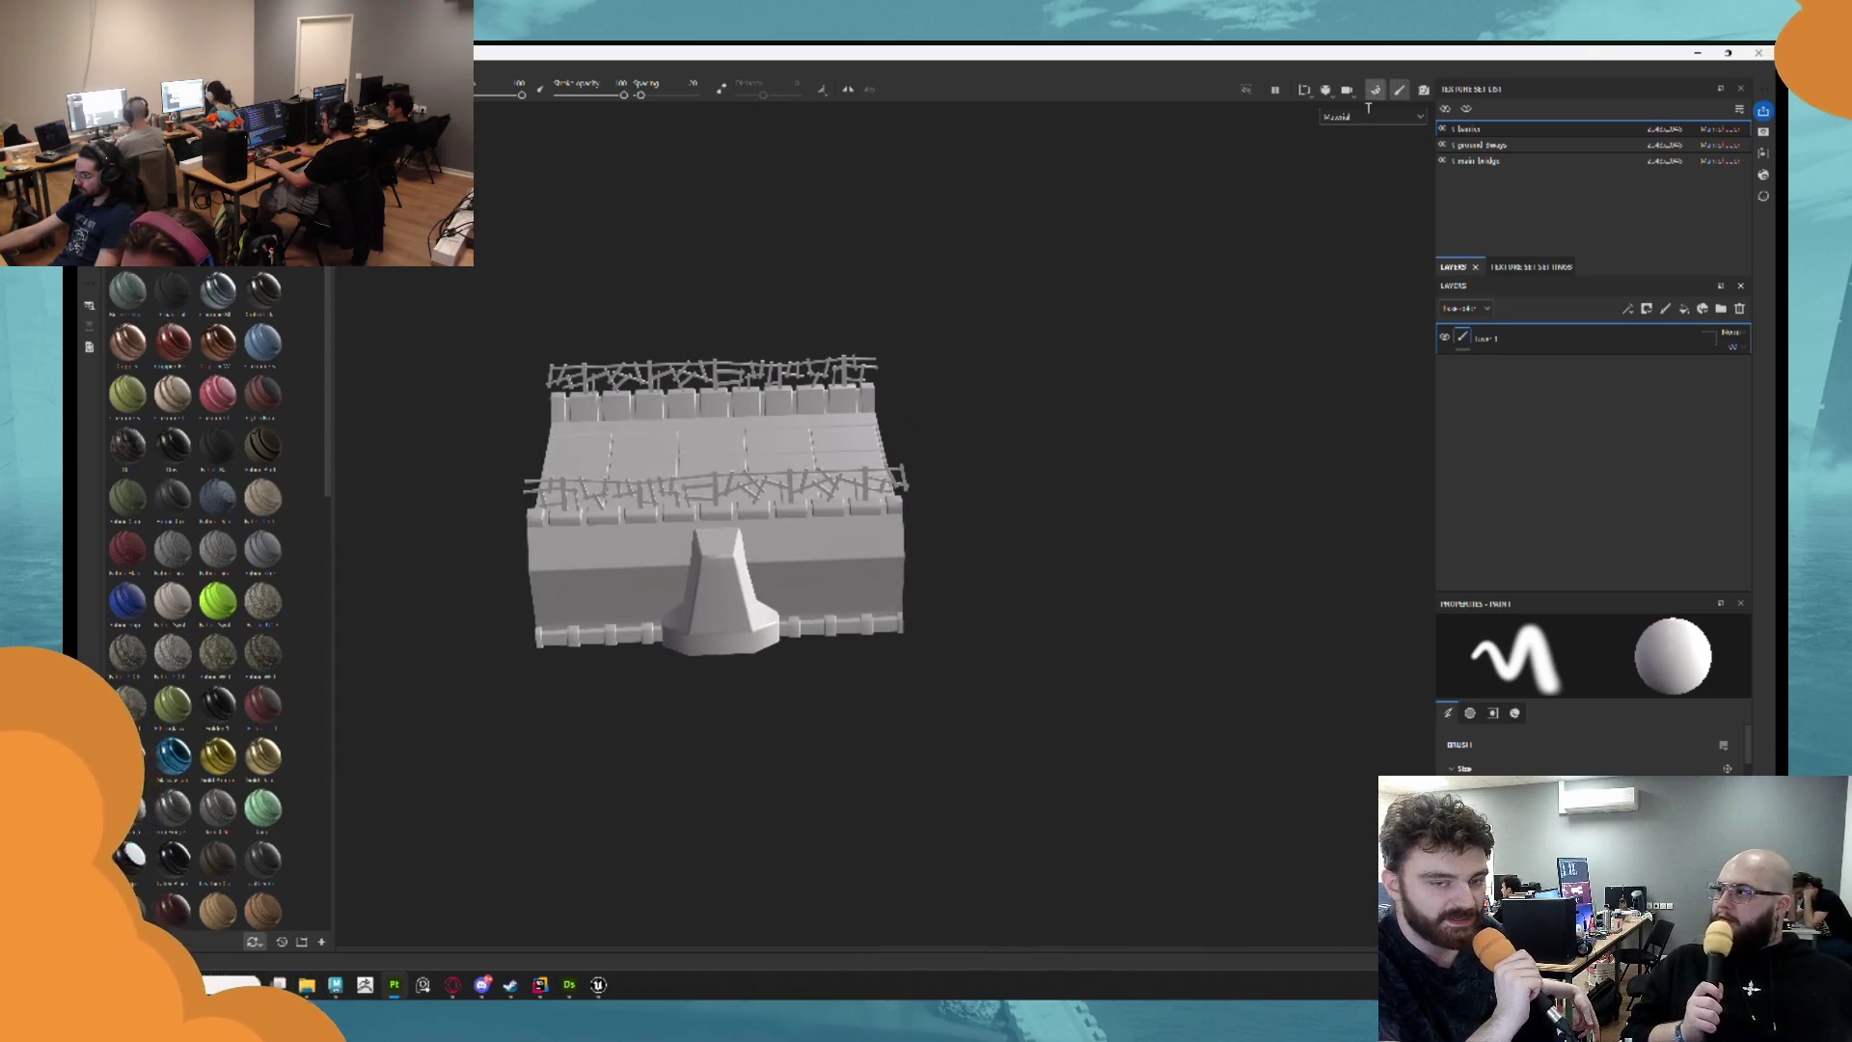
click(1375, 91)
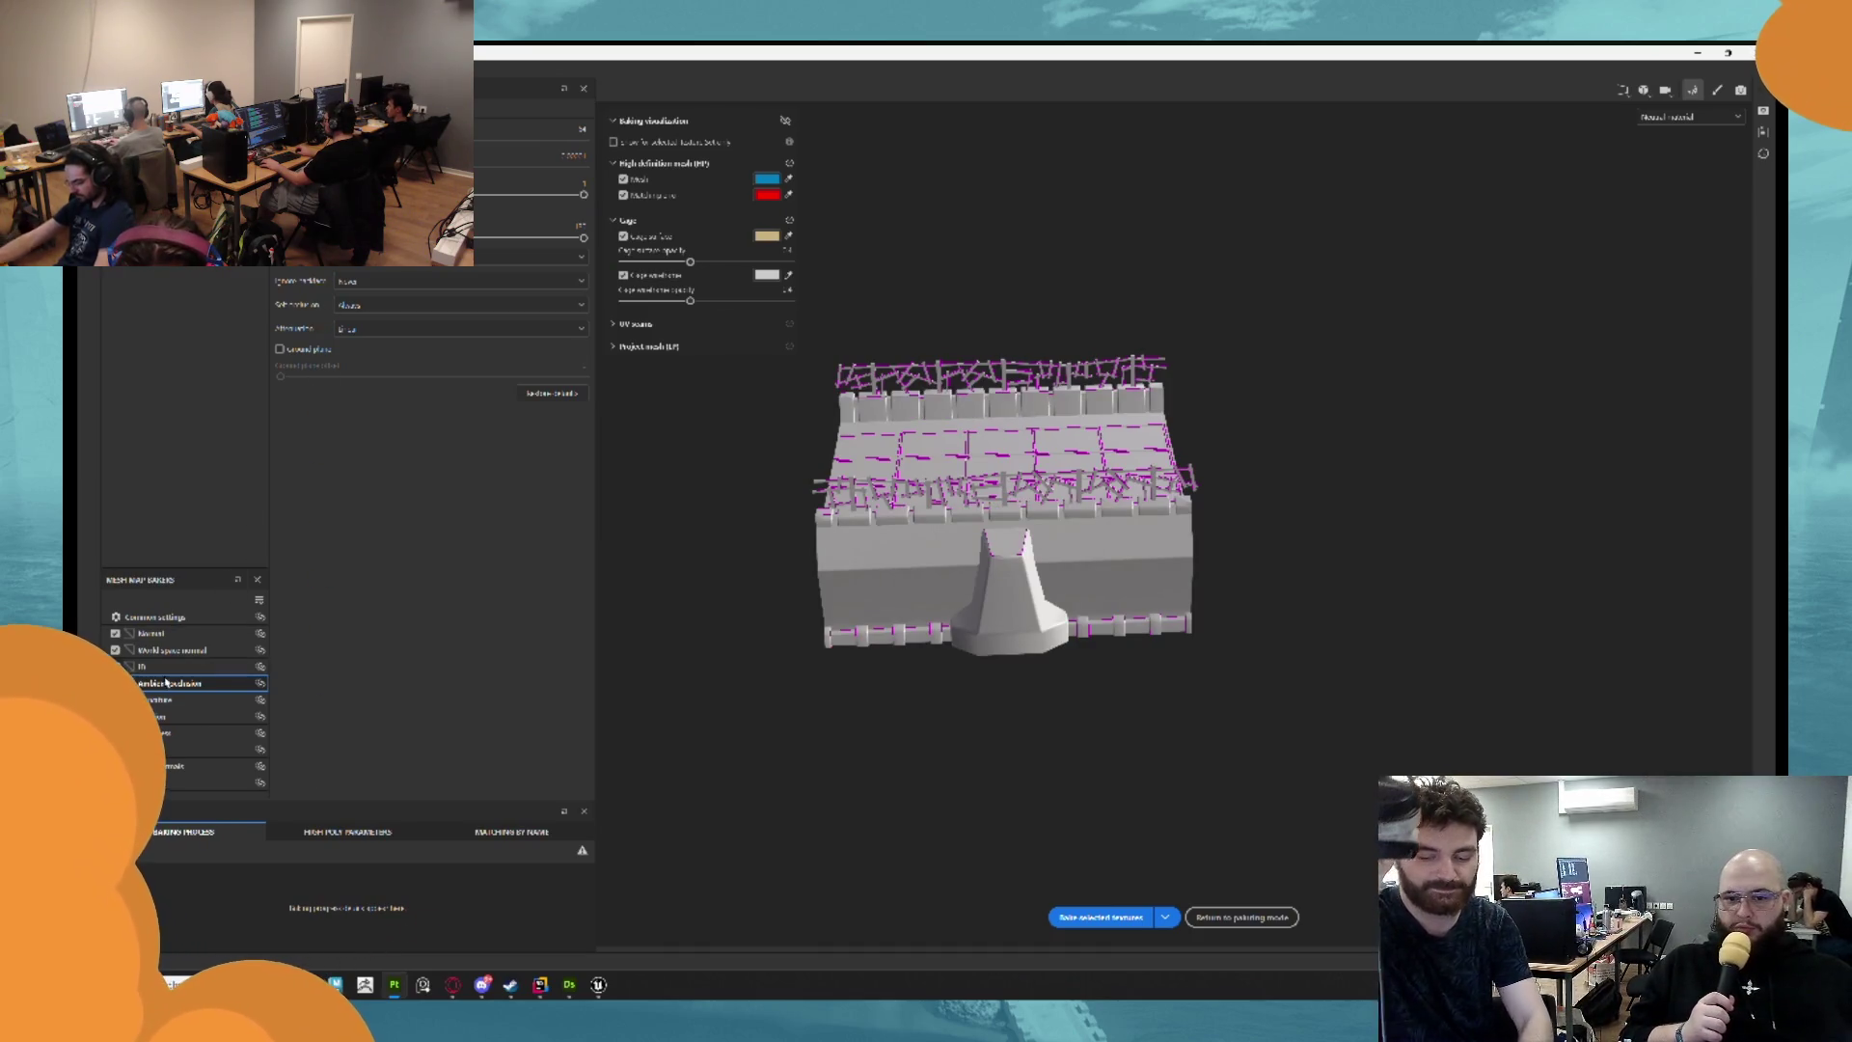
Bake the bridge's selected mesh maps in Substance Painter, then minimize Painter to reveal Maya.
click(1101, 917)
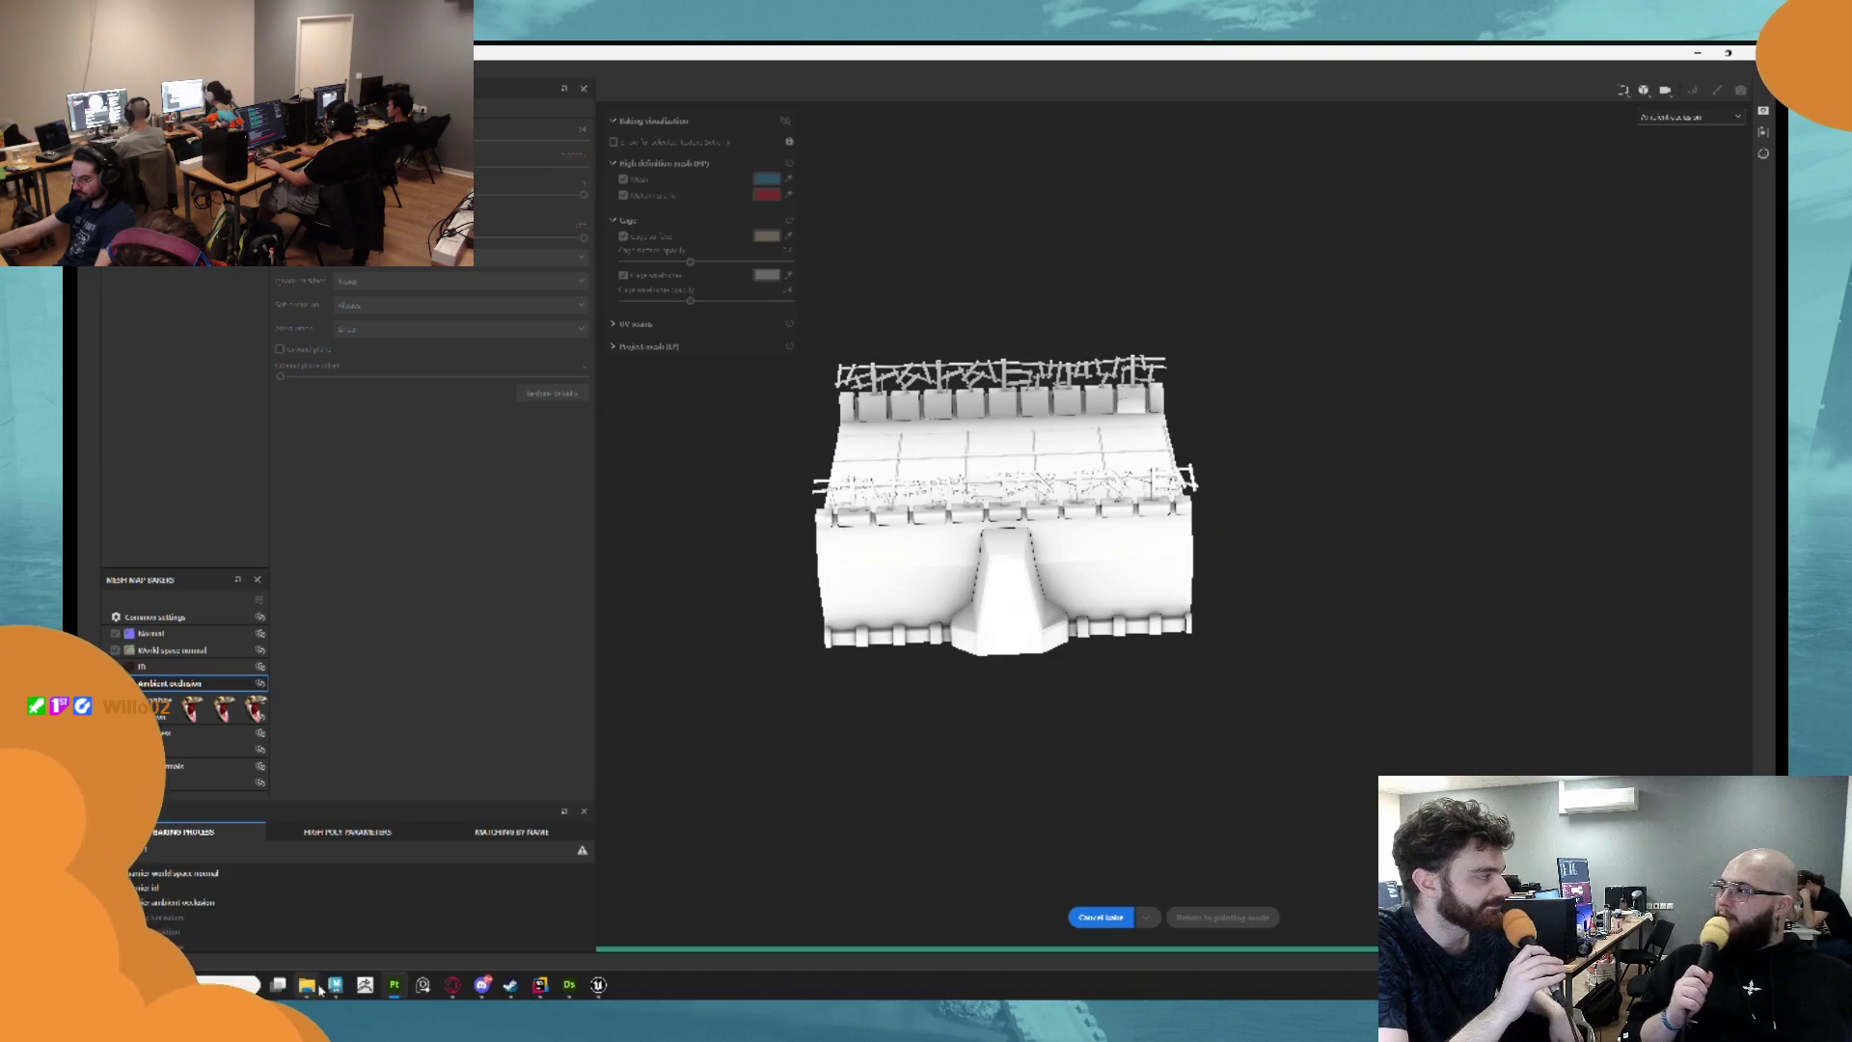
mouse_move(453, 984)
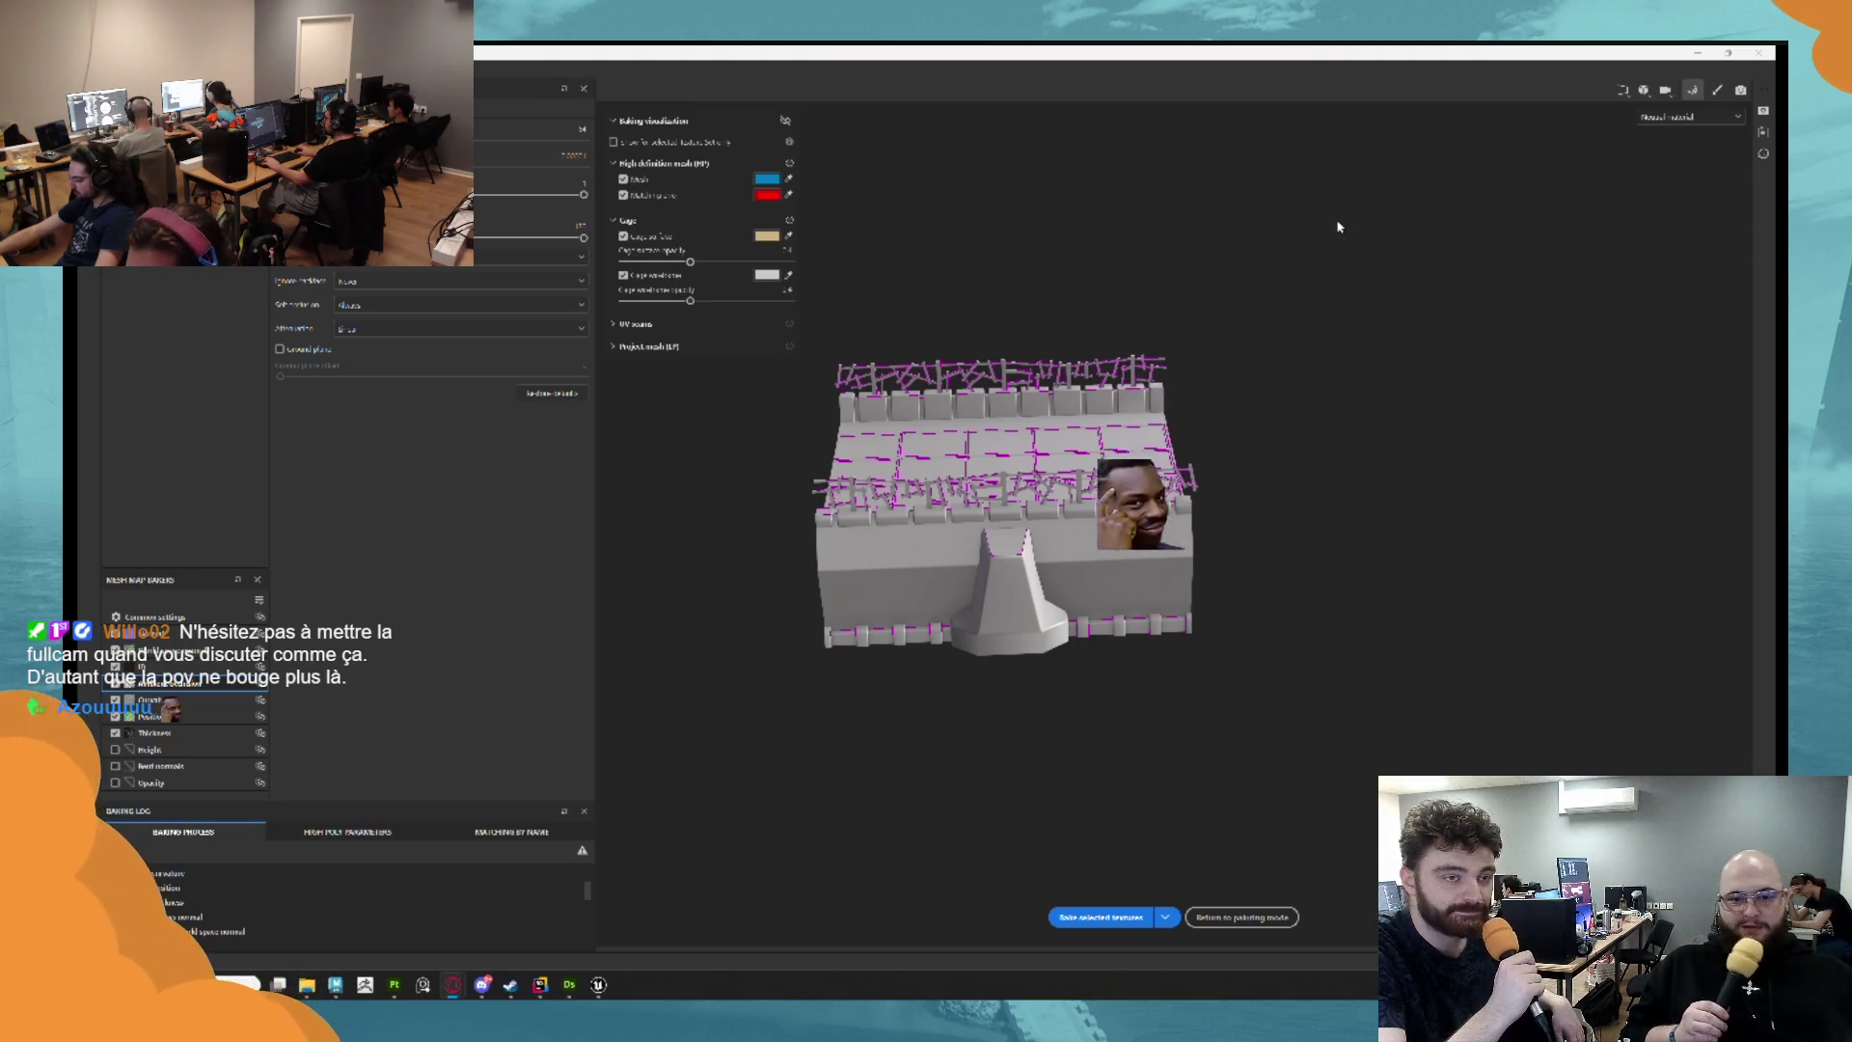
click(1697, 54)
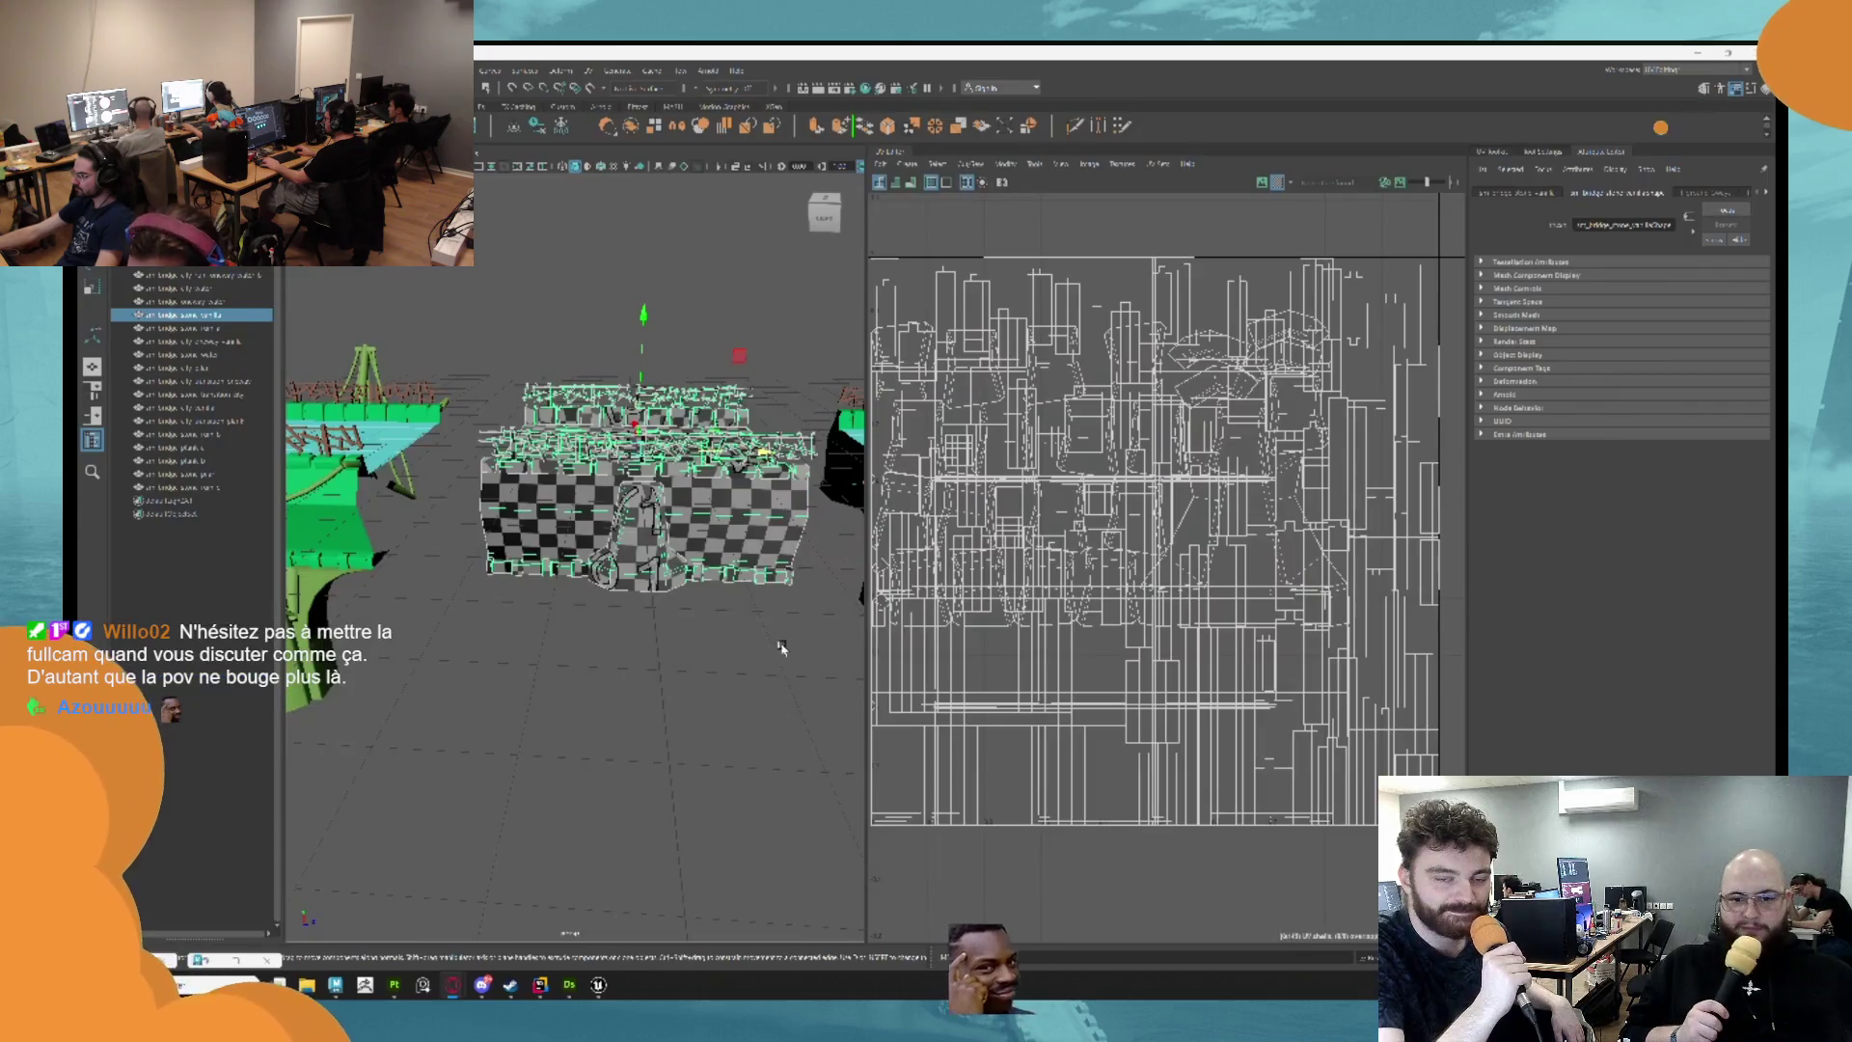
Create a new material named MM_EnviroMat in the Bridge folder and open it for editing.
mouse_move(598, 974)
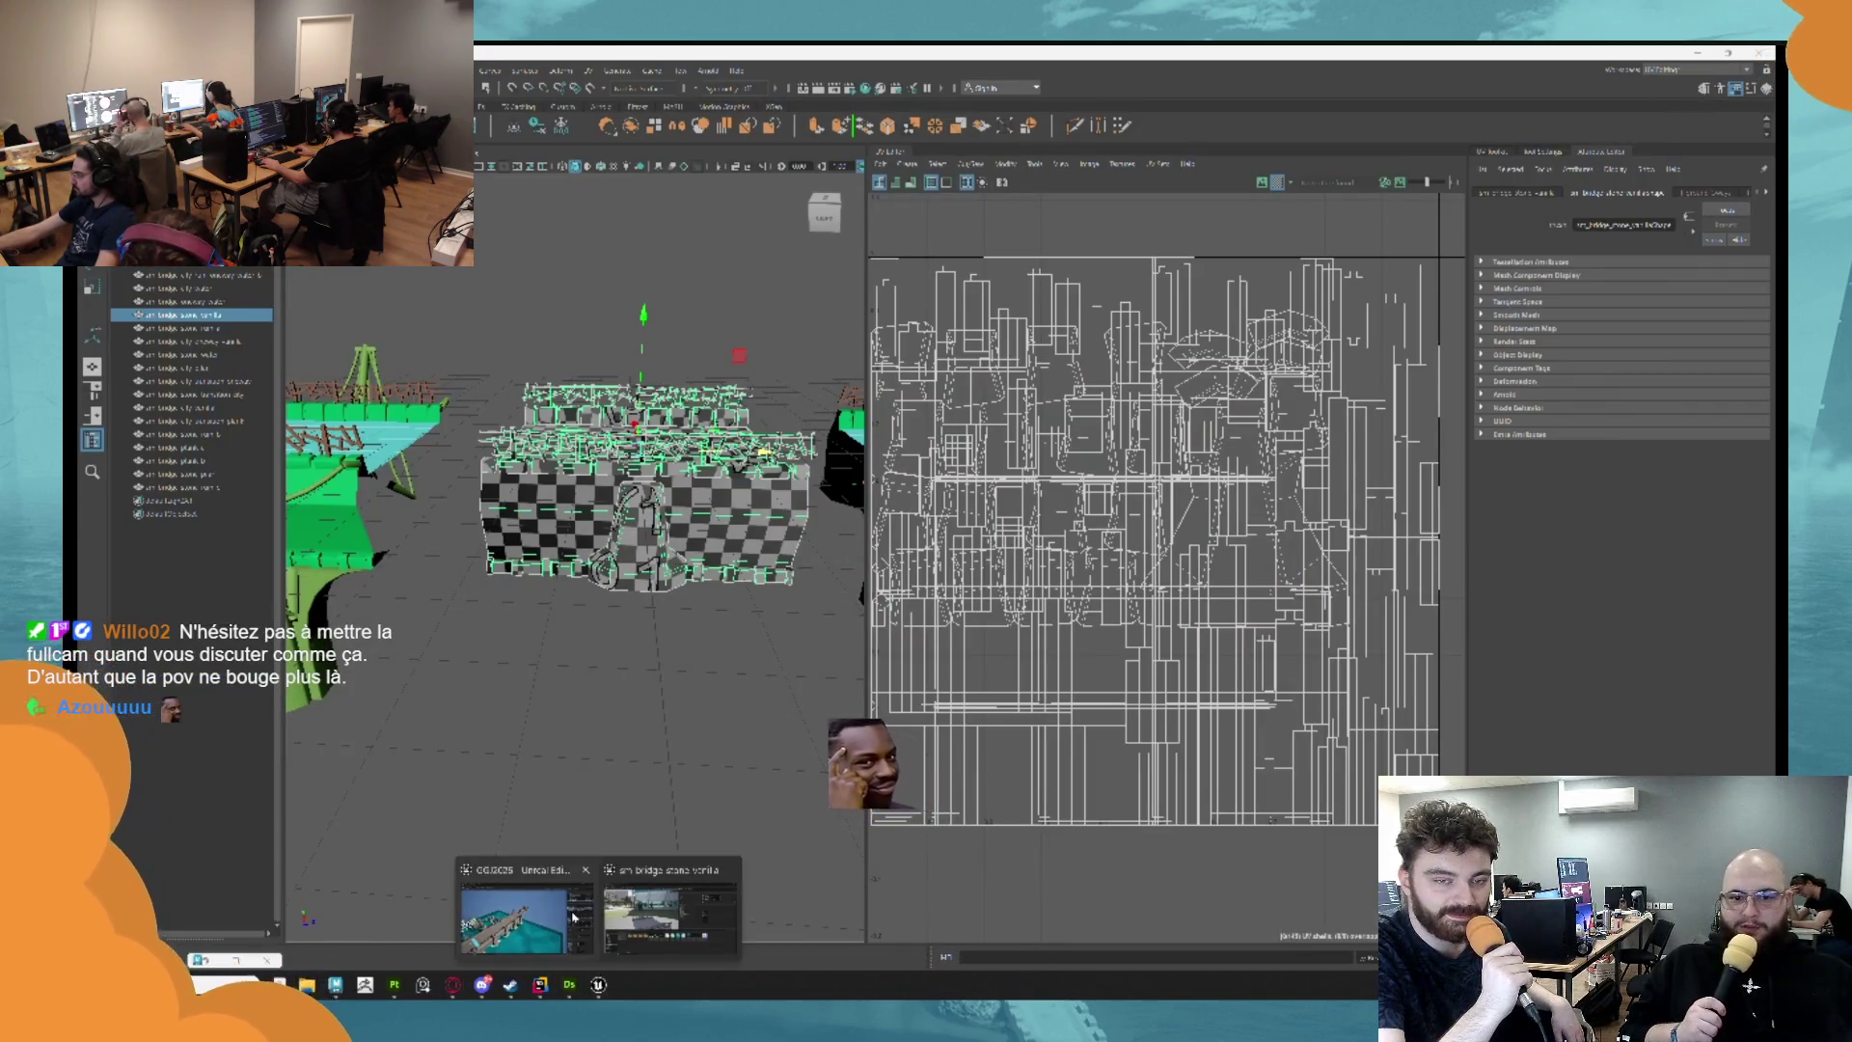
click(668, 917)
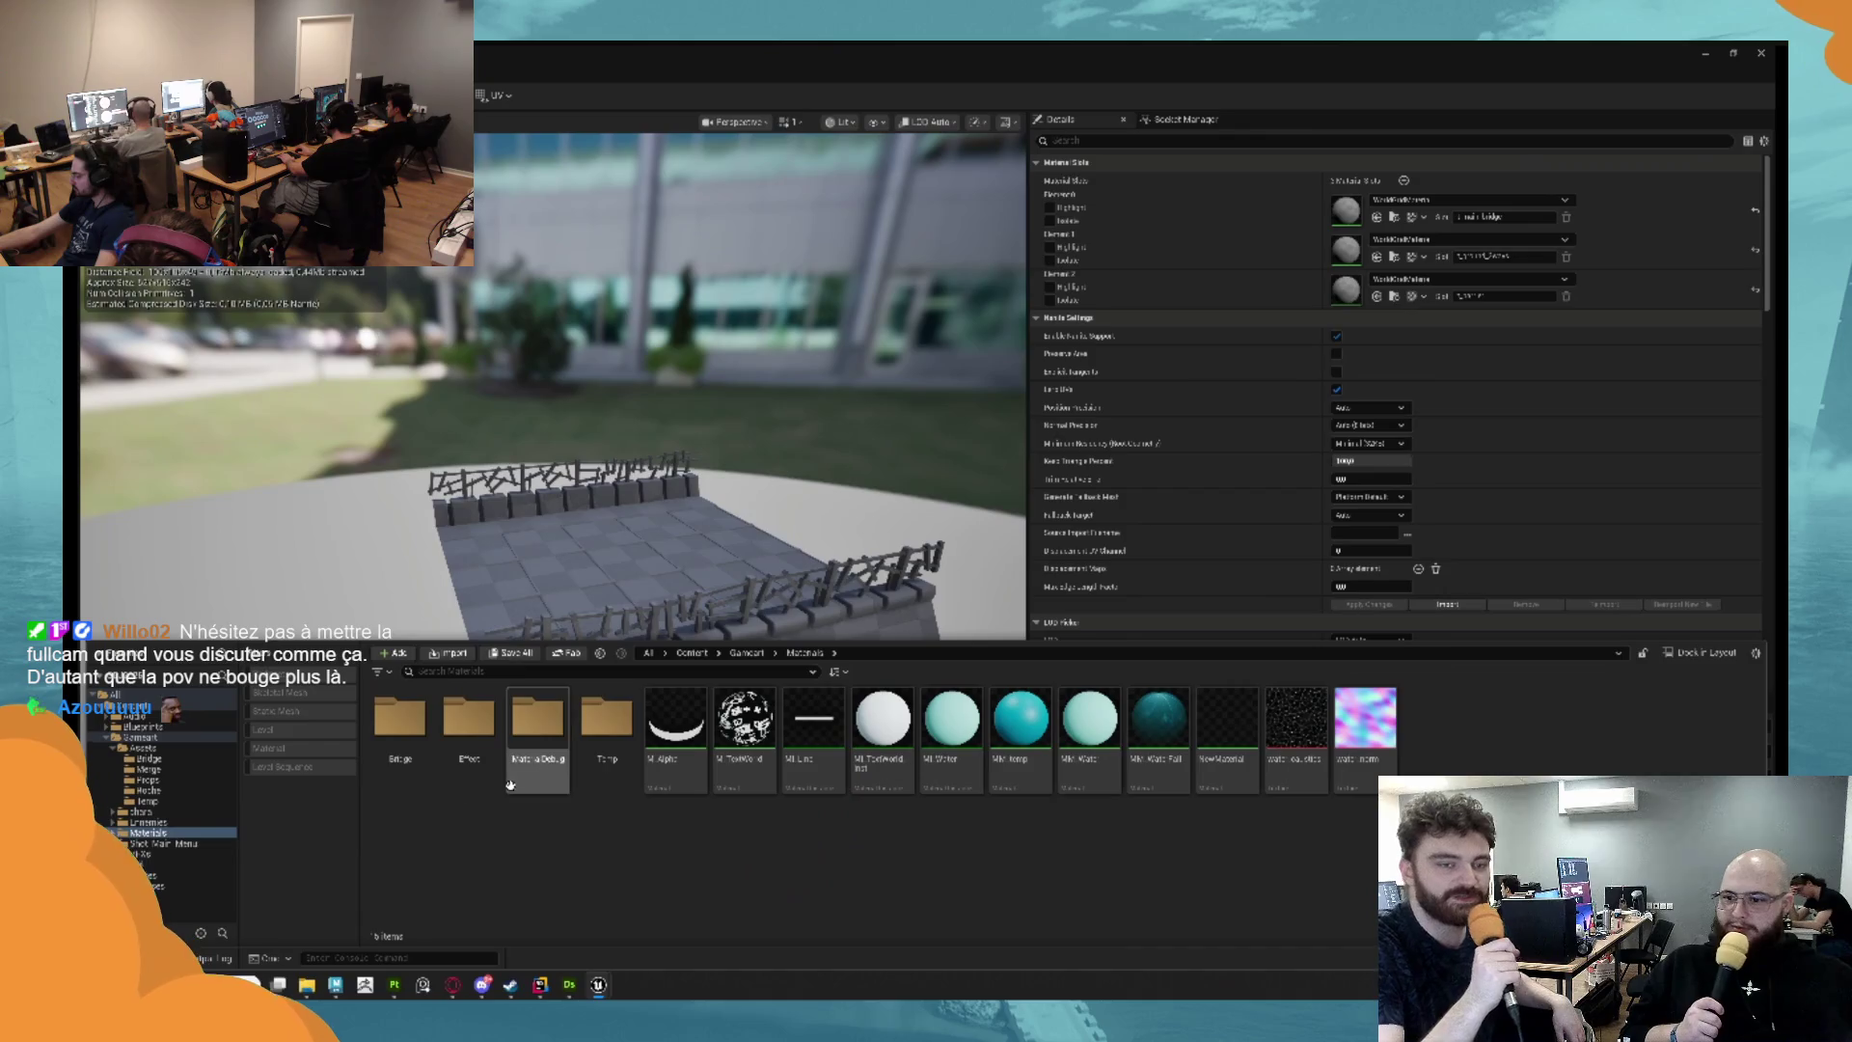
double_click(399, 721)
right_click(472, 771)
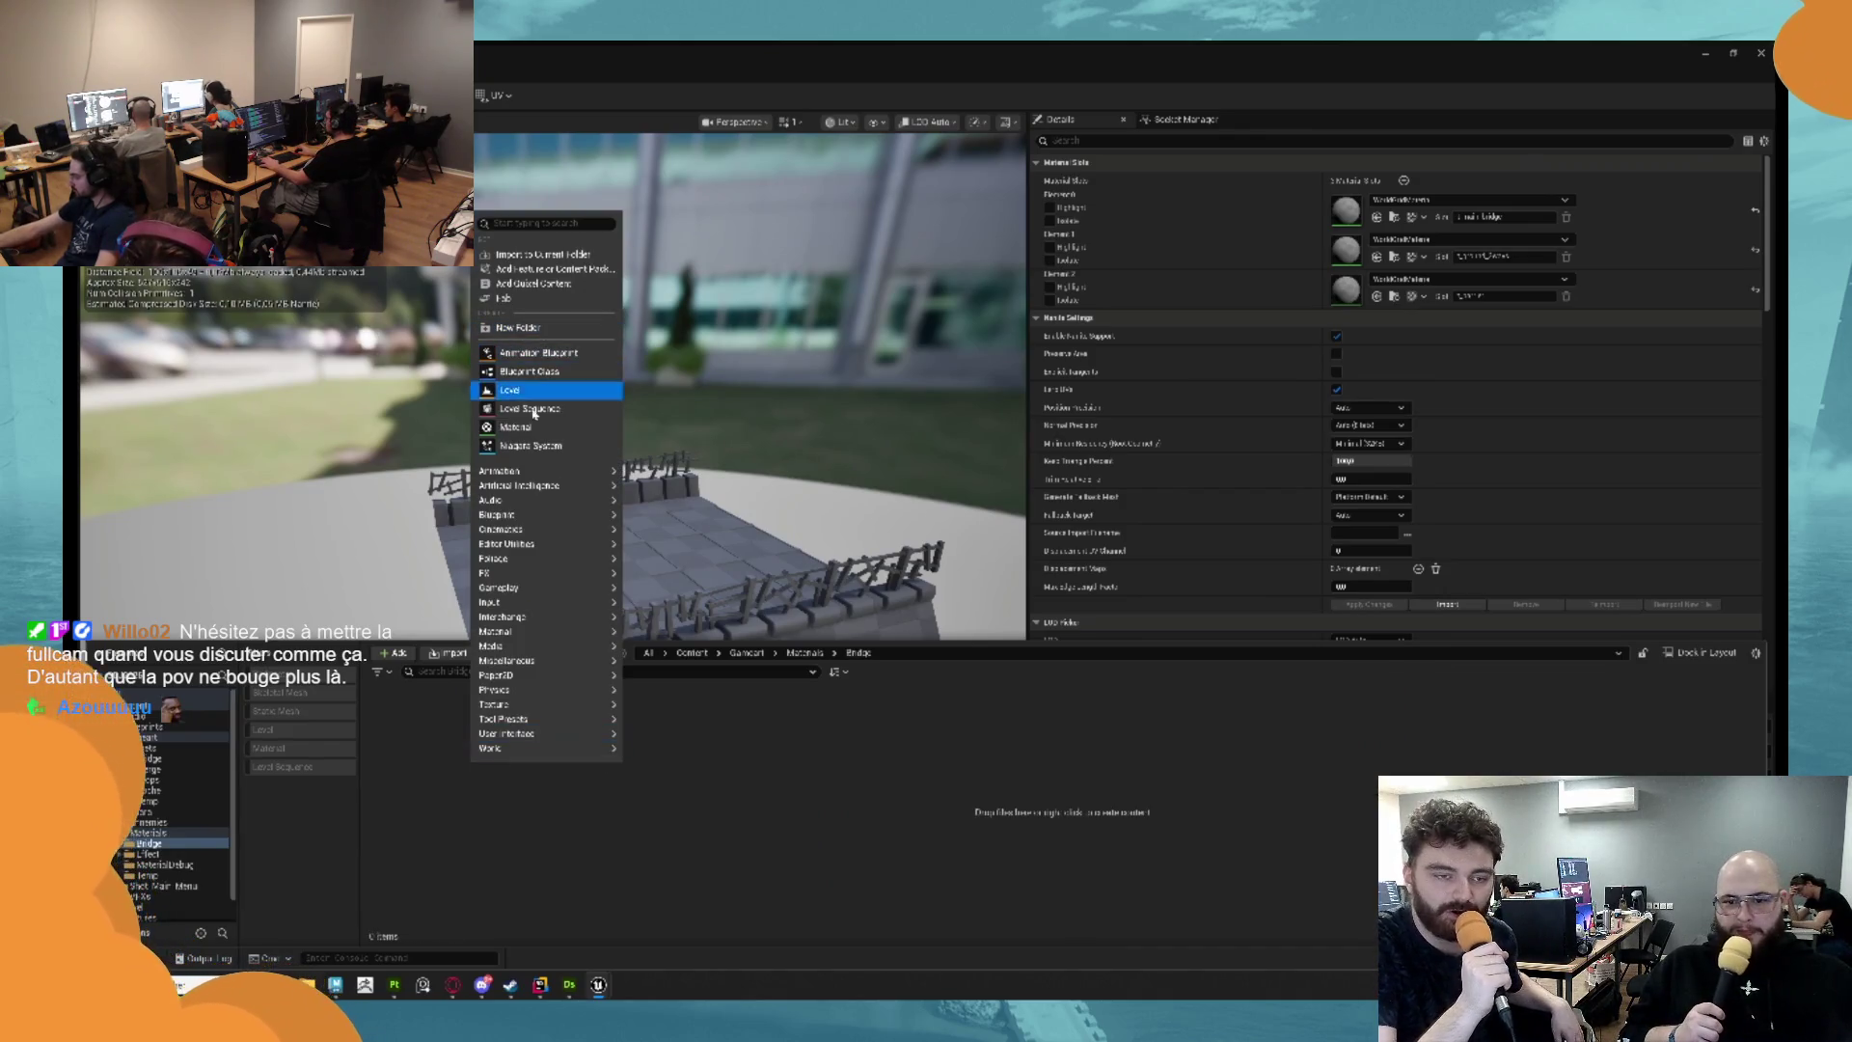
click(540, 426)
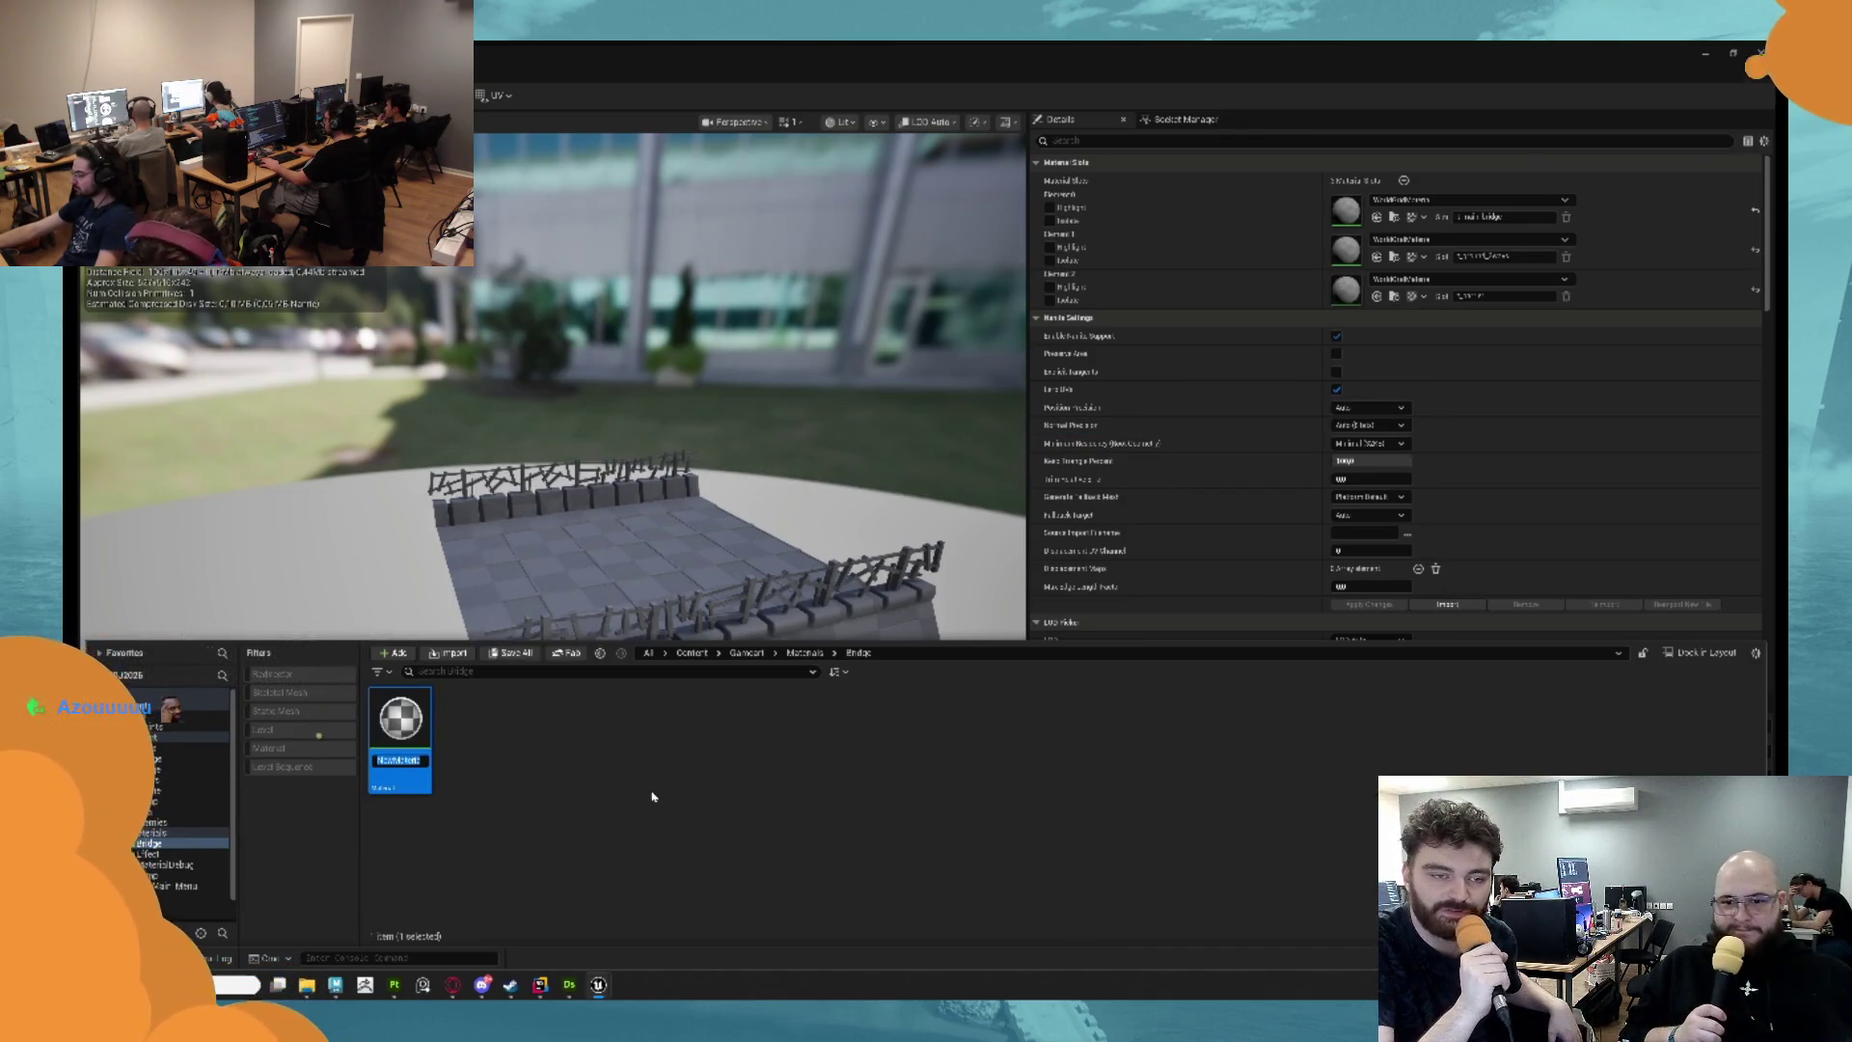
text(M_)
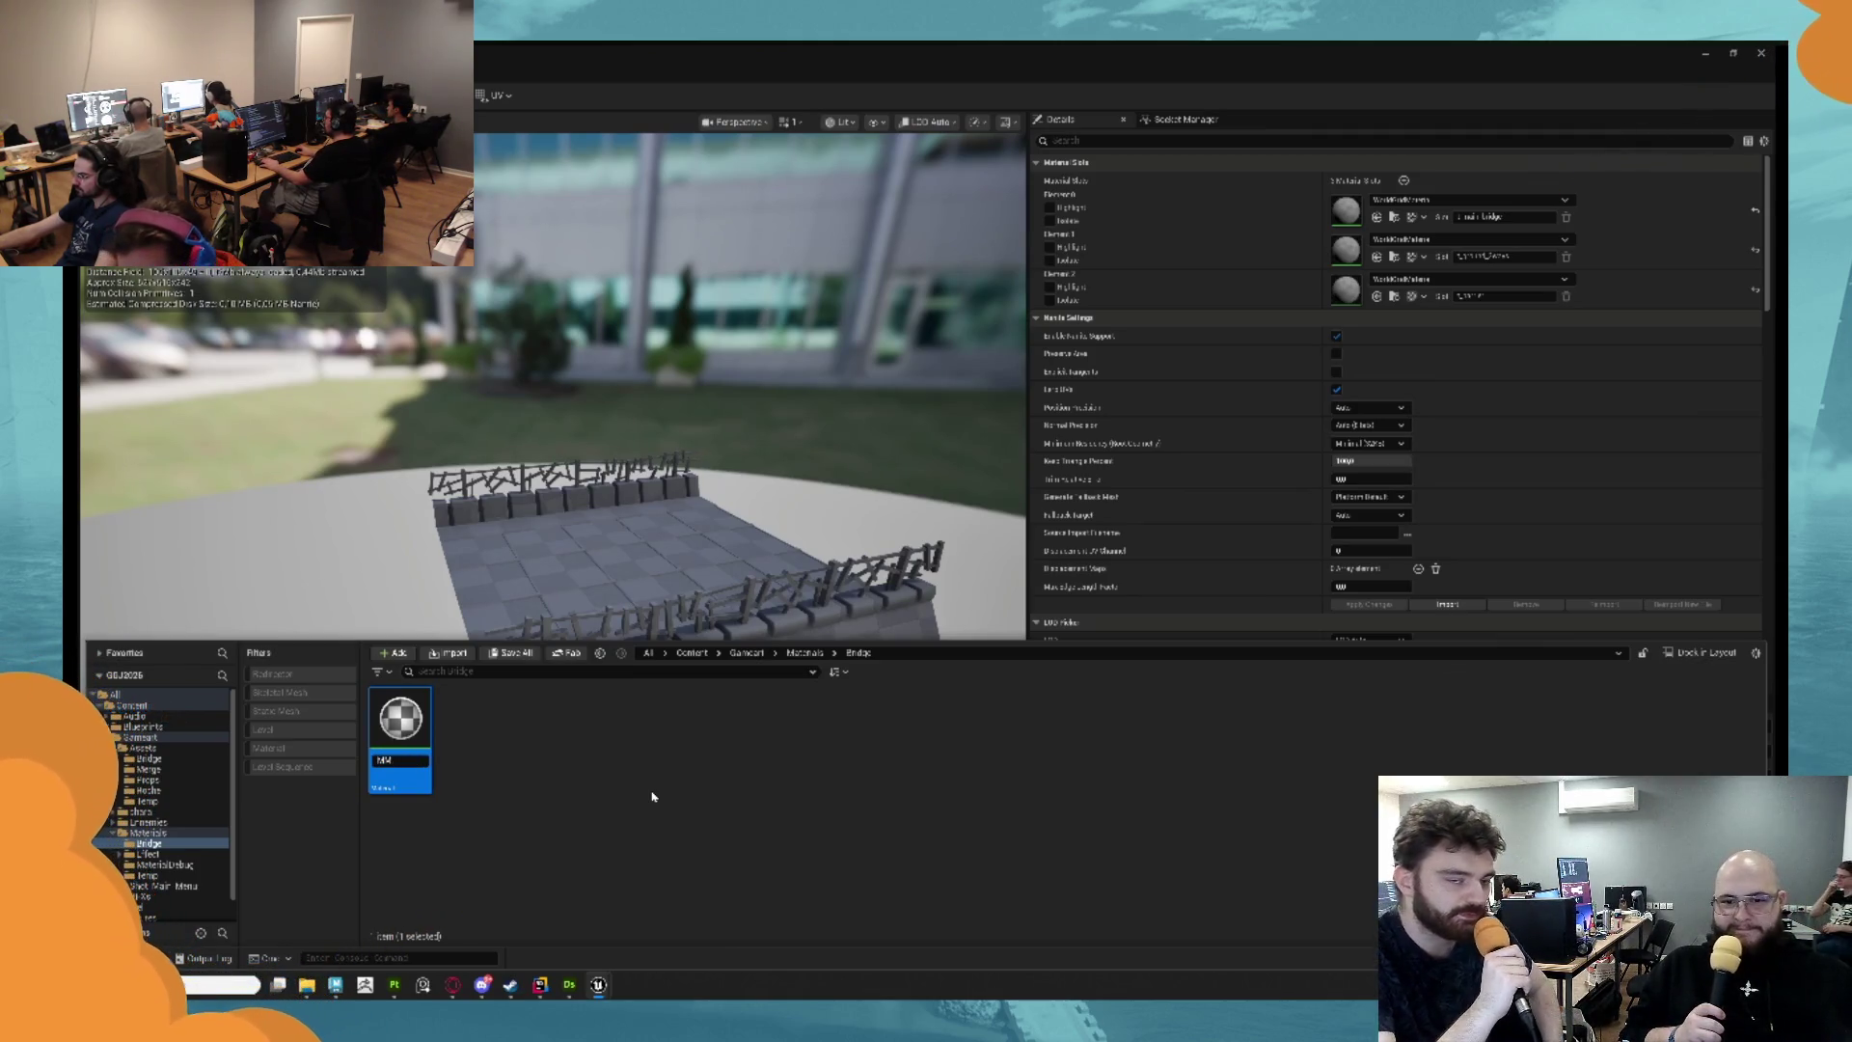
text(Bridg)
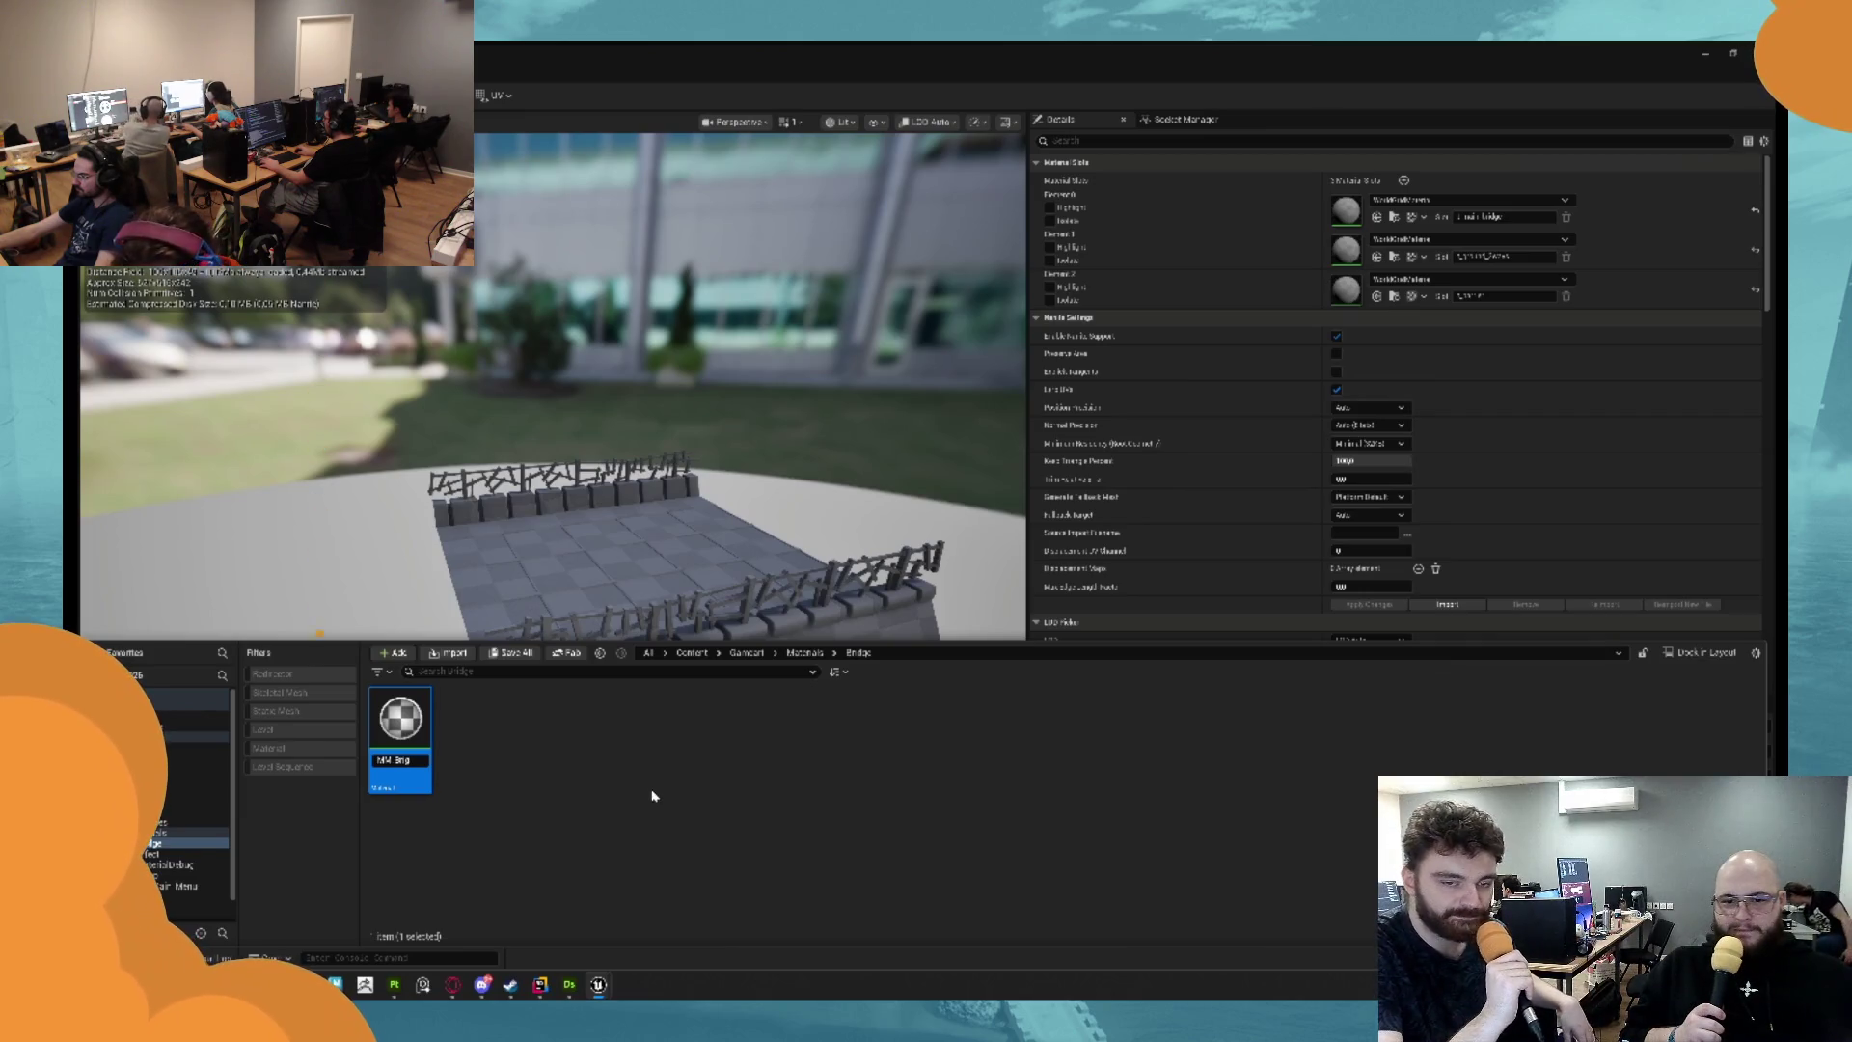
key(BackSpace)
key(BackSpace)
key(BackSpace)
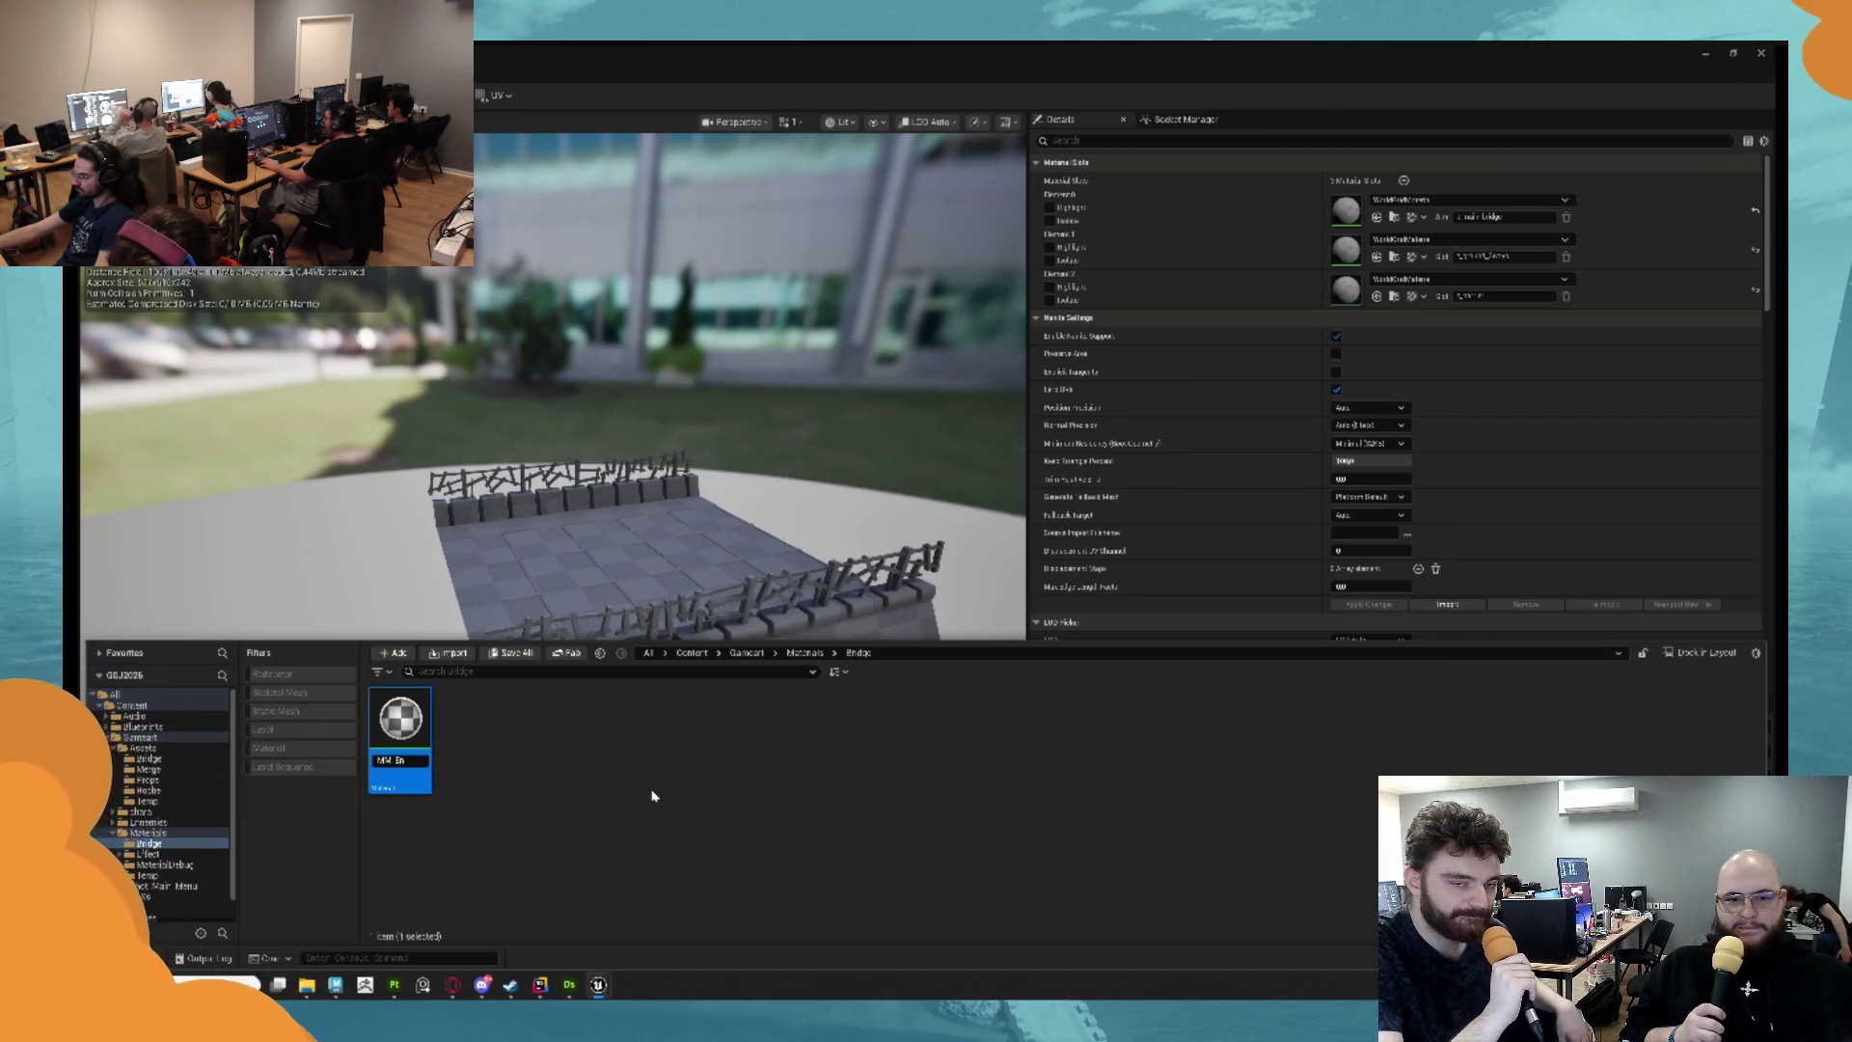
key(Return)
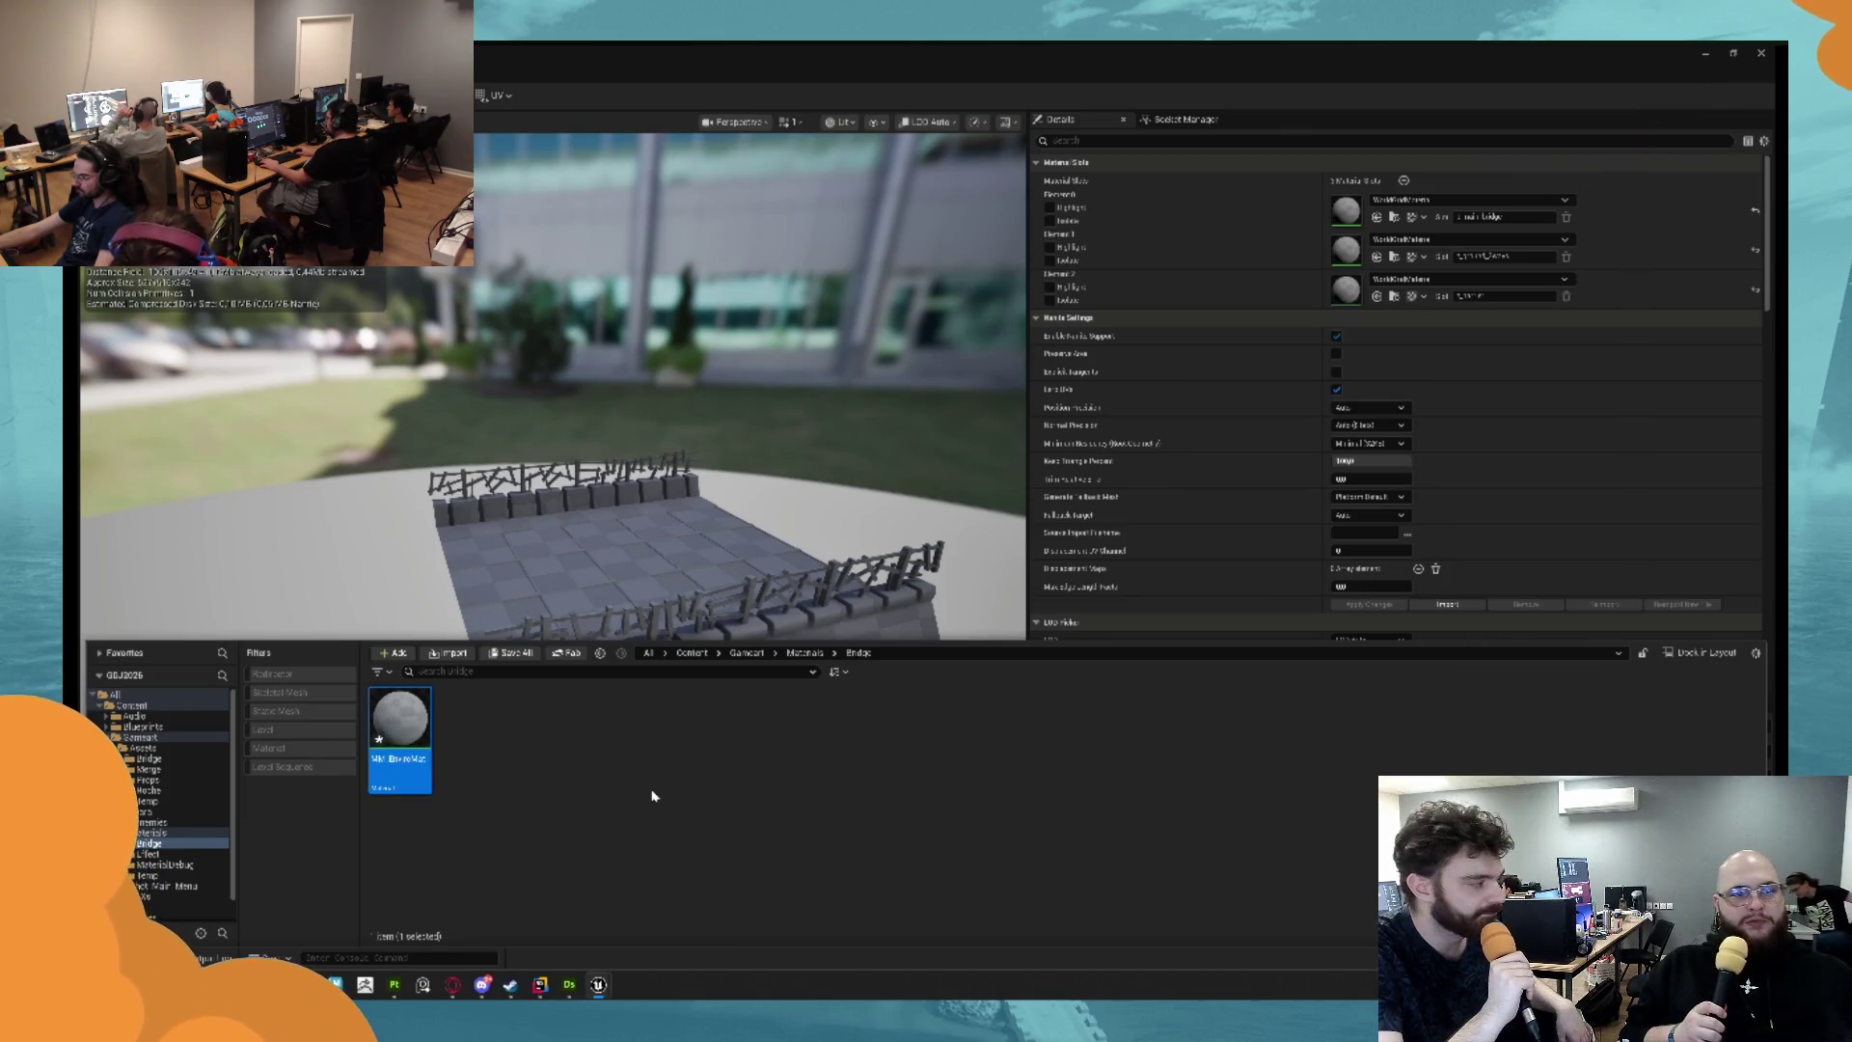
key(Return)
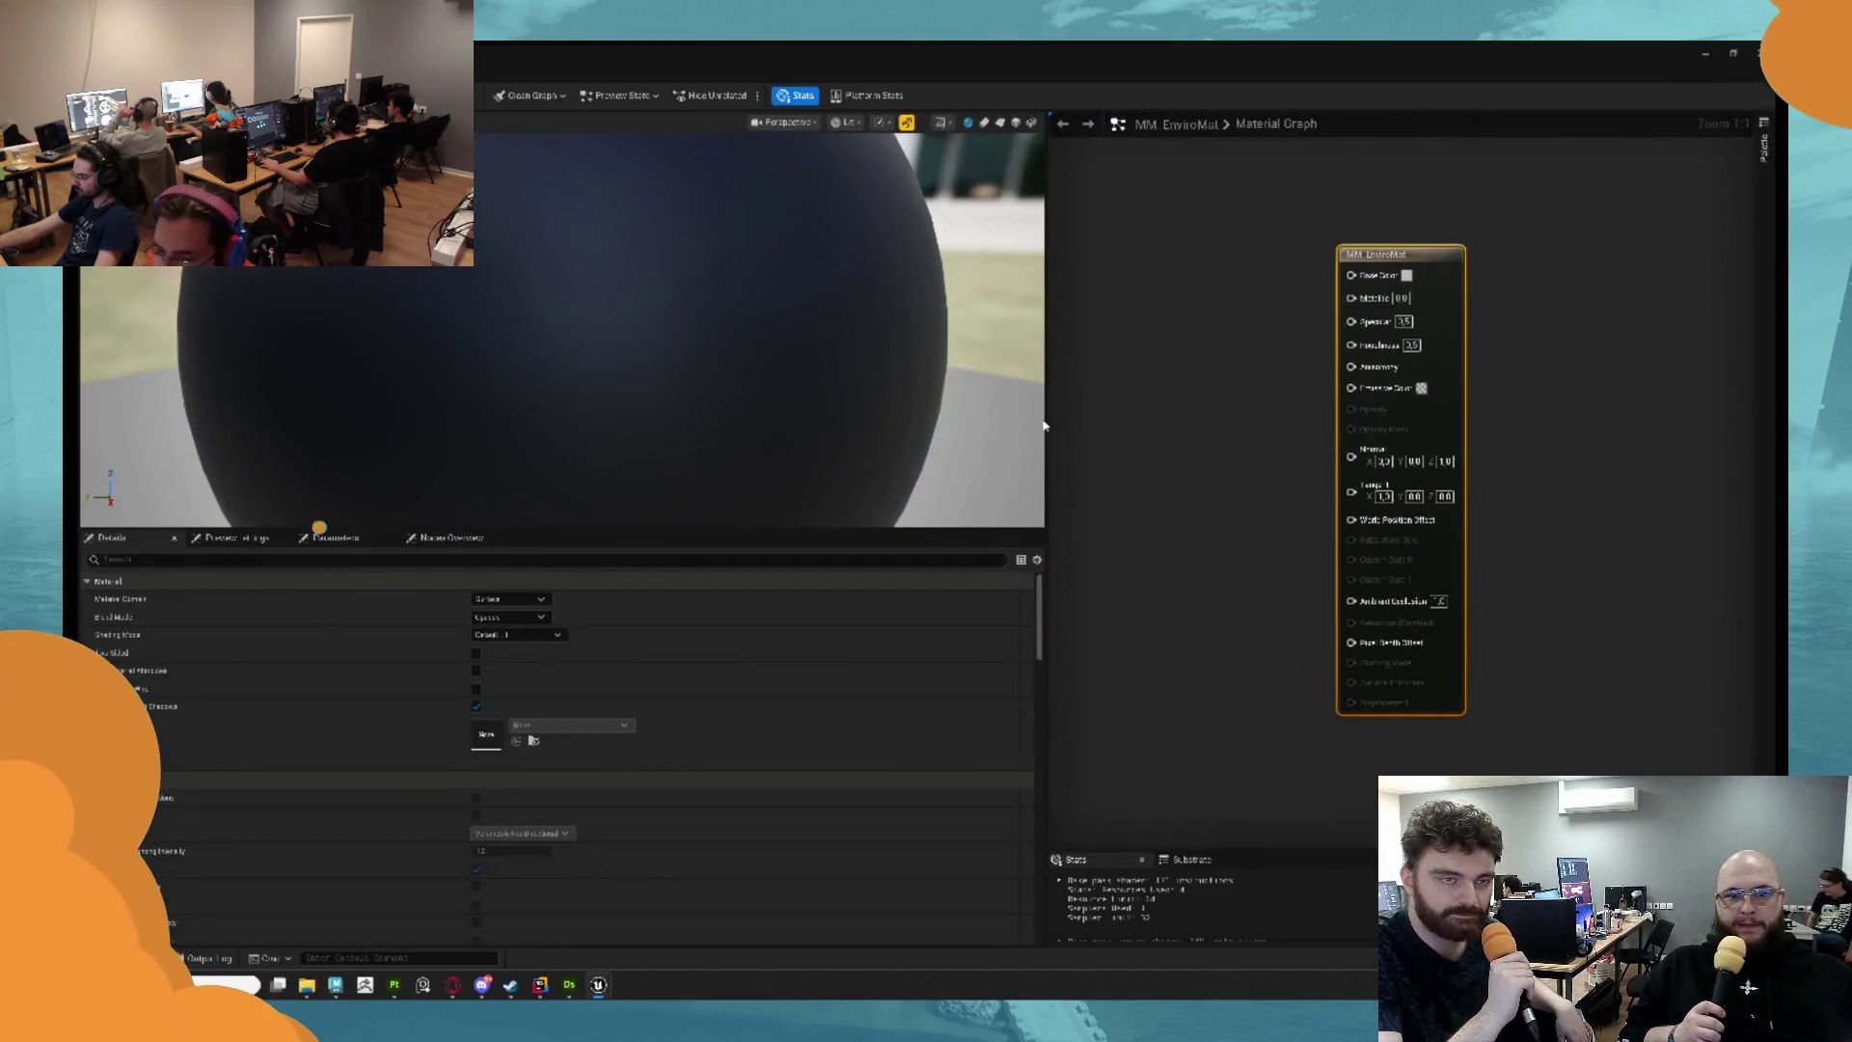
Float and resize the material editor, then snap the mesh editor left and the material editor right.
click(1230, 332)
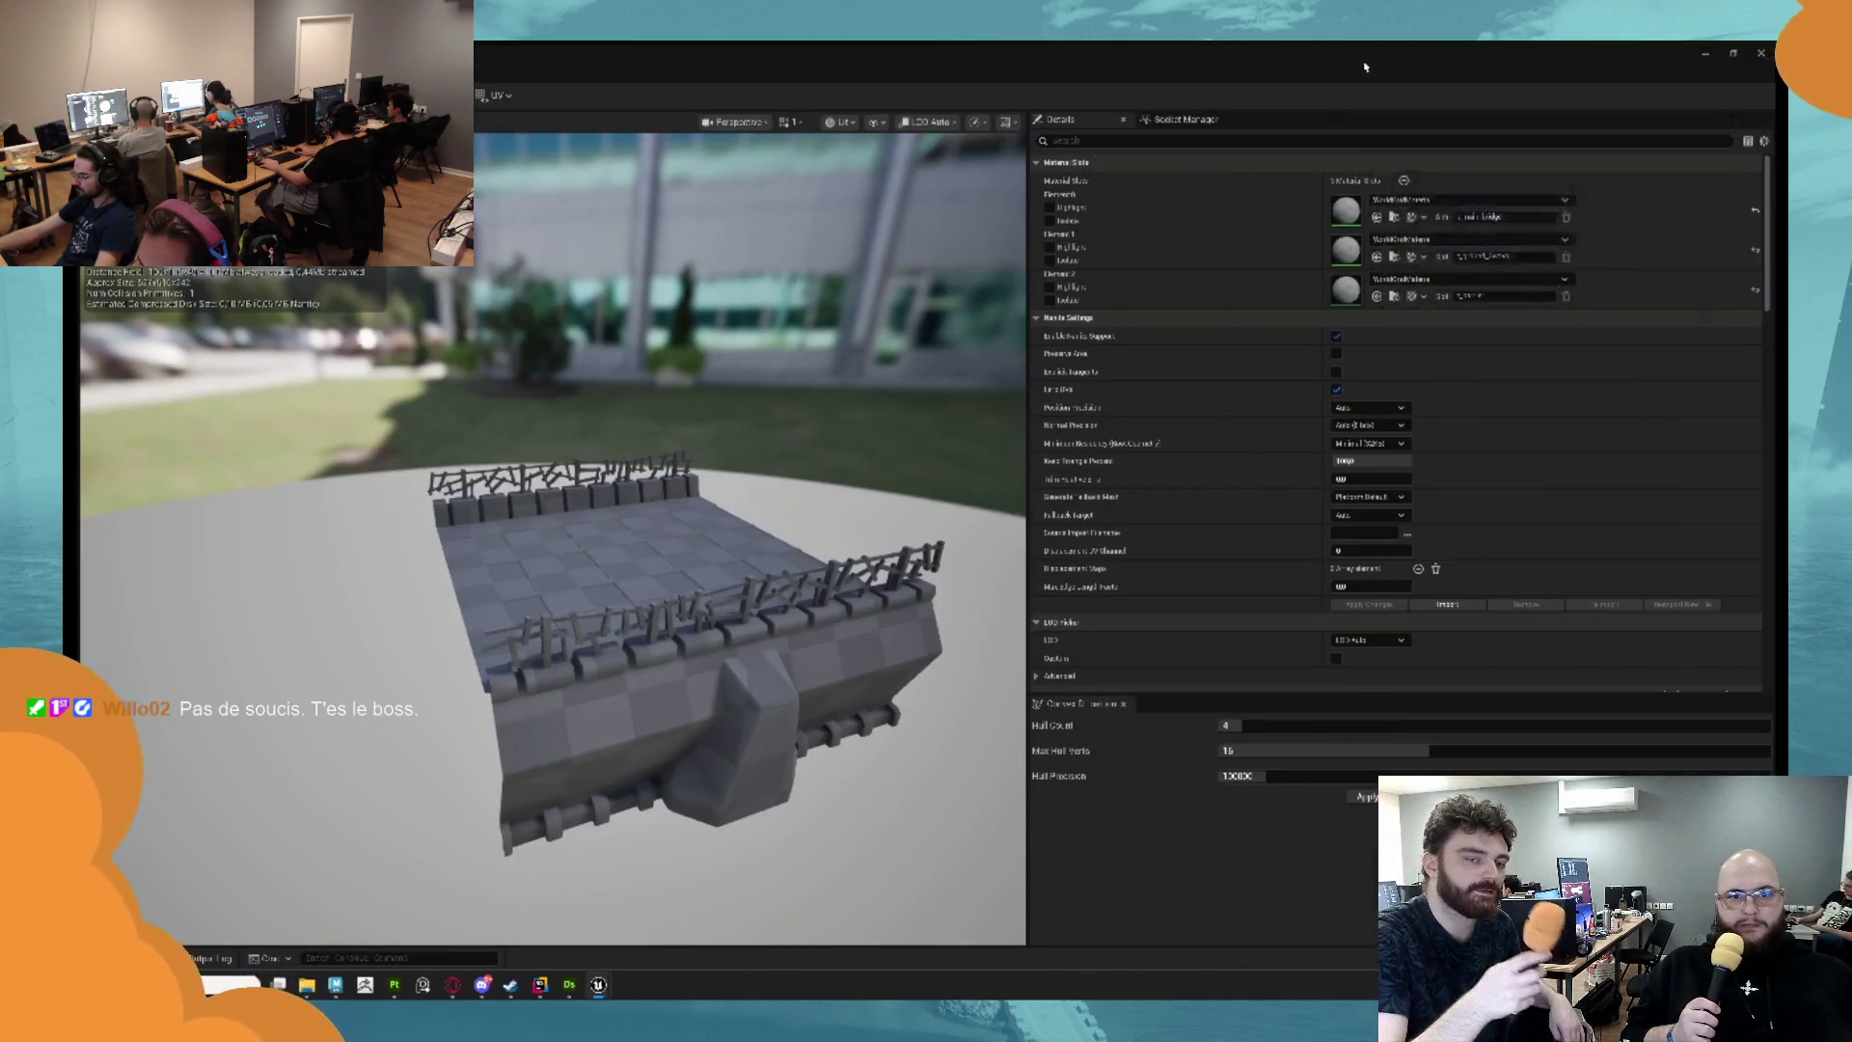
click(1272, 73)
double_click(1272, 72)
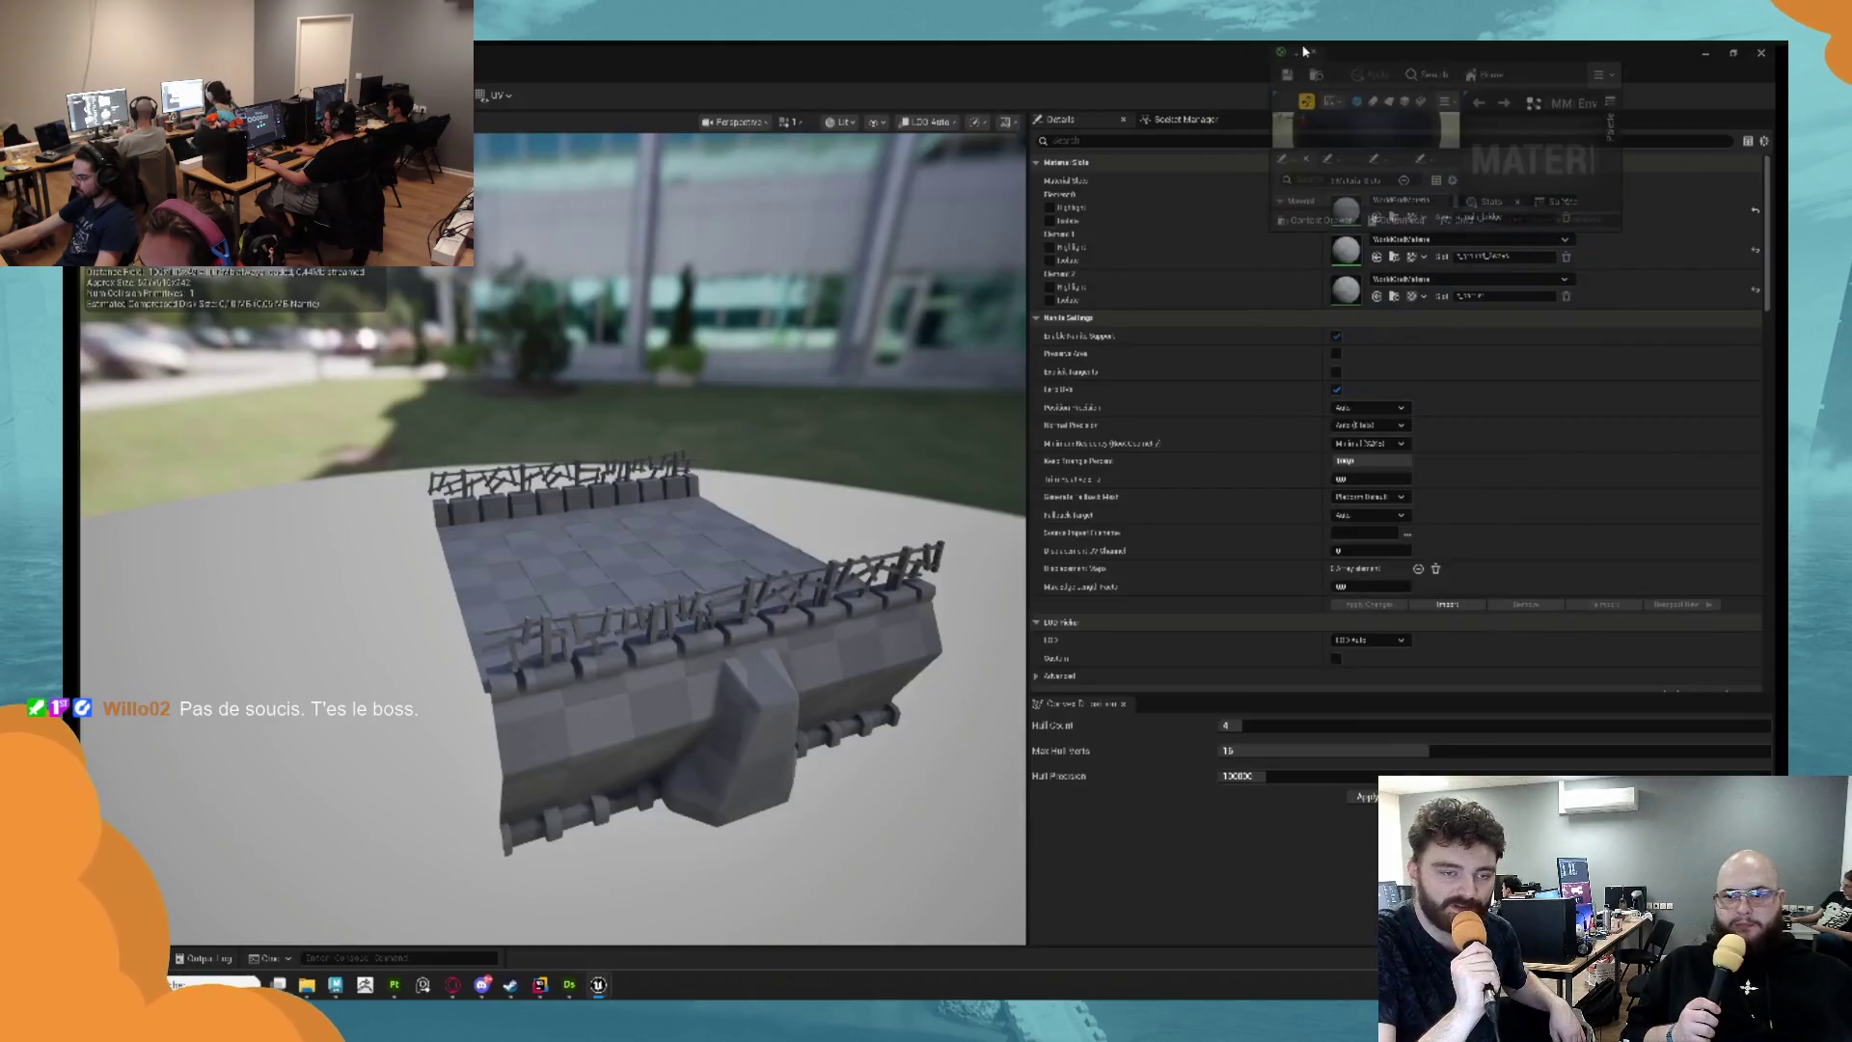
mouse_move(1662, 369)
mouse_down()
mouse_move(1663, 999)
mouse_move(1662, 967)
mouse_up()
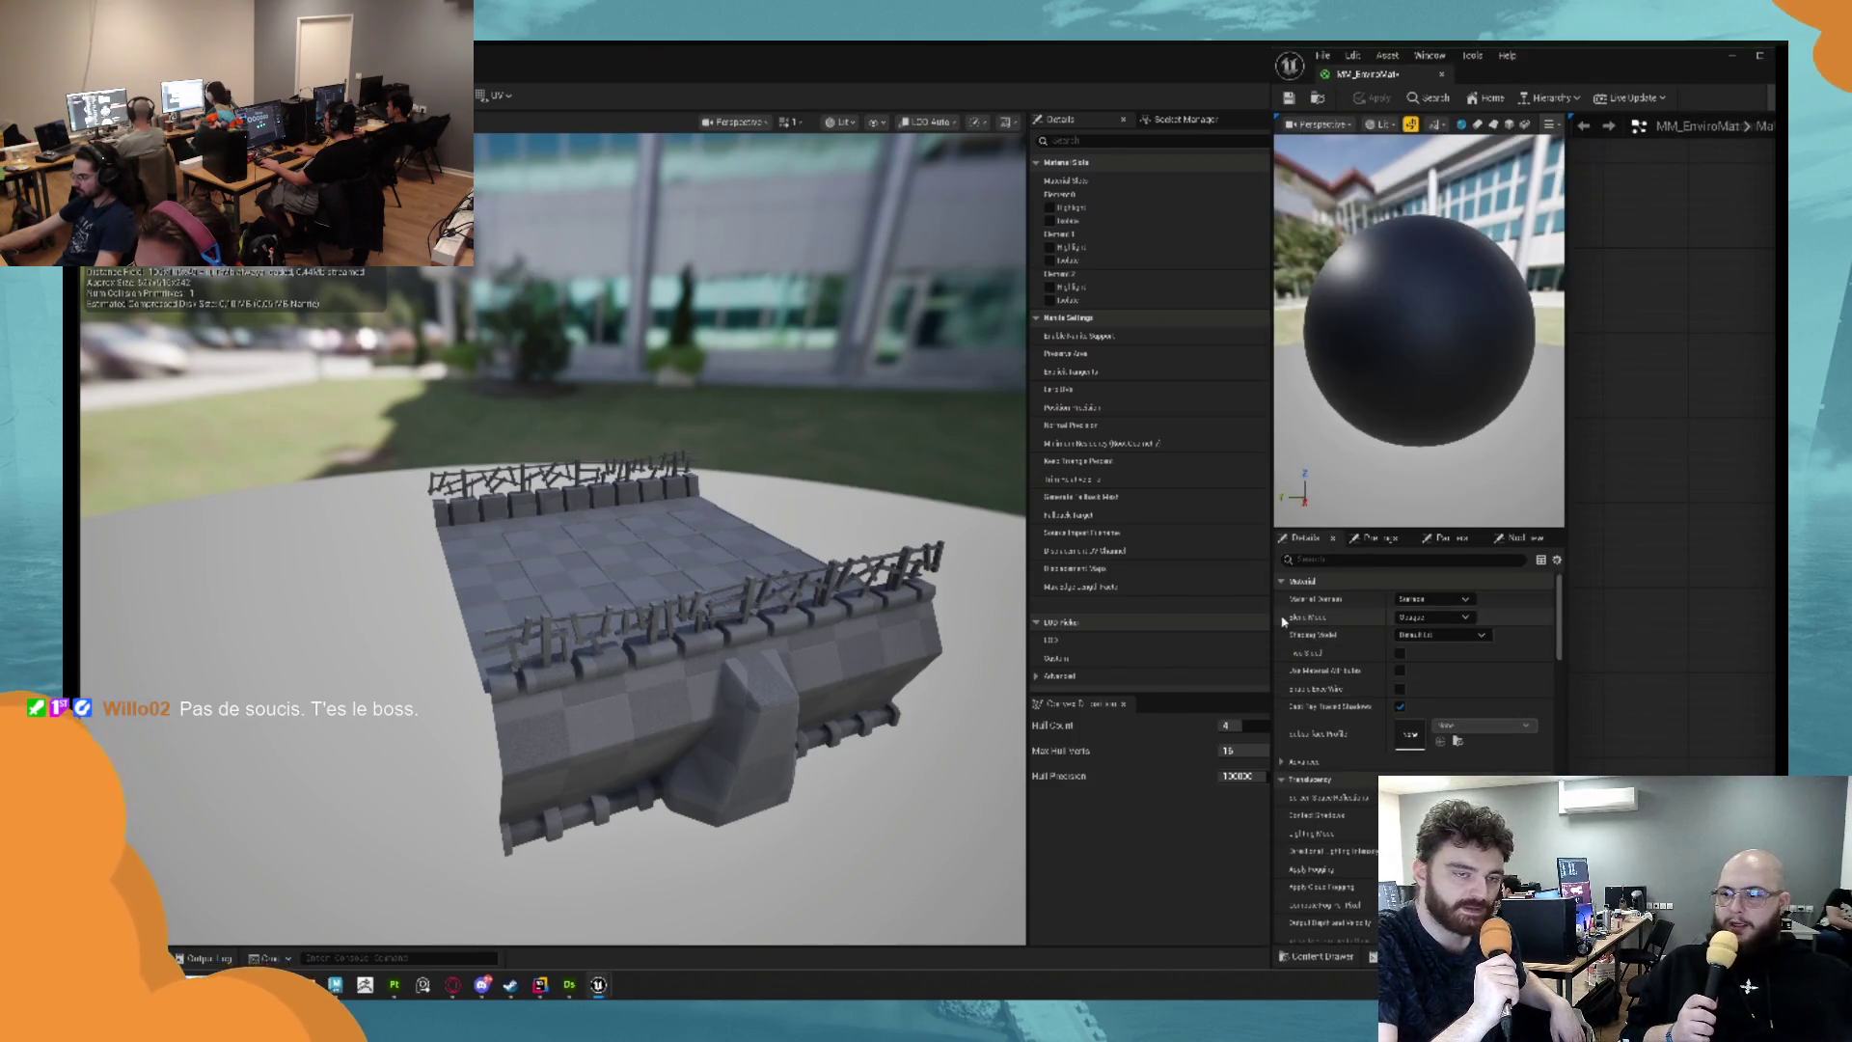
drag(1272, 595, 1108, 595)
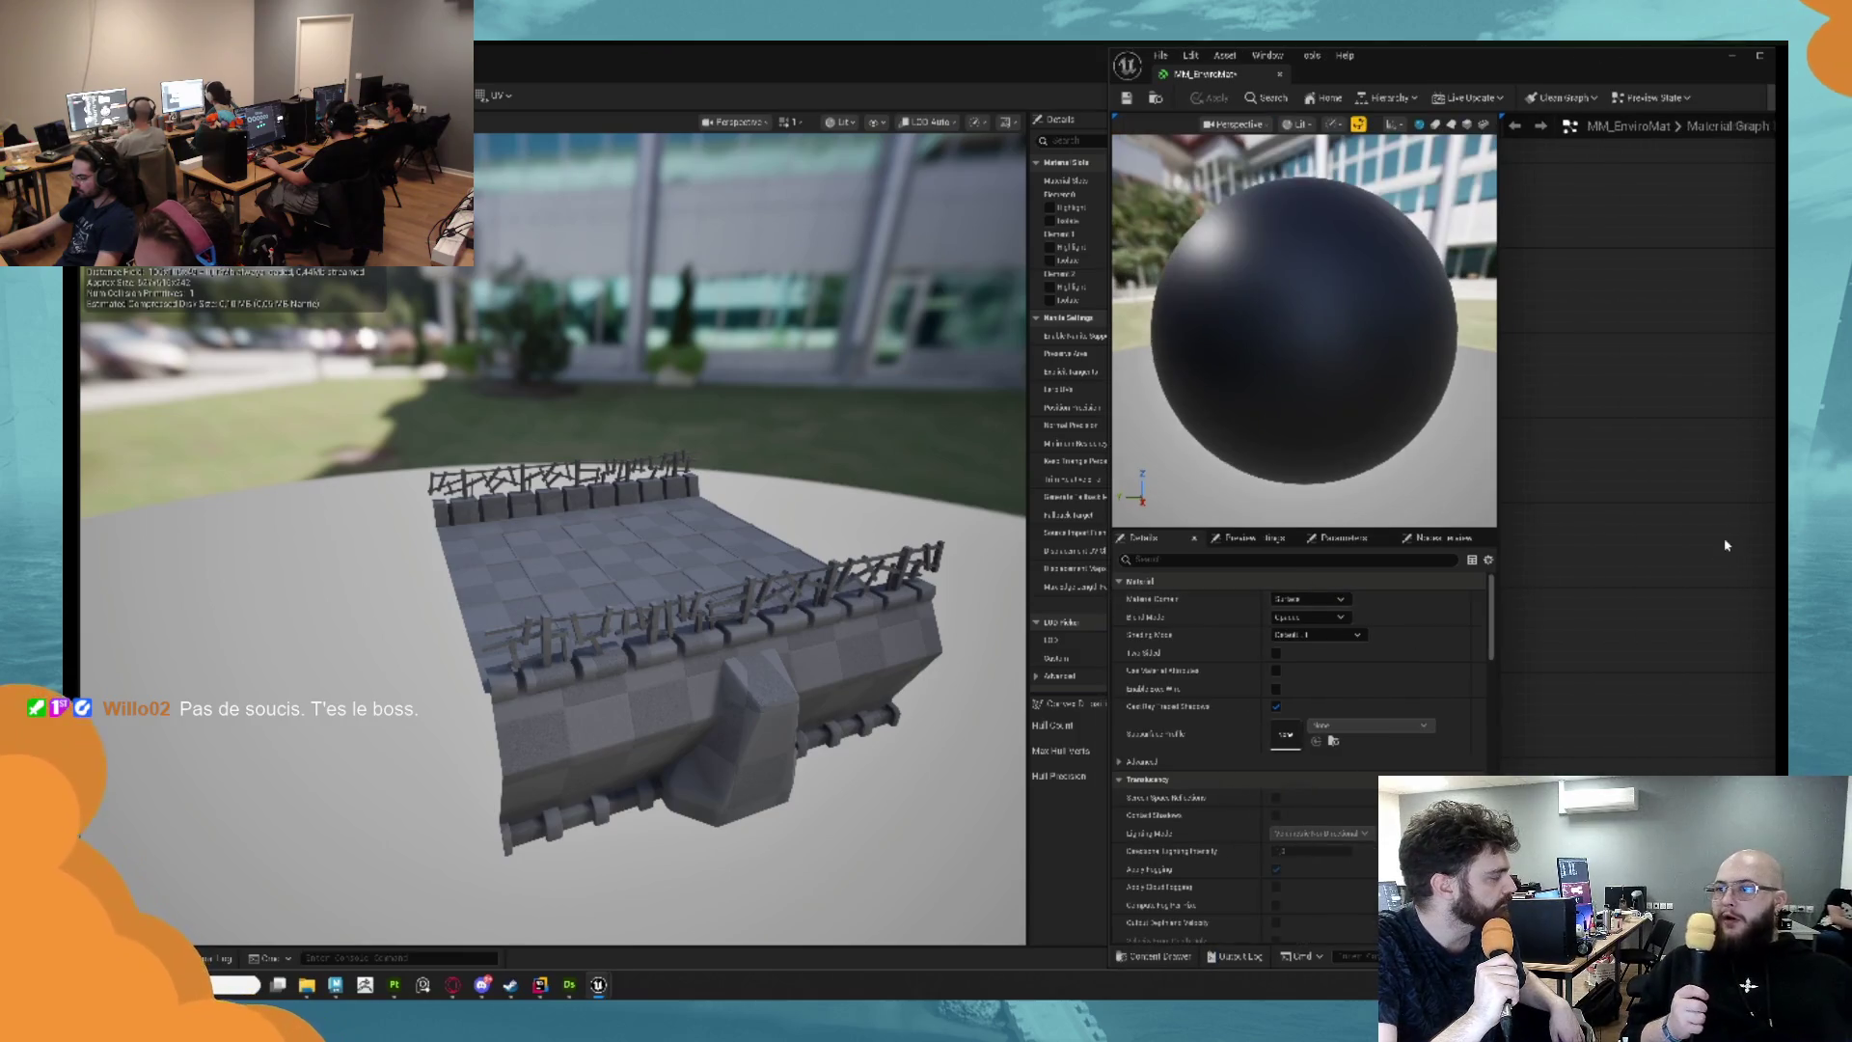
mouse_move(1778, 397)
mouse_down()
mouse_move(1700, 397)
mouse_move(1785, 396)
mouse_up()
click(934, 130)
key(super+Left)
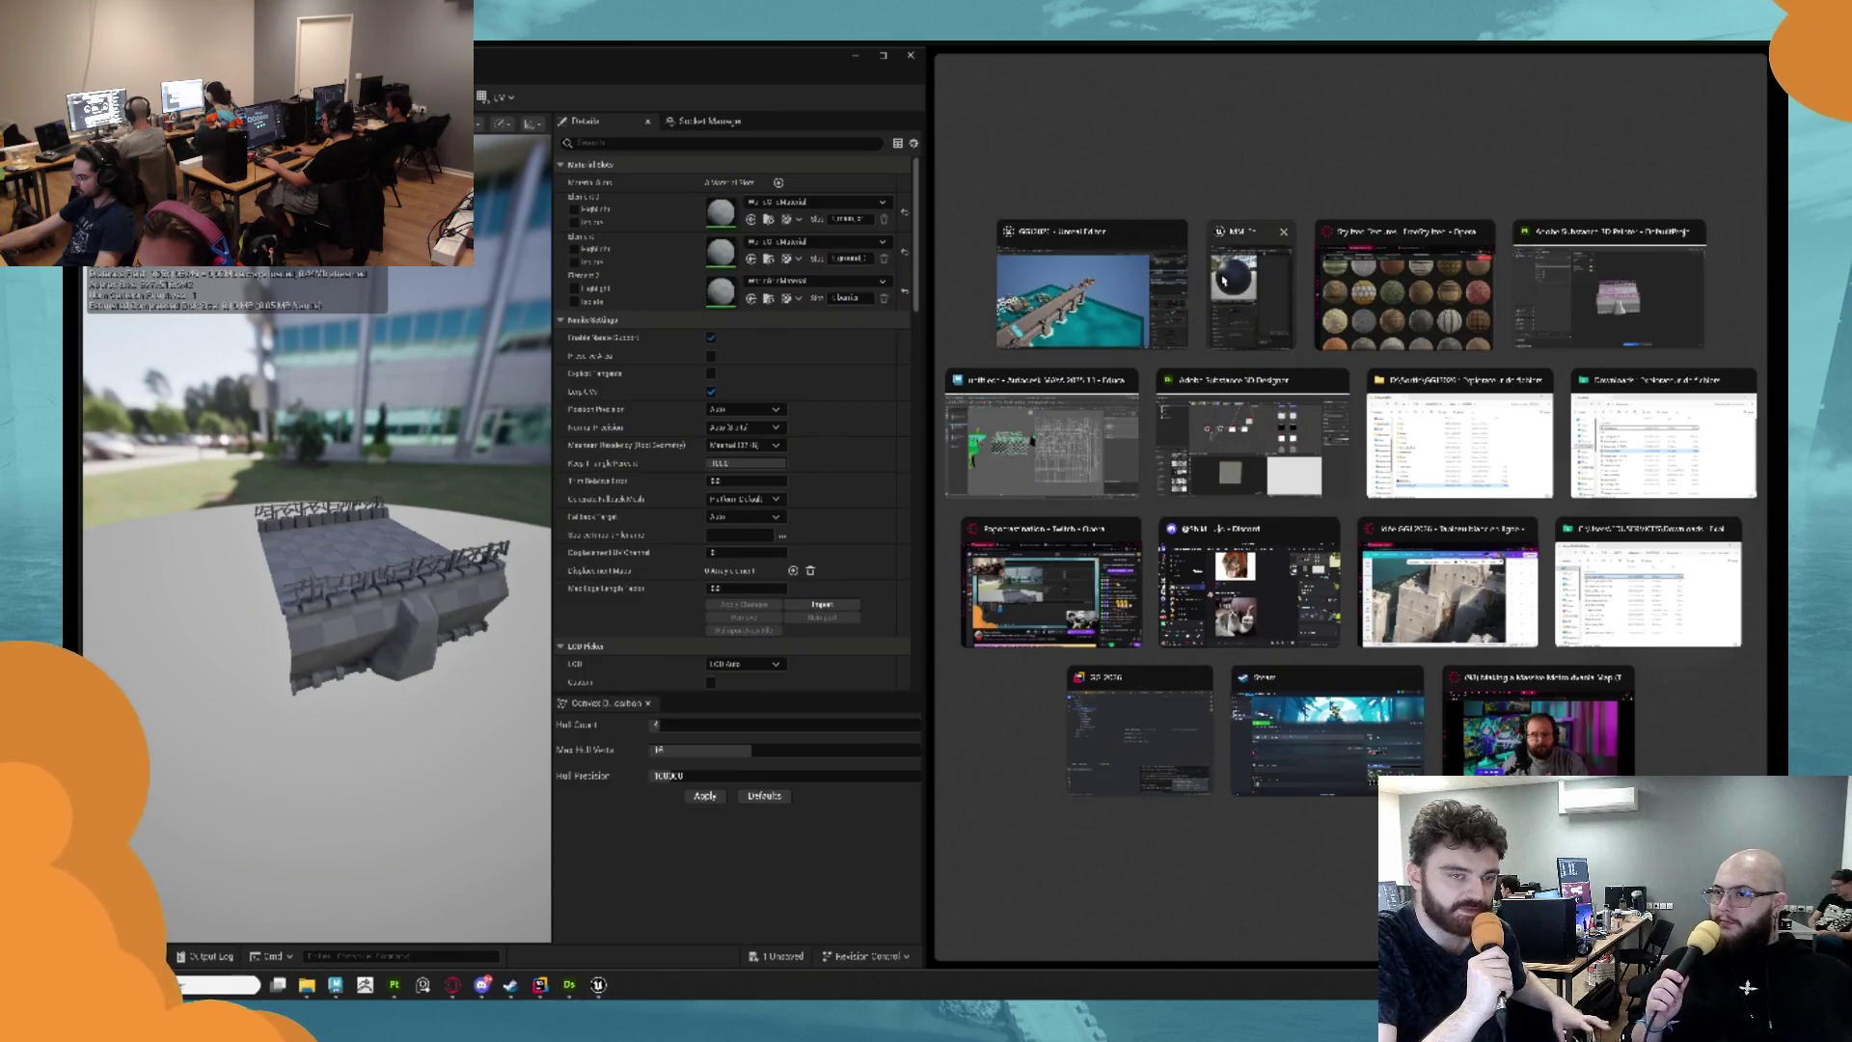
click(1260, 327)
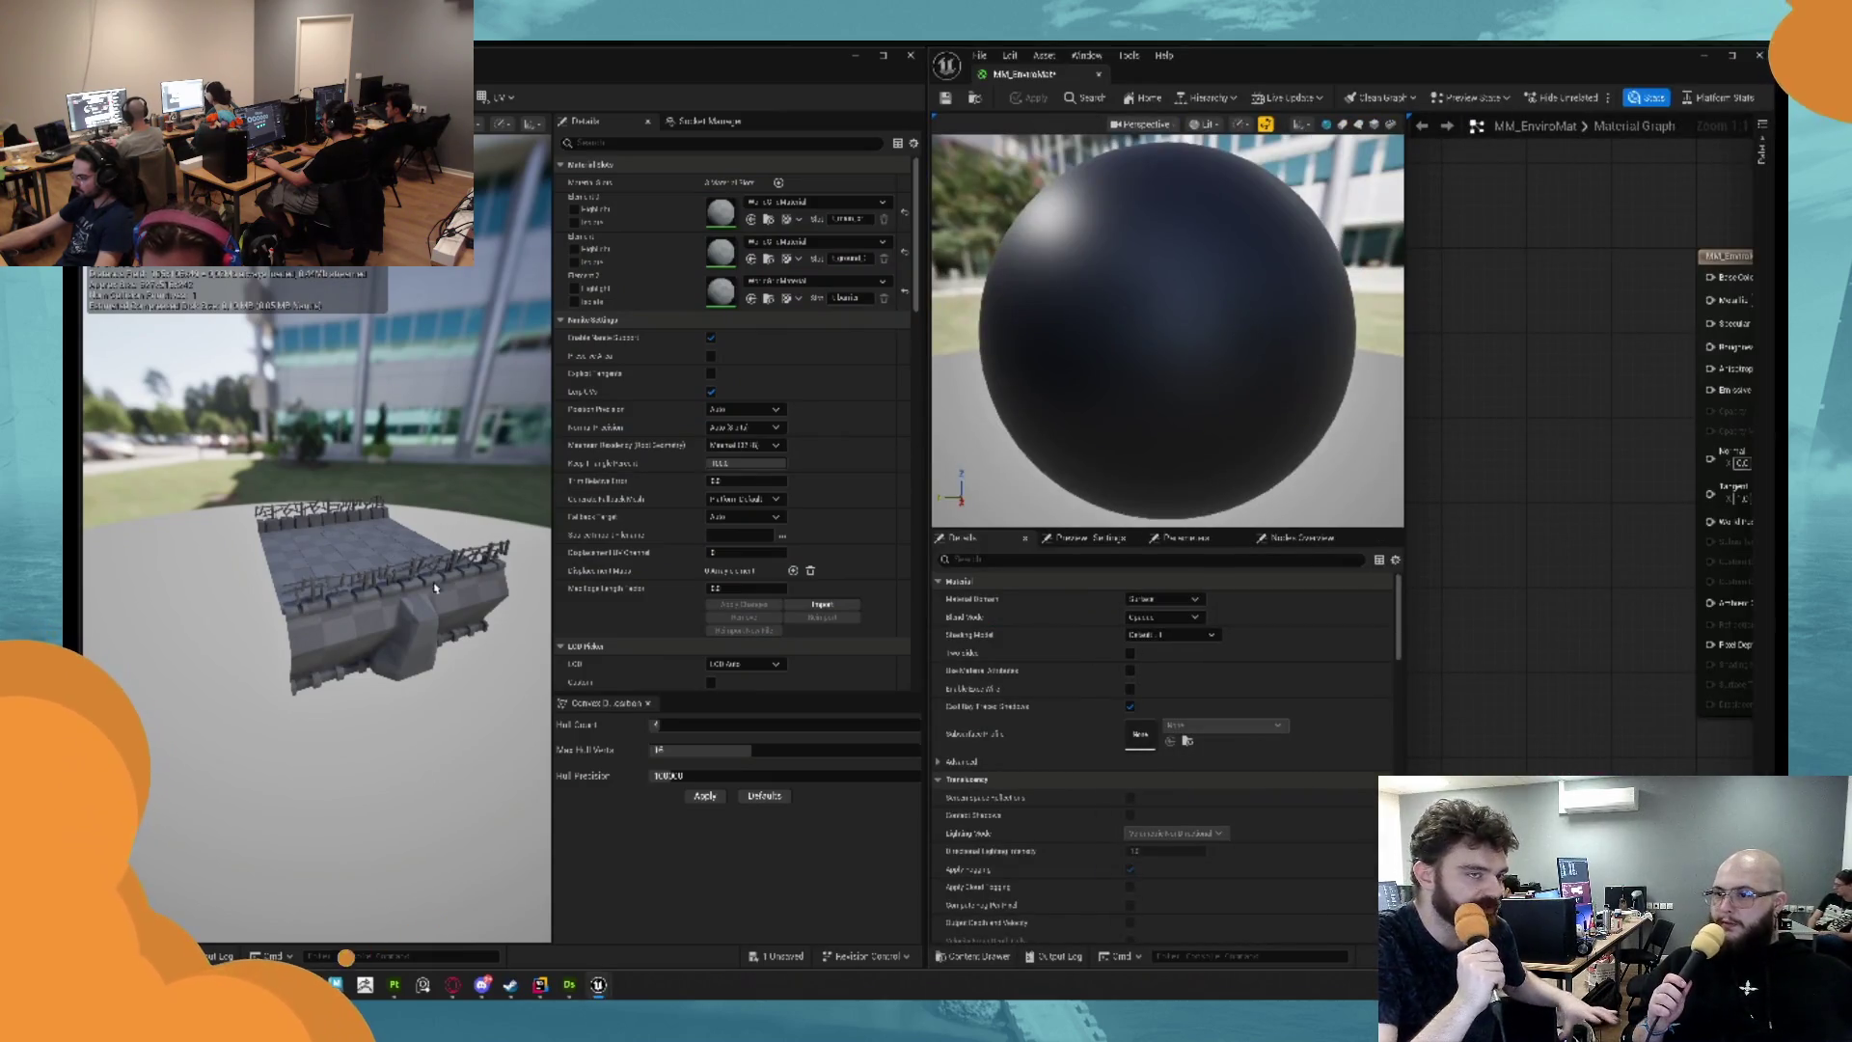
scroll(412, 621, down, 2)
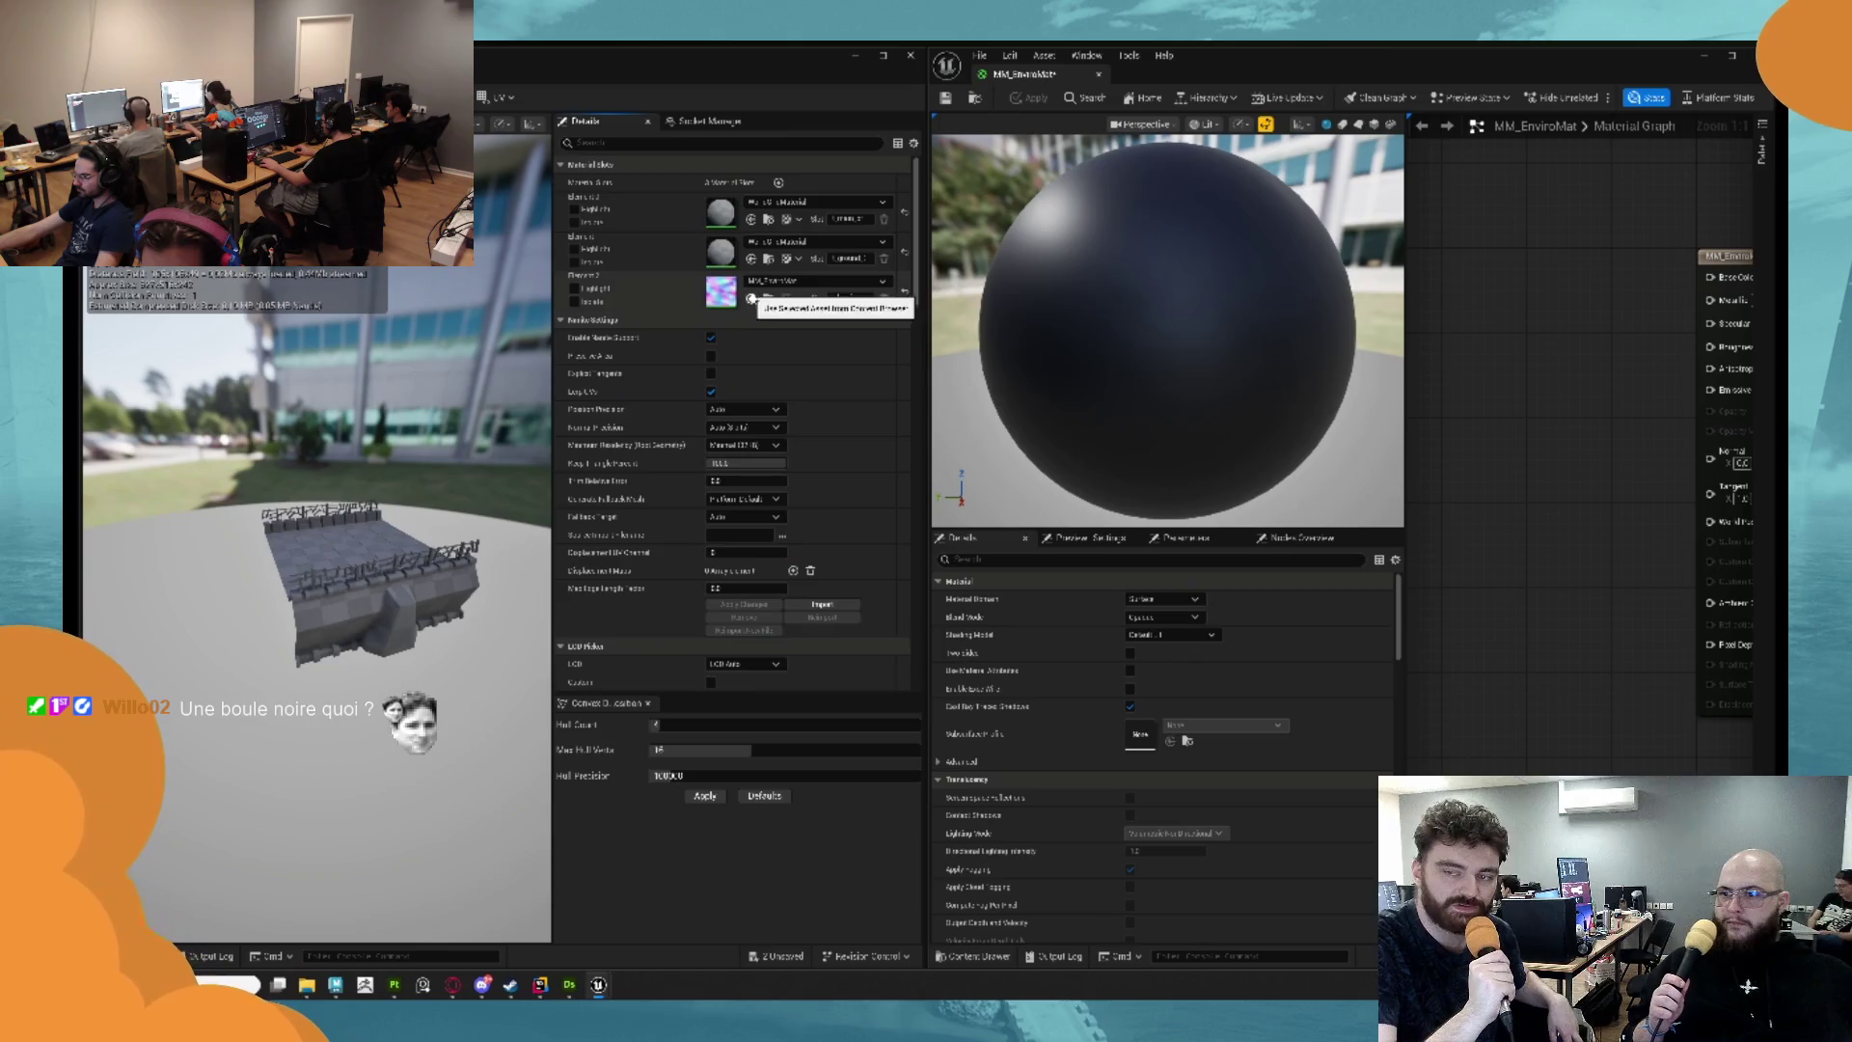
click(752, 219)
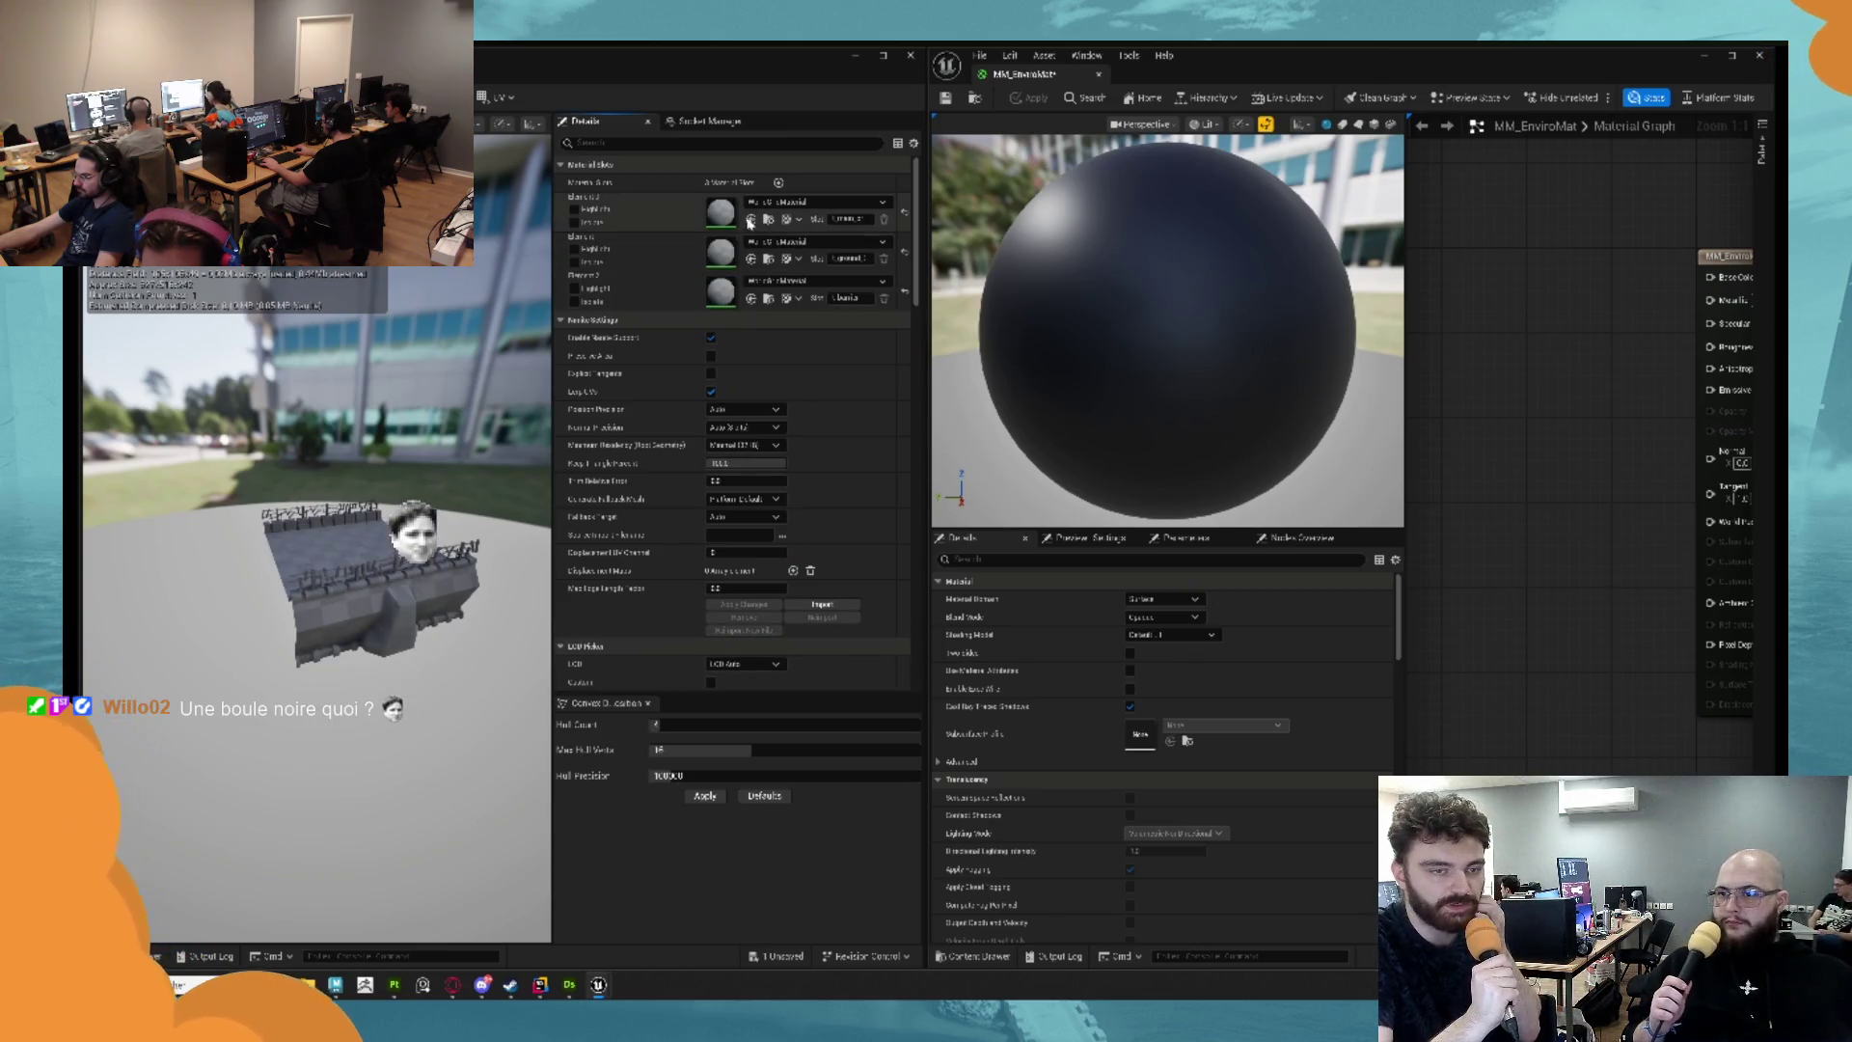
scroll(318, 579, up, 5)
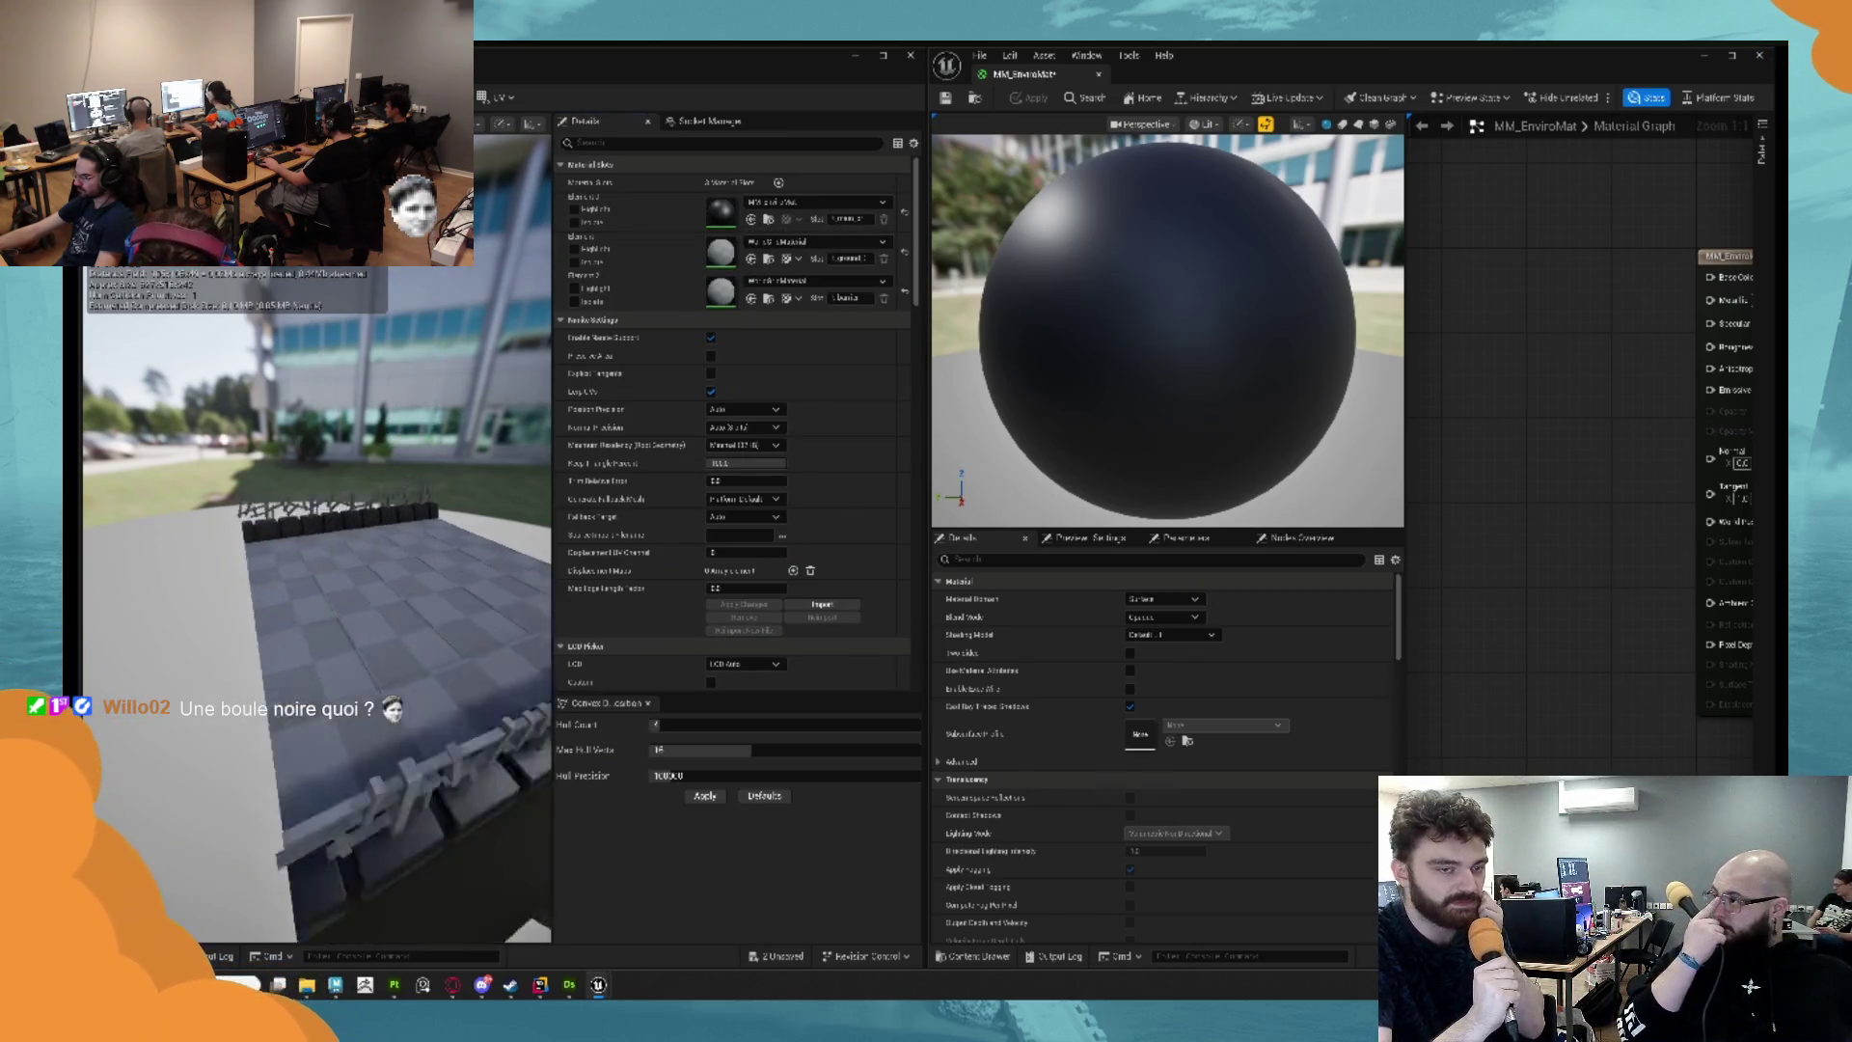
drag(318, 579, 213, 579)
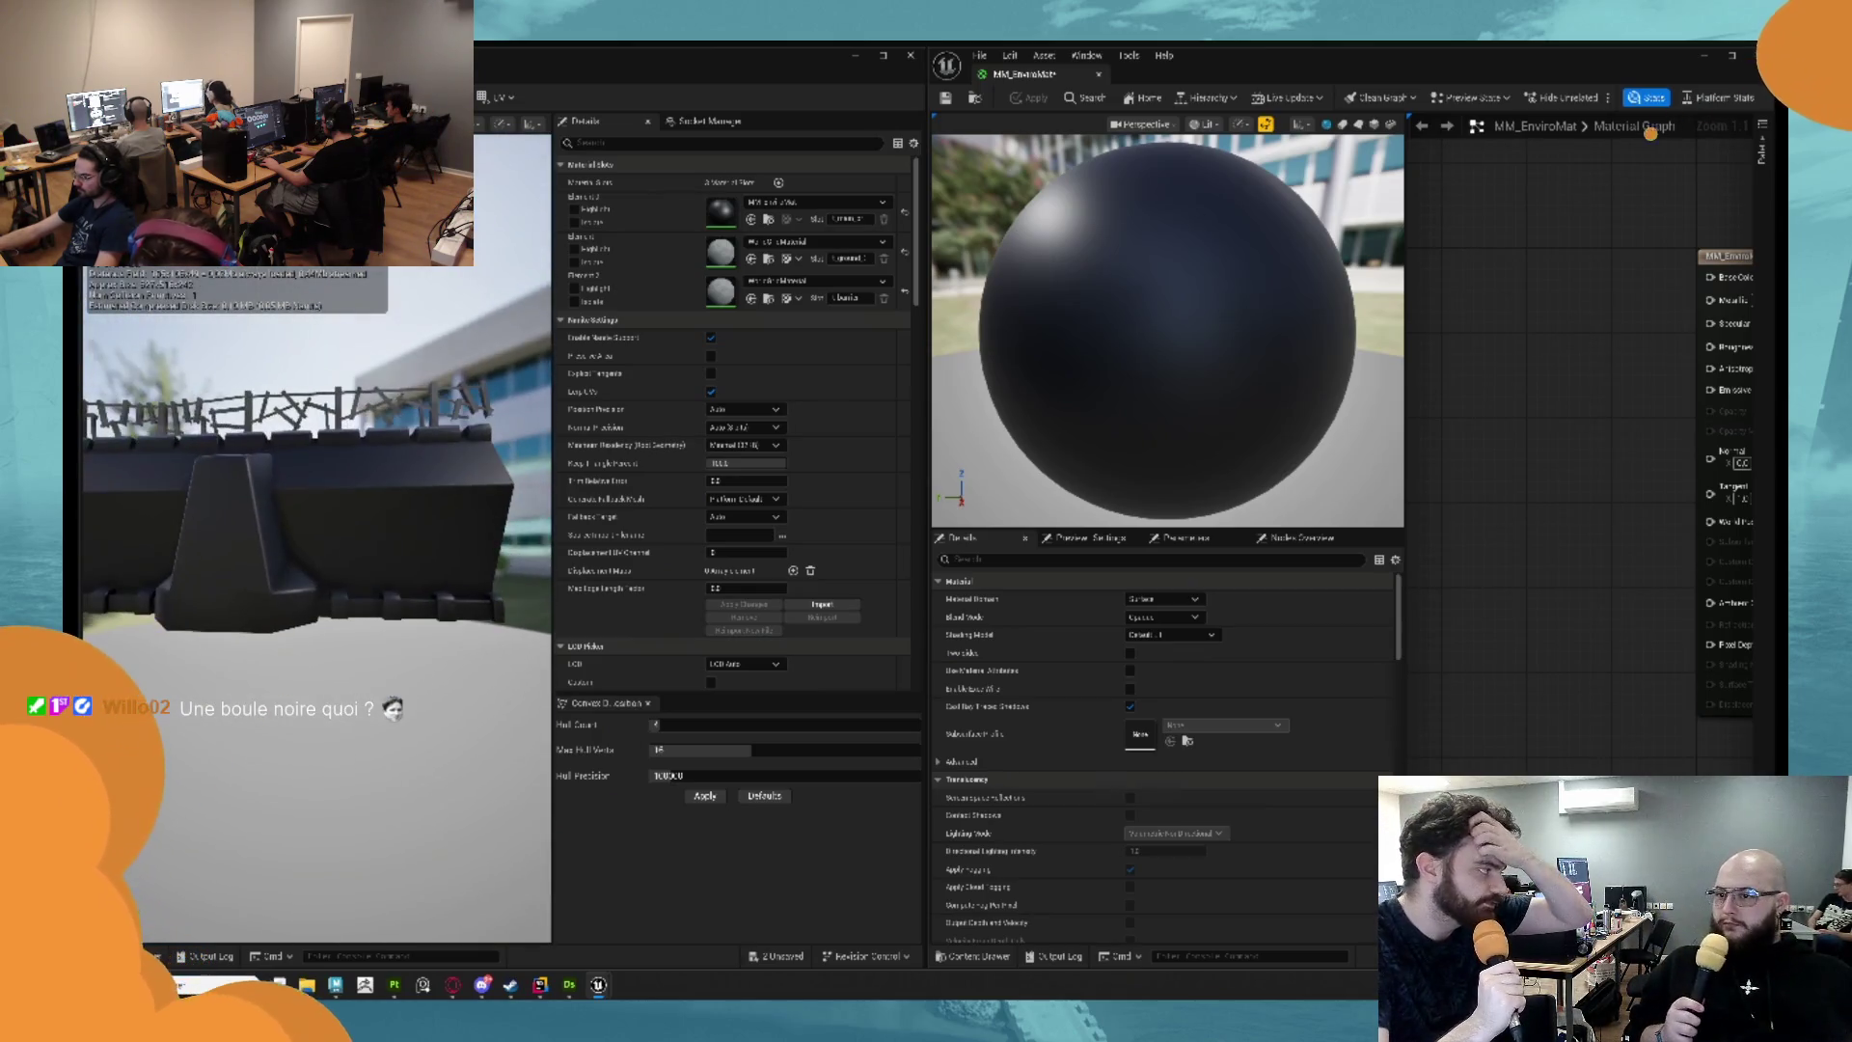
scroll(1489, 363, down, 2)
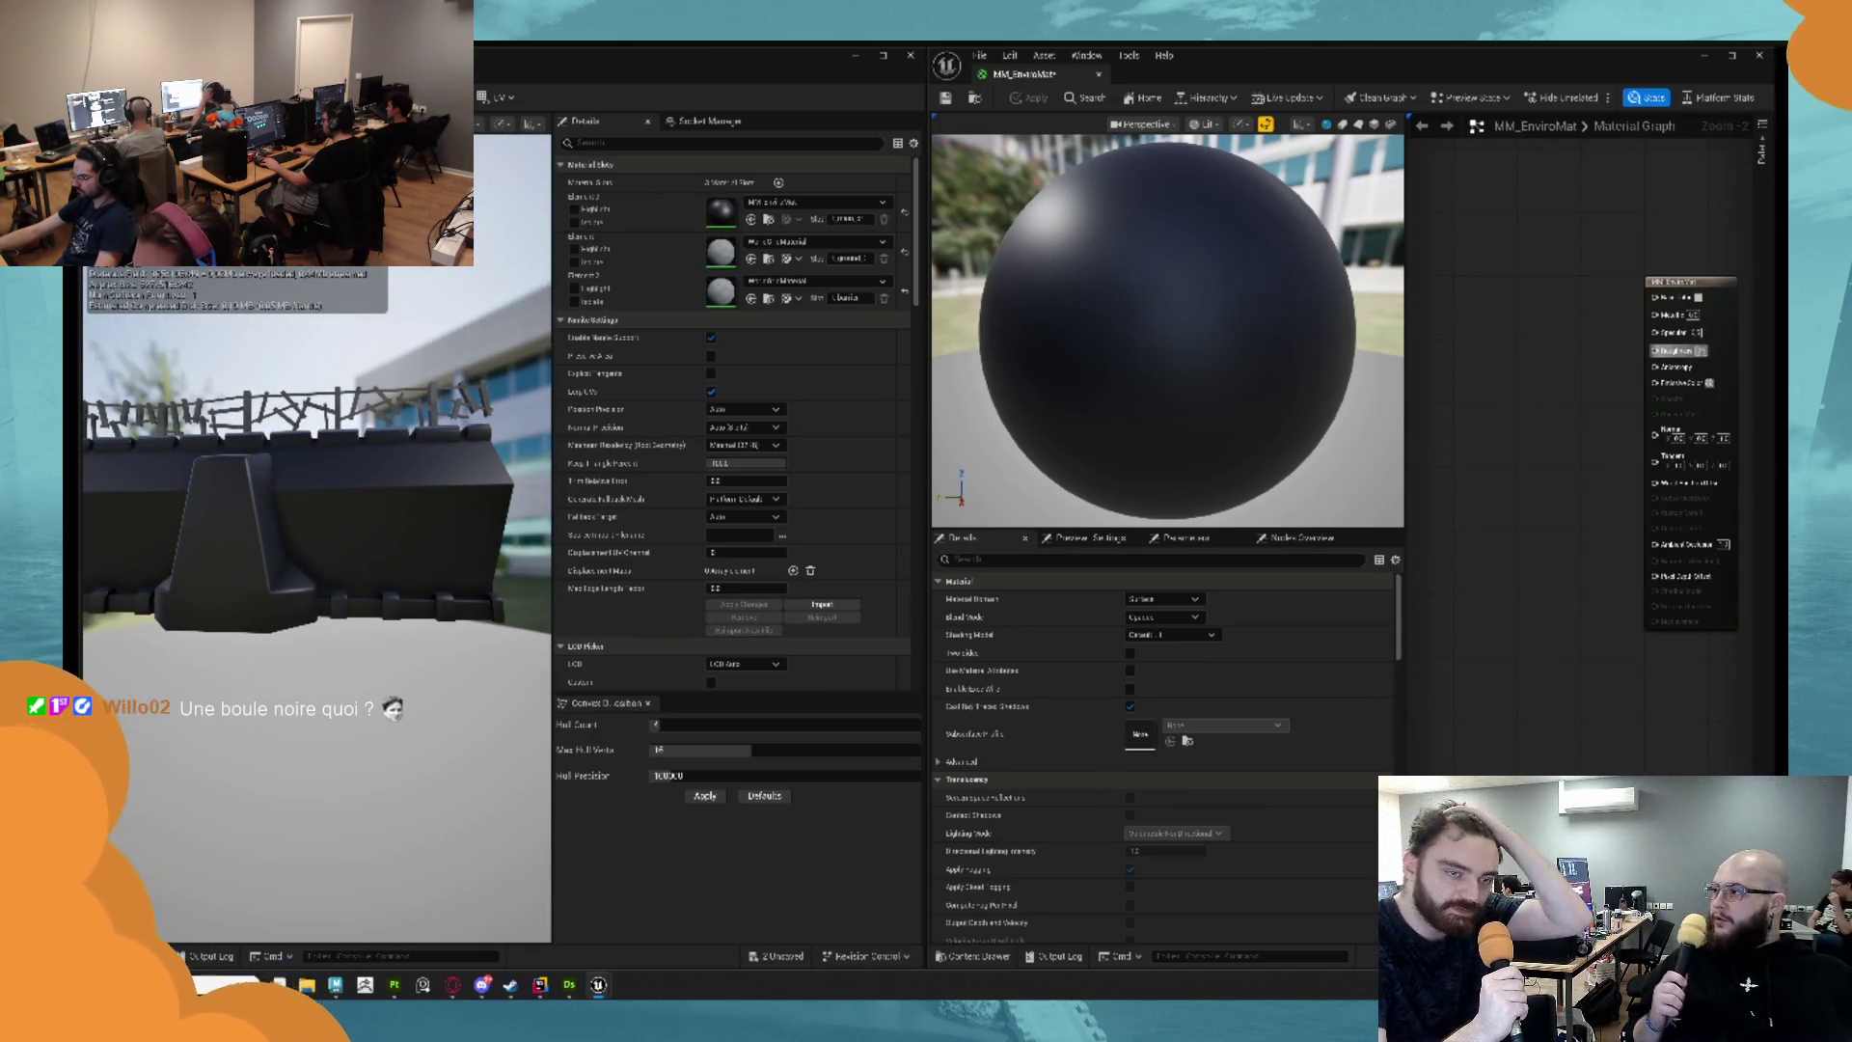
drag(1721, 366, 1703, 352)
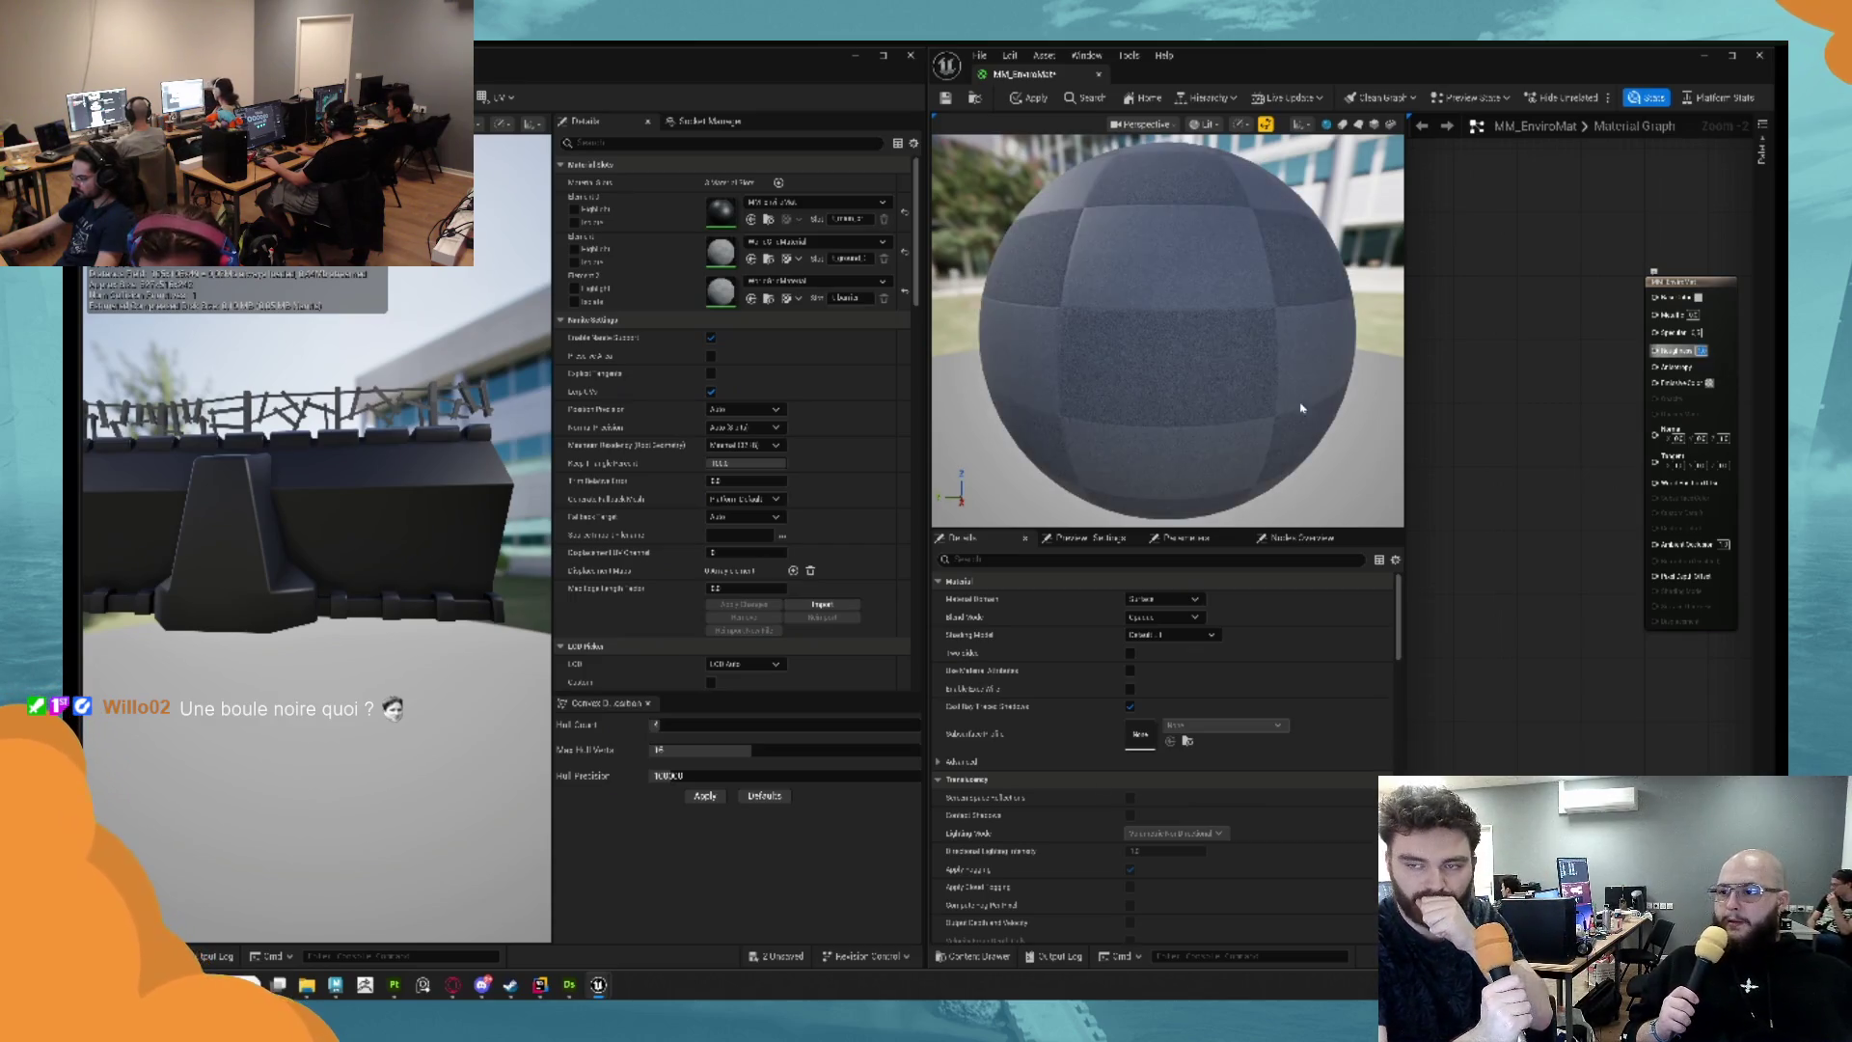
text(2)
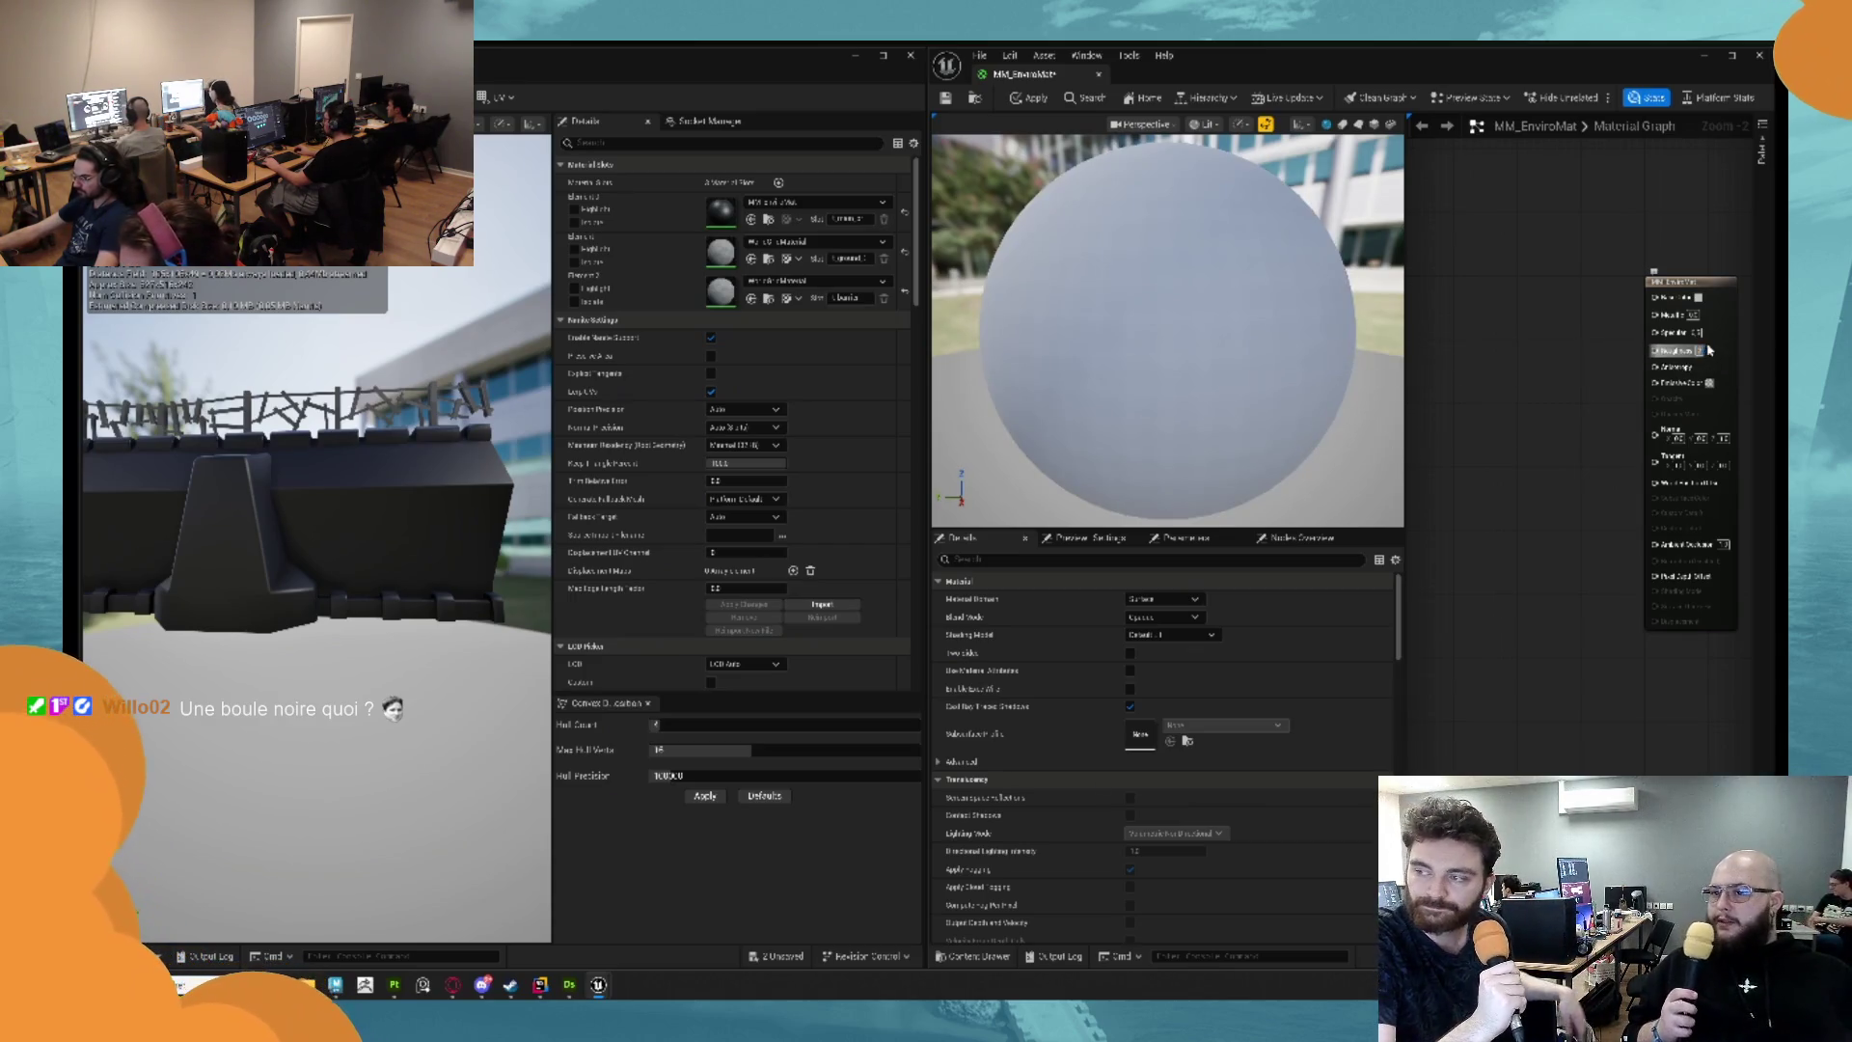
key(Return)
key(ctrl+s)
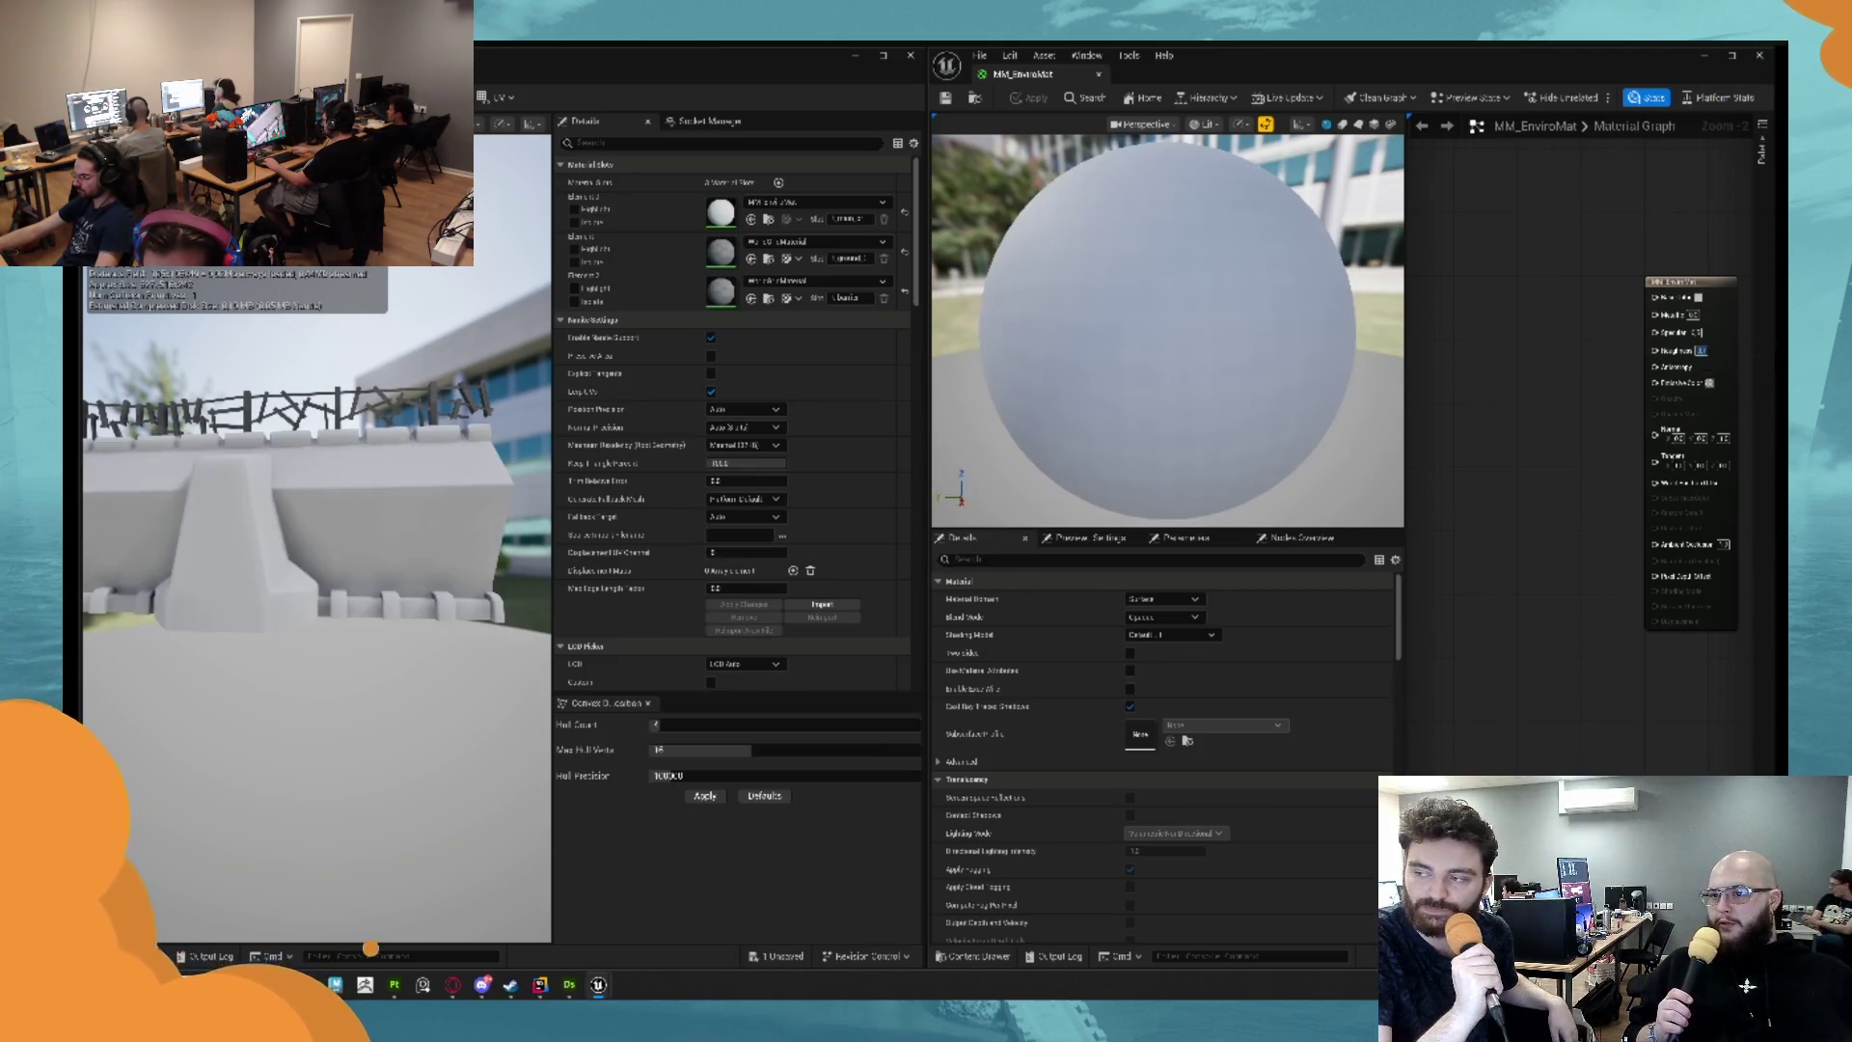
drag(318, 579, 188, 579)
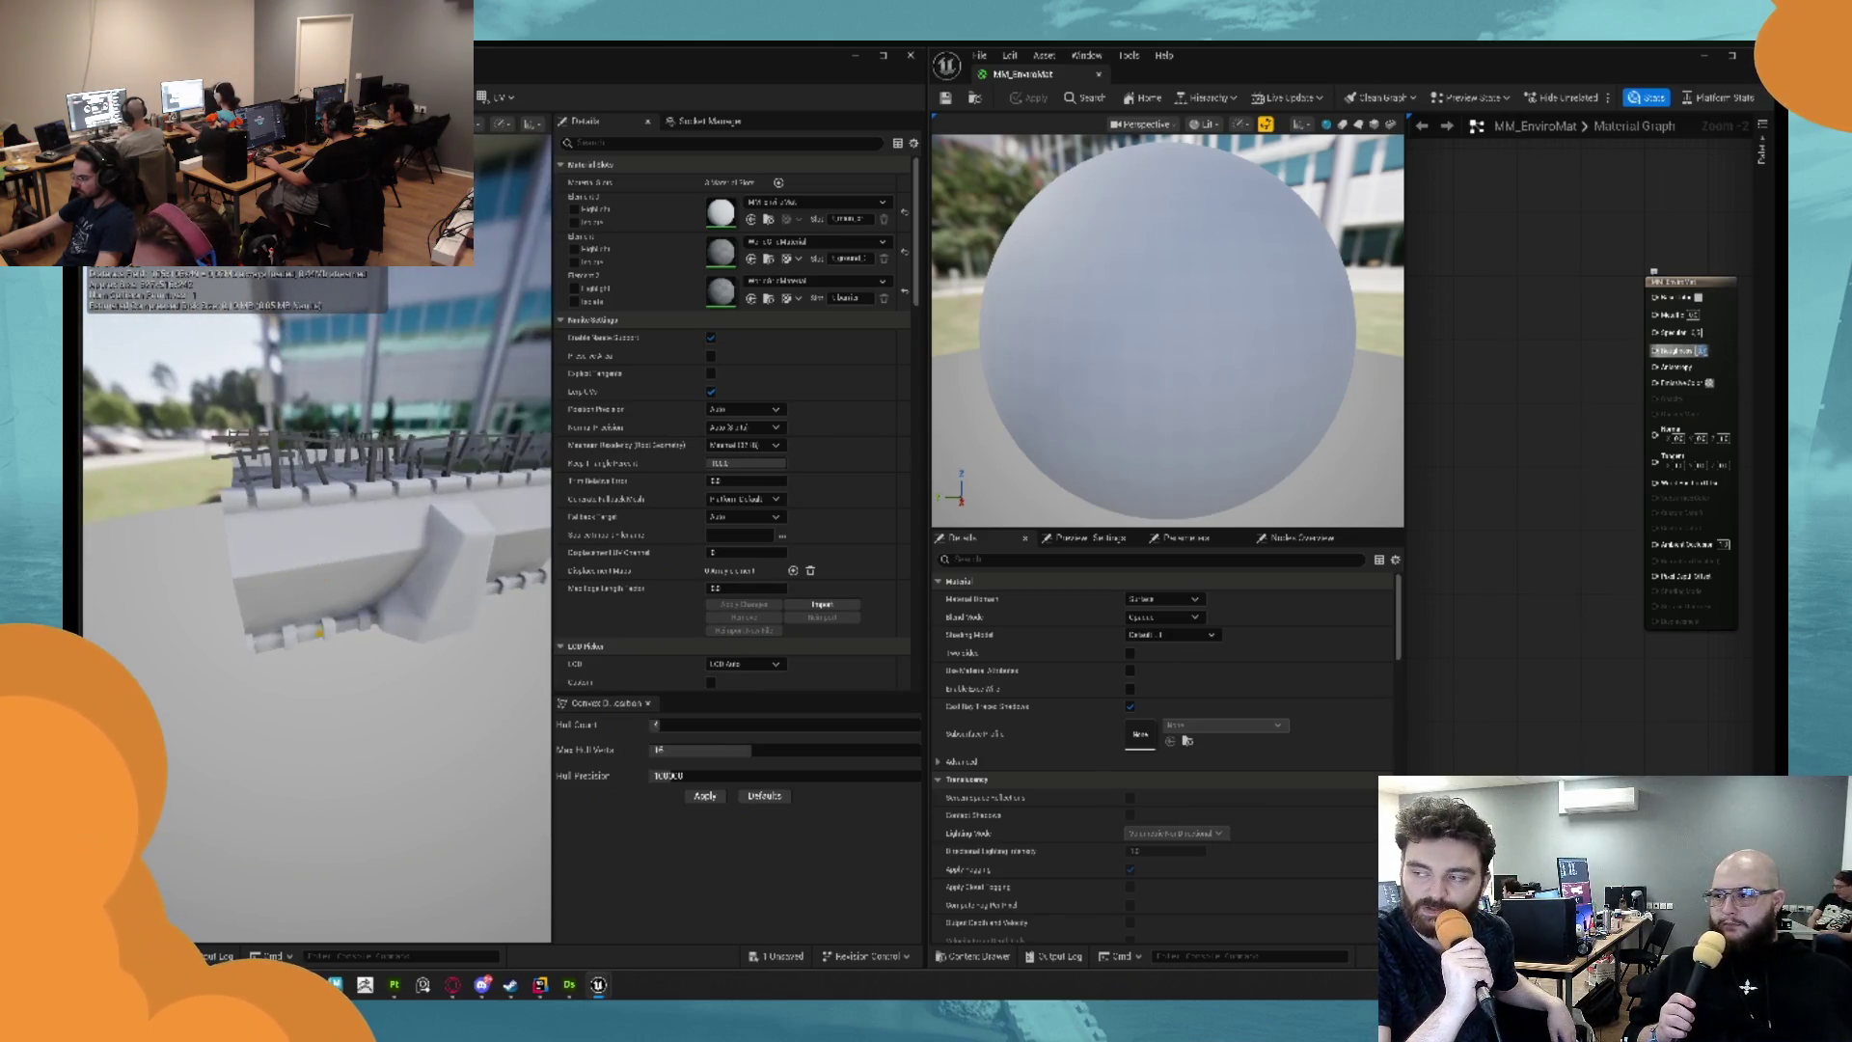
drag(319, 579, 193, 579)
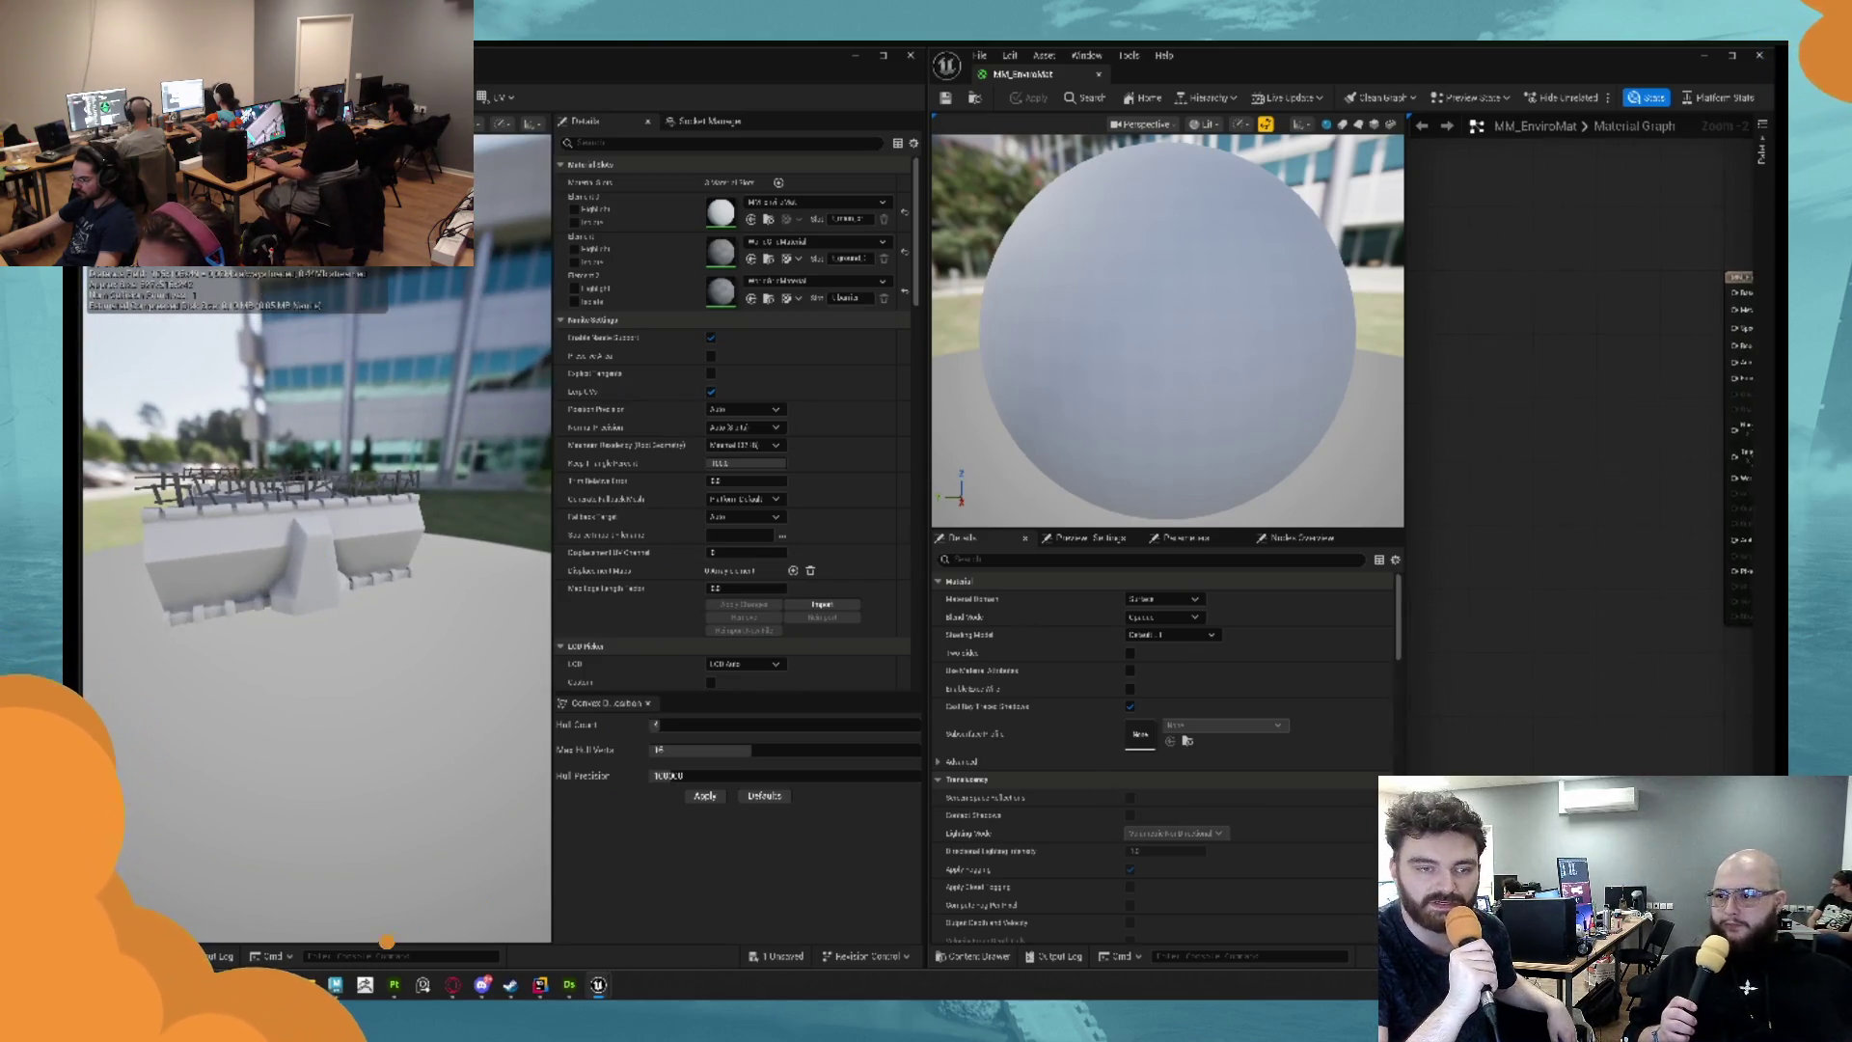
right_click(1461, 294)
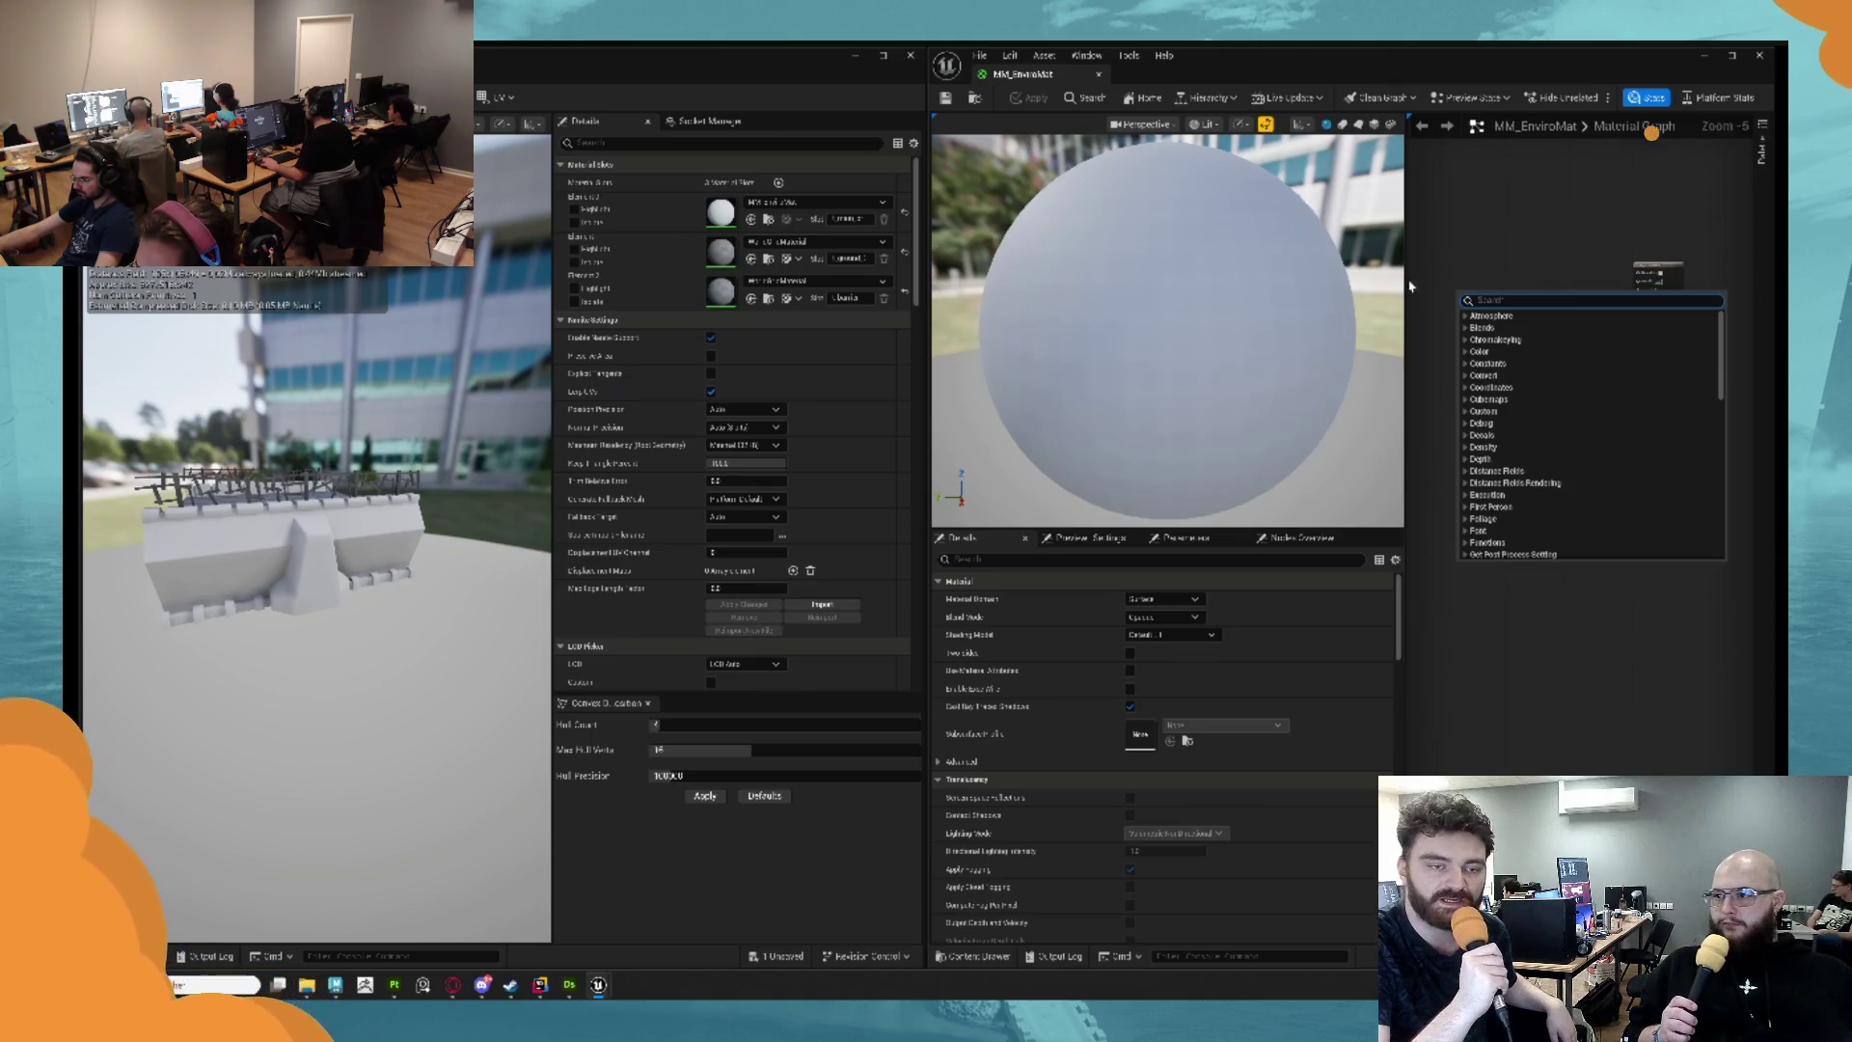
Widen the material graph and add a Texture Sample and a WorldAlignedTexture node.
drag(1405, 280, 1130, 282)
click(1294, 276)
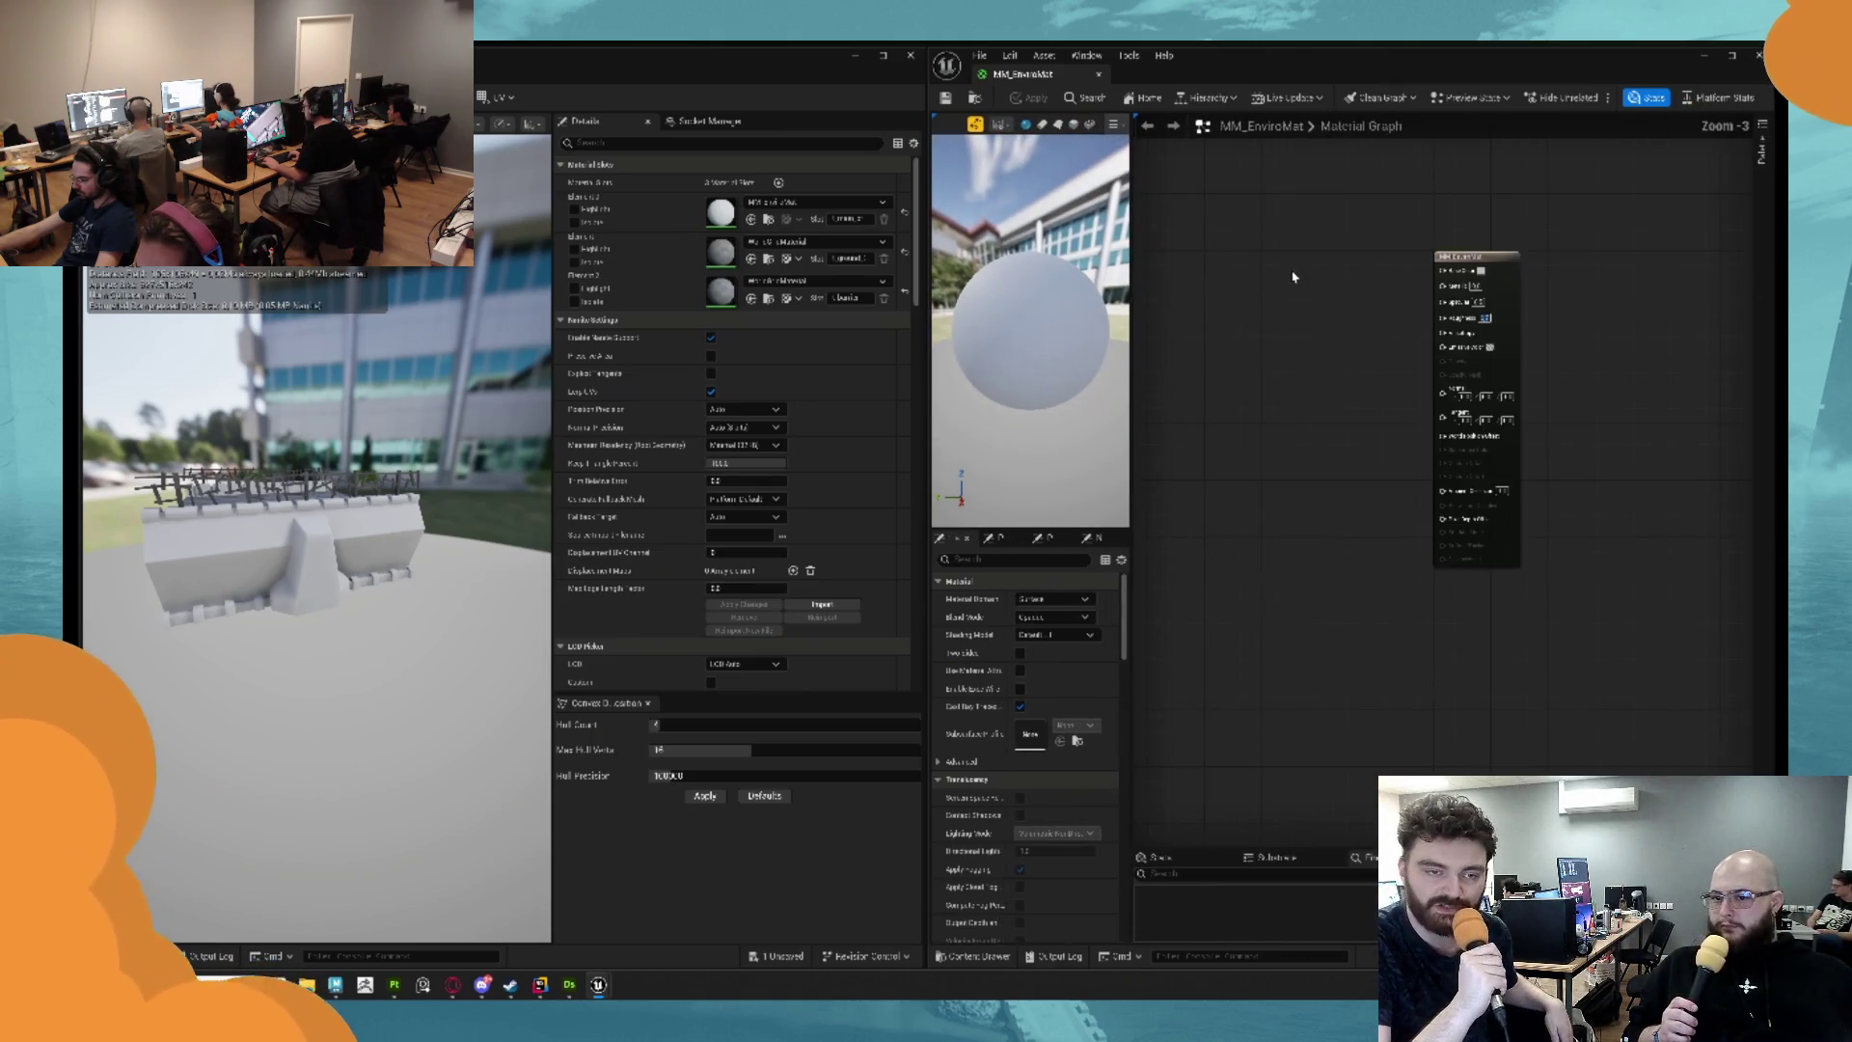
drag(1279, 292, 1467, 284)
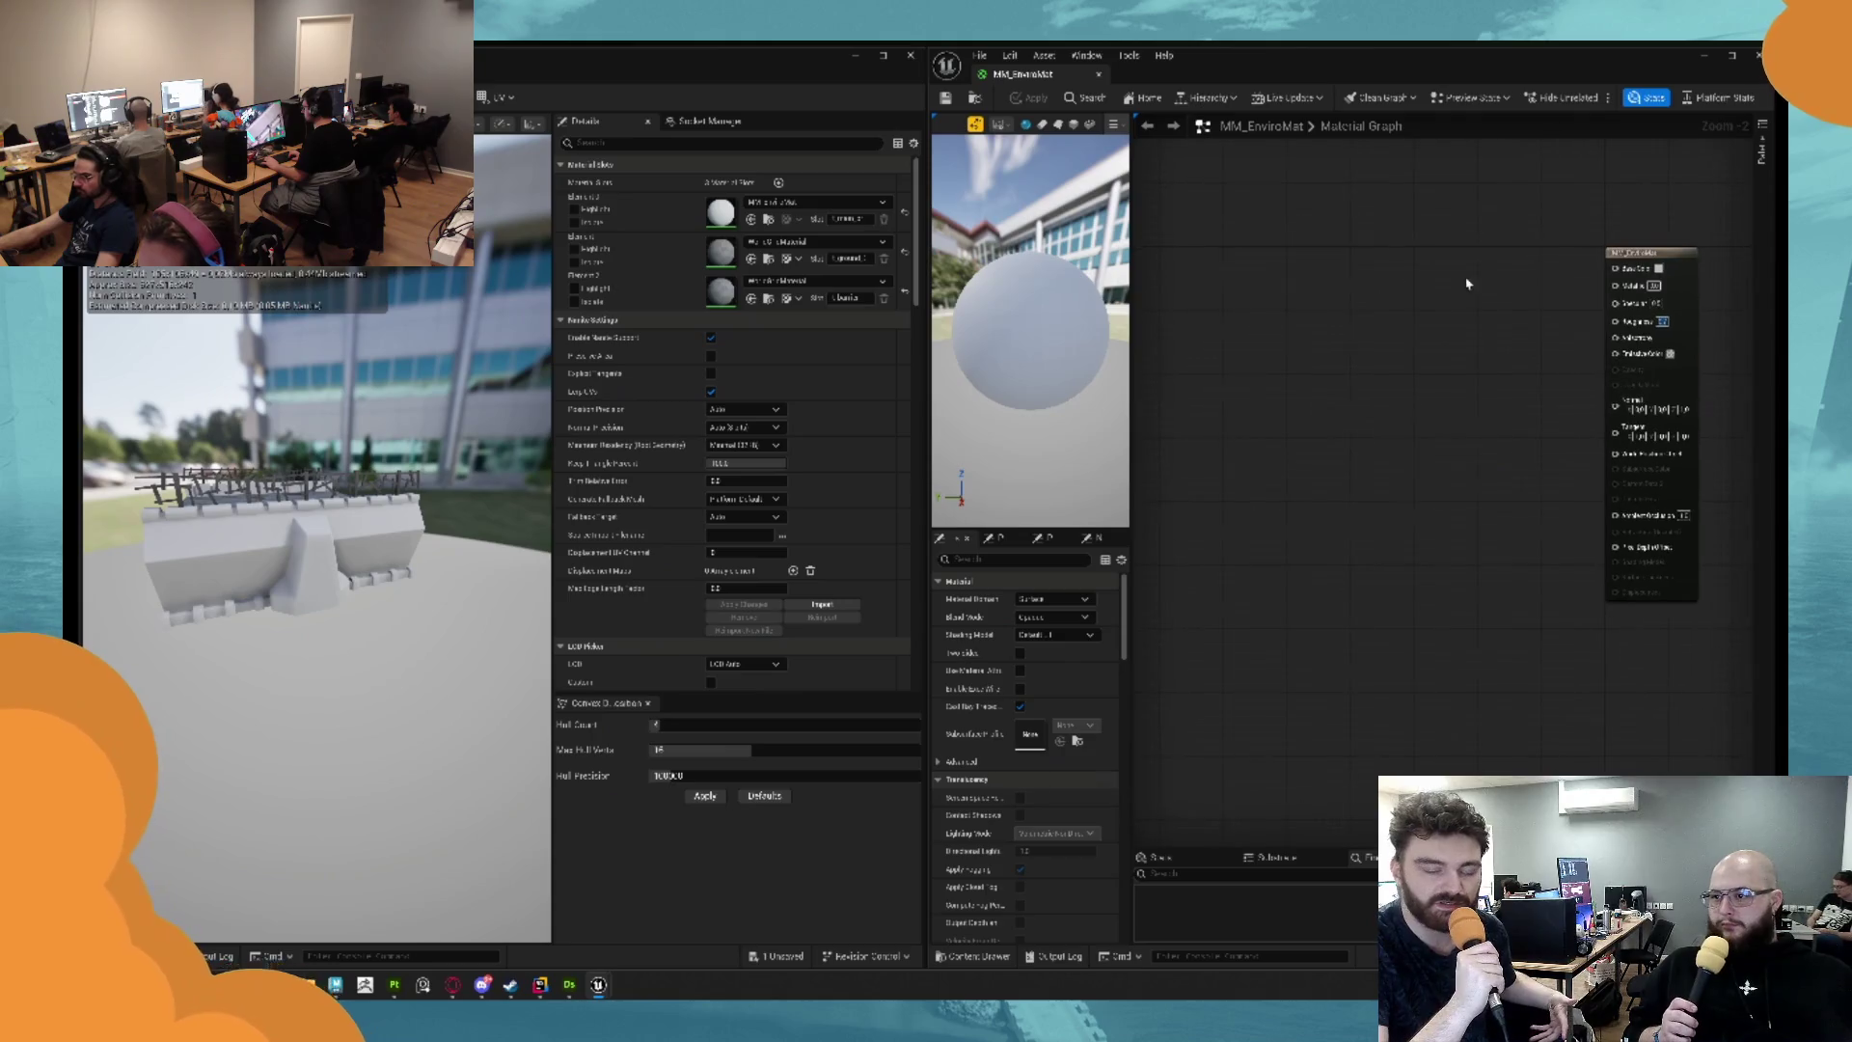
right_click(1253, 291)
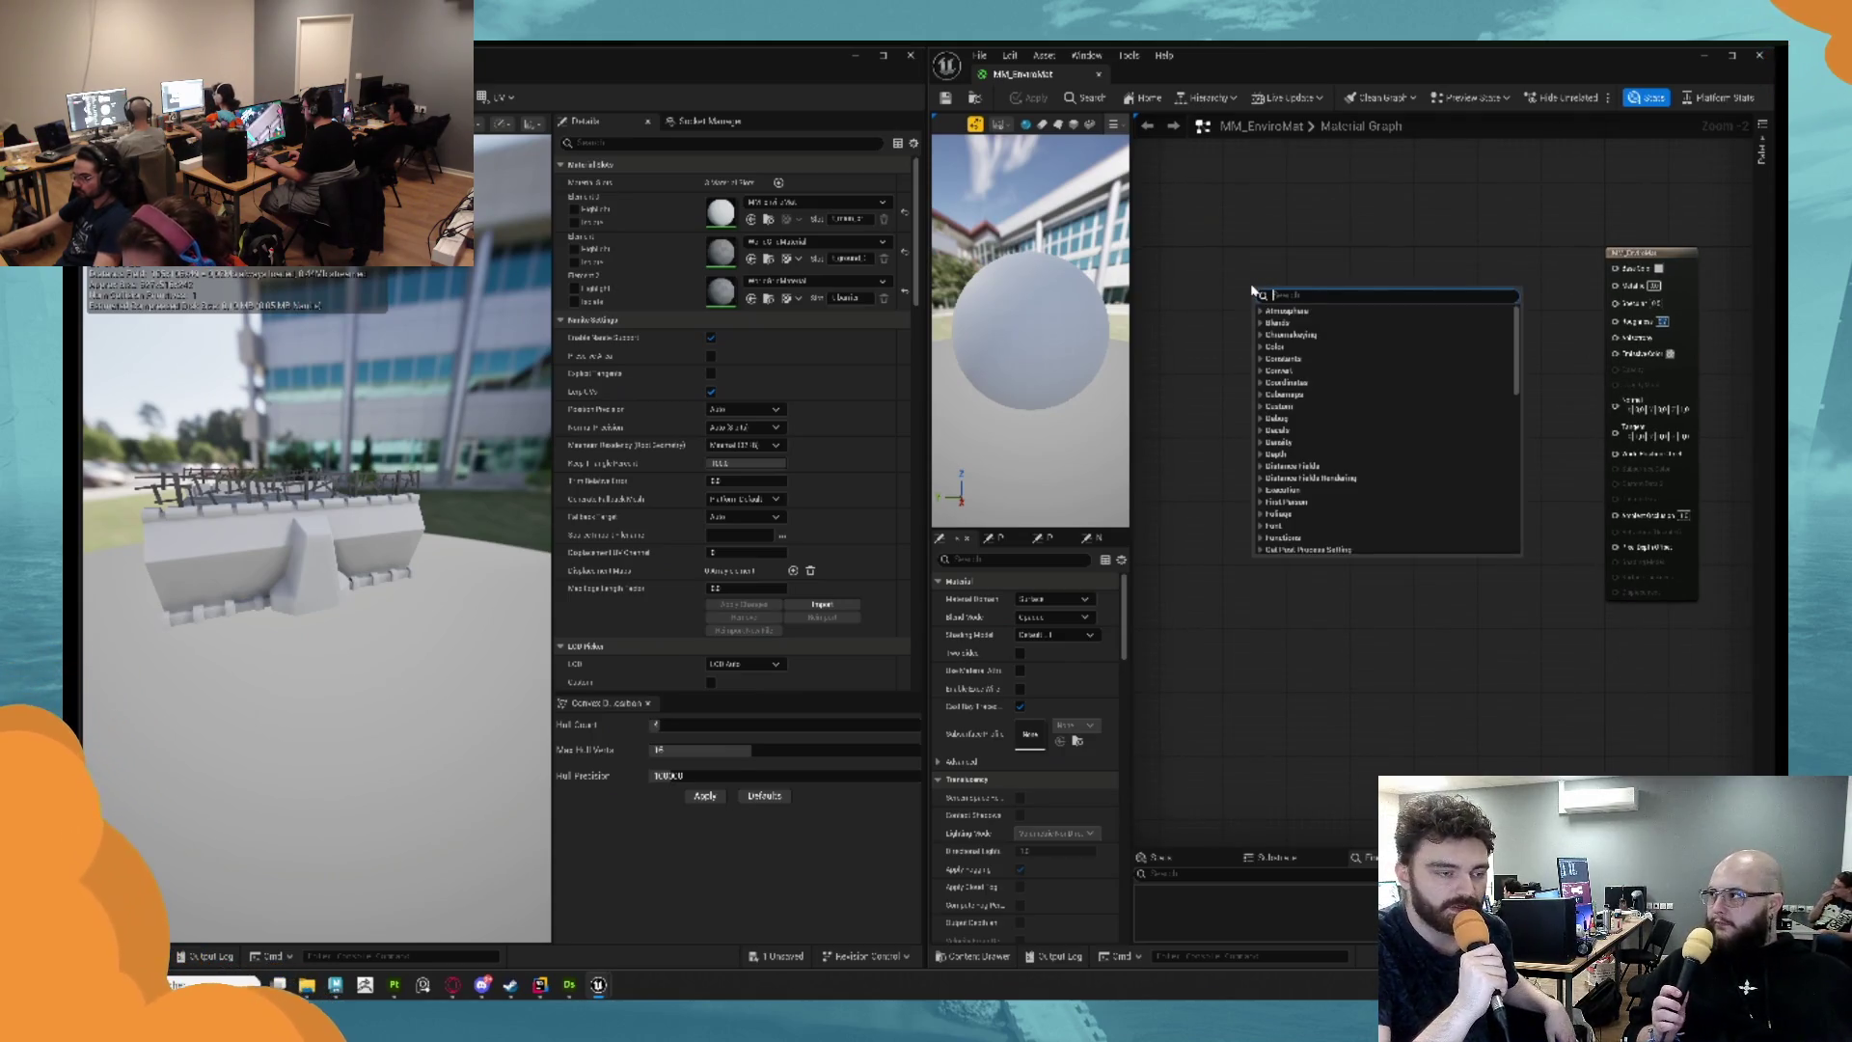
click(1254, 291)
click(1255, 289)
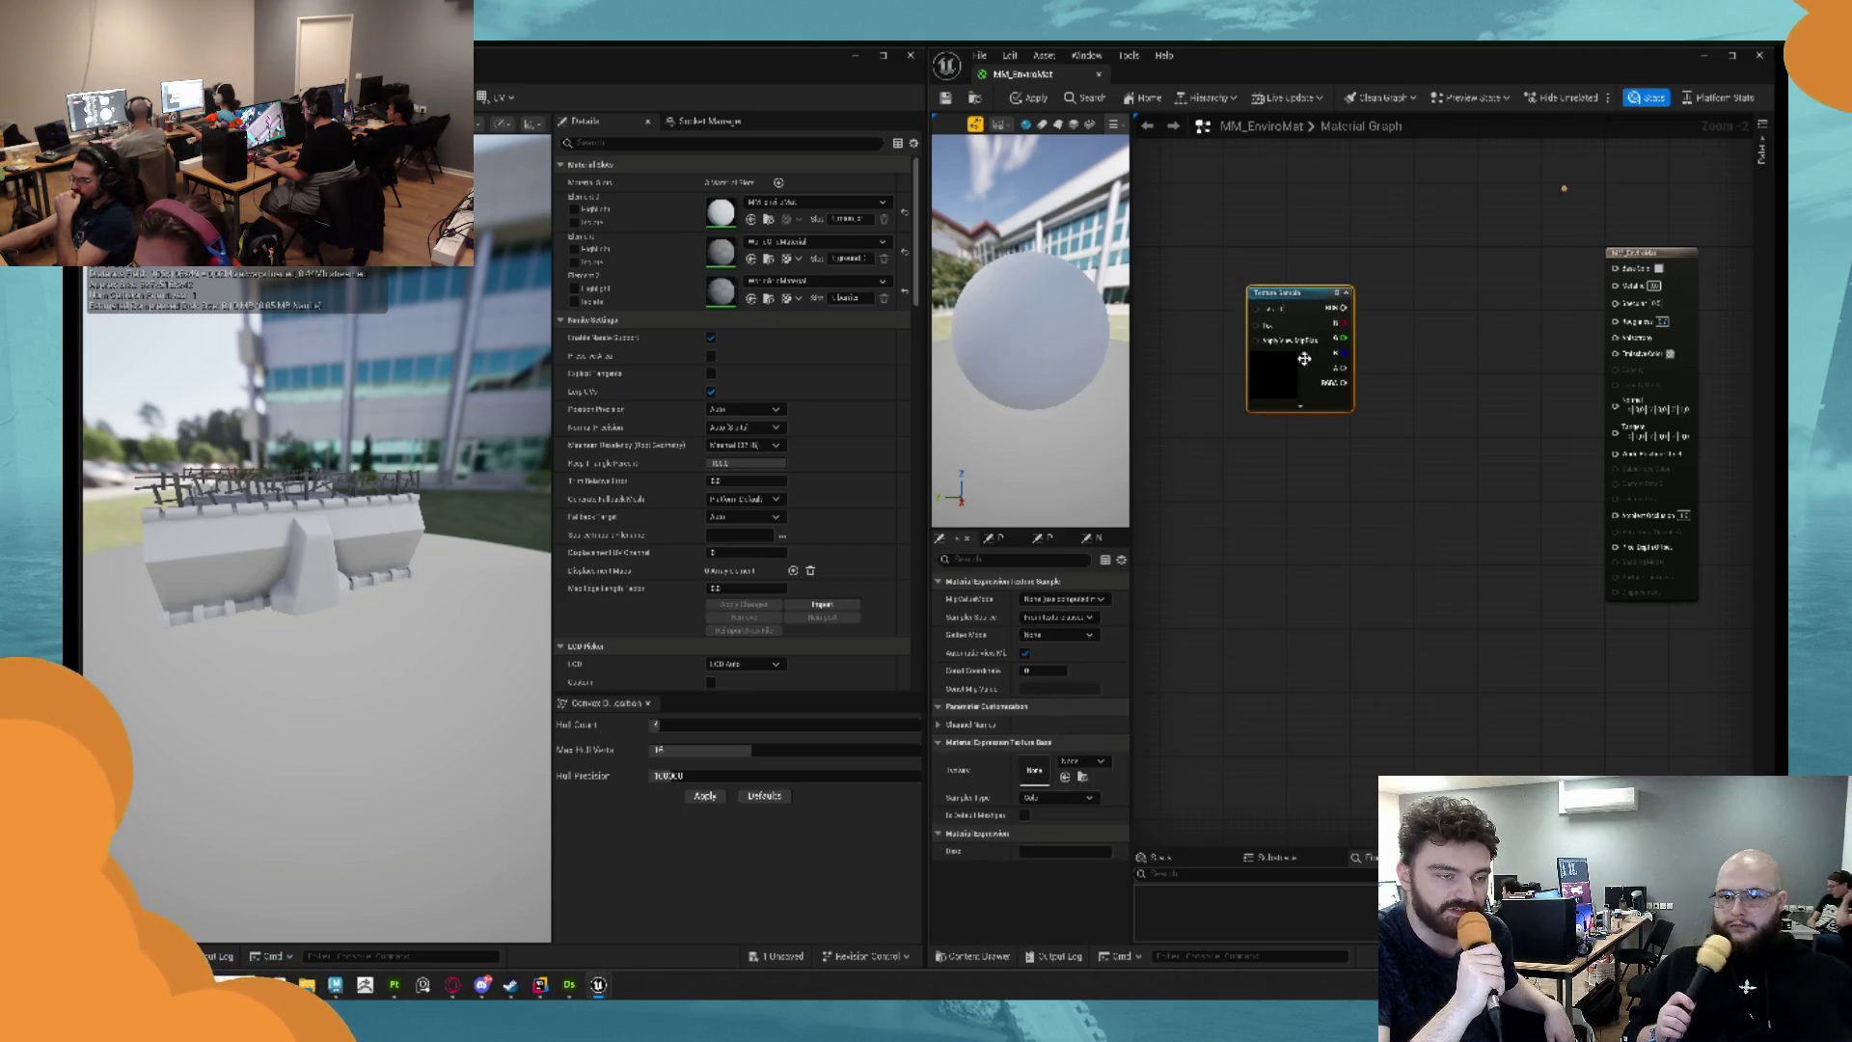
right_click(1413, 311)
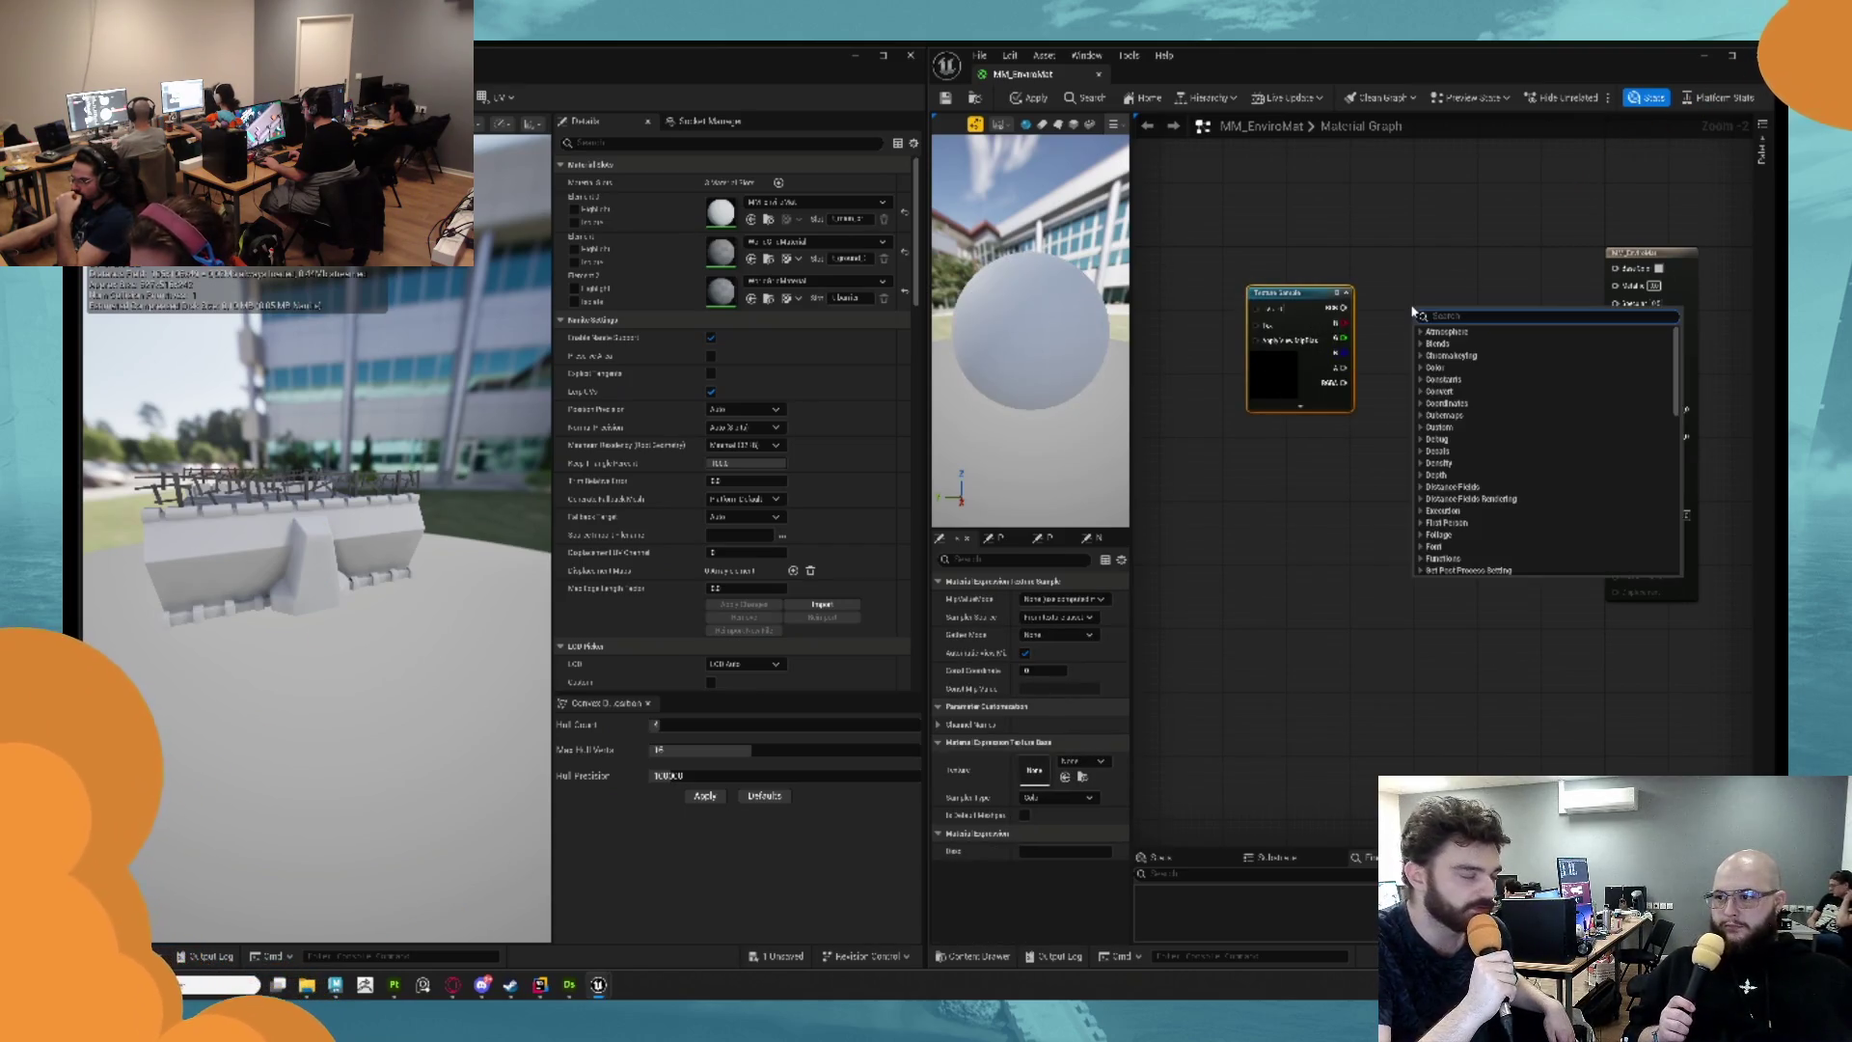
text(world)
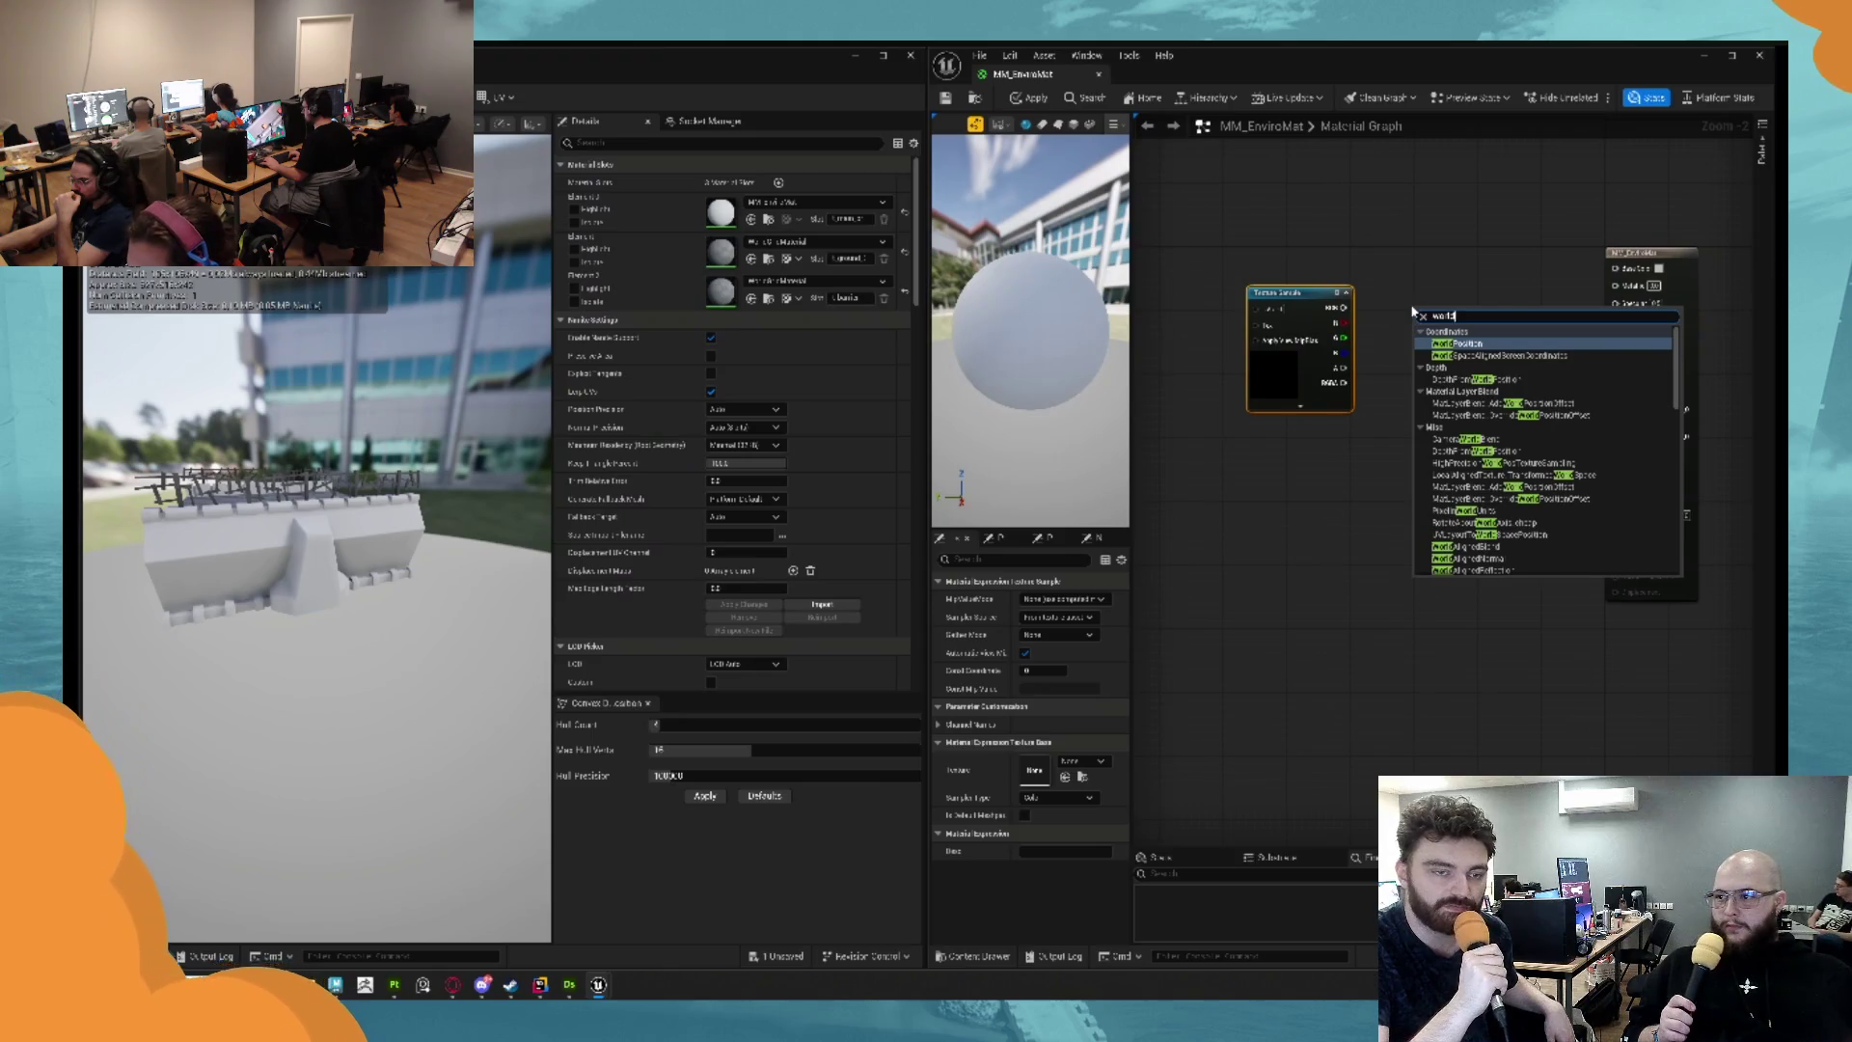
text(al)
key(Down)
key(Down)
key(Down)
key(Return)
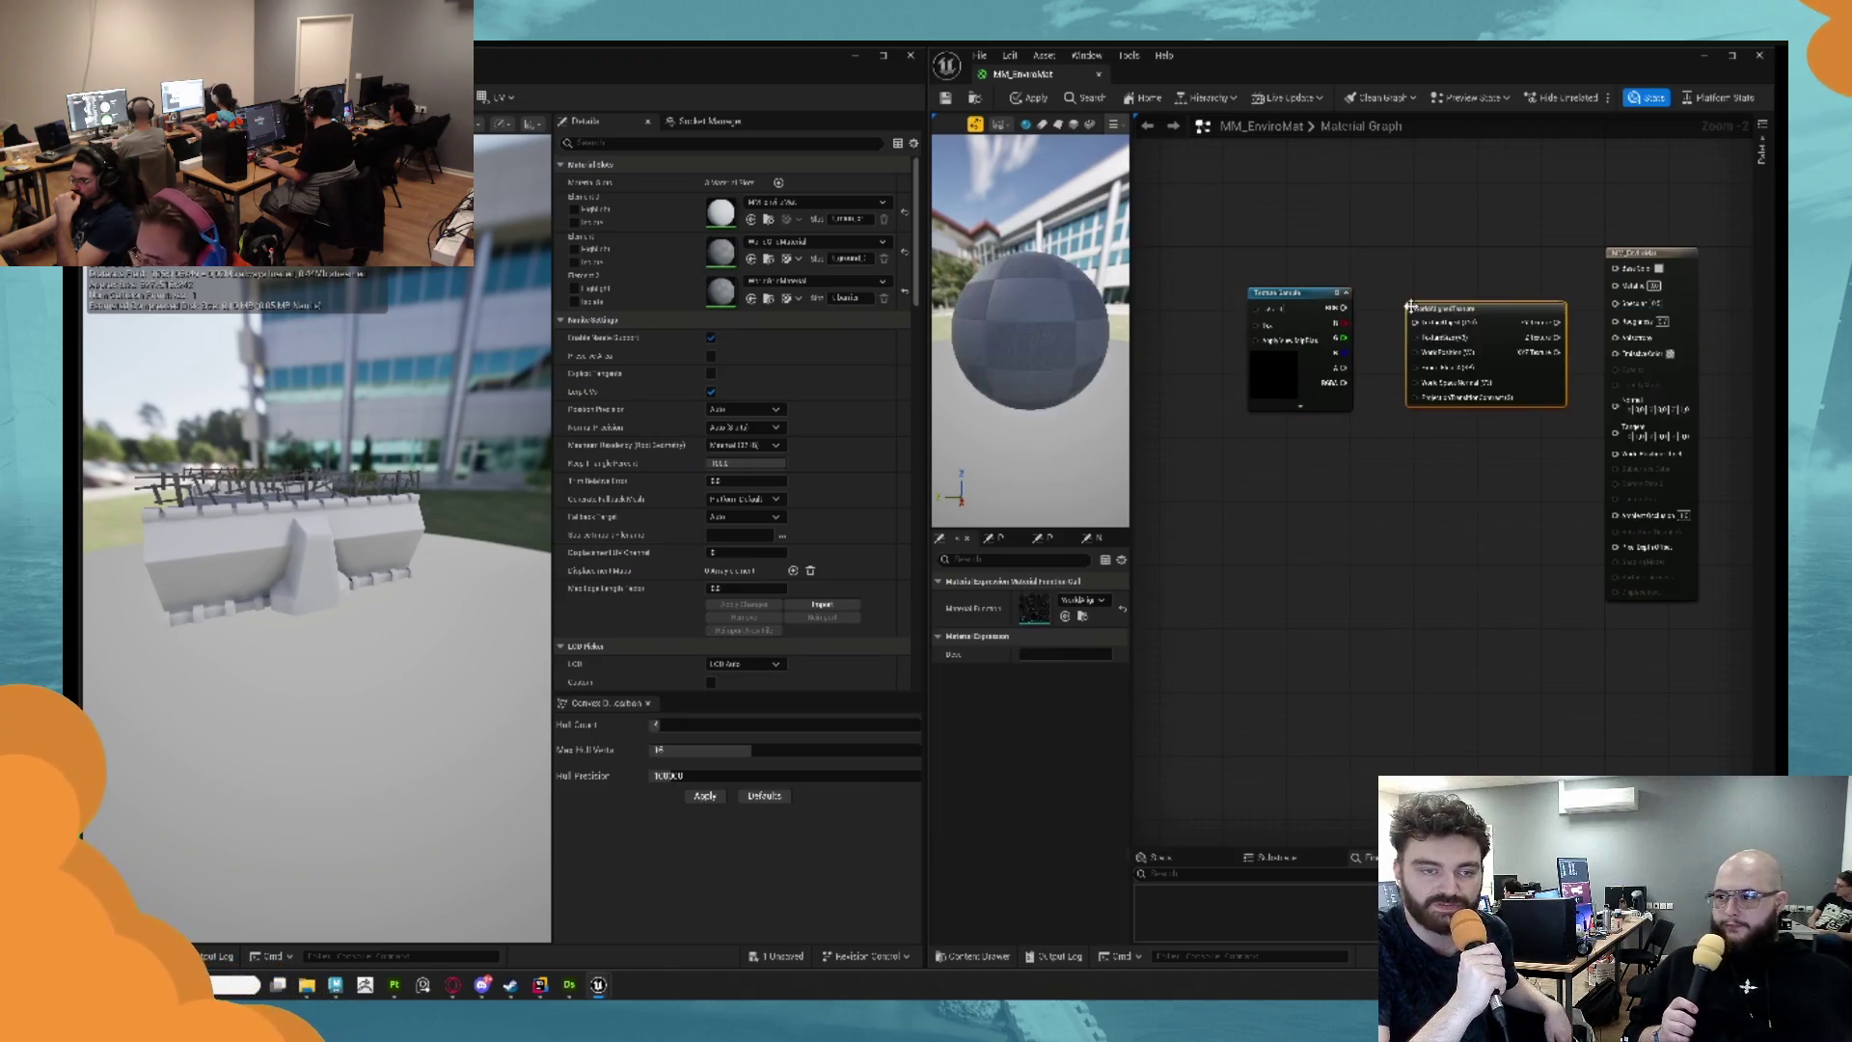
drag(1456, 312, 1415, 297)
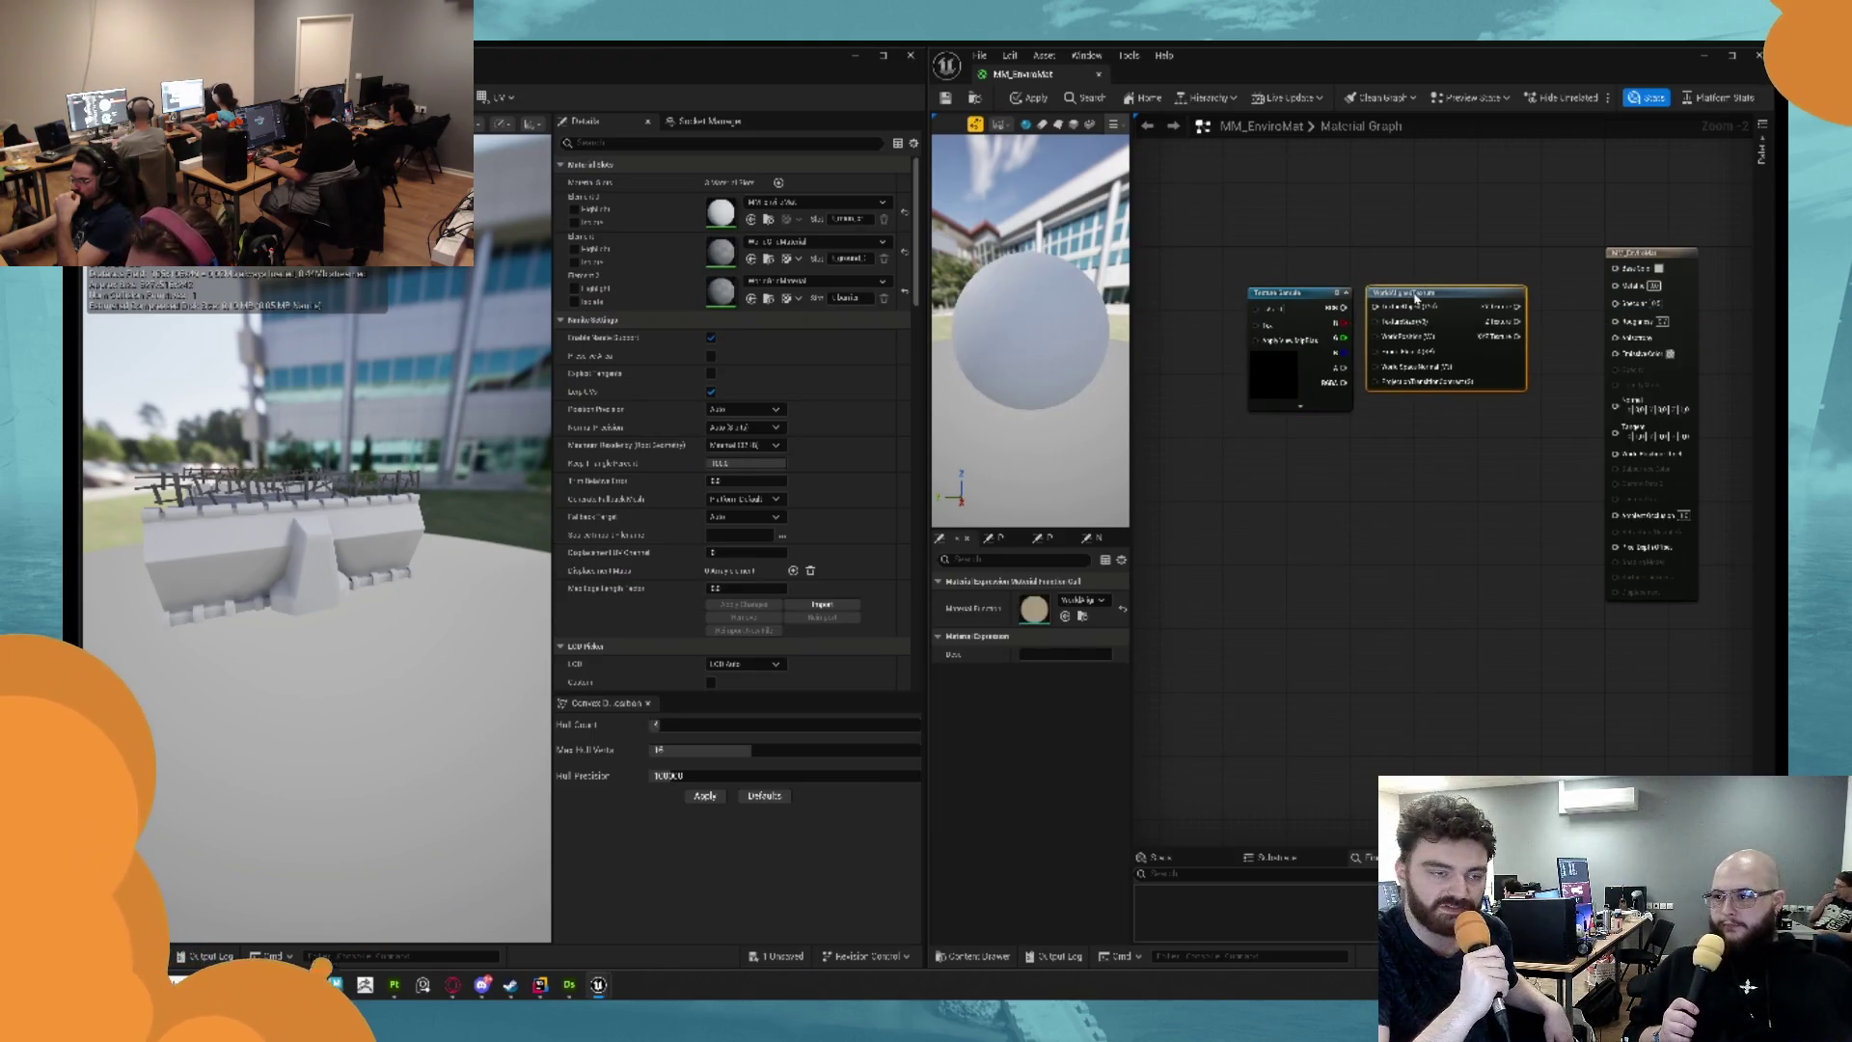
Assign a volume noise texture to the Texture Sample and convert it into a Texture Object.
click(1276, 291)
click(1082, 761)
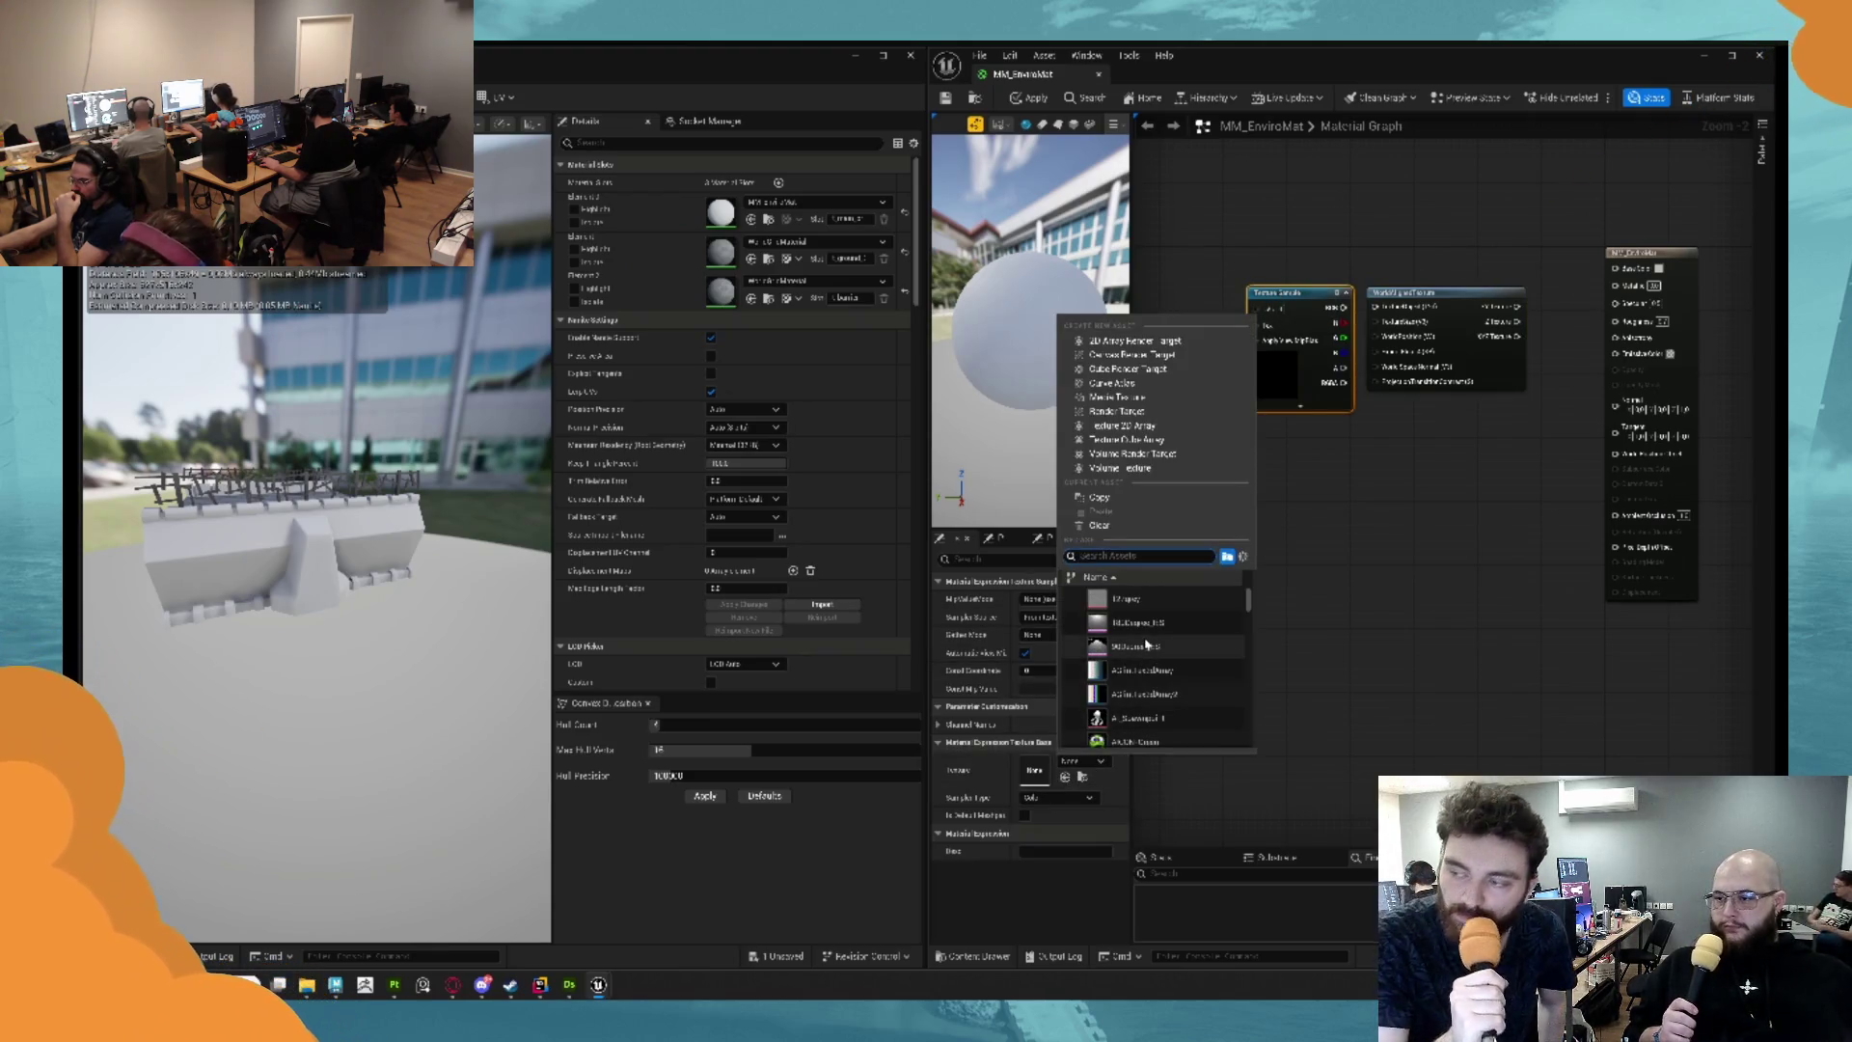
mouse_move(1146, 644)
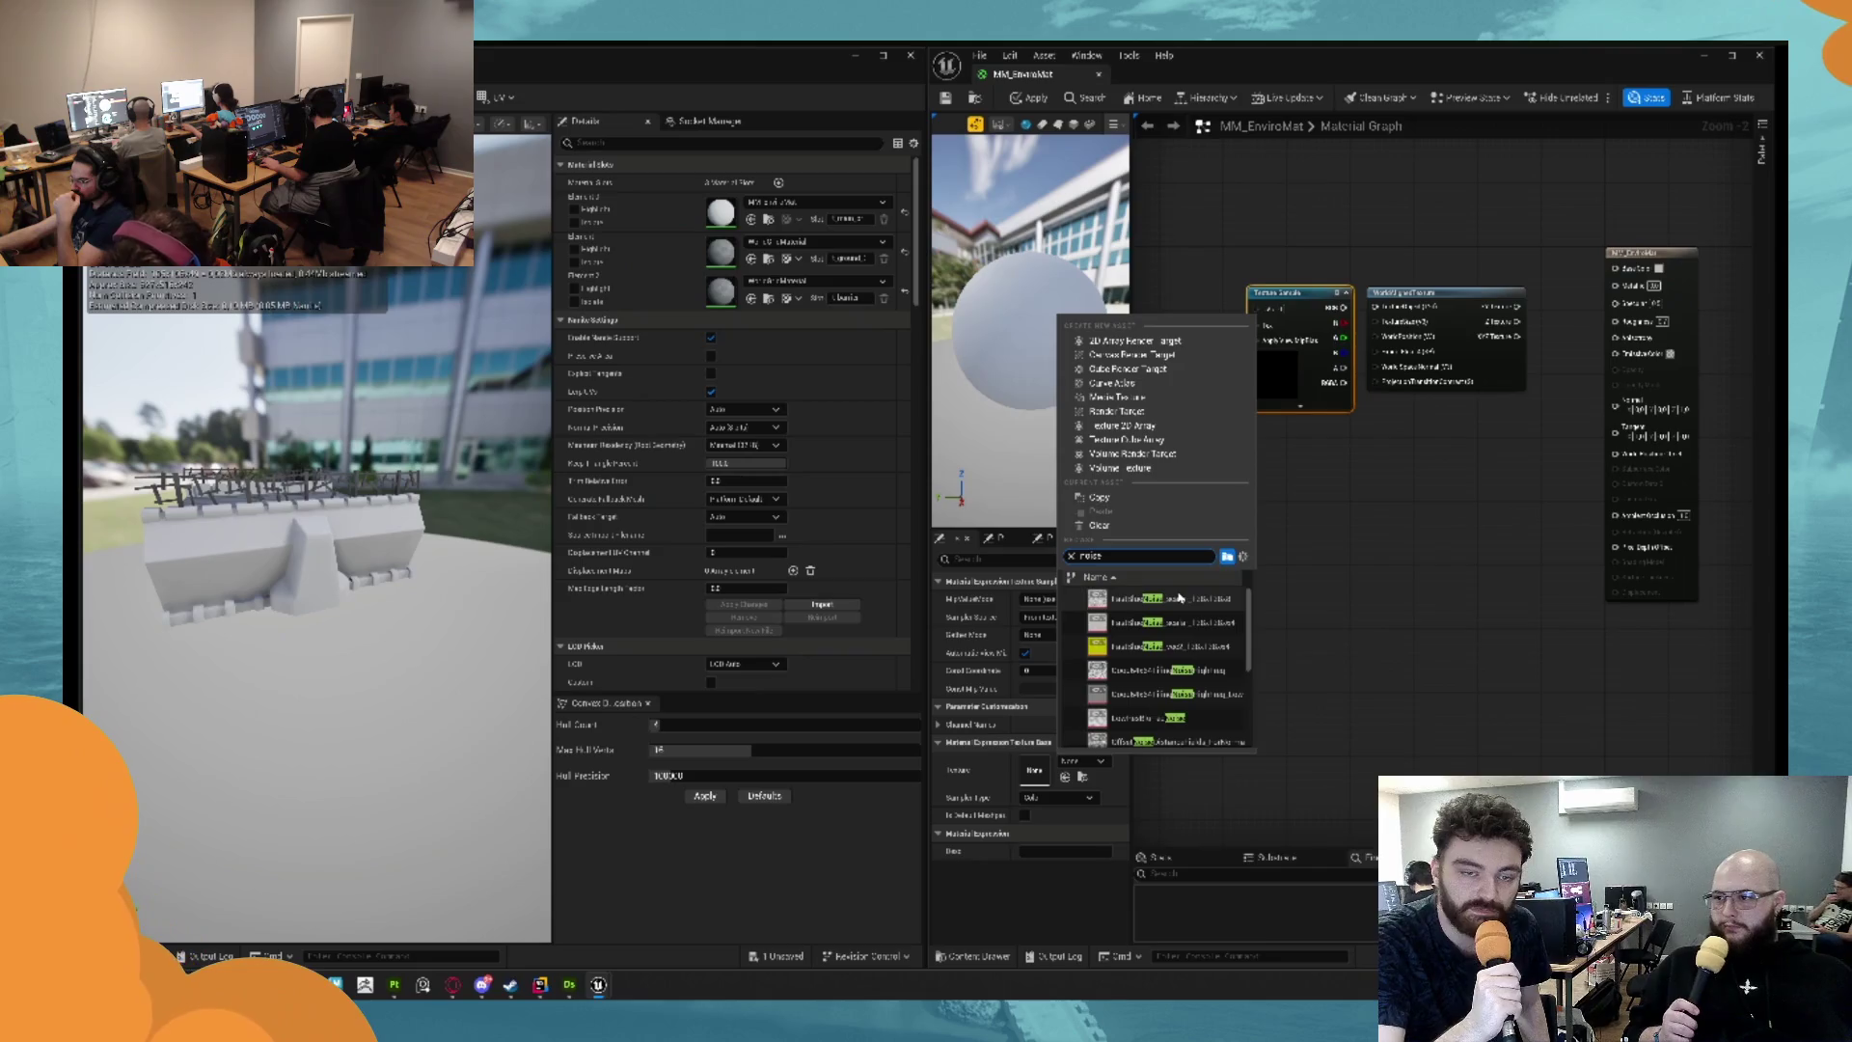
scroll(1153, 676, down, 3)
mouse_move(1166, 717)
scroll(1166, 714, down, 5)
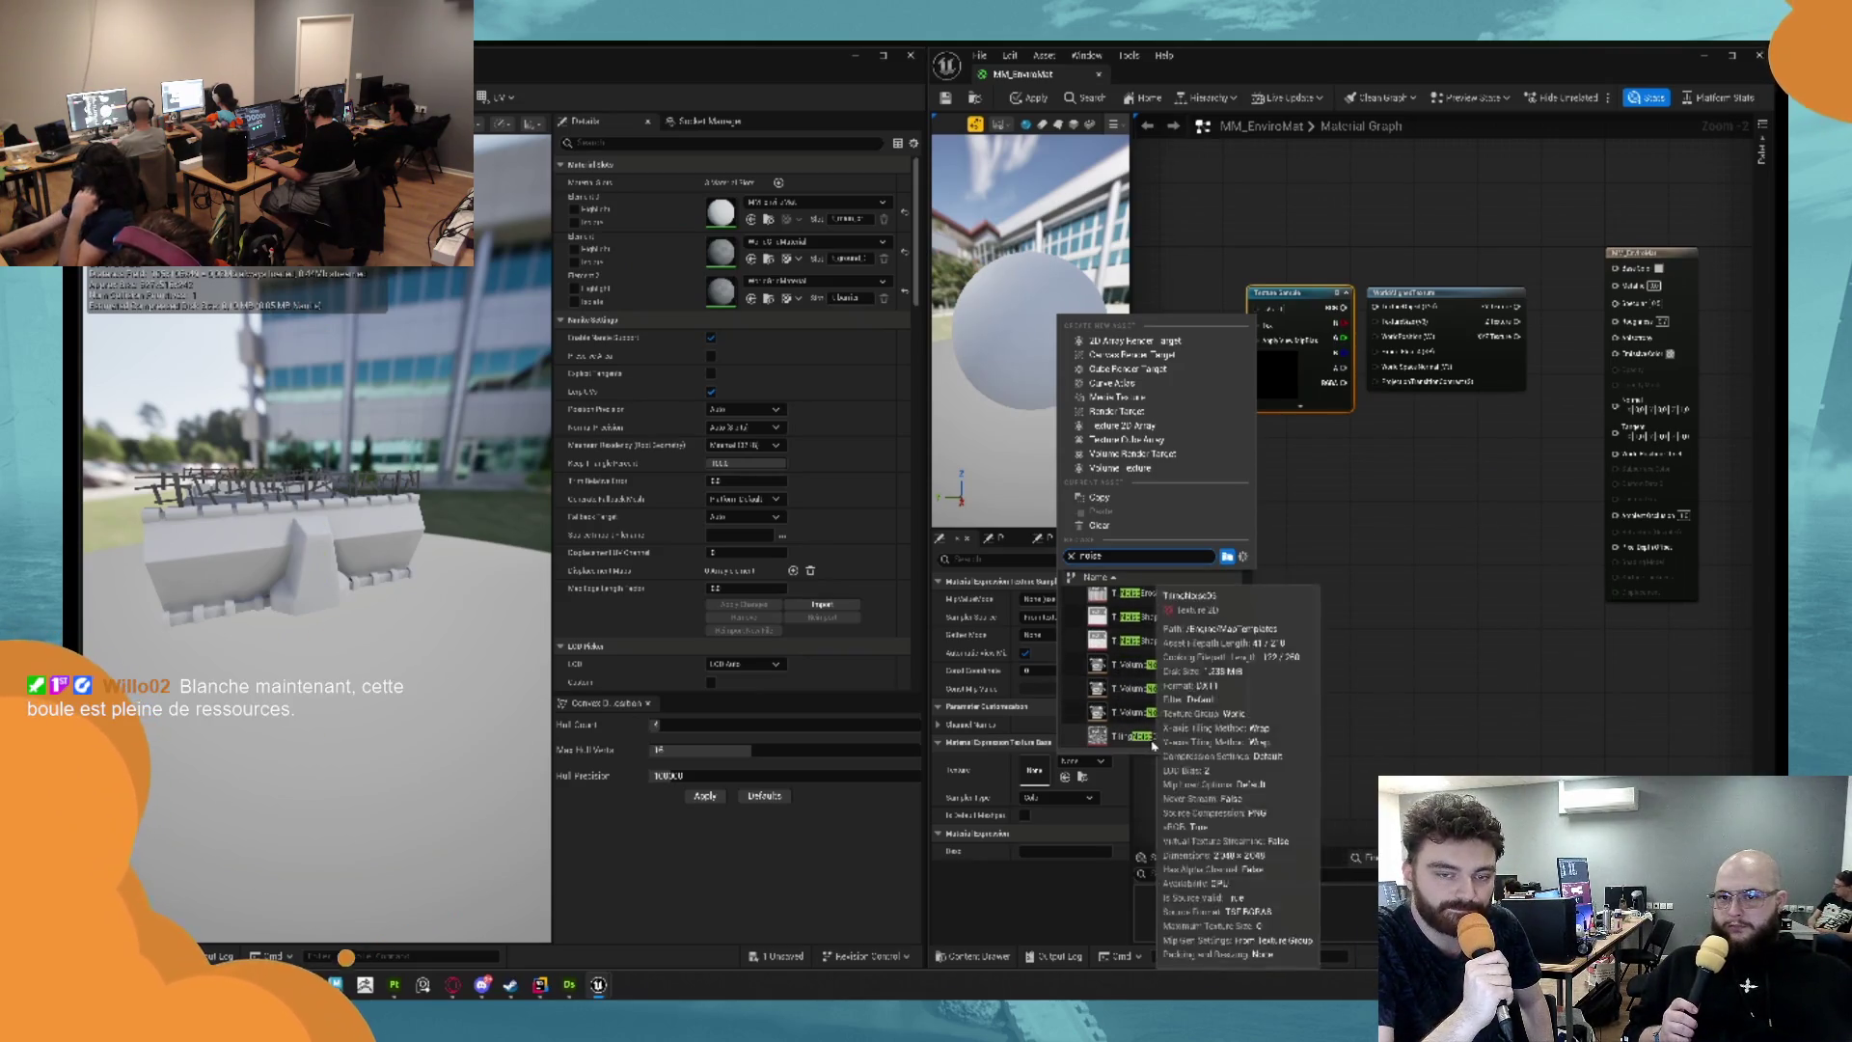
click(1175, 710)
mouse_move(1299, 296)
mouse_down()
mouse_move(1218, 289)
mouse_move(1336, 306)
mouse_up()
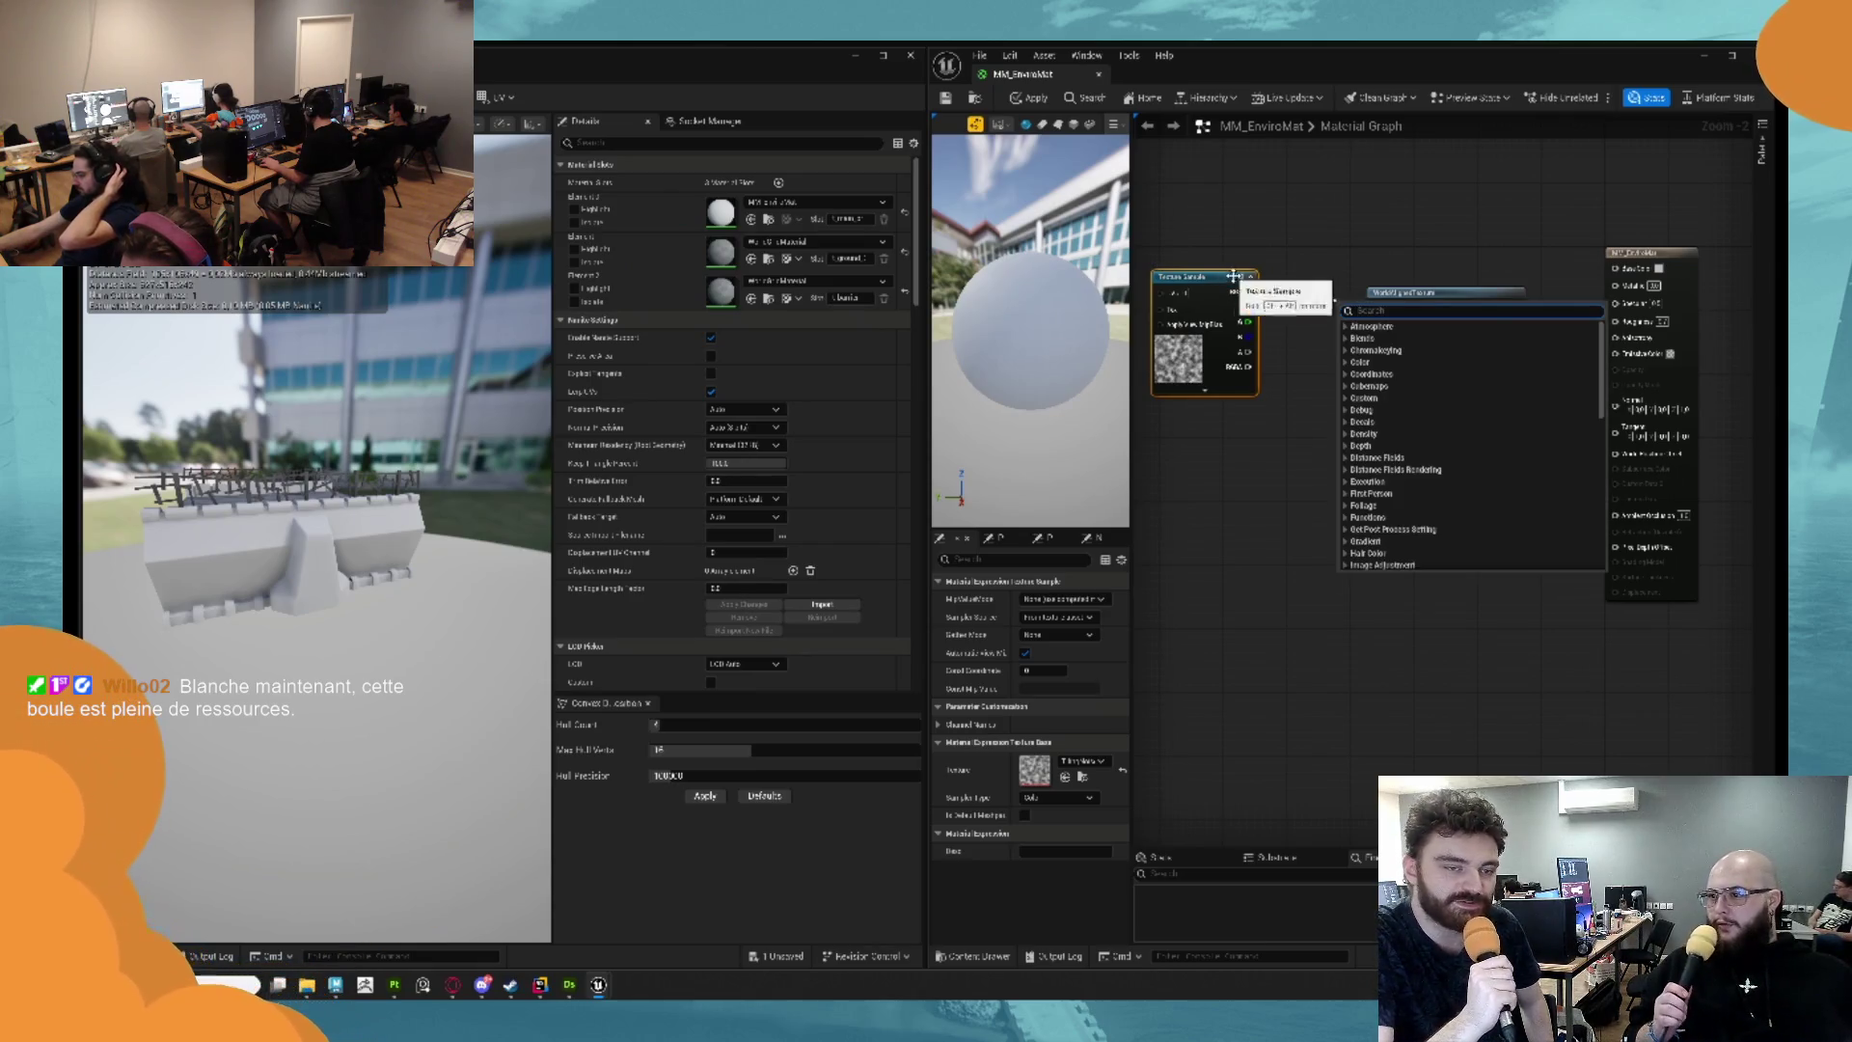
right_click(1226, 282)
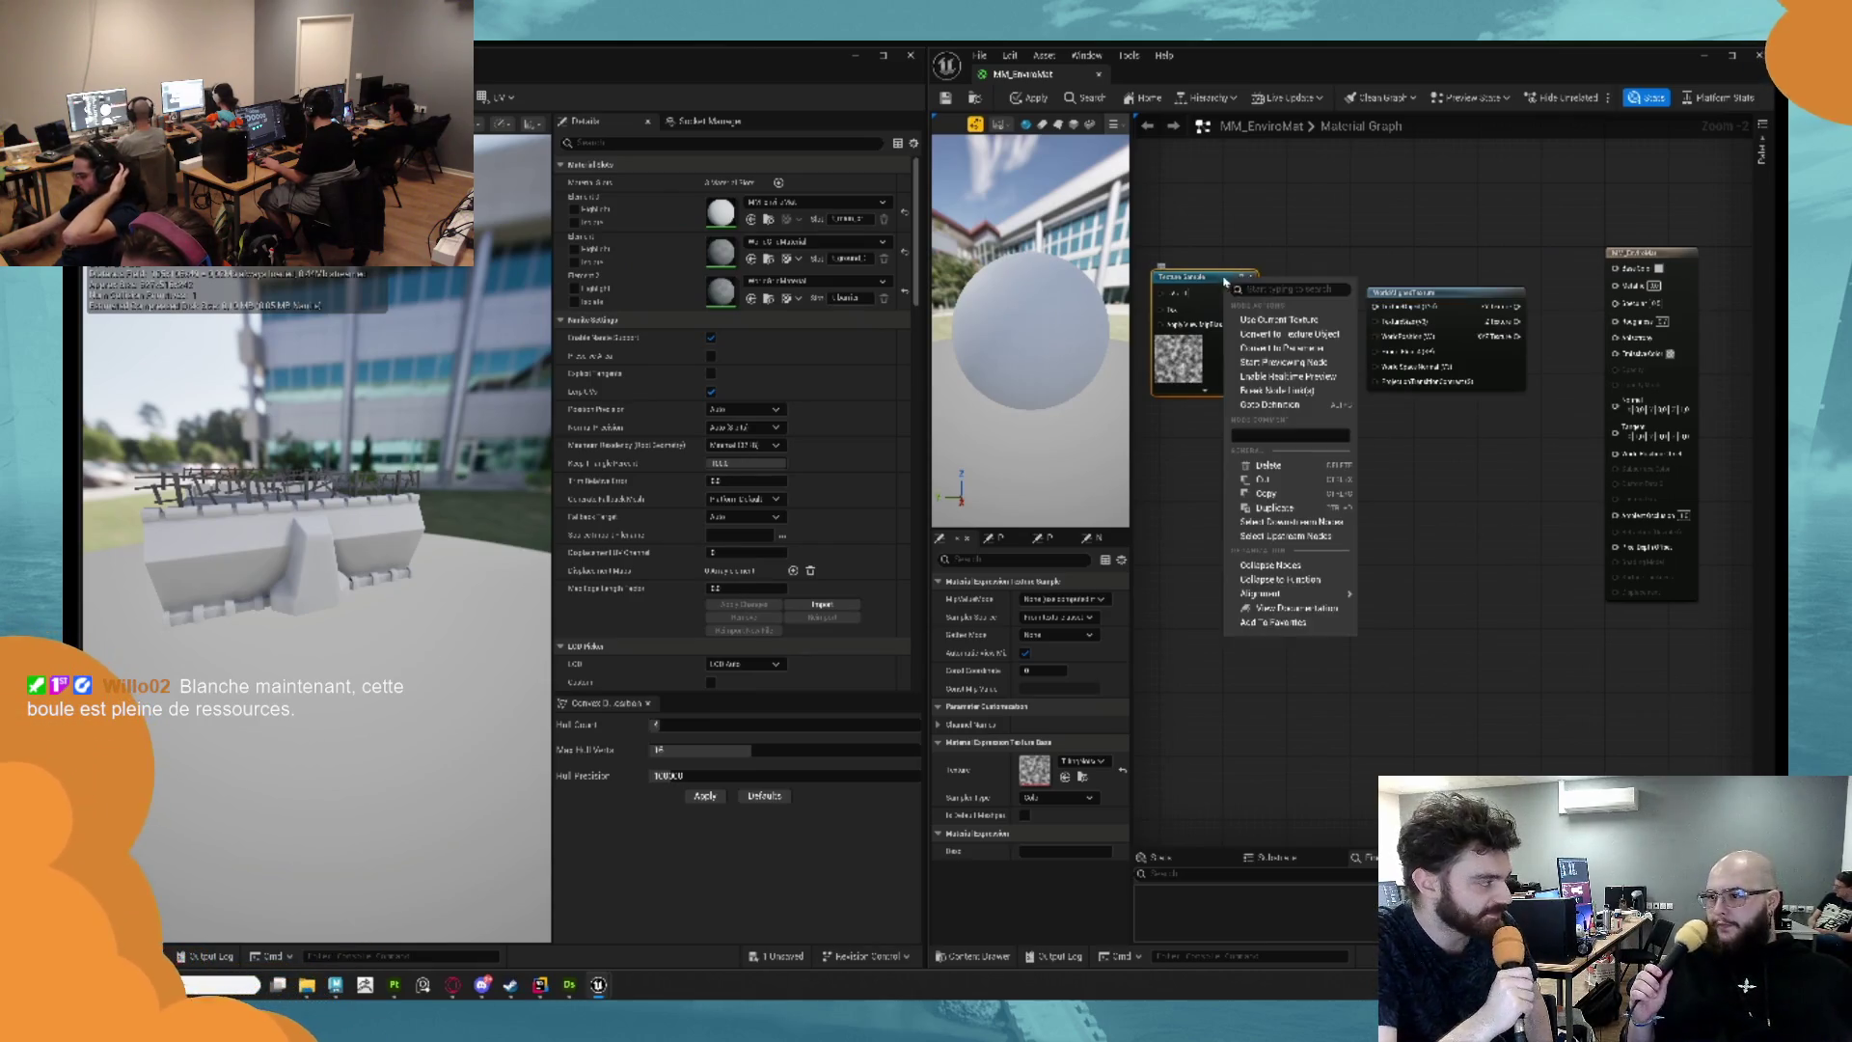
click(1290, 334)
Place the Texture Object beside WorldAlignedTexture, wire the world-aligned output to Base Color, and save.
drag(1203, 283, 1273, 292)
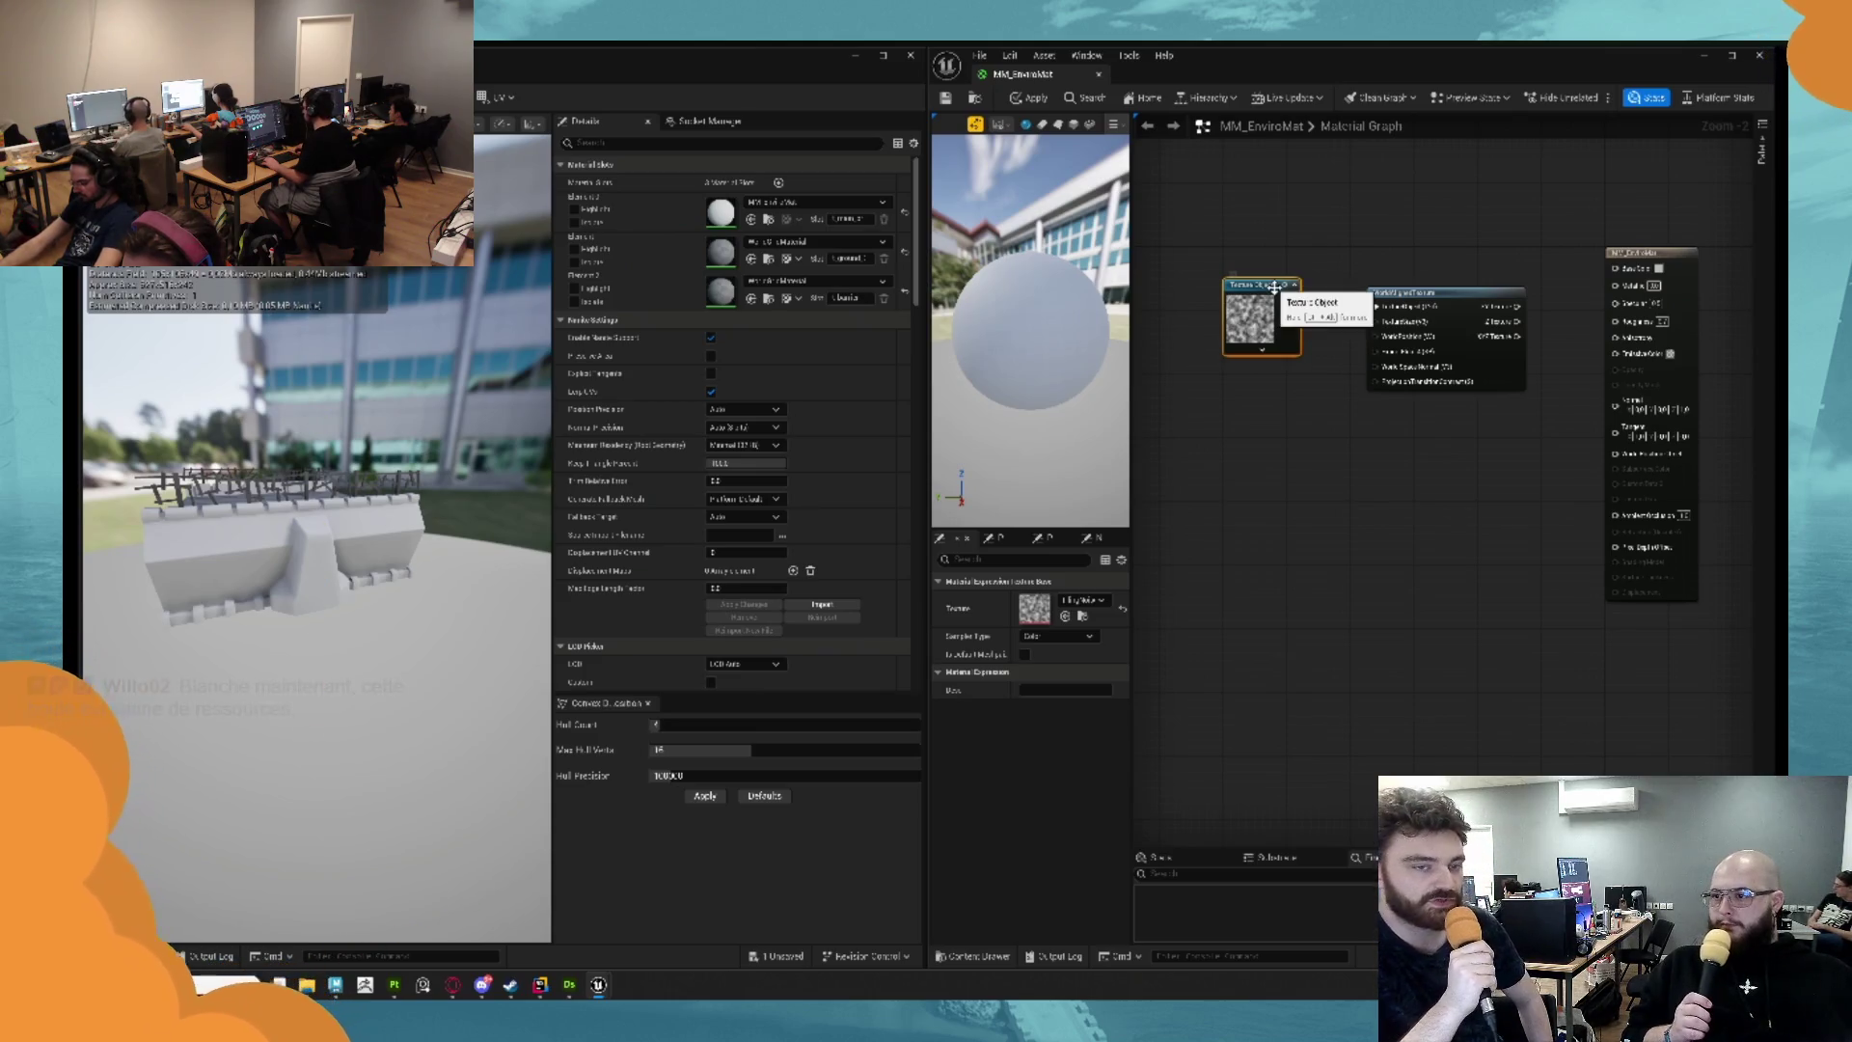
drag(1418, 292, 1286, 269)
click(1456, 269)
mouse_move(1409, 331)
mouse_down()
mouse_move(1543, 308)
mouse_move(1541, 263)
mouse_up()
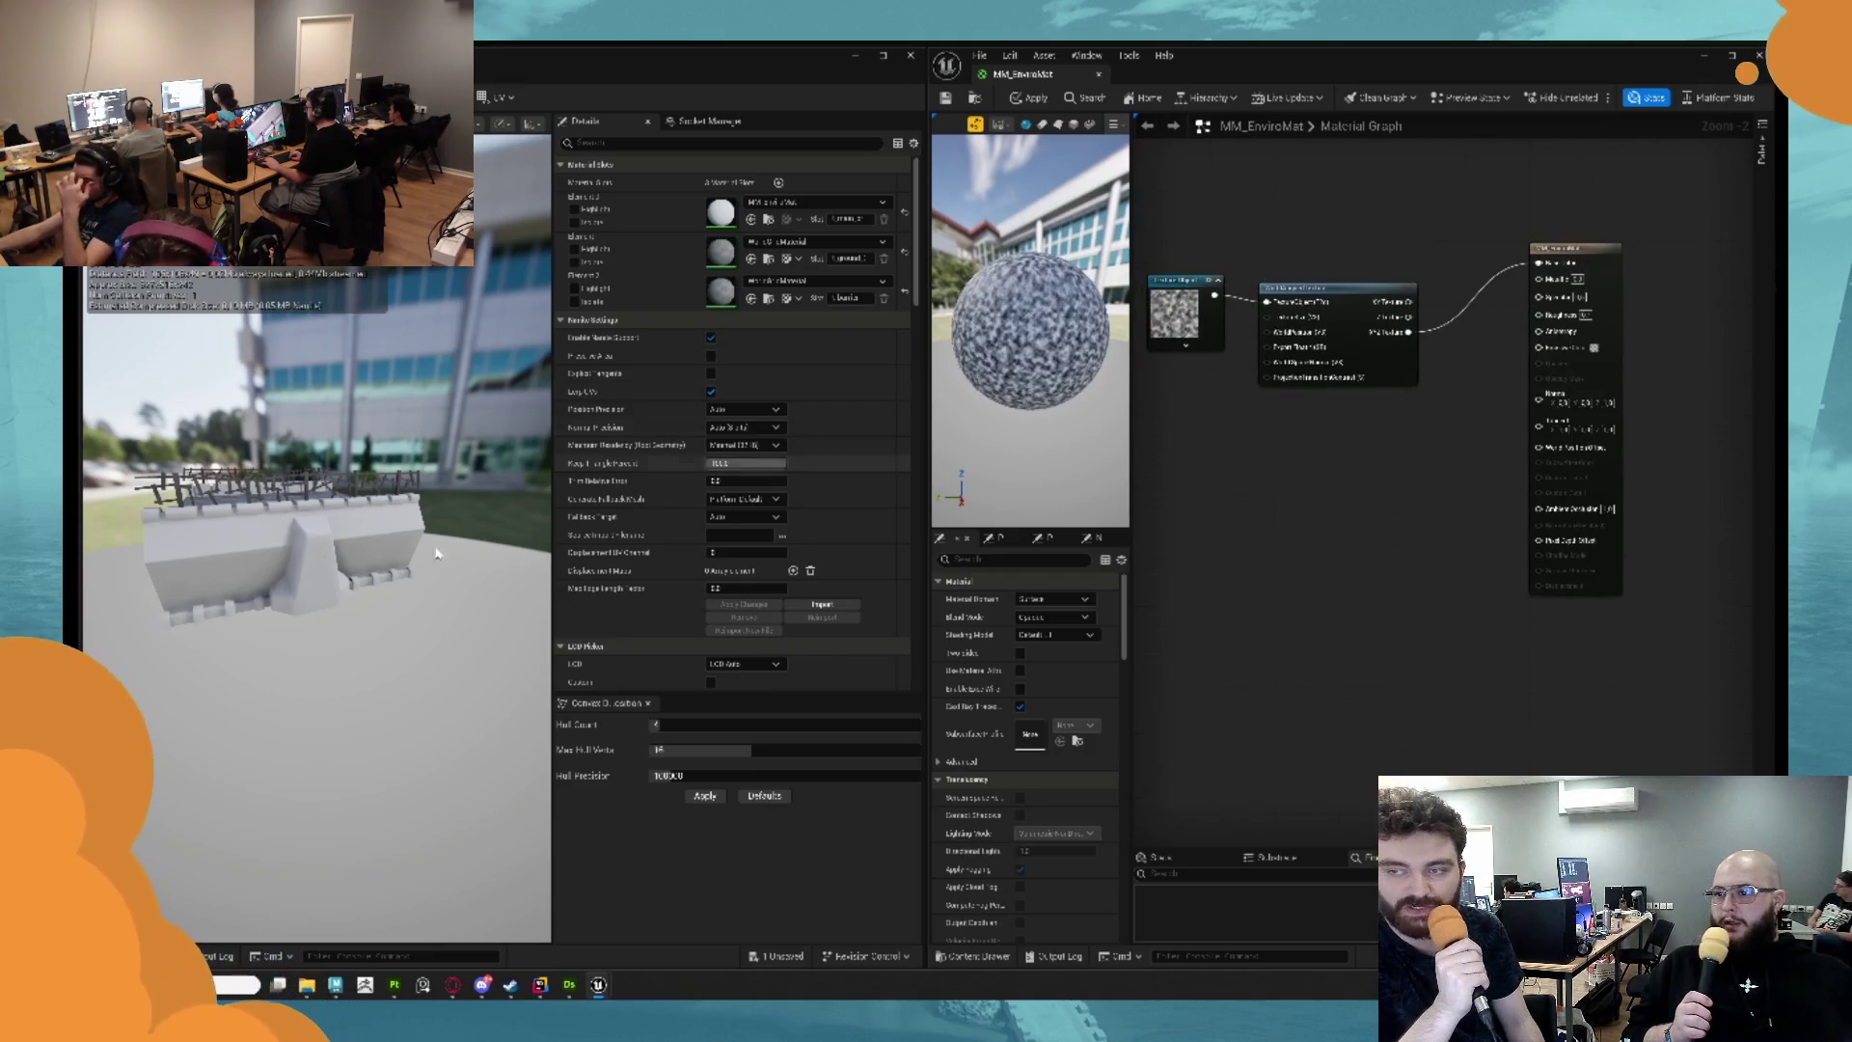
key(ctrl+s)
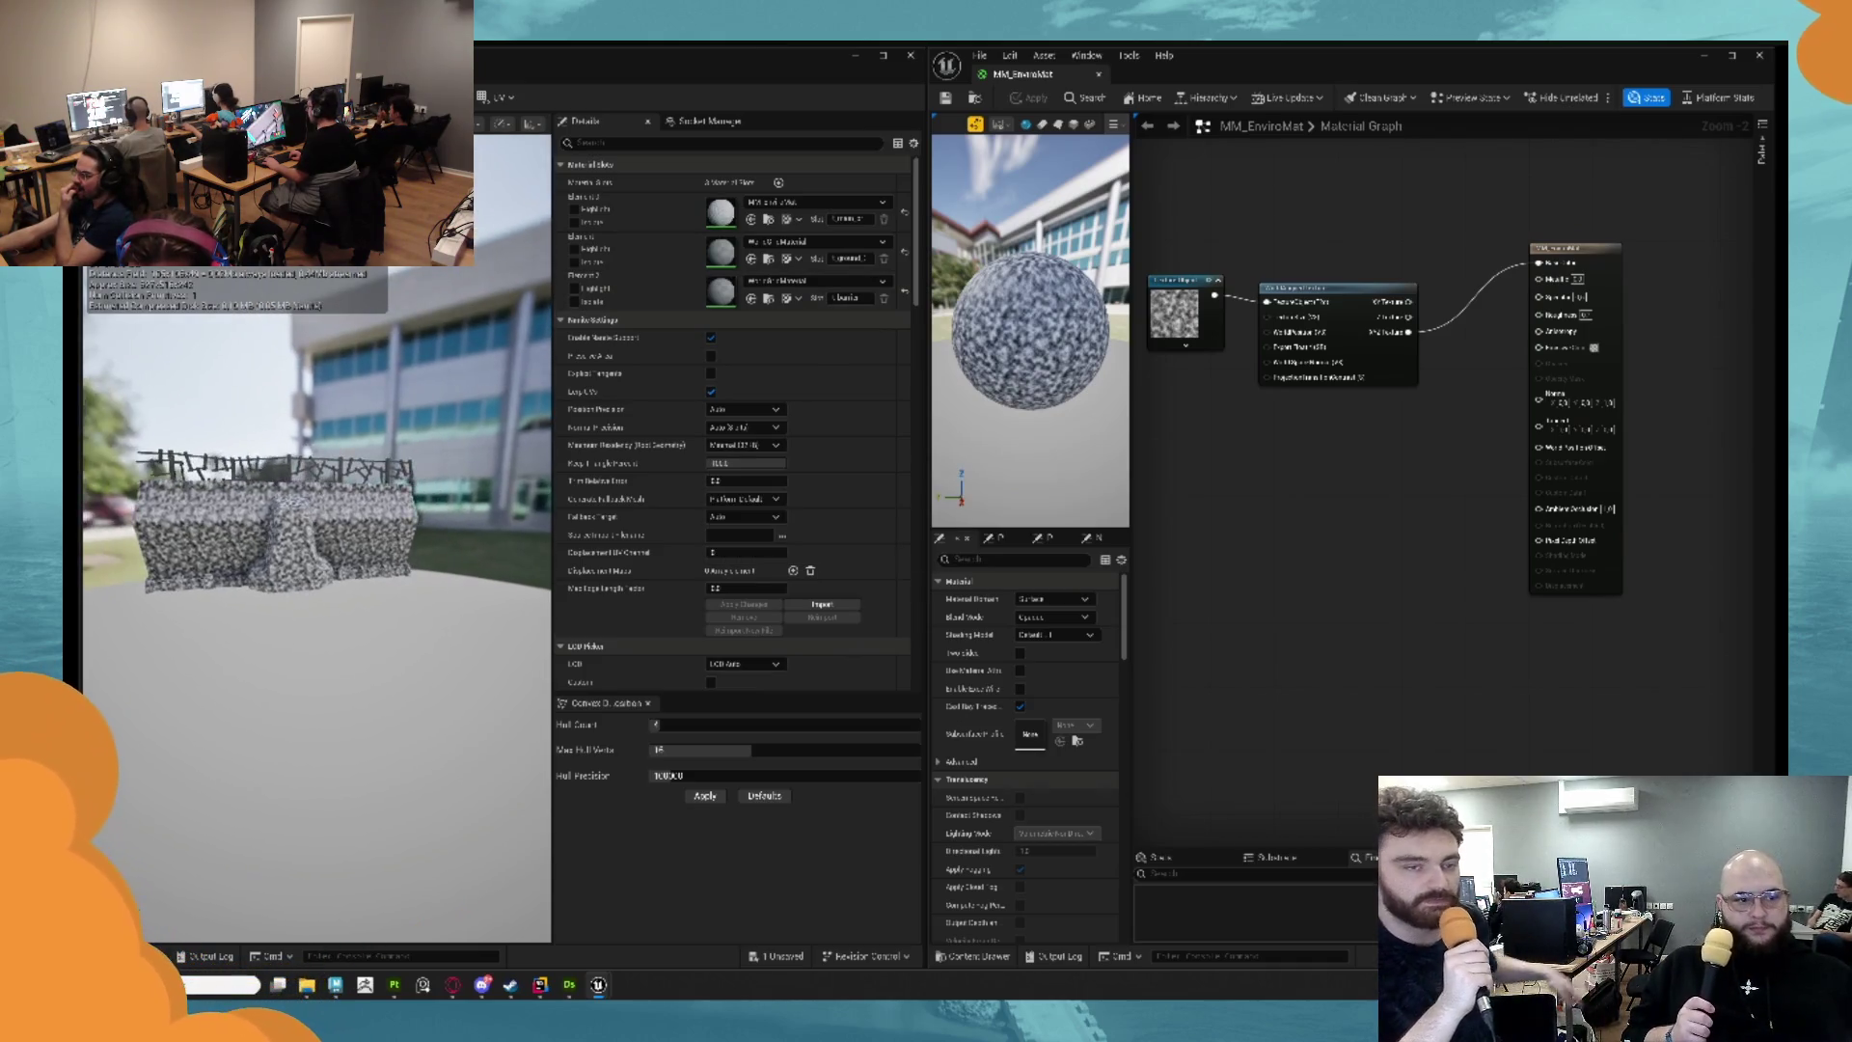
Feed the world-aligned texture's scale from a new scalar parameter 'Str' set to about 5000.
scroll(290, 530, up, 5)
drag(1296, 396, 1528, 427)
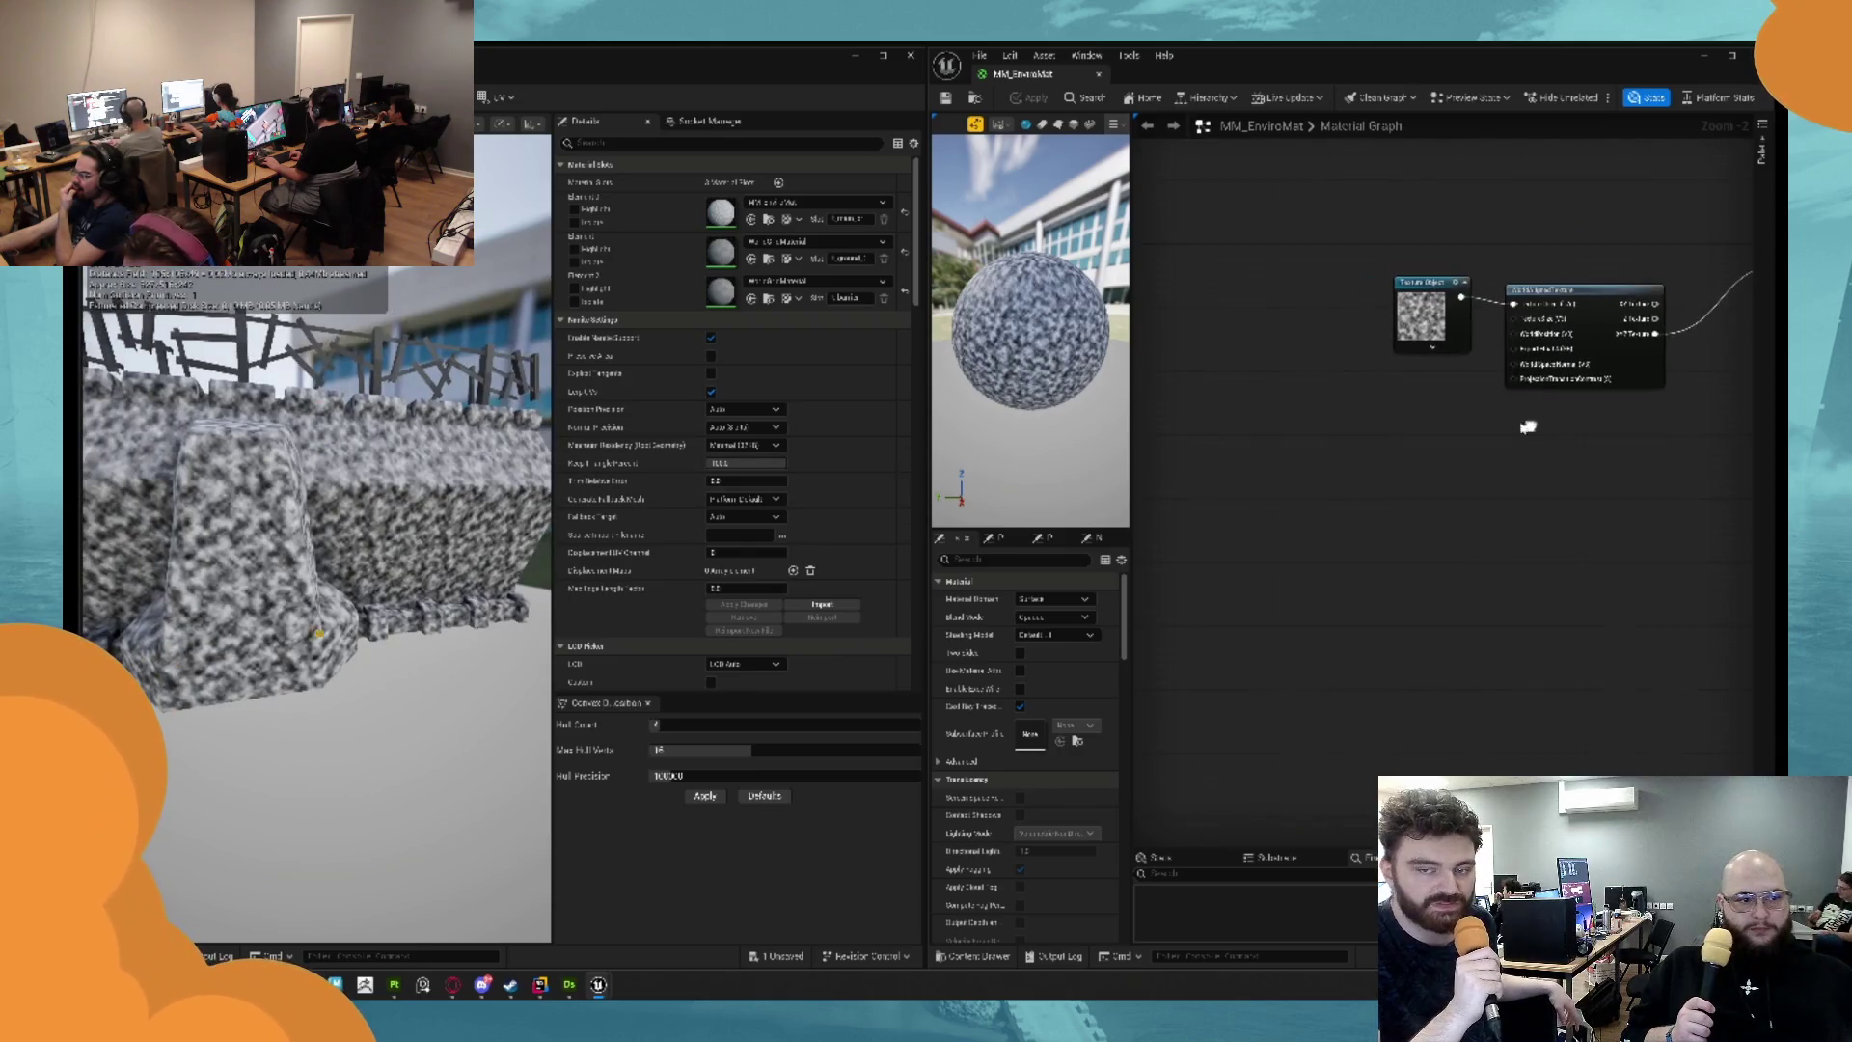
drag(1513, 317, 1404, 410)
text(scalar)
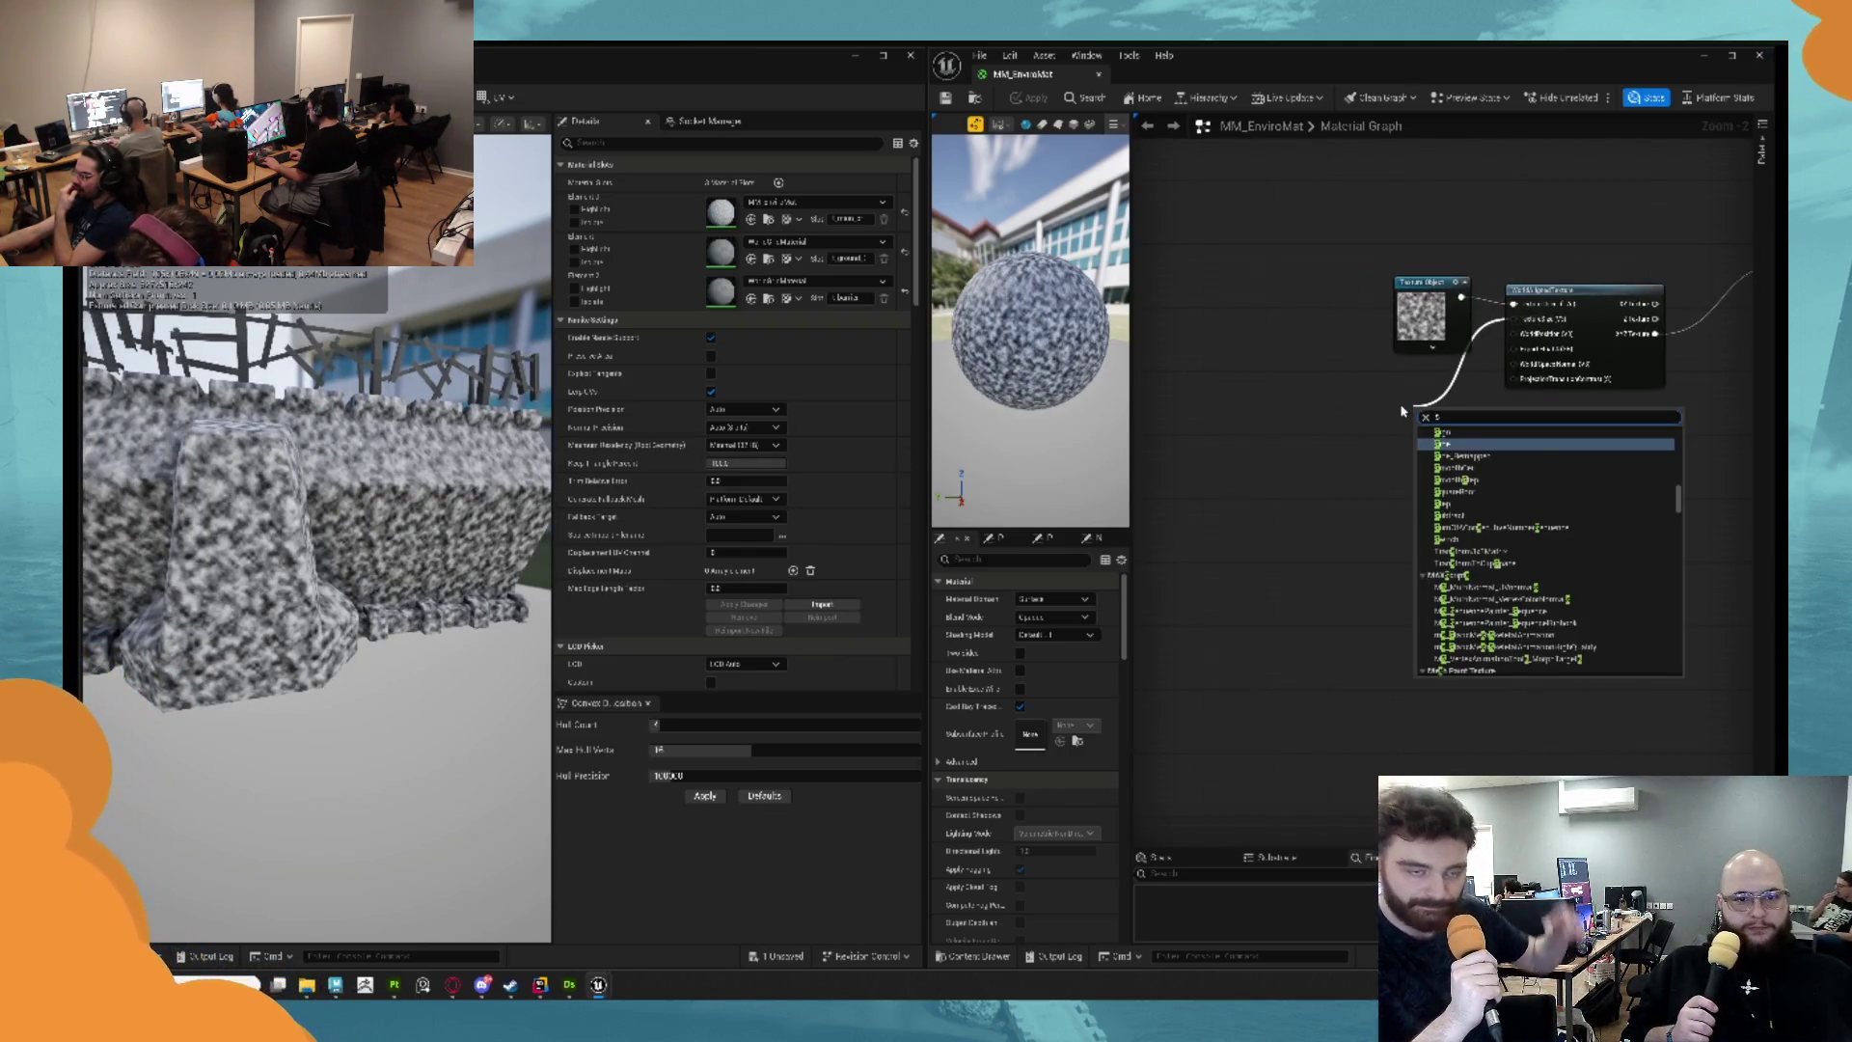
key(Down)
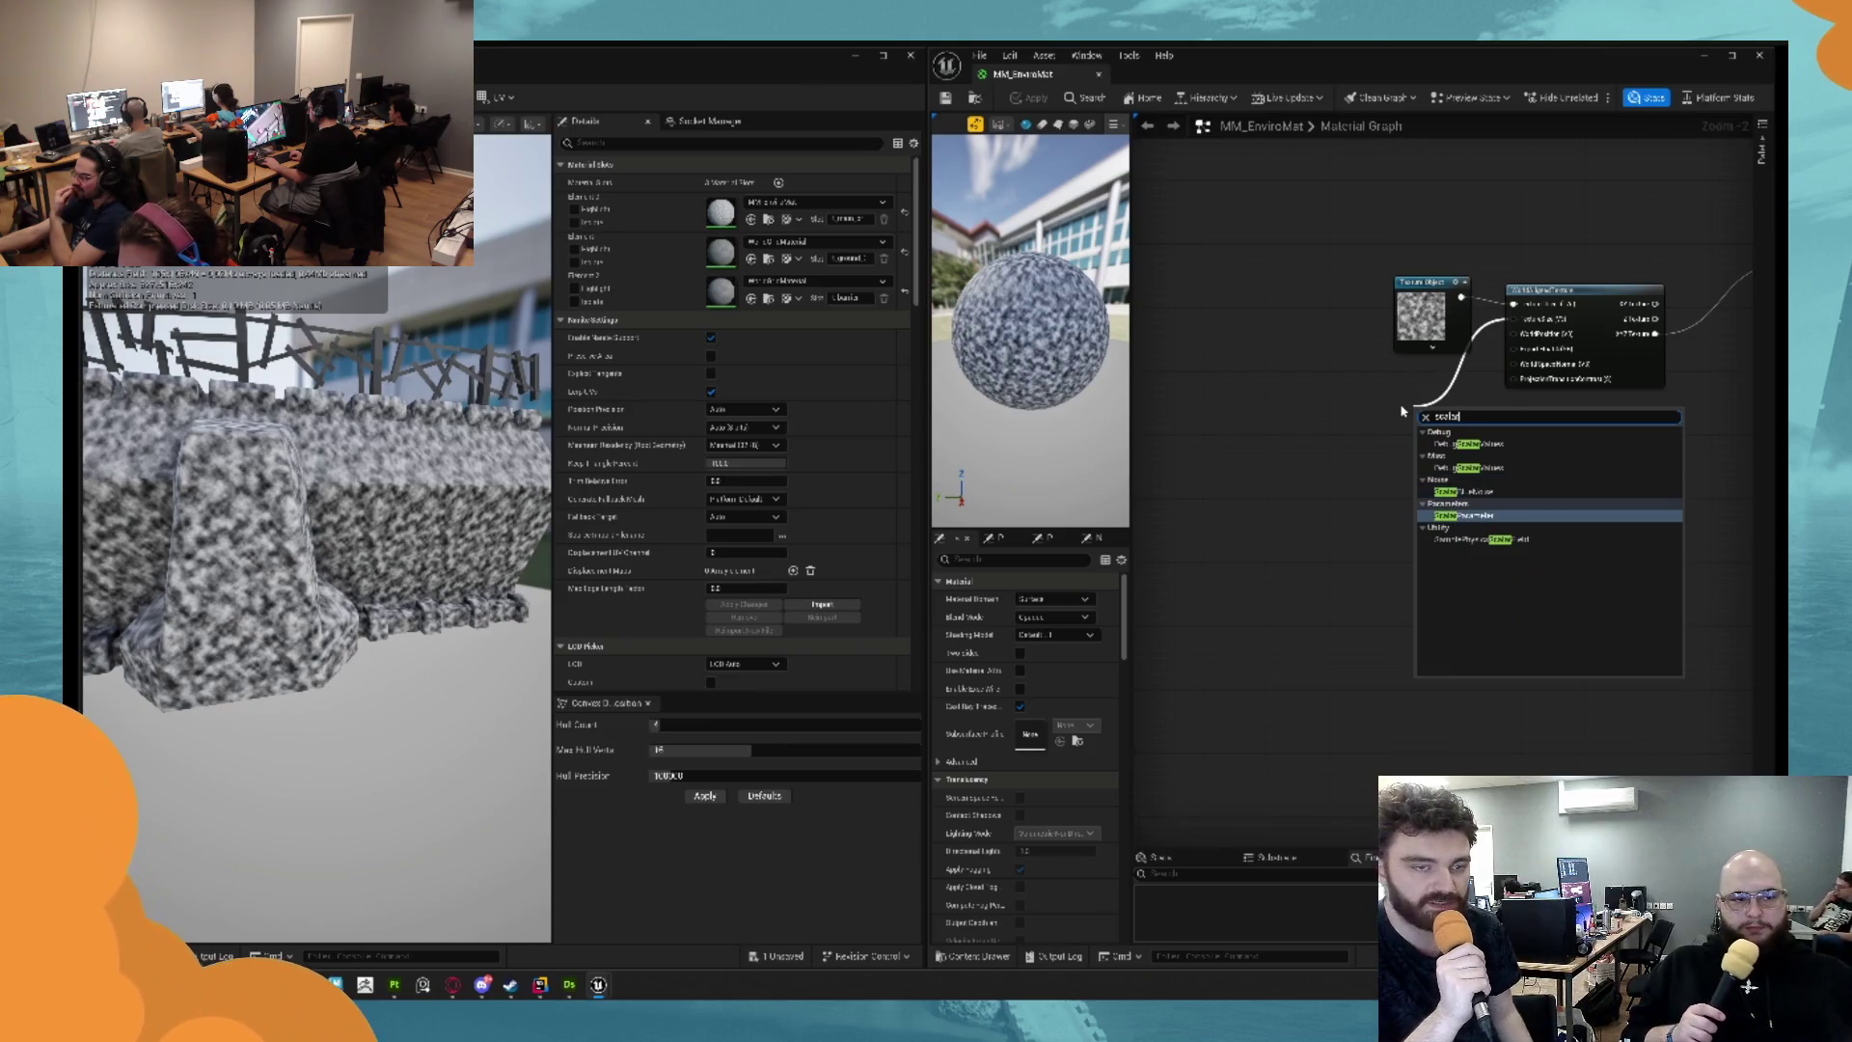
key(Return)
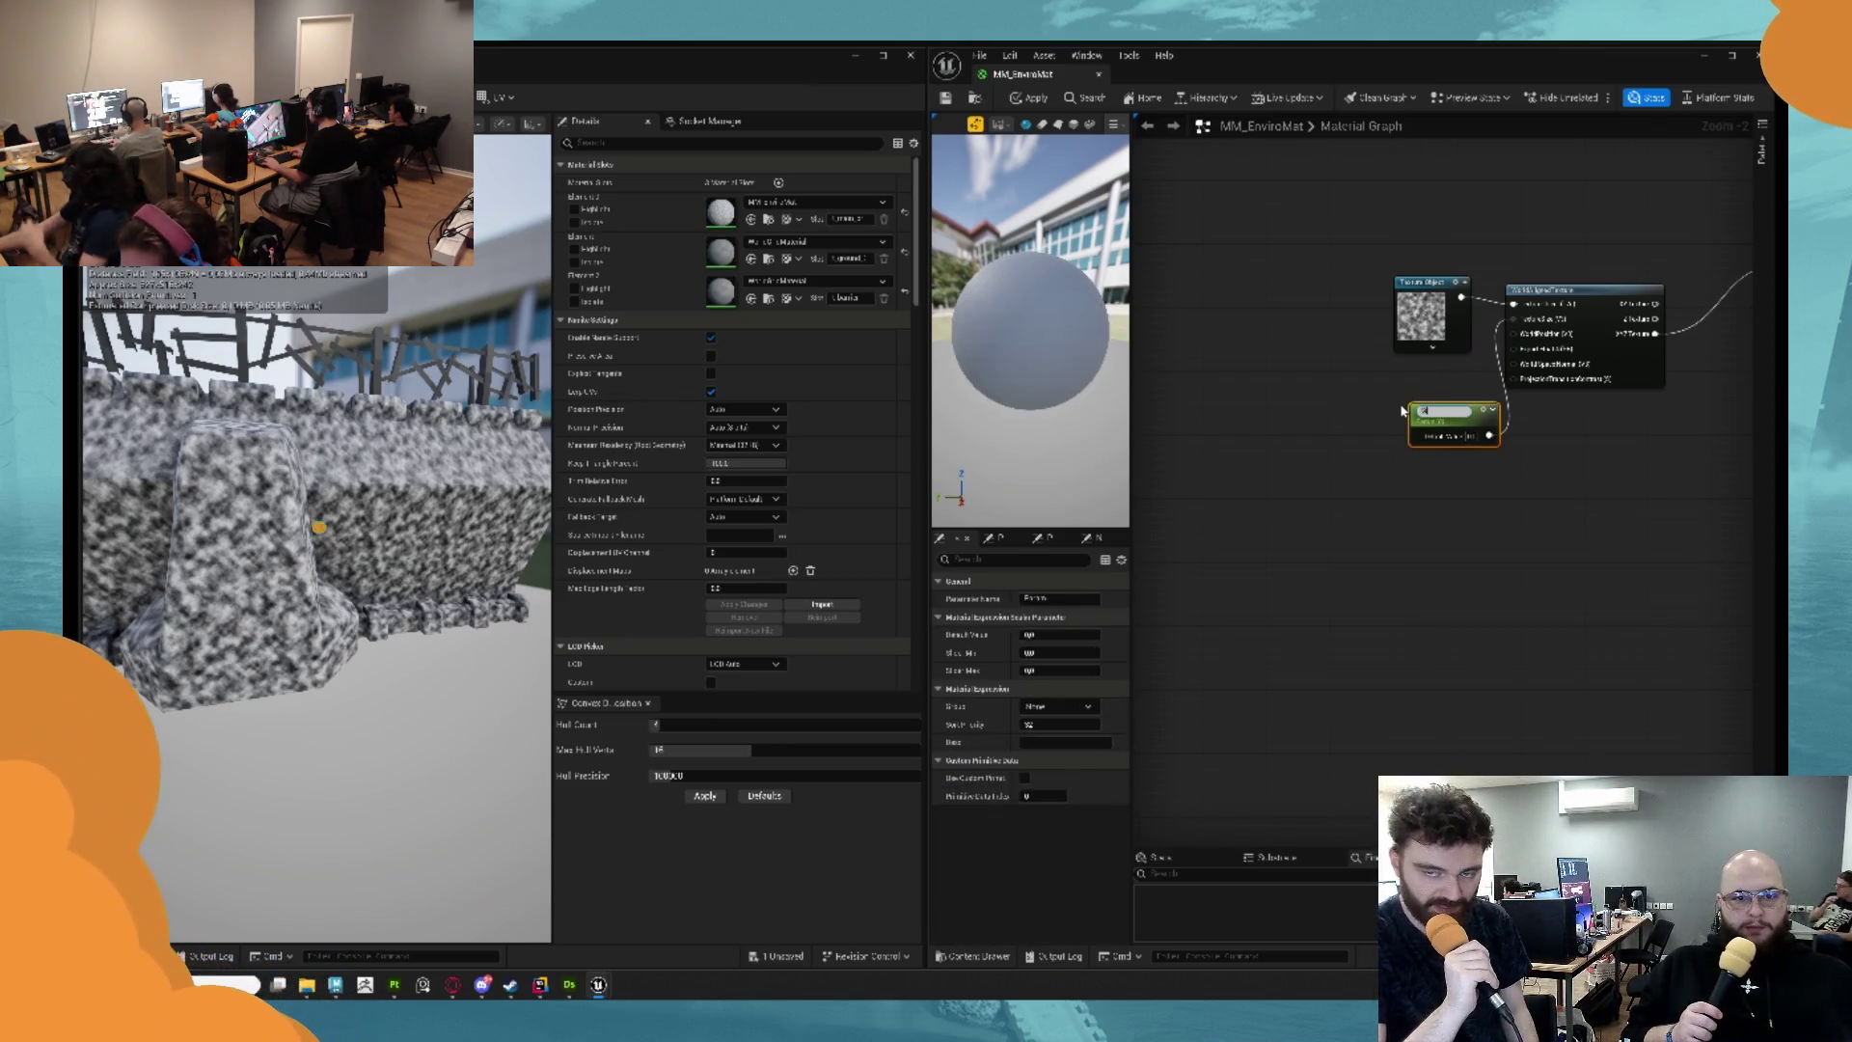
text(Str)
key(Return)
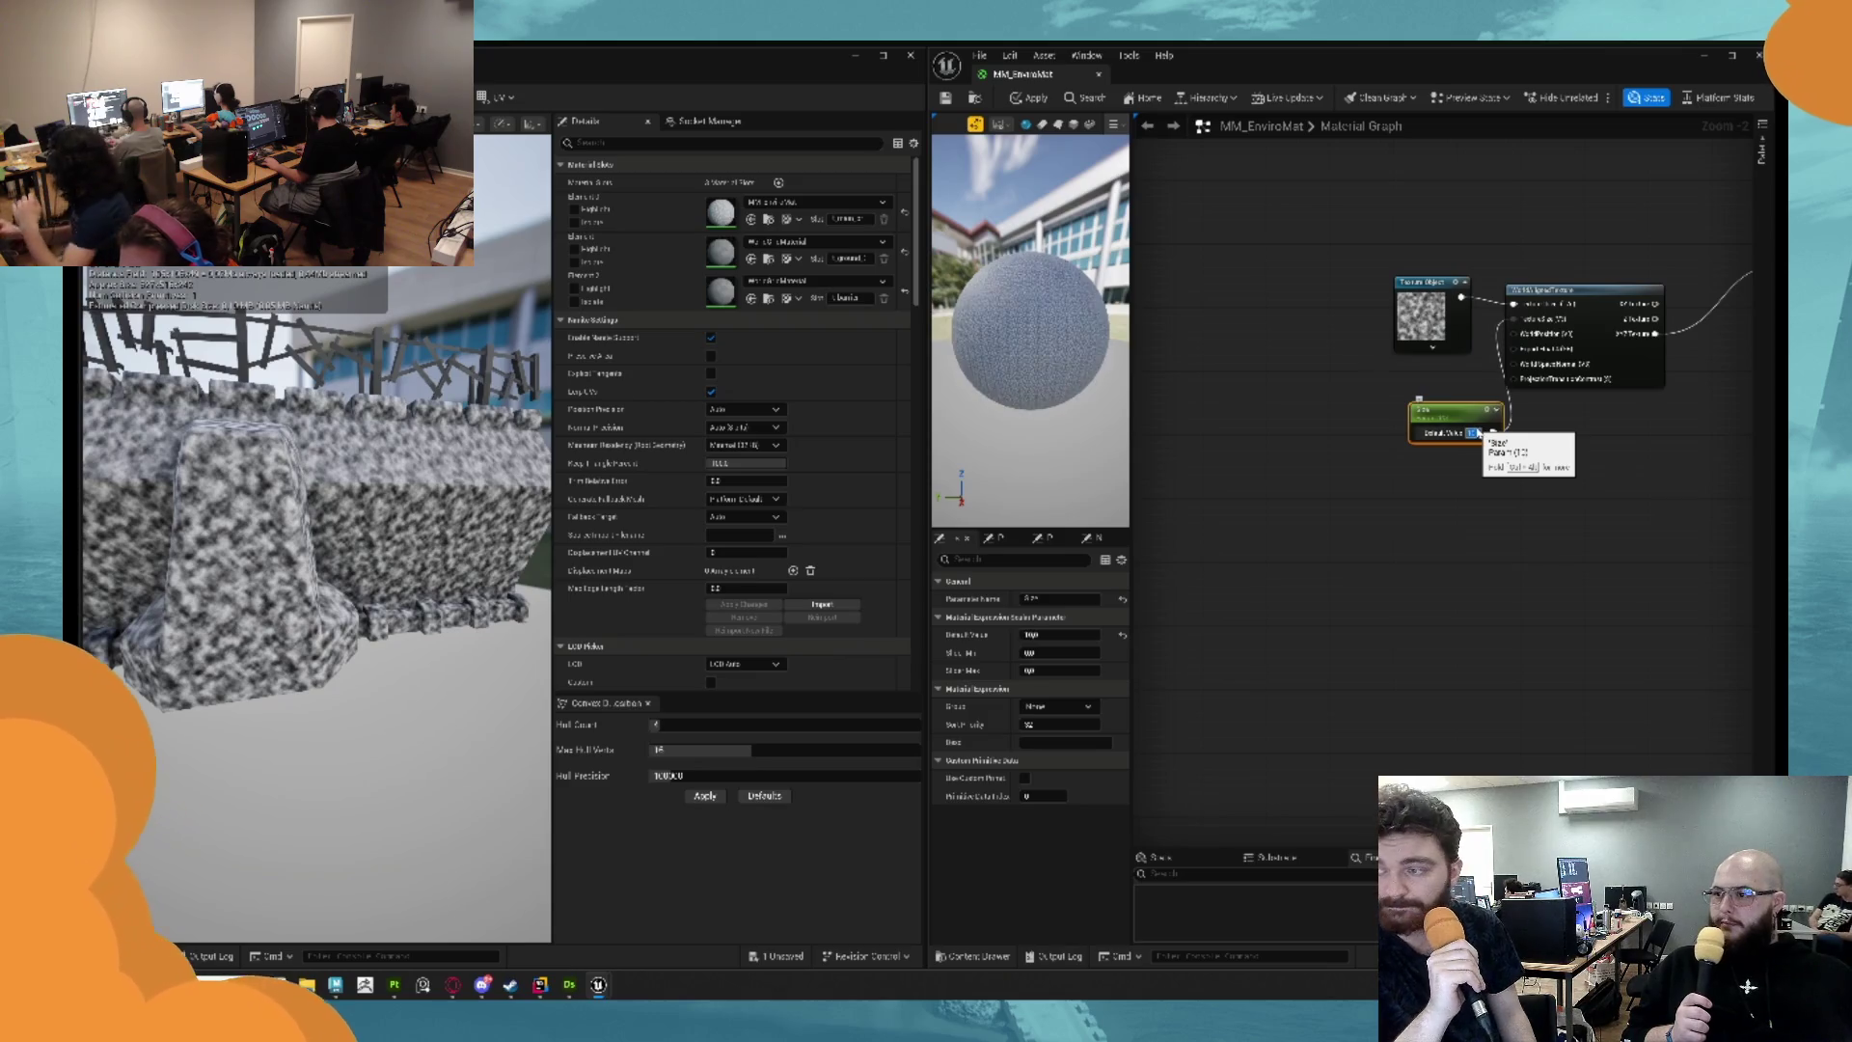
key(ctrl+s)
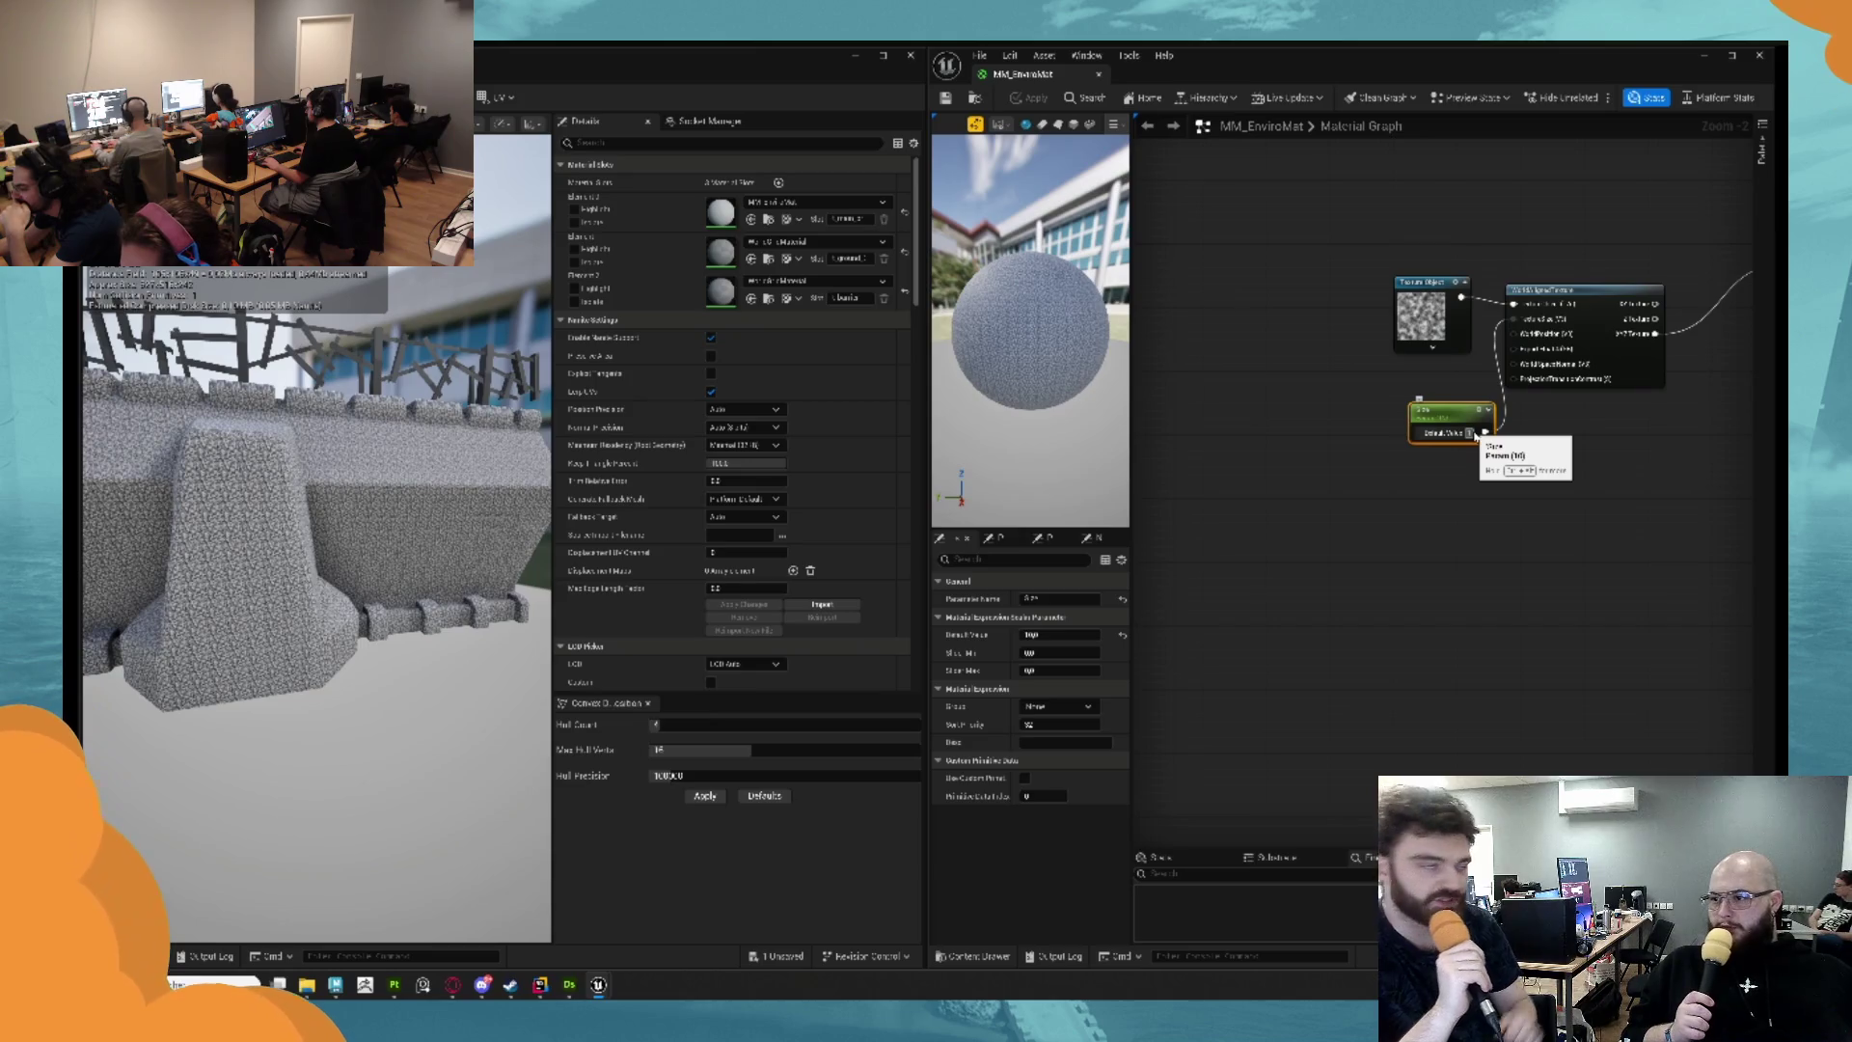
key(Return)
key(ctrl+s)
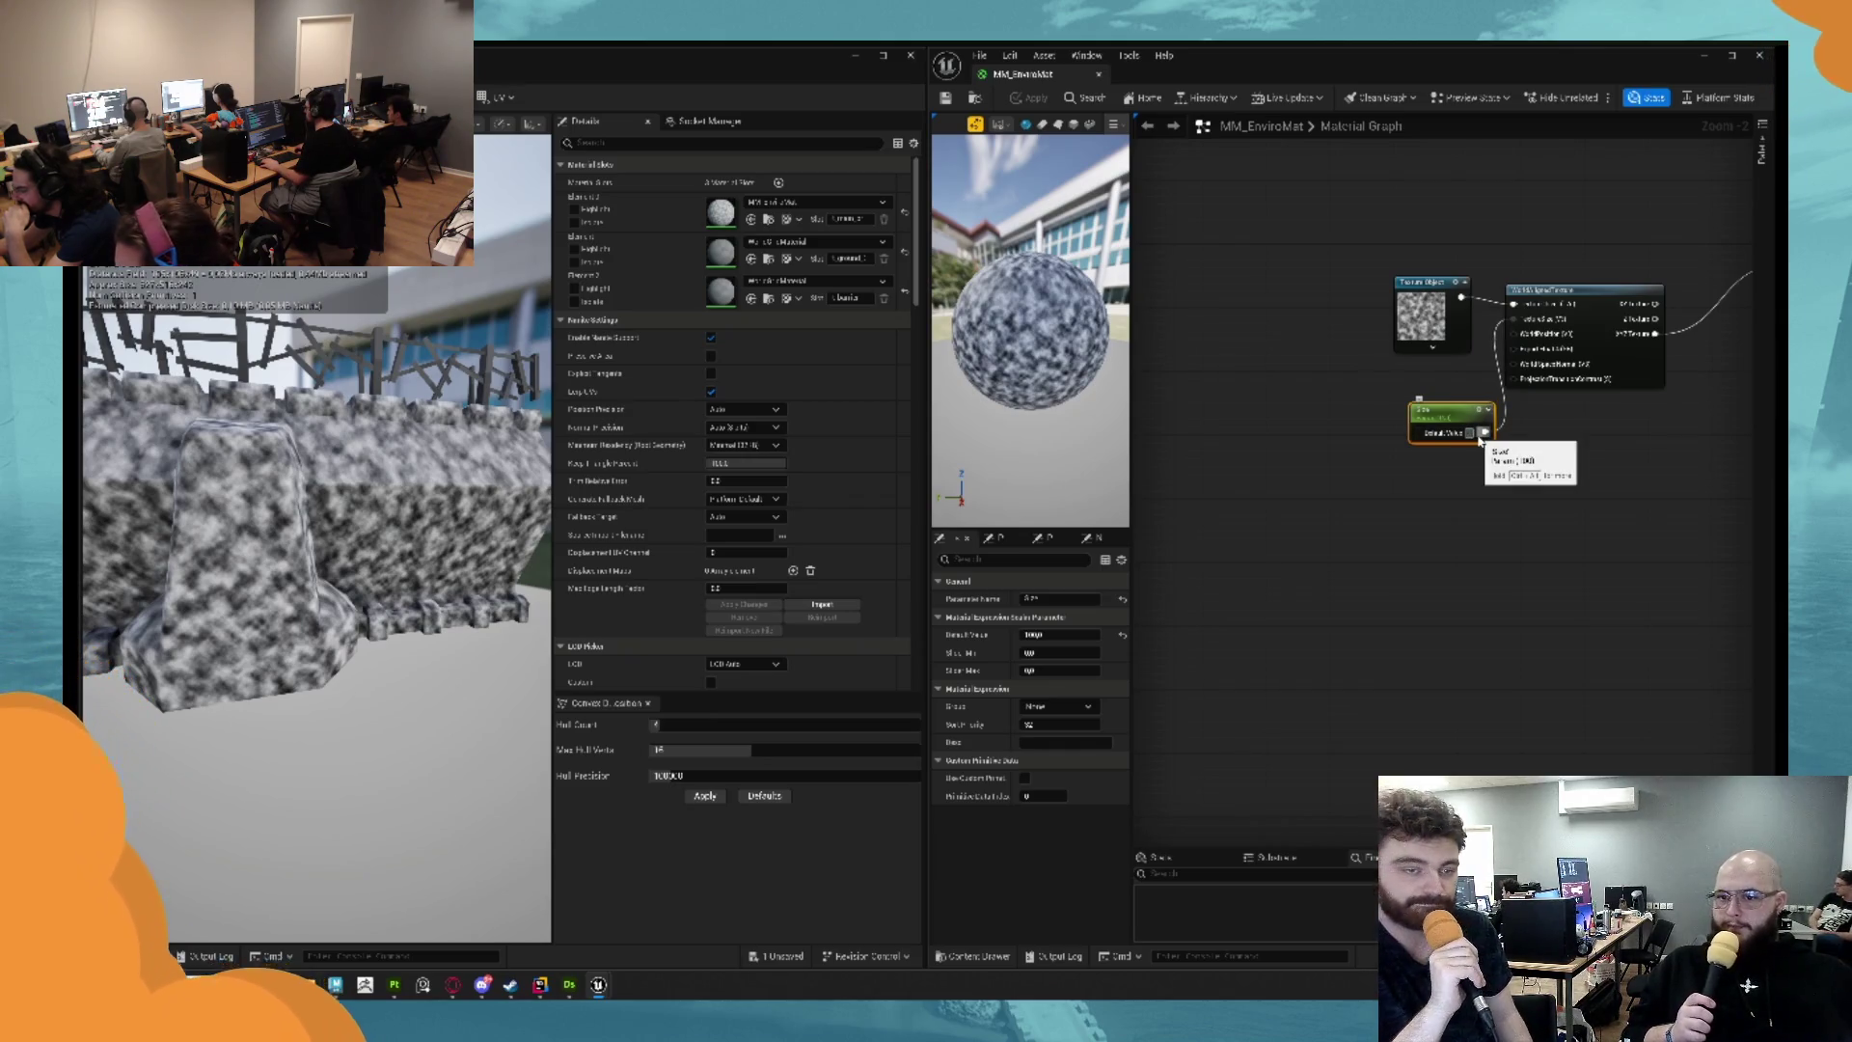
drag(1474, 433, 1172, 428)
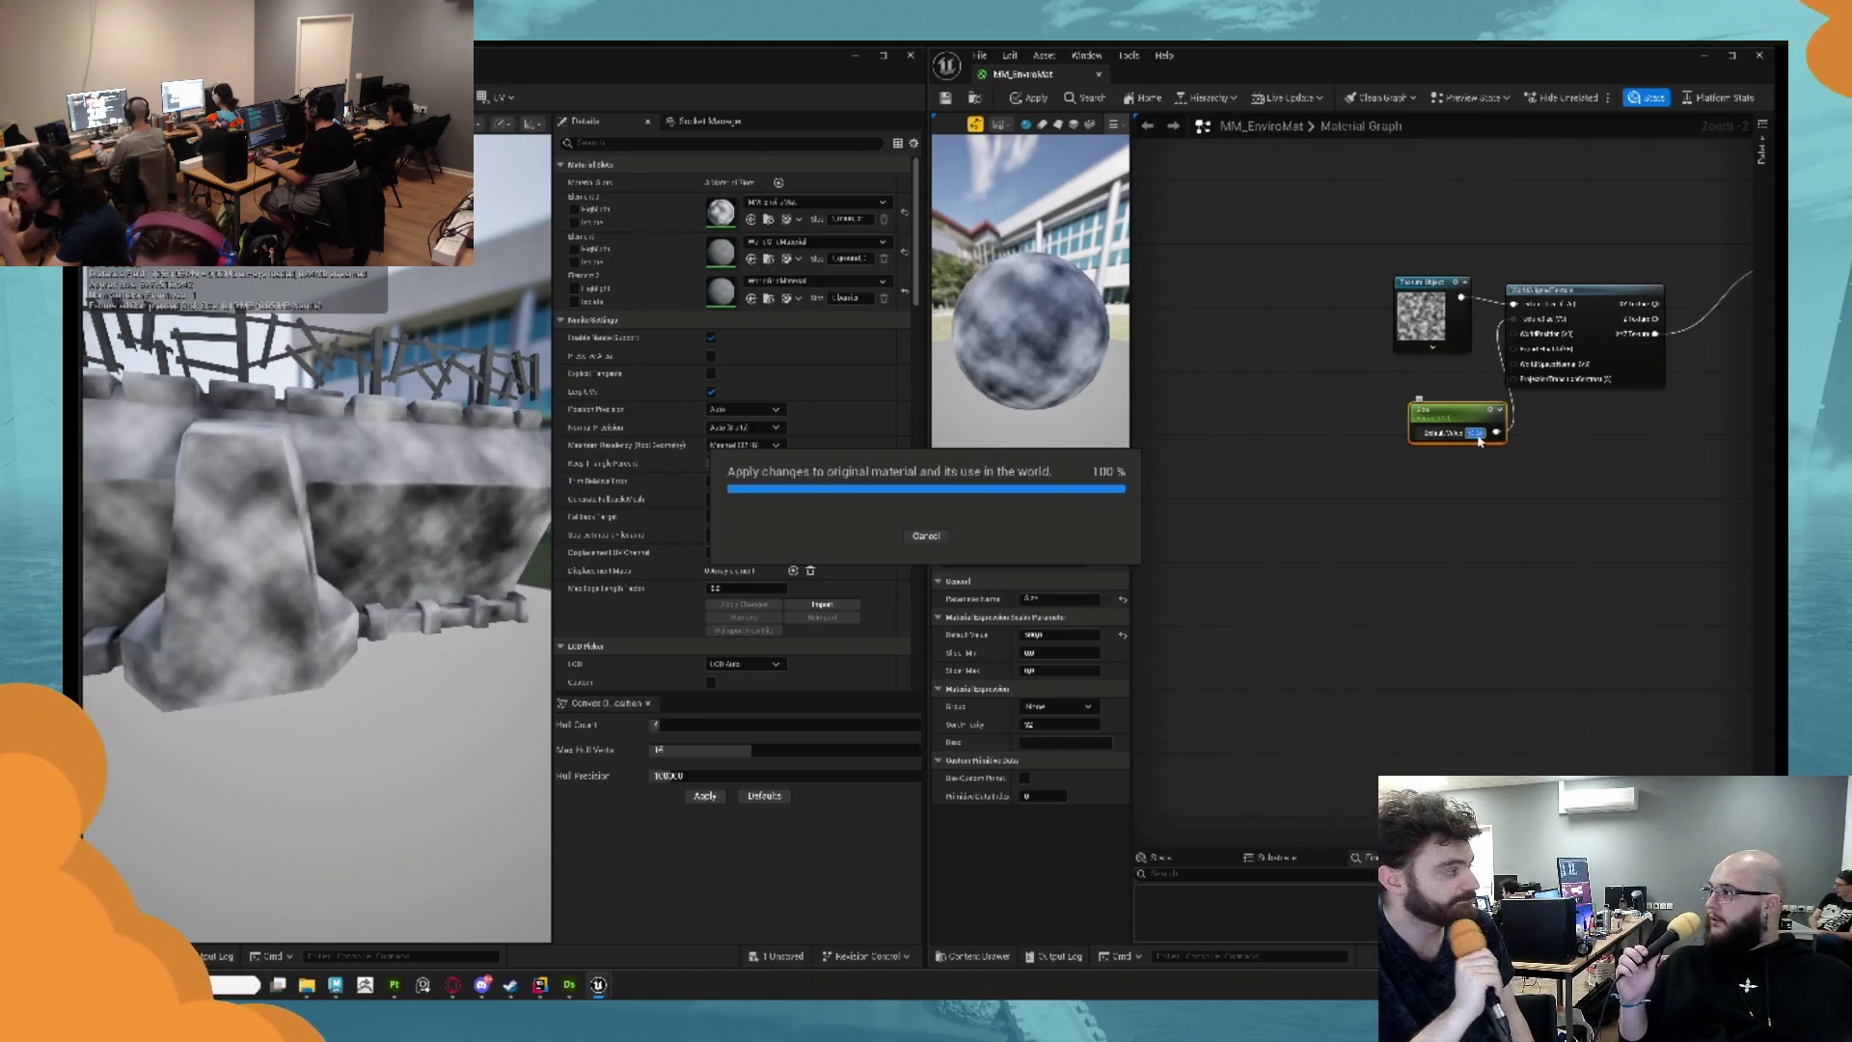
Arrange the scalar parameter, Texture Object and world-aligned nodes neatly in the graph.
drag(1452, 412, 1375, 373)
drag(1432, 279, 1281, 270)
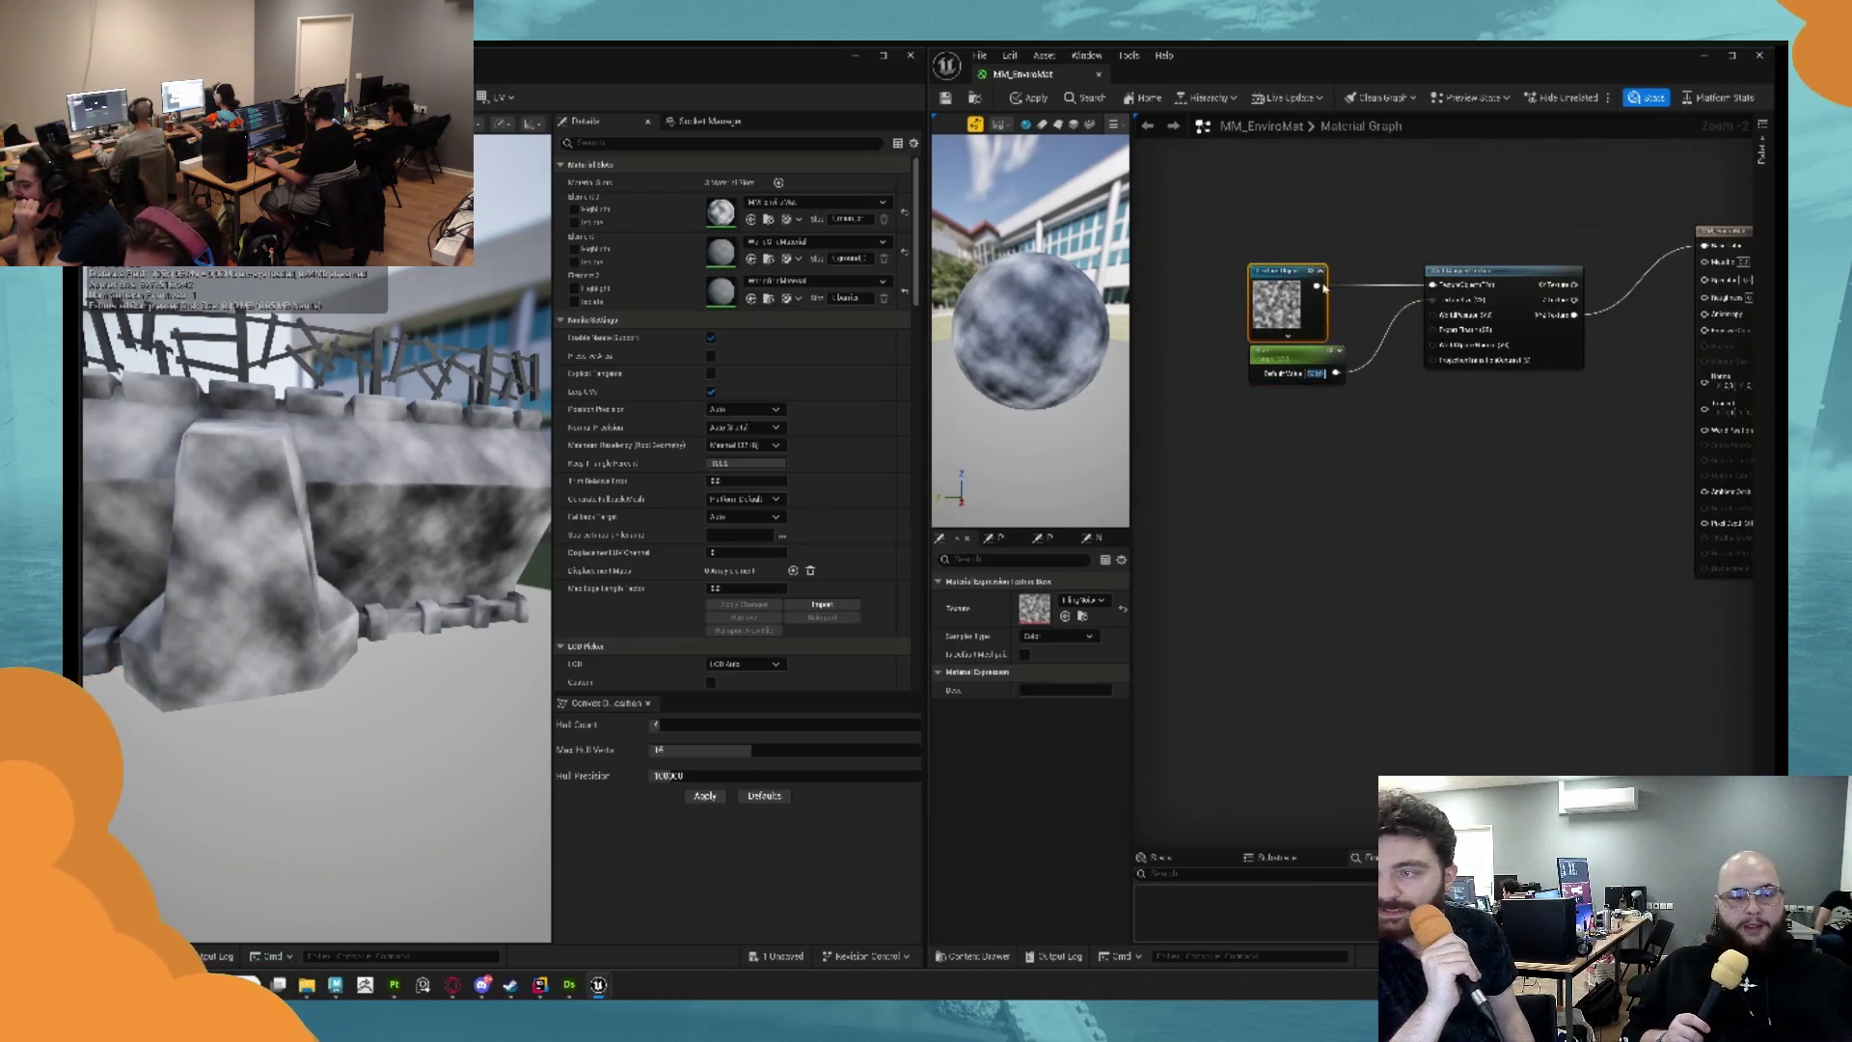
drag(1483, 274, 1434, 277)
click(1447, 444)
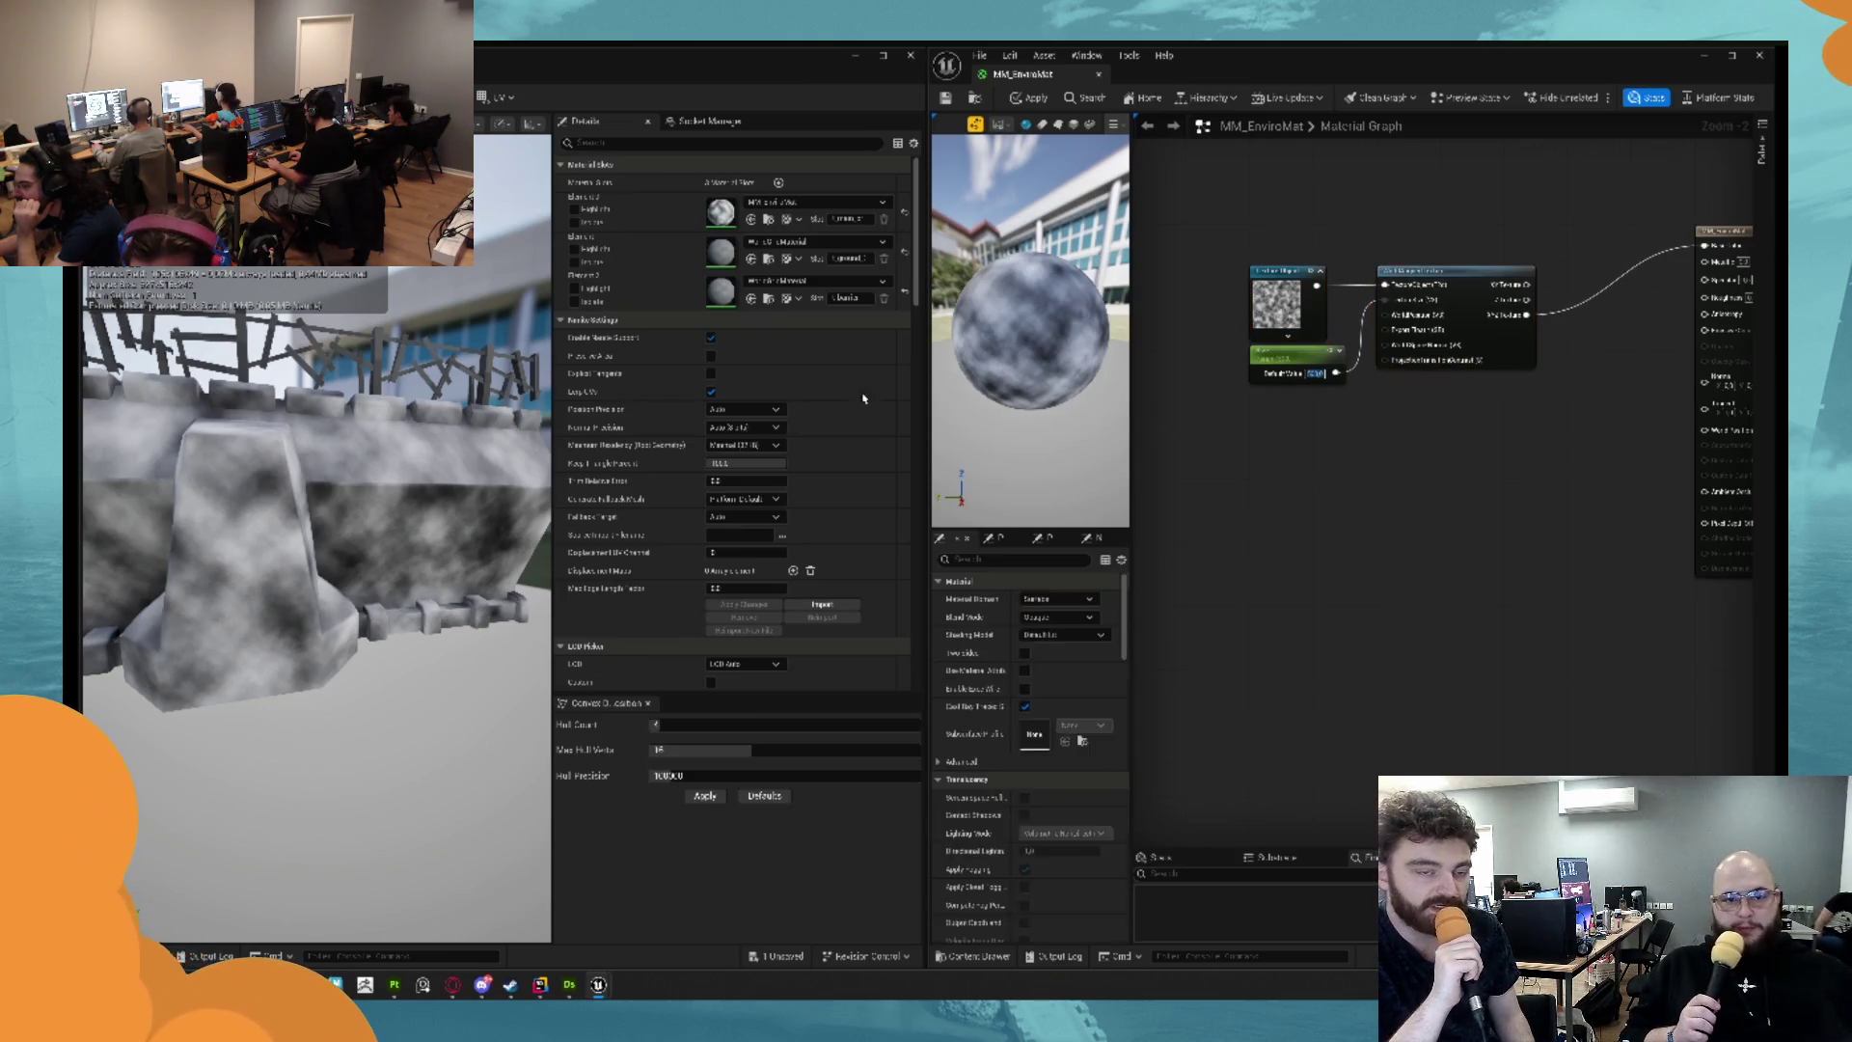
Reposition the material output node and insert a Lerp node off the world-aligned output.
mouse_move(319, 711)
mouse_down()
mouse_move(396, 656)
mouse_move(395, 704)
mouse_up()
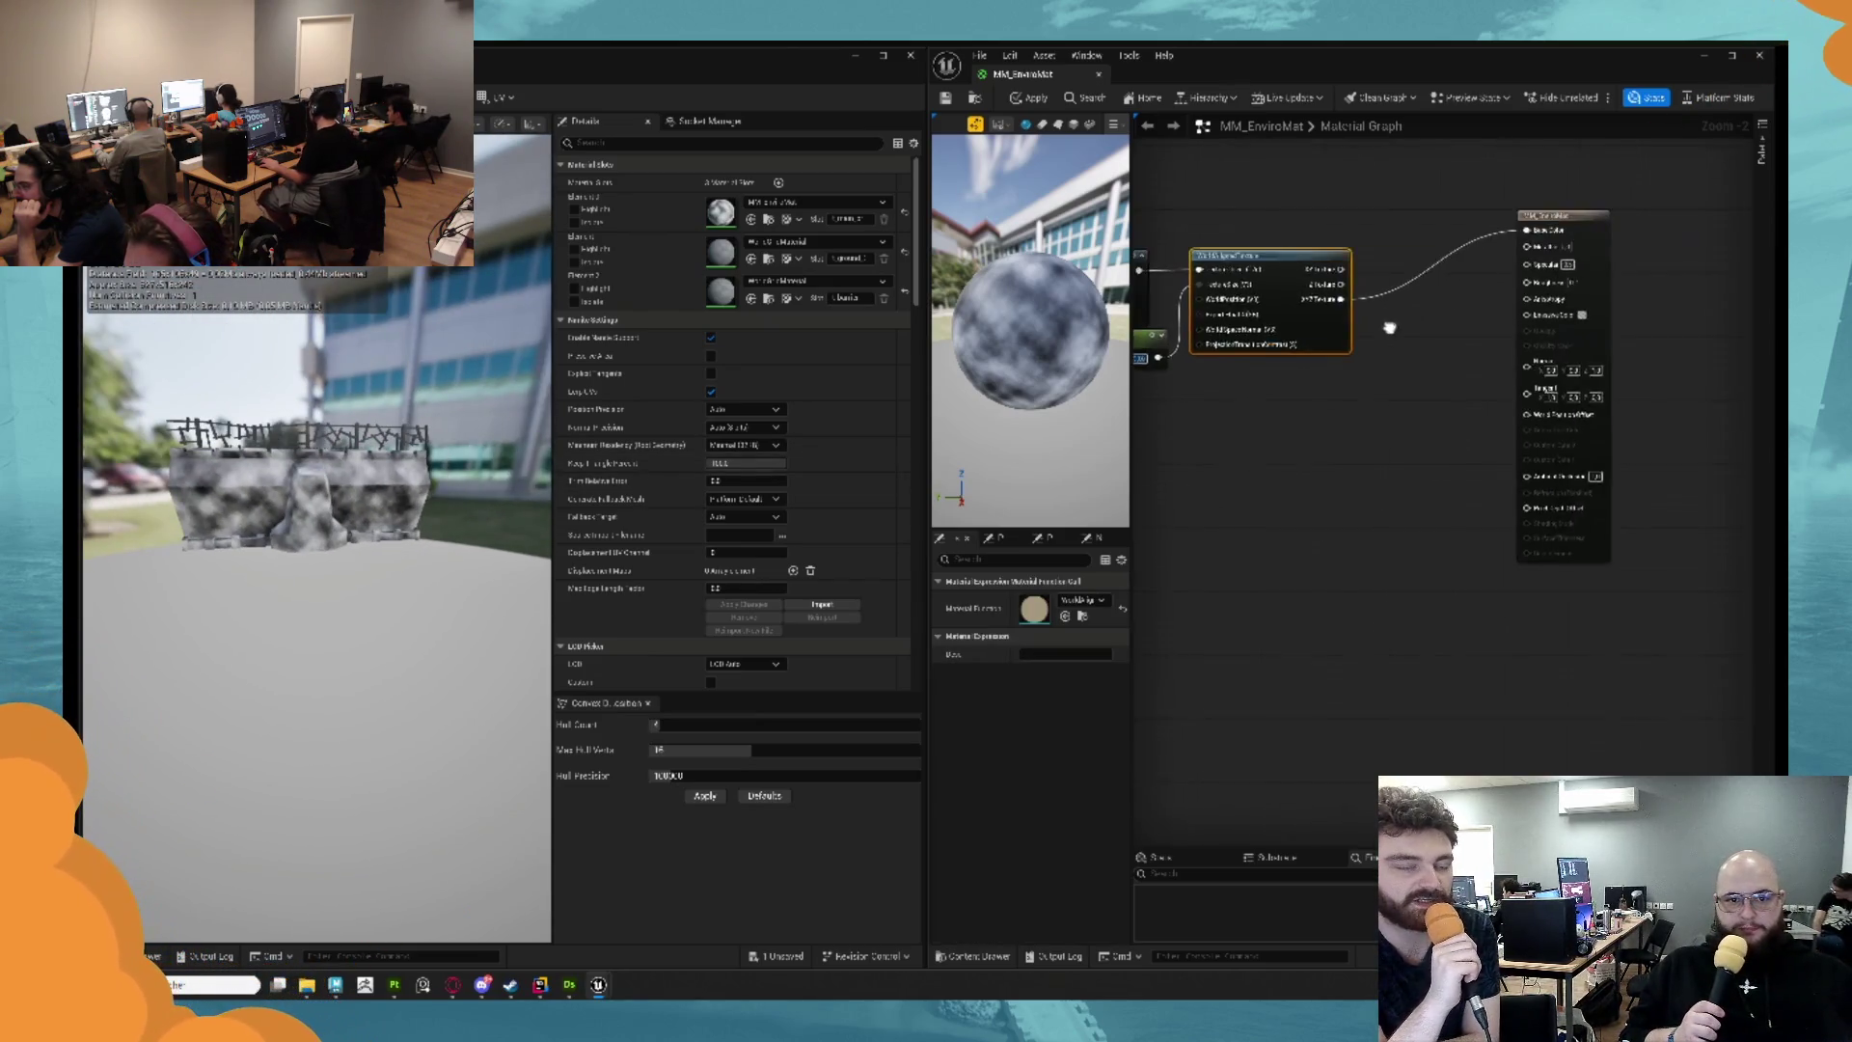
mouse_move(1542, 204)
mouse_down()
mouse_move(1601, 290)
mouse_move(1733, 306)
mouse_up()
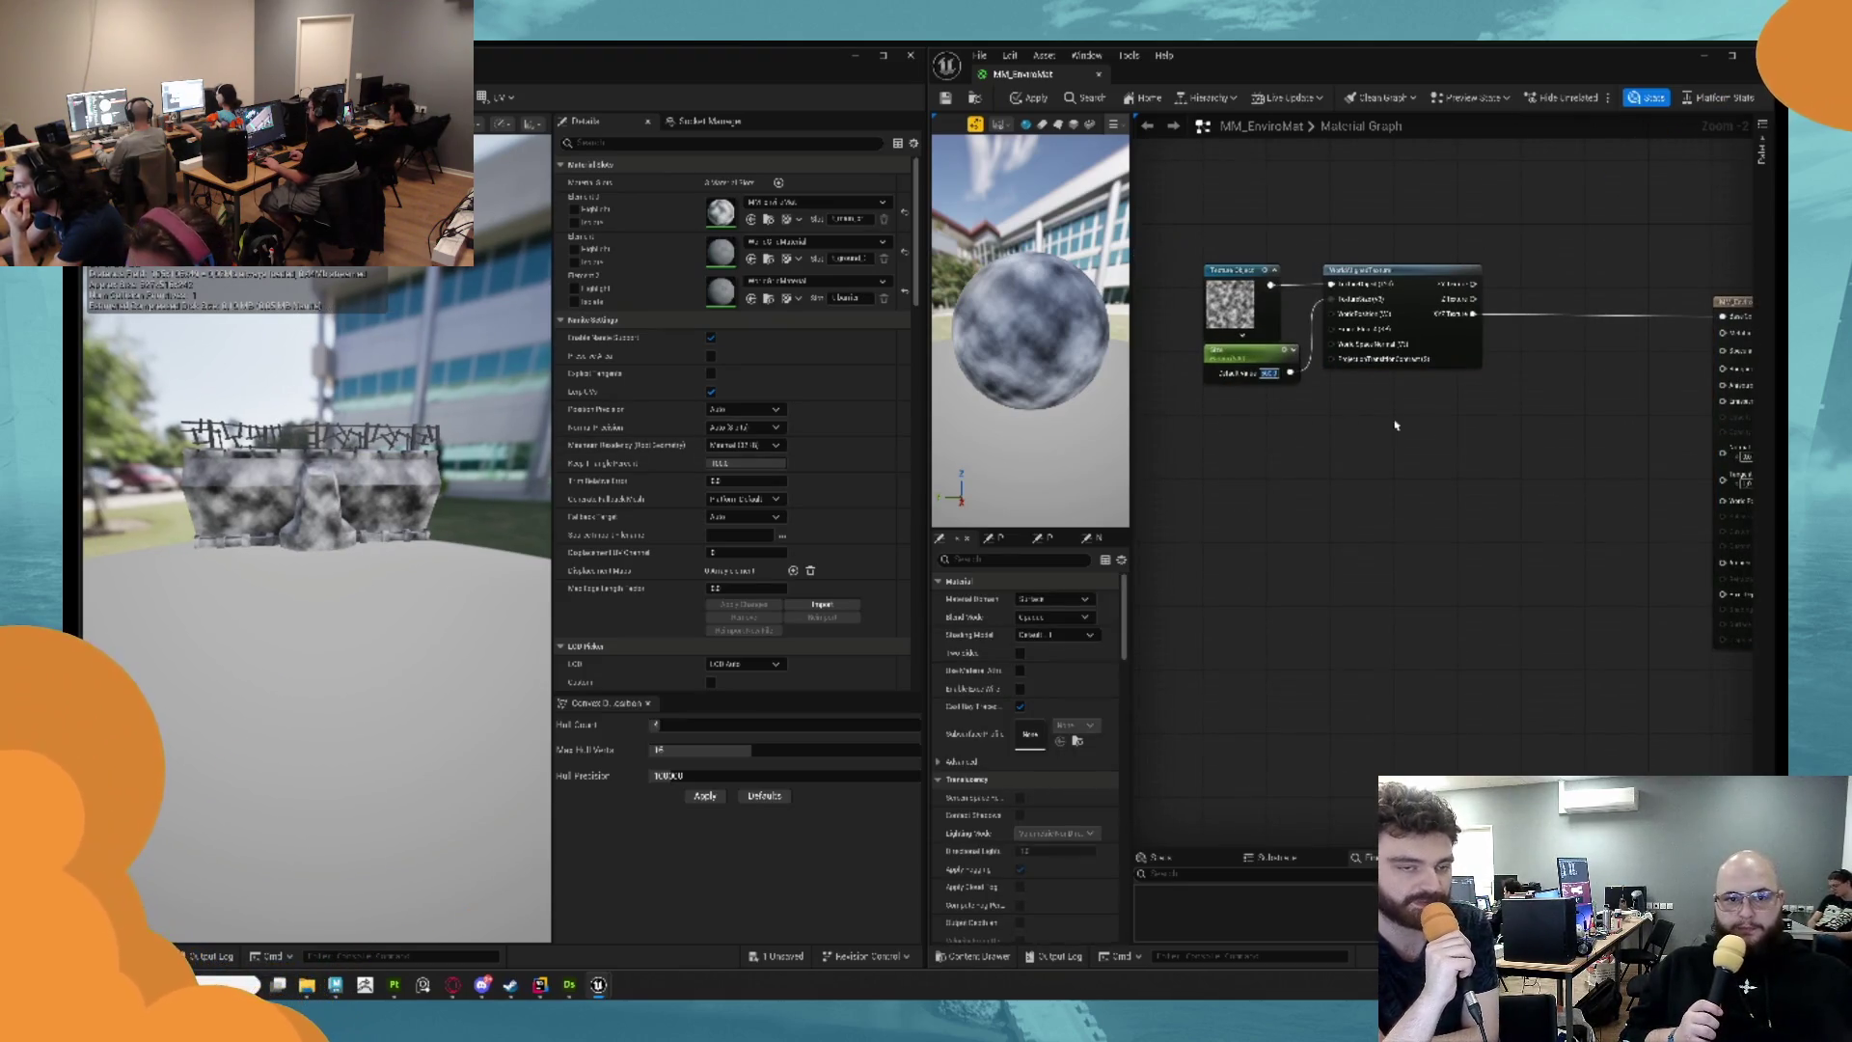
drag(1498, 388, 1389, 393)
drag(1364, 328, 1442, 334)
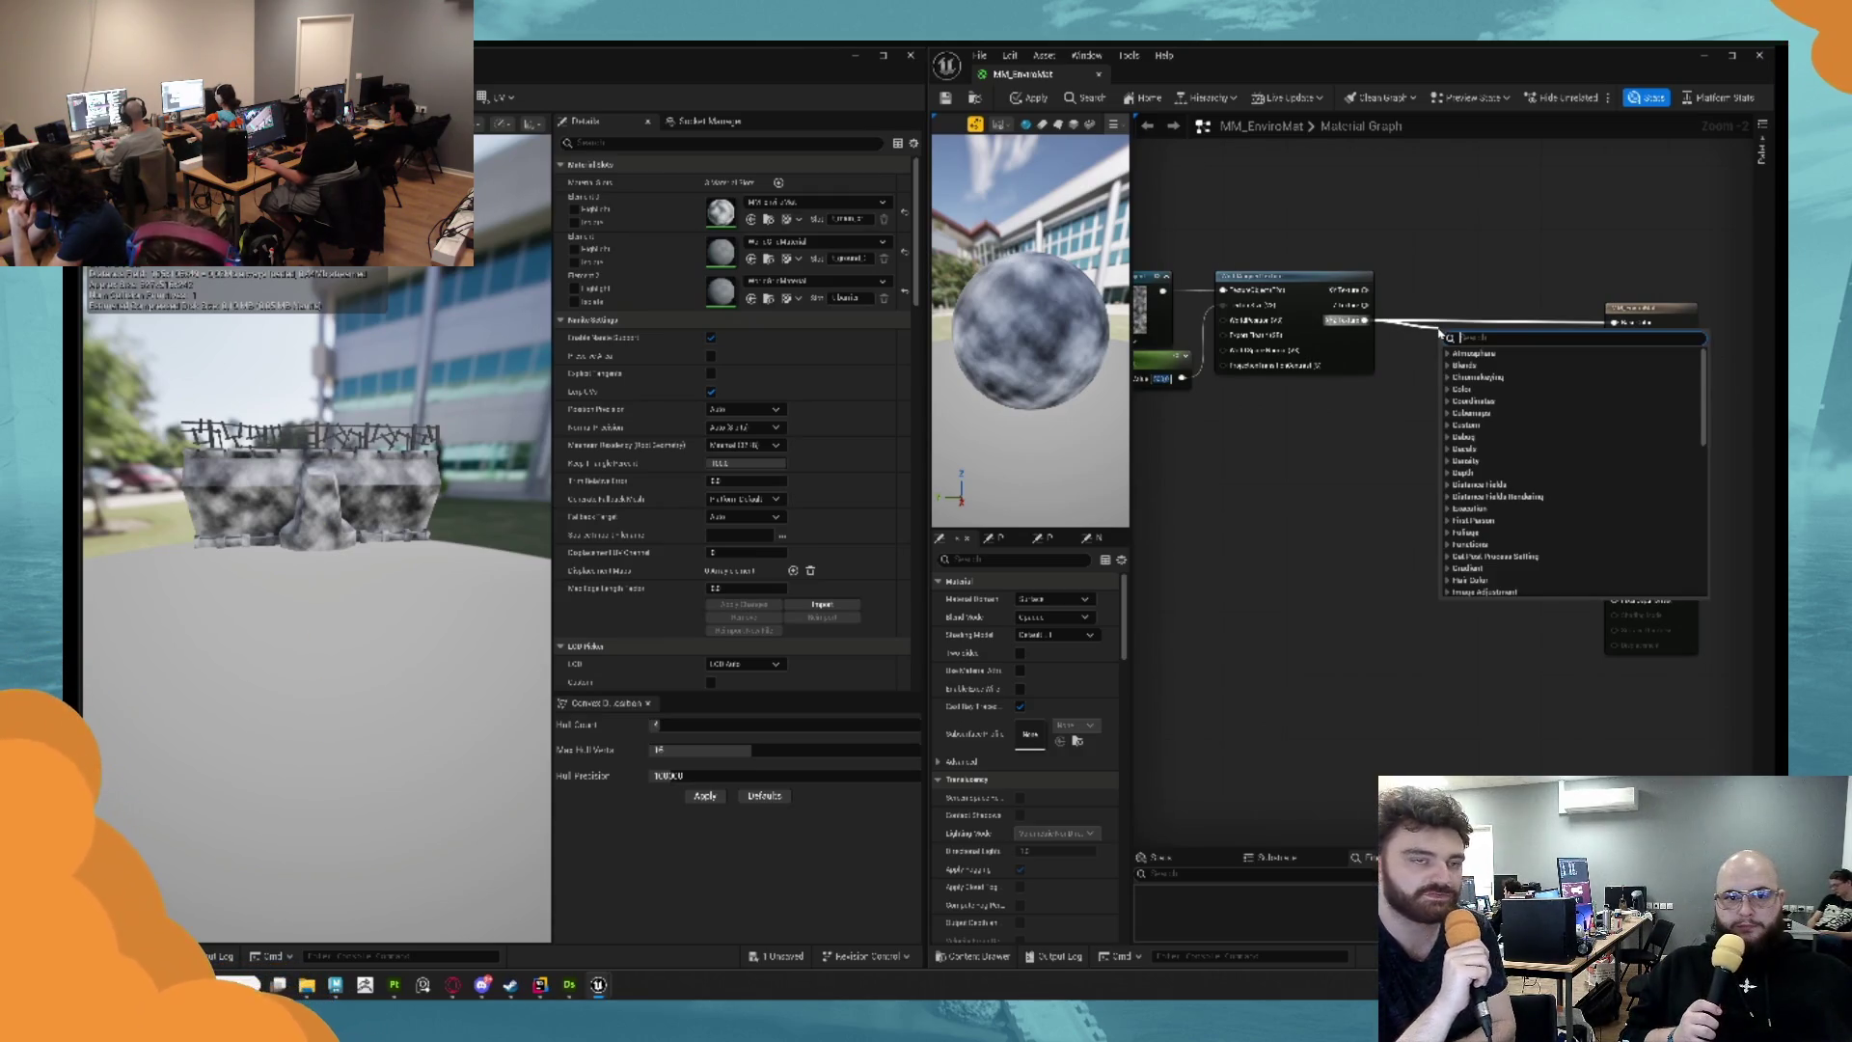
text(cl)
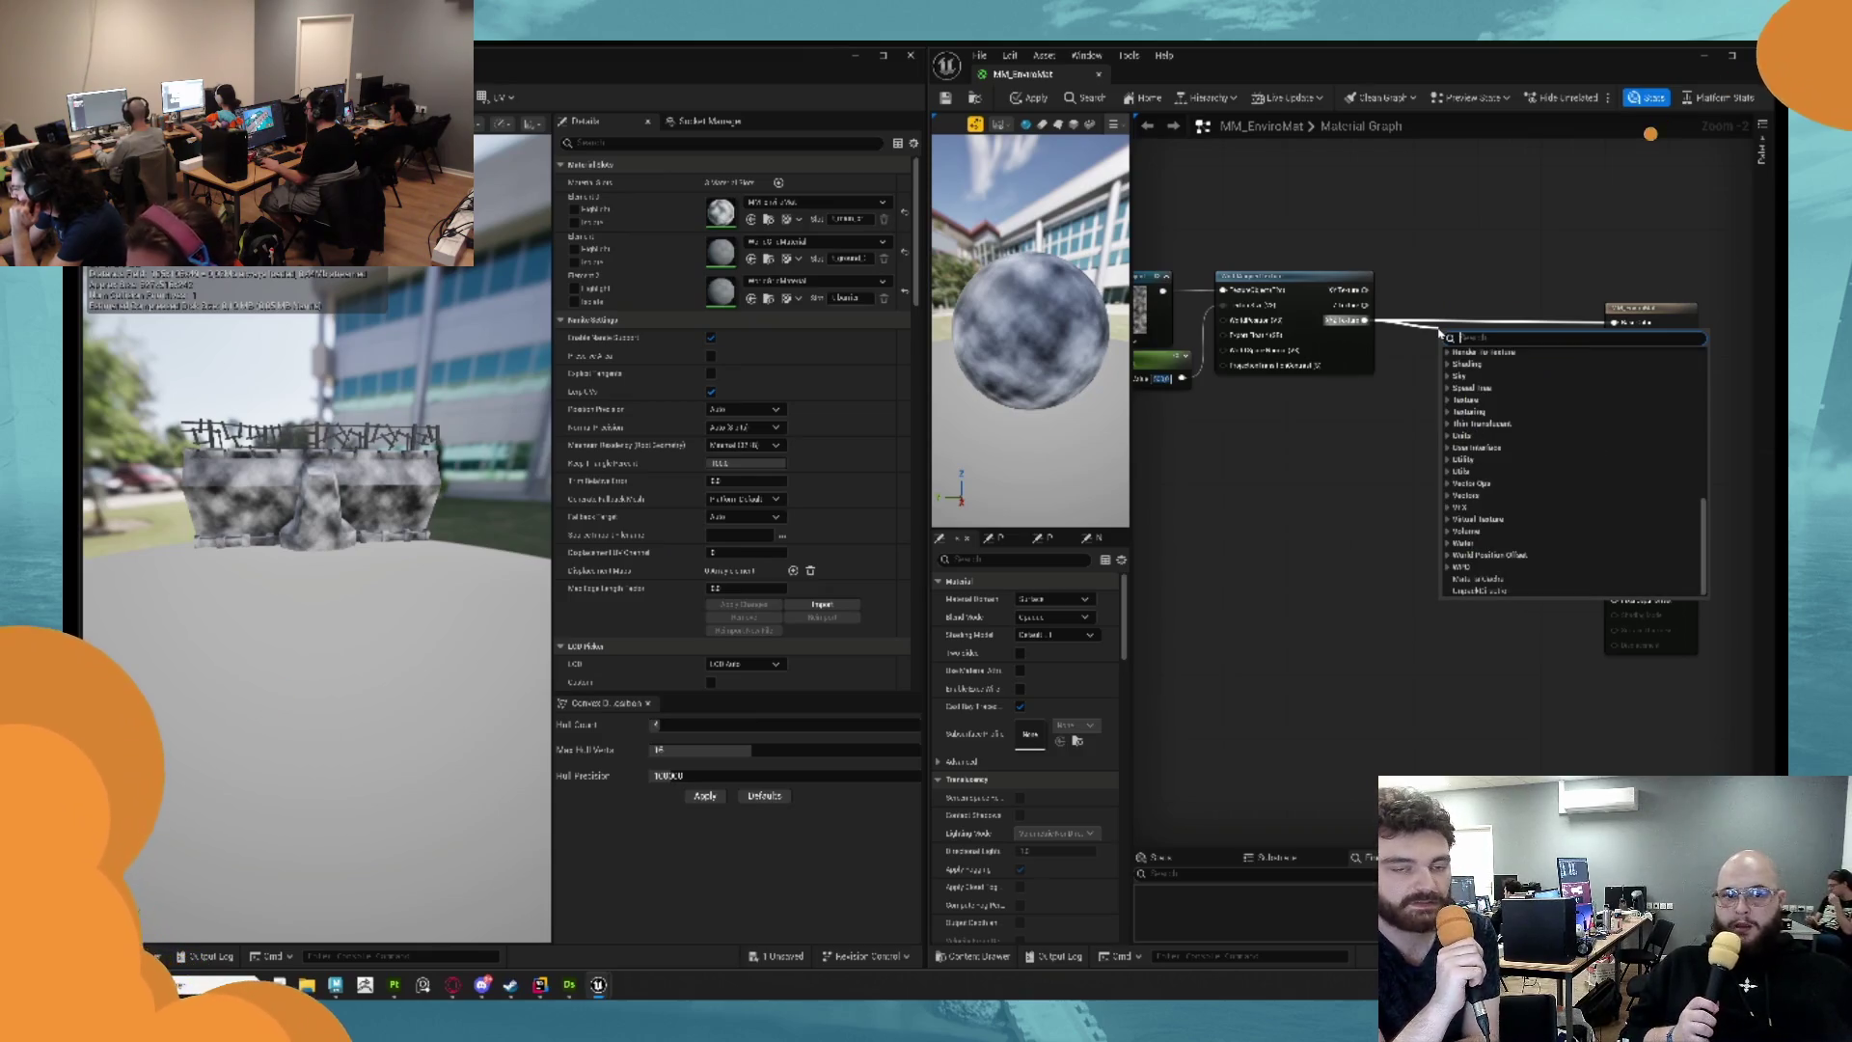
text(a)
key(BackSpace)
key(BackSpace)
key(BackSpace)
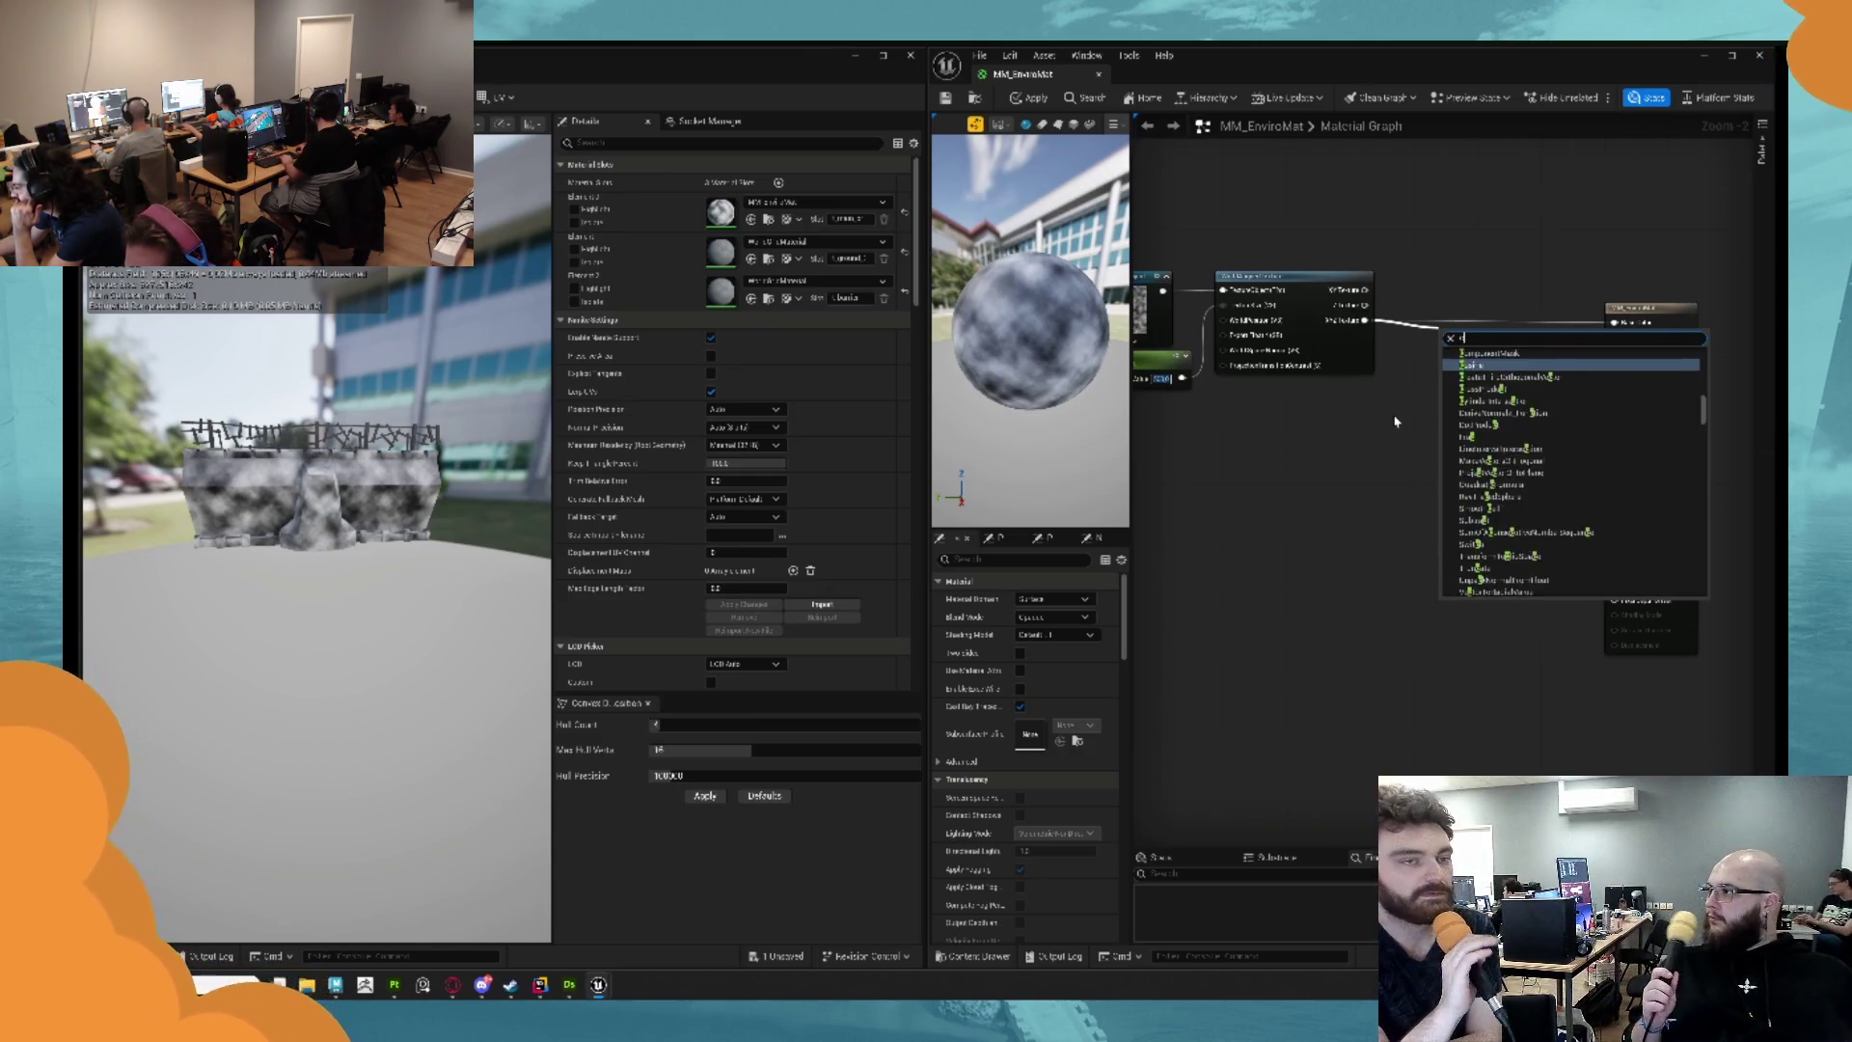
text(lerp)
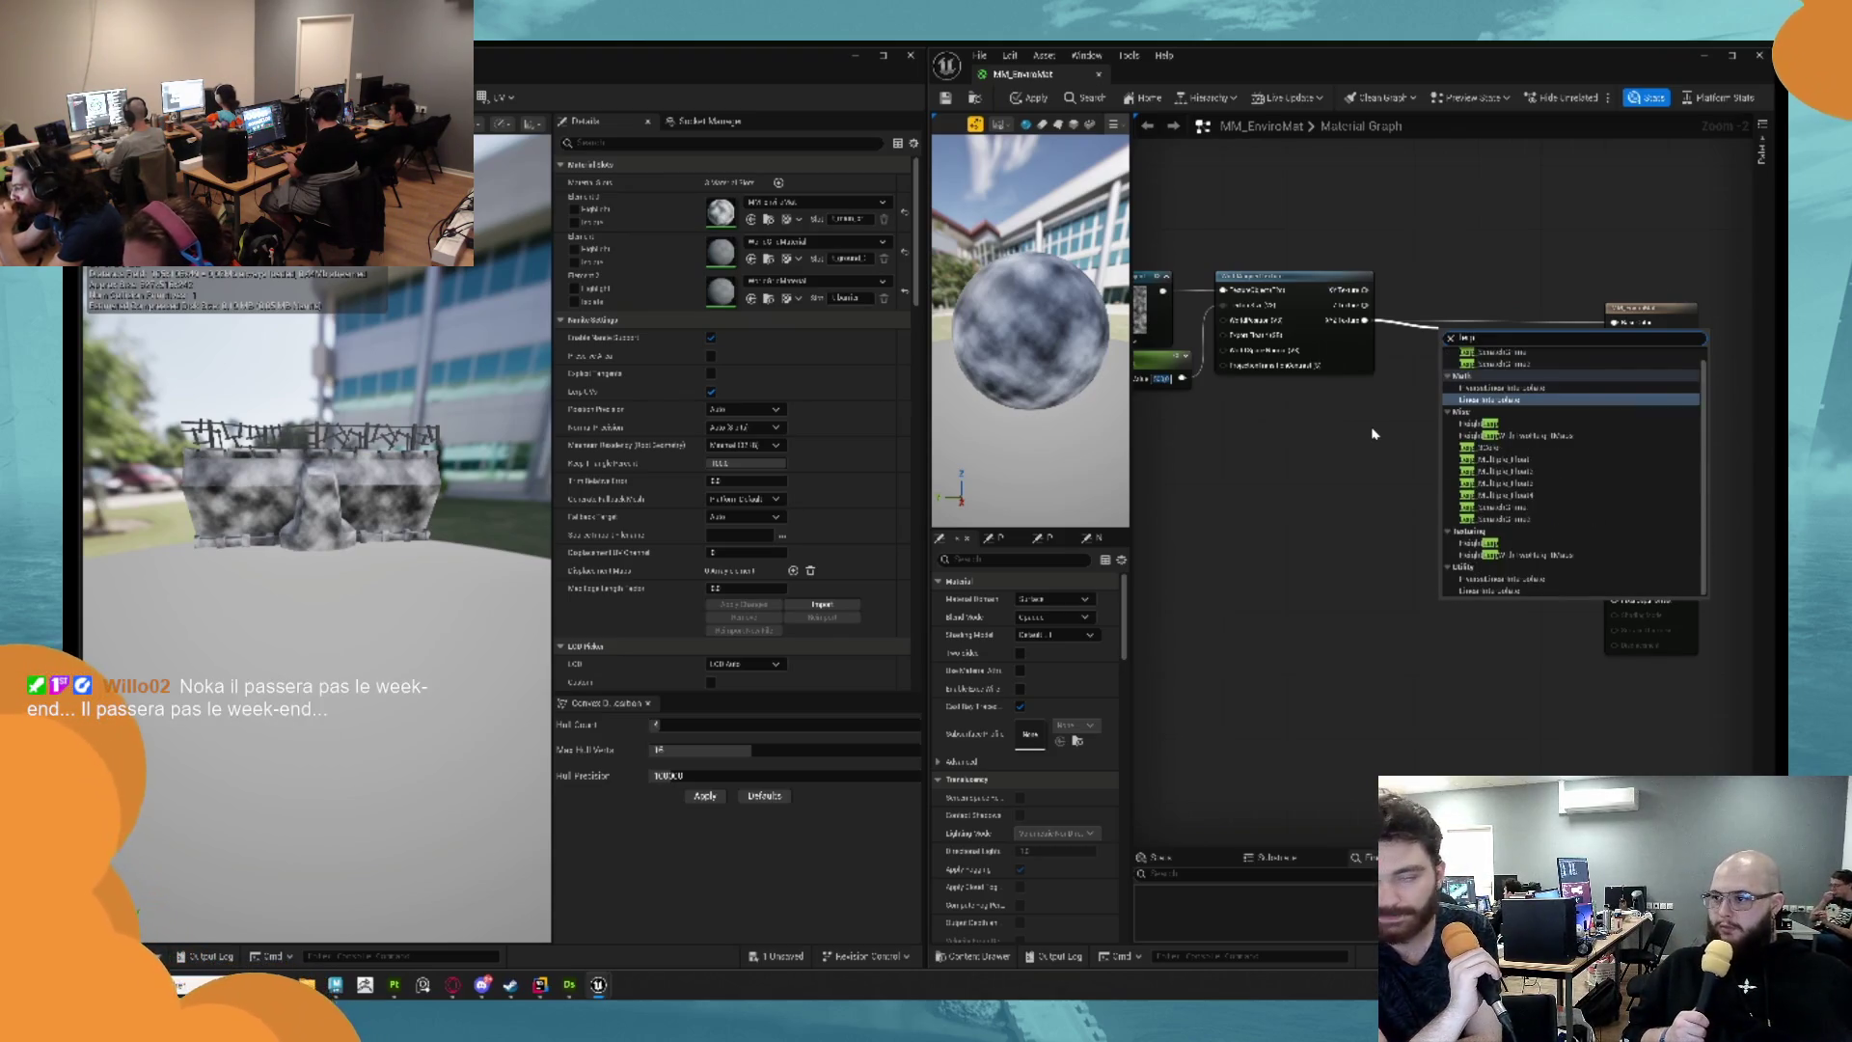
key(BackSpace)
key(BackSpace)
key(BackSpace)
text(s)
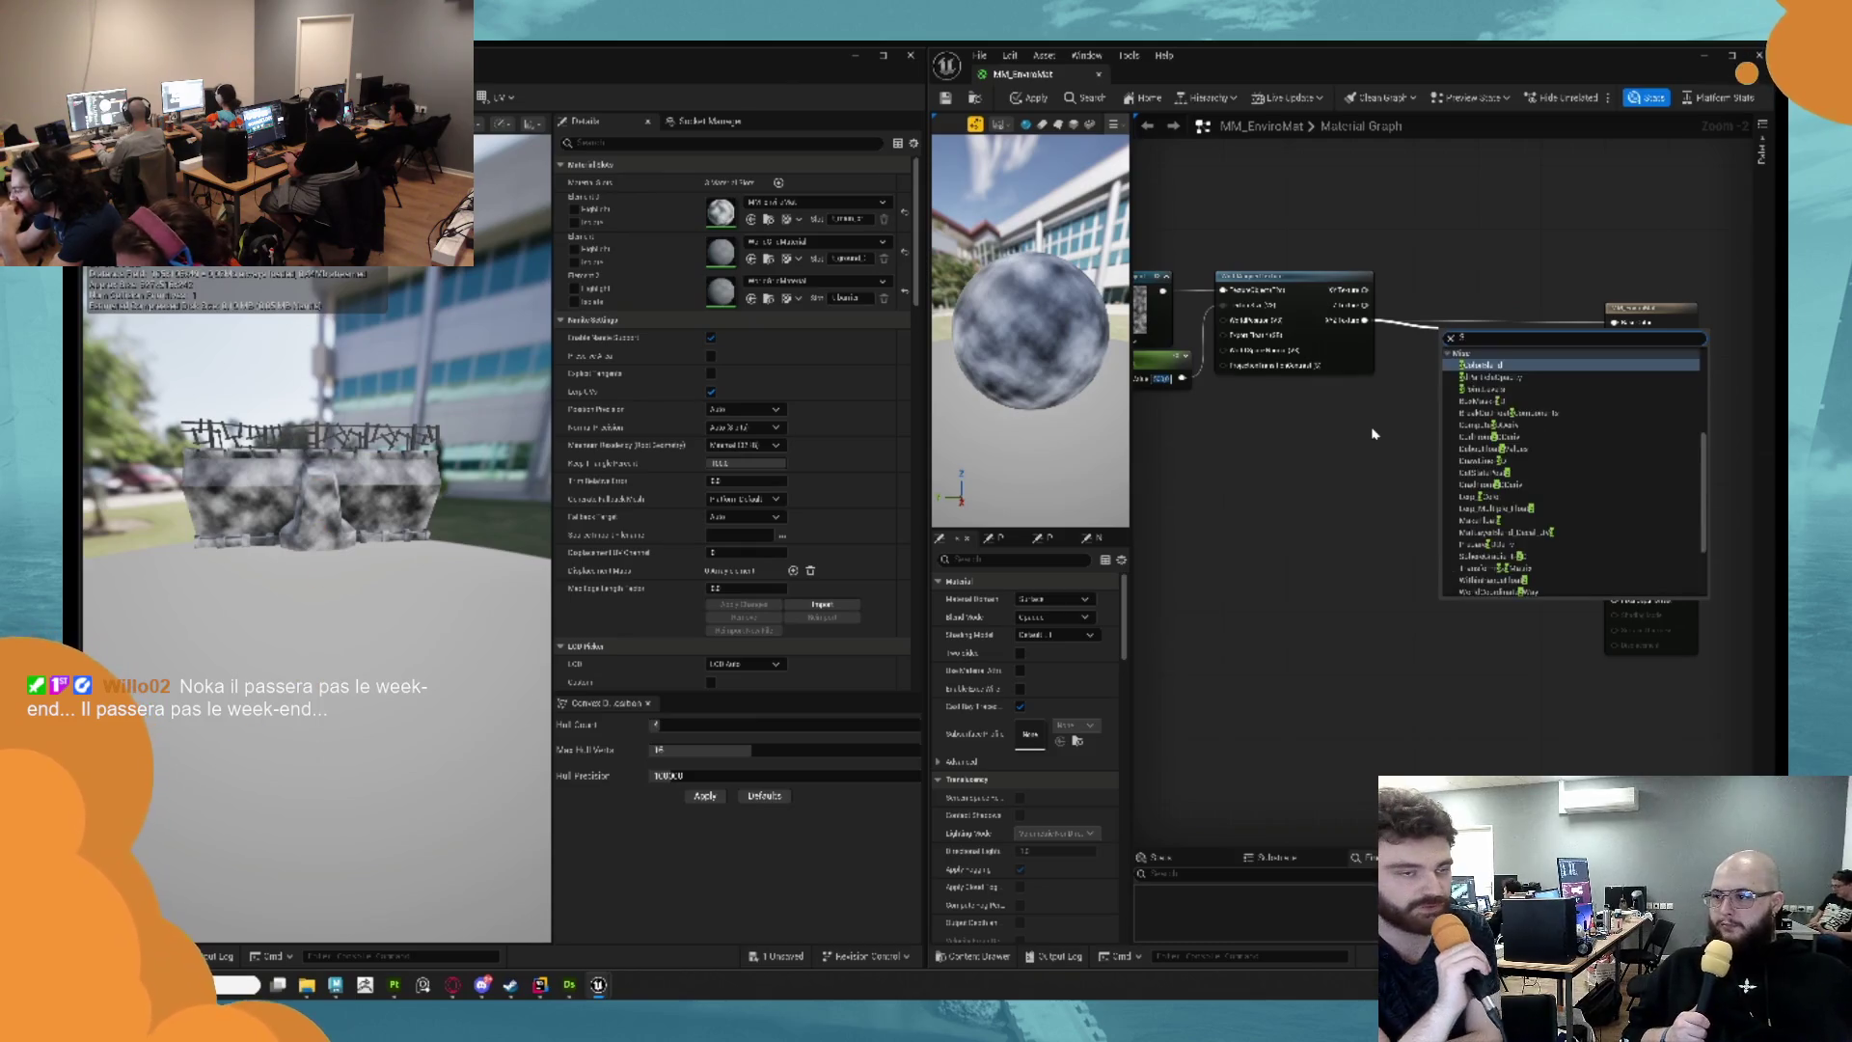
text(atu)
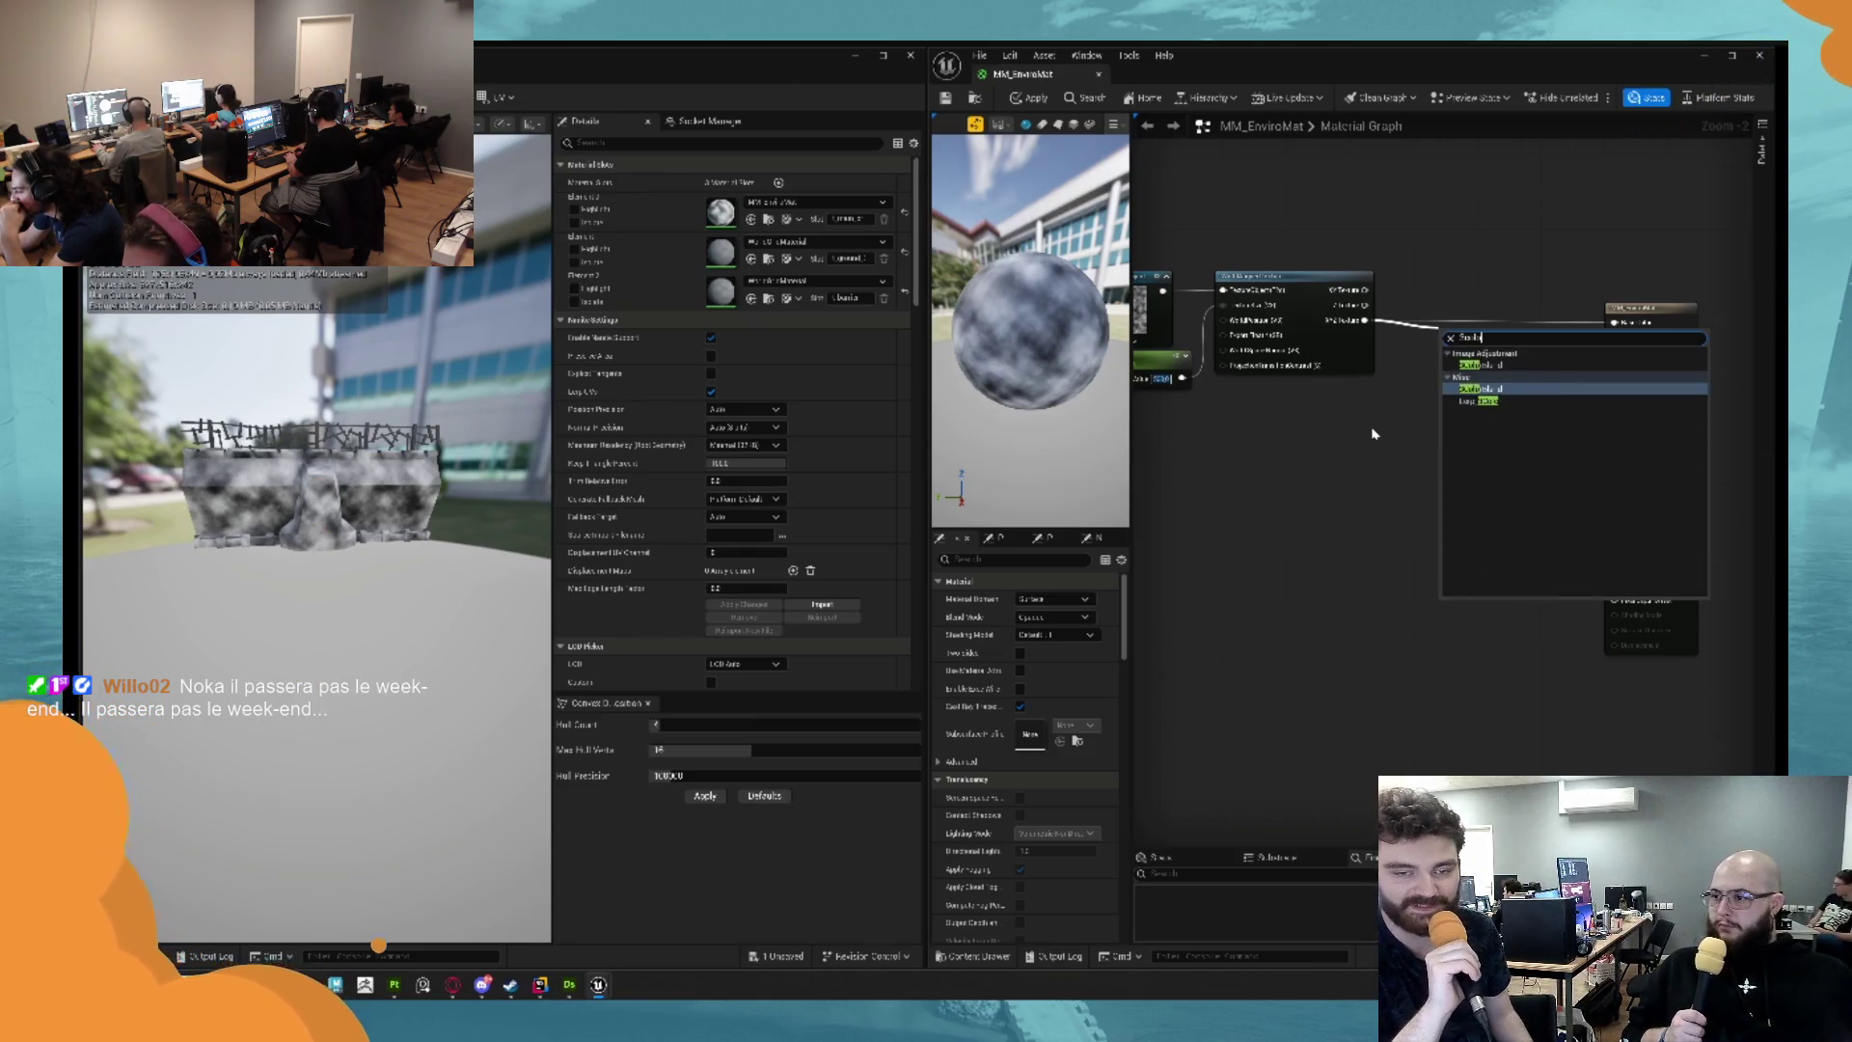
key(Down)
key(Return)
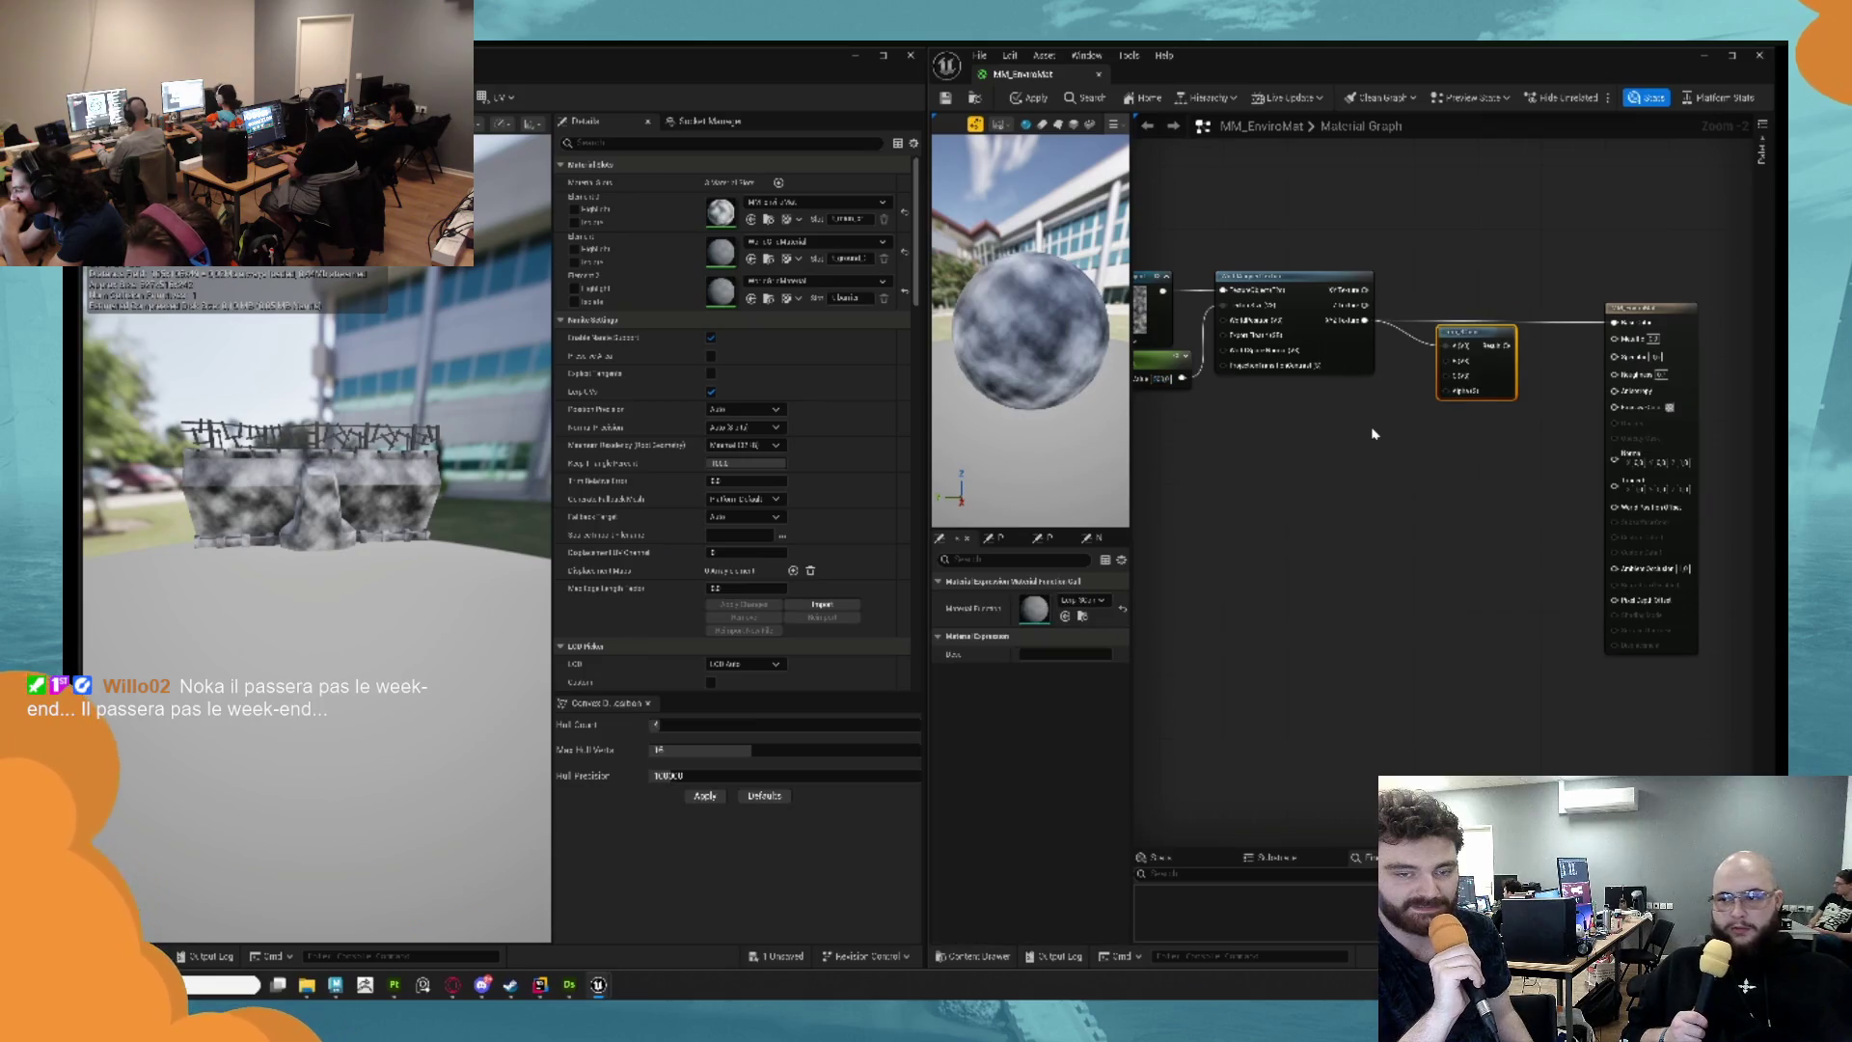
Add a CheapContrast node to the noise chain with a Constant node for its Contrast.
mouse_move(1371, 321)
mouse_down()
mouse_move(1460, 400)
mouse_move(1444, 377)
mouse_up()
key(Escape)
mouse_move(1366, 328)
mouse_down()
mouse_move(1438, 389)
mouse_move(1388, 333)
mouse_move(1407, 430)
mouse_up()
text(cheap)
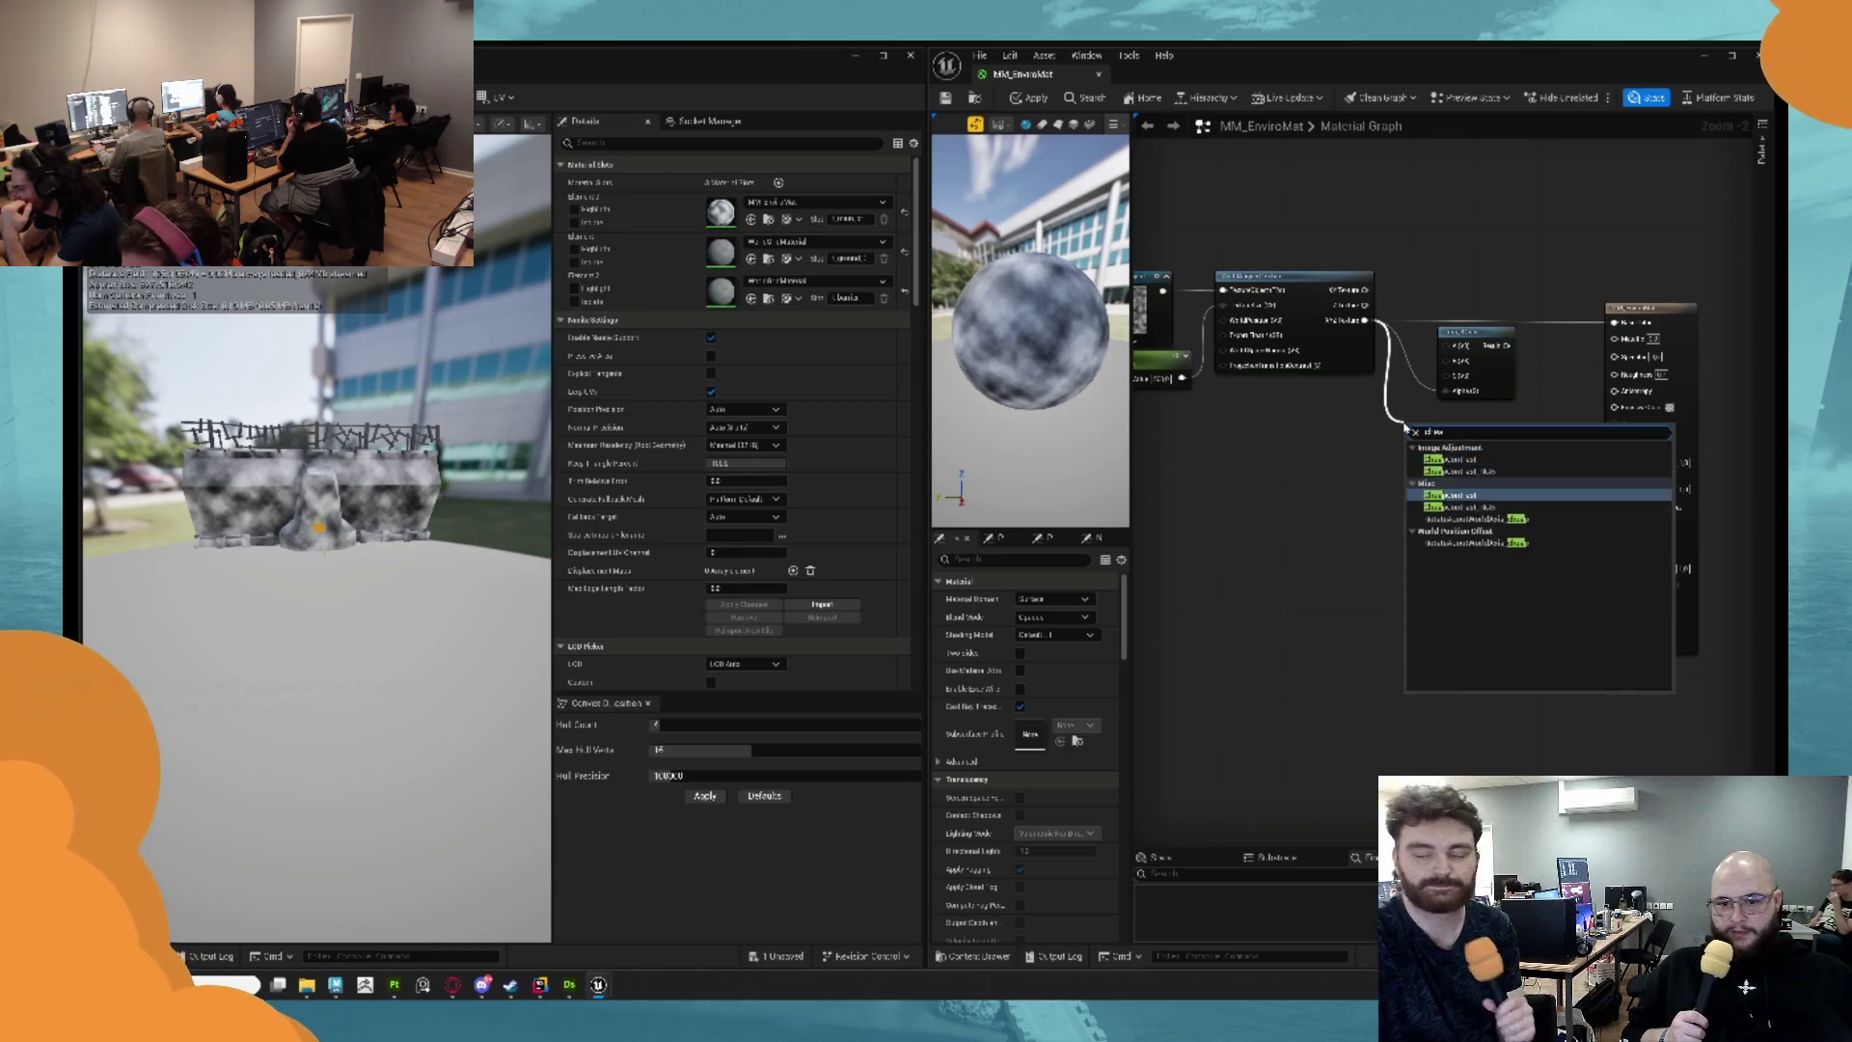
key(Return)
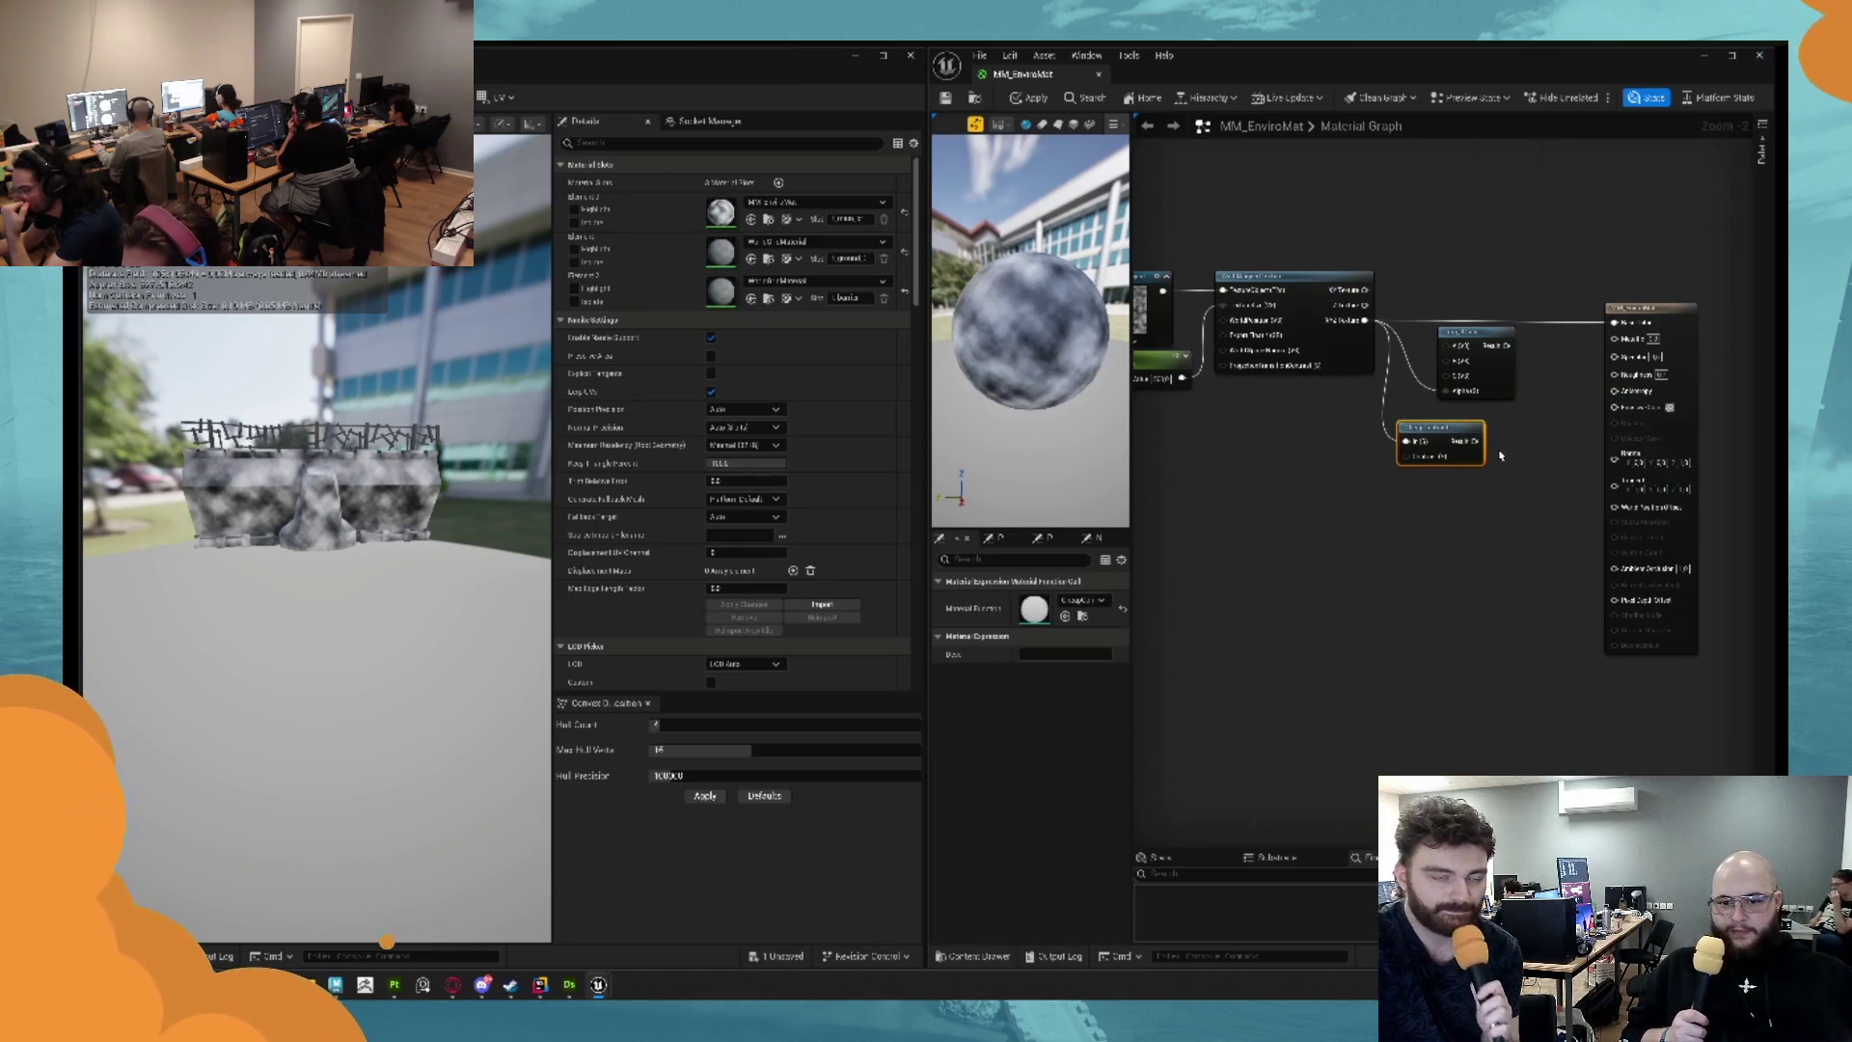
drag(1491, 337, 1527, 335)
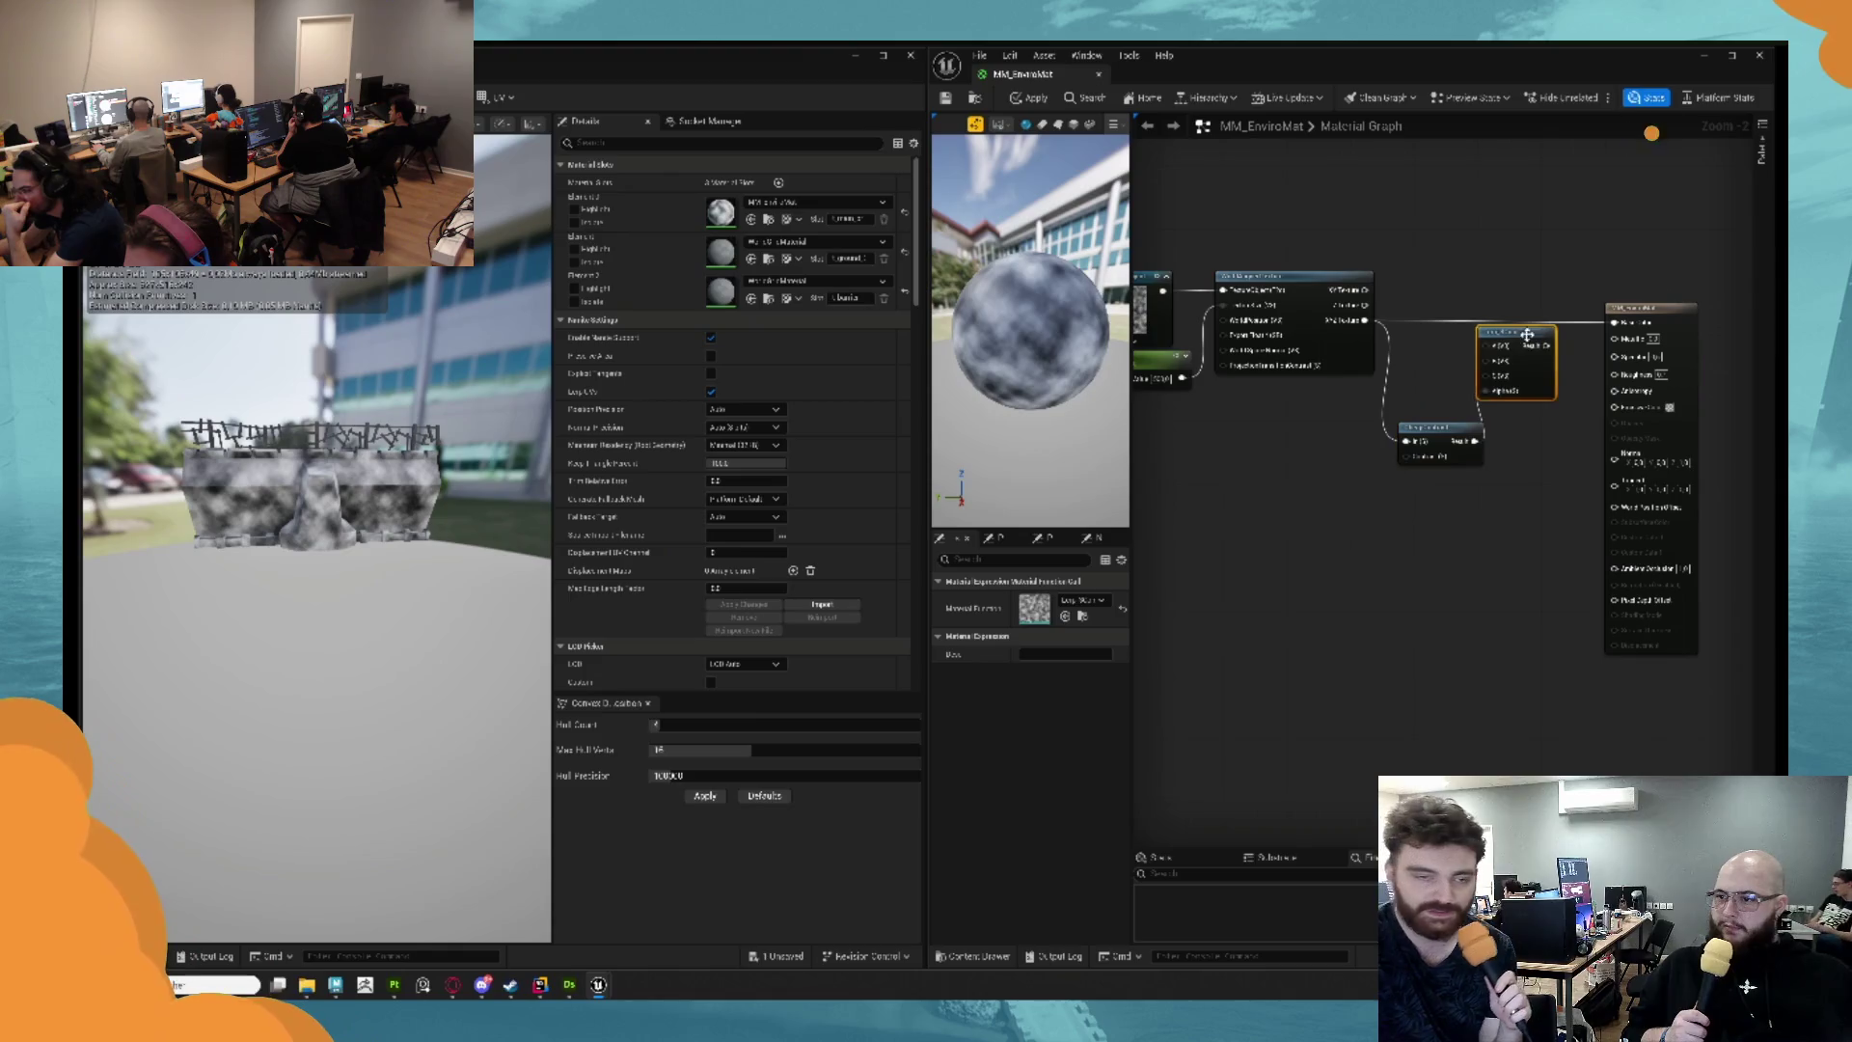
drag(1401, 457, 1338, 469)
text(const)
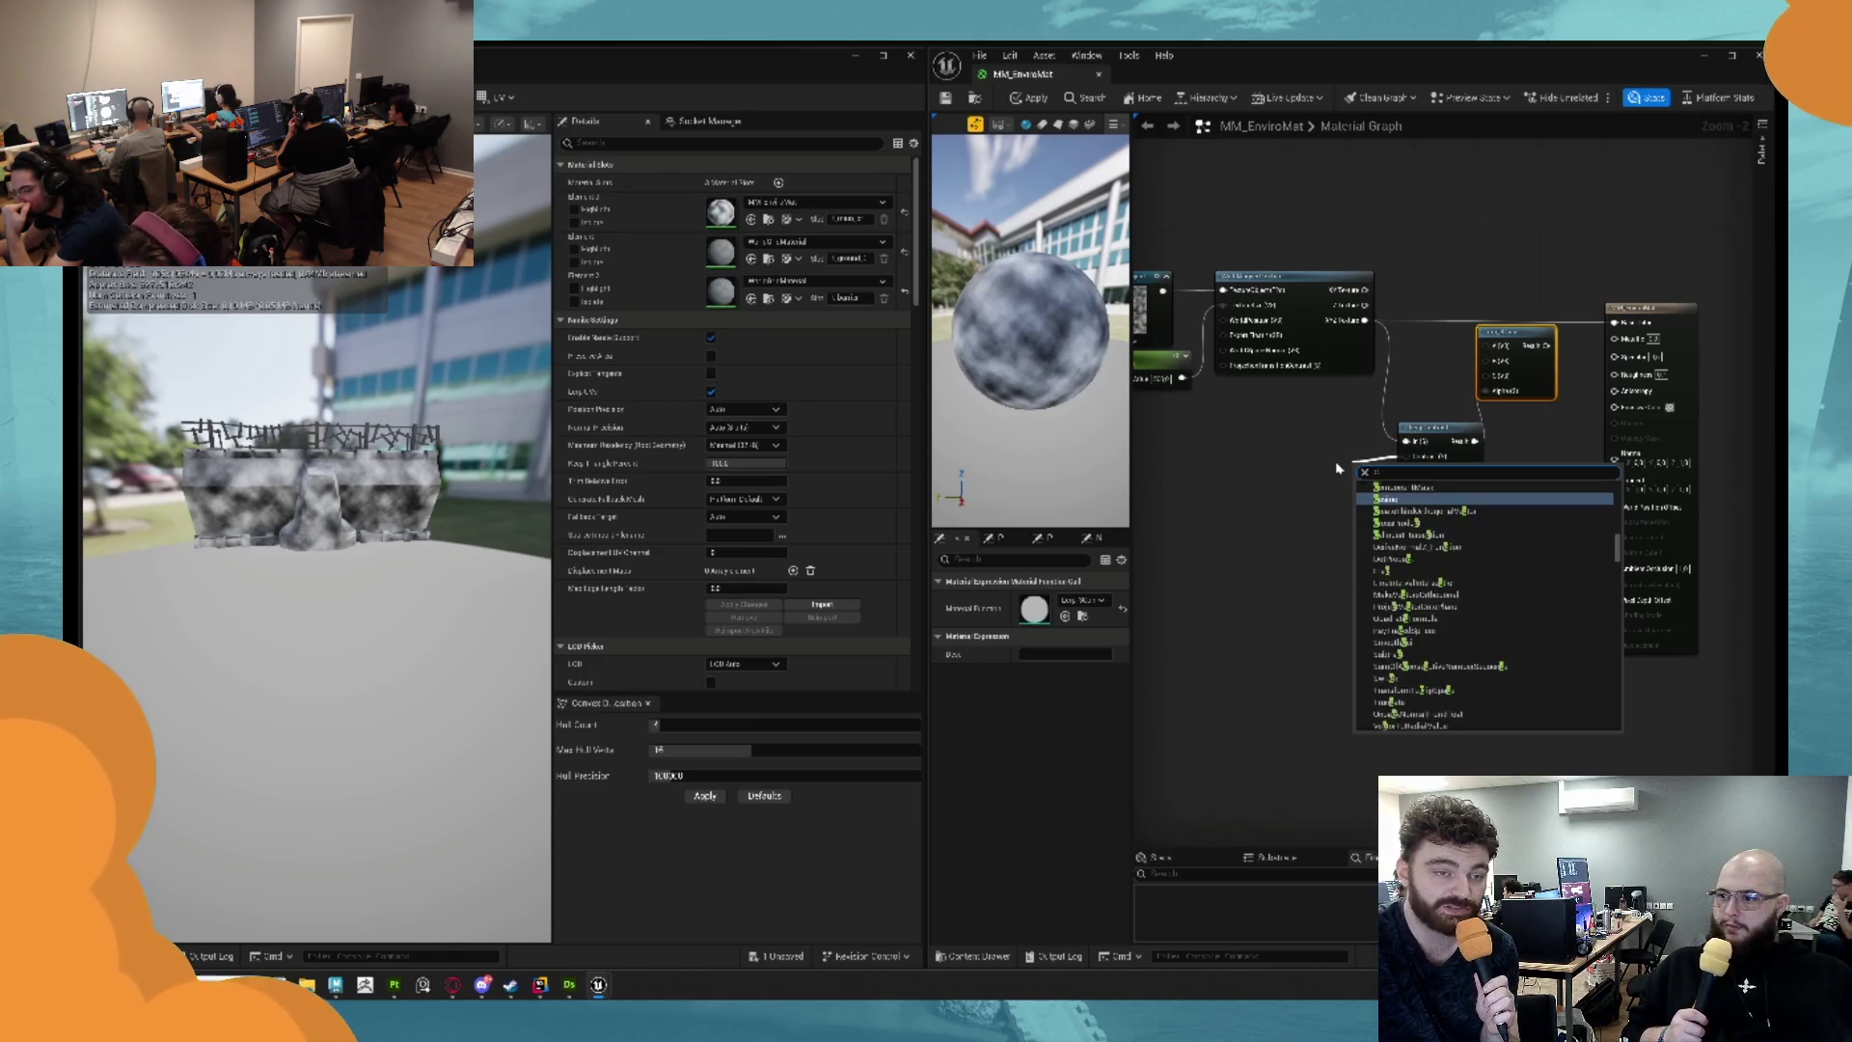
key(Return)
Position the Constant node, commit its contrast value, and tidy the graph view.
drag(1368, 469, 1326, 446)
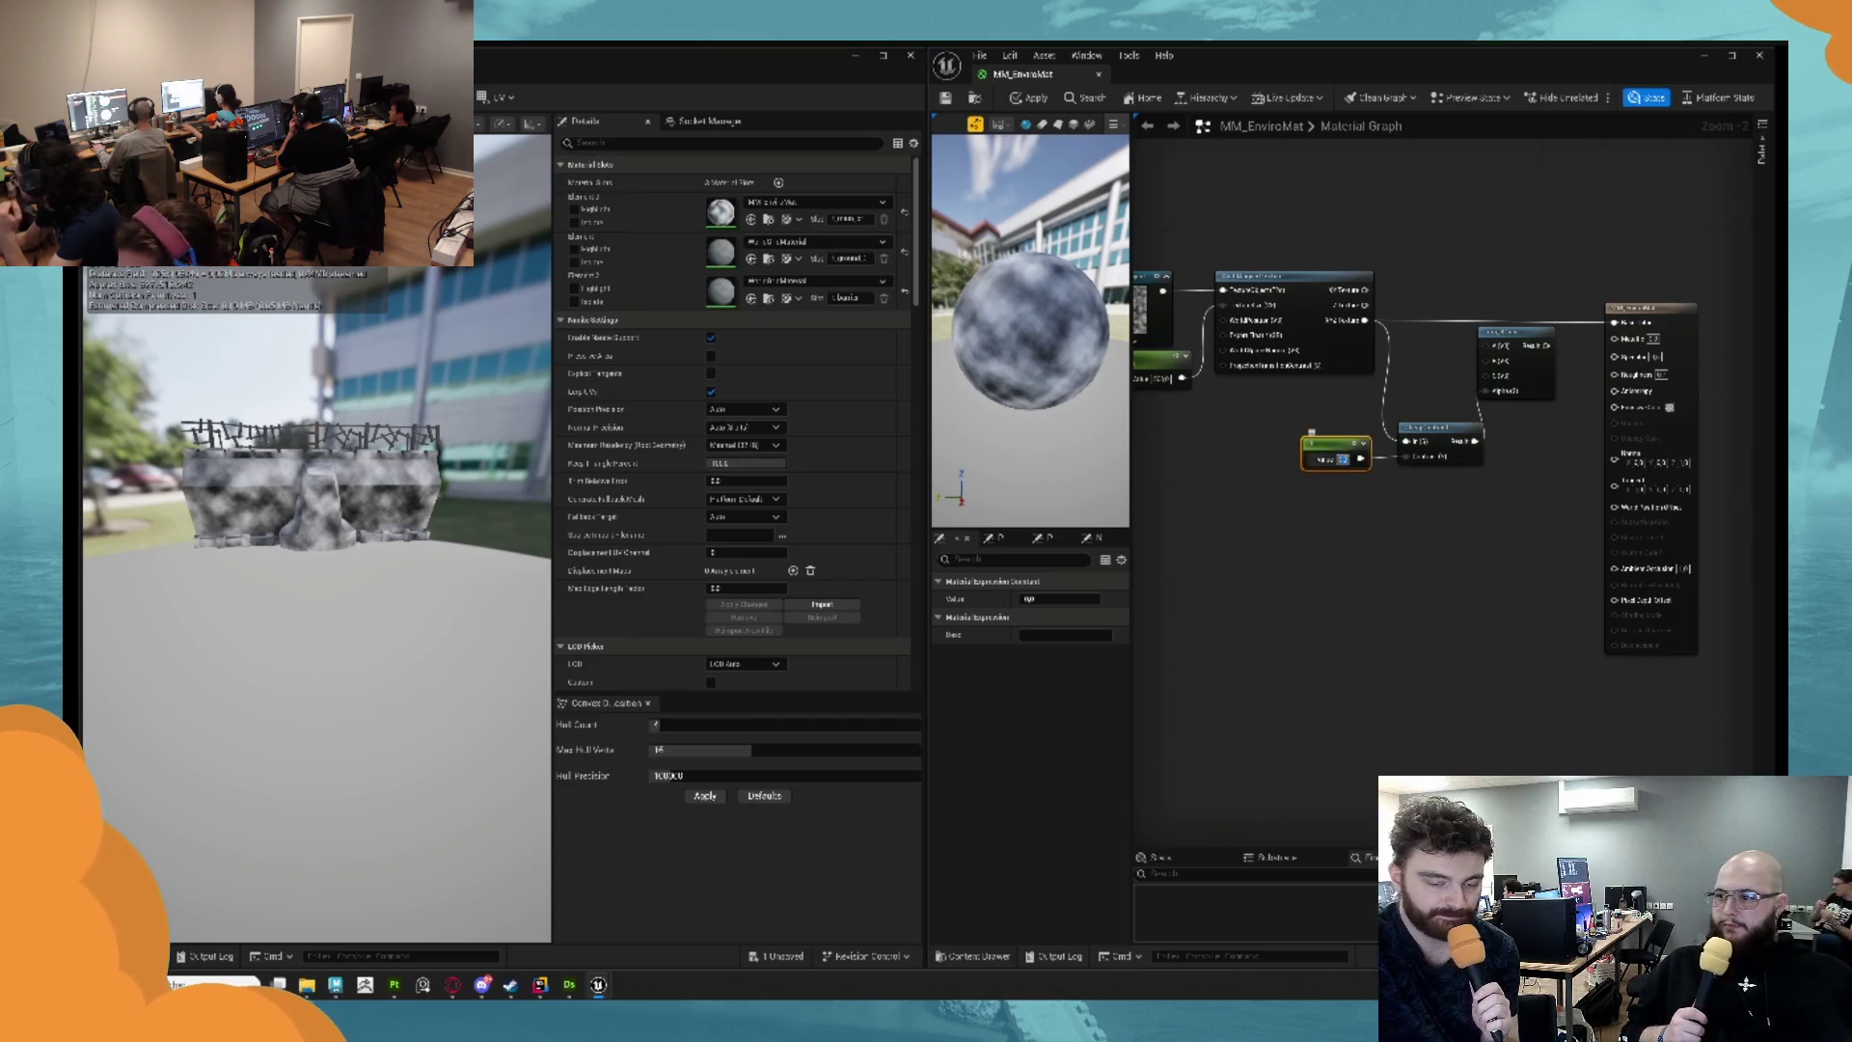
key(Return)
click(1441, 427)
mouse_move(1504, 345)
mouse_down()
mouse_move(1365, 328)
mouse_move(1477, 302)
mouse_up()
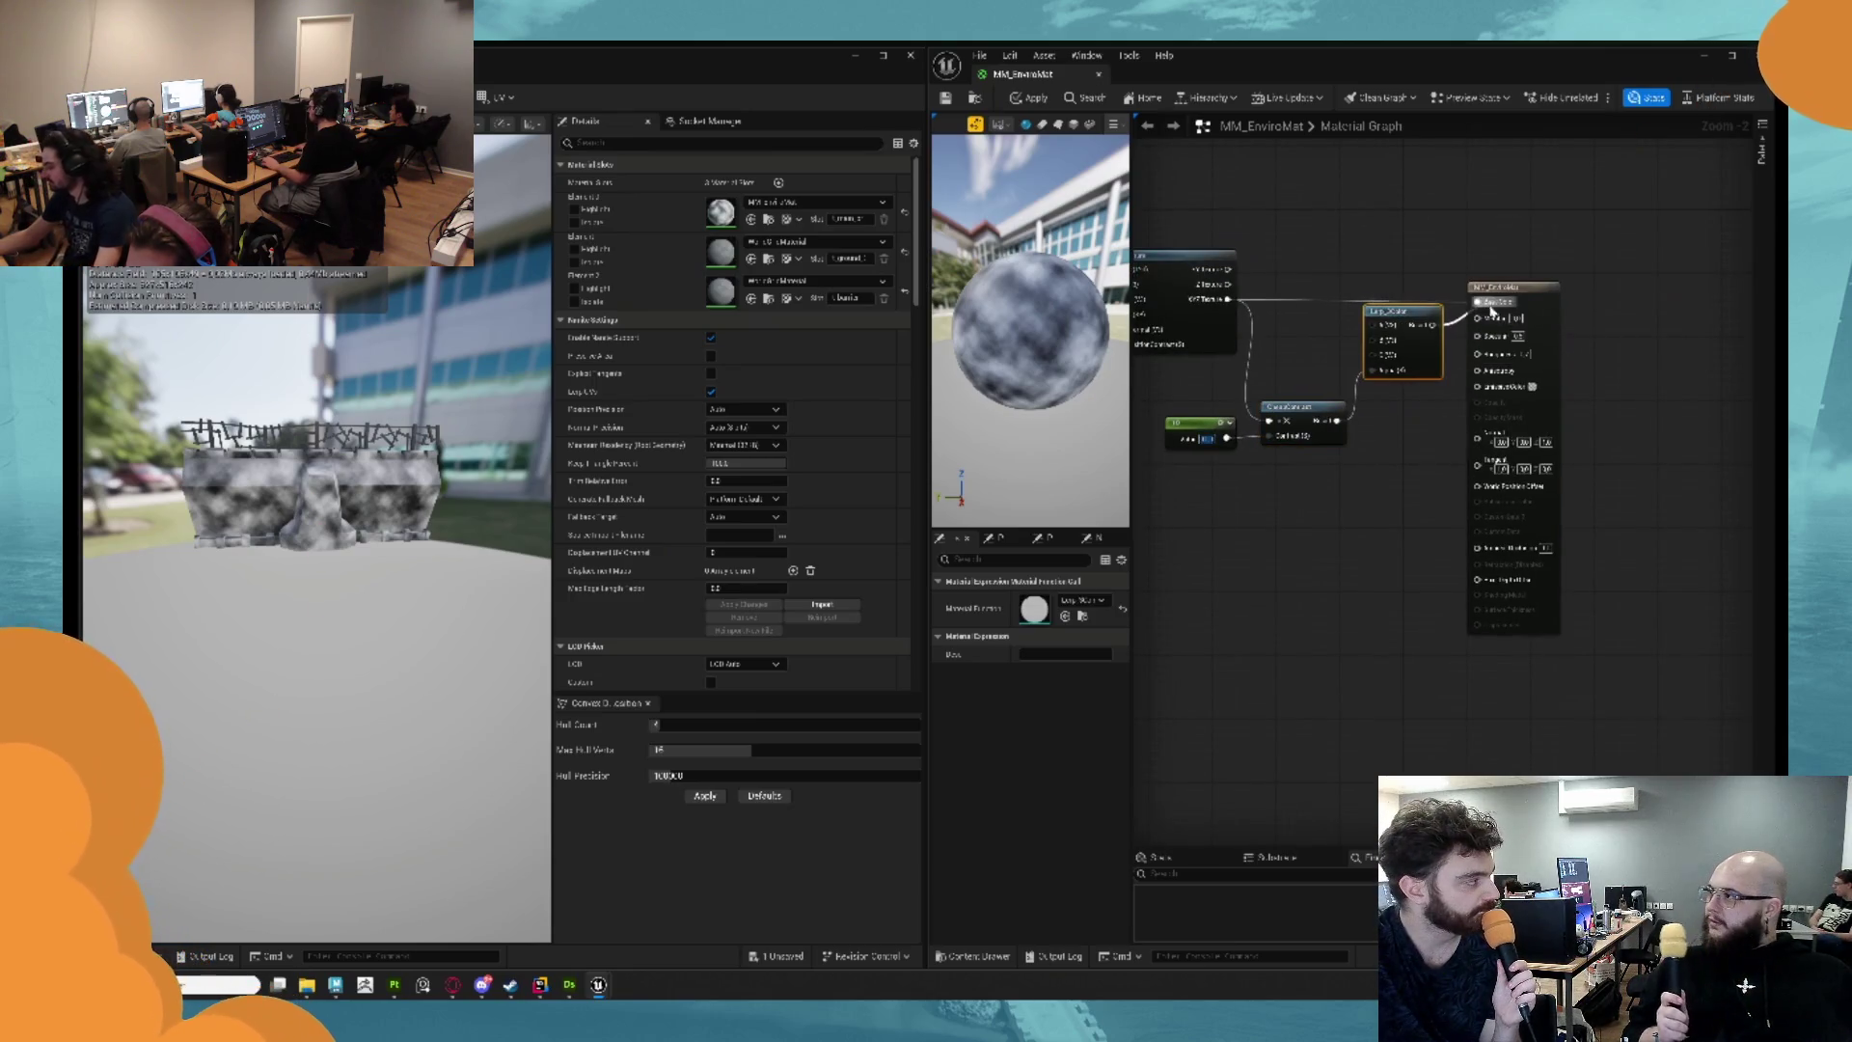
click(1288, 239)
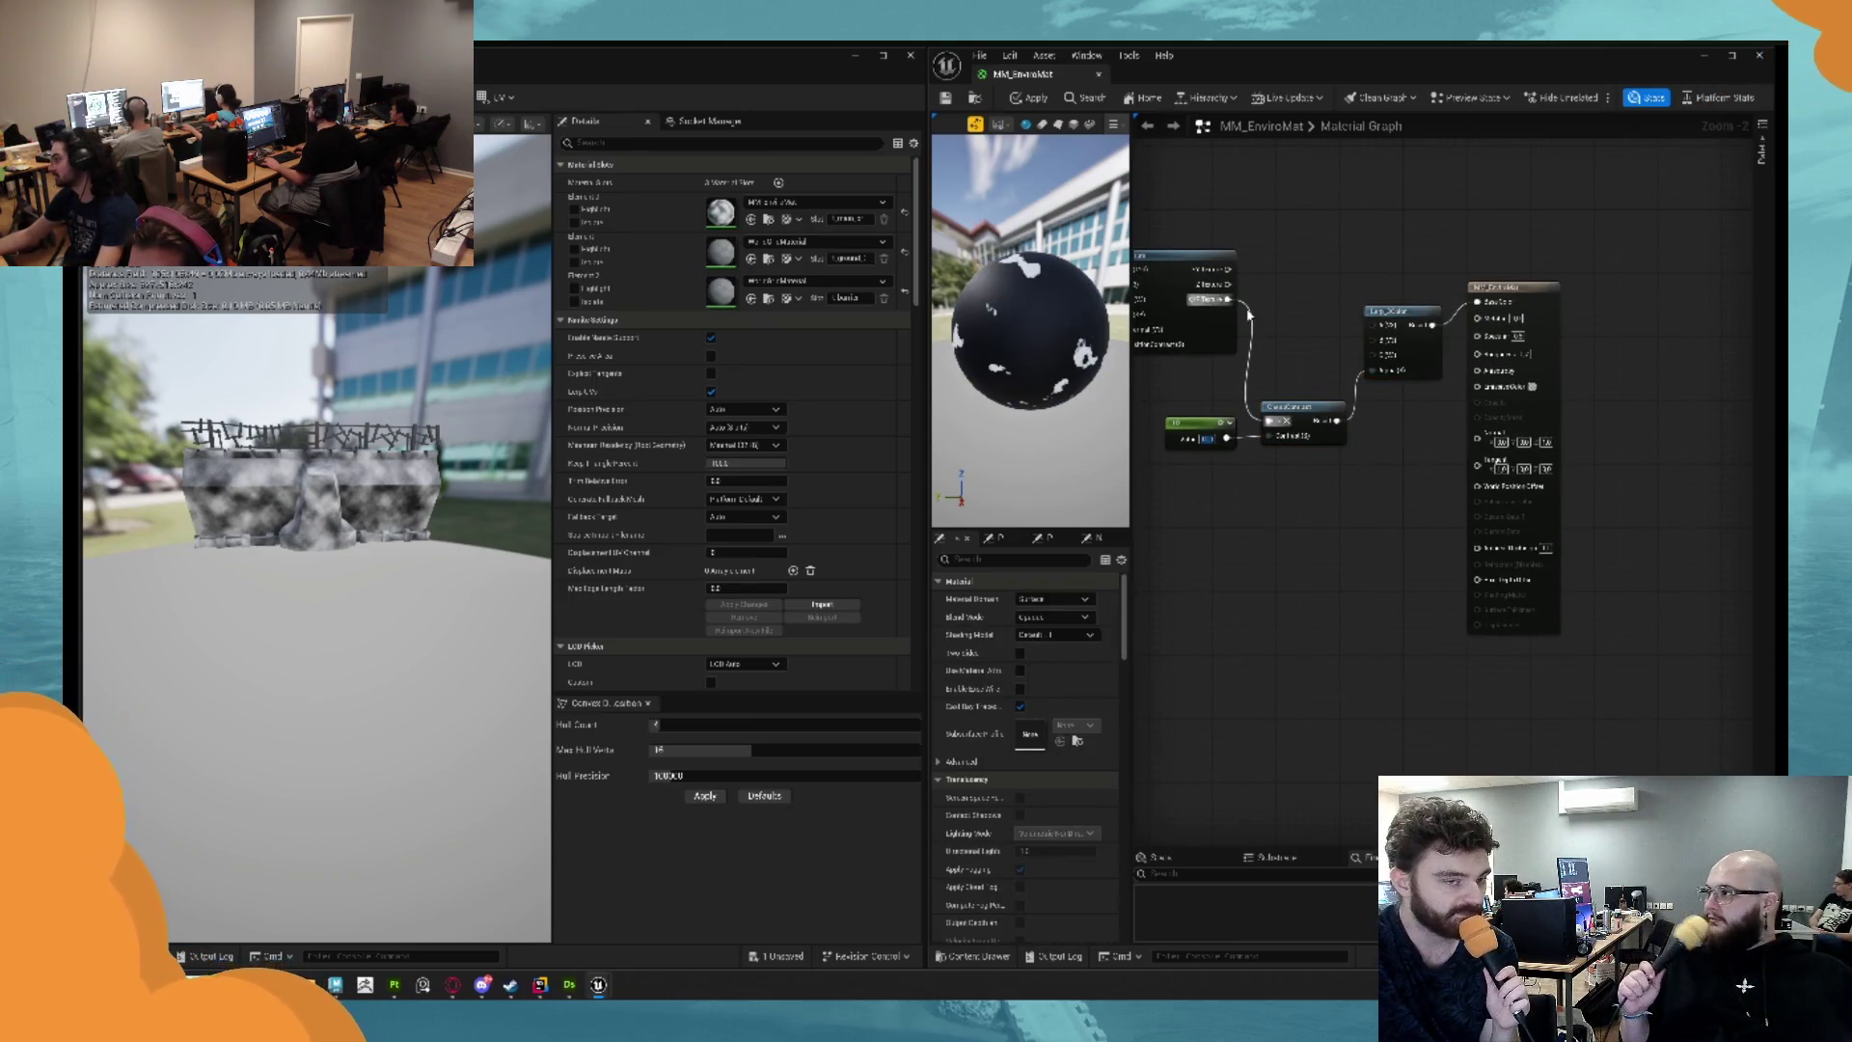
Add a 3ColorBlend node from CheapContrast, with the contrast mask driving its Alpha.
drag(1338, 430, 1390, 436)
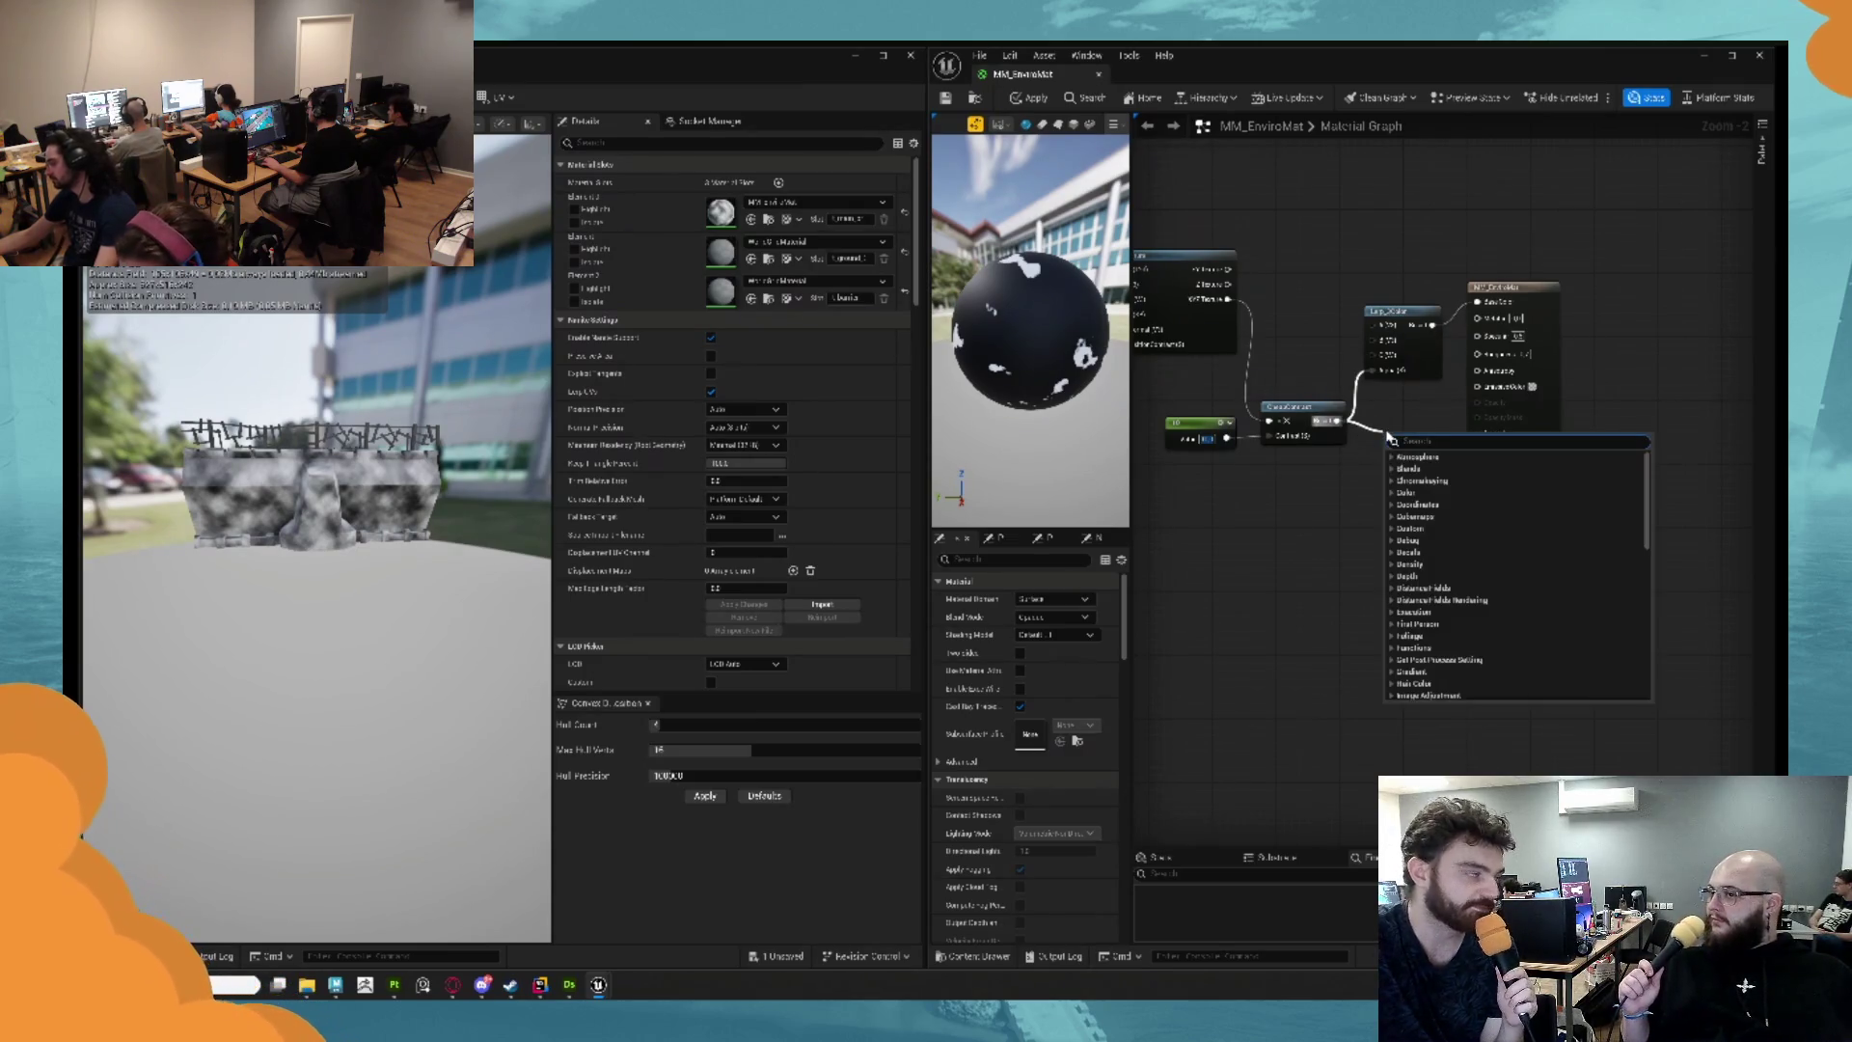
text(lerp)
key(BackSpace)
key(BackSpace)
key(BackSpace)
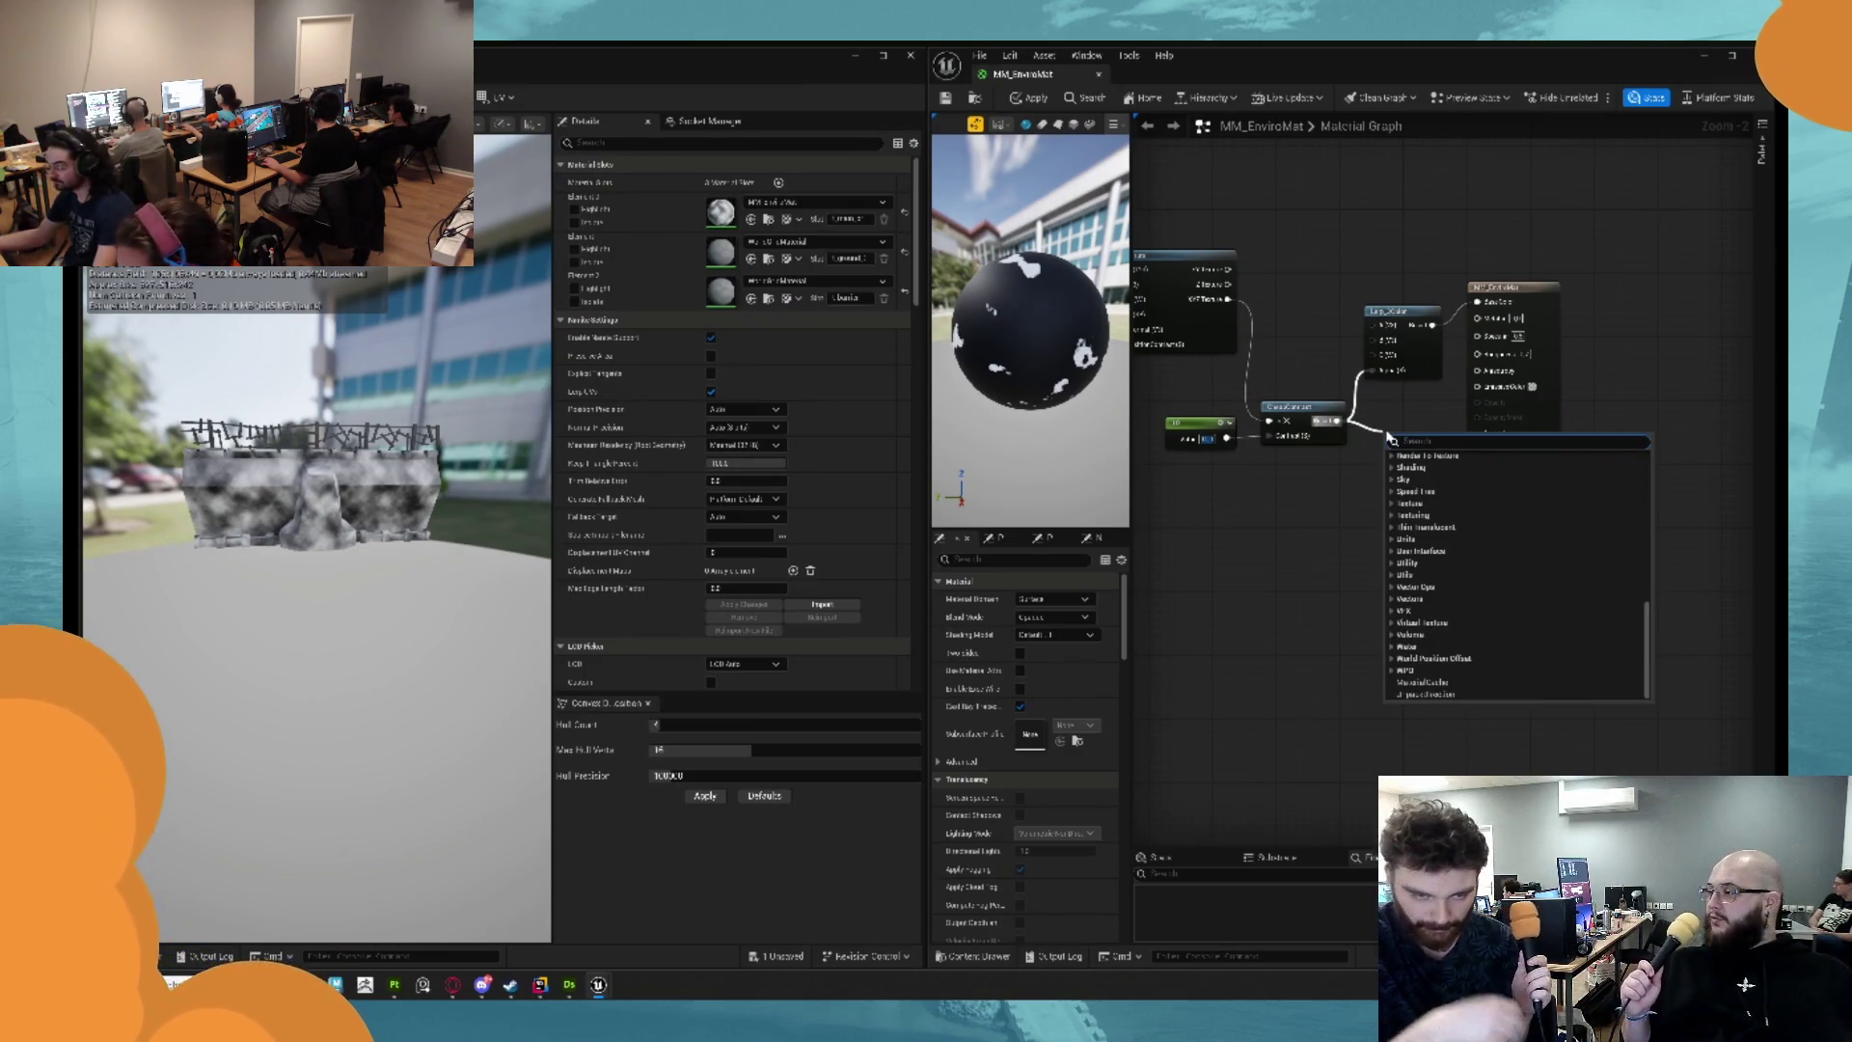
text(3color)
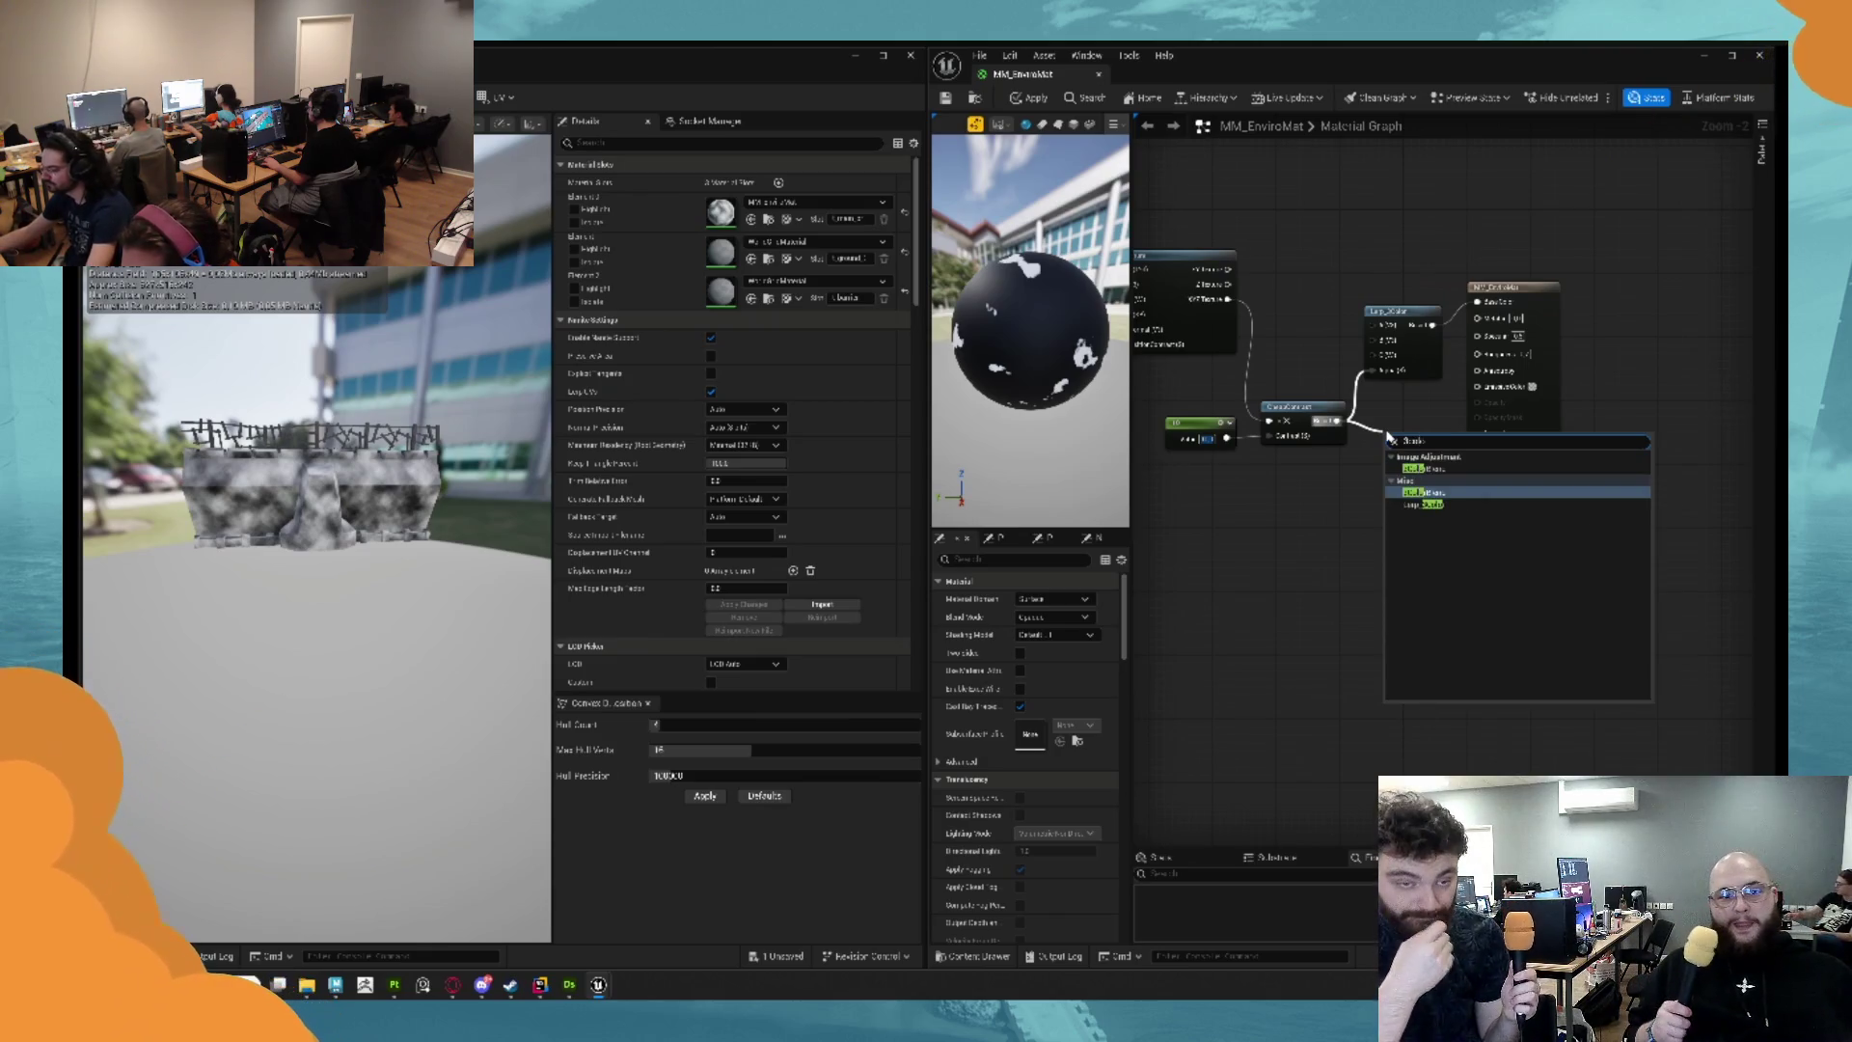
key(Return)
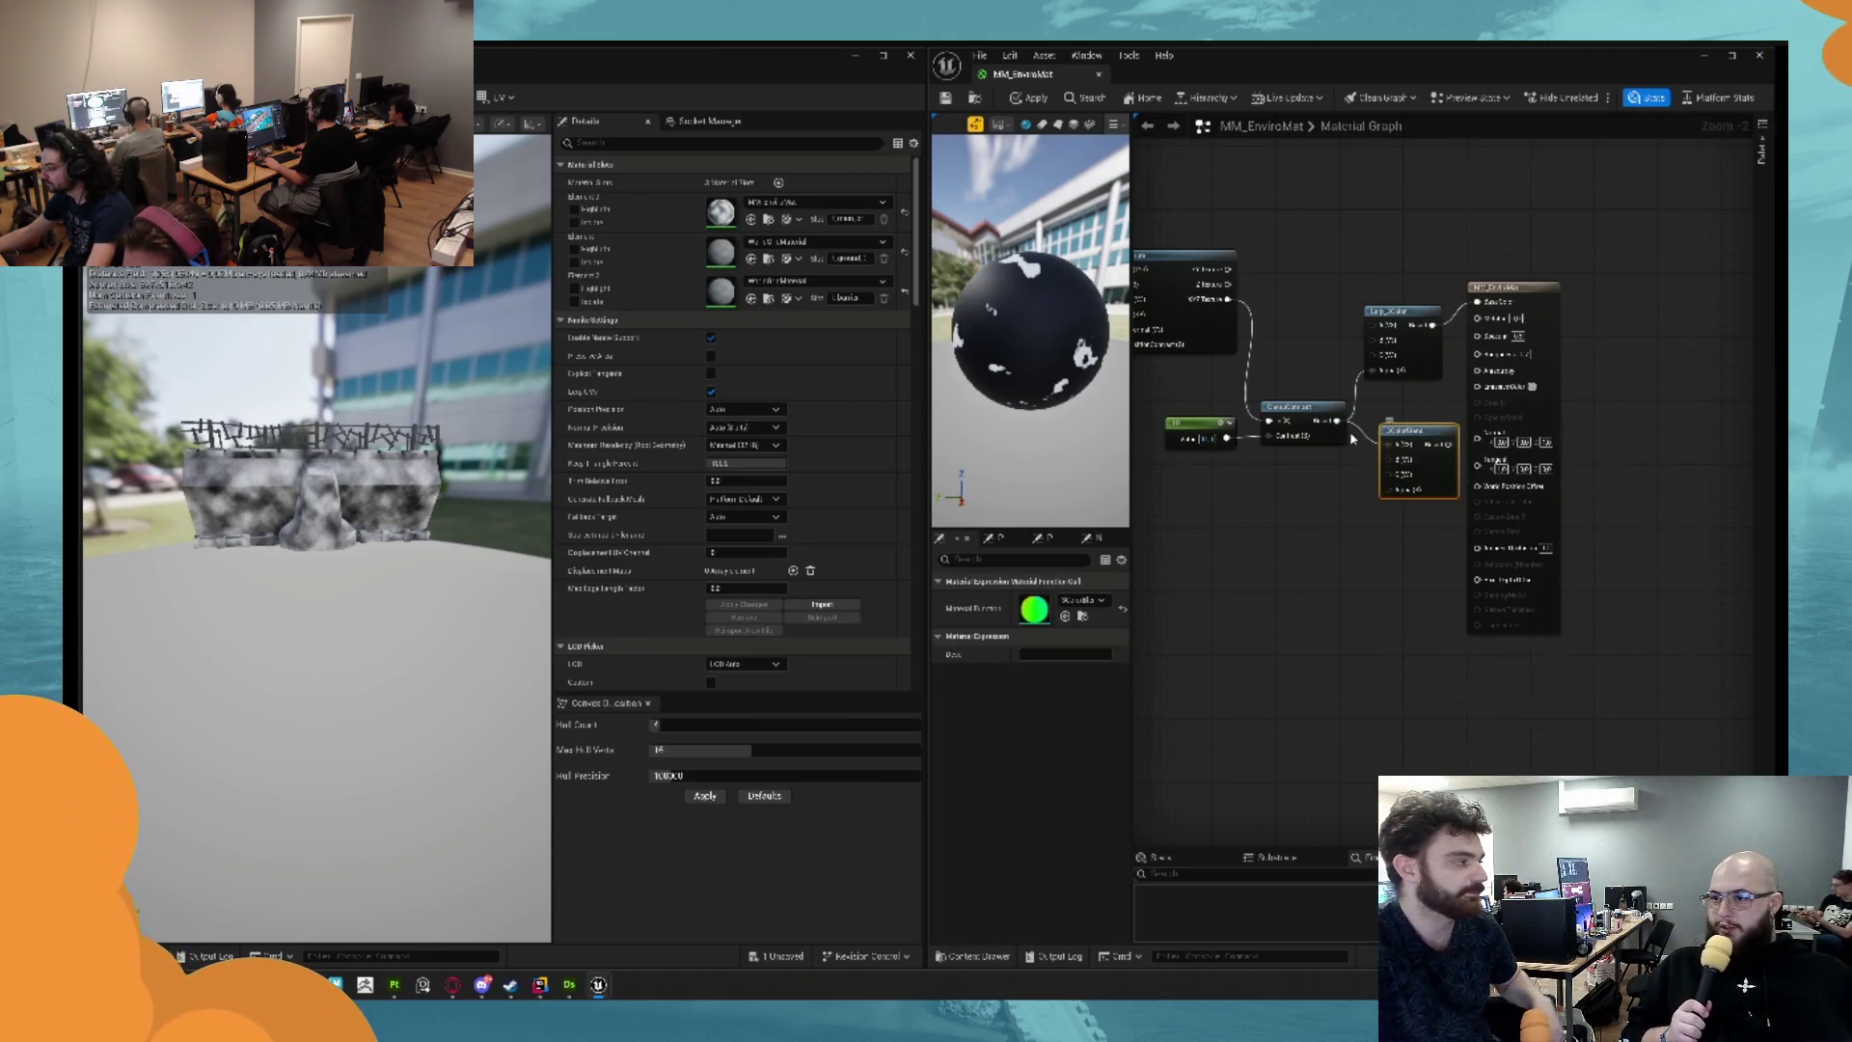
mouse_move(1393, 499)
mouse_down()
mouse_move(1601, 453)
mouse_move(1477, 302)
mouse_move(1637, 304)
mouse_up()
Delete the Lerp_3Color node and the parameter and clamp nodes from the graph.
drag(1303, 421, 1355, 344)
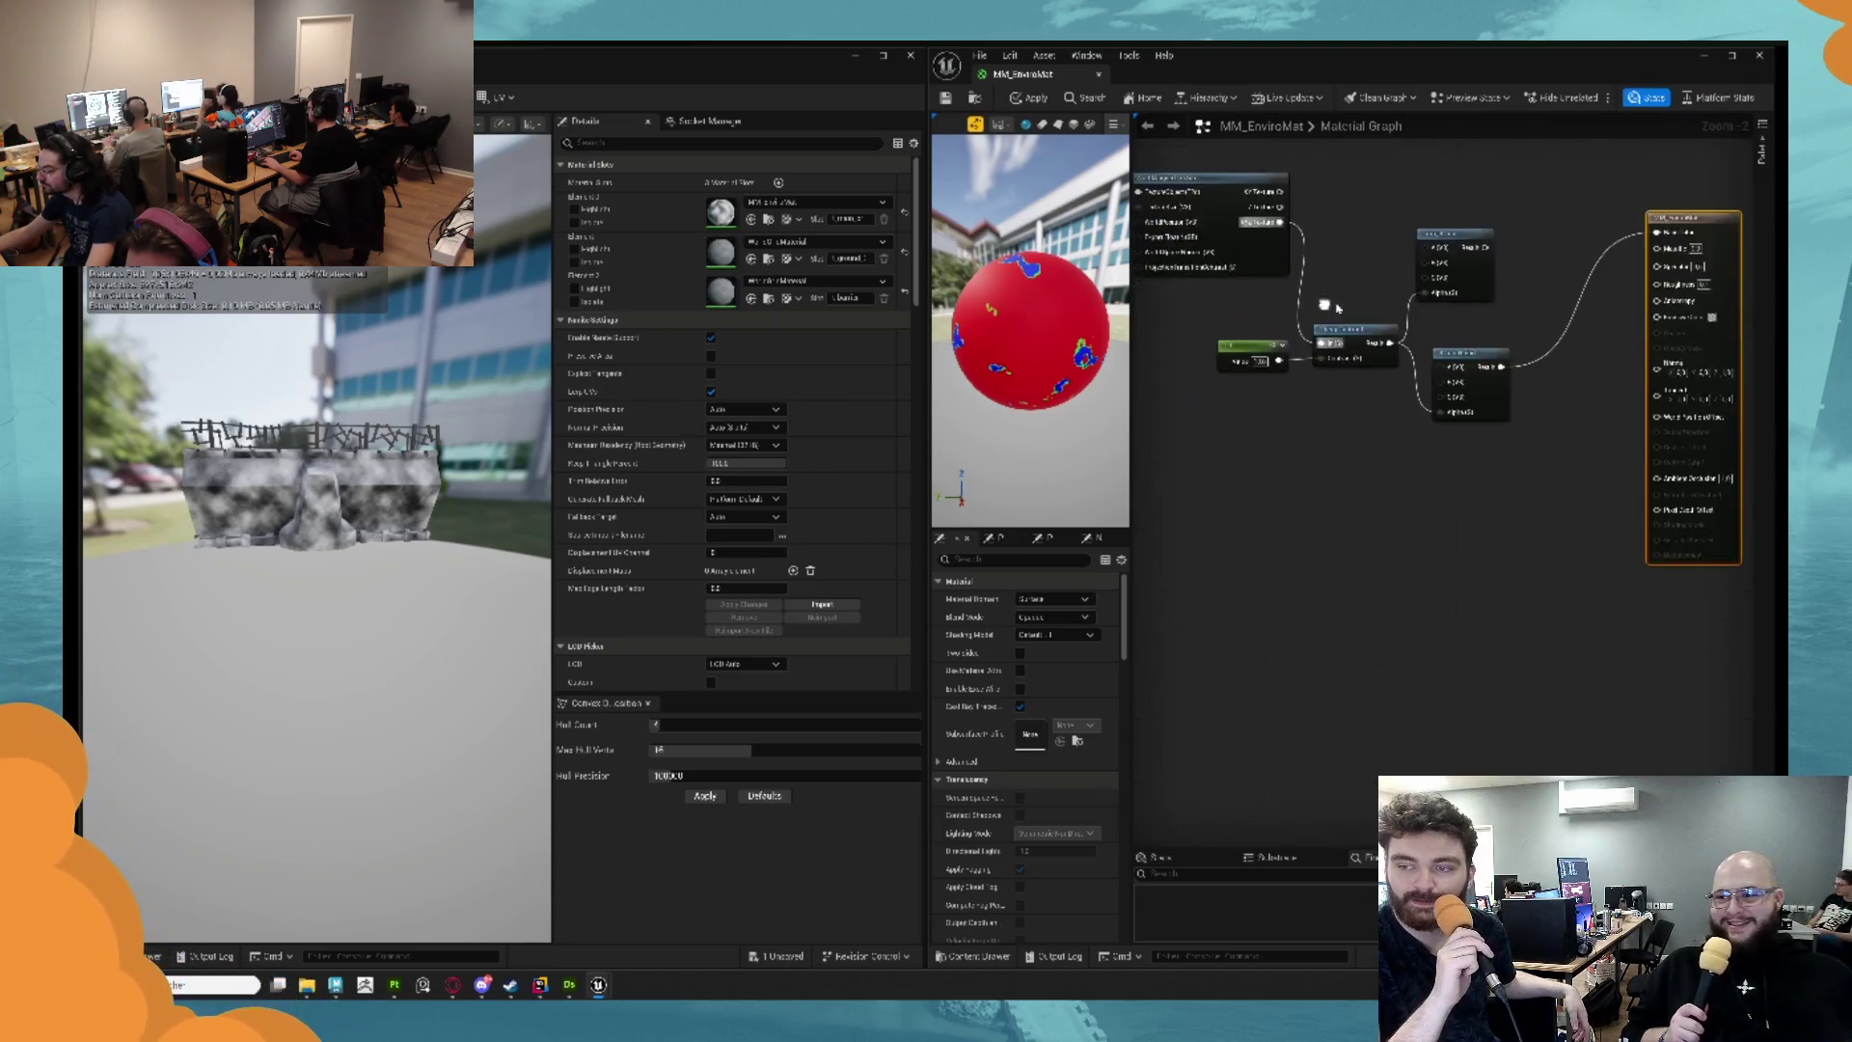
drag(1459, 224, 1476, 501)
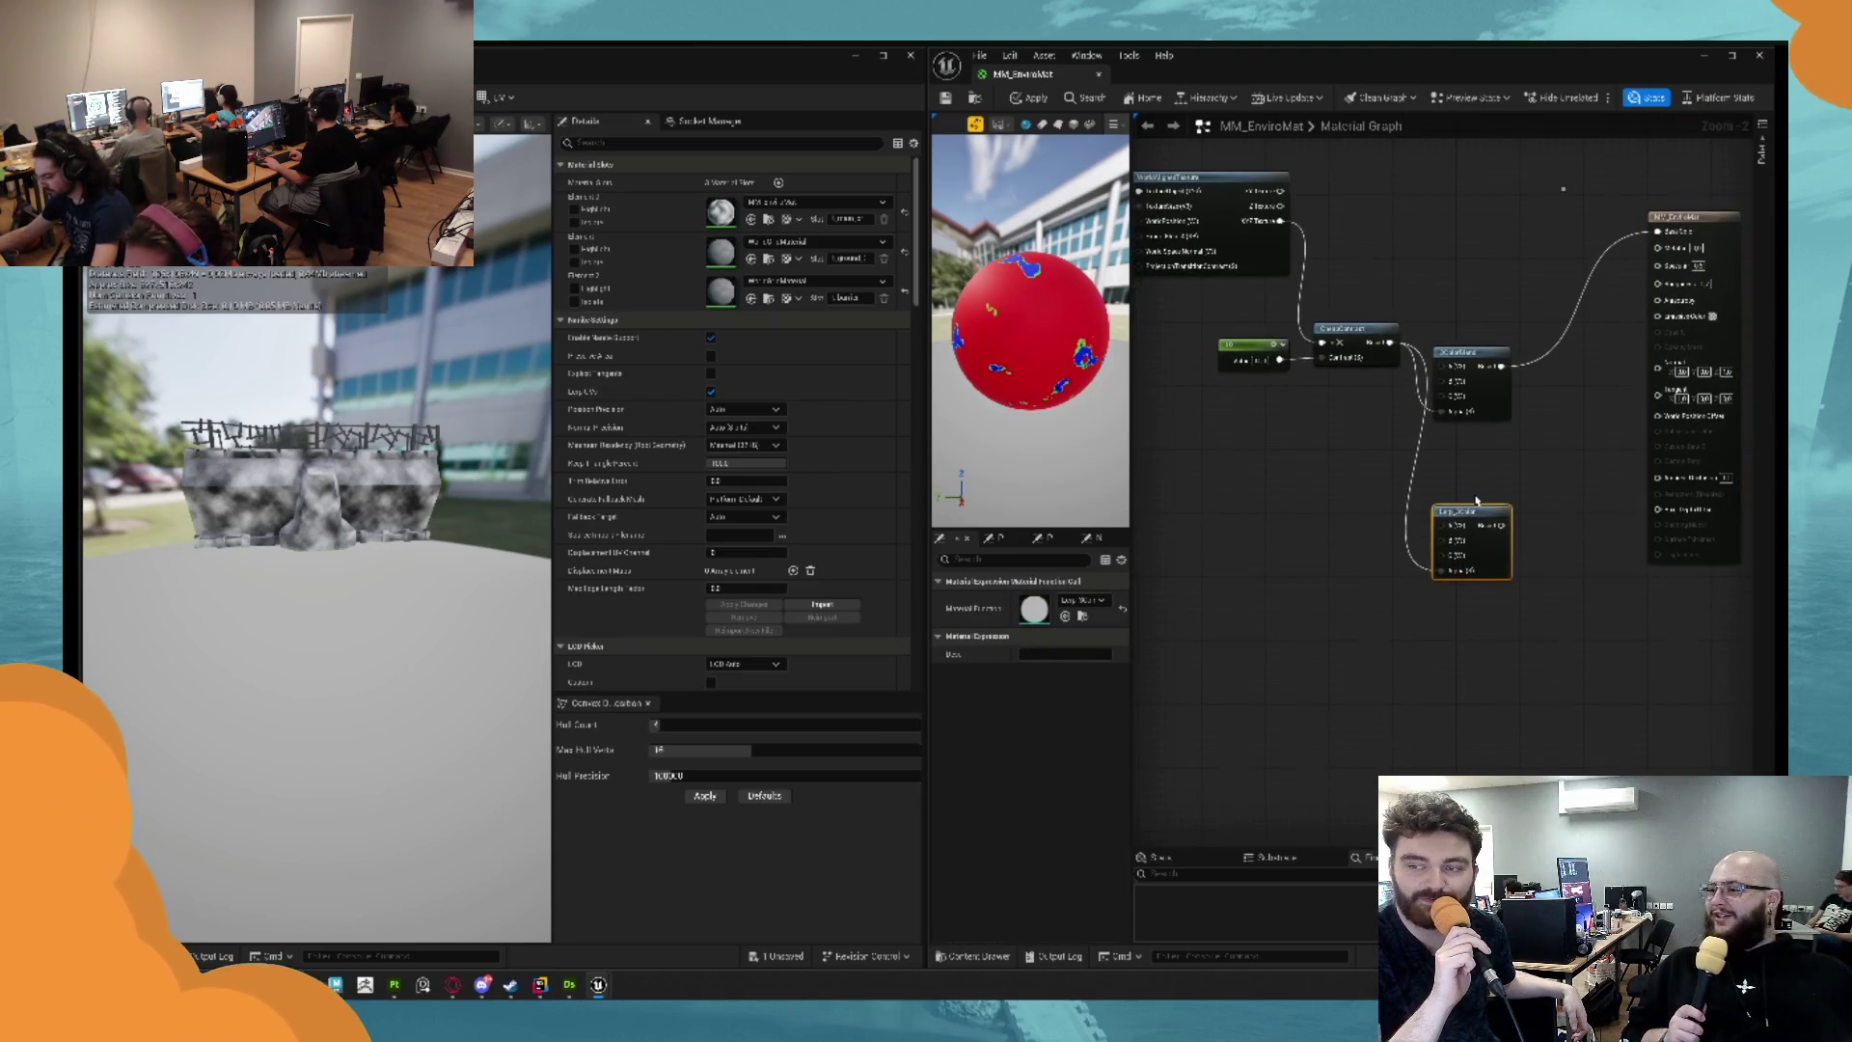
key(Delete)
mouse_move(1469, 350)
mouse_down()
mouse_move(1490, 253)
mouse_move(1518, 297)
mouse_up()
mouse_move(1138, 160)
mouse_down()
mouse_move(1338, 279)
mouse_move(1245, 291)
mouse_move(1219, 269)
mouse_move(1281, 248)
mouse_move(1377, 391)
mouse_up()
mouse_move(1418, 269)
mouse_down()
mouse_move(1302, 310)
mouse_move(1283, 372)
mouse_move(1232, 376)
mouse_up()
drag(1361, 258, 1475, 357)
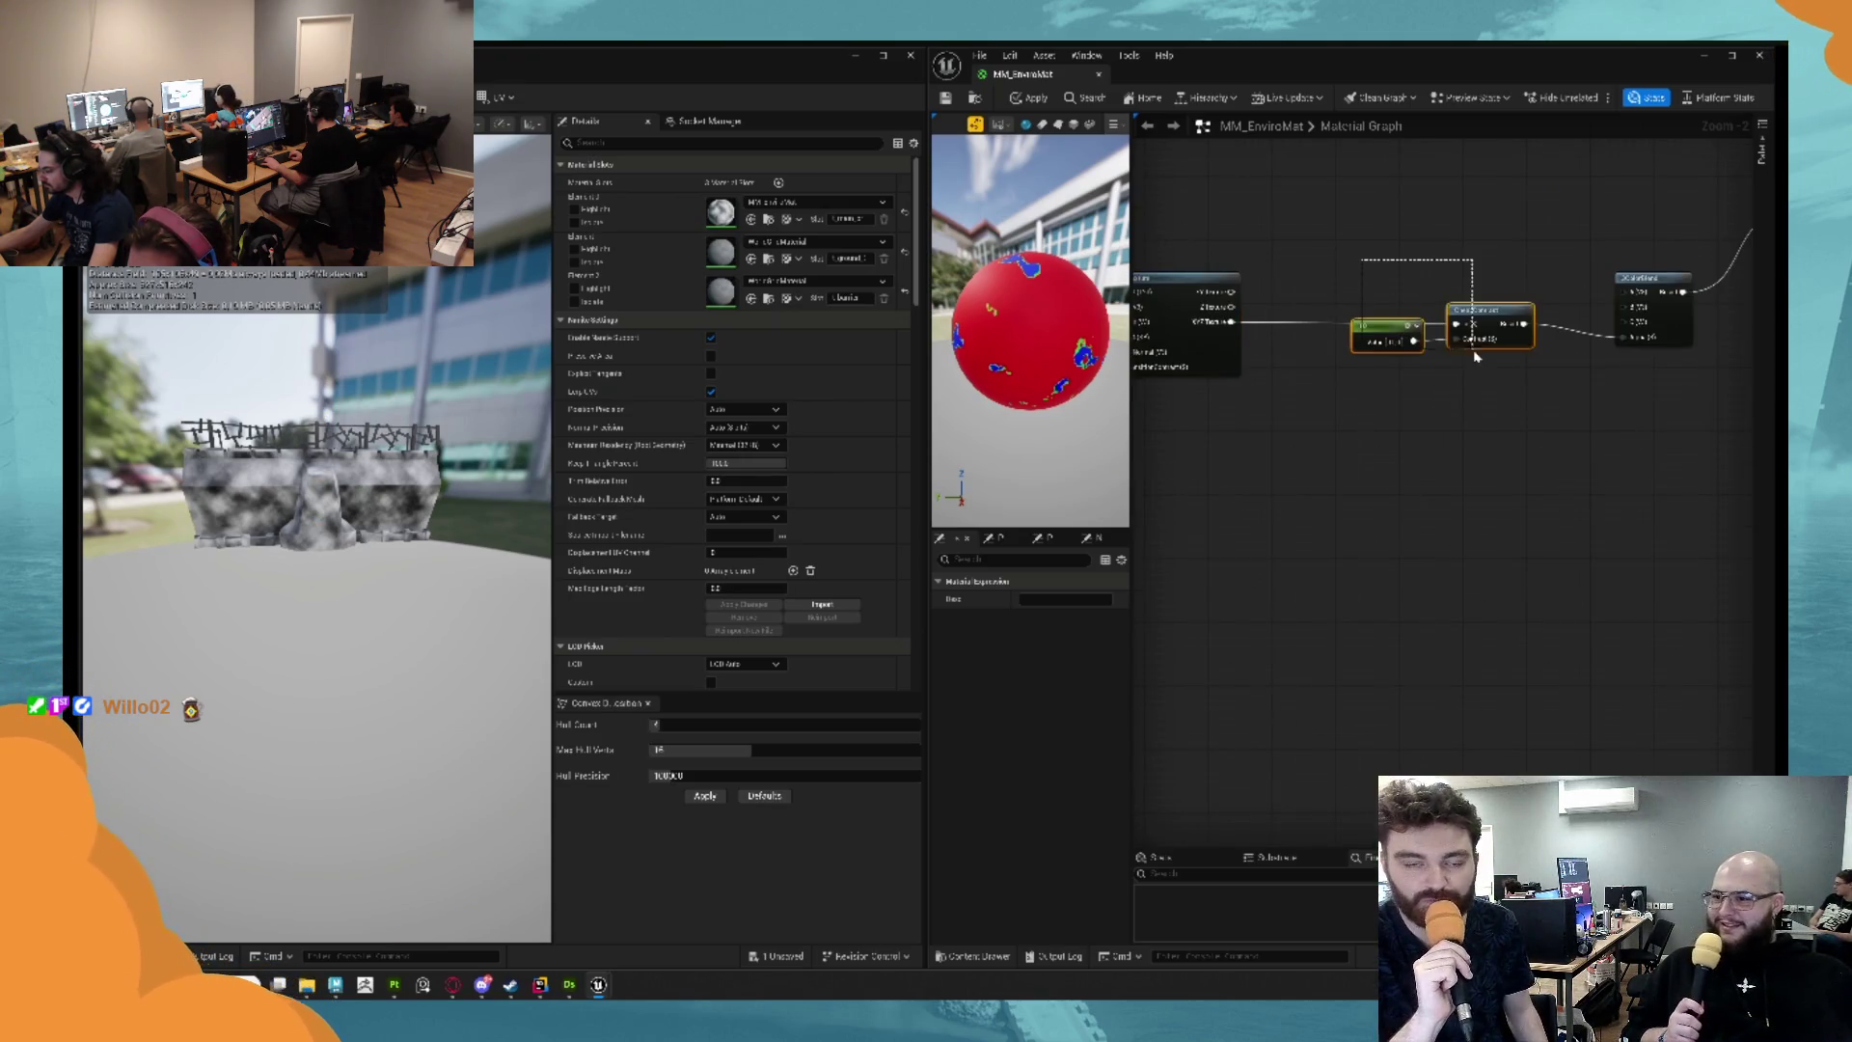
drag(1656, 416, 1664, 411)
key(Delete)
Add a Step node on the texture output and preview its result alone.
drag(1231, 328, 1286, 328)
text(ste)
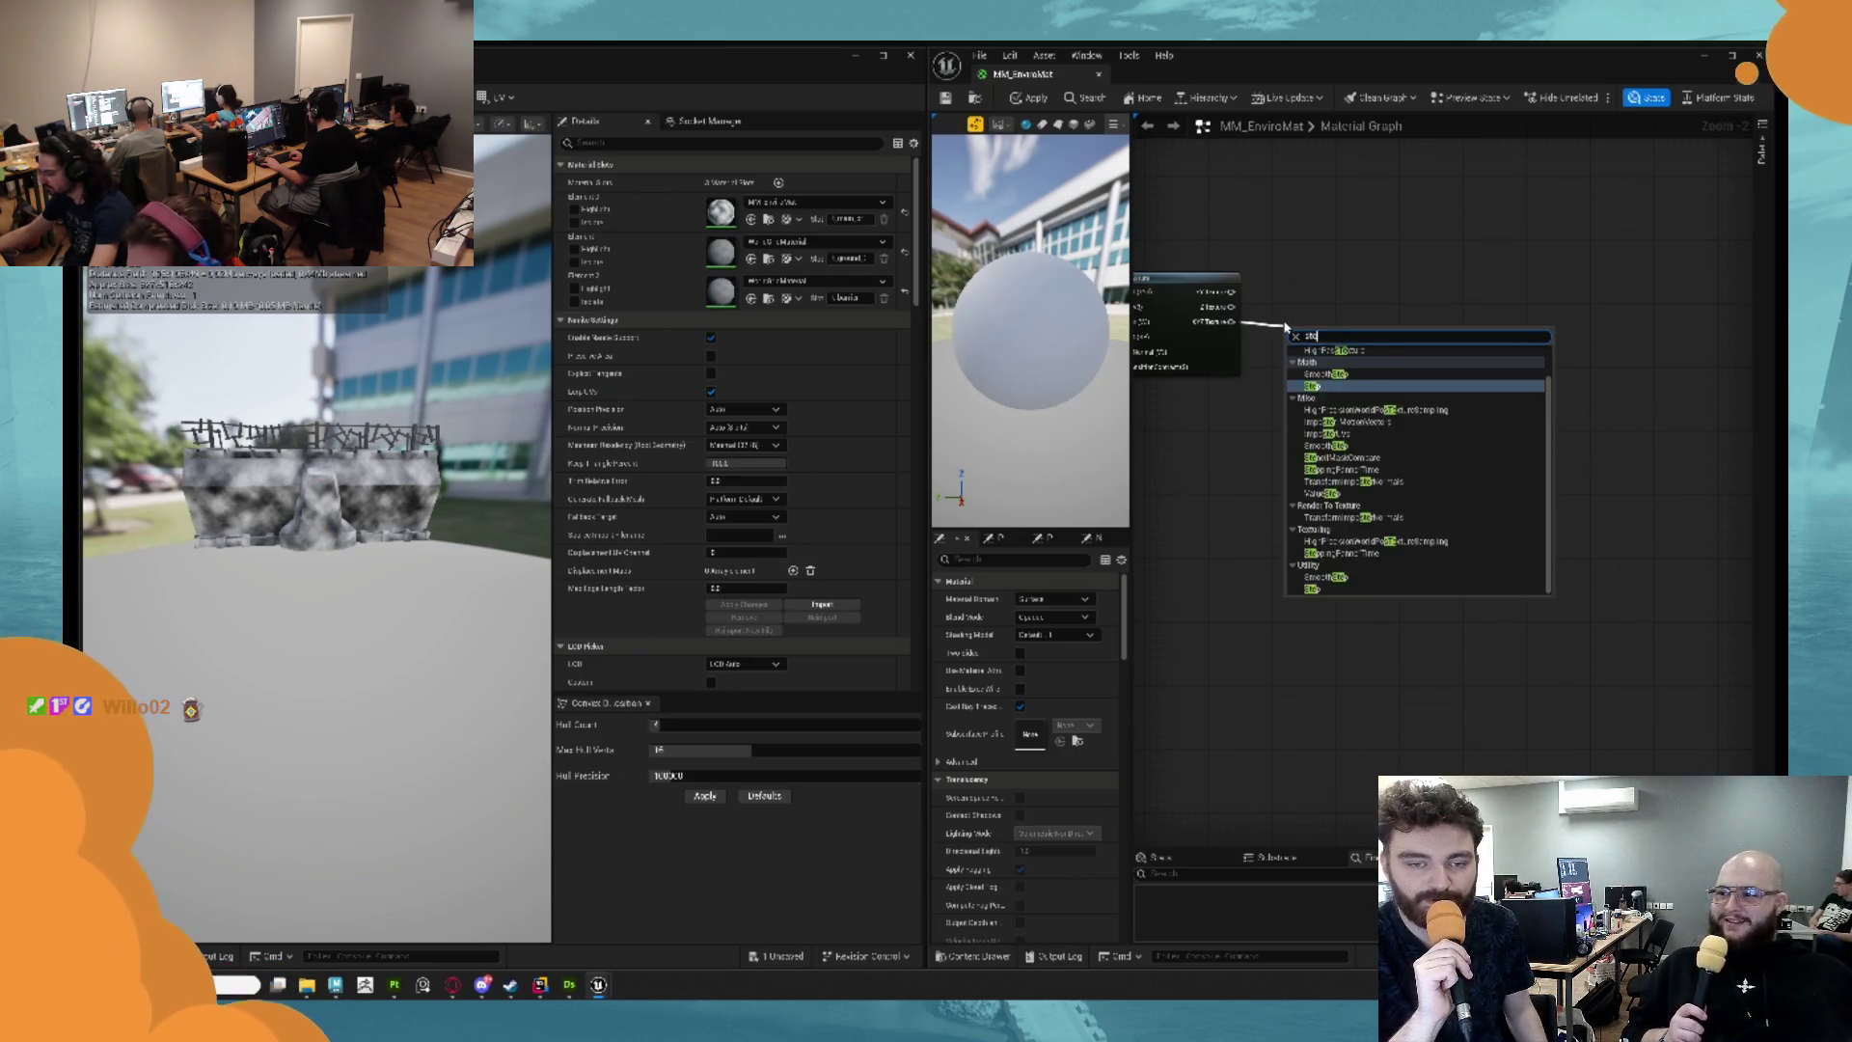
key(Return)
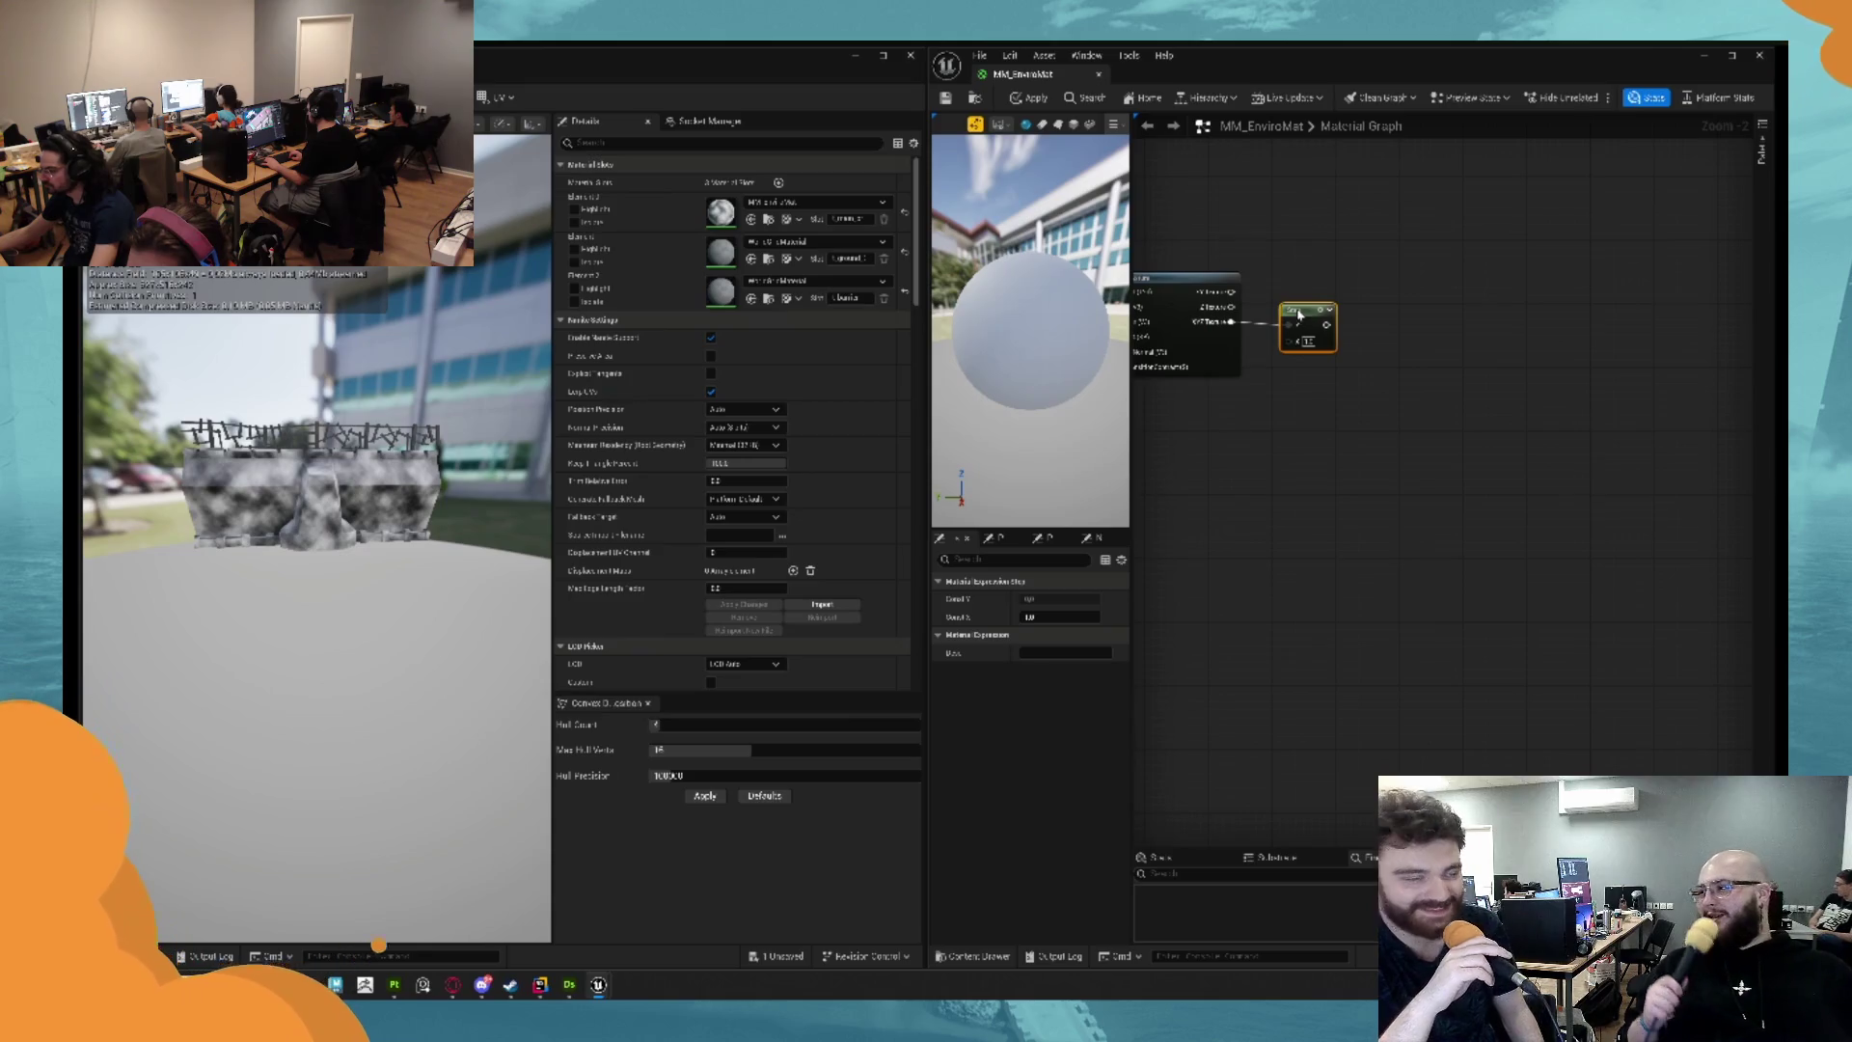
key(space)
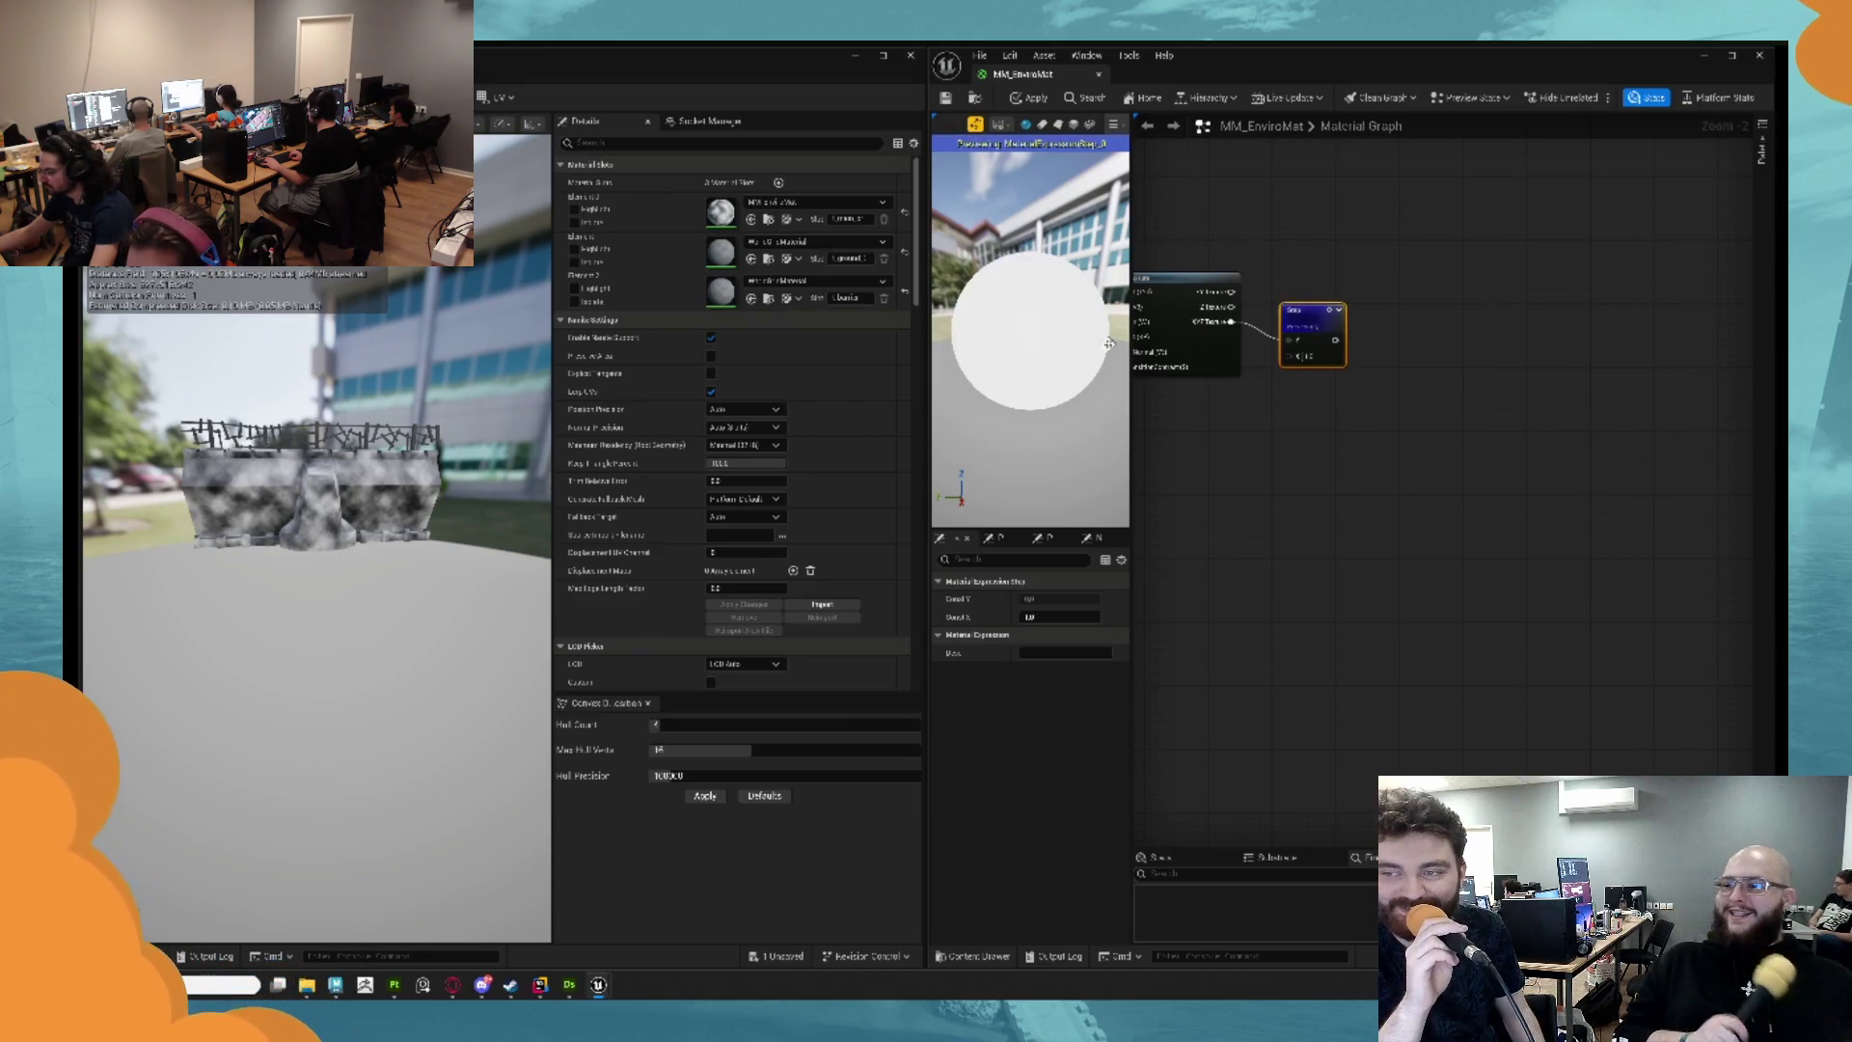
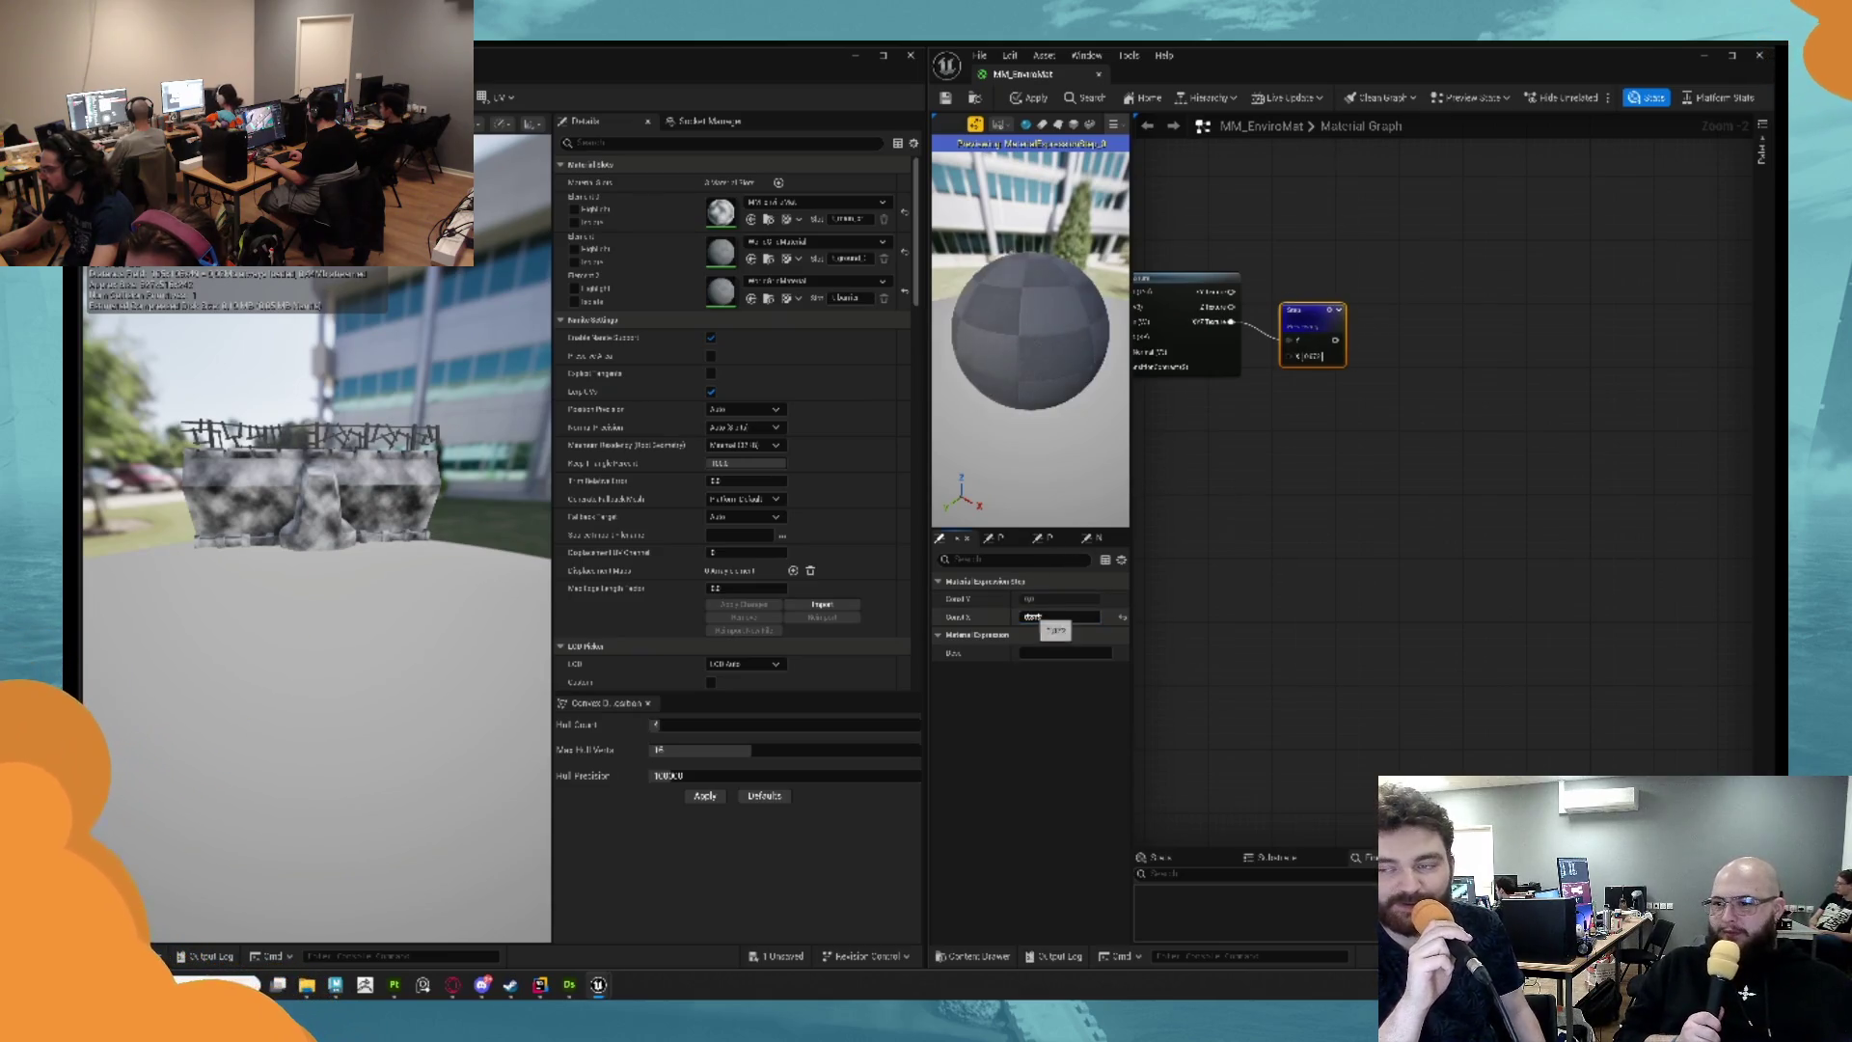
Edit the constant node's value and check the material preview sphere.
double_click(1042, 615)
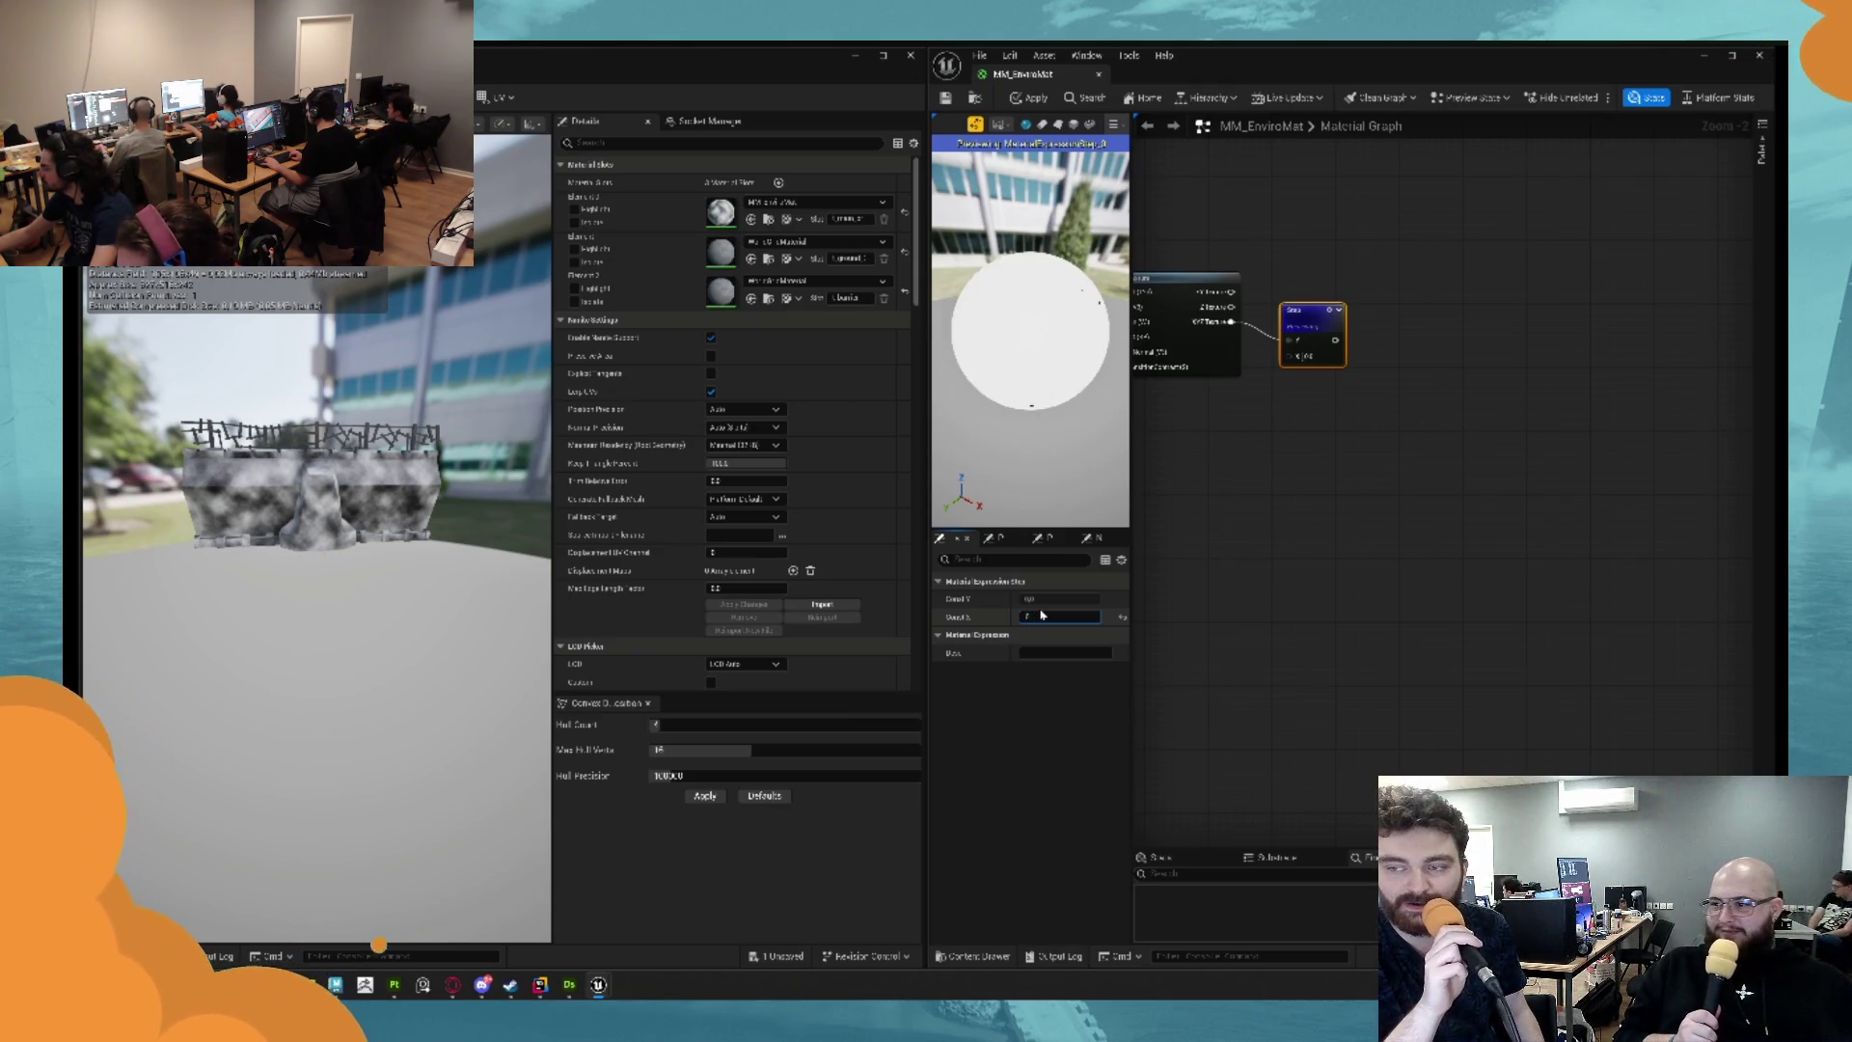
key(Return)
drag(1043, 413, 984, 415)
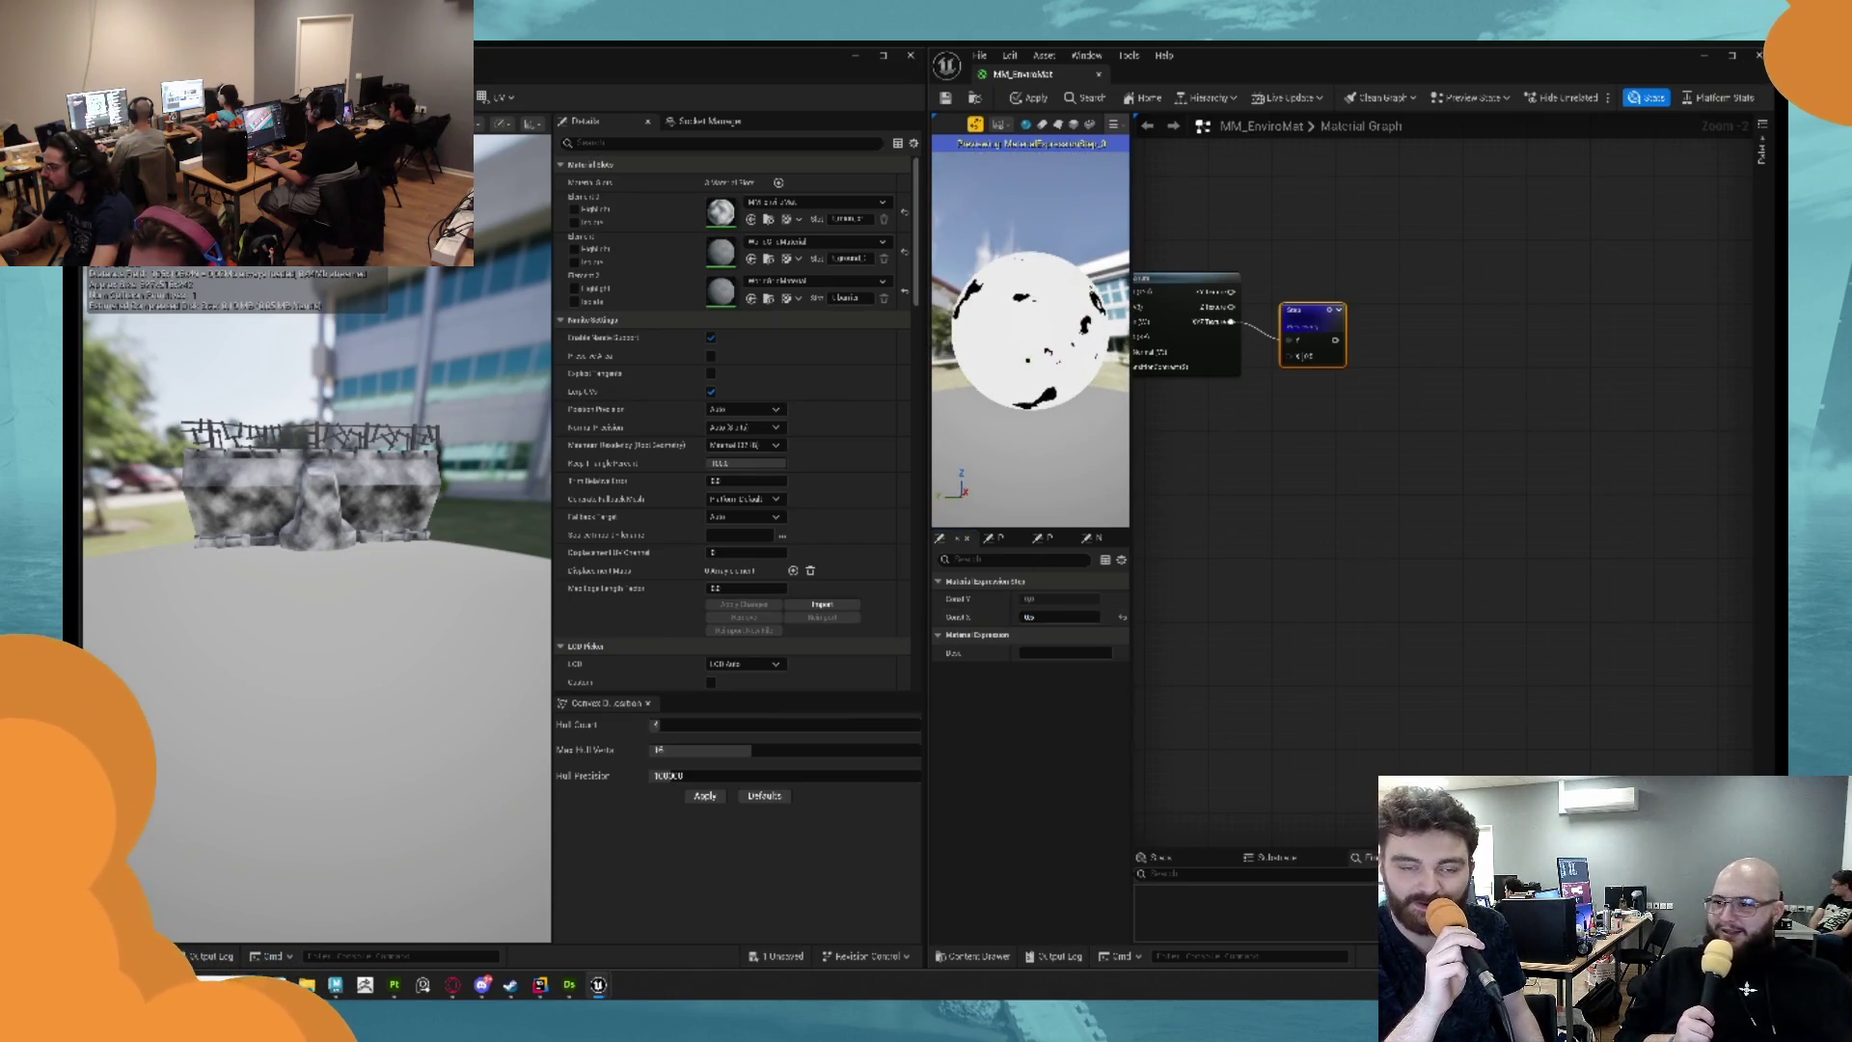
Clamp the texture output with a Saturate node wired into the next node, then apply.
drag(1310, 359, 1398, 359)
drag(1231, 326, 1269, 326)
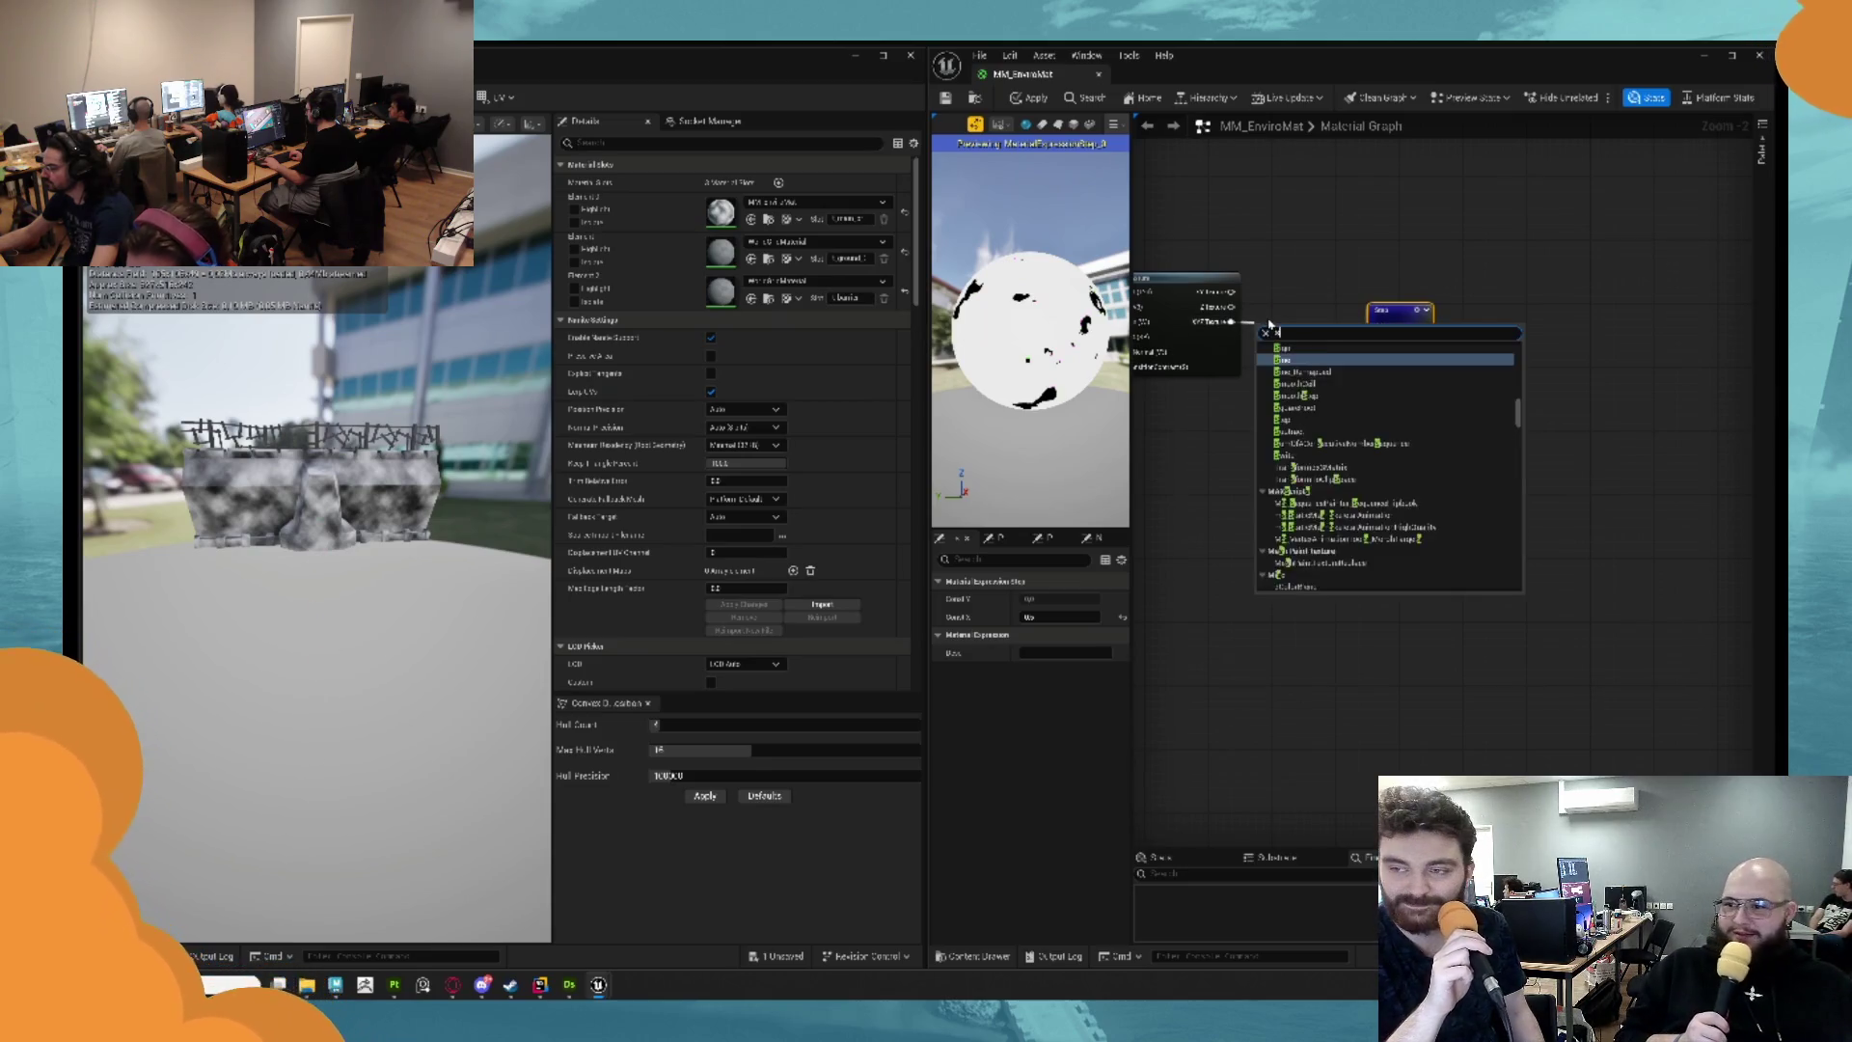
text(satu)
key(Return)
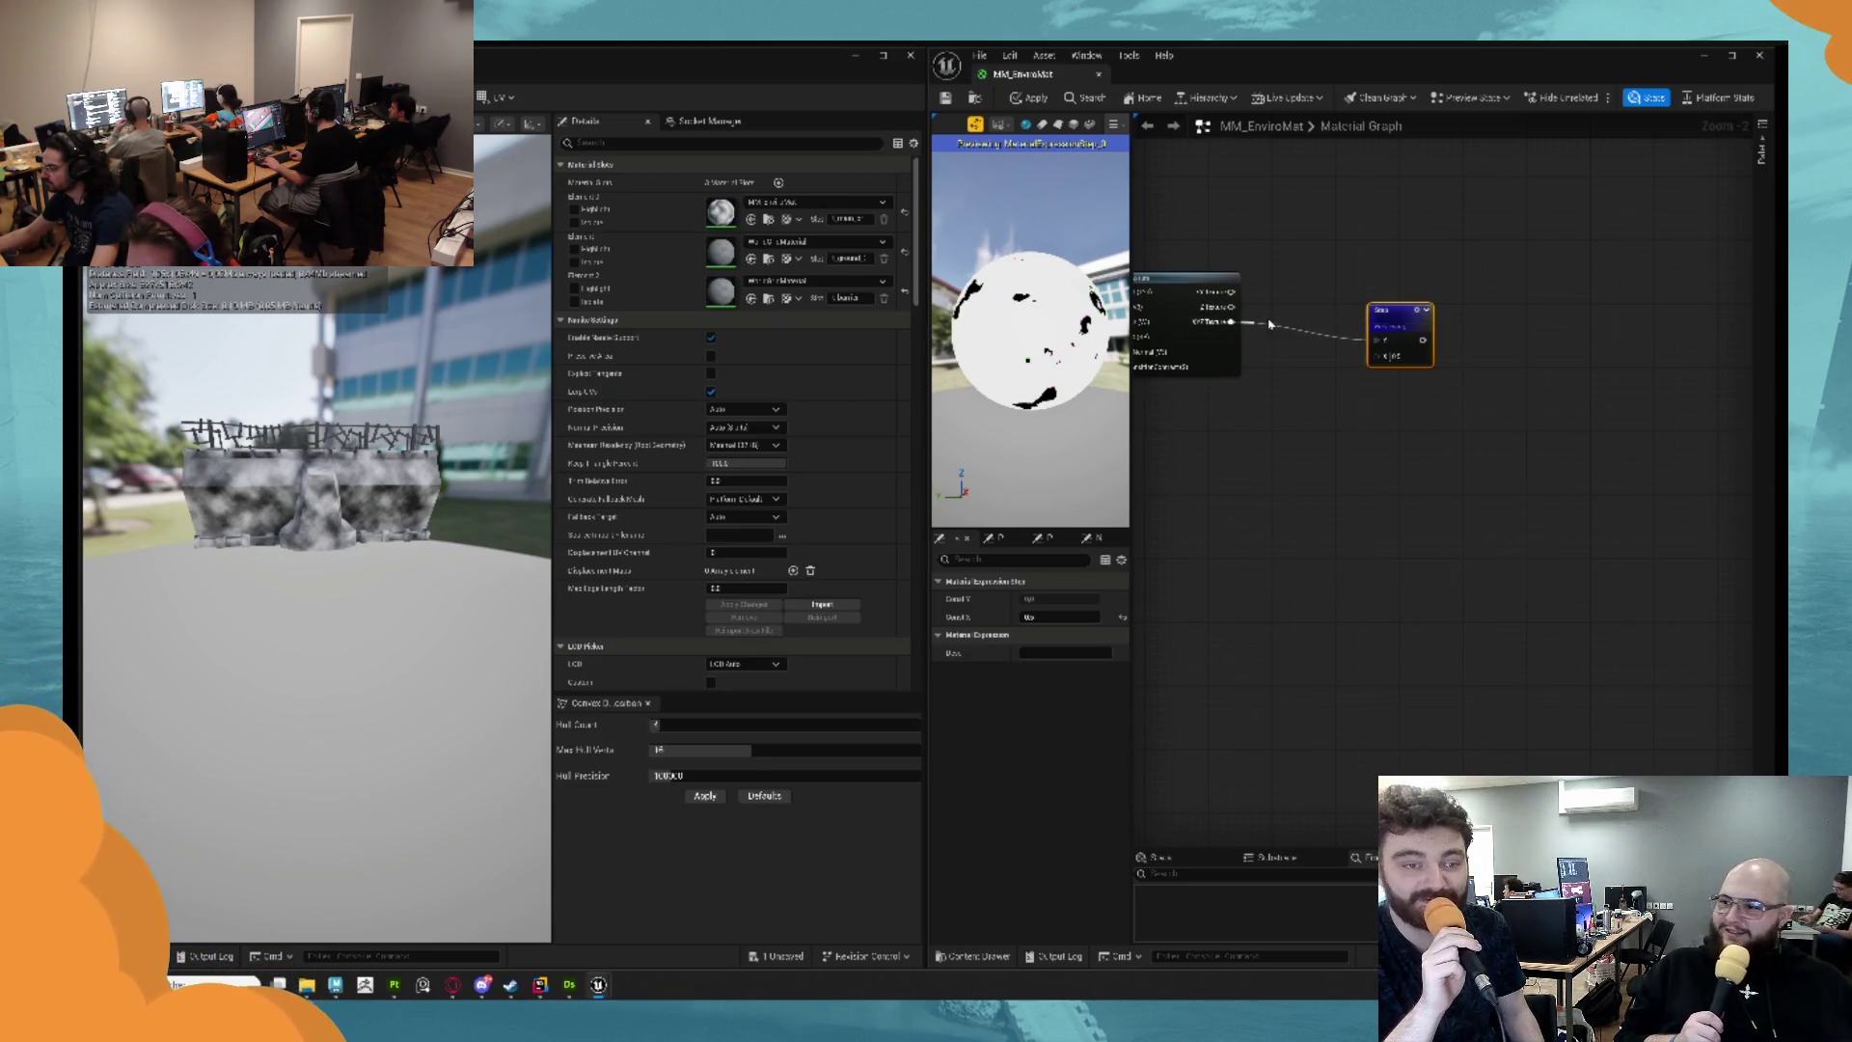
click(1369, 361)
drag(1298, 341, 1374, 340)
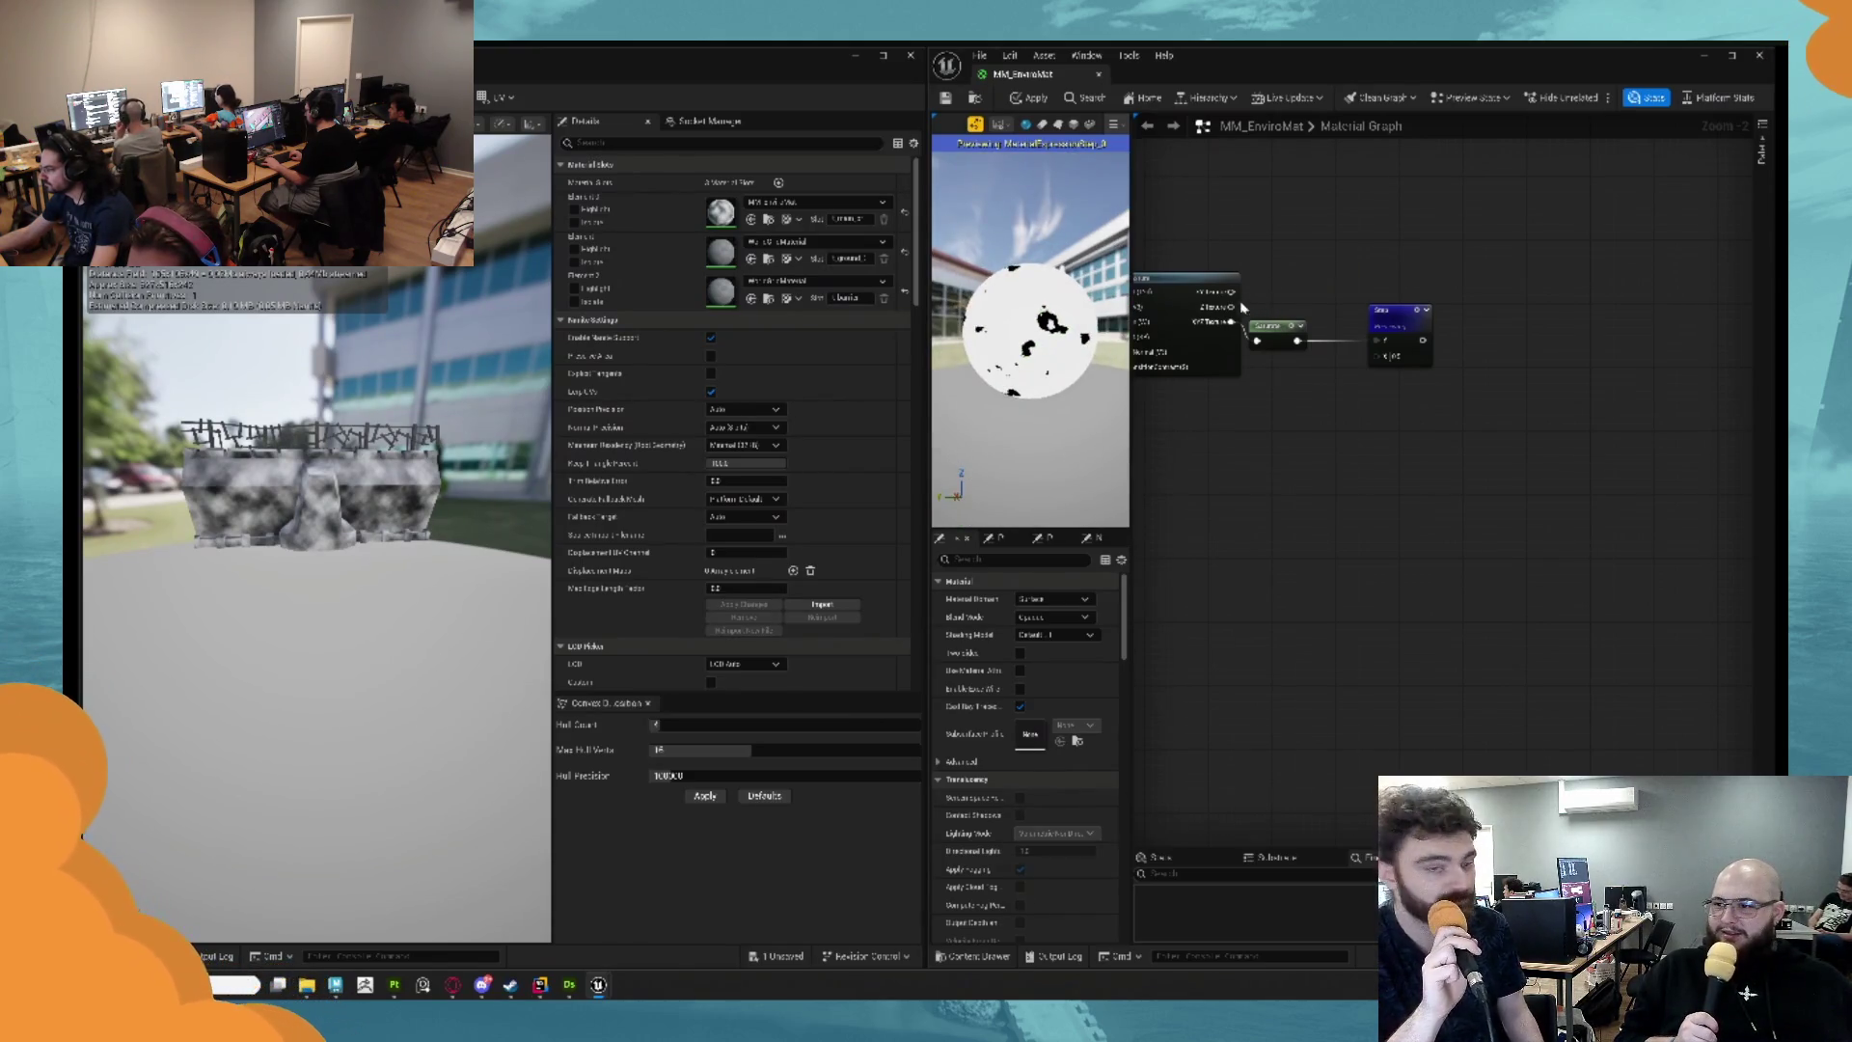
key(ctrl+s)
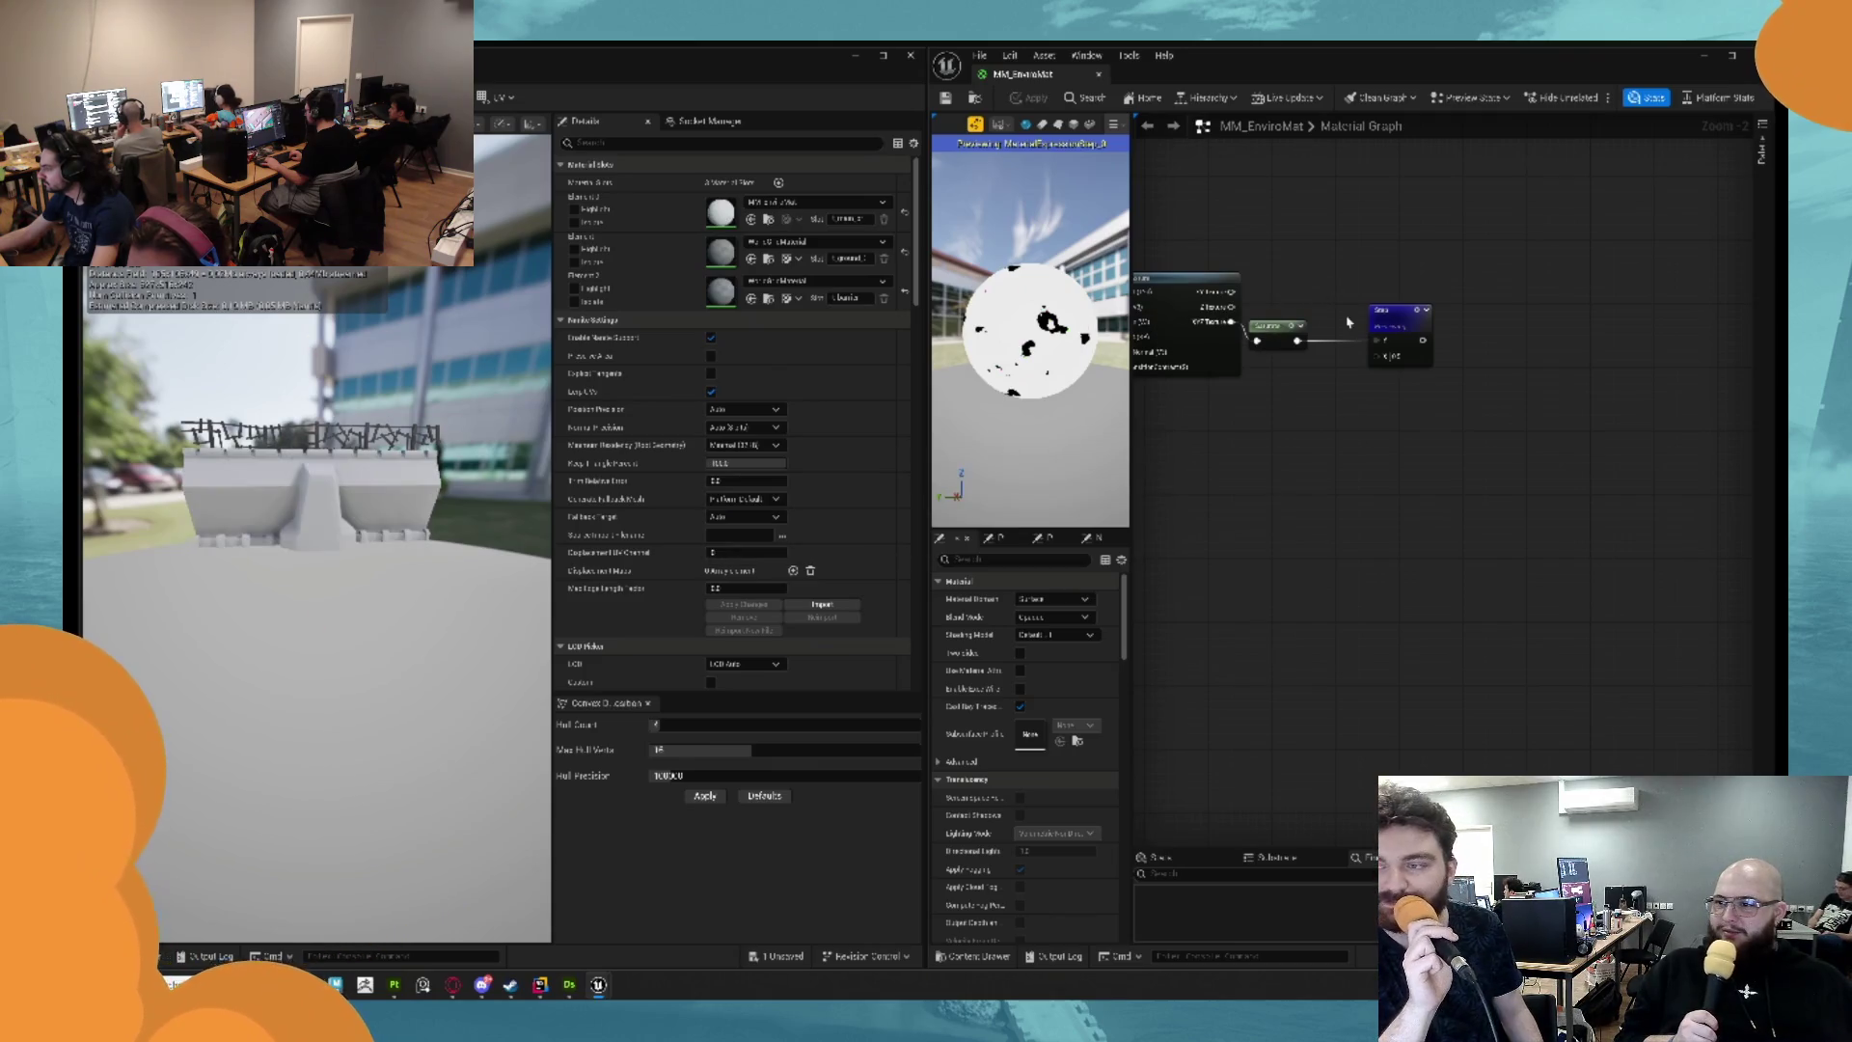
Paste a small node above the right-hand node and shift the Saturate and right nodes rightward.
drag(1399, 328, 1414, 328)
click(1280, 339)
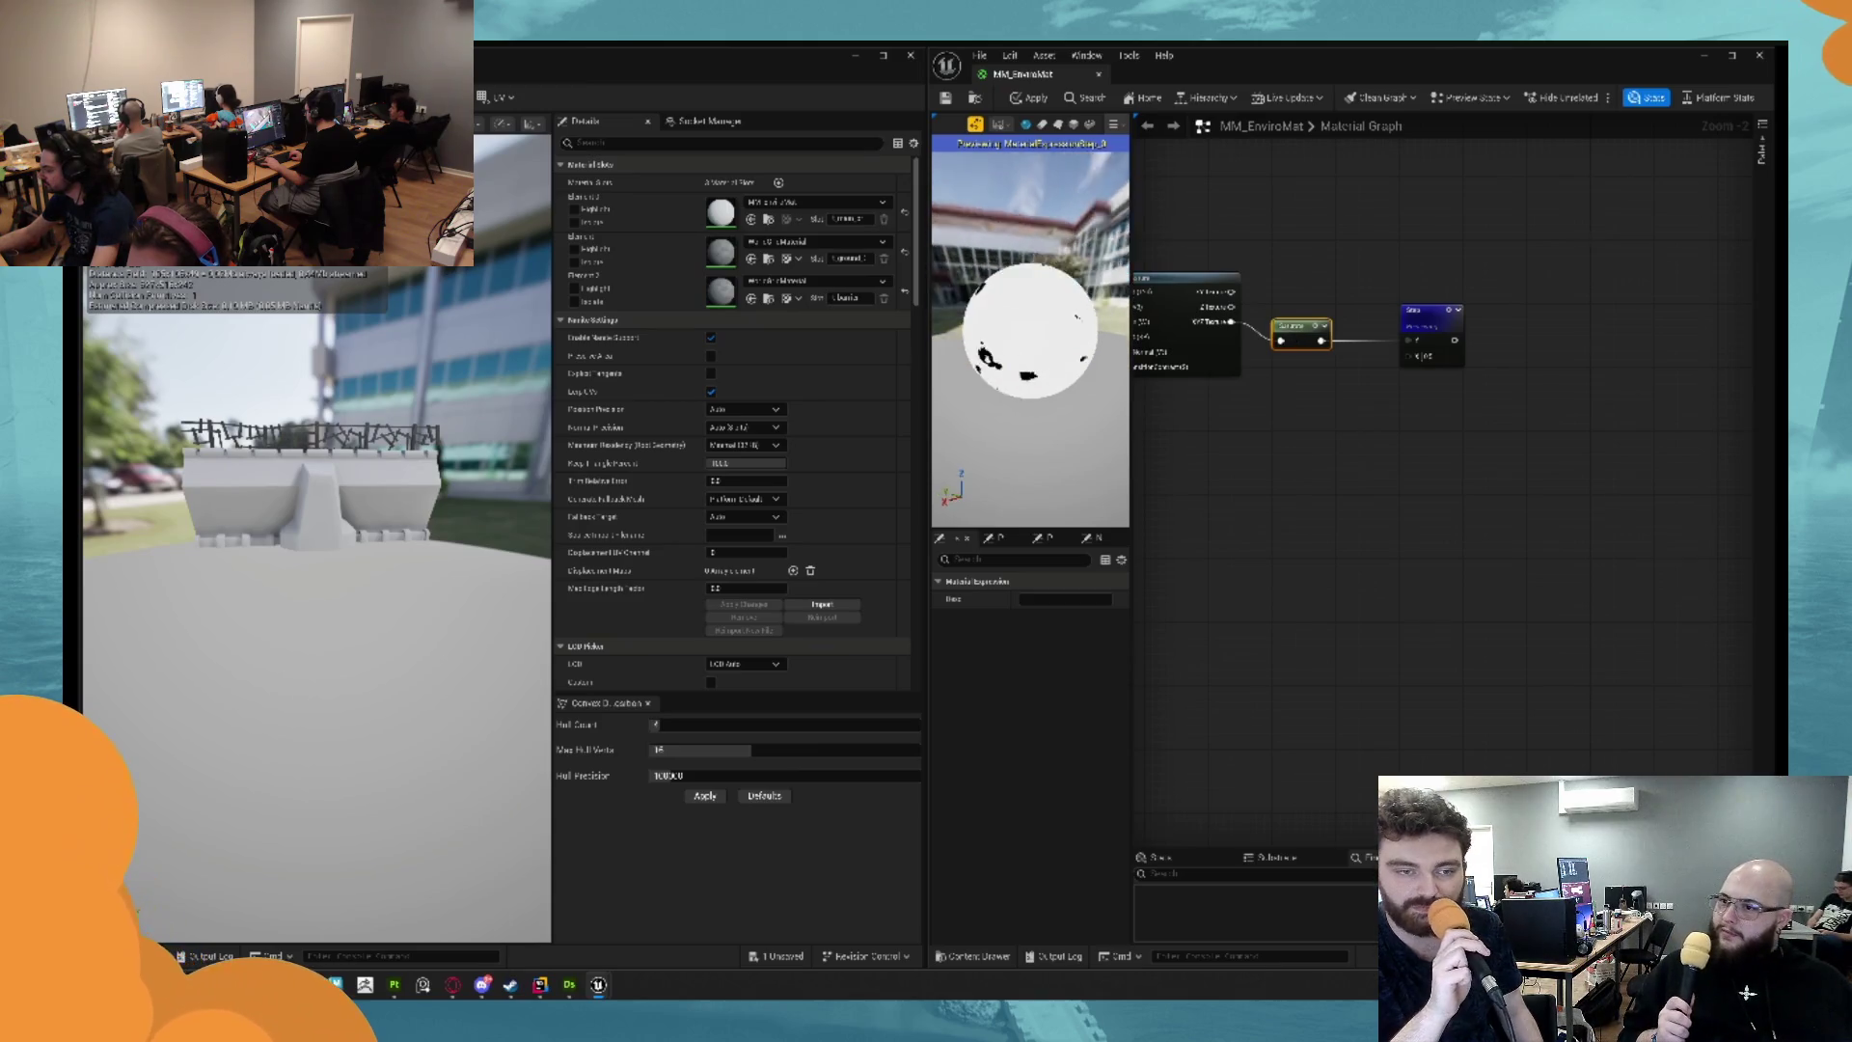
click(1437, 312)
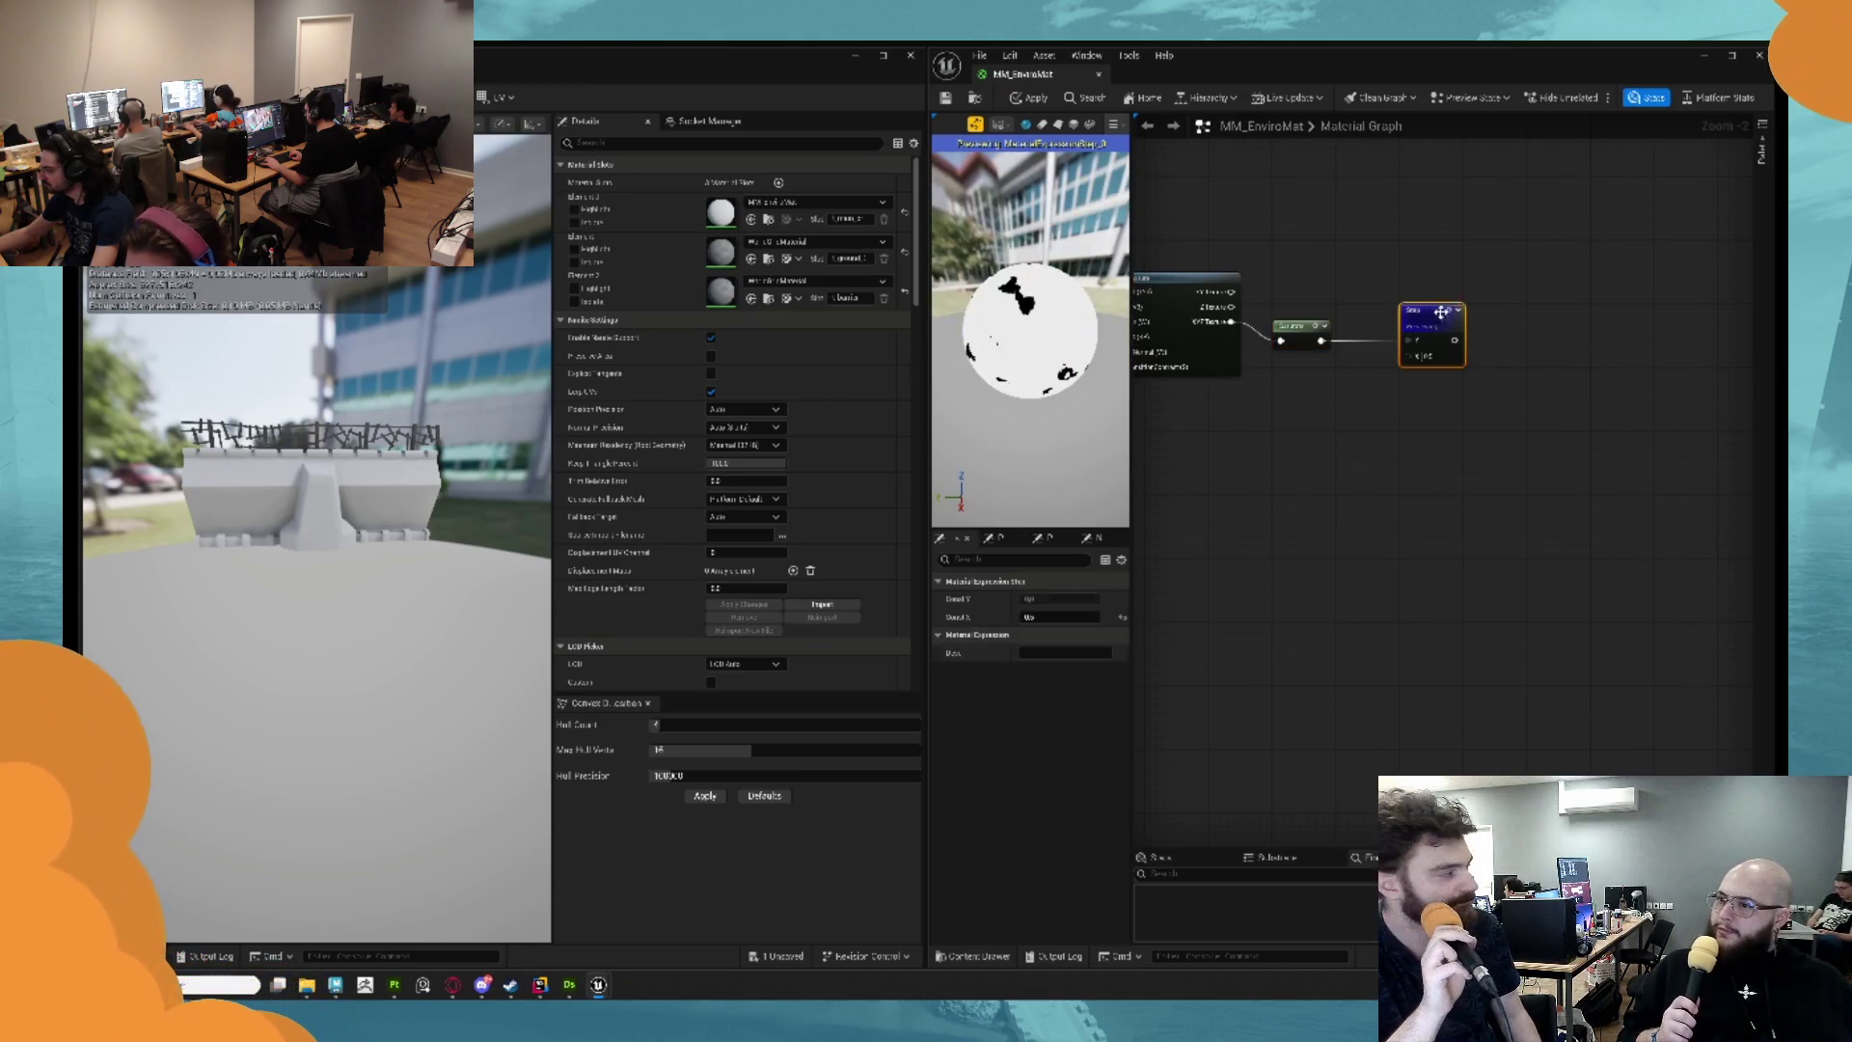
key(ctrl+v)
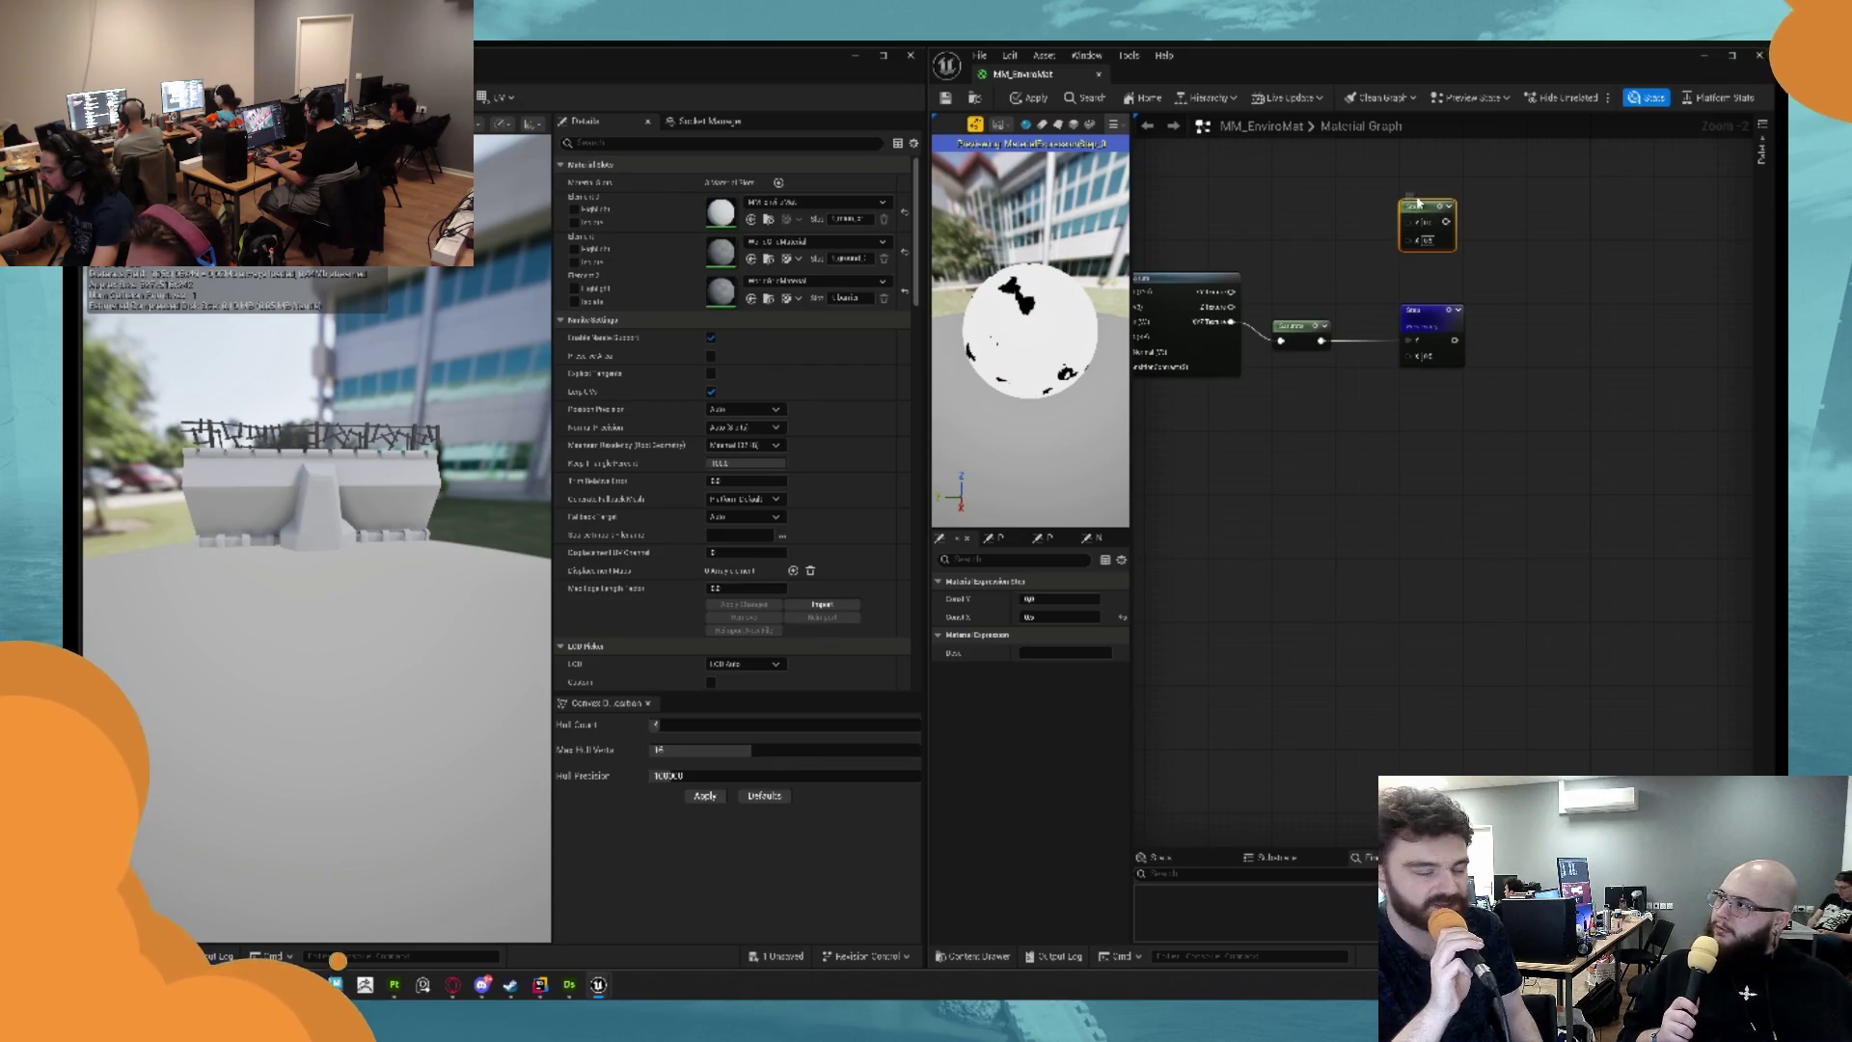
drag(1259, 289, 1476, 376)
drag(1312, 319, 1430, 319)
Try adding a Max node to the graph, then undo it.
click(1431, 318)
right_click(1283, 337)
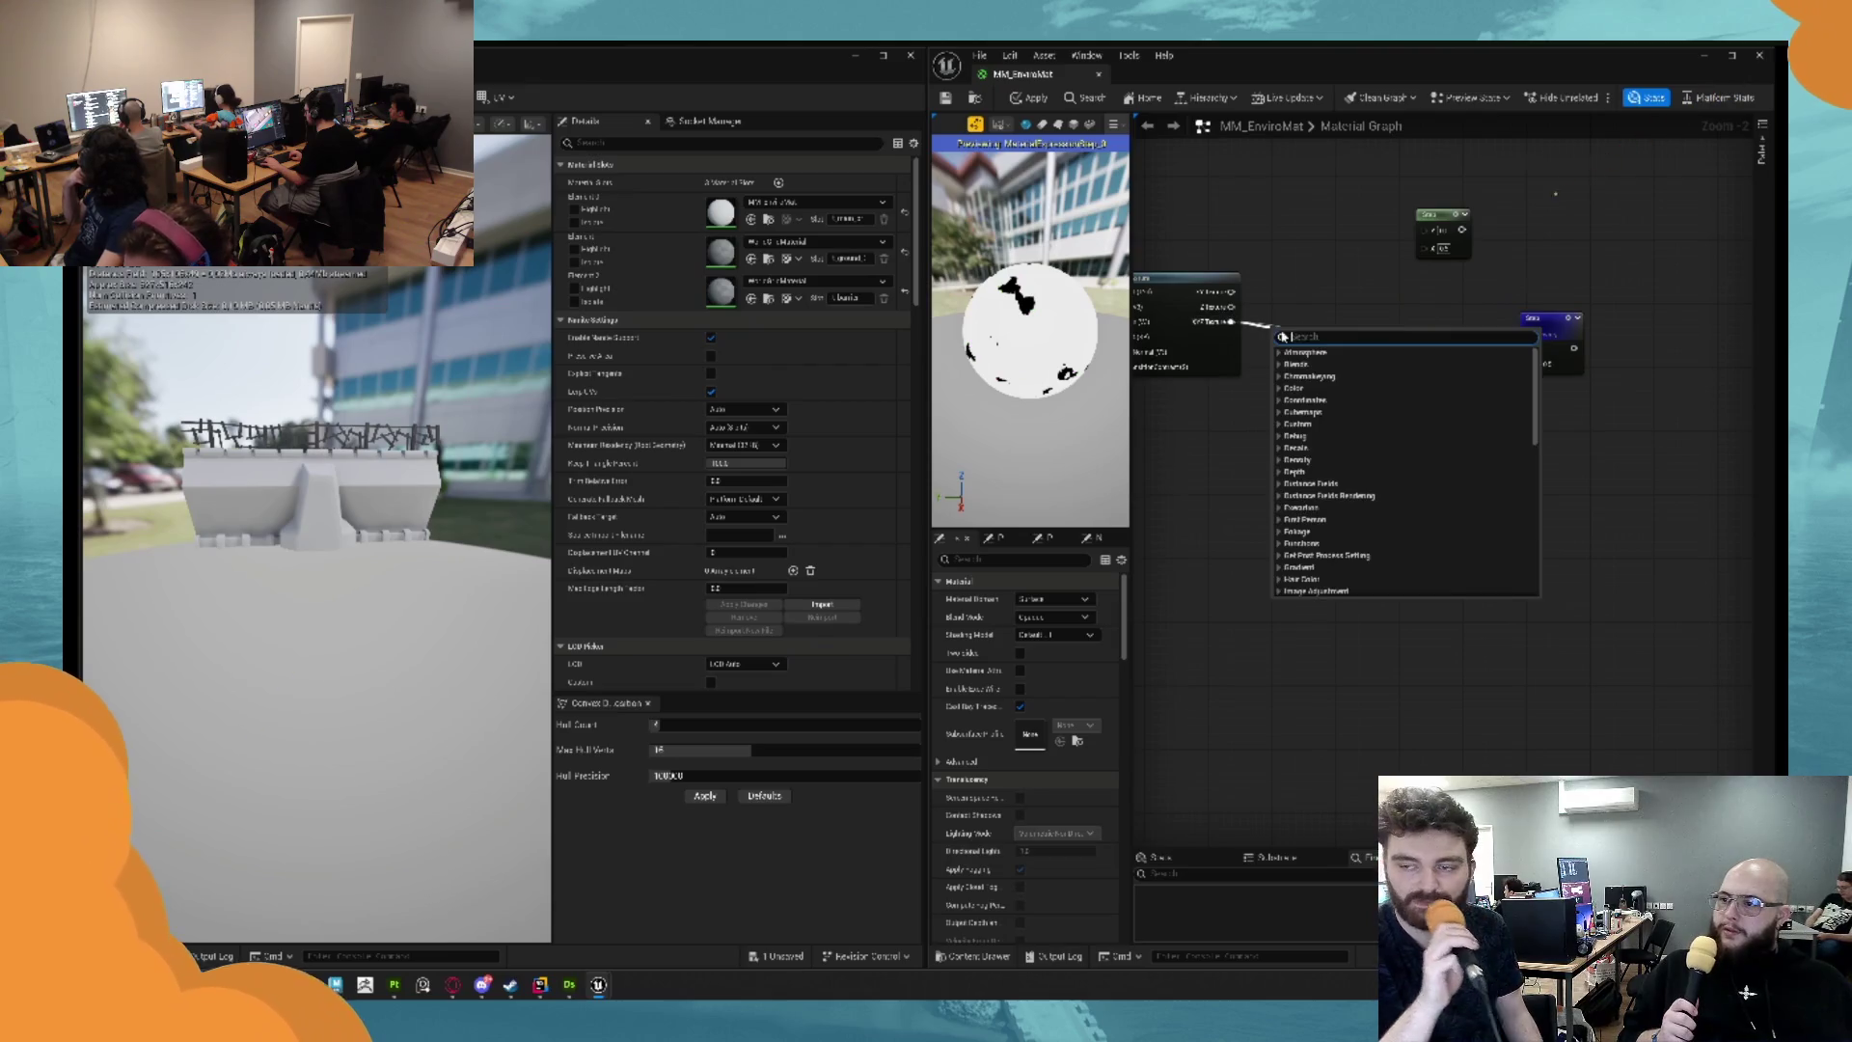
text(max)
key(Return)
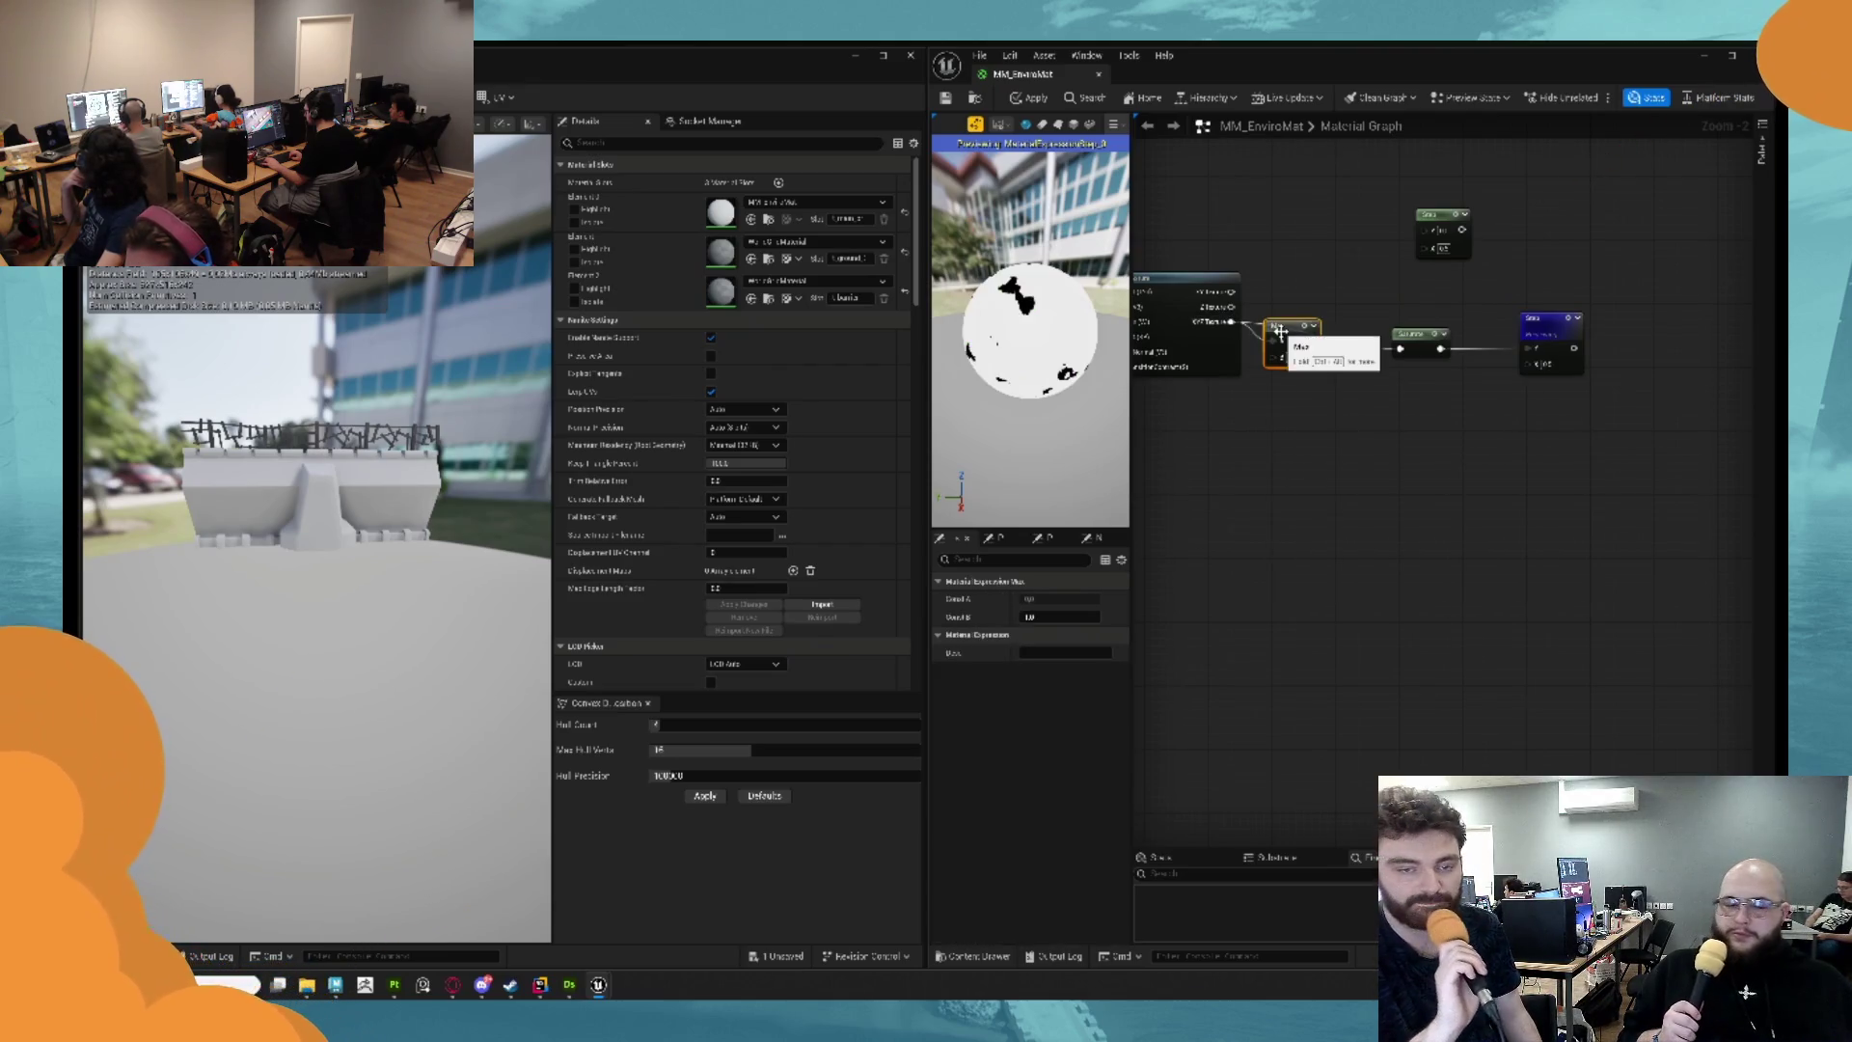
drag(1329, 345, 1351, 287)
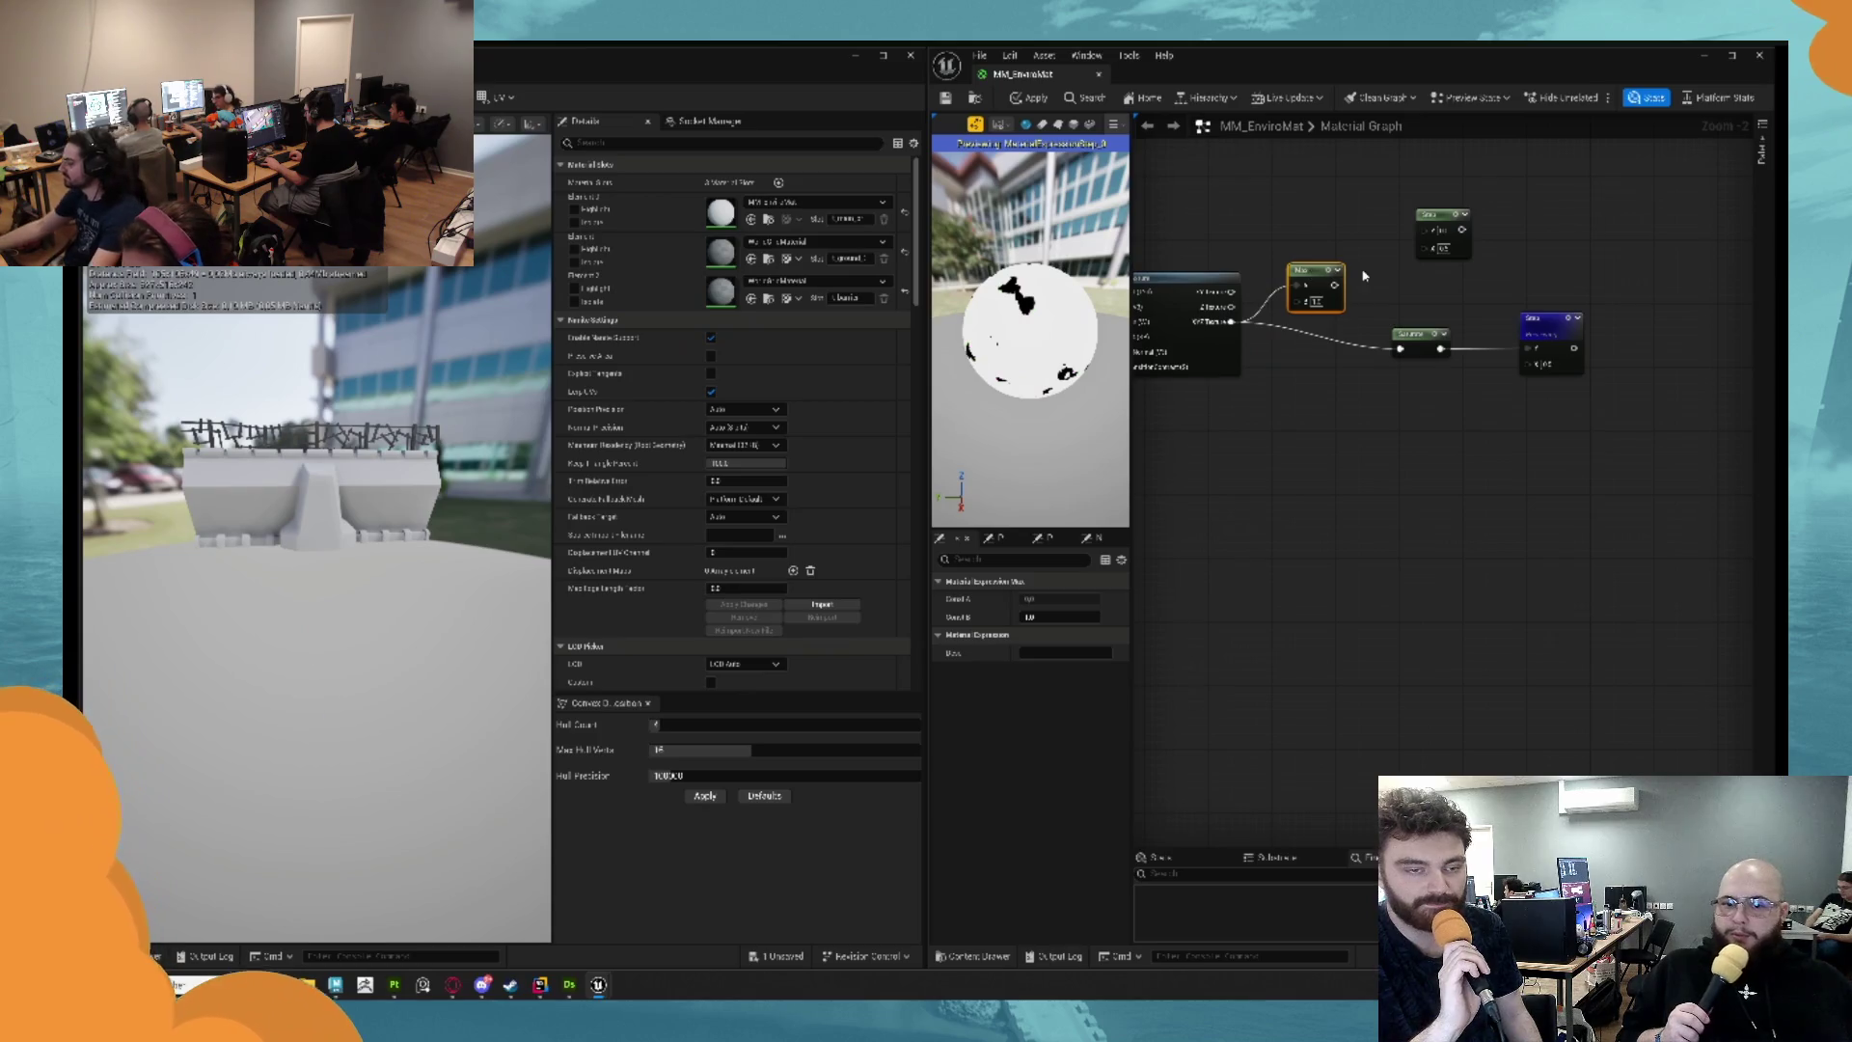
key(ctrl+z)
key(ctrl+z)
Wire the Scalar node into the lower input, set B to 0.2, and tidy the nodes.
drag(1436, 331, 1246, 264)
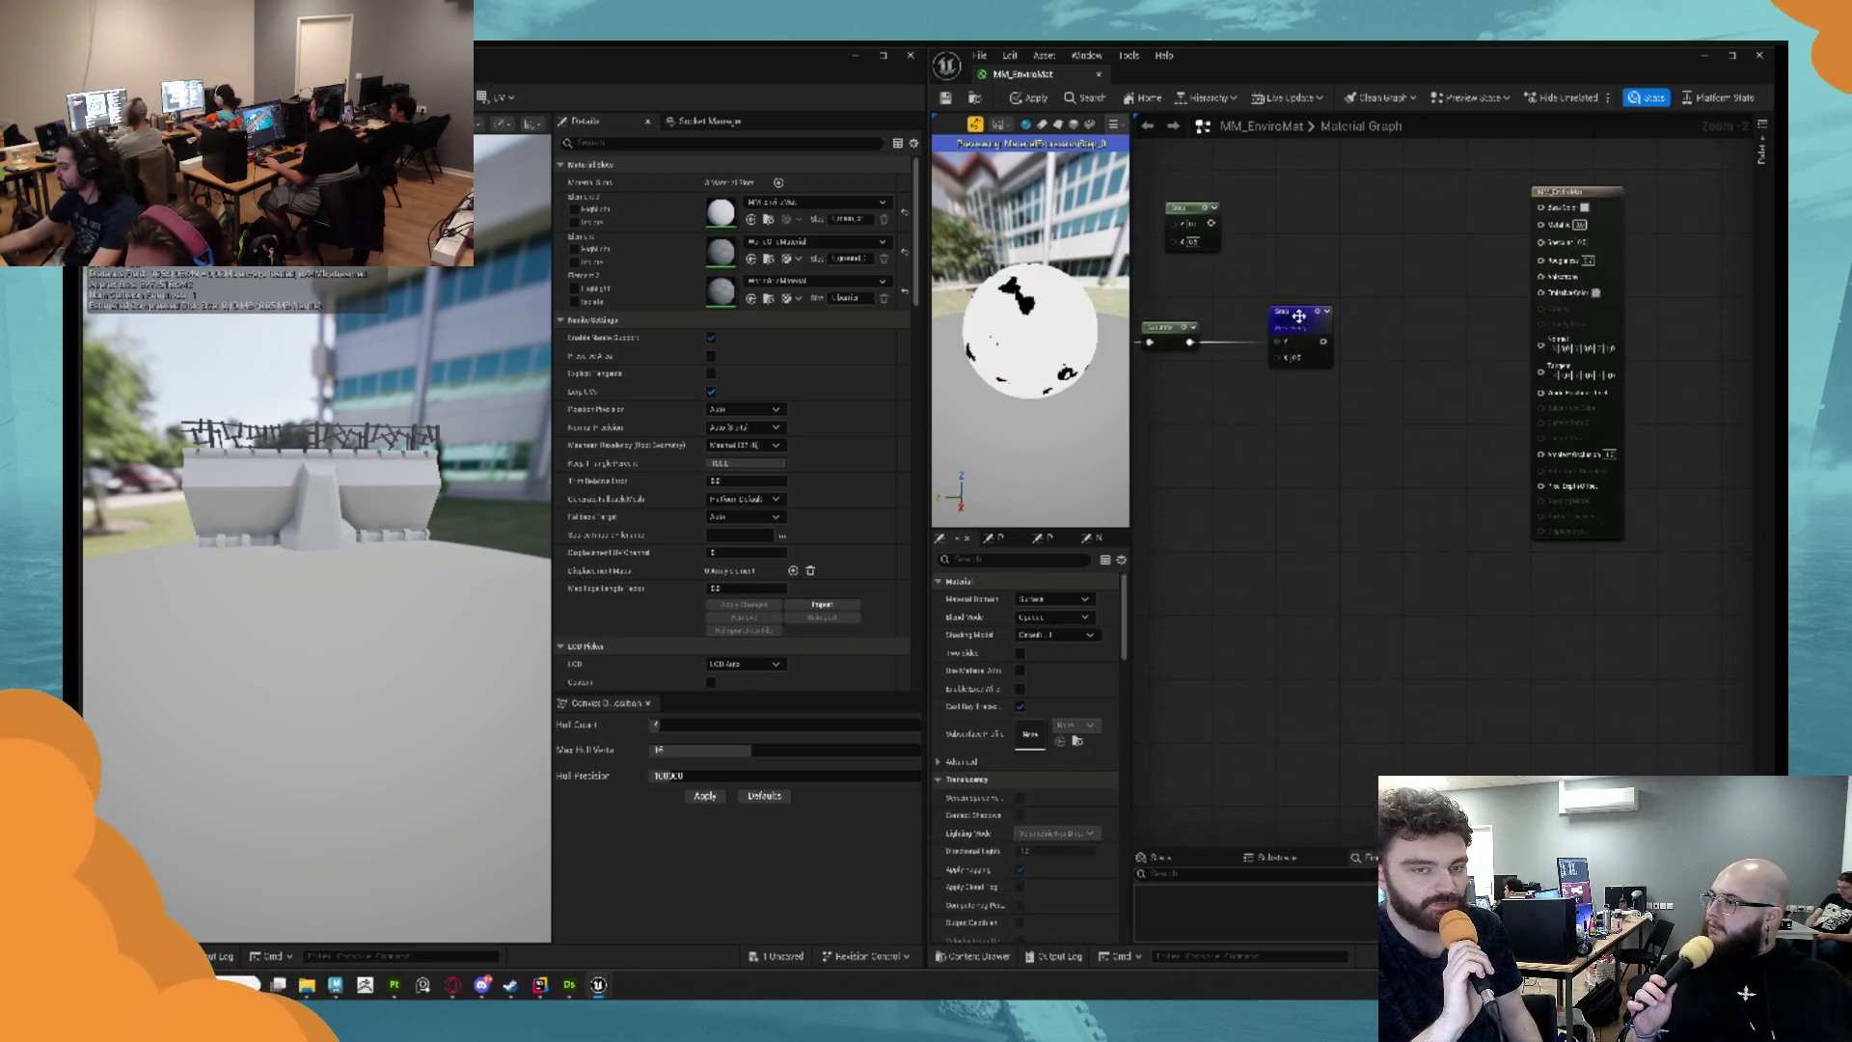
drag(1294, 327, 1341, 327)
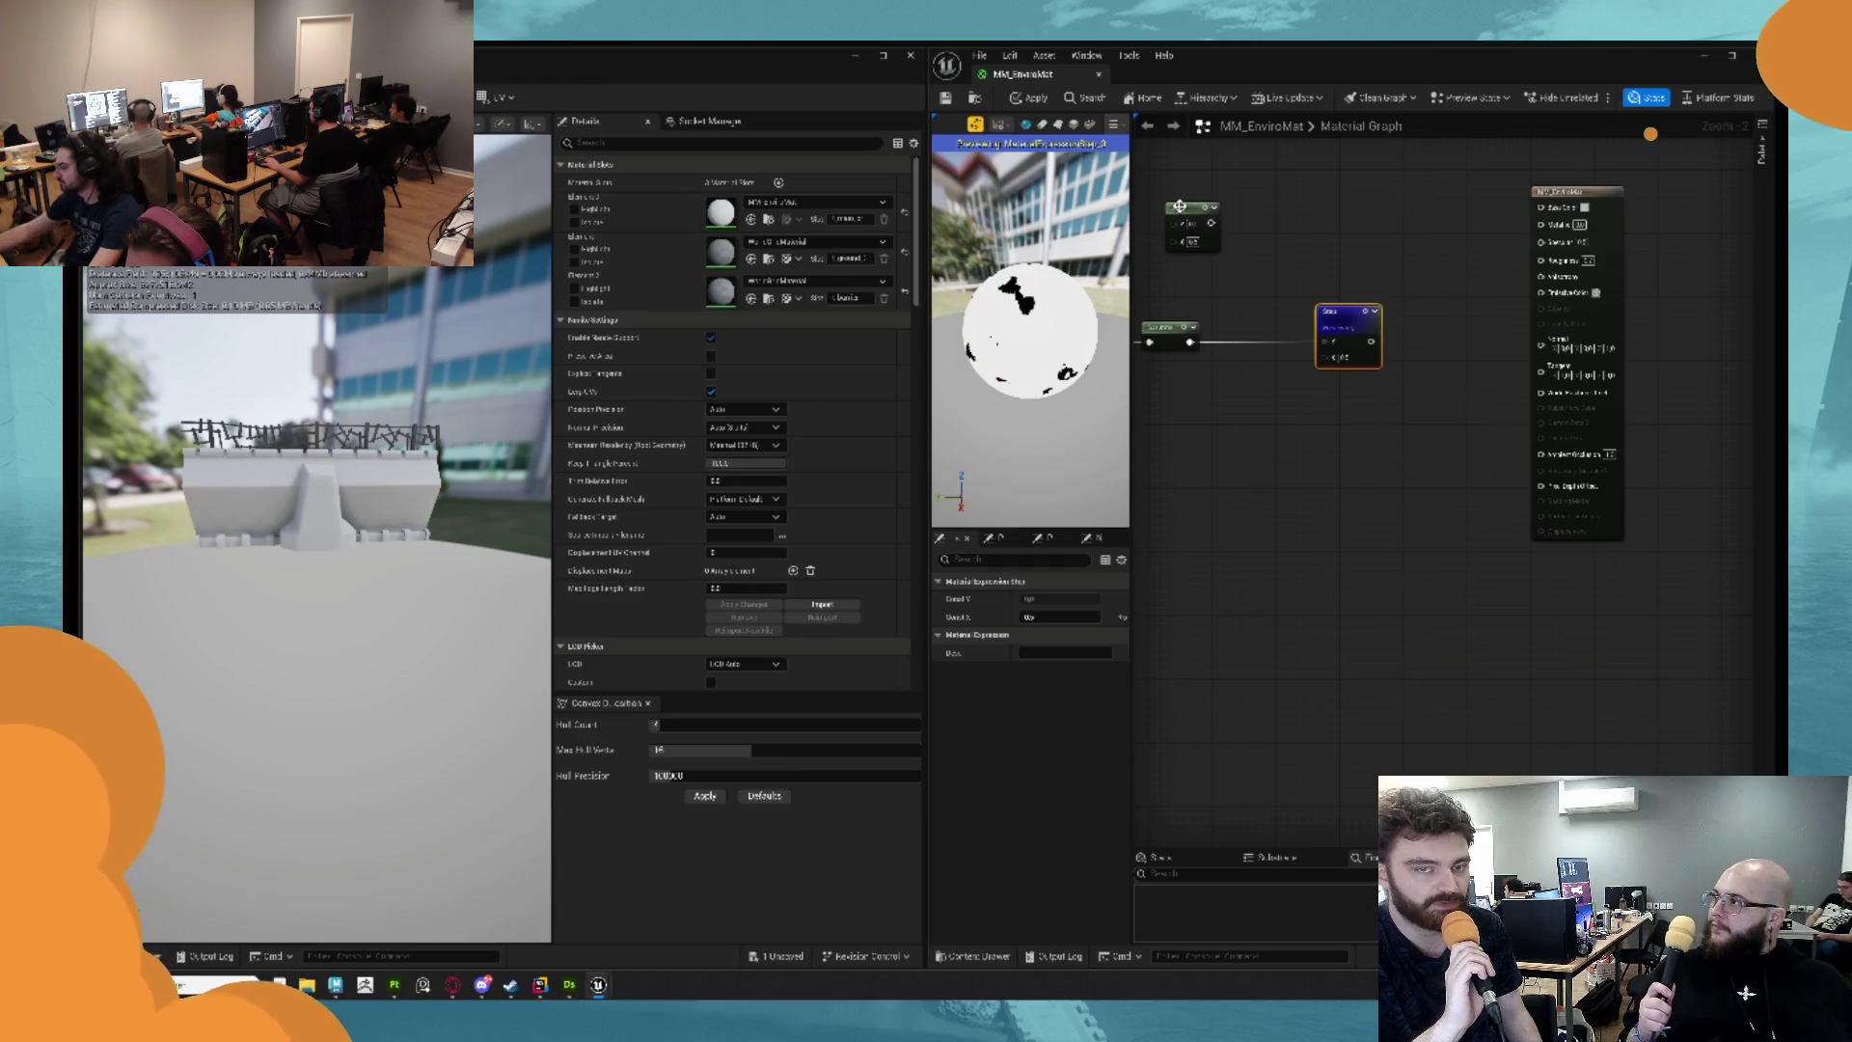
drag(1179, 205, 1257, 253)
mouse_move(1189, 342)
mouse_down()
mouse_move(1254, 282)
mouse_move(1273, 288)
mouse_up()
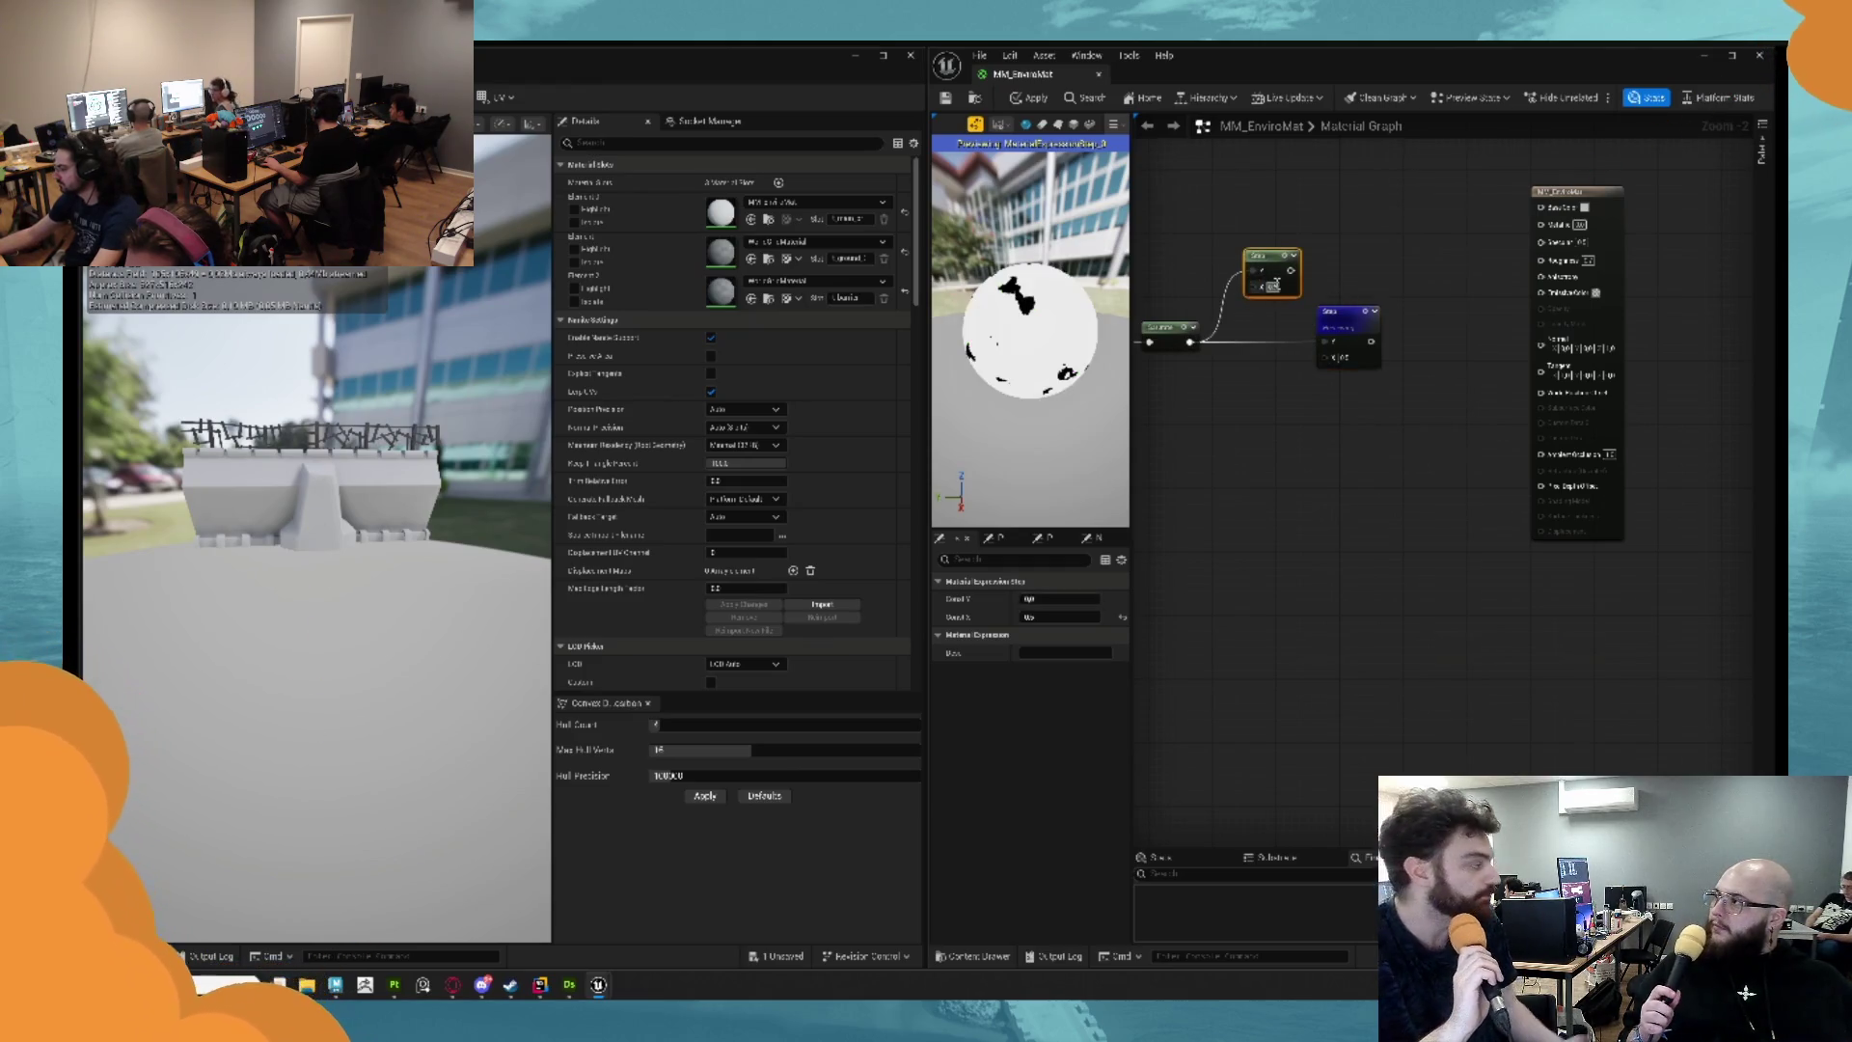
text(0.2)
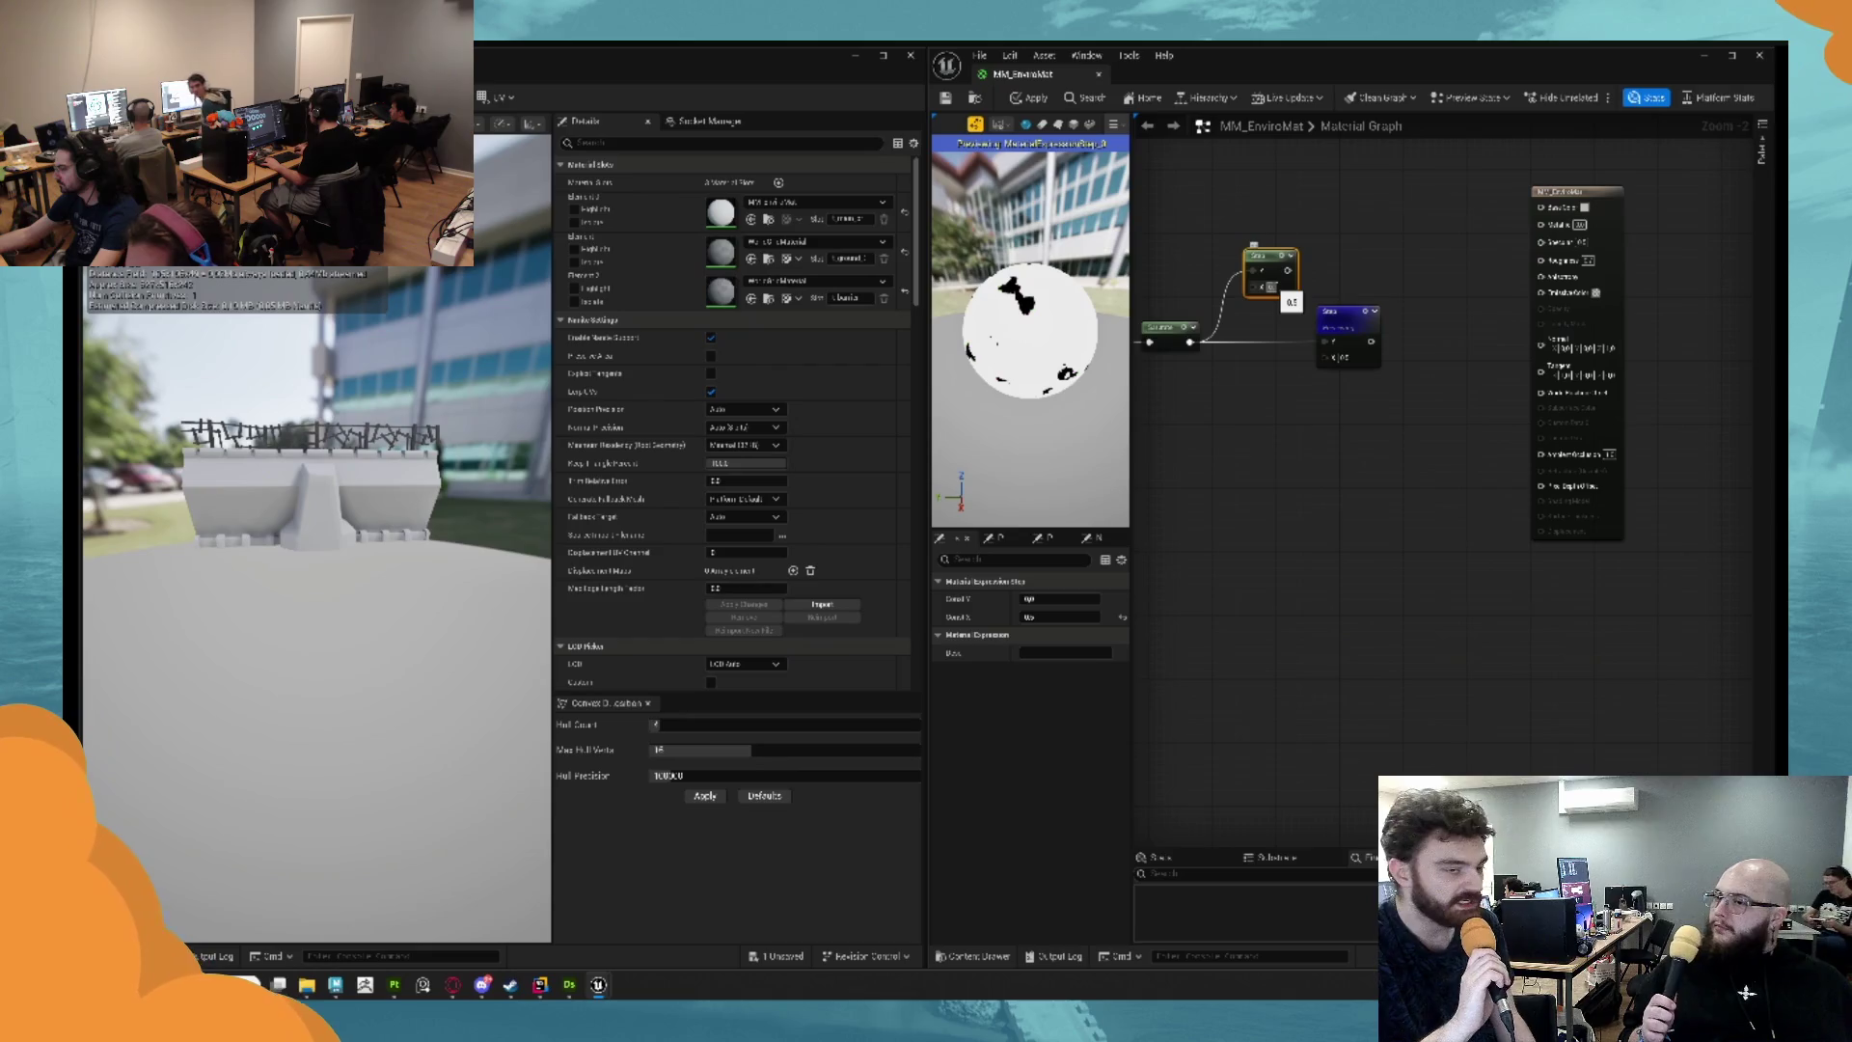
key(Return)
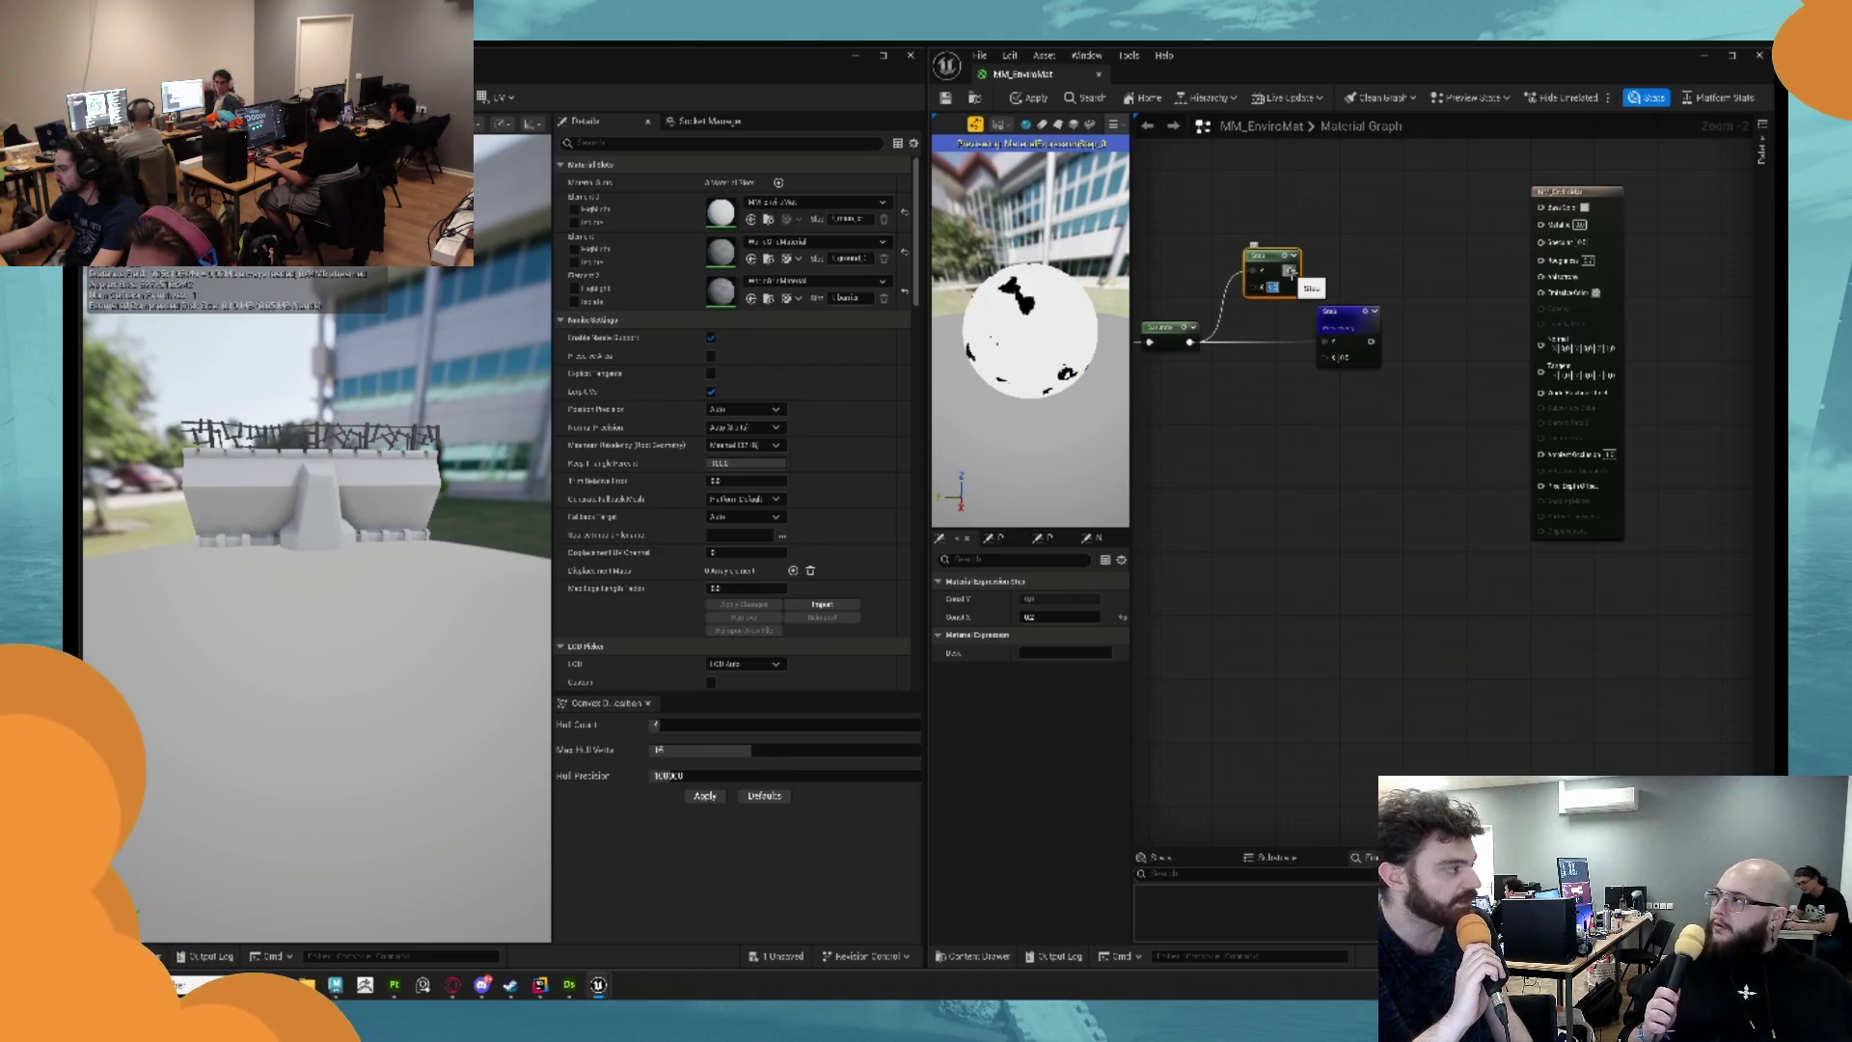
mouse_move(1356, 314)
mouse_down()
mouse_move(1284, 256)
mouse_move(1344, 254)
mouse_up()
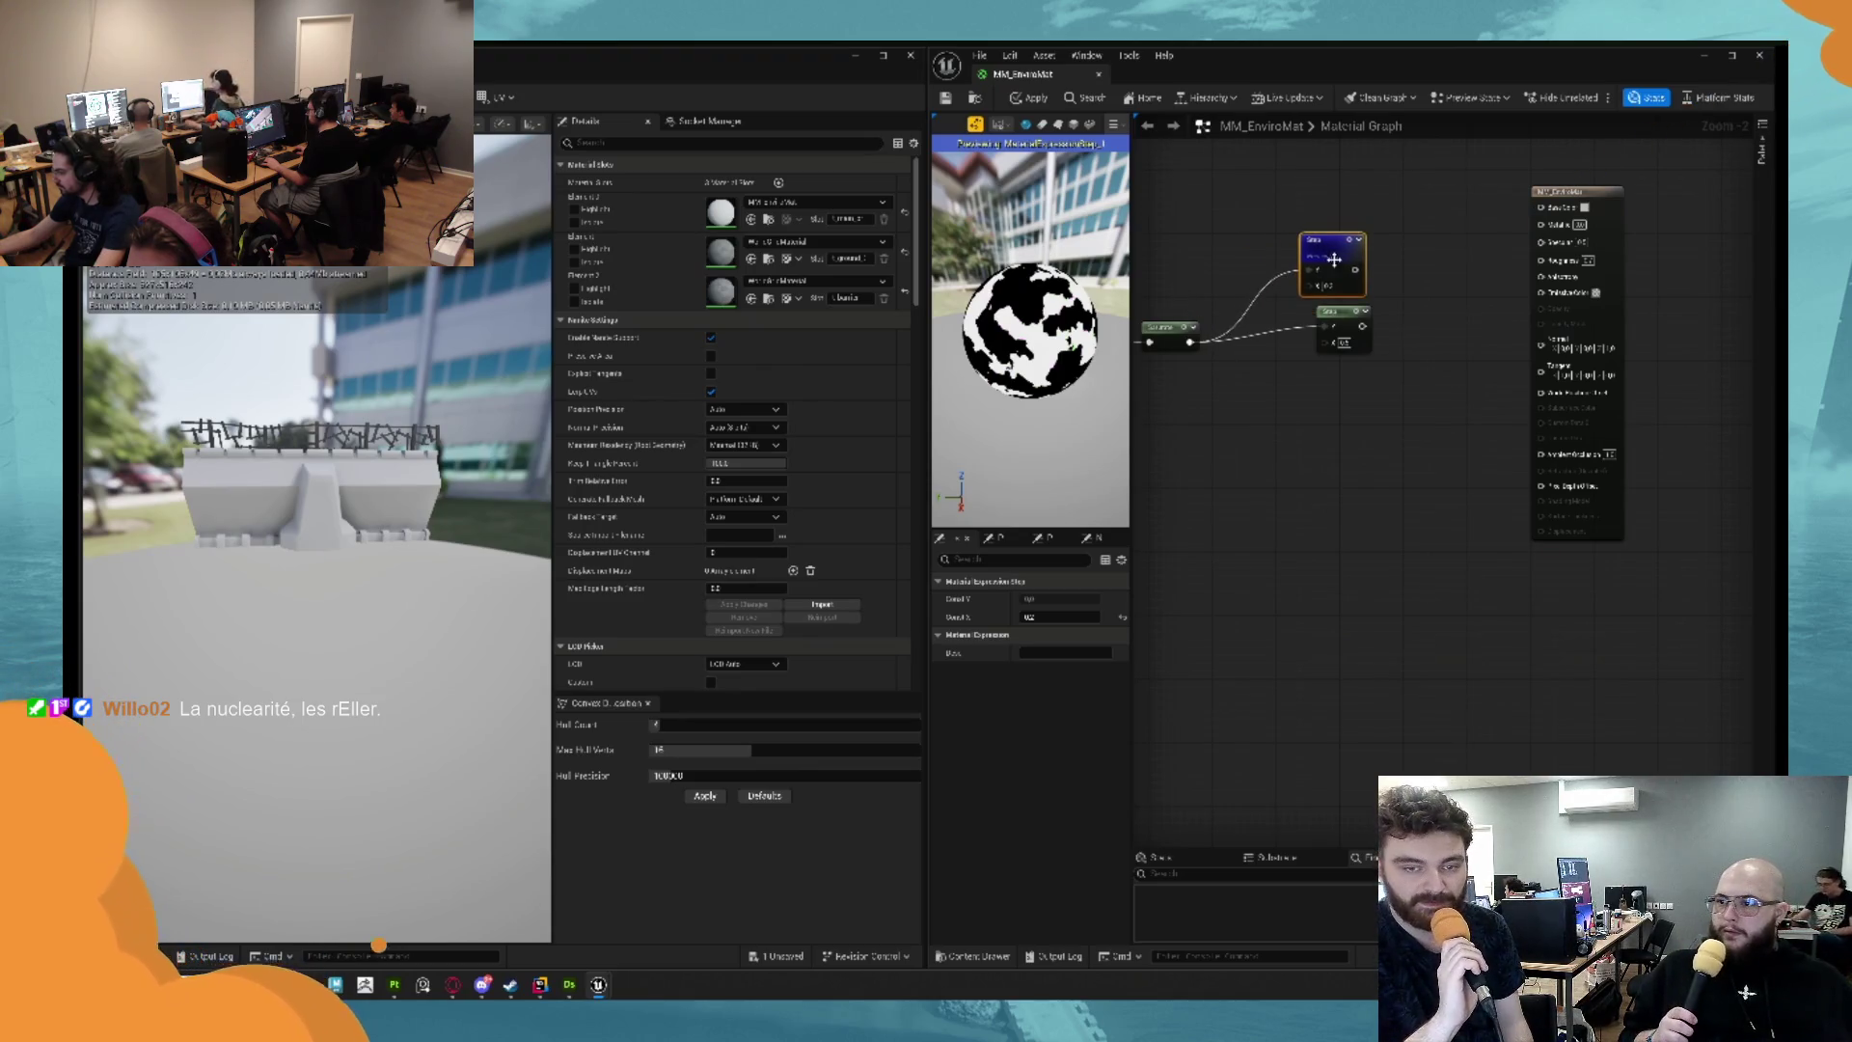
key(q)
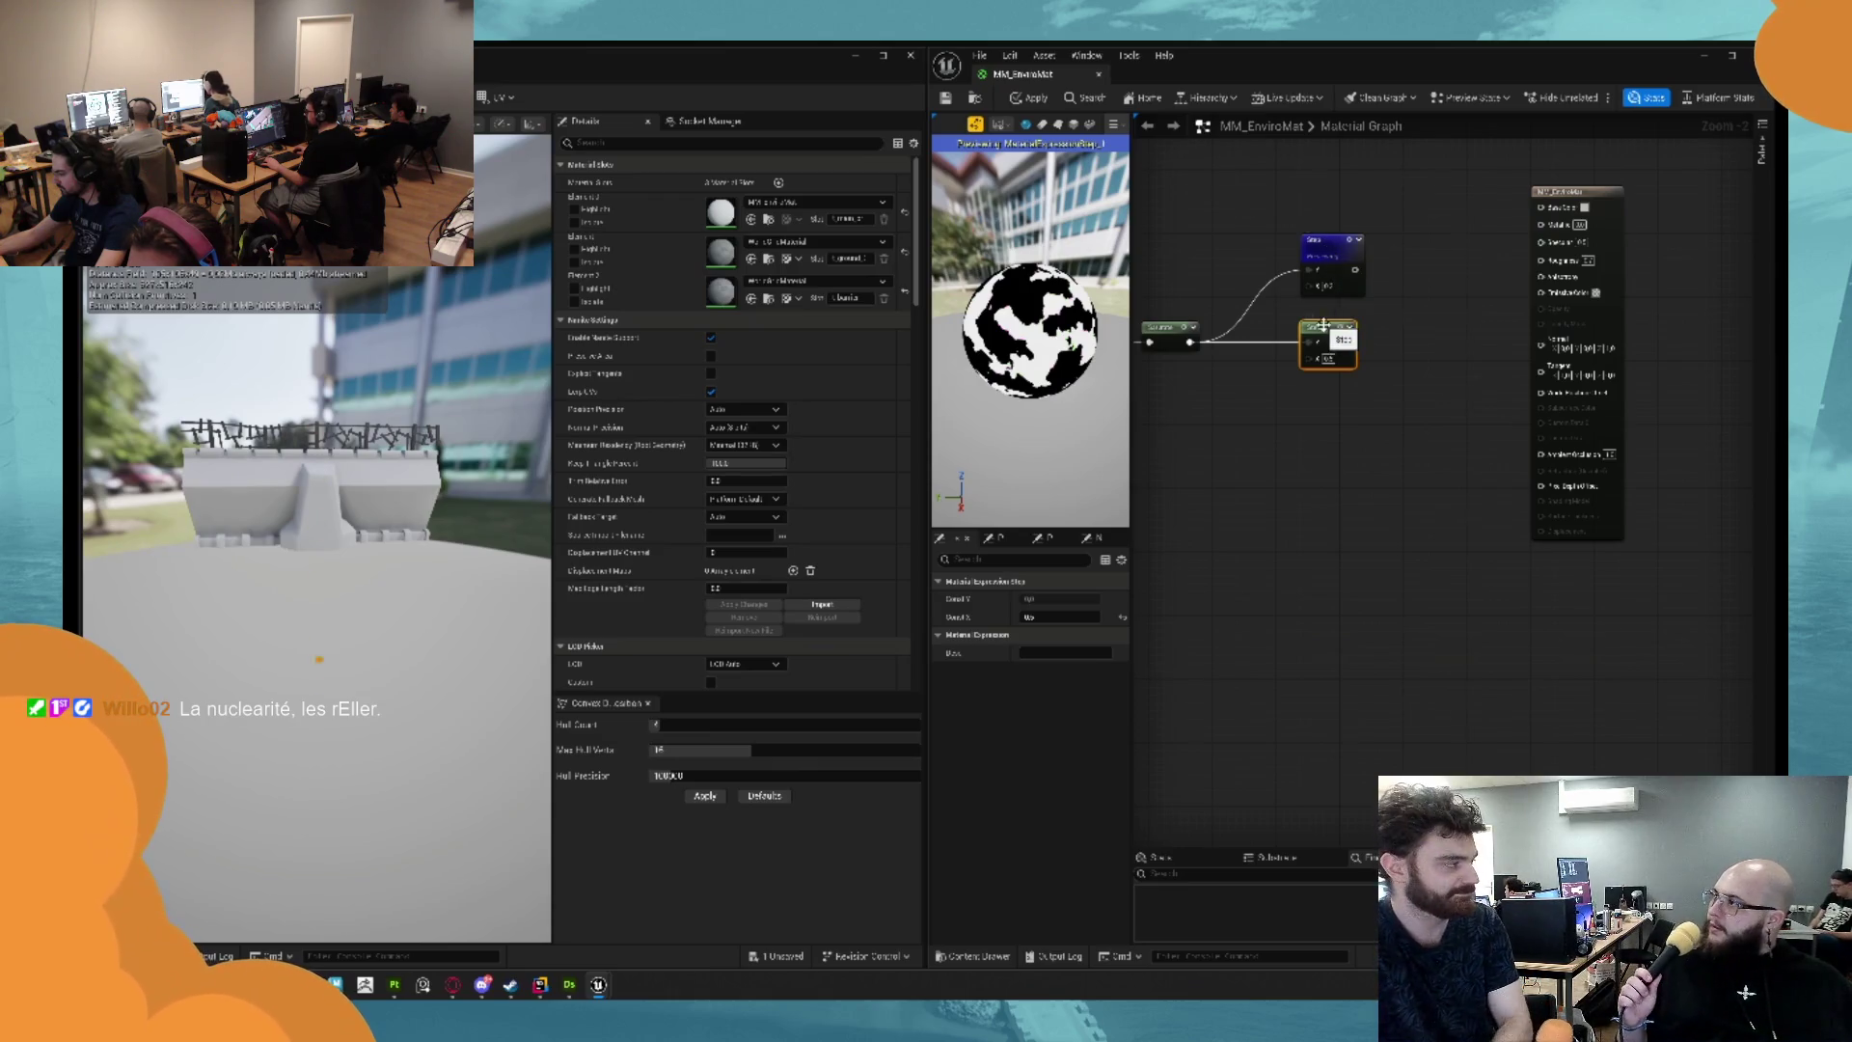
Add a OneMinus node from the node's output and preview the middle node.
drag(1347, 342, 1408, 395)
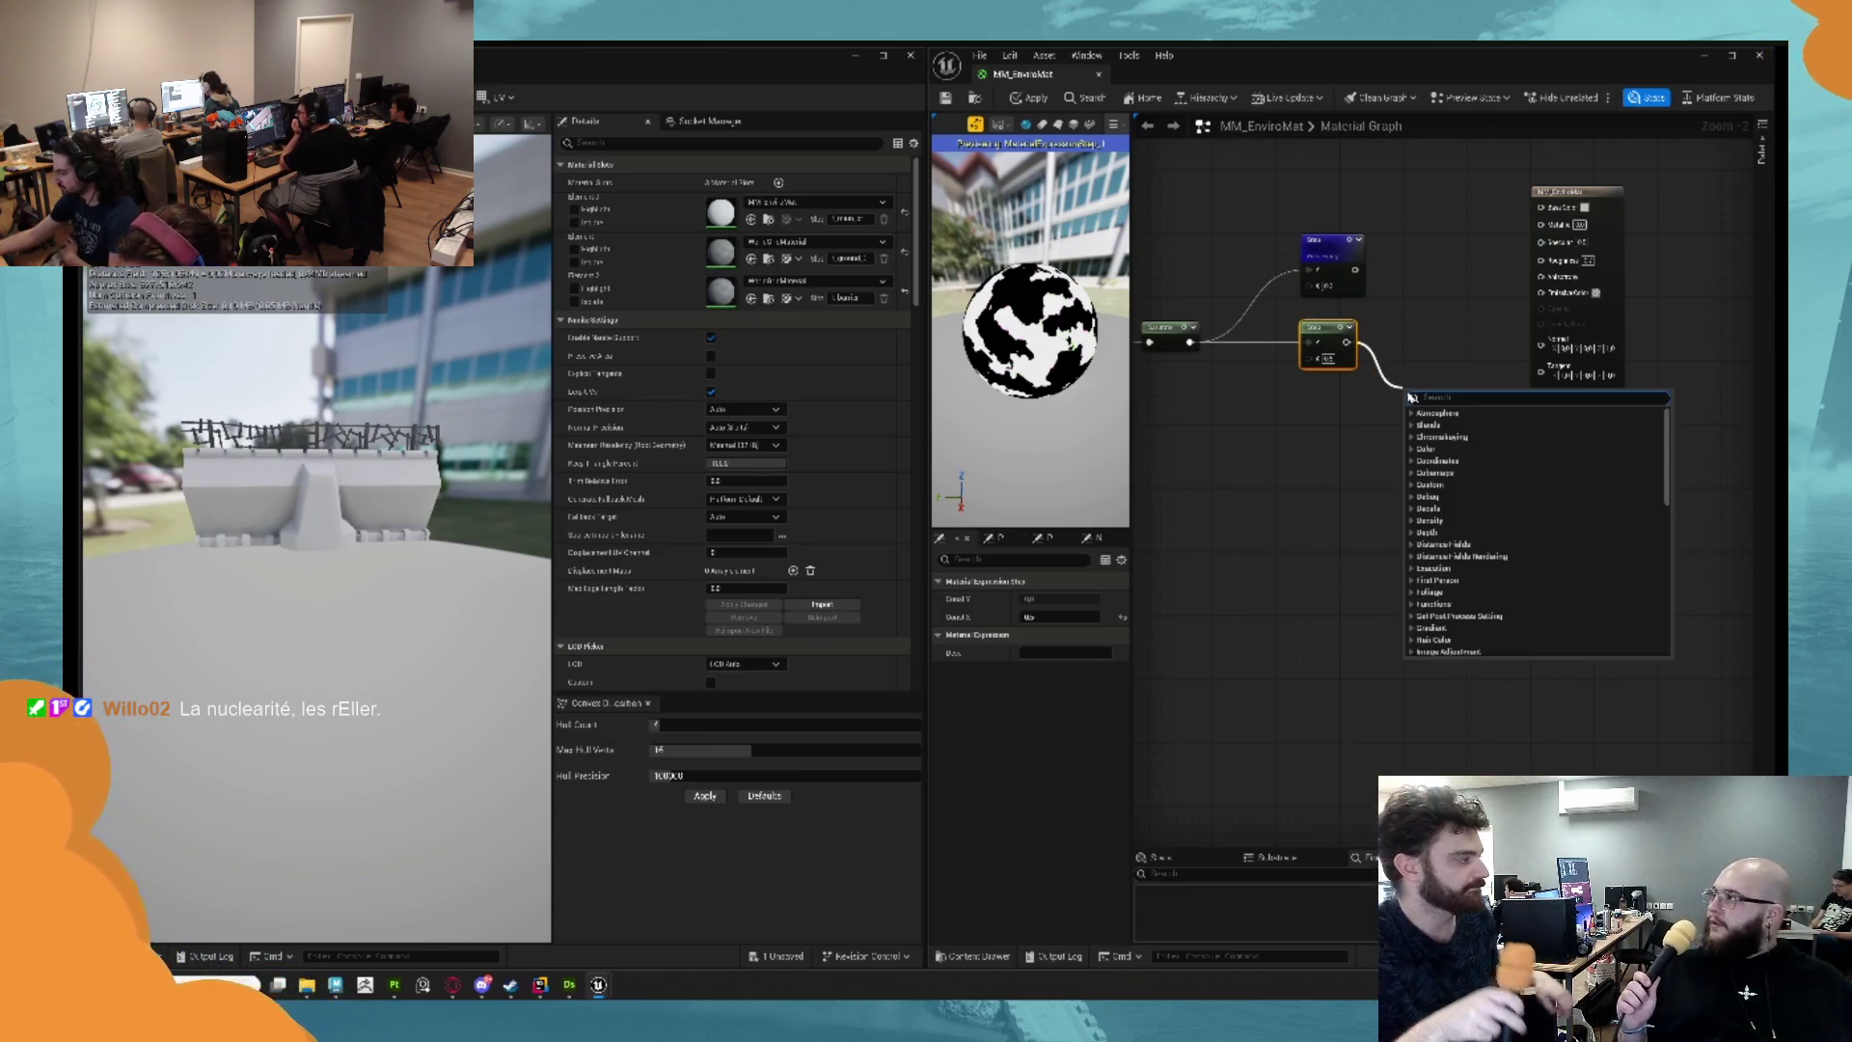
text(one)
key(Return)
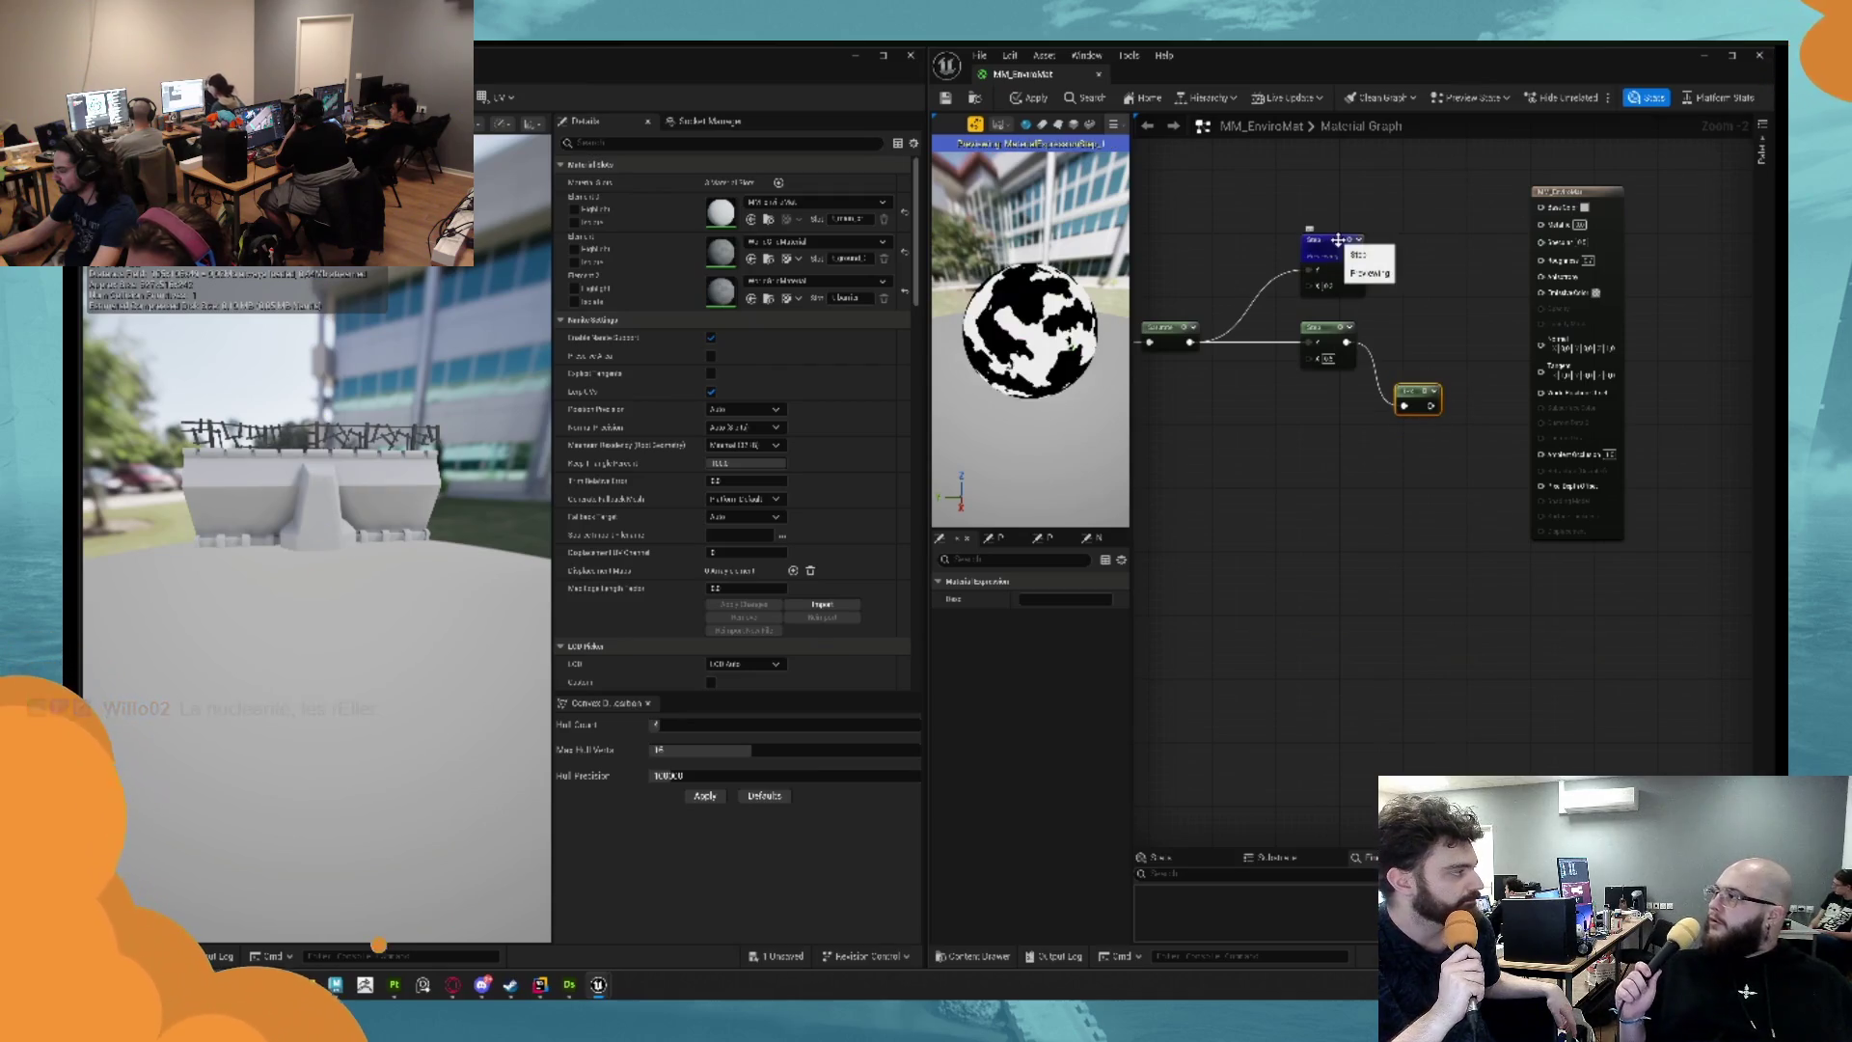
click(1386, 260)
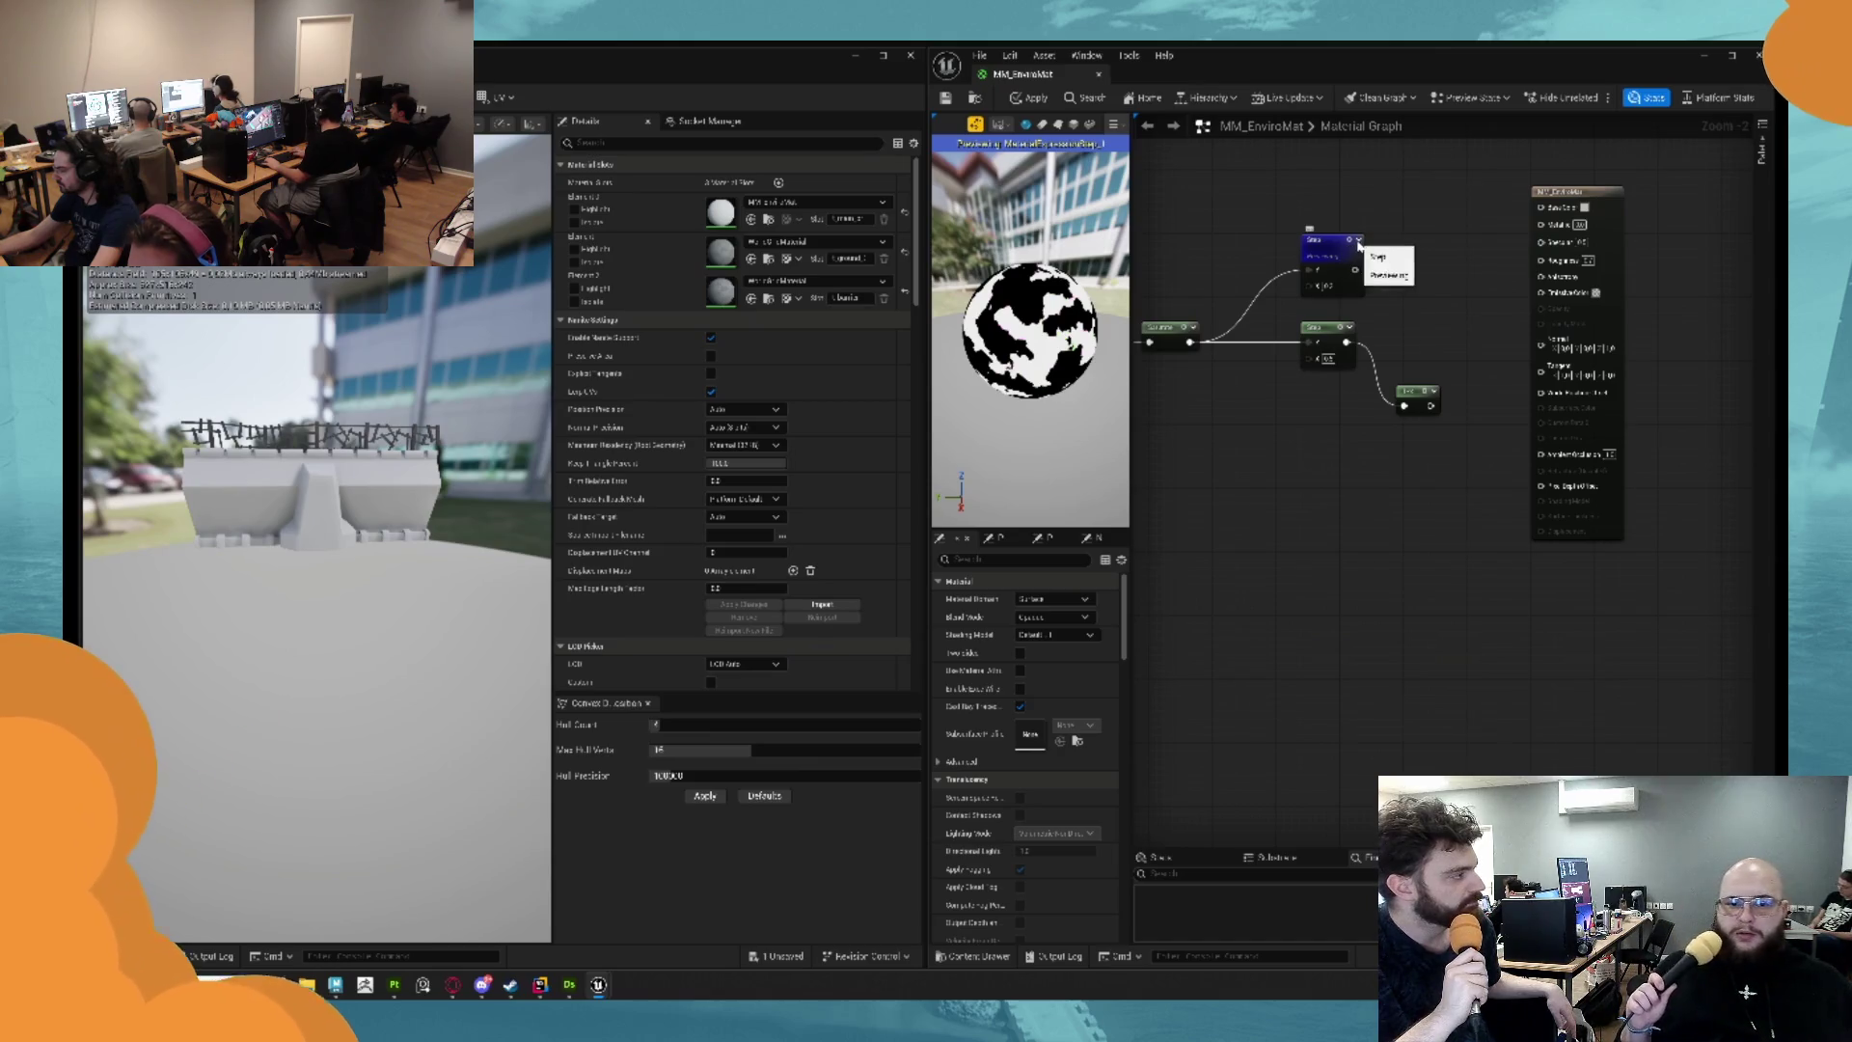
click(1341, 329)
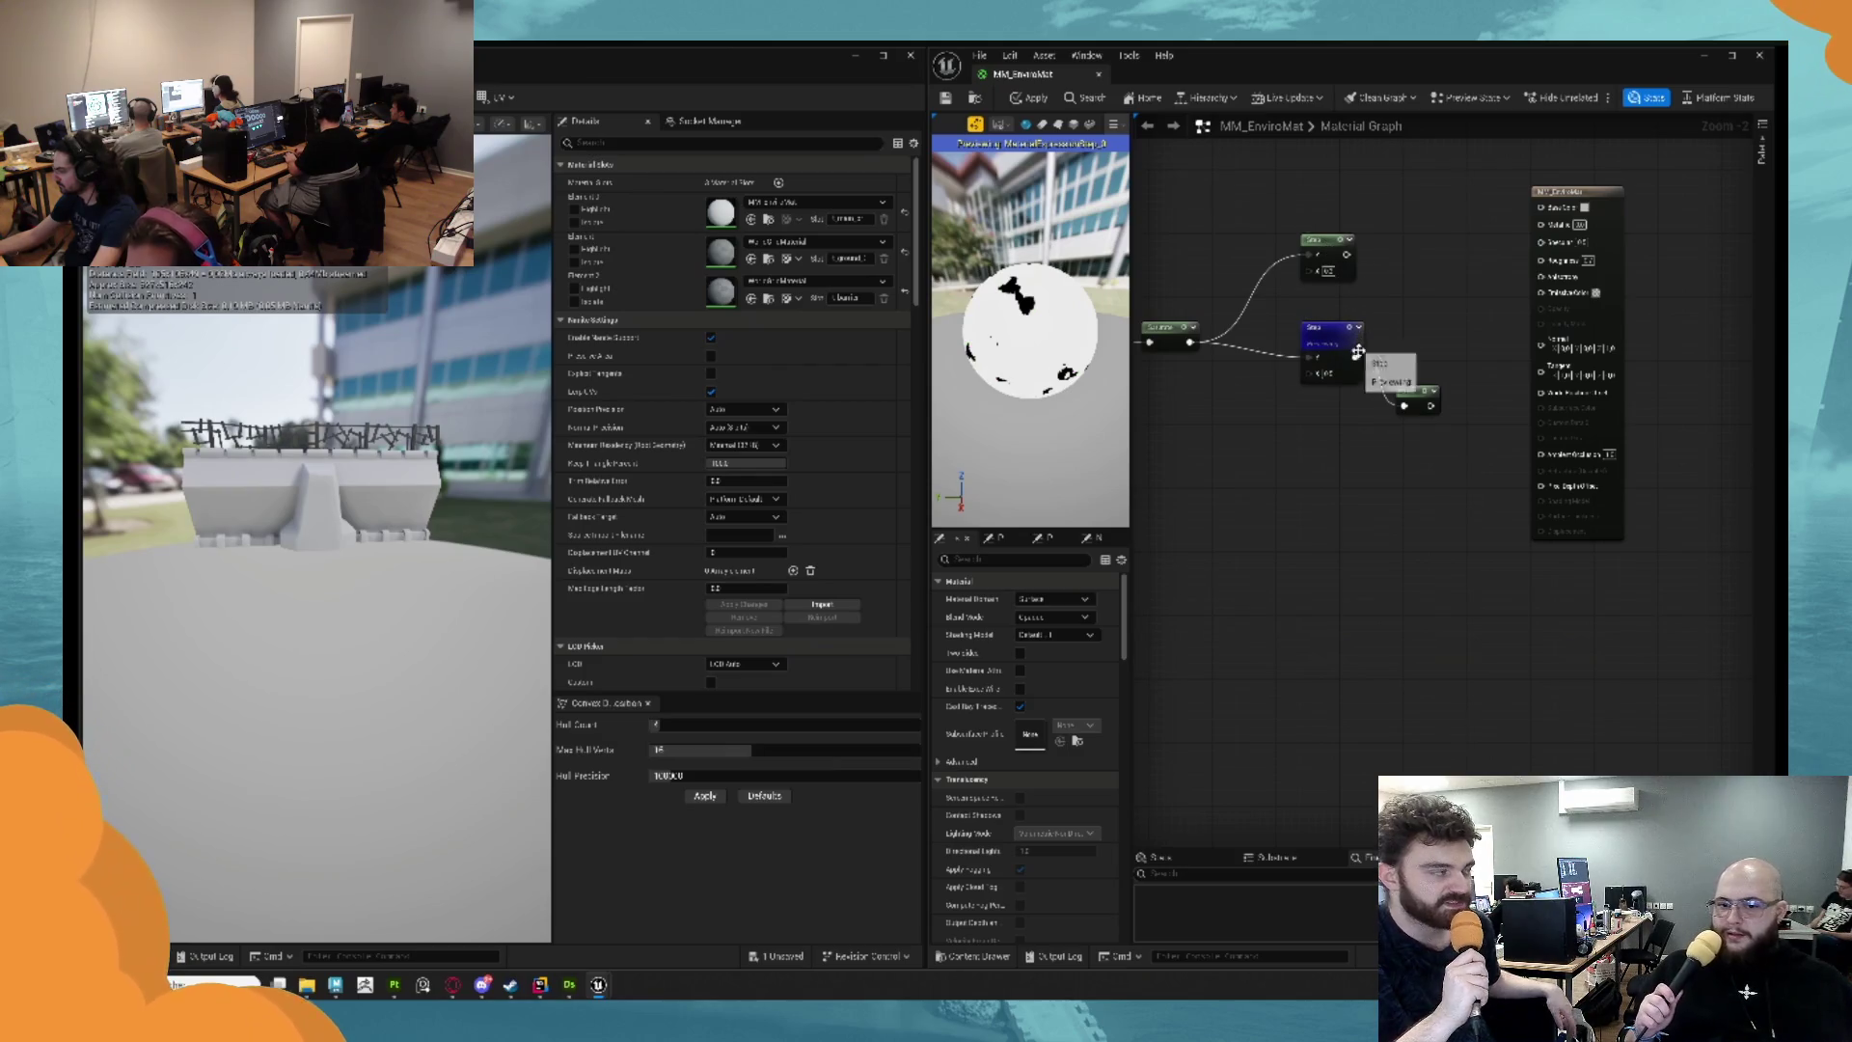
Add a Subtract node (1-x) after the blue node, feed in the top node, and preview it.
drag(1355, 357, 1401, 315)
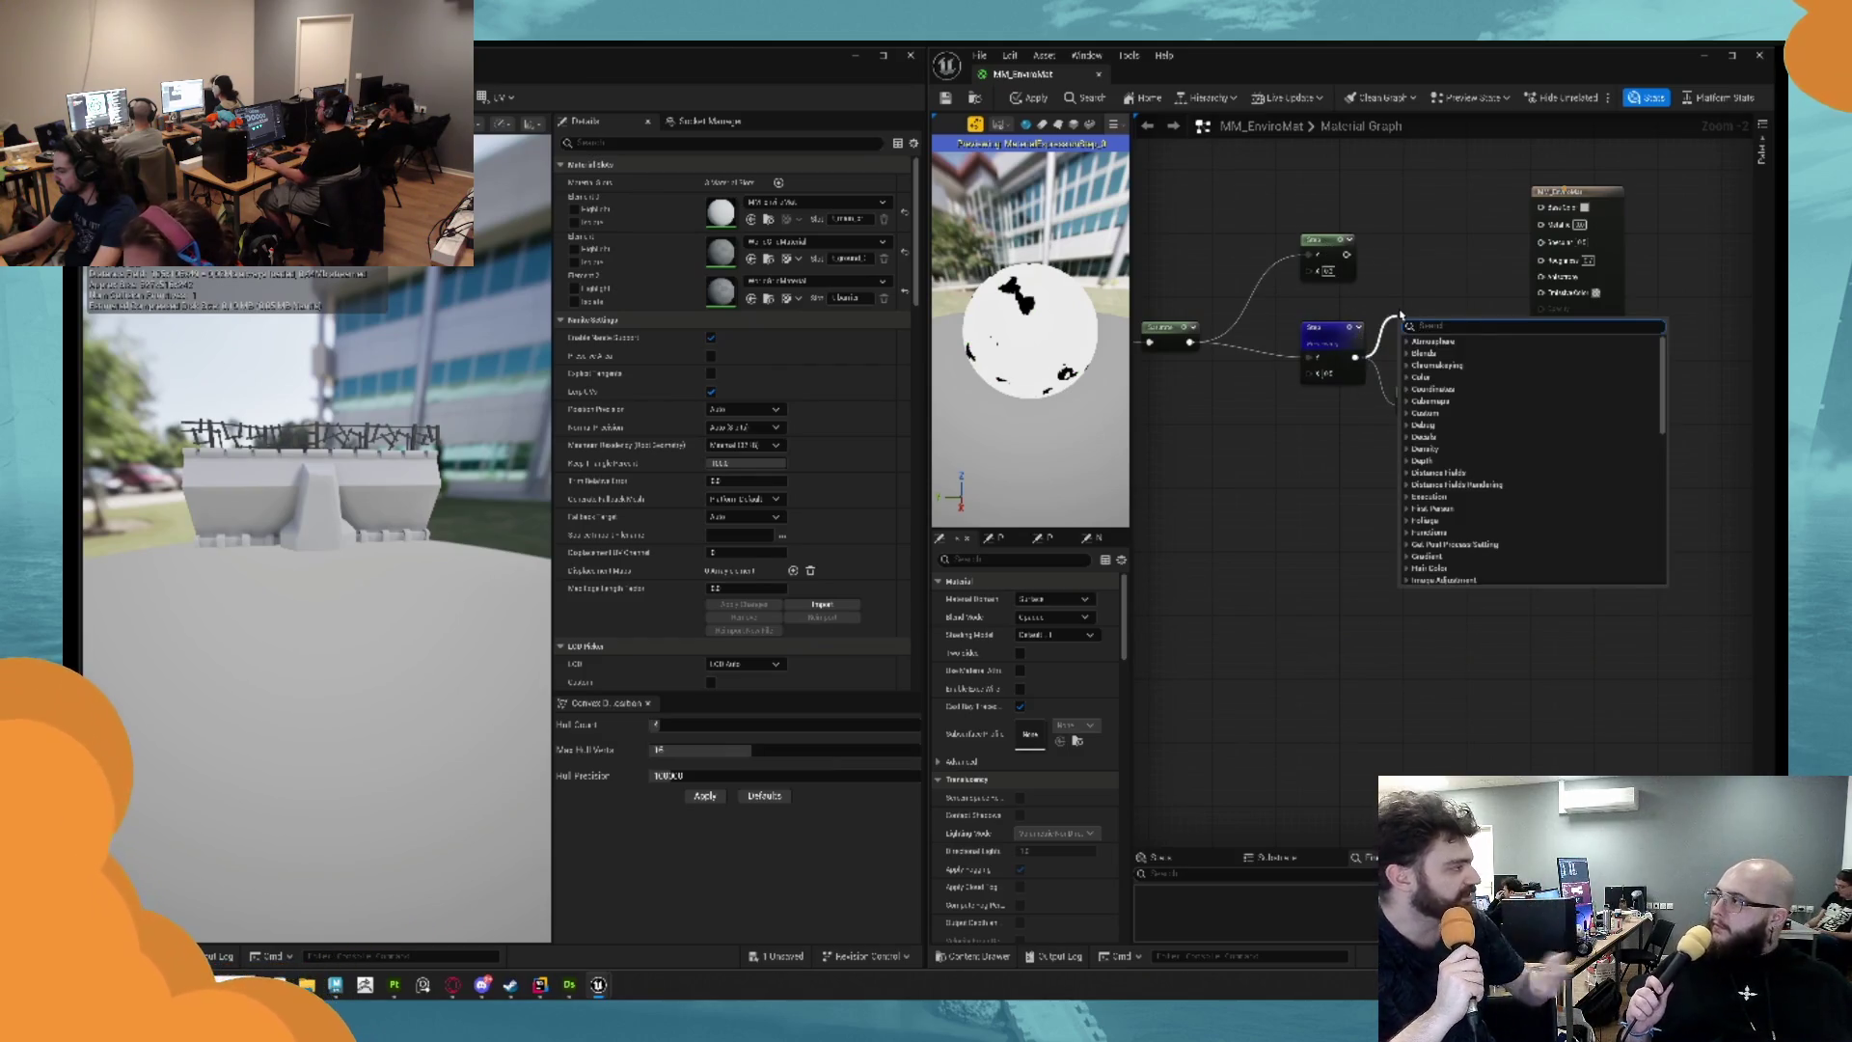
text(1-x)
key(Return)
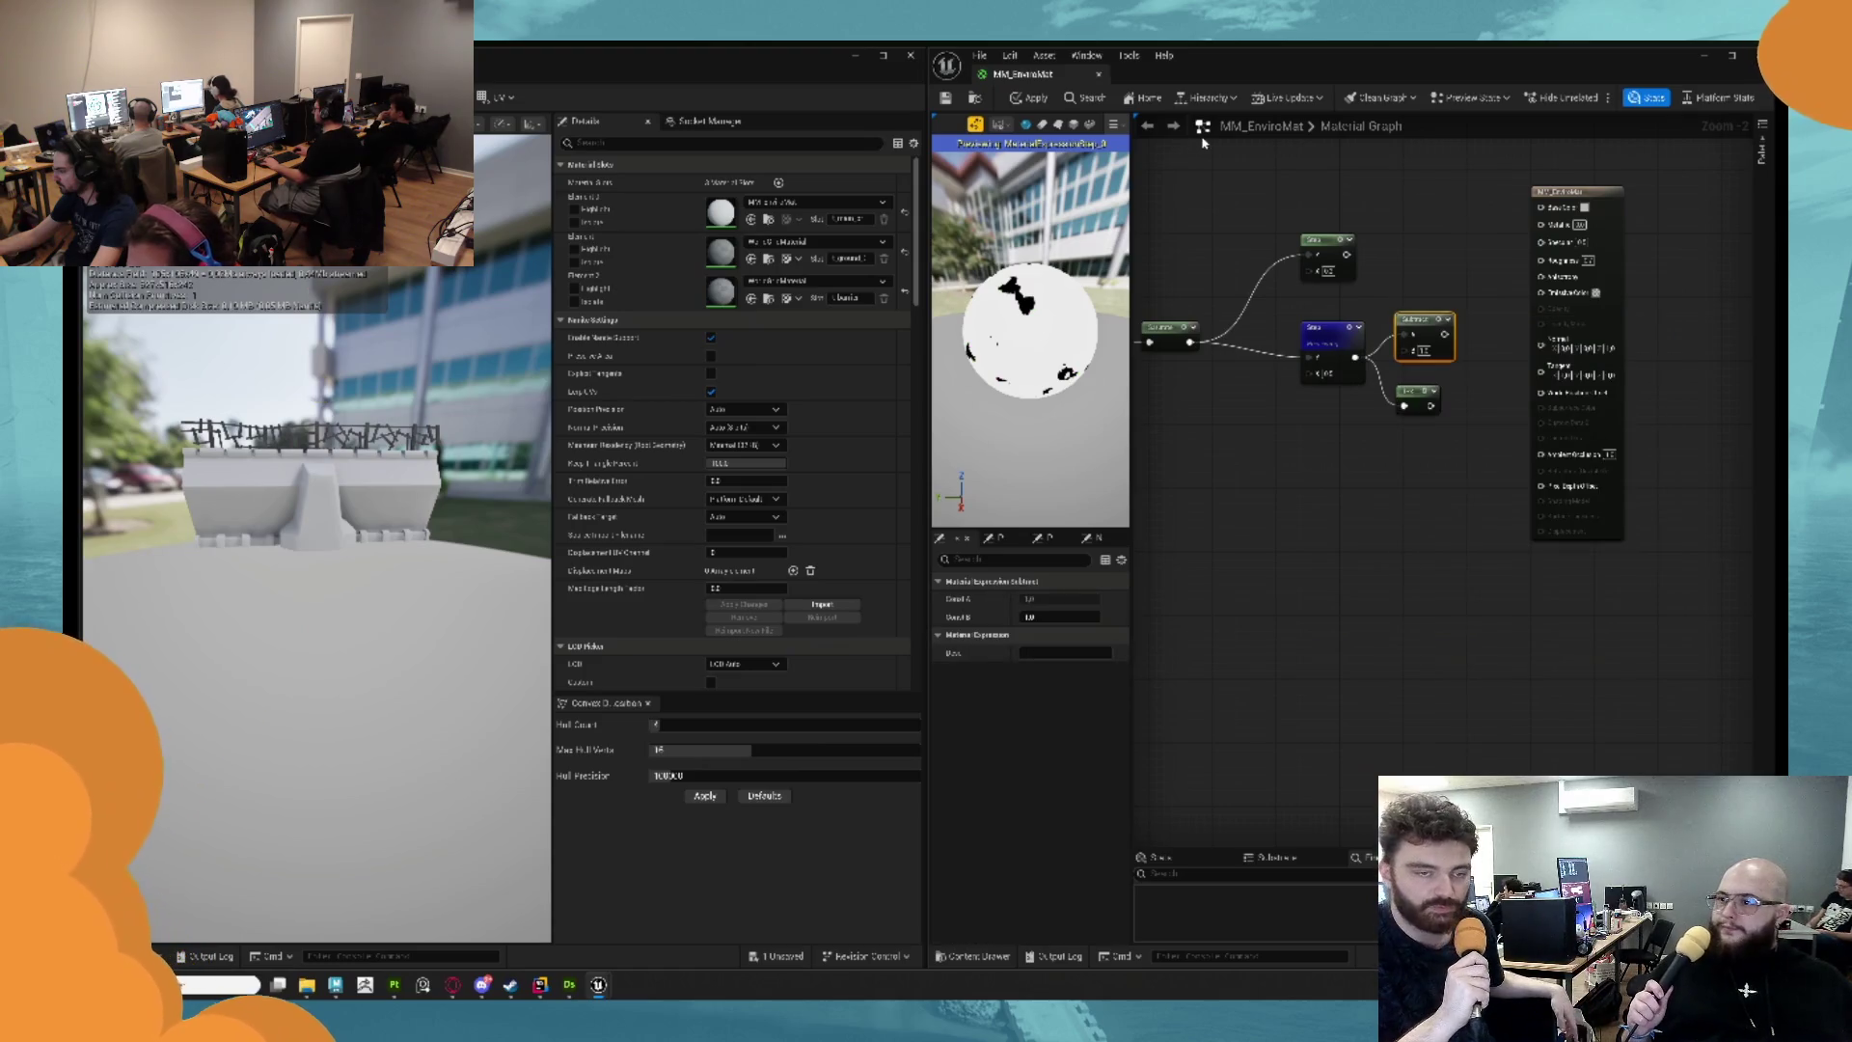
drag(1347, 254, 1408, 359)
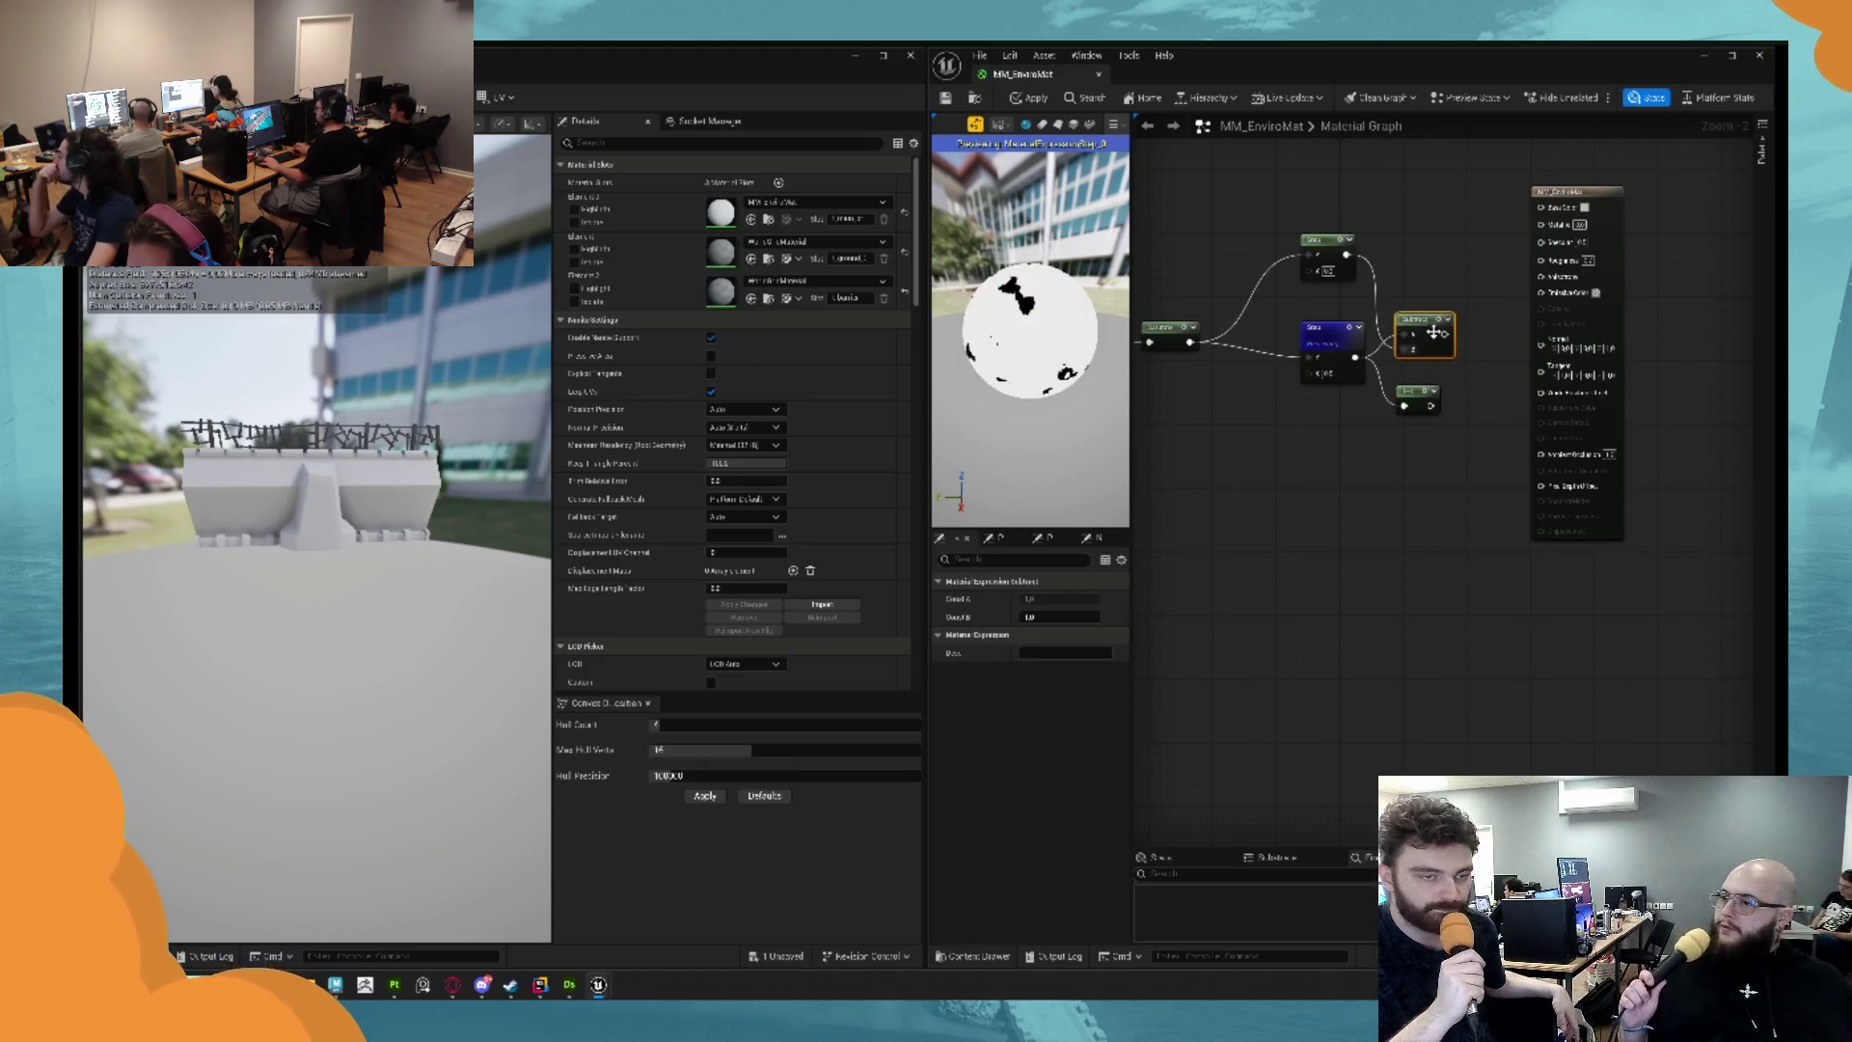
key(space)
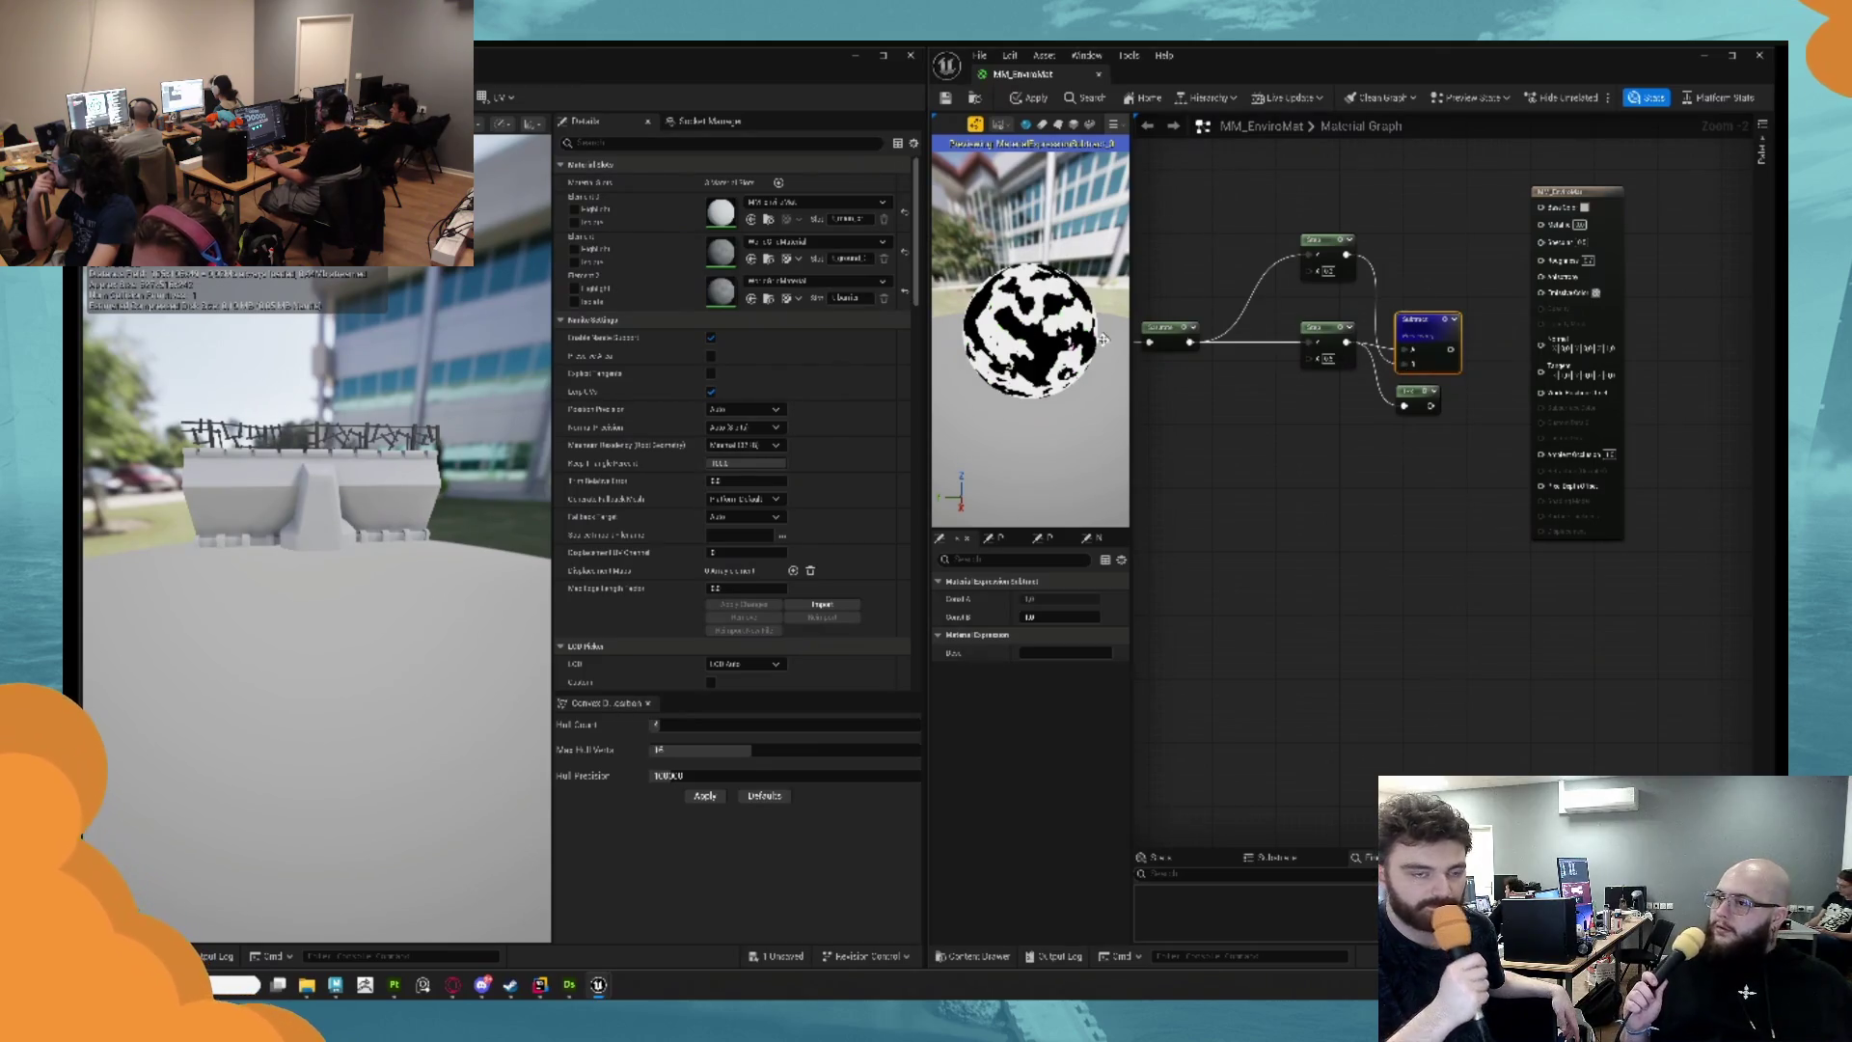
click(1375, 299)
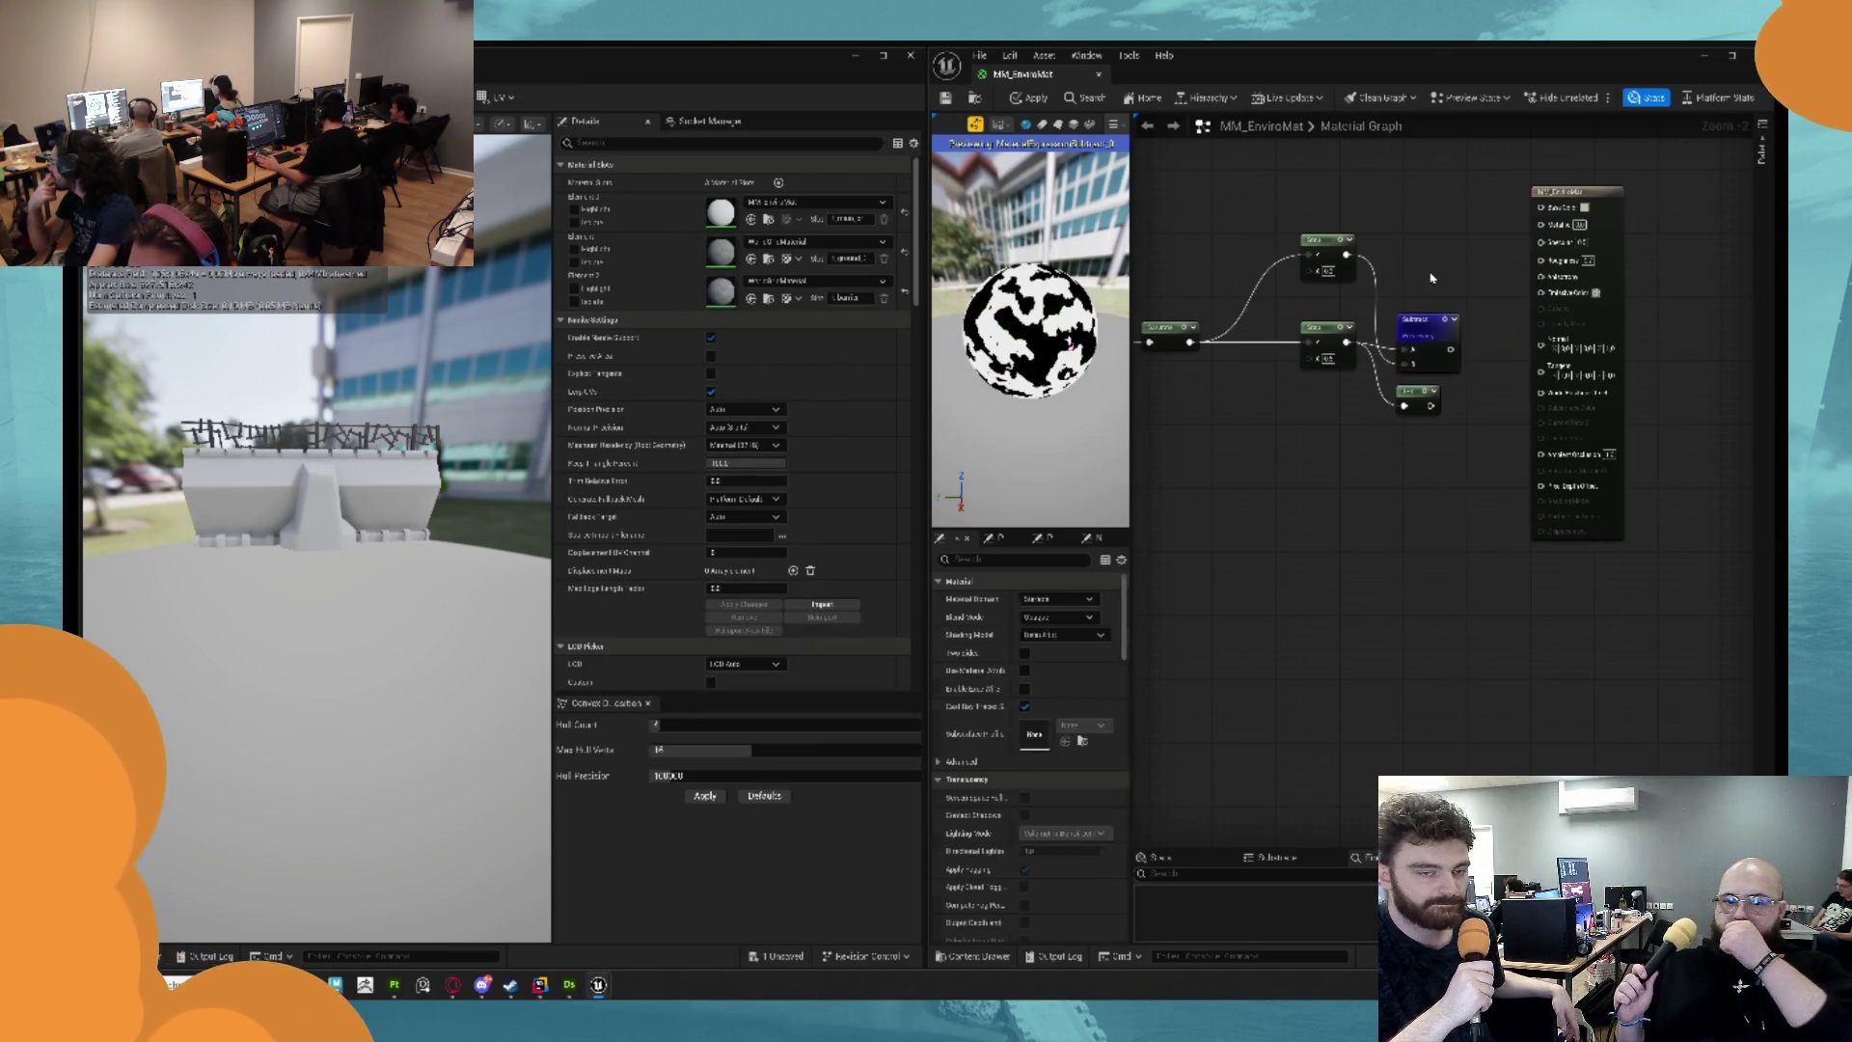
Preview the inverted mask on the sphere and move the material output node further right.
click(1341, 240)
key(space)
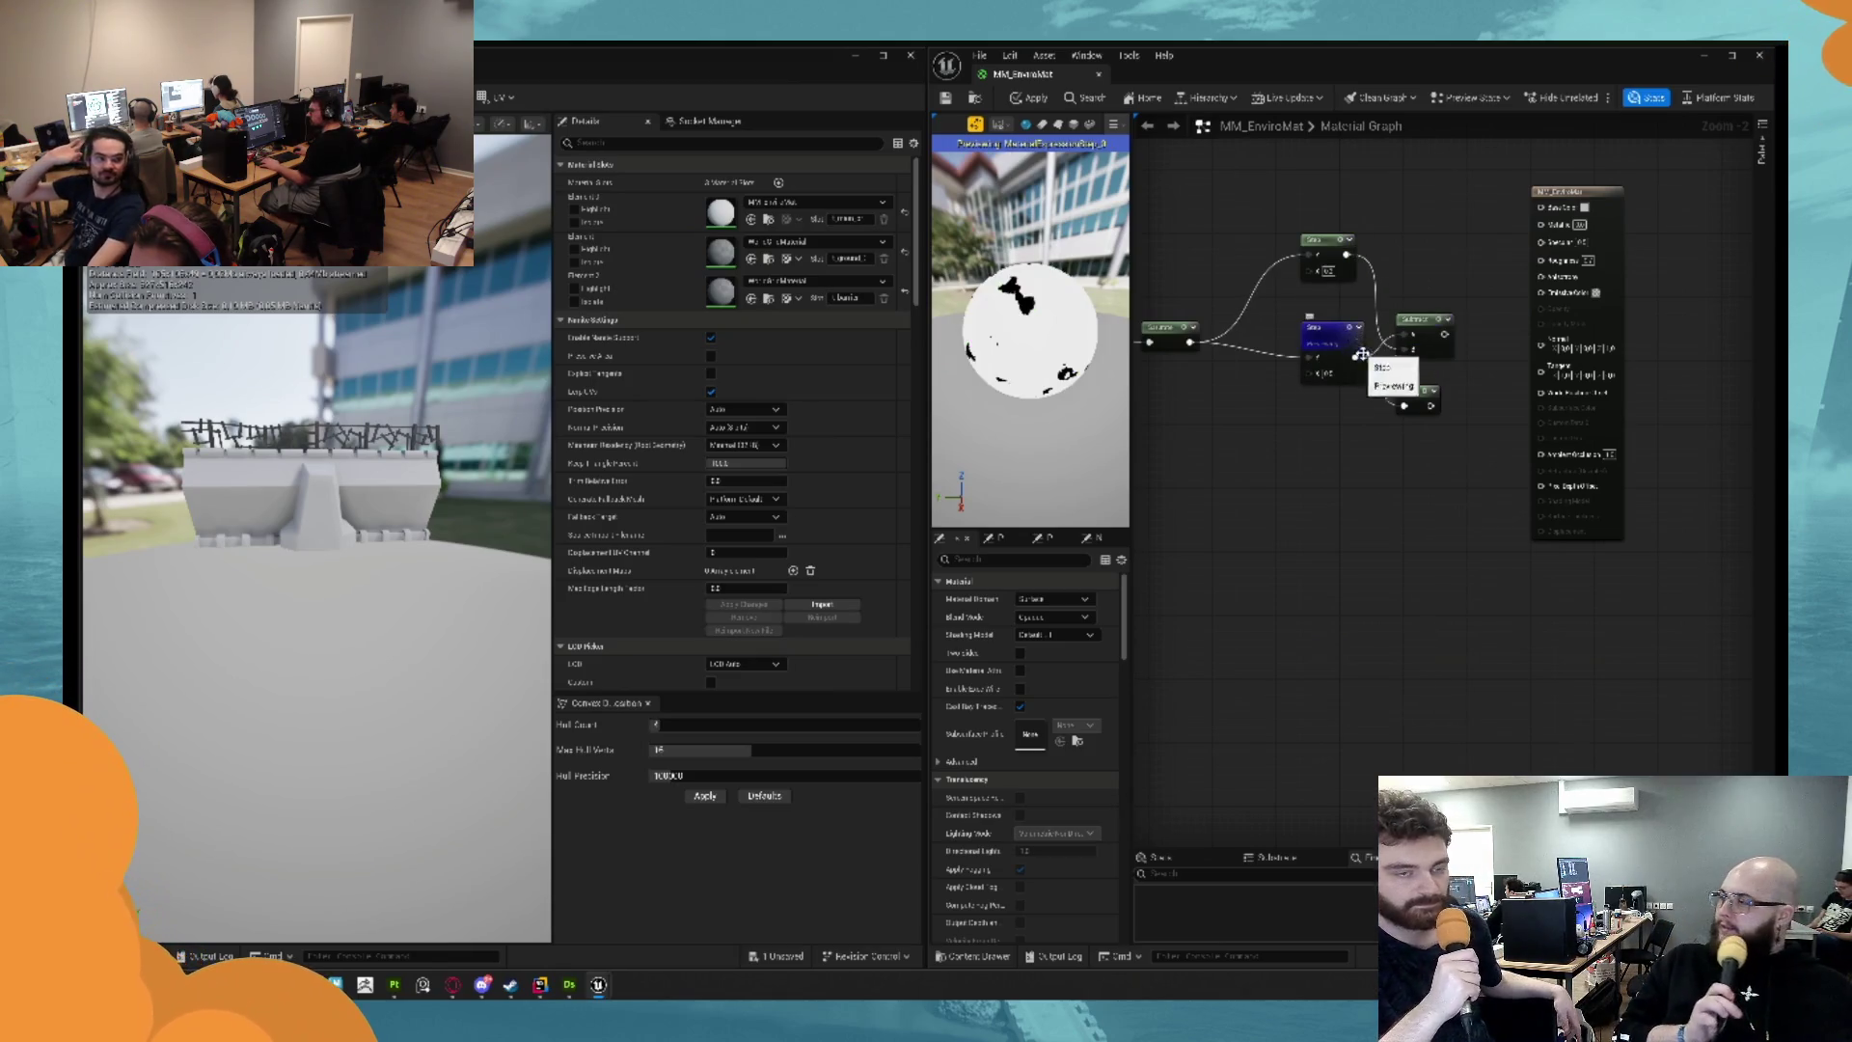
click(1430, 397)
key(space)
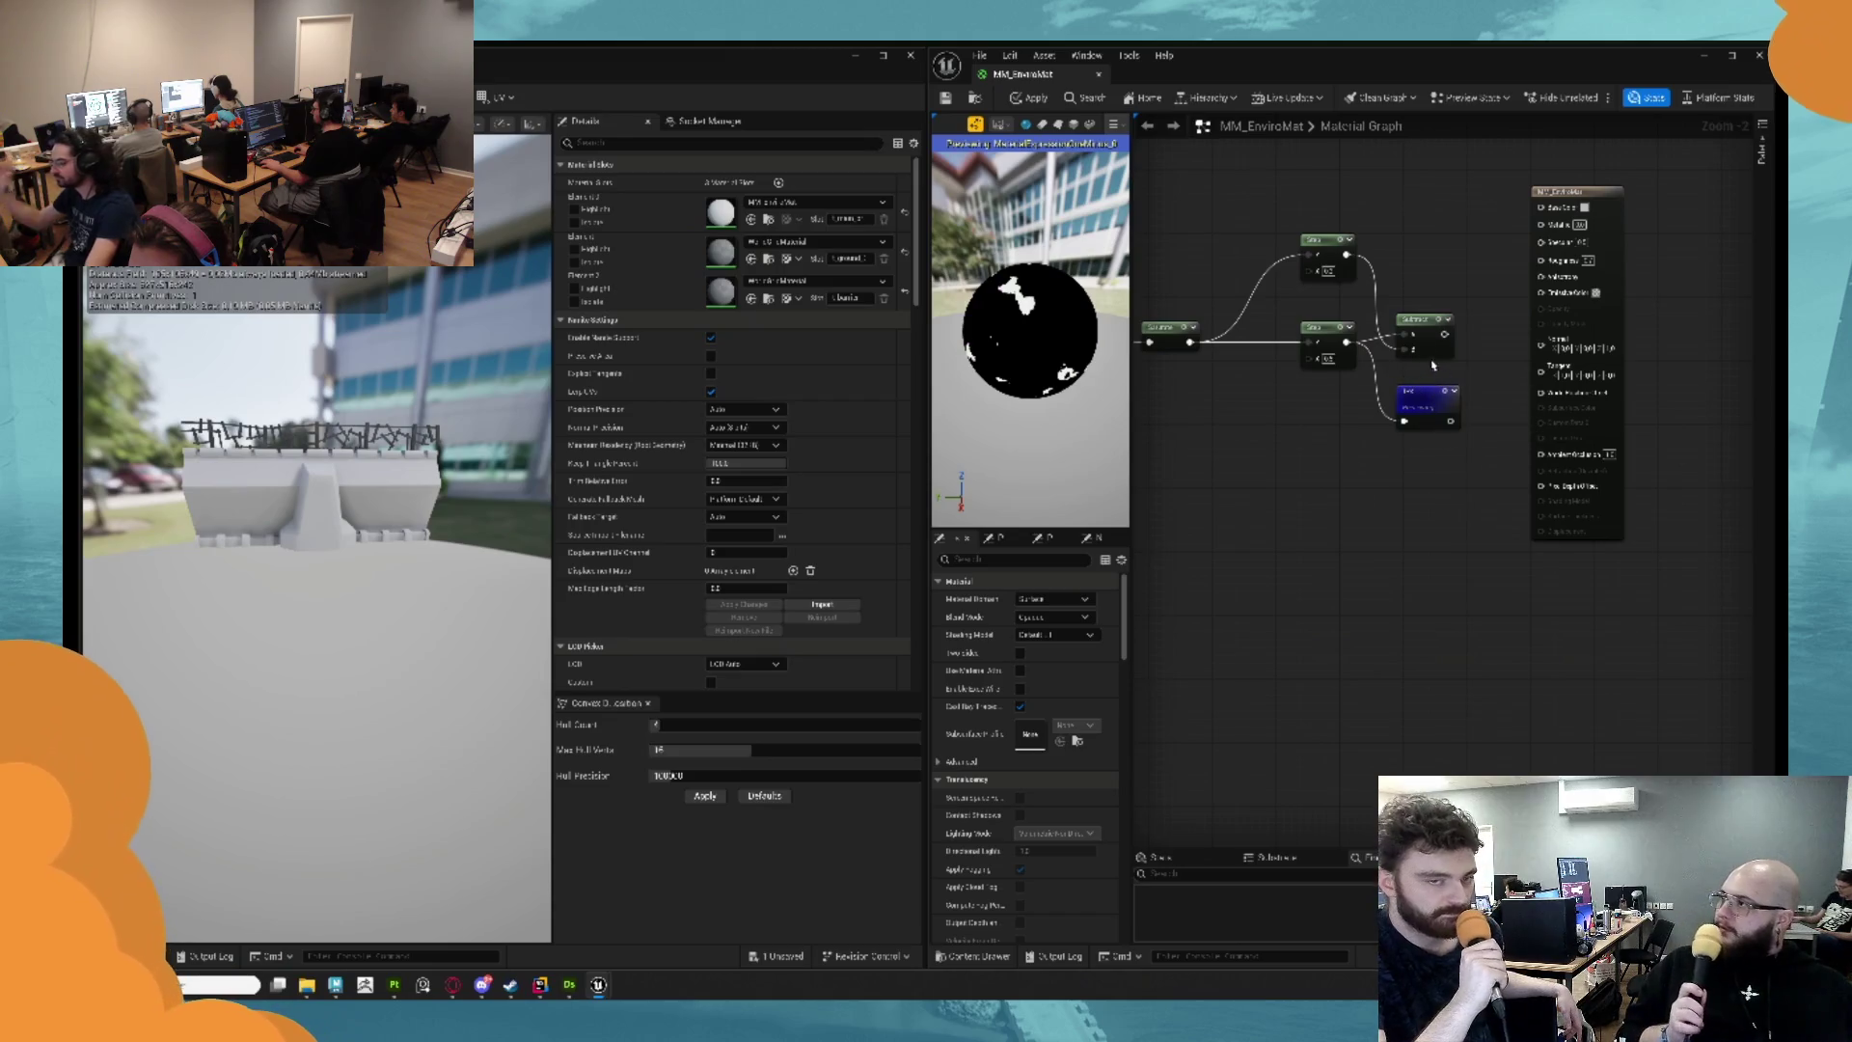
drag(1447, 295, 1387, 308)
drag(1521, 203, 1711, 211)
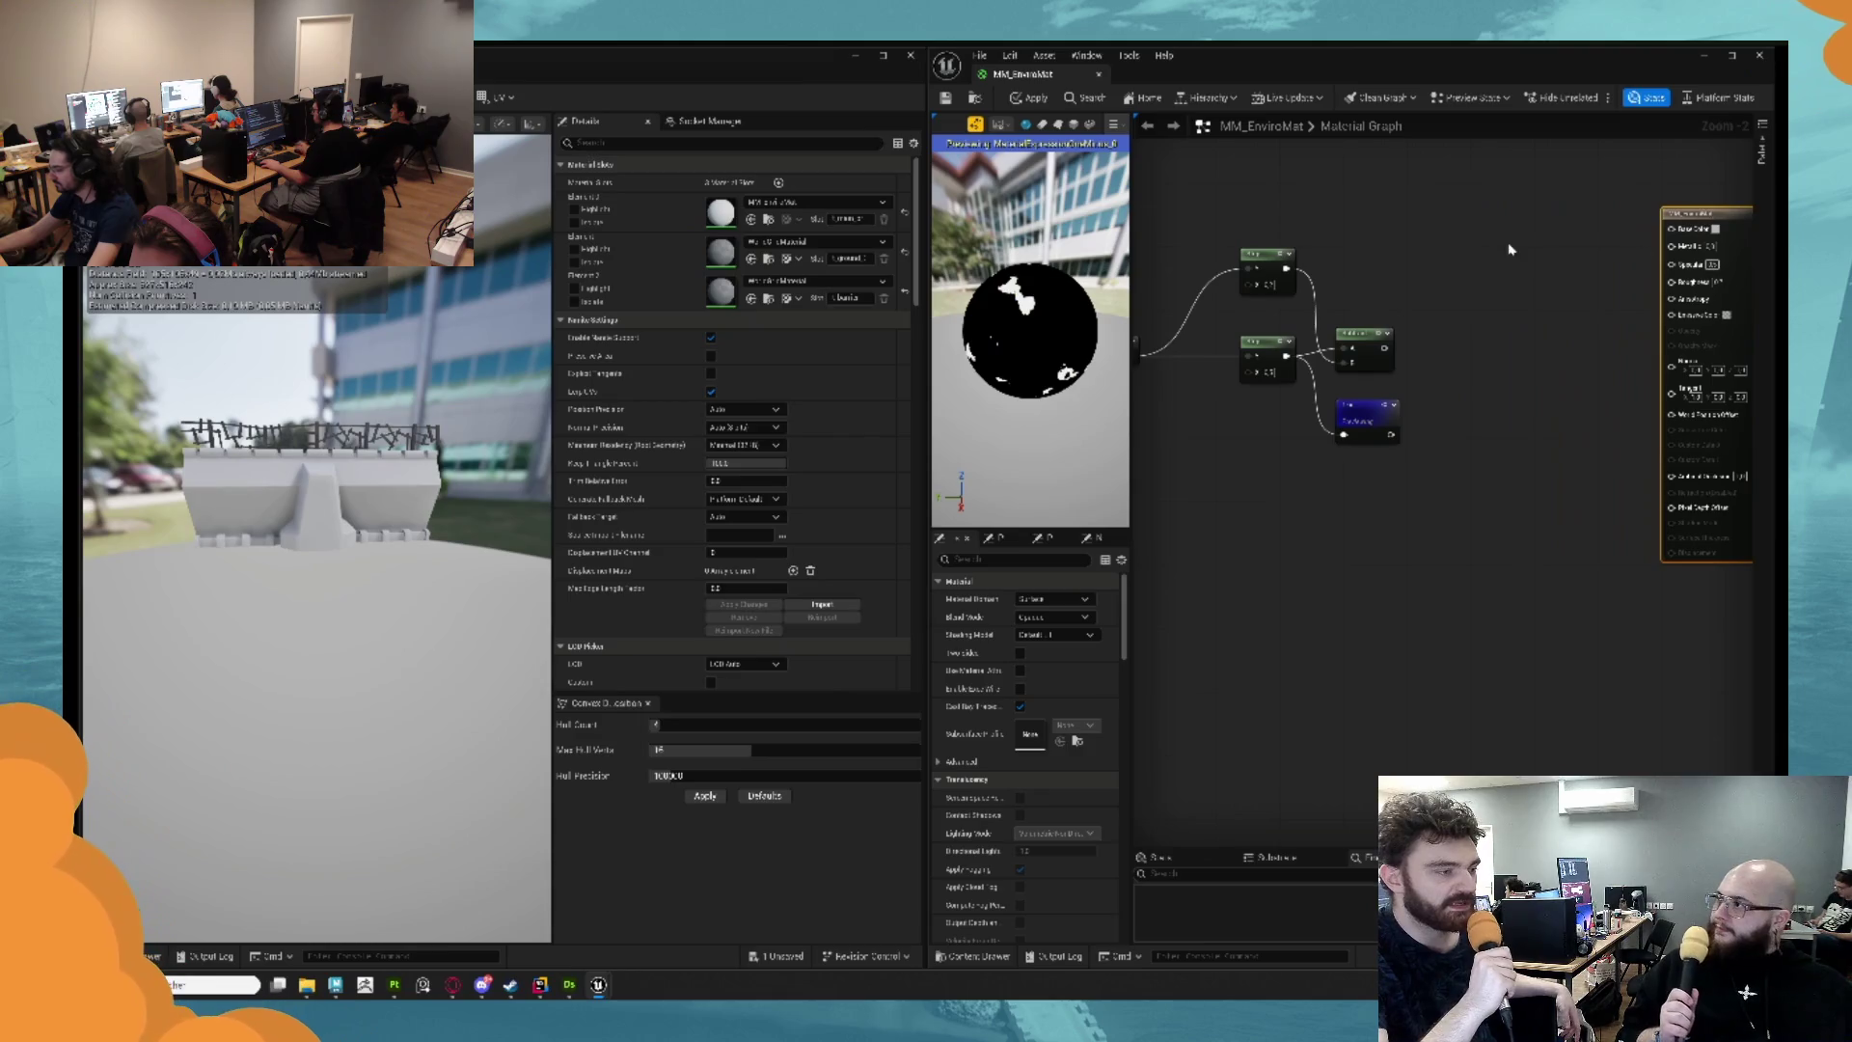
drag(1510, 250, 1533, 389)
Add a Linear Interpolate node and paste a second copy beside it.
right_click(1390, 311)
text(ler)
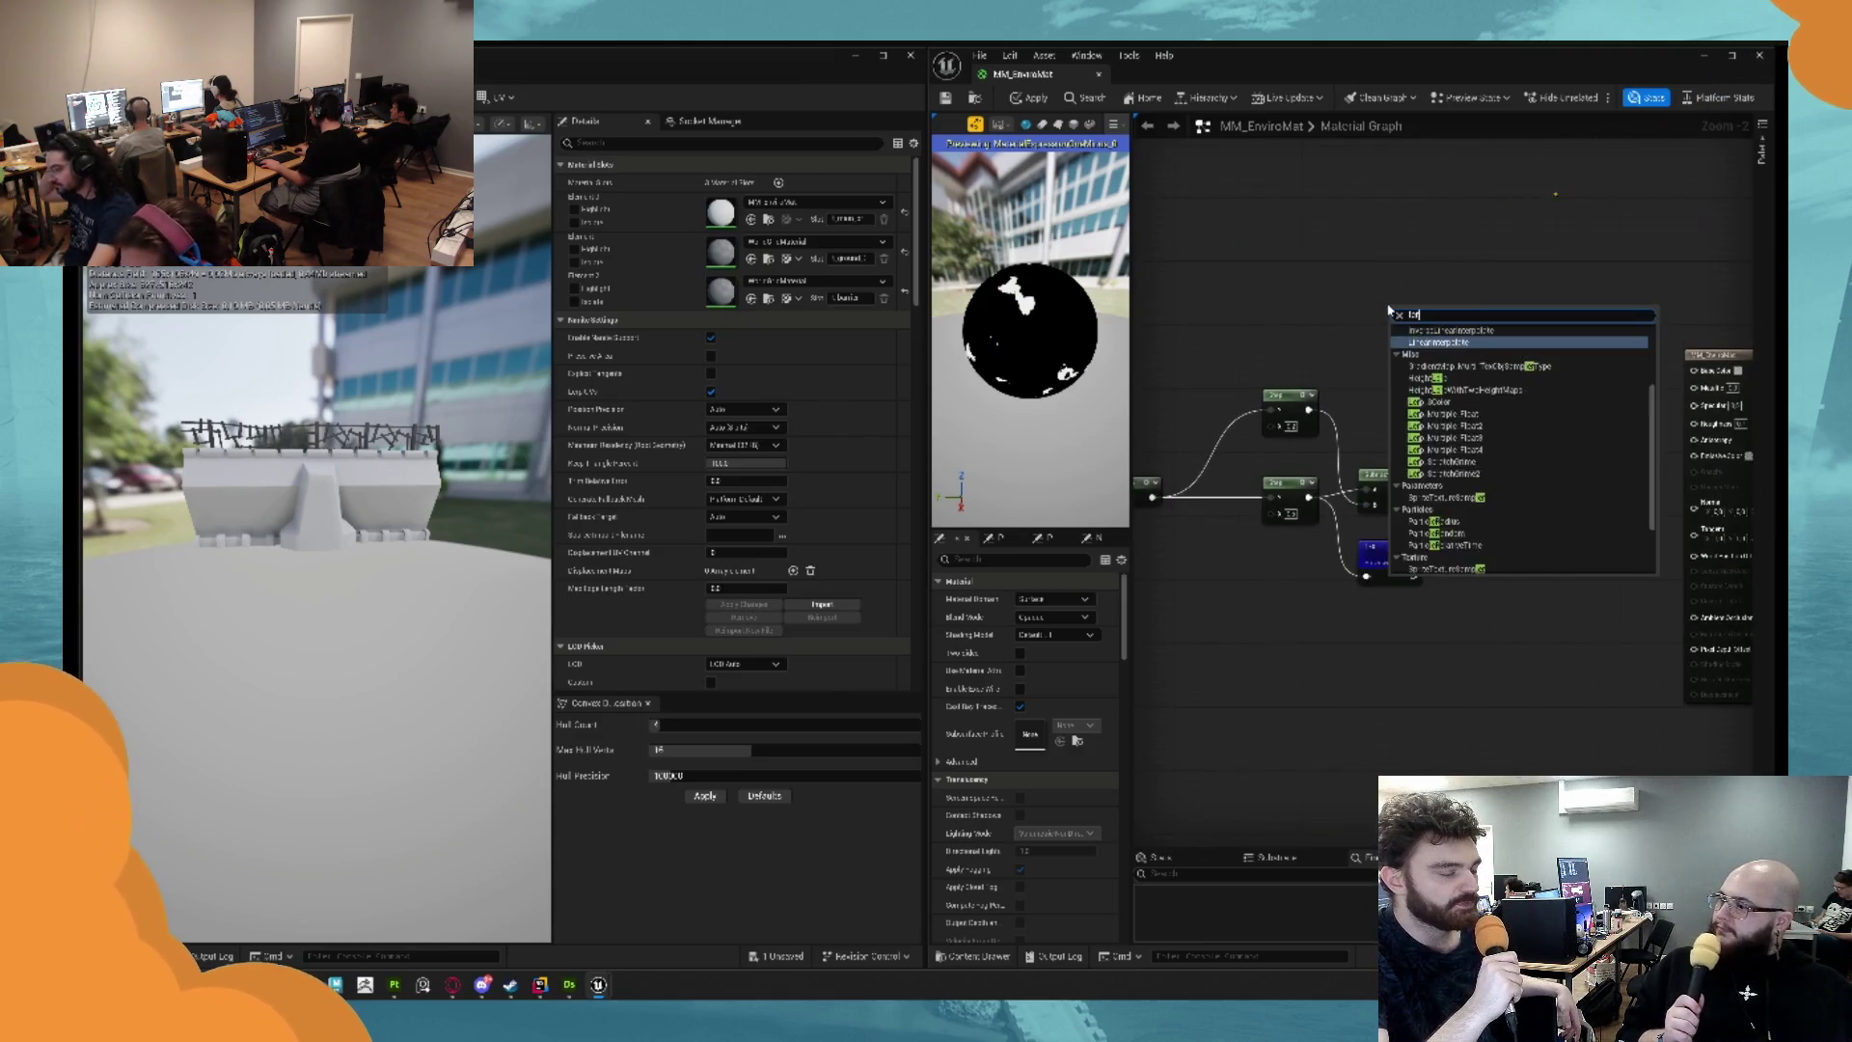
key(Return)
drag(1398, 308, 1461, 306)
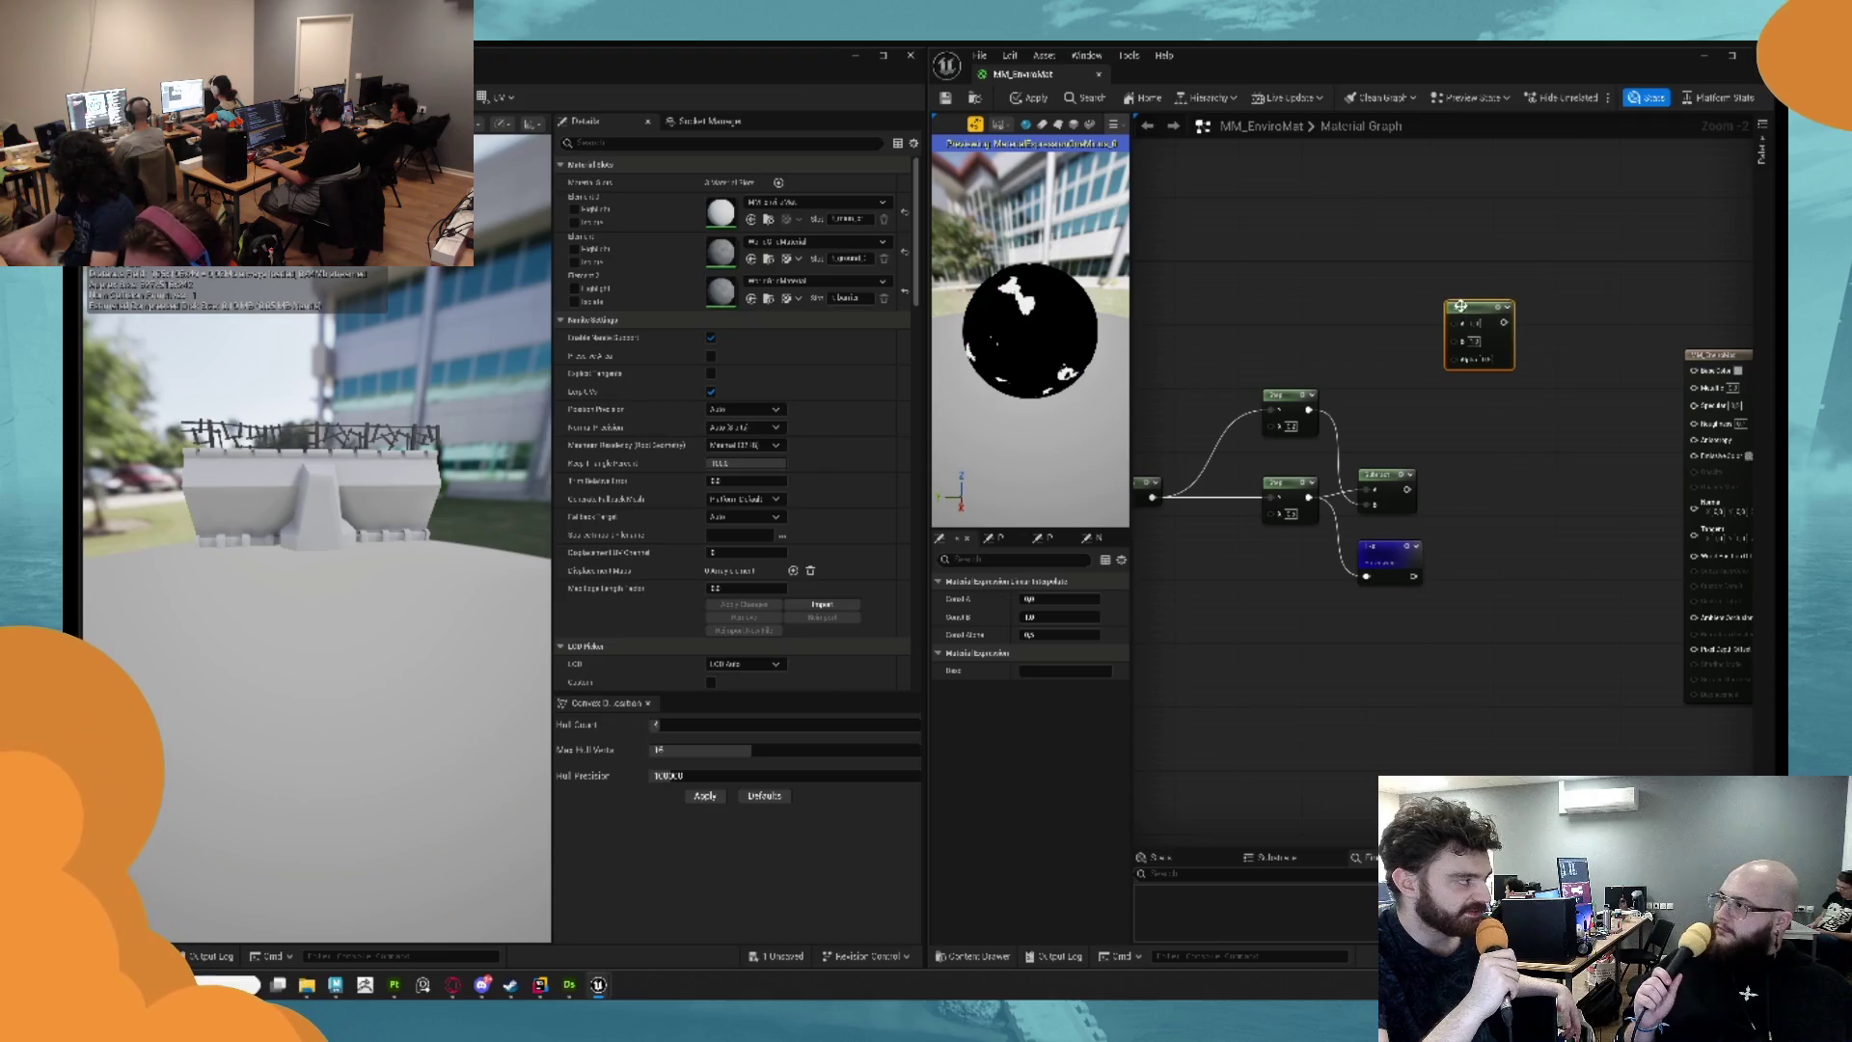
key(ctrl+c)
key(ctrl+v)
drag(1568, 410, 1560, 381)
click(1445, 540)
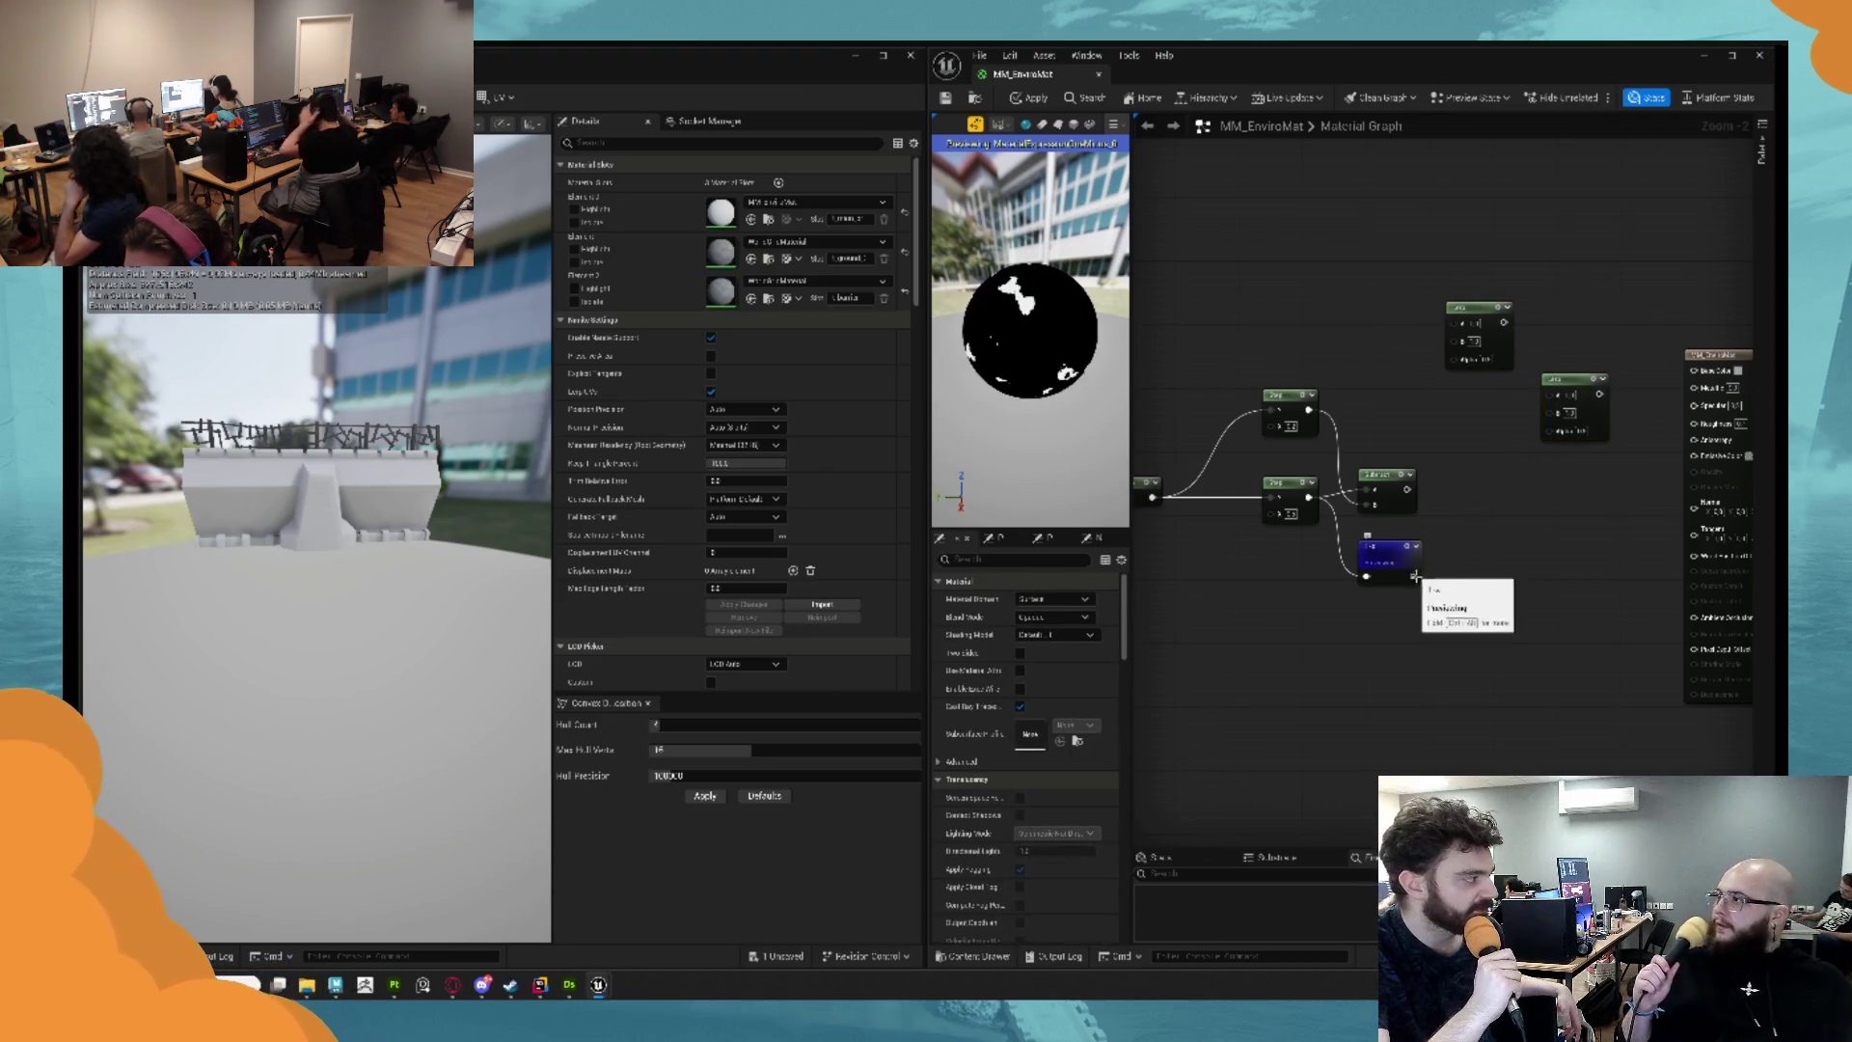
Connect the OneMinus output to the upper Lerp's Alpha and preview the Subtract node.
mouse_move(1411, 577)
mouse_down()
mouse_move(1452, 463)
mouse_move(1452, 359)
mouse_up()
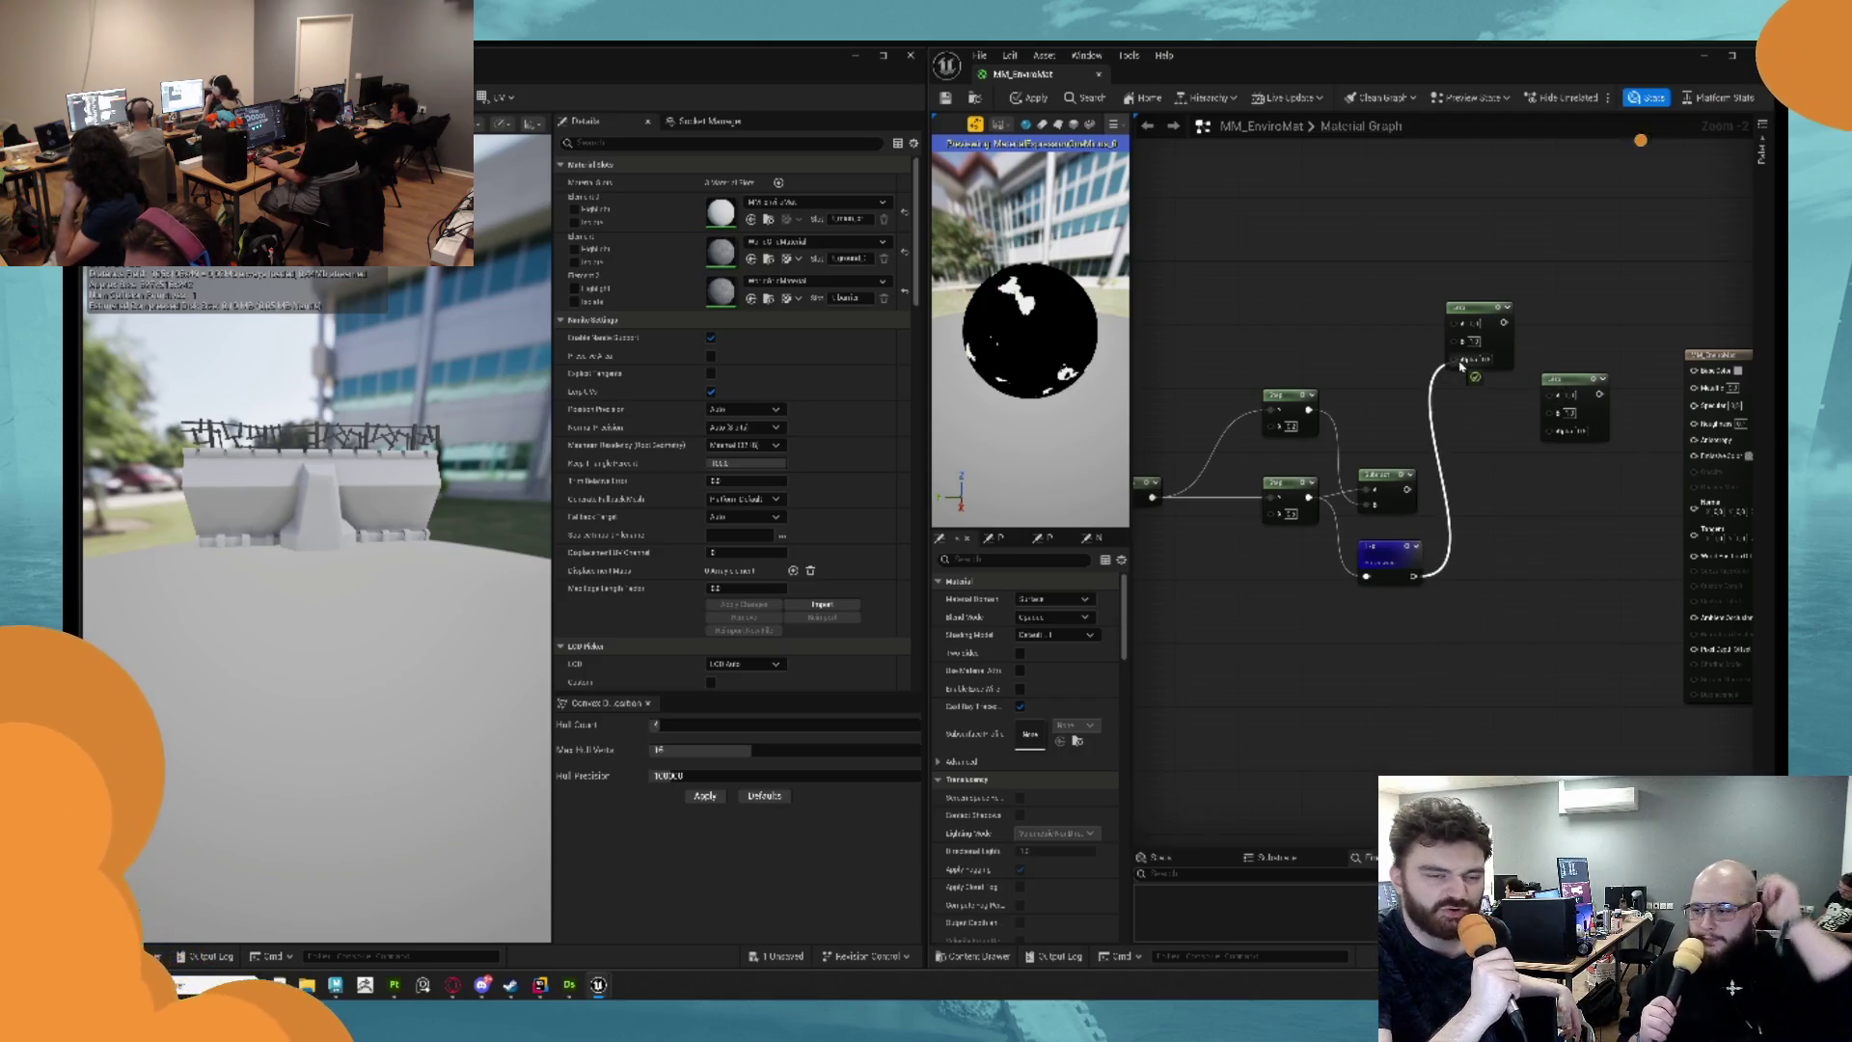
mouse_move(1387, 558)
mouse_down()
mouse_move(1381, 338)
mouse_move(1379, 388)
mouse_up()
click(1444, 492)
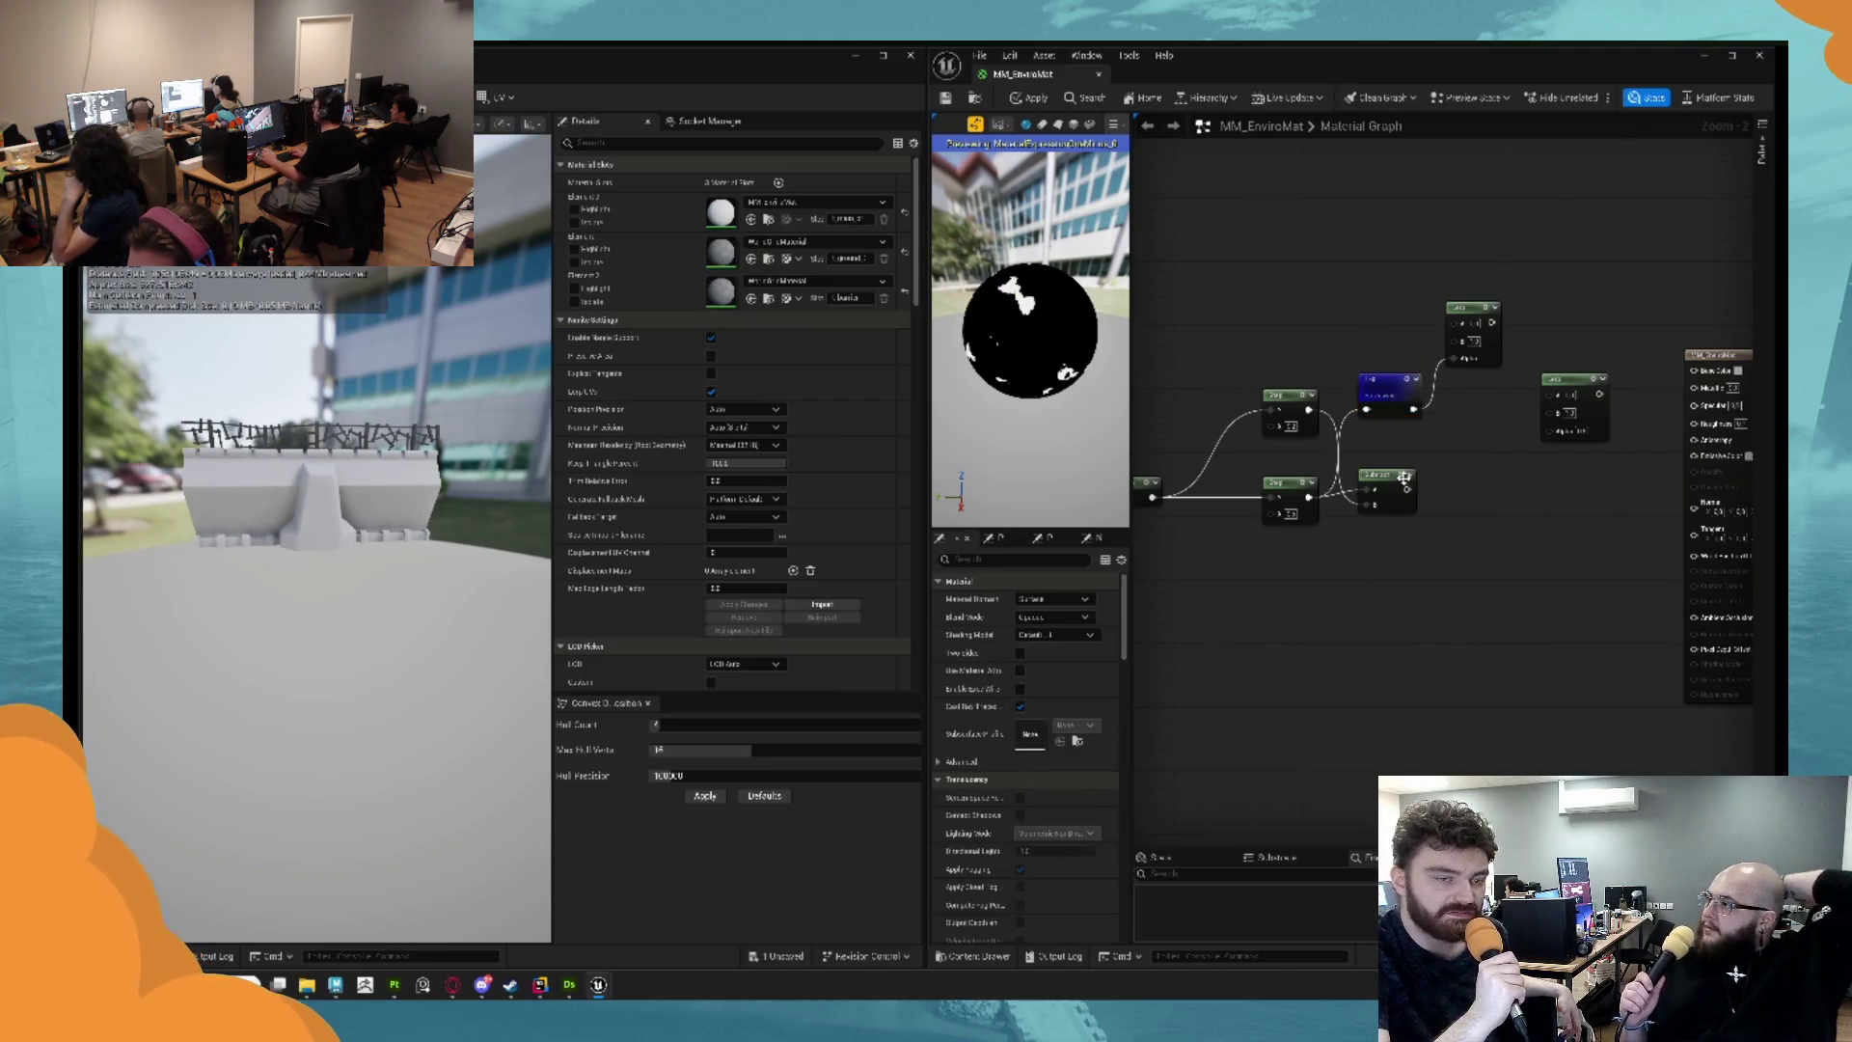
key(space)
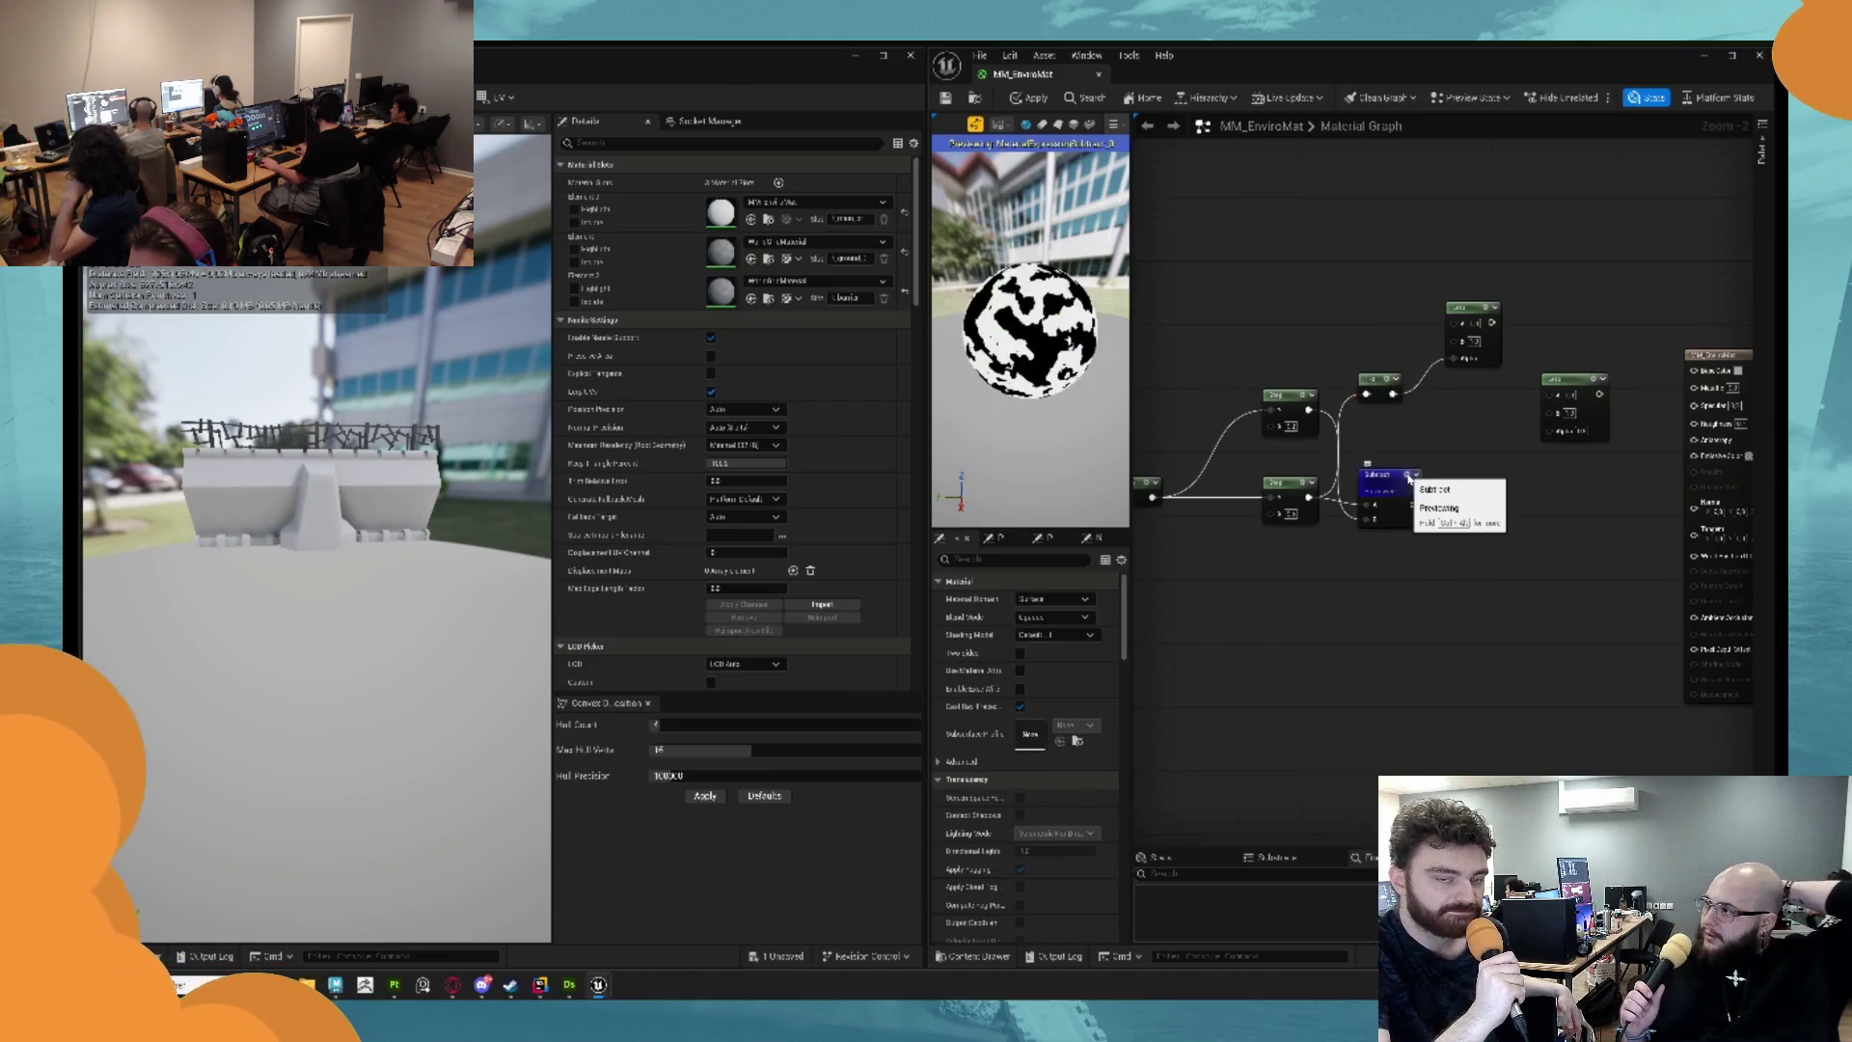
key(space)
click(1410, 476)
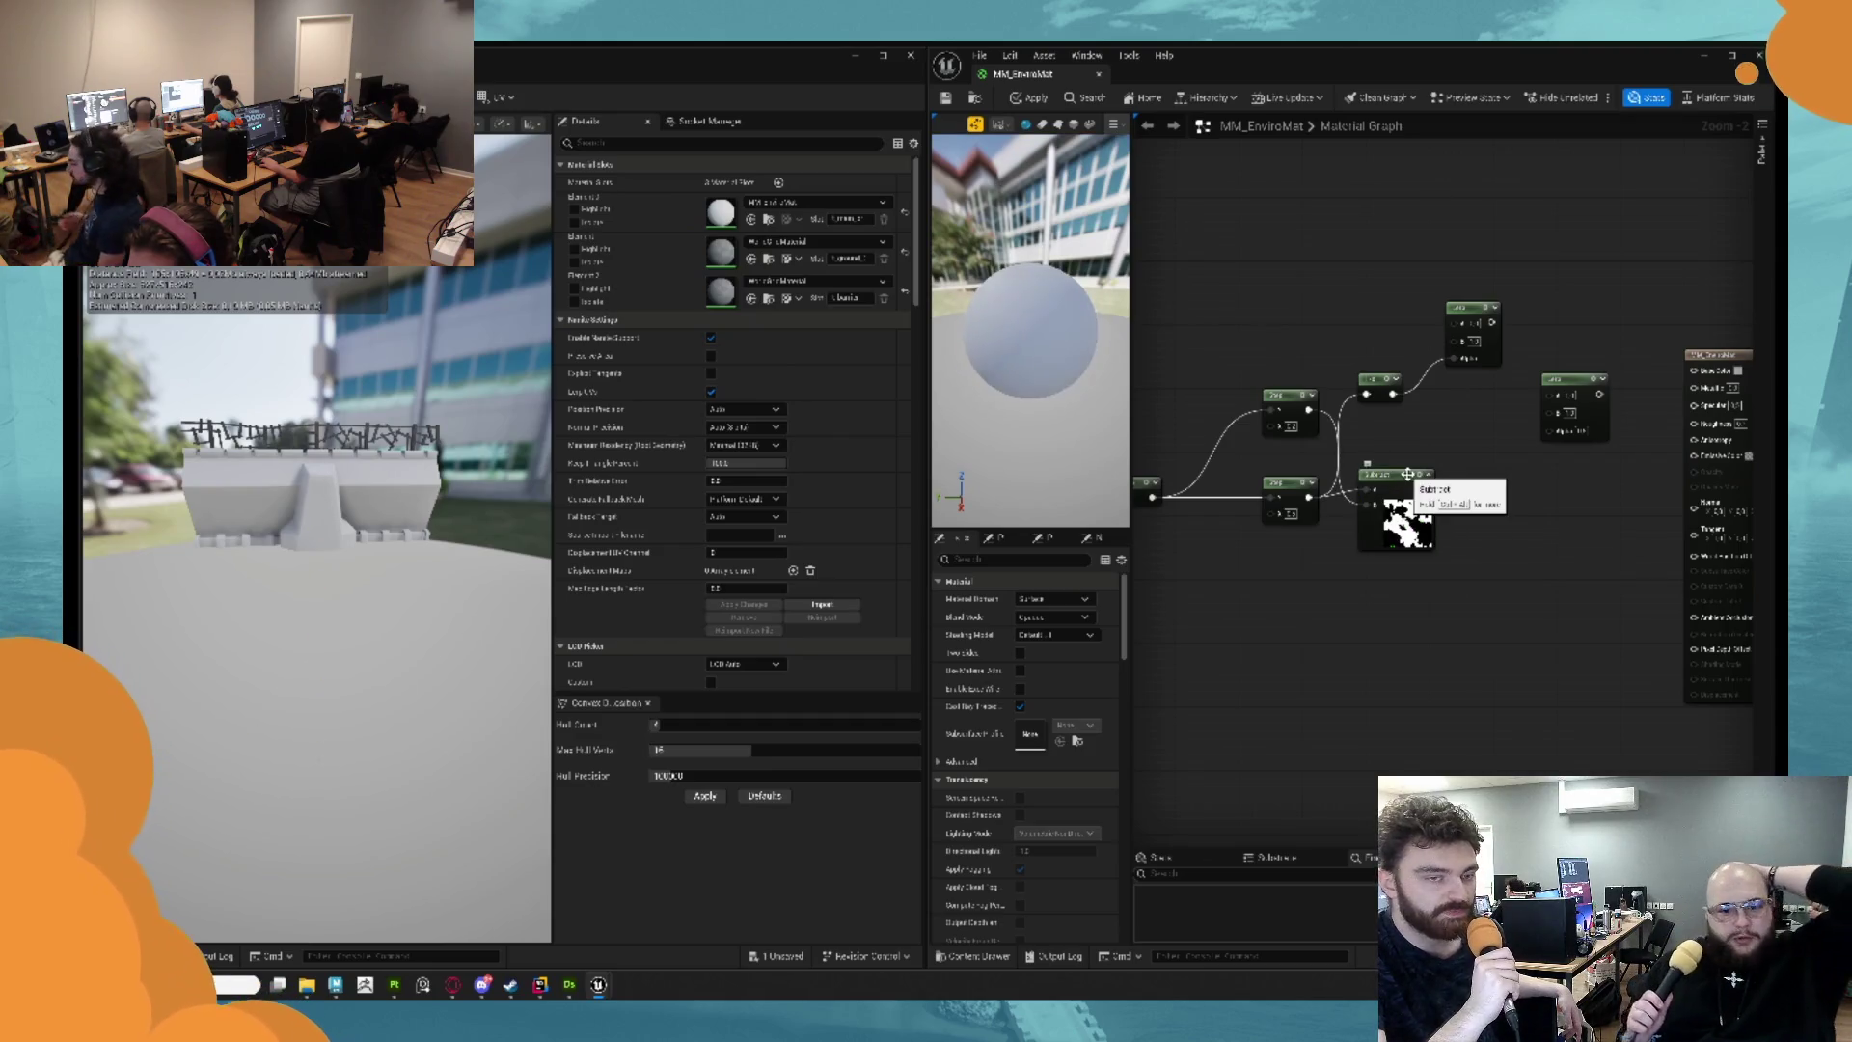
key(space)
Wire the Subtract output into the Lerps and rearrange the Subtract and small nodes.
drag(1426, 504, 1534, 443)
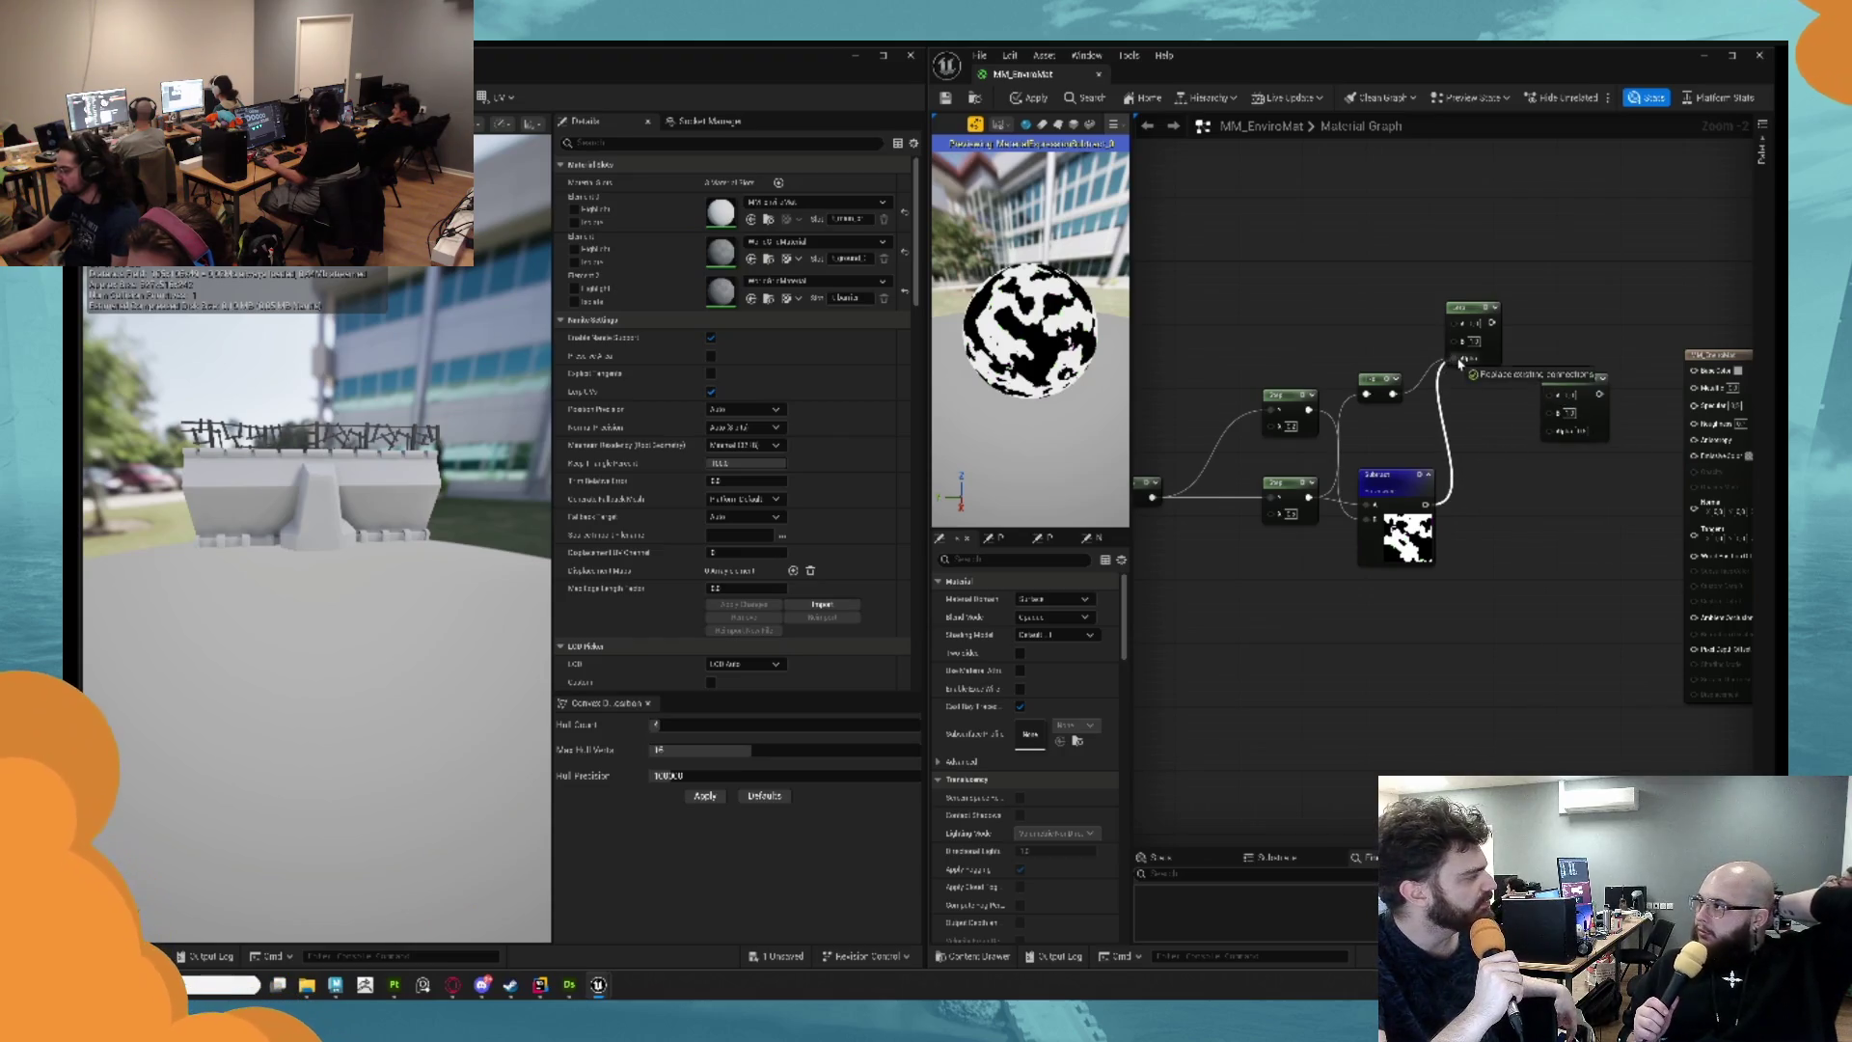
drag(1461, 363, 1458, 360)
drag(1564, 434, 1564, 435)
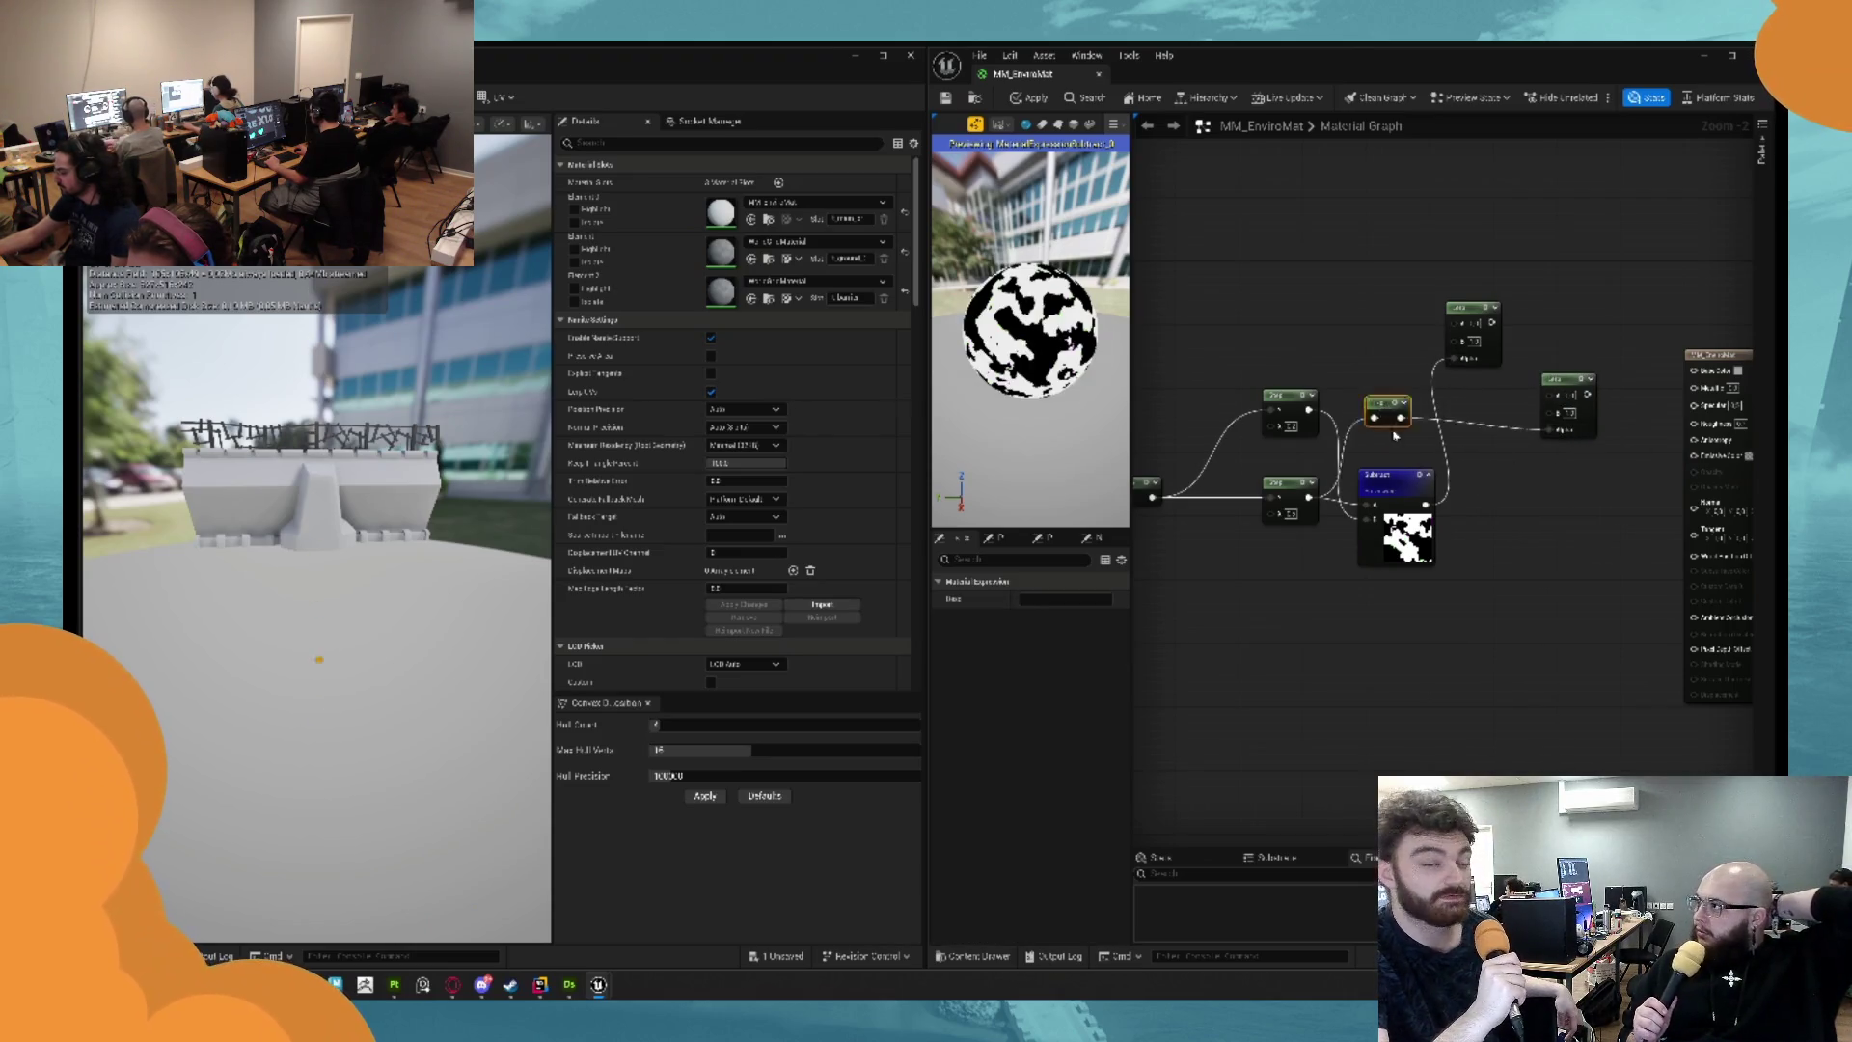
drag(1379, 380, 1410, 595)
mouse_move(1379, 485)
mouse_down()
mouse_move(1388, 355)
mouse_move(1374, 387)
mouse_up()
drag(1404, 593, 1377, 489)
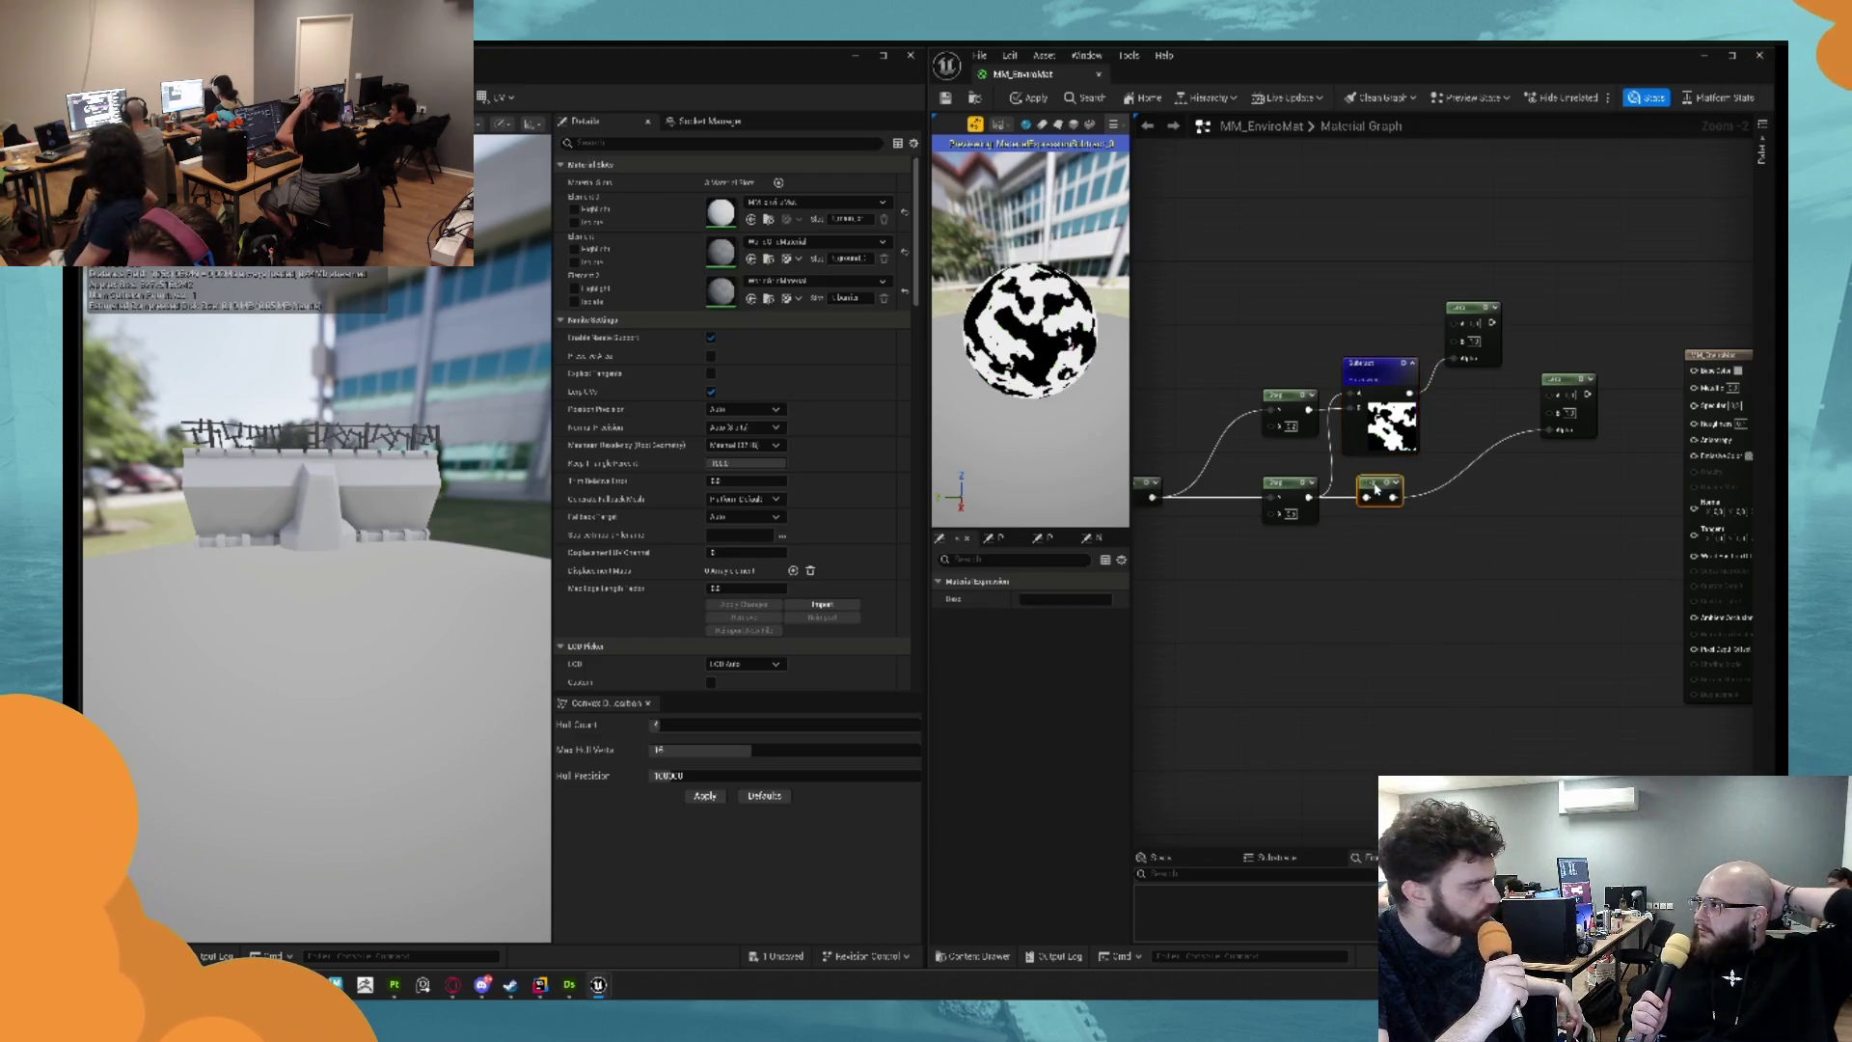
click(1472, 526)
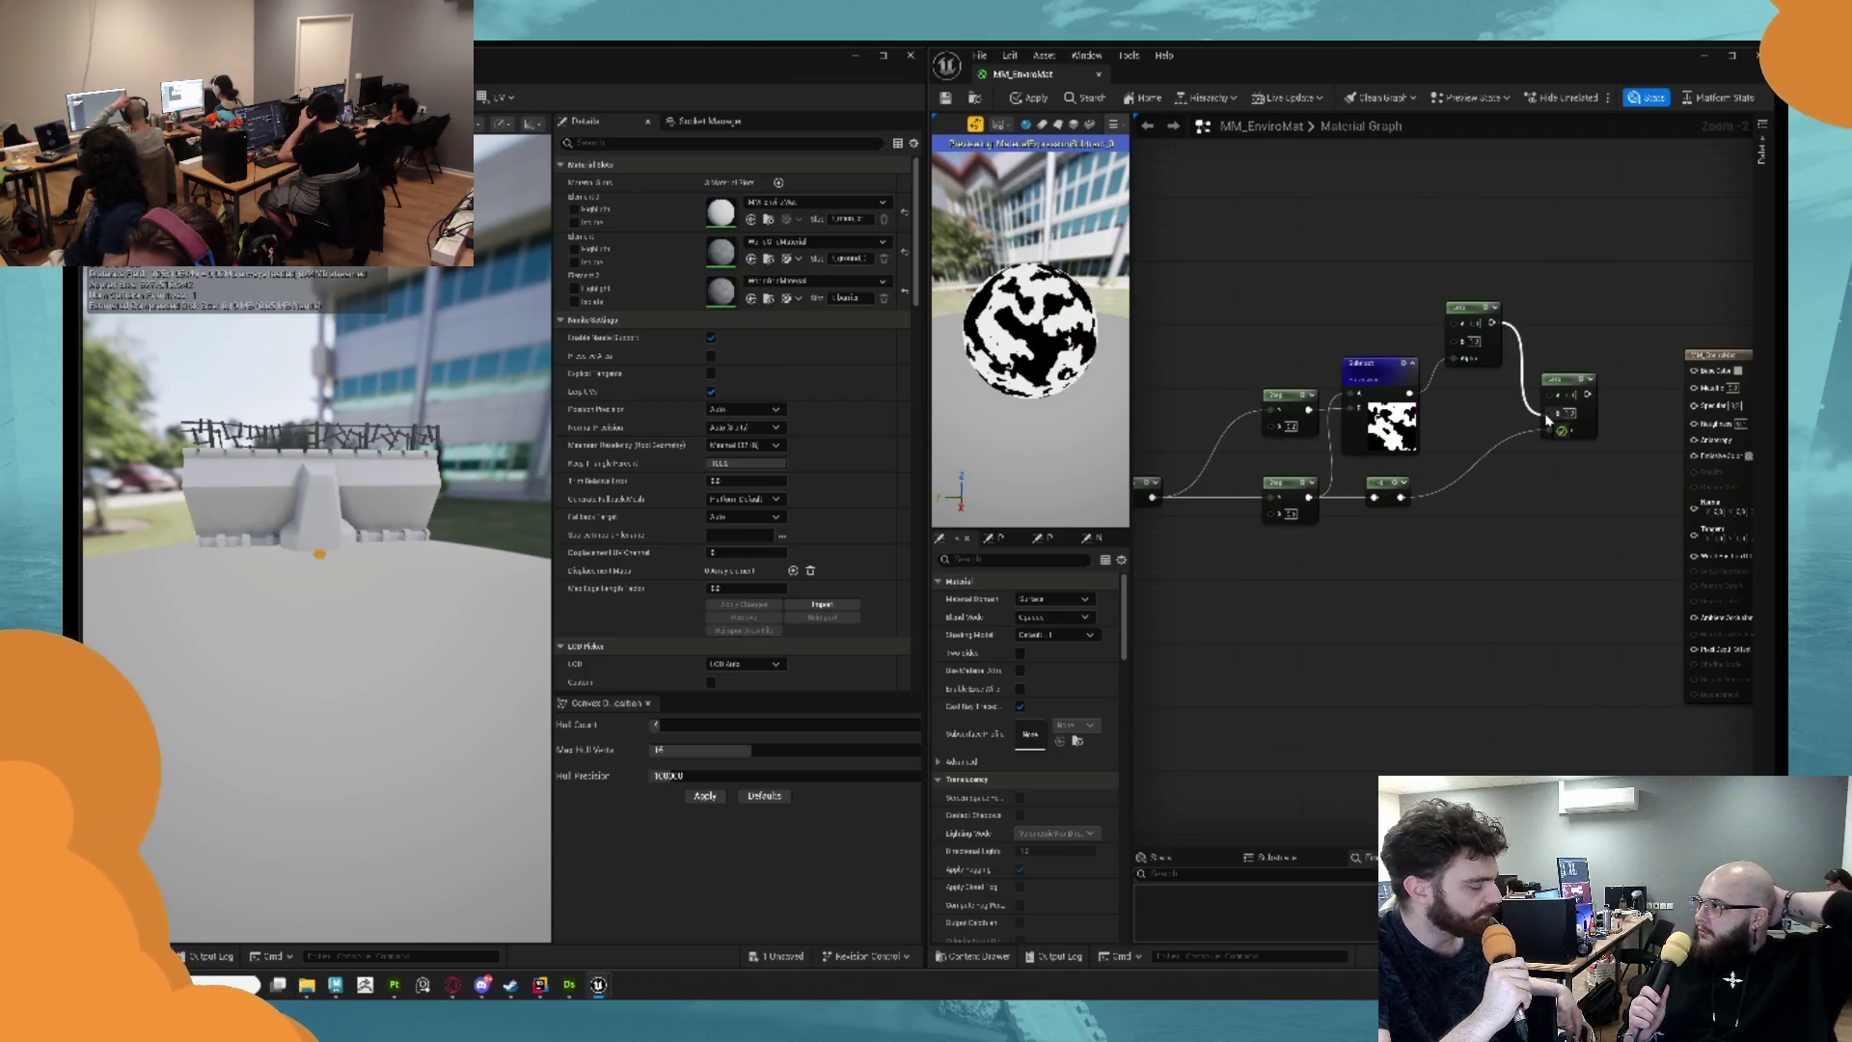
drag(1544, 419, 1454, 454)
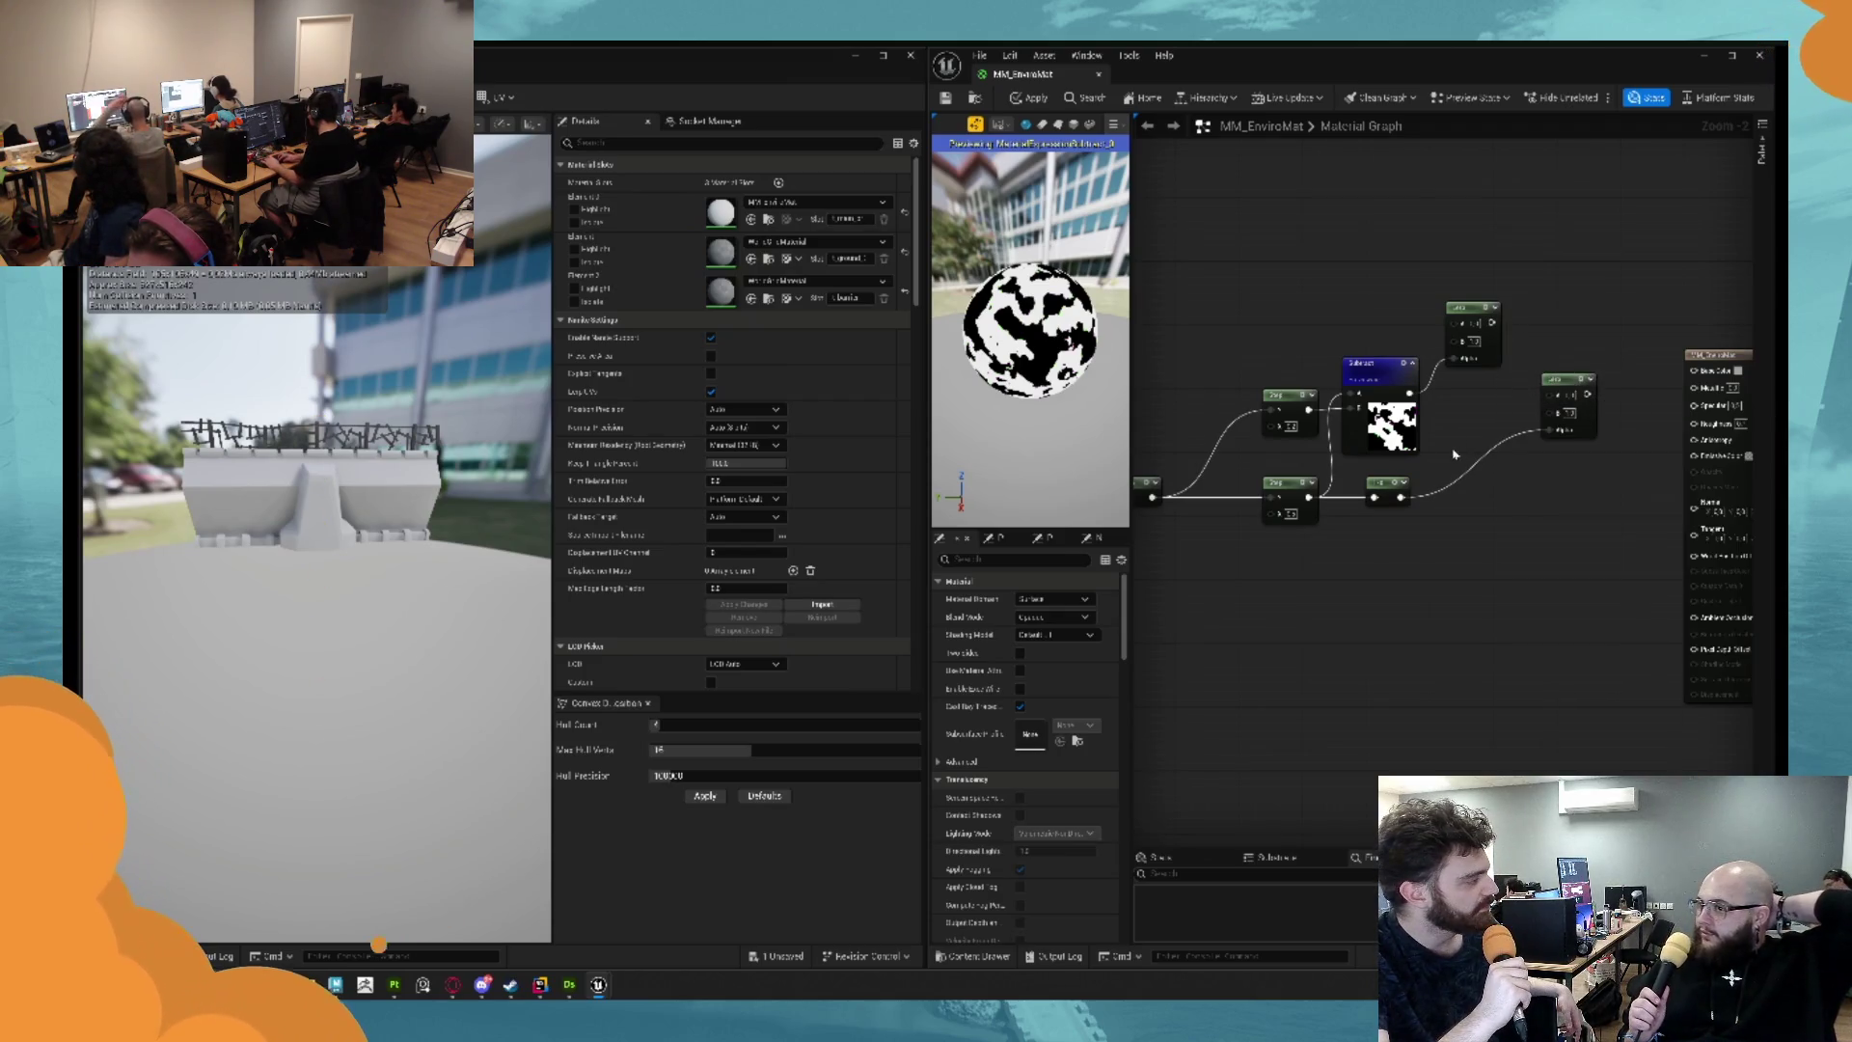
Wire the top node's output into a Lerp and place a new Vector Parameter node.
click(1396, 492)
mouse_move(1492, 322)
mouse_down()
mouse_move(1582, 357)
mouse_move(1536, 374)
mouse_move(1615, 375)
mouse_up()
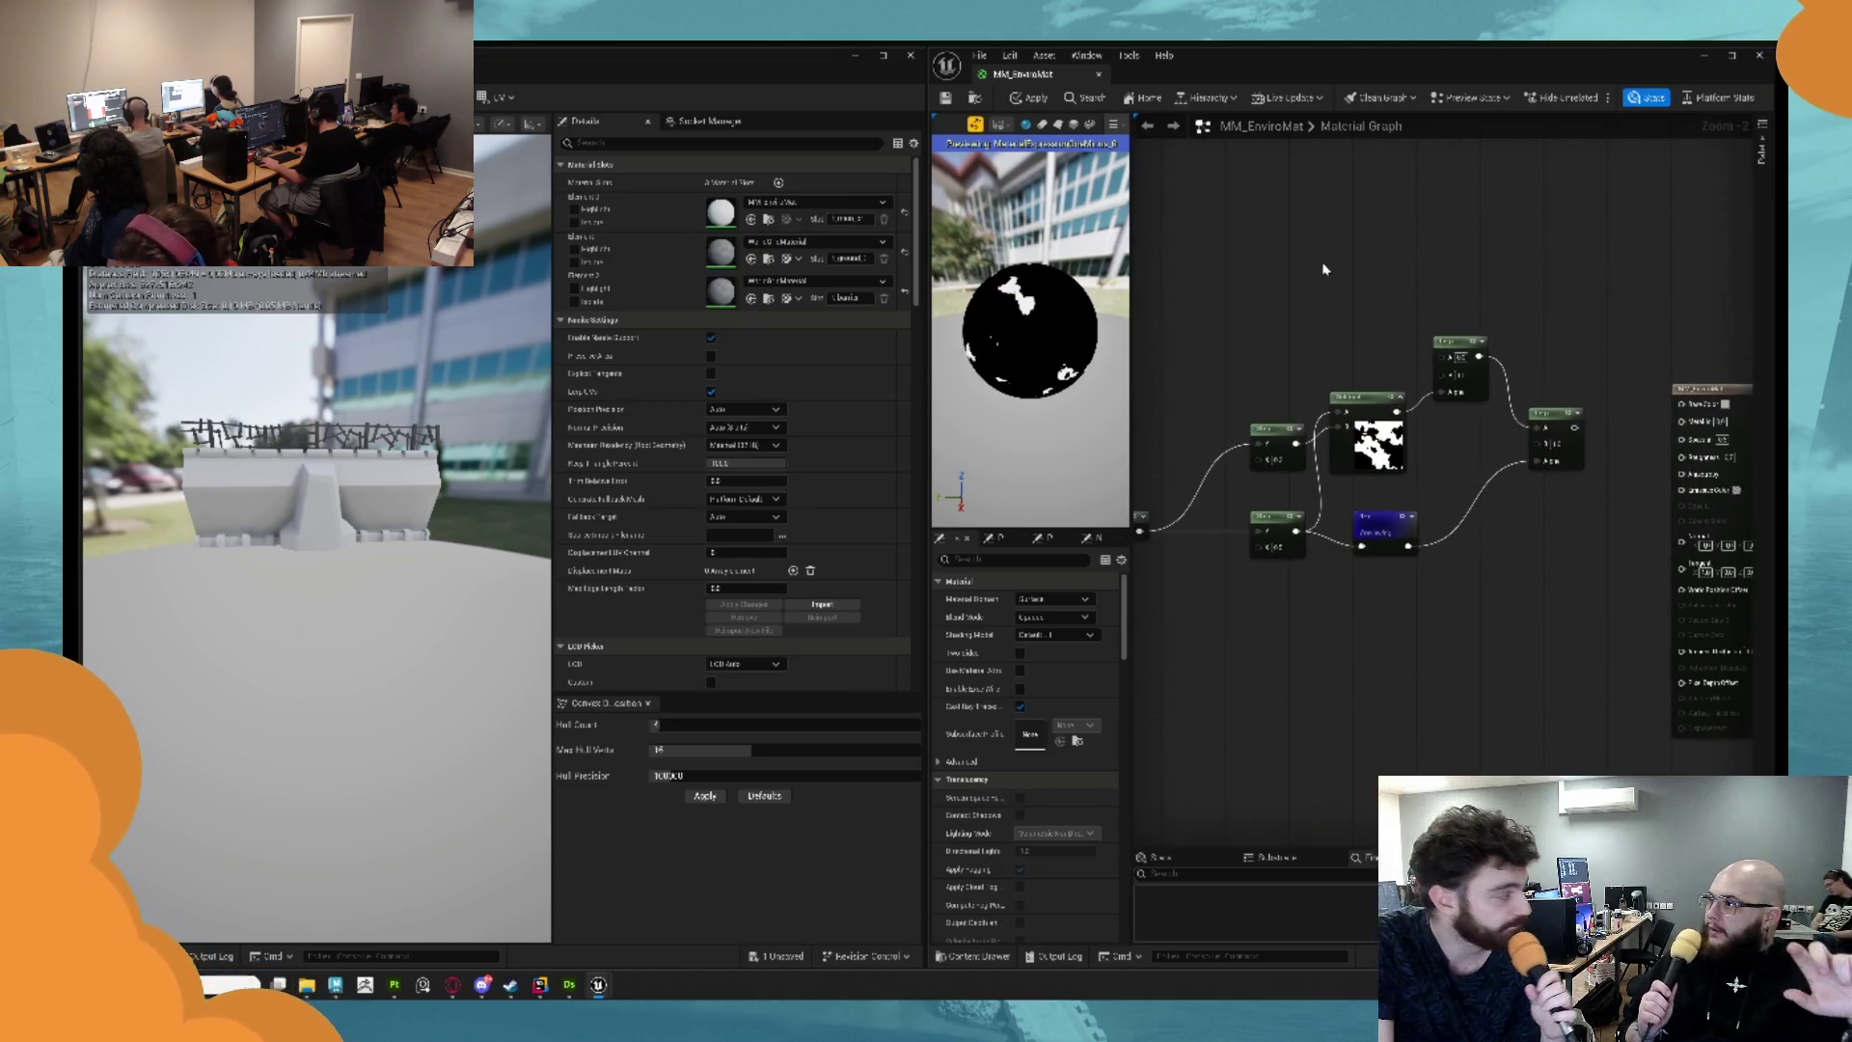
click(1311, 232)
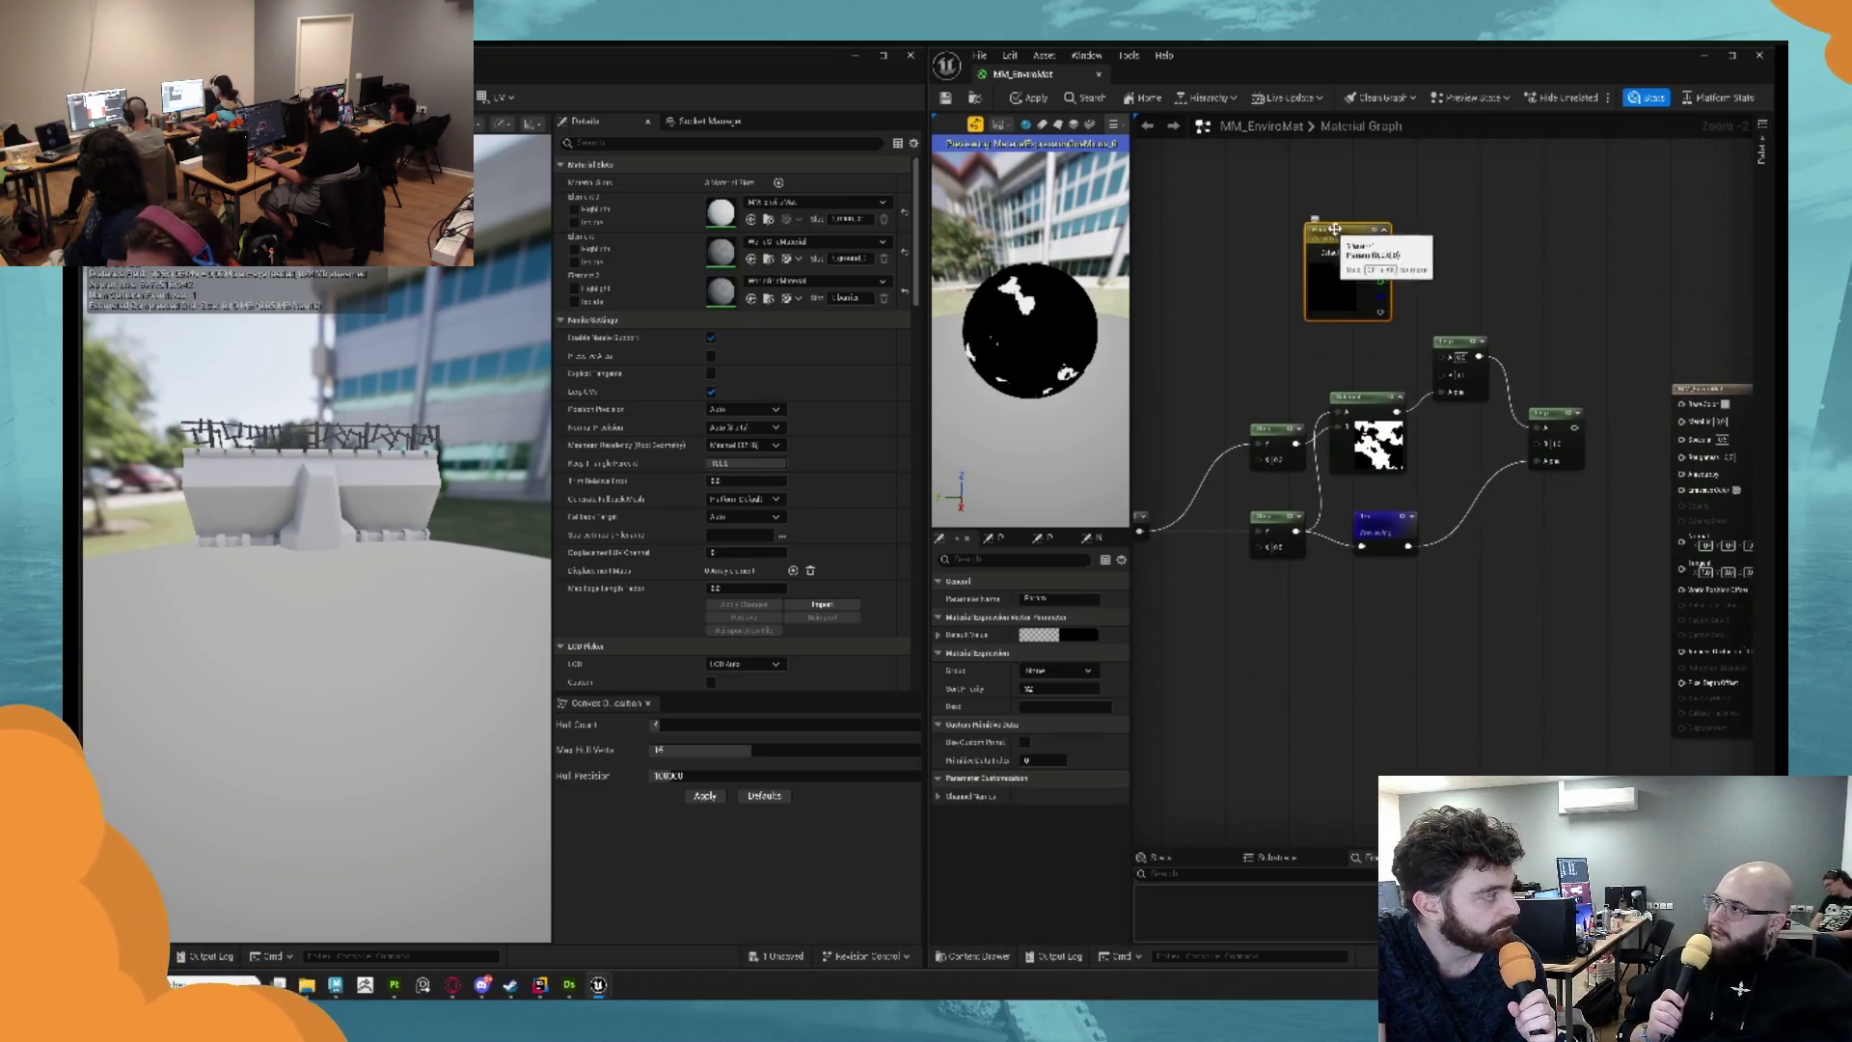
Name the vector parameter 'Color' and set its default to full red.
double_click(1335, 229)
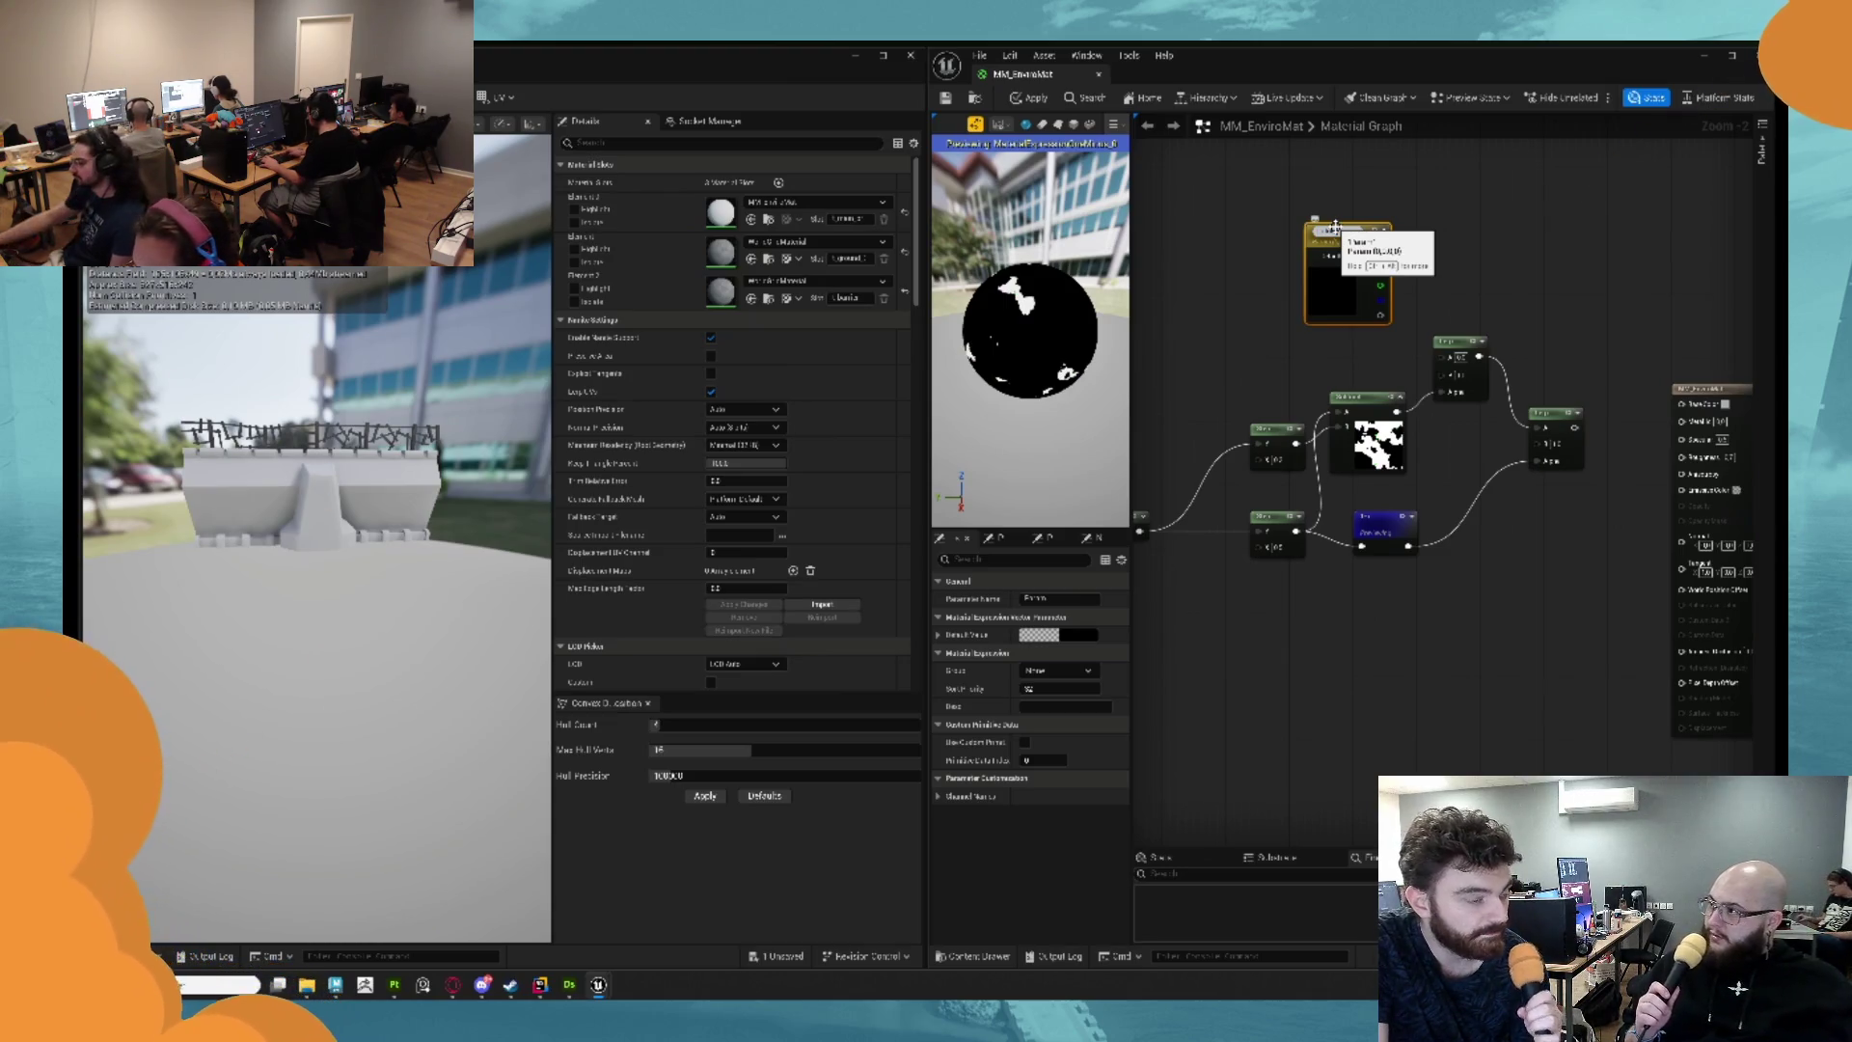
text(Color)
drag(1344, 290, 1321, 227)
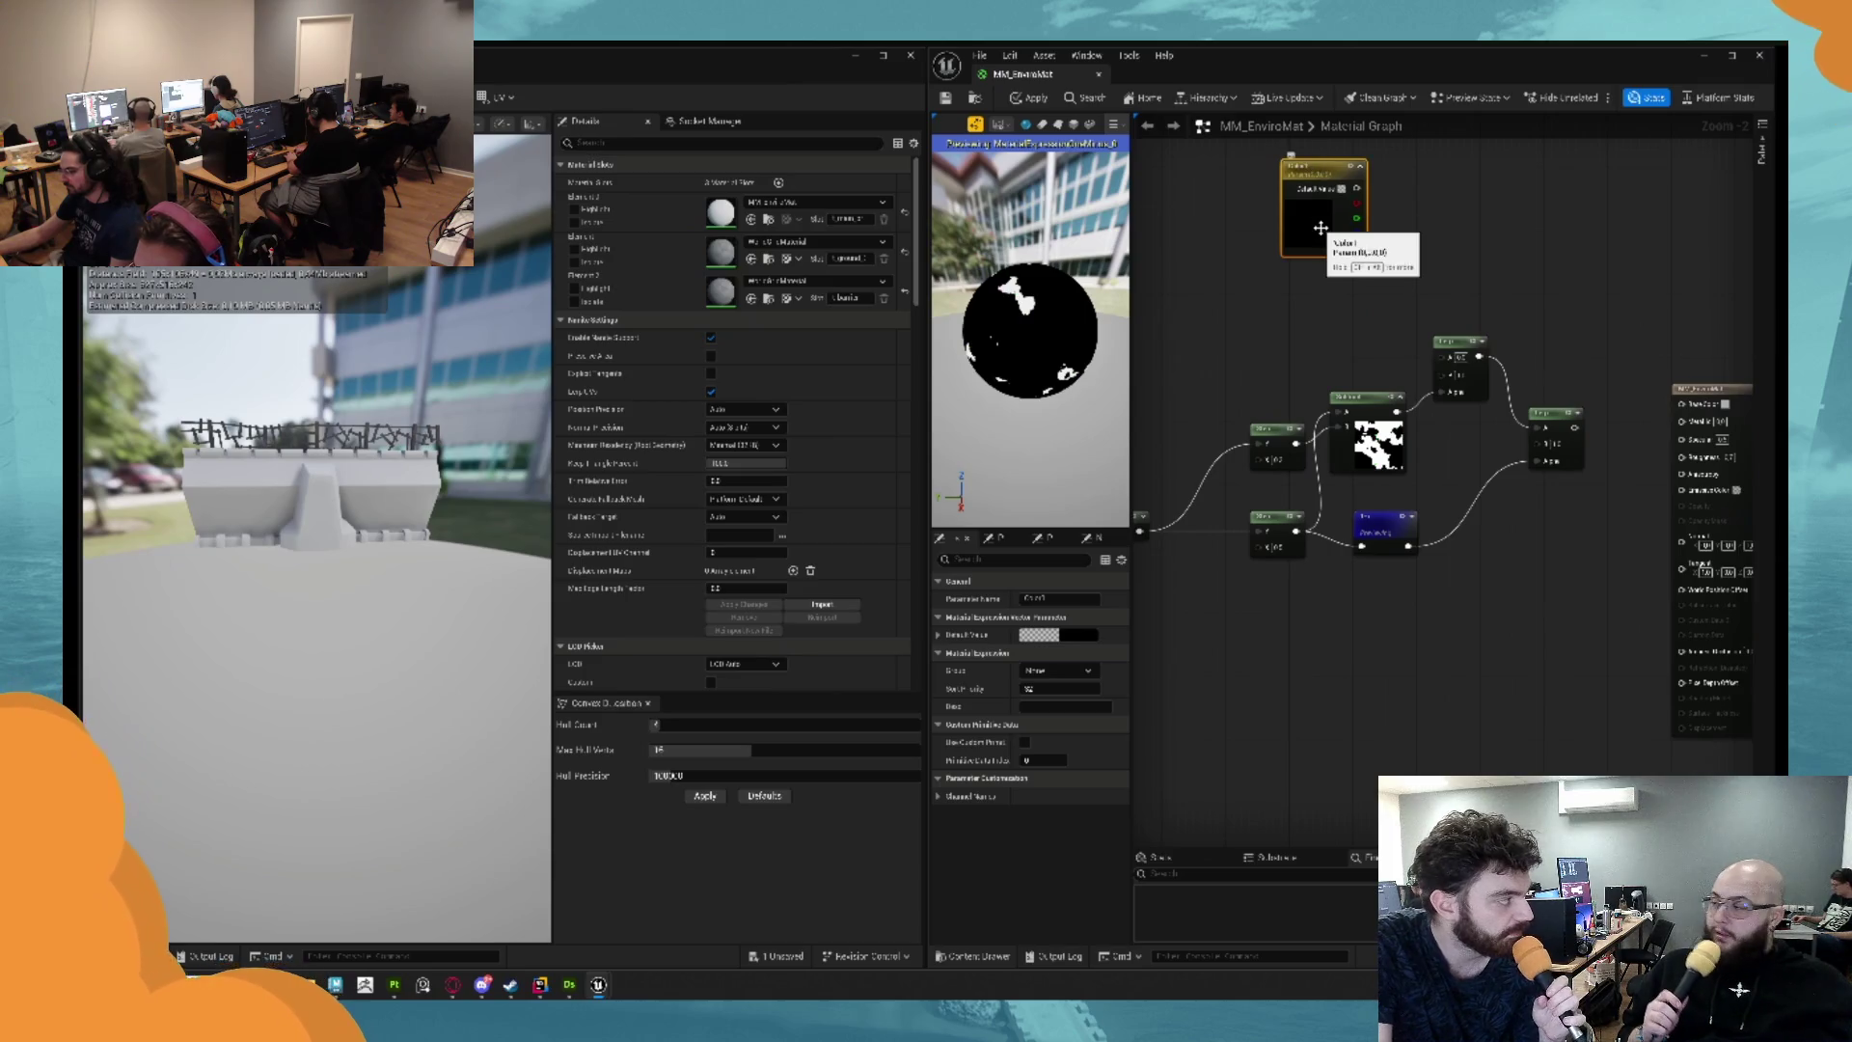
double_click(1321, 228)
drag(1377, 418, 1418, 415)
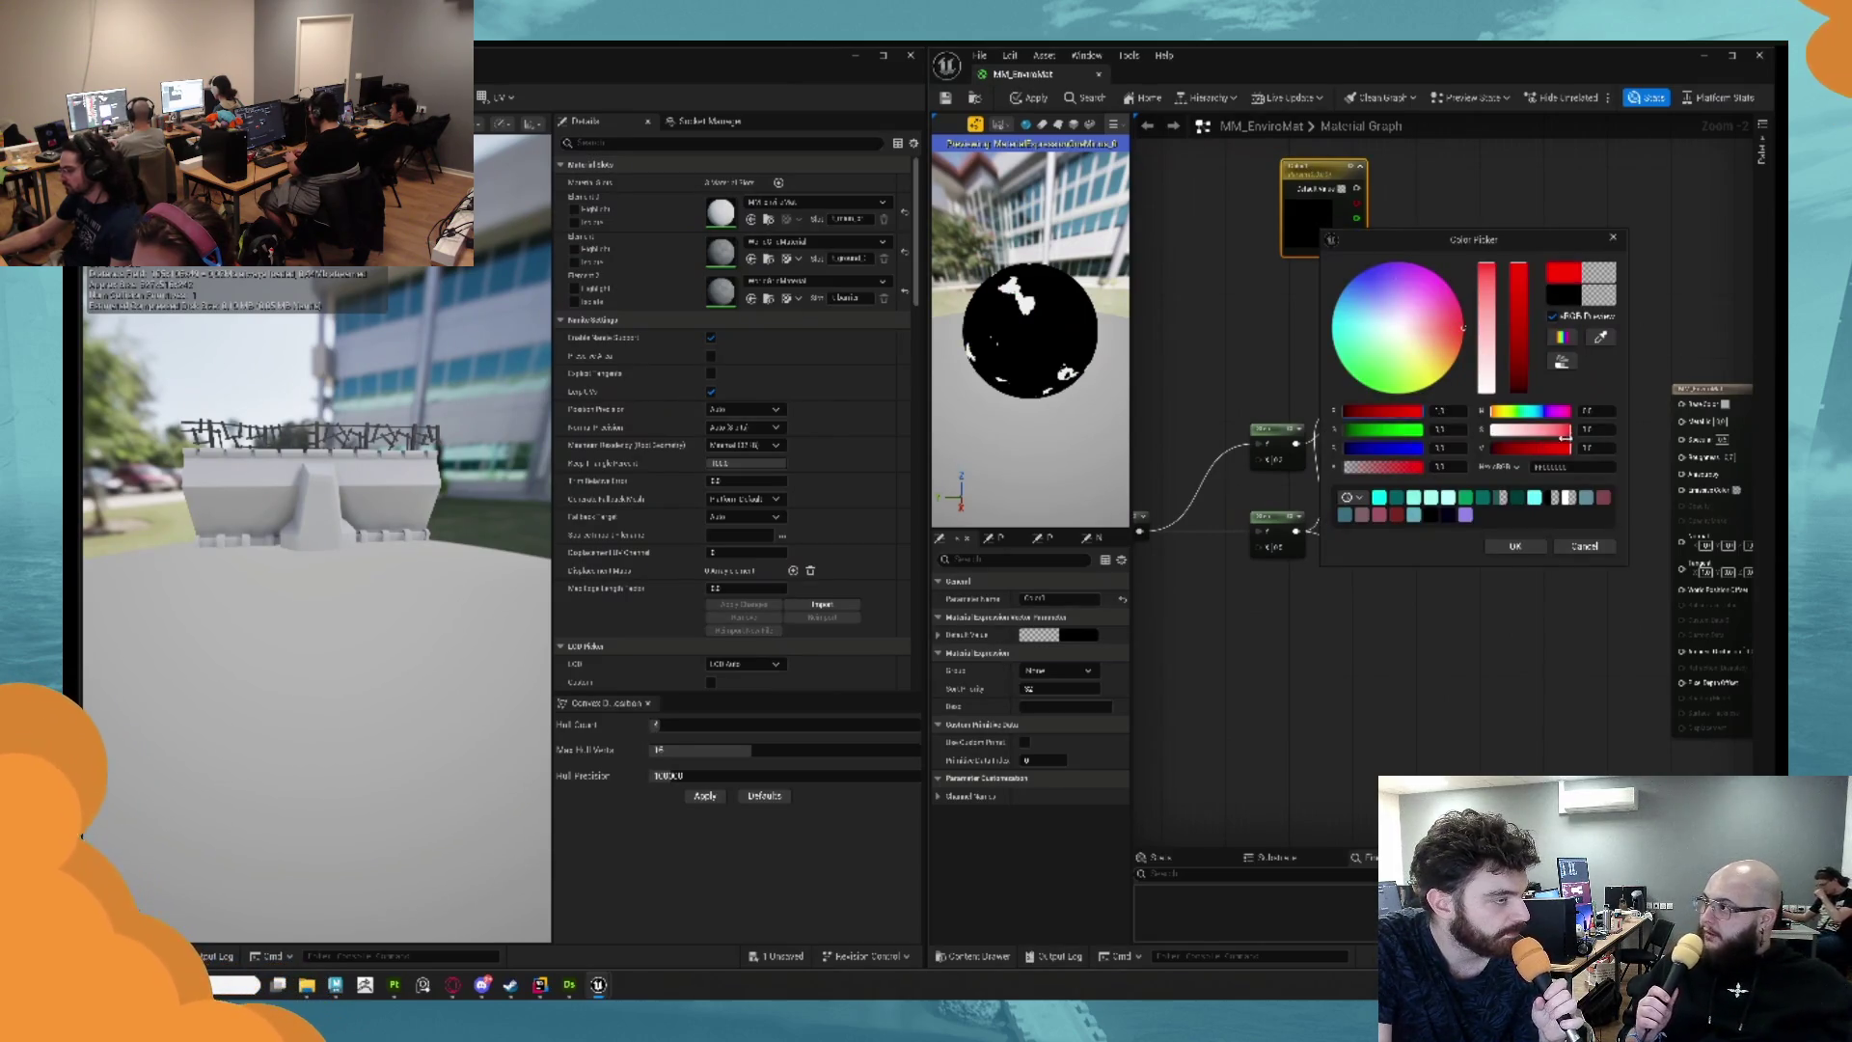
click(1515, 546)
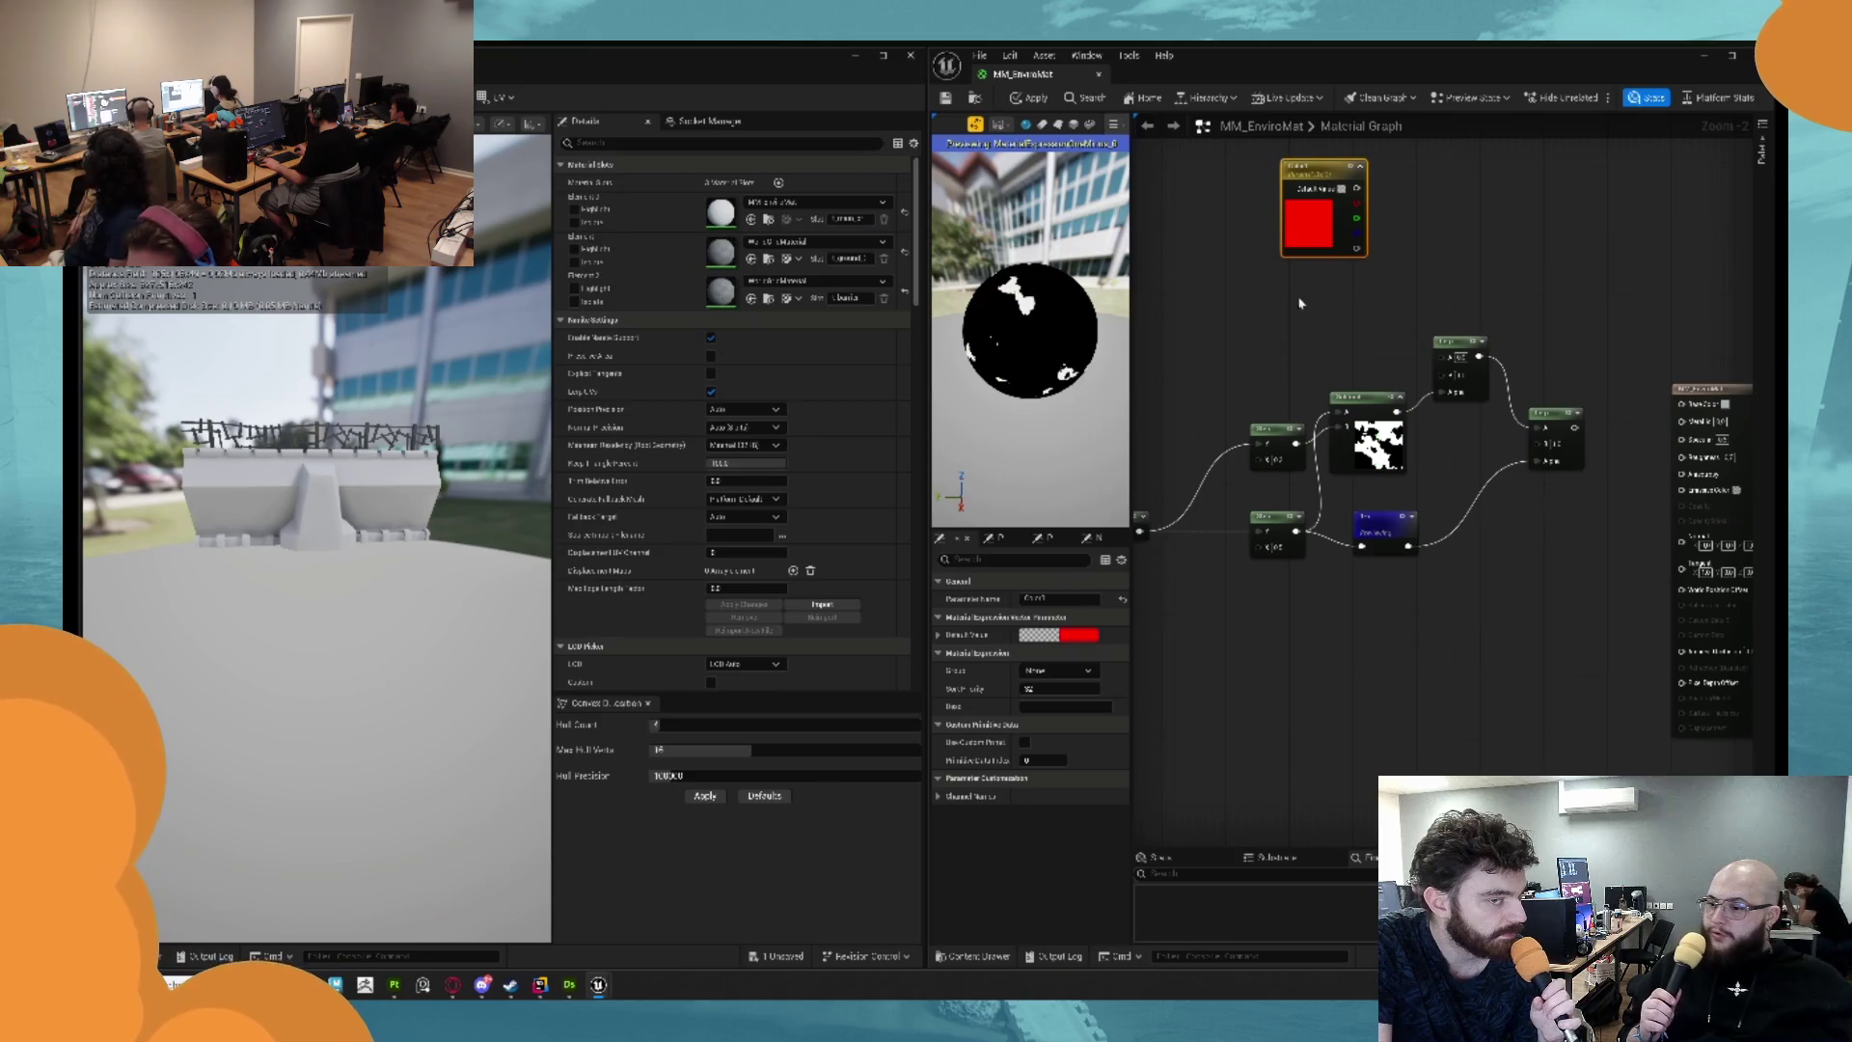
Duplicate it as a bright green parameter and wire both the green and red parameters into the Lerp.
key(ctrl+d)
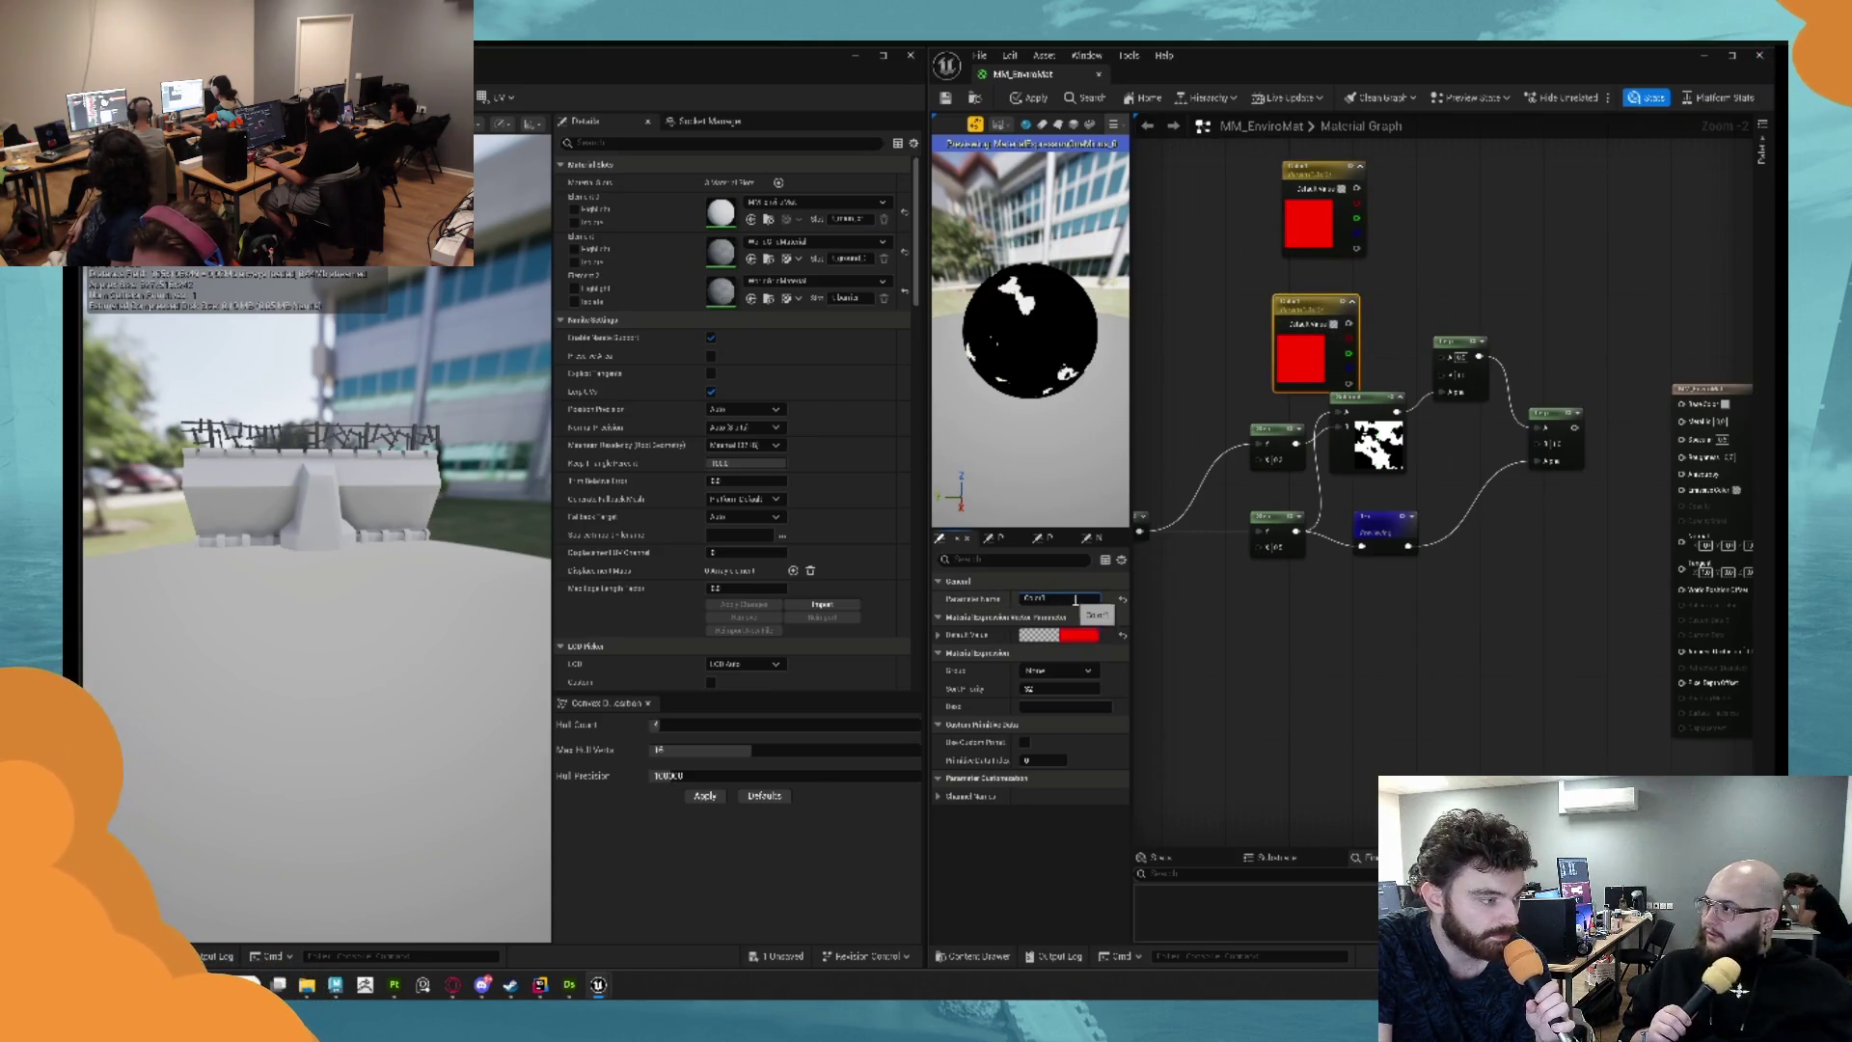
click(1088, 598)
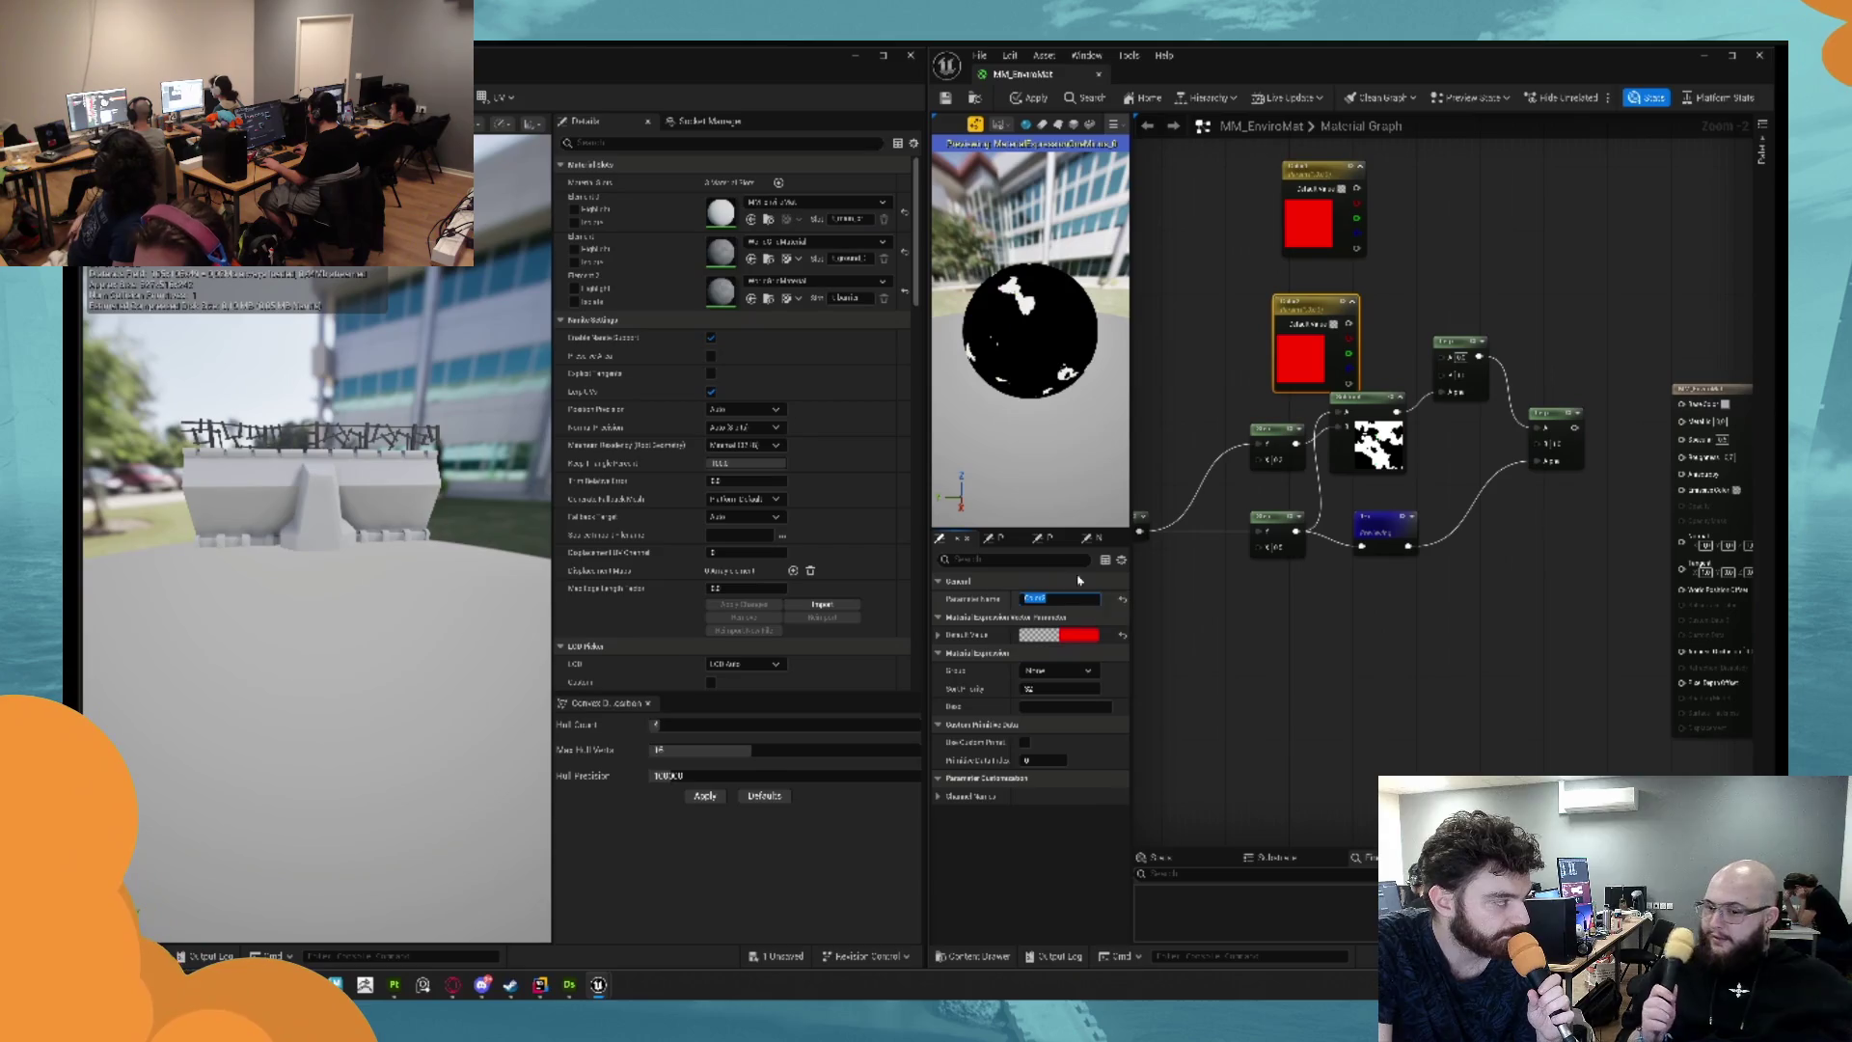
click(1074, 635)
drag(1169, 767, 1087, 813)
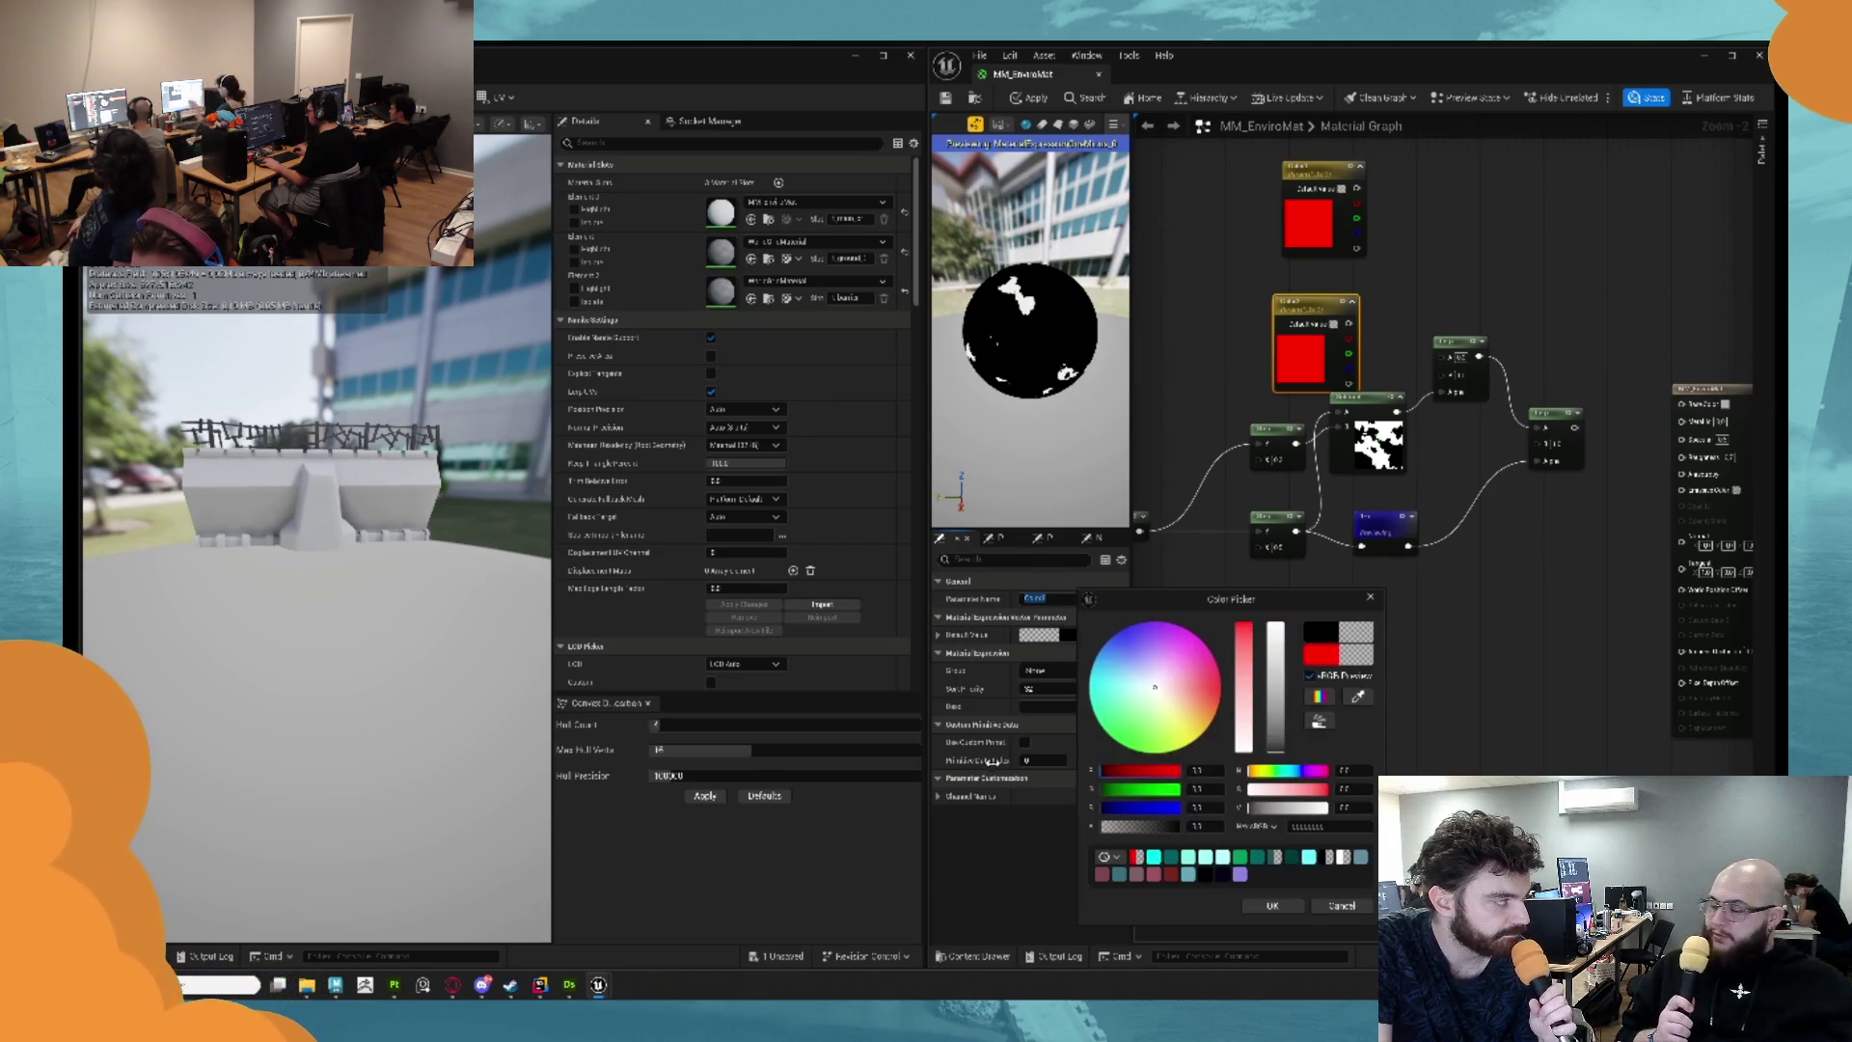
click(1120, 743)
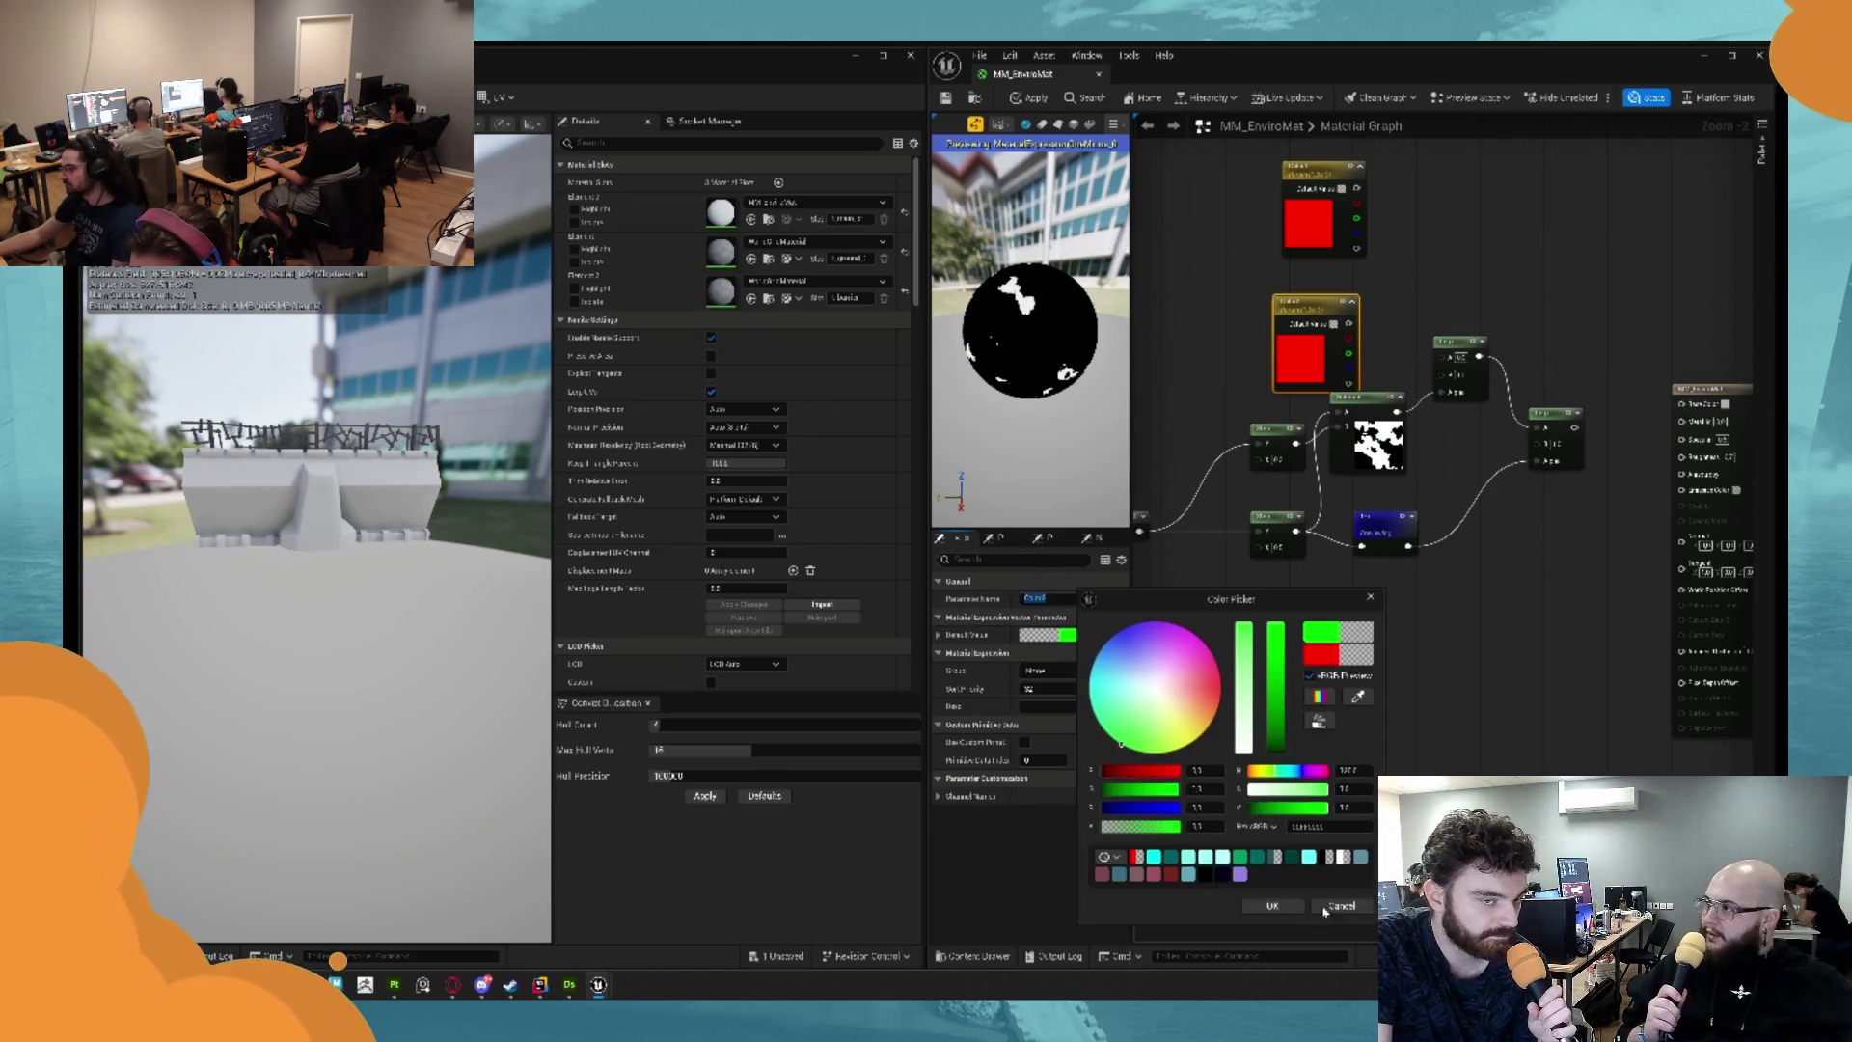
click(1272, 906)
drag(1349, 324, 1453, 374)
mouse_move(1358, 189)
mouse_down()
mouse_move(1457, 265)
mouse_move(1445, 358)
mouse_up()
Add a third, blue colour parameter and connect it to the Lerp.
key(F2)
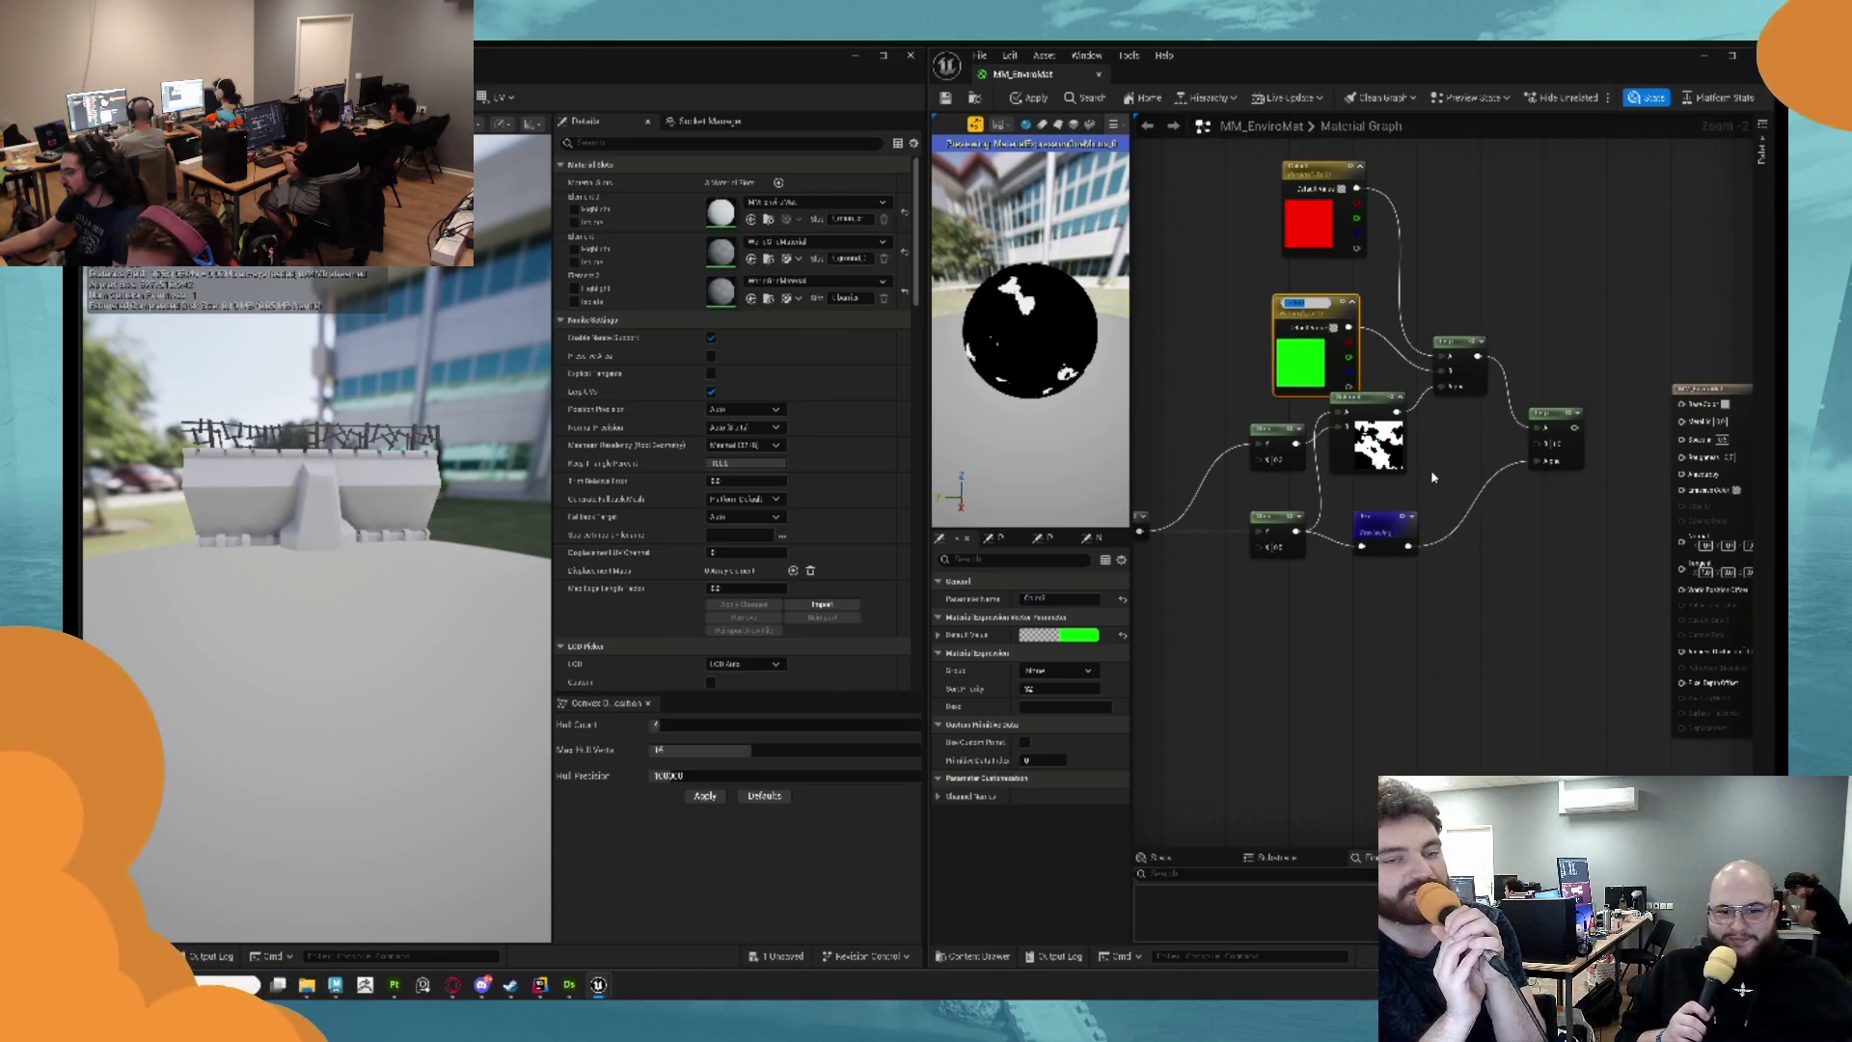
key(ctrl+c)
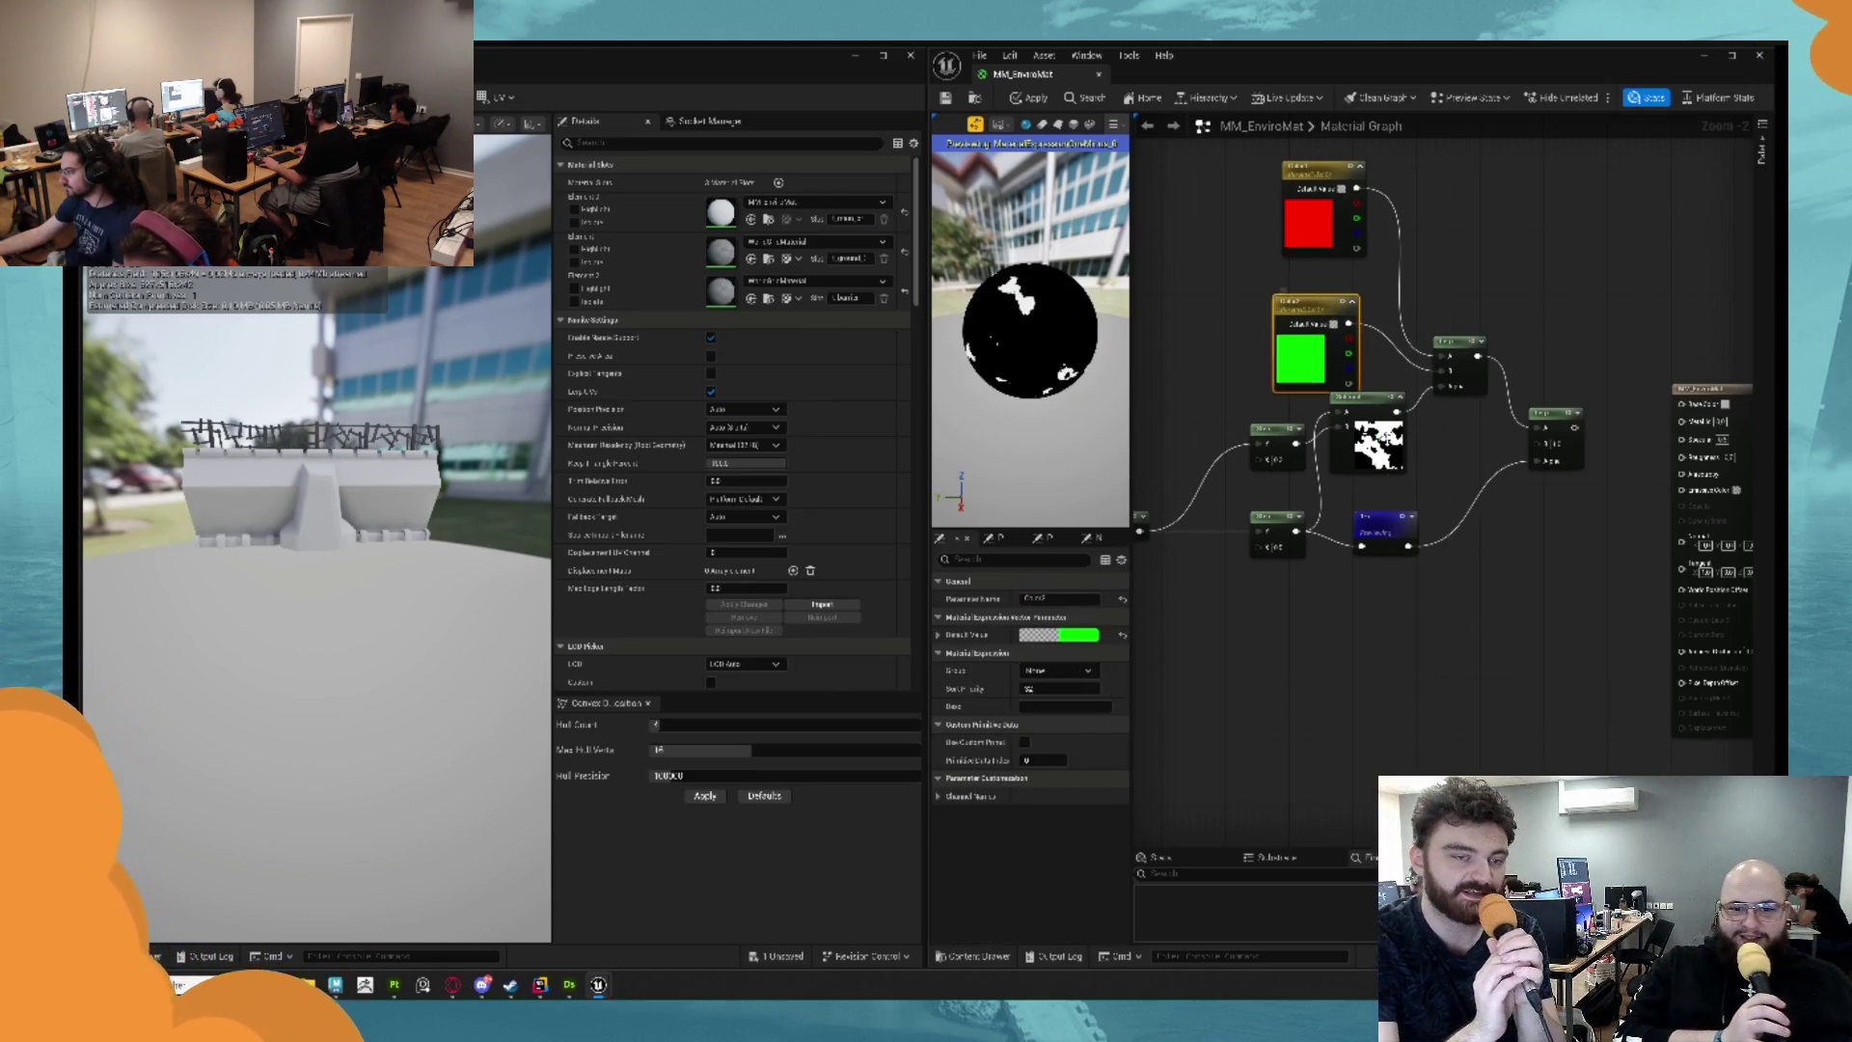
key(ctrl+v)
click(1087, 637)
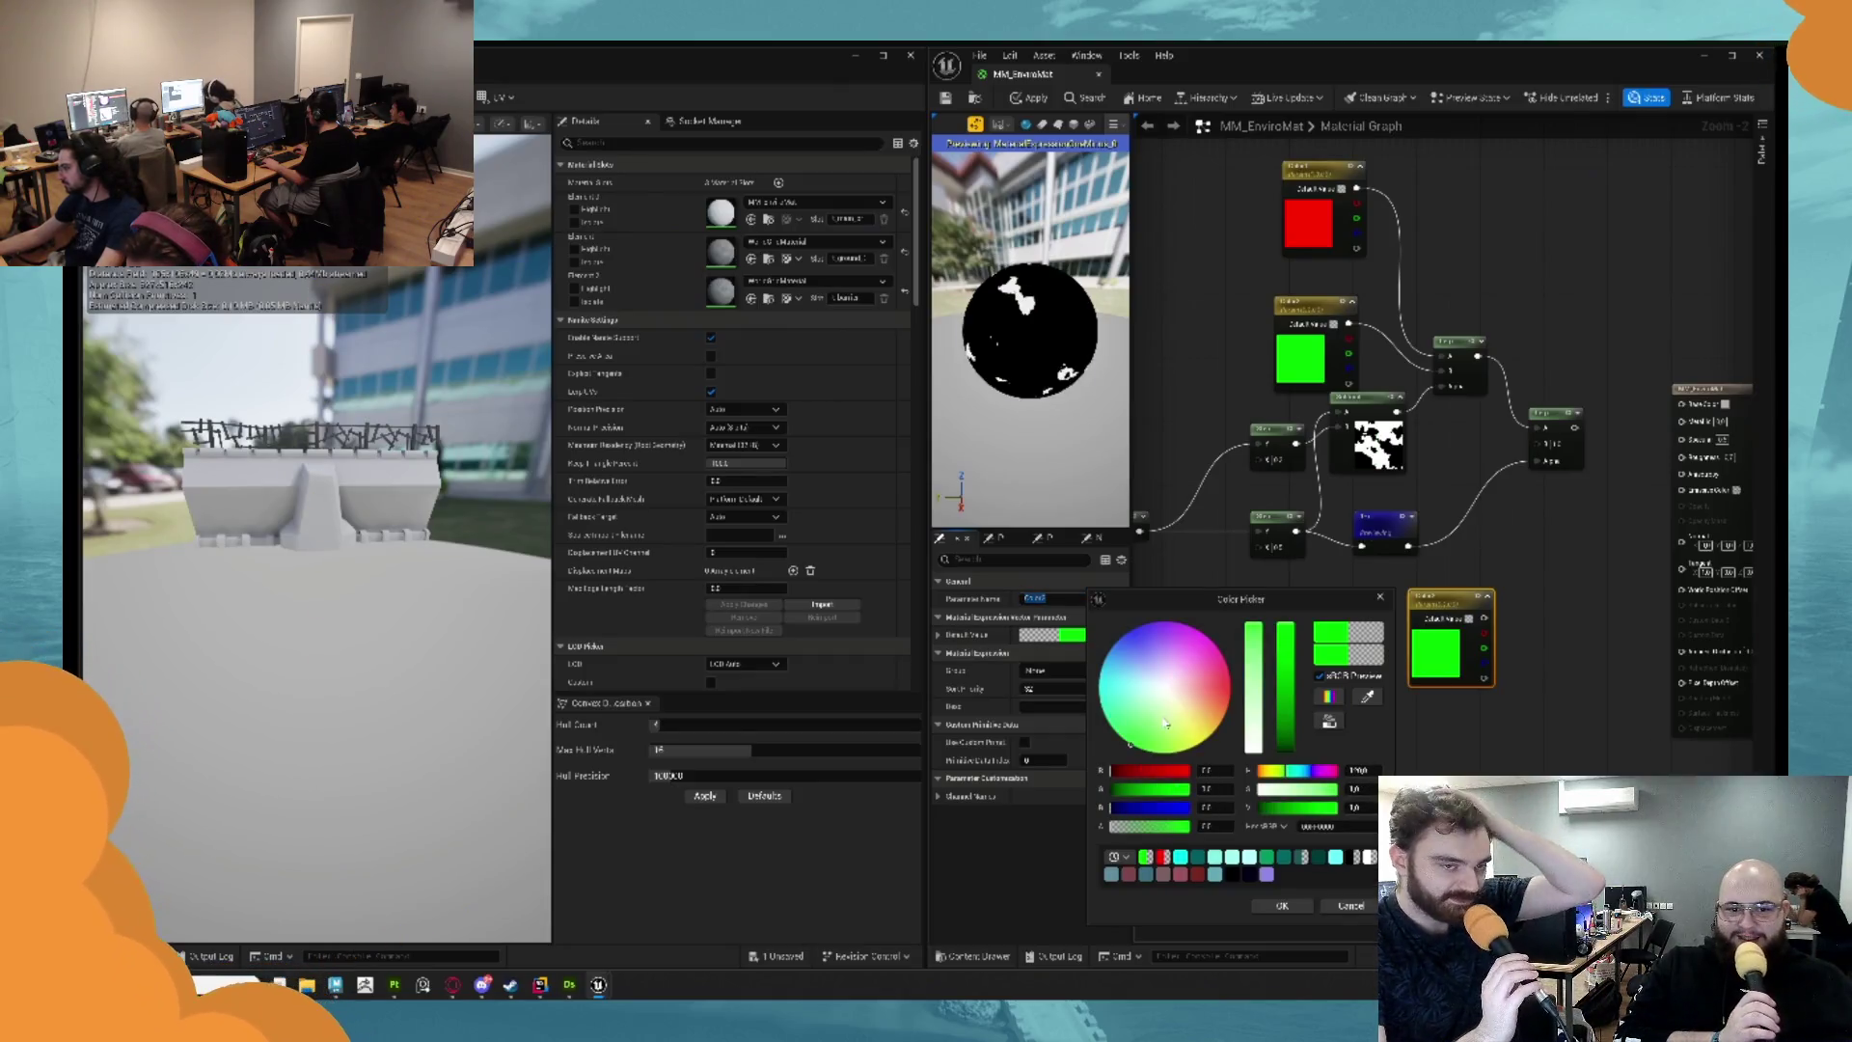
mouse_move(1136, 804)
mouse_down()
mouse_move(1224, 822)
mouse_move(1110, 791)
mouse_up()
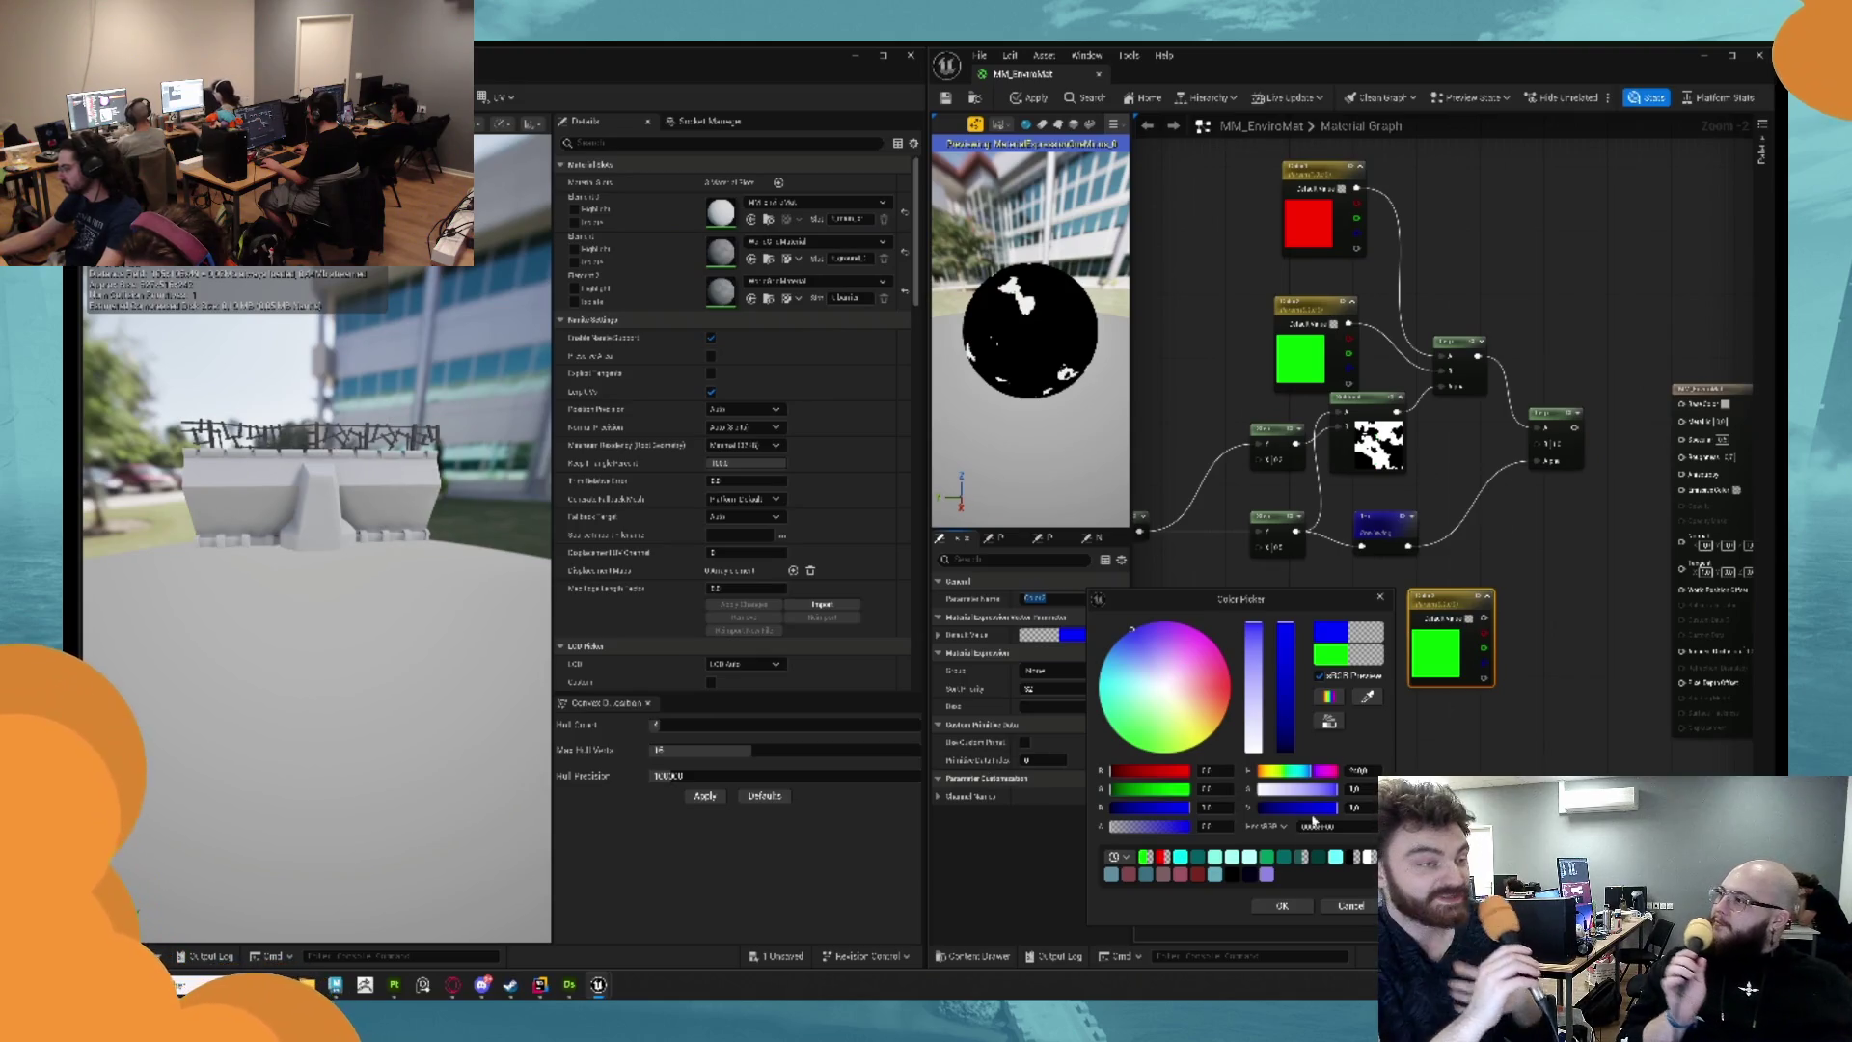
click(1282, 904)
click(1544, 695)
mouse_move(1484, 617)
mouse_down()
mouse_move(1536, 443)
mouse_move(1682, 403)
mouse_up()
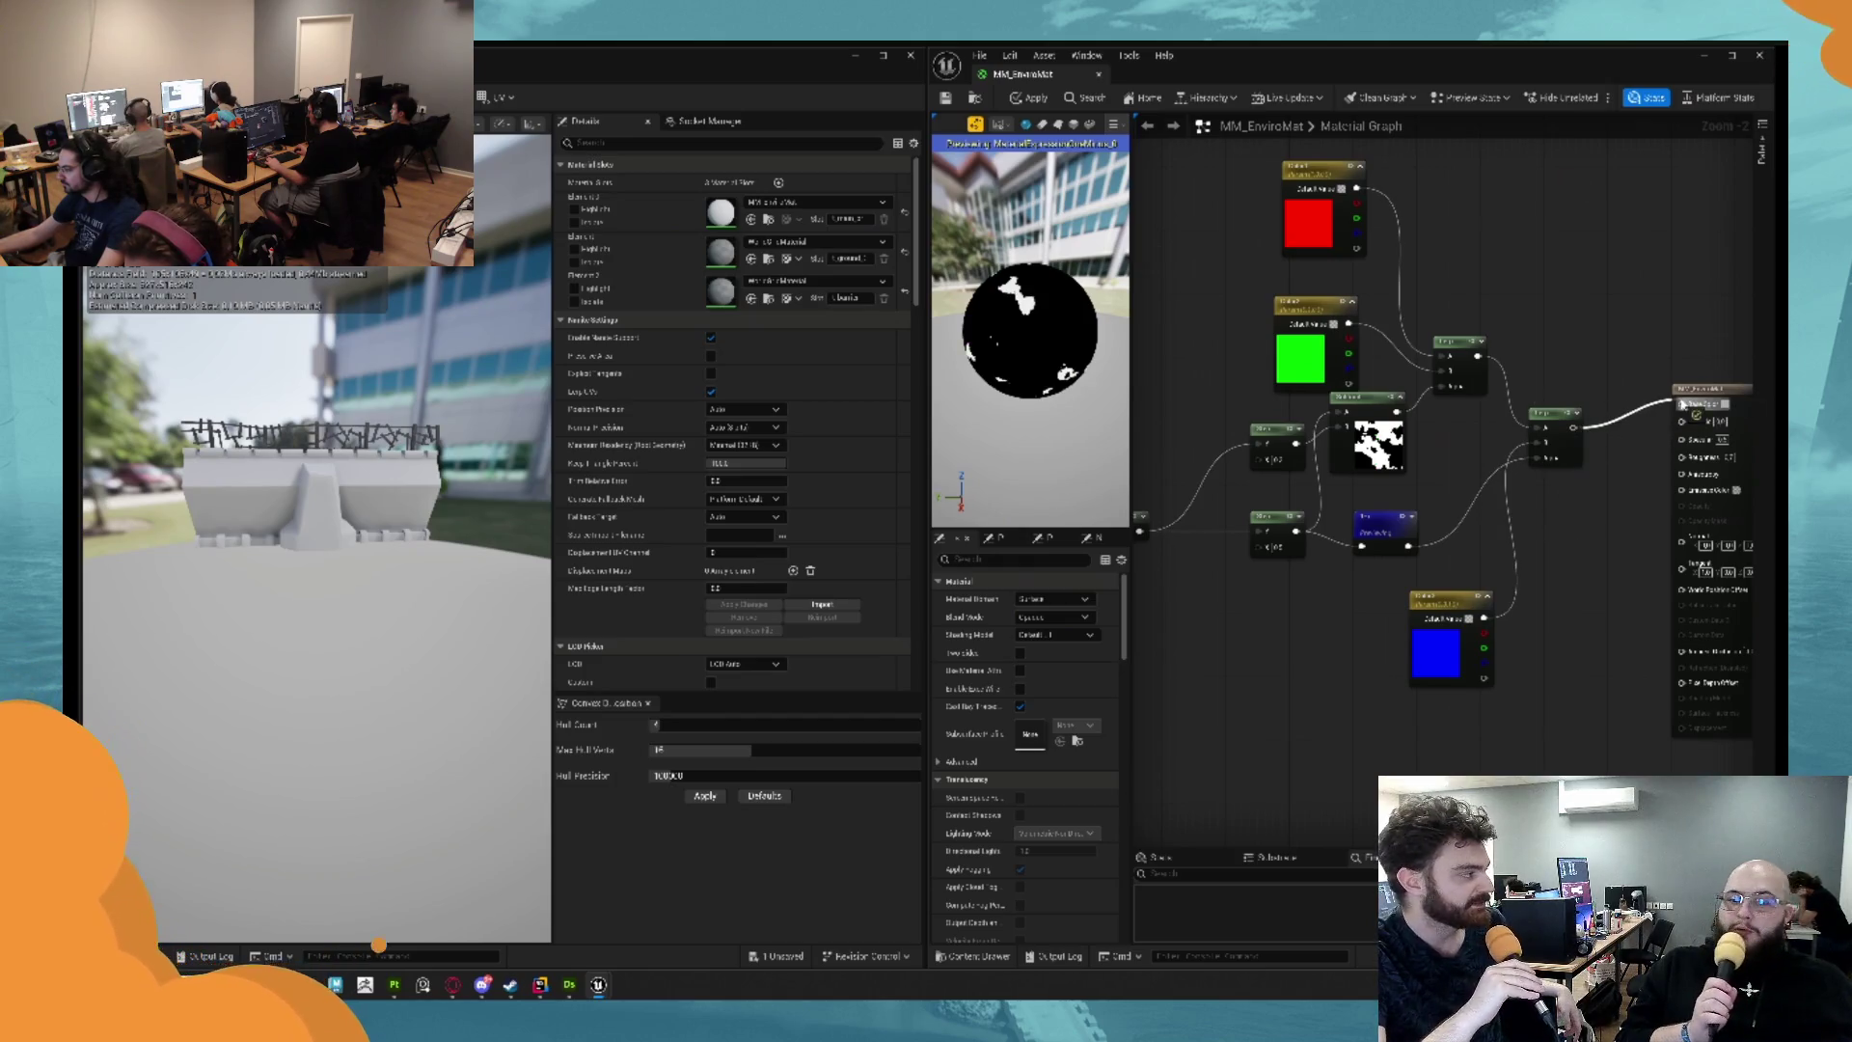
Stop previewing the mask node and apply the material to the level.
key(space)
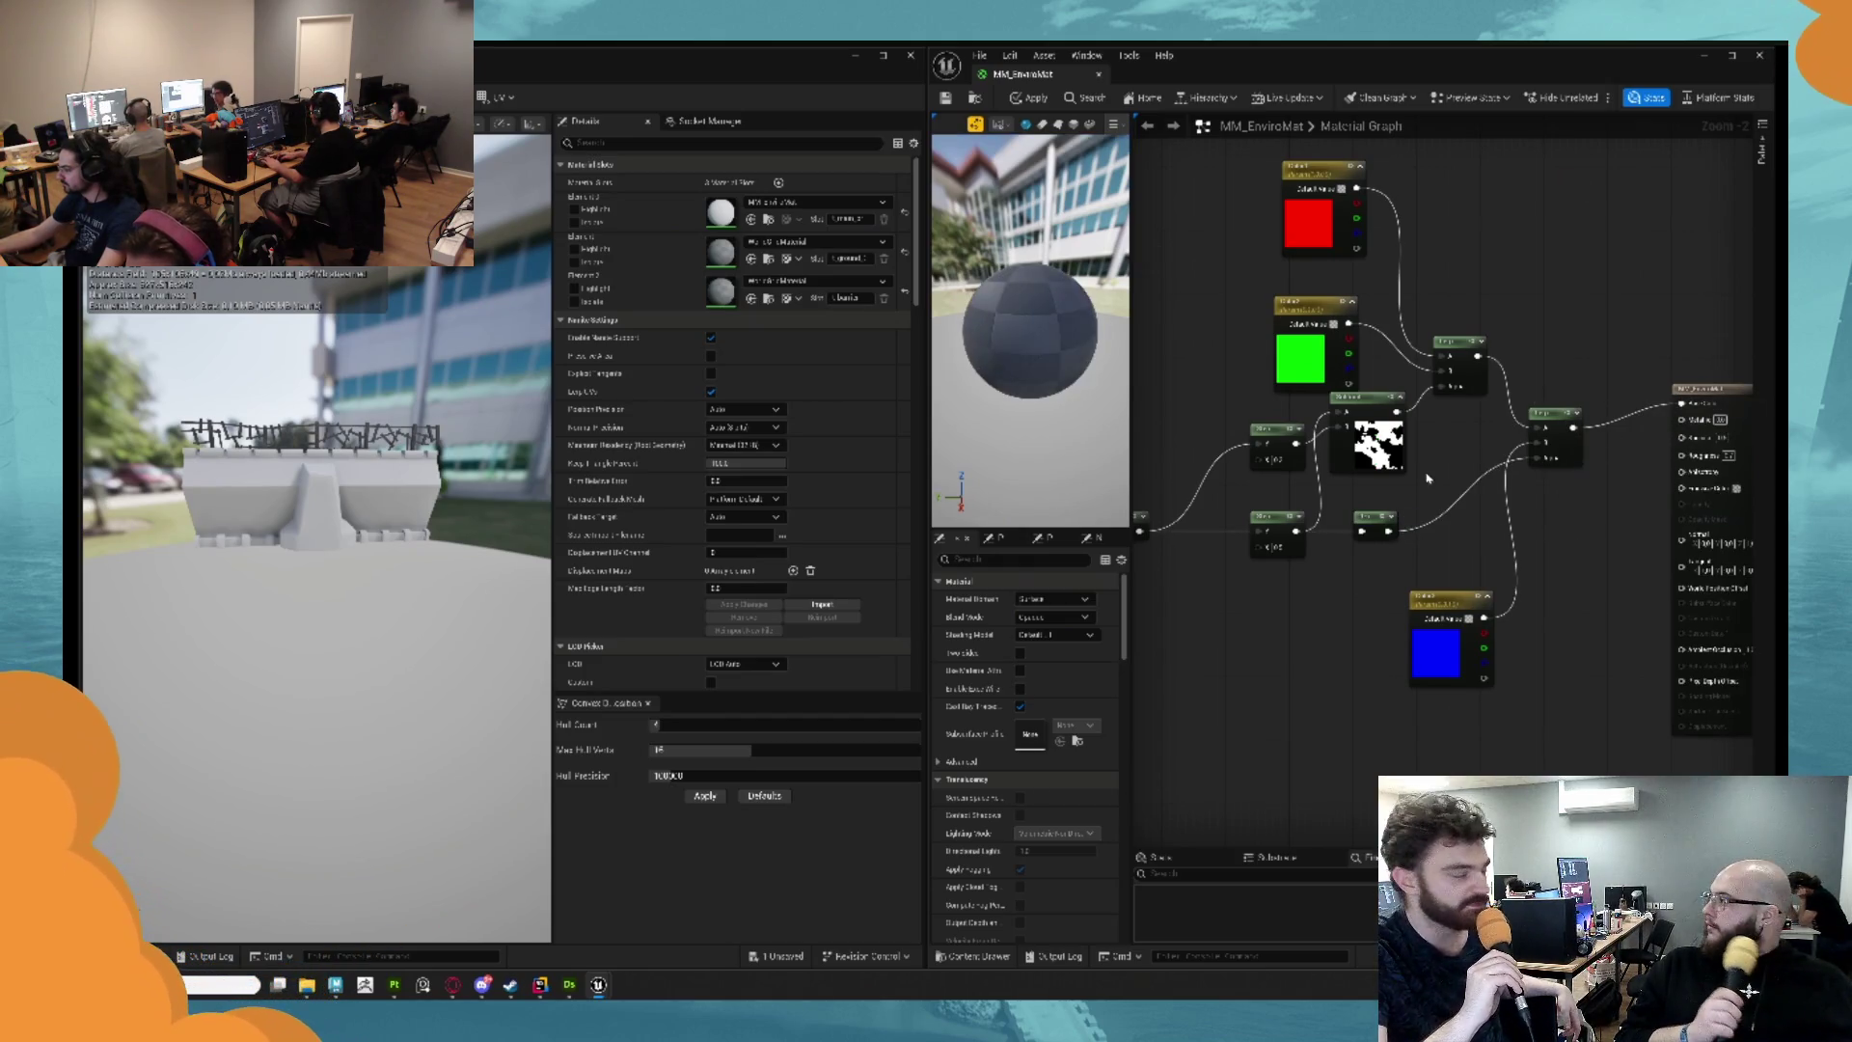
key(ctrl+s)
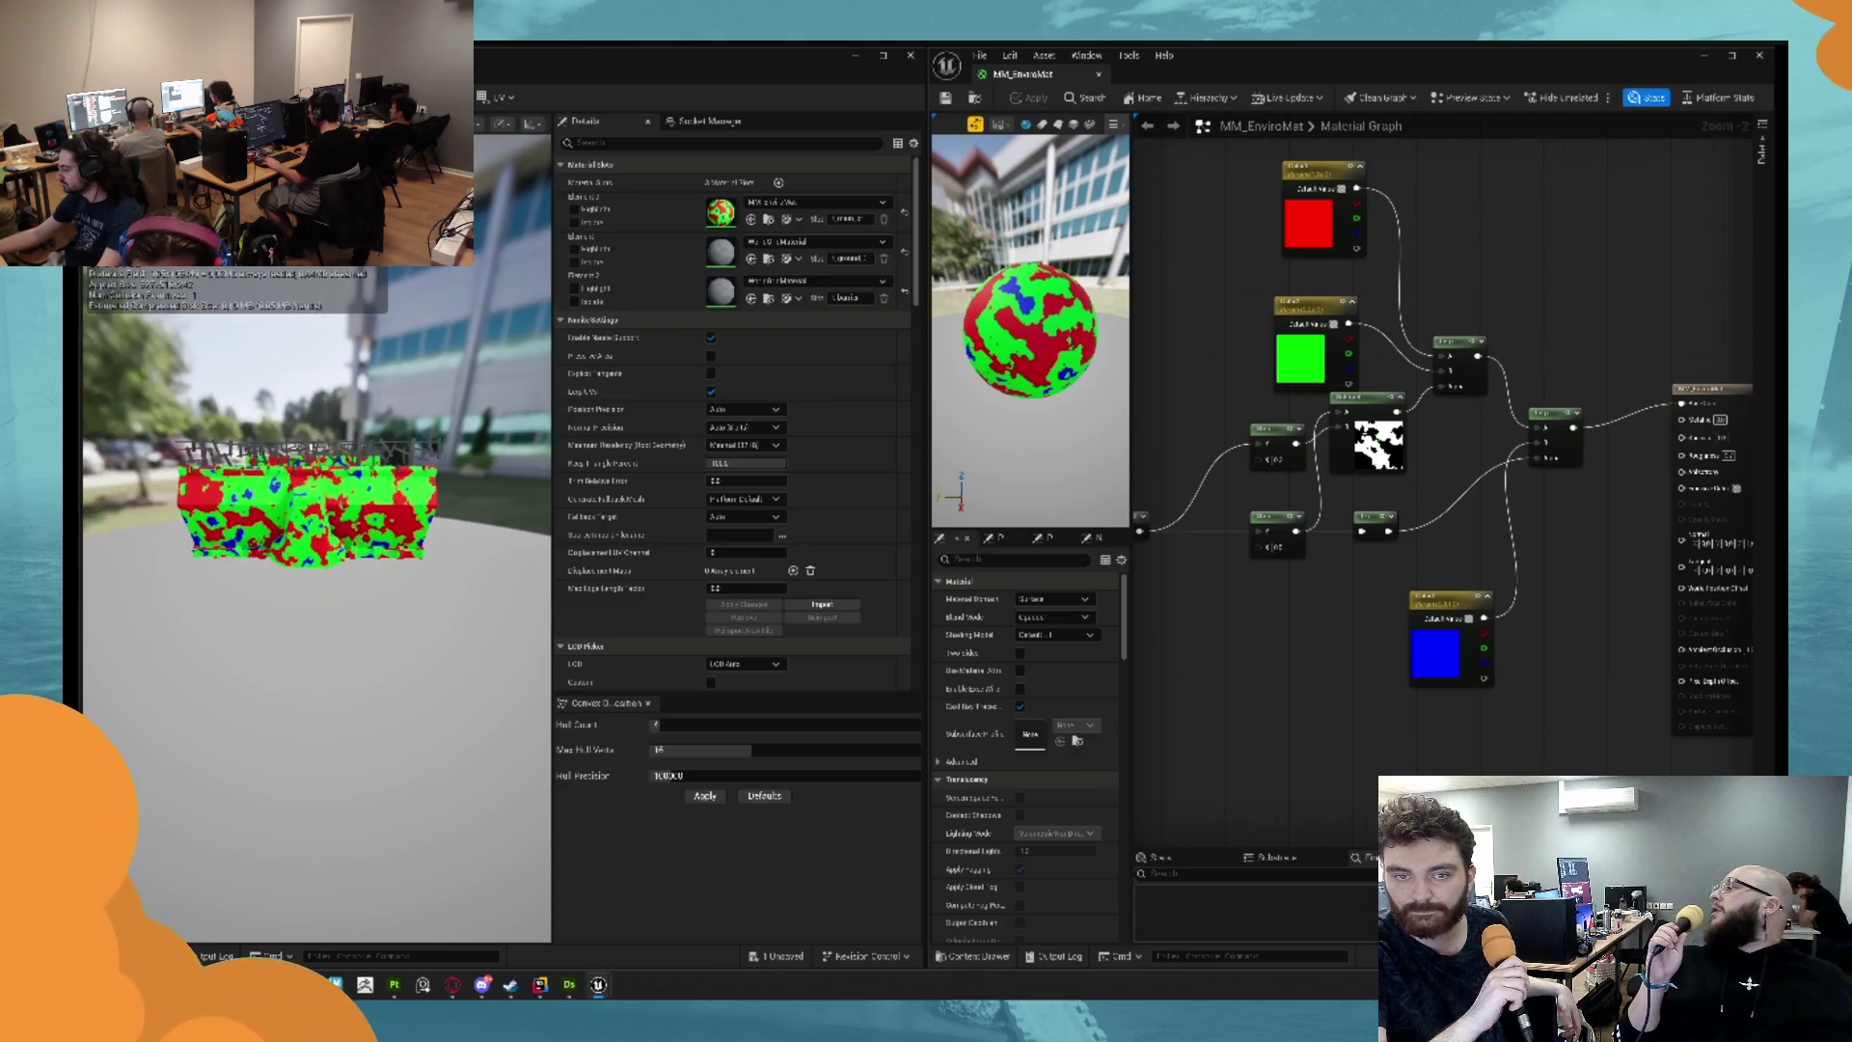
mouse_move(1197, 365)
mouse_down()
mouse_move(1410, 396)
mouse_move(1727, 236)
mouse_move(1693, 262)
mouse_up()
Try a Multiply node off the green parameter, then delete it.
drag(1418, 396, 1267, 413)
drag(1328, 431, 1396, 445)
text(multiply)
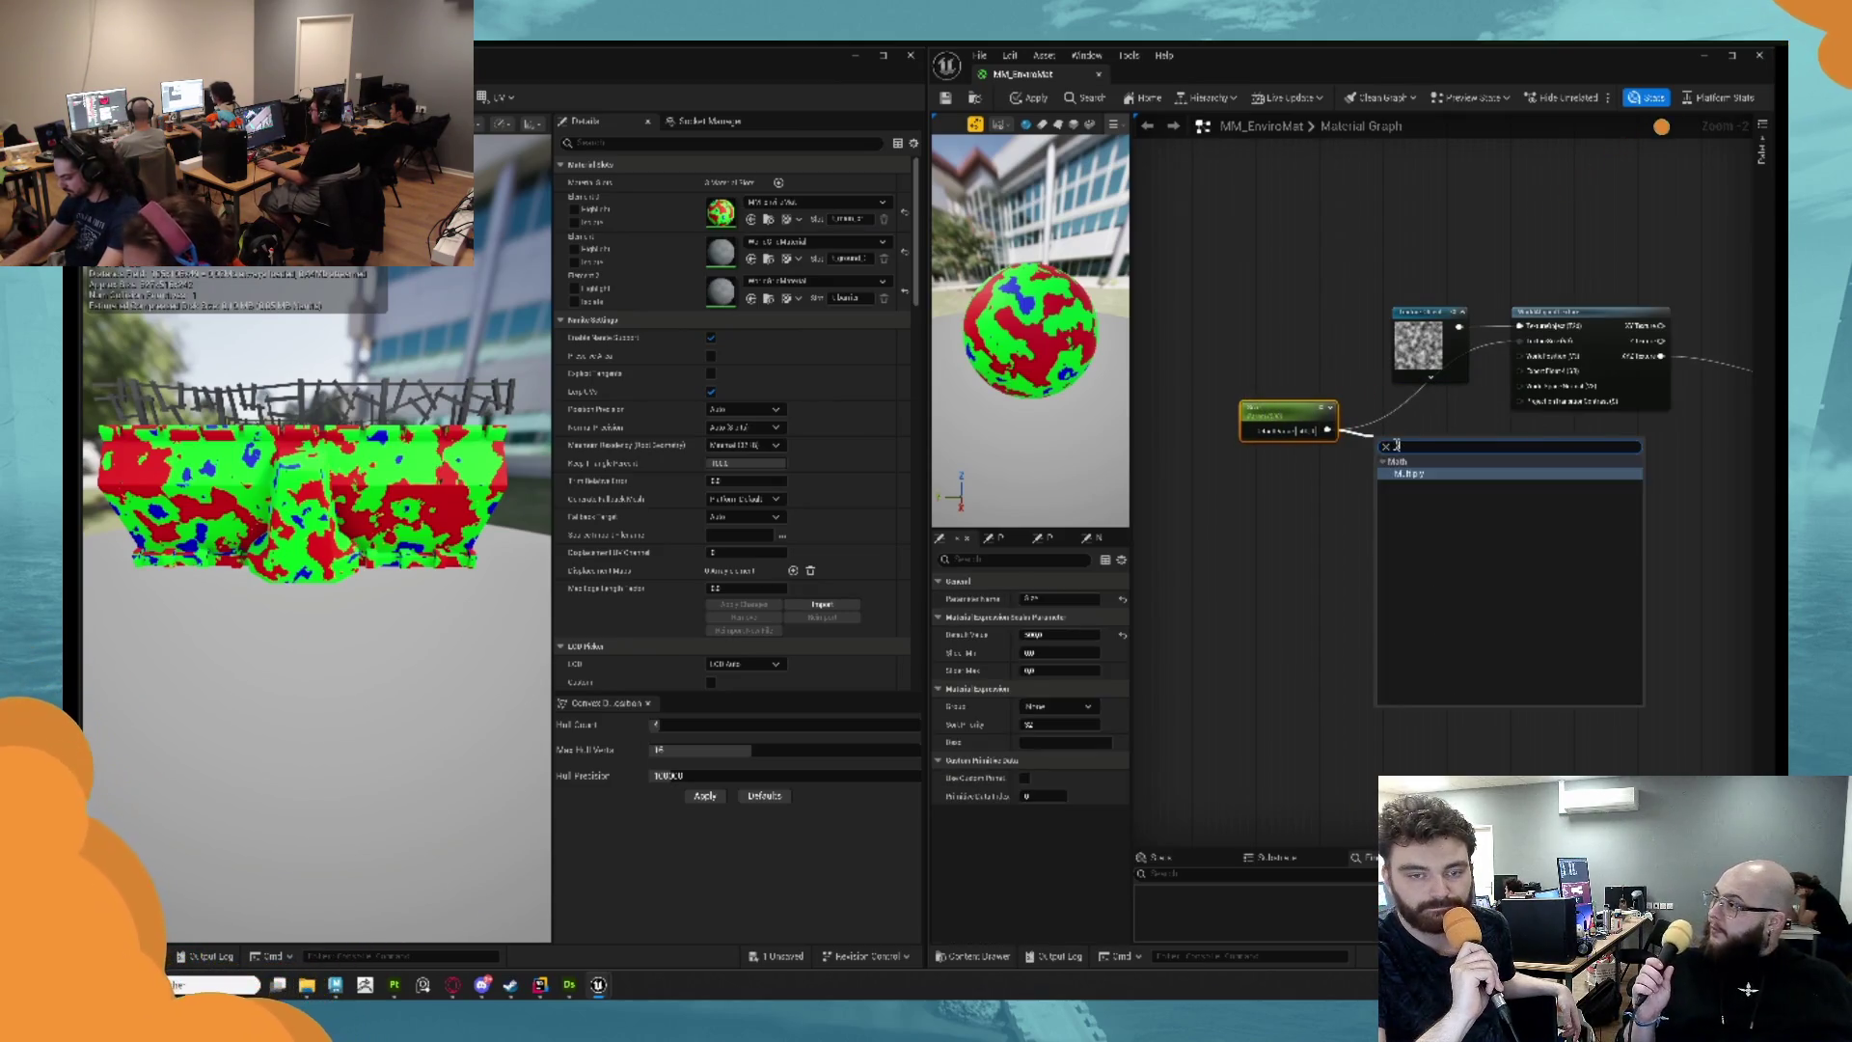
key(Return)
drag(1415, 432, 1447, 415)
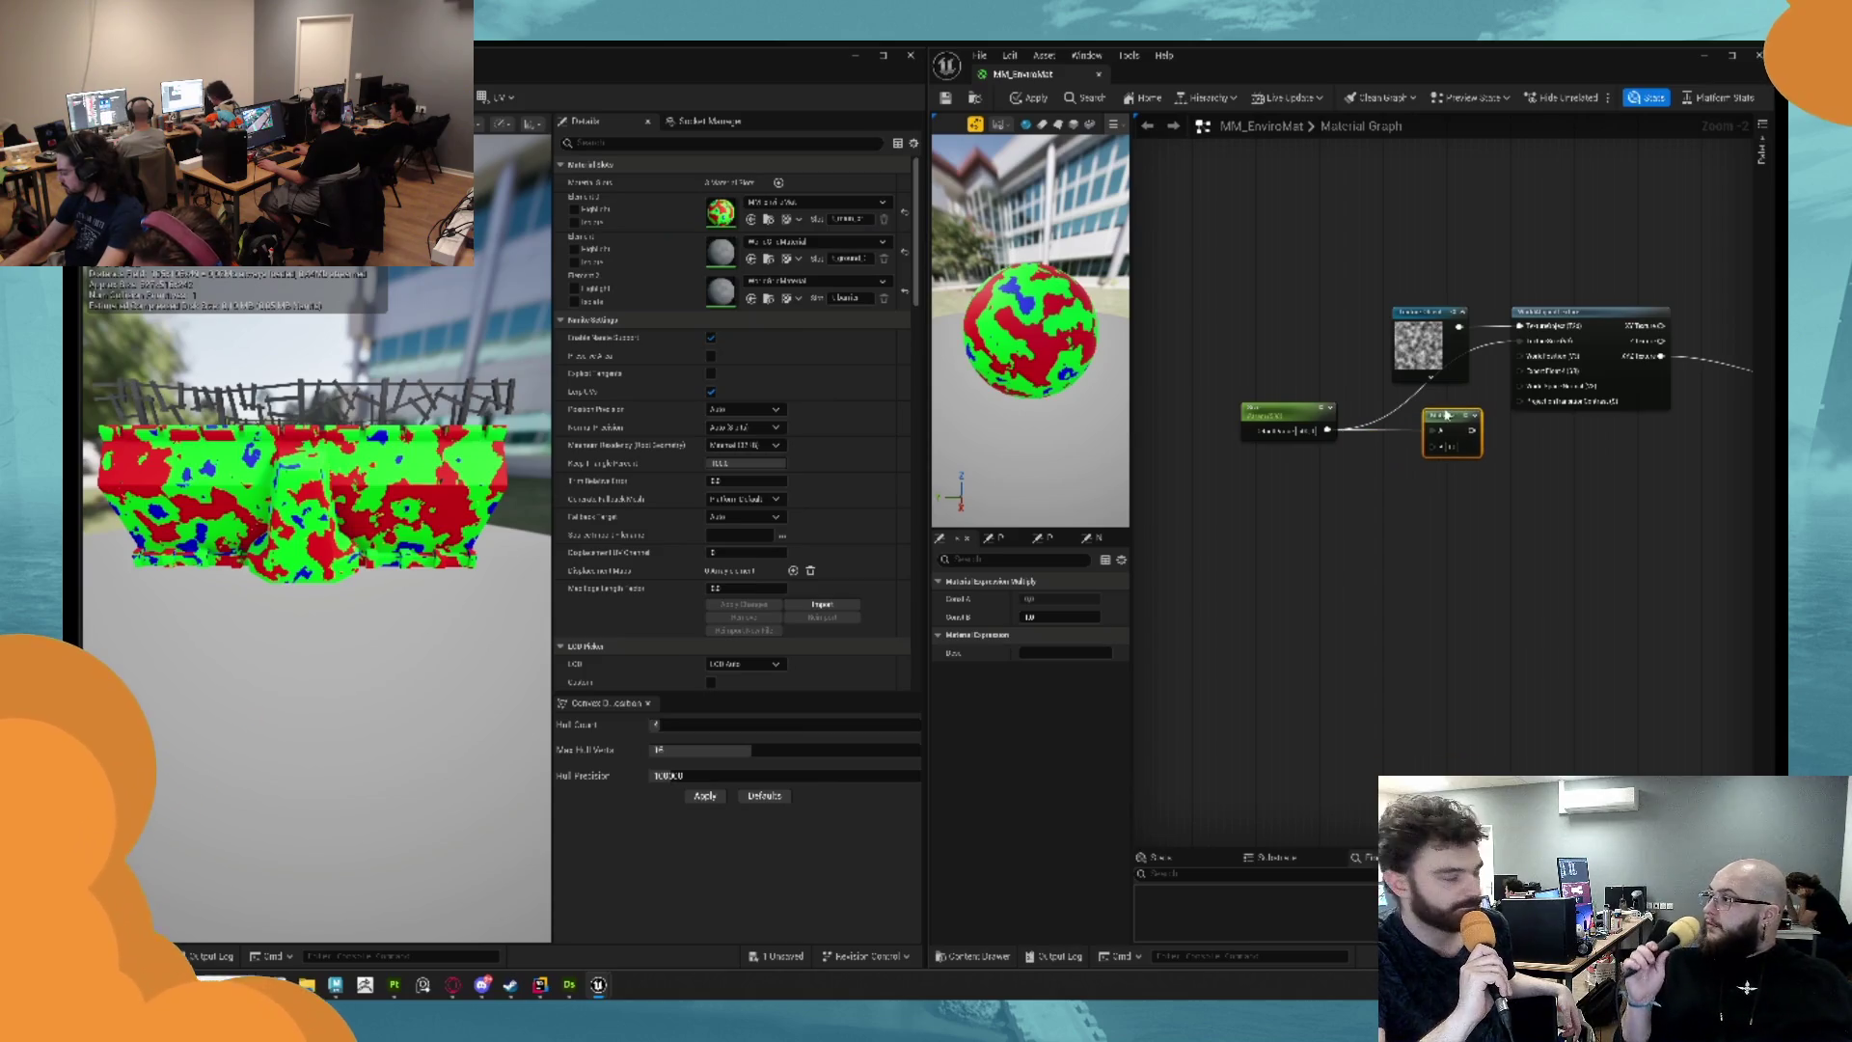
drag(1427, 321, 1276, 321)
click(1443, 415)
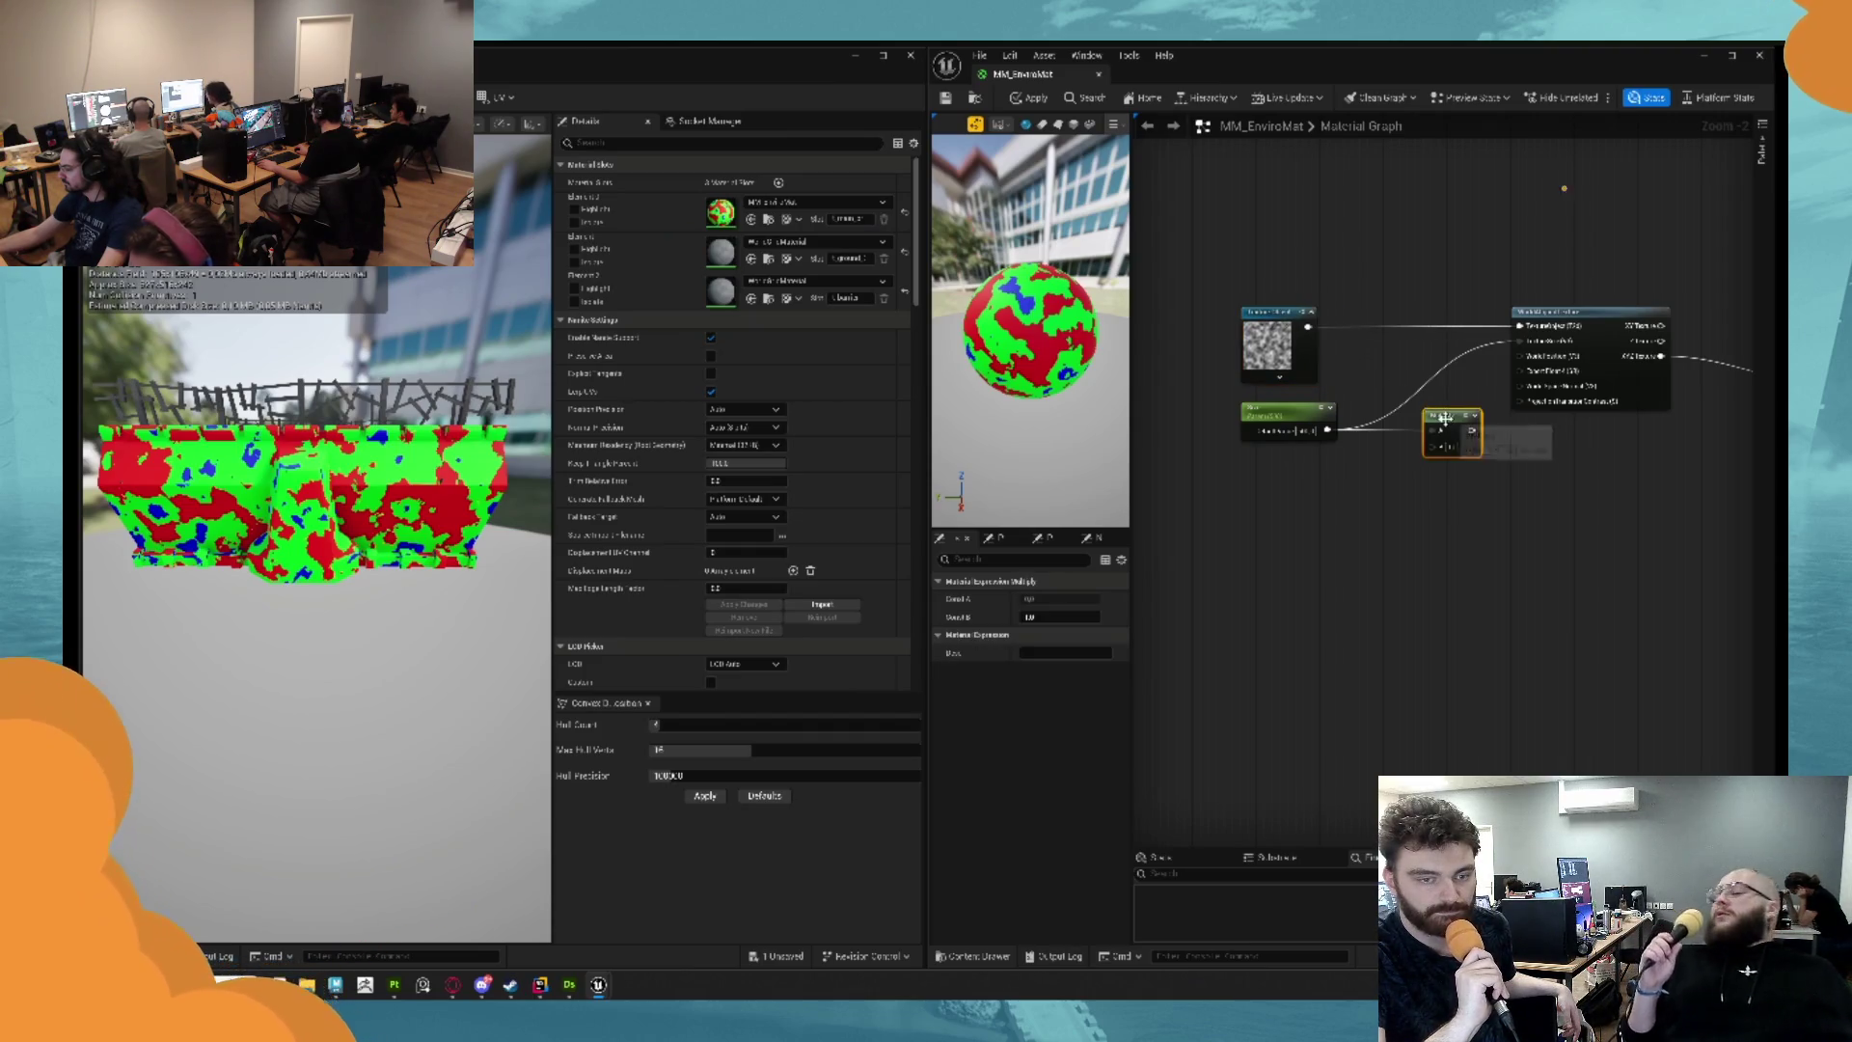
key(Delete)
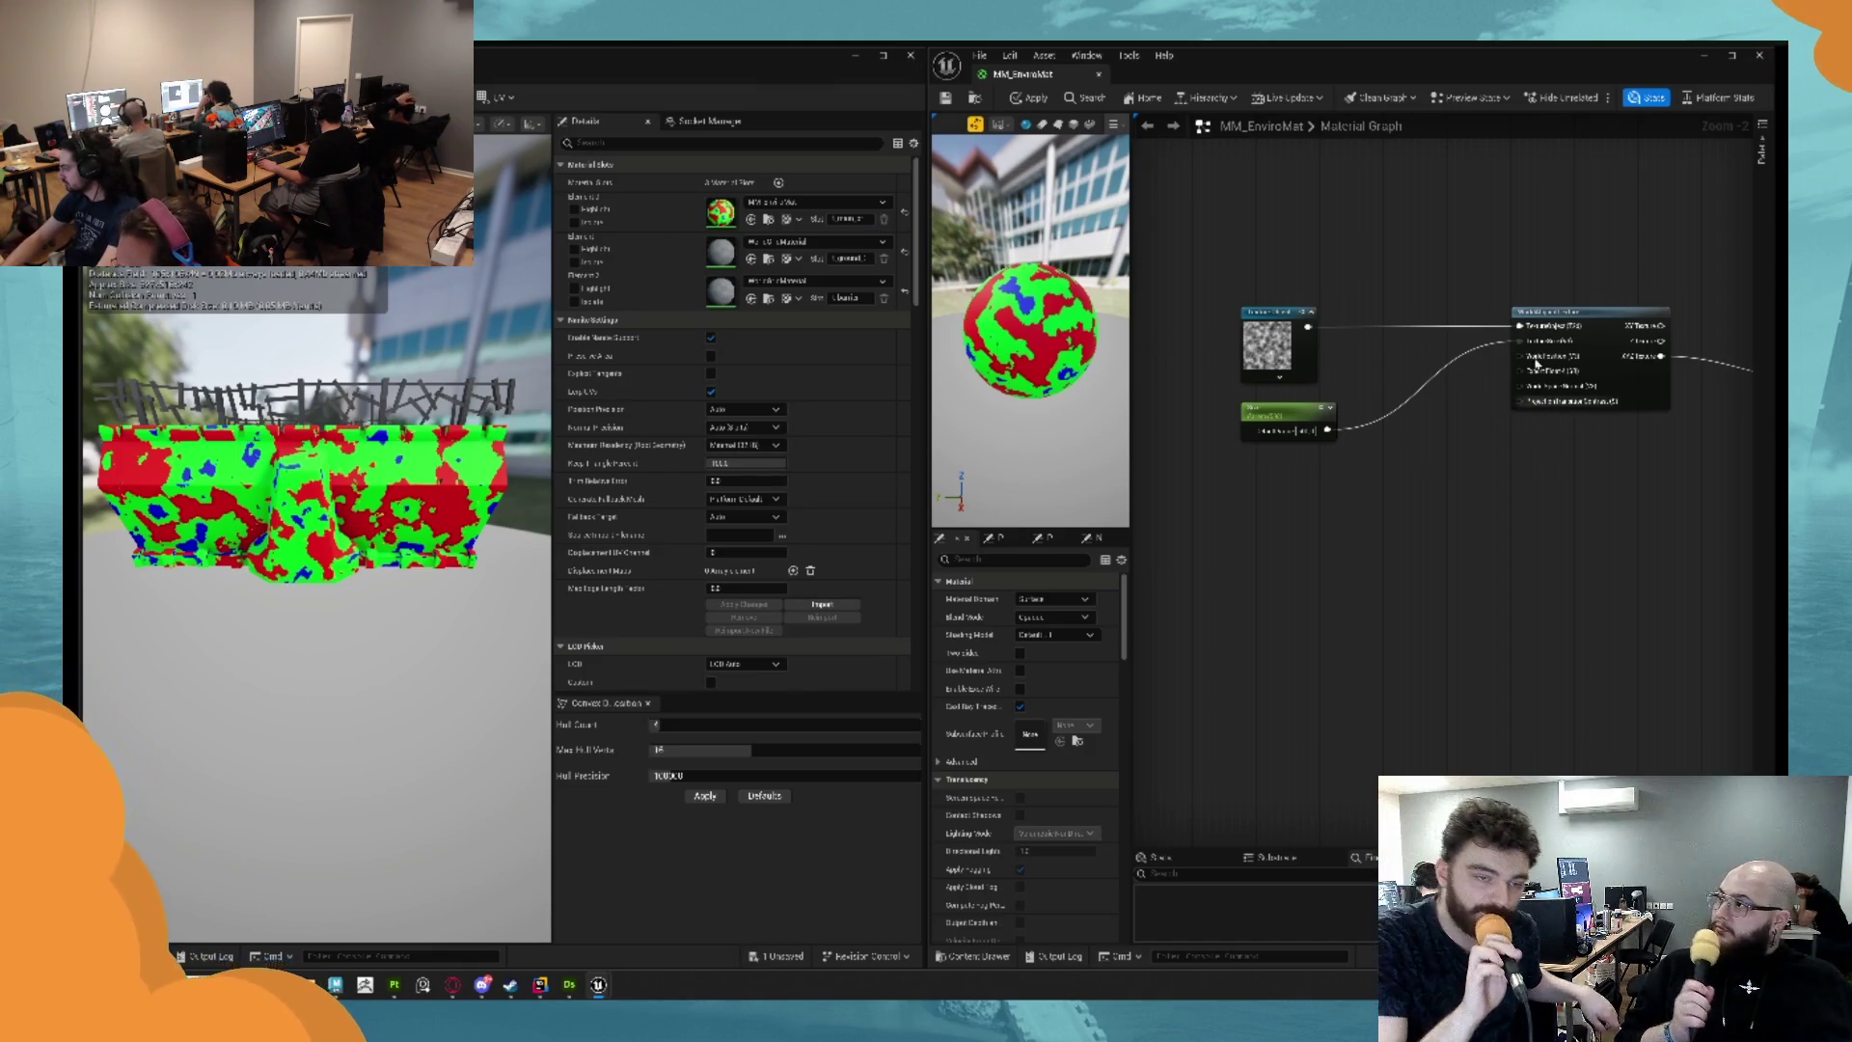
Add an AppendVector node feeding the world-aligned texture input and remove the green scalar parameter.
drag(1520, 341, 1429, 472)
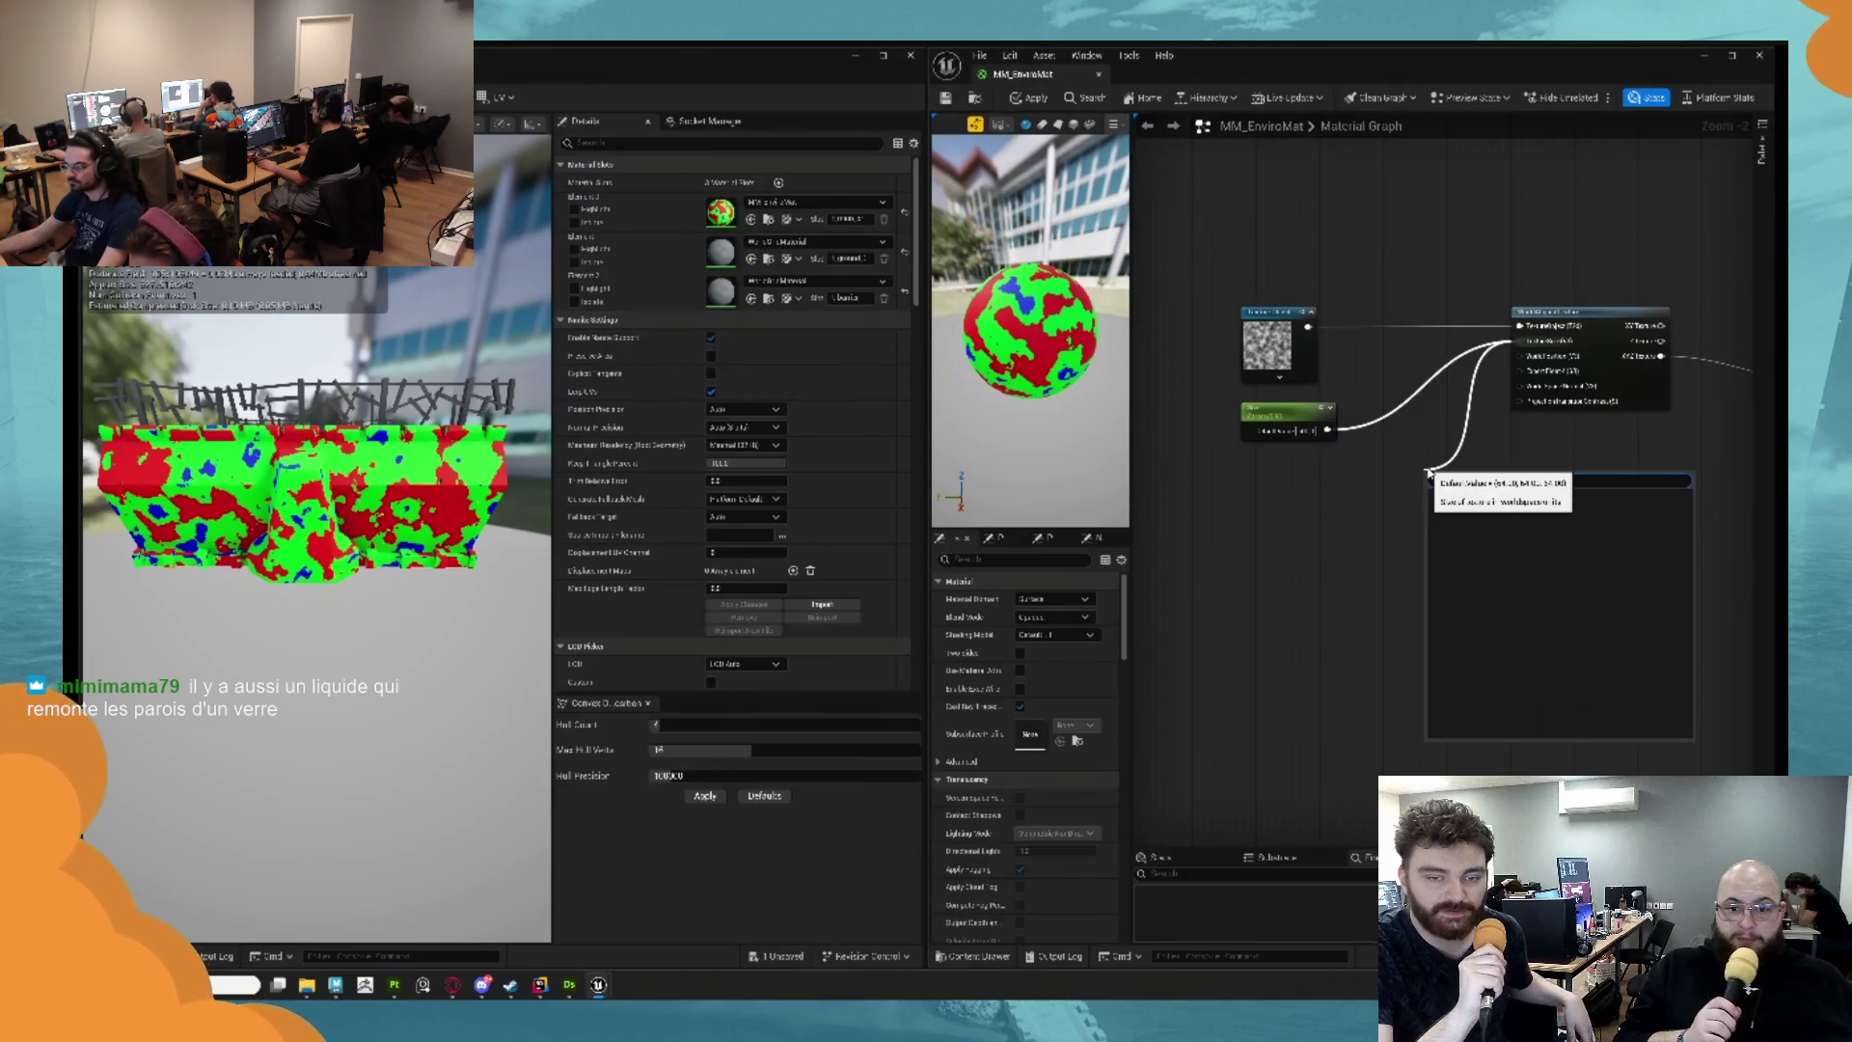
text(appe)
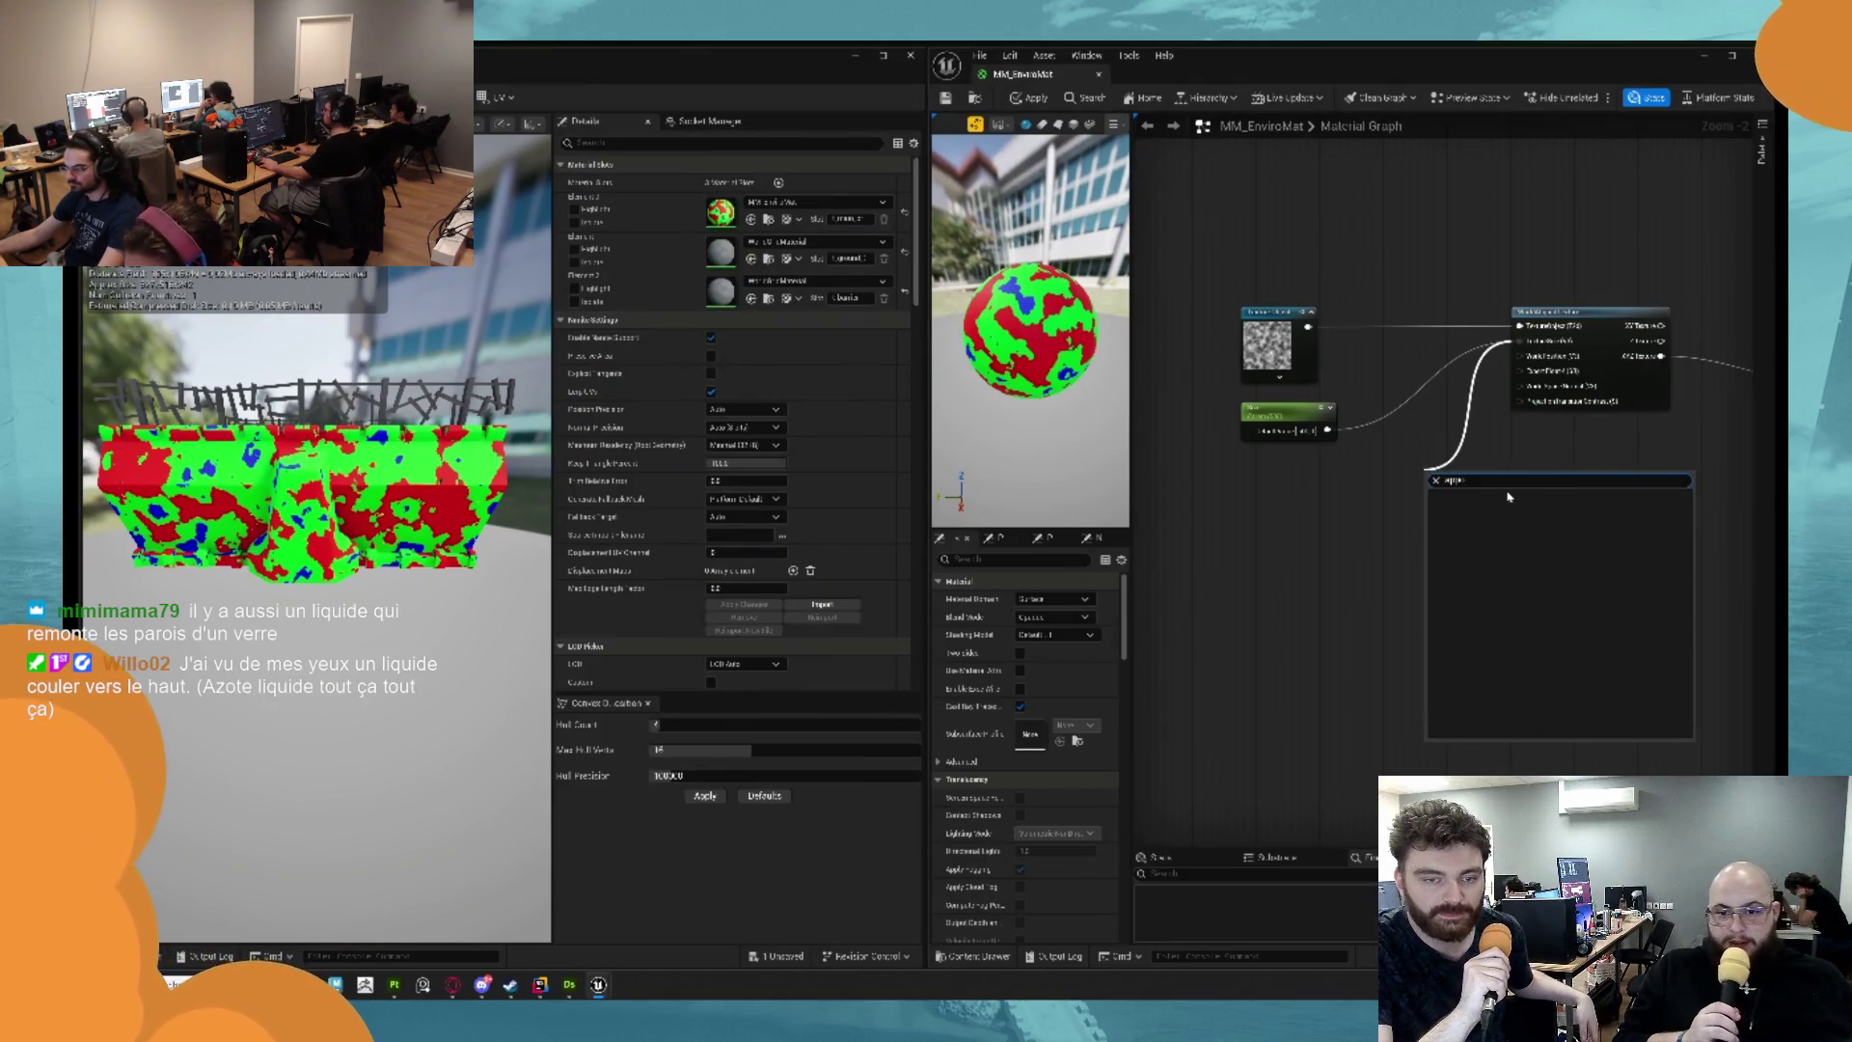
text(e)
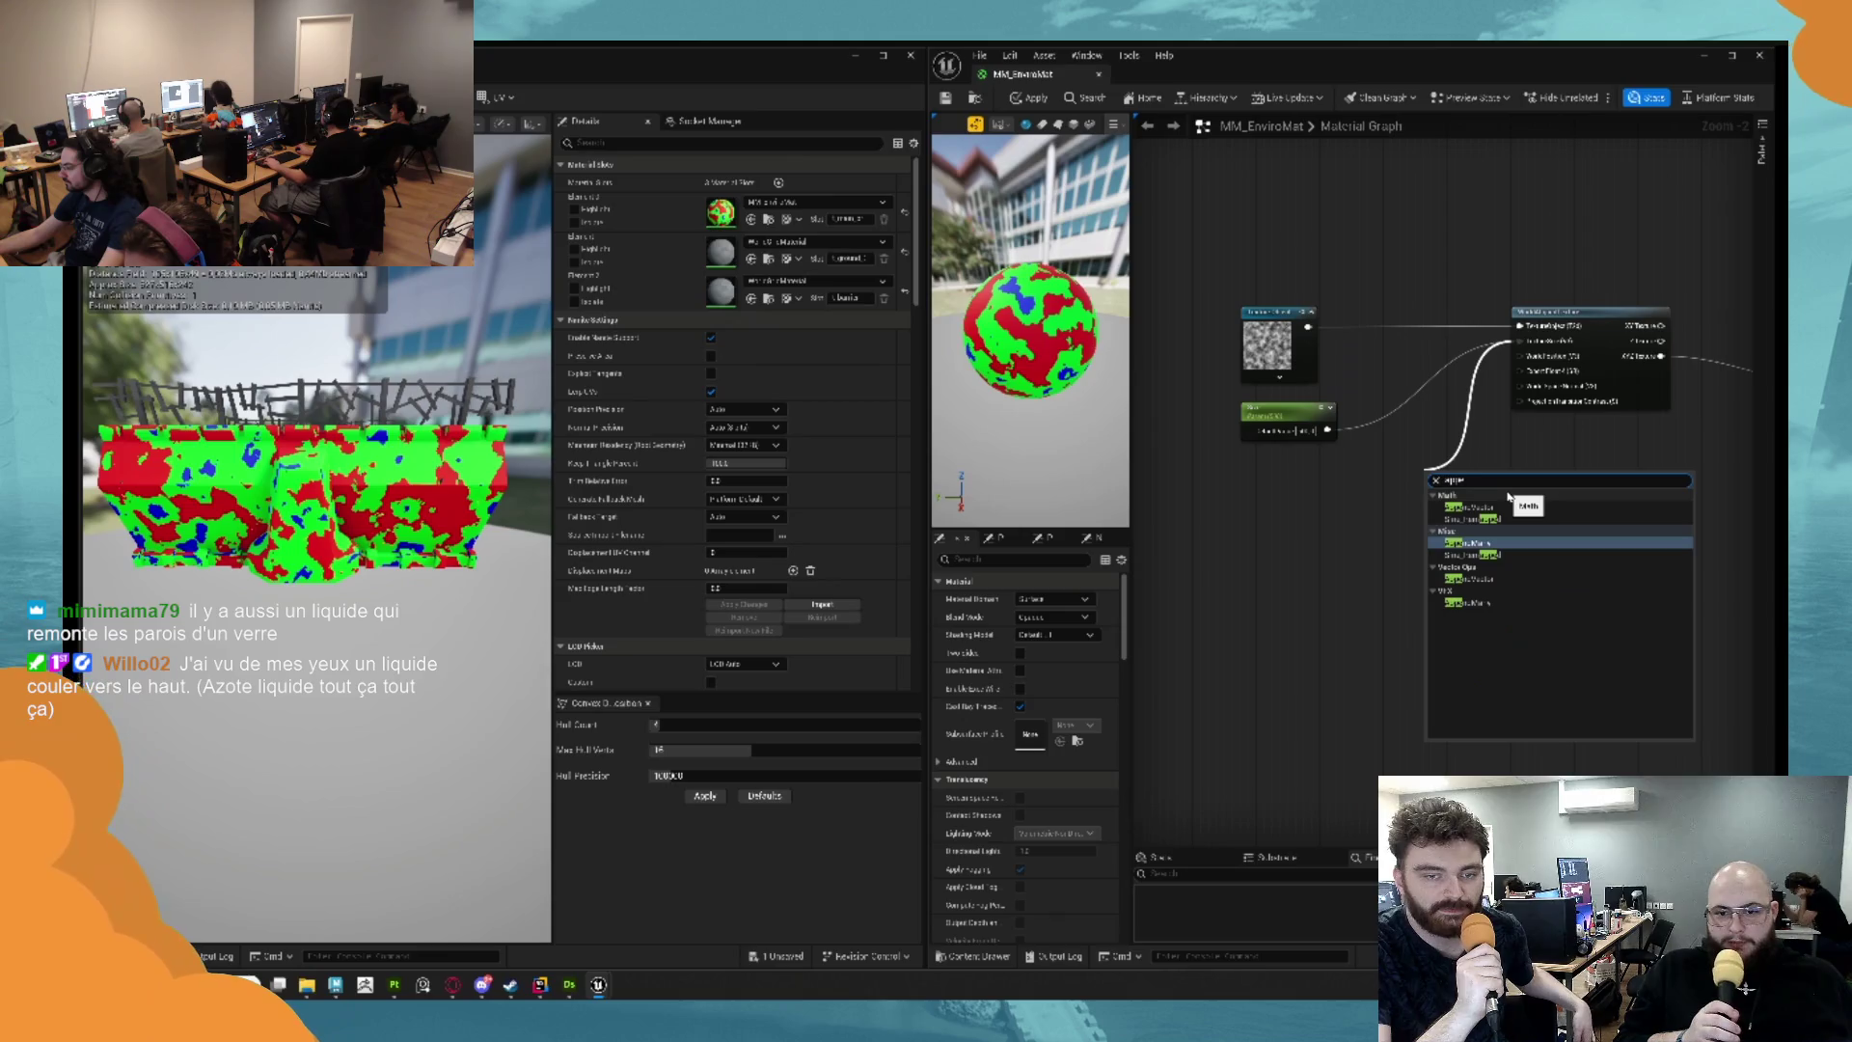
text(nd)
key(Return)
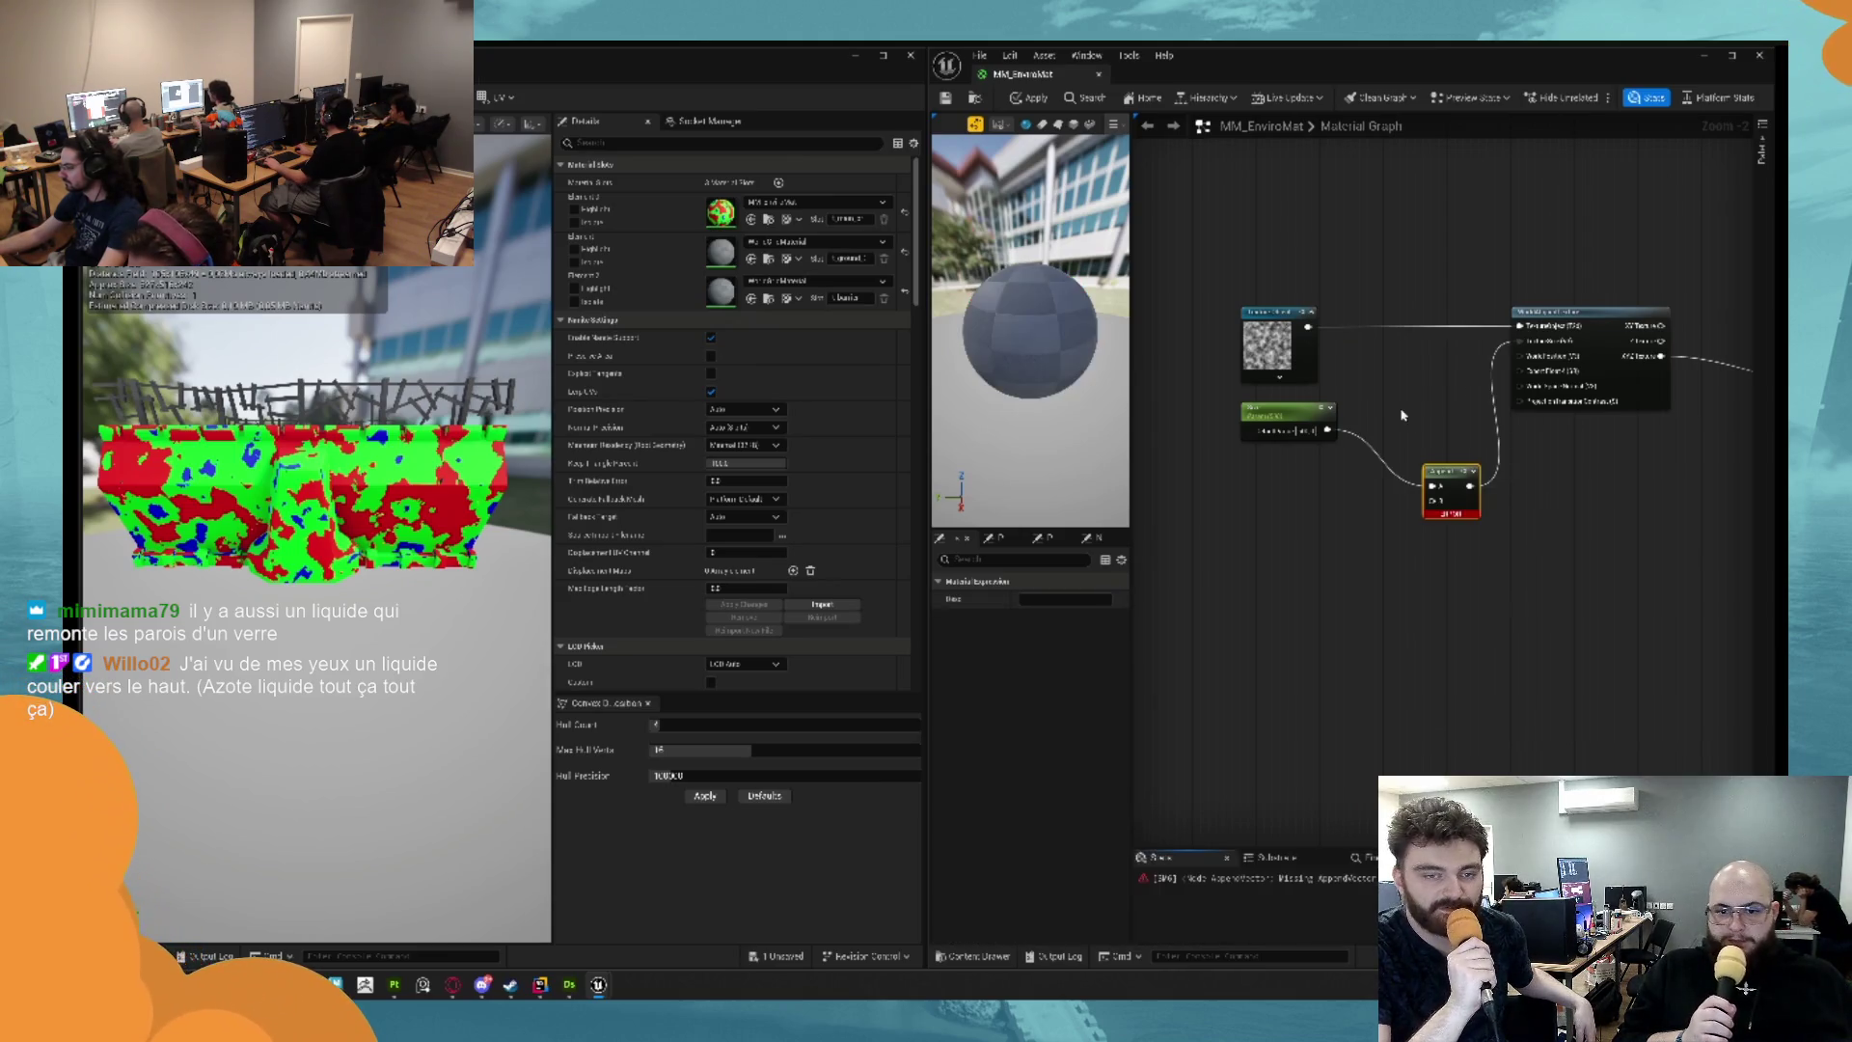
click(1288, 410)
key(Delete)
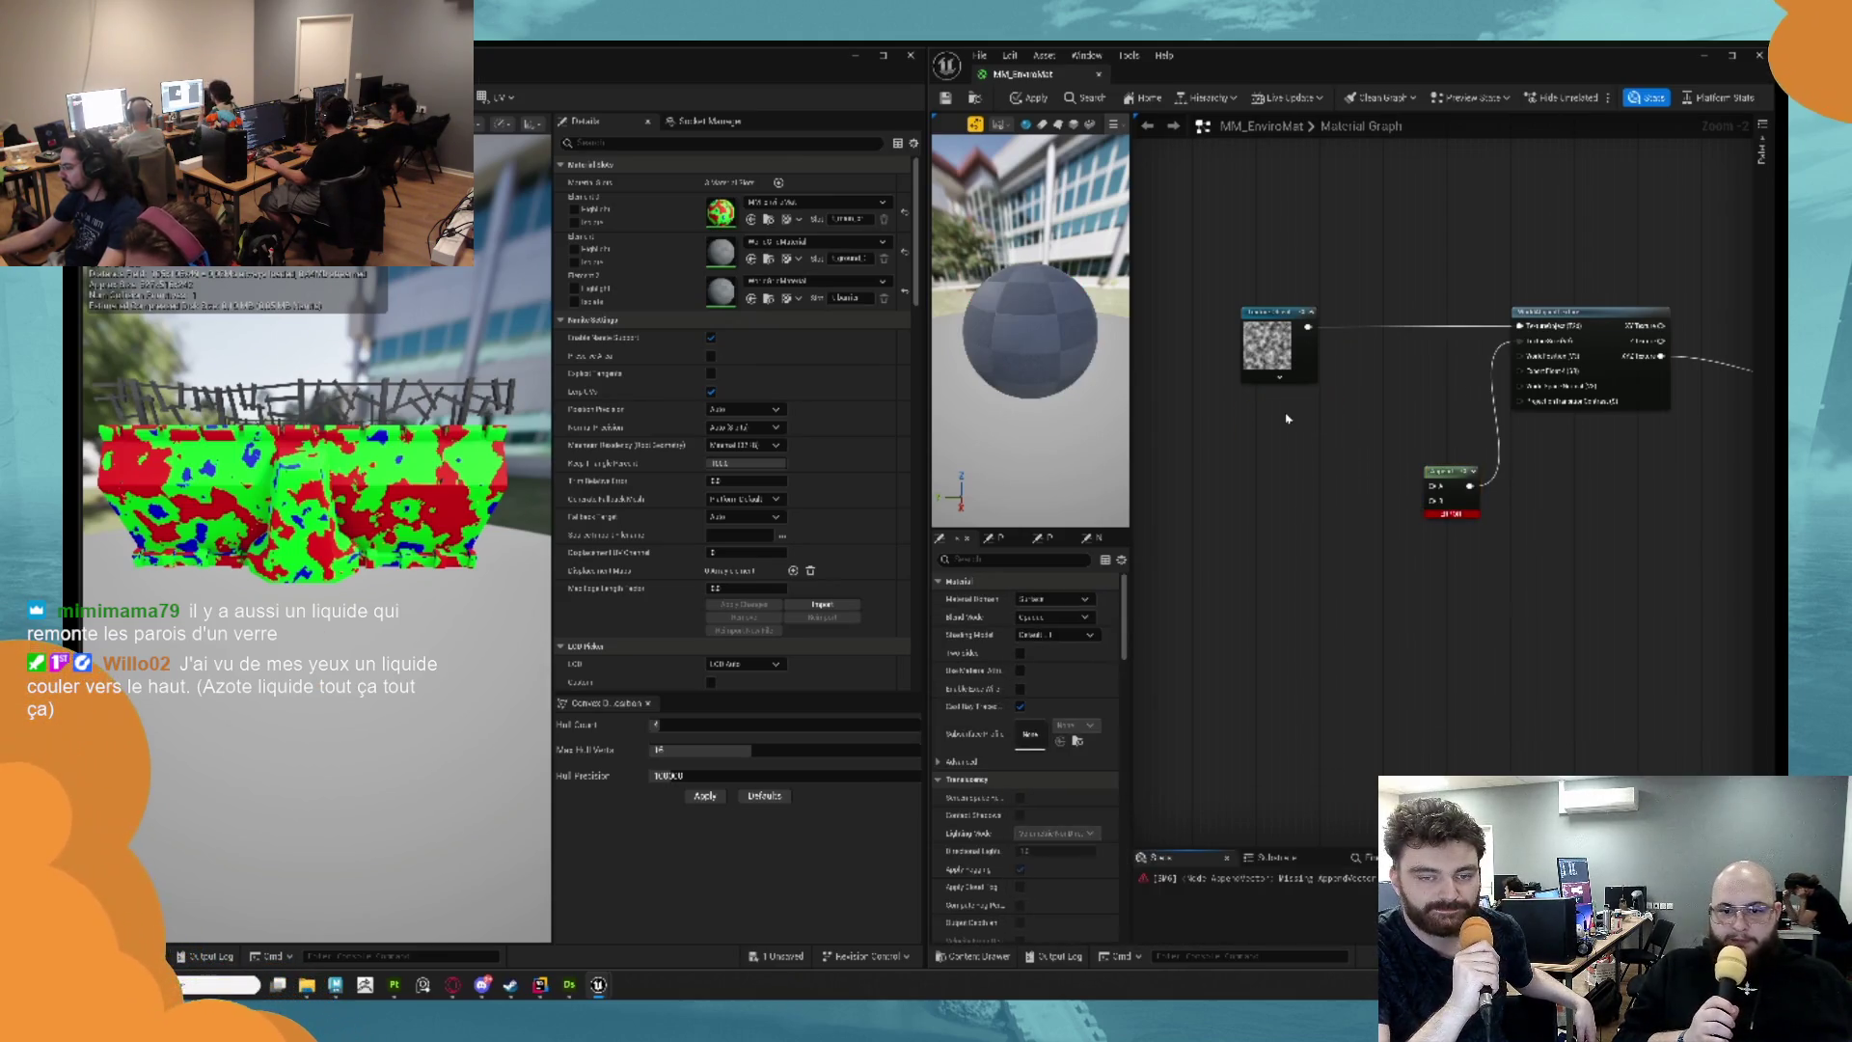
right_click(1288, 469)
text(appe)
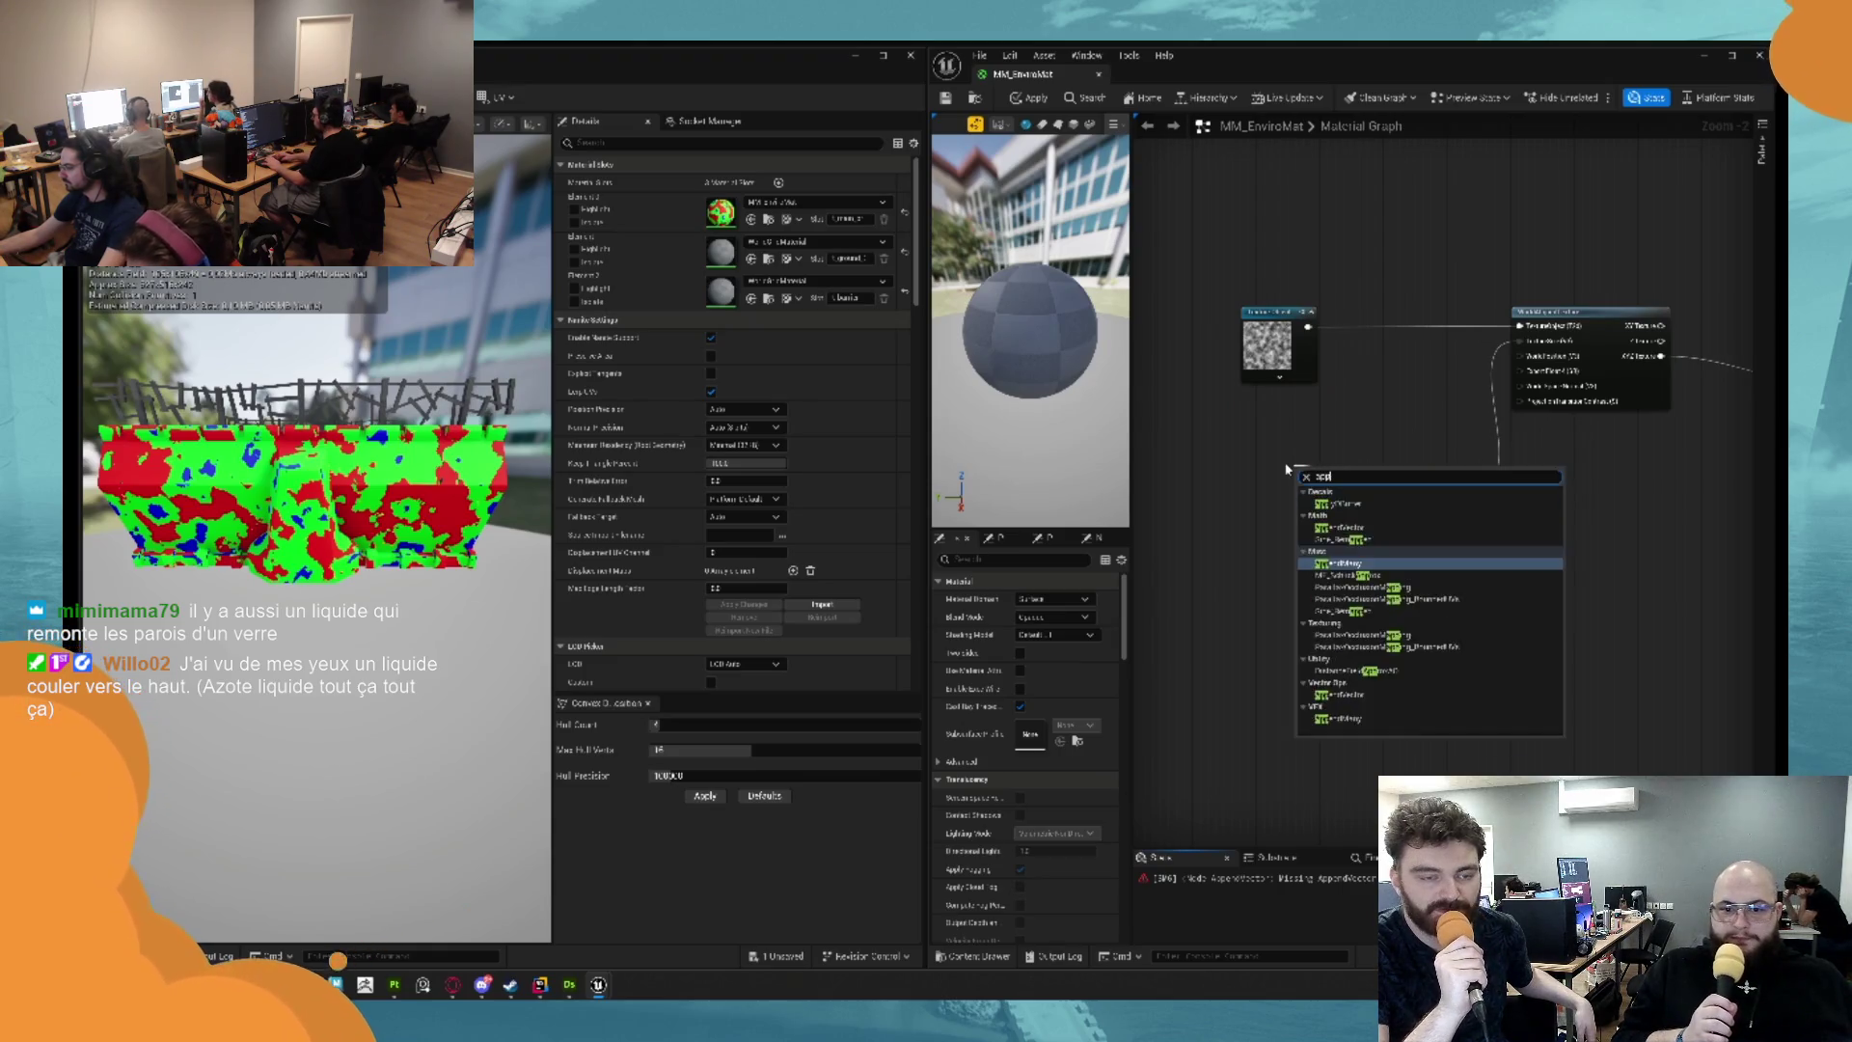
key(Up)
key(Up)
key(Return)
Create a new scalar parameter and wire it into the Append's A input.
click(1210, 467)
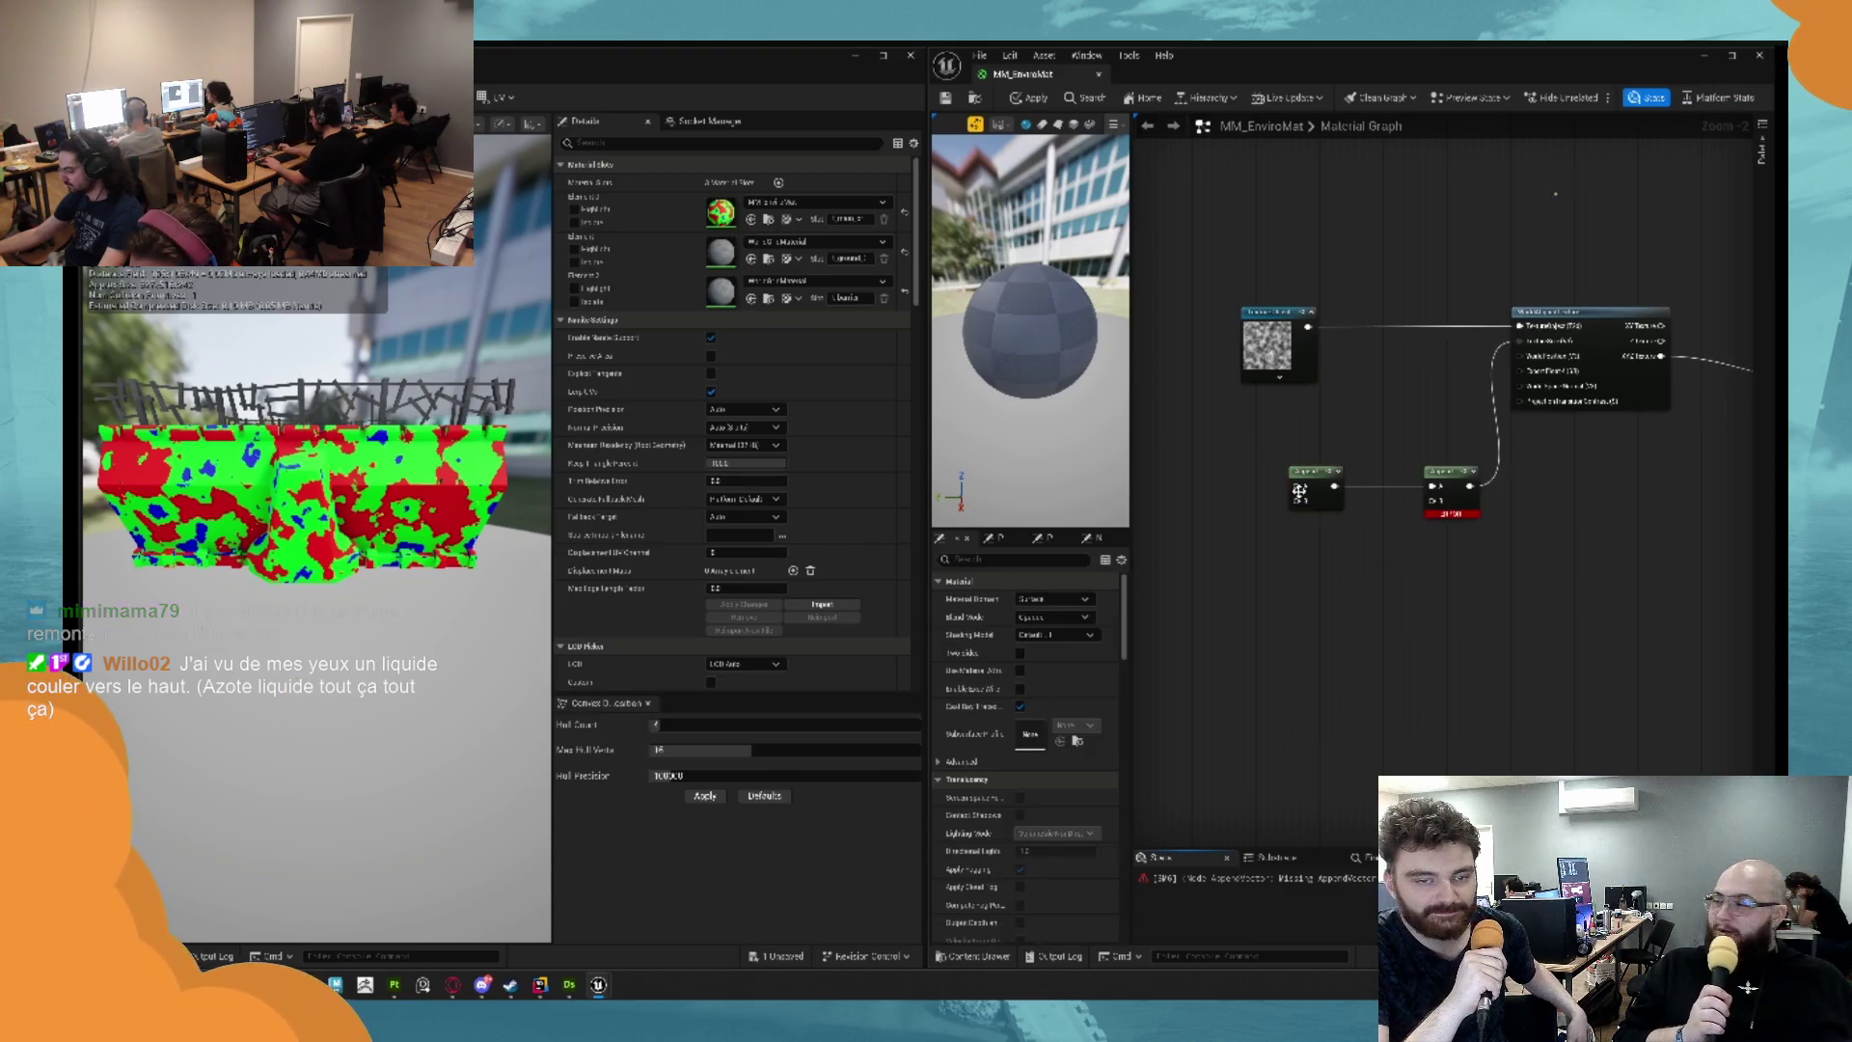
right_click(1187, 472)
key(Escape)
click(1172, 454)
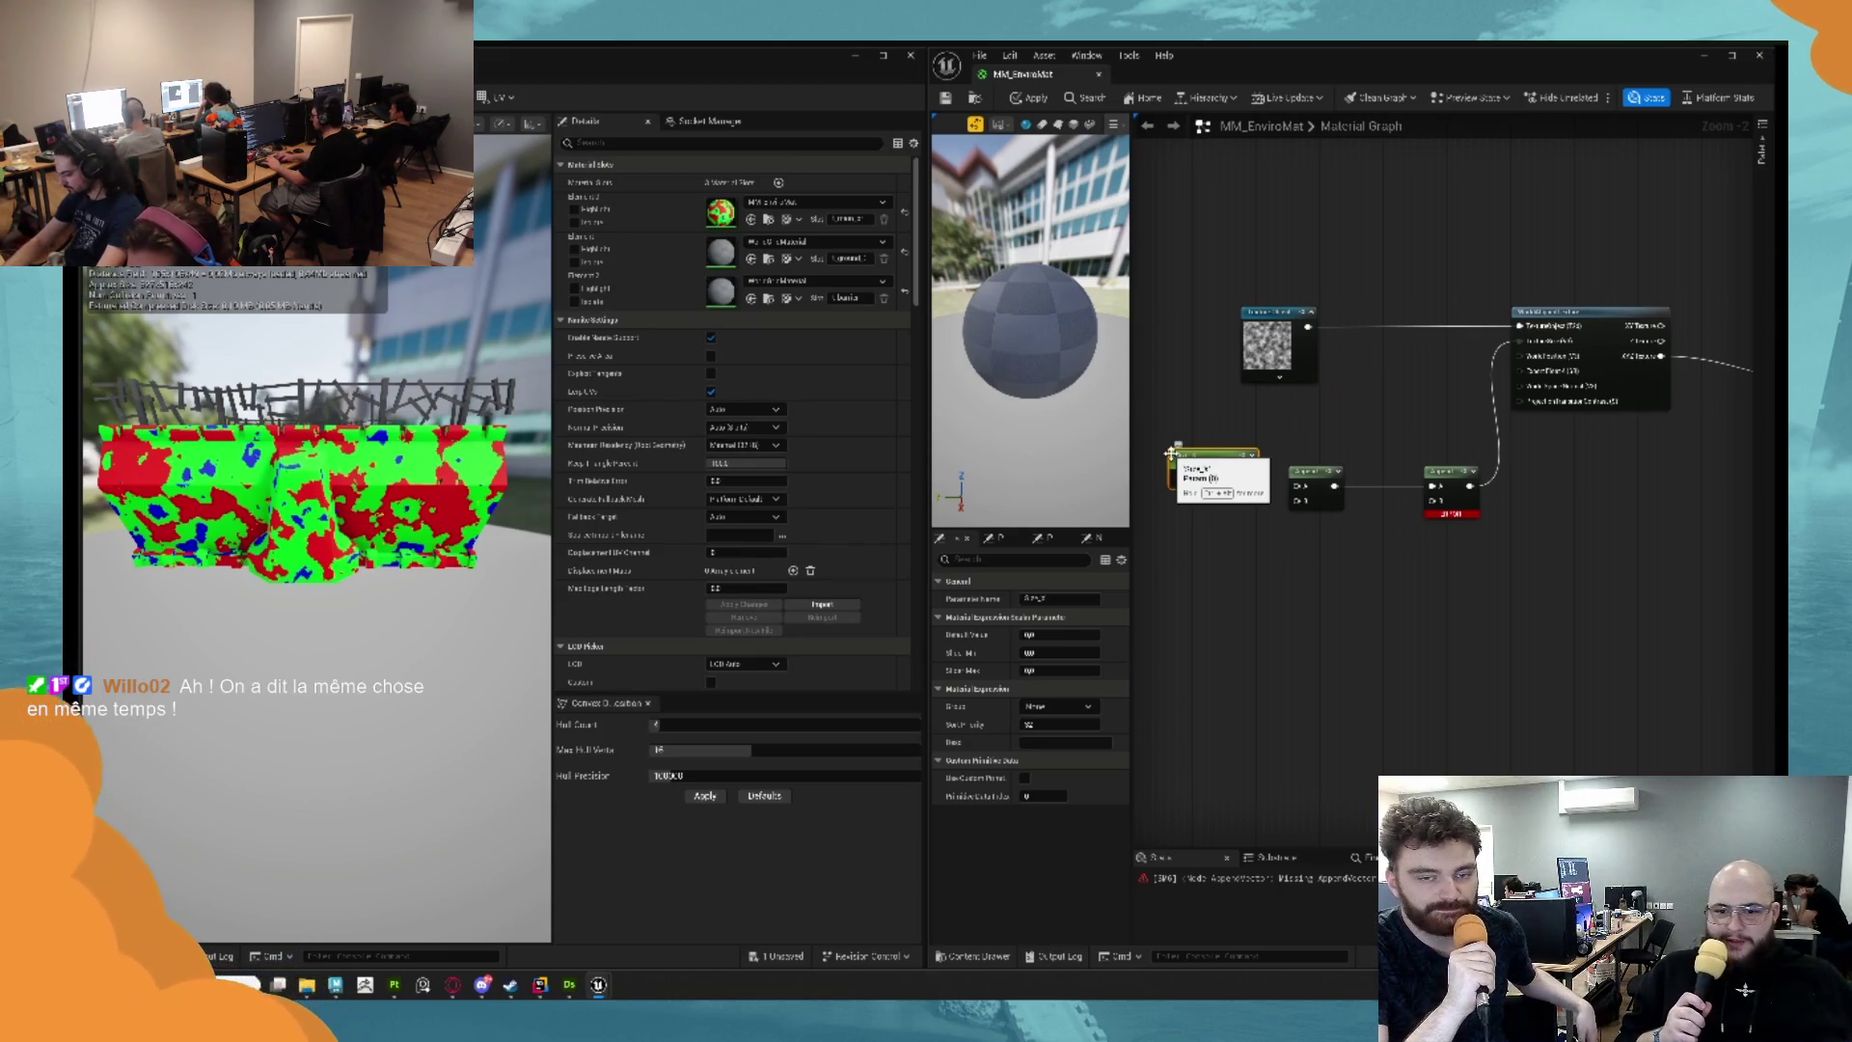
key(Return)
drag(1250, 478, 1313, 472)
click(1312, 466)
click(1252, 457)
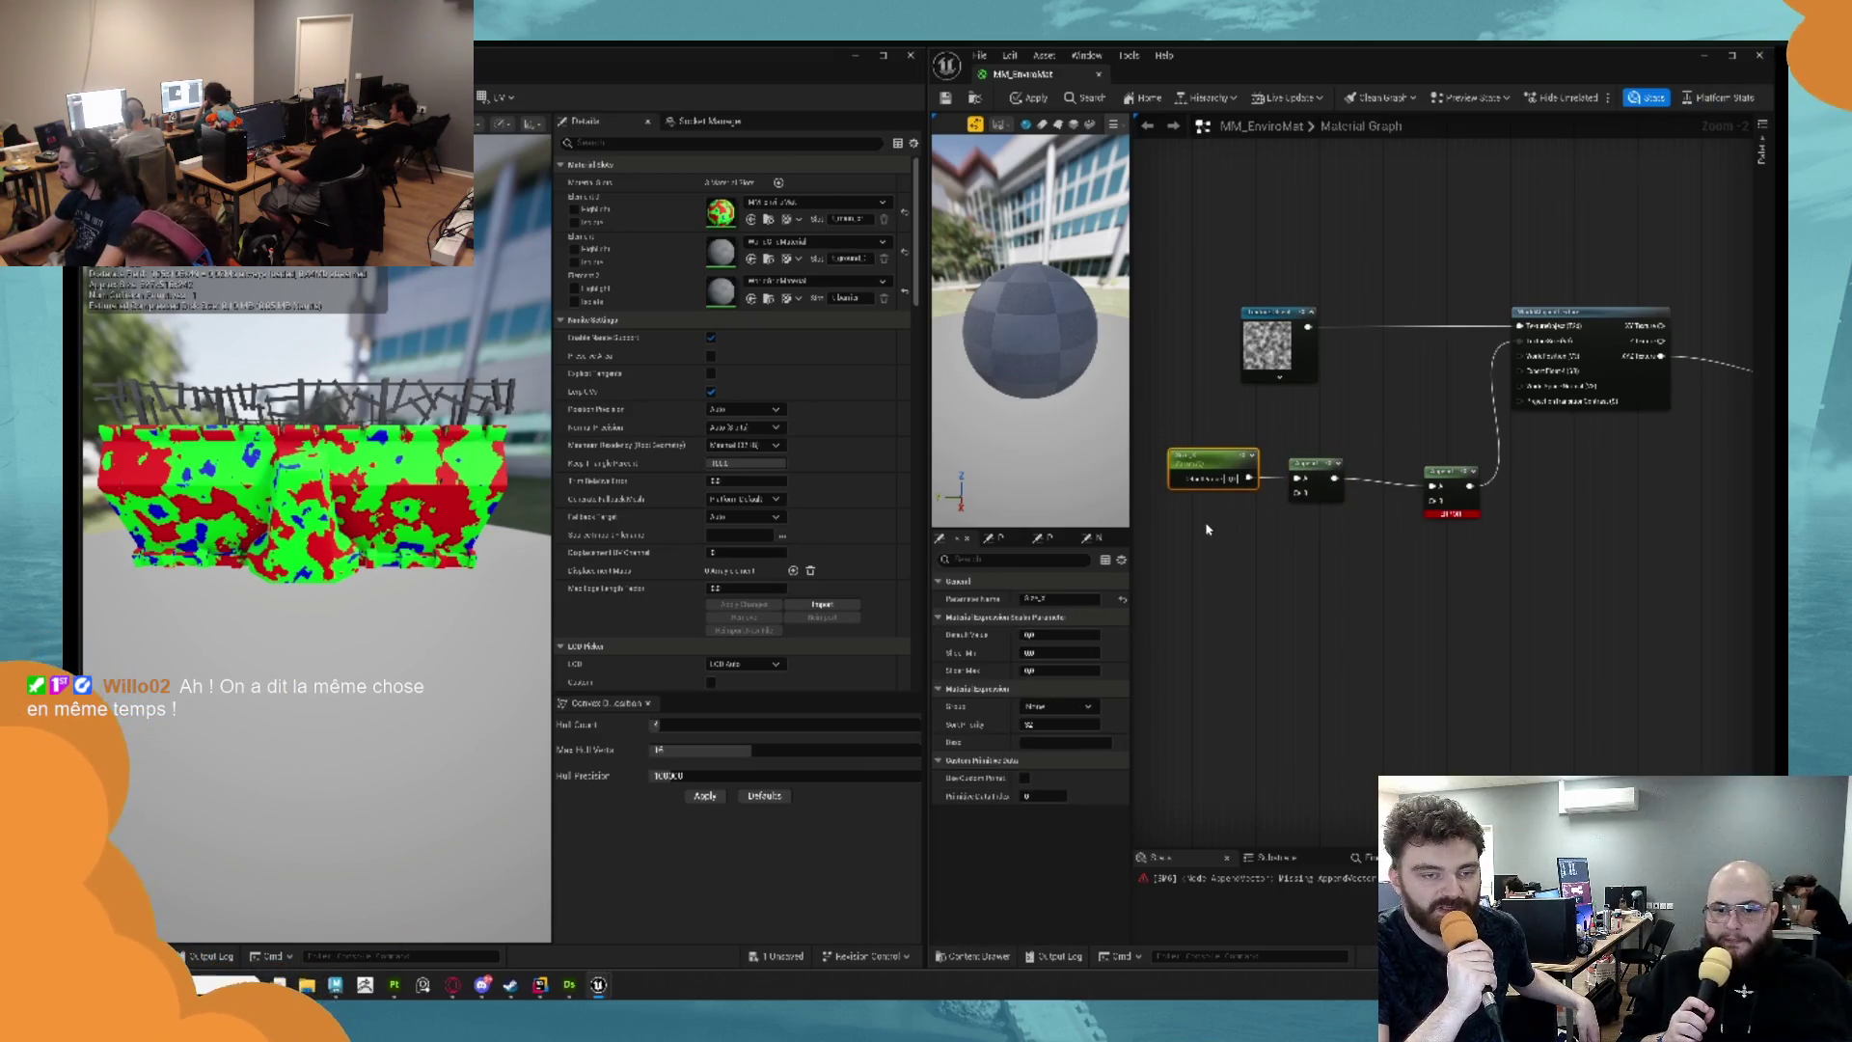
Duplicate the scalar parameter (e.g. Size_Y) and wire the copies into the Append B inputs.
key(ctrl+d)
click(1075, 598)
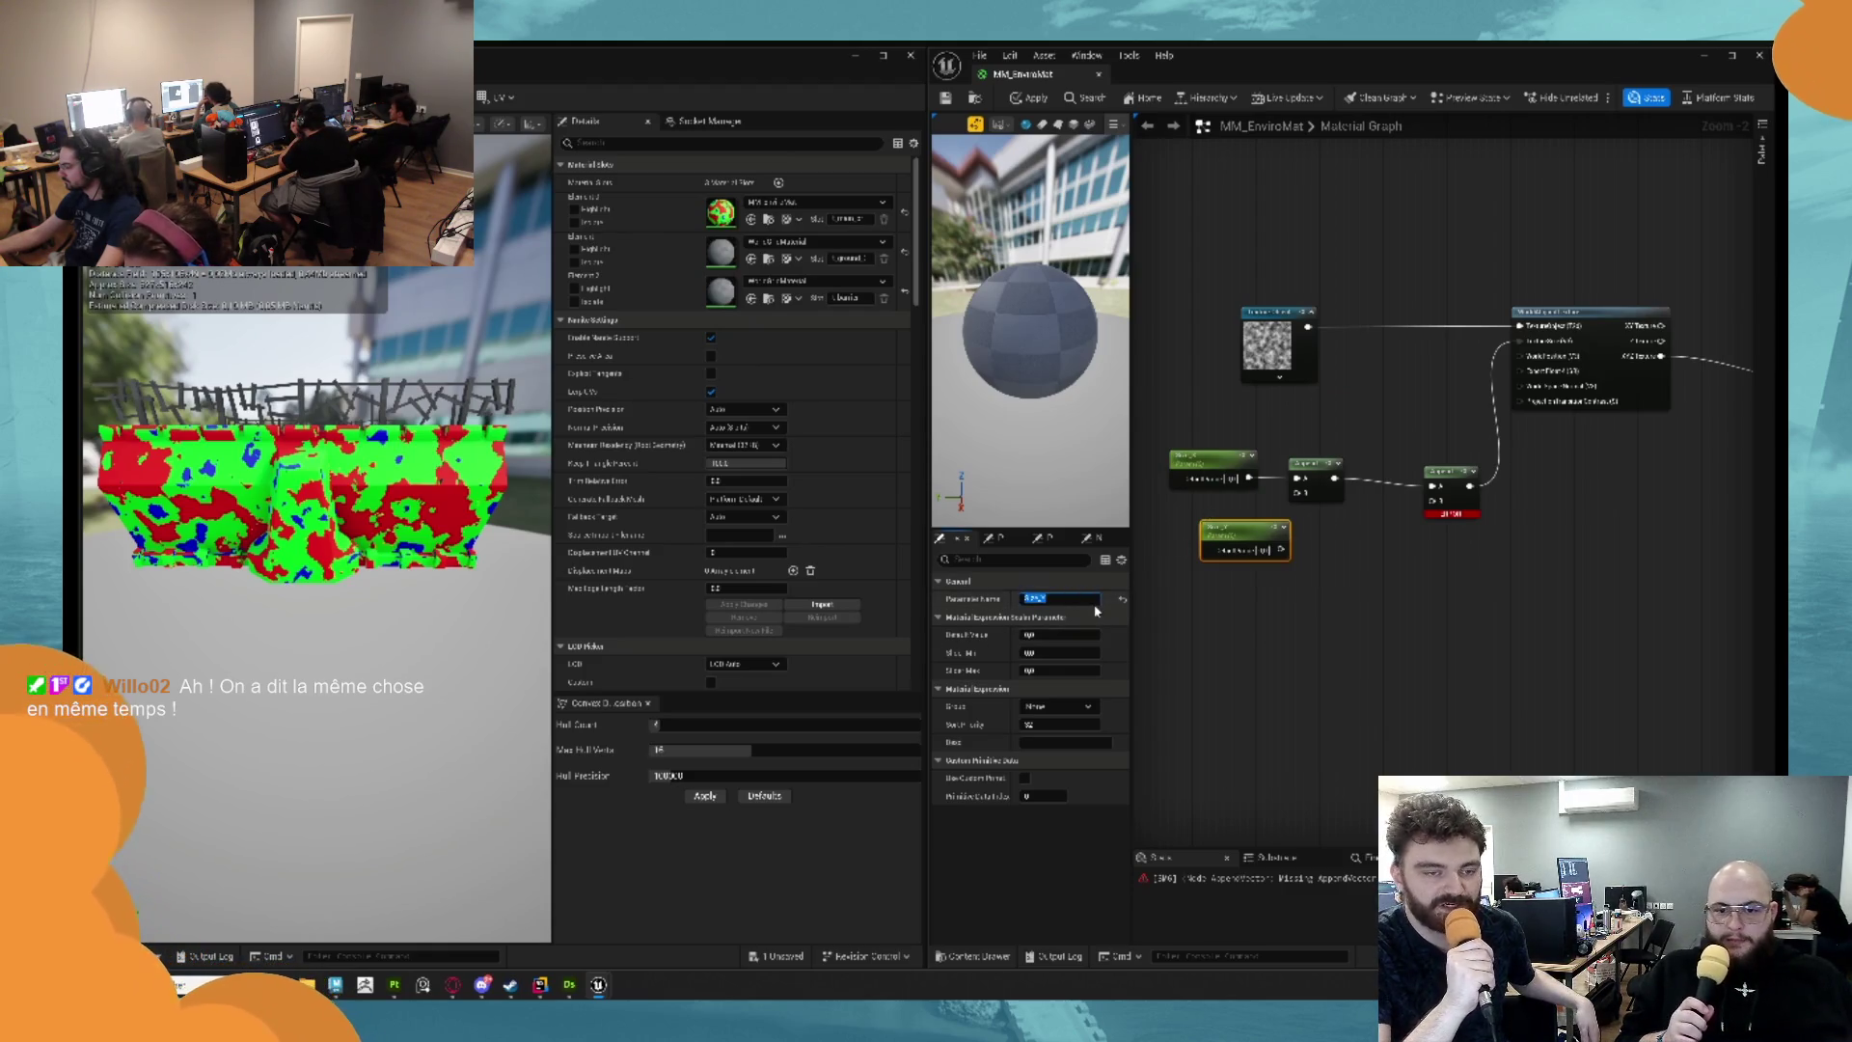
click(1177, 569)
mouse_move(1280, 550)
mouse_down()
mouse_move(1305, 496)
mouse_move(1209, 503)
mouse_up()
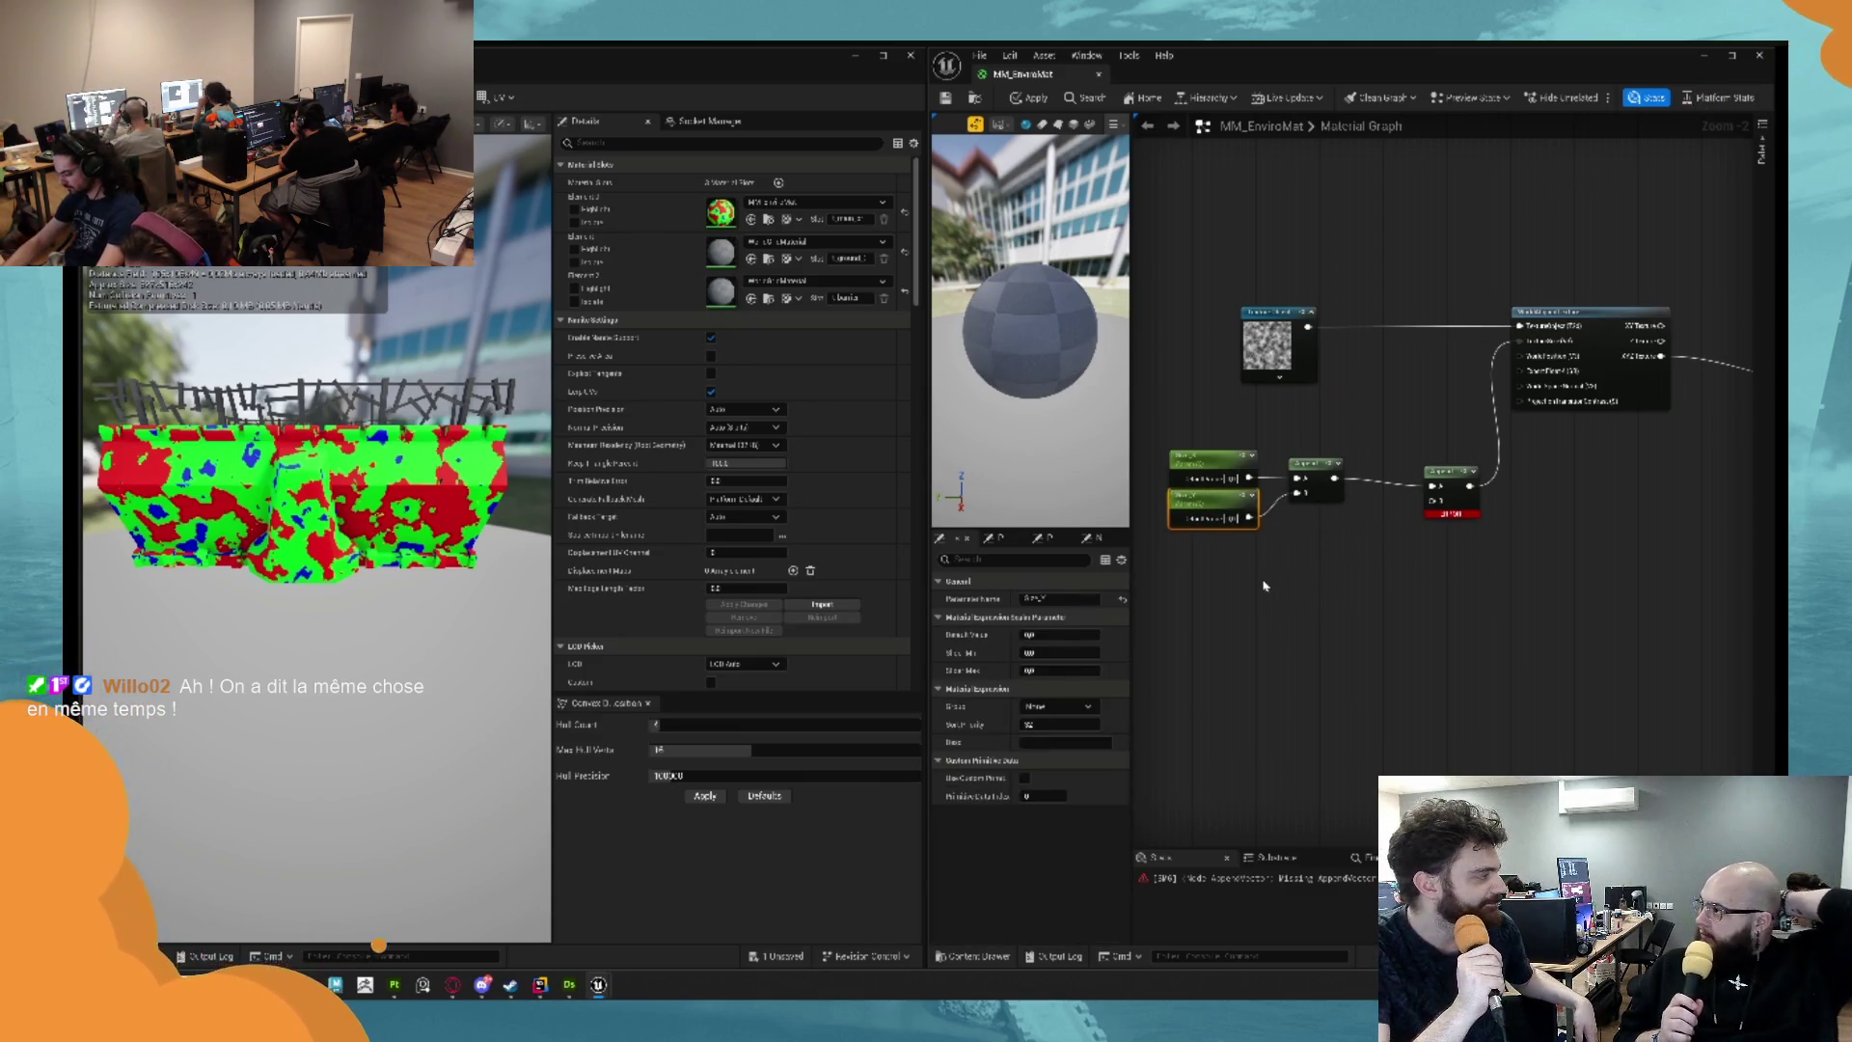
key(ctrl+d)
click(1085, 600)
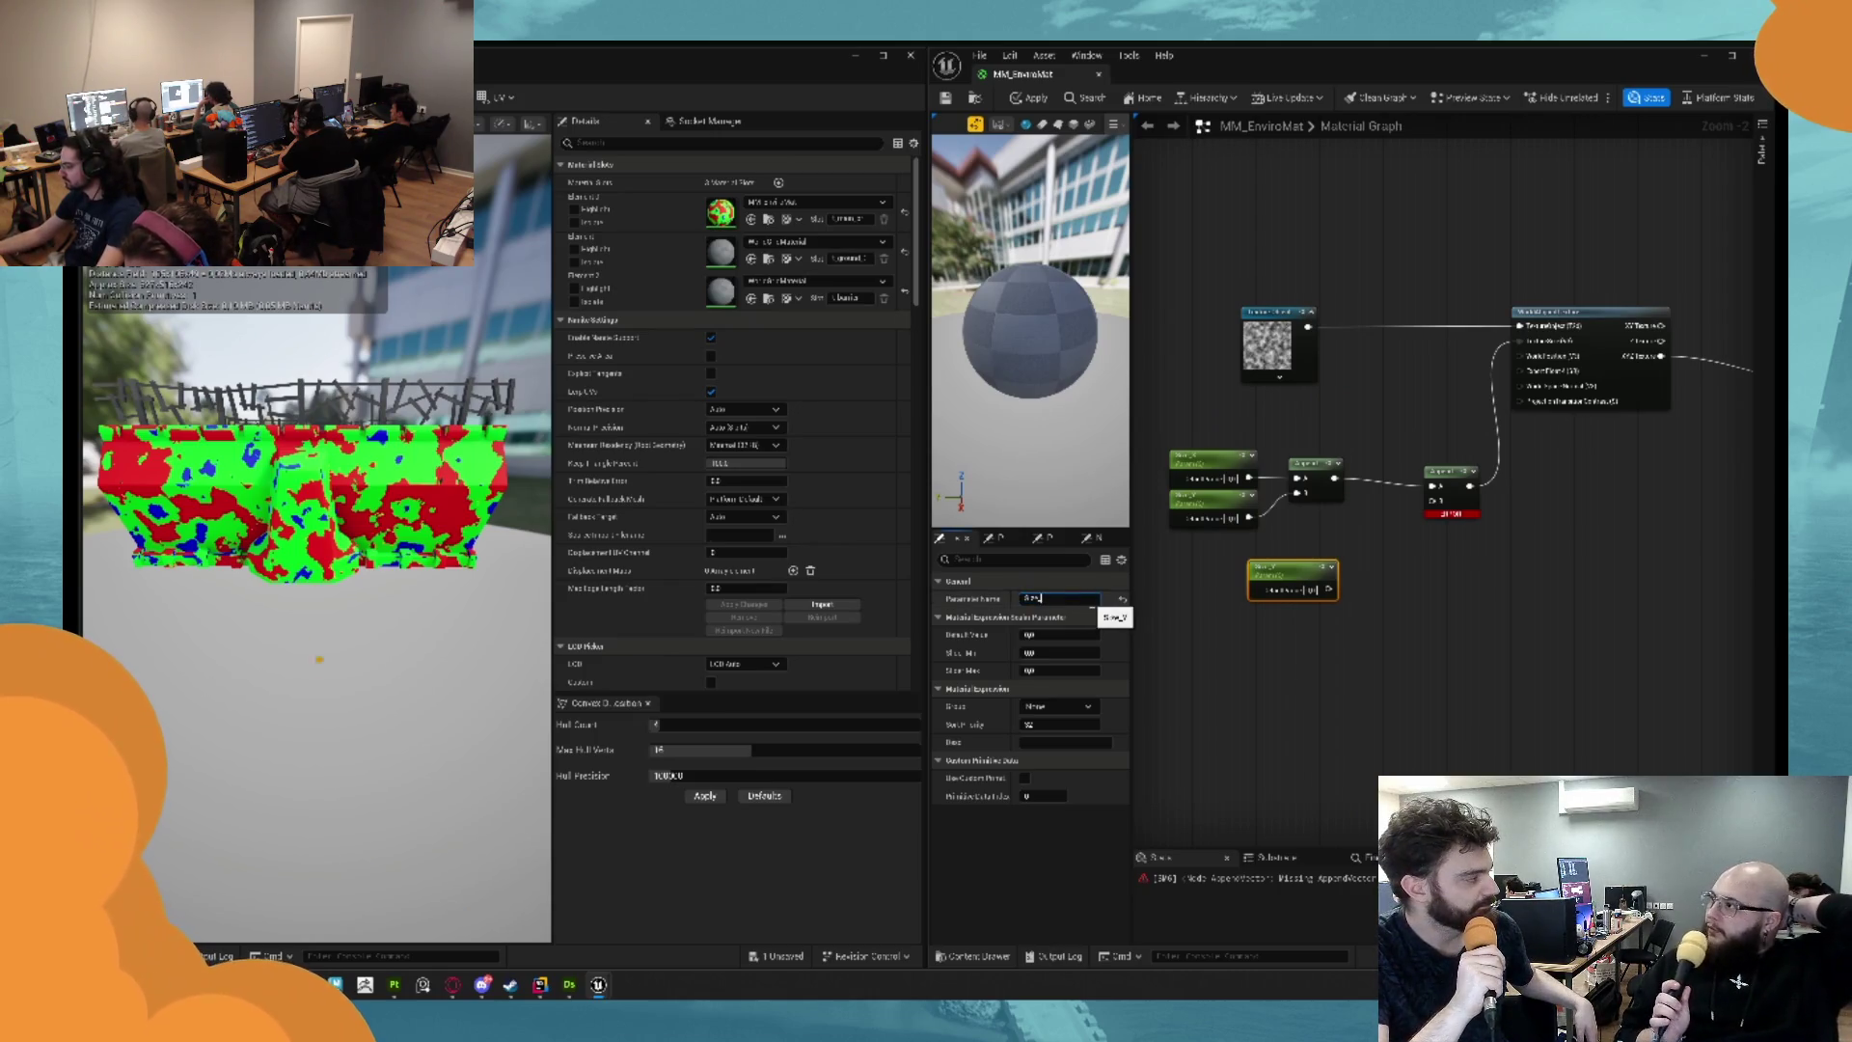
mouse_move(1330, 588)
mouse_down()
mouse_move(1444, 498)
mouse_move(1367, 530)
mouse_up()
drag(1262, 569, 1191, 546)
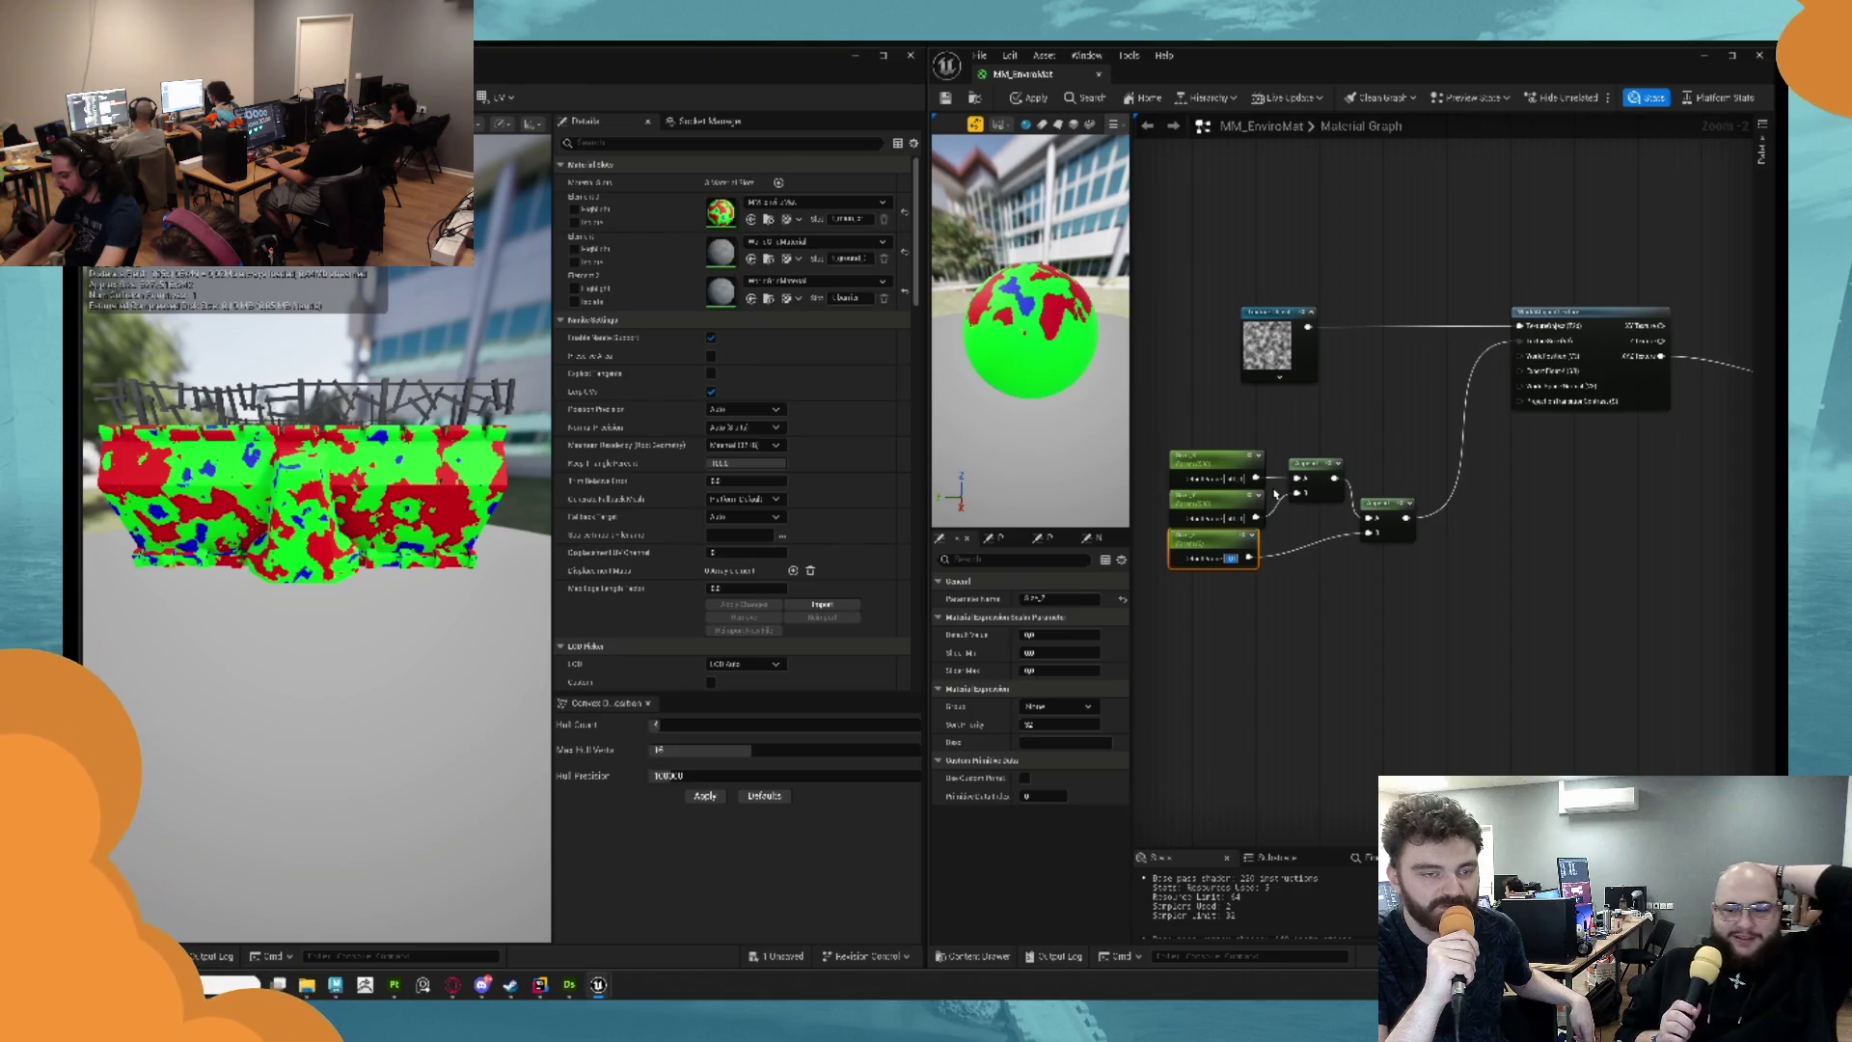
Set the parameter's default value to 5000 and apply the material.
text(5000)
key(Return)
key(ctrl+s)
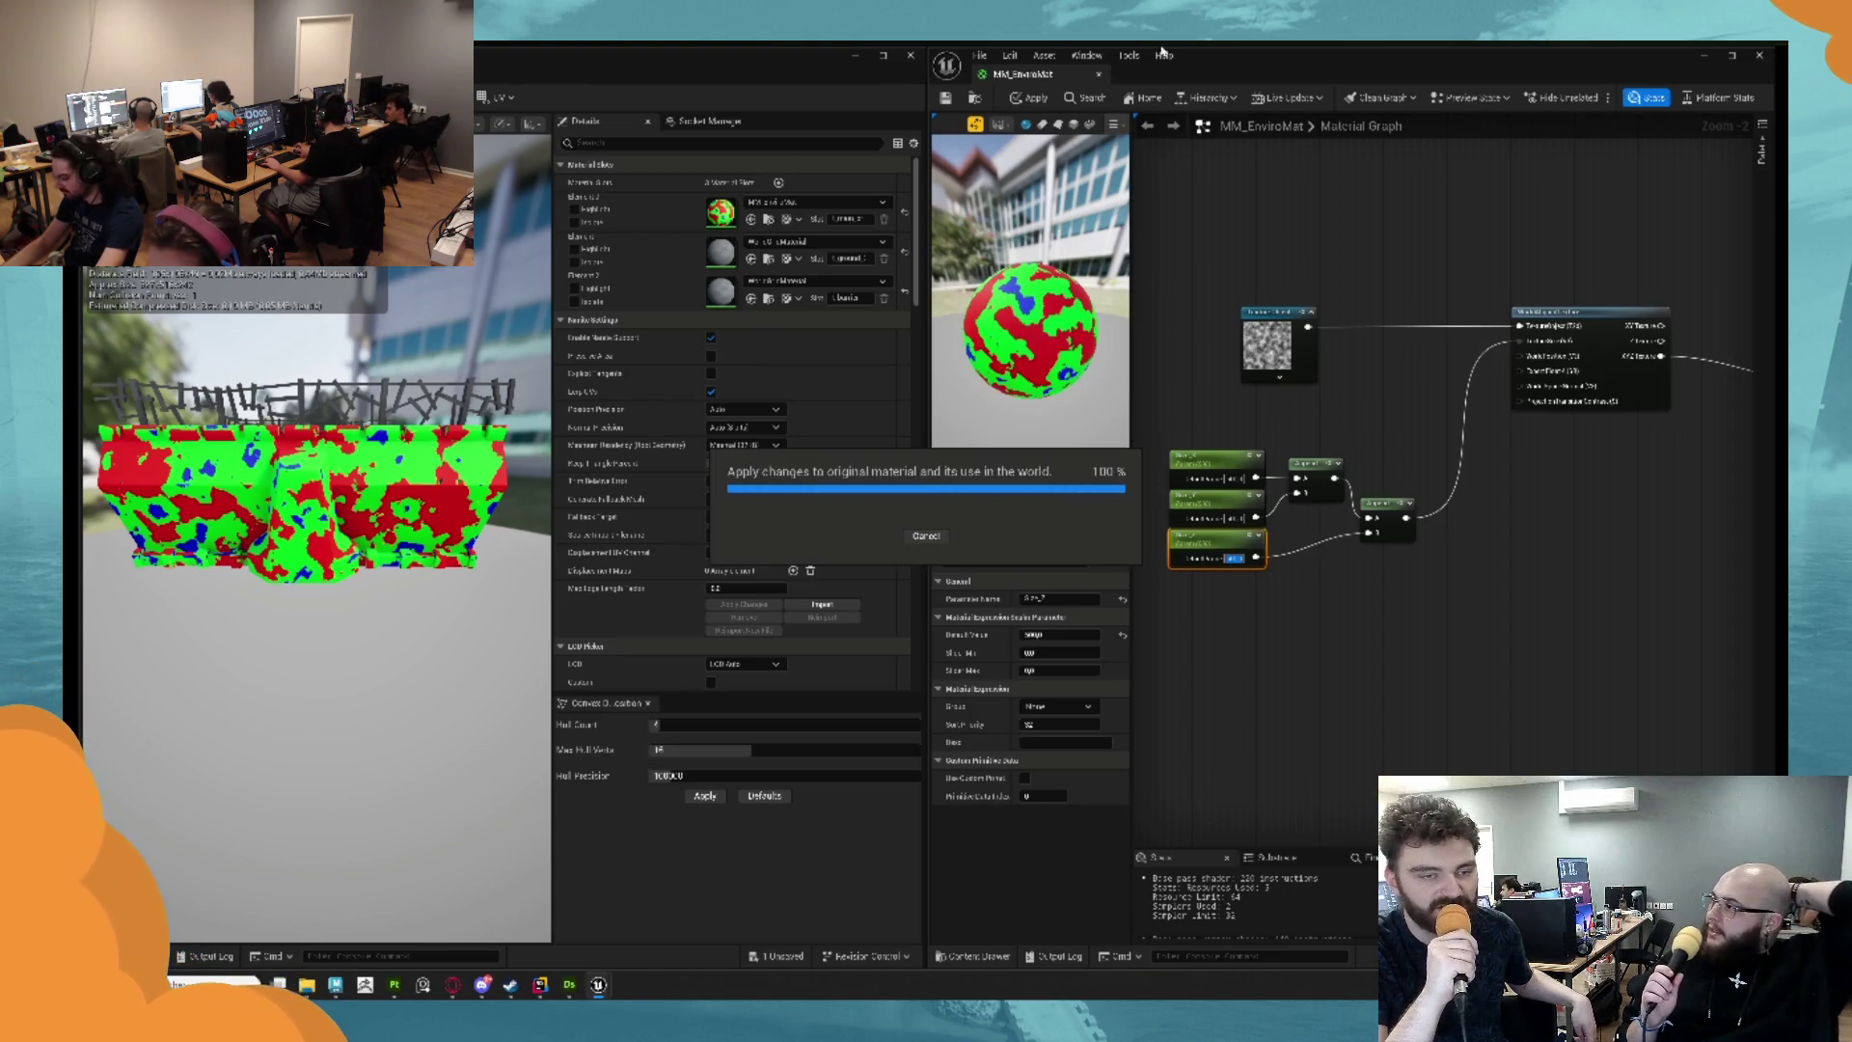
Tidy the material graph layout, then save and apply the material changes.
click(1396, 398)
scroll(1254, 365, down, 3)
mouse_move(1218, 403)
mouse_down()
mouse_move(1356, 478)
mouse_move(1317, 420)
mouse_move(1347, 397)
mouse_up()
click(1361, 331)
drag(1409, 310, 1350, 300)
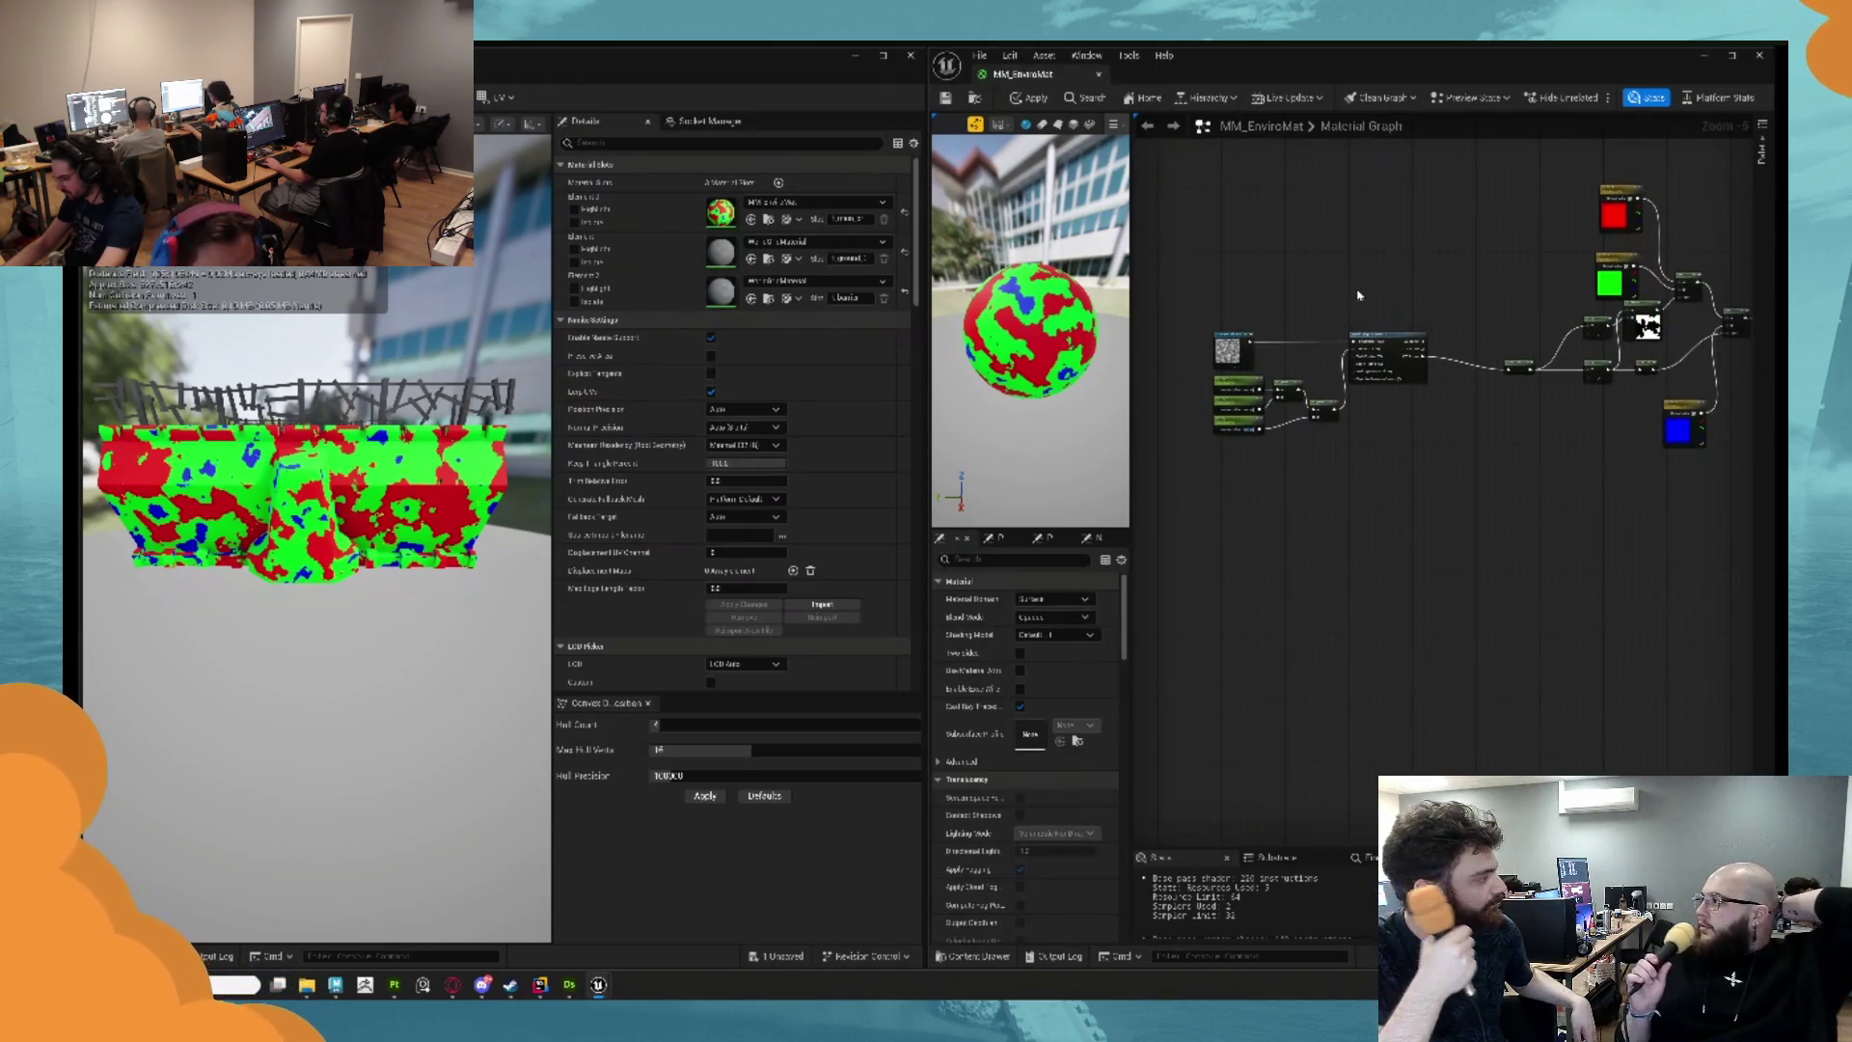
key(ctrl+s)
mouse_move(1482, 413)
mouse_down()
mouse_move(1365, 405)
mouse_move(1232, 451)
mouse_move(1176, 445)
mouse_move(1285, 462)
mouse_up()
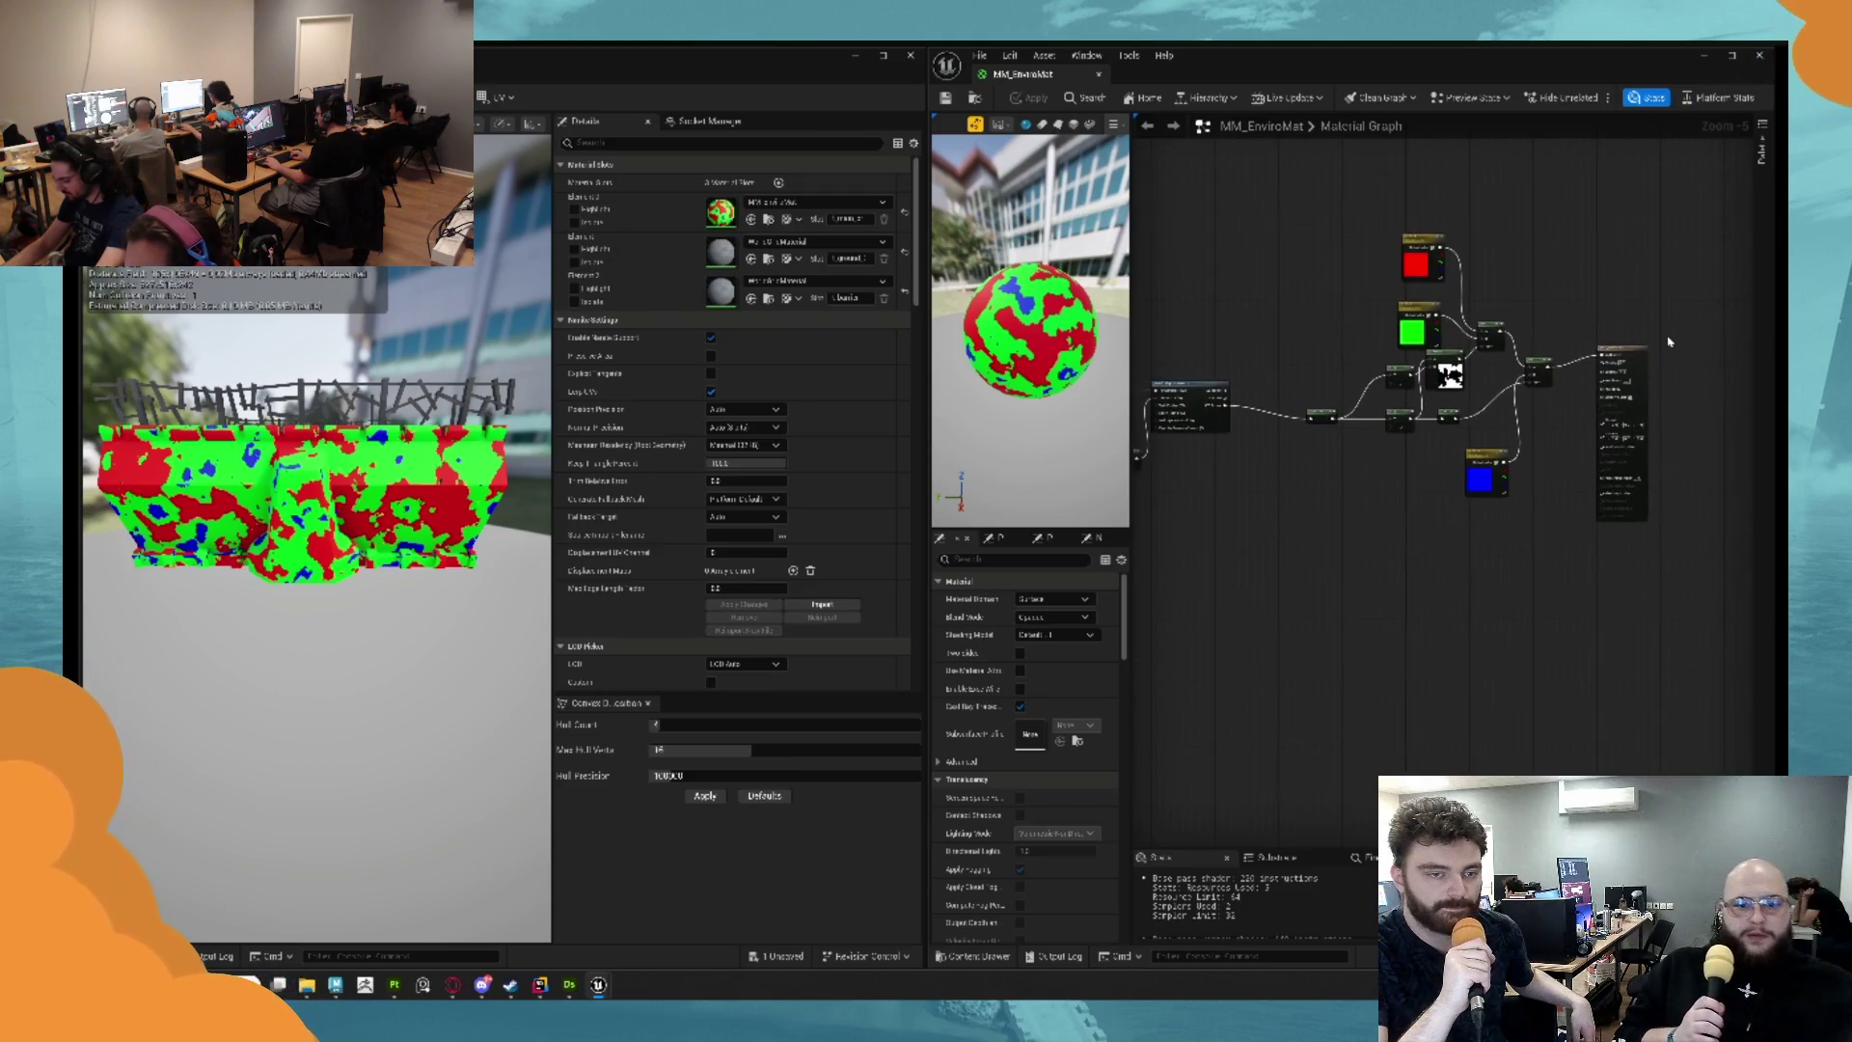
drag(1642, 357, 1634, 369)
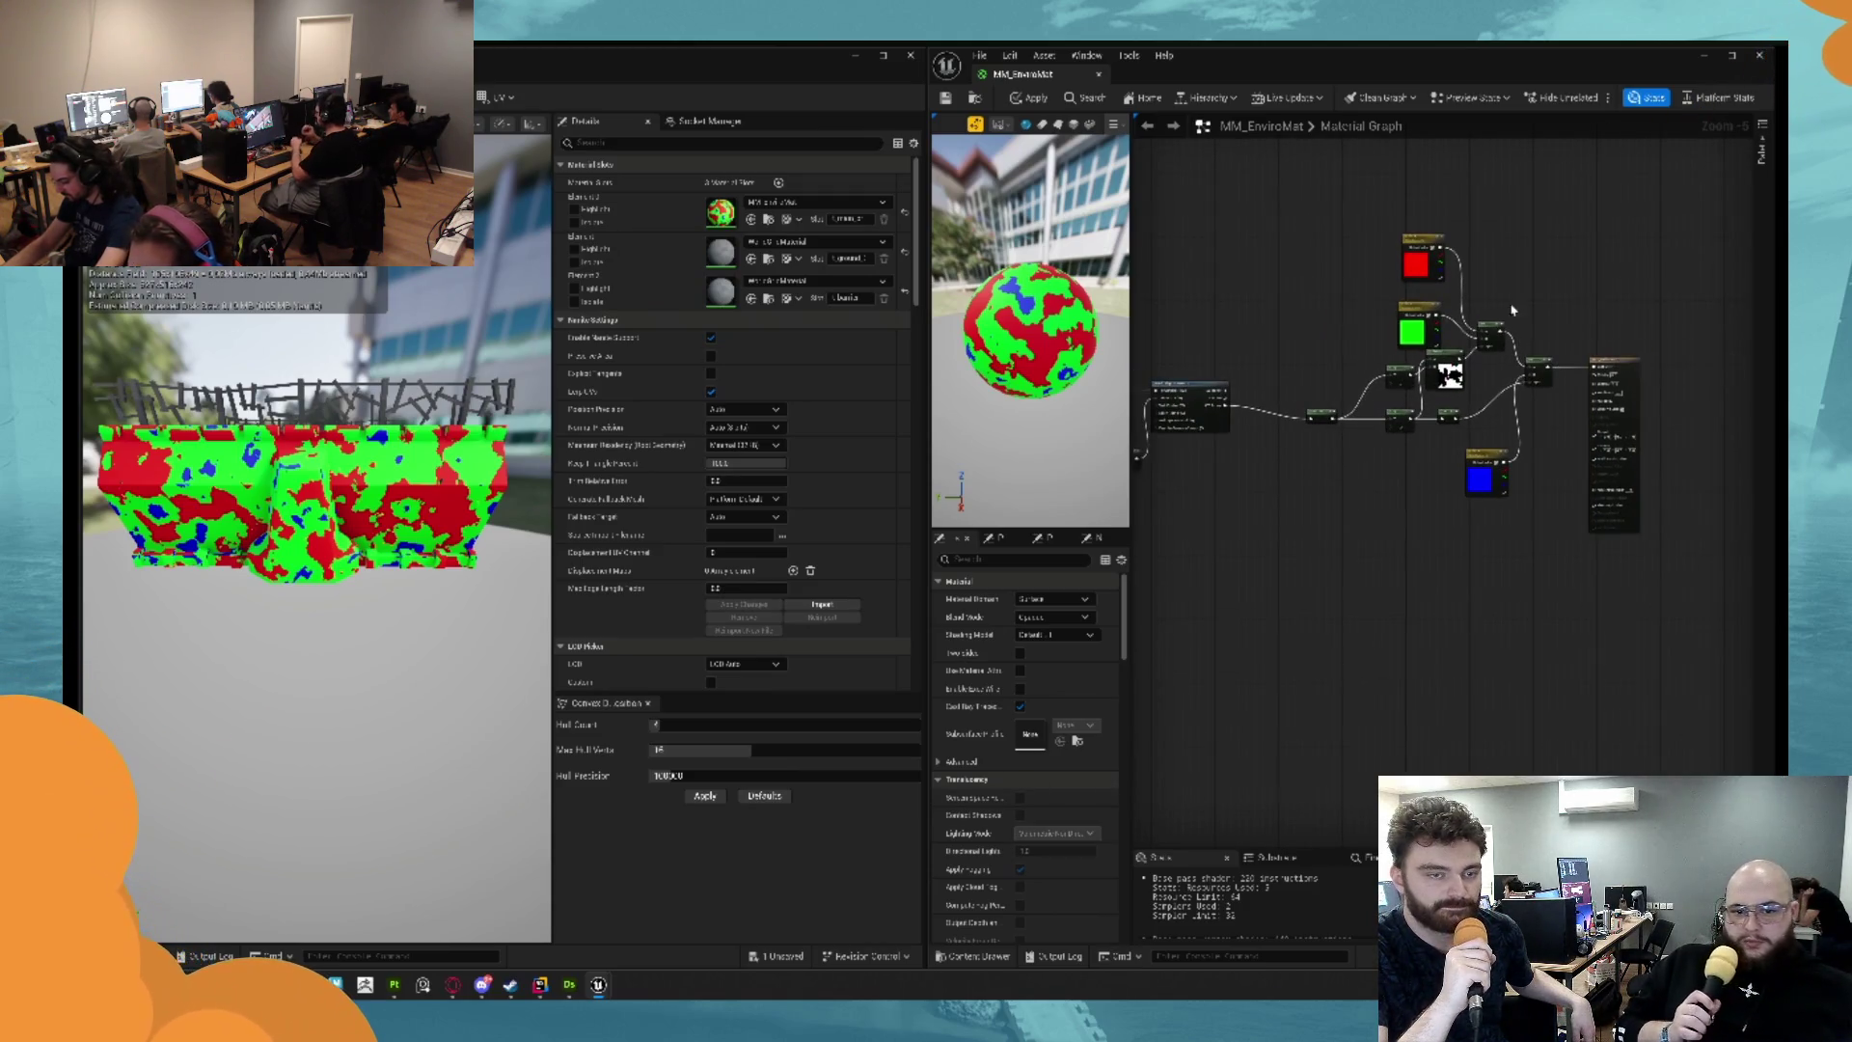
click(1031, 98)
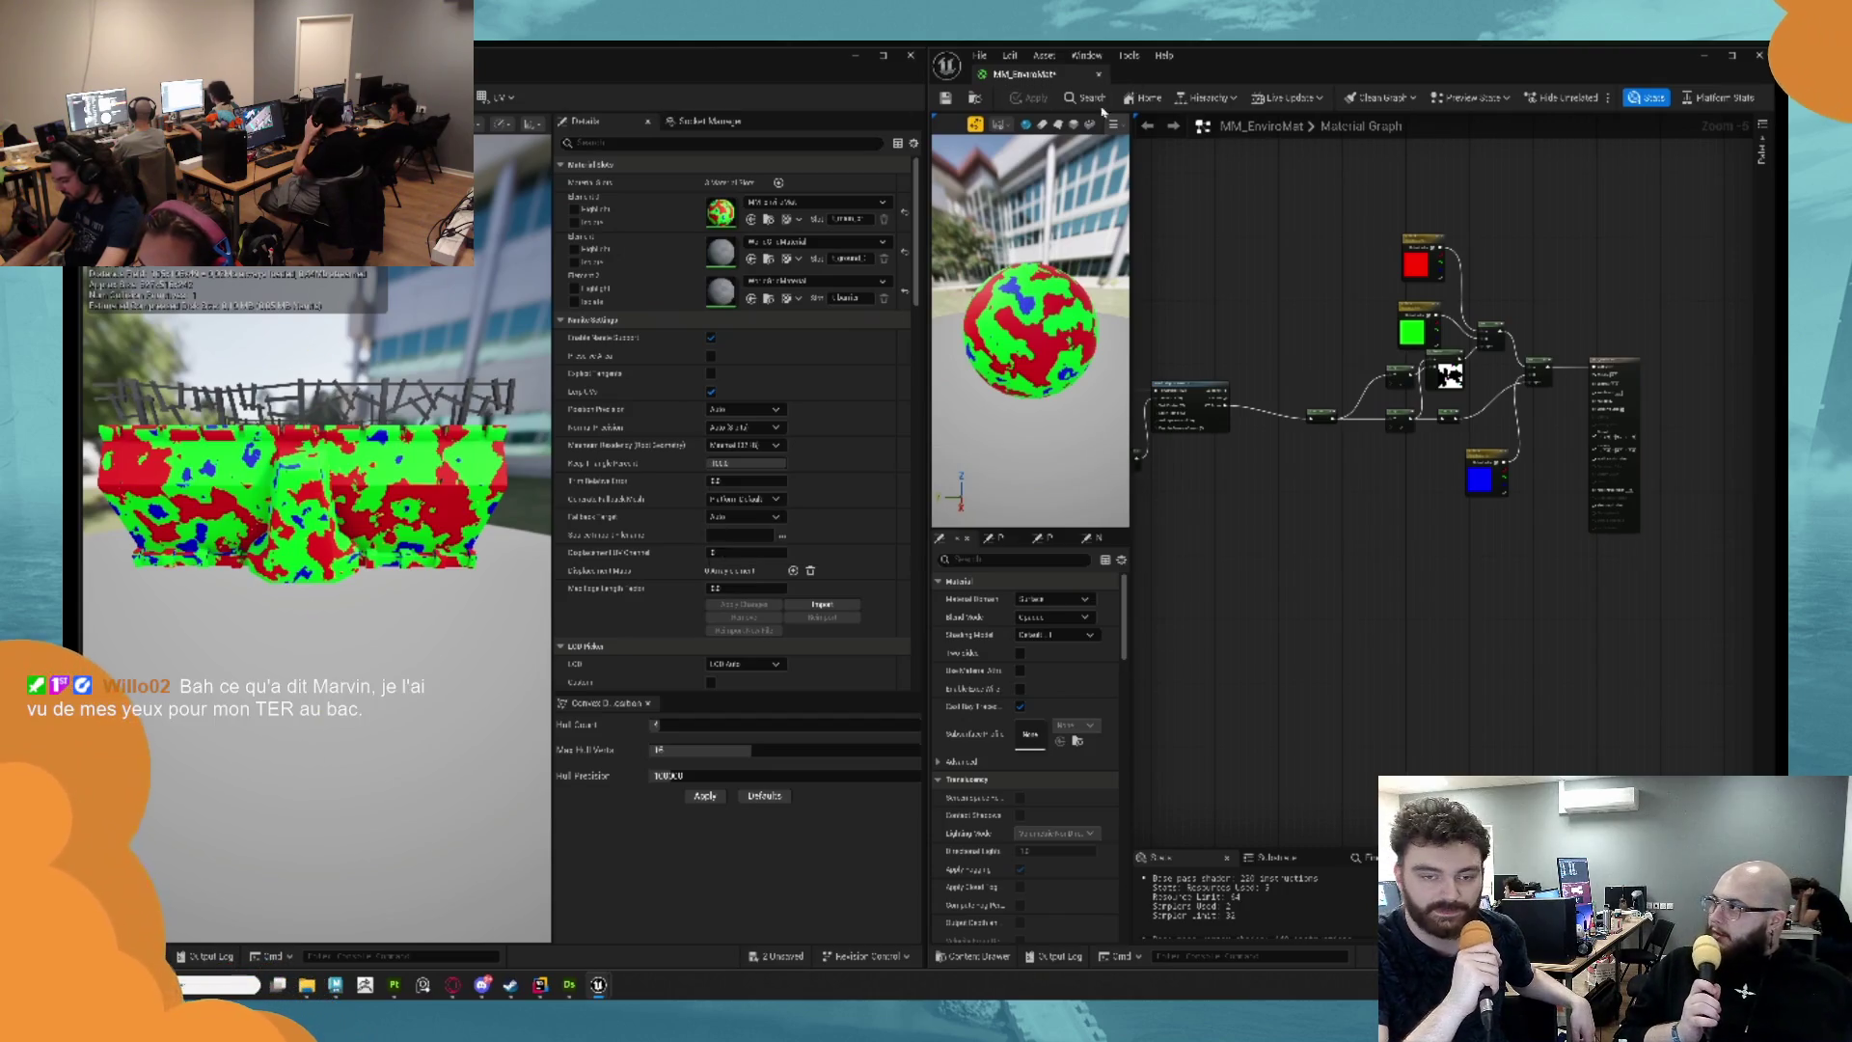
Create a material instance named MI_BaseRock from the material and save it.
click(971, 957)
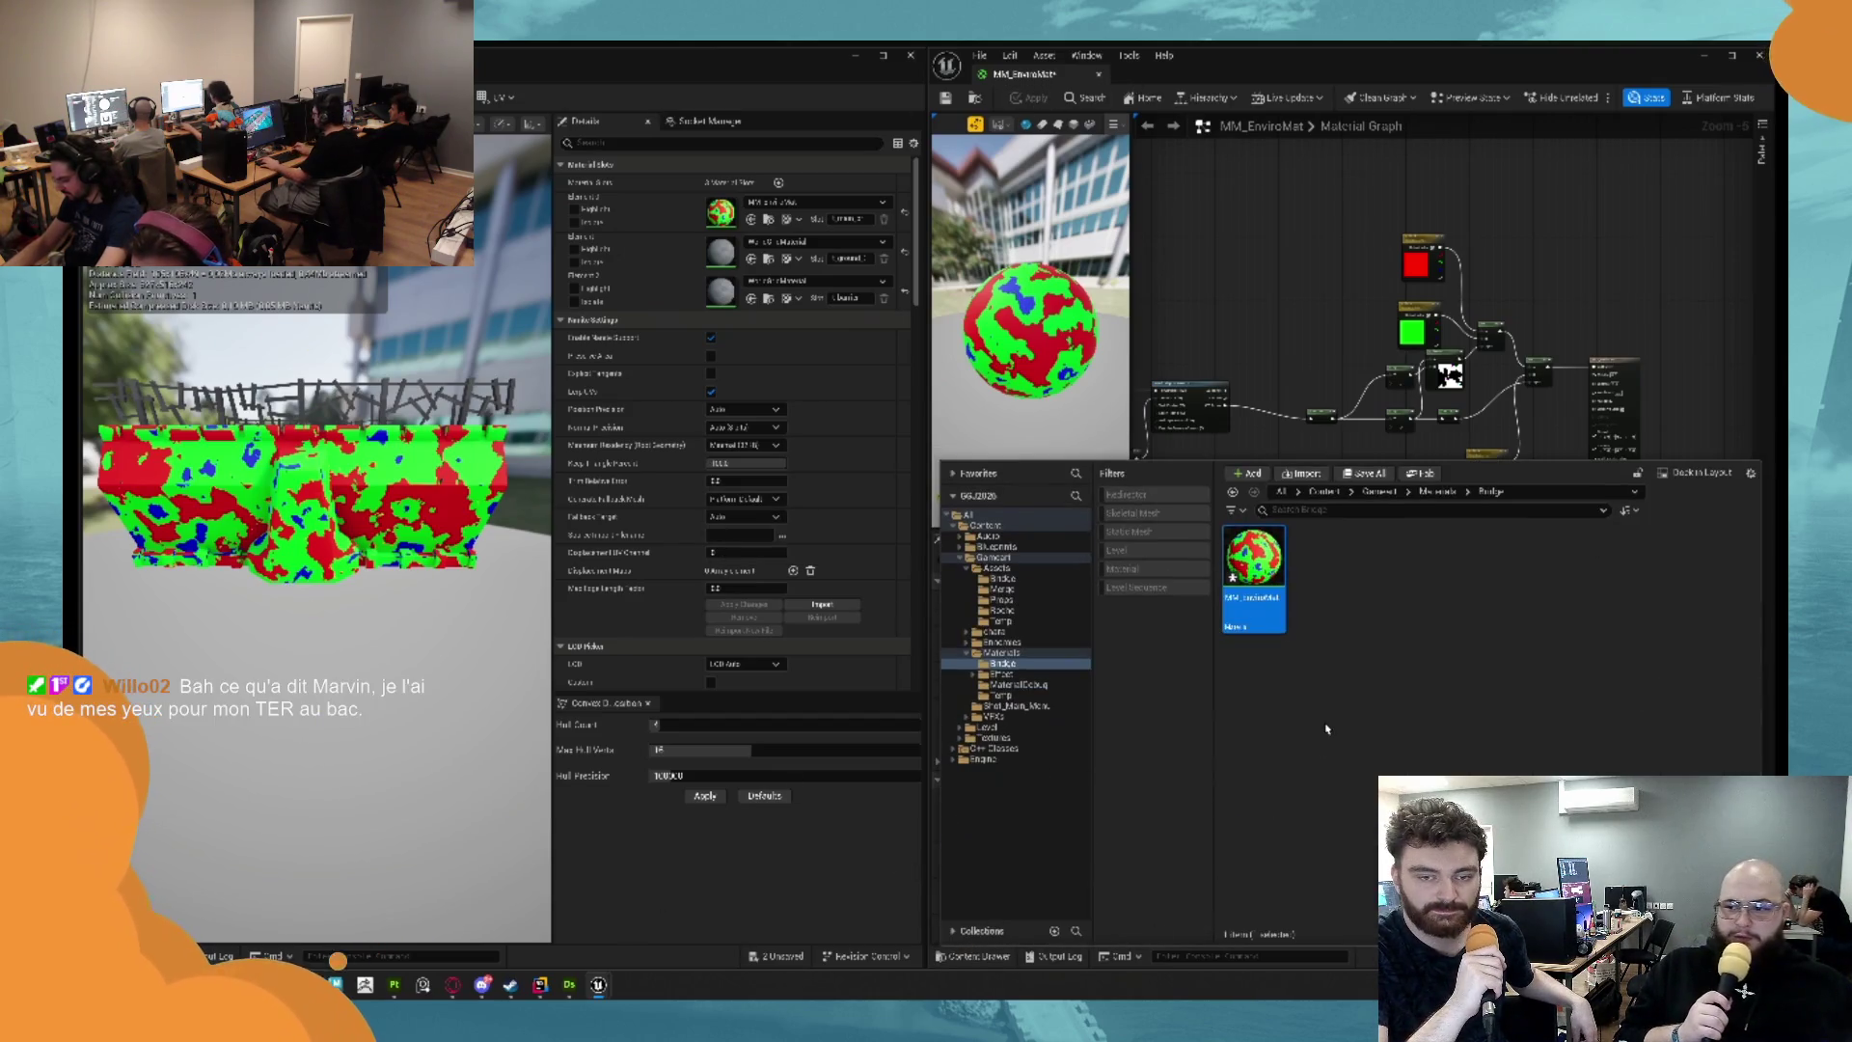
right_click(1255, 560)
click(1348, 227)
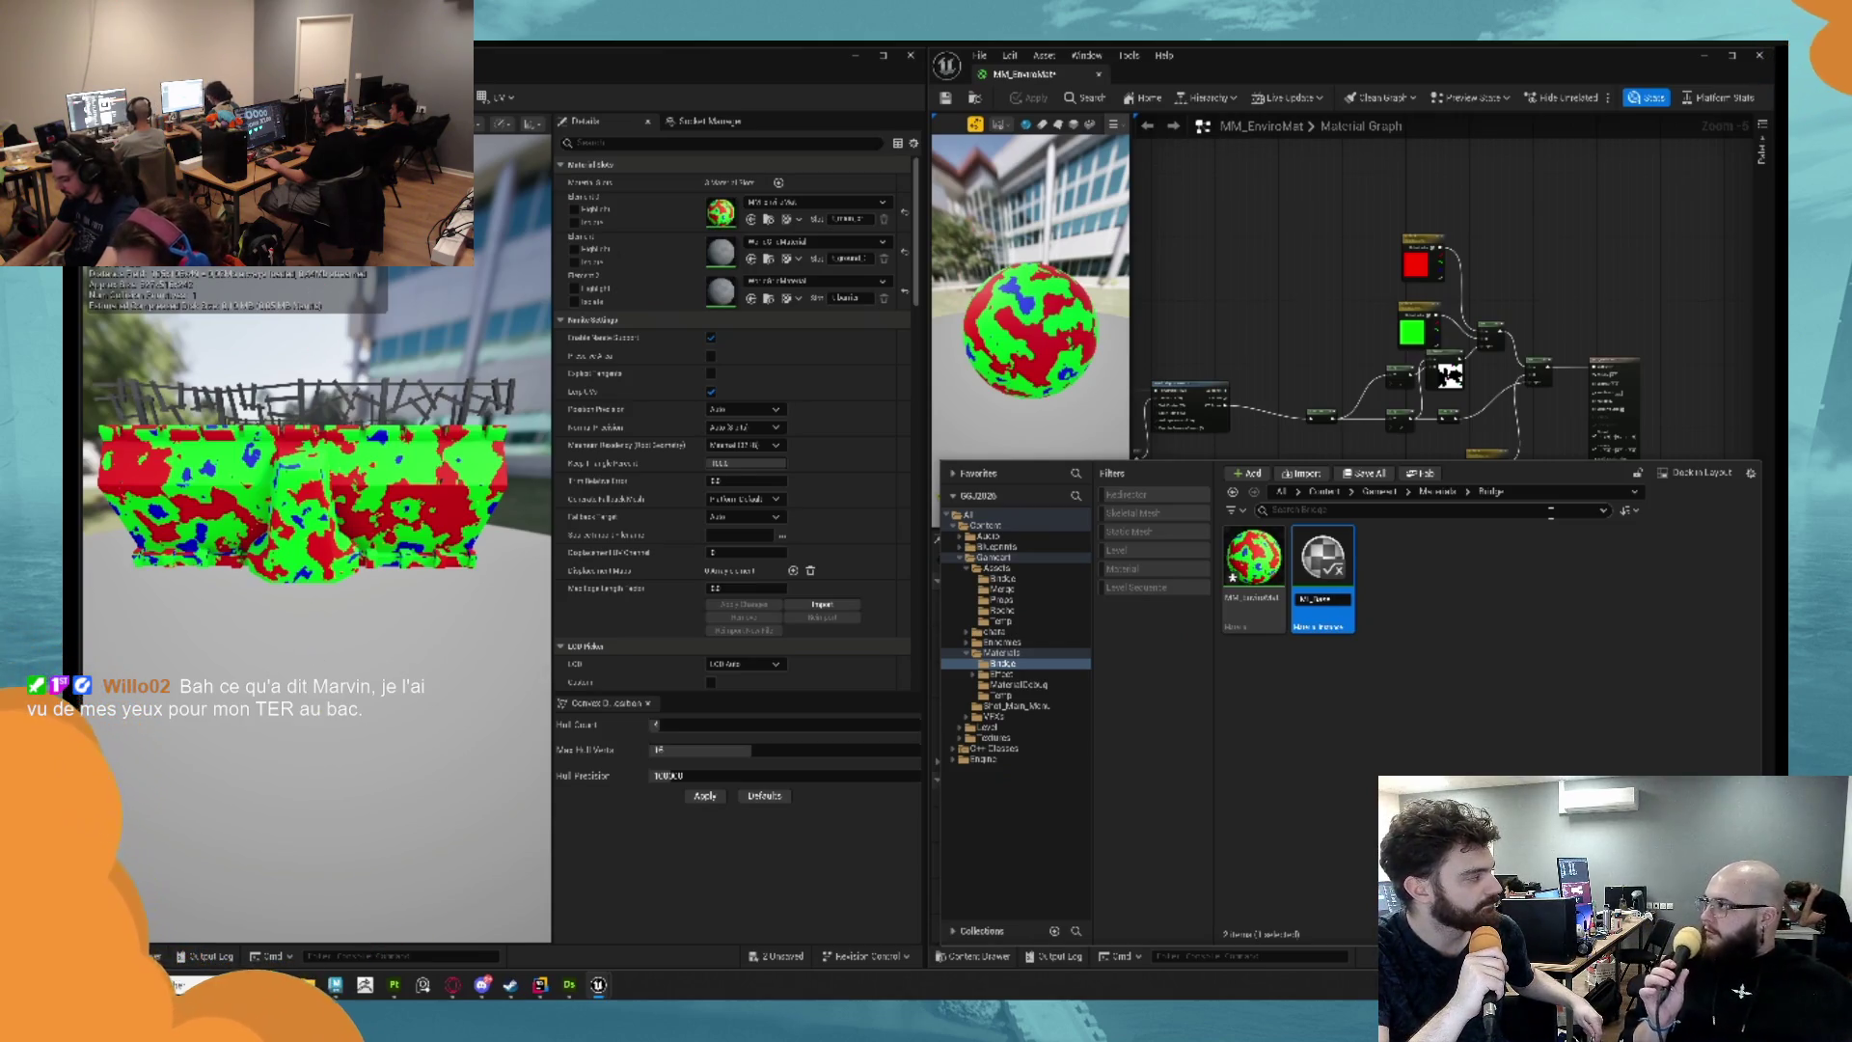
key(Return)
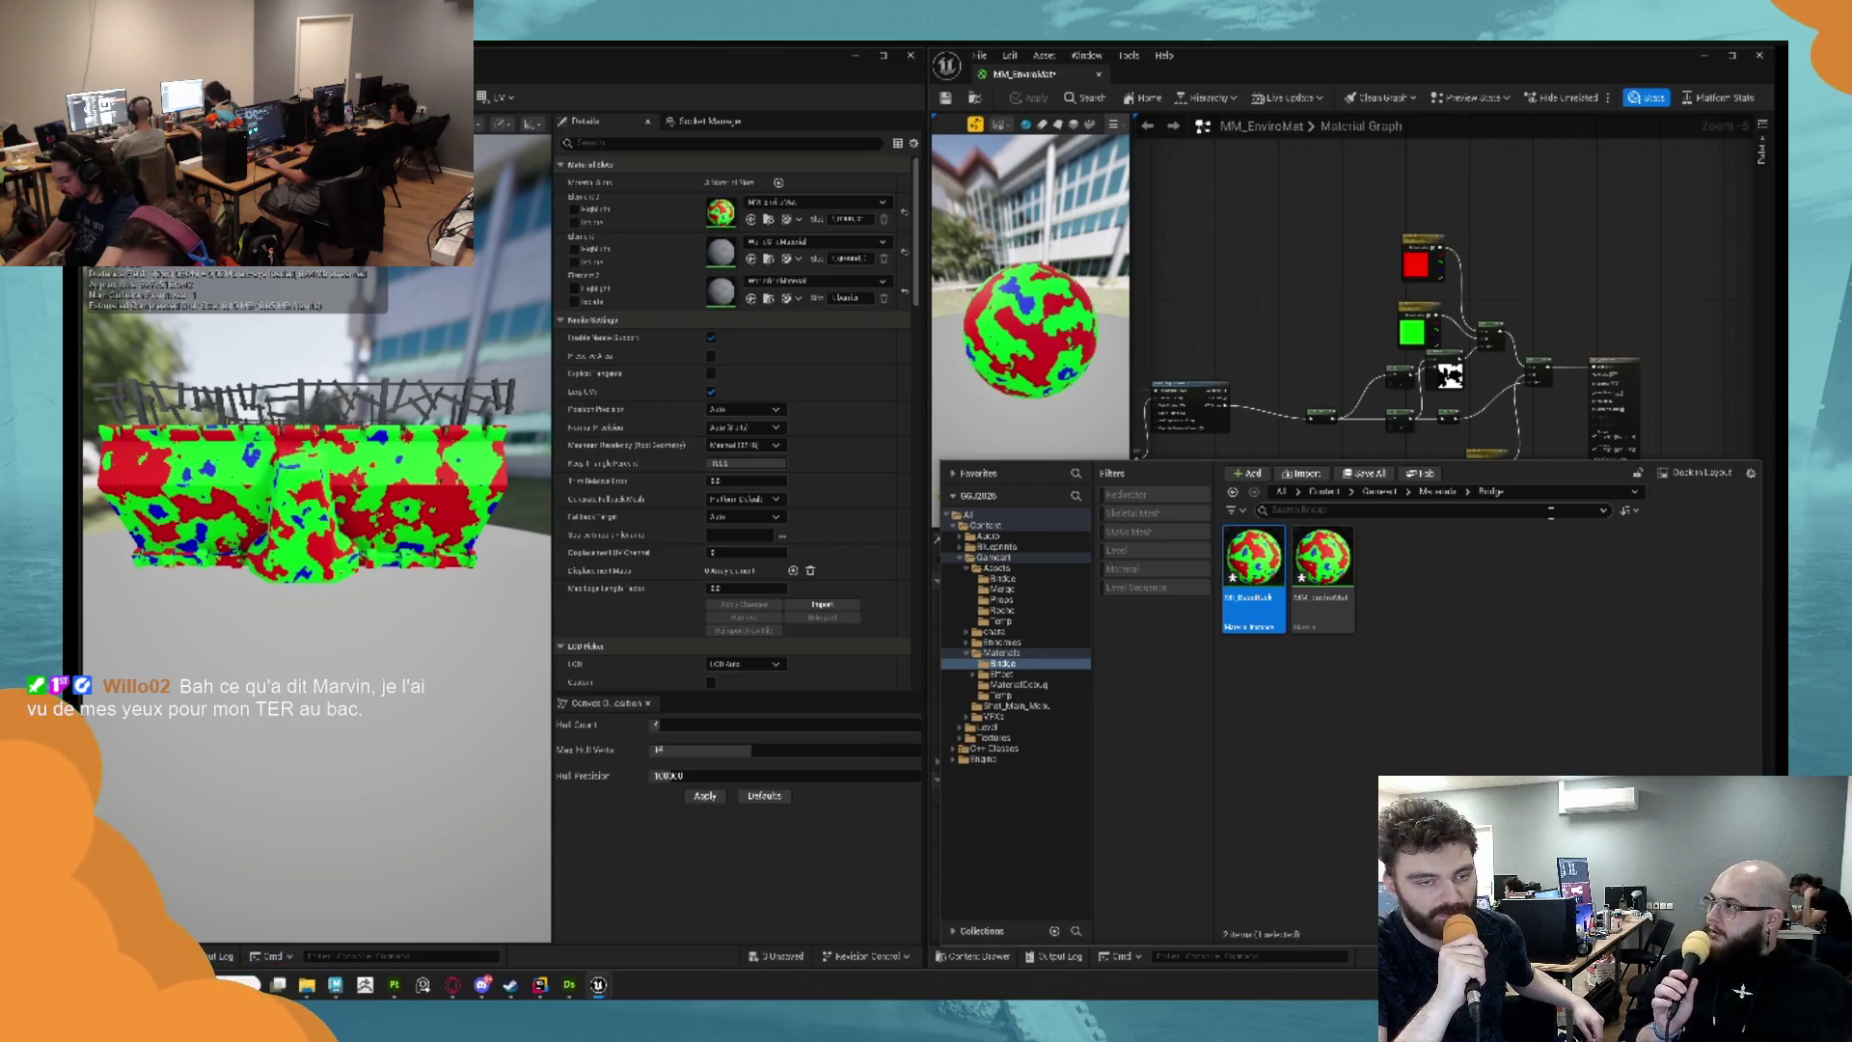
key(ctrl+s)
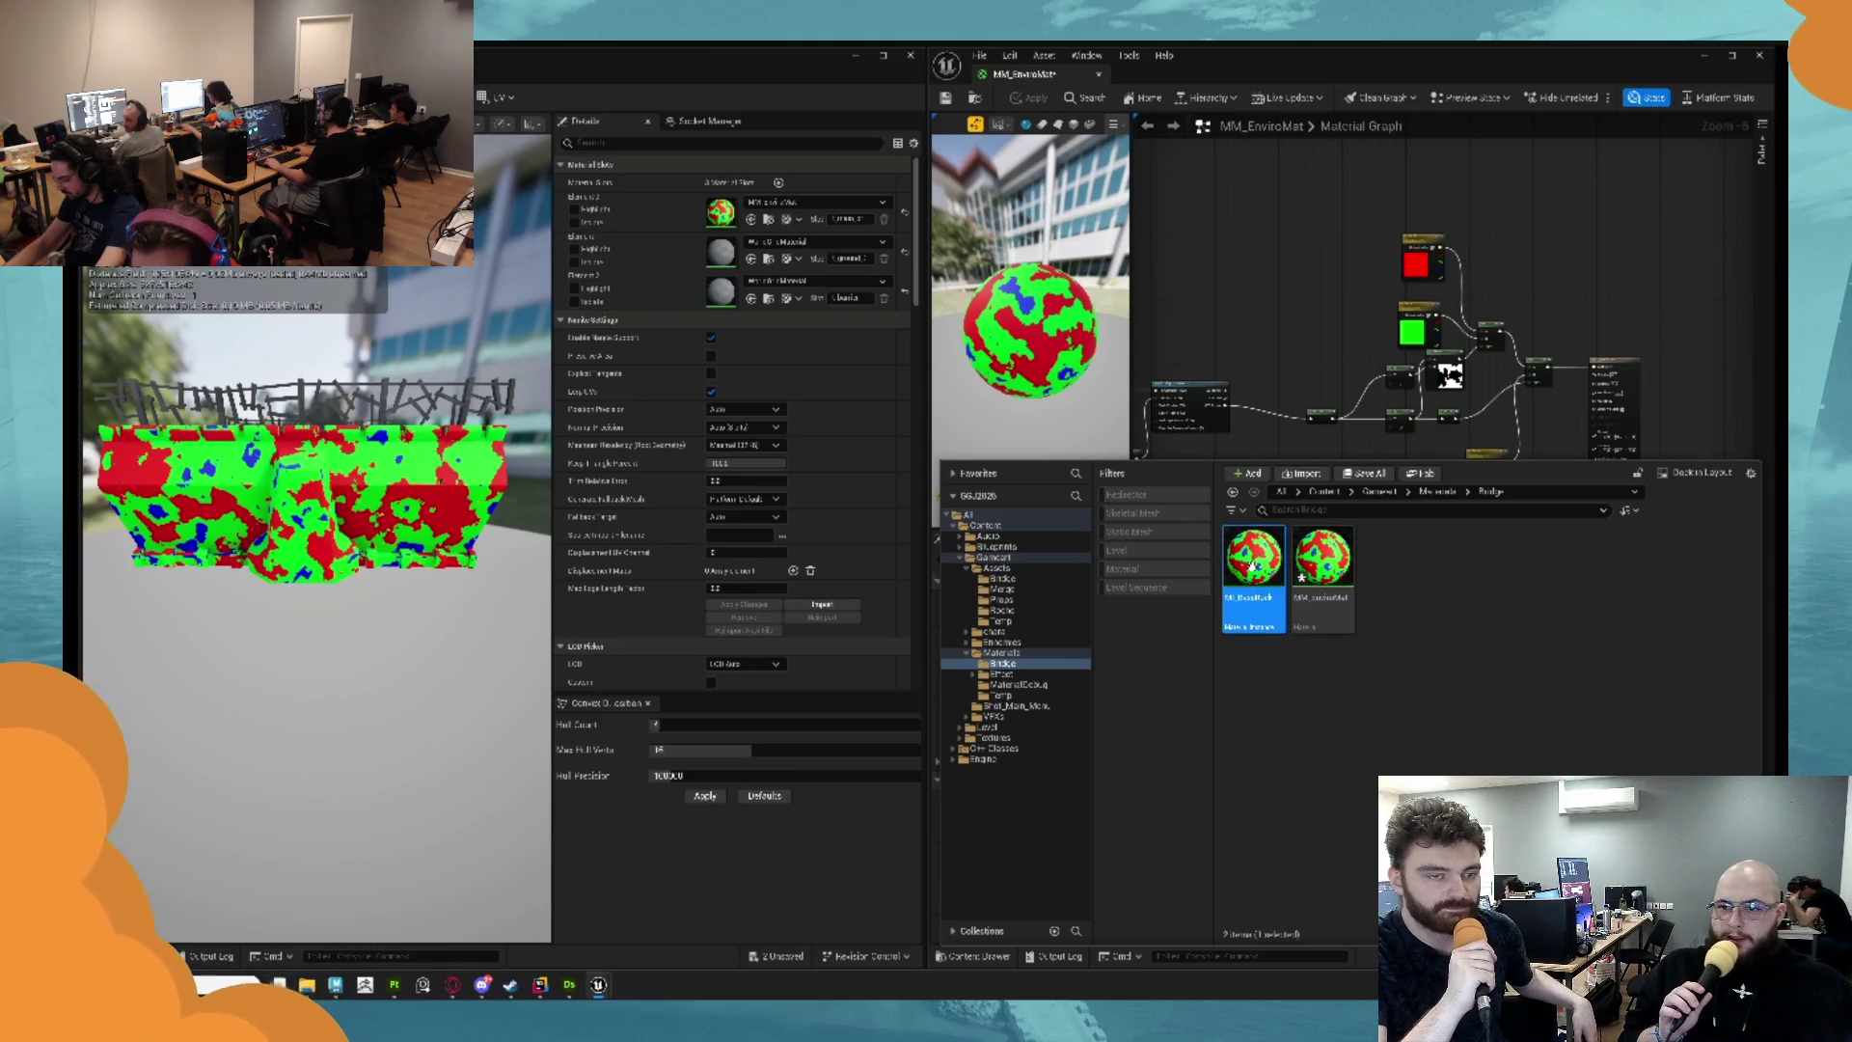
Assign MI_BaseRock to the first slot, dock its editor beside the mesh editor, and override Color 1.
click(752, 219)
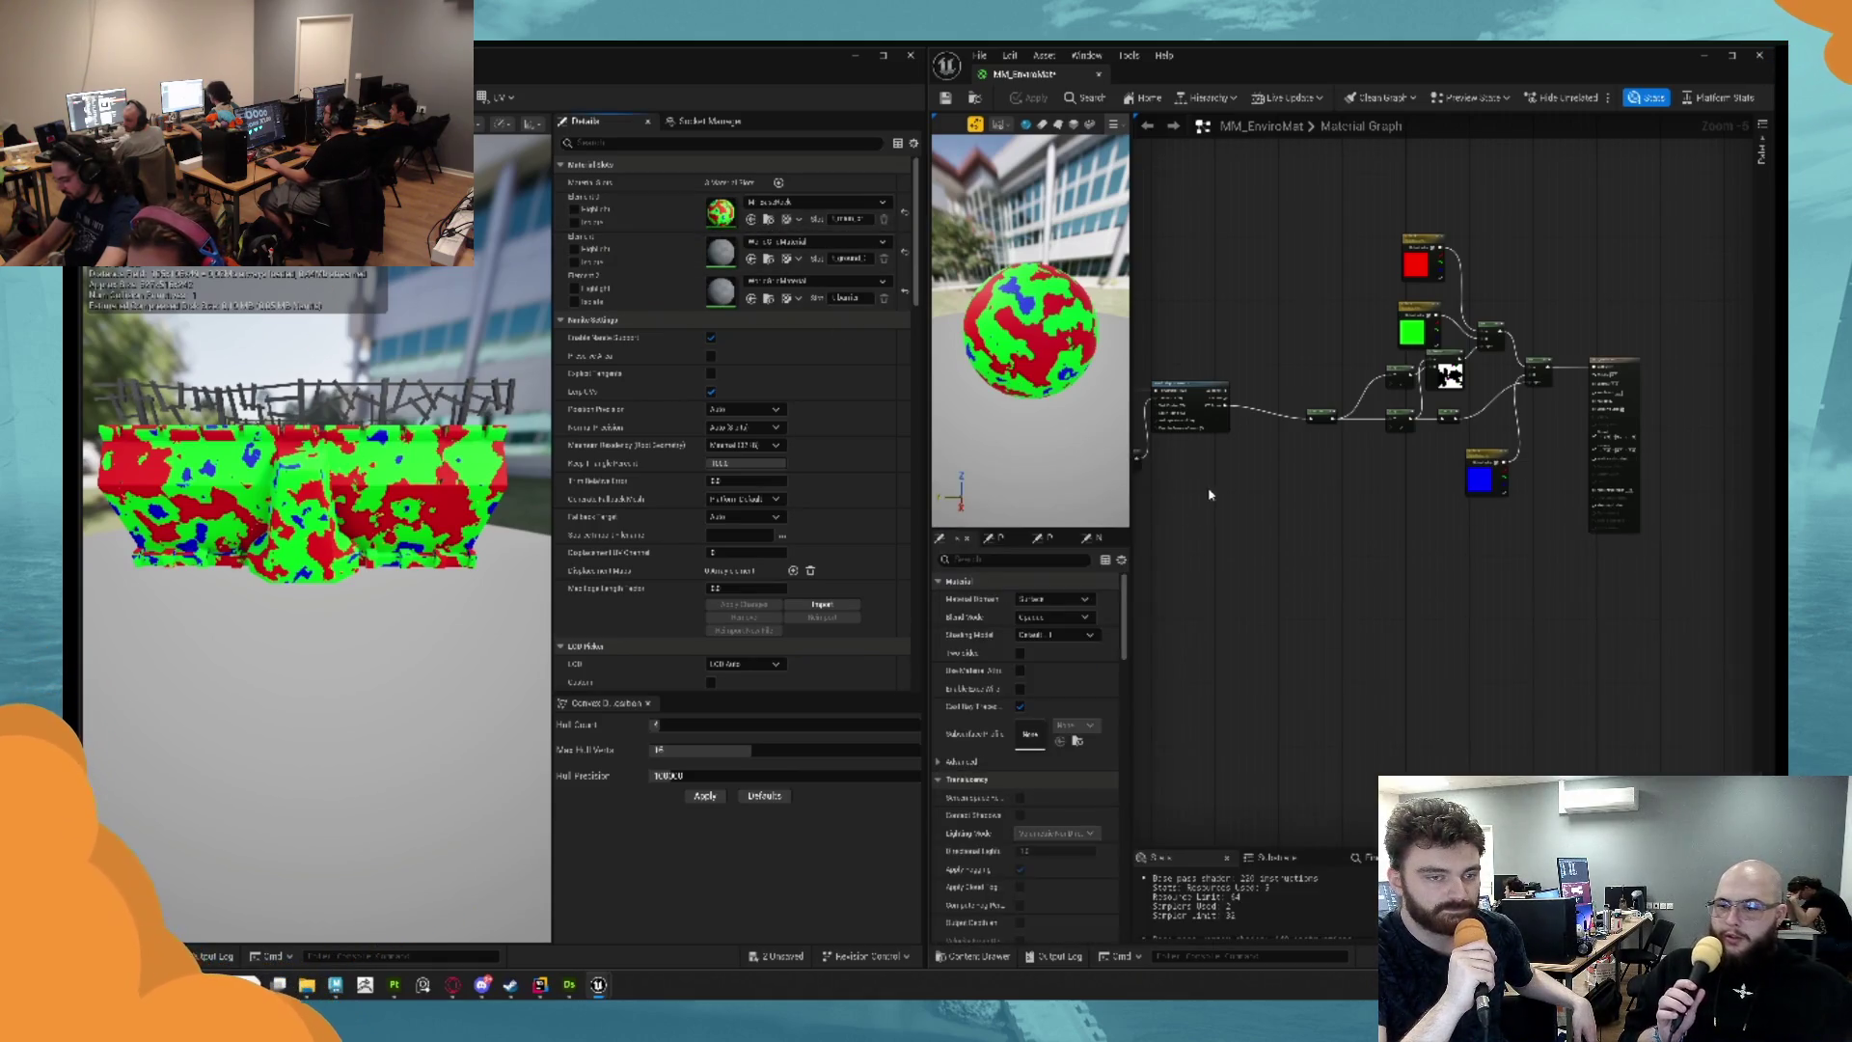
double_click(720, 212)
drag(145, 73, 1155, 77)
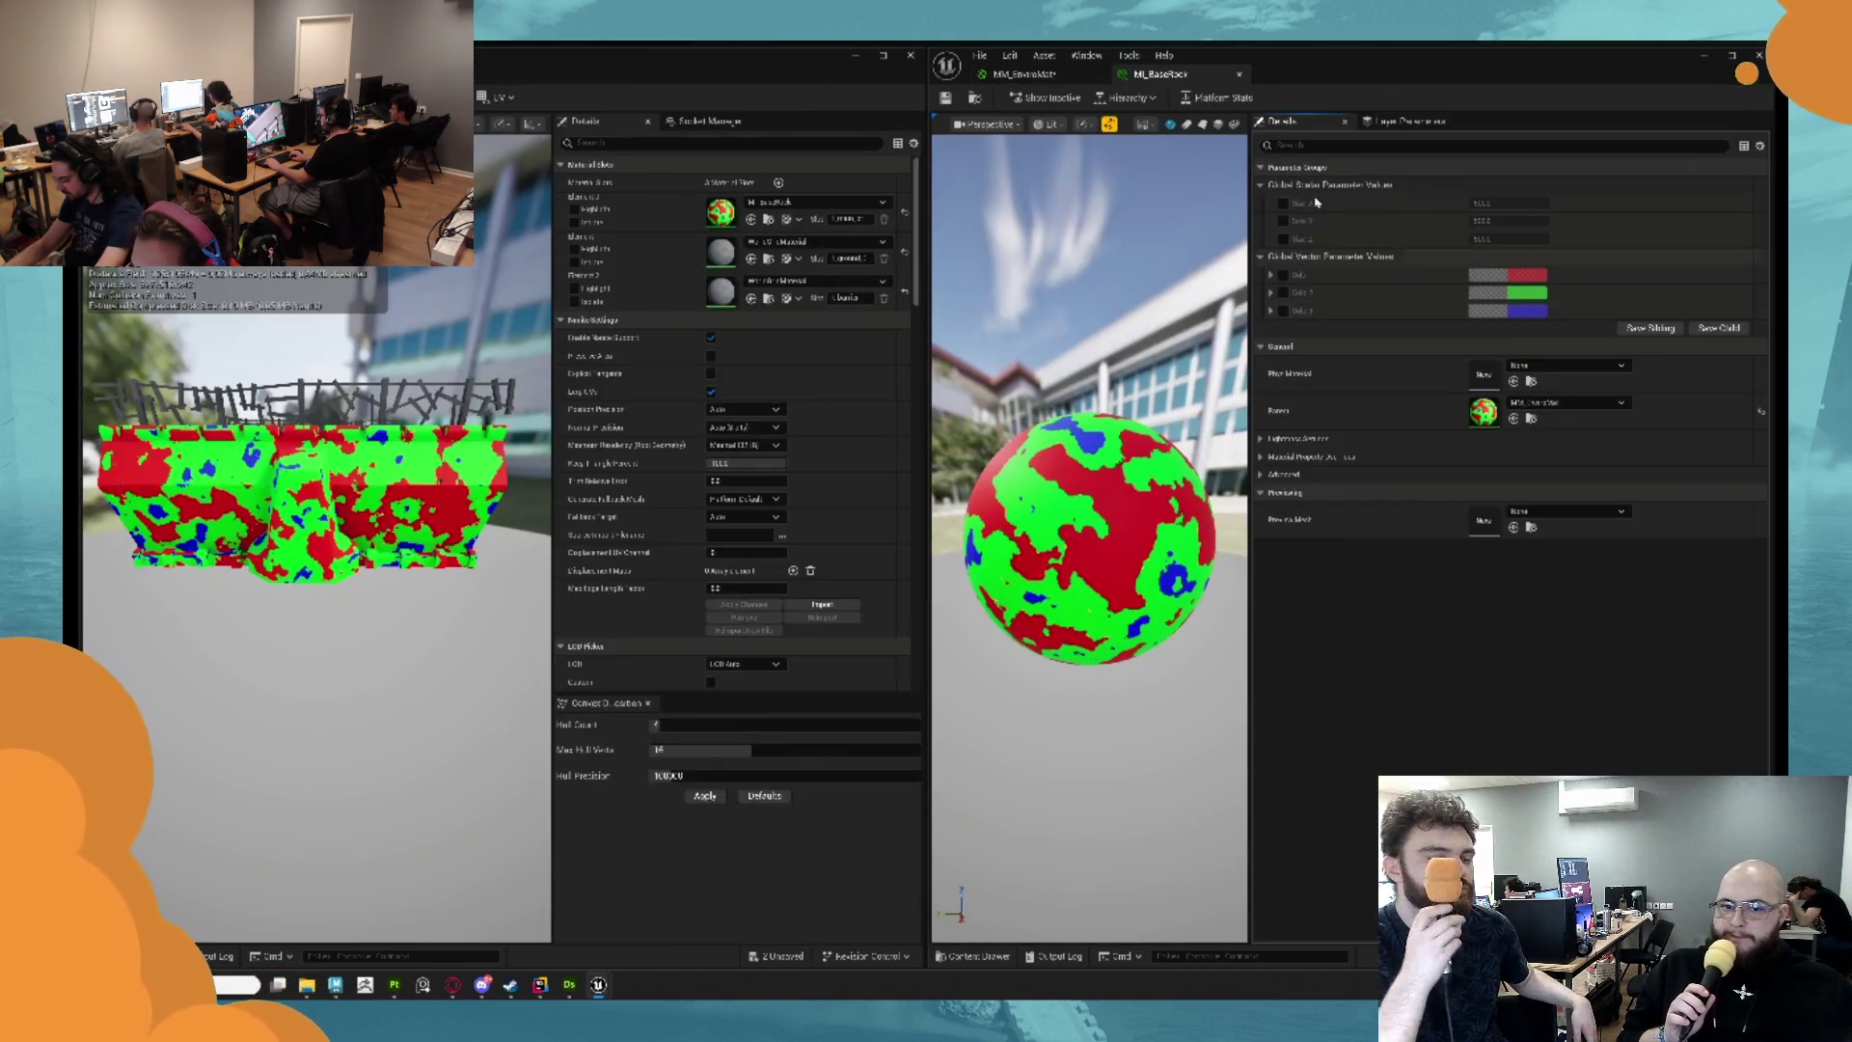
click(1284, 275)
Tick the Color 2 and Color 3 overrides and start editing the red Color 1 swatch.
click(1284, 292)
click(1284, 311)
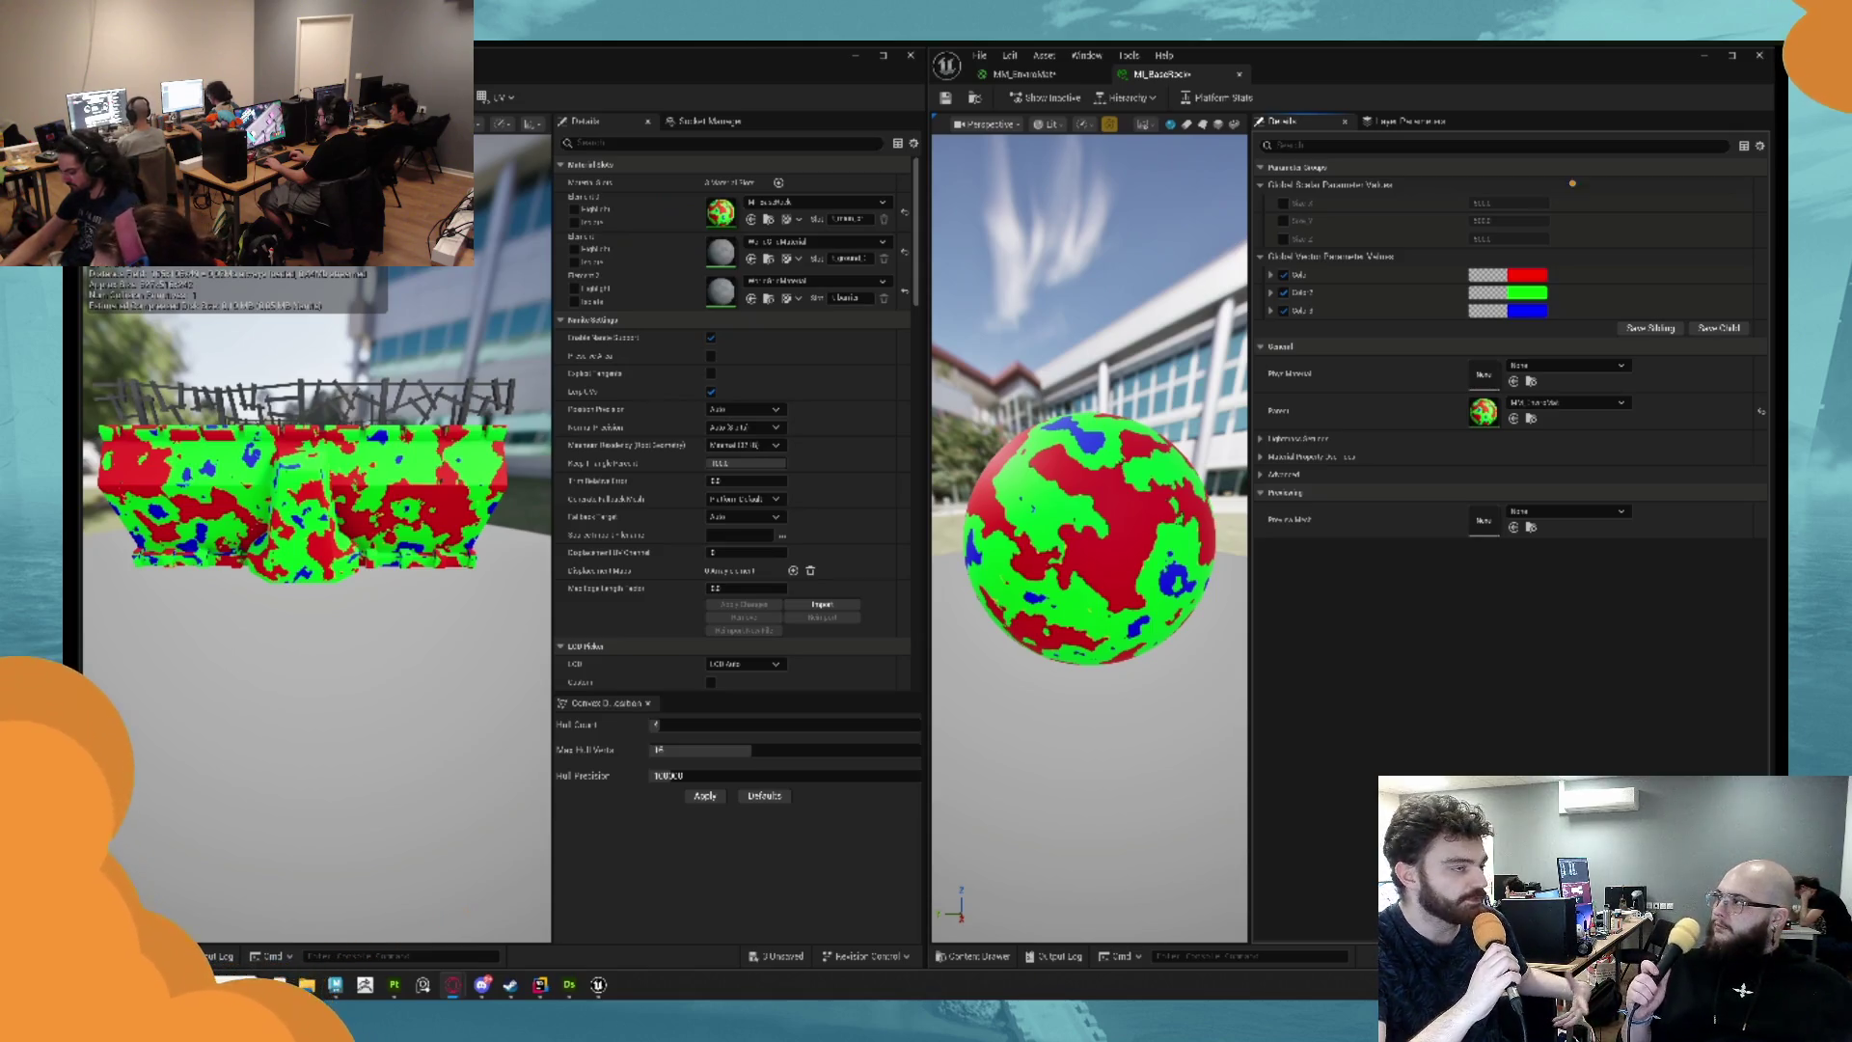
click(1527, 275)
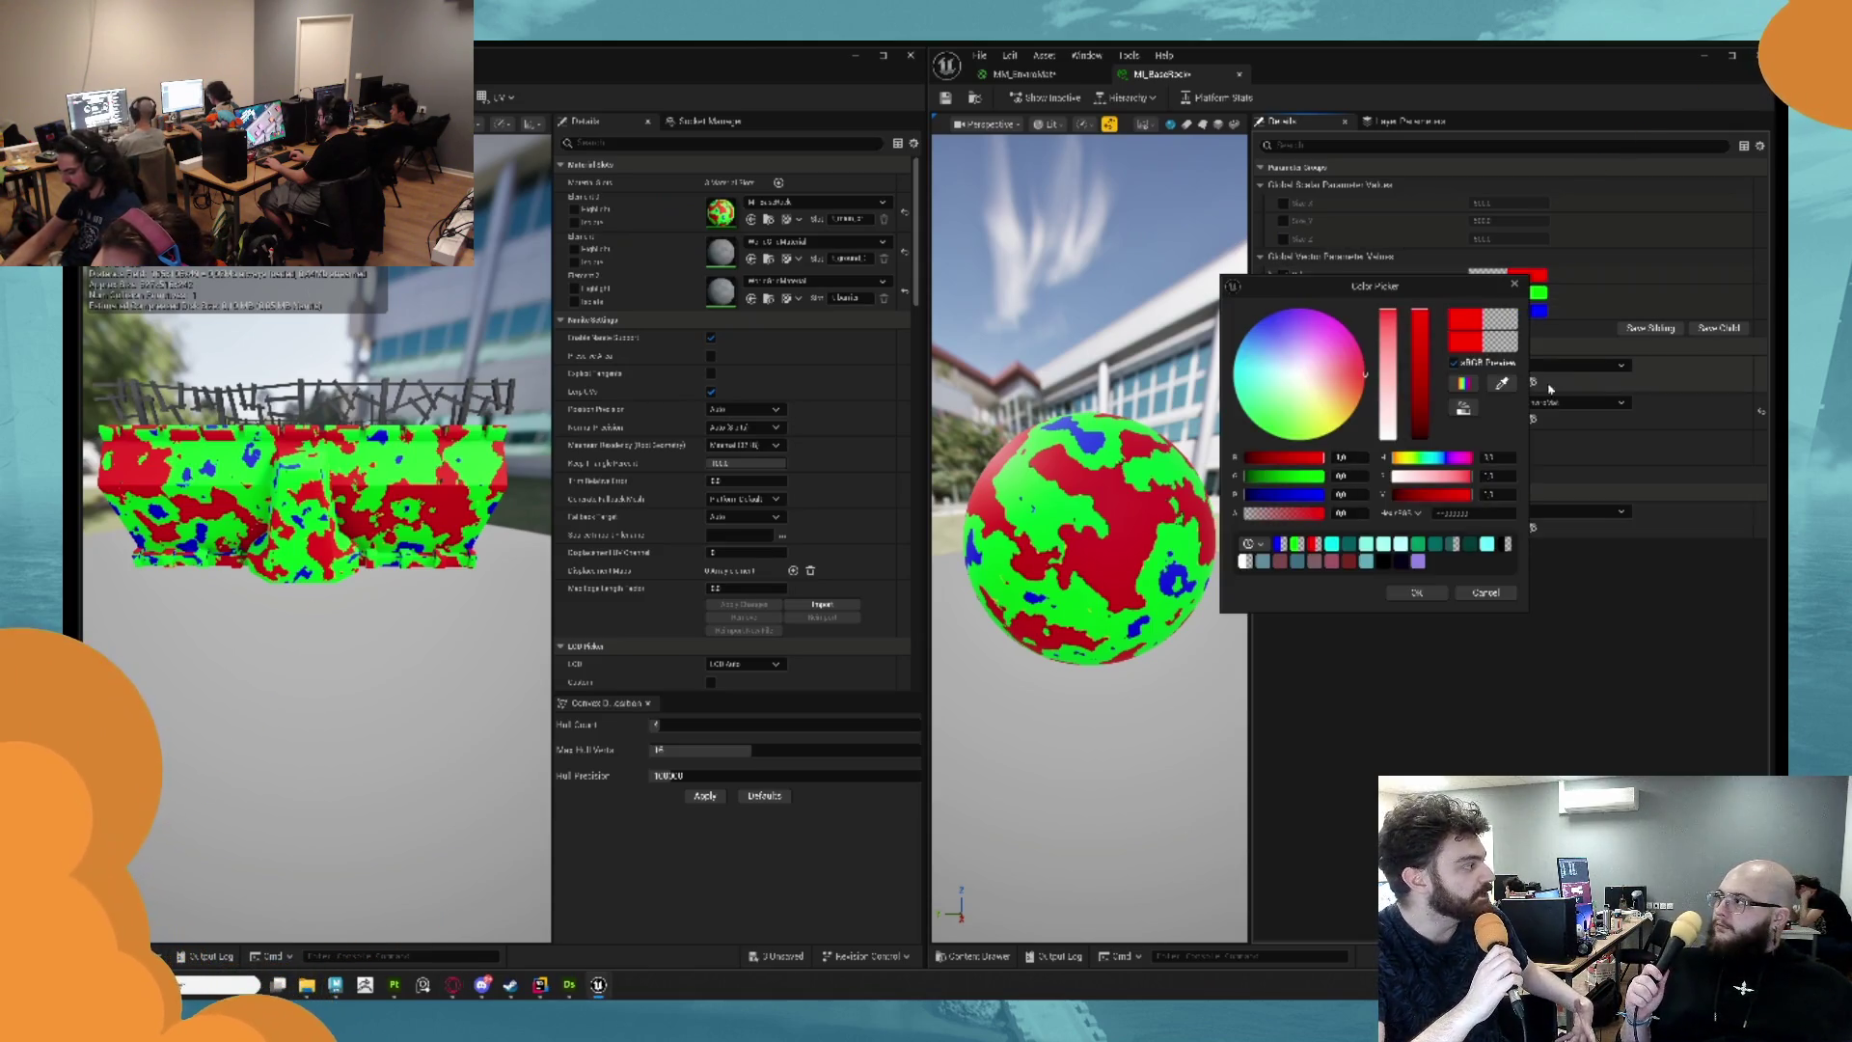
Replace the red, green and blue parameters with grey and grey-beige tones sampled from the screen.
click(1503, 383)
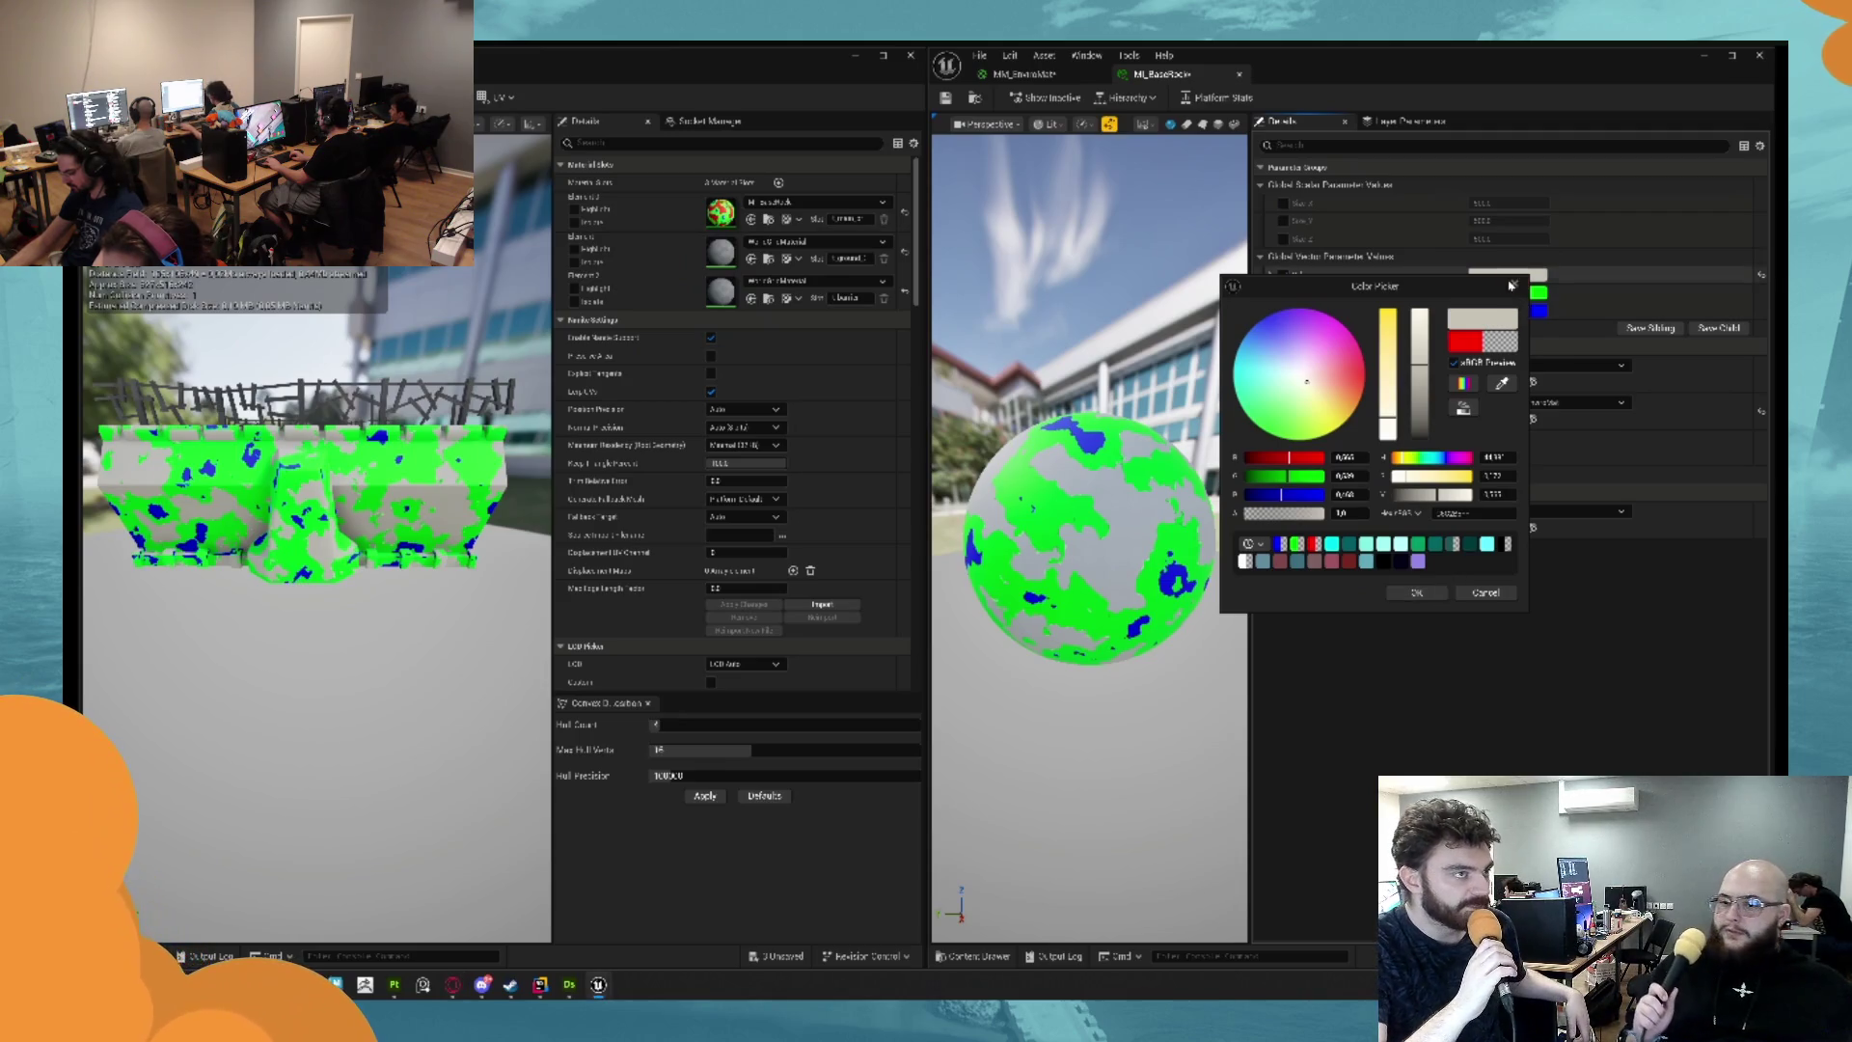
click(1538, 293)
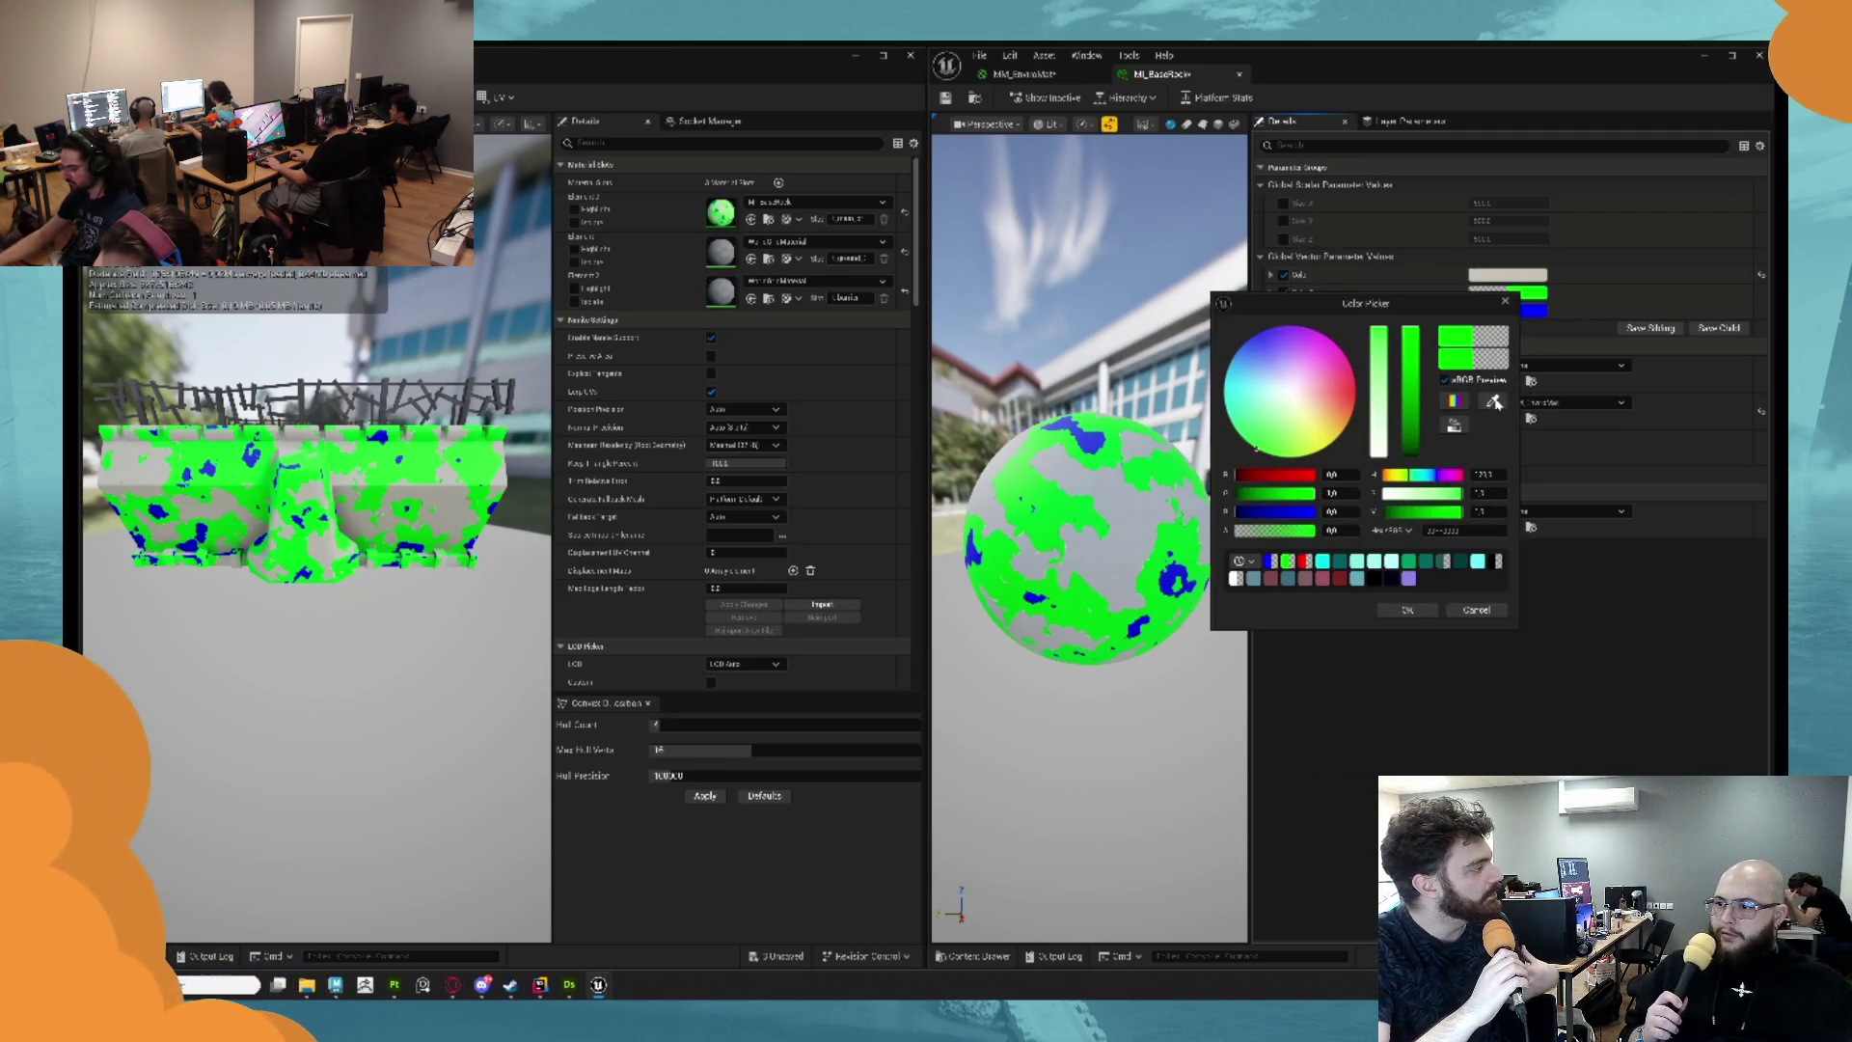
click(1495, 403)
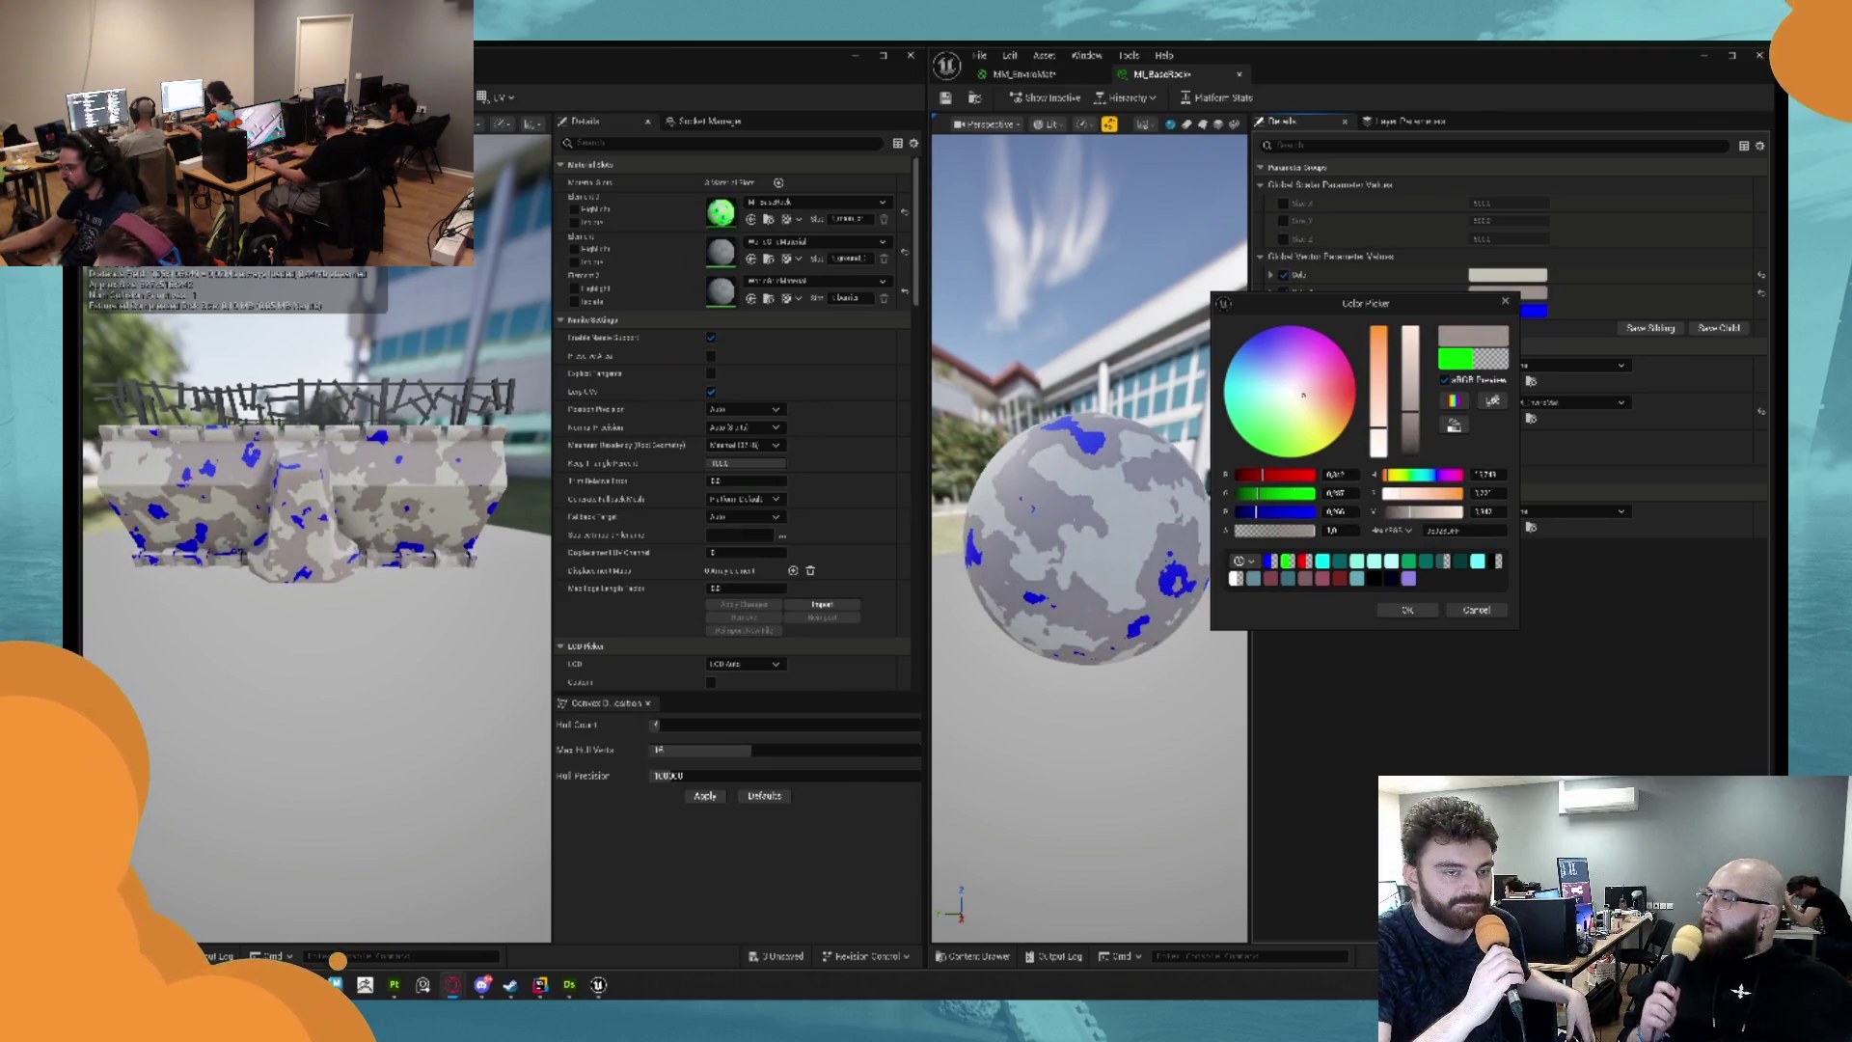
click(1536, 310)
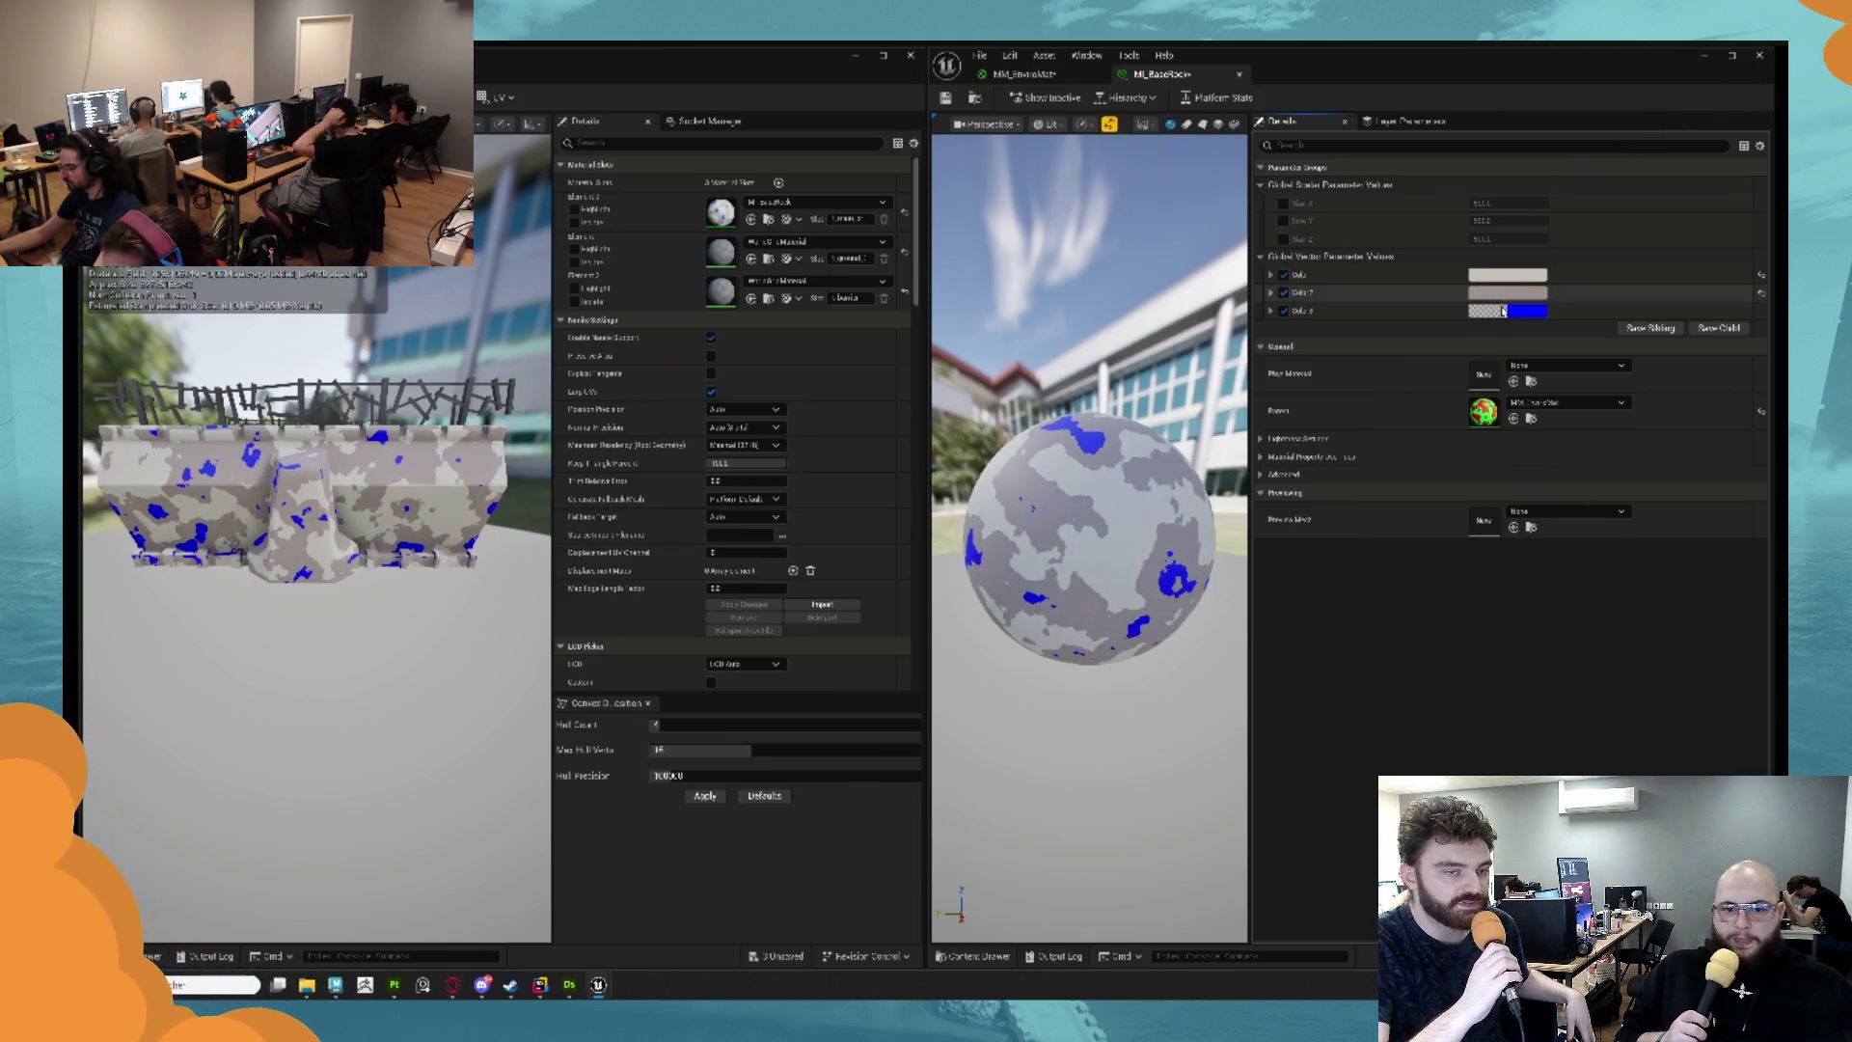
click(1494, 420)
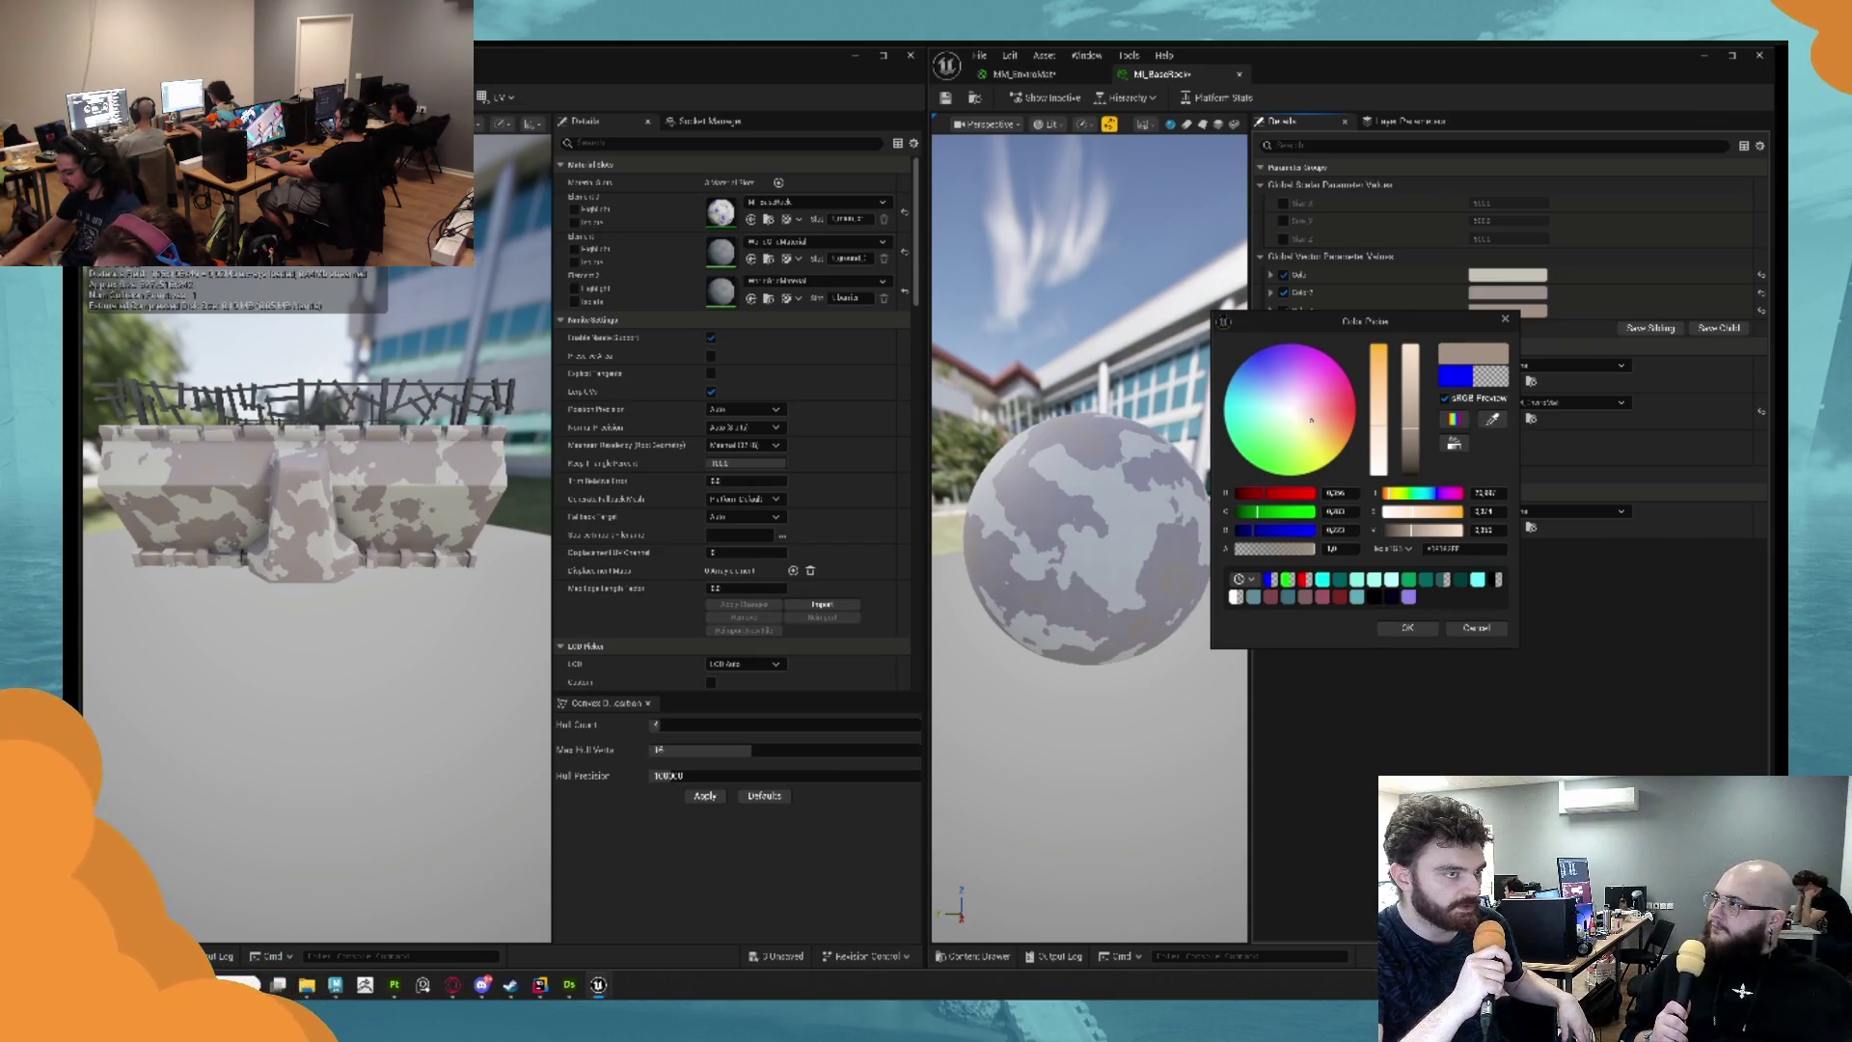
click(1494, 421)
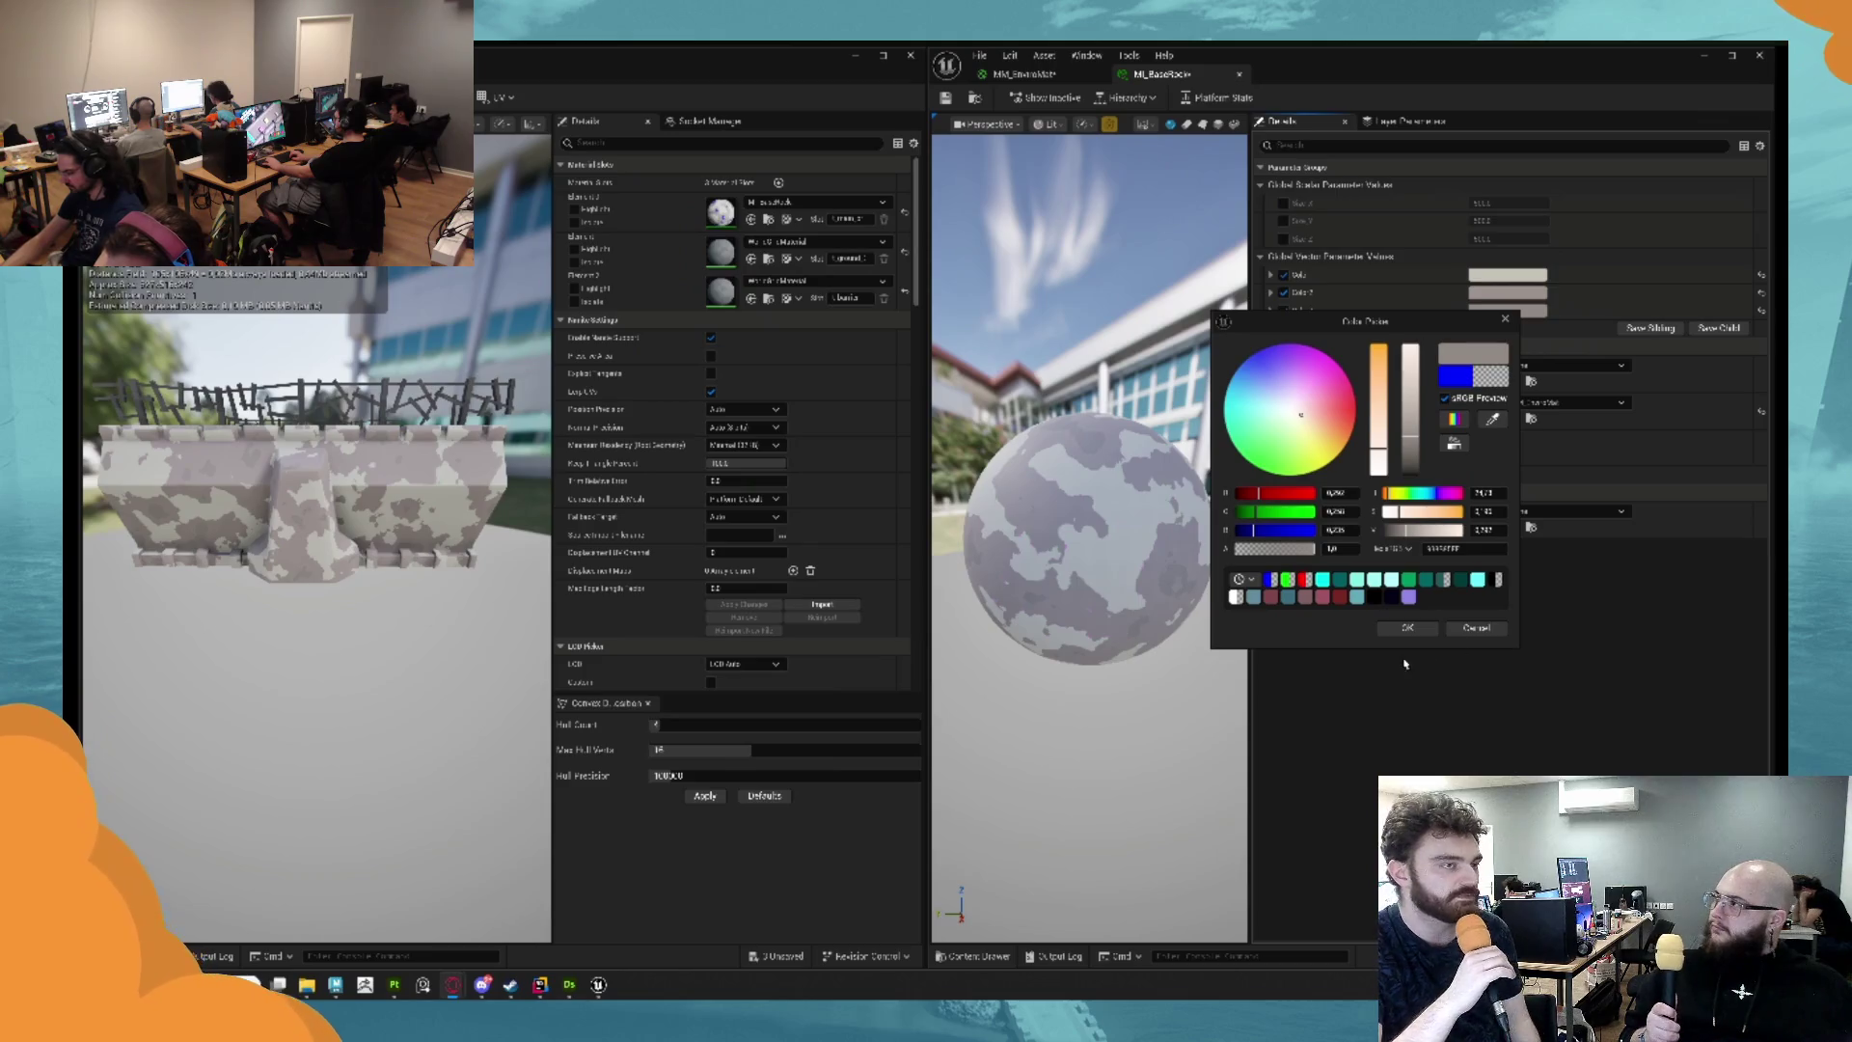
click(1408, 628)
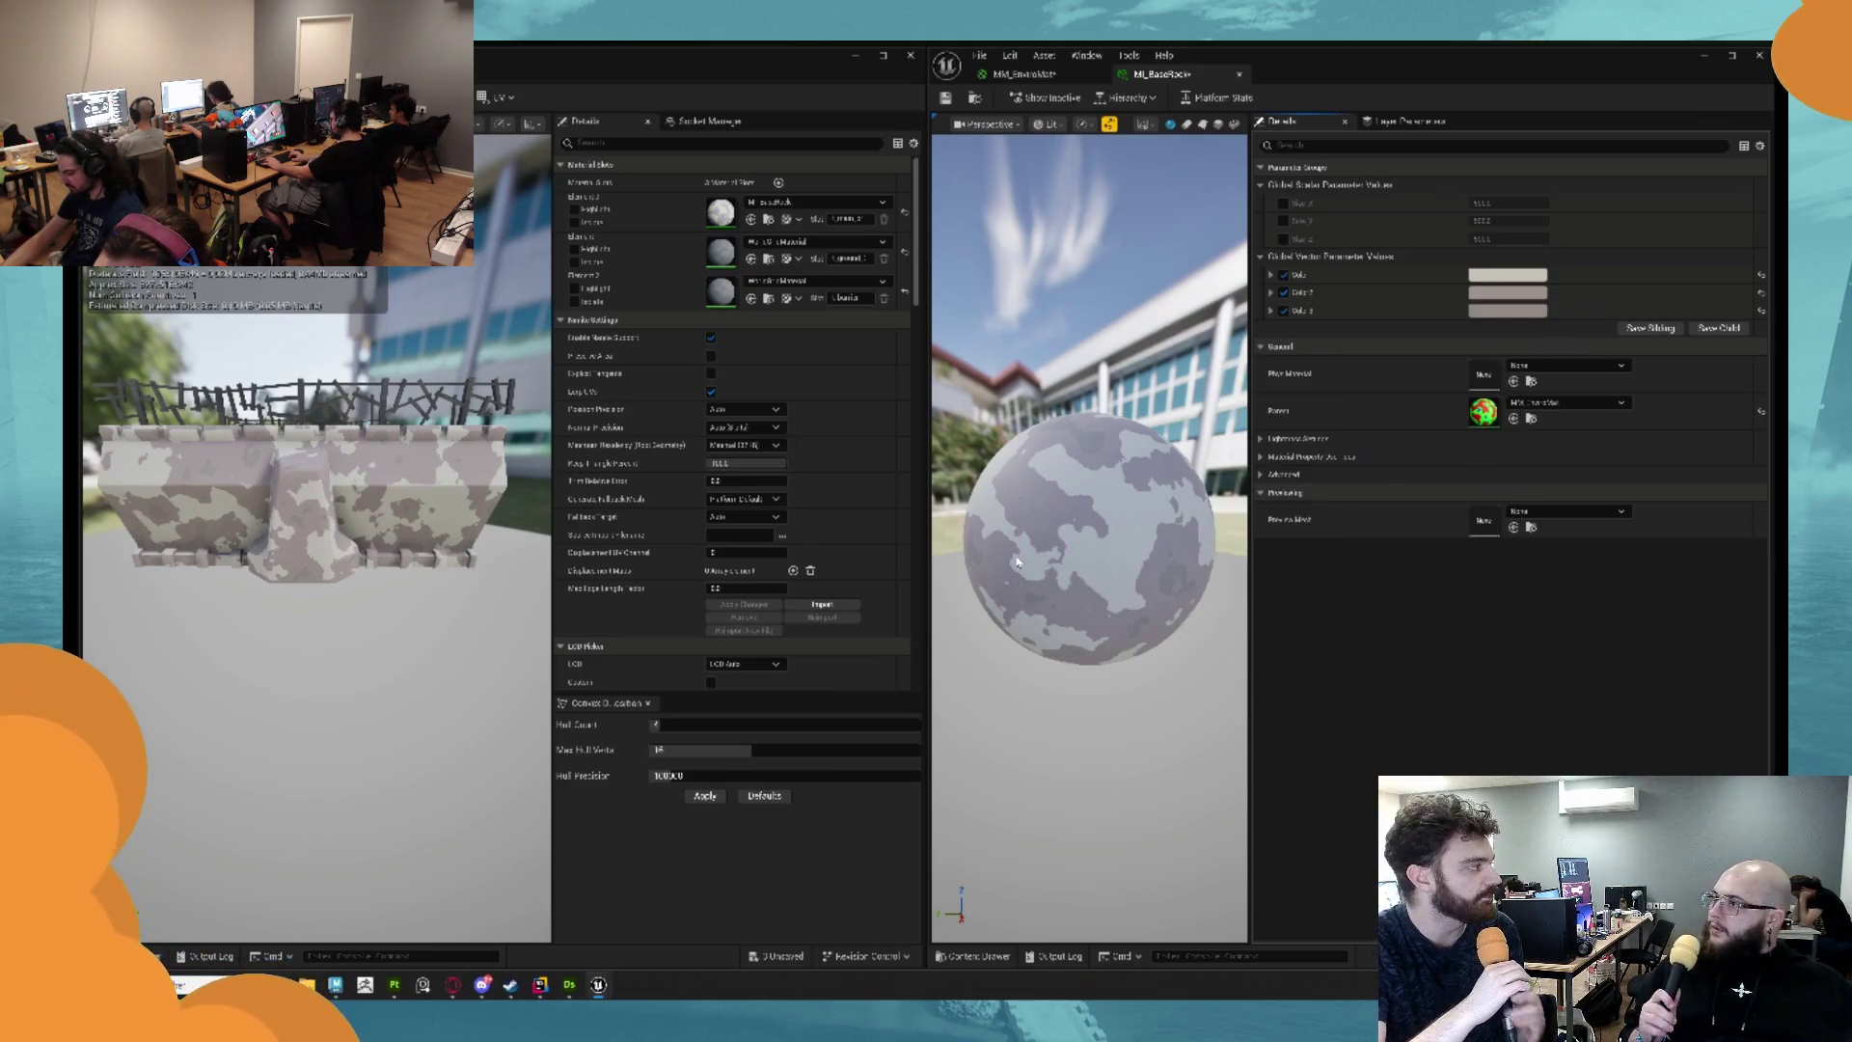
Raise Color 2's brightness to full and lower its saturation.
scroll(1022, 562, up, 5)
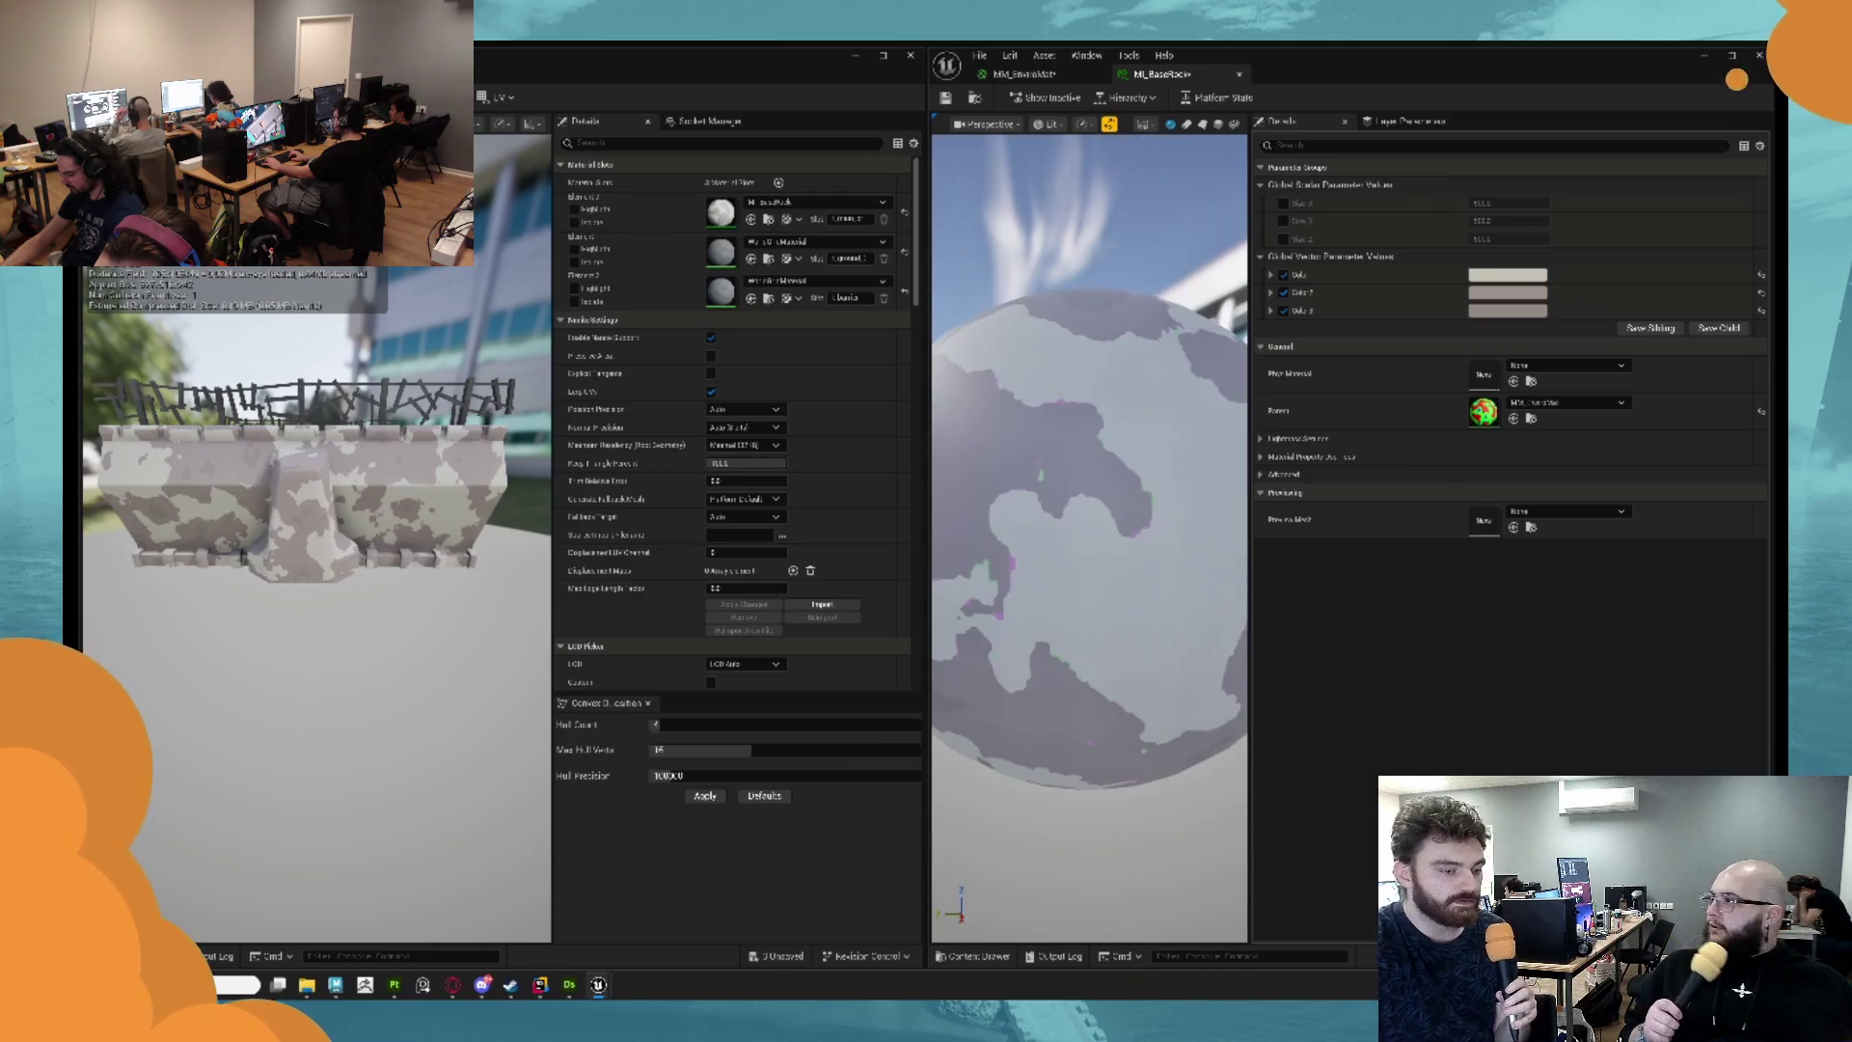
scroll(1089, 537, down, 5)
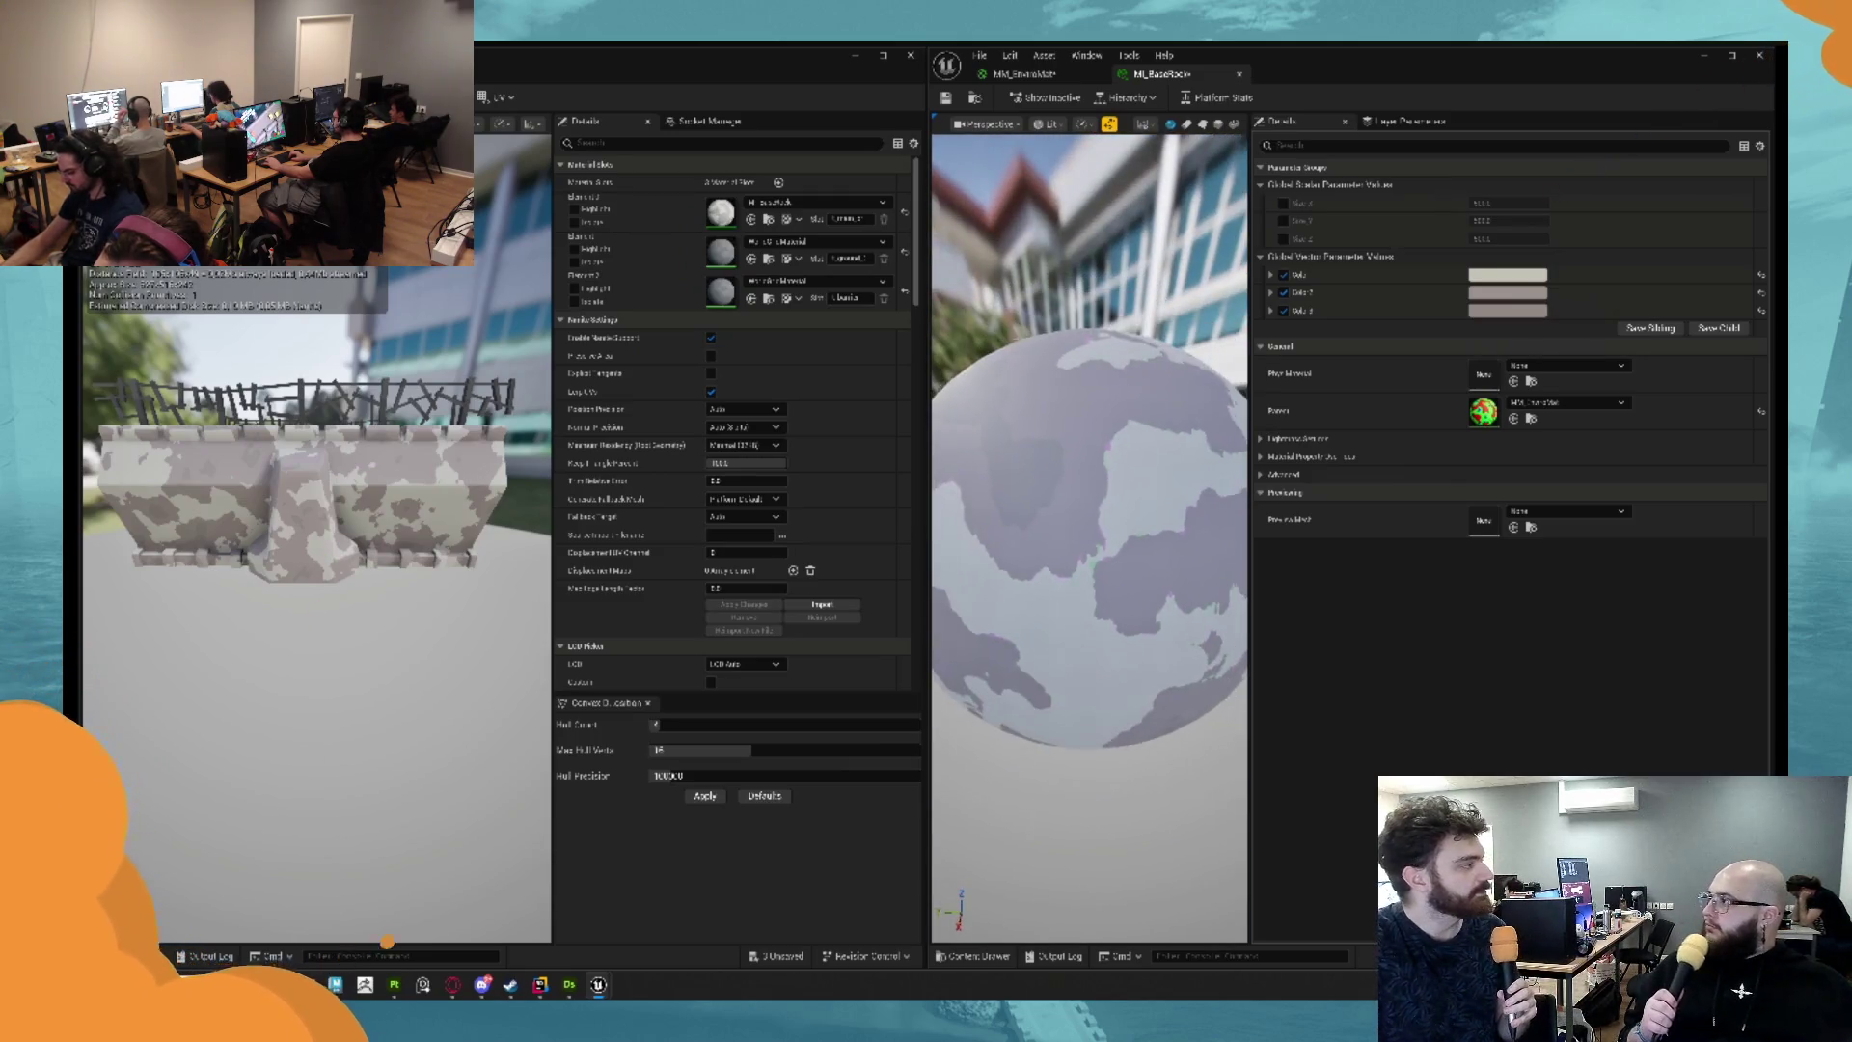
scroll(1089, 538, down, 2)
drag(1090, 538, 1124, 538)
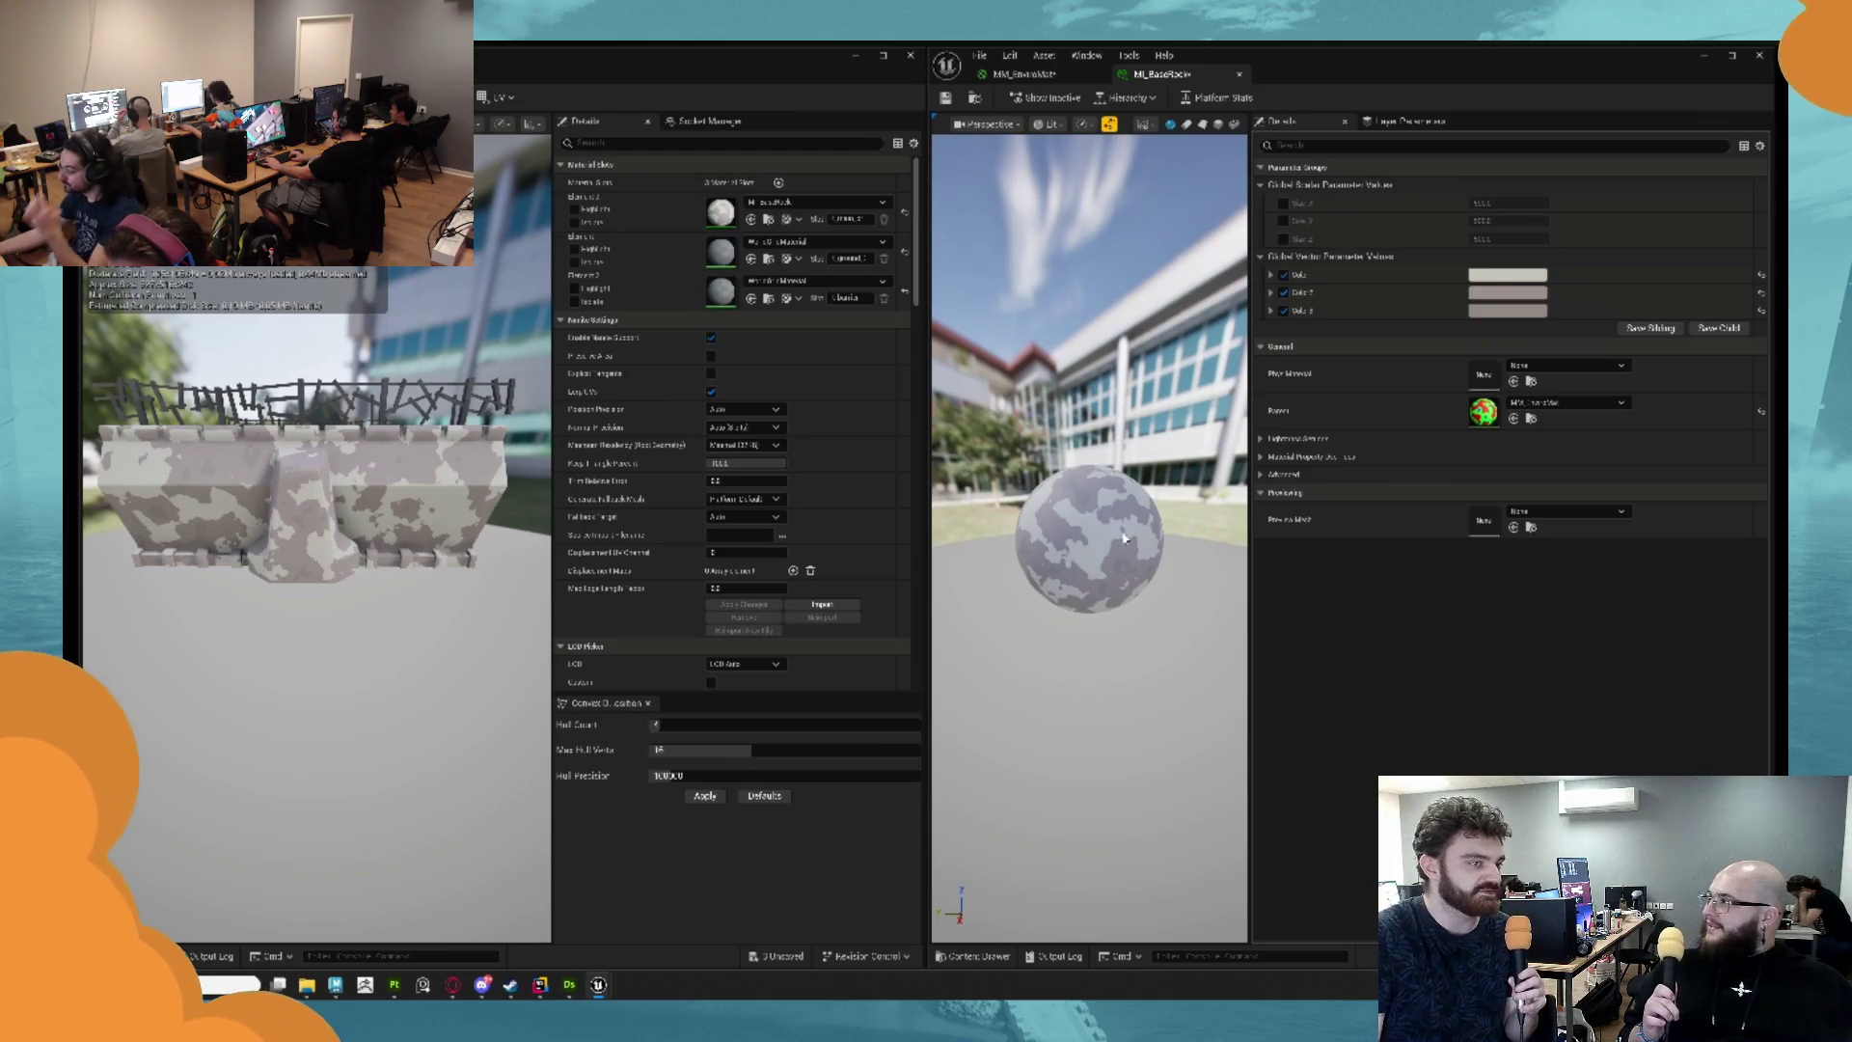
scroll(1124, 539, up, 2)
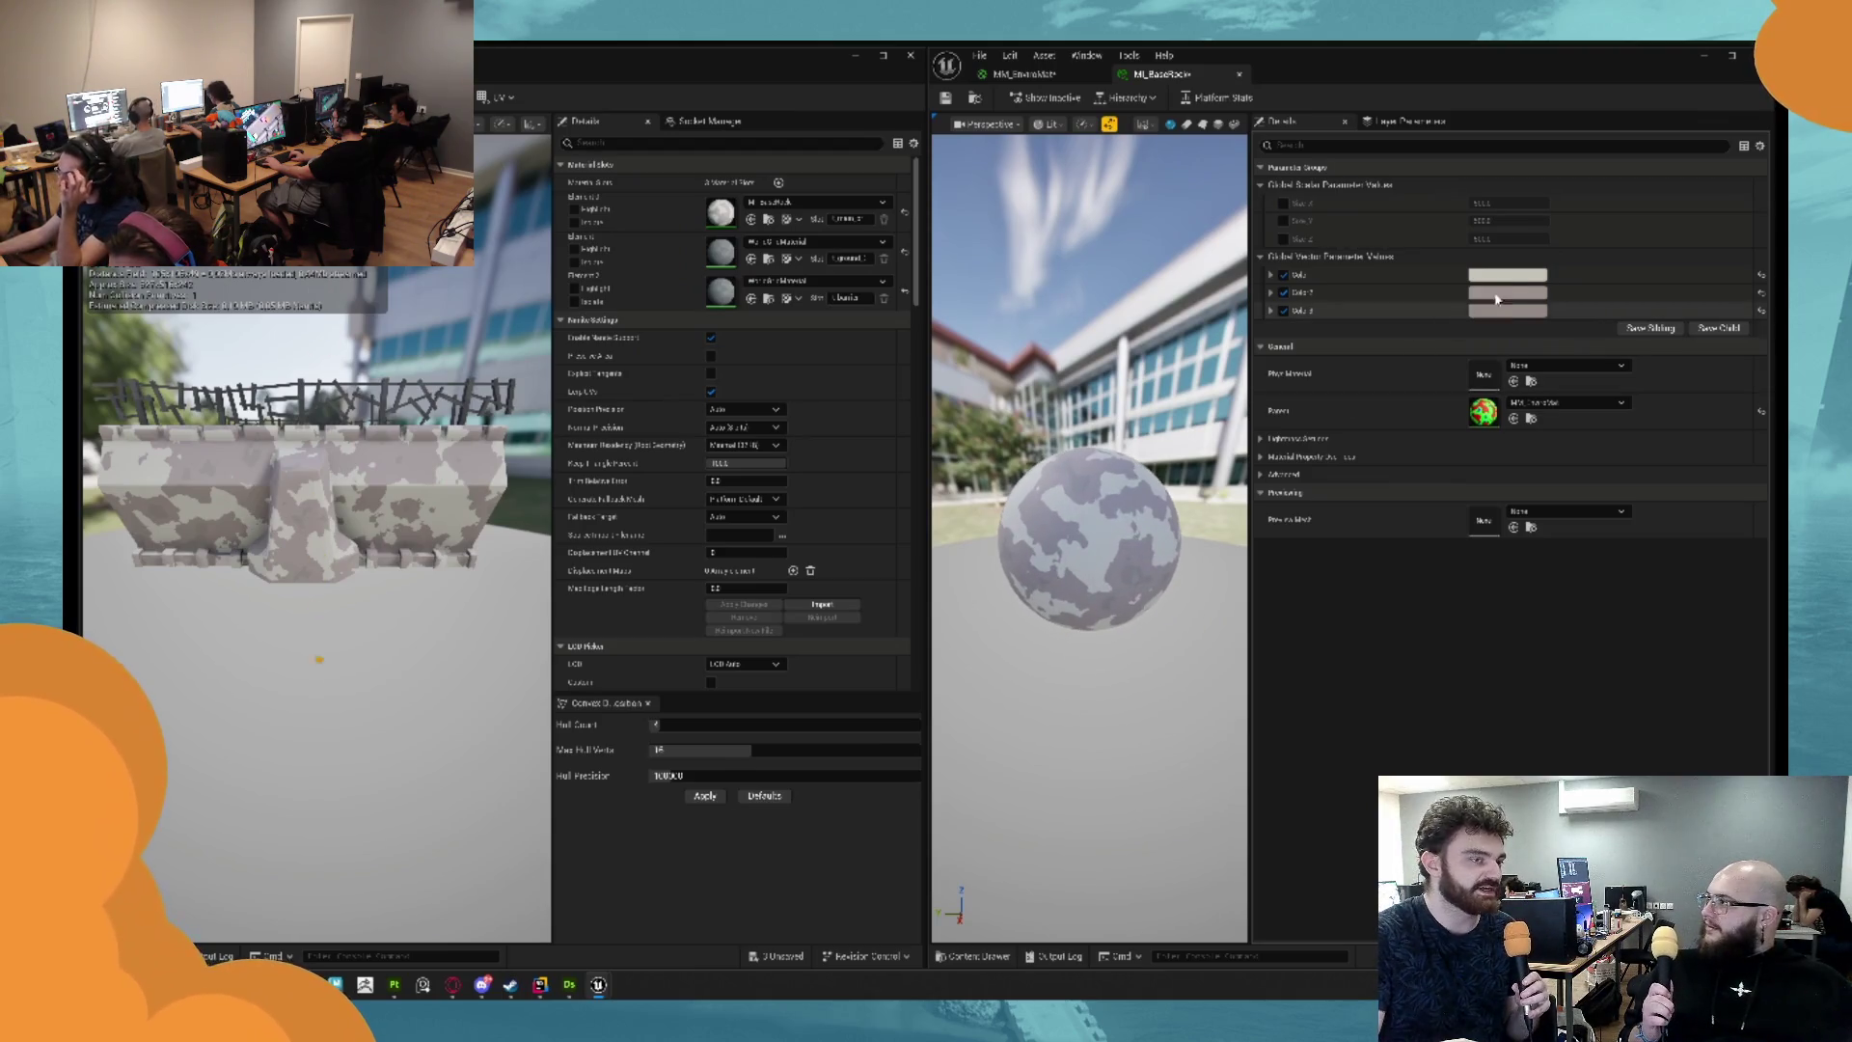
click(1508, 292)
drag(1390, 436, 1393, 379)
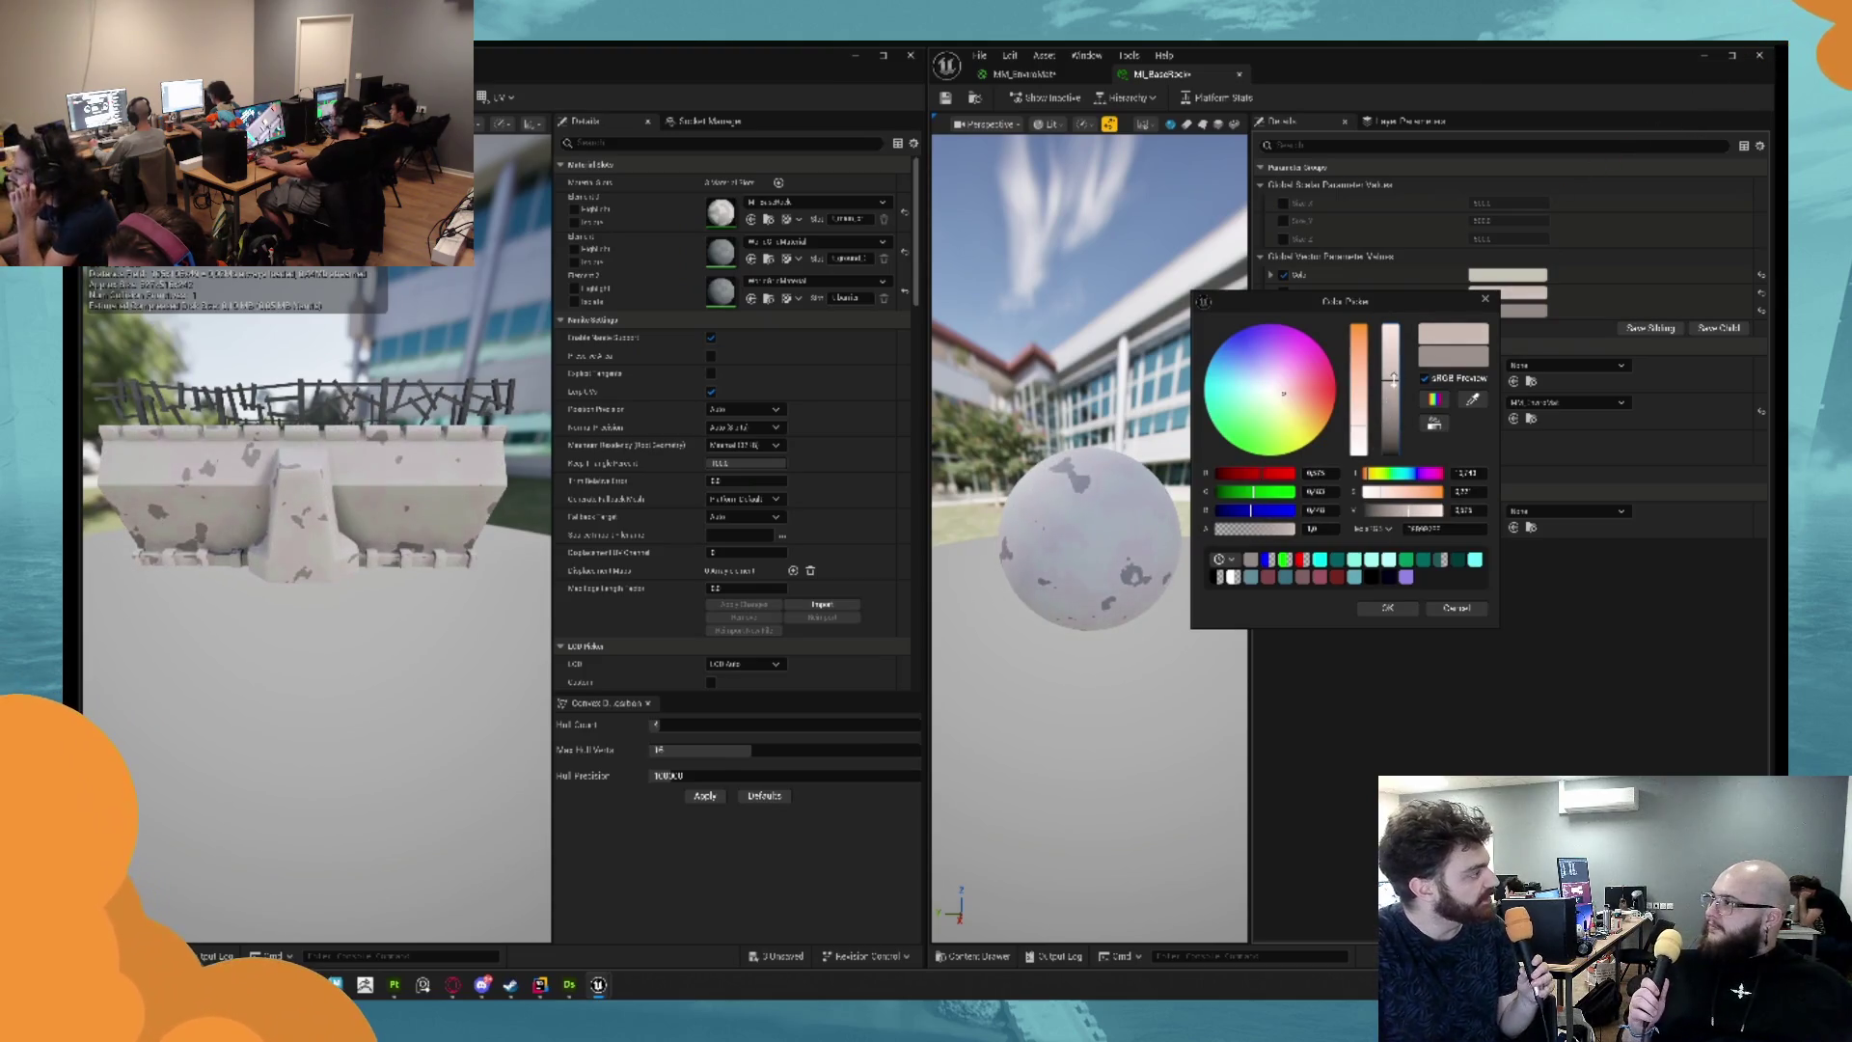
drag(1091, 337, 1157, 405)
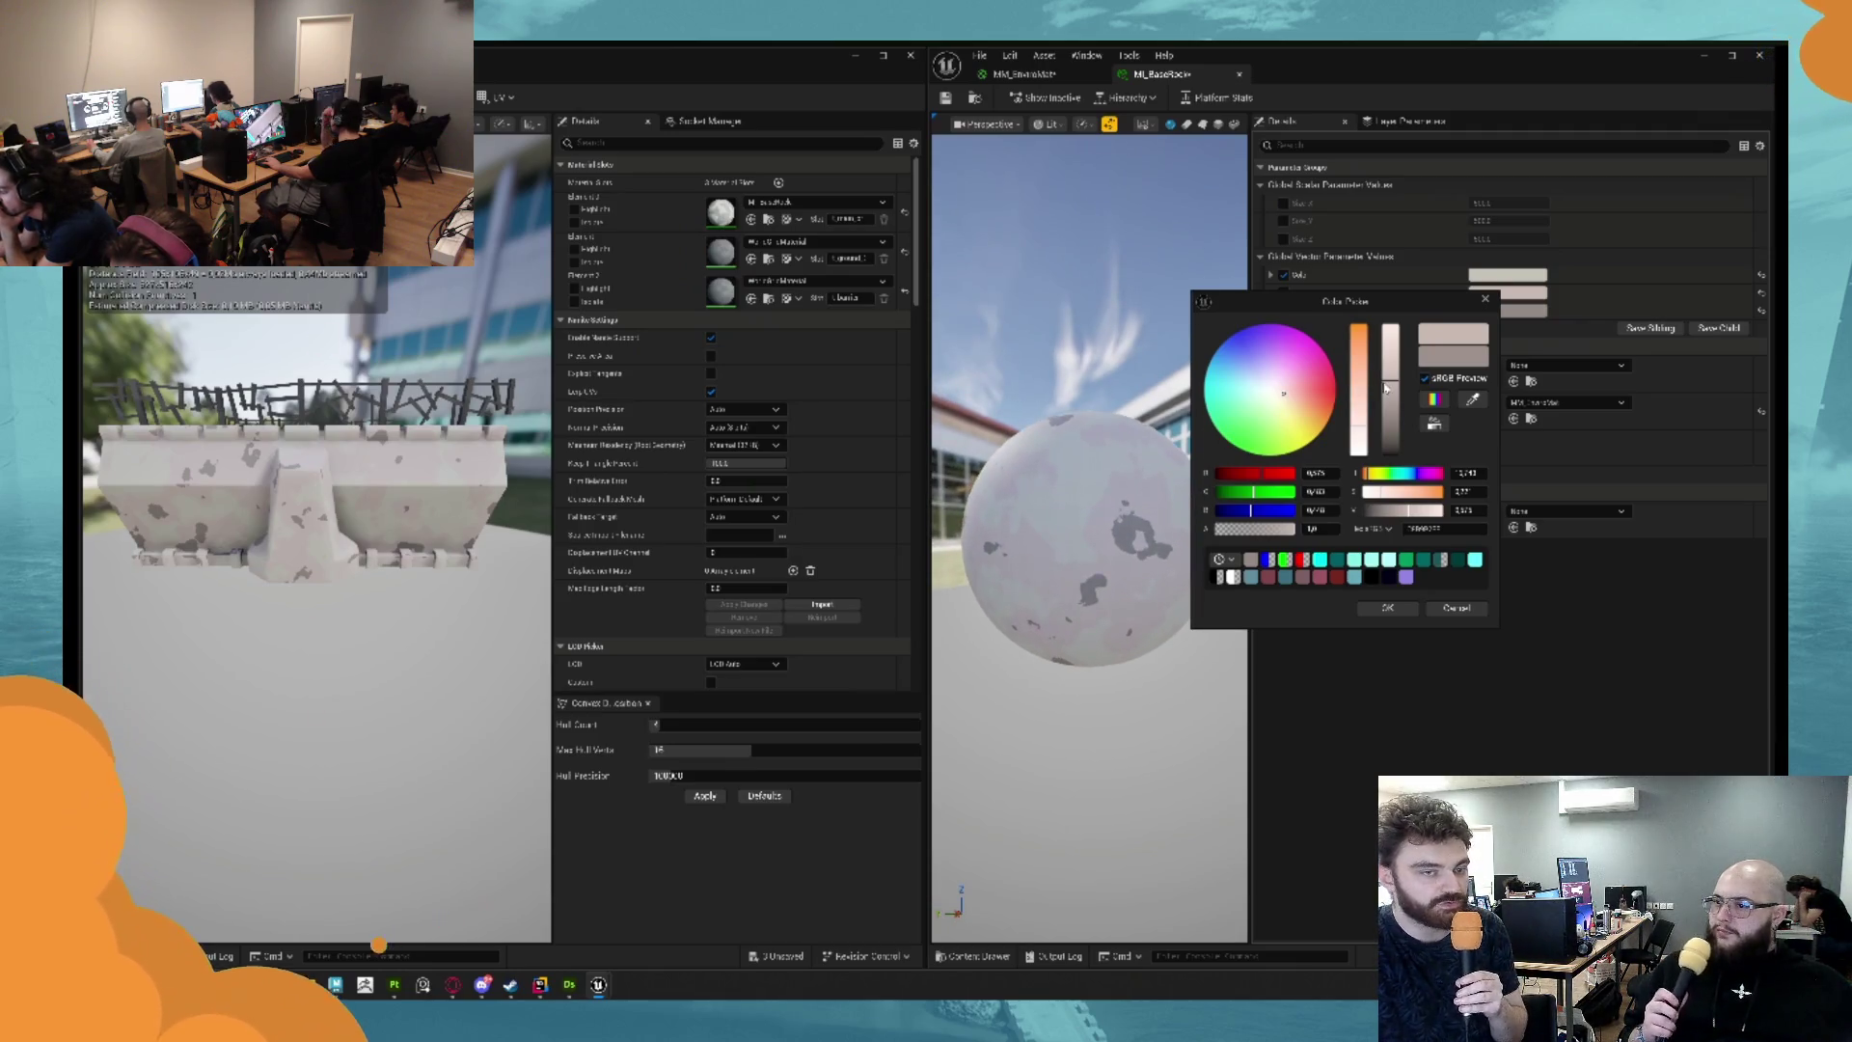
drag(1390, 385, 1390, 329)
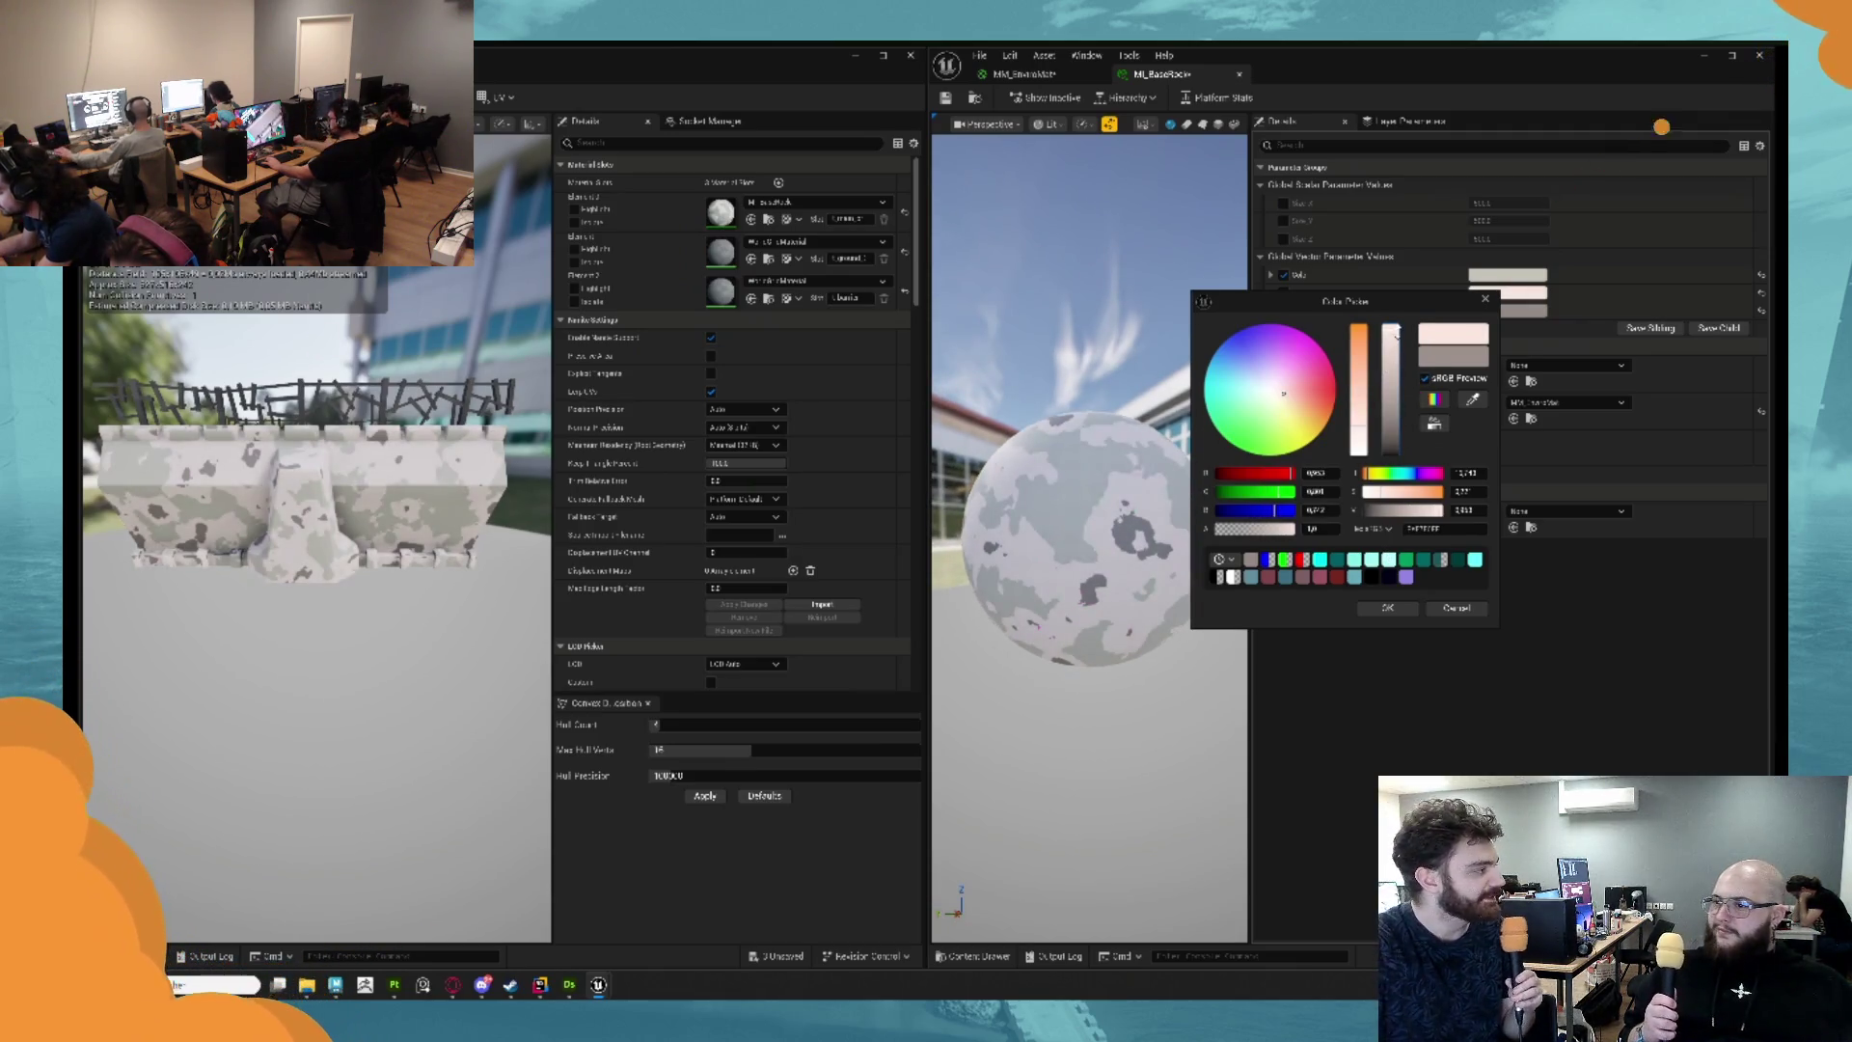
click(1359, 431)
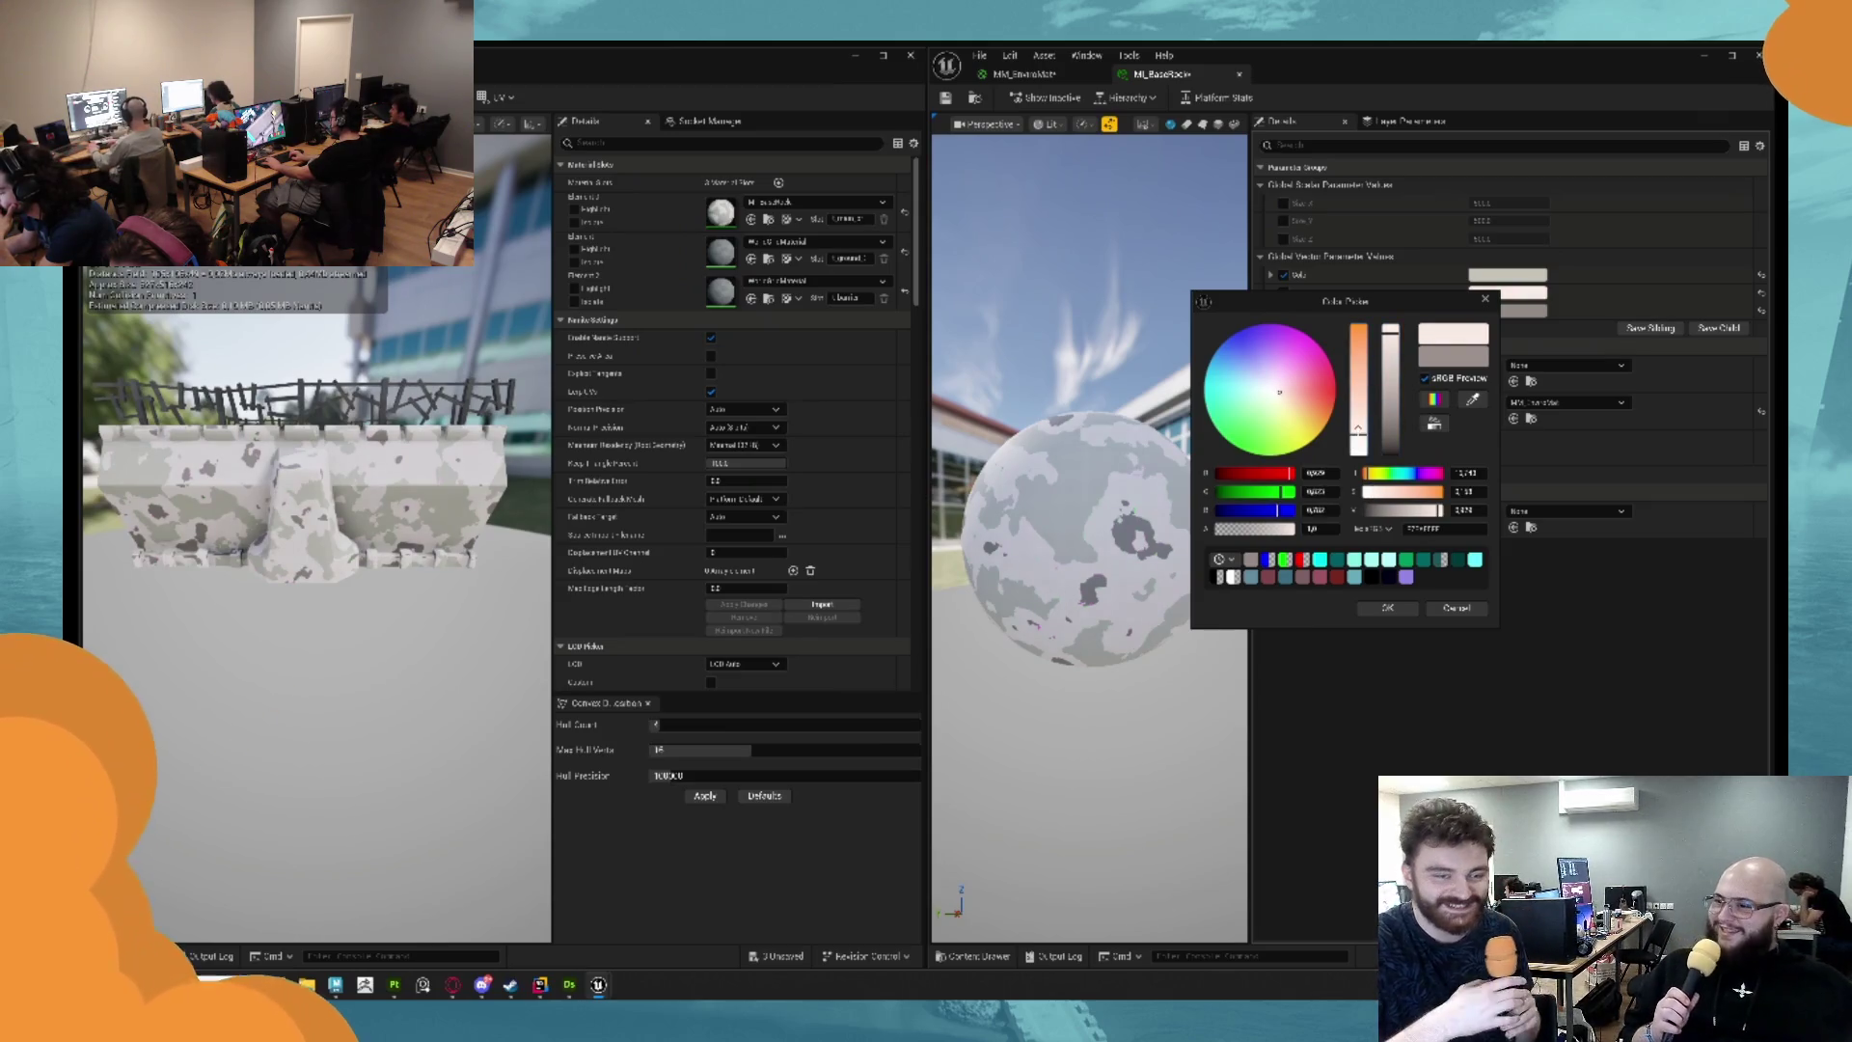
drag(1360, 432, 1359, 425)
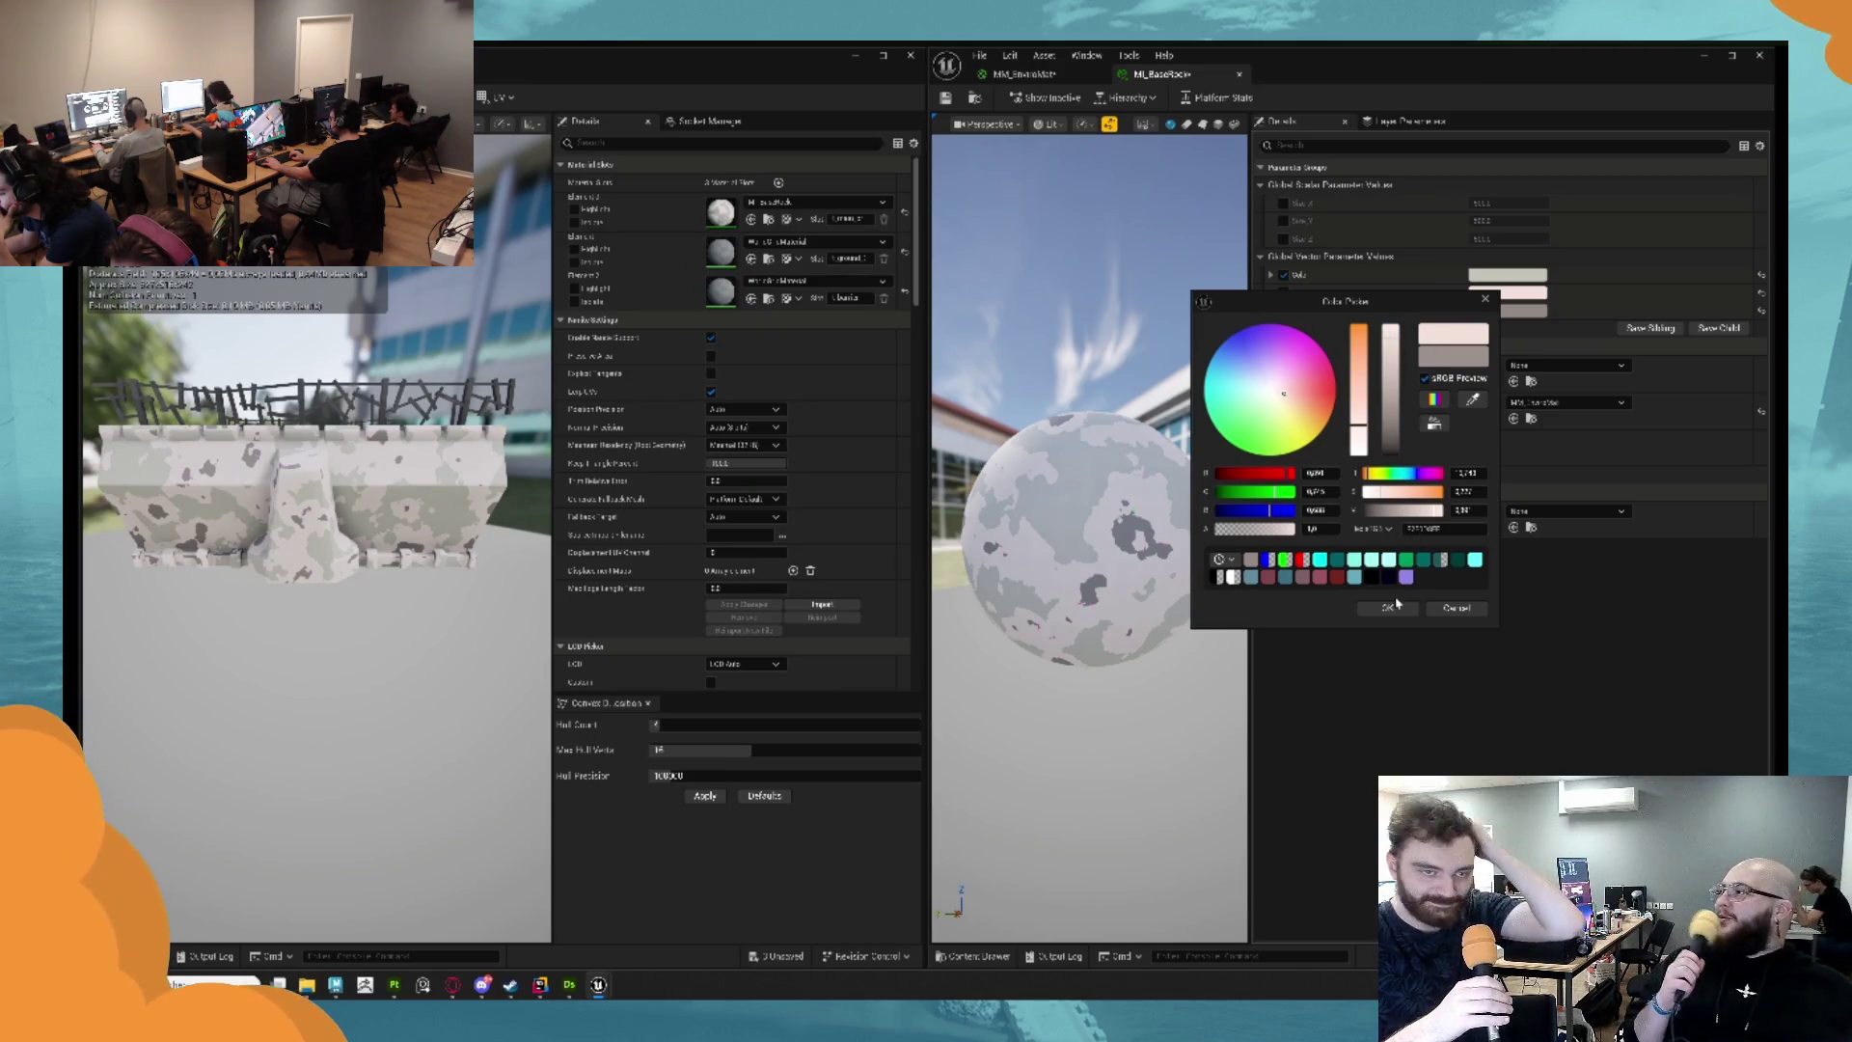
click(1387, 608)
Brighten Color 3 and lower its saturation.
click(1508, 310)
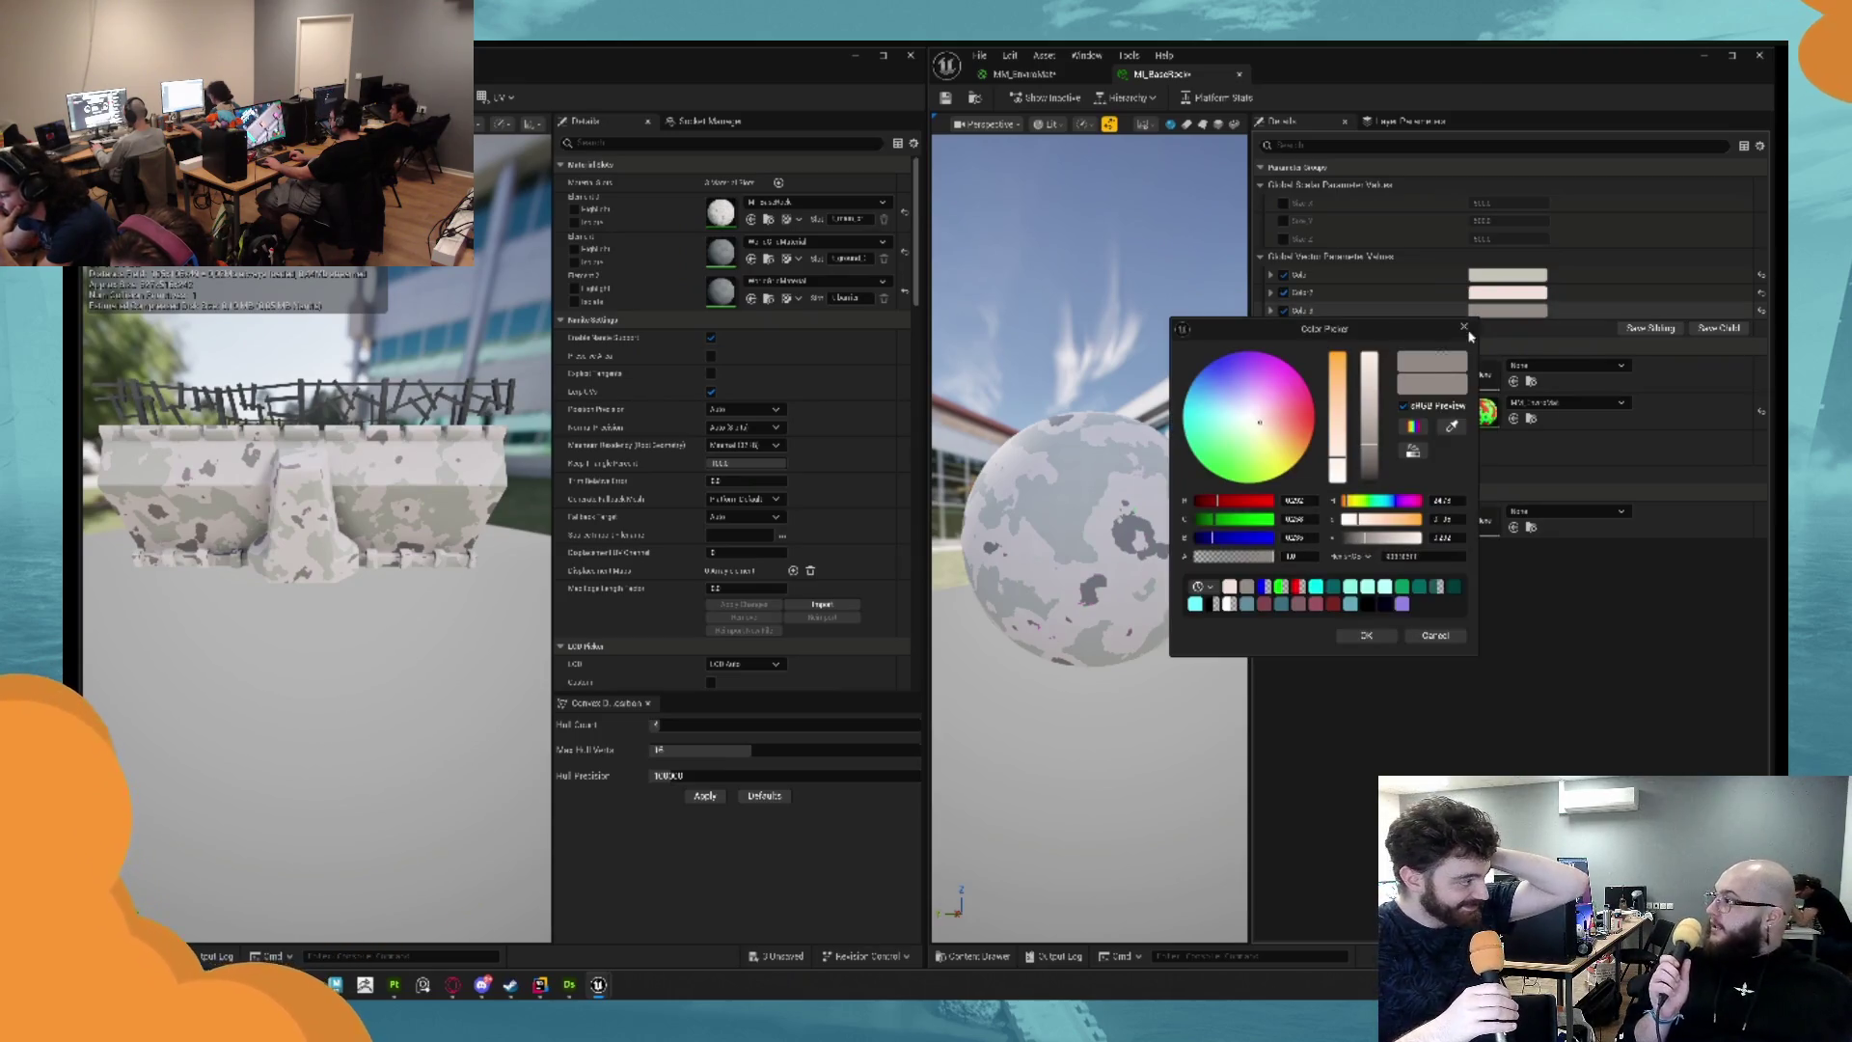
click(1370, 387)
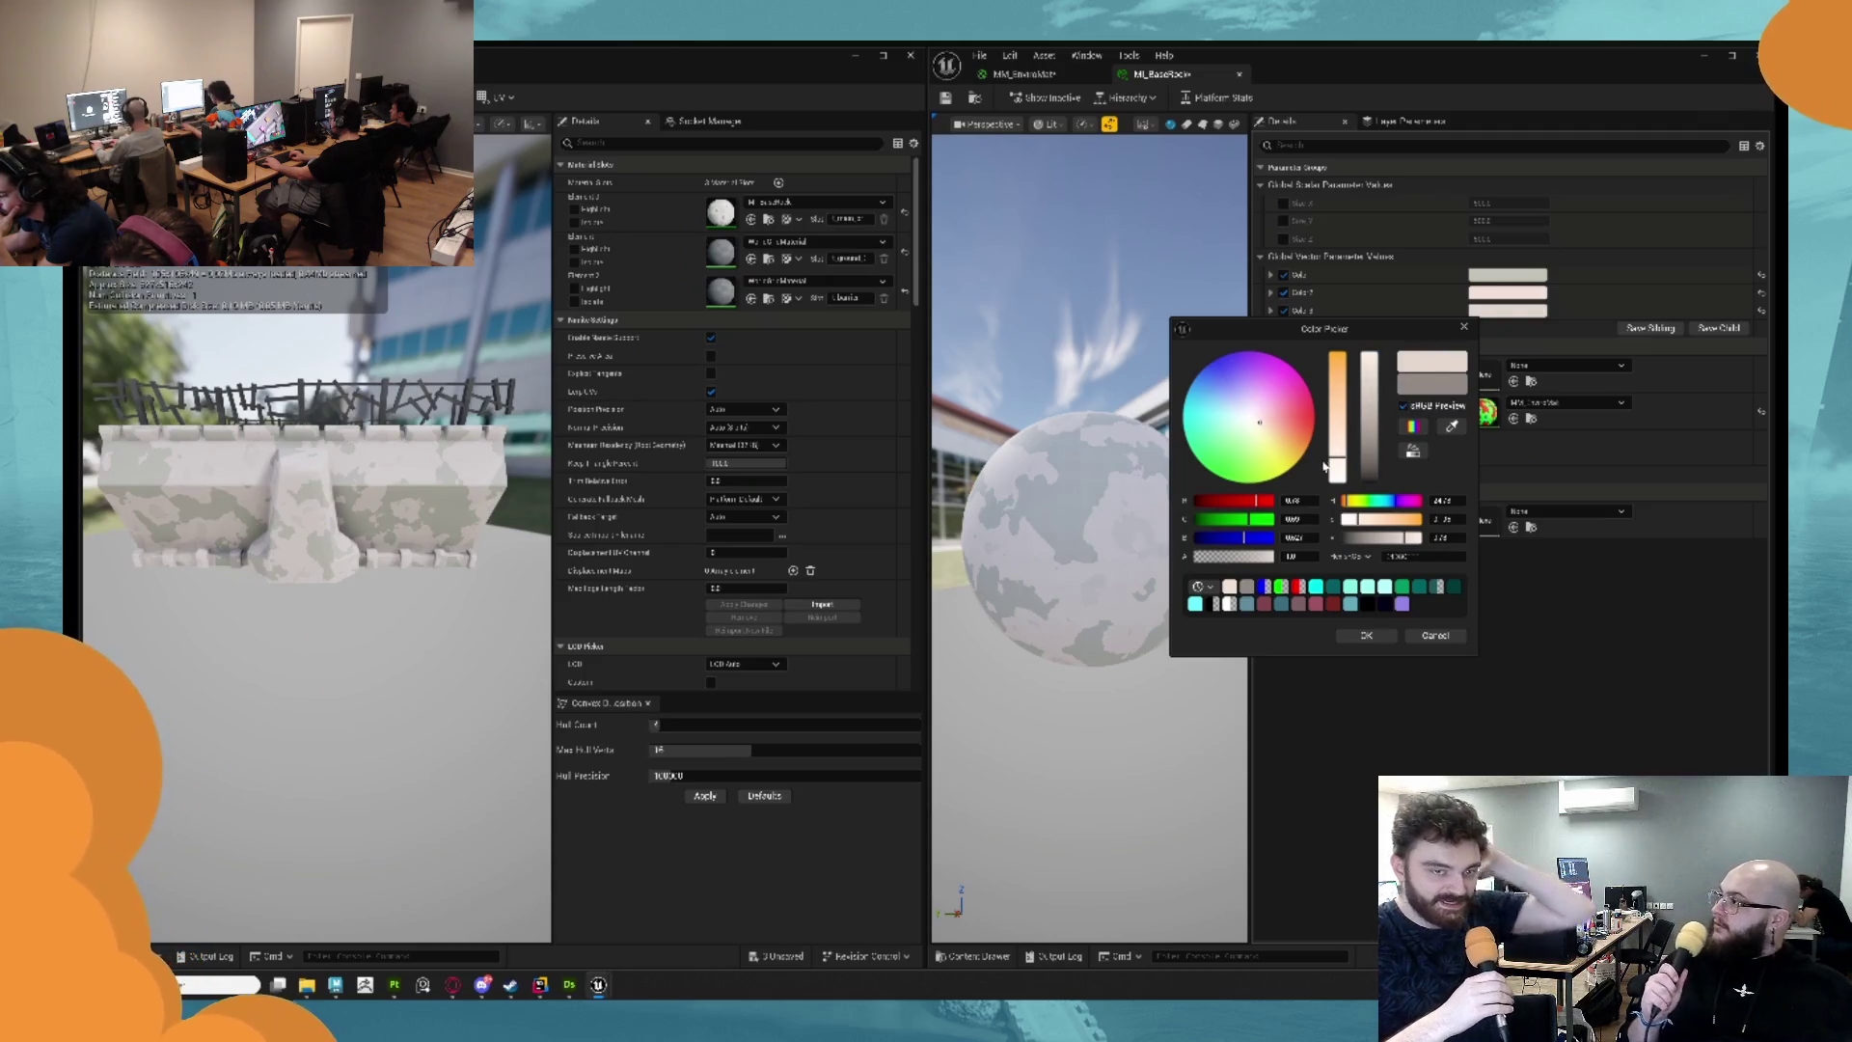
click(1340, 469)
drag(1342, 471, 1344, 459)
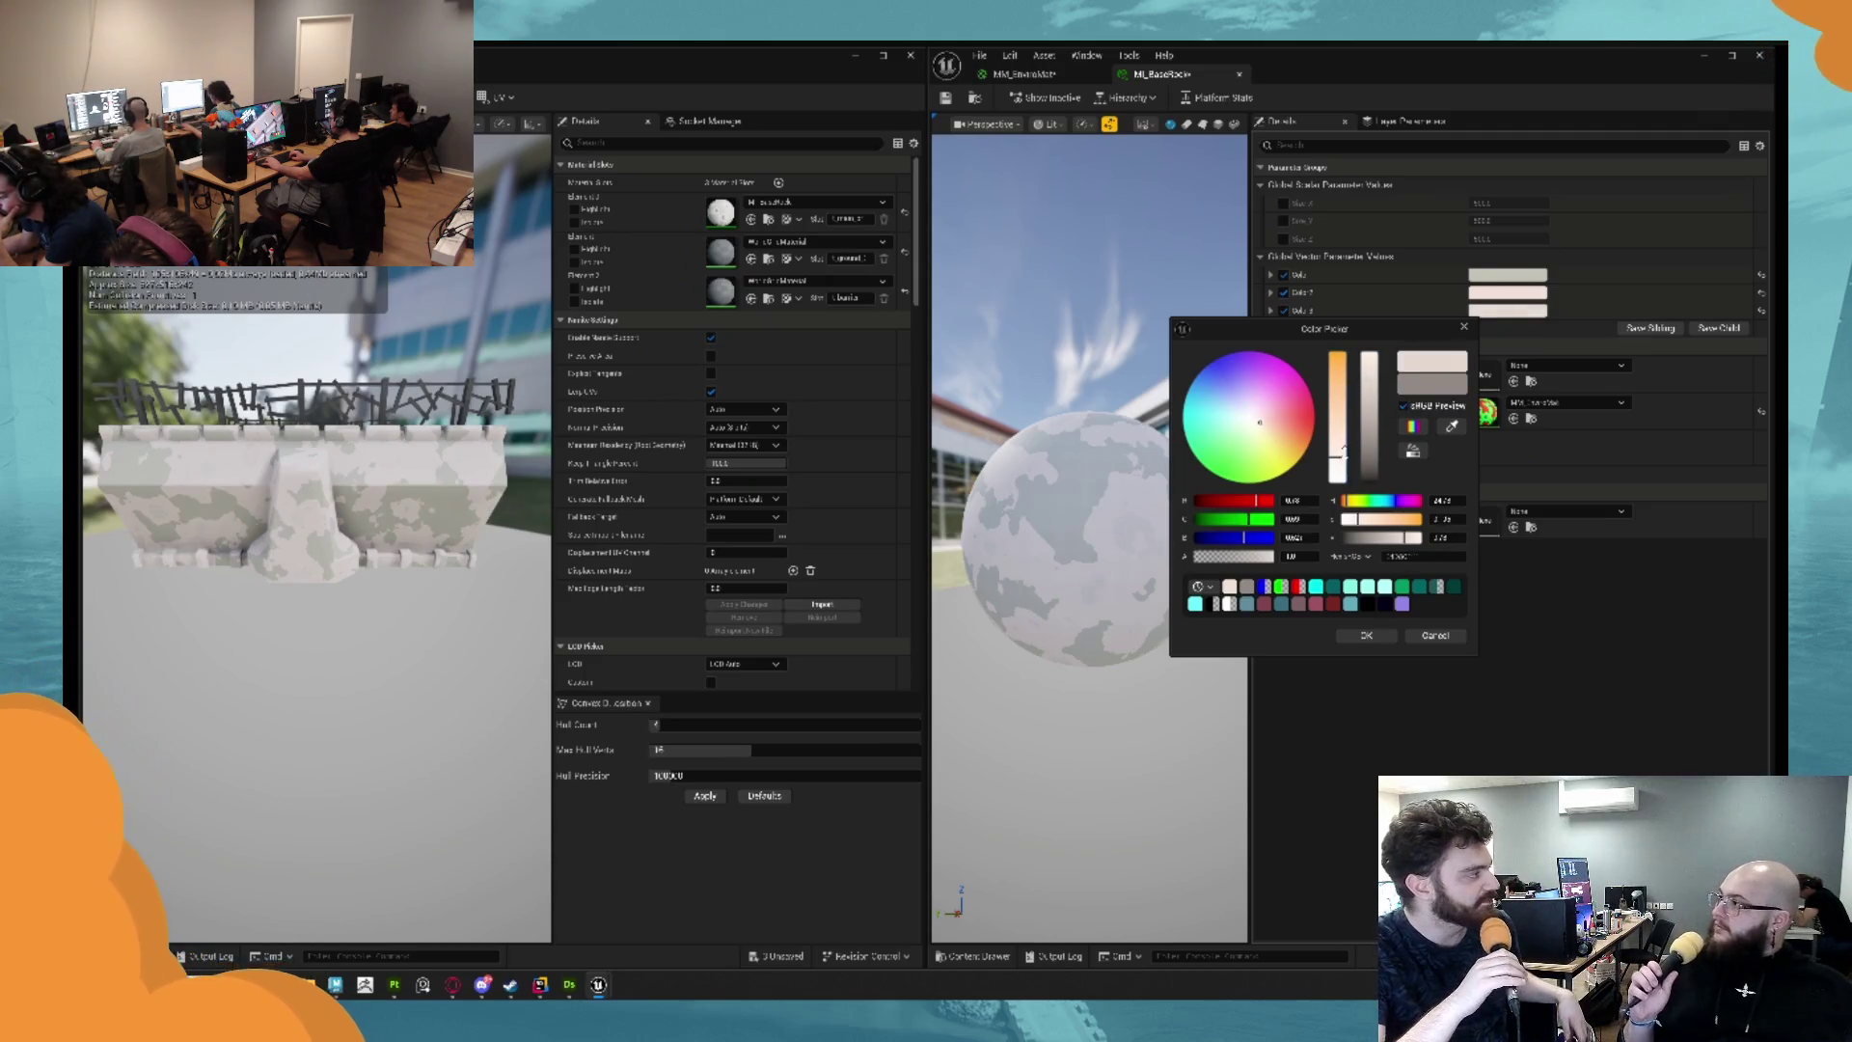
click(1463, 329)
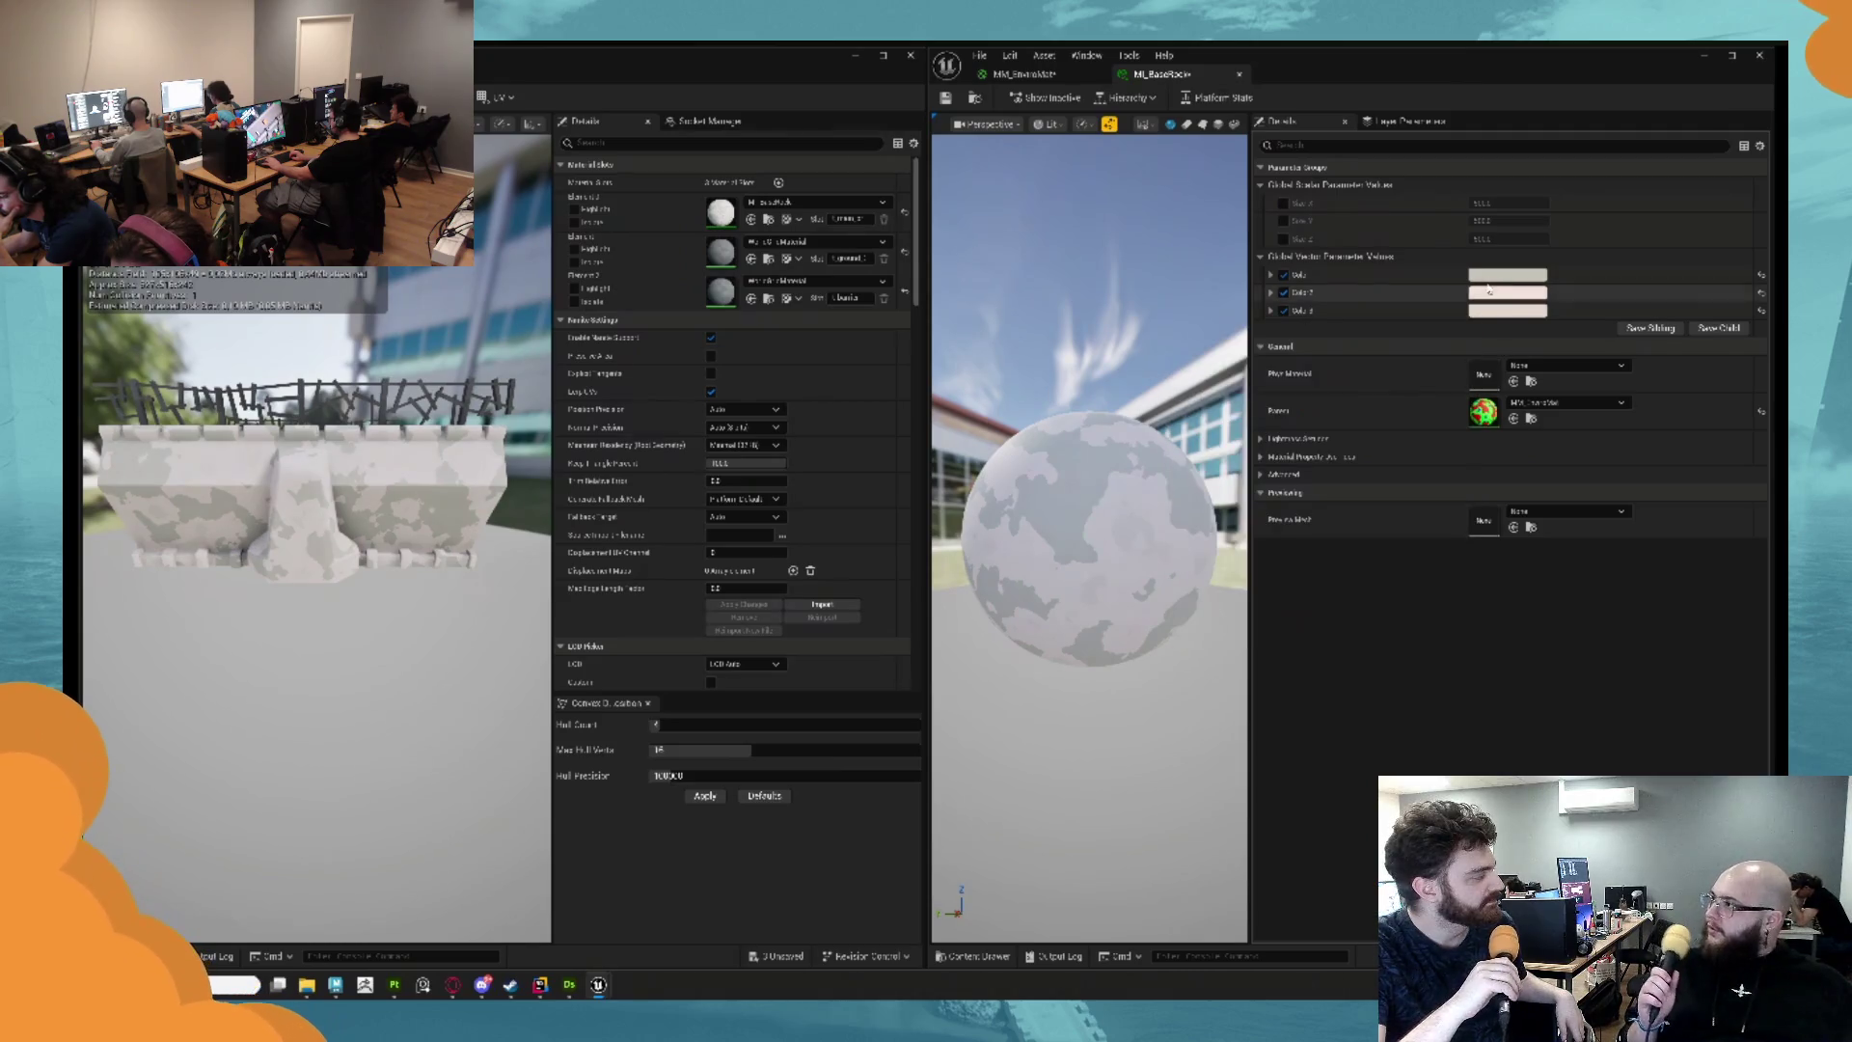
Brighten Color 1 and check the paler stone on the barrier mesh.
click(1505, 276)
drag(1386, 352, 1388, 344)
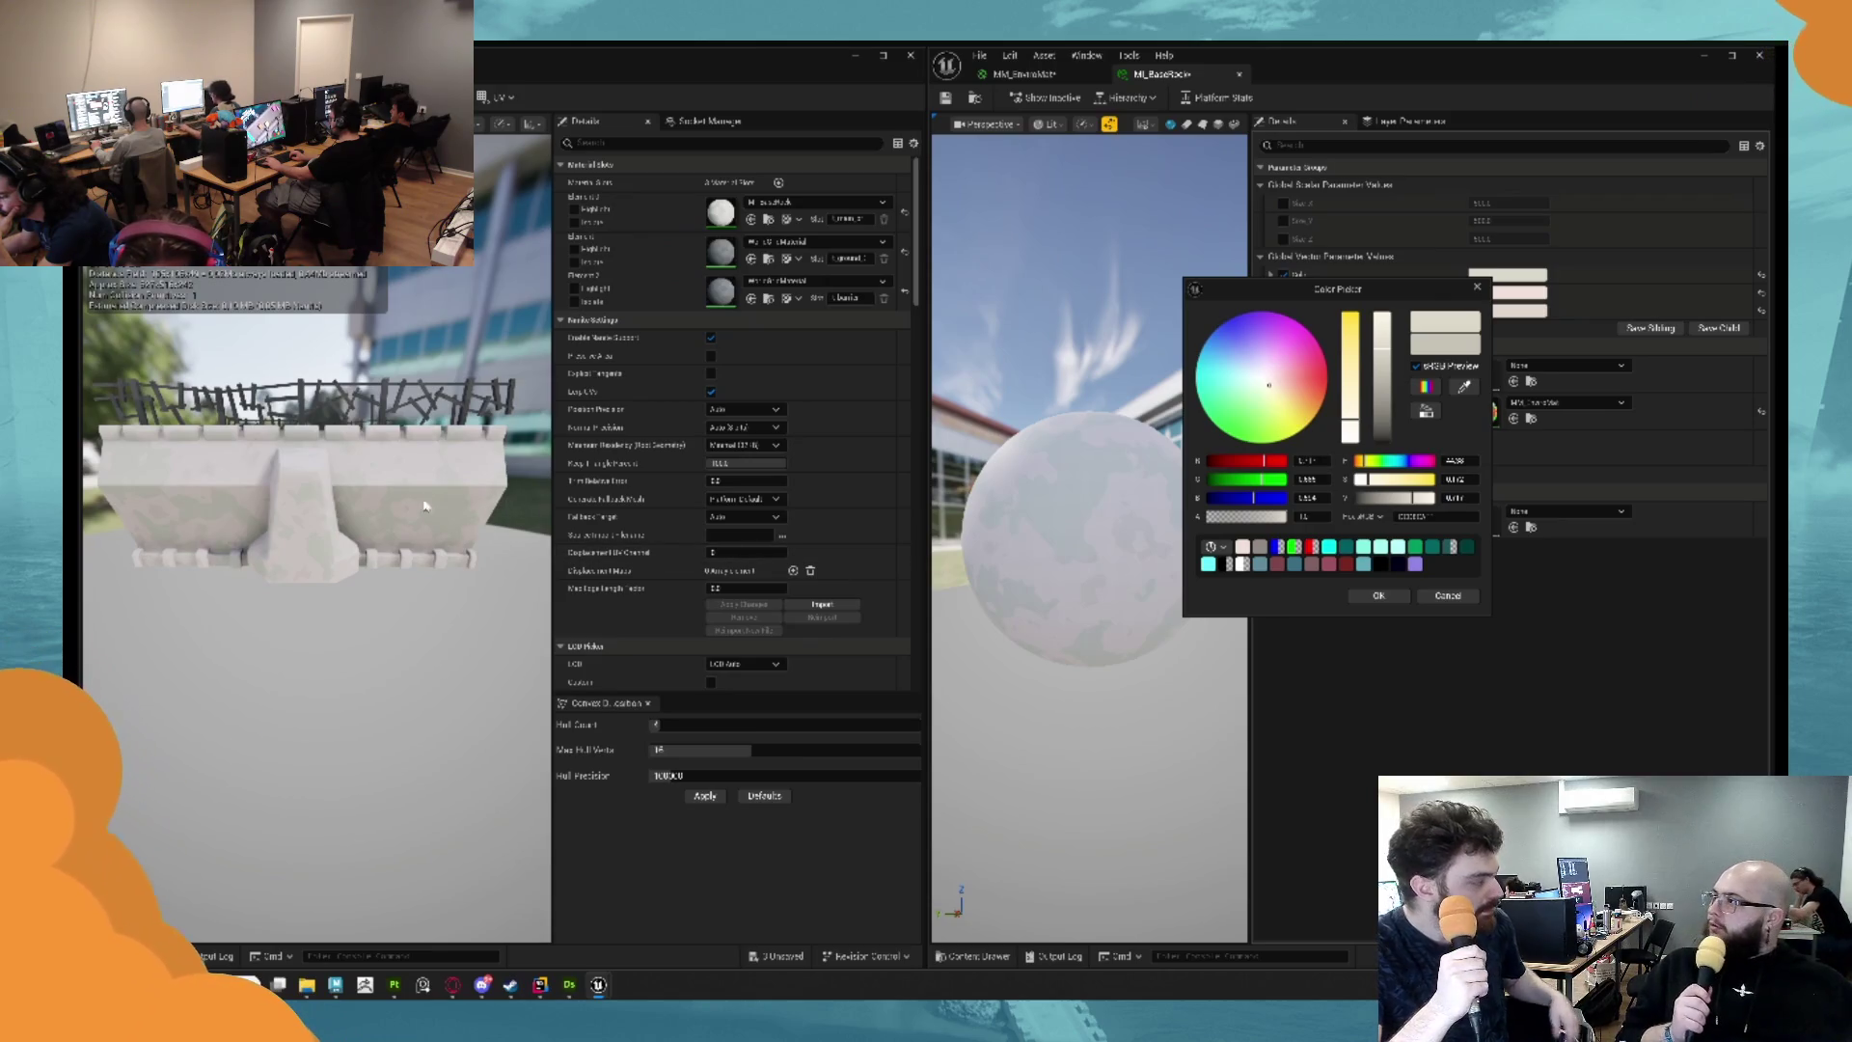
mouse_move(319, 482)
mouse_down()
mouse_move(425, 490)
mouse_move(404, 506)
mouse_up()
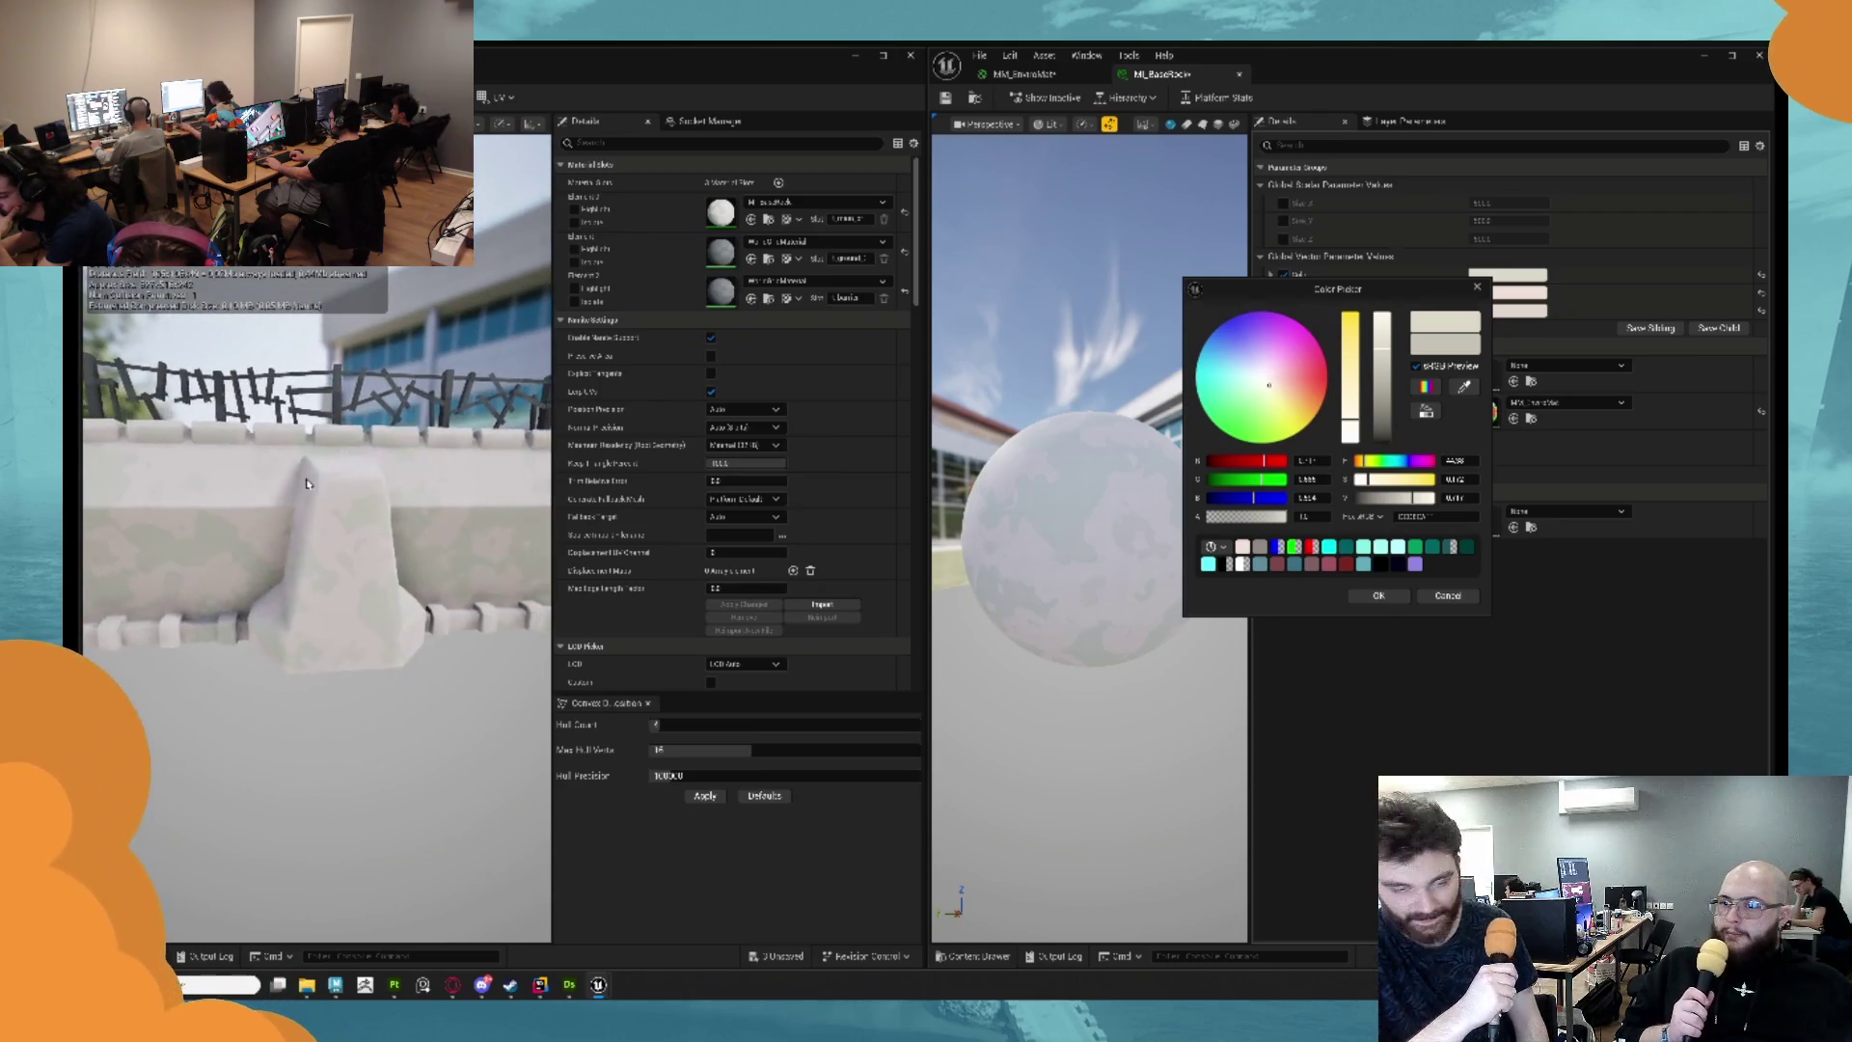
click(1380, 594)
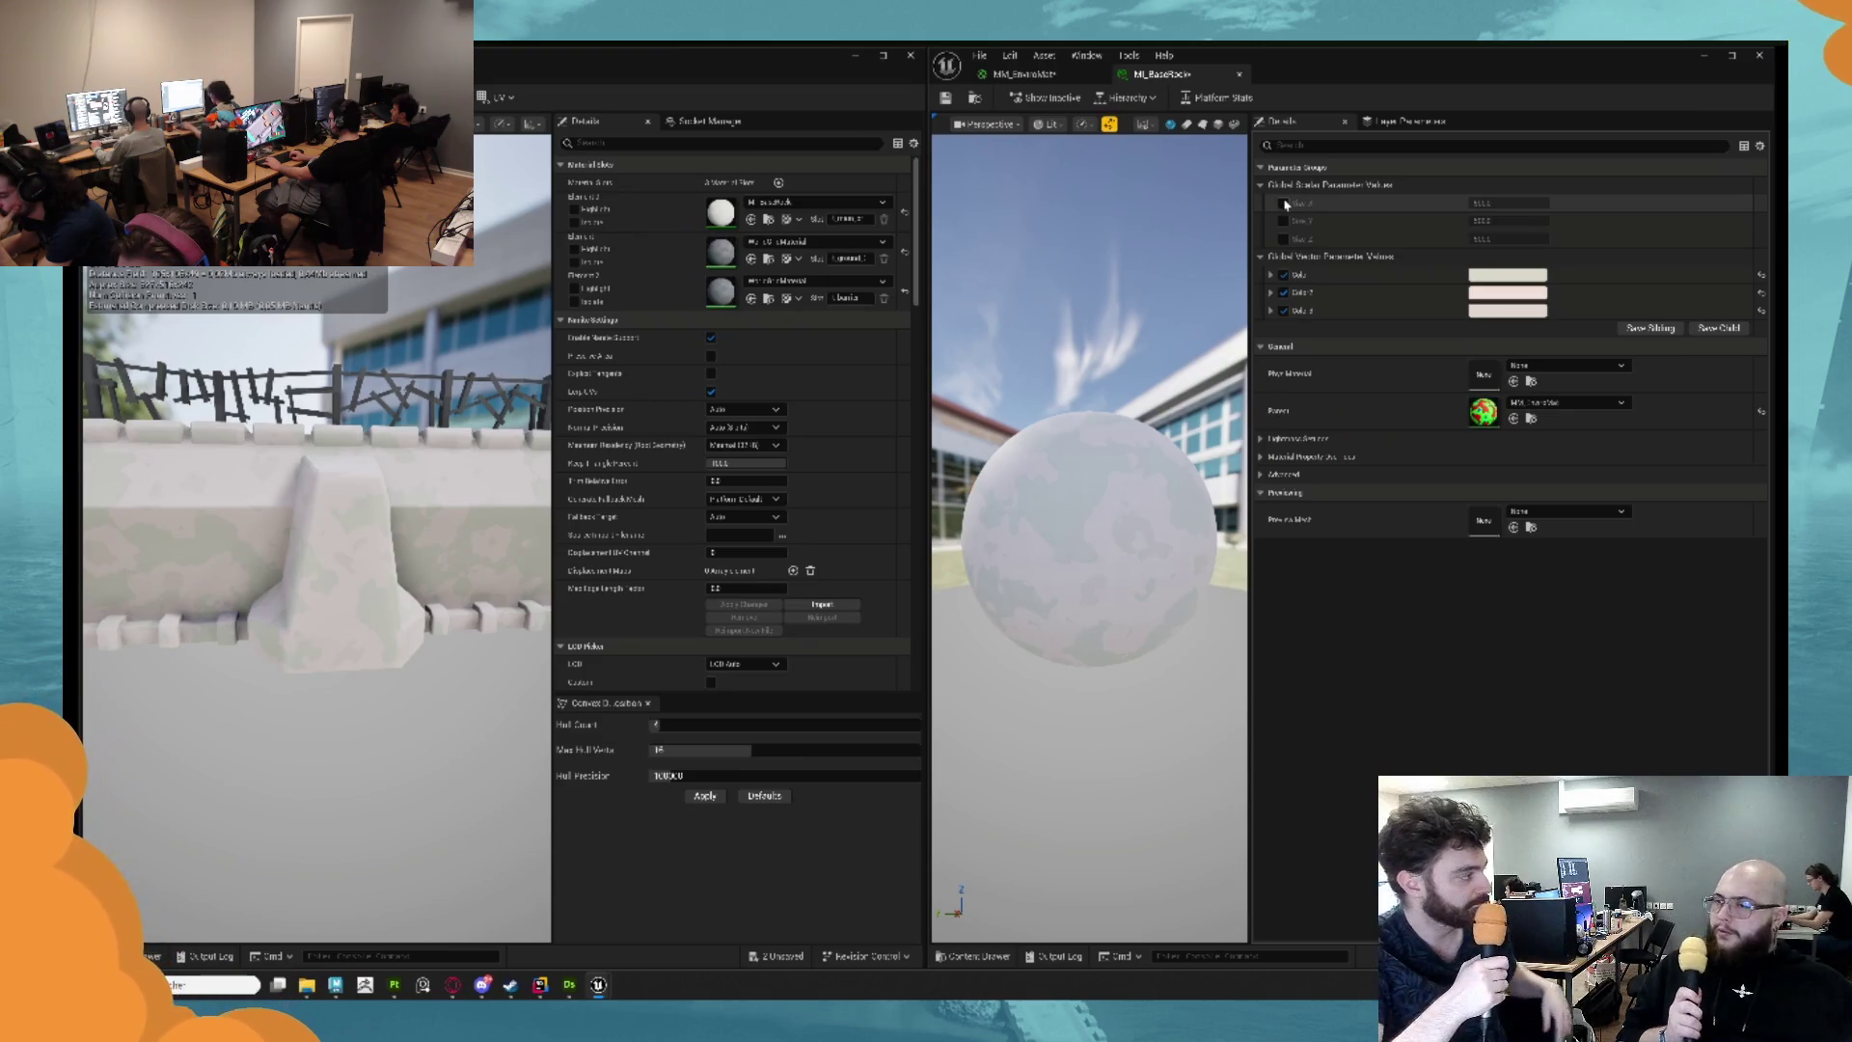
click(1487, 203)
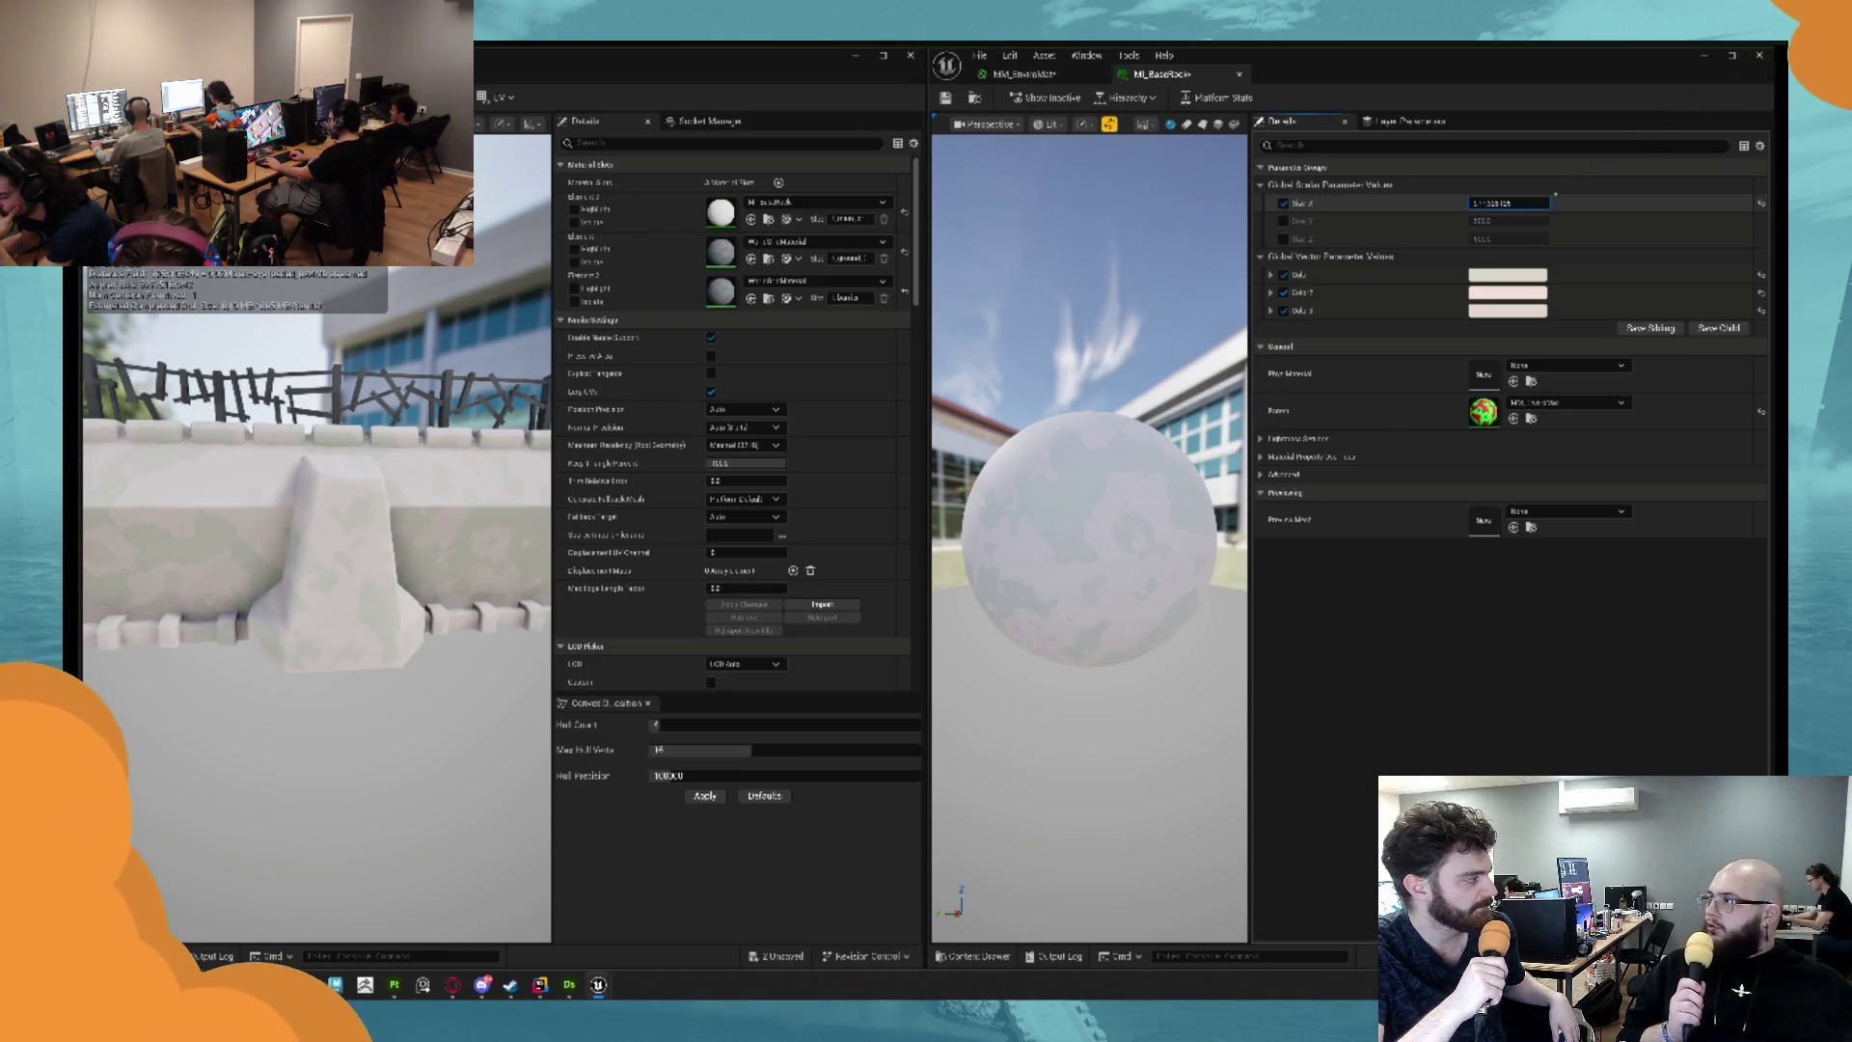
Override Size X, Y and Z, set Size Y to 0.02, and inspect the re-tiled wall.
click(1283, 203)
click(1284, 221)
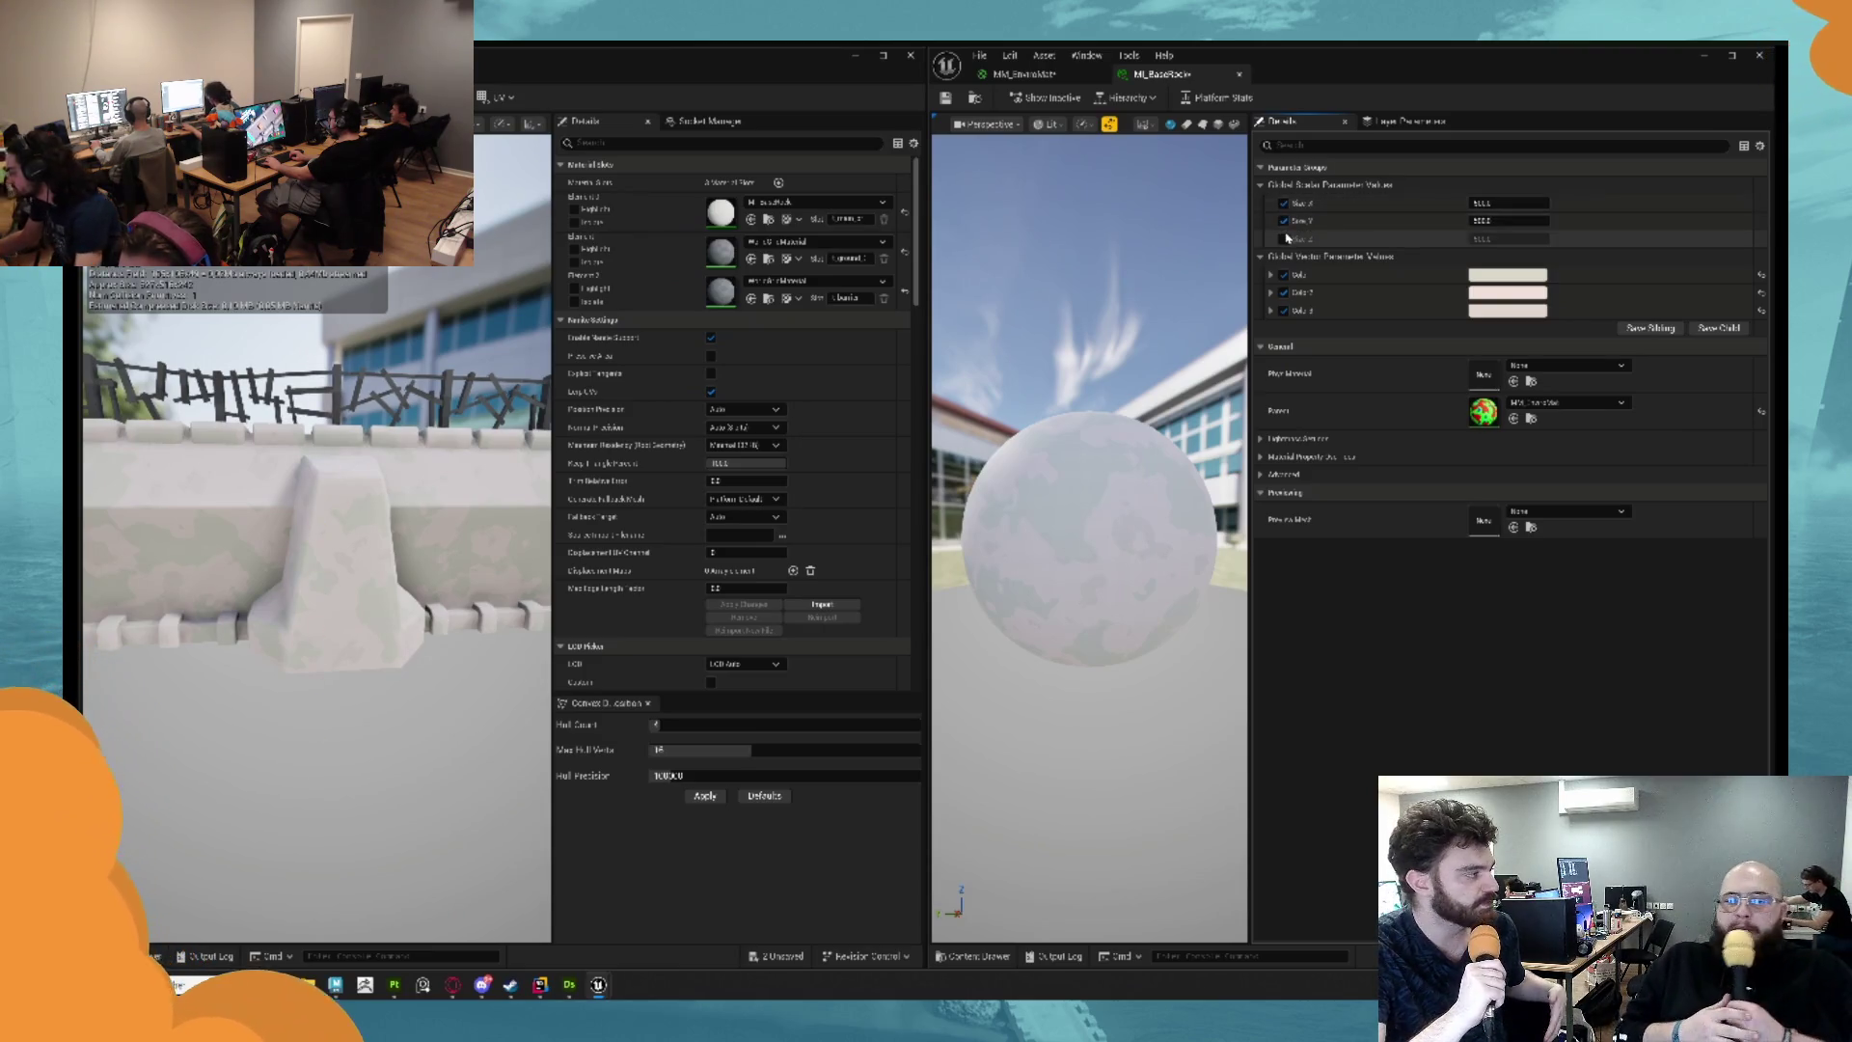
click(1284, 240)
click(1505, 221)
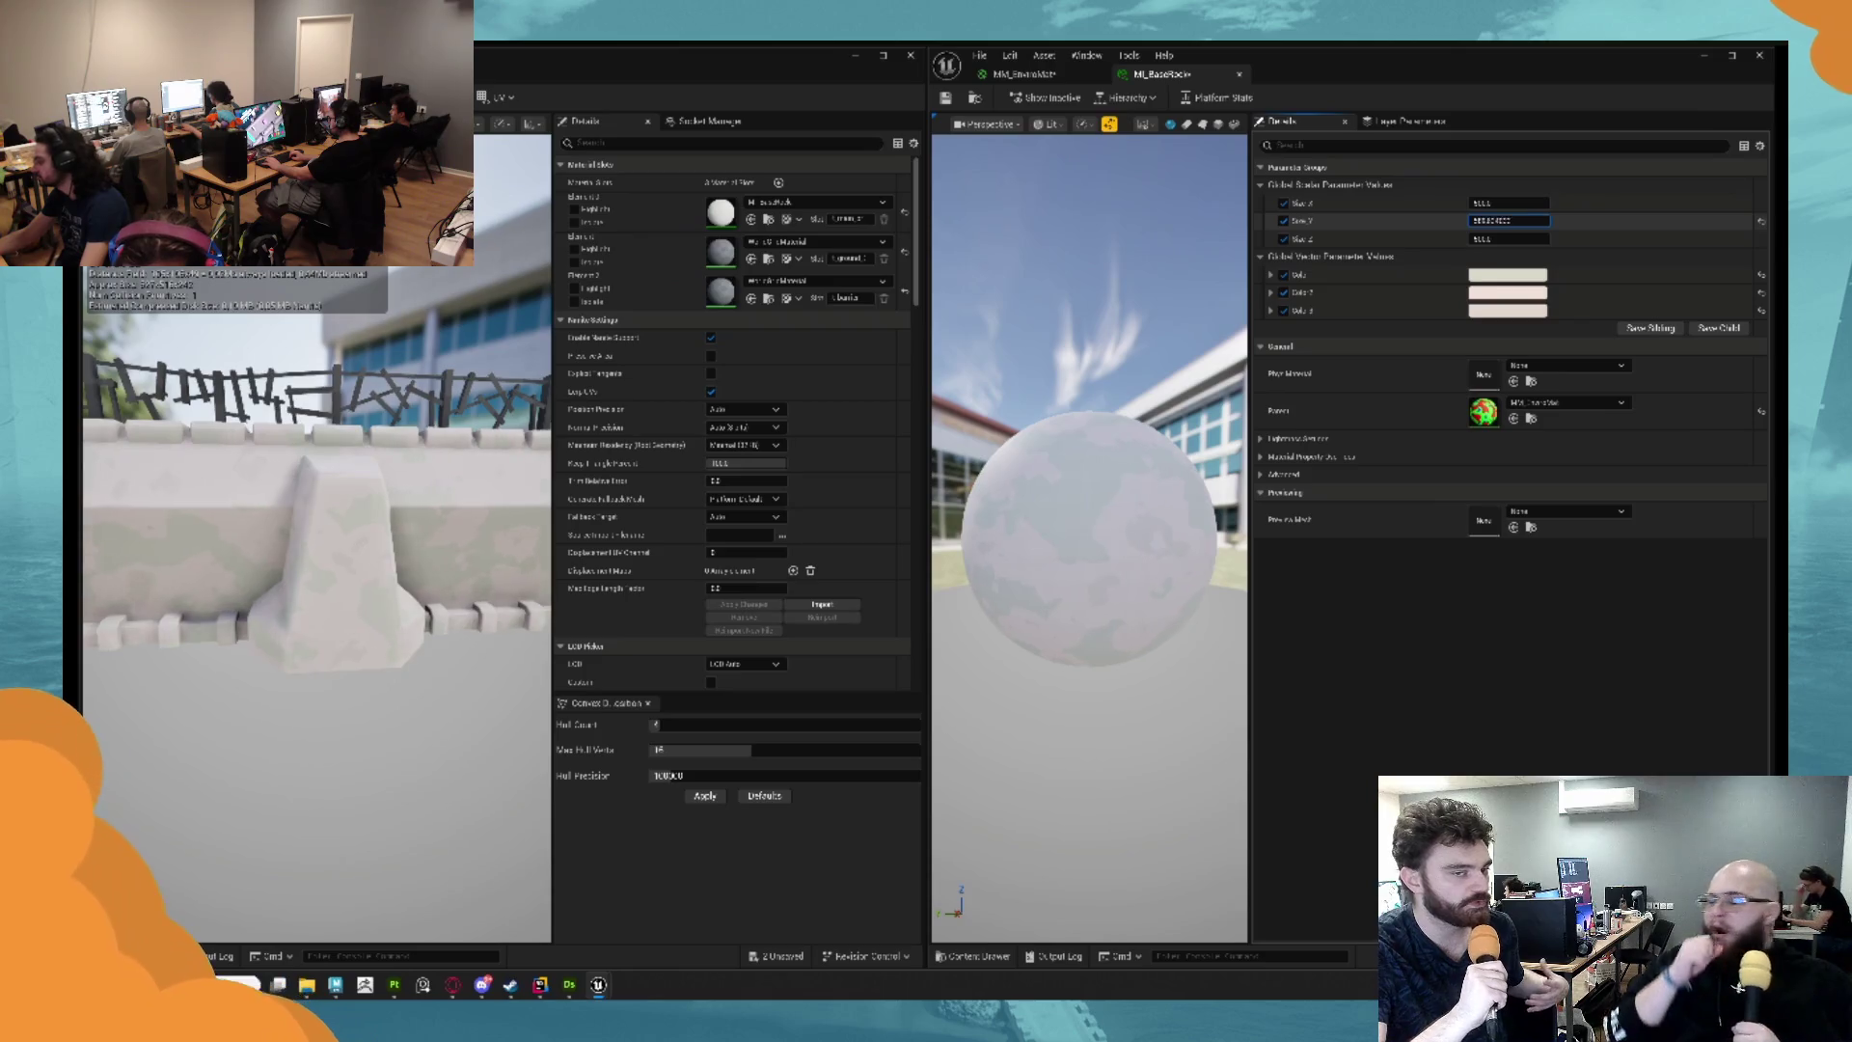
text(0.02)
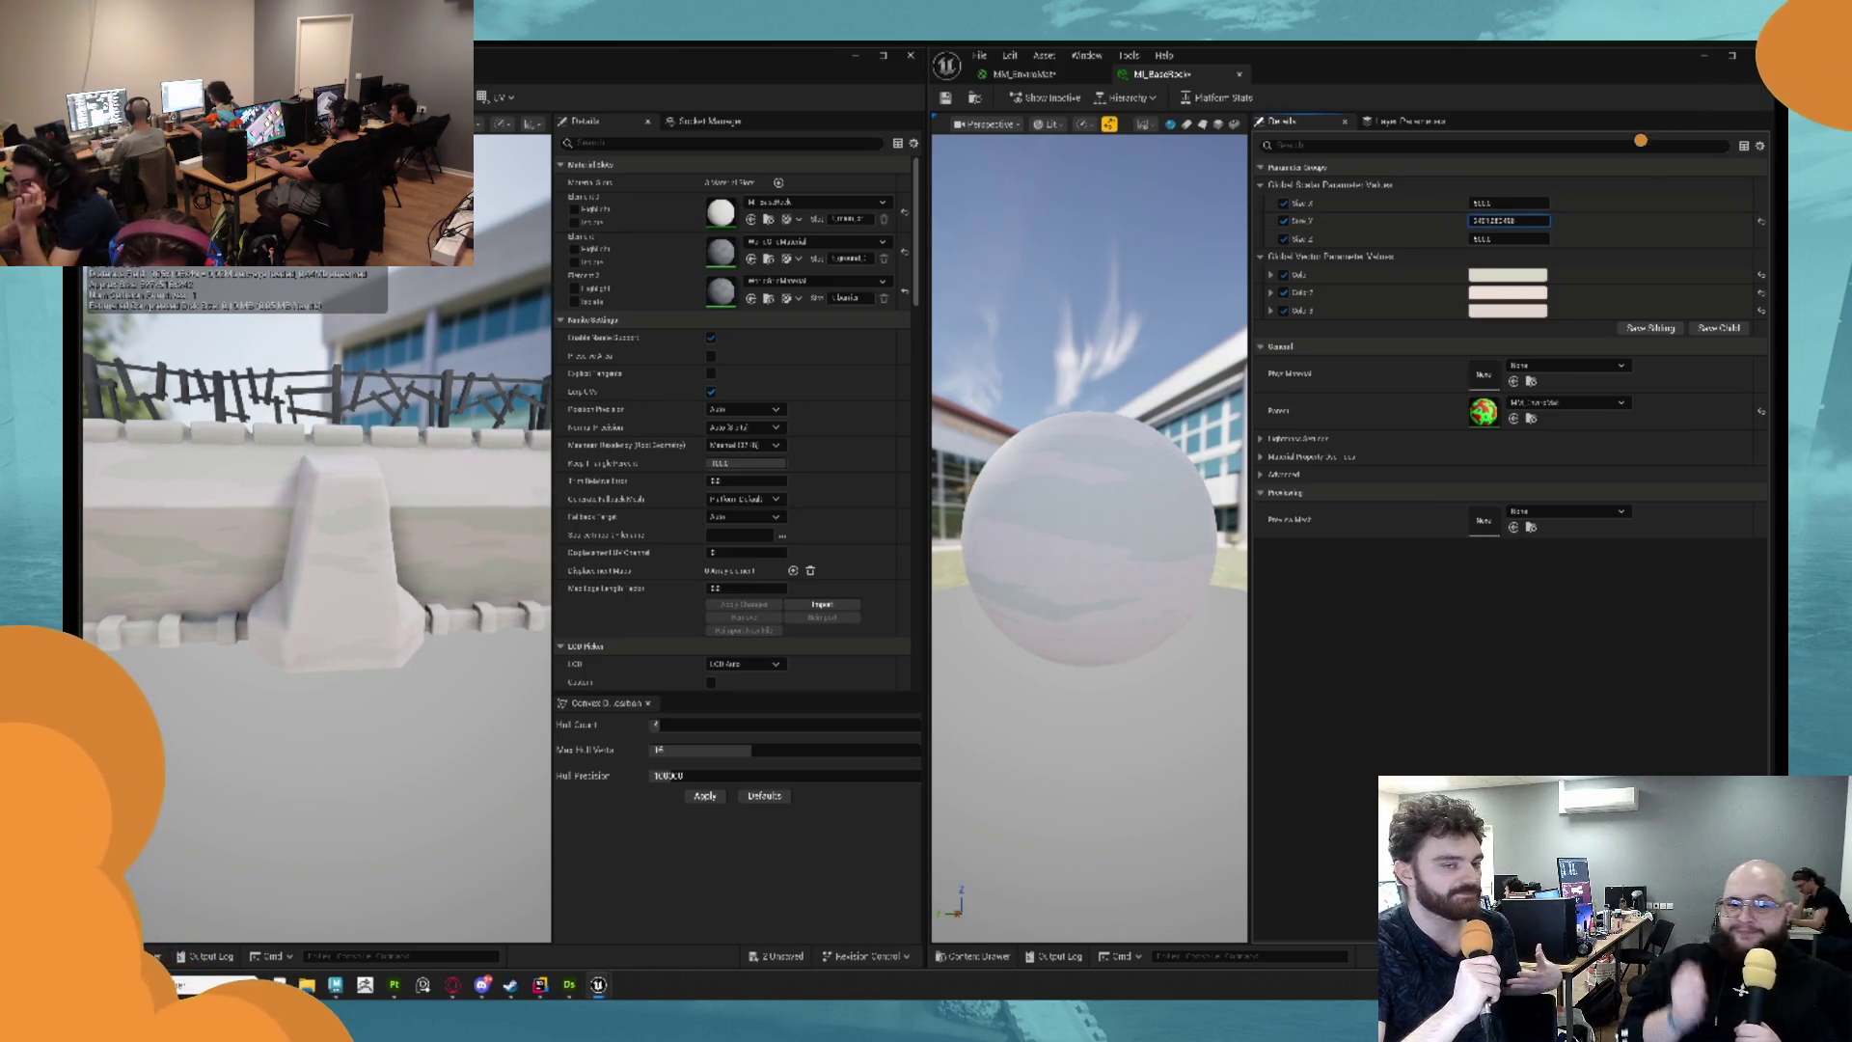
drag(511, 309, 454, 328)
scroll(371, 417, up, 3)
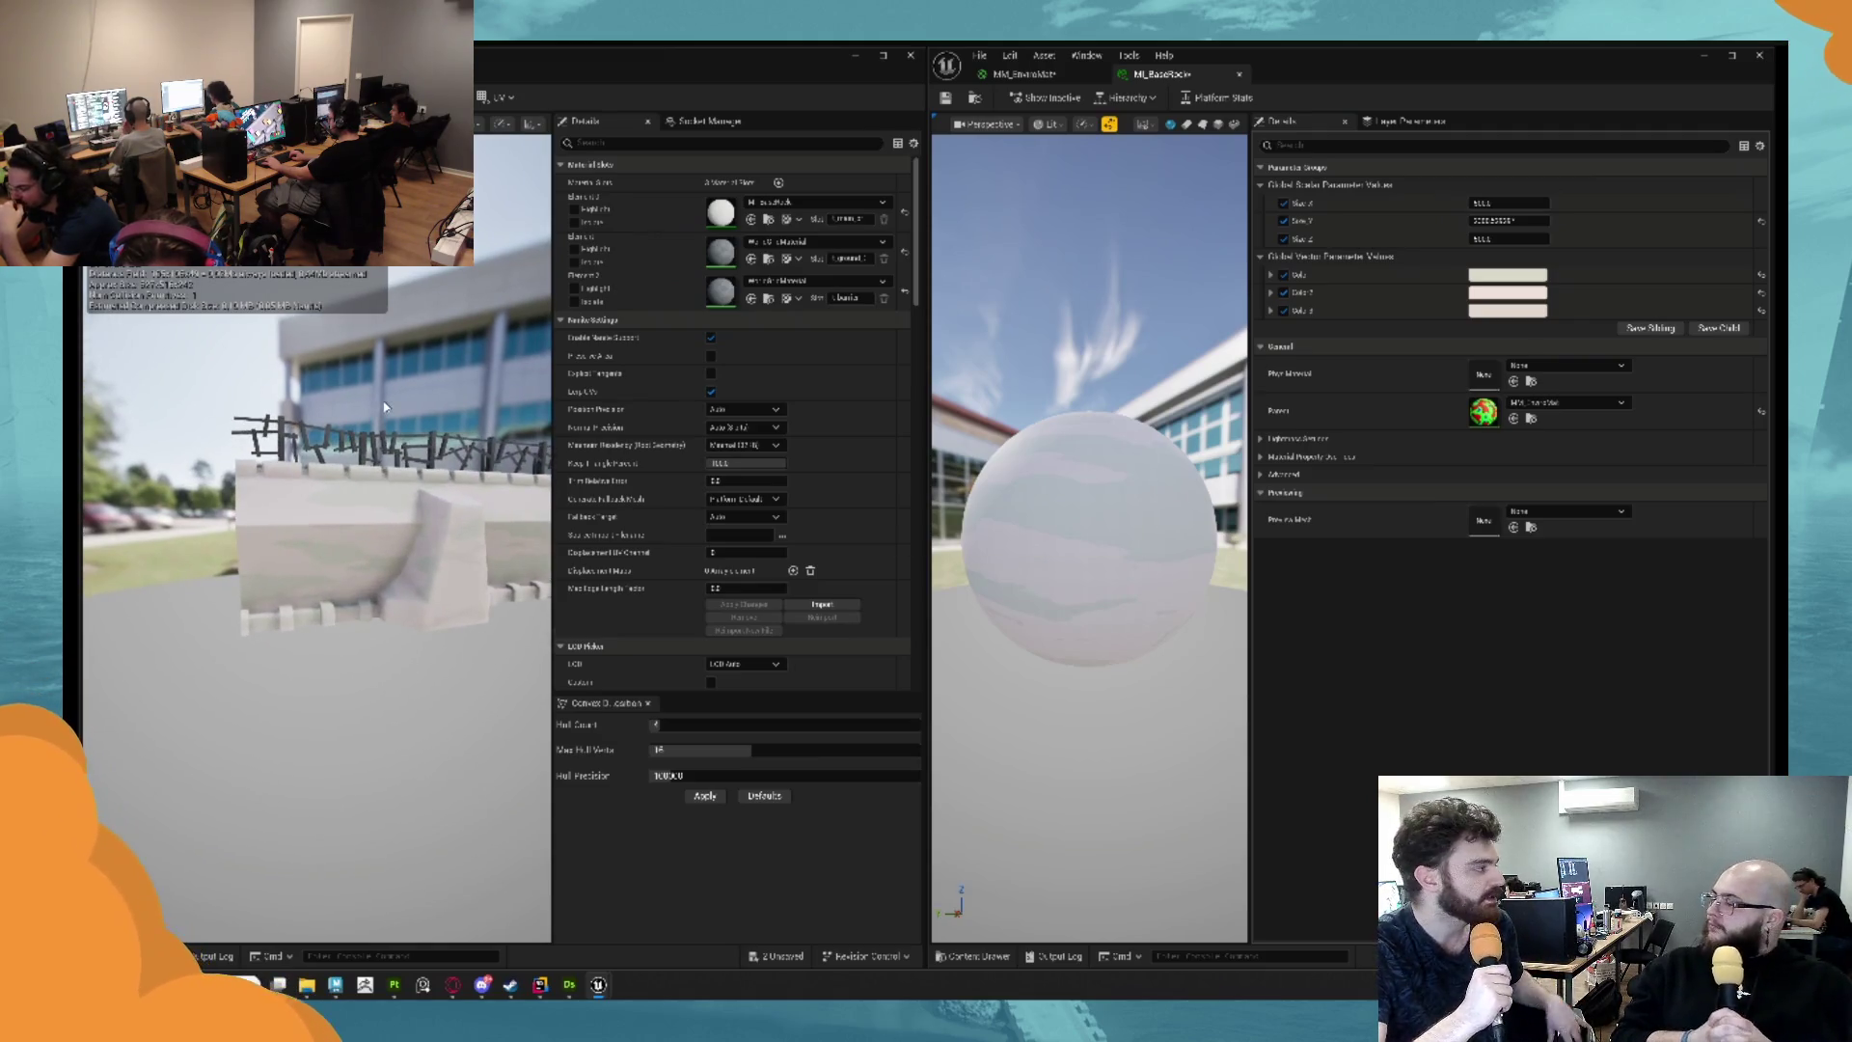
drag(418, 426, 357, 441)
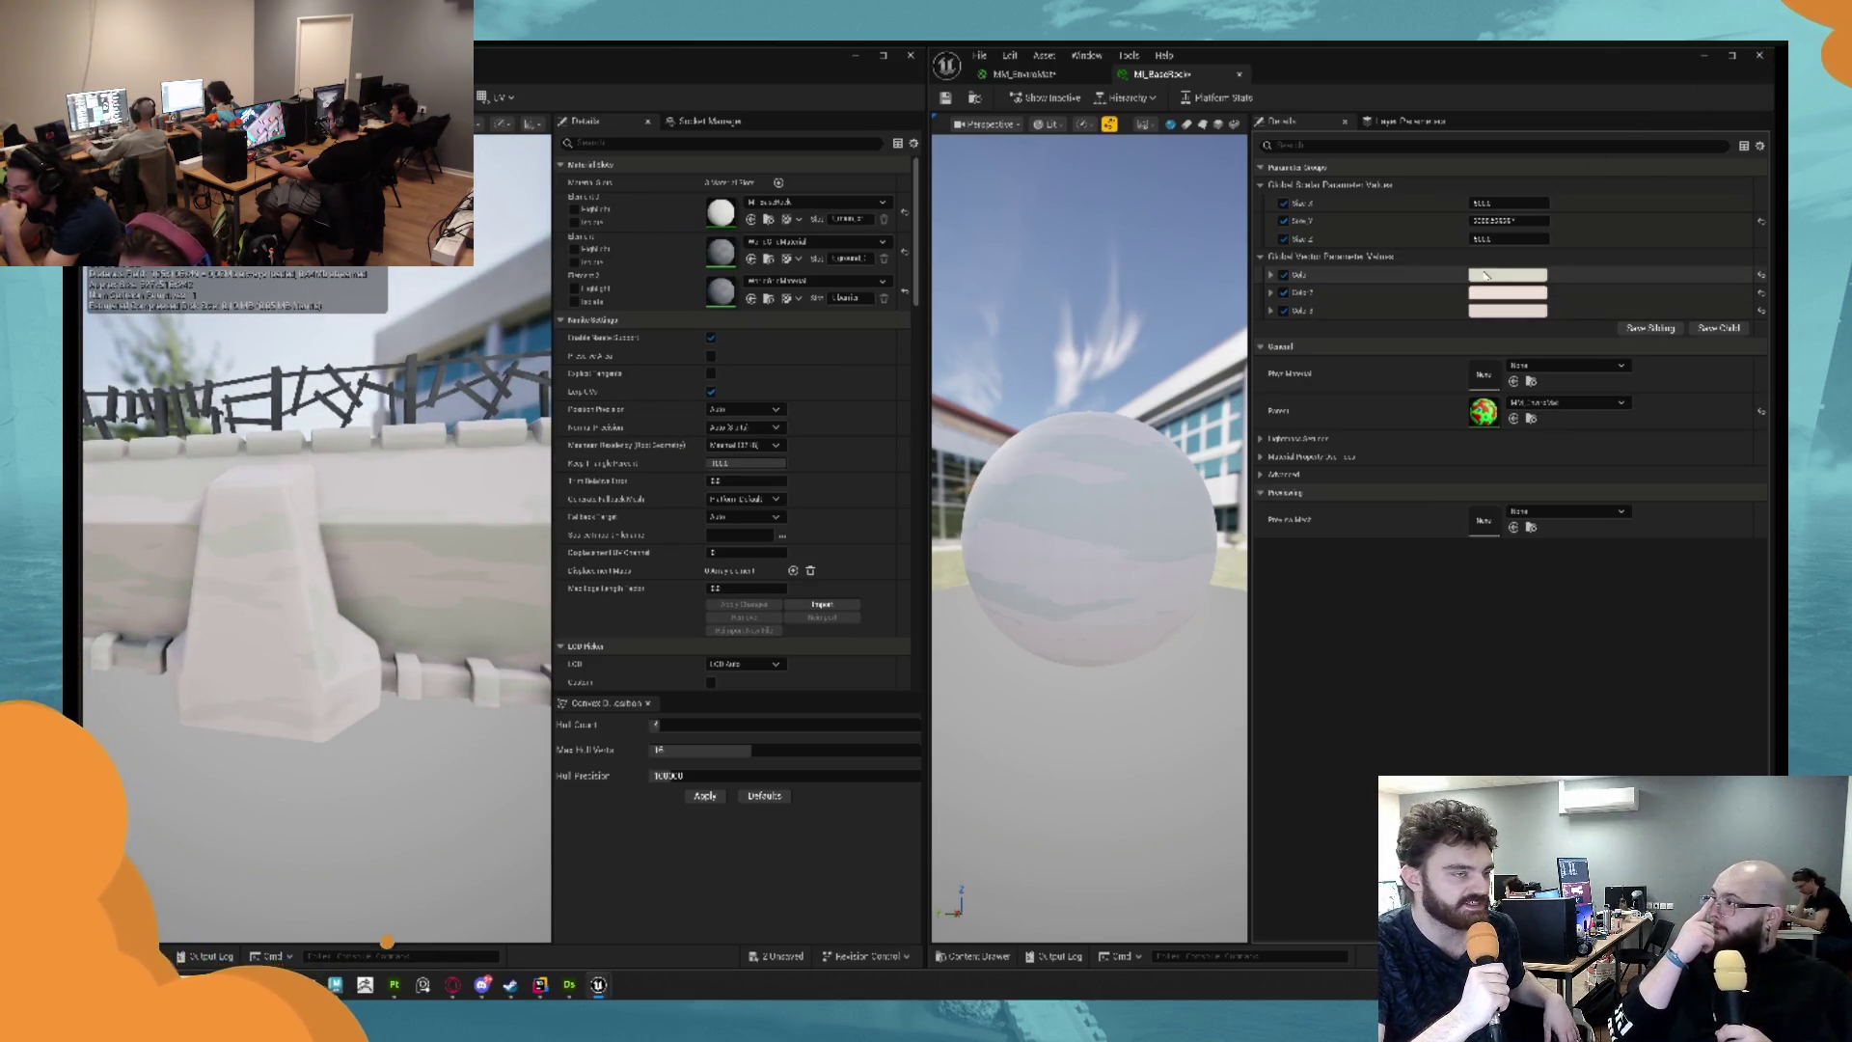
drag(318, 483, 174, 482)
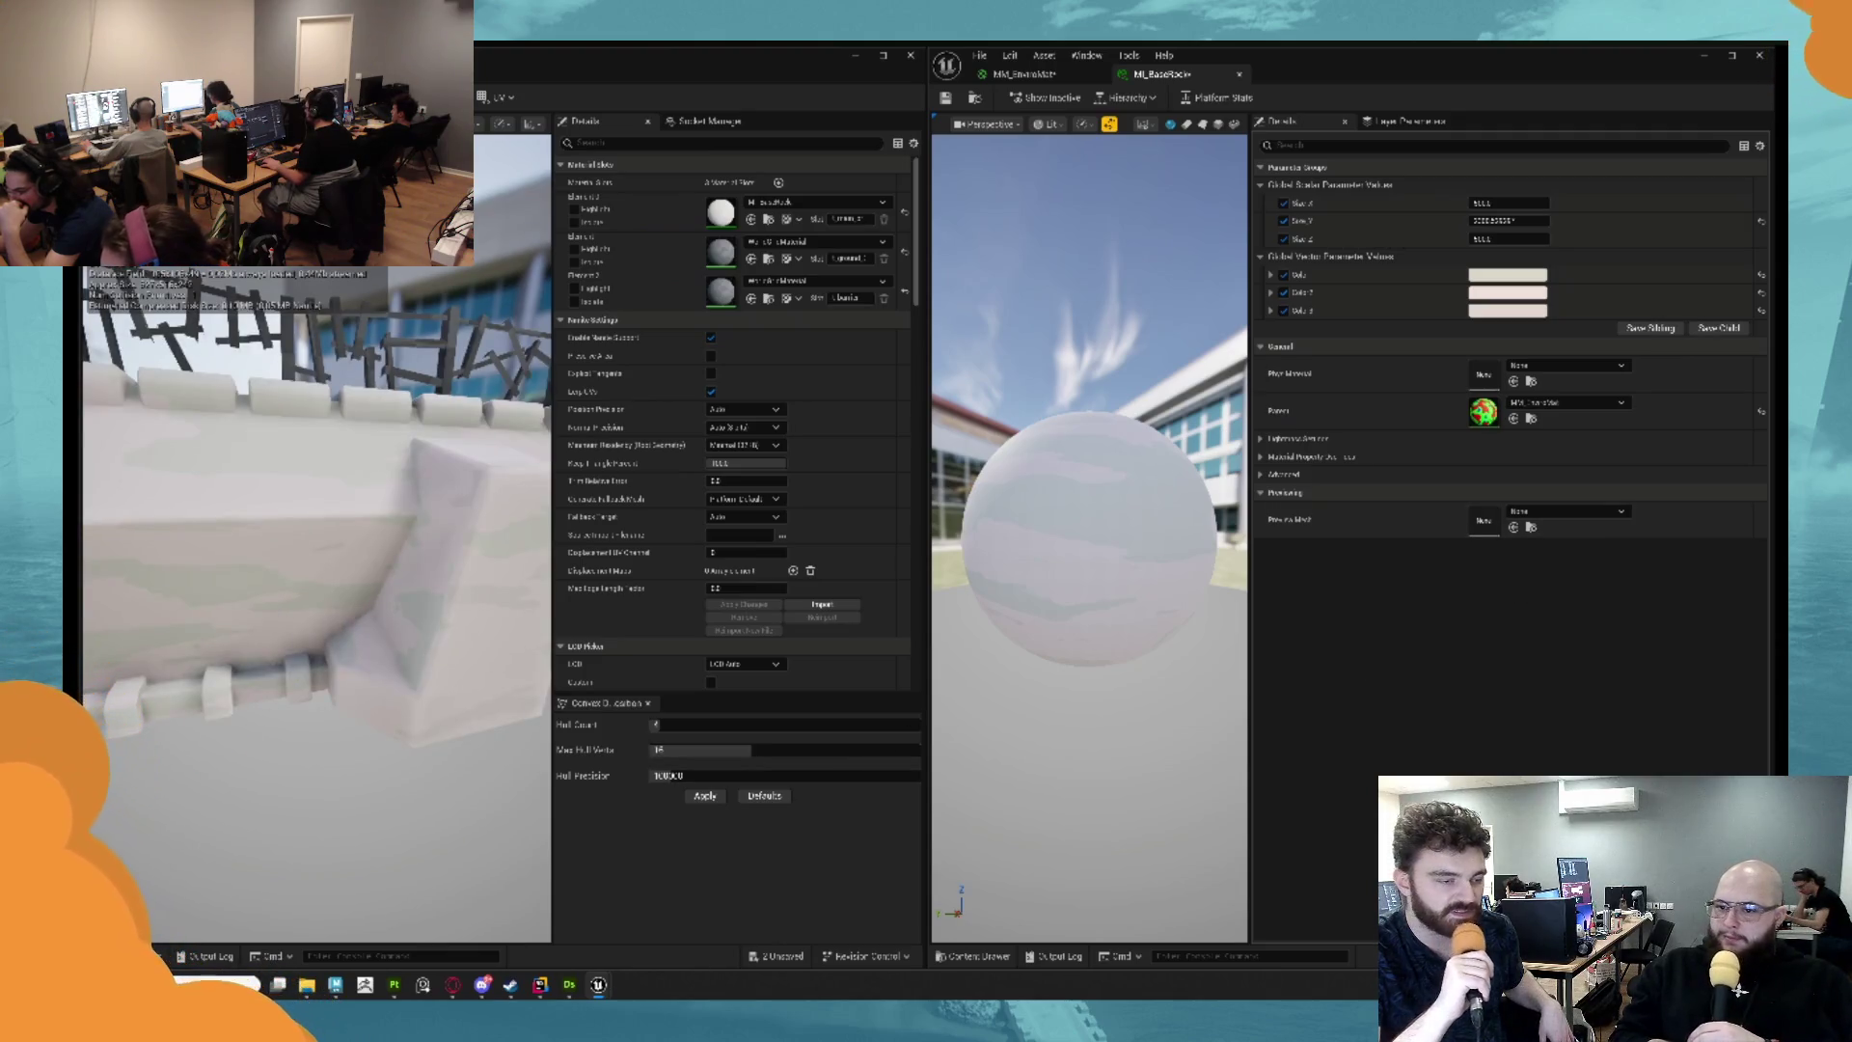
drag(432, 552, 428, 681)
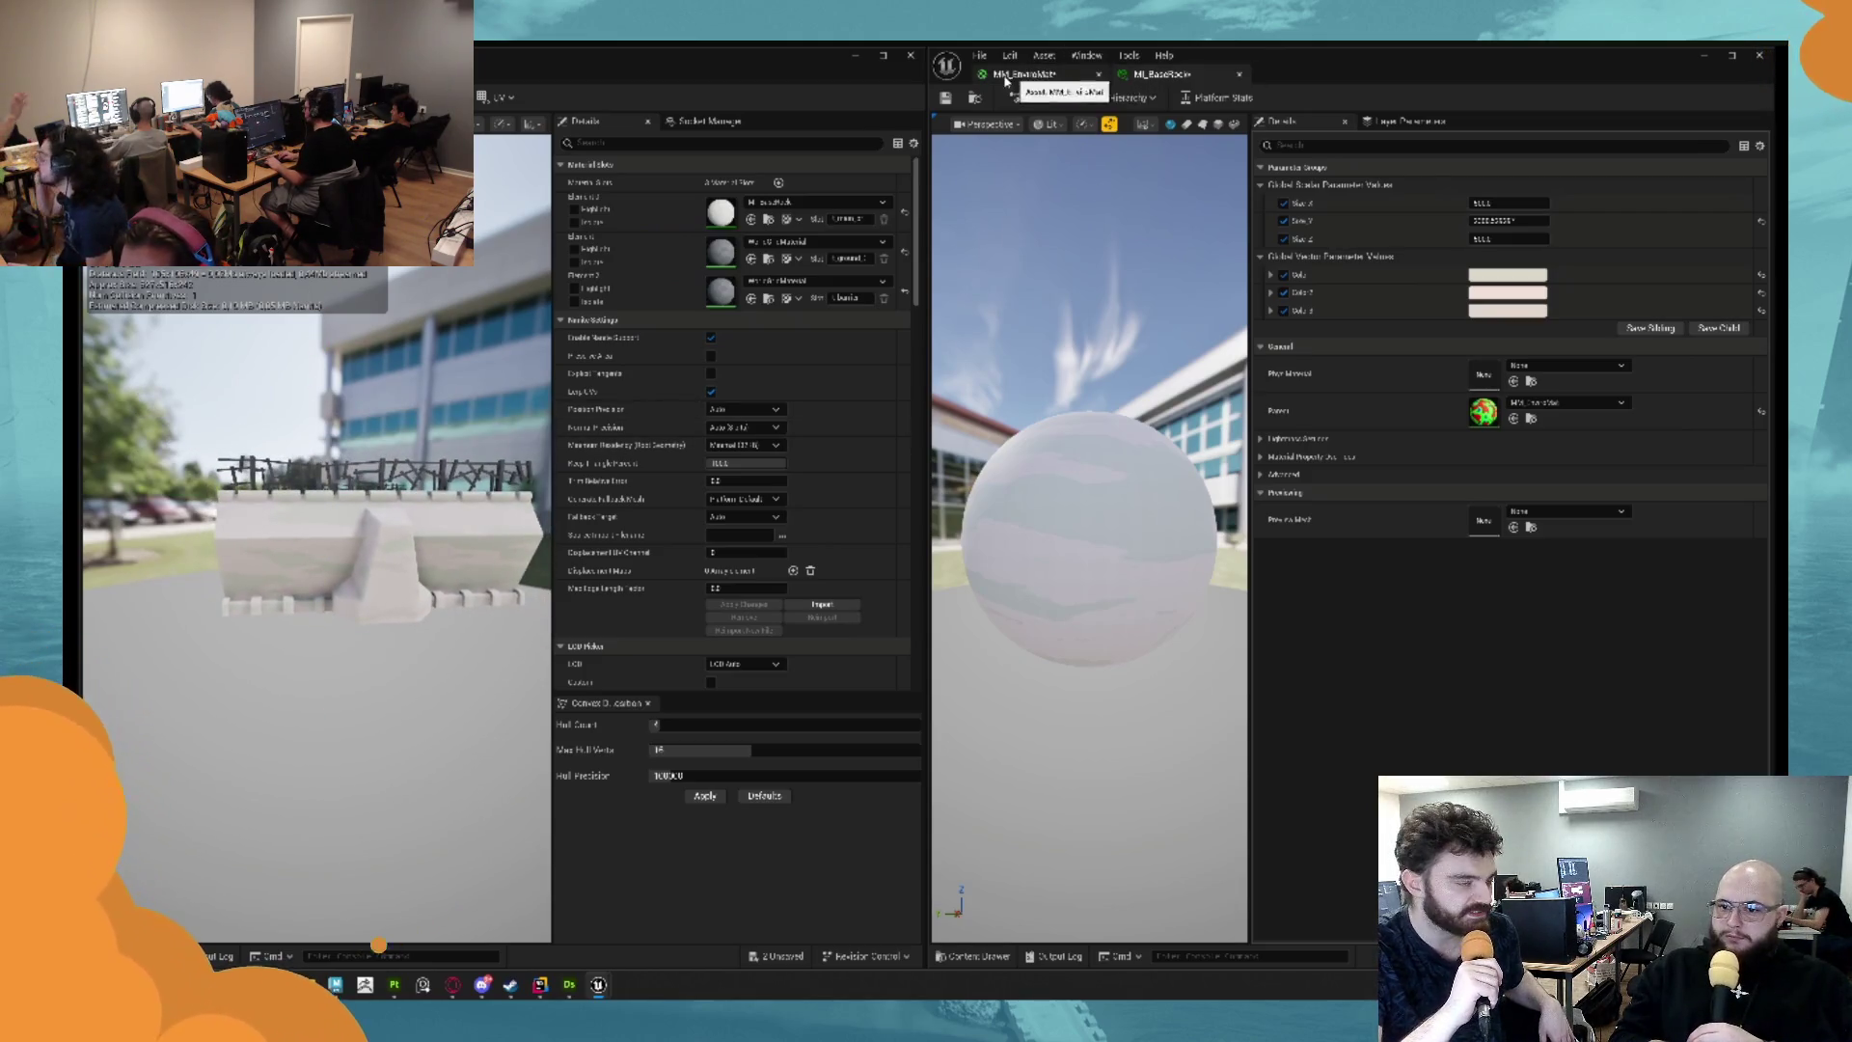
click(571, 985)
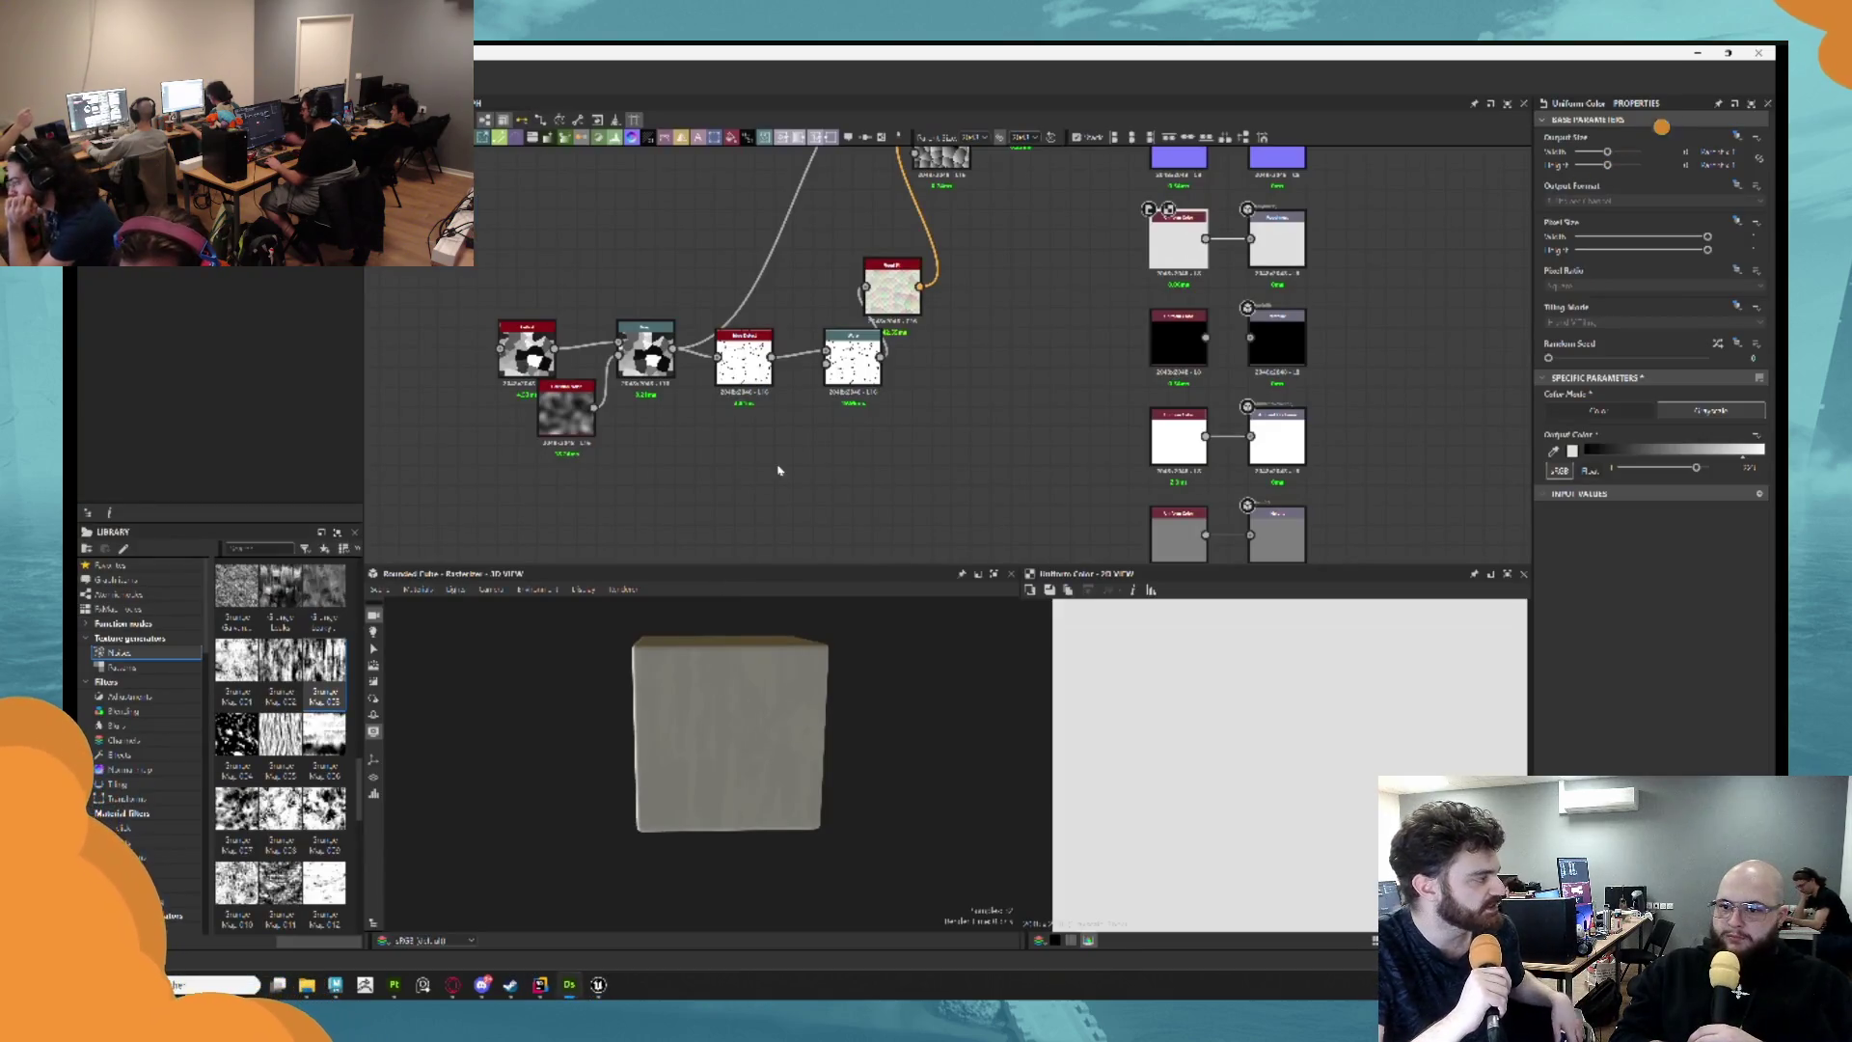
scroll(1013, 413, down, 2)
scroll(738, 733, up, 3)
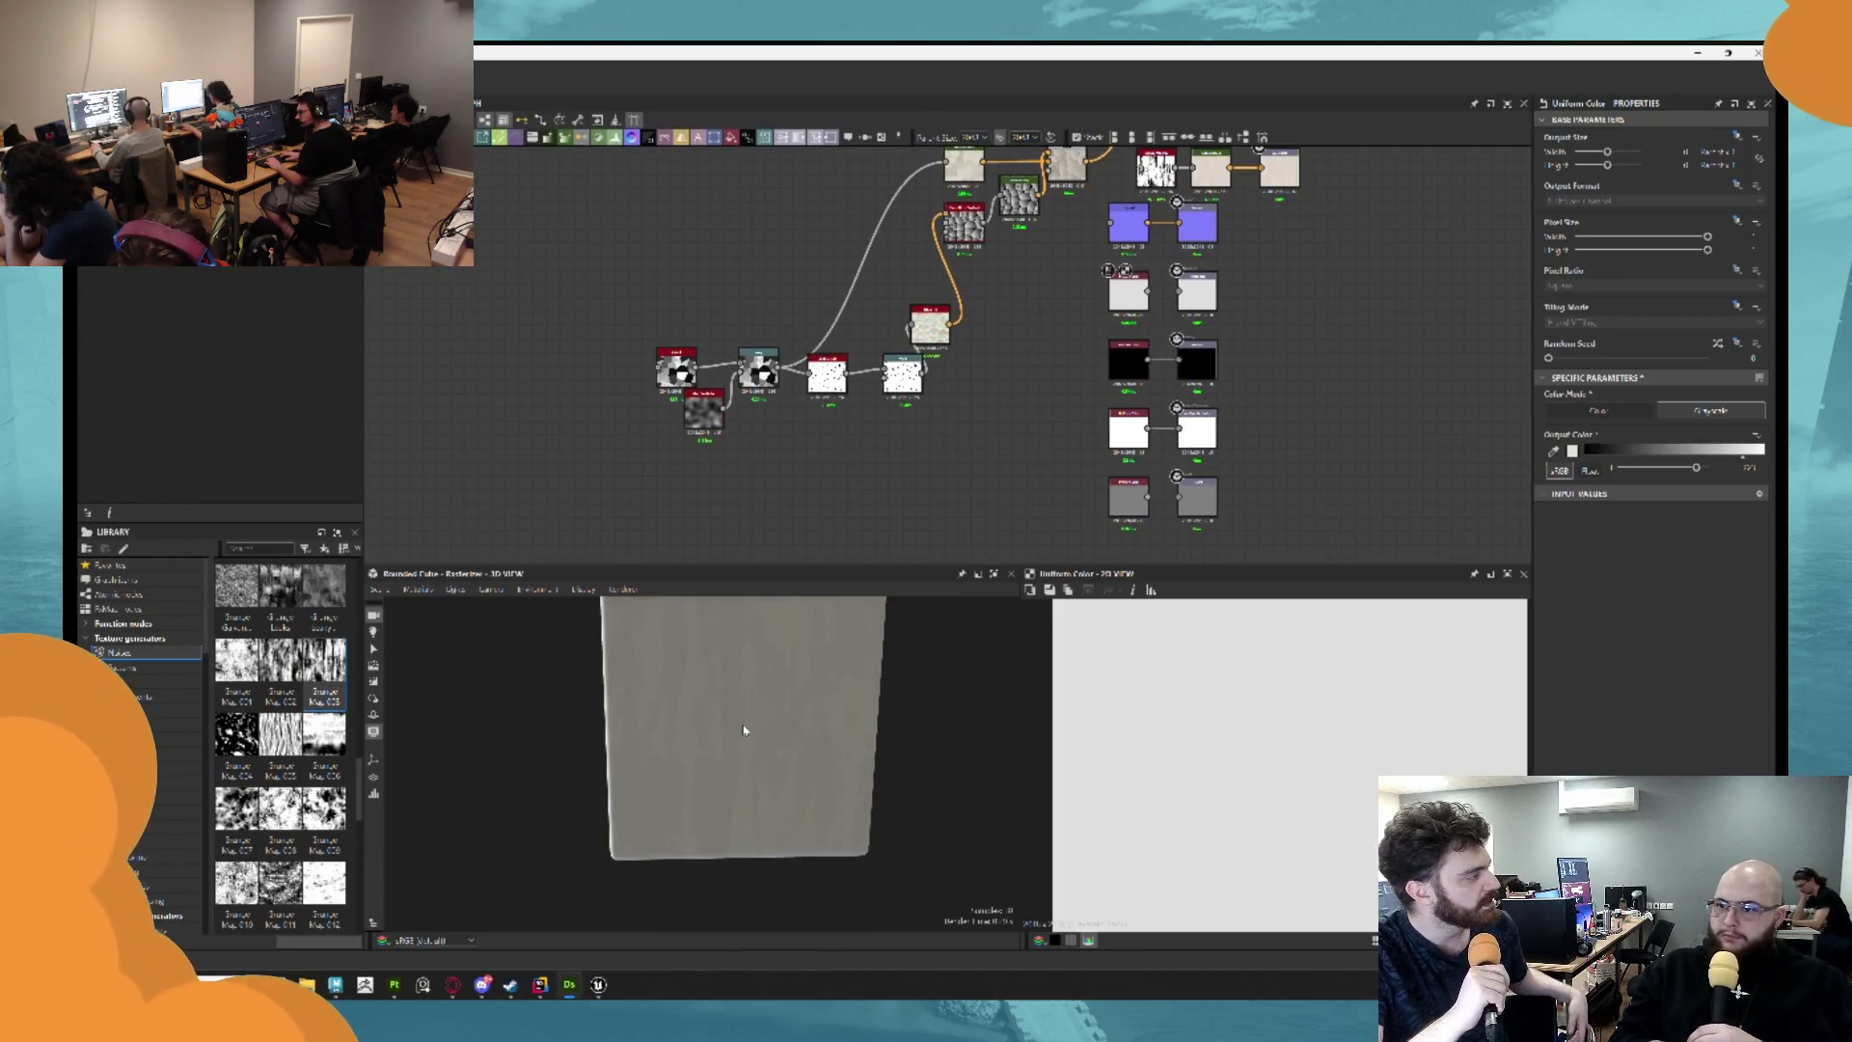
scroll(744, 731, down, 3)
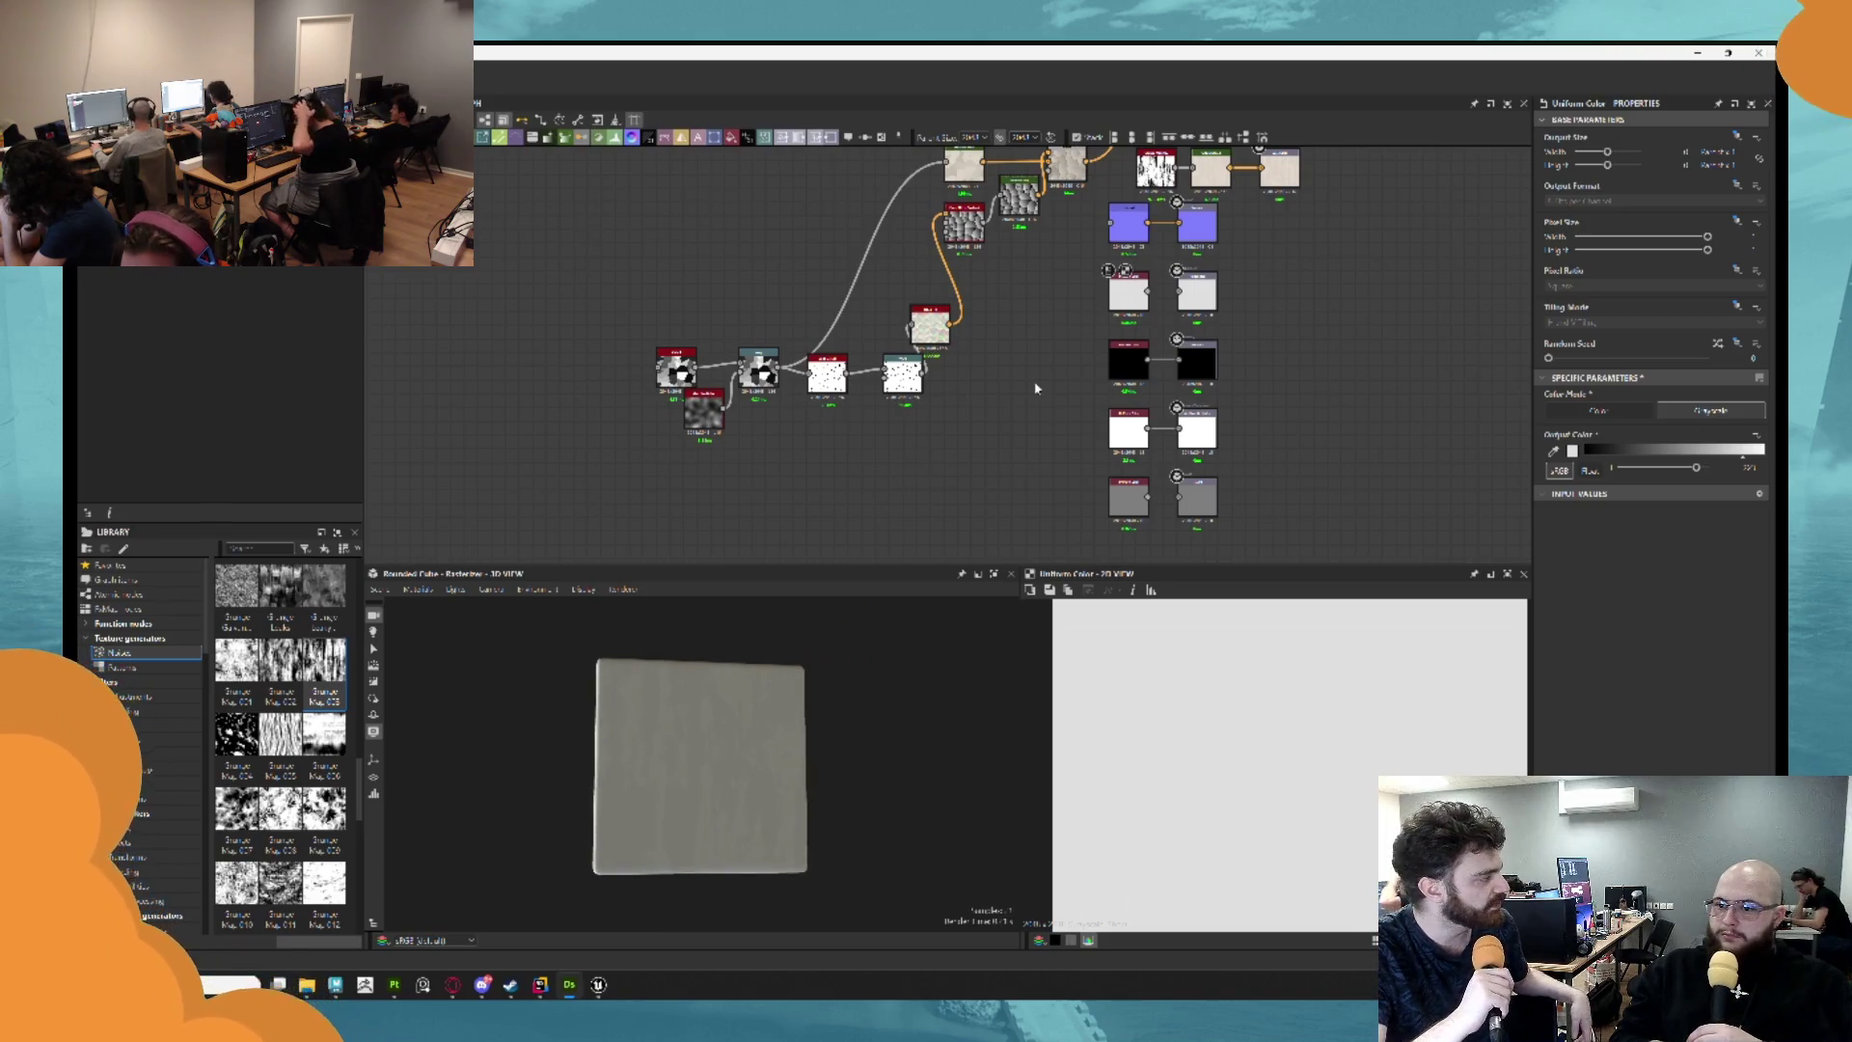
drag(1036, 388, 951, 494)
drag(1218, 255, 1196, 283)
click(1172, 301)
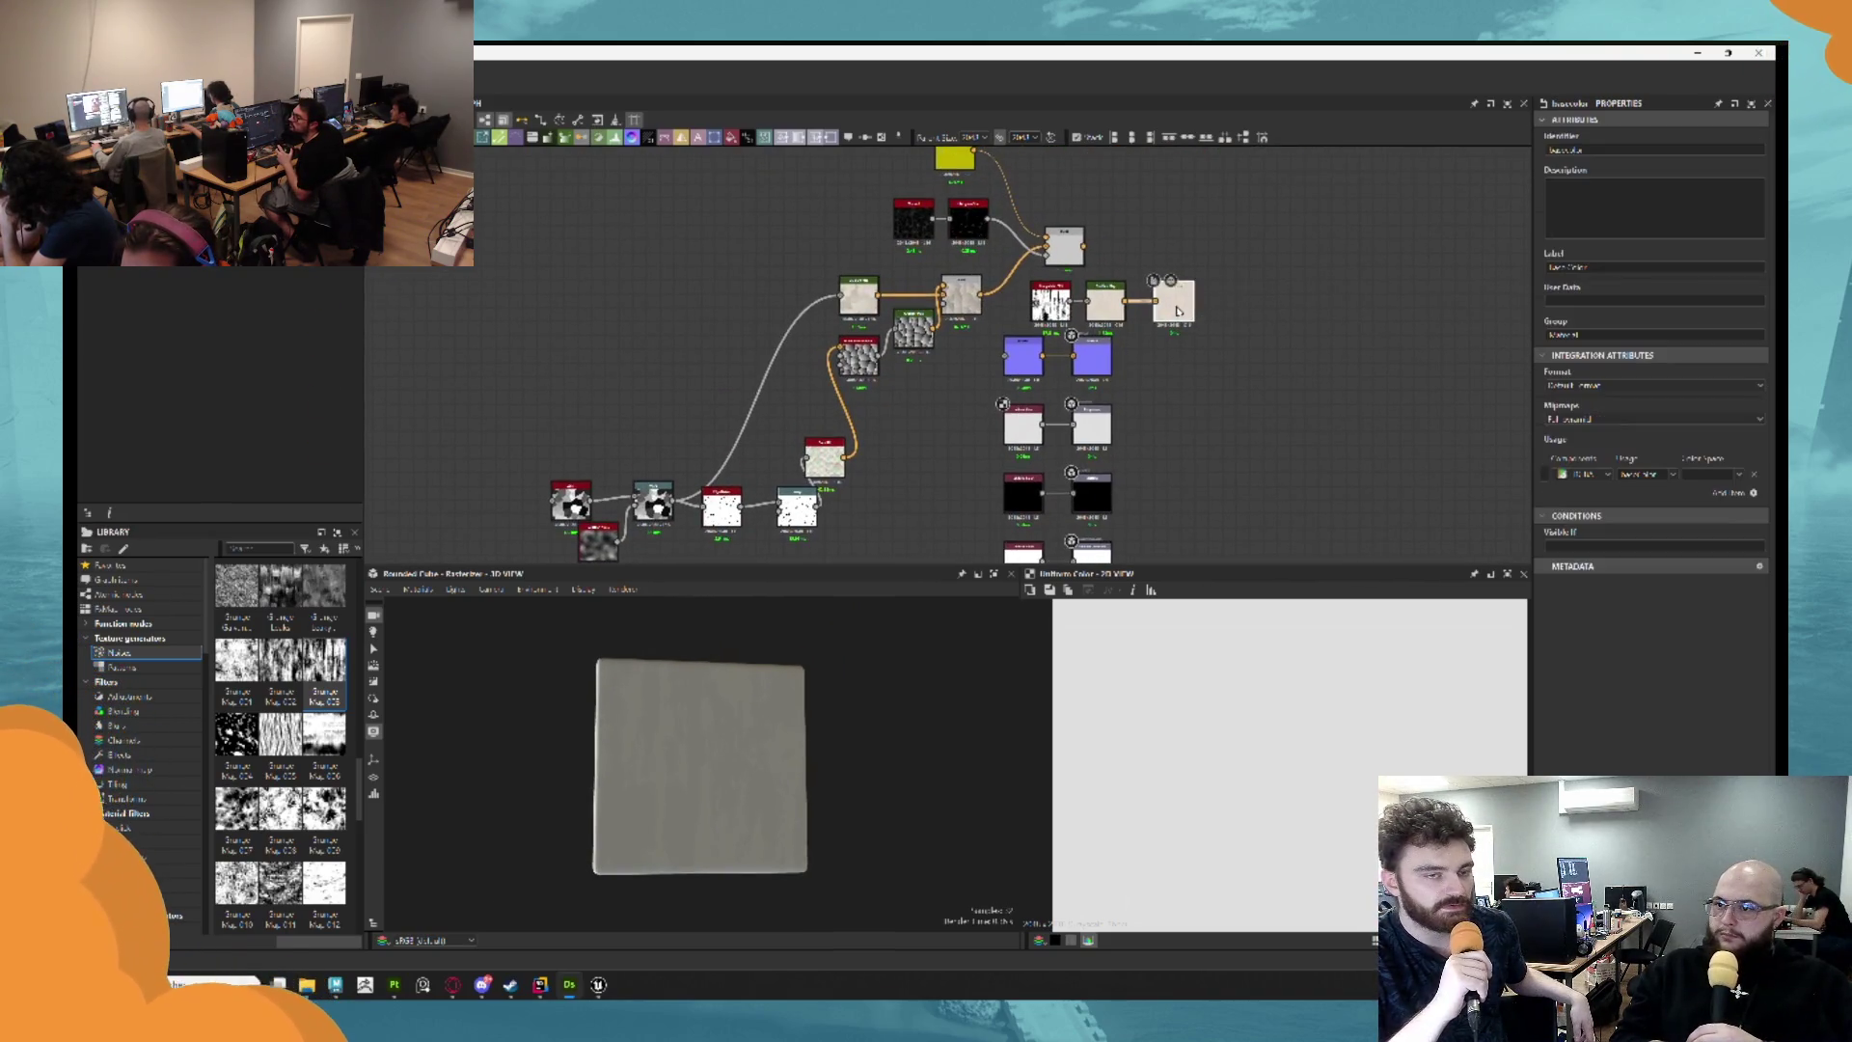
right_click(1182, 308)
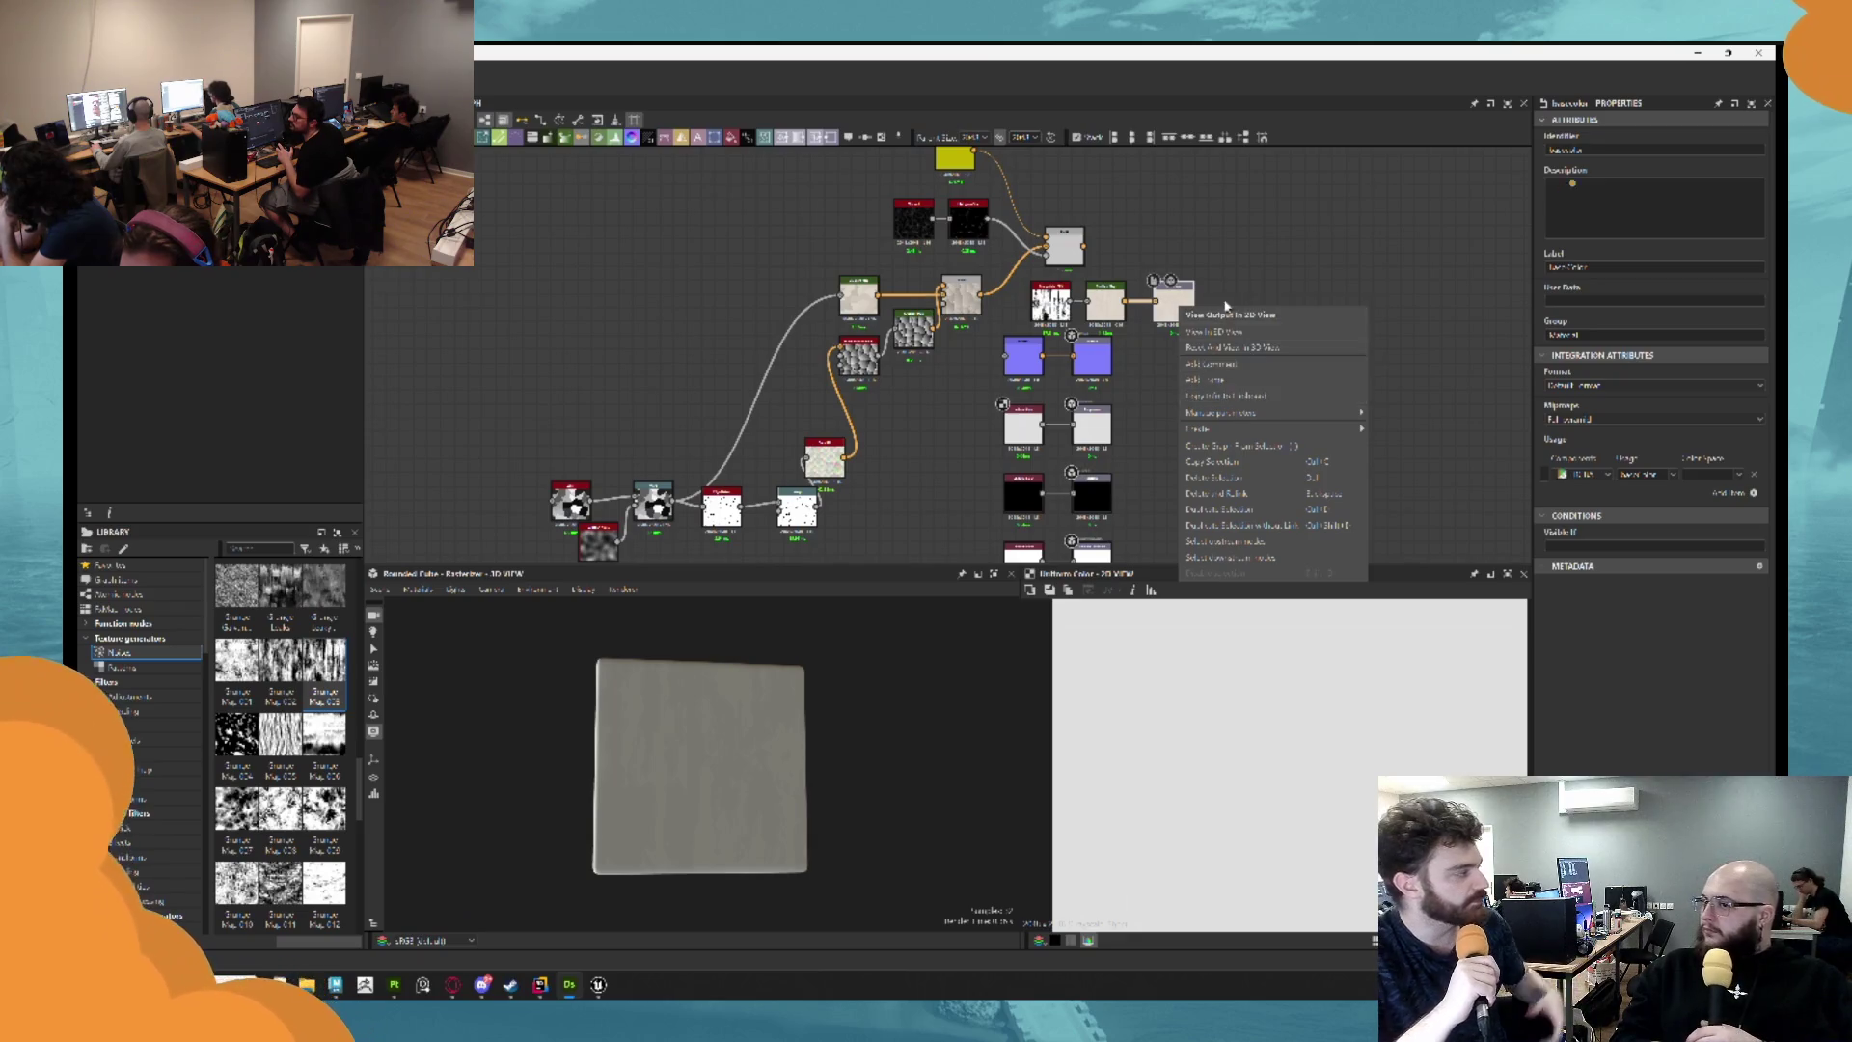
click(1249, 268)
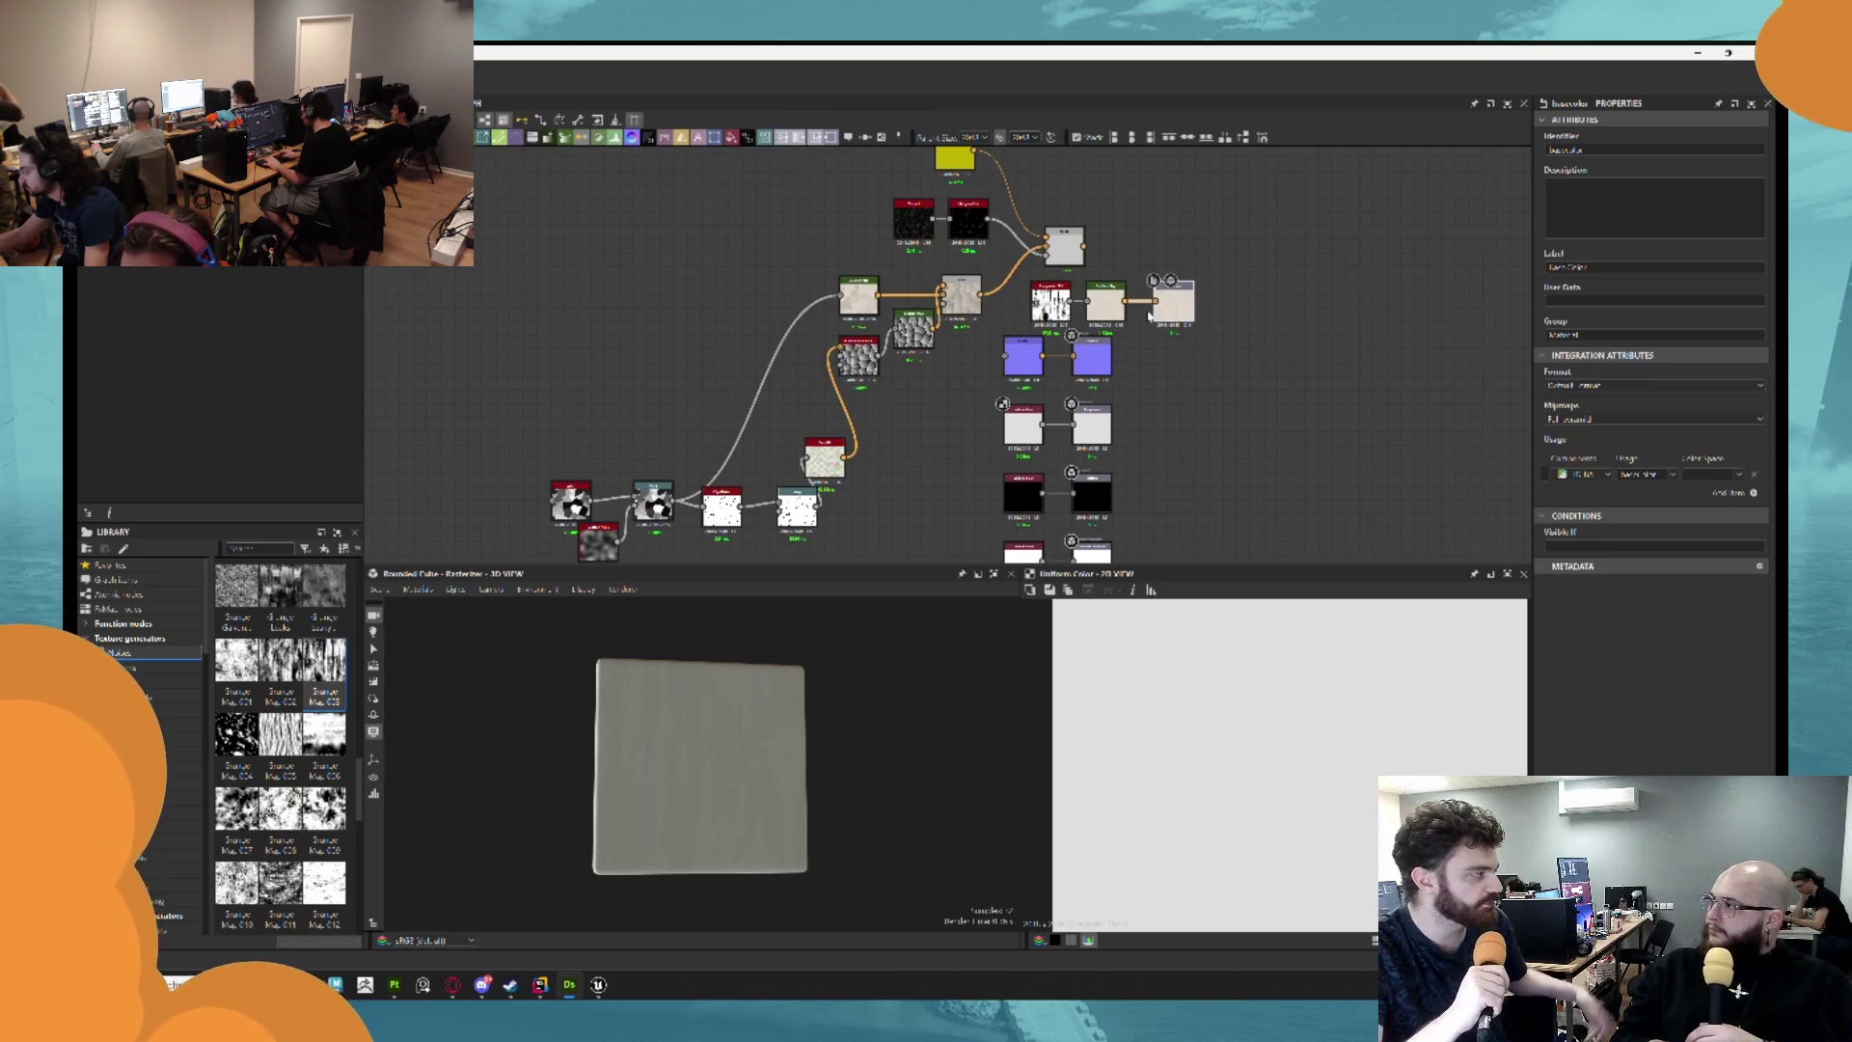
right_click(1182, 305)
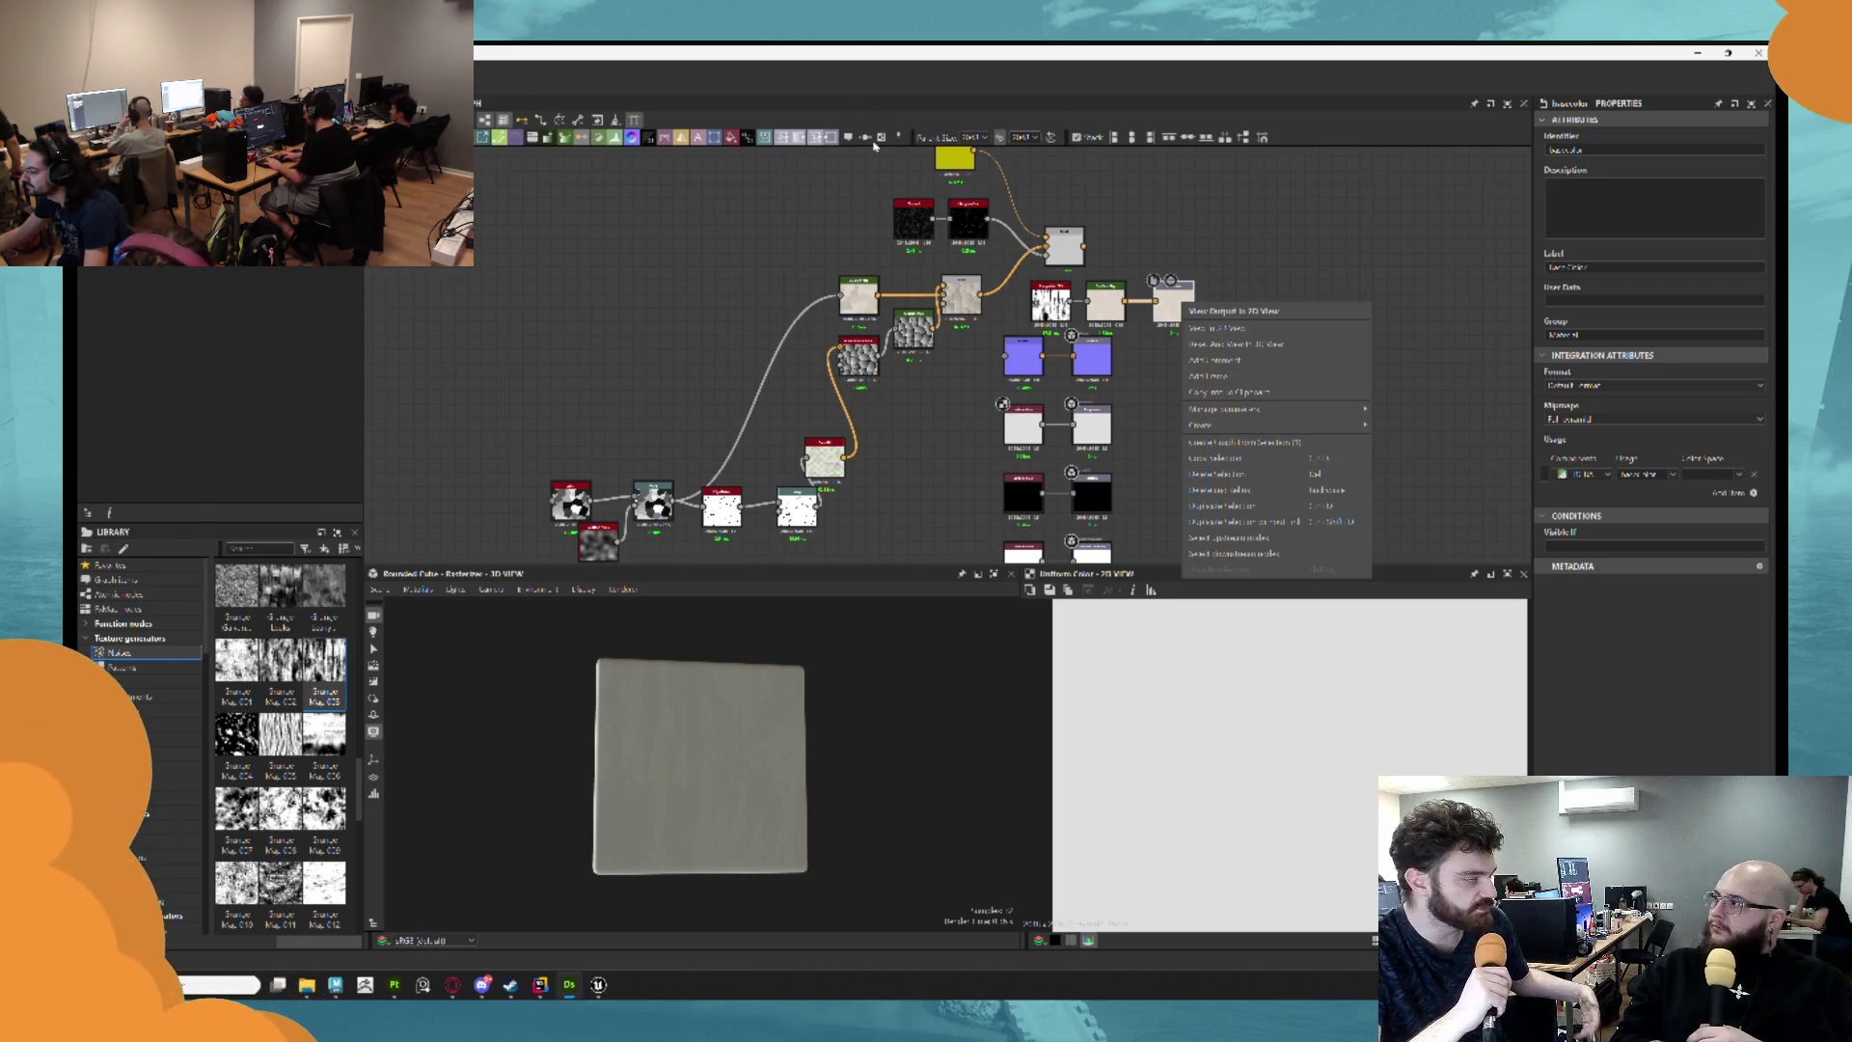
click(1179, 307)
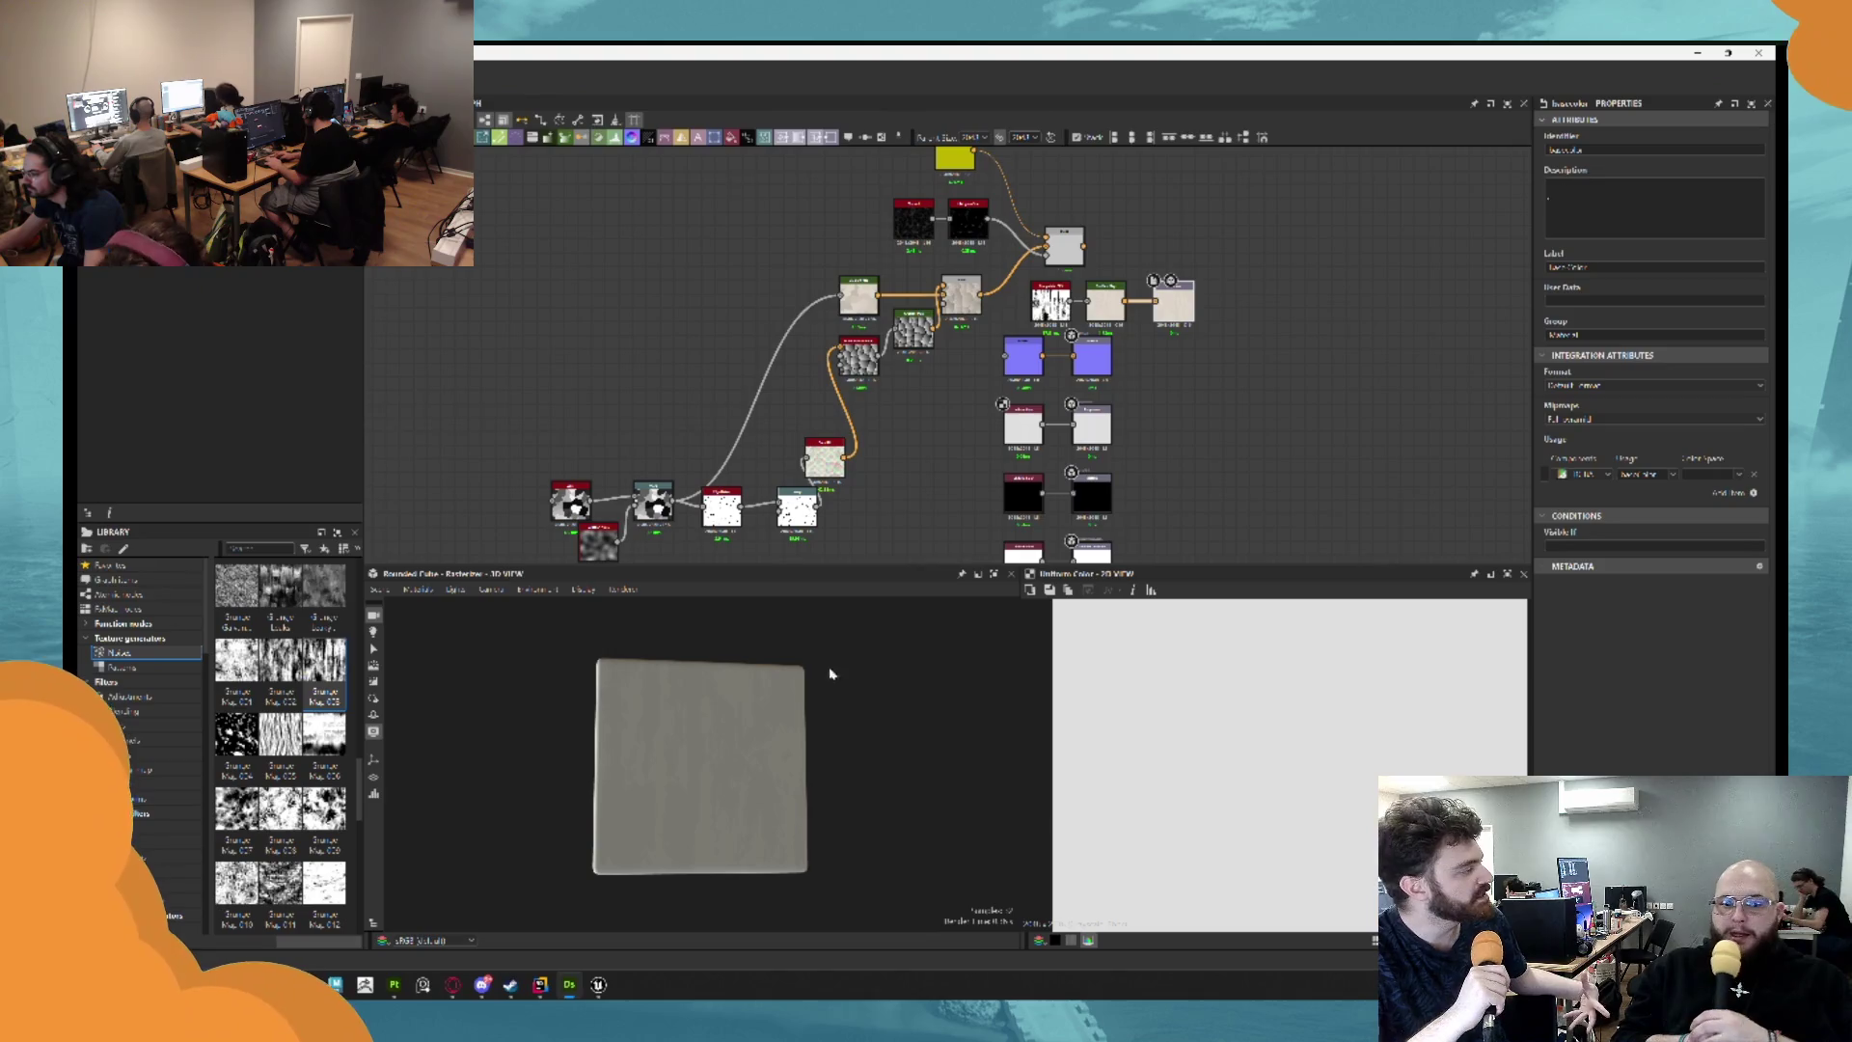
drag(623, 715, 567, 761)
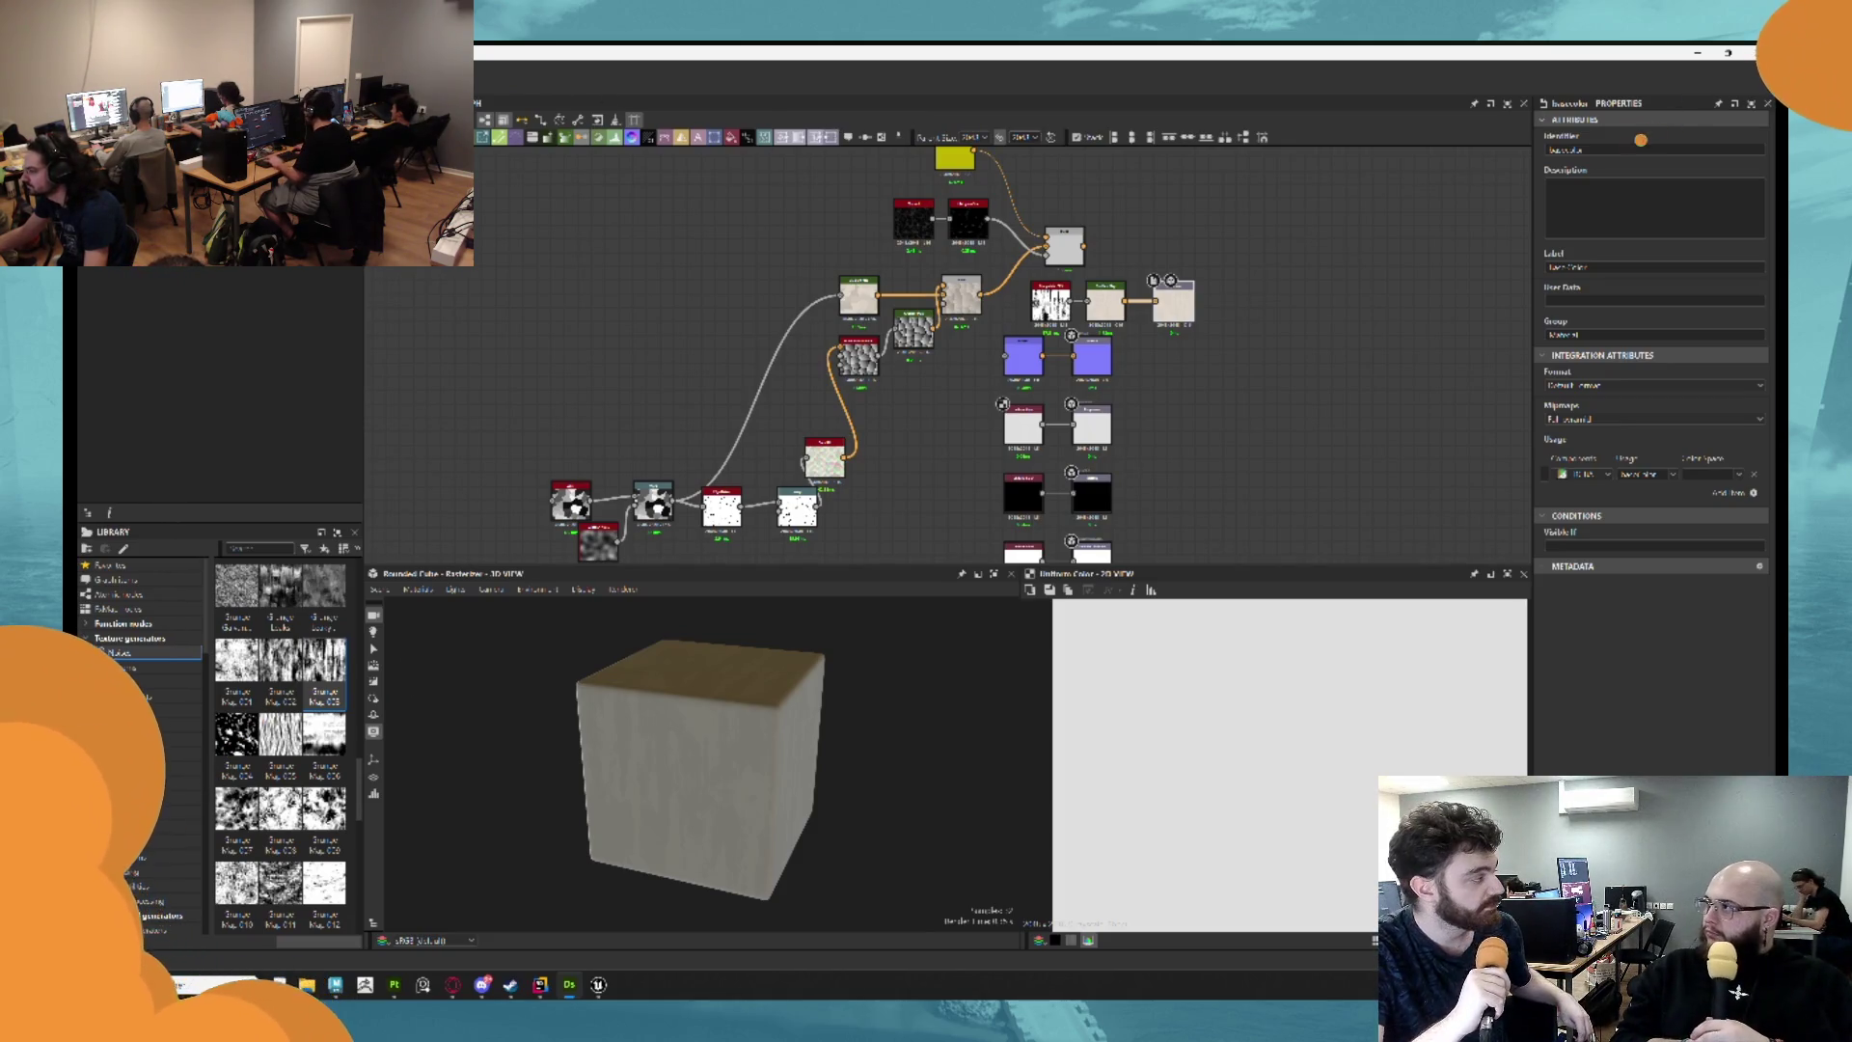
key(ctrl+s)
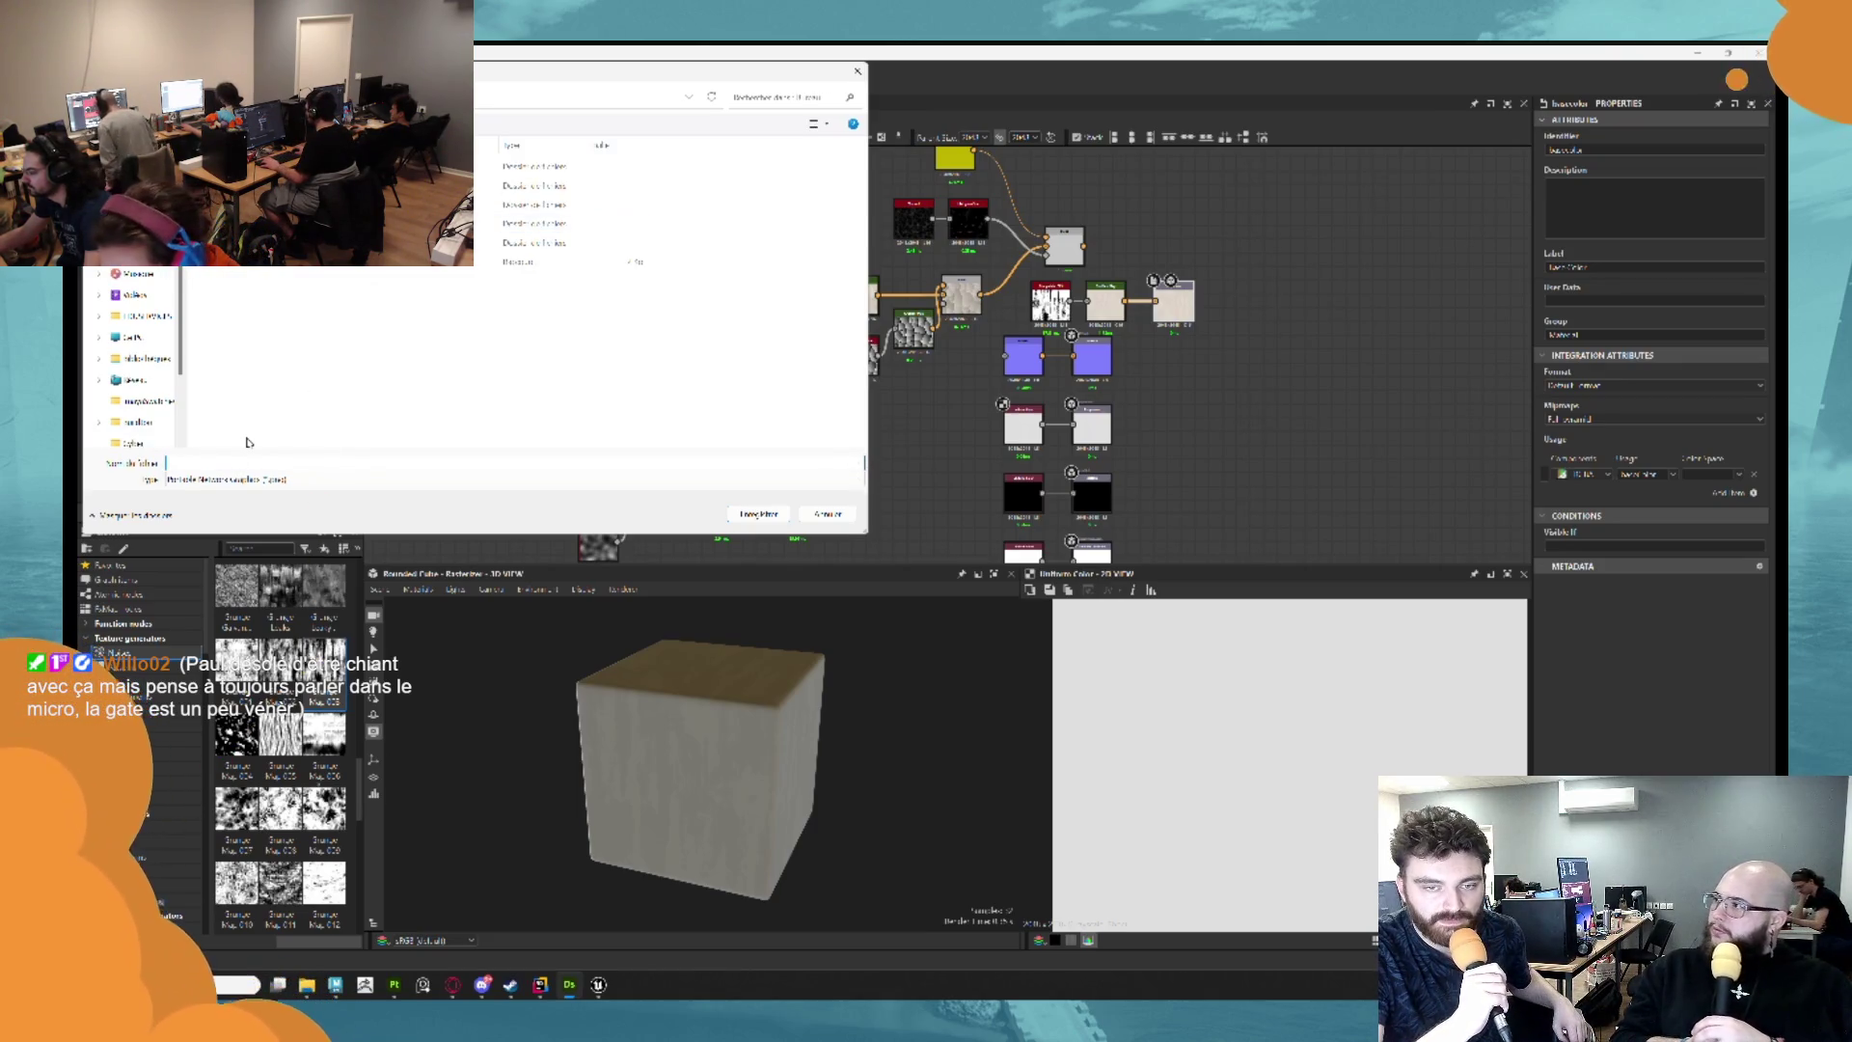
text(wood)
key(Return)
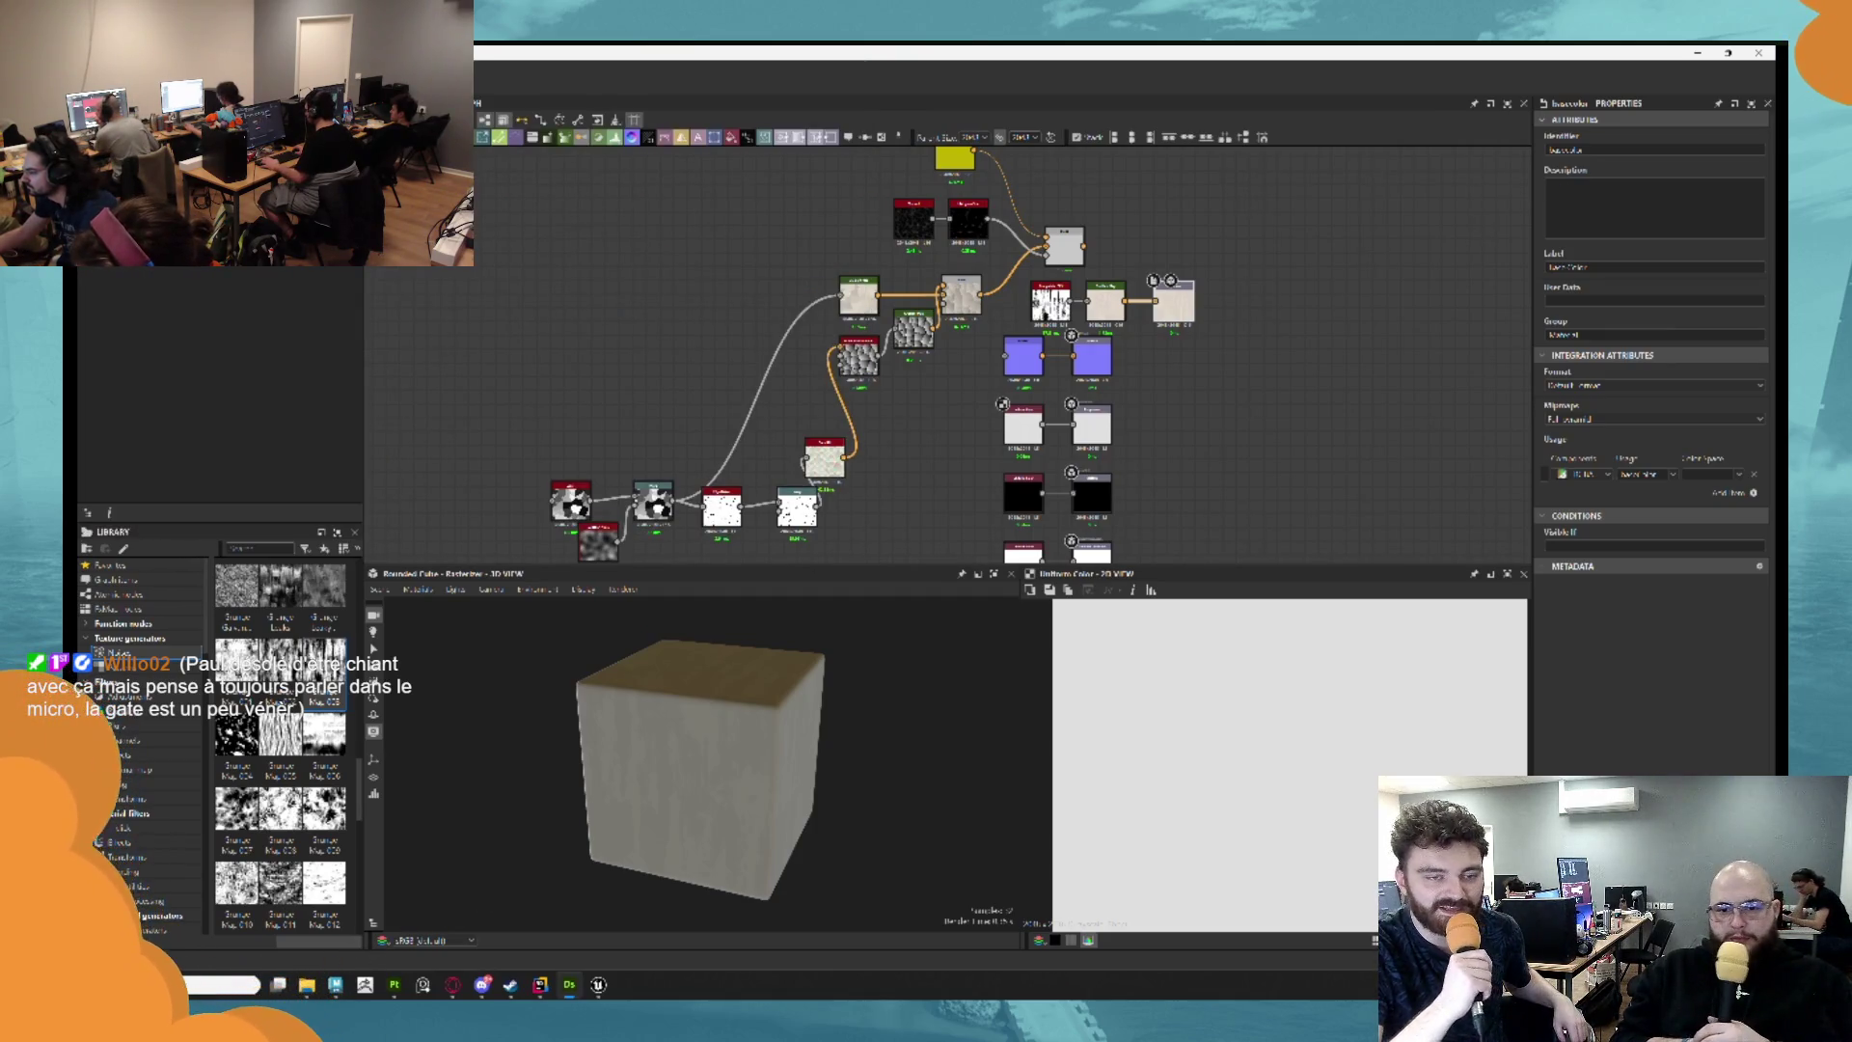
key(alt+Tab)
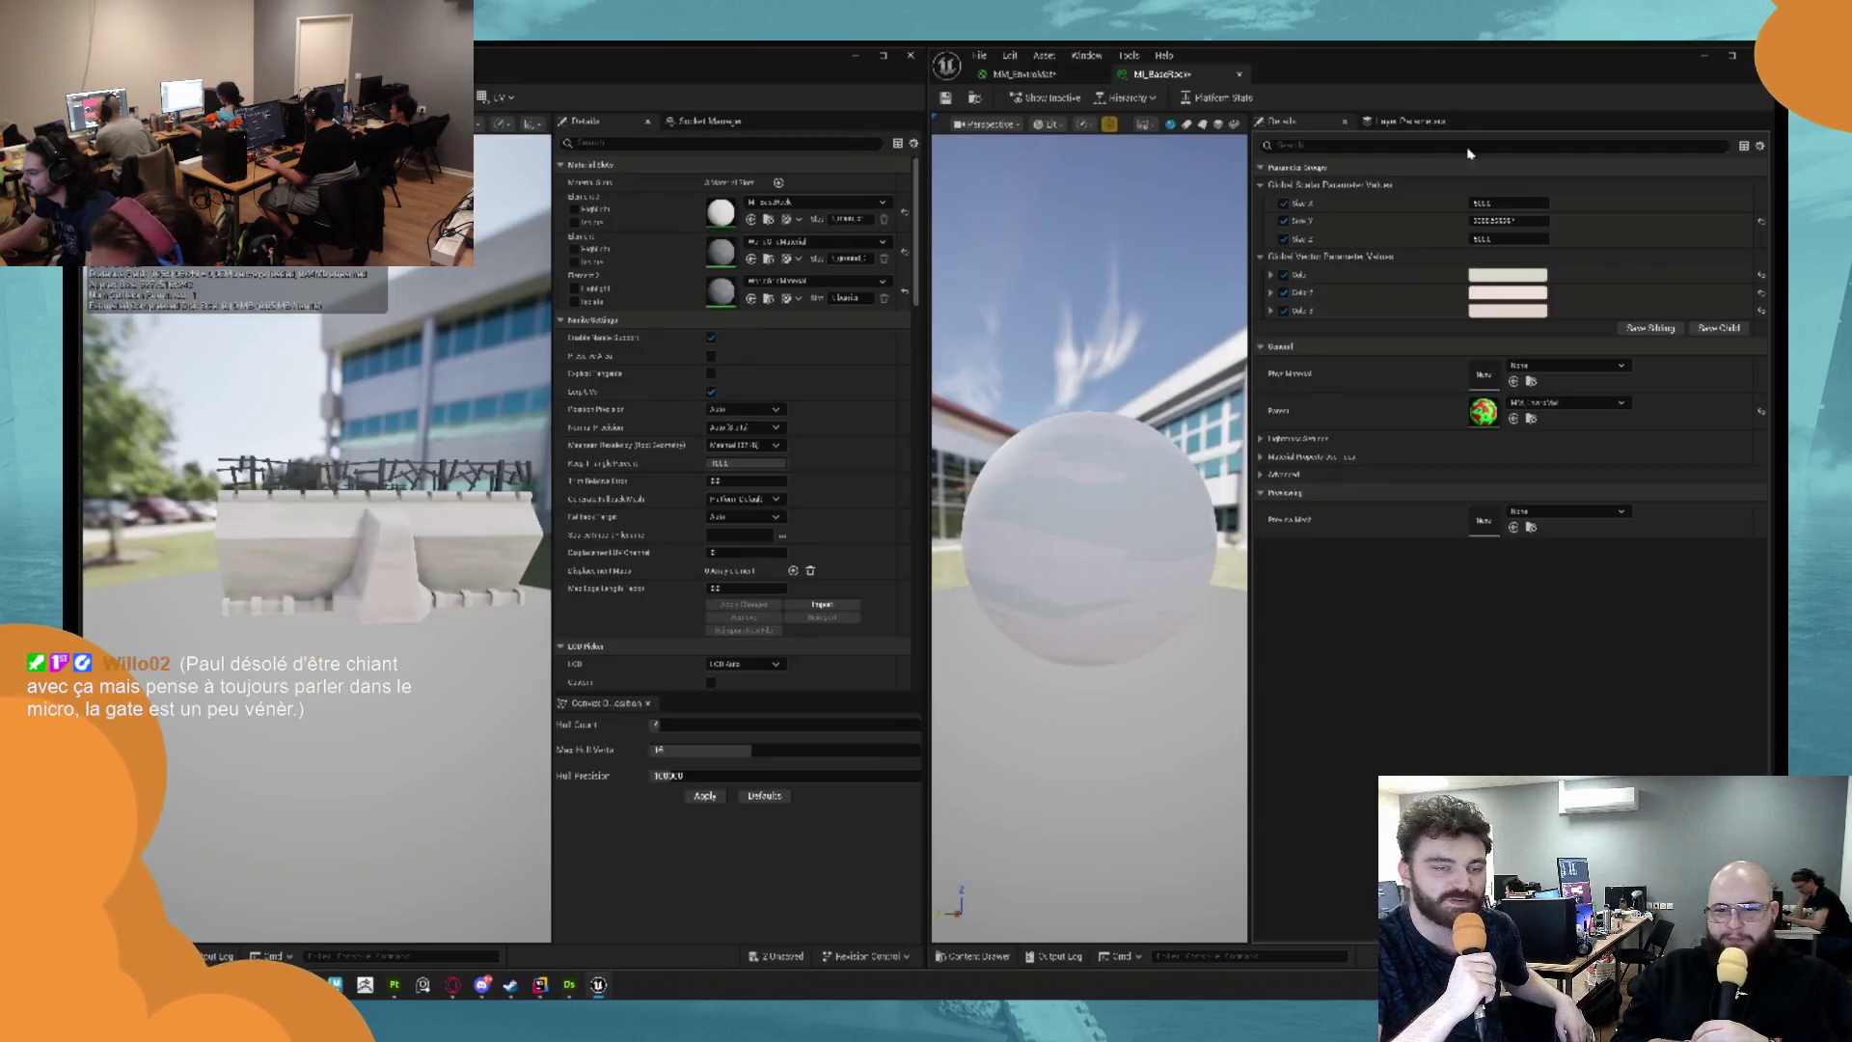
Minimize the material instance, mesh editor and Maya windows and bring Substance Designer forward.
click(1706, 58)
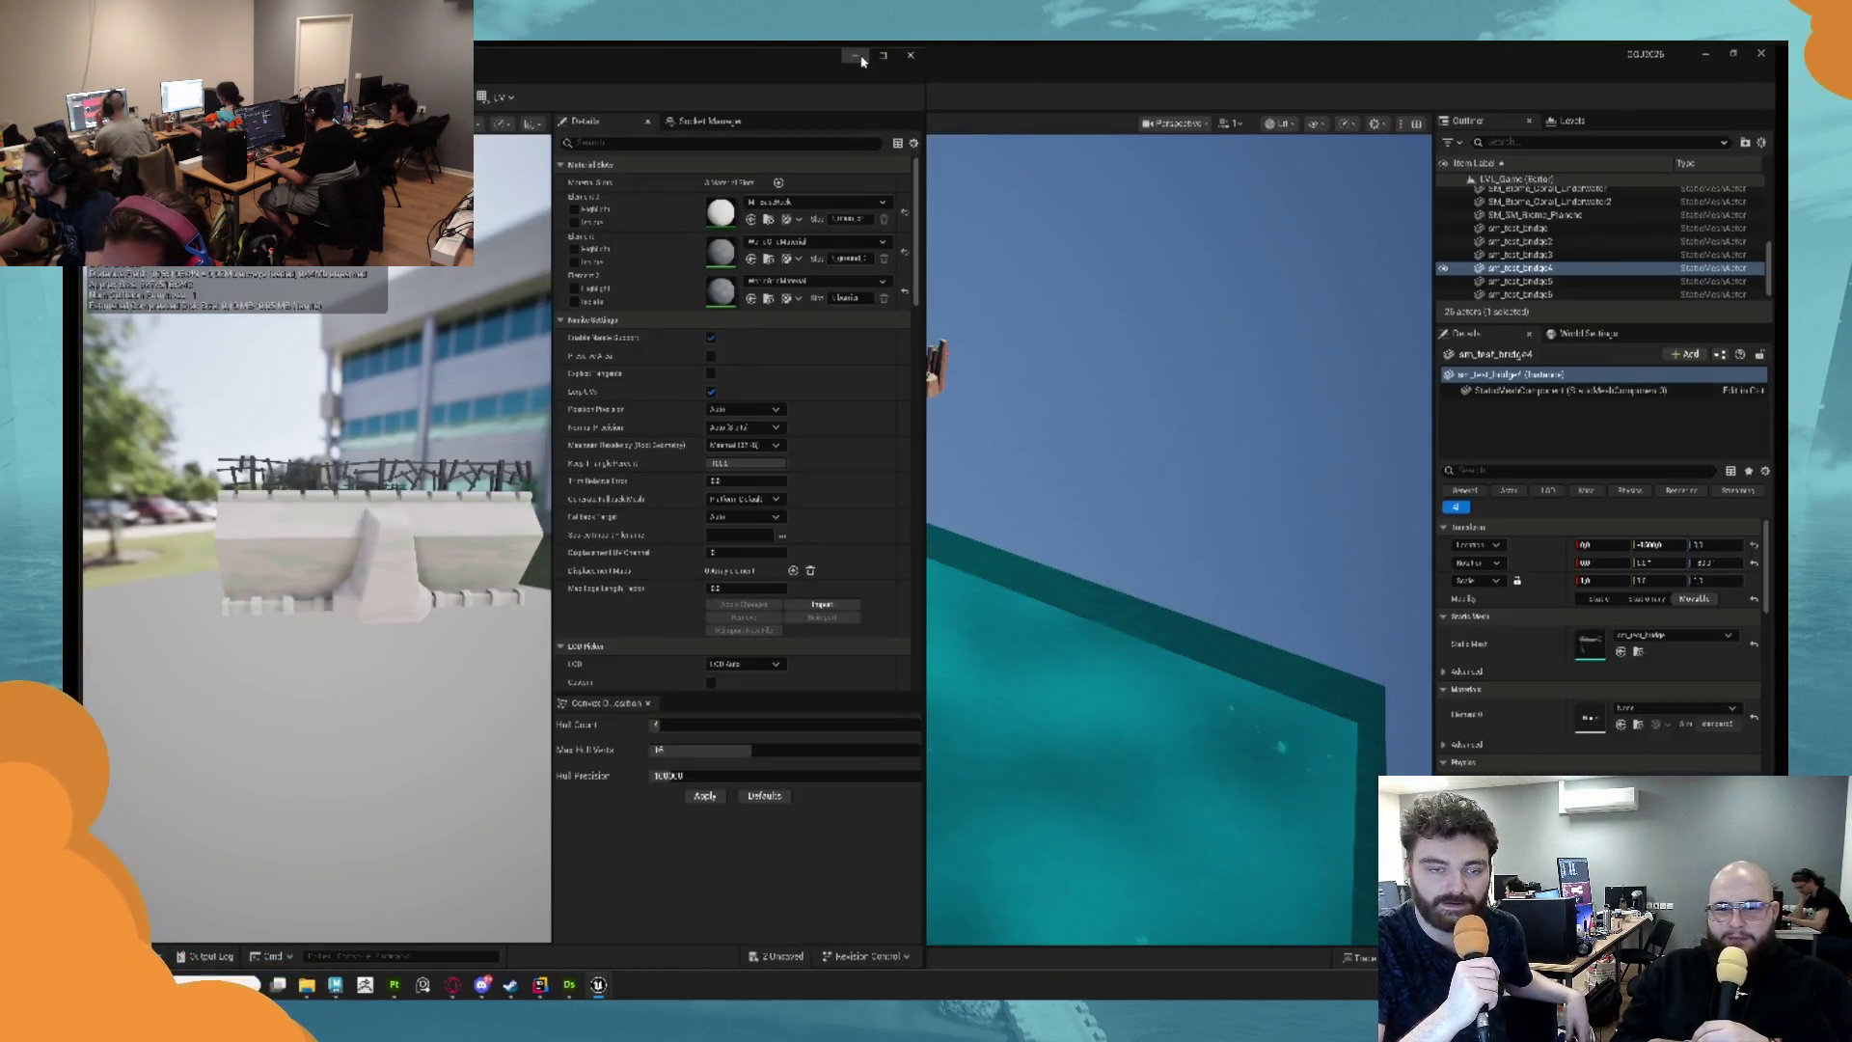
click(857, 57)
key(alt+Tab)
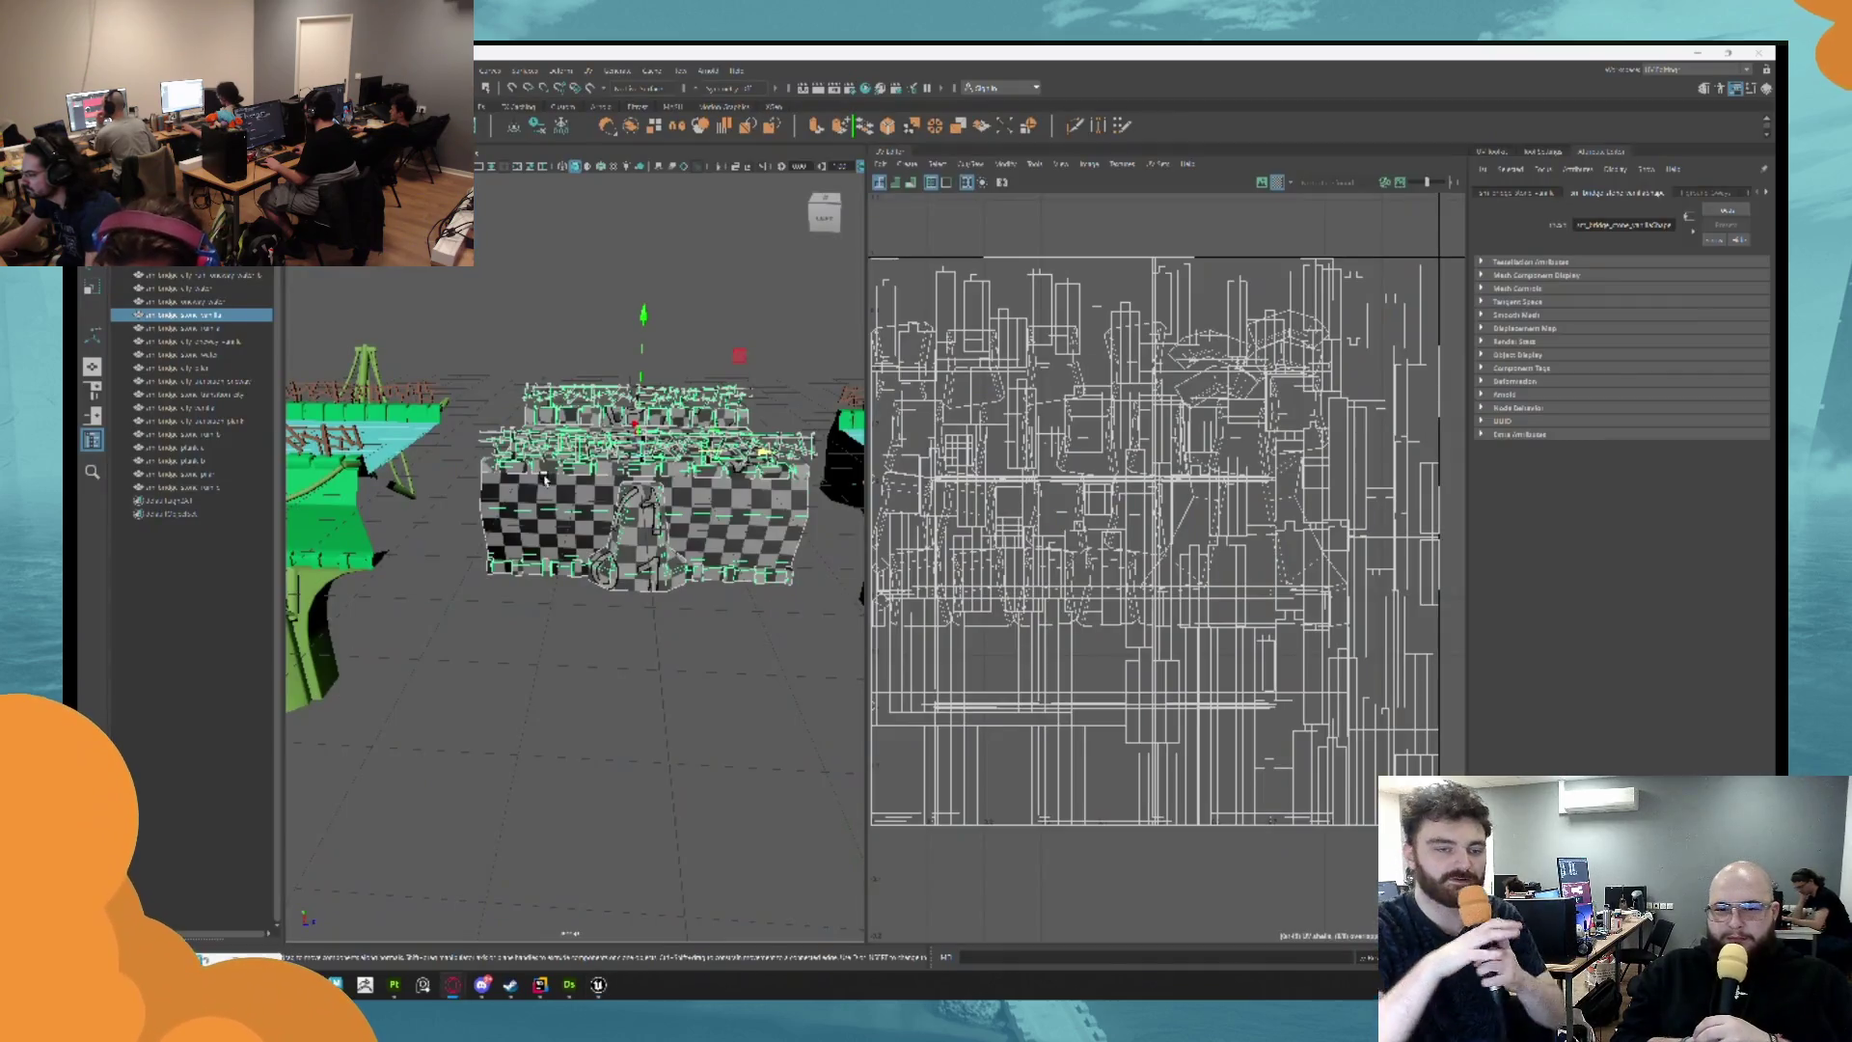
click(1717, 55)
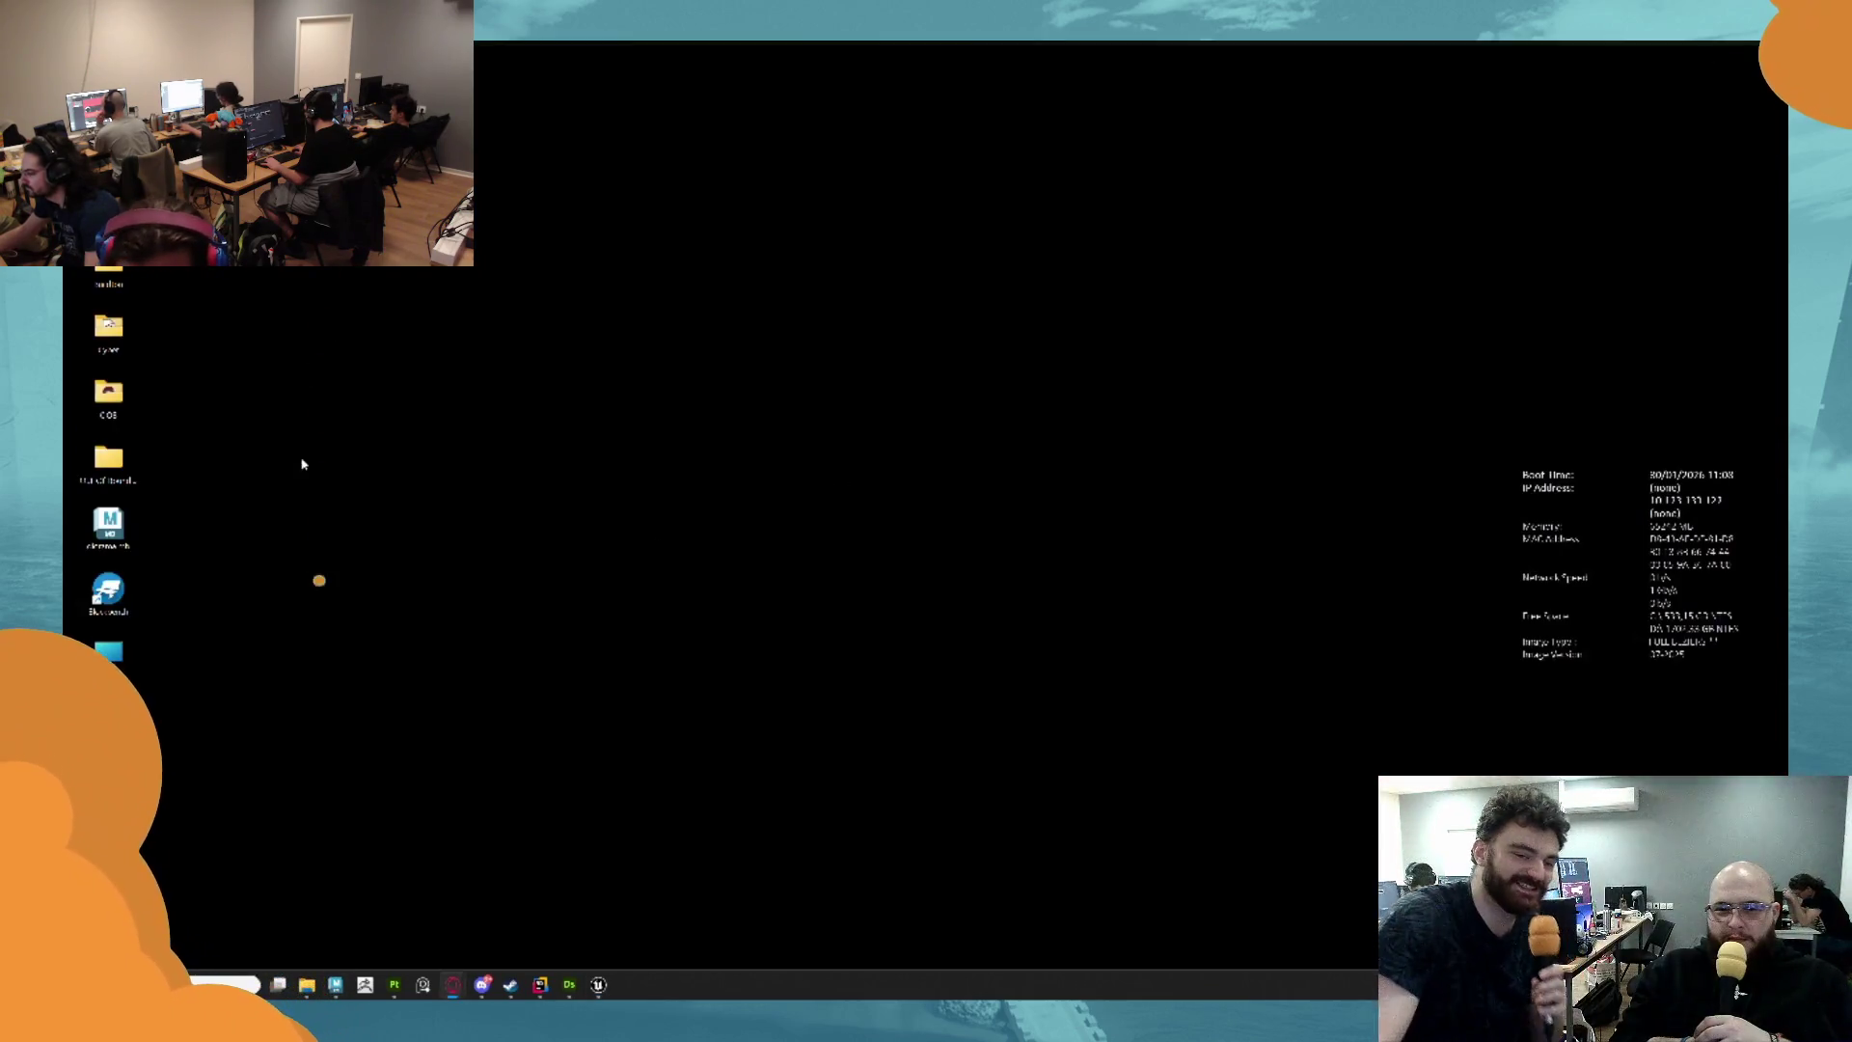
key(alt+Tab)
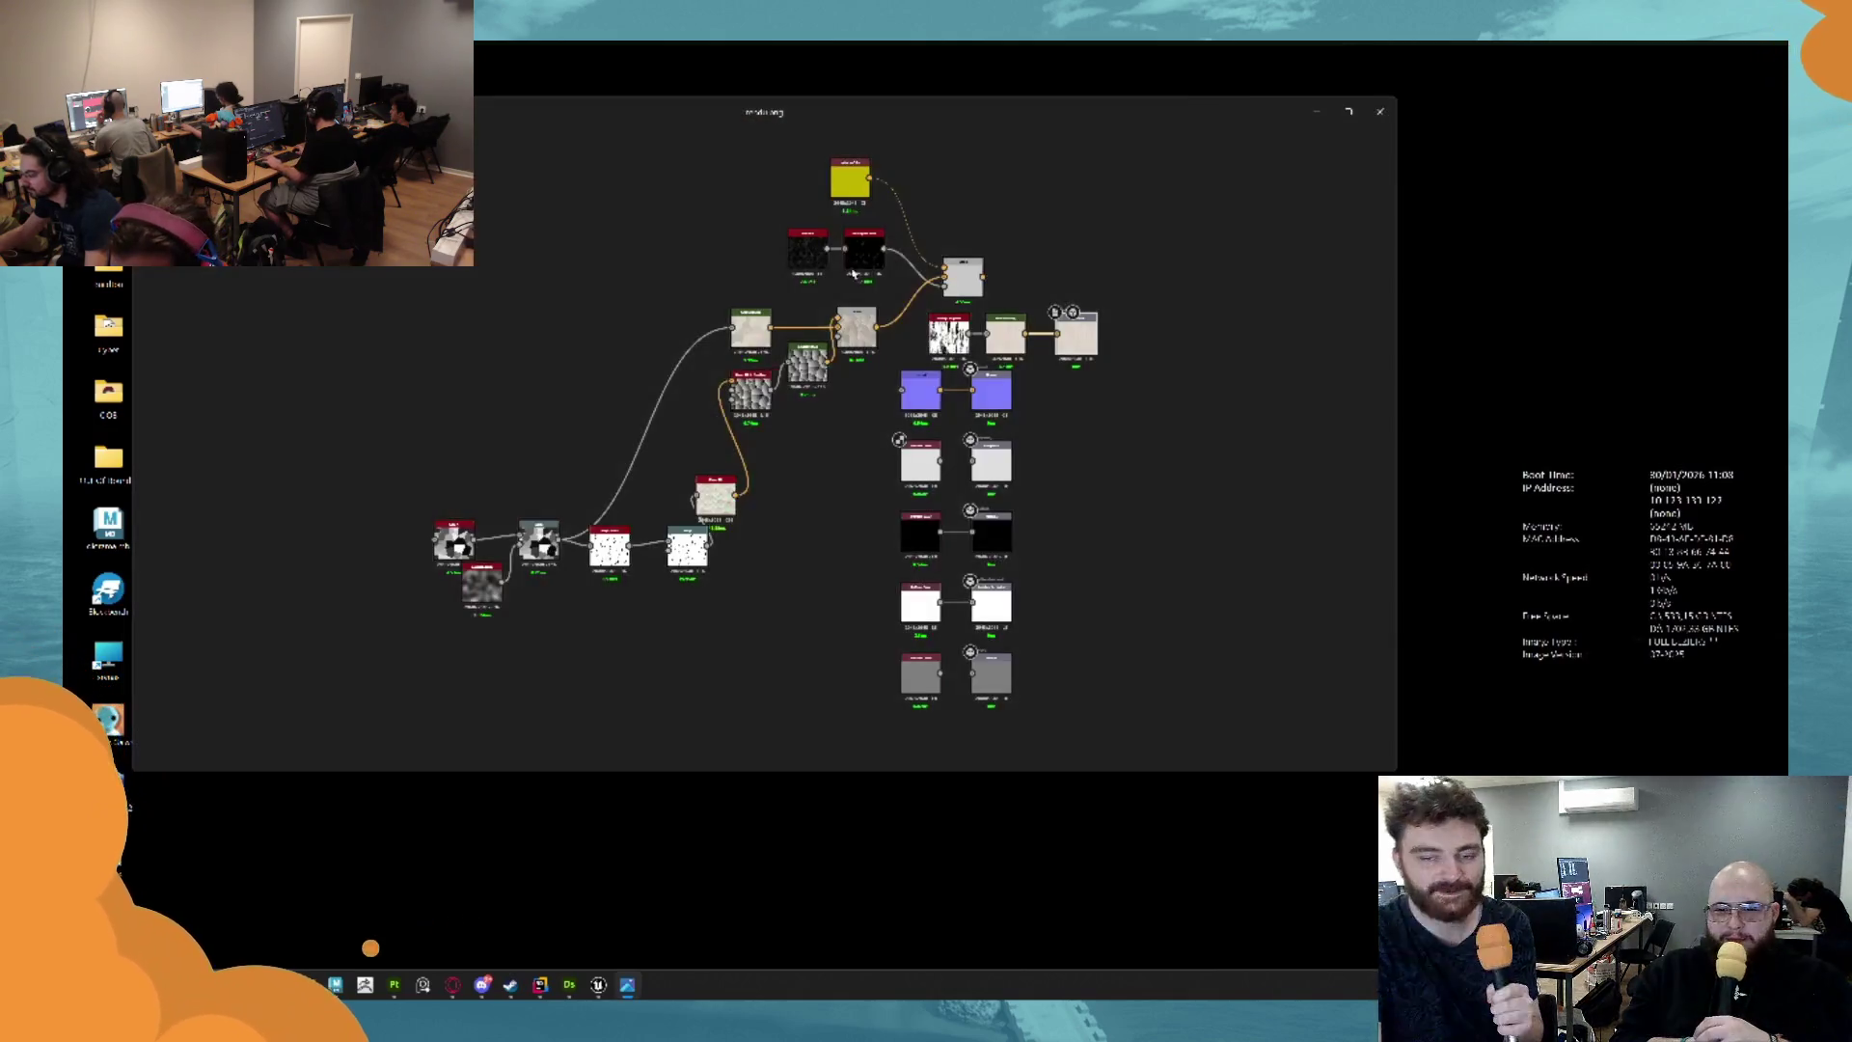
click(1380, 111)
key(alt+Tab)
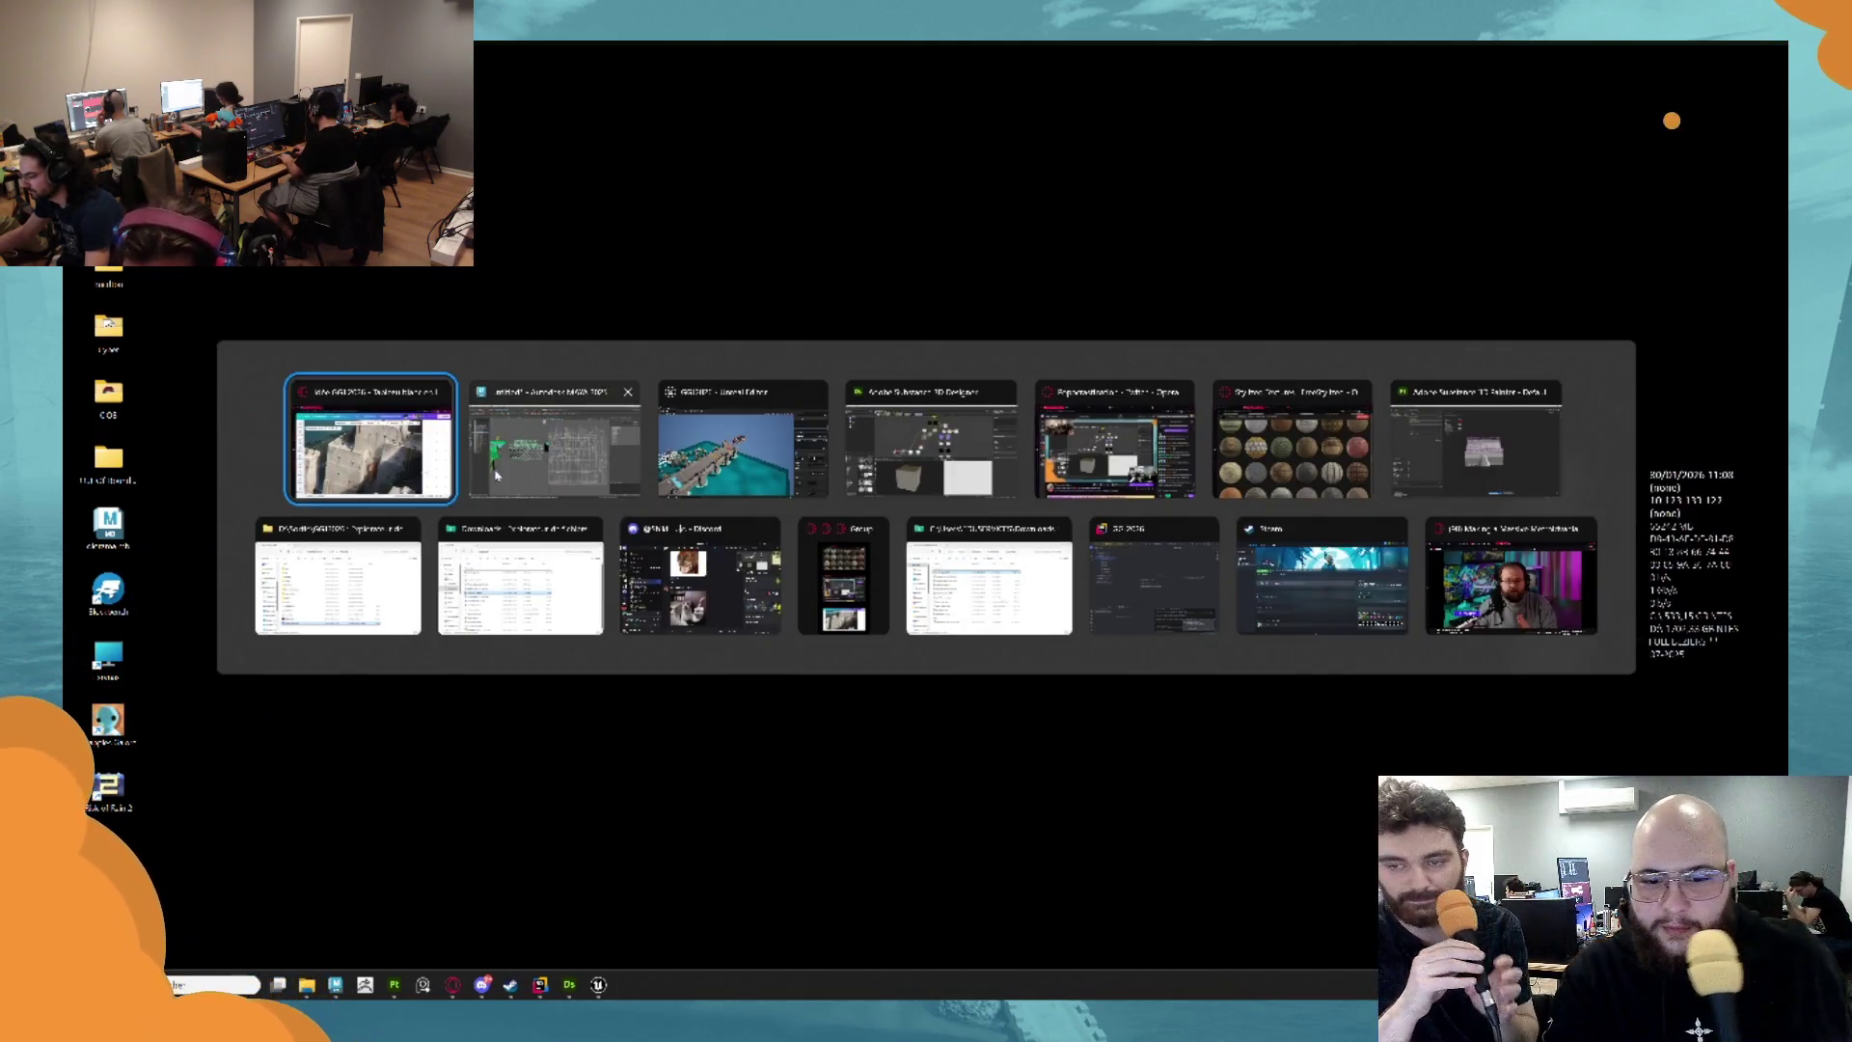
key(Tab)
click(971, 434)
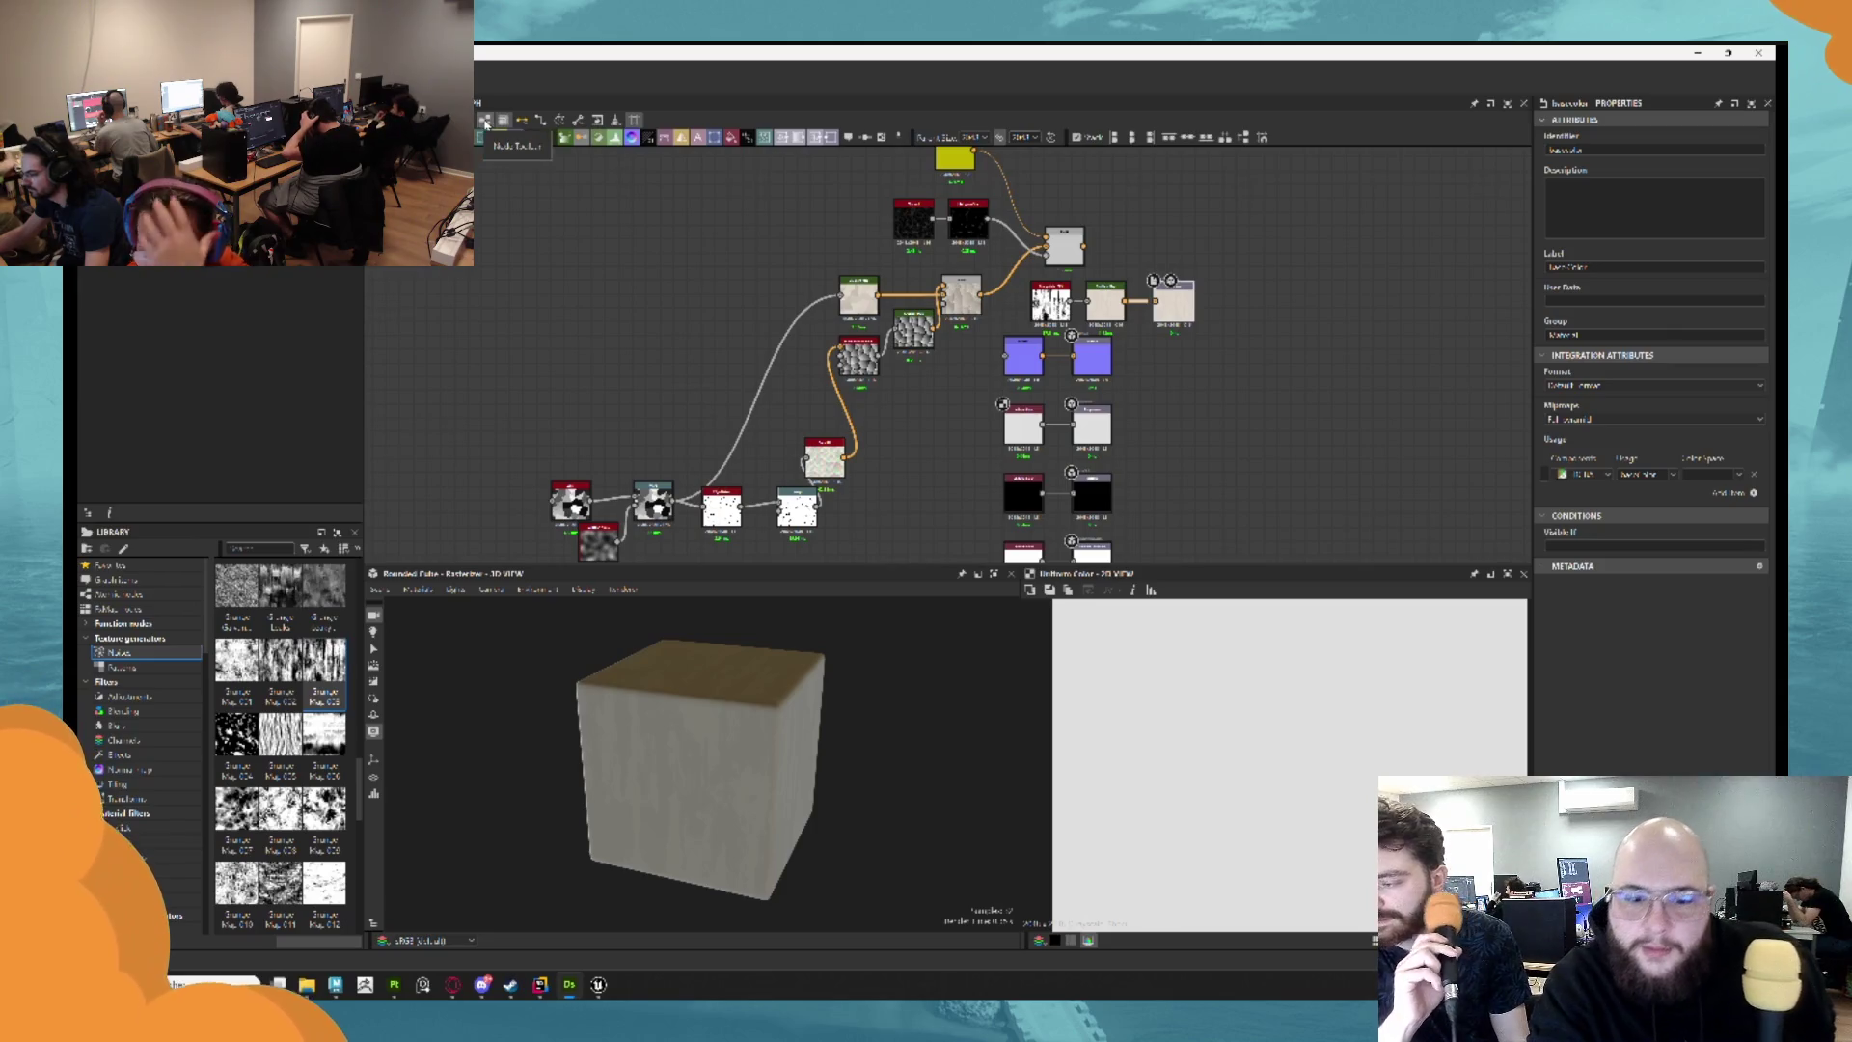
Export only basecolor, excluding normal, roughness, metallic and AO, and browse for a destination folder.
click(581, 121)
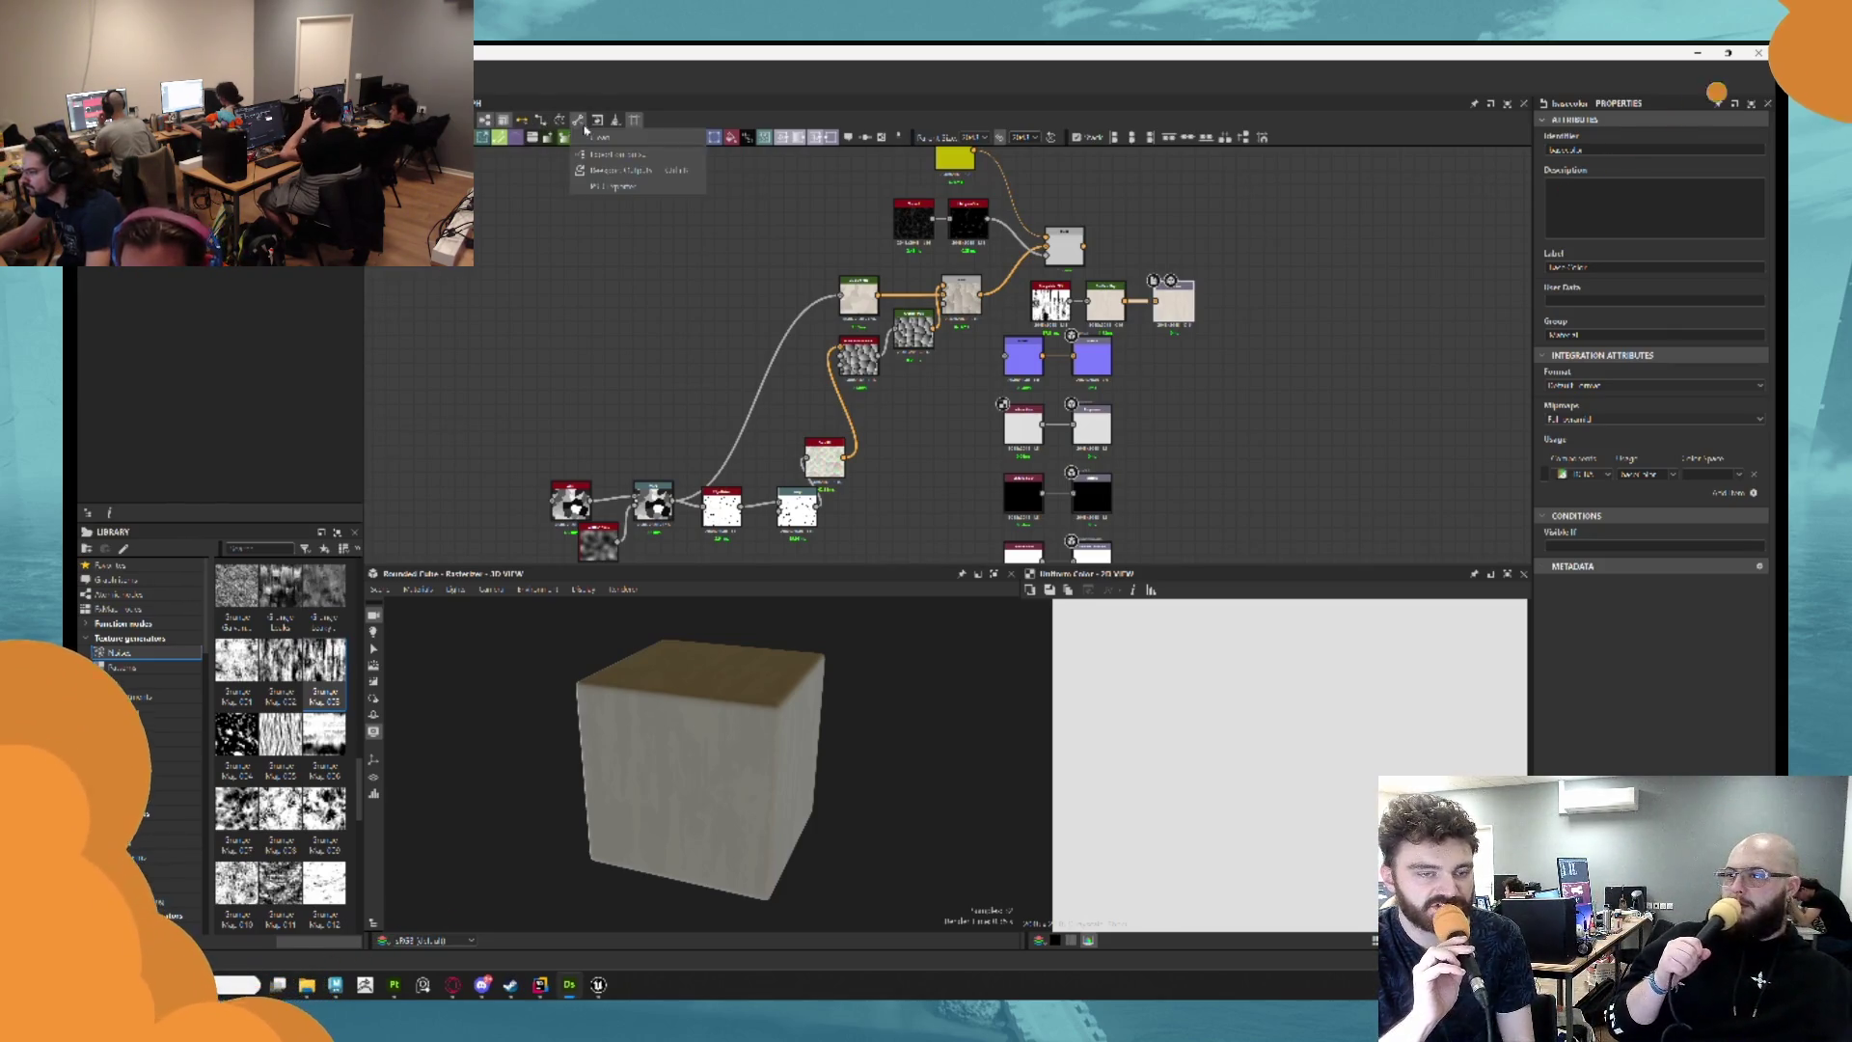
click(673, 160)
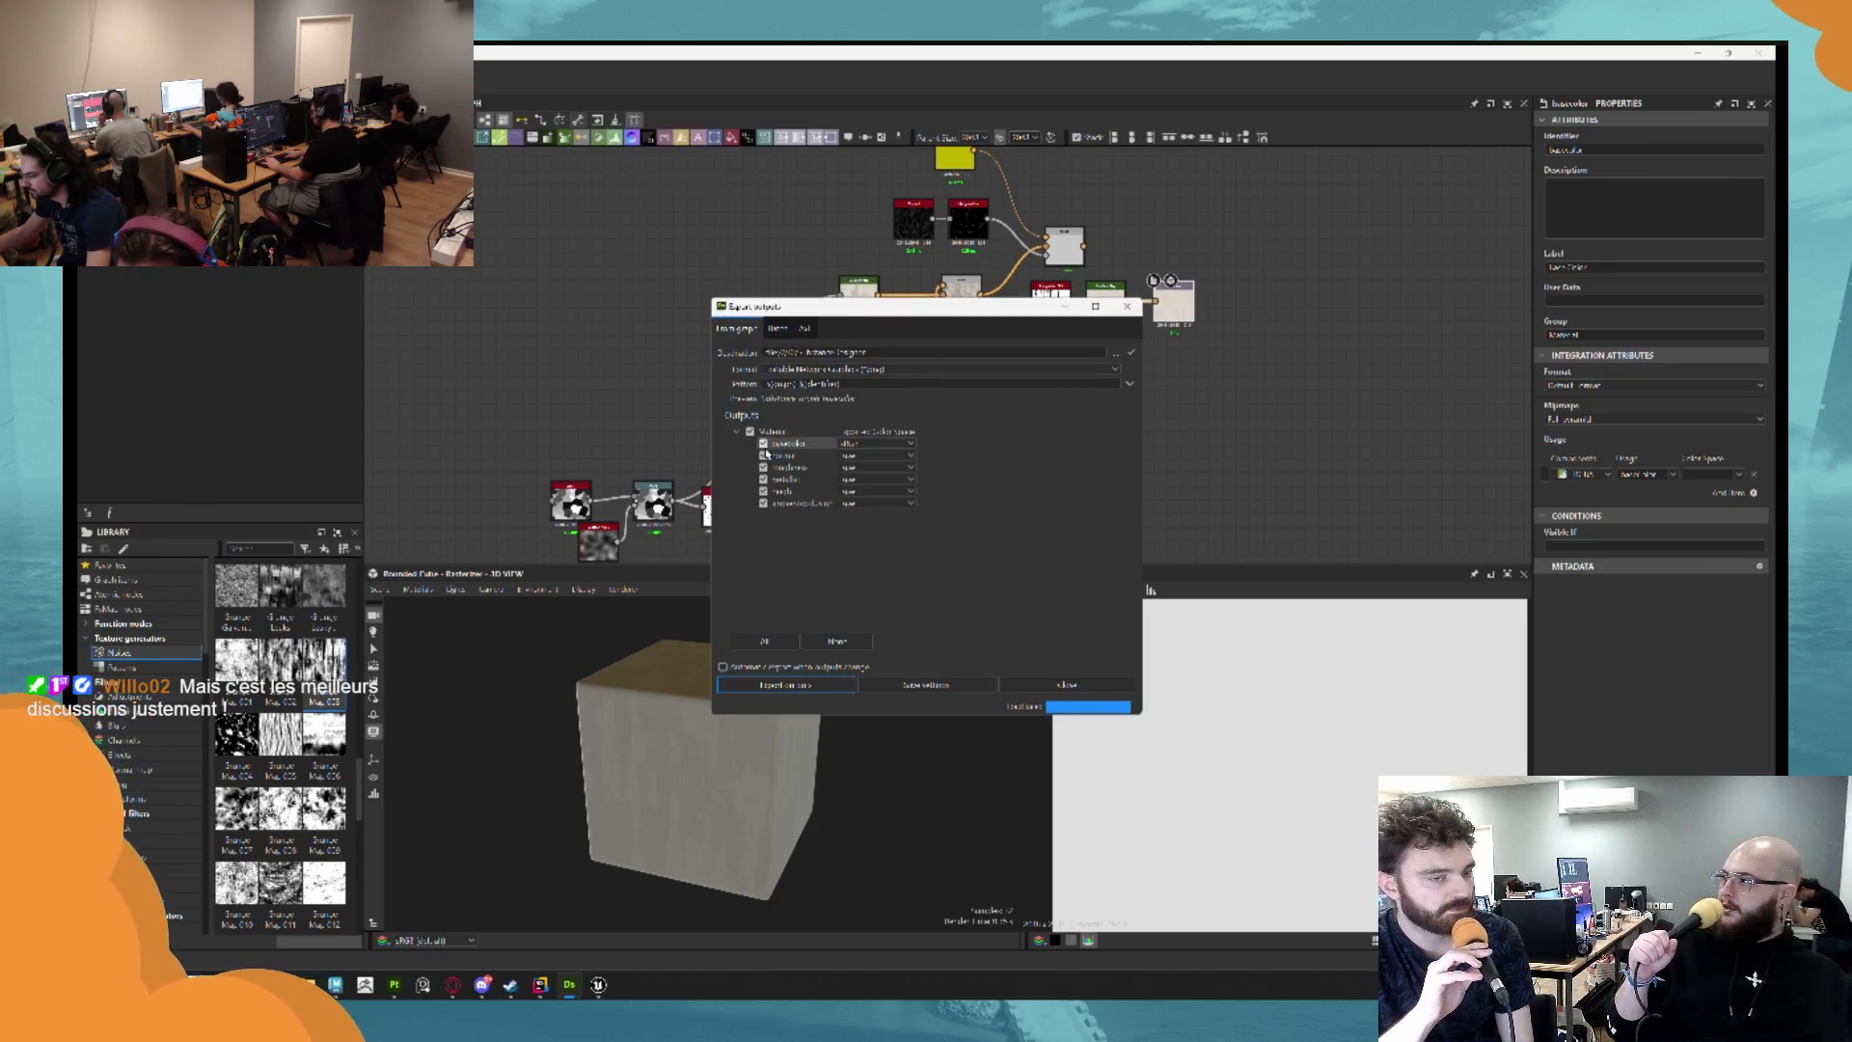
click(763, 443)
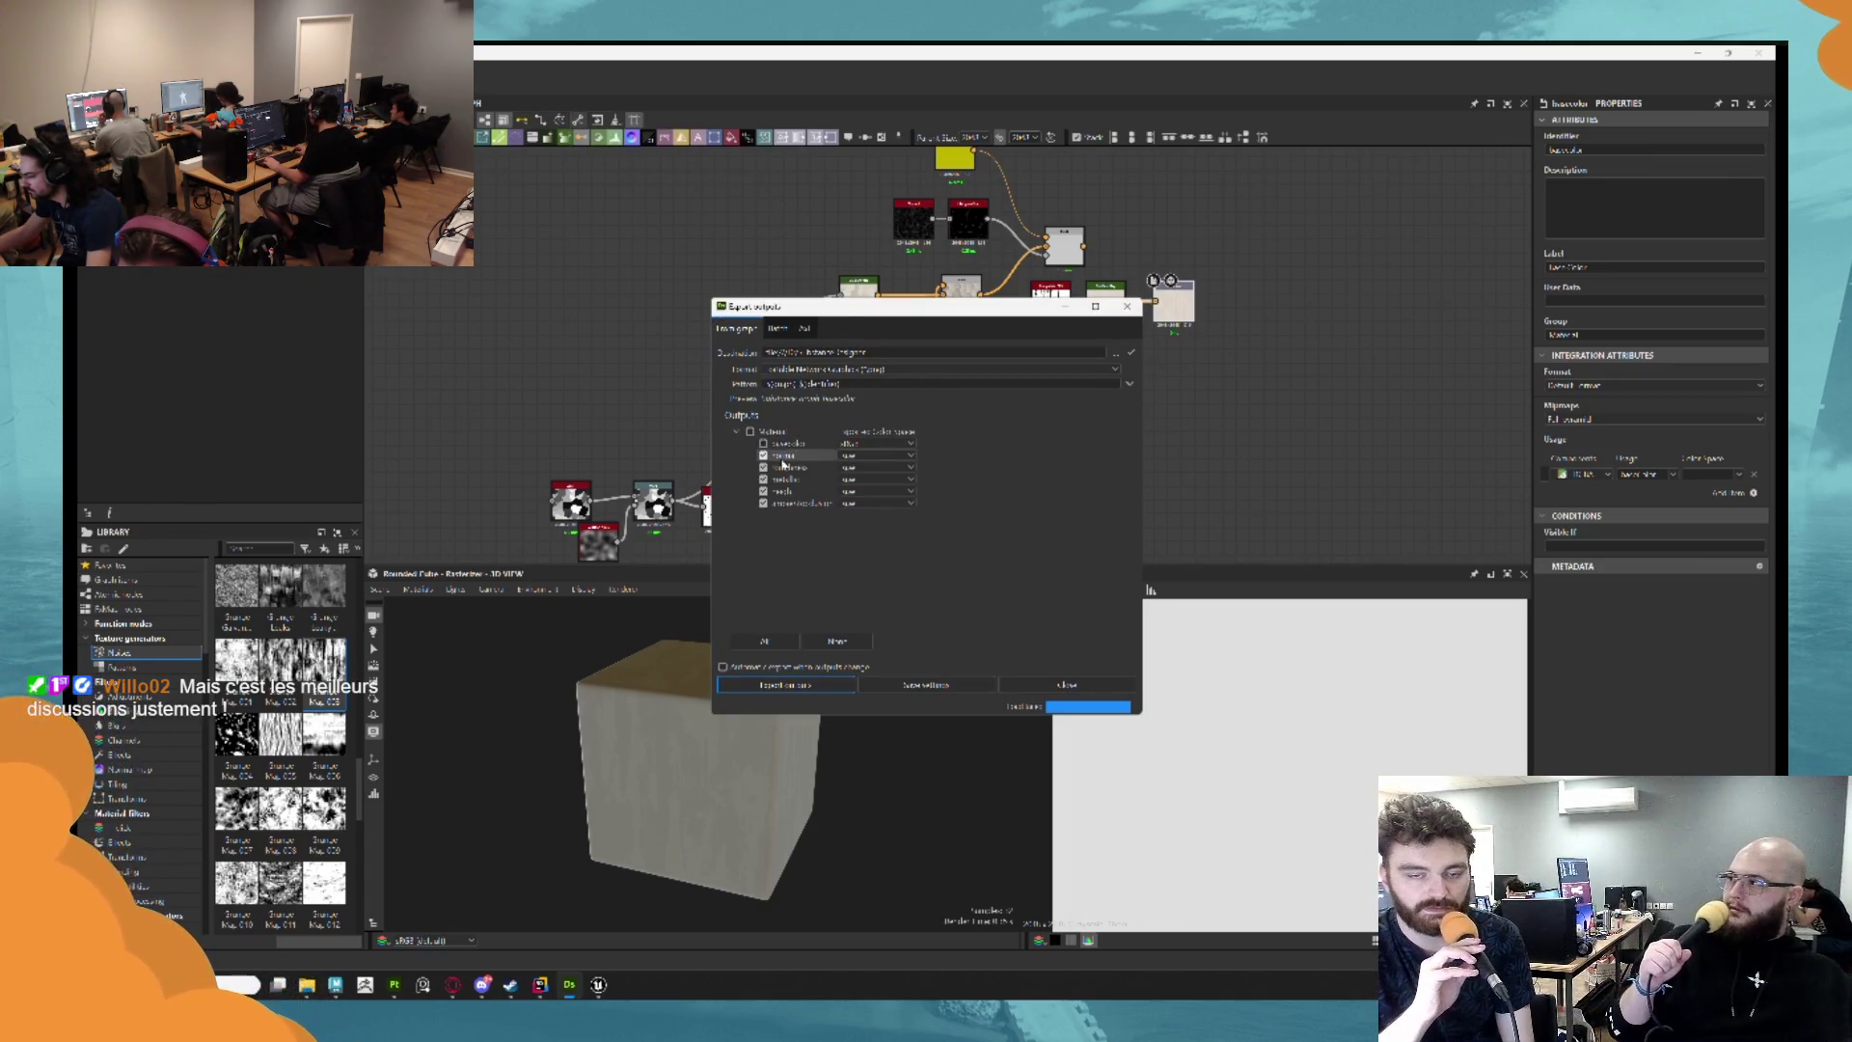
click(763, 443)
click(763, 454)
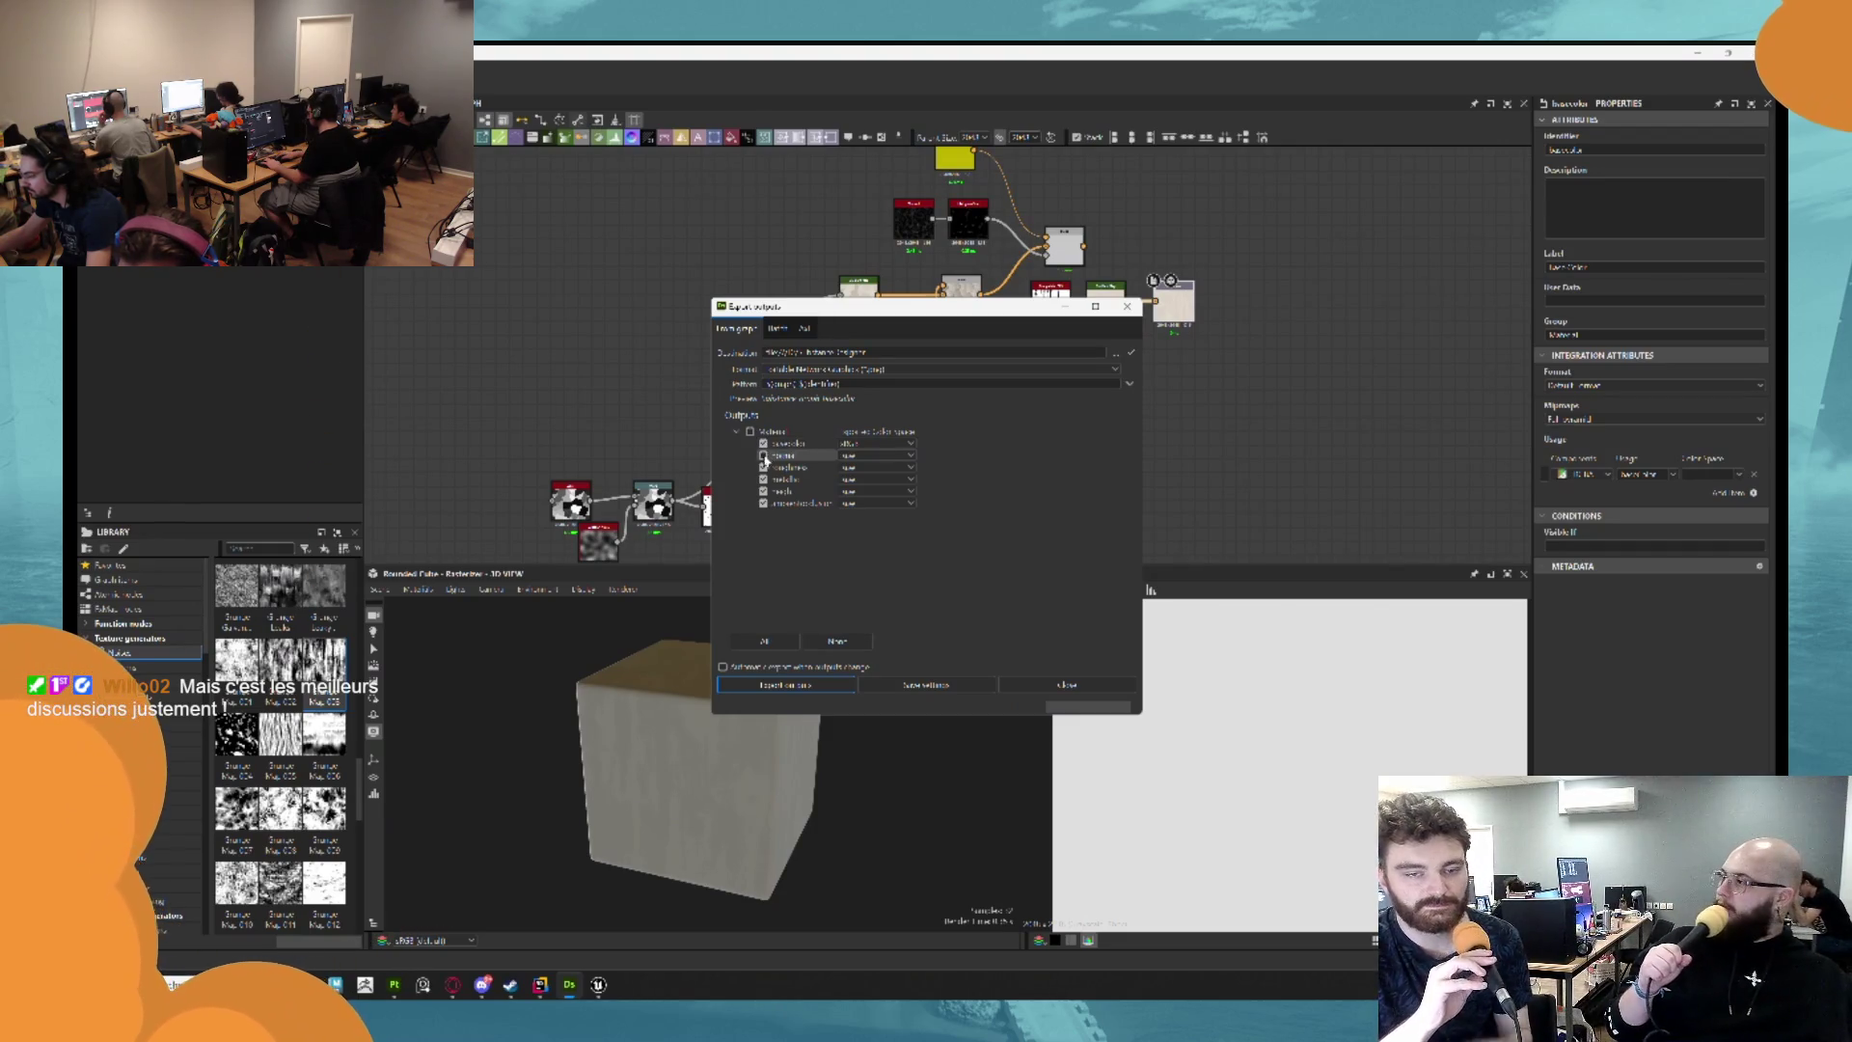
click(763, 467)
click(763, 479)
click(763, 503)
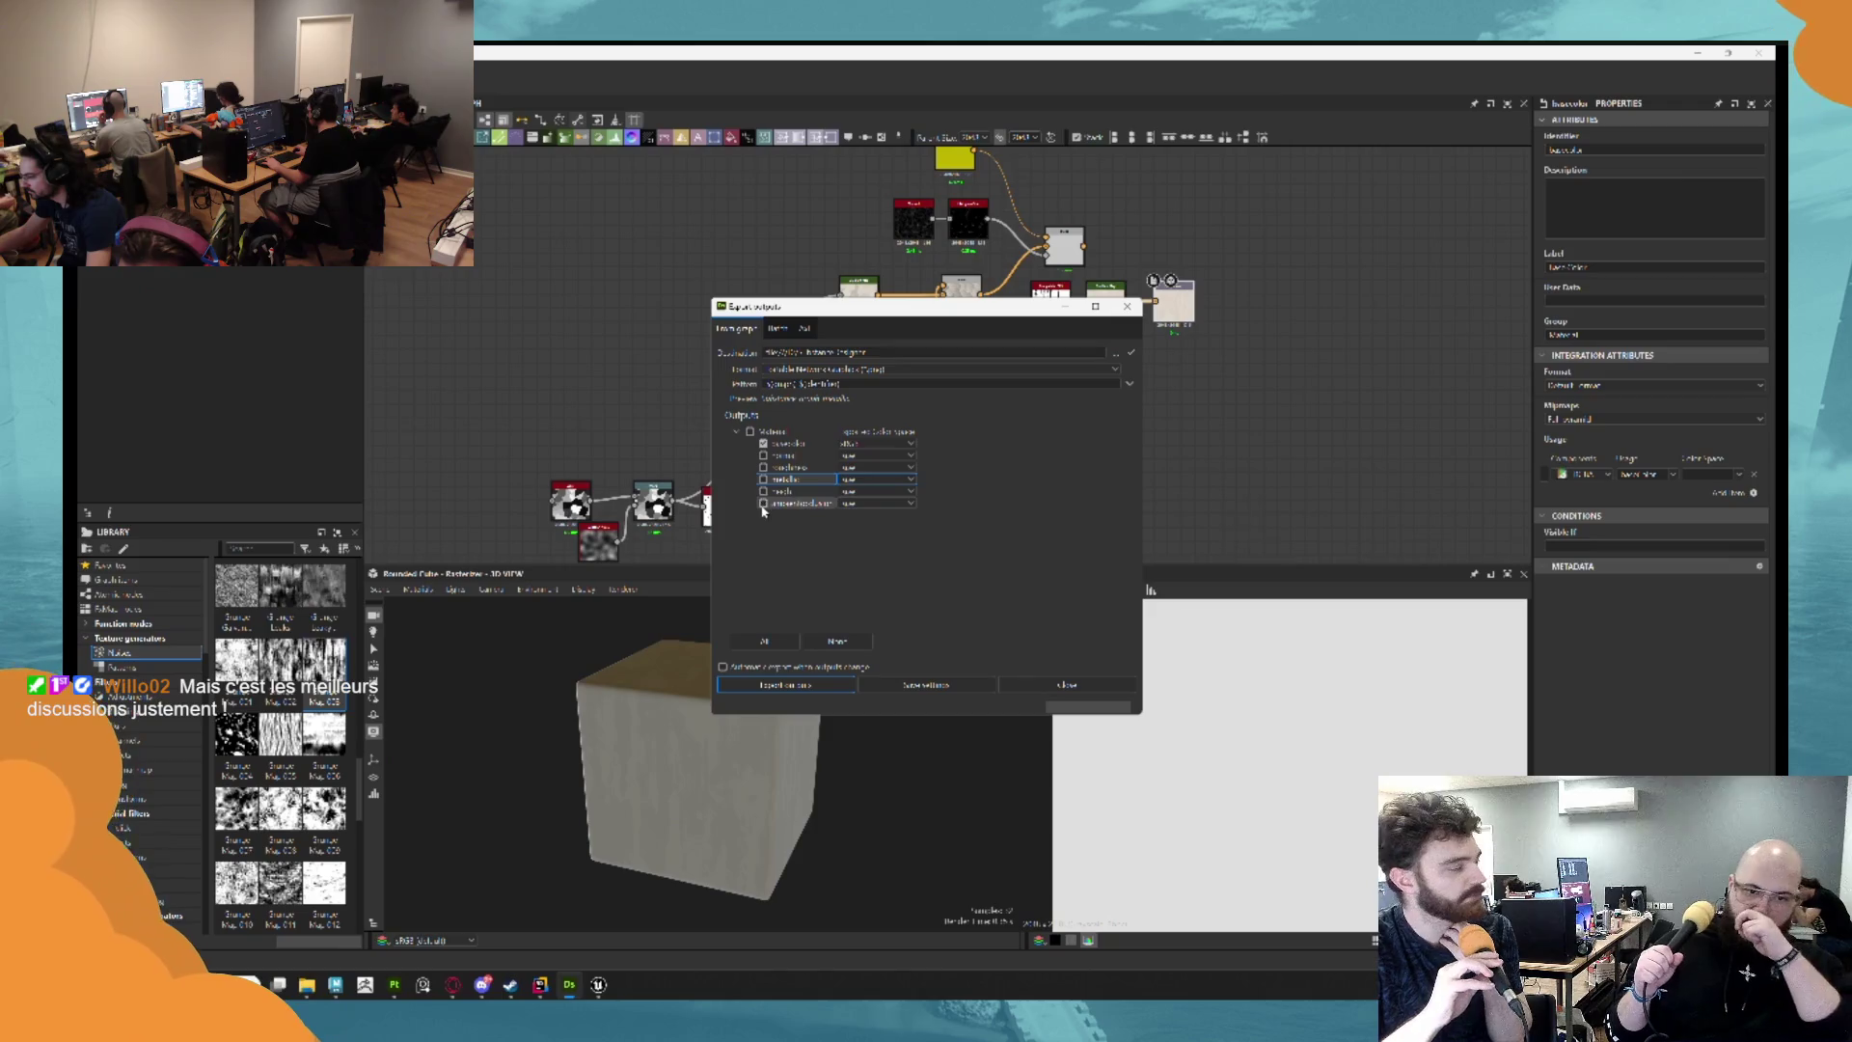
click(787, 491)
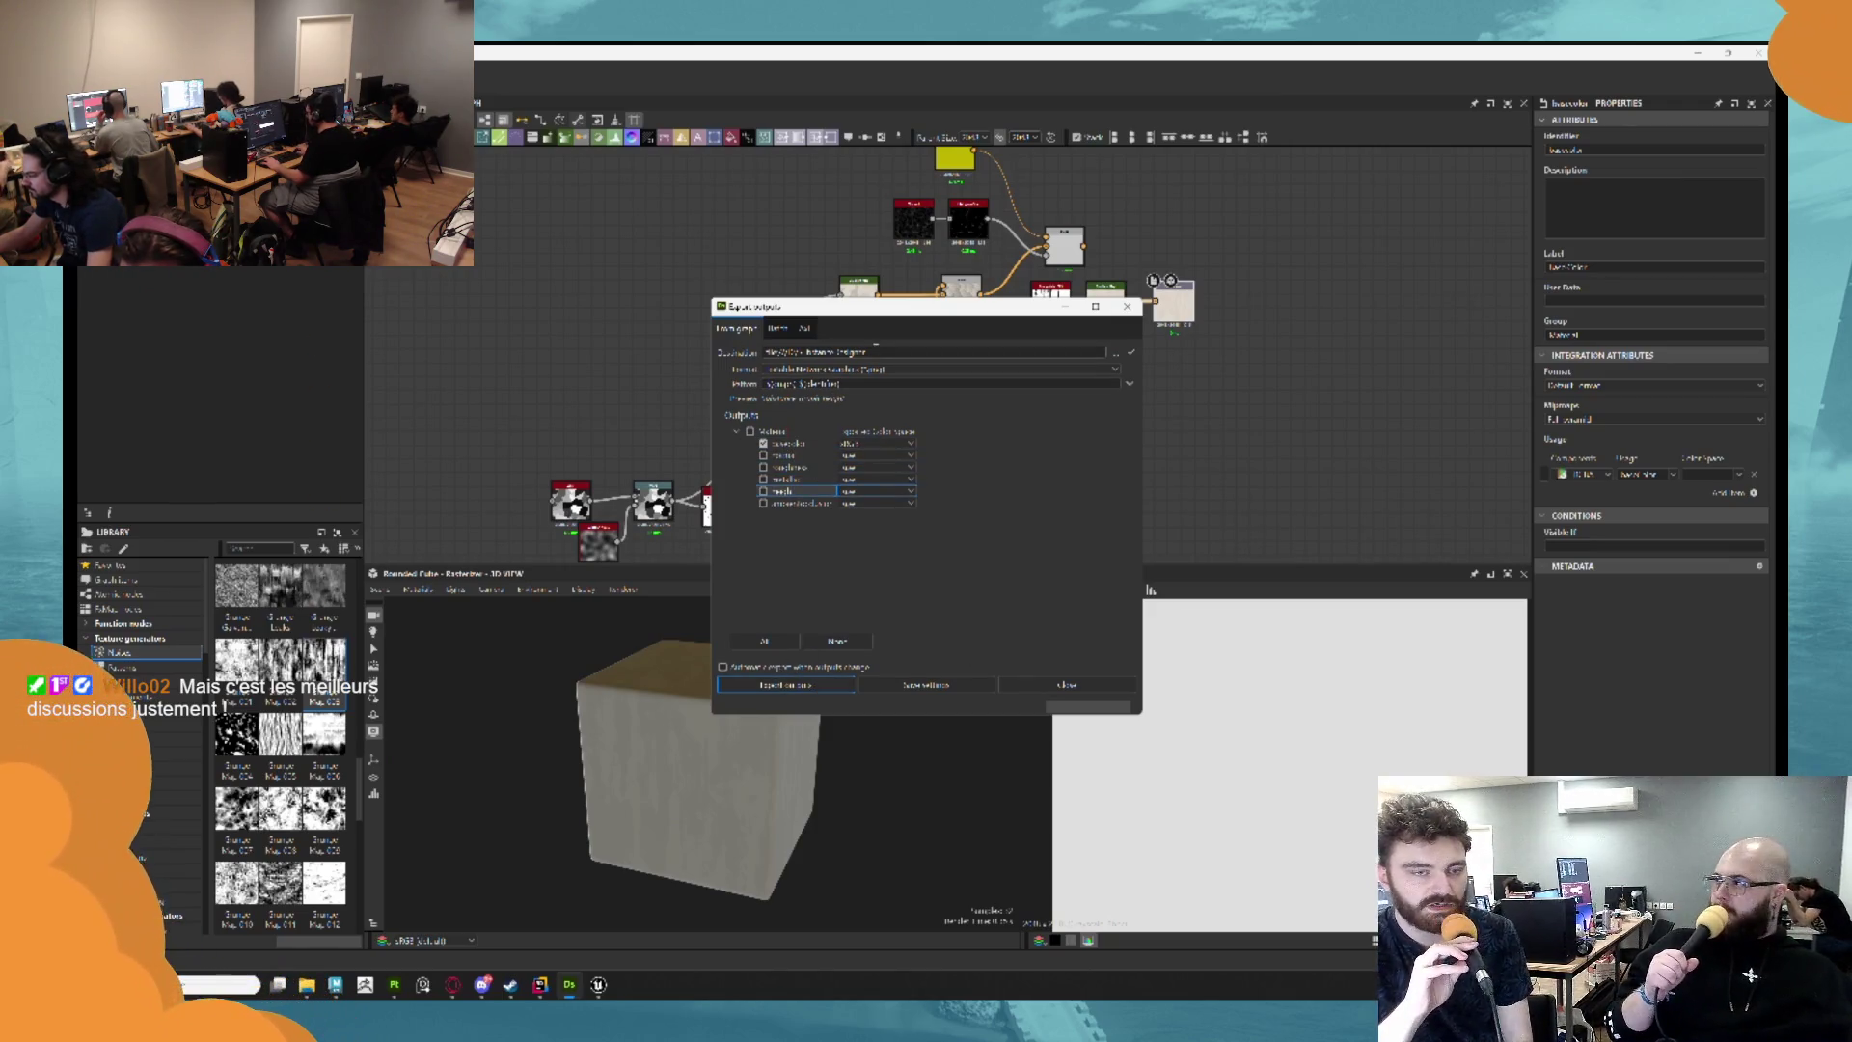
click(1114, 357)
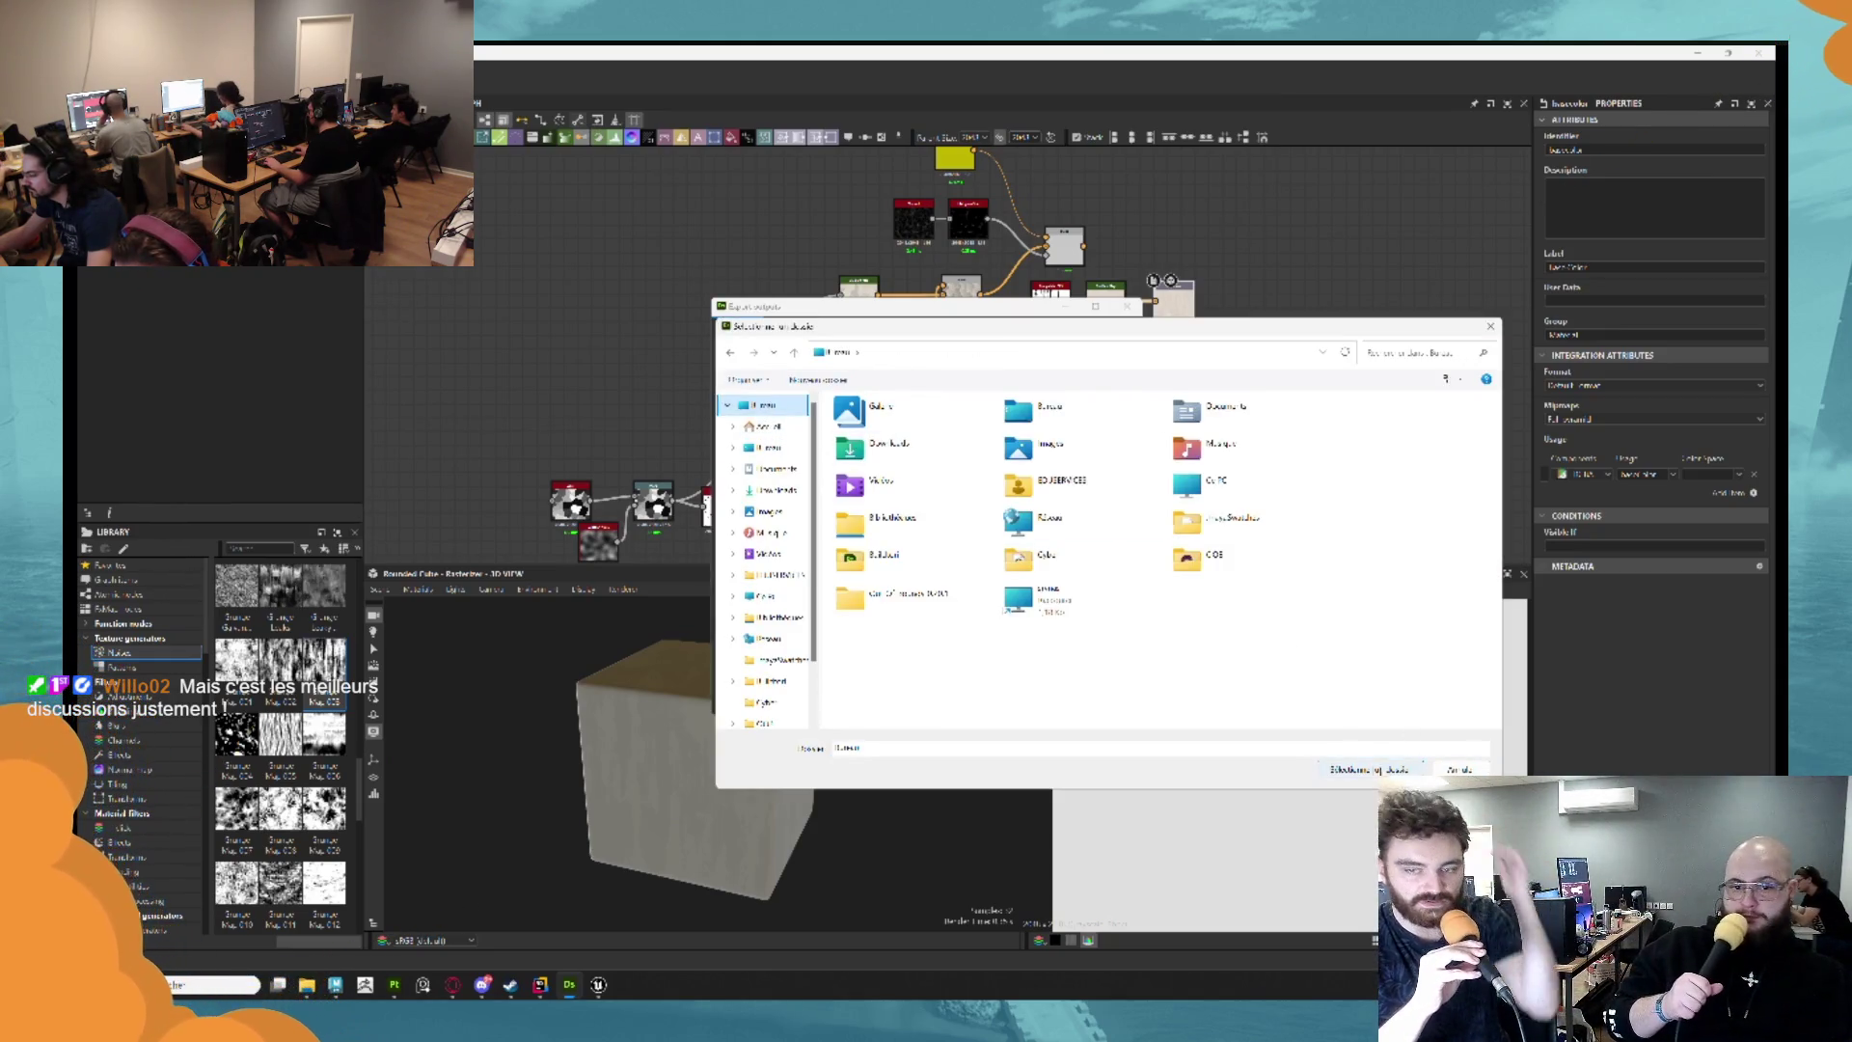
Confirm the chosen export destination folder.
key(Return)
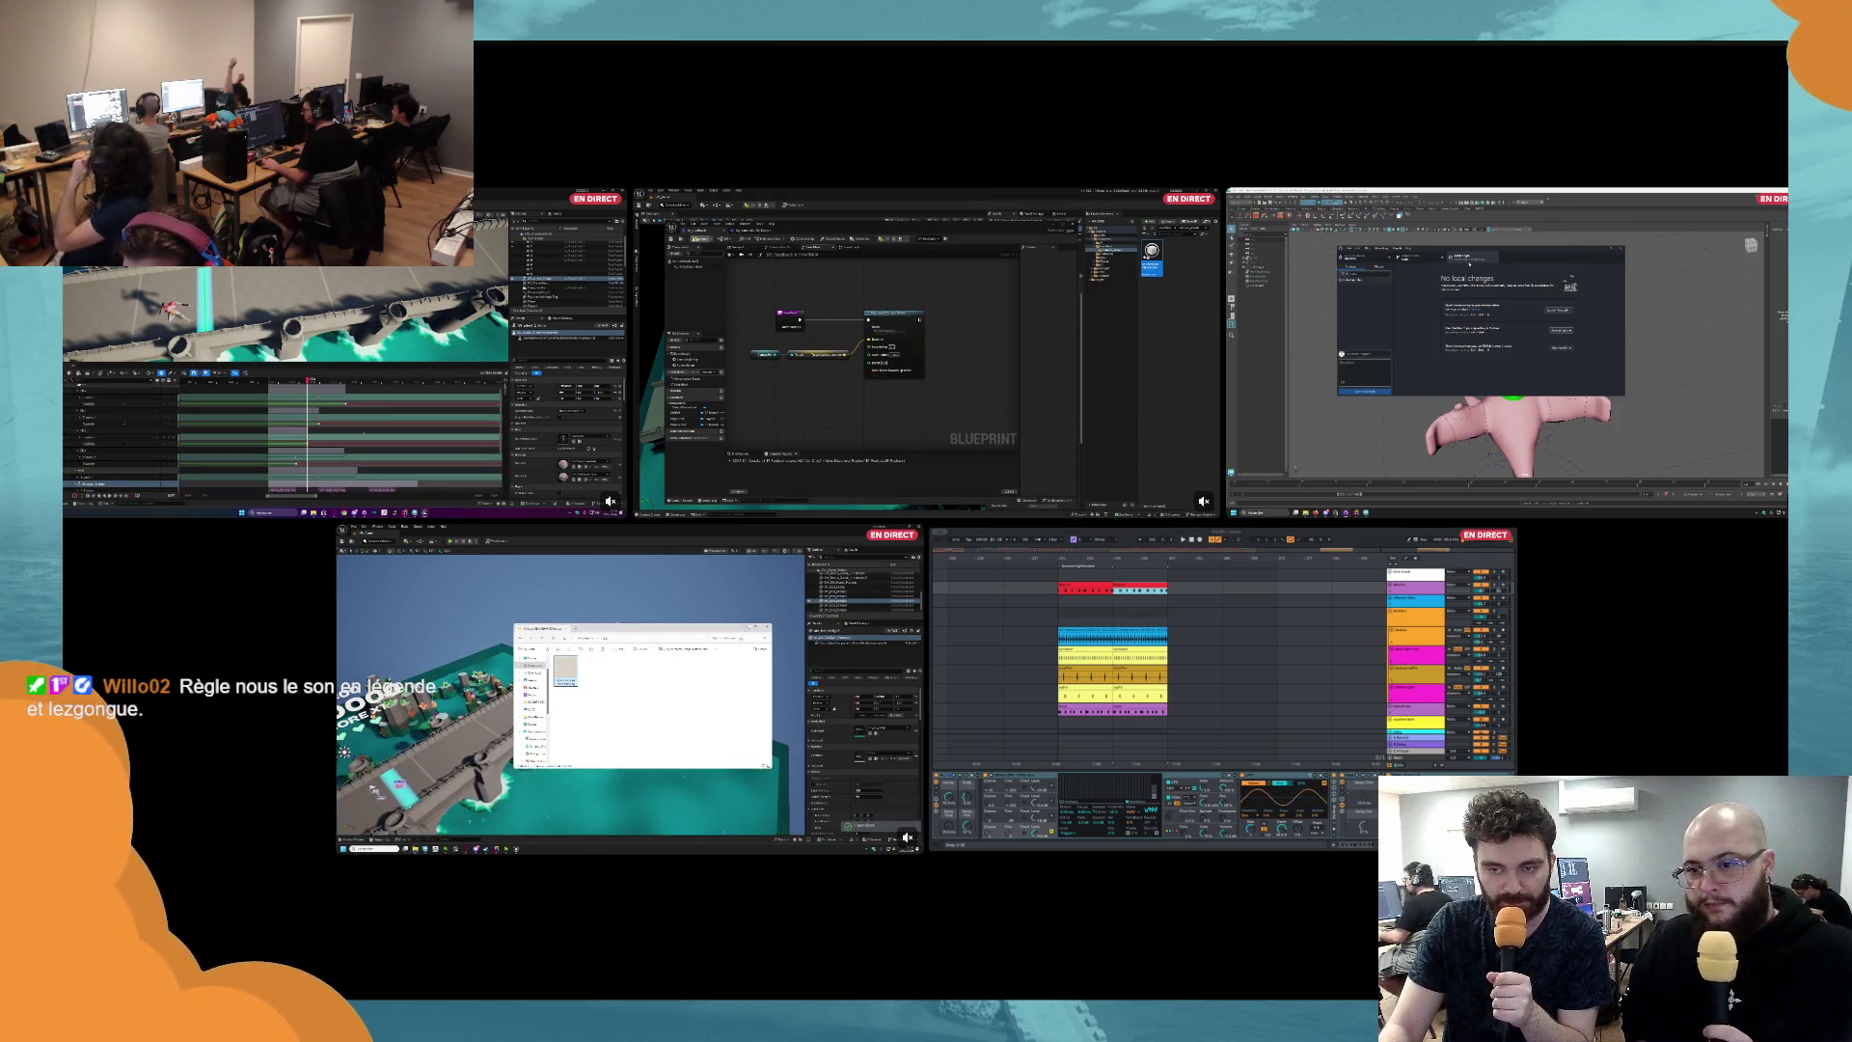
Focus the teammate's Unreal Engine stream tile full-size in the Discord call.
mouse_move(966, 320)
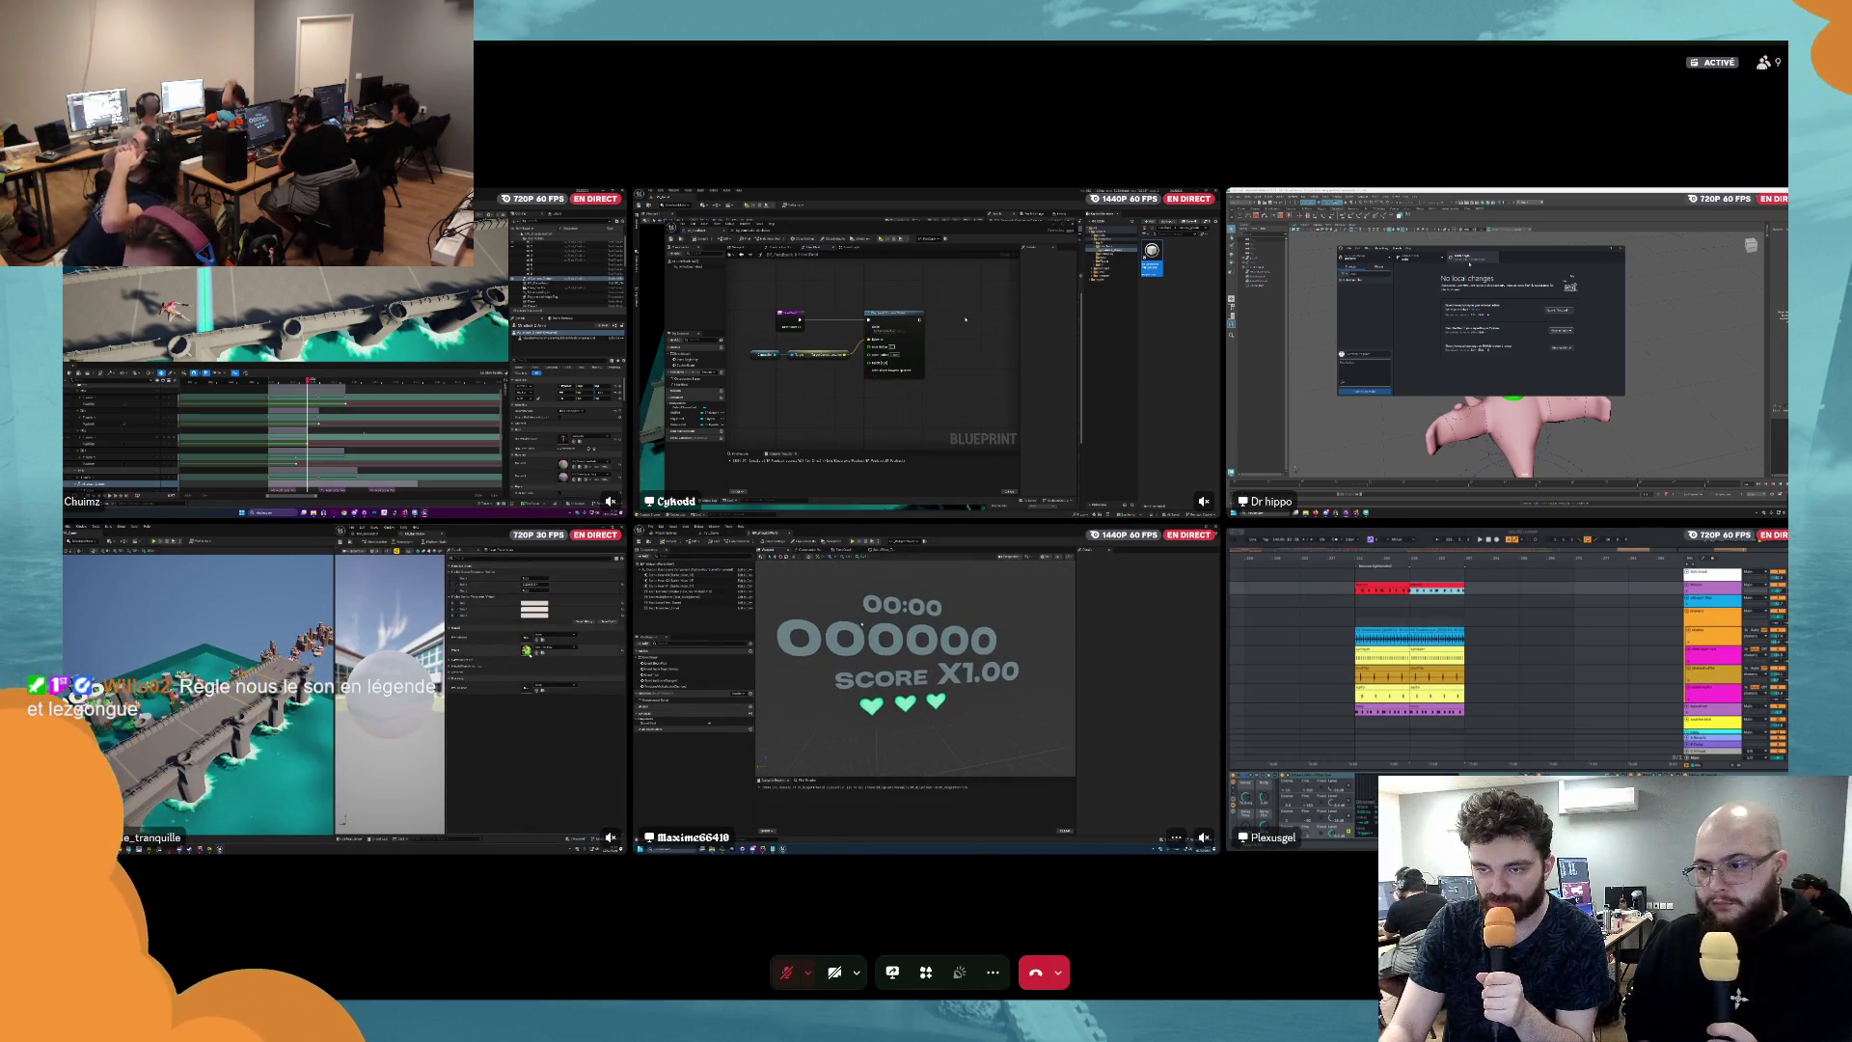
click(897, 675)
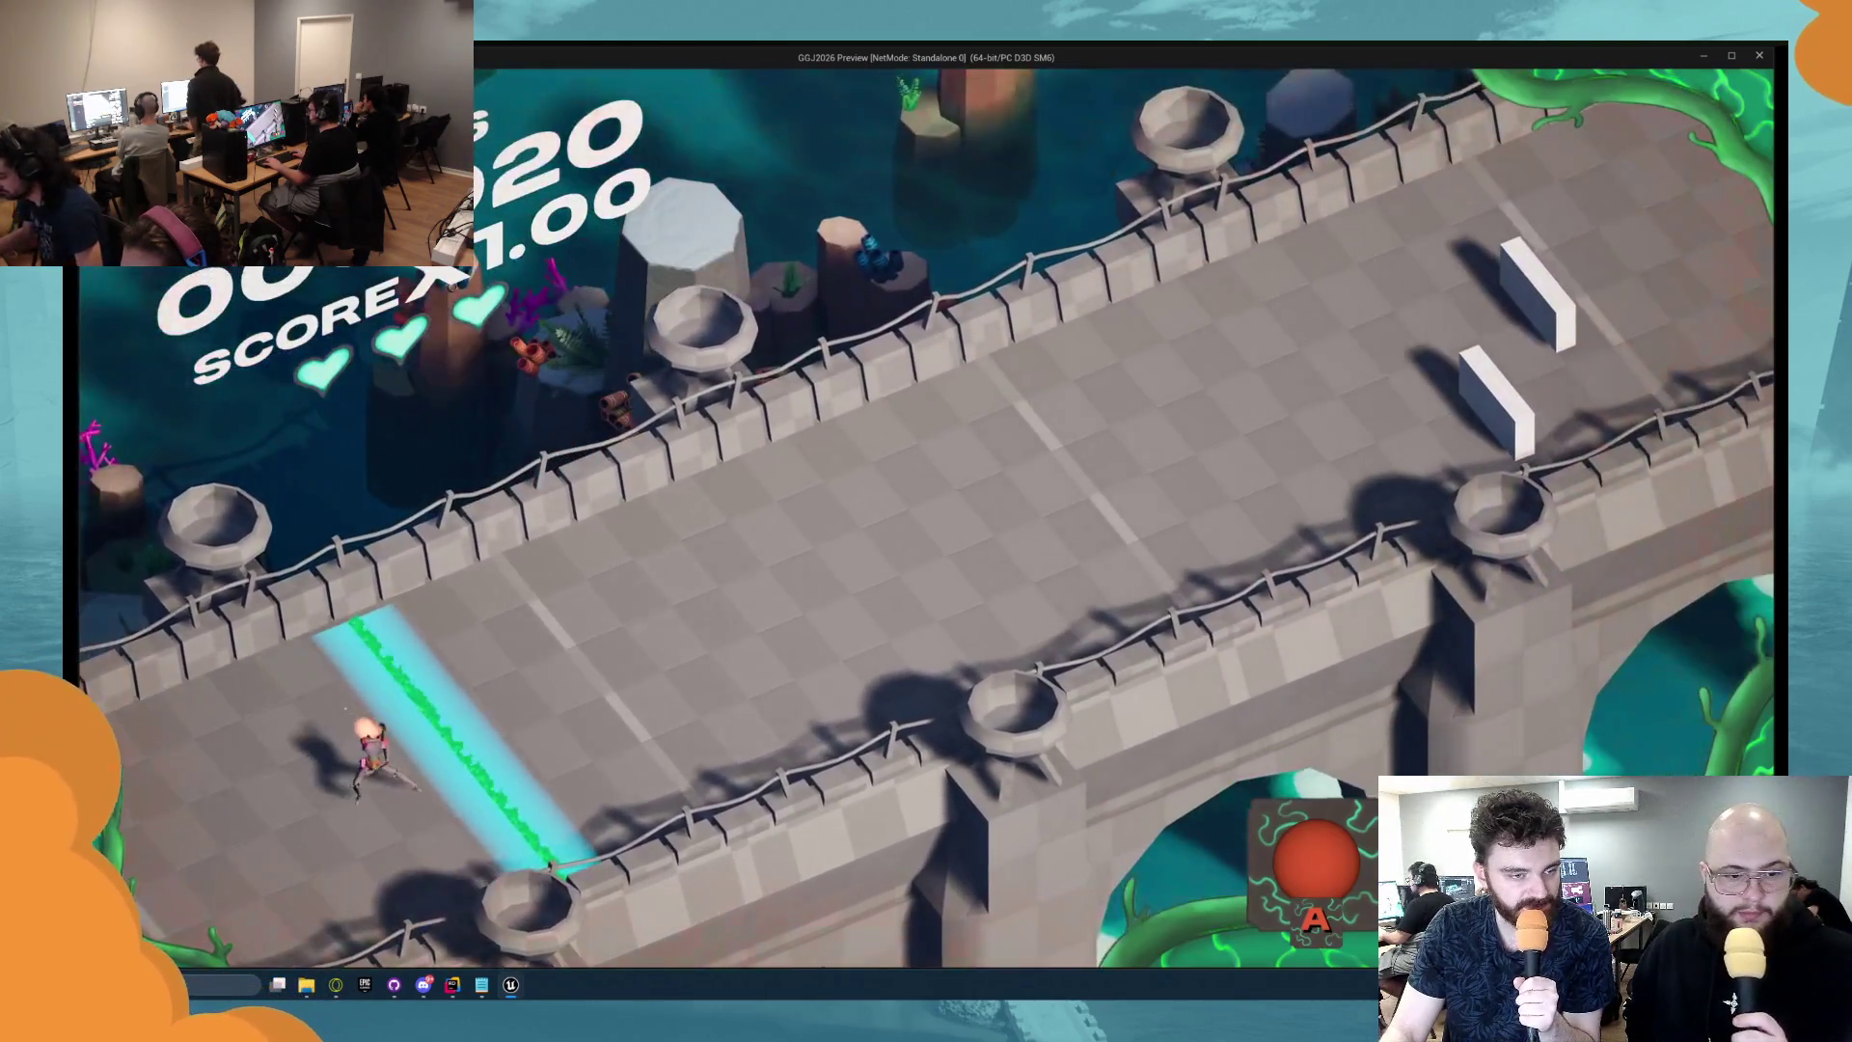
Close the game preview, rearrange the timeline and event nodes, and select Text Score.
key(Escape)
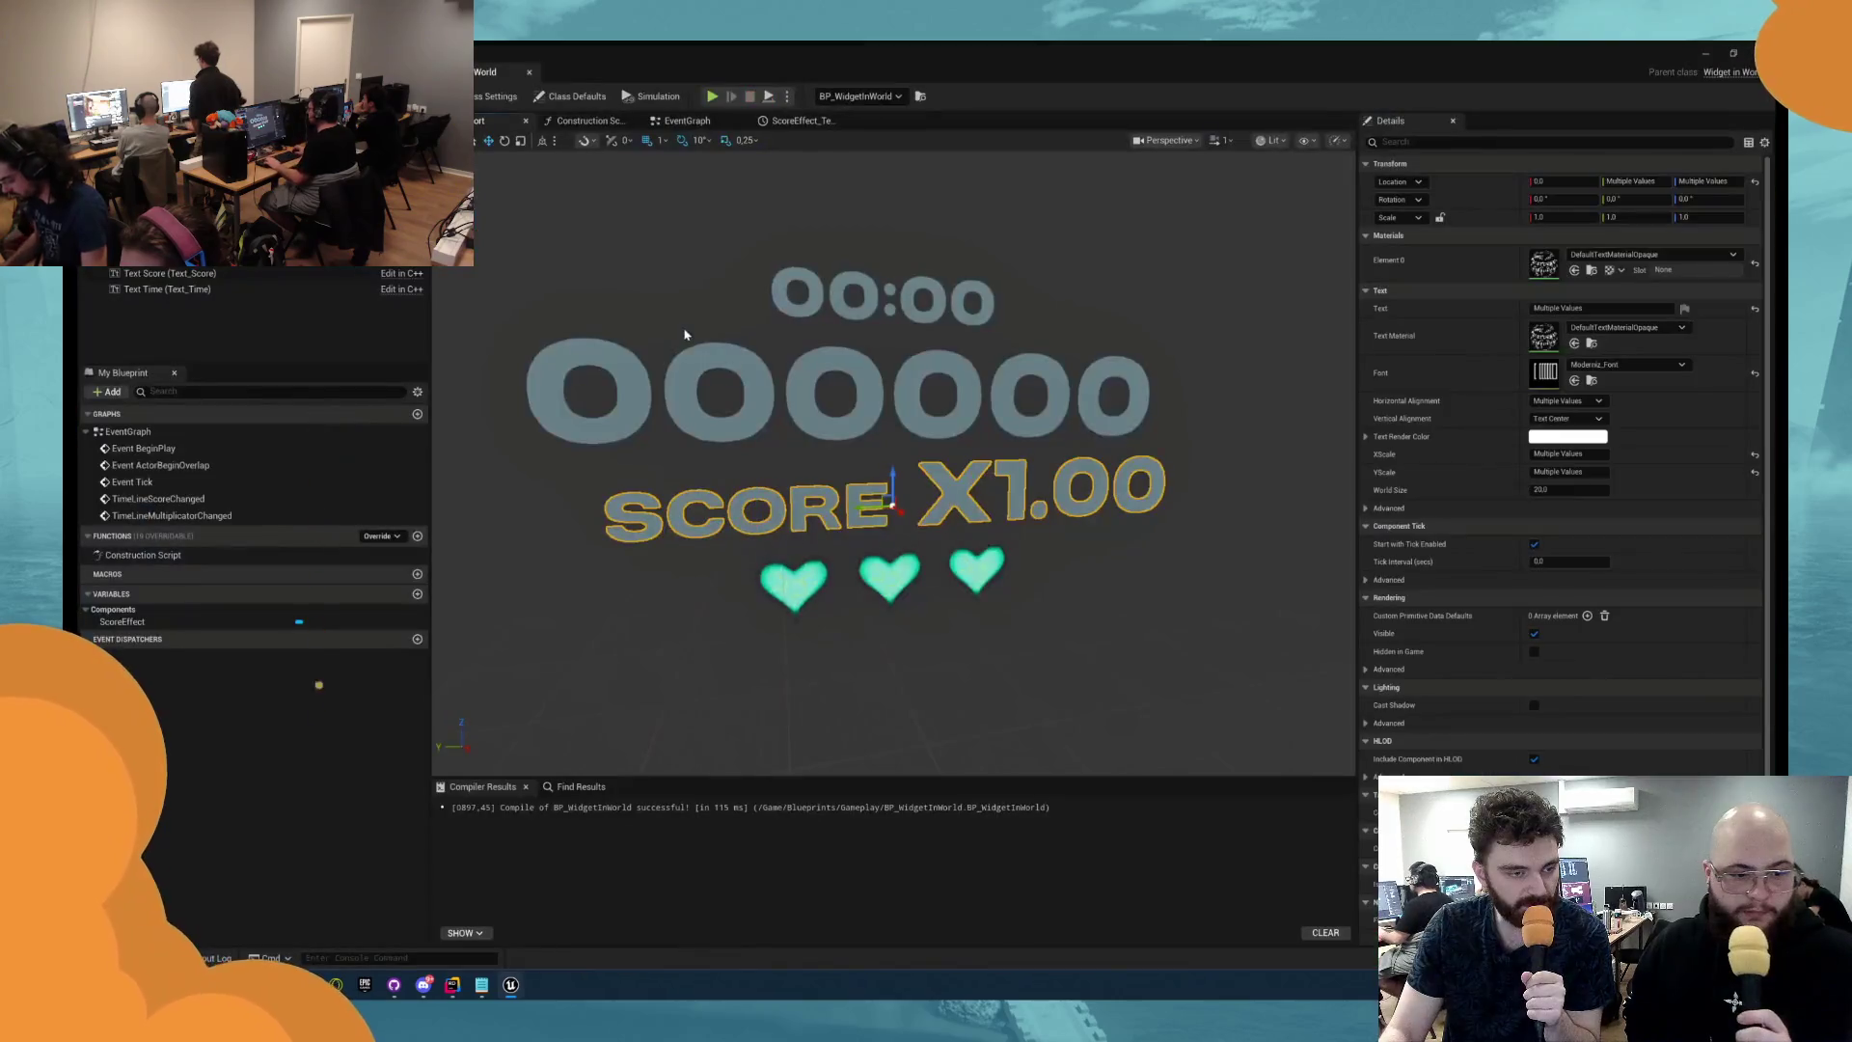
click(779, 118)
click(687, 120)
drag(955, 500, 692, 378)
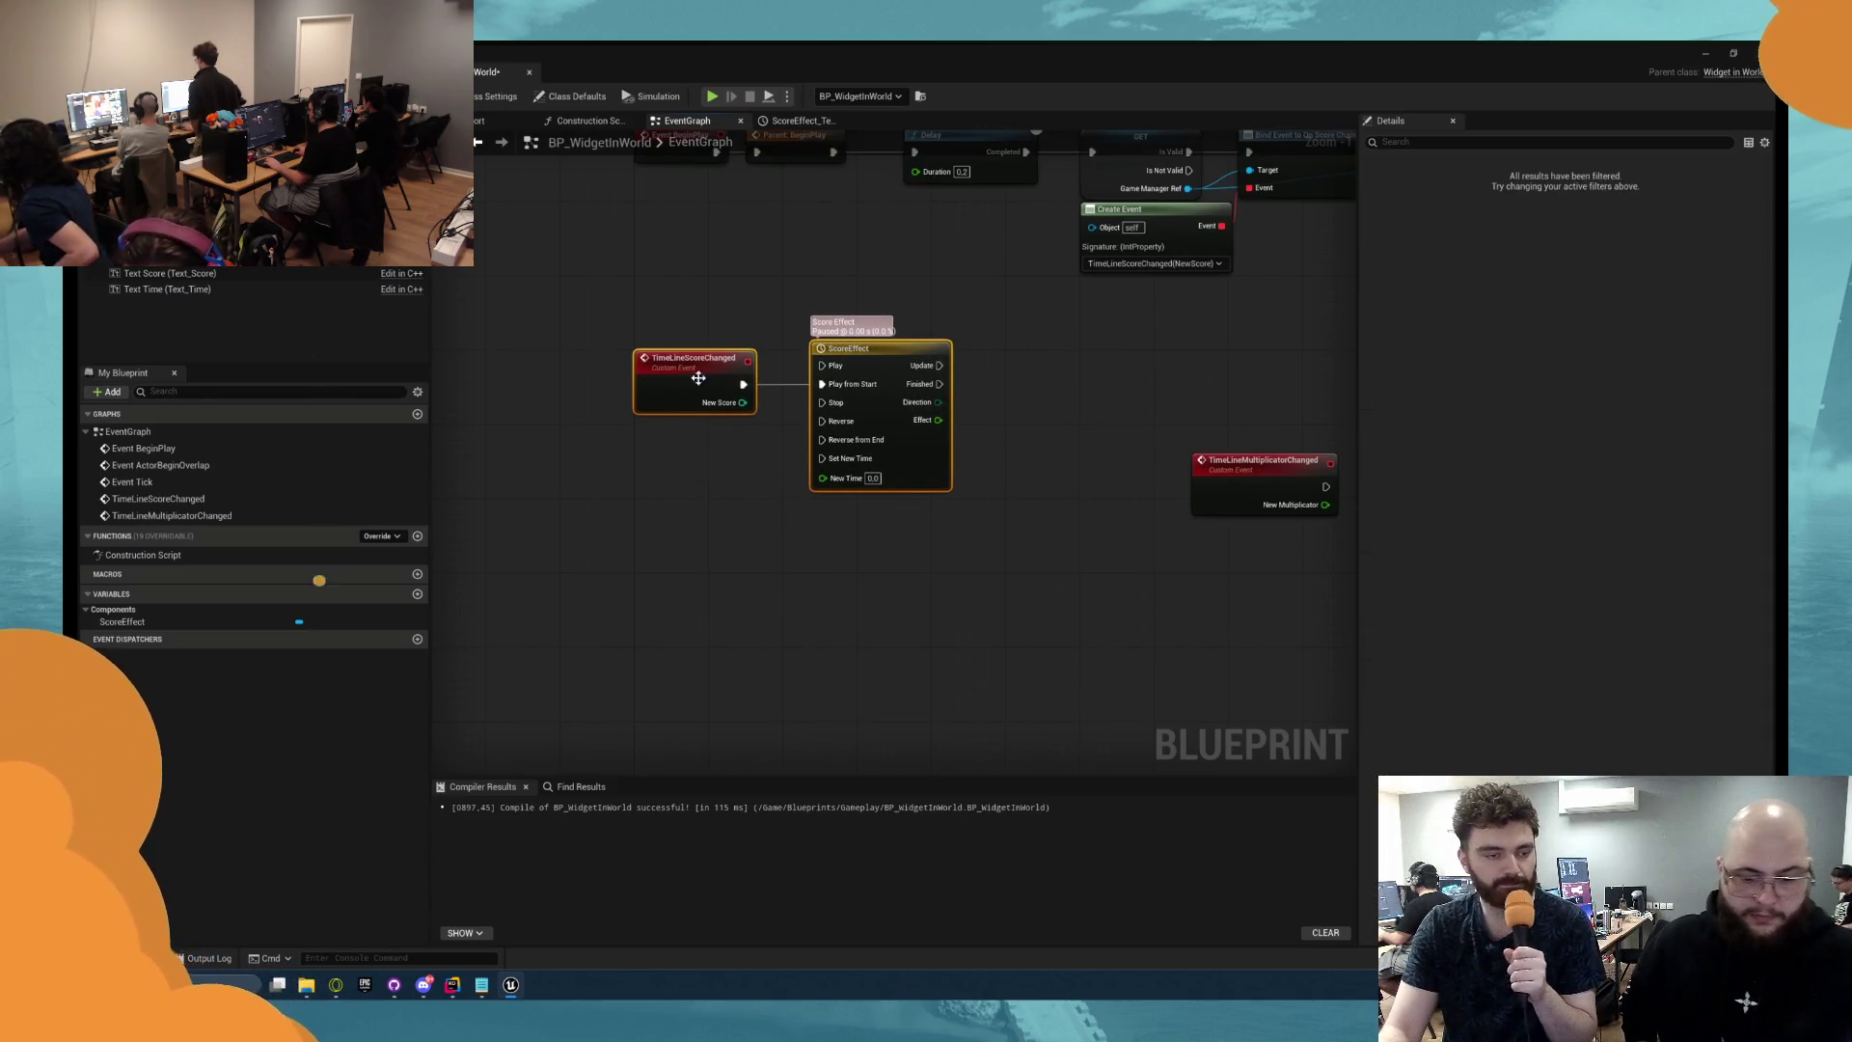
drag(1066, 471, 648, 644)
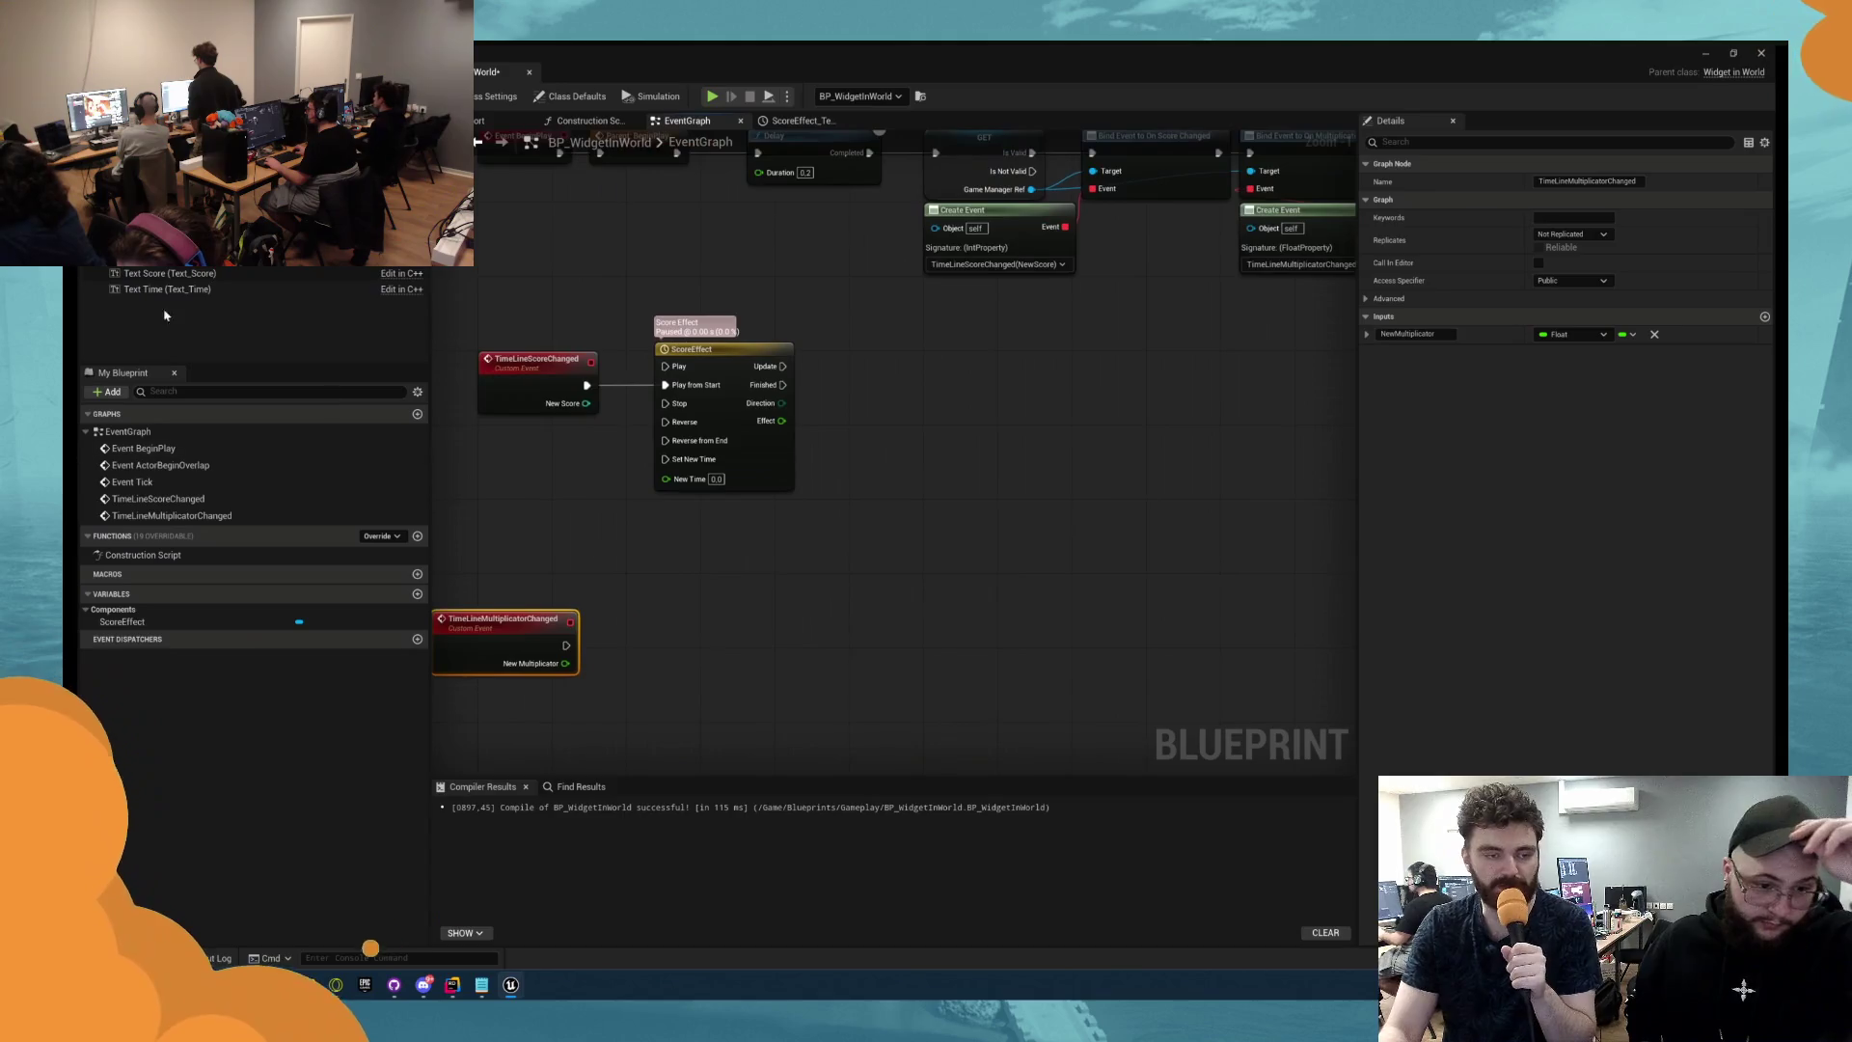
click(187, 289)
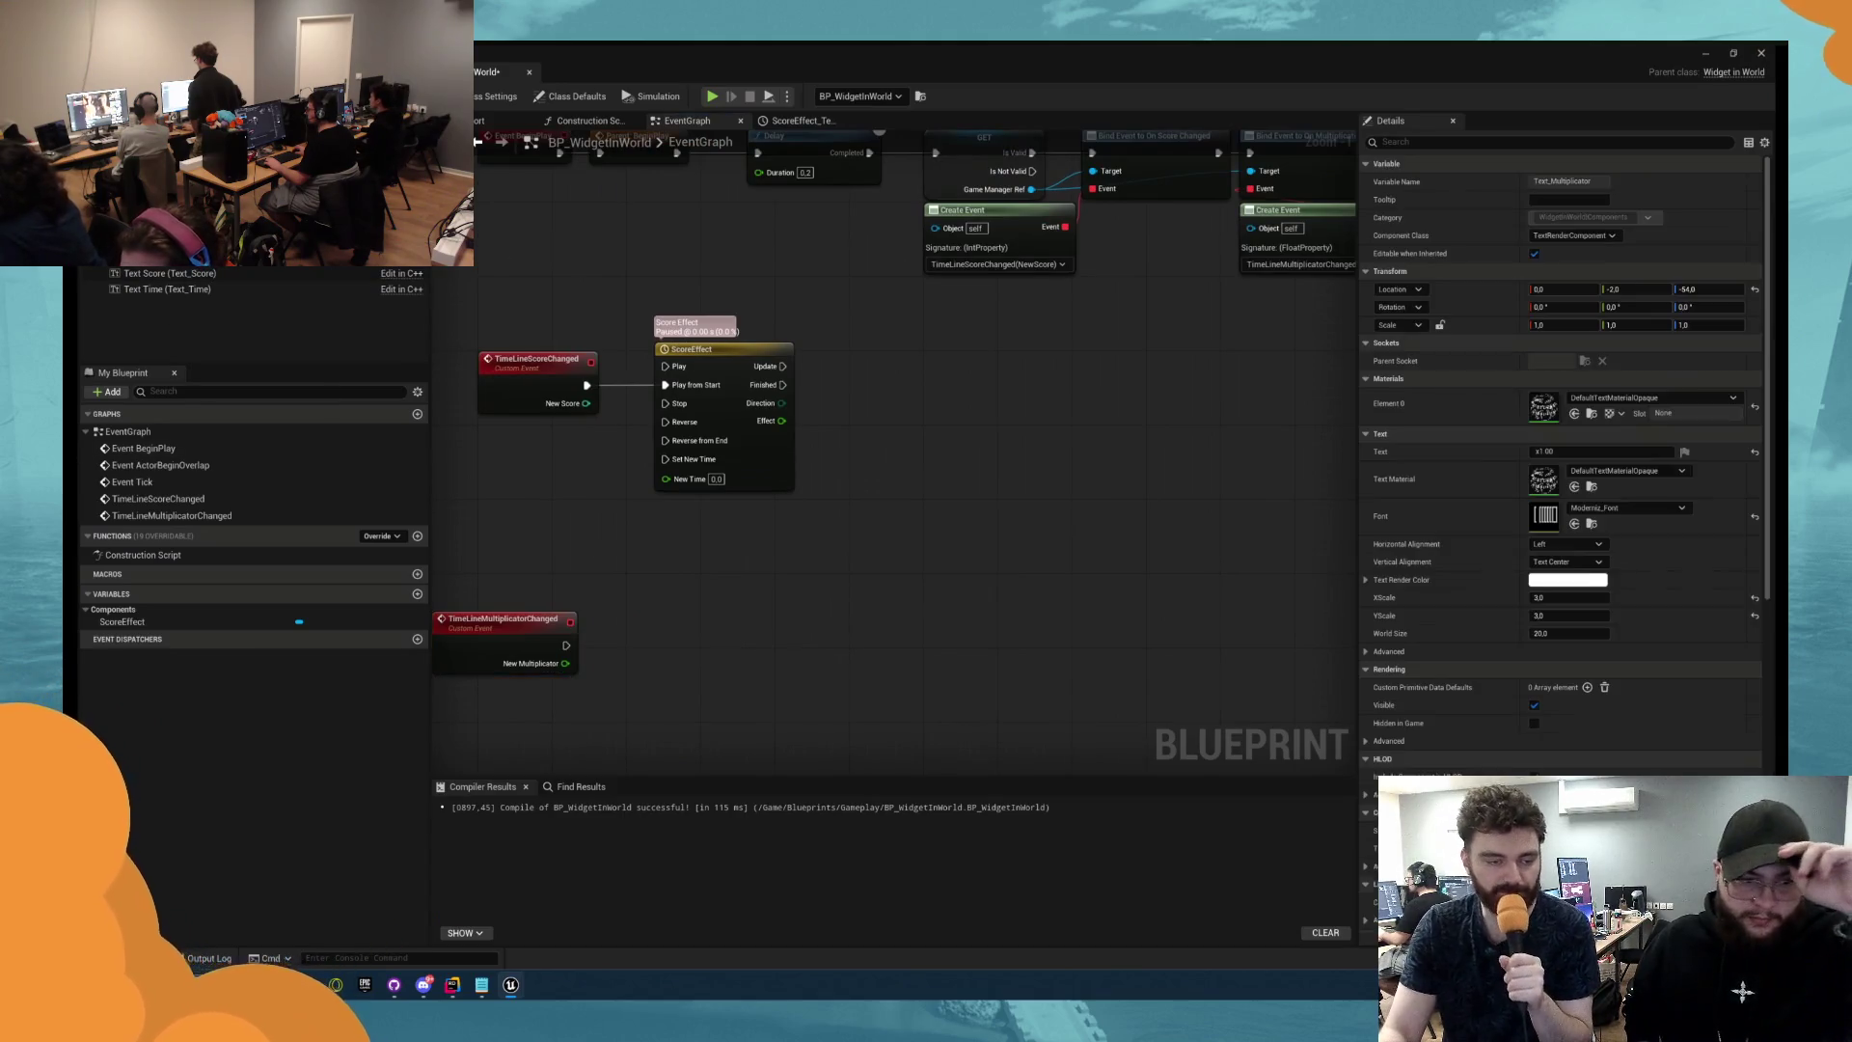
click(200, 280)
Add a Text Score reference and a Set Relative Scale 3D node for it.
mouse_move(624, 373)
mouse_down()
mouse_move(555, 379)
mouse_move(695, 508)
mouse_move(828, 508)
mouse_up()
text(se)
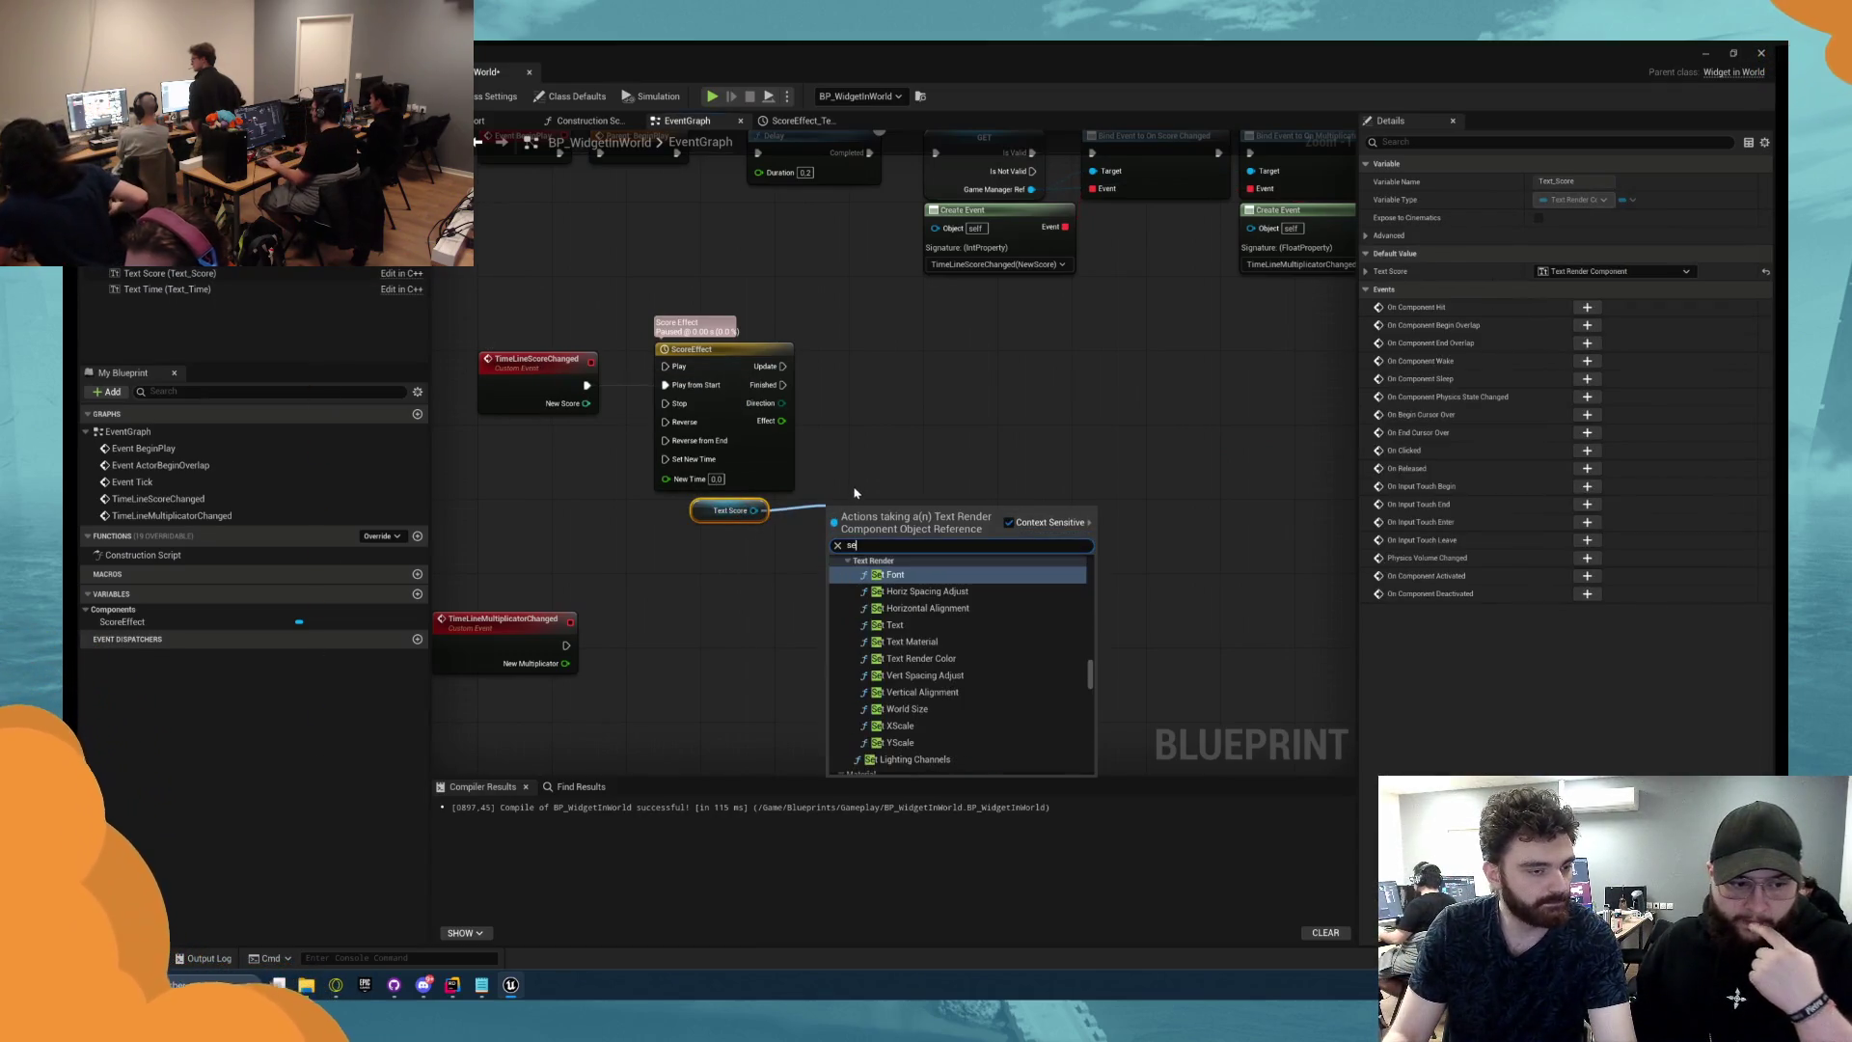
text(t relative)
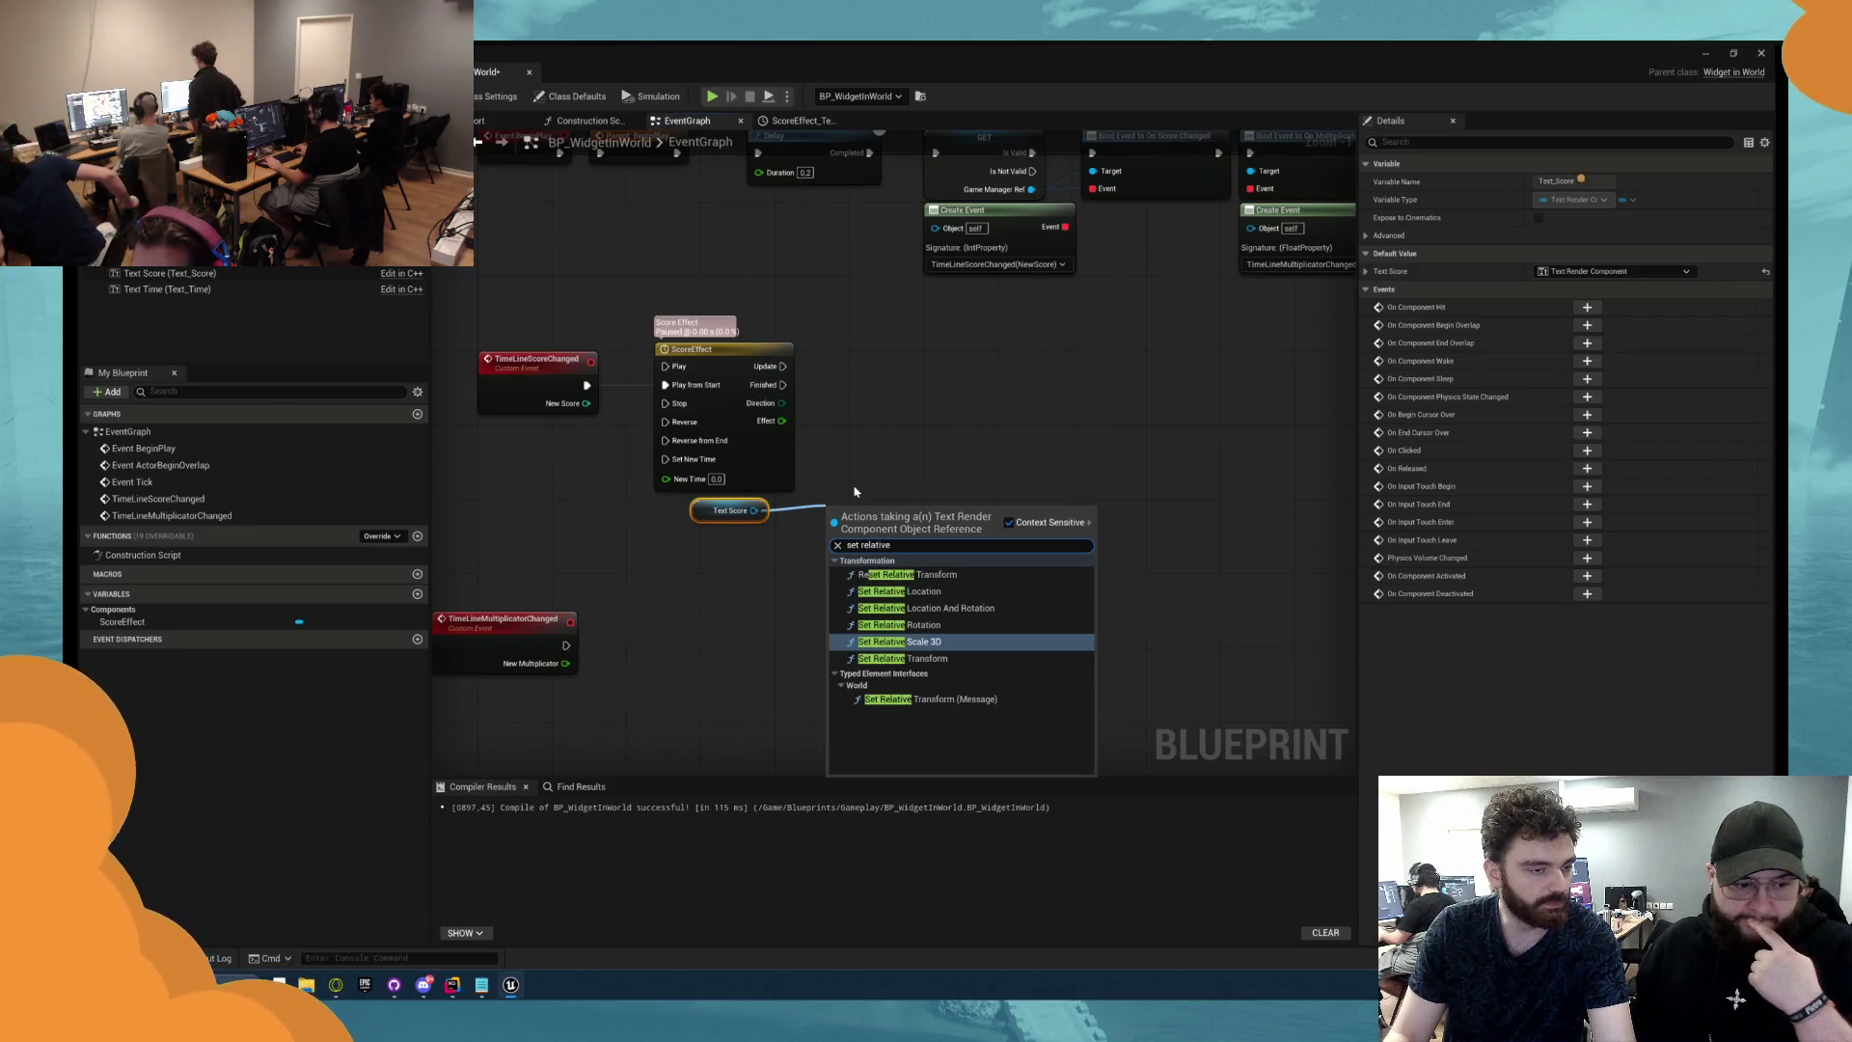
click(929, 642)
mouse_move(870, 520)
mouse_down()
mouse_move(925, 406)
mouse_move(885, 413)
mouse_move(997, 350)
mouse_up()
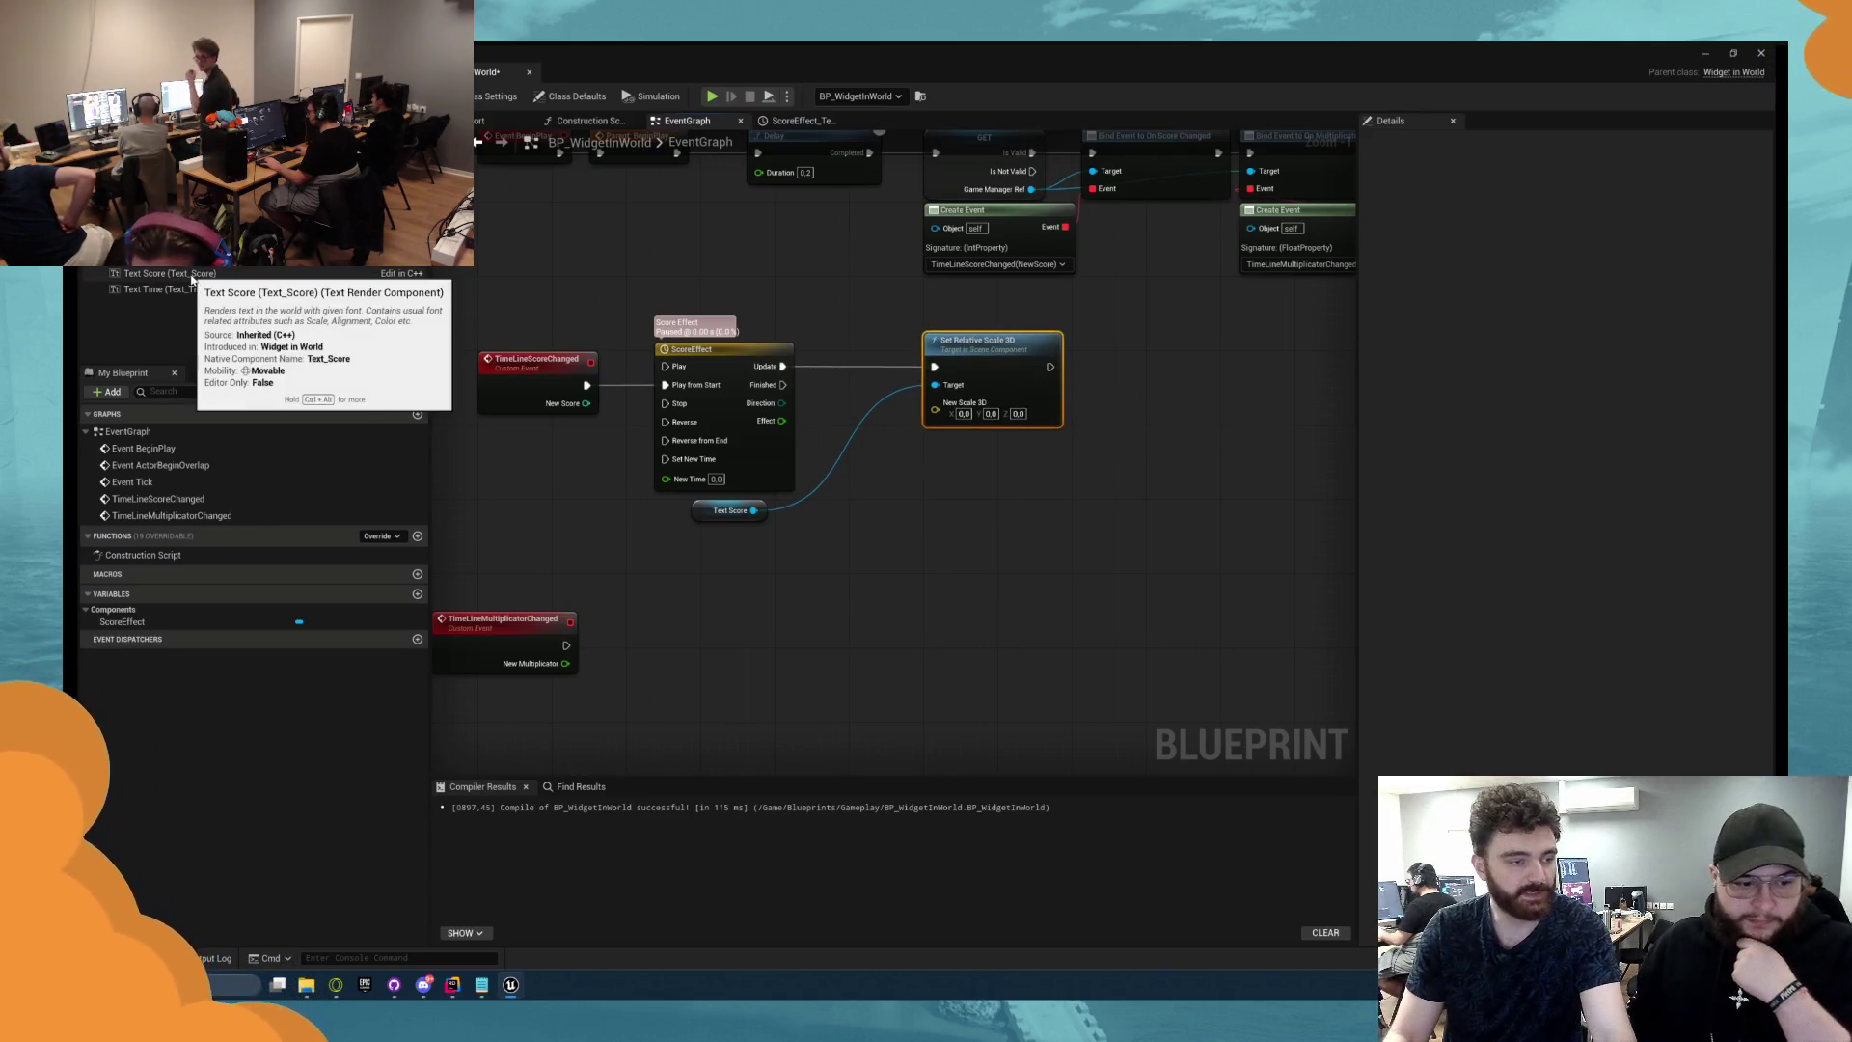
click(225, 262)
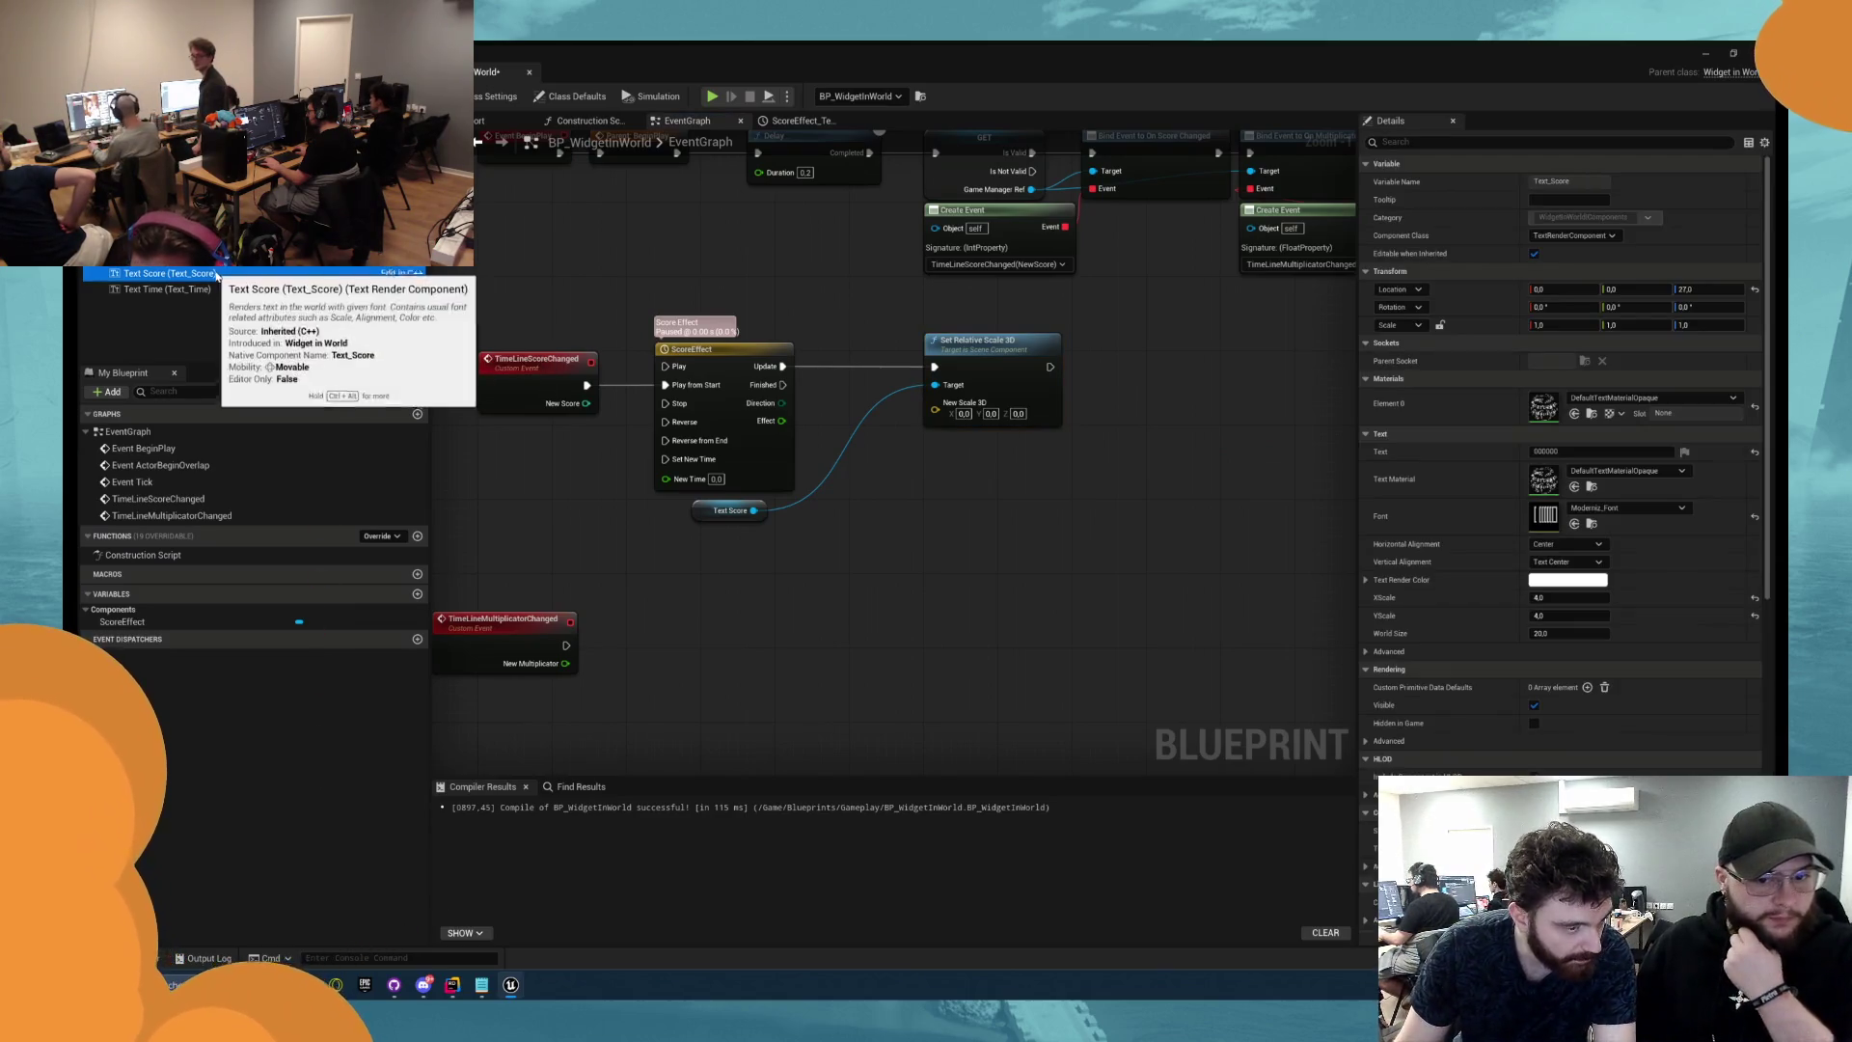
click(212, 277)
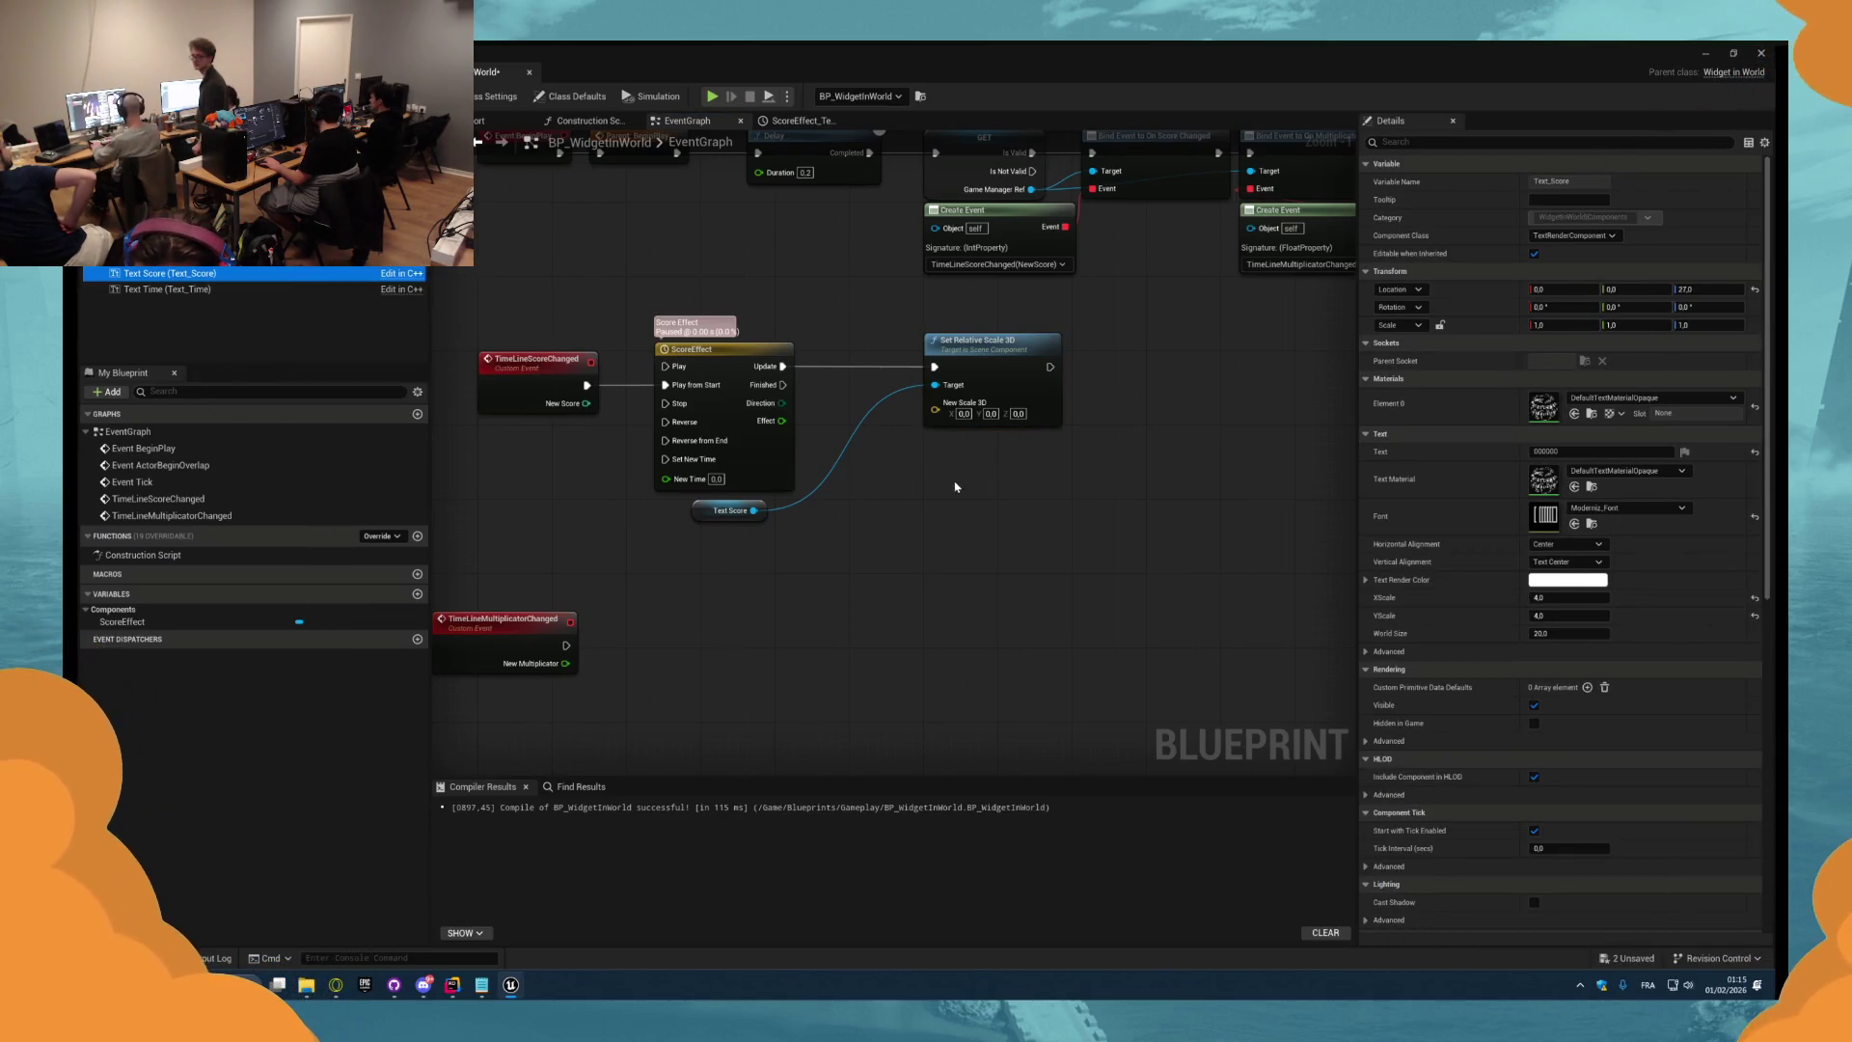
Create a Lerp (Vector) node with the ScoreEffect timeline's Effect output wired into its Alpha.
scroll(772, 456, up, 1)
drag(782, 468, 839, 498)
text(lerp)
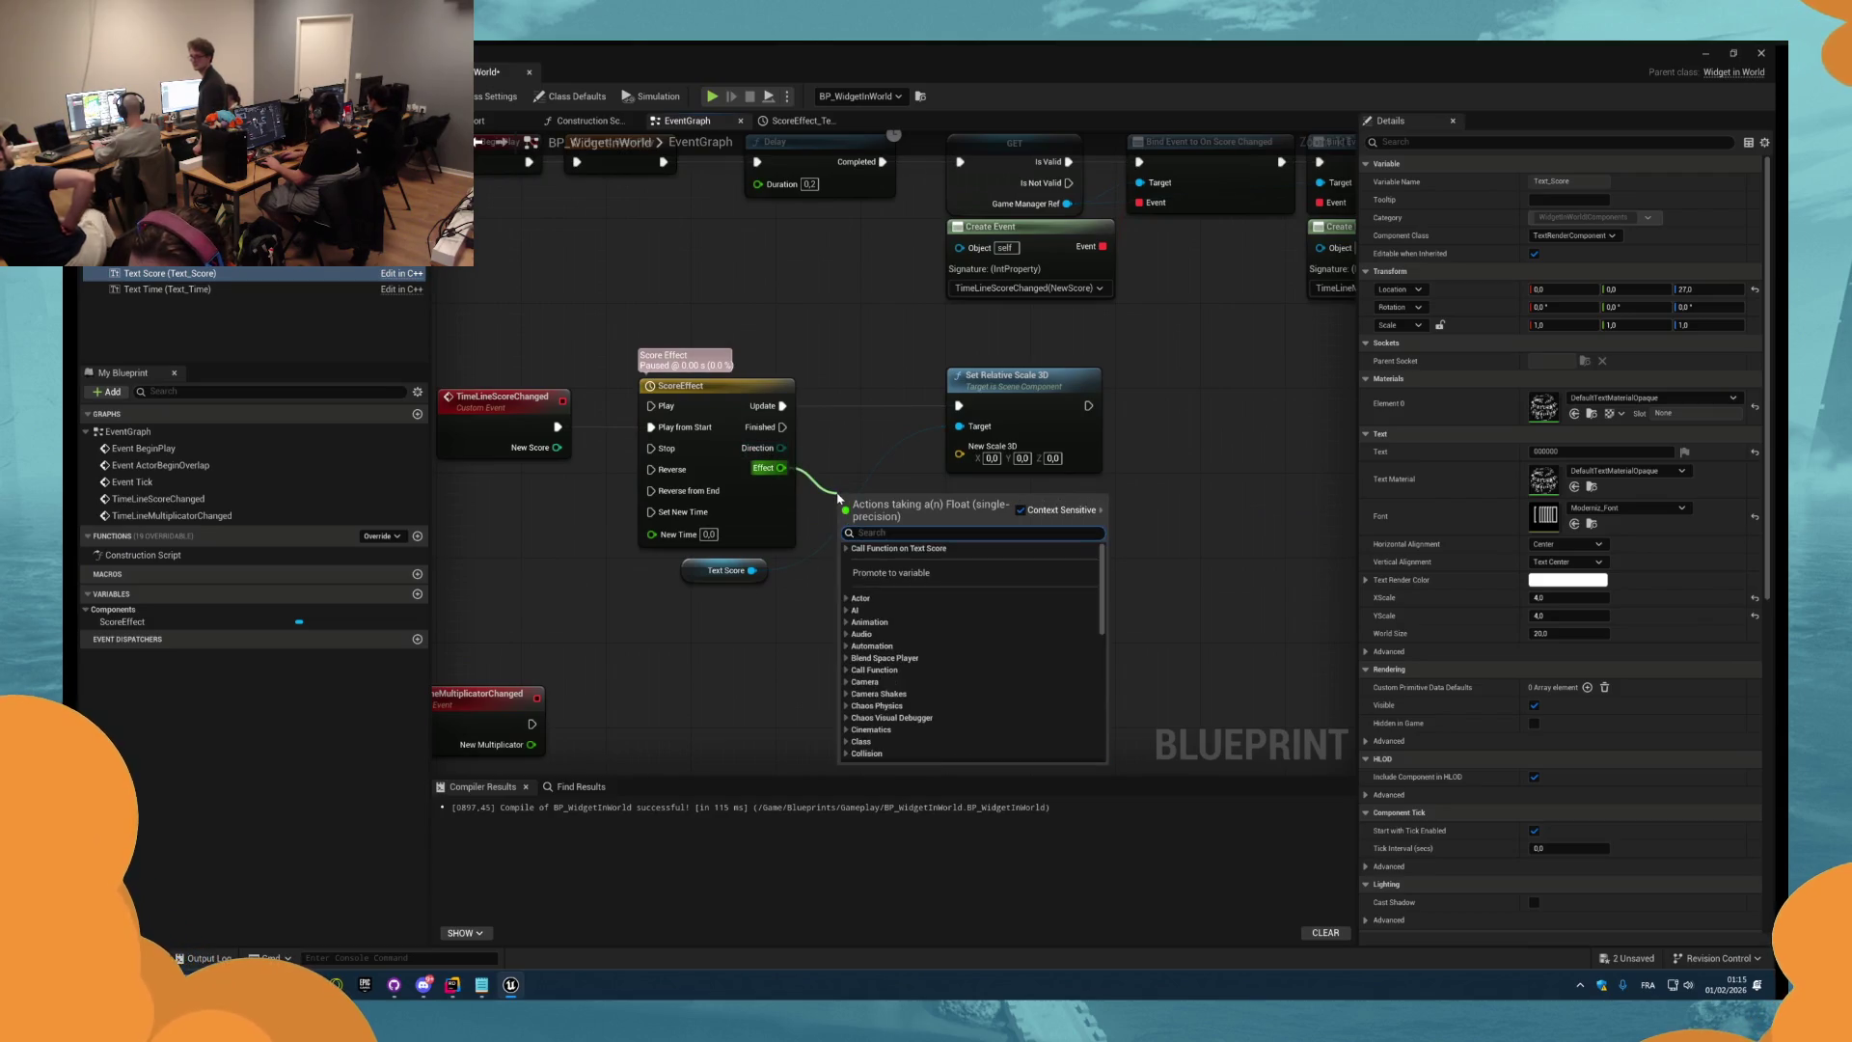
click(831, 502)
drag(959, 454, 881, 557)
text(lerp)
key(Up)
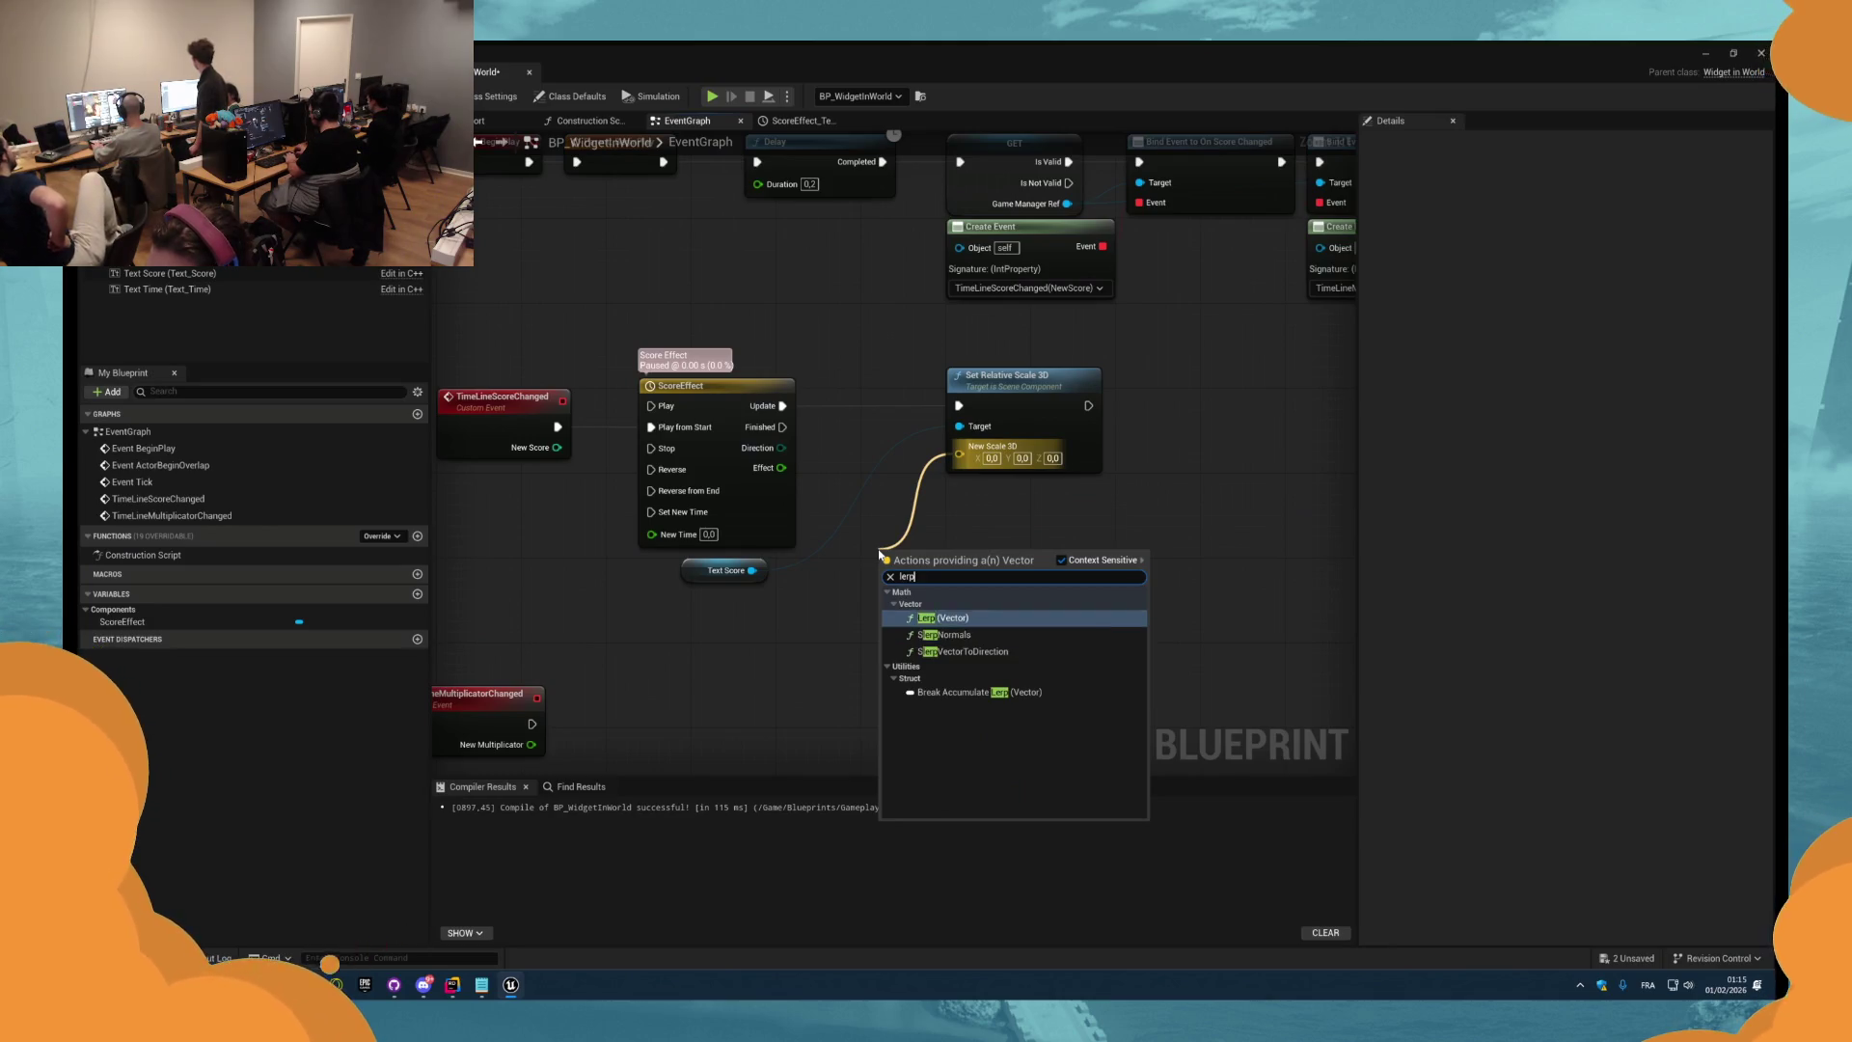
key(Return)
drag(782, 468, 884, 647)
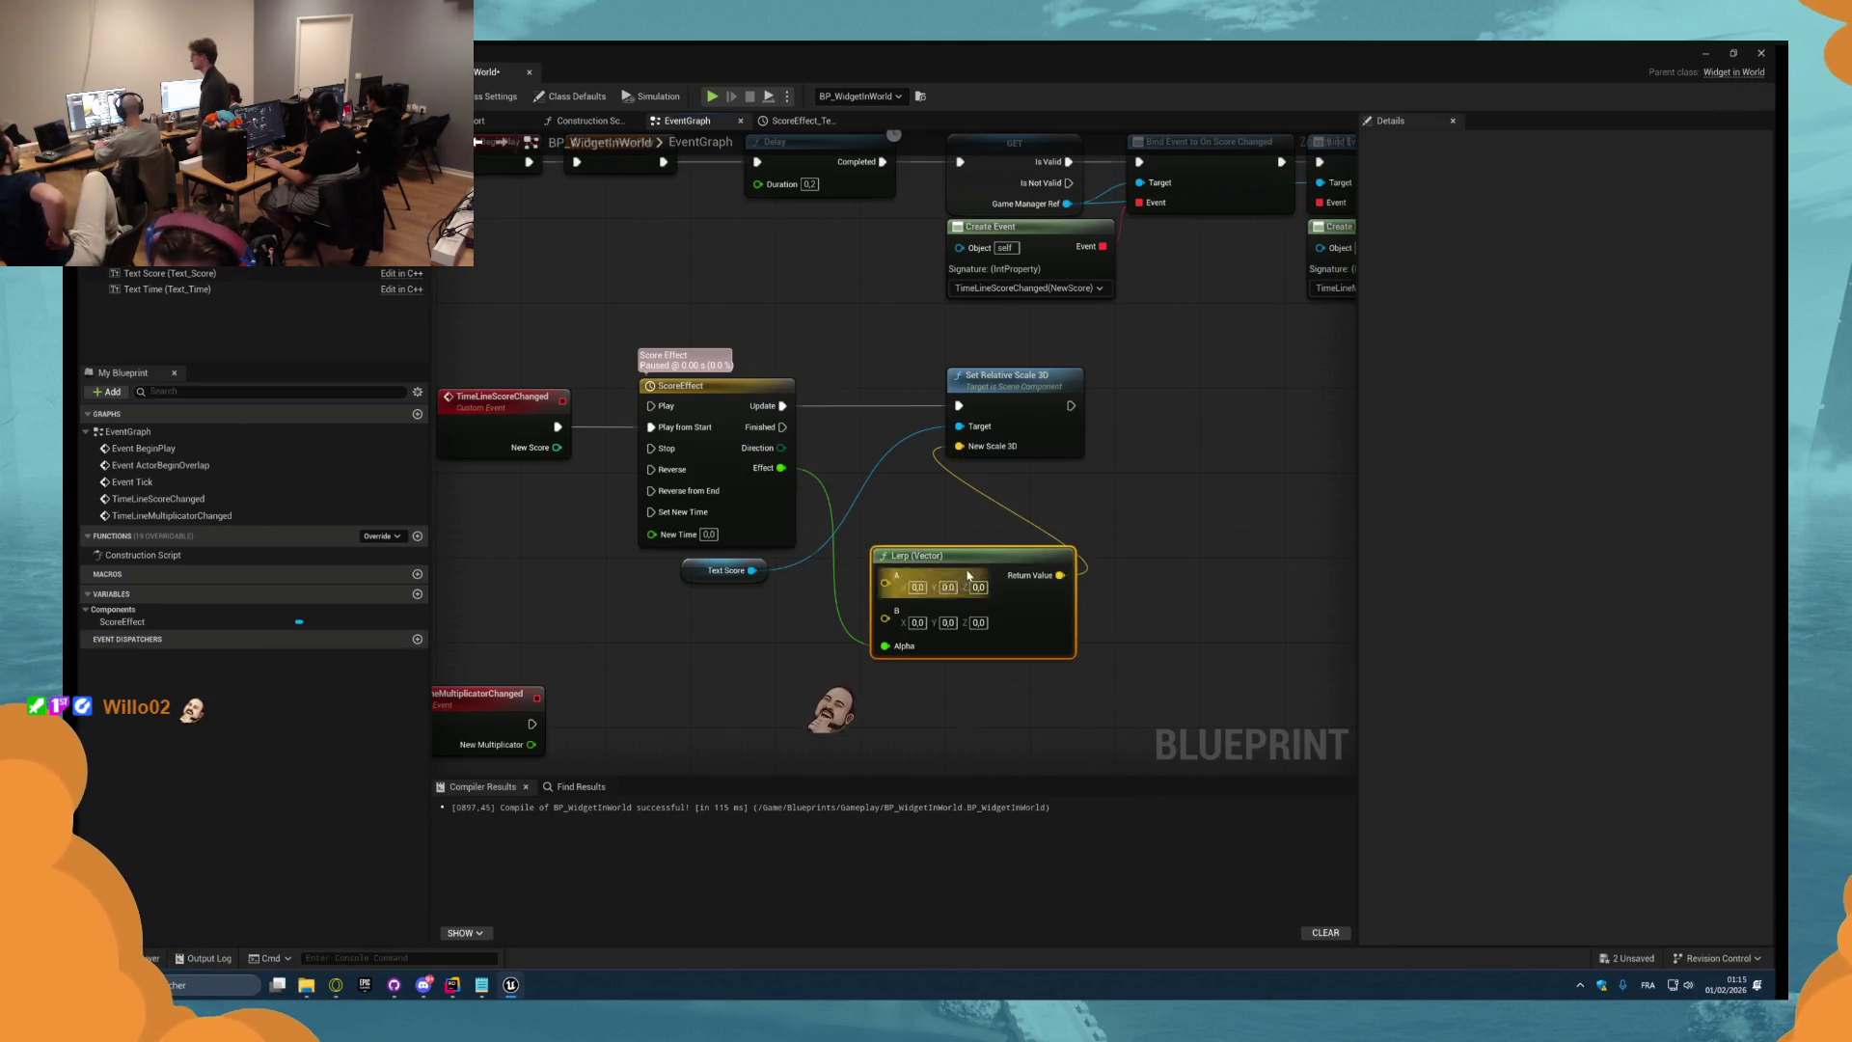
drag(914, 566, 968, 490)
double_click(666, 386)
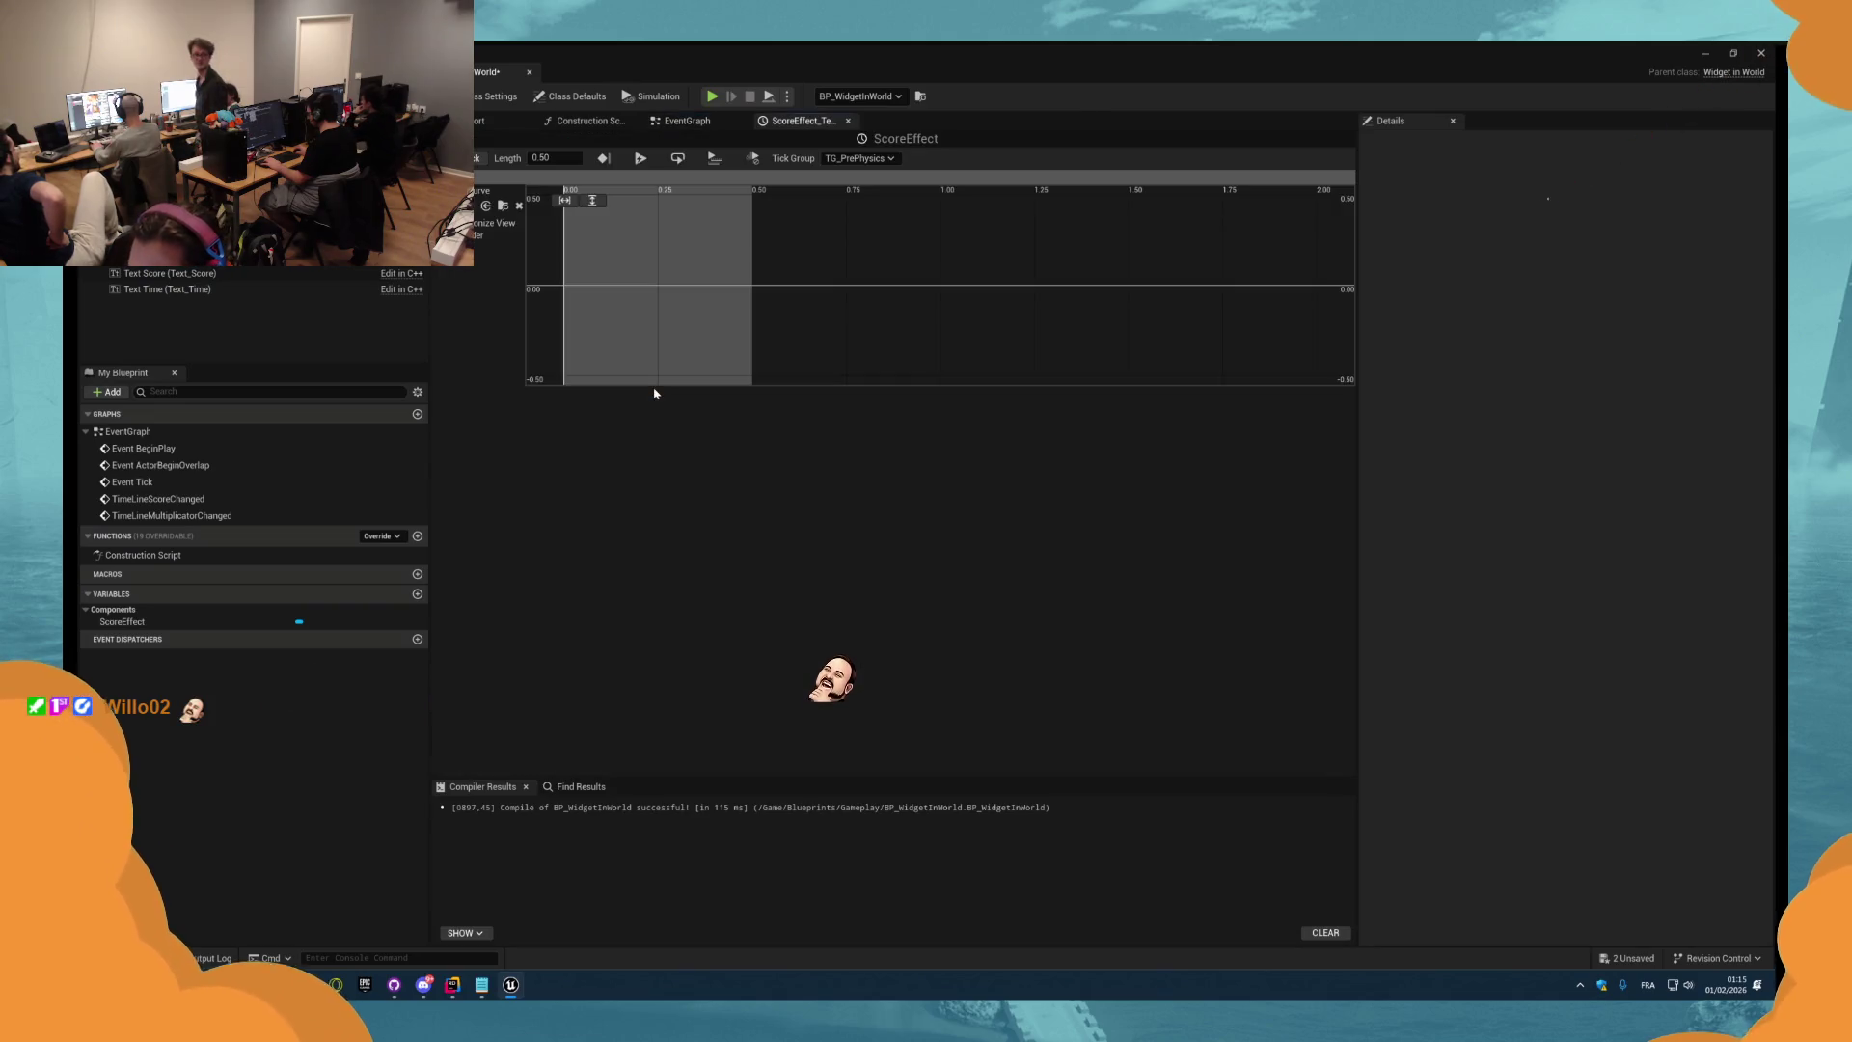
Add three keys to the ScoreEffect Effect curve.
right_click(593, 267)
click(637, 292)
shift+click(651, 275)
shift+click(694, 274)
Place the first key at time 0 with value 0 and the middle key at 0.25.
click(591, 263)
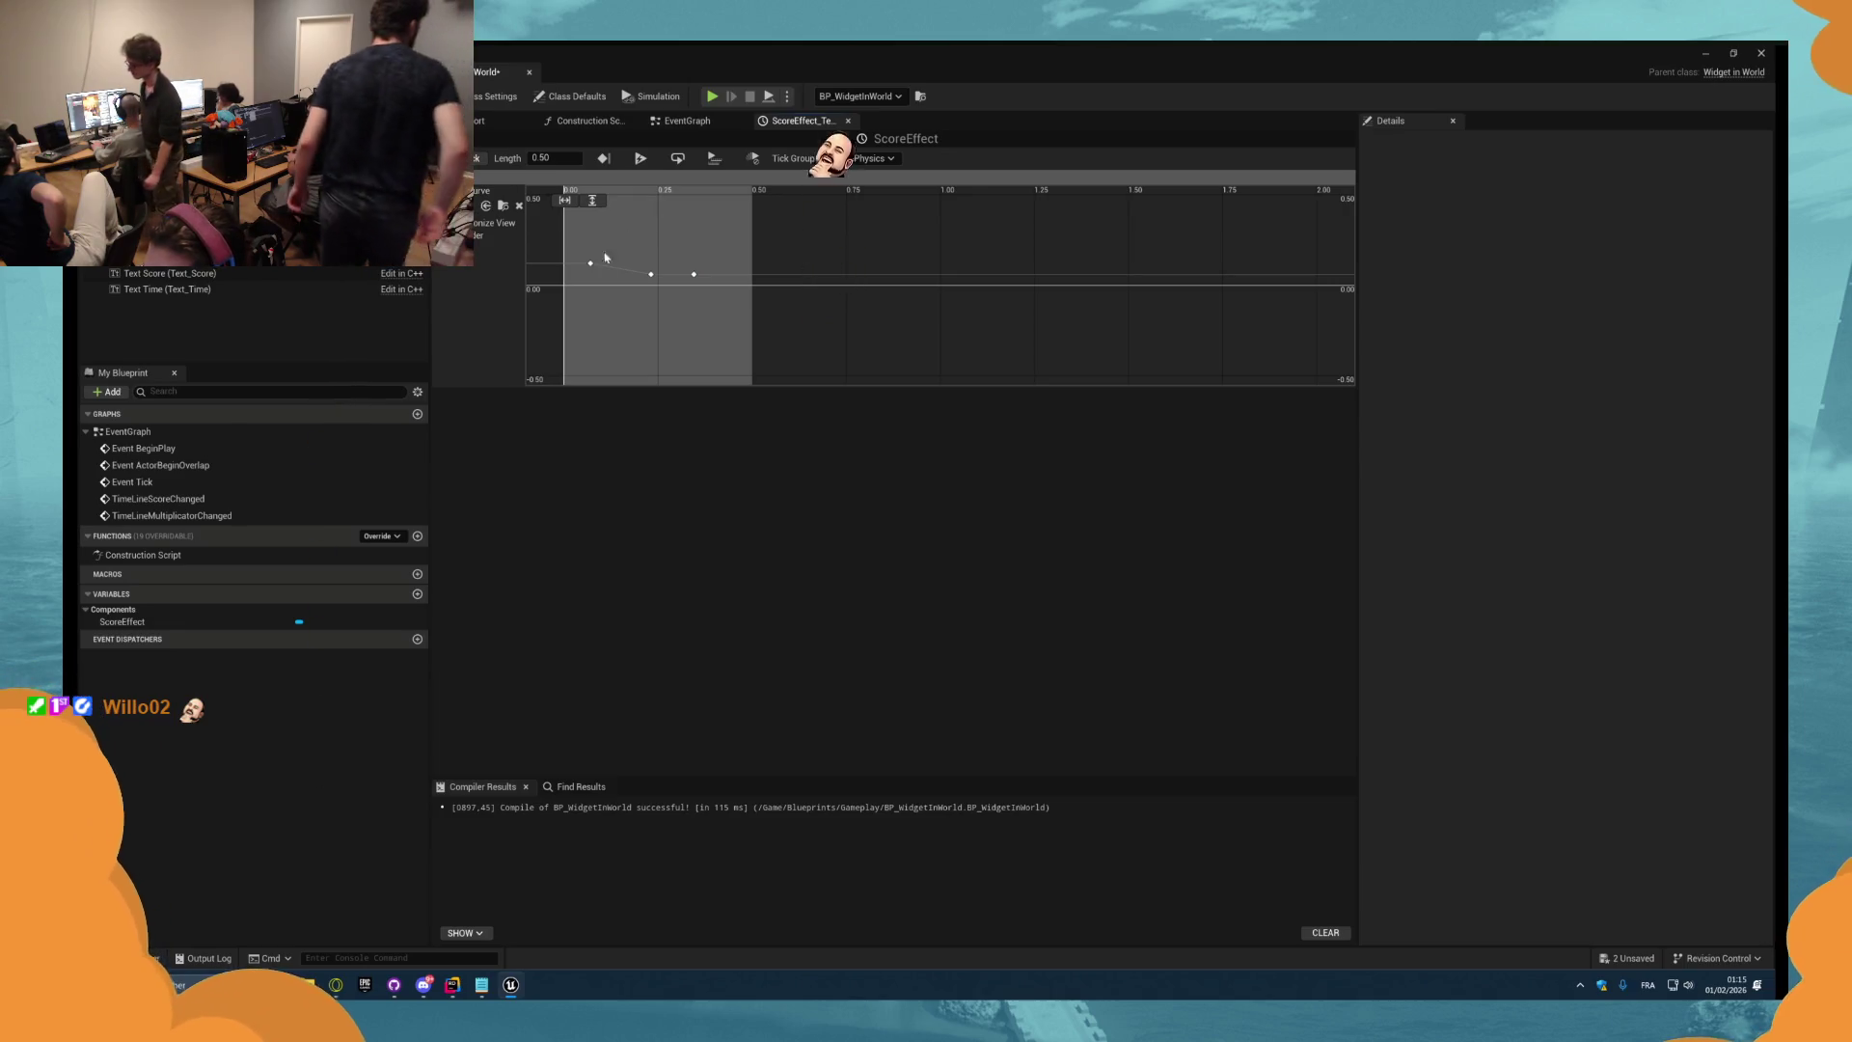
click(653, 201)
text(0)
click(721, 200)
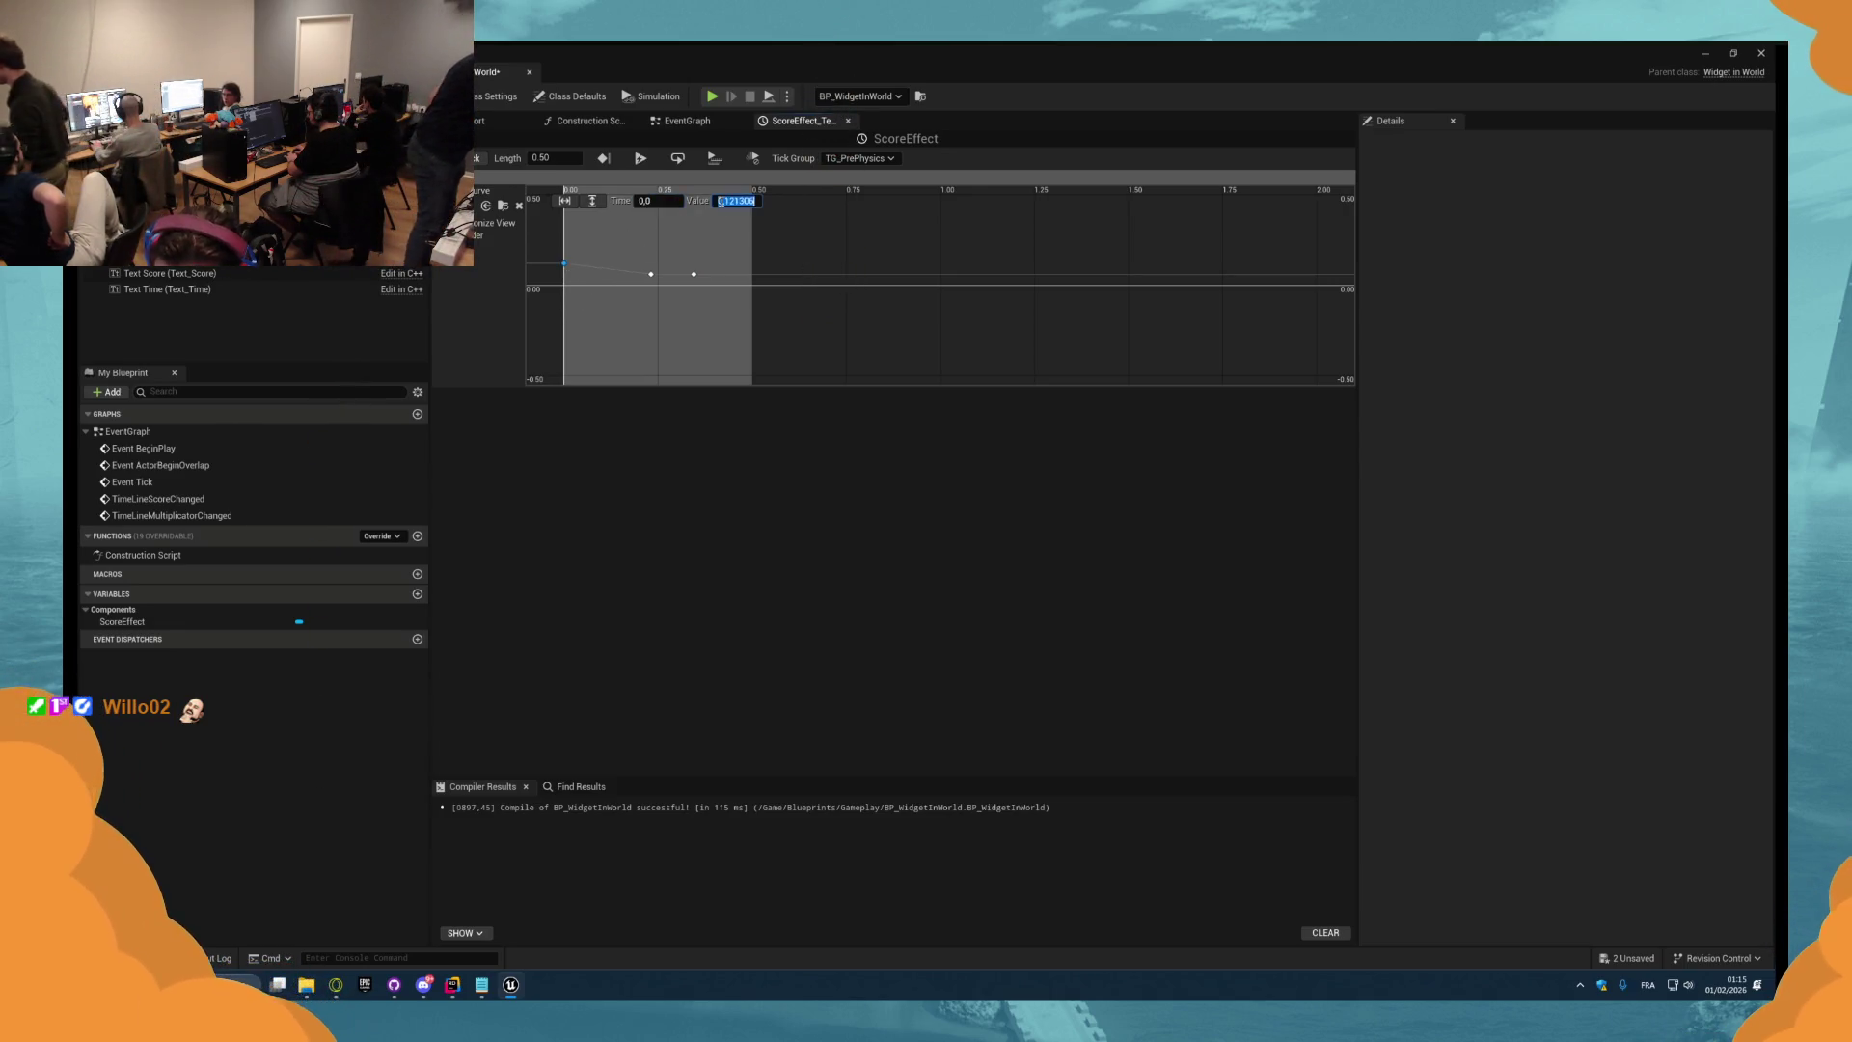
click(652, 274)
click(658, 200)
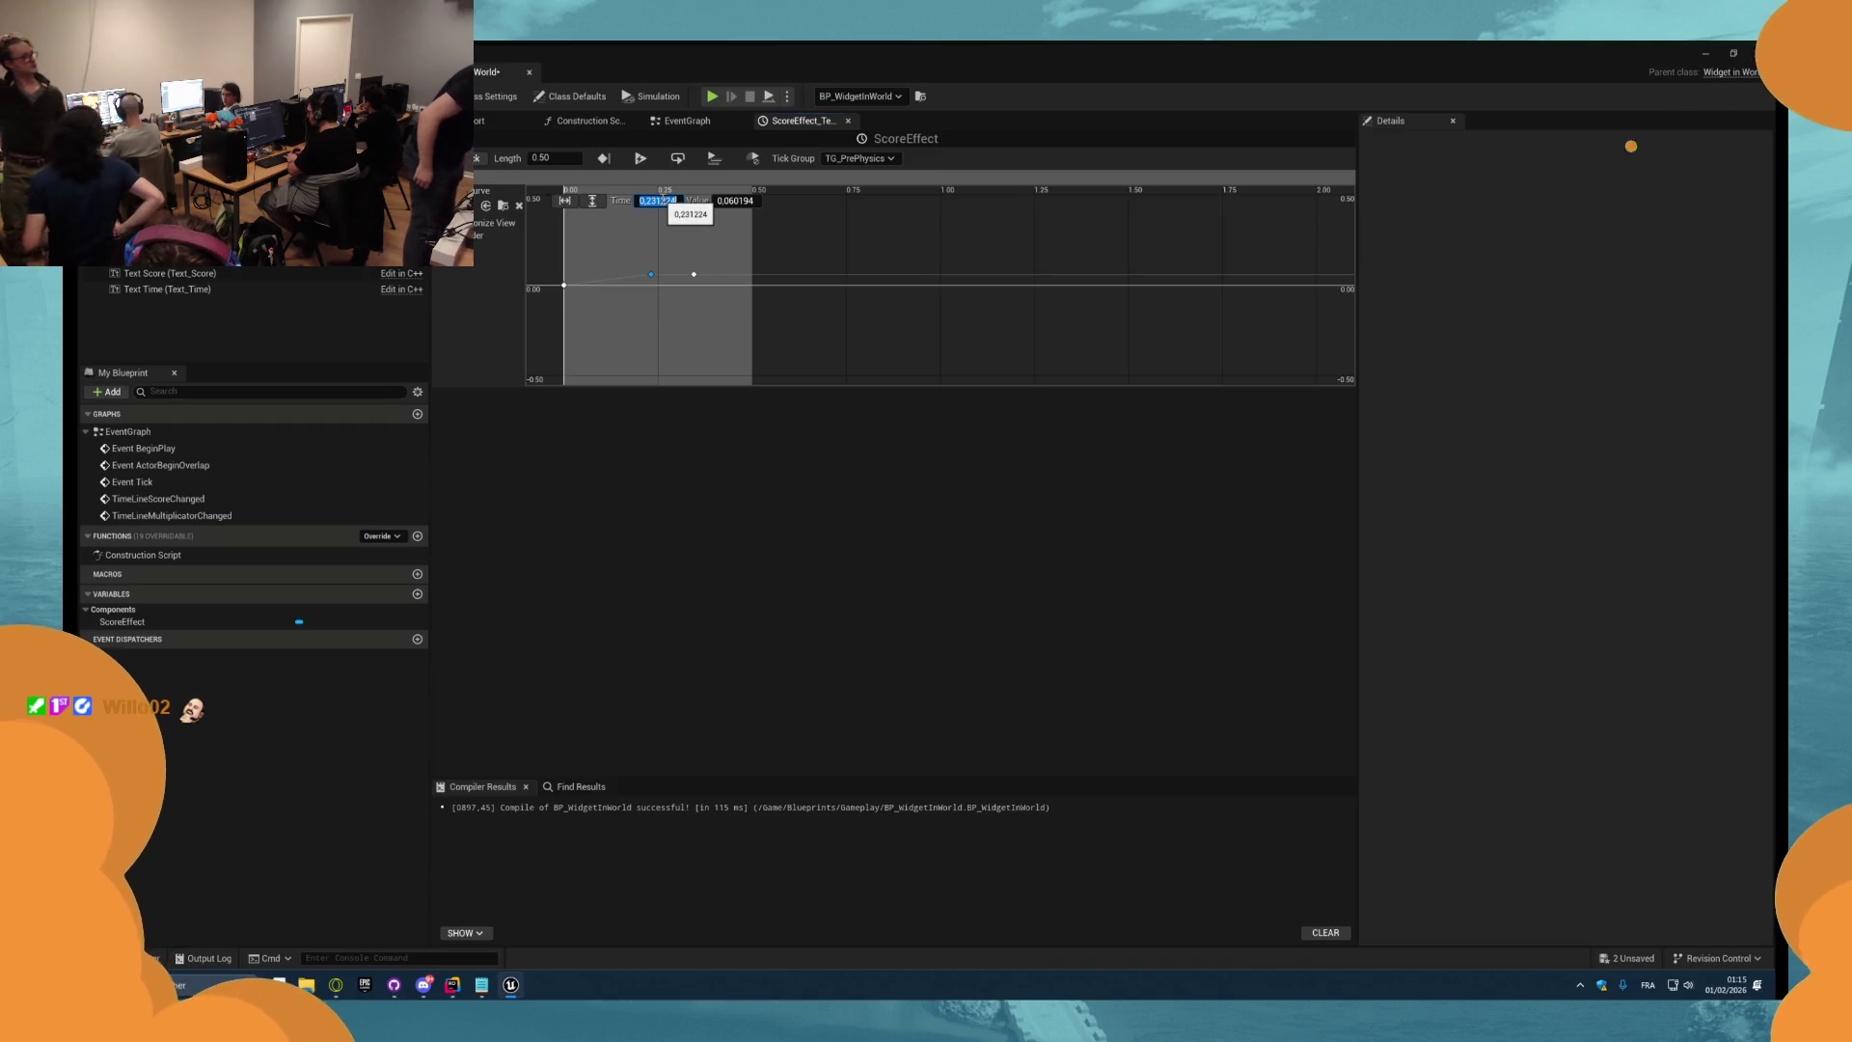
text(5)
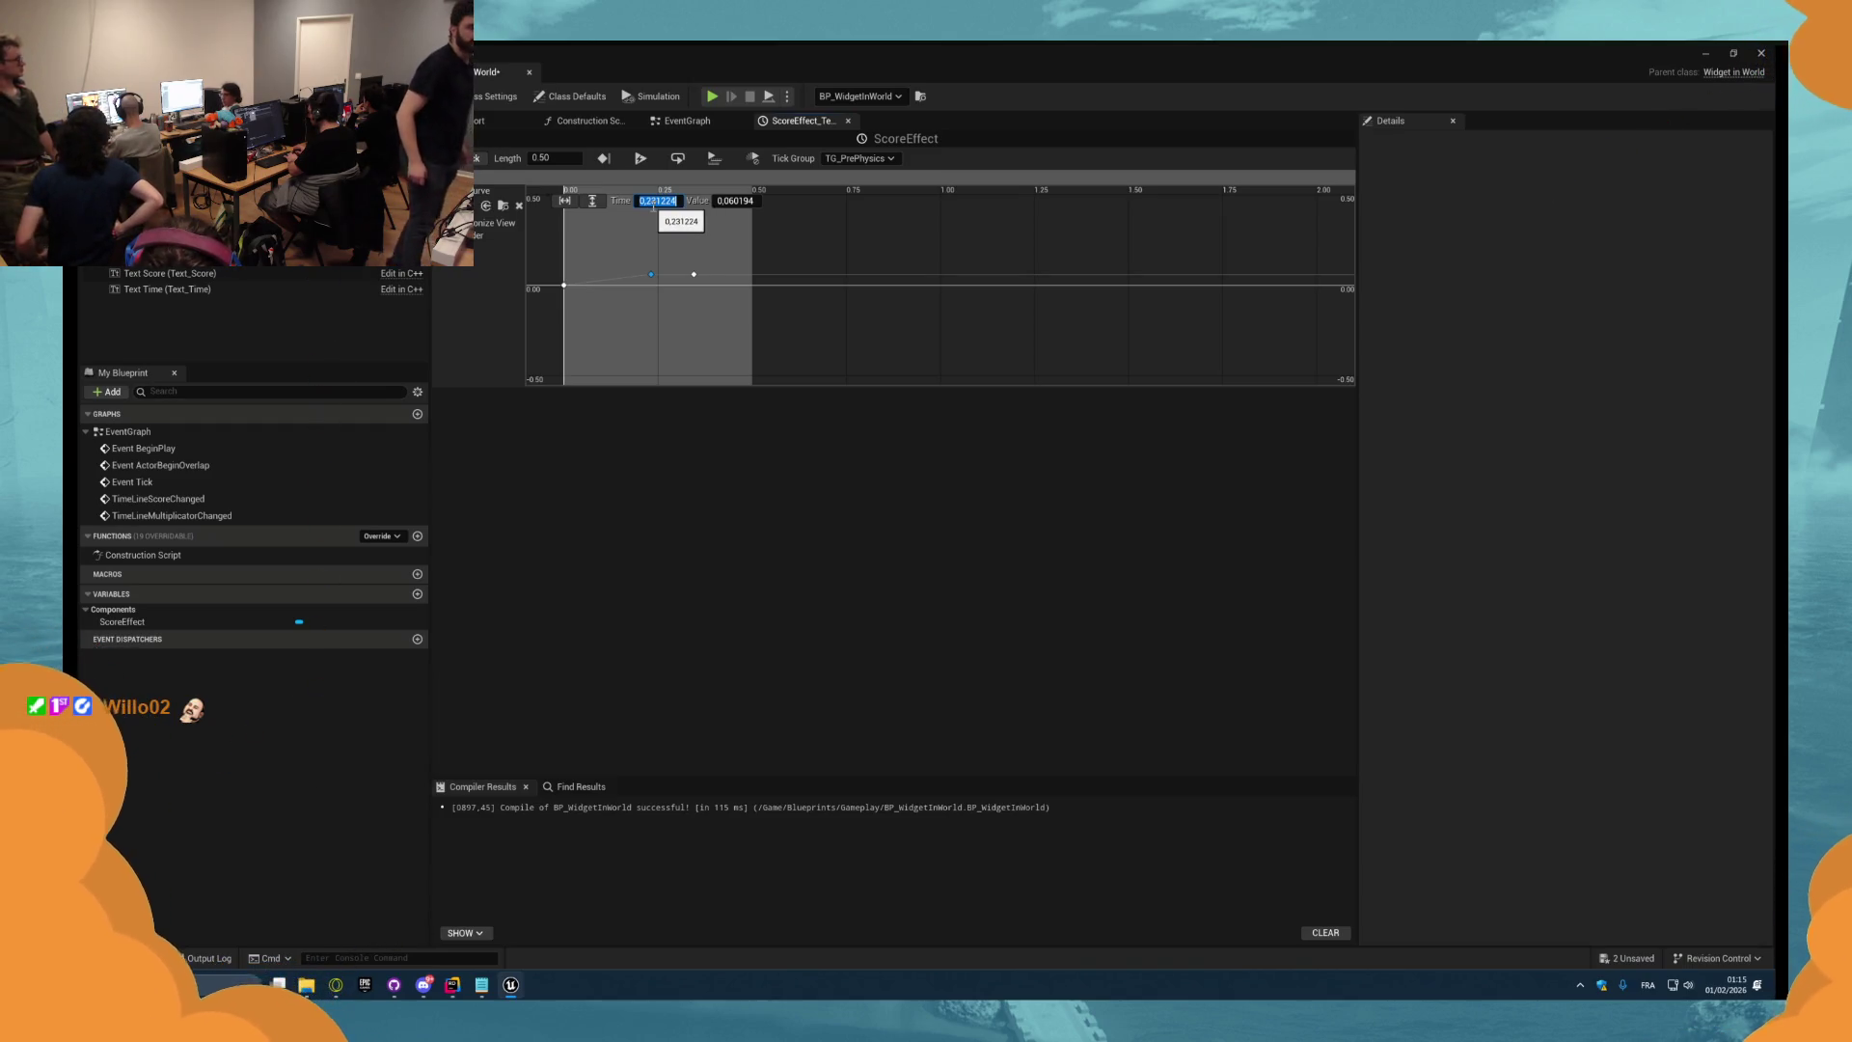
text(0,25)
key(Return)
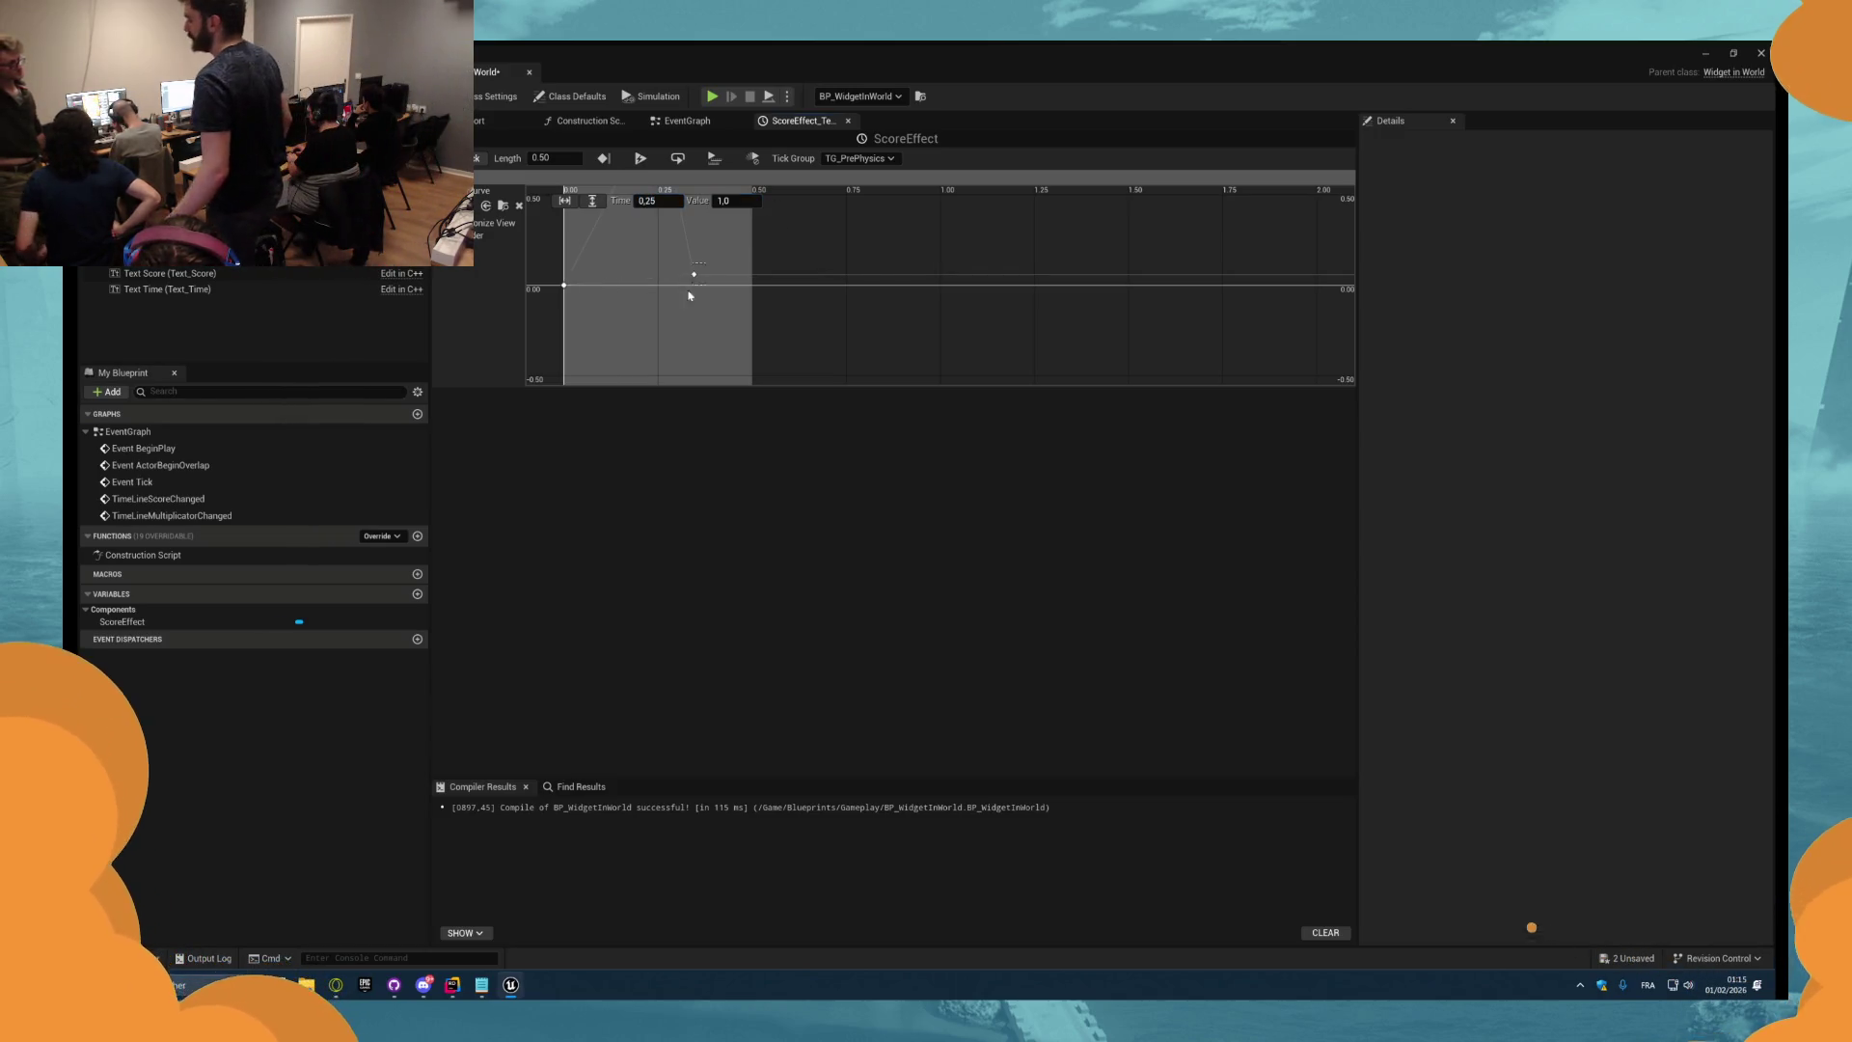
Set the last key's time to 0.5 and enter its value.
click(694, 274)
click(659, 200)
text(1,0)
key(Return)
click(735, 201)
text(1,0)
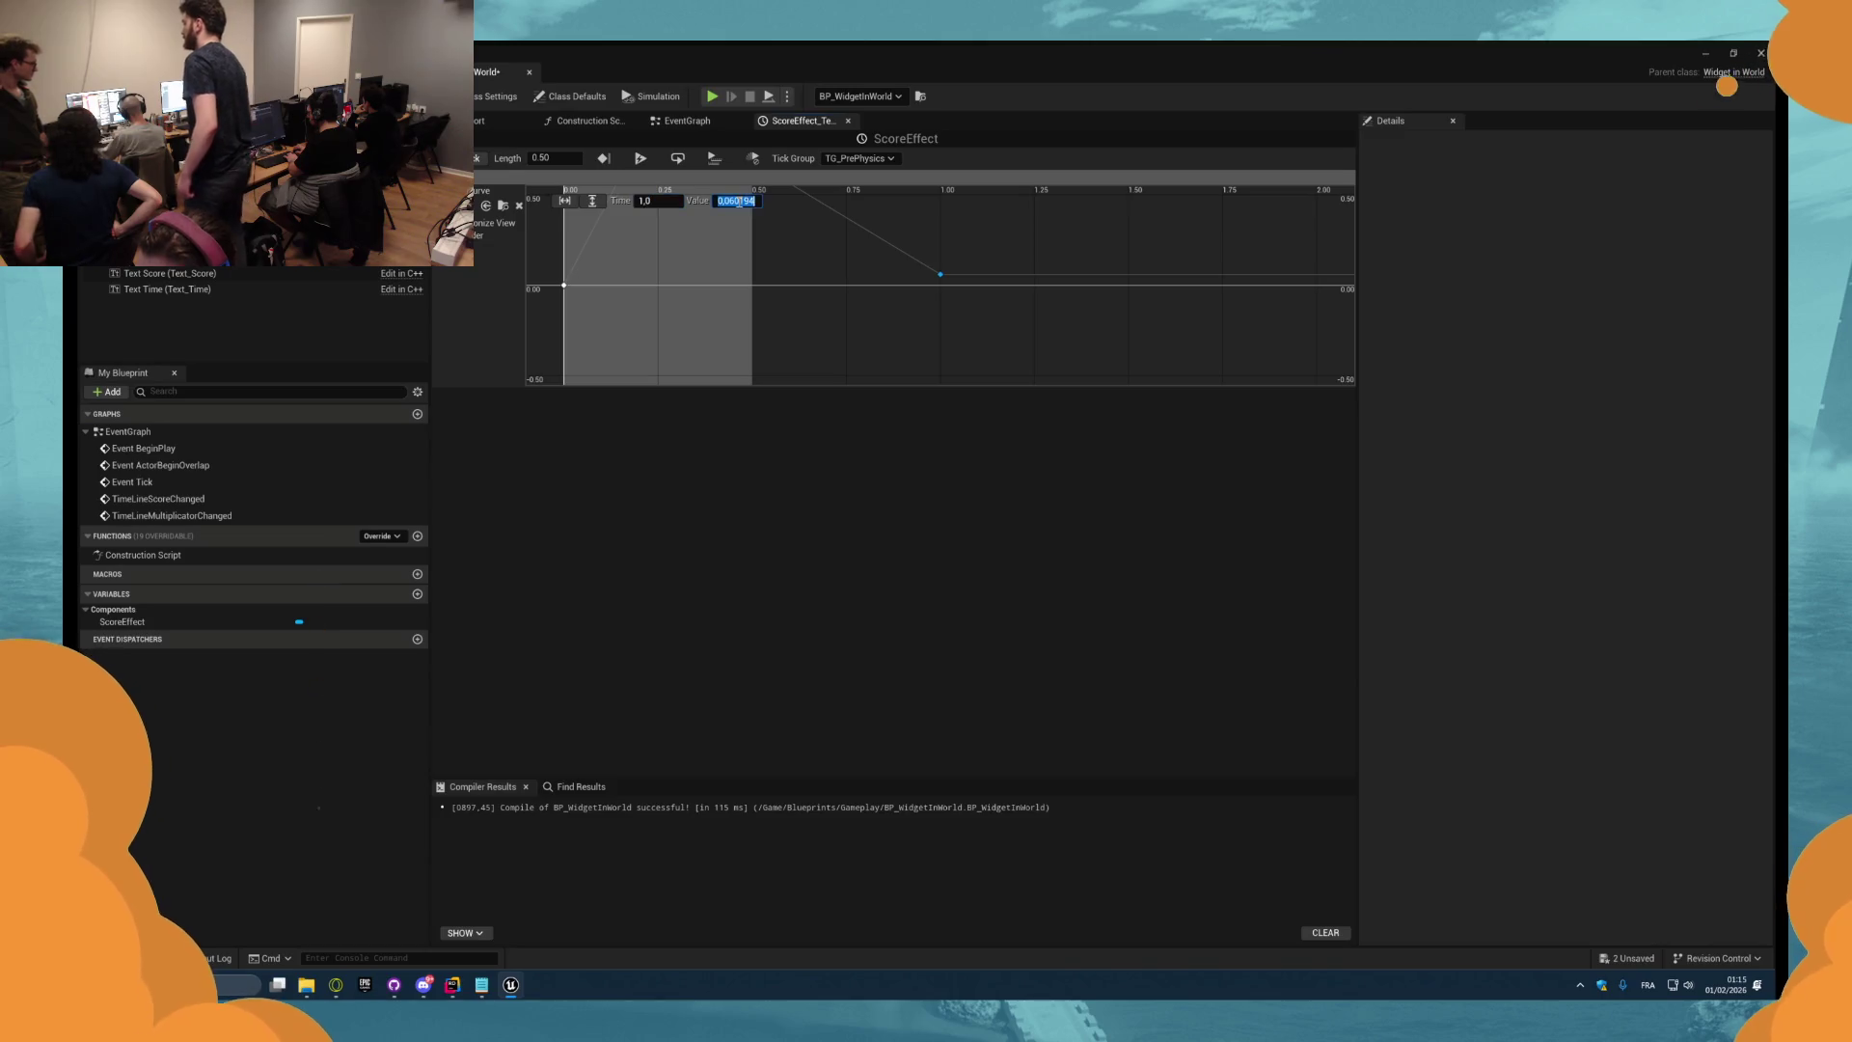
key(Return)
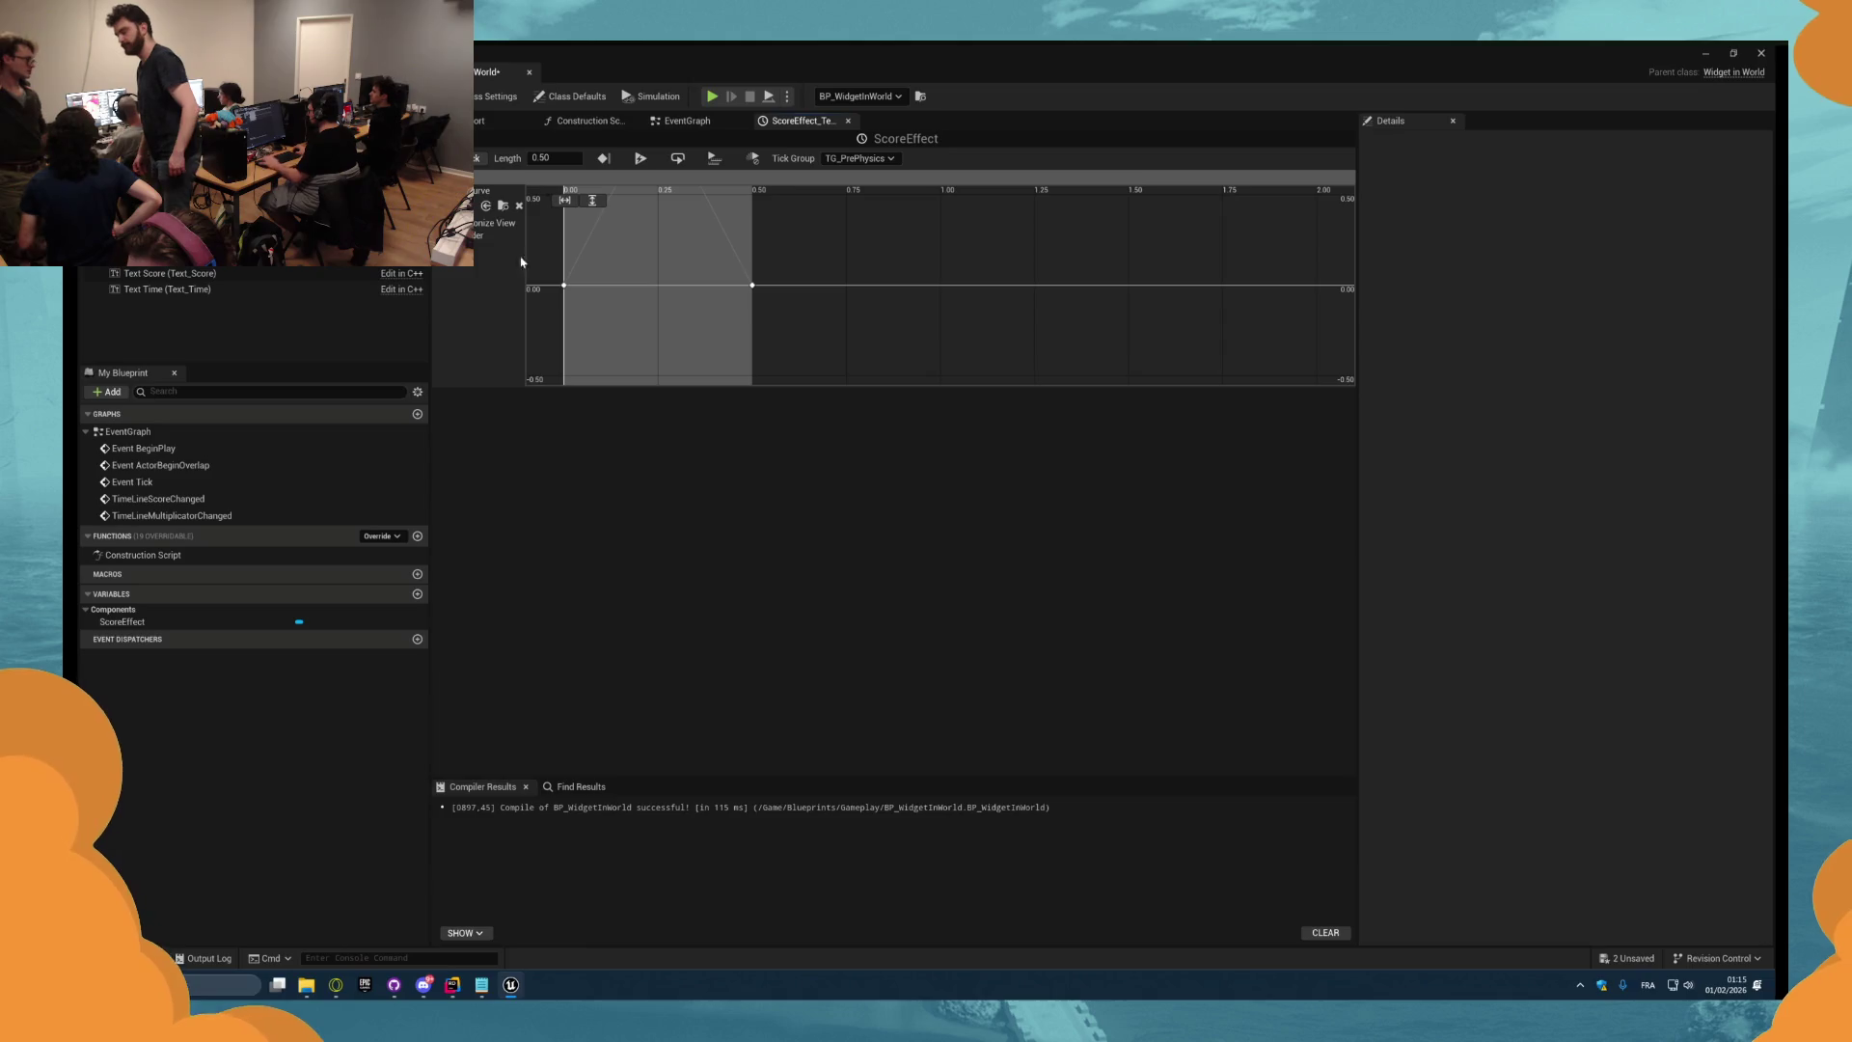
Fit the curve in view and switch all keys to Auto interpolation for a smooth bell.
click(564, 200)
click(593, 200)
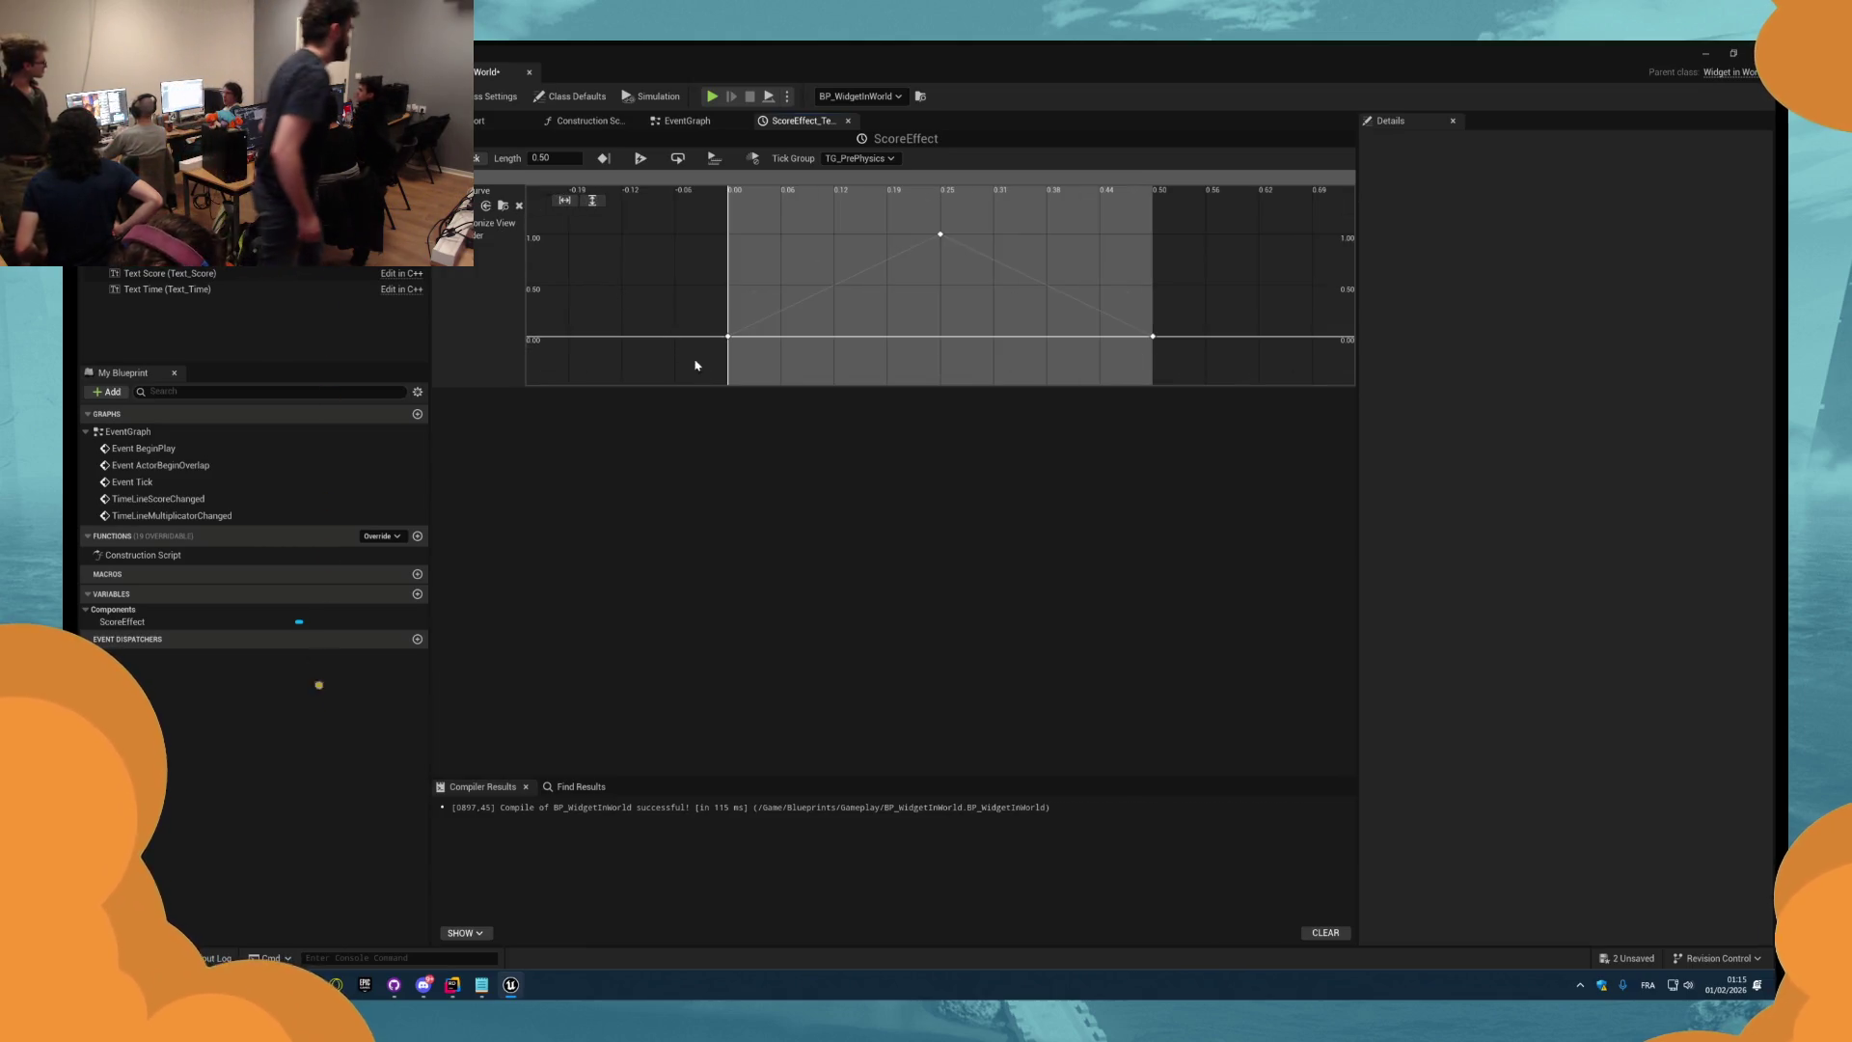
key(ctrl+a)
right_click(941, 236)
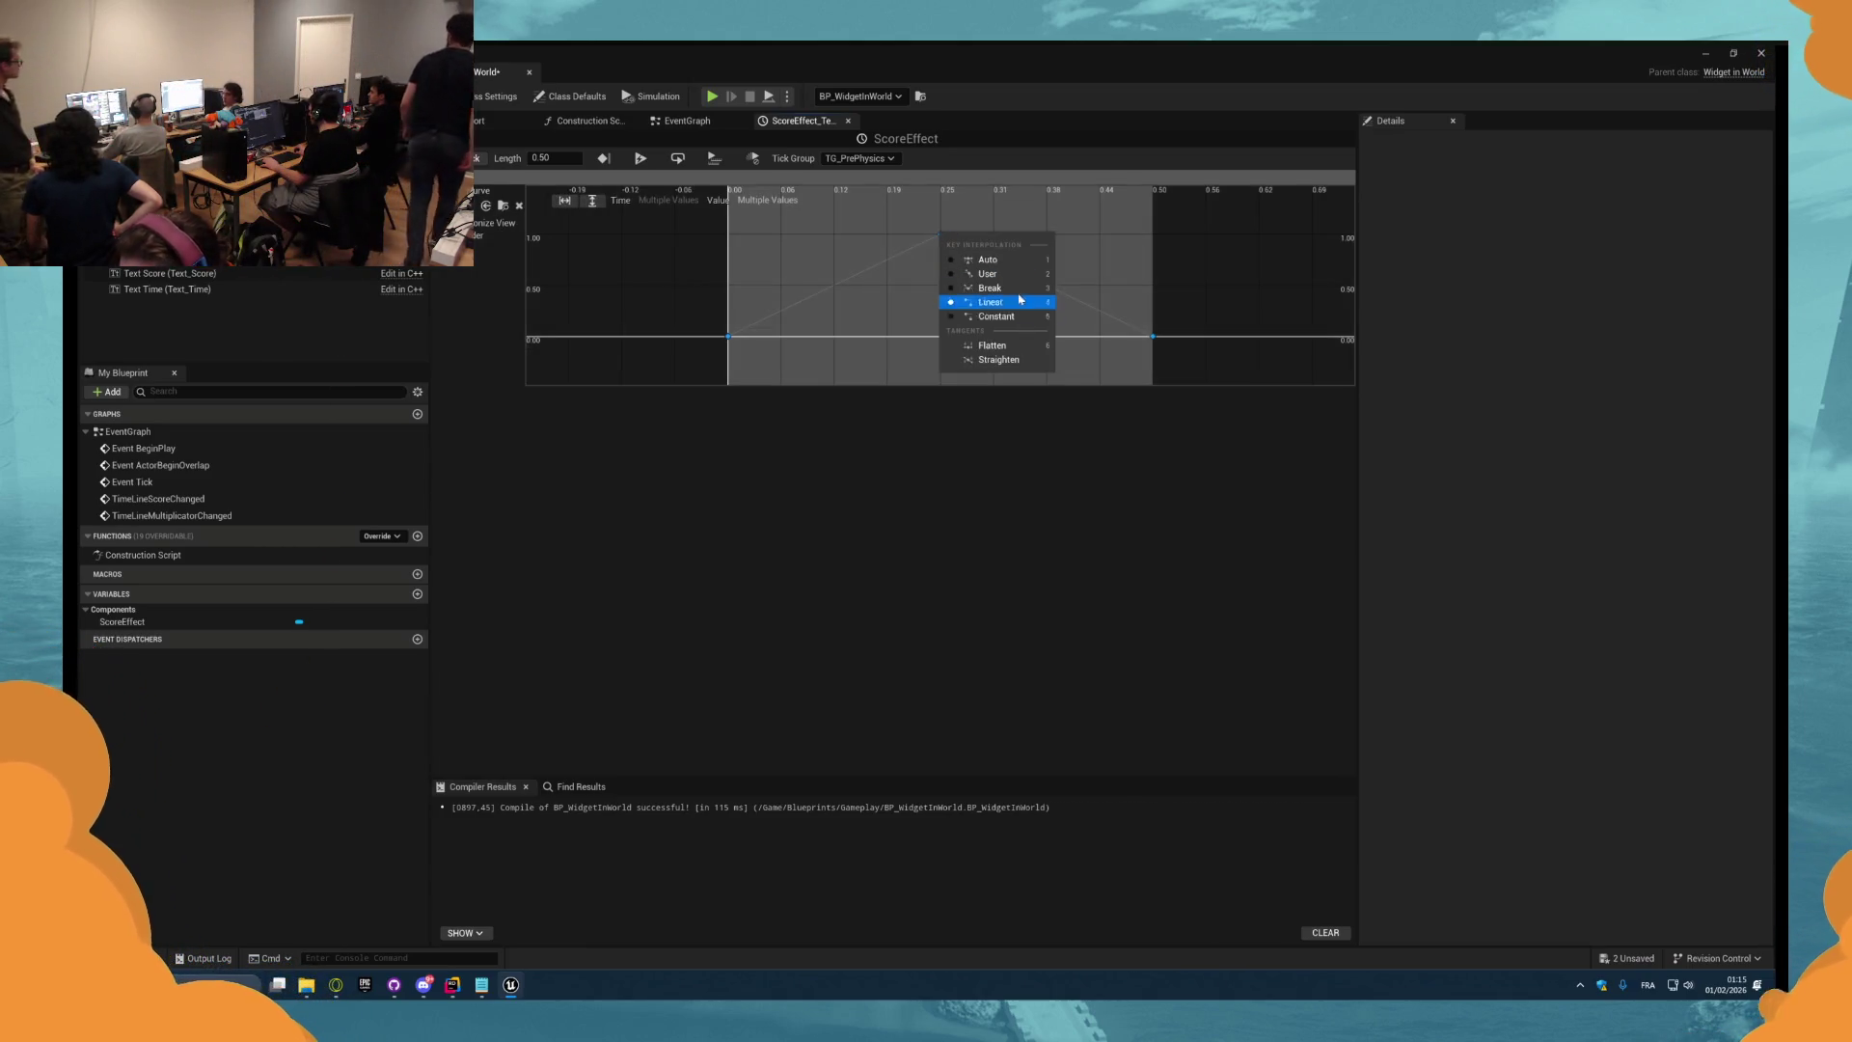
click(1021, 261)
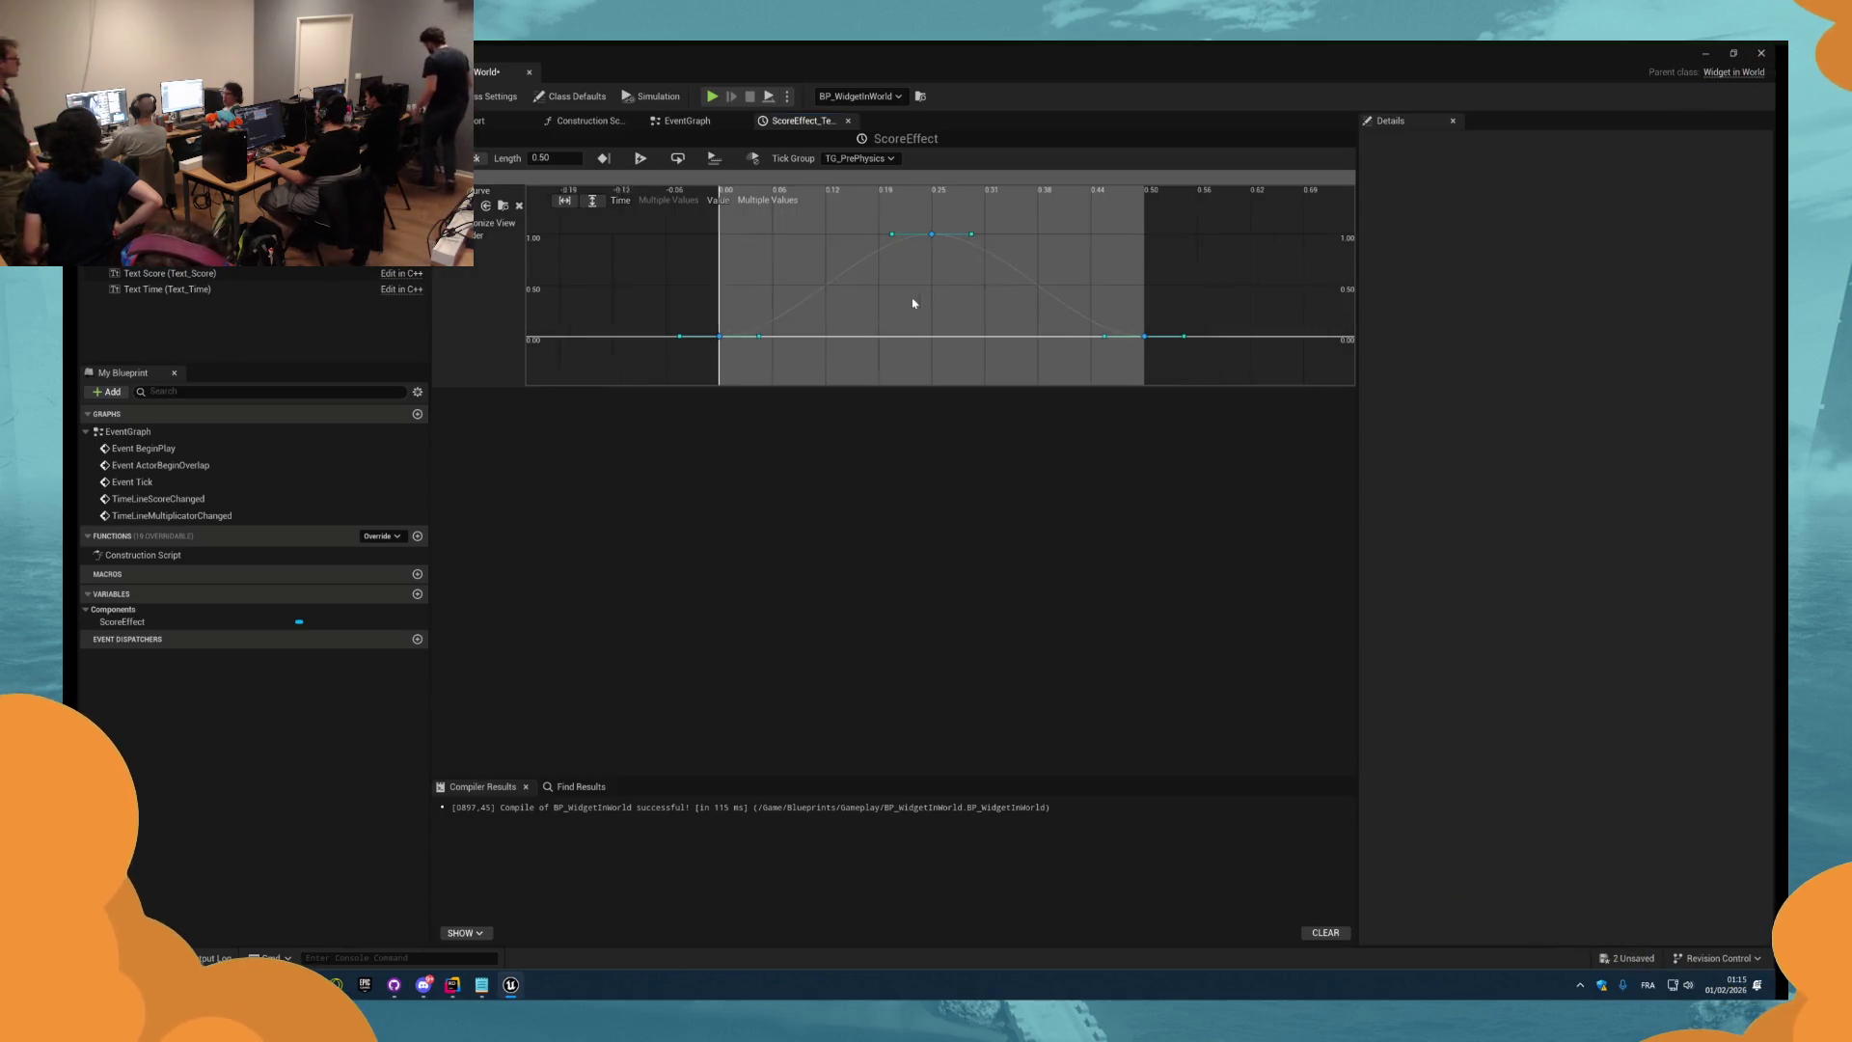
click(687, 121)
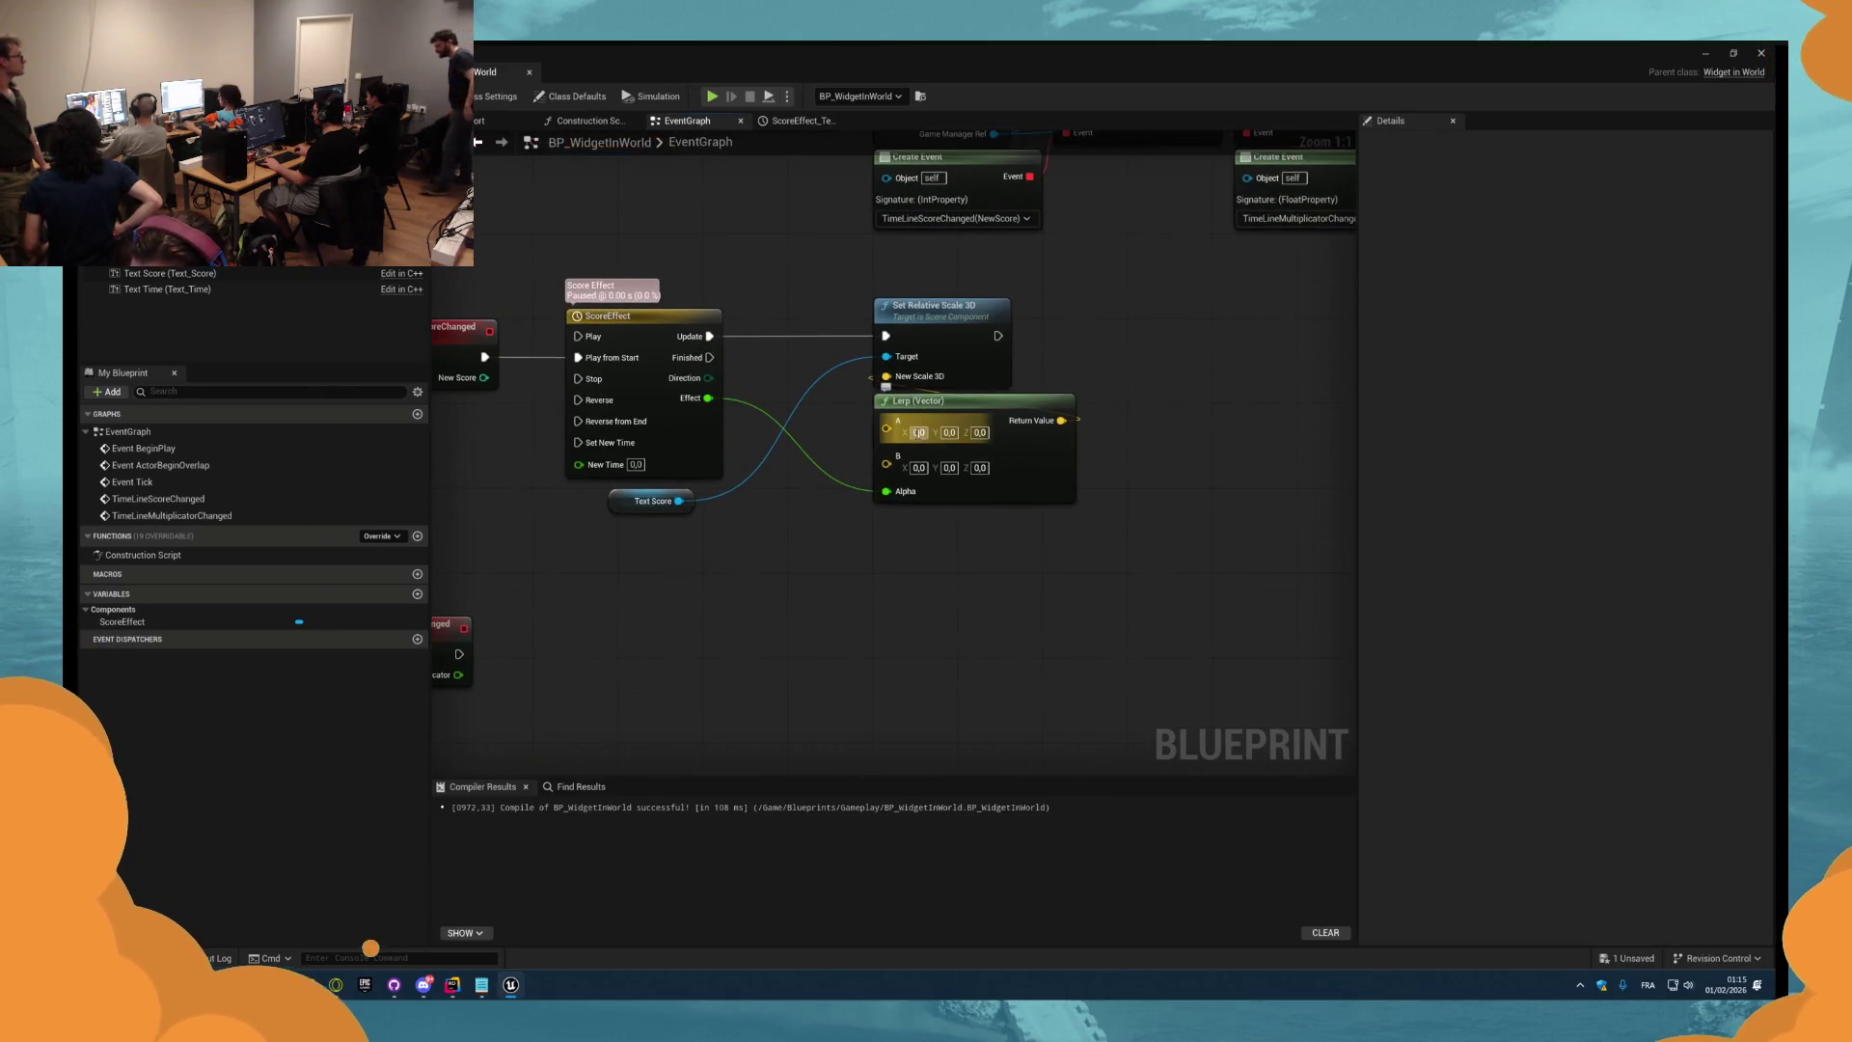
Set the scale Lerp (Vector) A to 1.0 and B to 1.1 on all axes, save, and Play.
click(919, 432)
text(1)
key(Tab)
text(1)
key(Tab)
text(1)
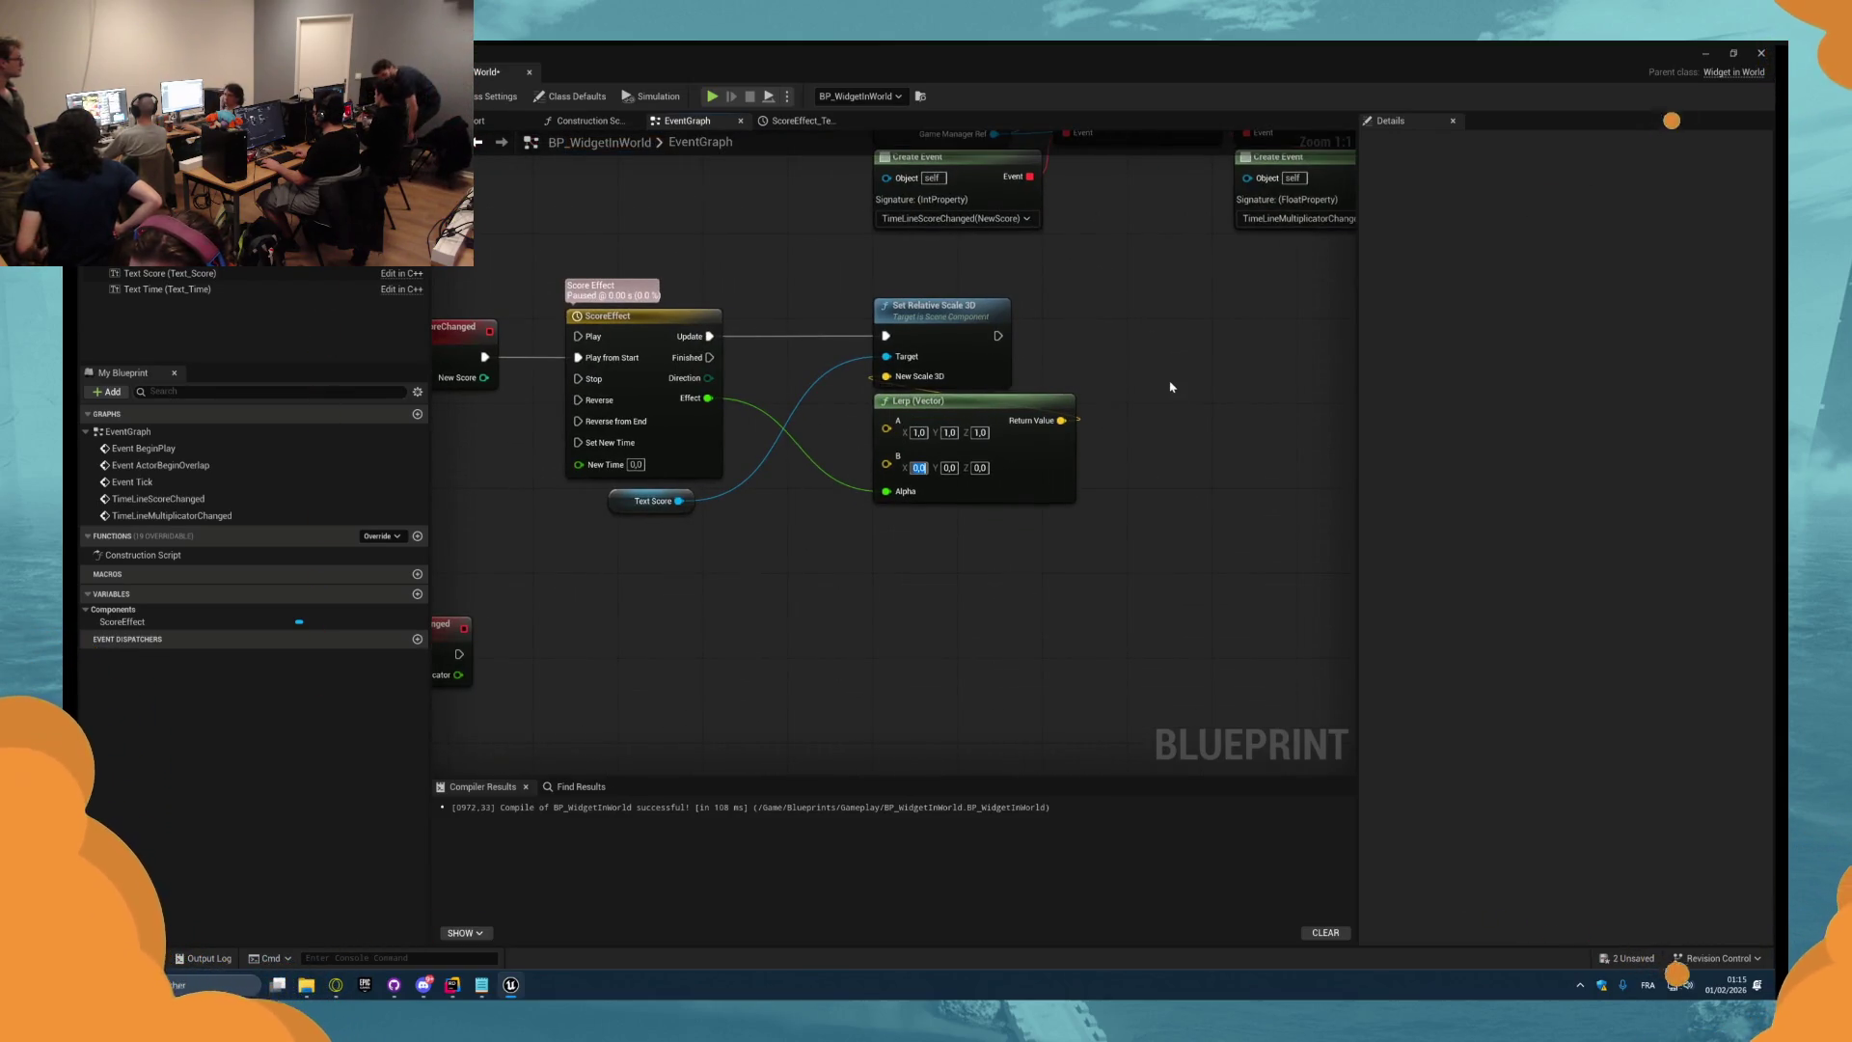
text(1,1)
key(Tab)
text(1)
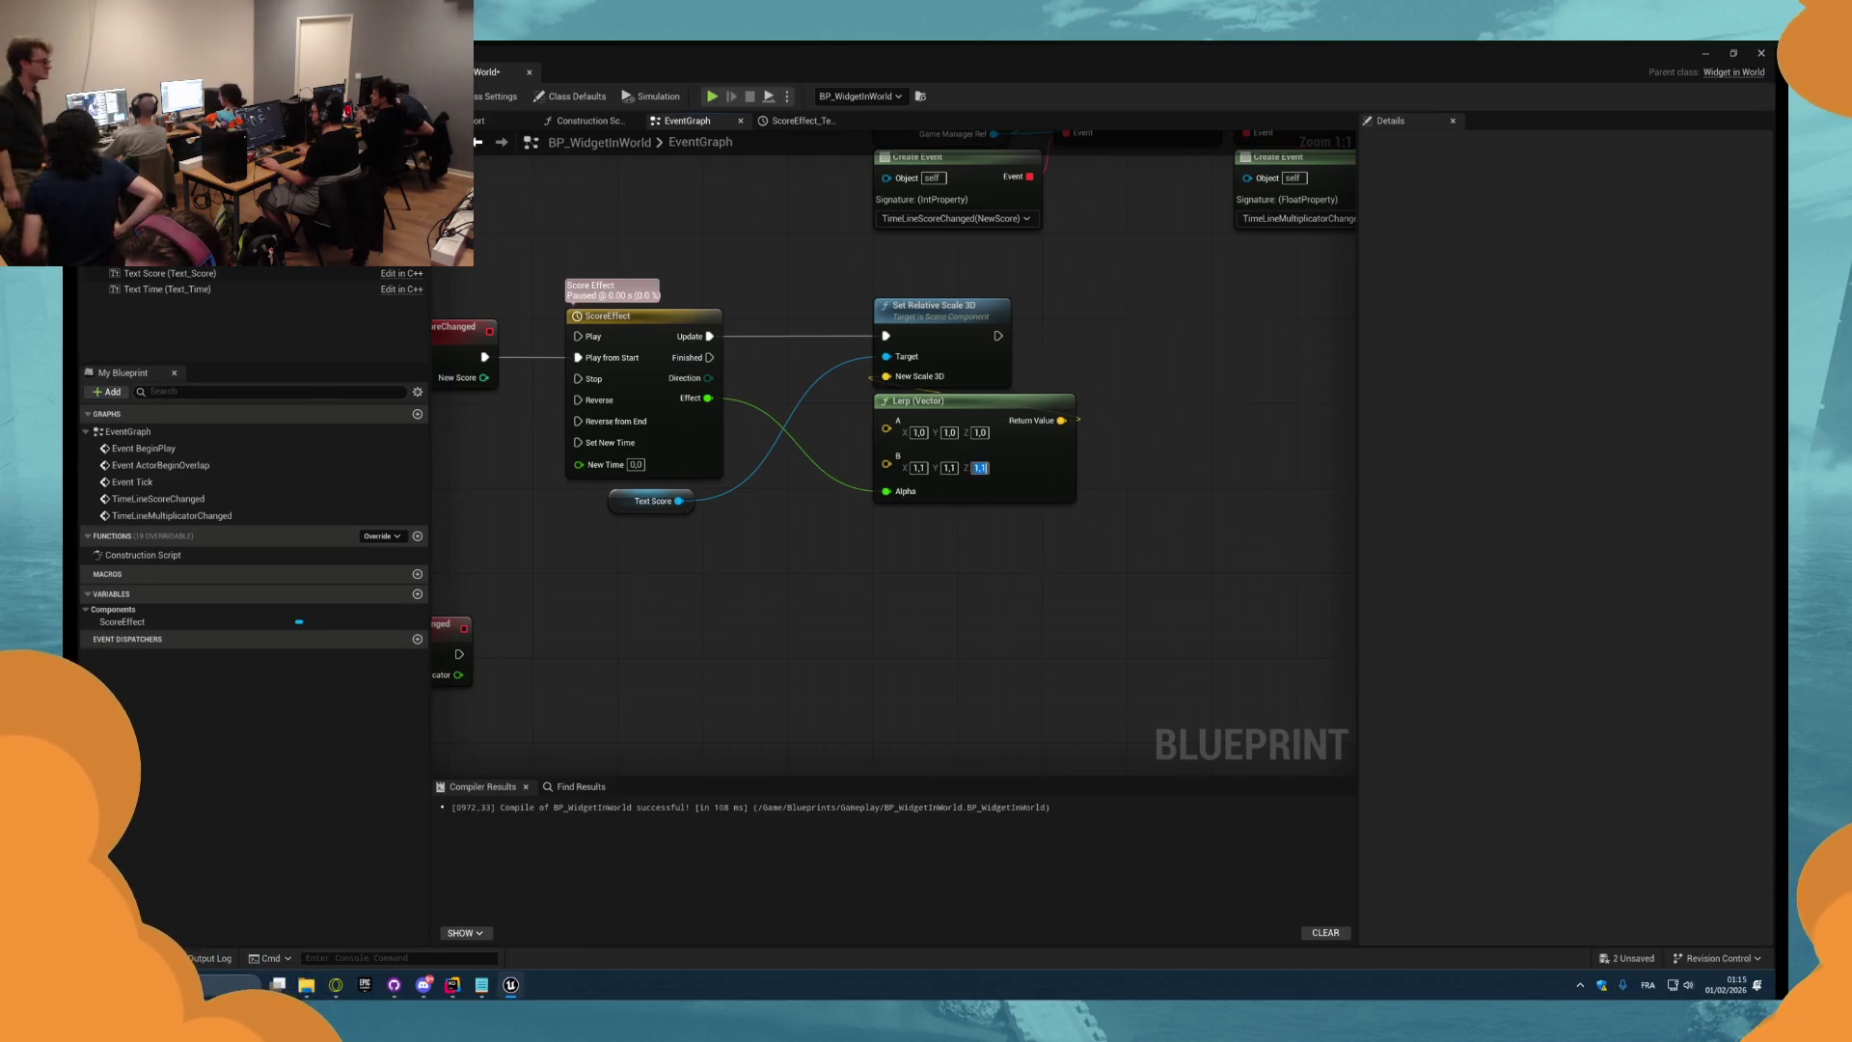
key(alt+Tab)
key(alt+p)
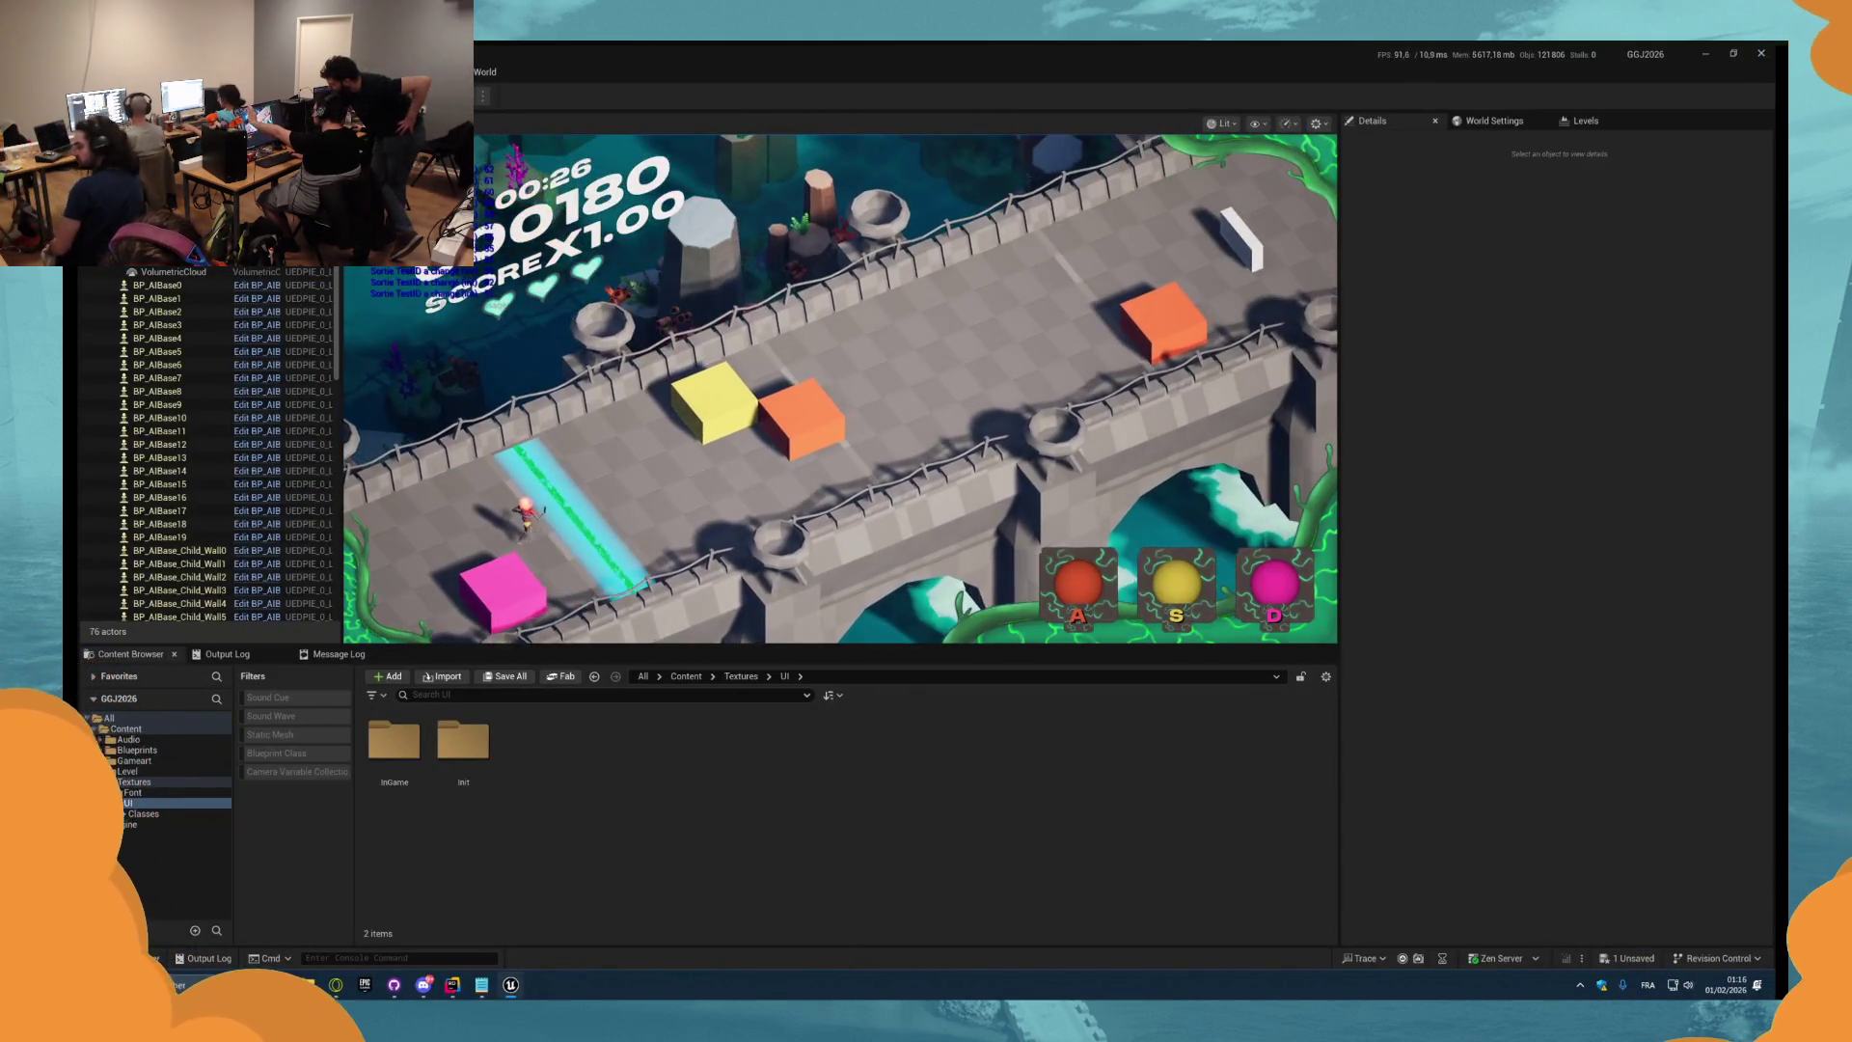
Stop the play session, select the Text Score in the Viewport and try tilting it.
key(Escape)
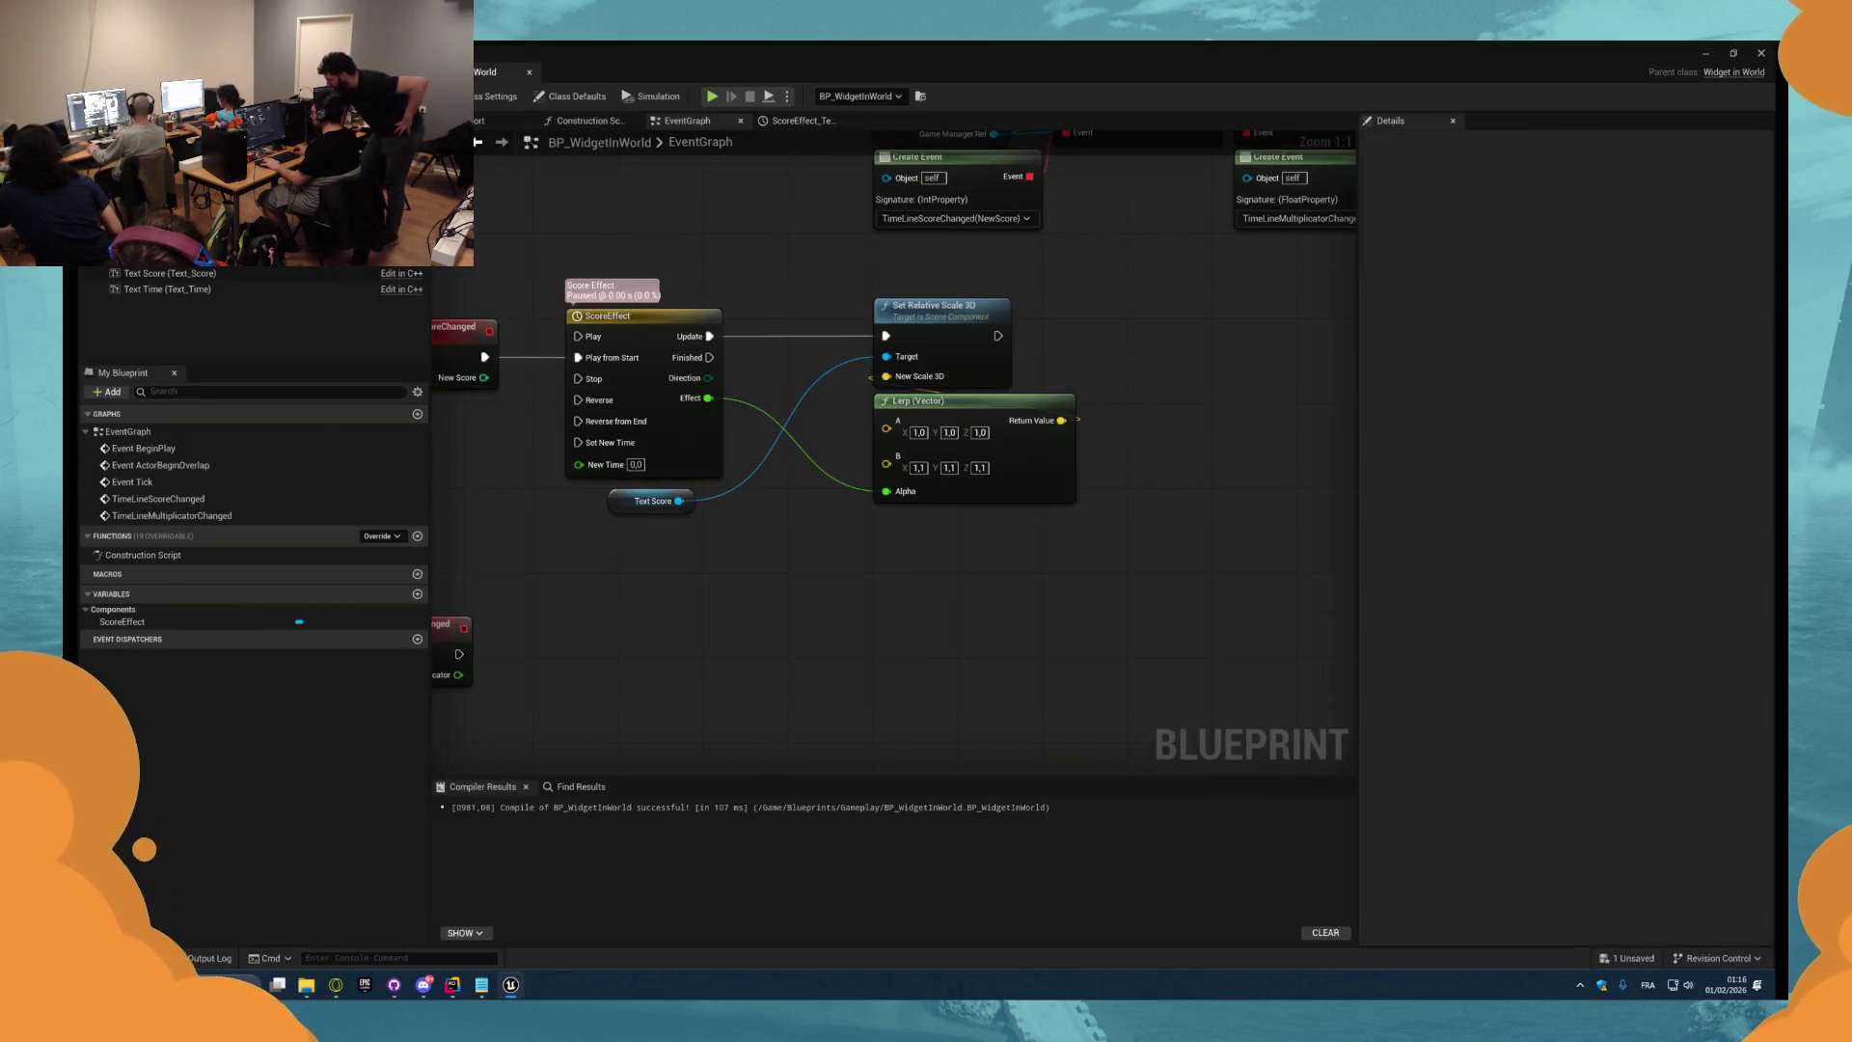
click(482, 120)
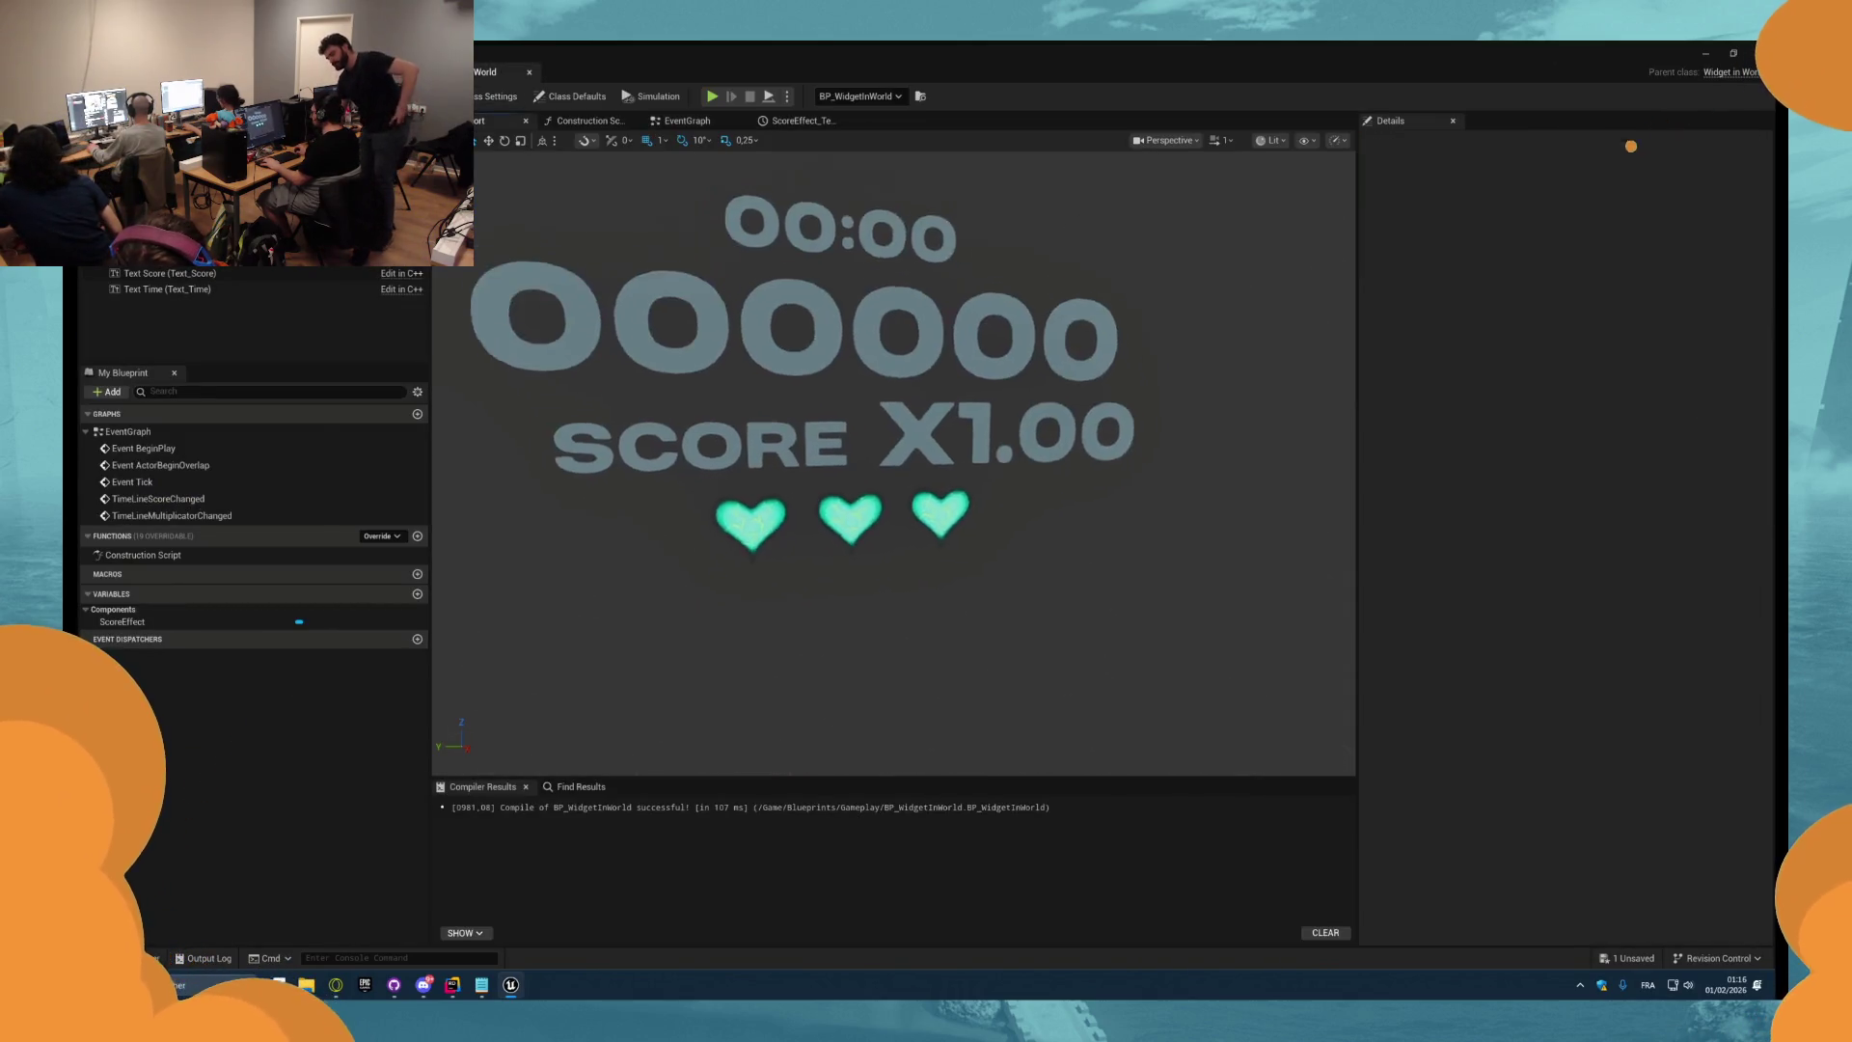
scroll(680, 318, down, 2)
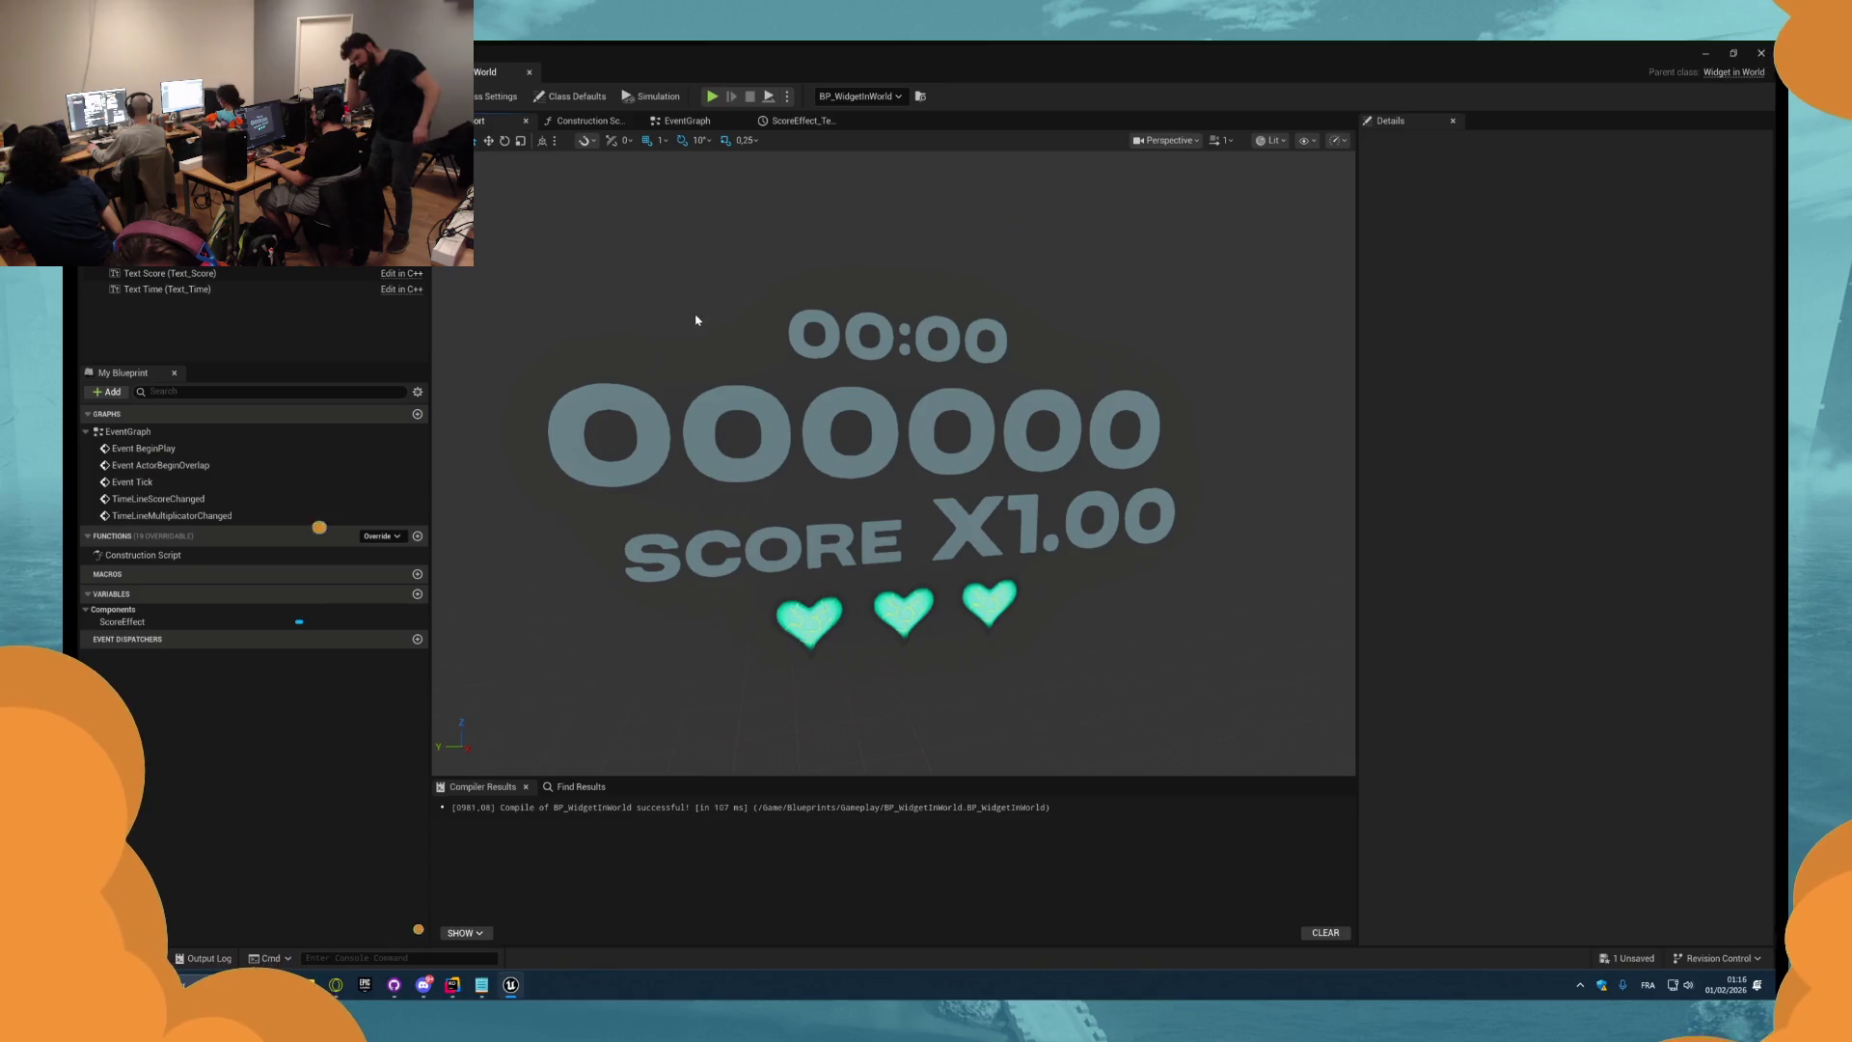
click(763, 387)
mouse_move(881, 409)
mouse_down()
mouse_move(902, 429)
mouse_move(883, 410)
mouse_up()
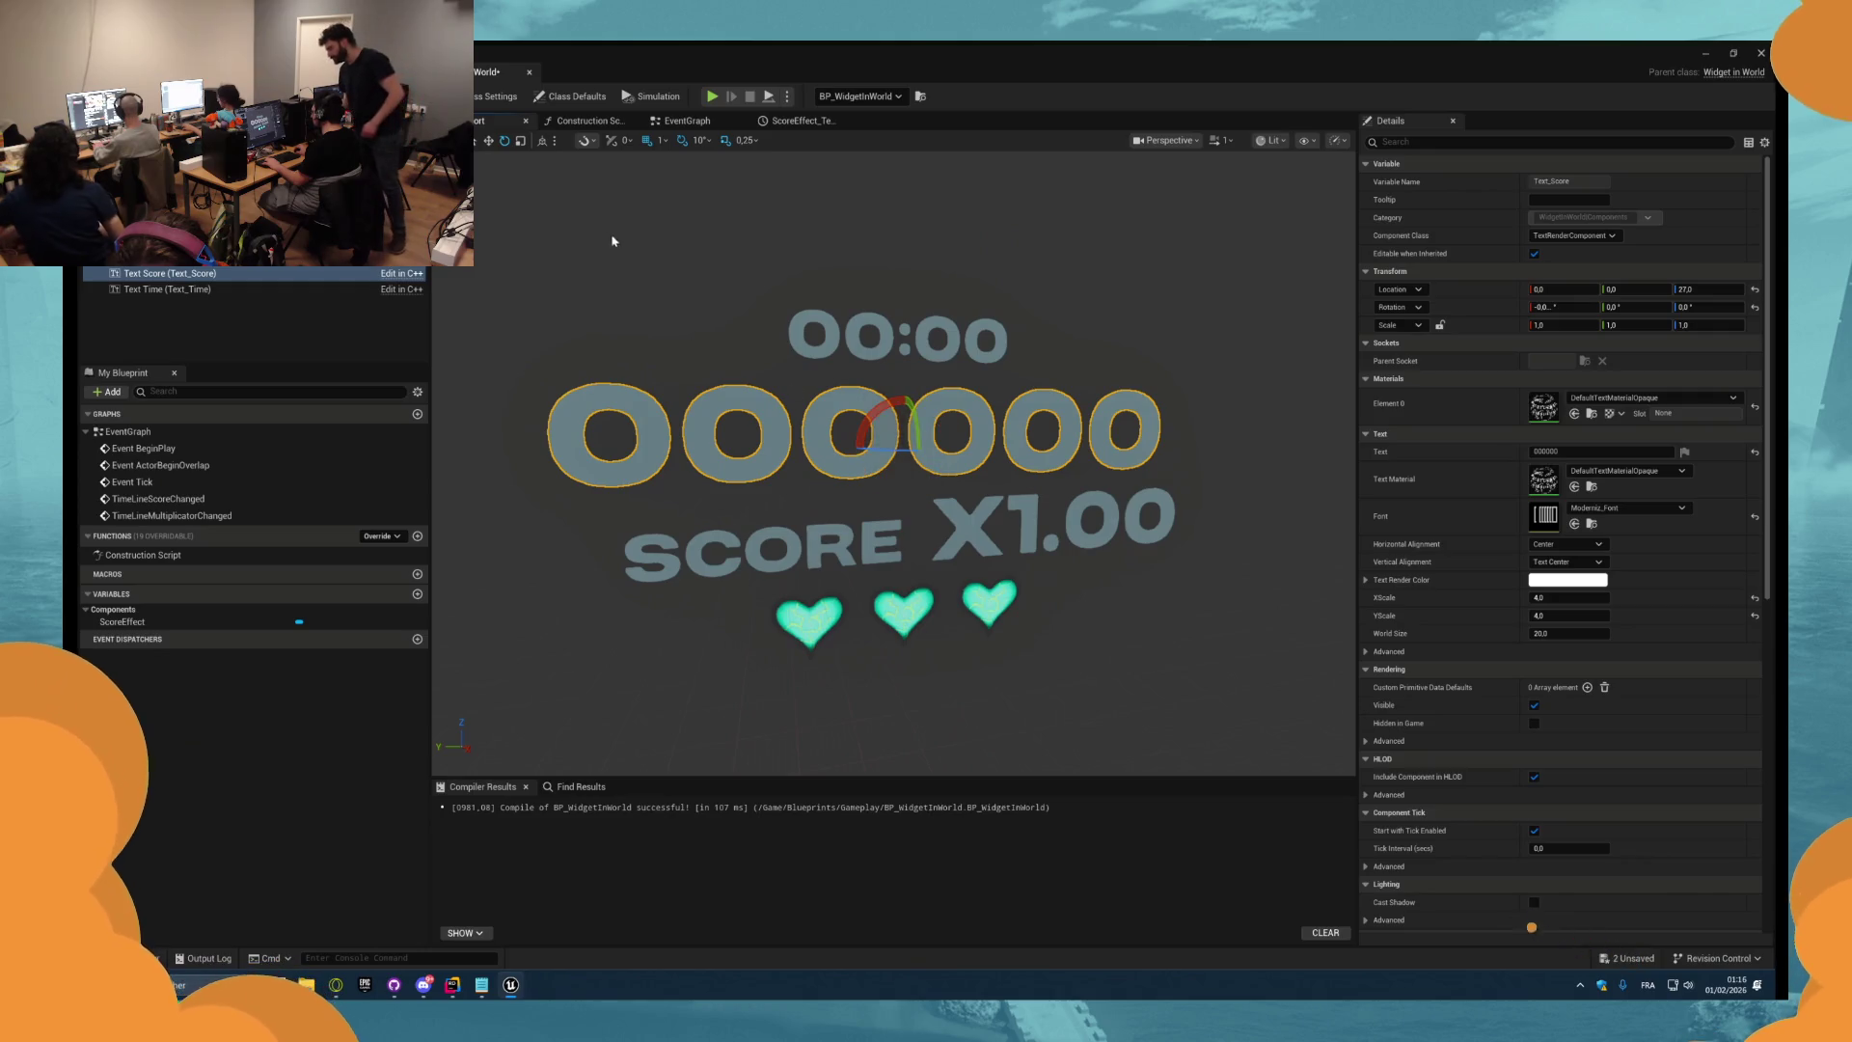
mouse_move(913, 427)
mouse_down()
mouse_move(941, 429)
mouse_move(917, 425)
mouse_up()
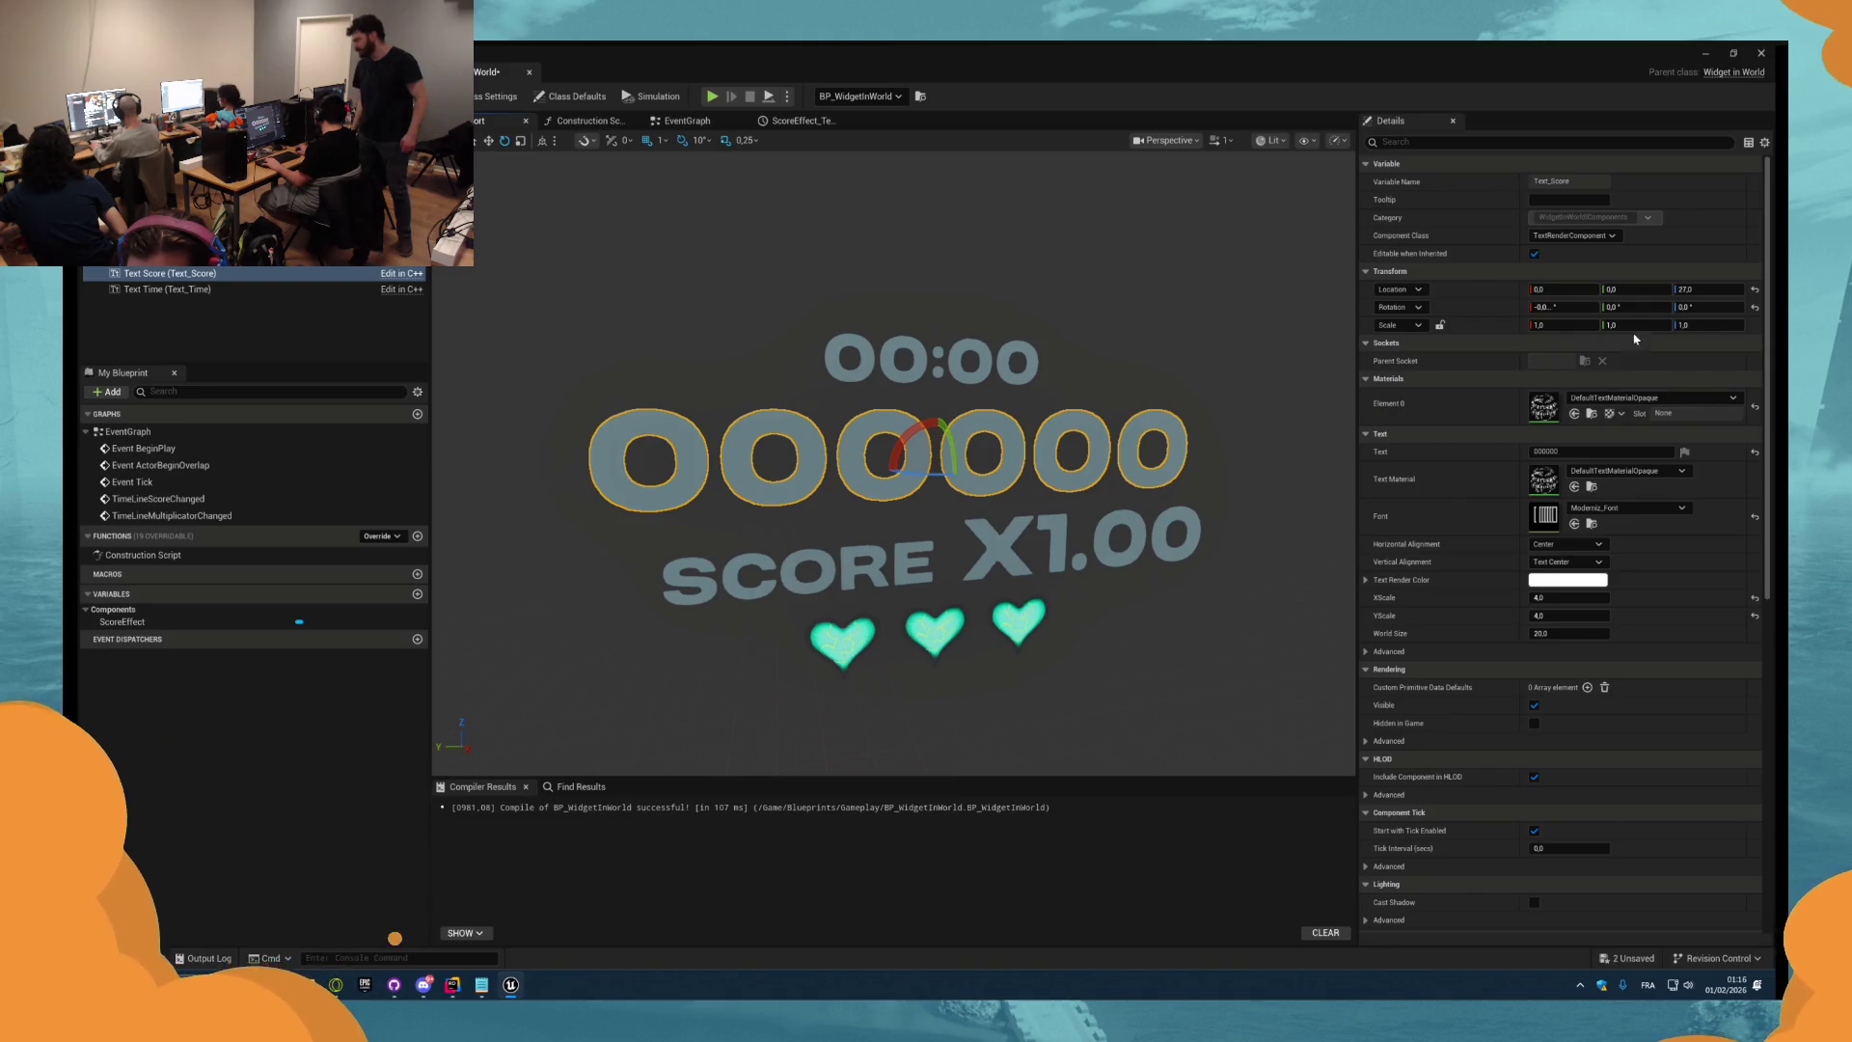
With a 2.812° rotation snap, roll the score text to -5.62°, level it again, and compile.
click(700, 139)
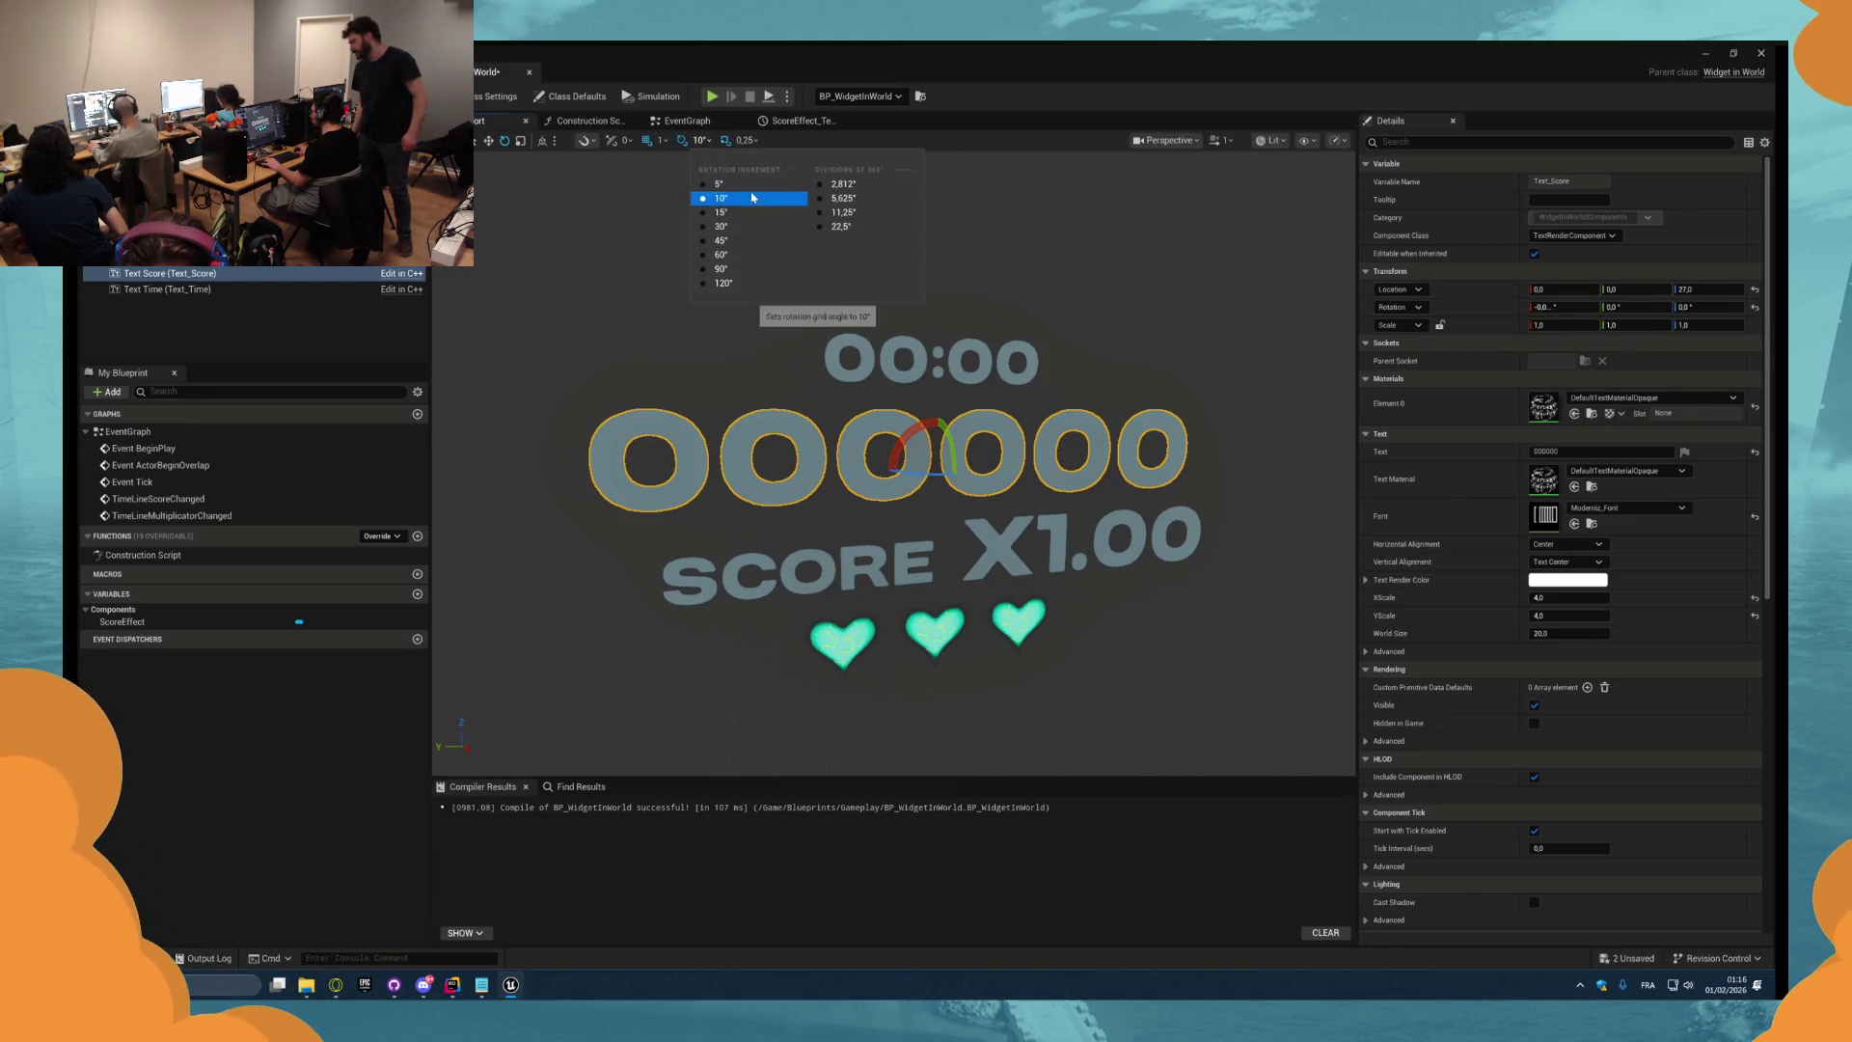
click(849, 185)
drag(915, 431, 921, 430)
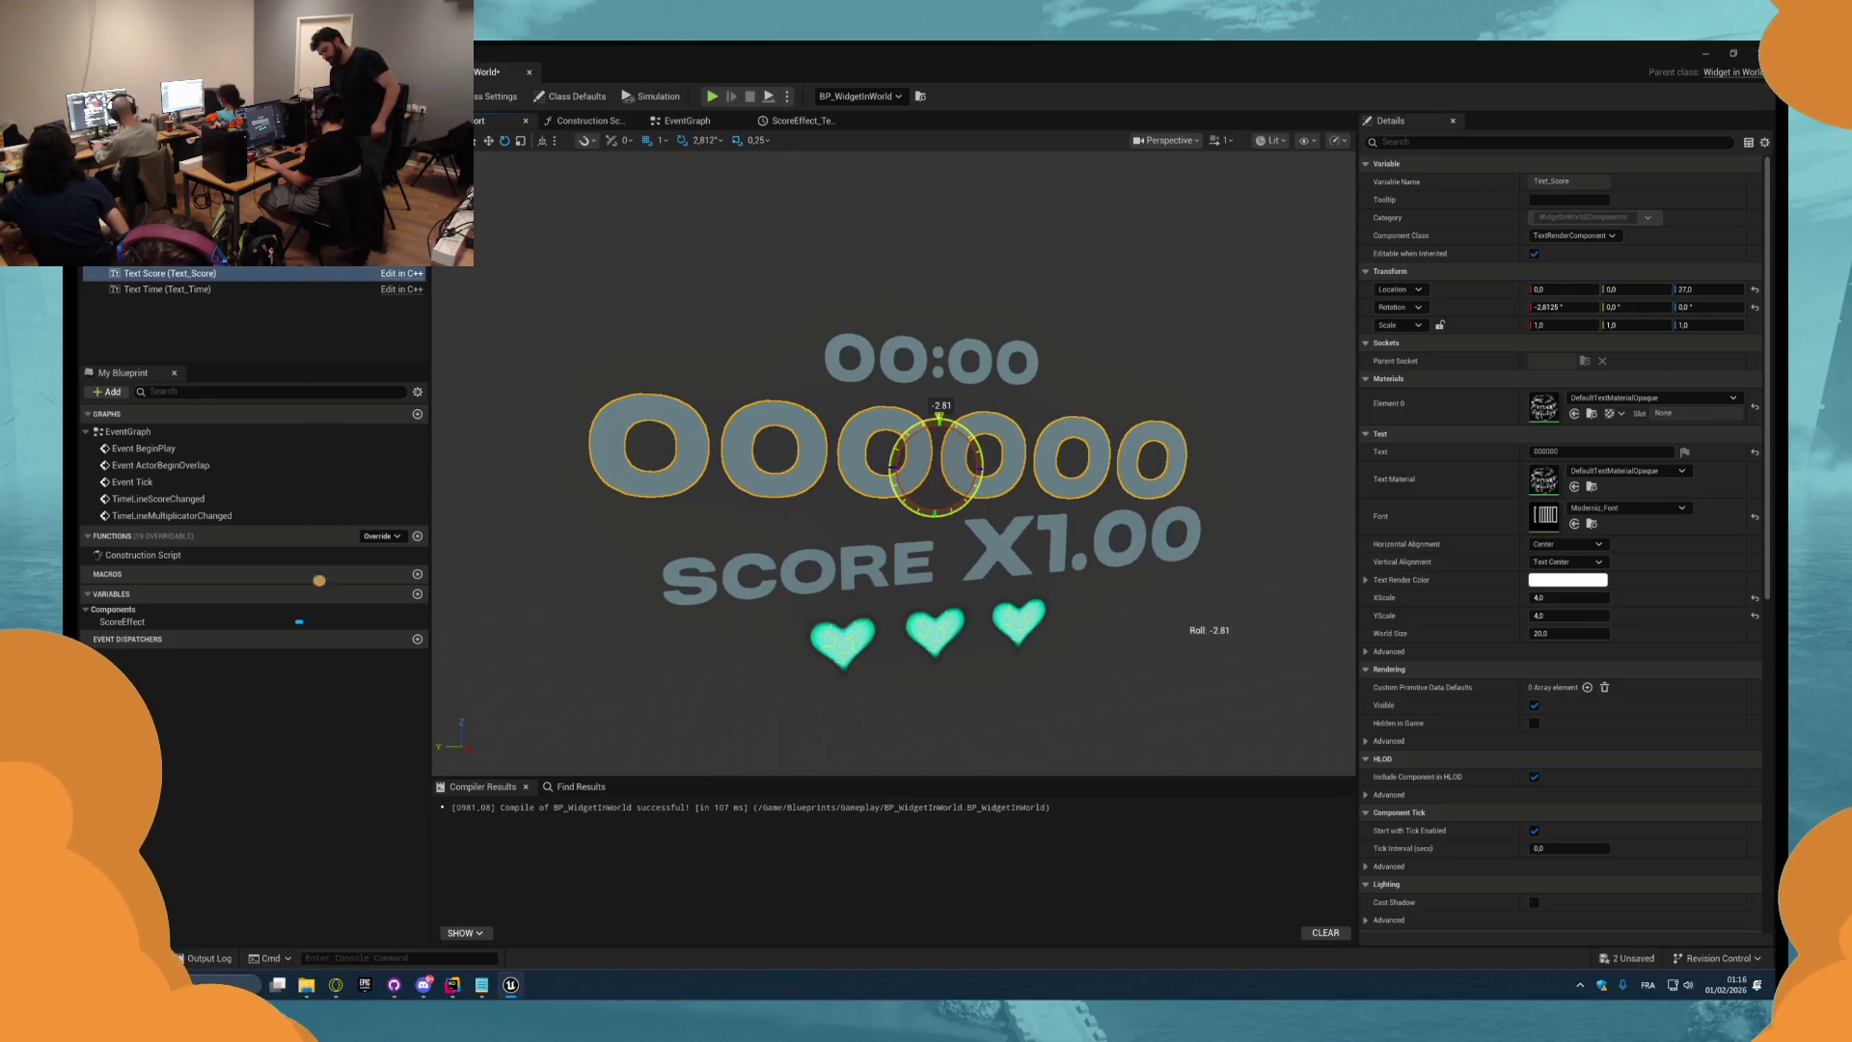
drag(320, 580, 319, 607)
mouse_move(481, 904)
mouse_down()
mouse_move(427, 926)
mouse_move(444, 923)
mouse_up()
key(ctrl+s)
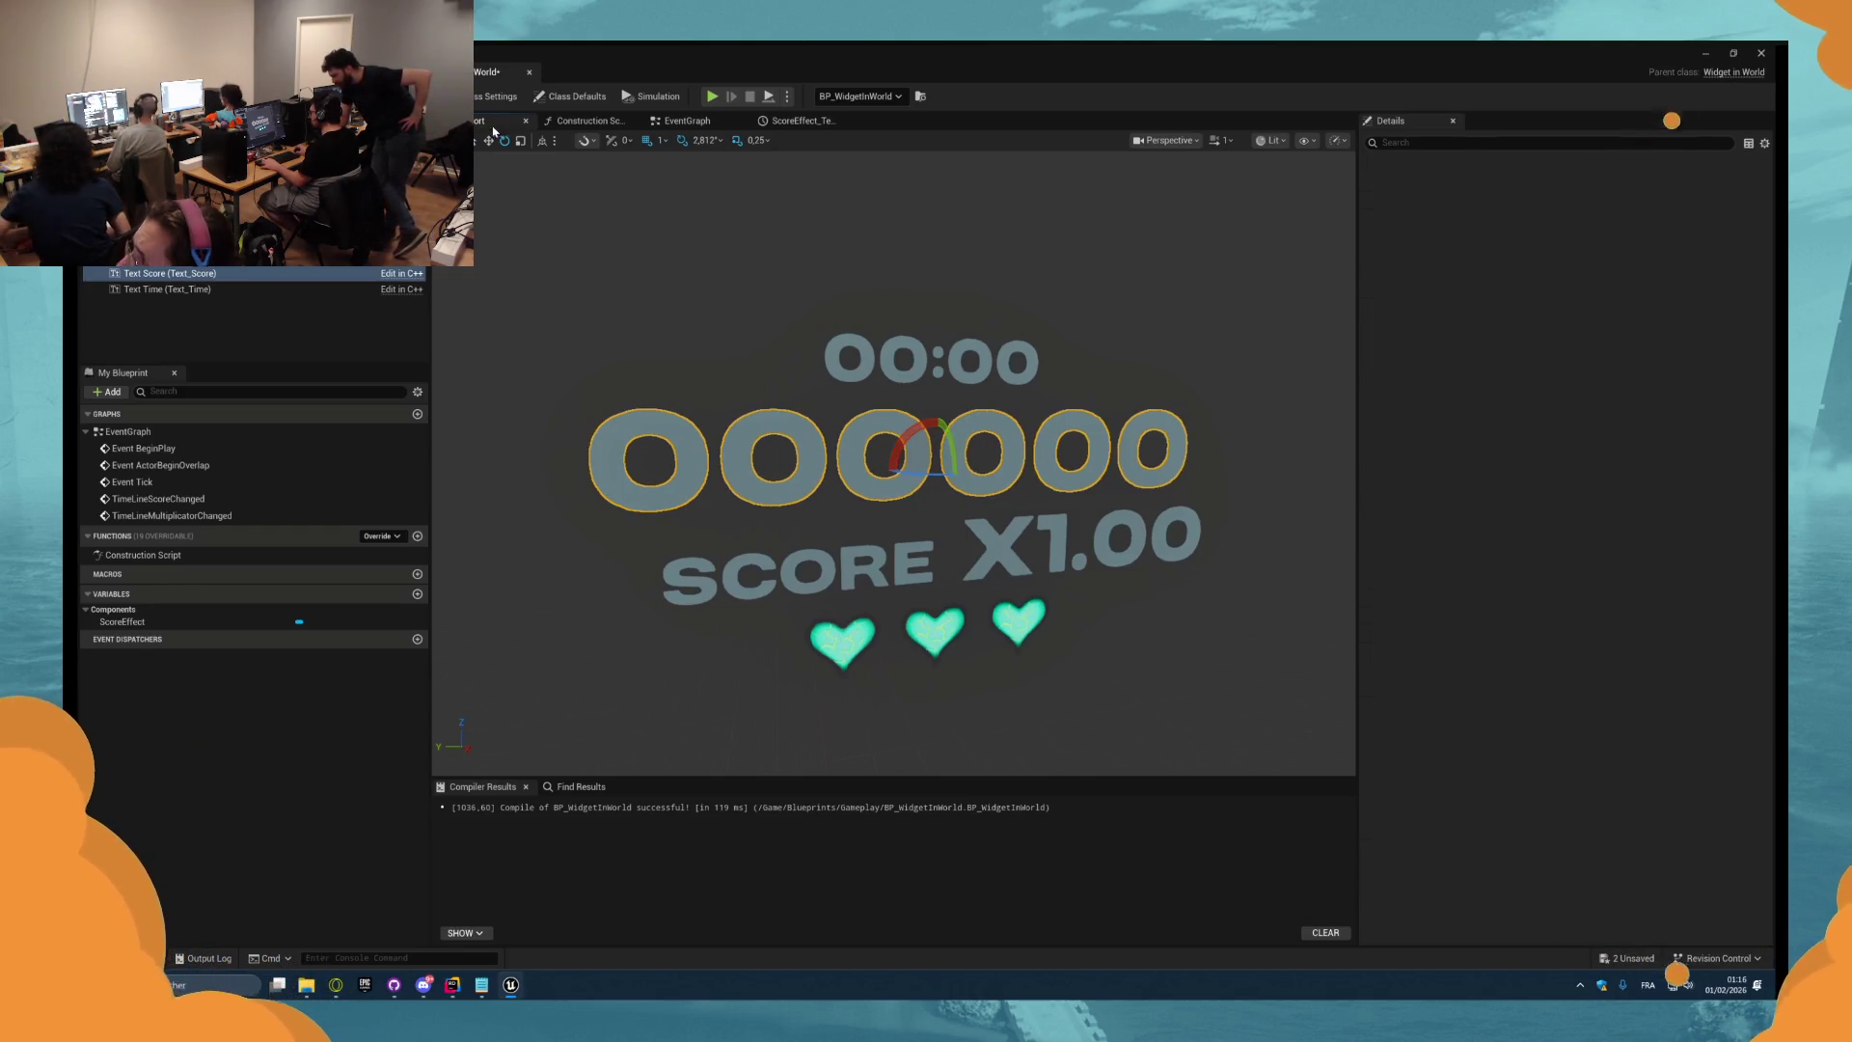
click(687, 121)
Duplicate the Text Score reference node.
mouse_move(971, 546)
mouse_down()
mouse_move(1062, 546)
mouse_move(548, 508)
mouse_move(748, 292)
mouse_up()
key(ctrl+c)
key(ctrl+v)
Add a Set Relative Rotation node chained after Set Relative Scale 3D, targeting Text Score.
drag(1031, 306, 1065, 309)
text(srt)
key(BackSpace)
key(BackSpace)
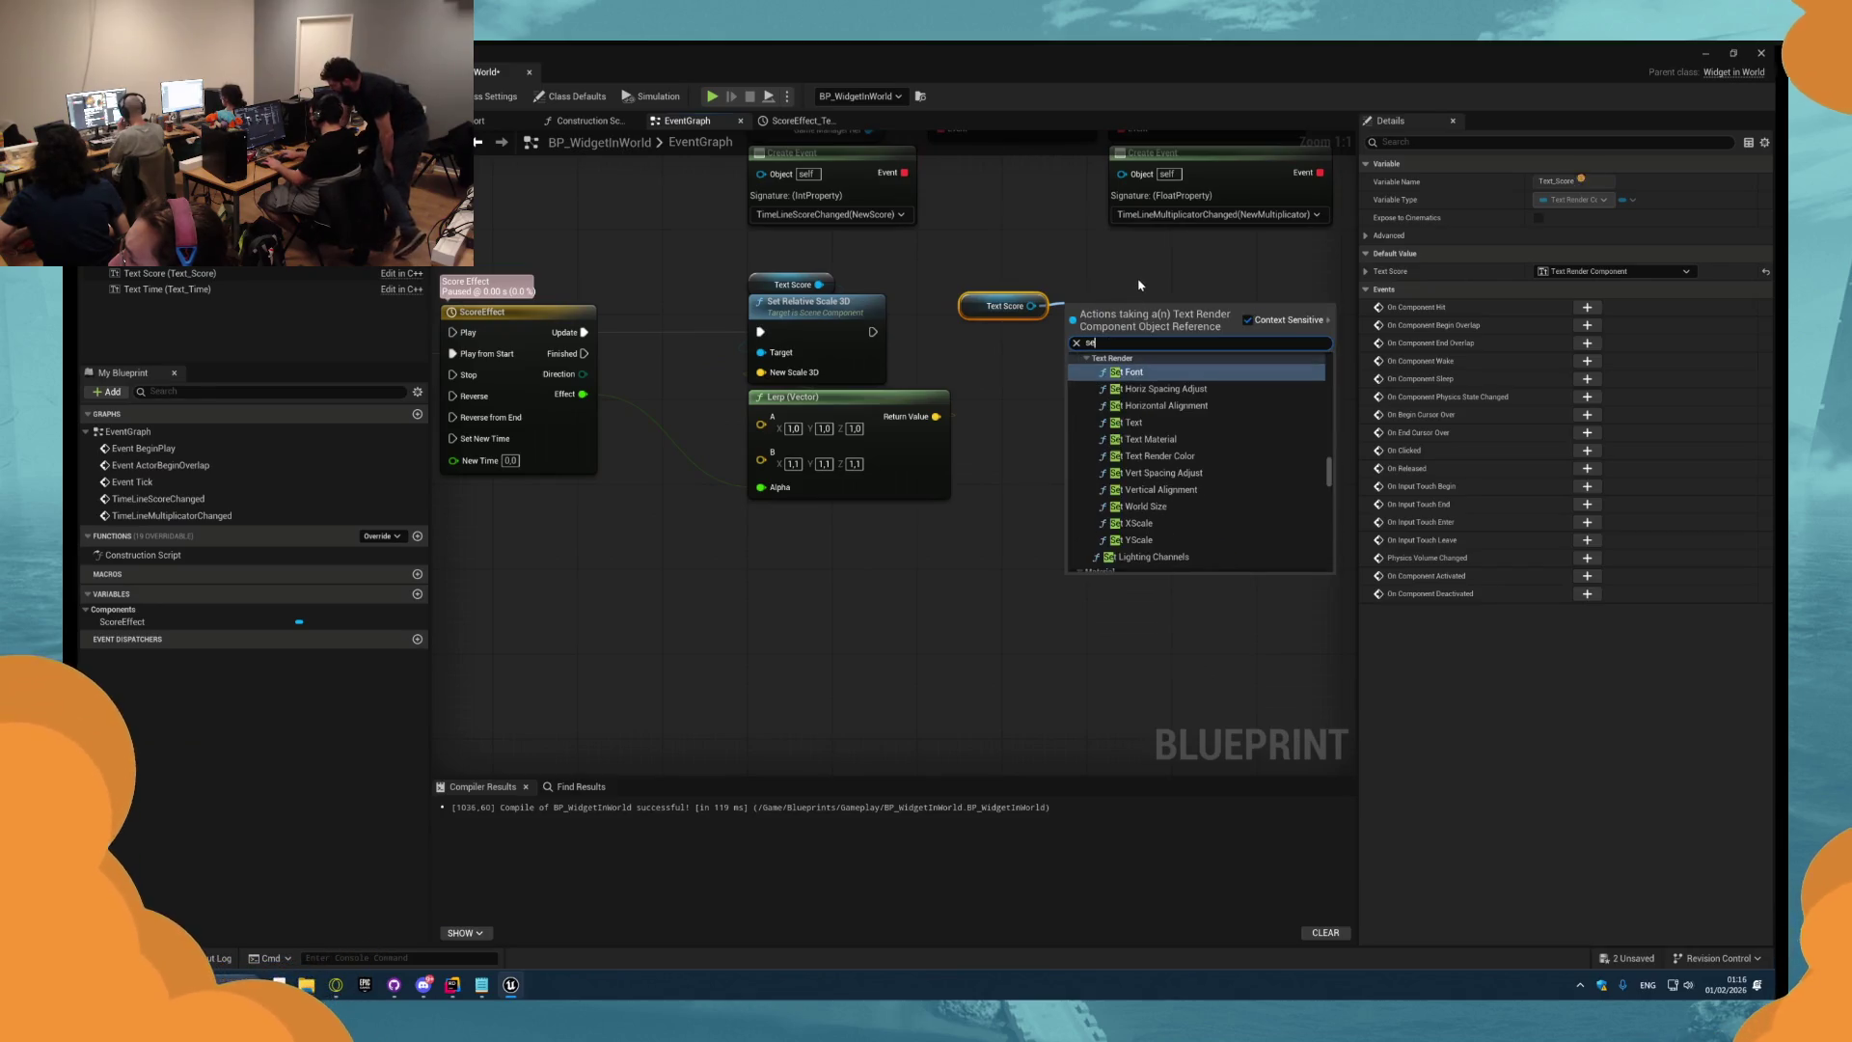
text(et re)
key(BackSpace)
text(l)
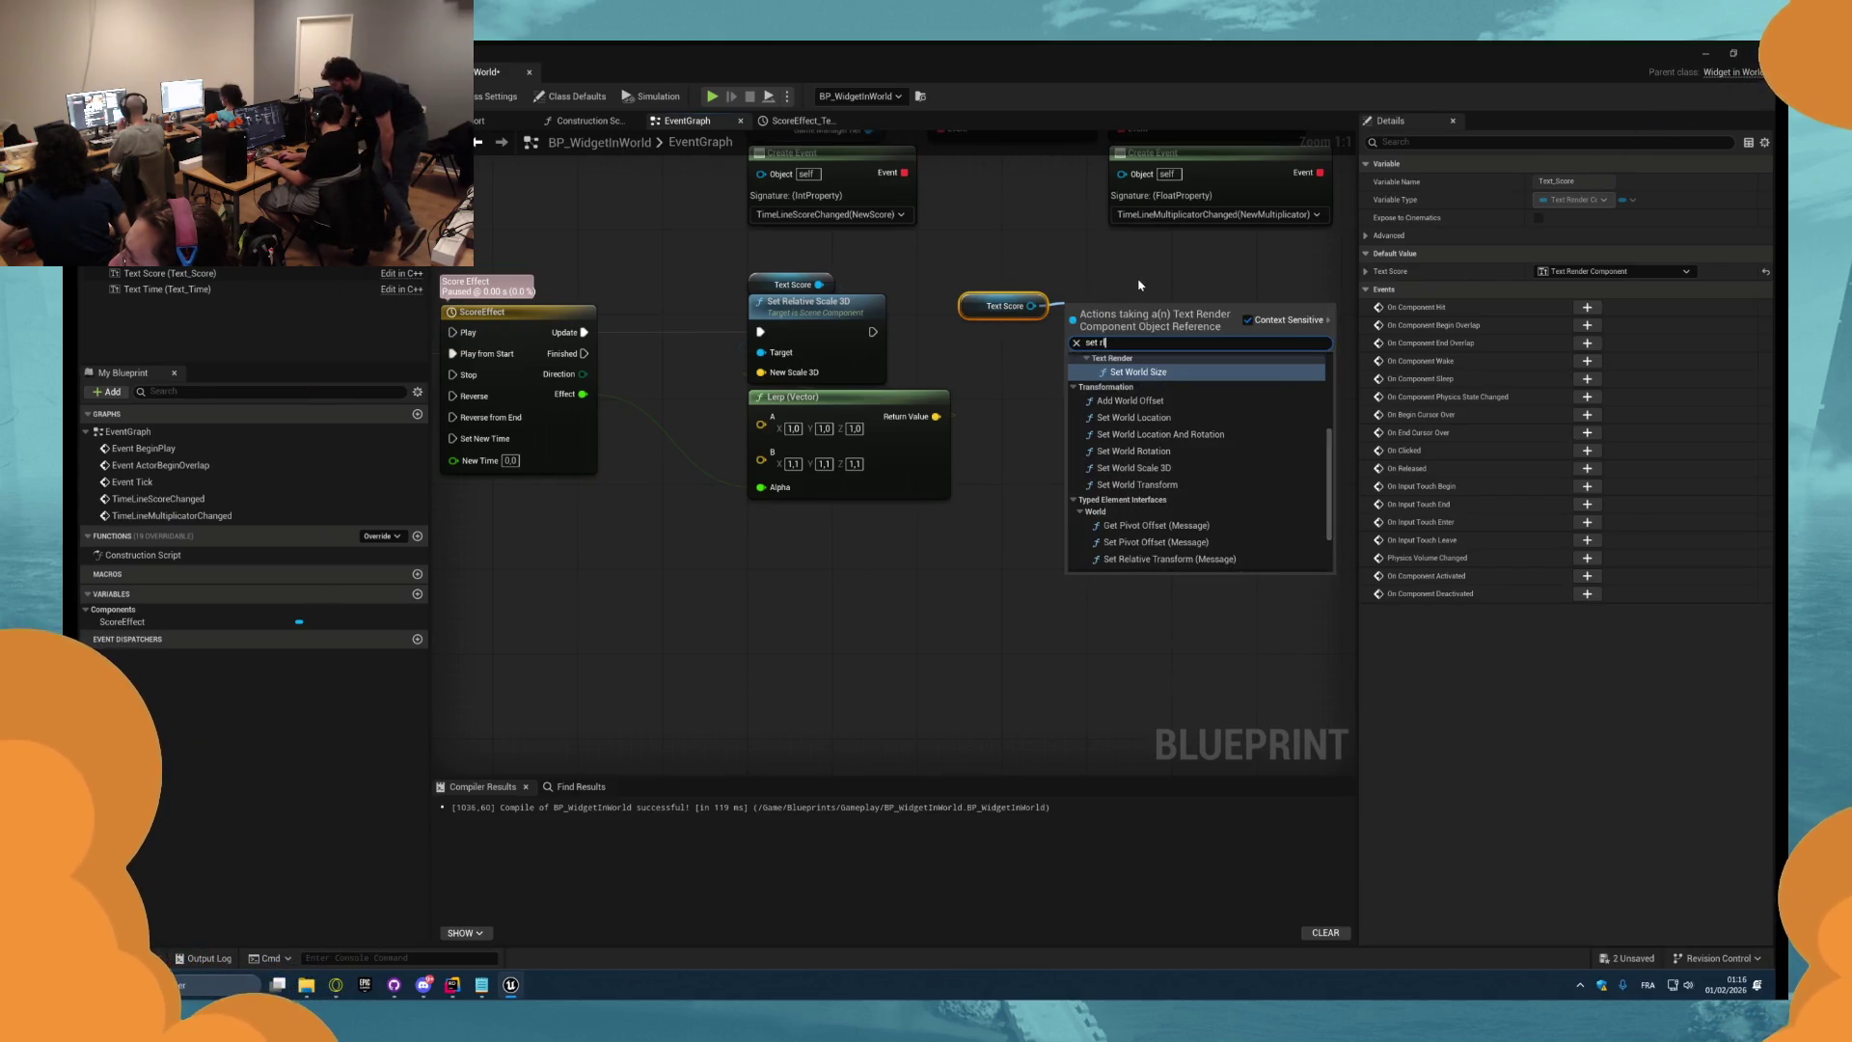
key(BackSpace)
text(elati)
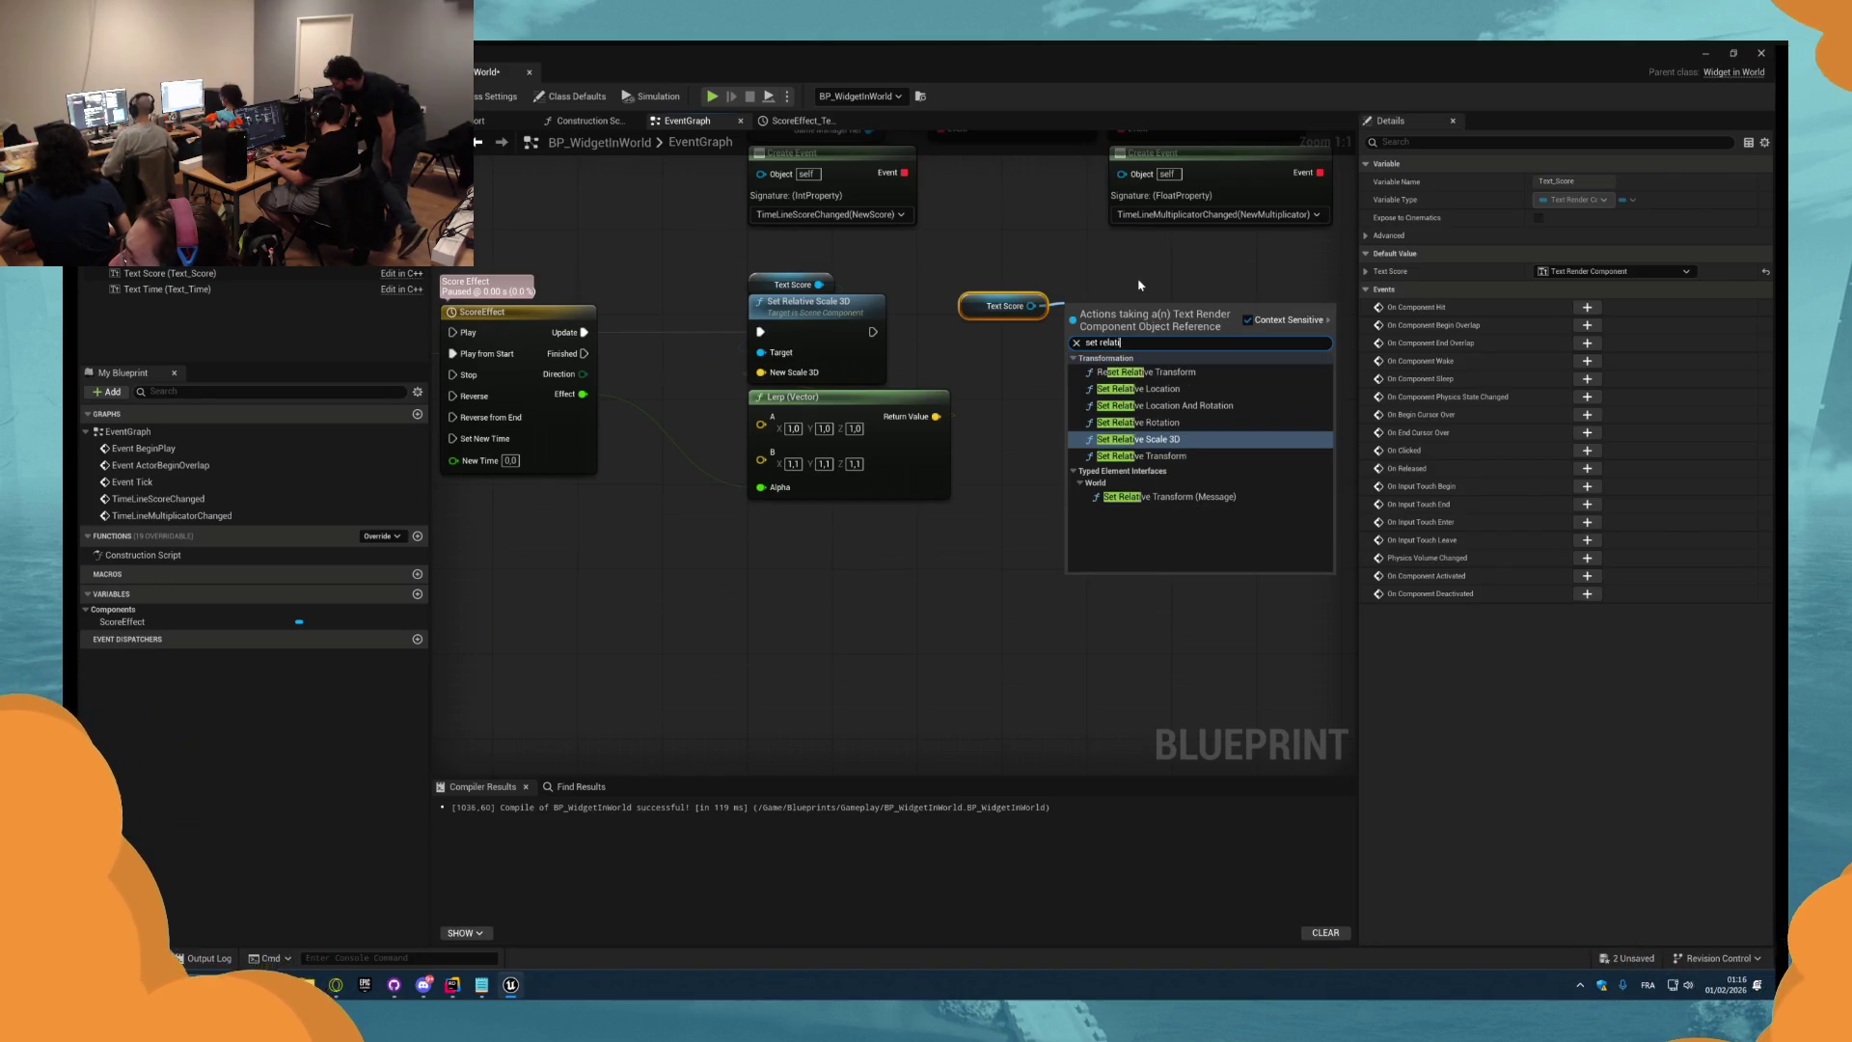
key(Up)
key(Return)
drag(1068, 332, 873, 331)
drag(981, 311, 1078, 289)
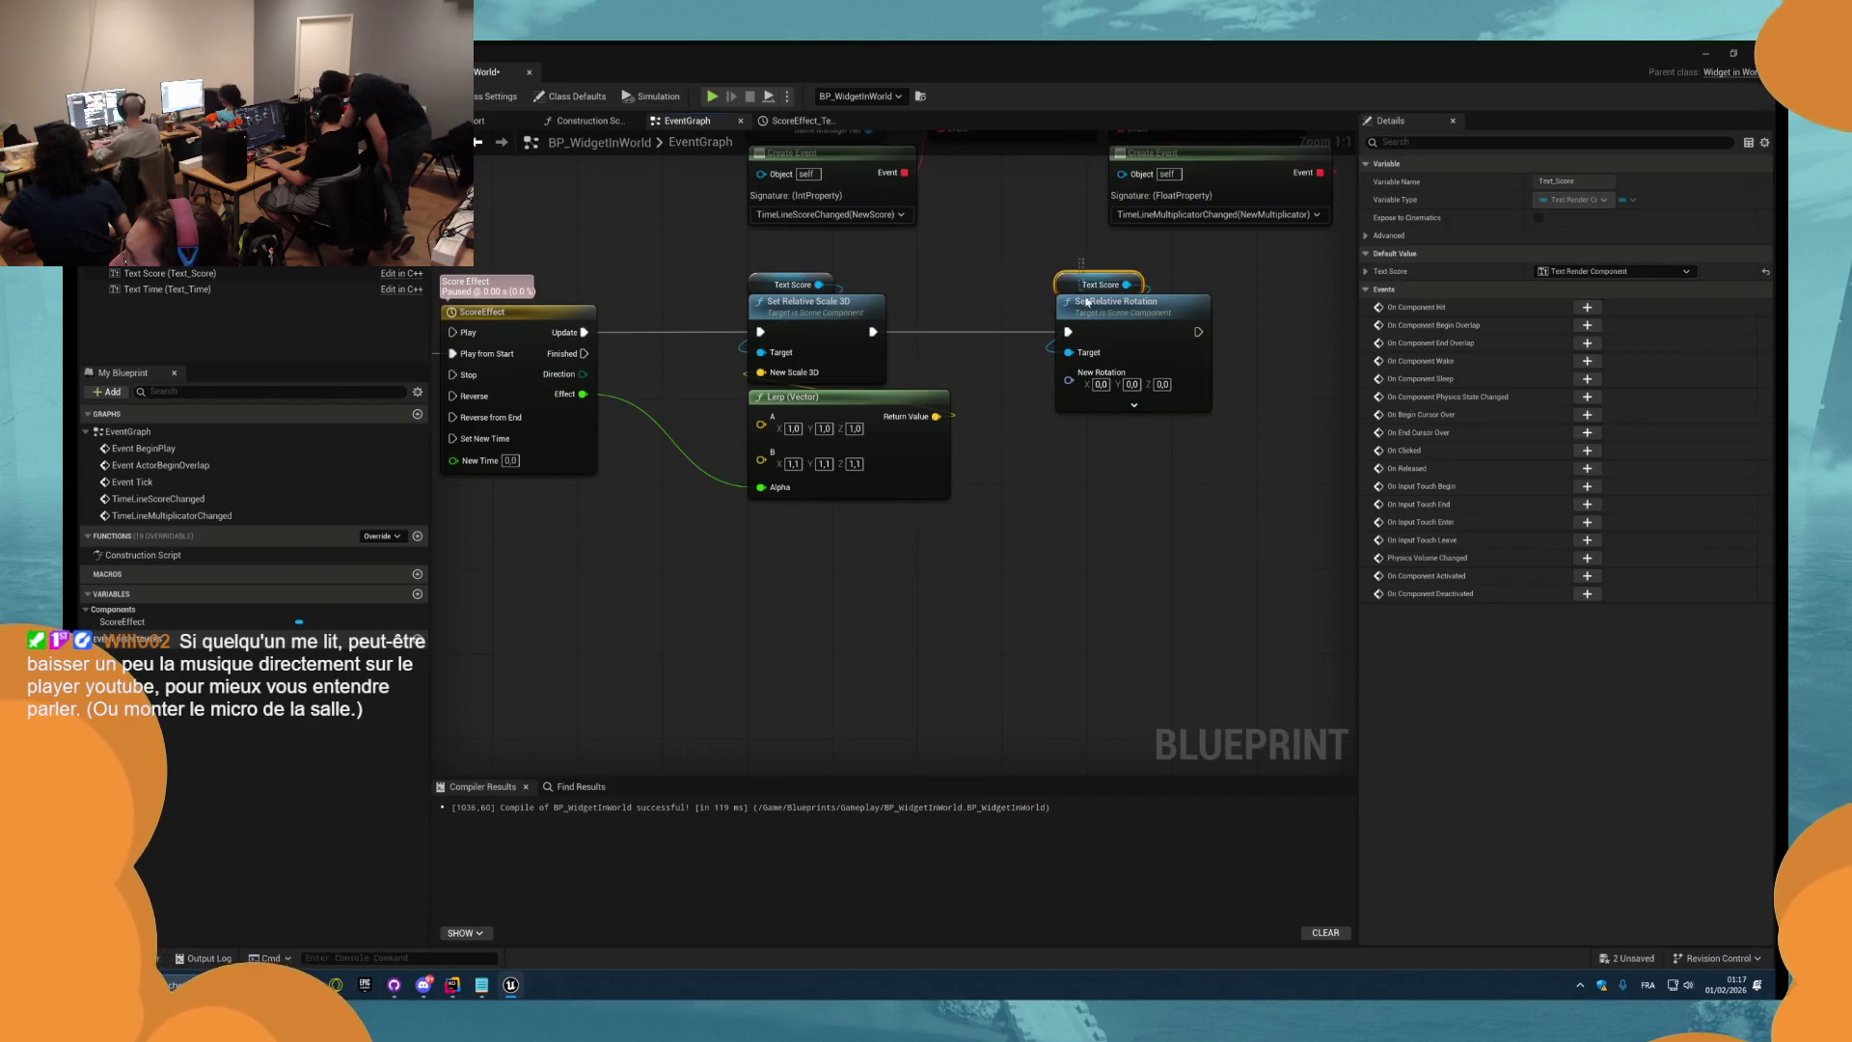
Rearrange the effect nodes, moving both Text Score nodes lower.
click(1087, 302)
scroll(1087, 302, down, 3)
mouse_move(1254, 509)
mouse_down()
mouse_move(666, 386)
mouse_move(612, 309)
mouse_move(612, 367)
mouse_up()
click(975, 313)
drag(898, 321, 1201, 269)
mouse_move(948, 286)
mouse_down()
mouse_move(948, 343)
mouse_move(919, 359)
mouse_move(914, 410)
mouse_move(943, 415)
mouse_up()
scroll(949, 343, up, 4)
Add a Lerp (Rotator) for New Rotation with its Alpha driven by the Effect track.
text(ler)
key(Return)
mouse_move(1129, 500)
mouse_down()
mouse_move(618, 399)
mouse_move(636, 384)
mouse_up()
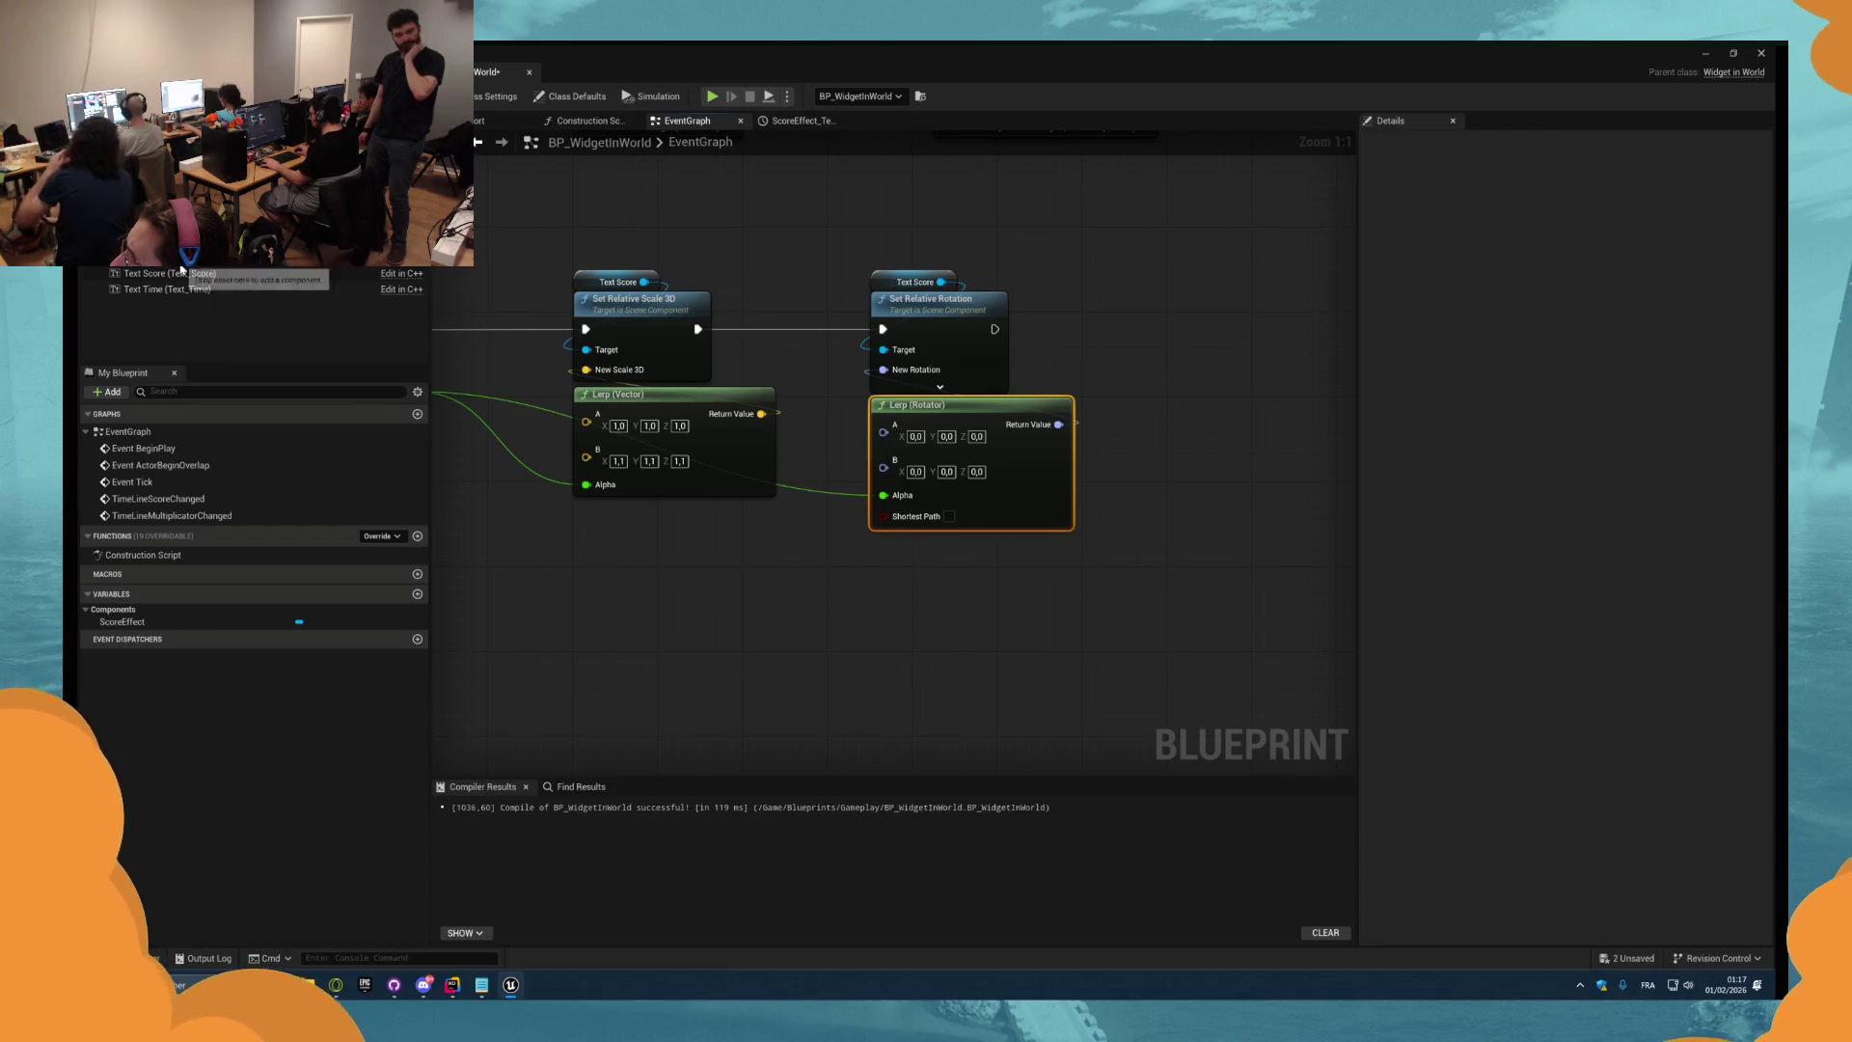
Check the score text's tilt in the Viewport, then set the Lerp (Rotator) B roll to -2.
click(290, 256)
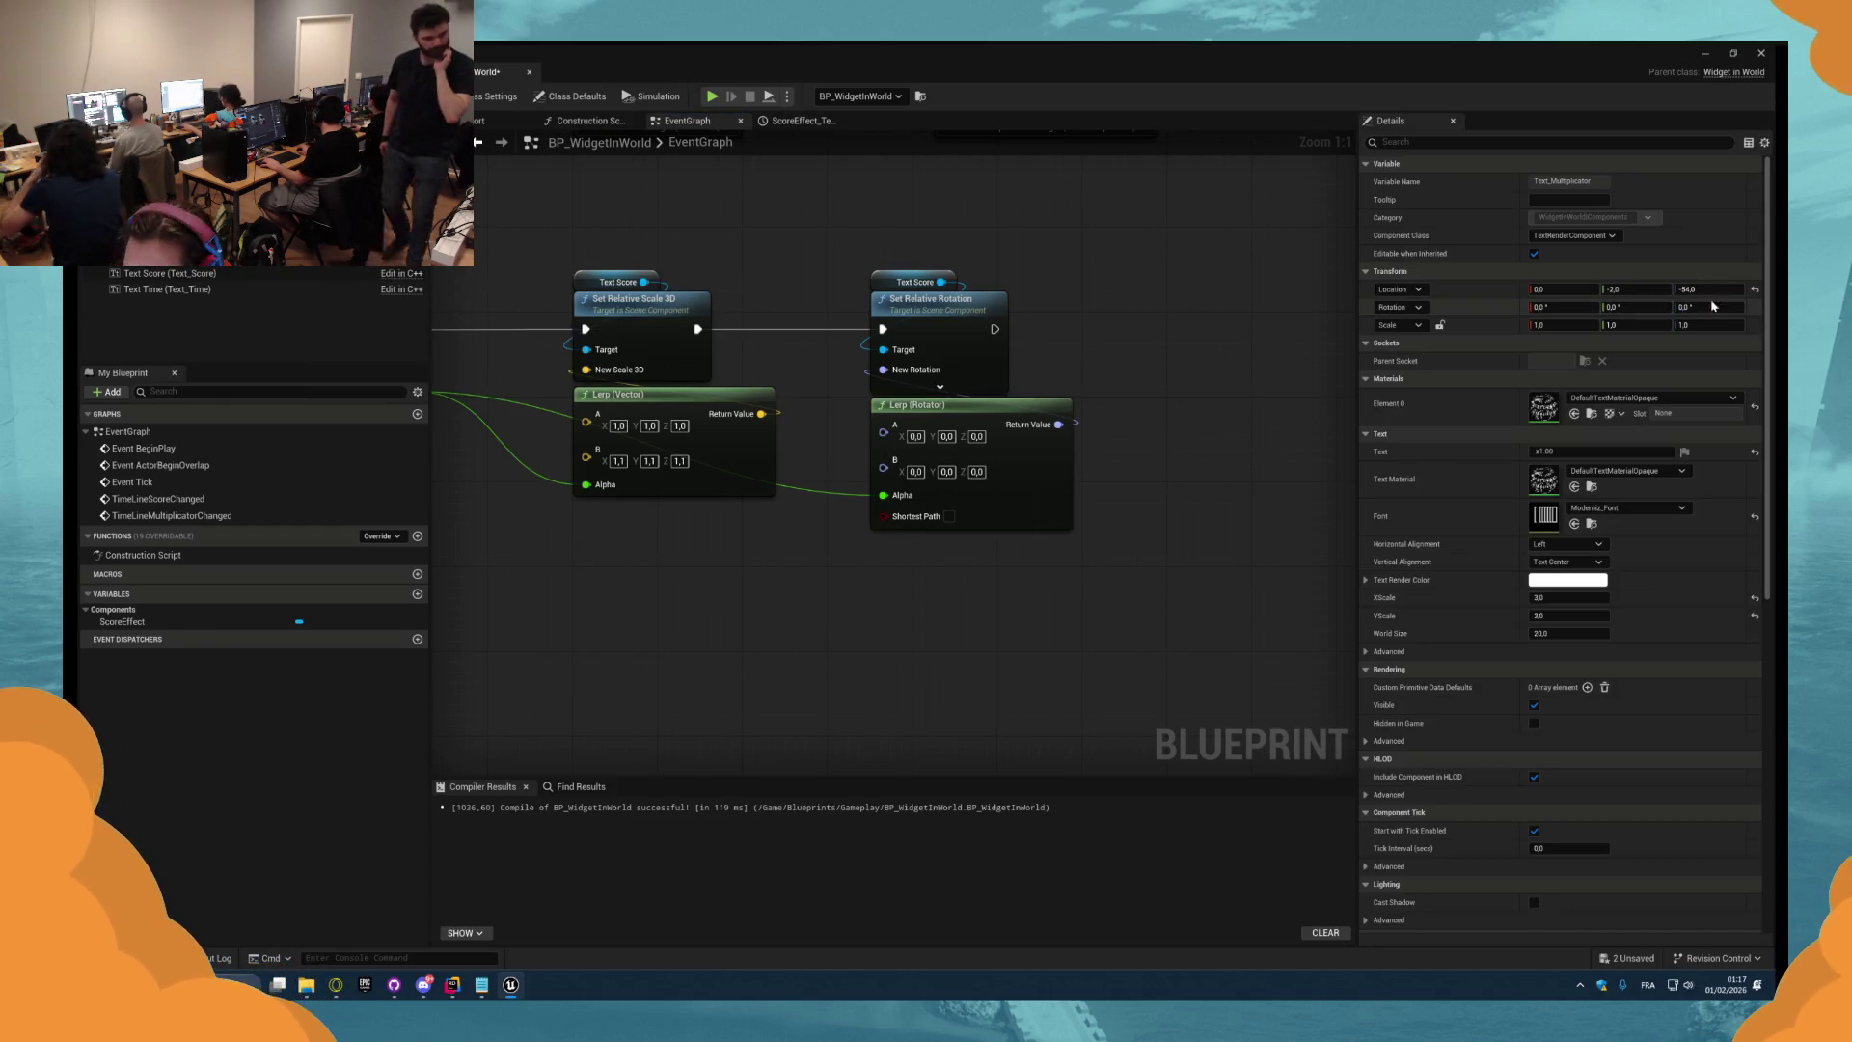
click(916, 472)
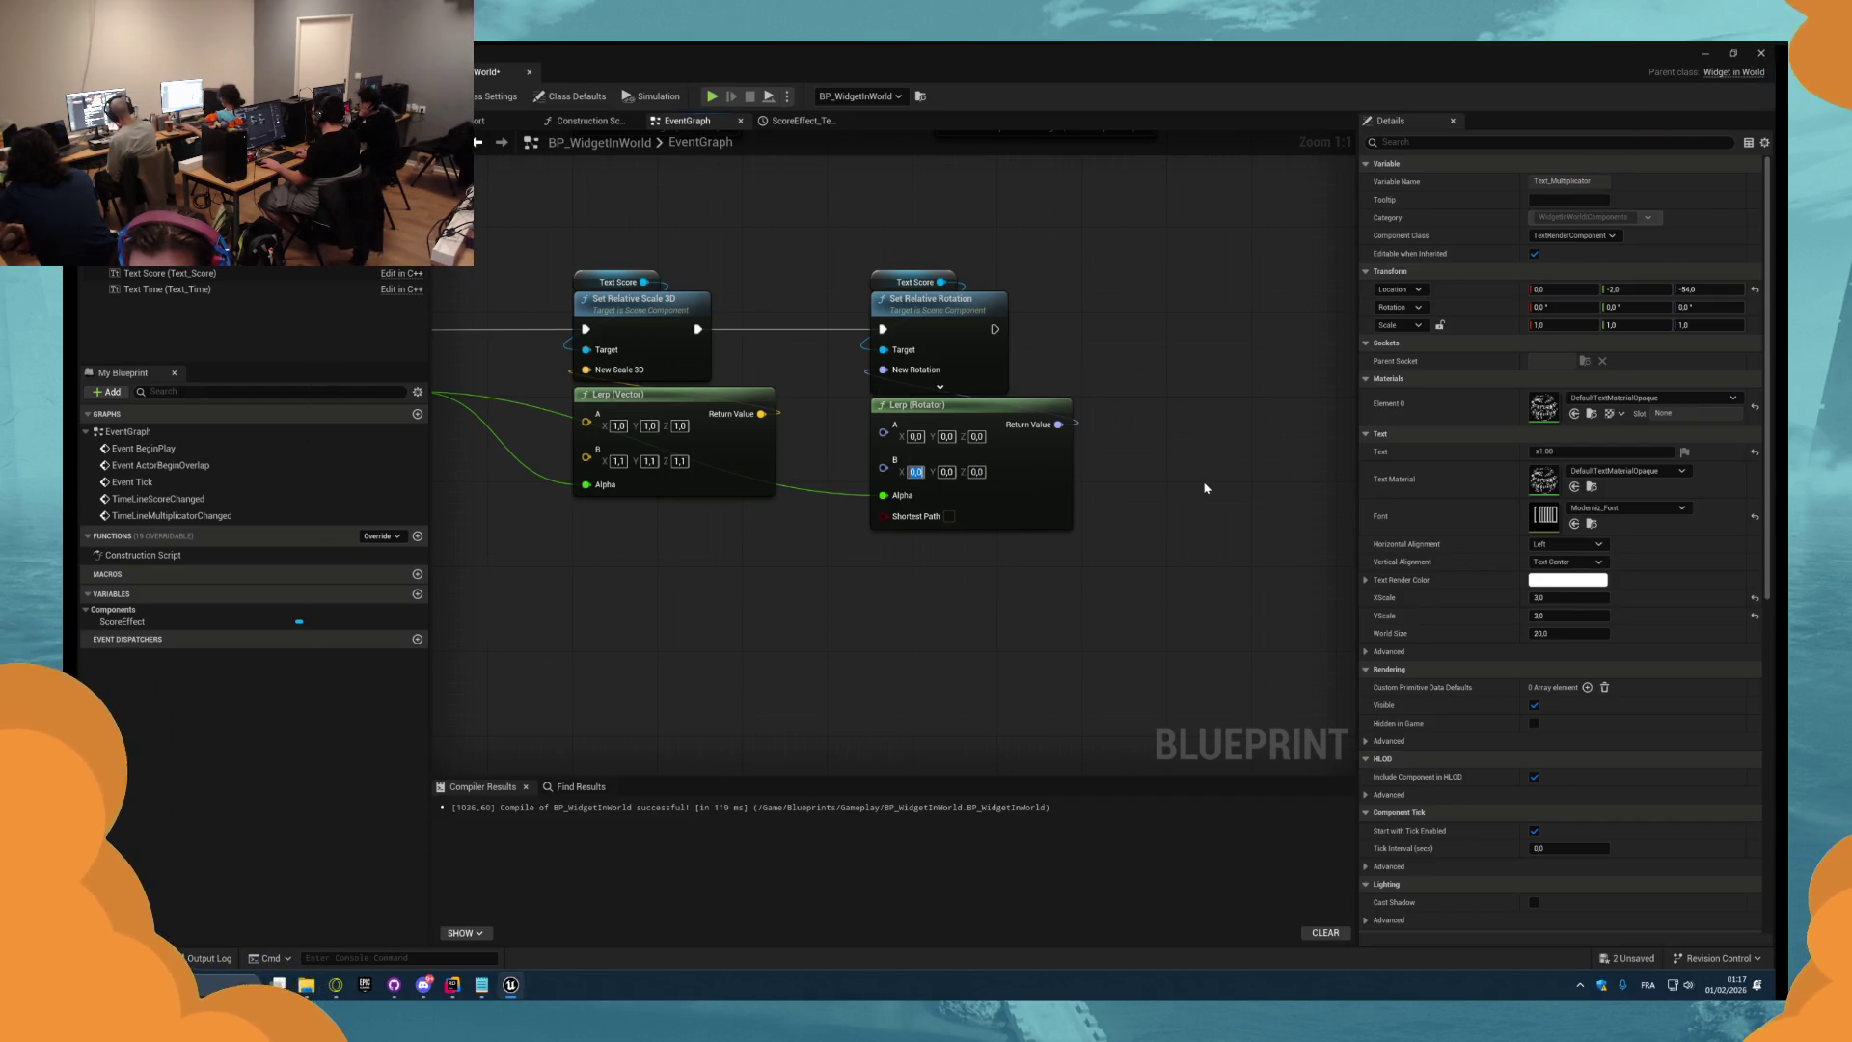
click(492, 120)
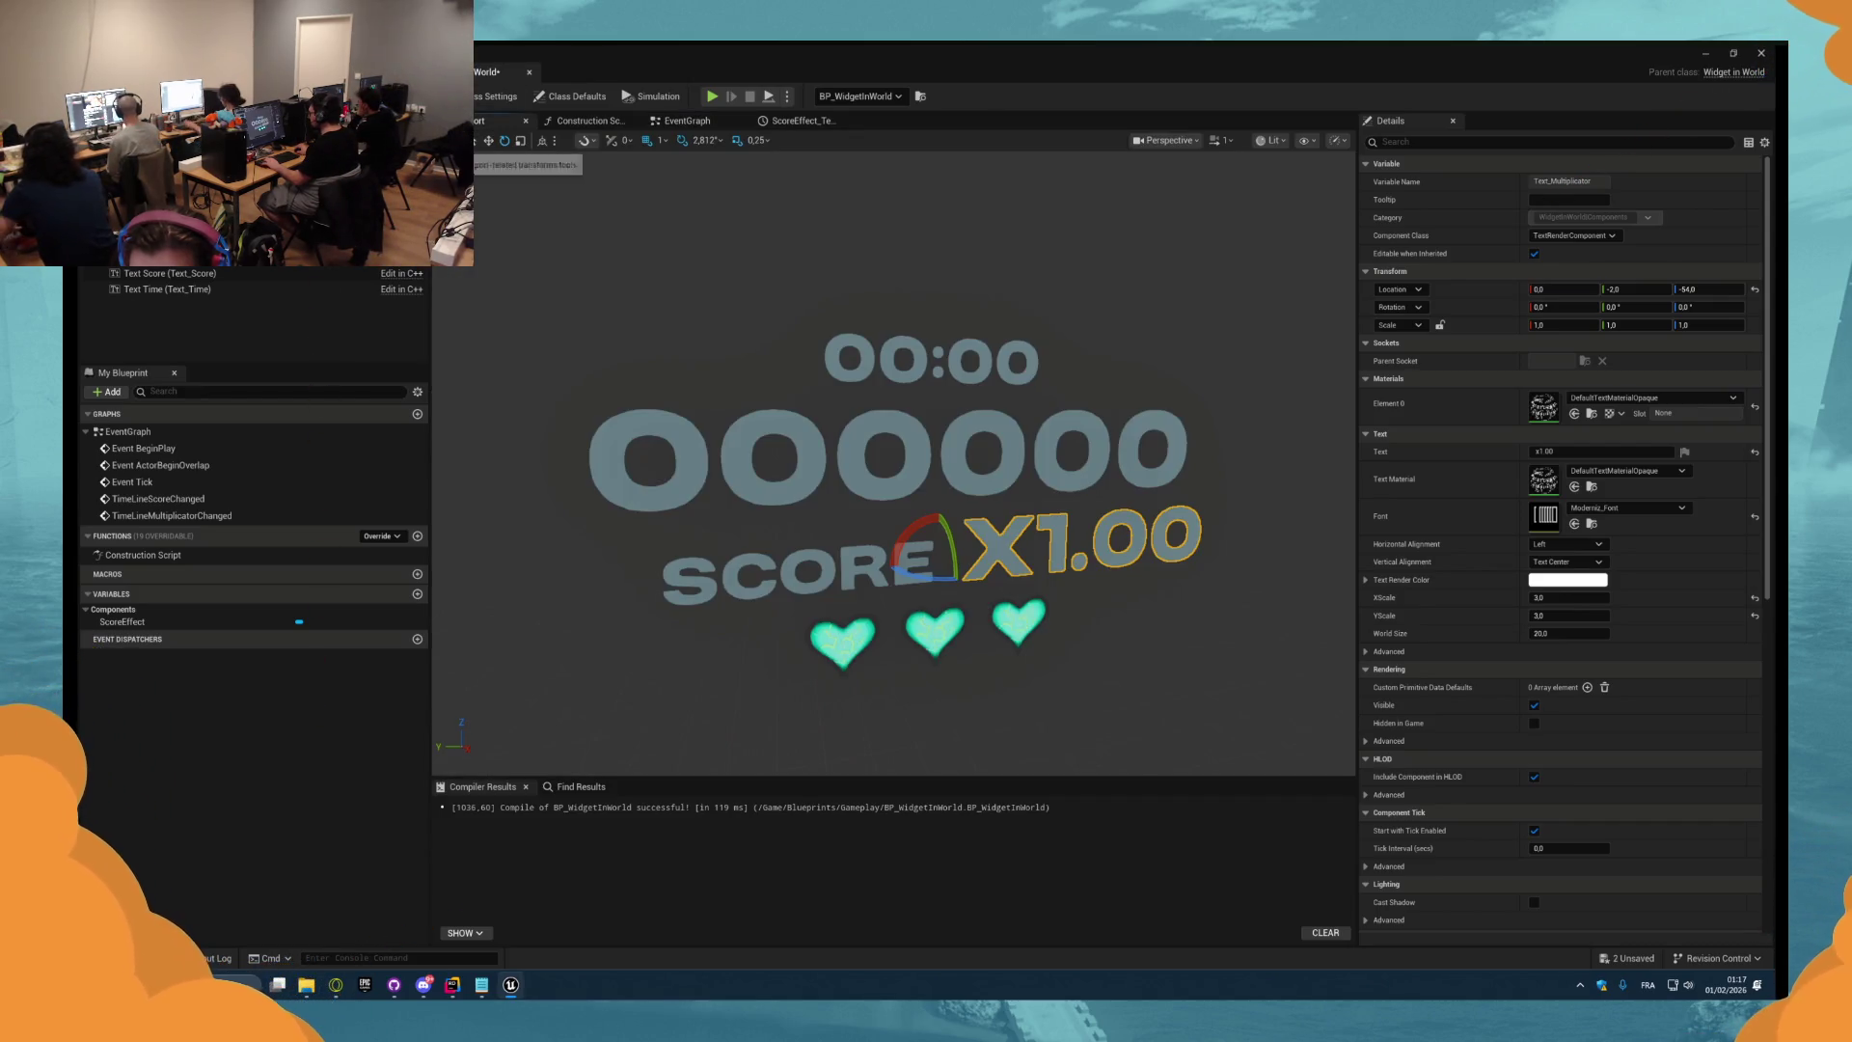
click(898, 481)
drag(913, 428, 939, 418)
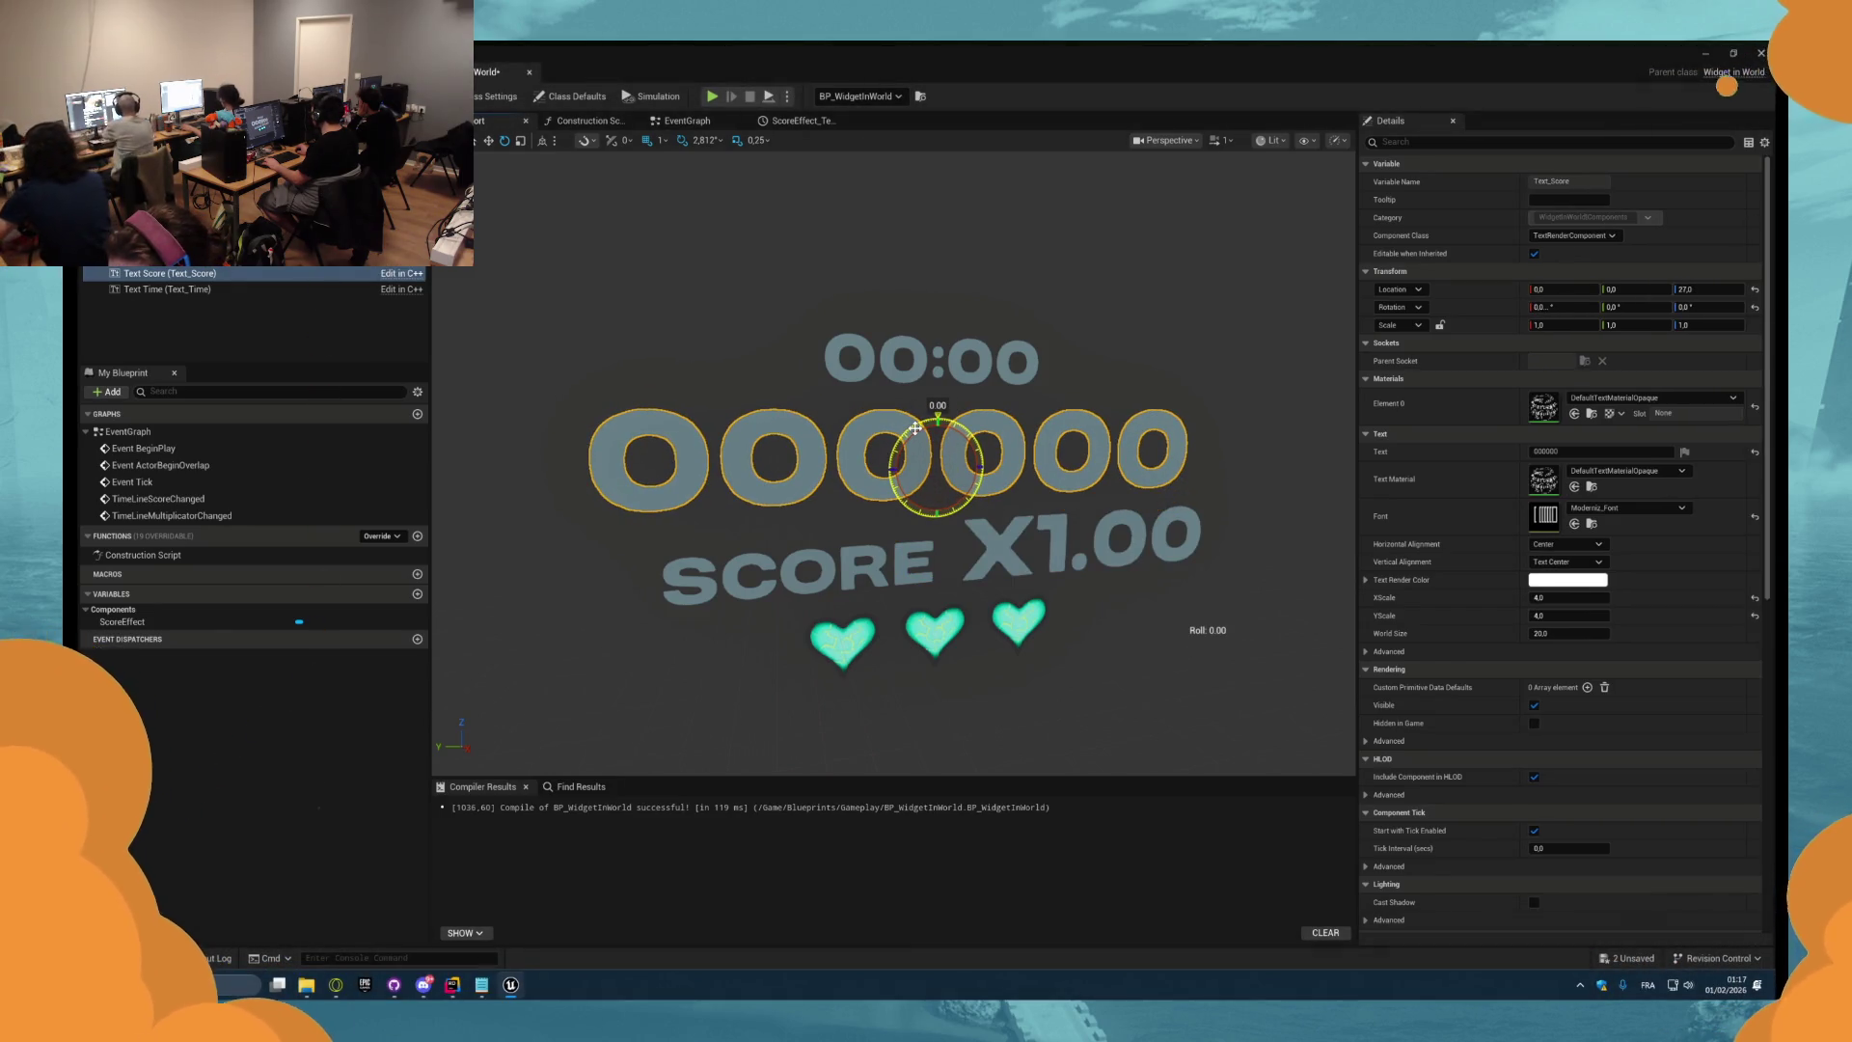
click(831, 124)
click(685, 121)
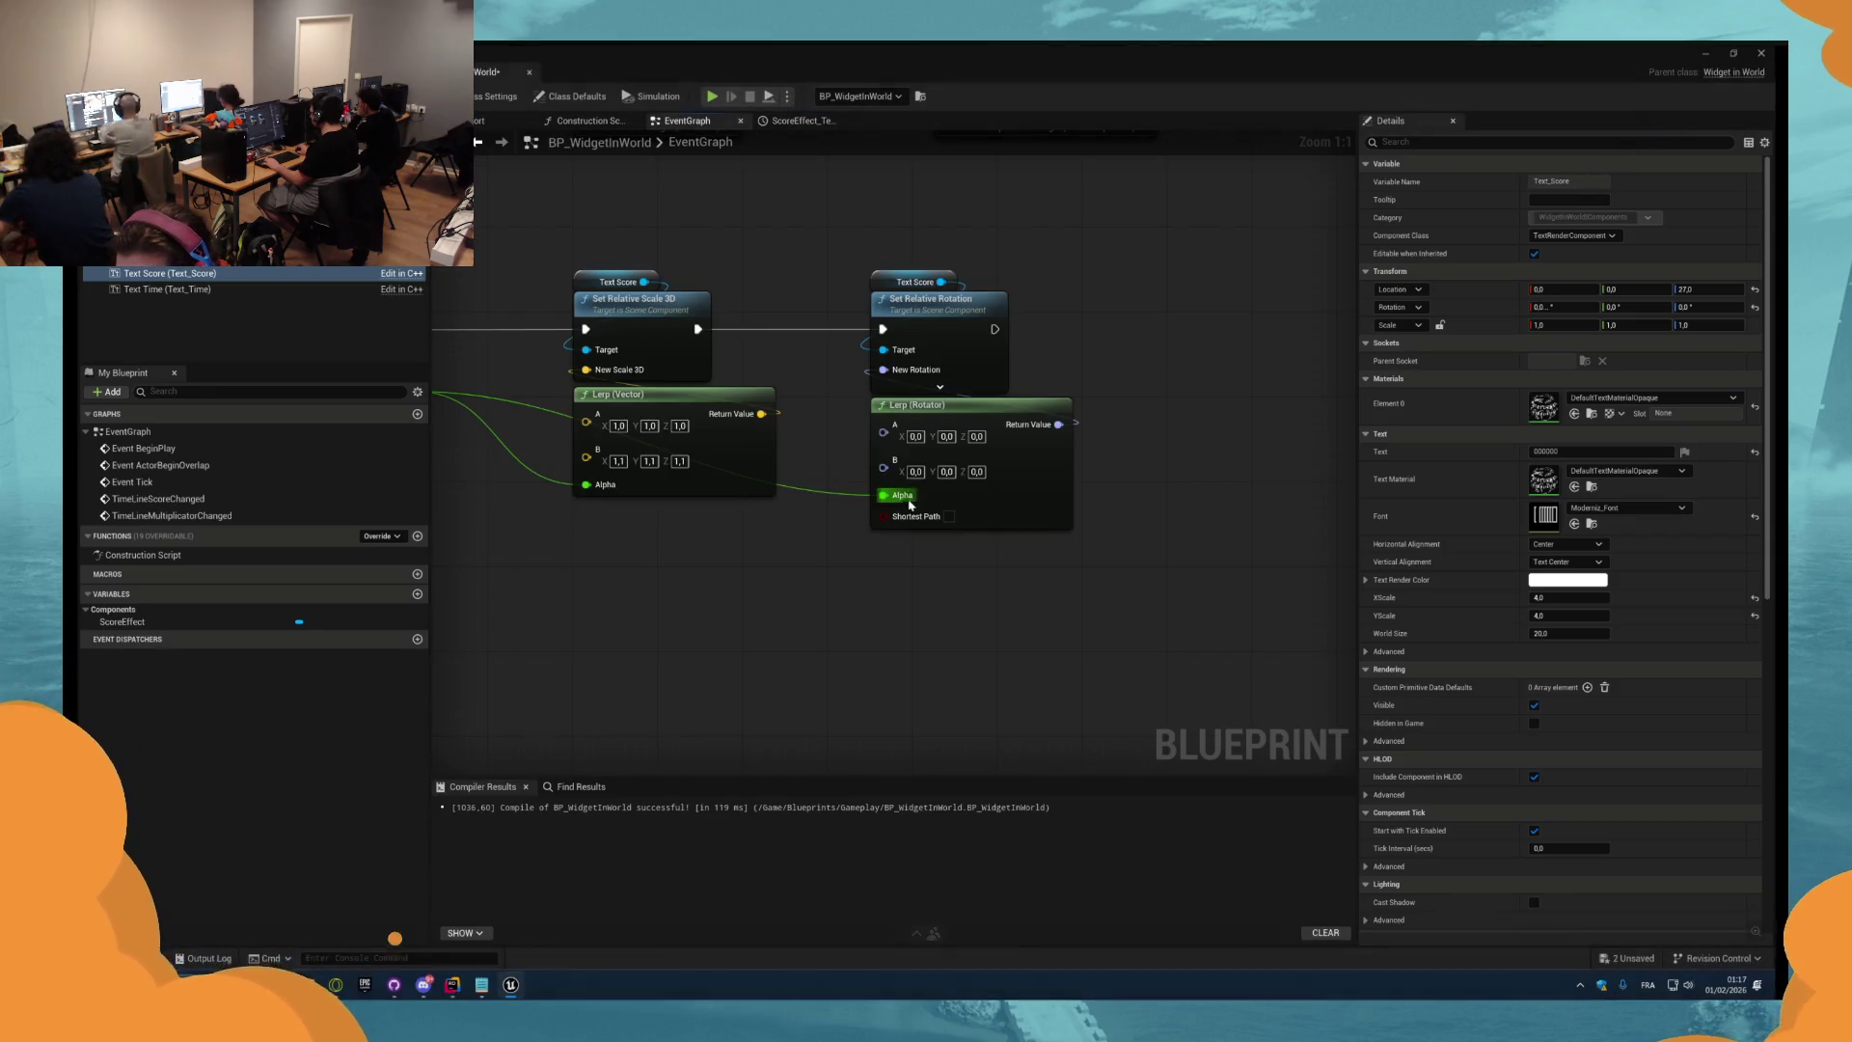
text(-2)
key(Return)
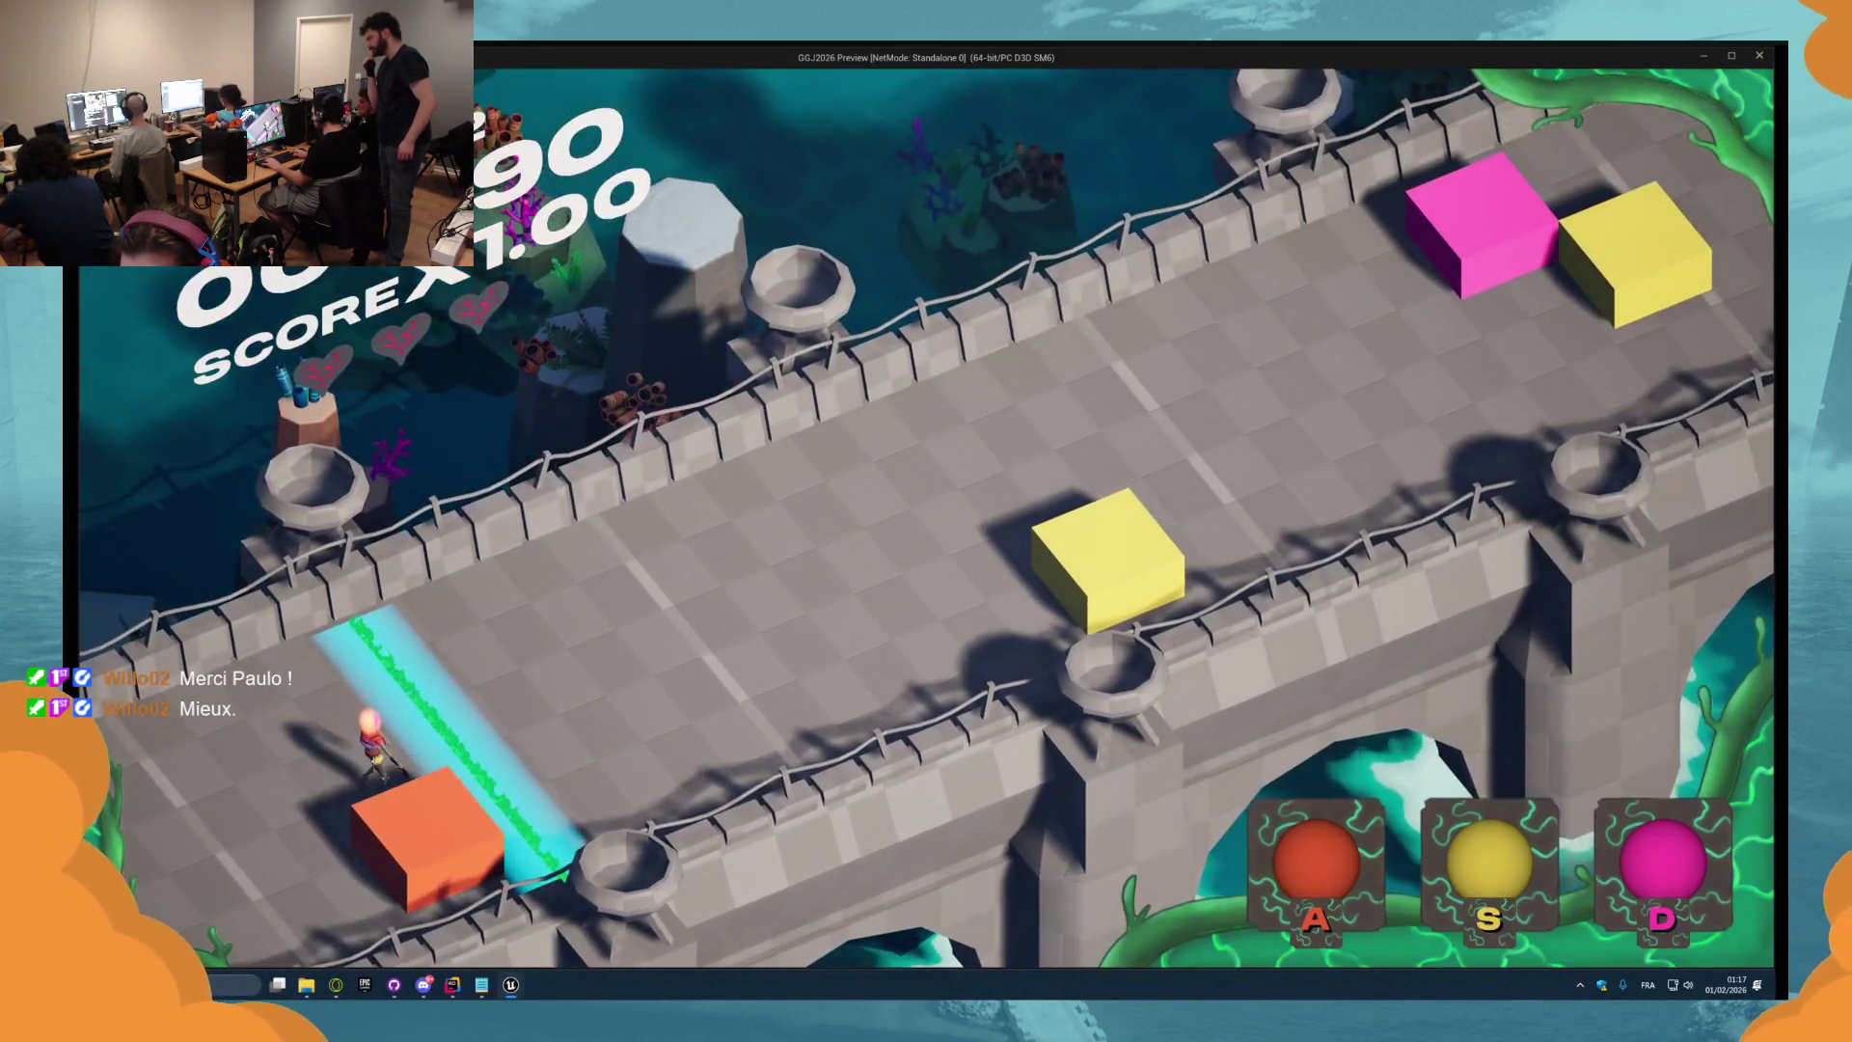
Relaunch the game, hit notes with A, S and D, then stop it.
key(Escape)
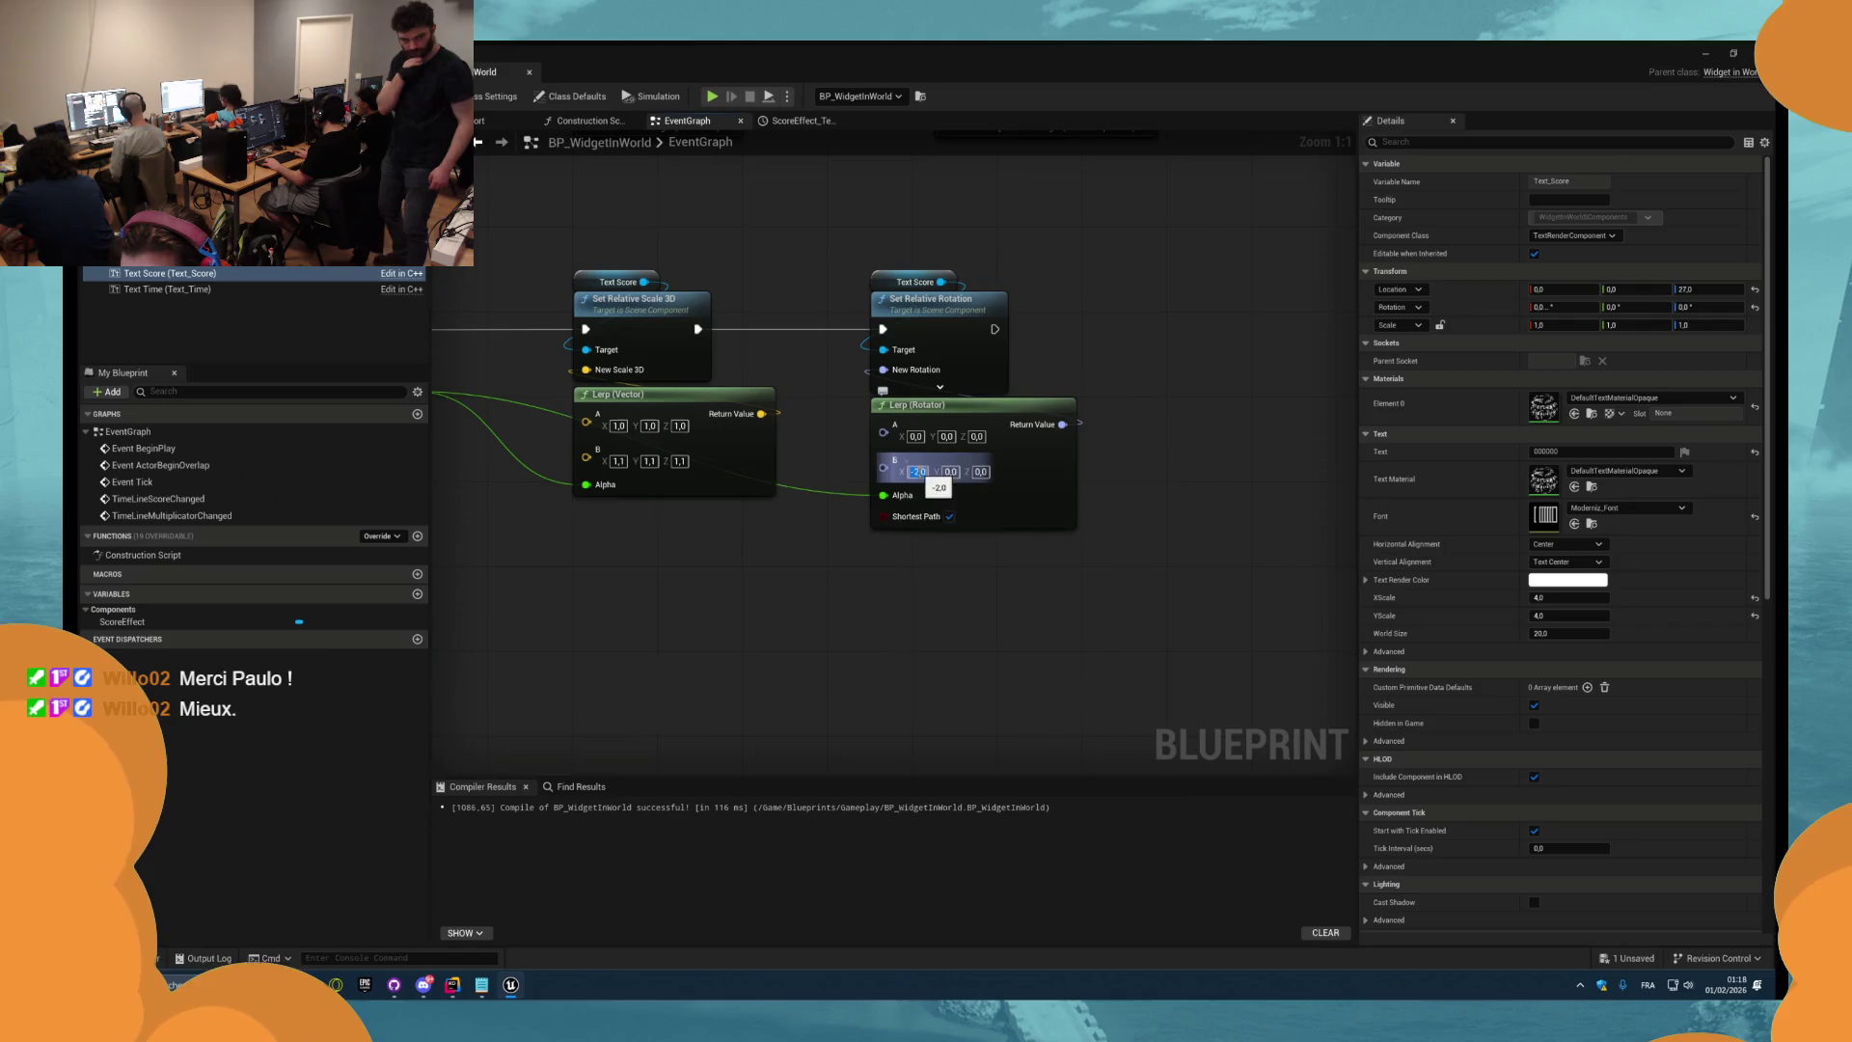
key(alt+p)
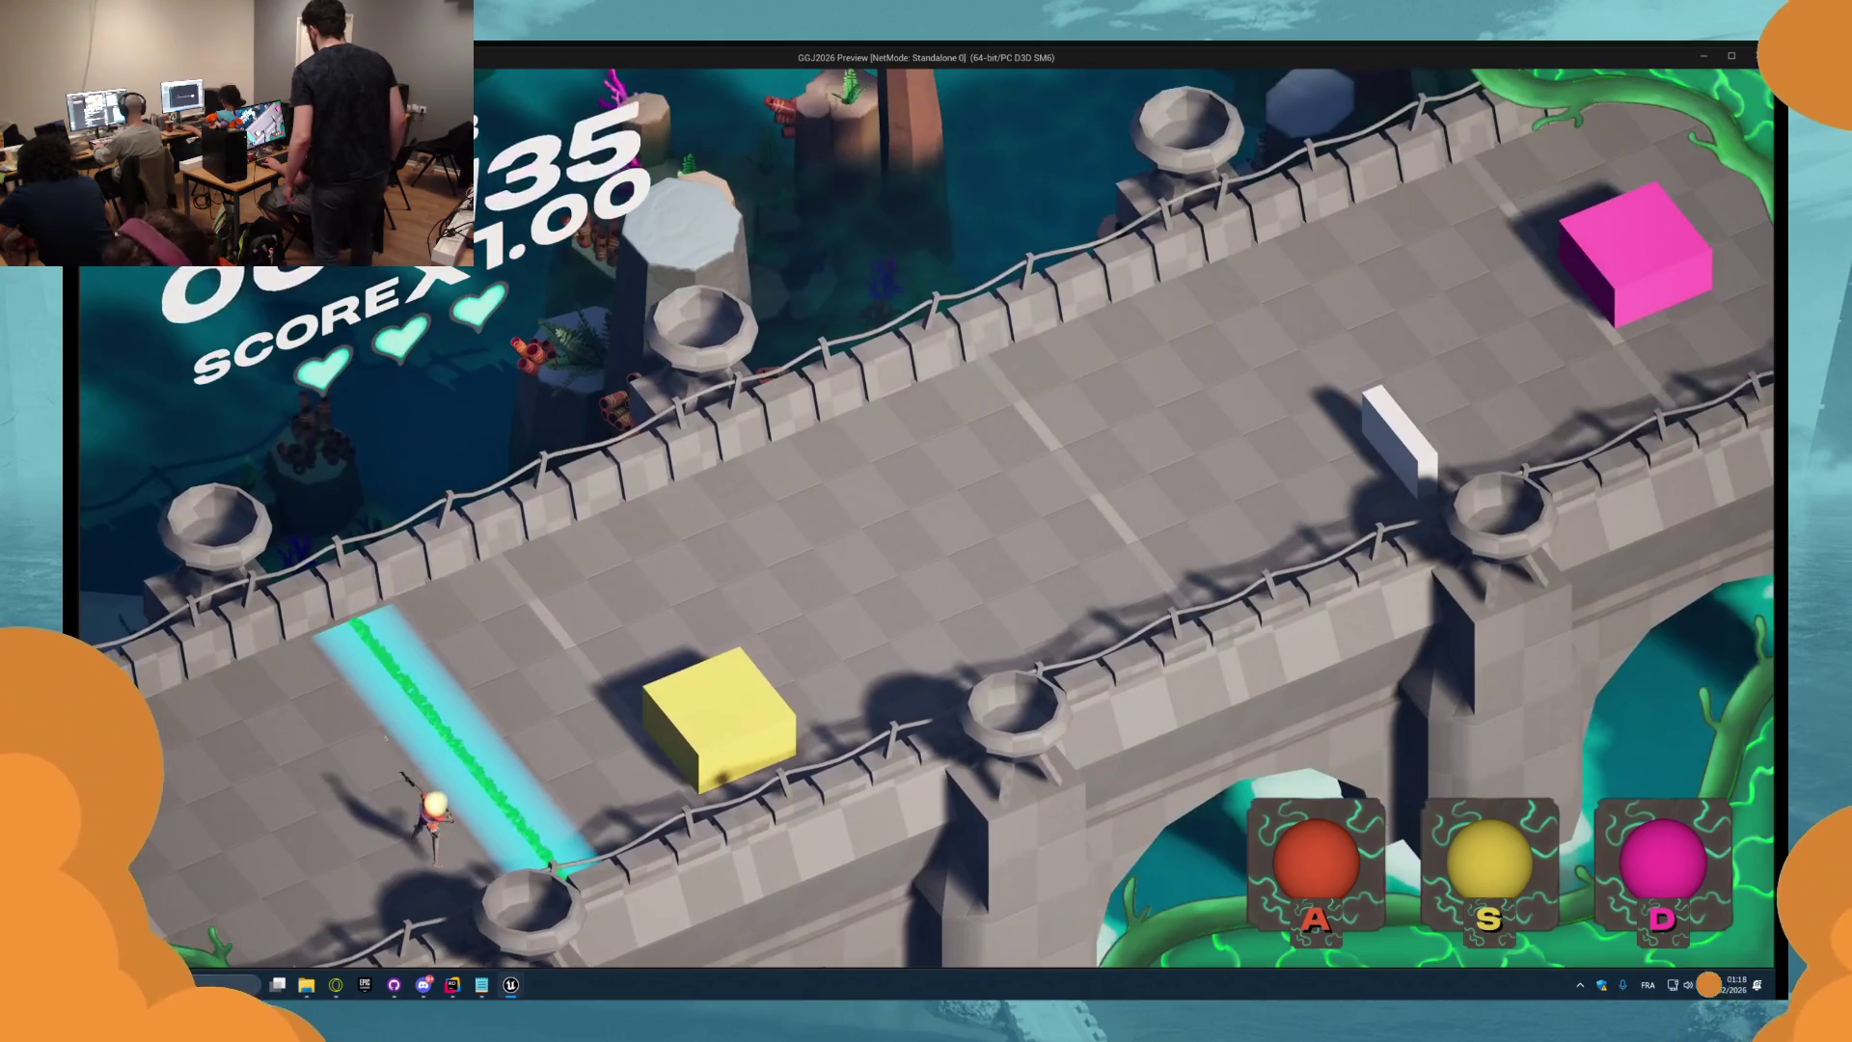
key(a)
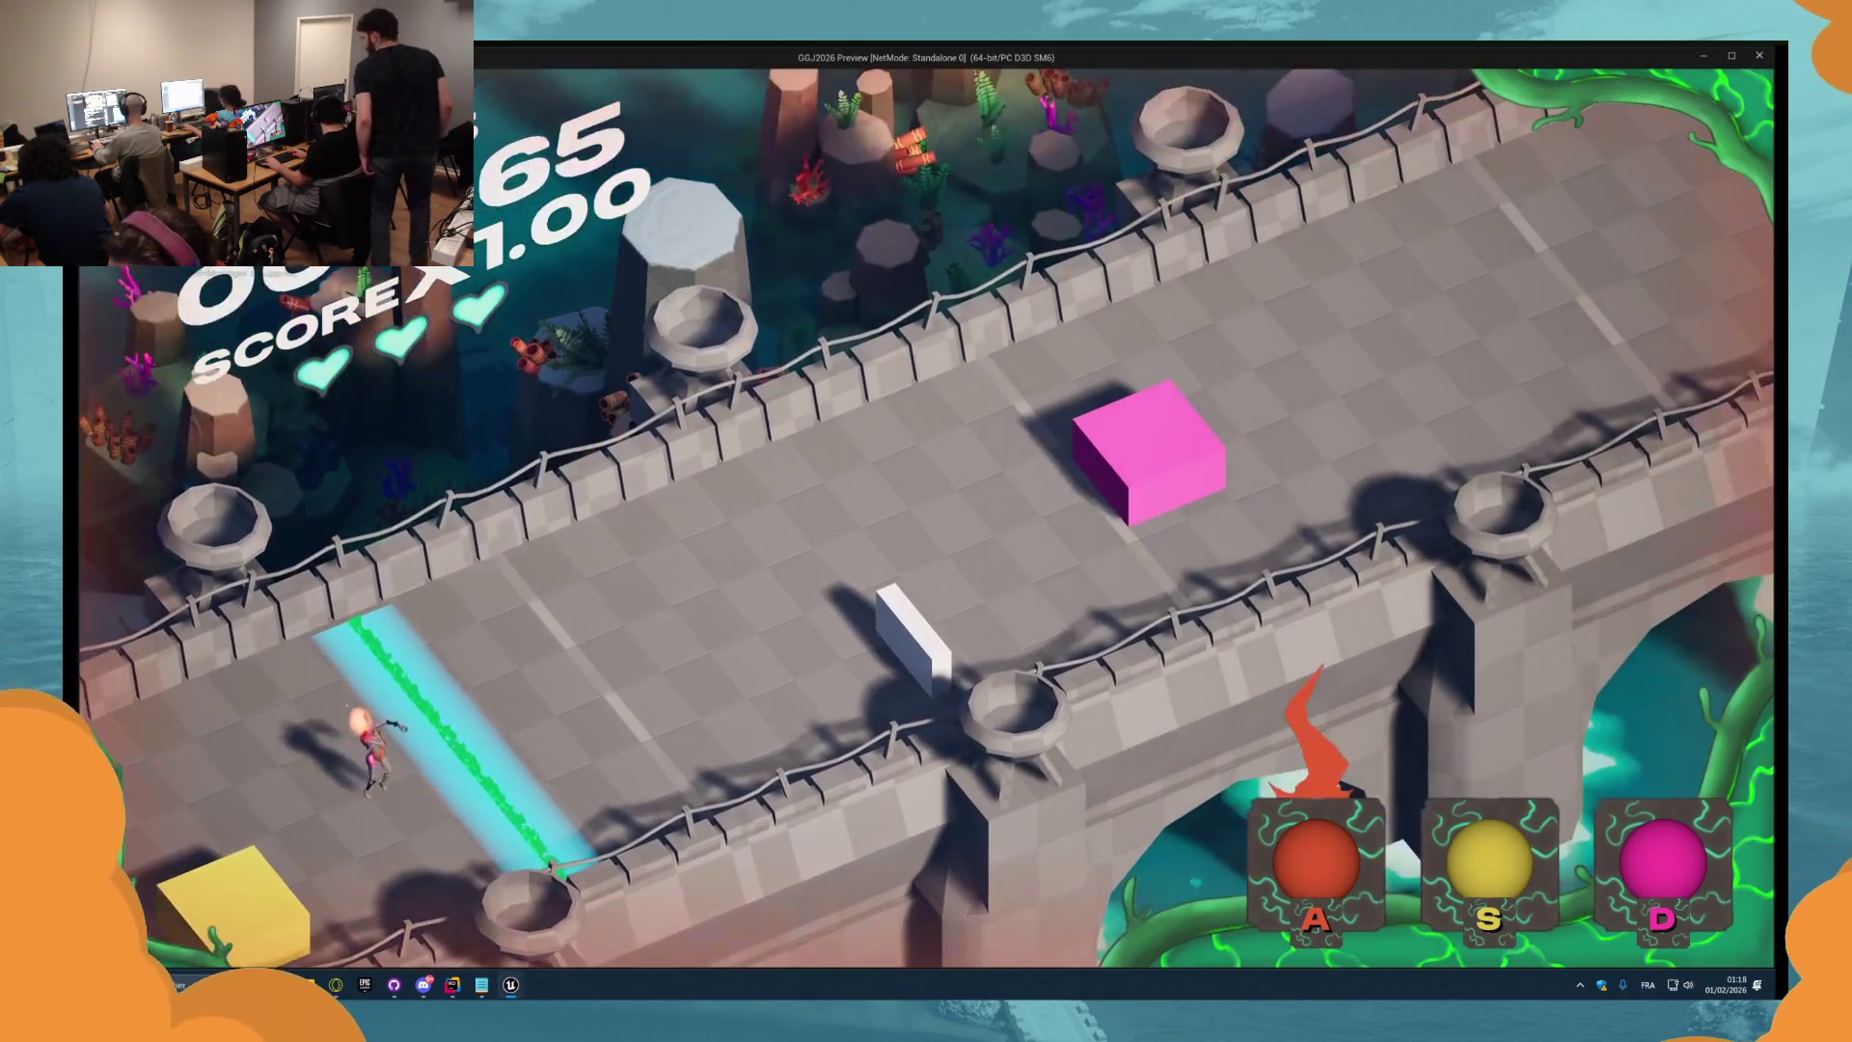
key(s)
key(d)
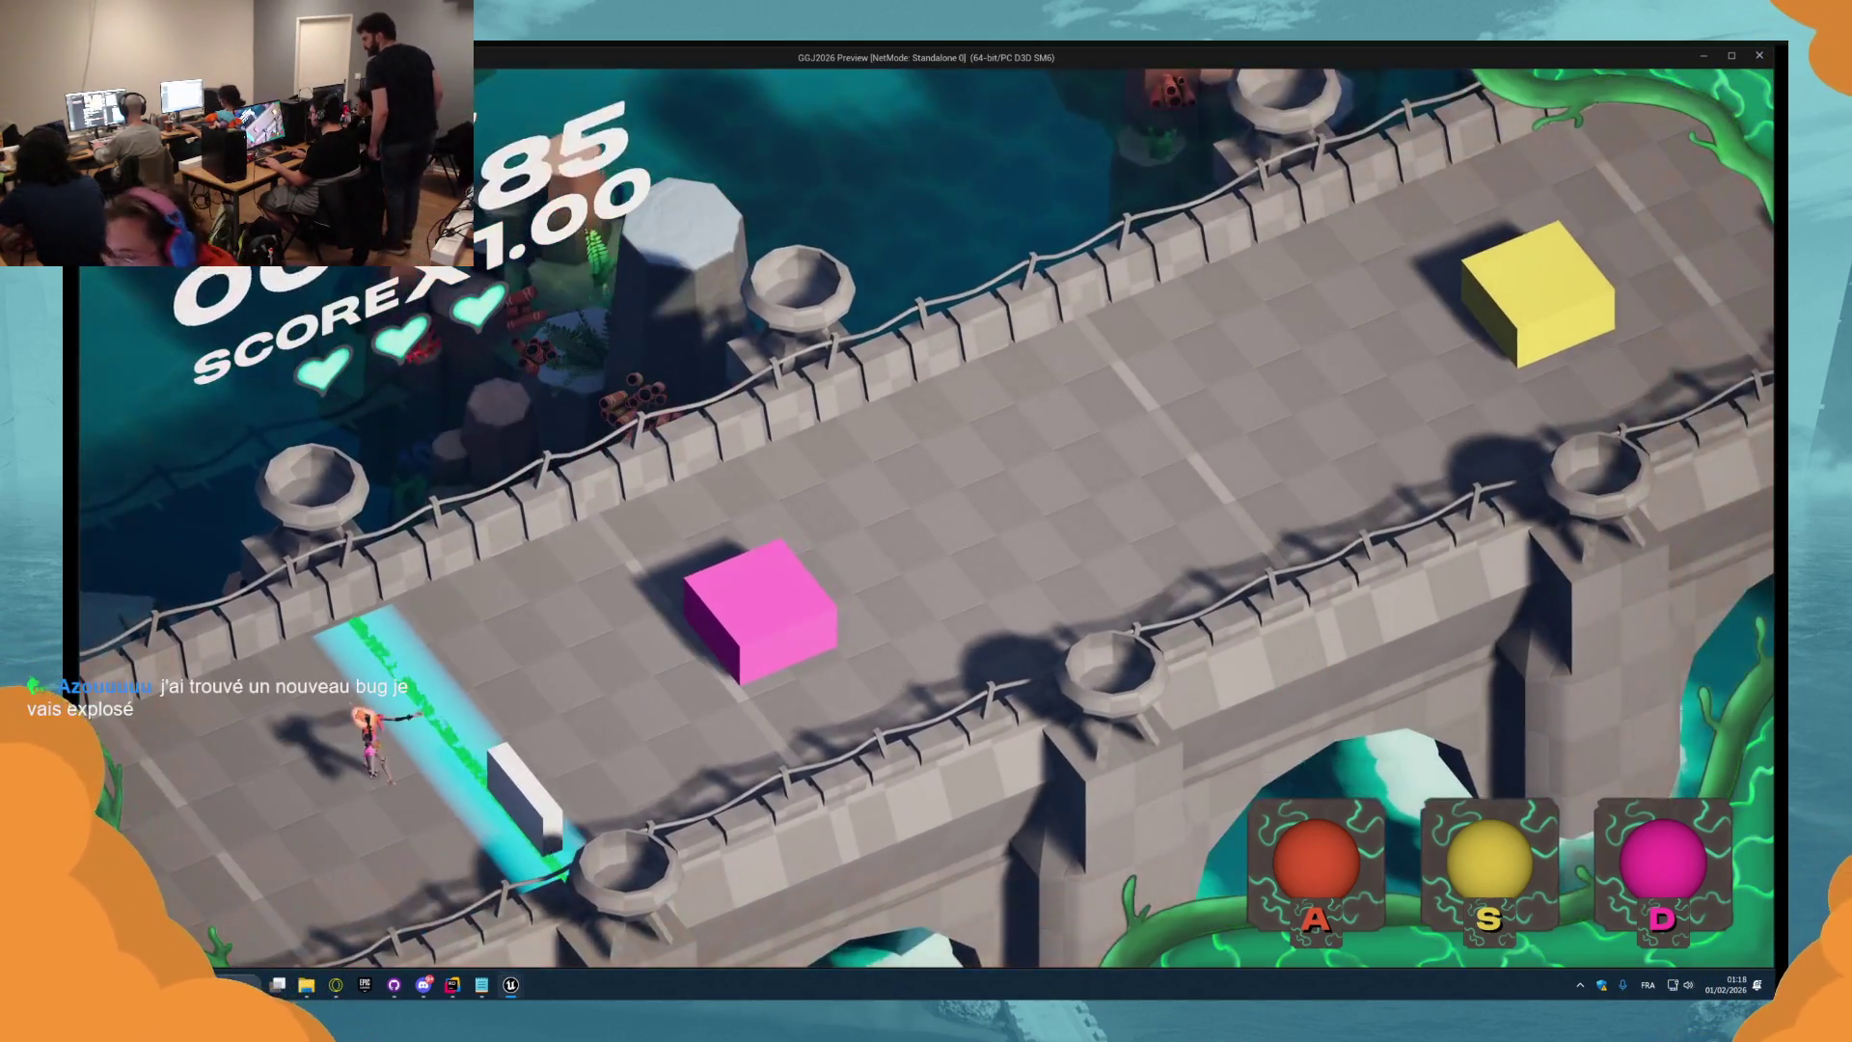
key(Escape)
scroll(937, 590, down, 3)
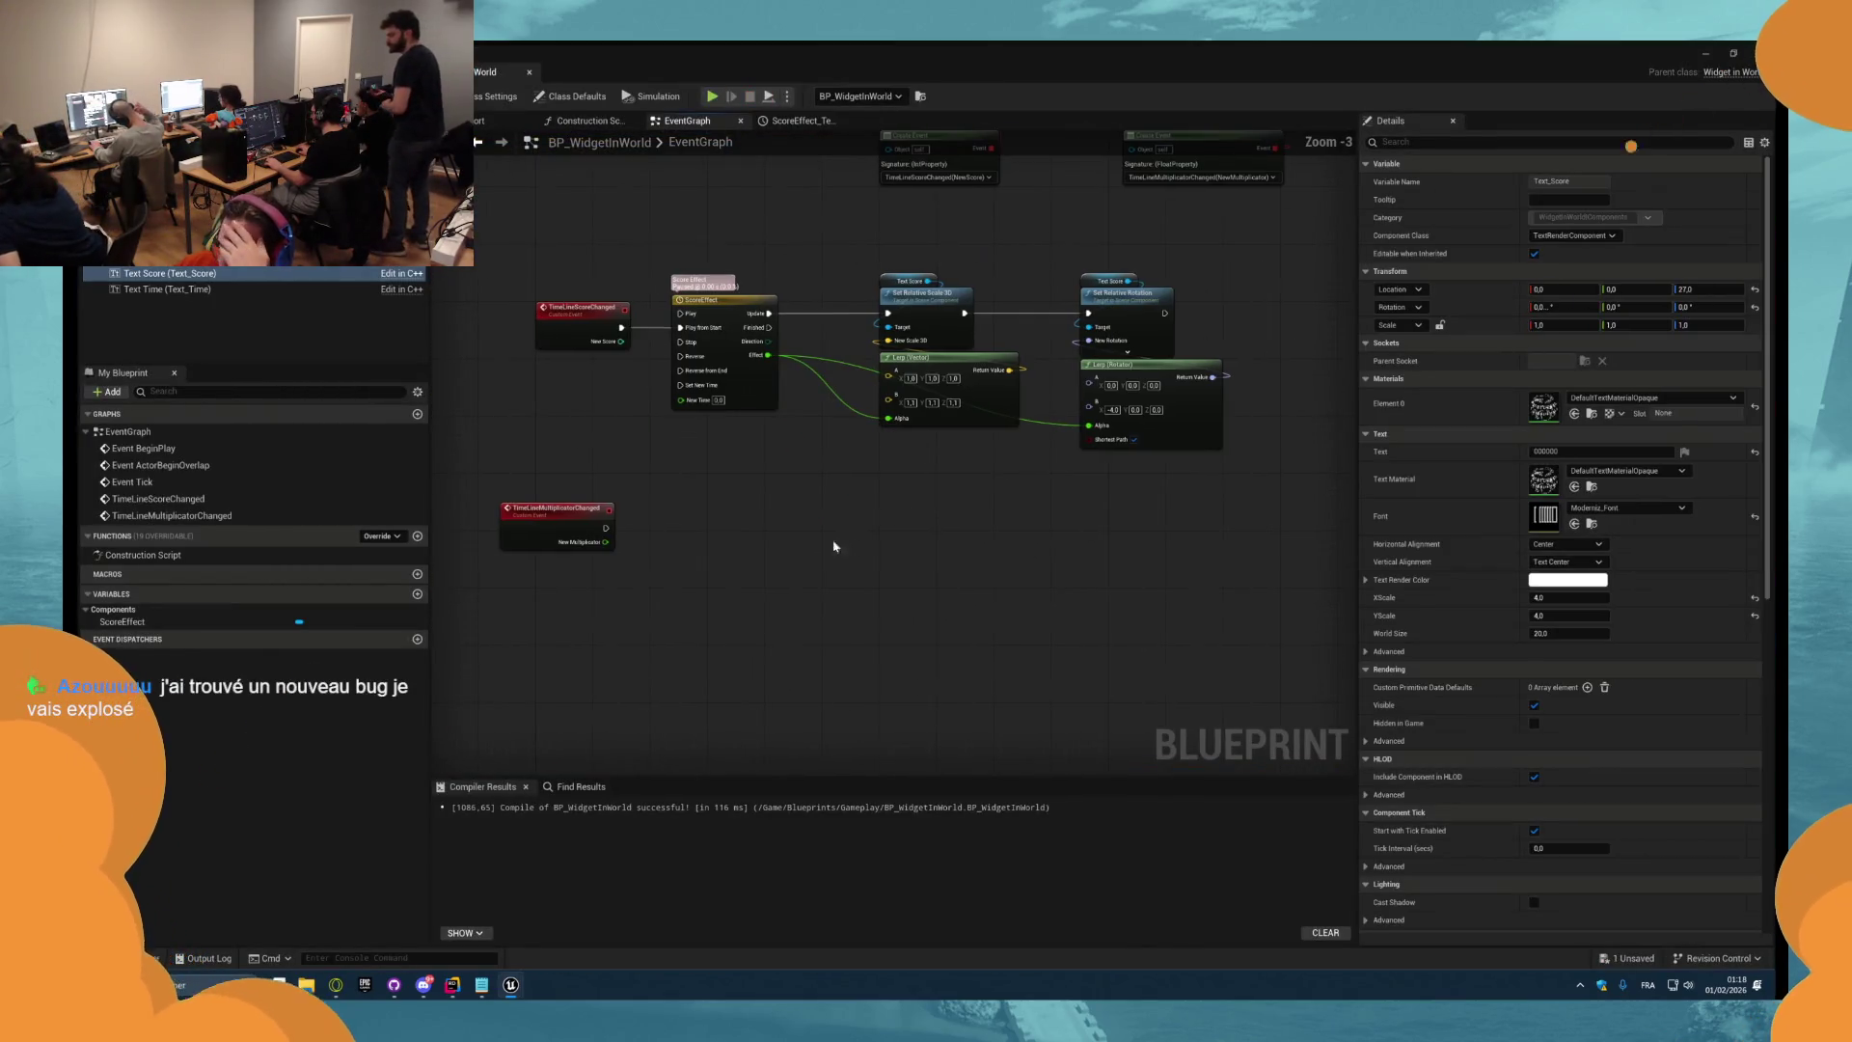
Duplicate the whole score effect chain next to the TimeLineMultiplicatorChanged event.
drag(512, 528, 545, 607)
scroll(672, 695, up, 1)
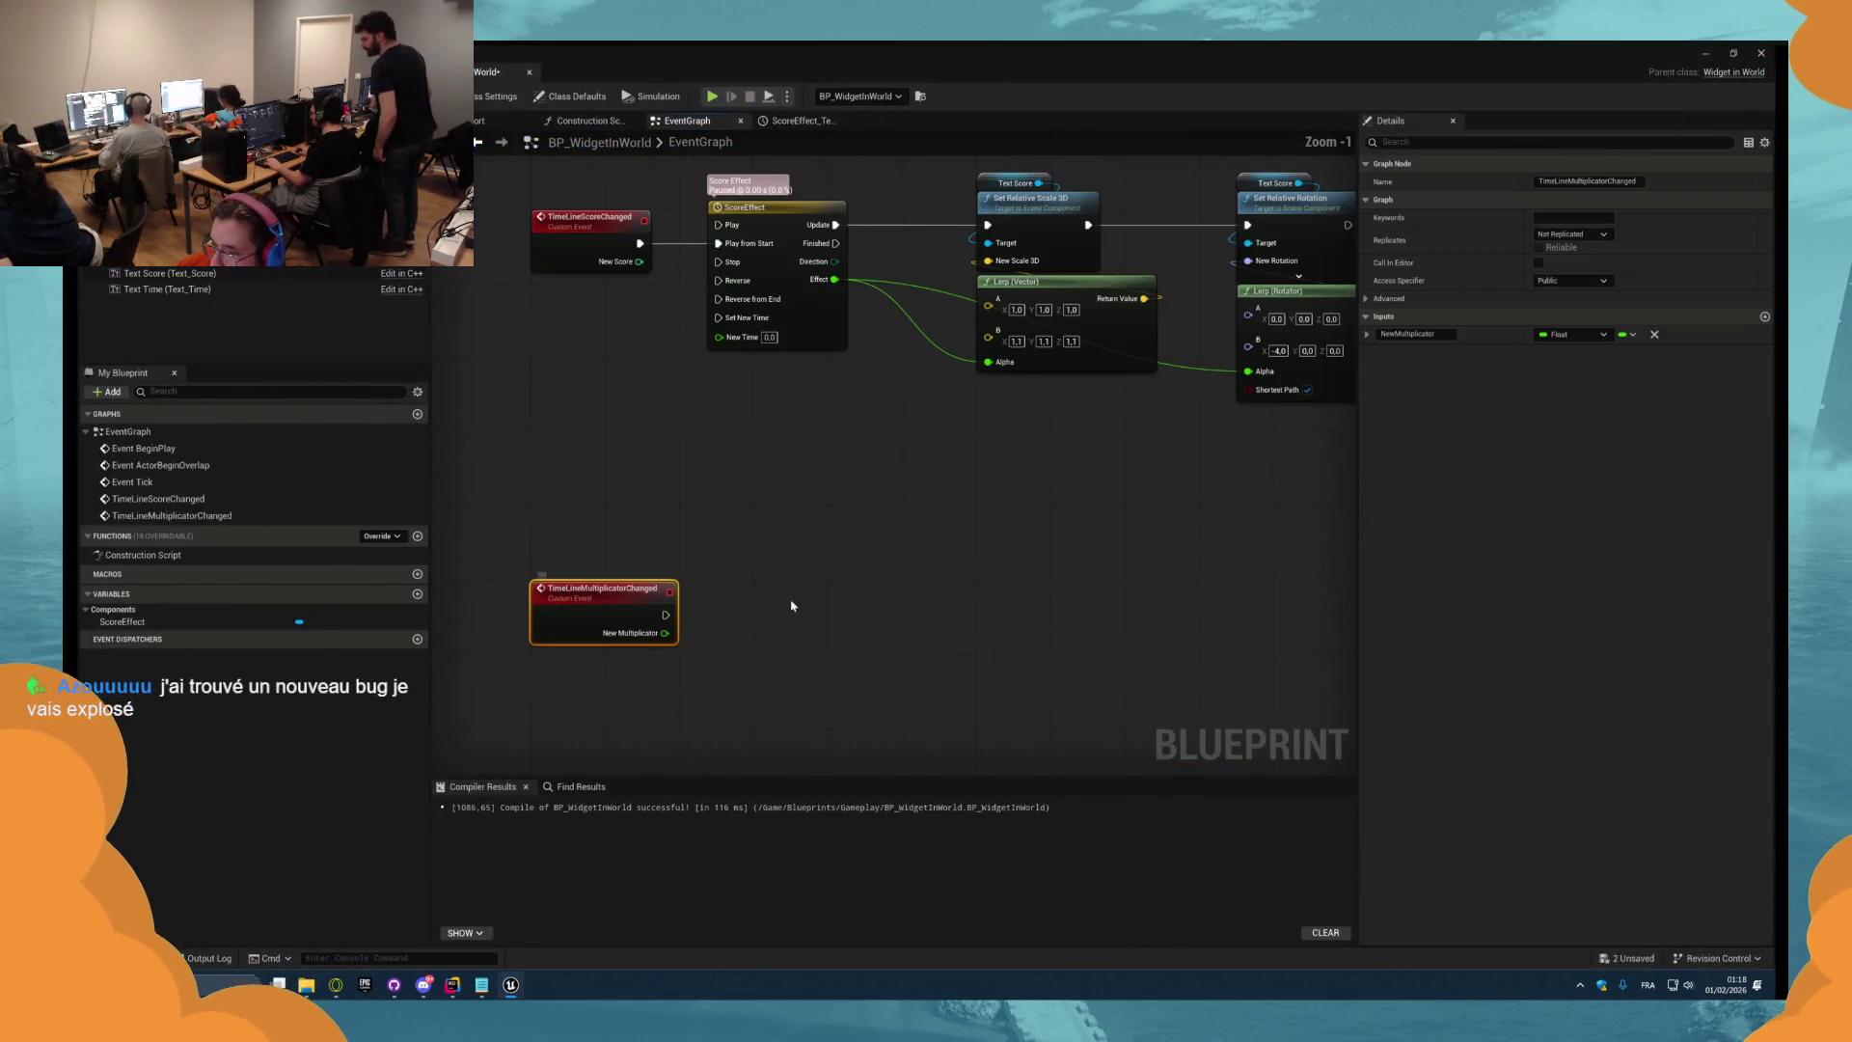
drag(1254, 425, 682, 257)
key(ctrl+c)
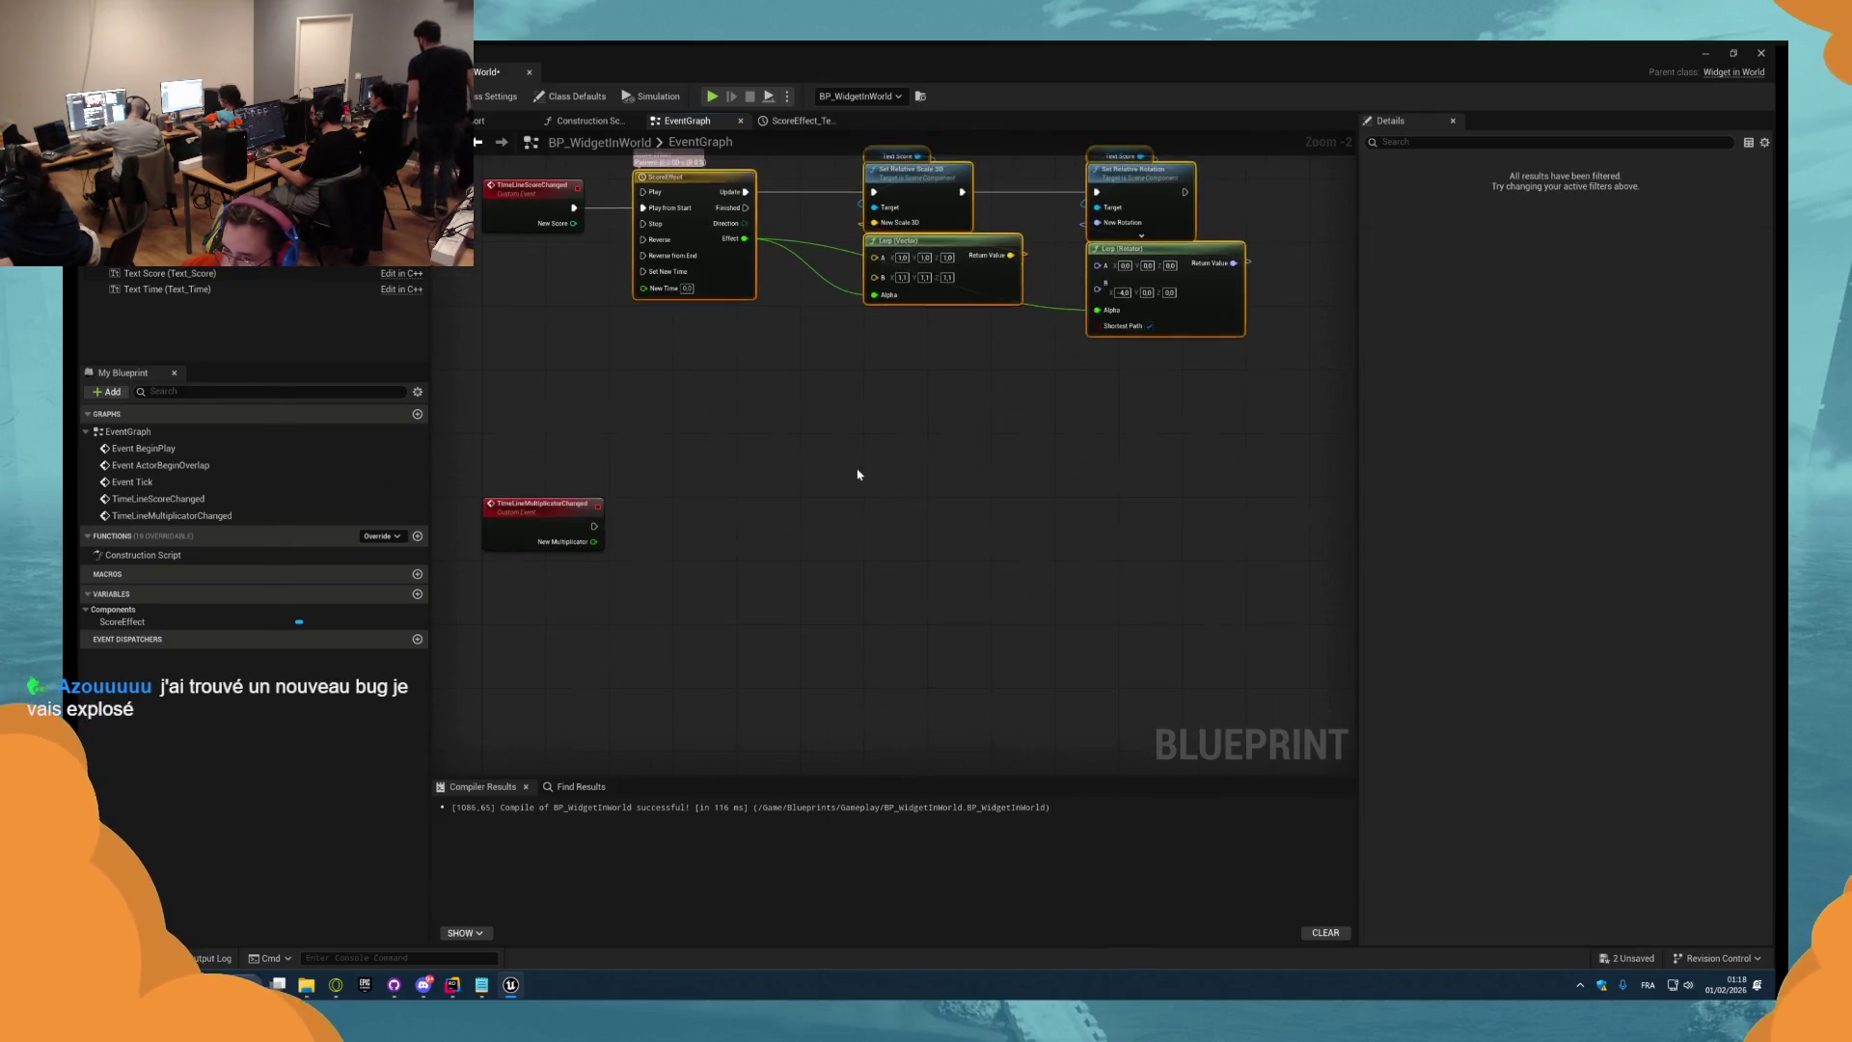
key(ctrl+v)
drag(654, 487, 774, 512)
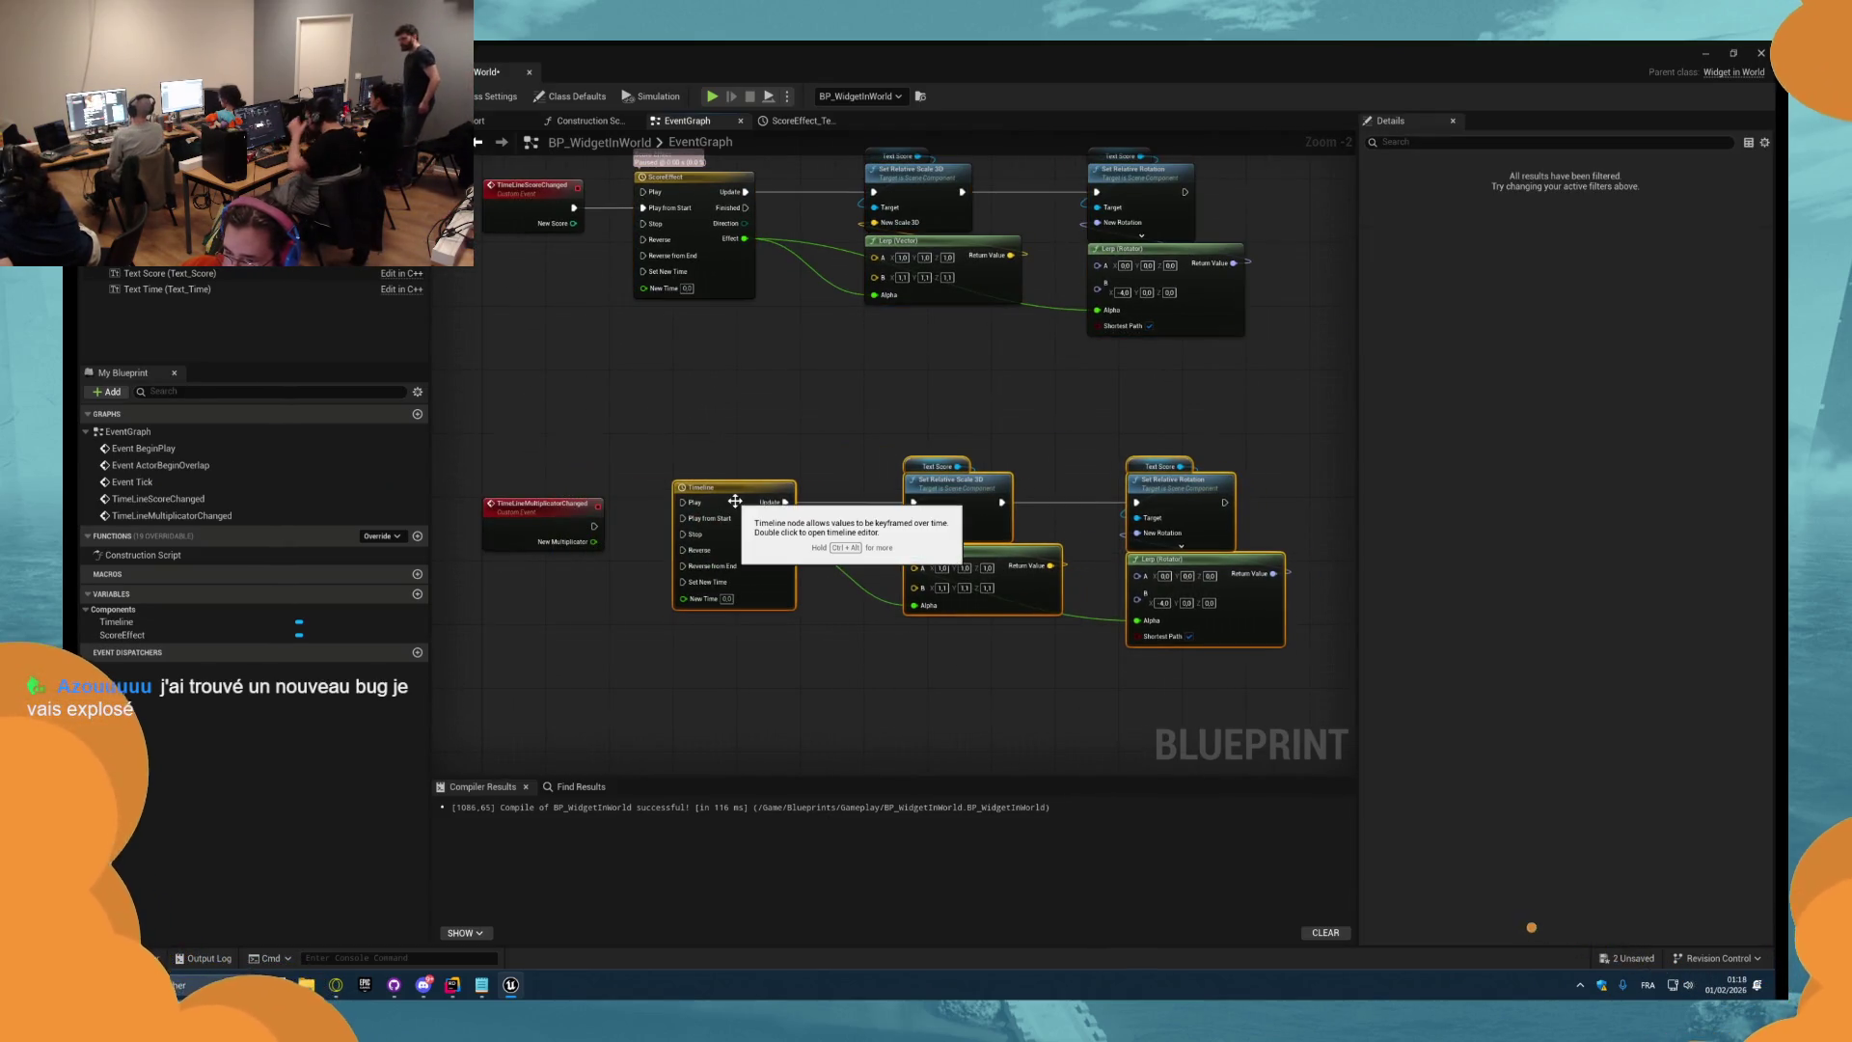
Rename the lower timeline TimeLineEffect and wire the multiplier event into its Play from Start.
click(735, 501)
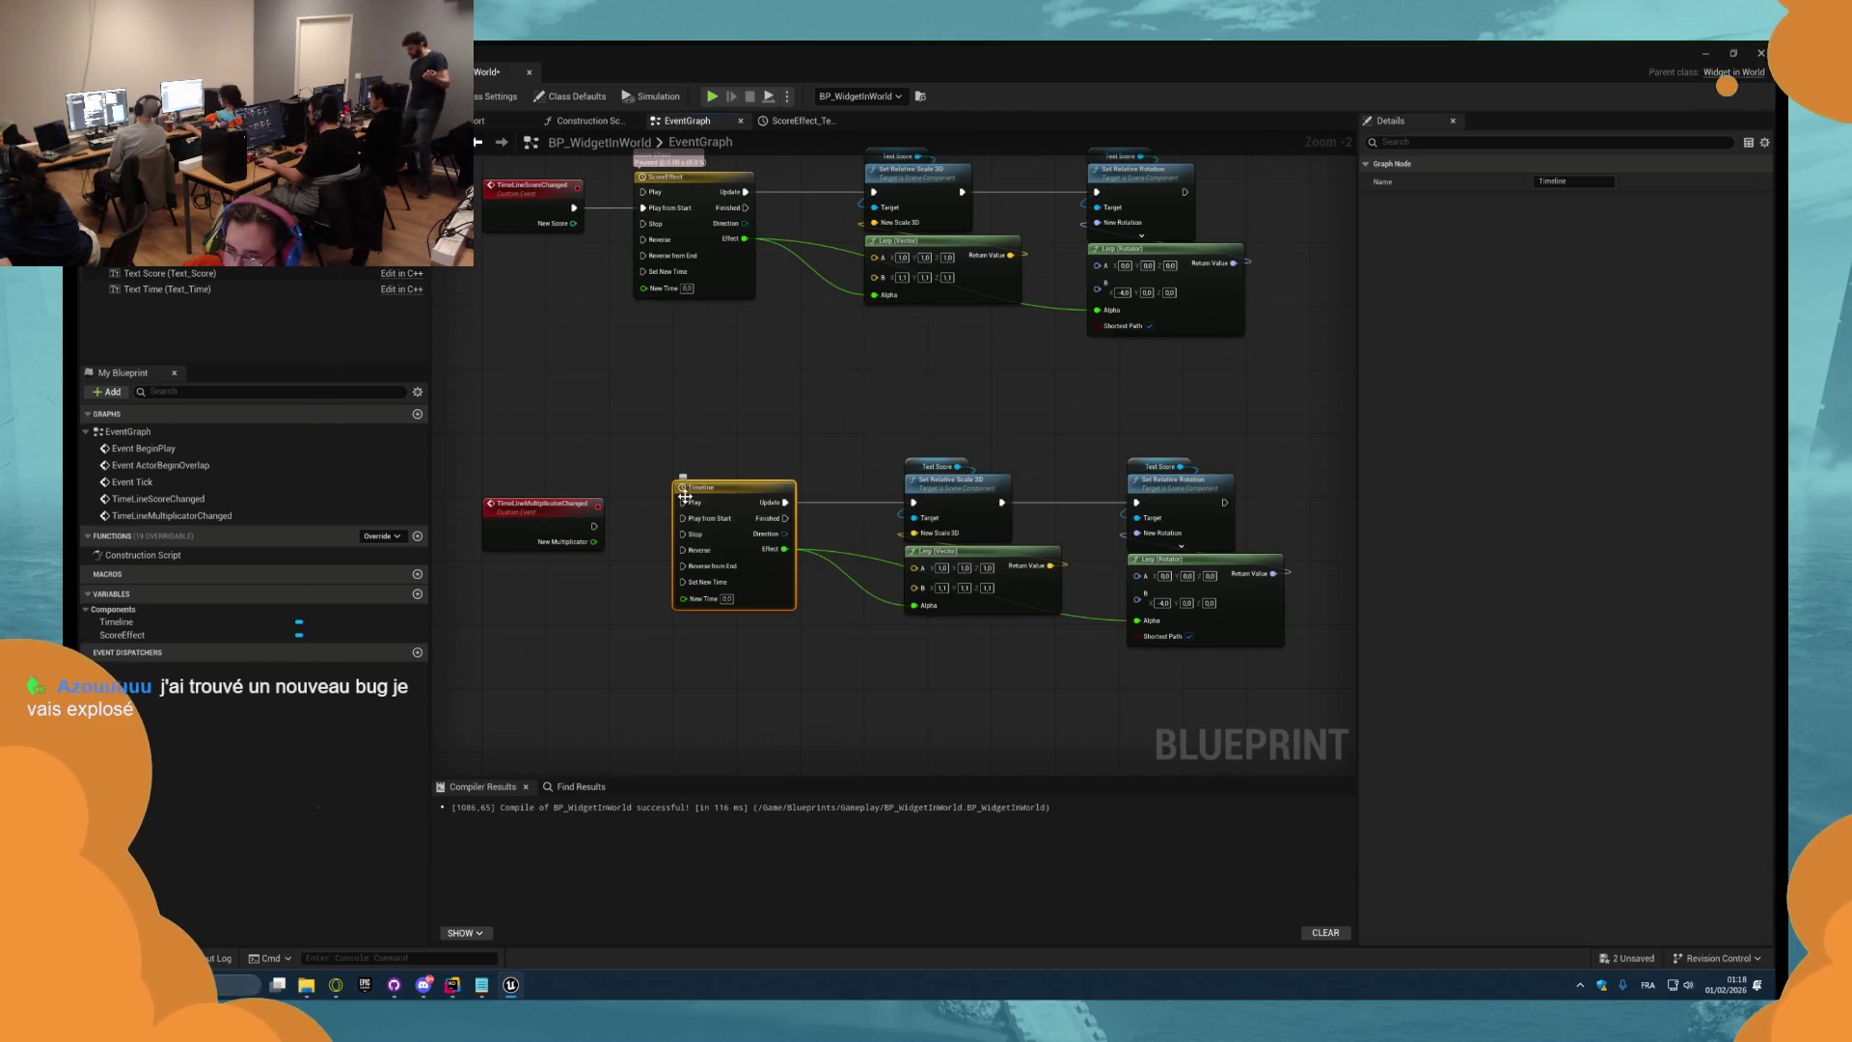
key(F2)
text(L)
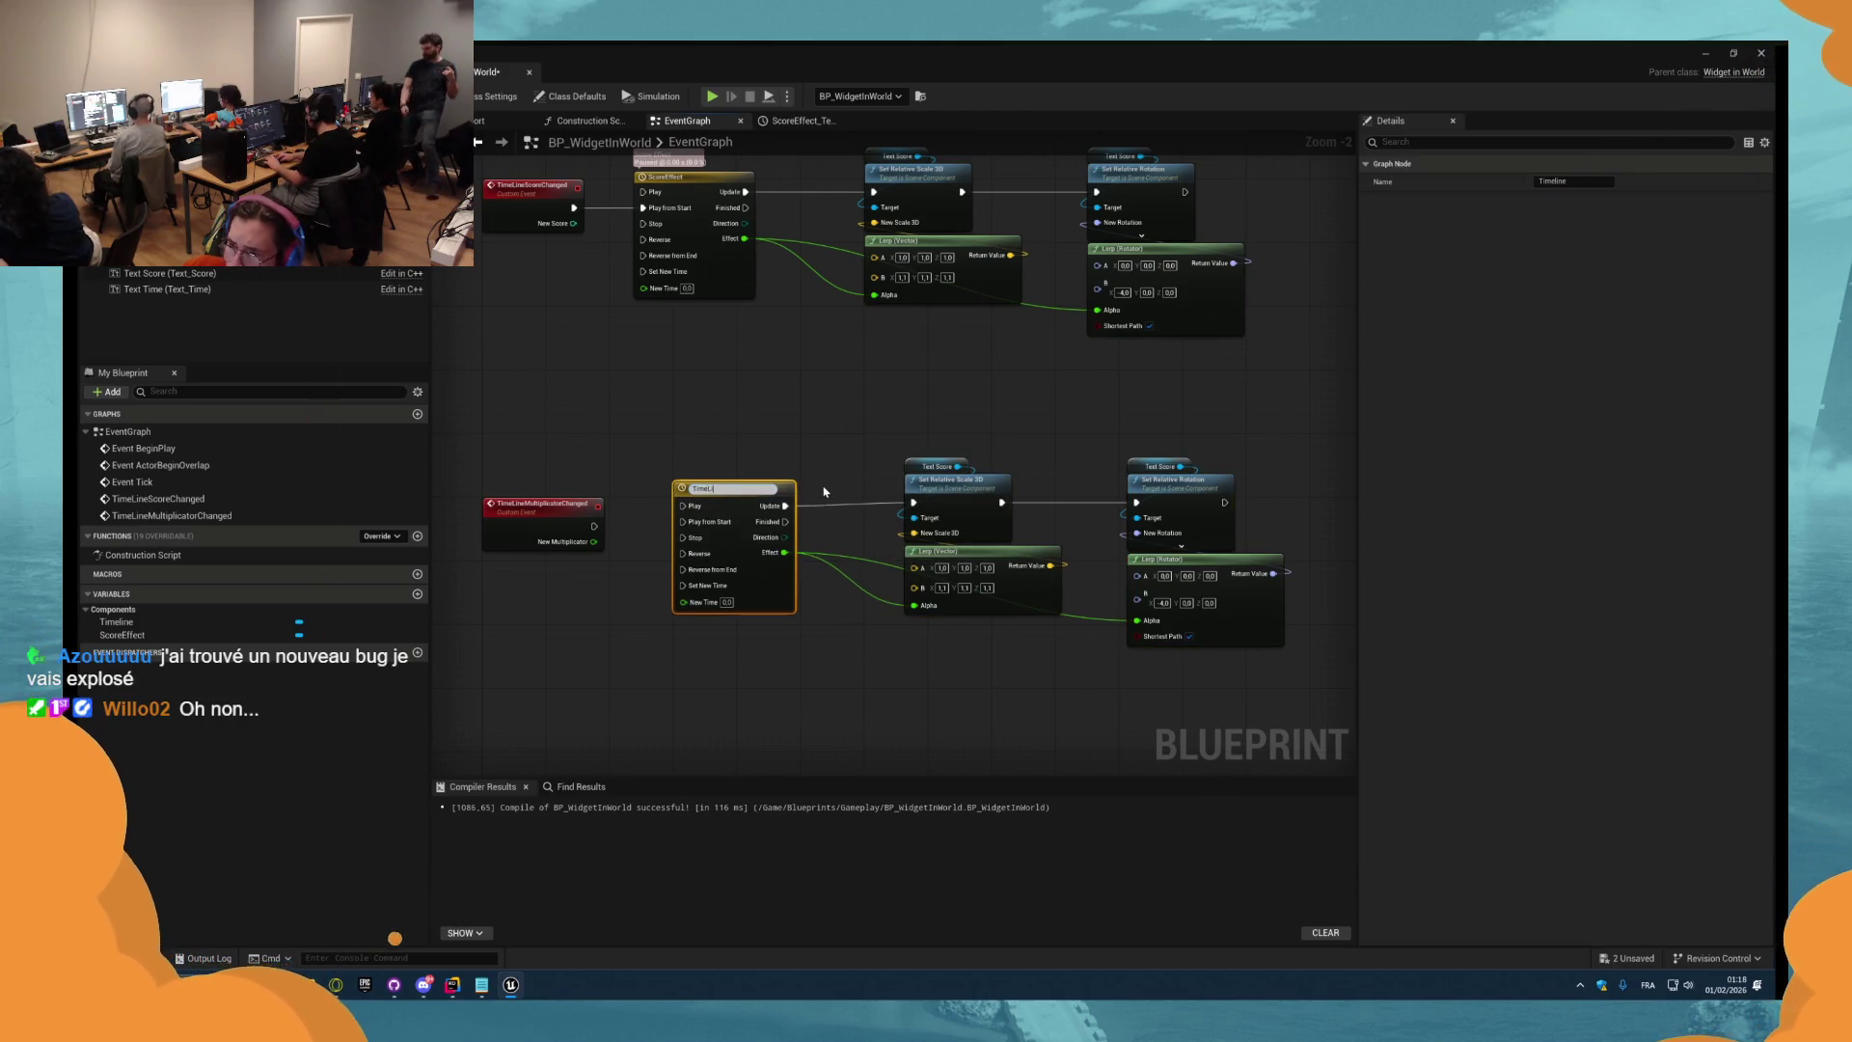
key(Return)
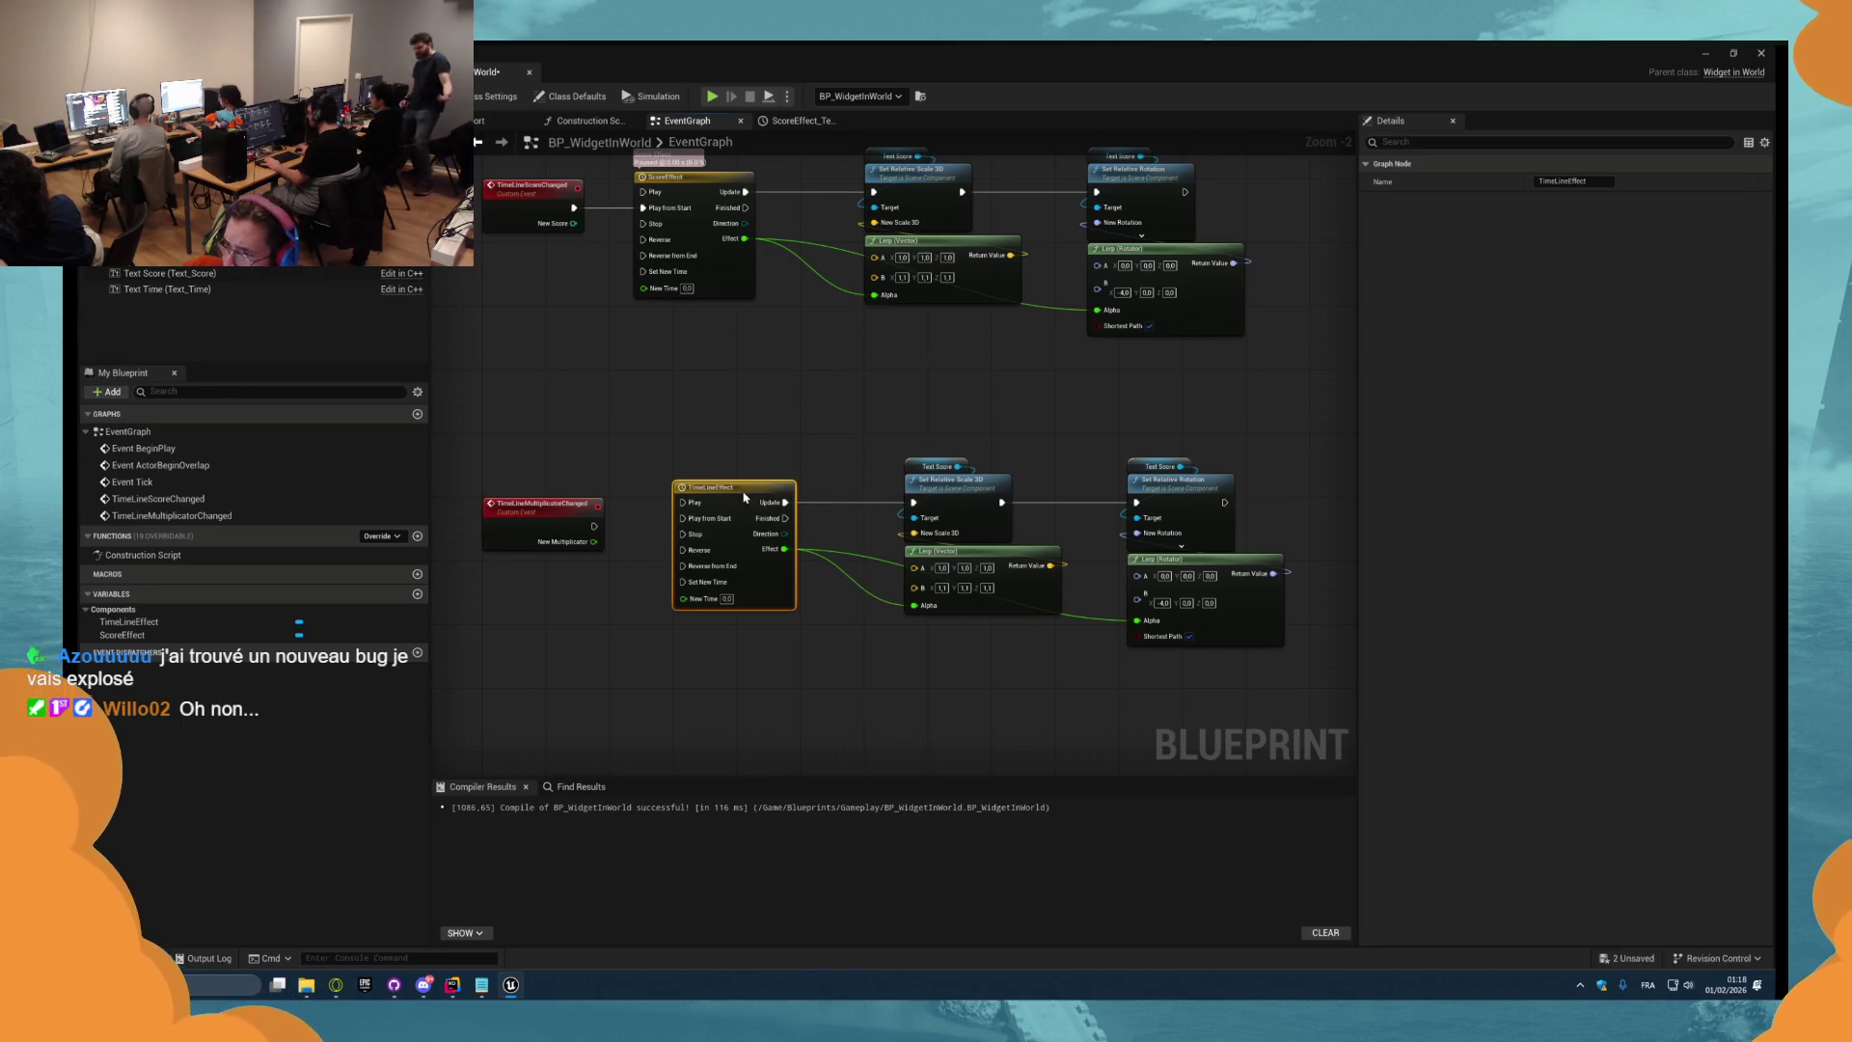
double_click(745, 498)
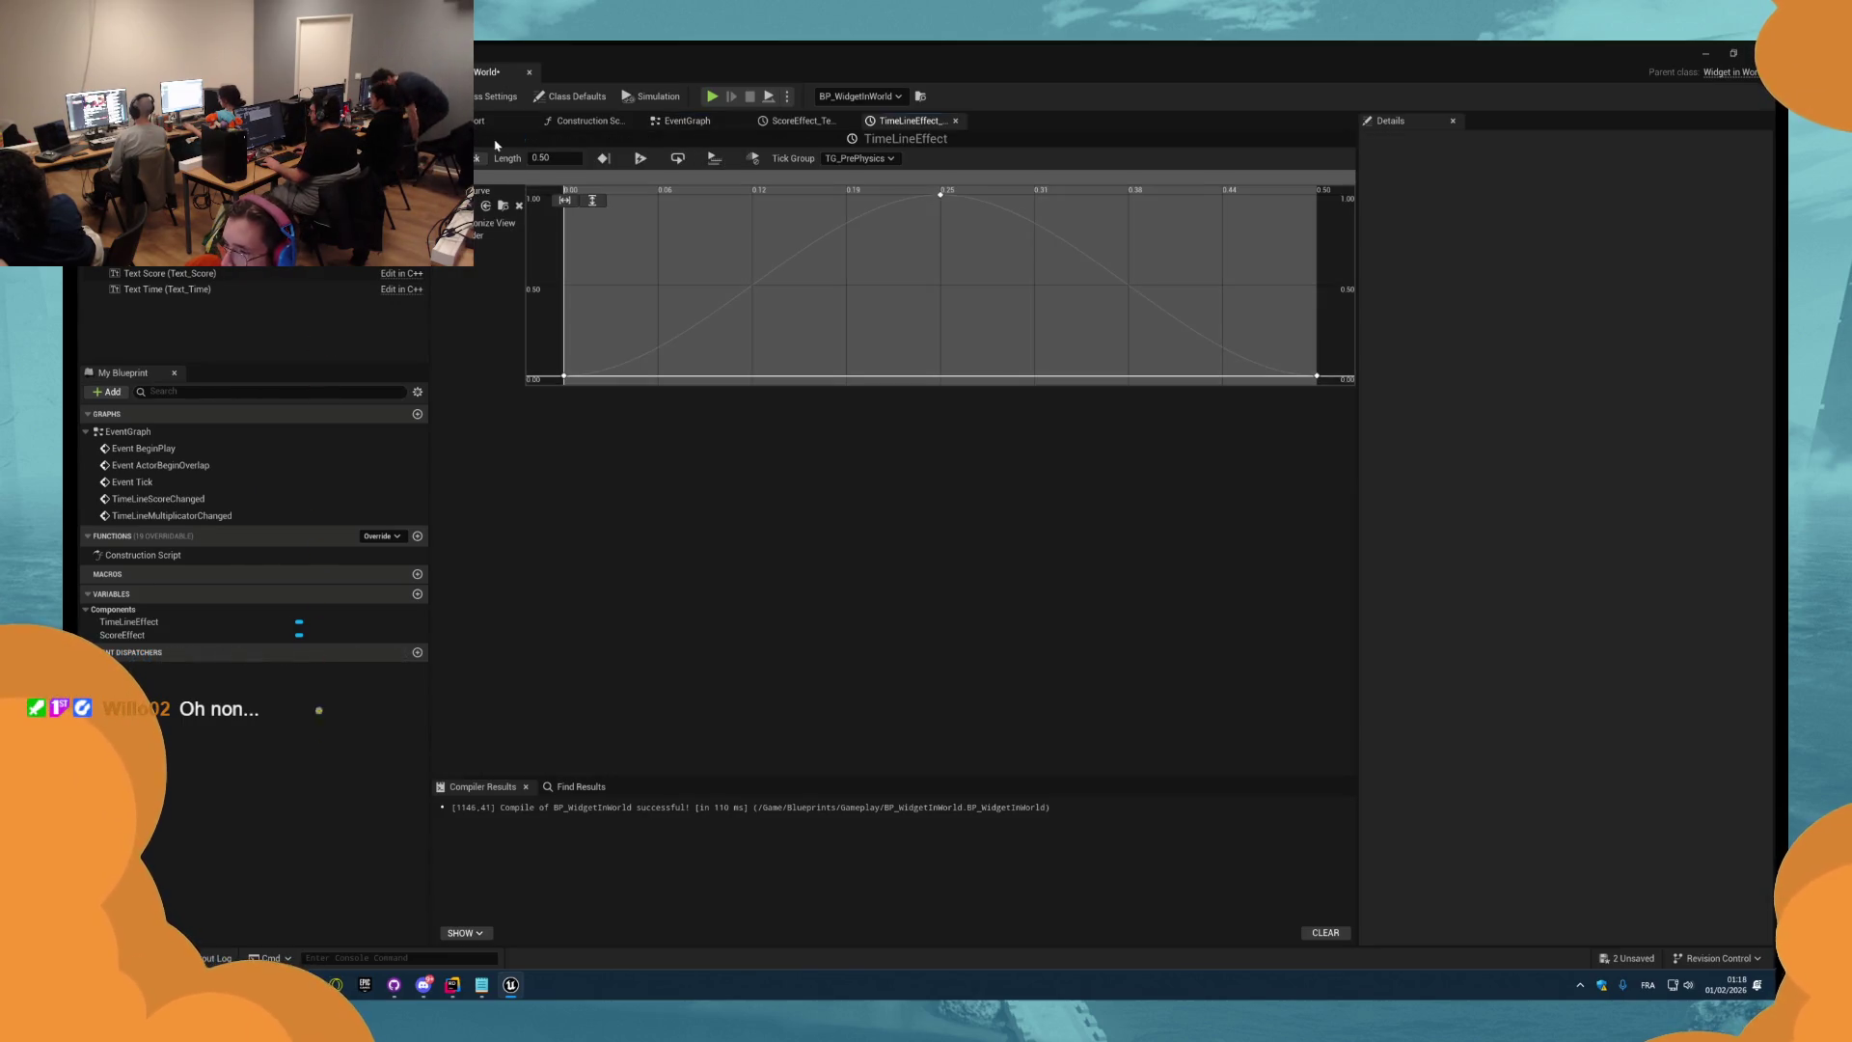
click(677, 123)
drag(683, 518, 593, 526)
drag(1298, 670, 734, 453)
drag(955, 480, 801, 431)
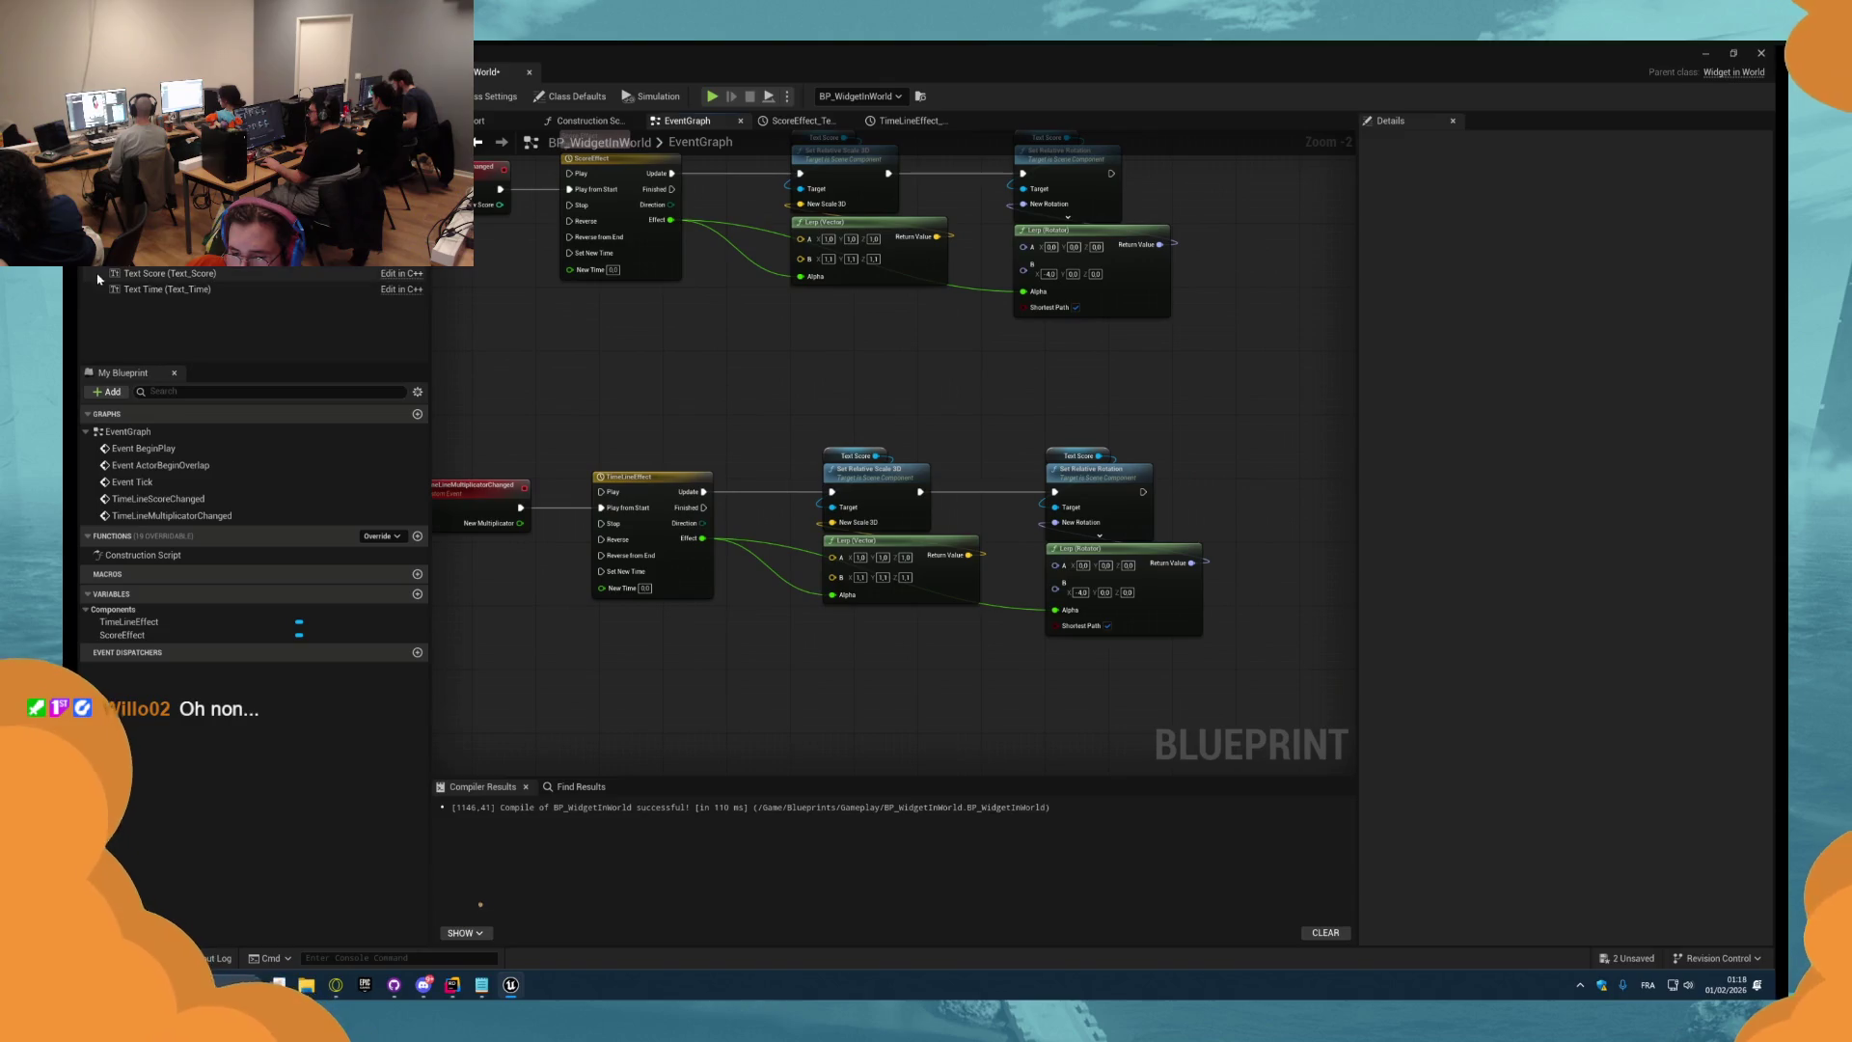
Plug Text_Multiplicator into the lower scale and rotation setters' Target pins and compile with F7.
click(179, 258)
drag(178, 258, 710, 403)
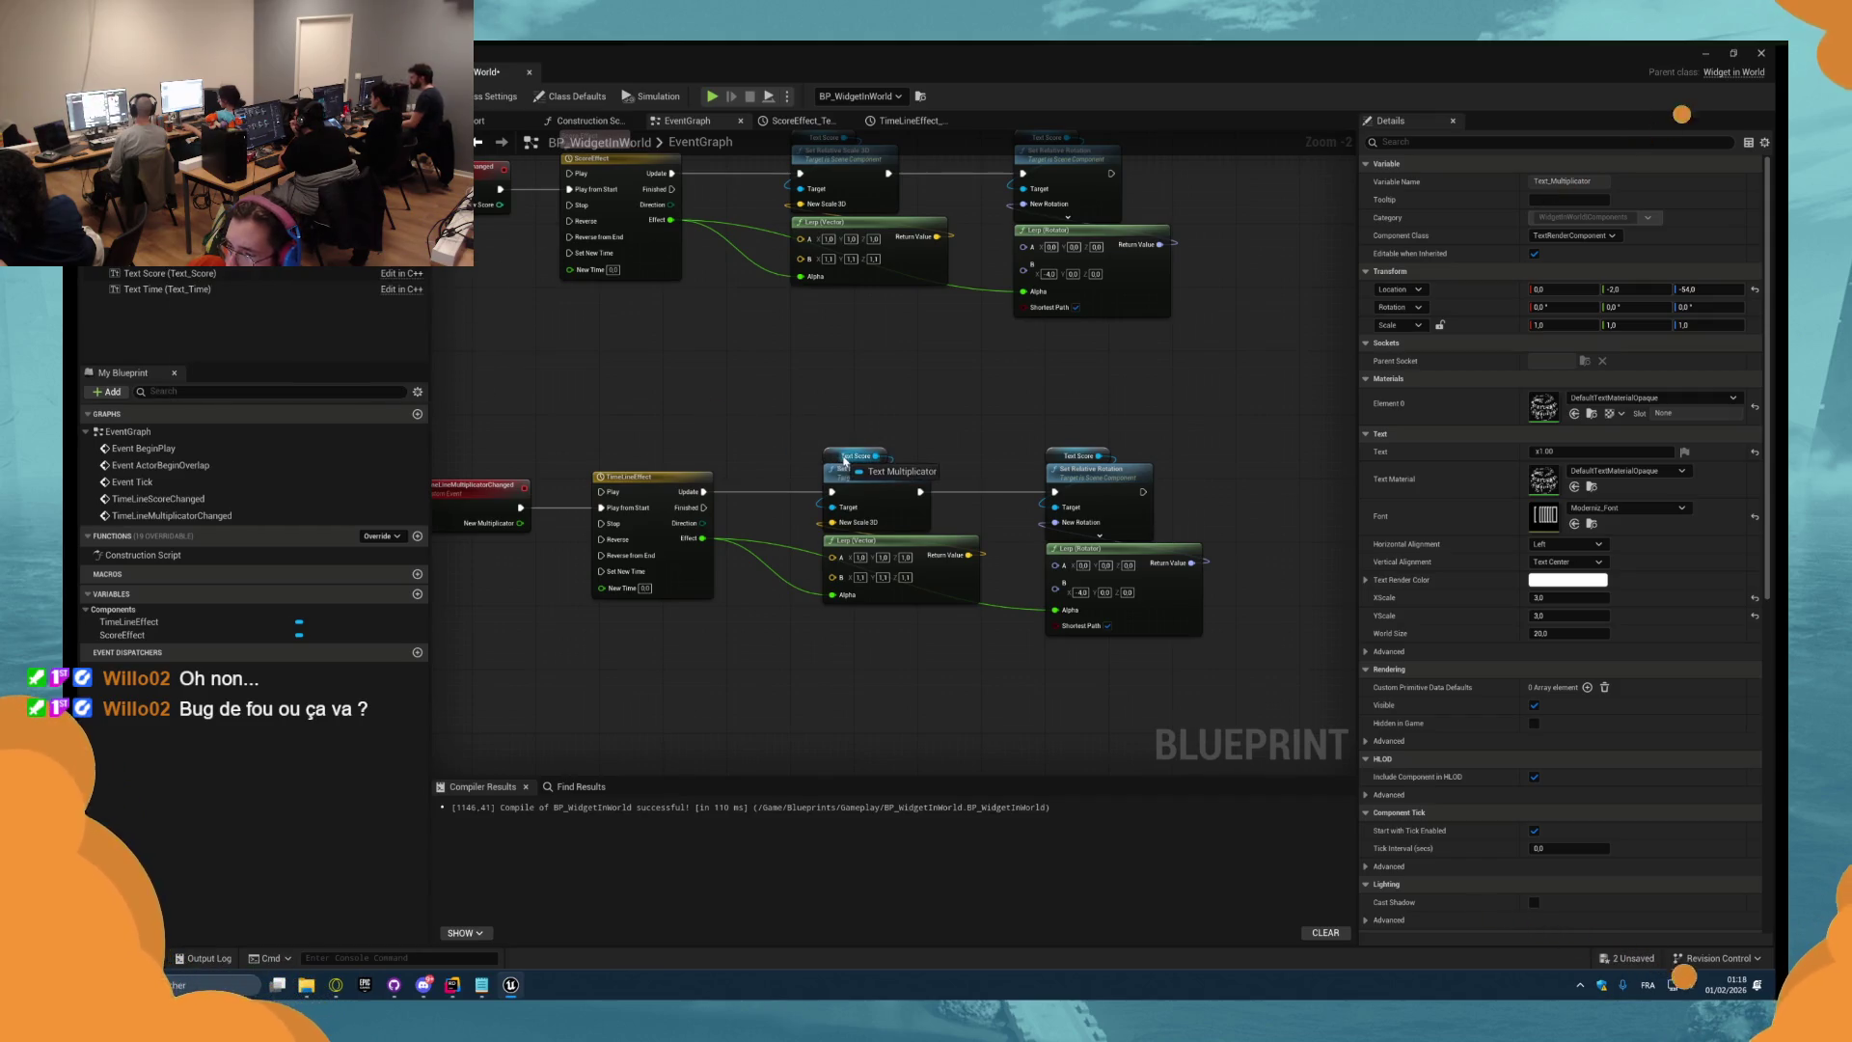
drag(839, 460, 300, 298)
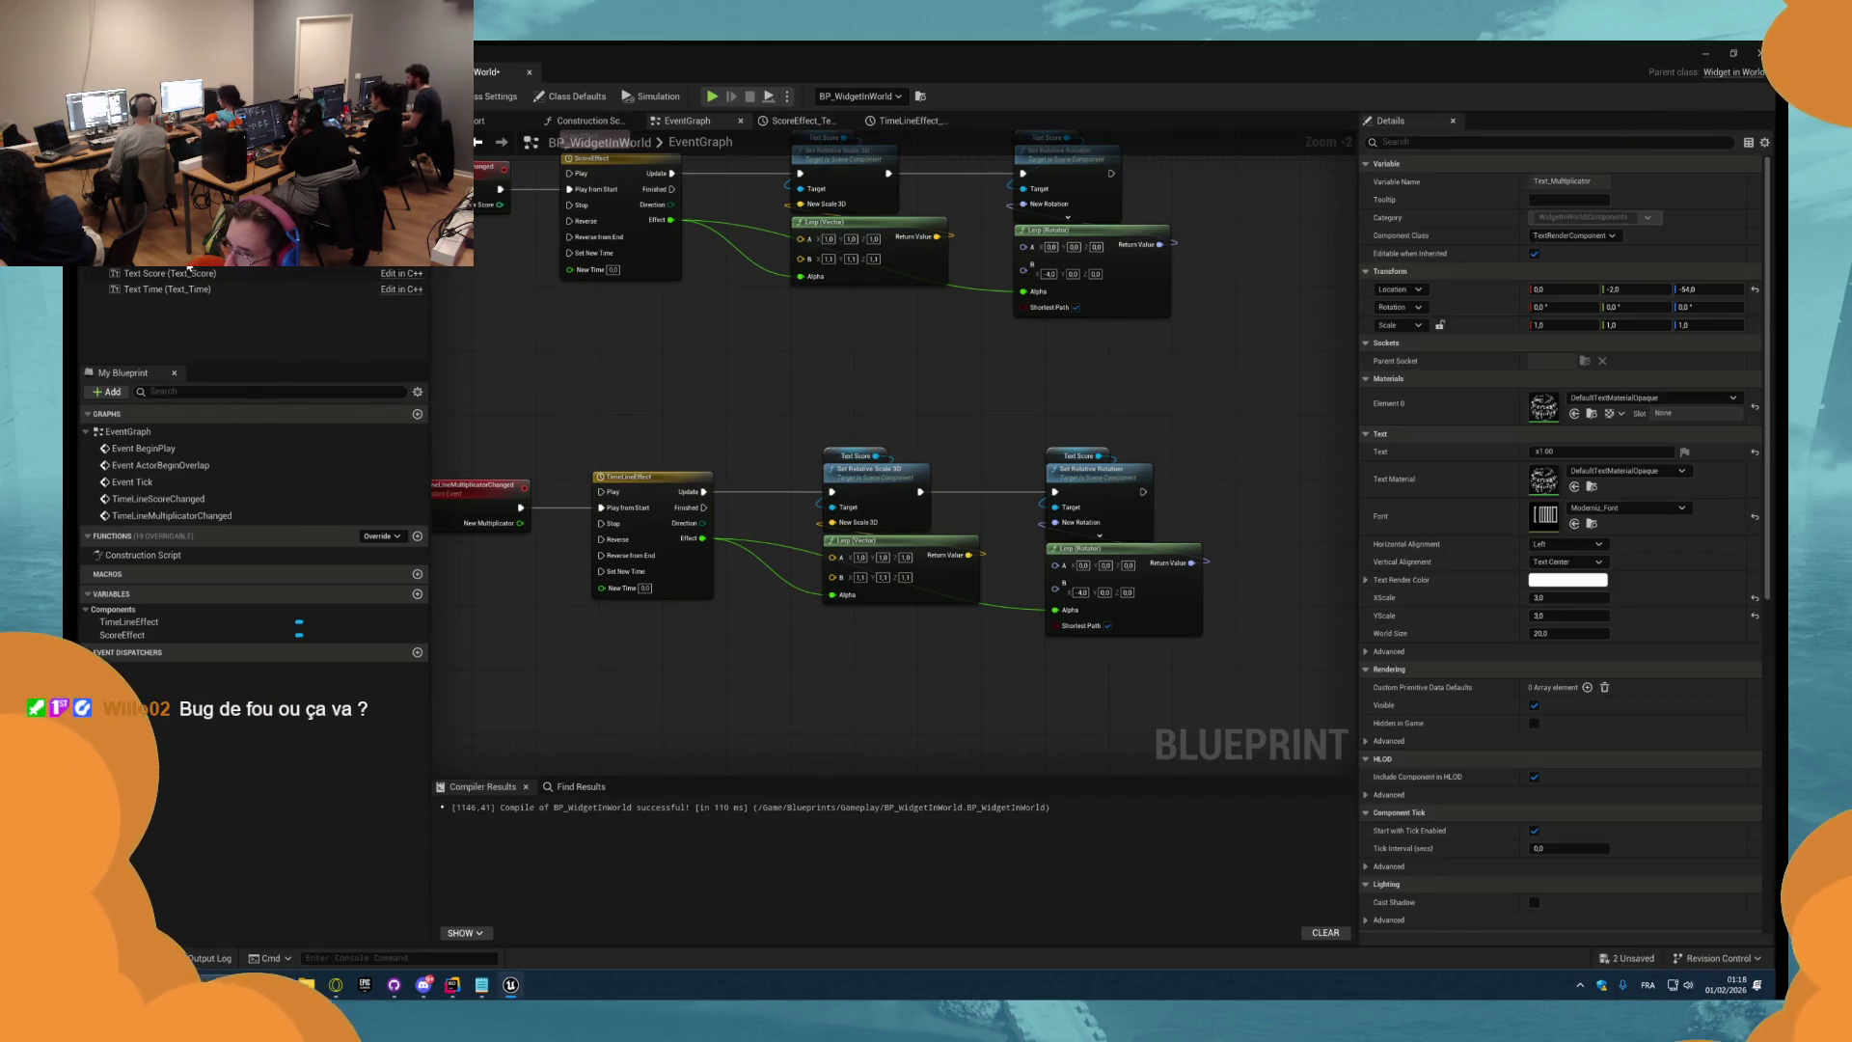
drag(832, 463, 236, 270)
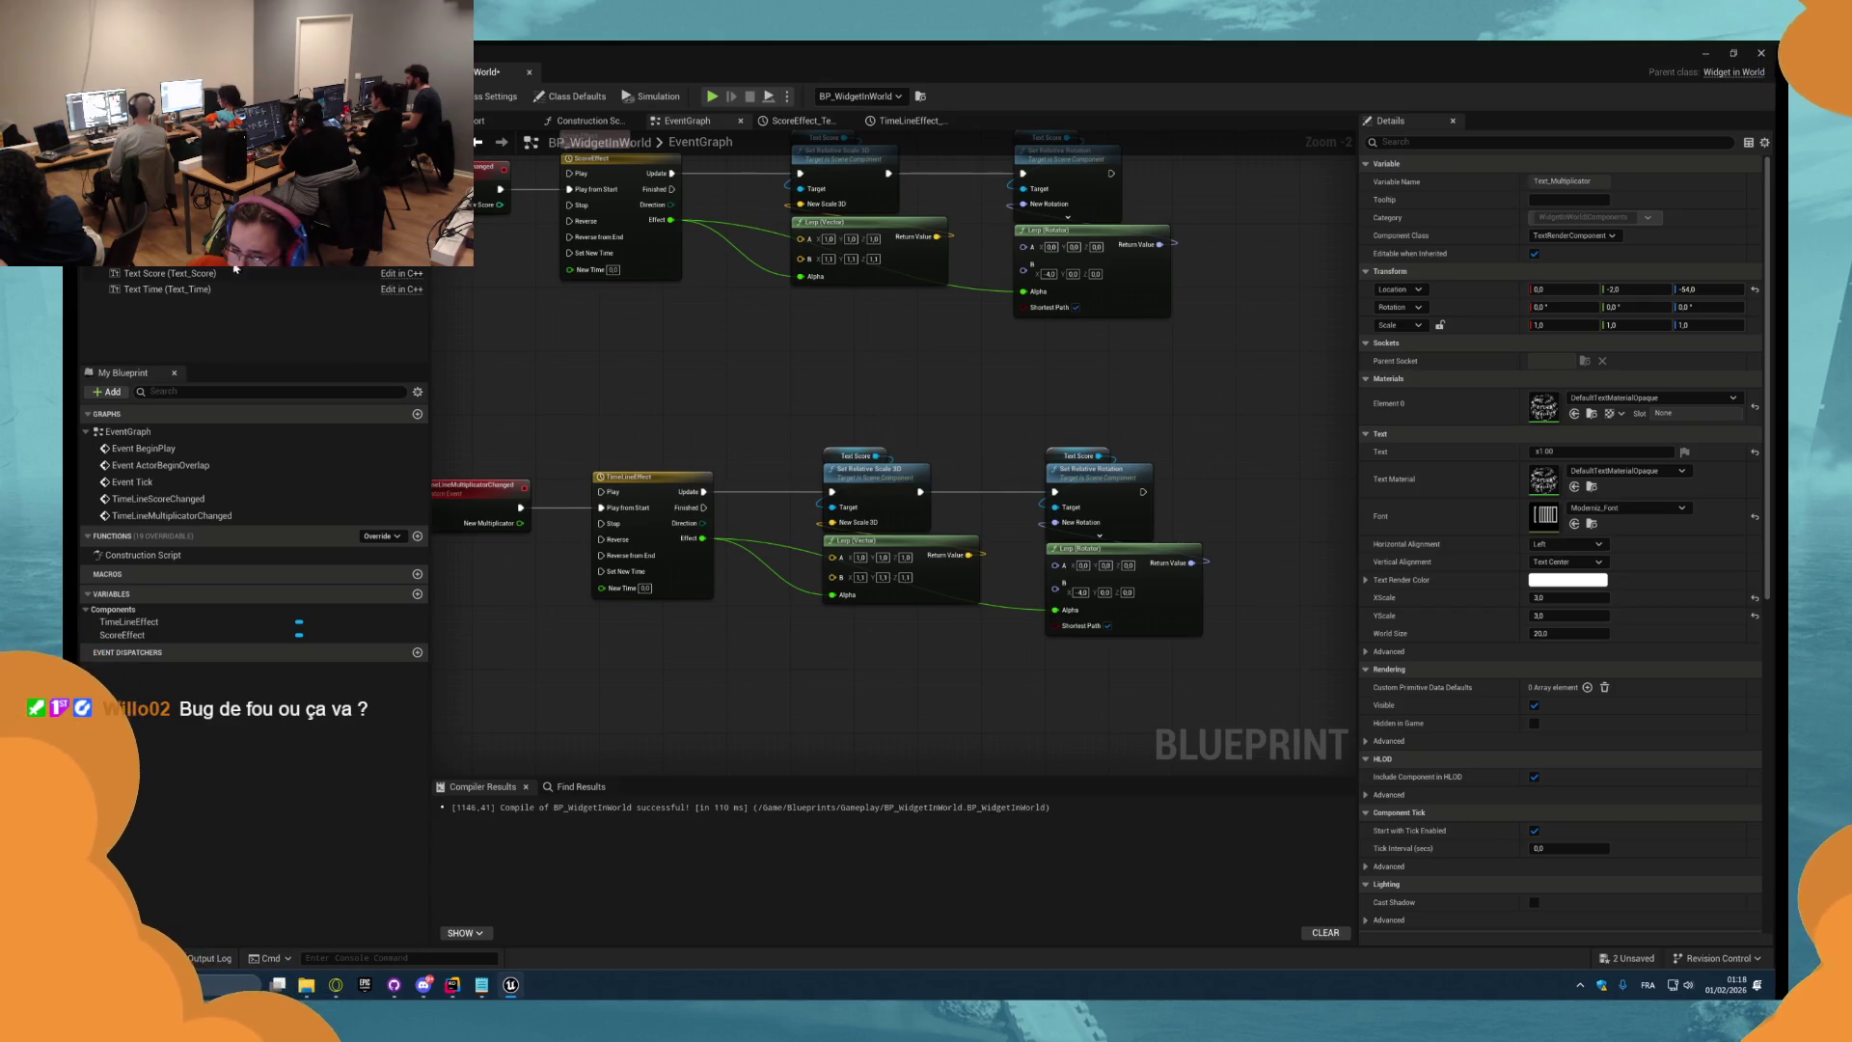
mouse_move(828, 503)
mouse_down()
mouse_move(848, 509)
mouse_move(858, 458)
mouse_move(1071, 439)
mouse_move(1056, 508)
mouse_up()
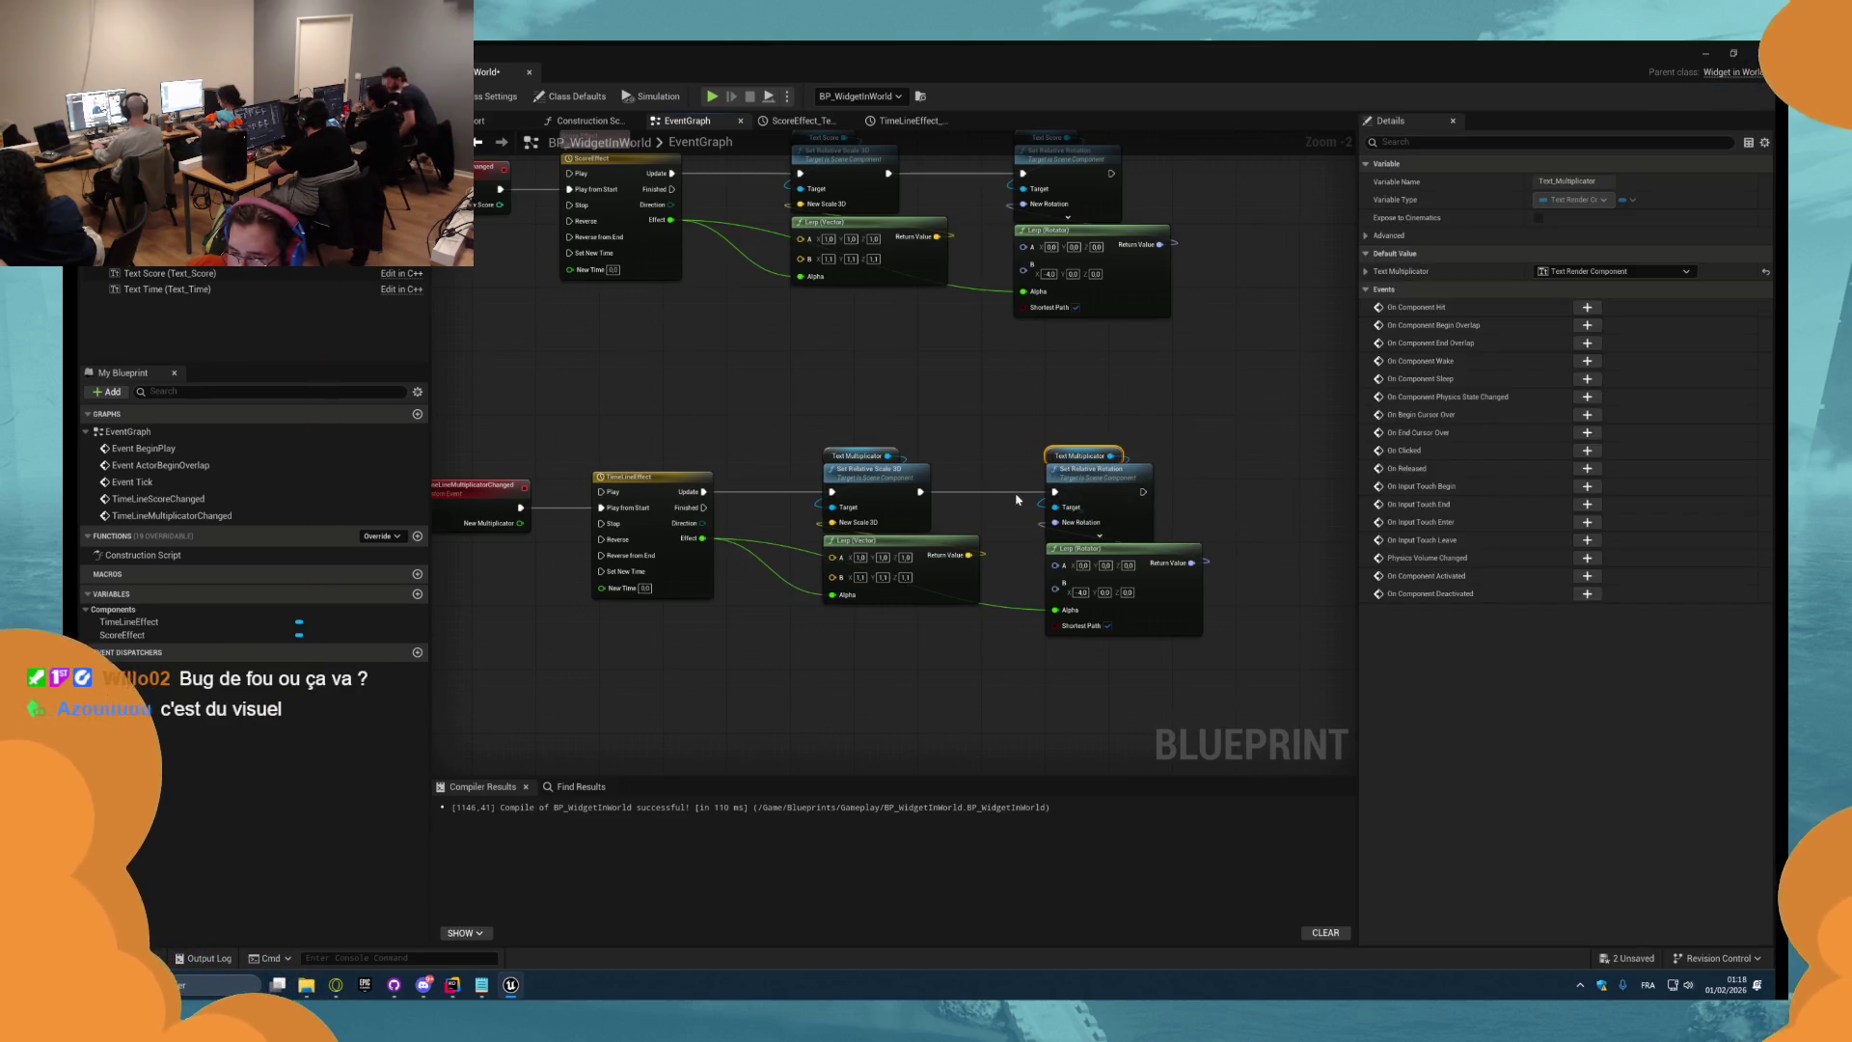
key(F7)
click(164, 258)
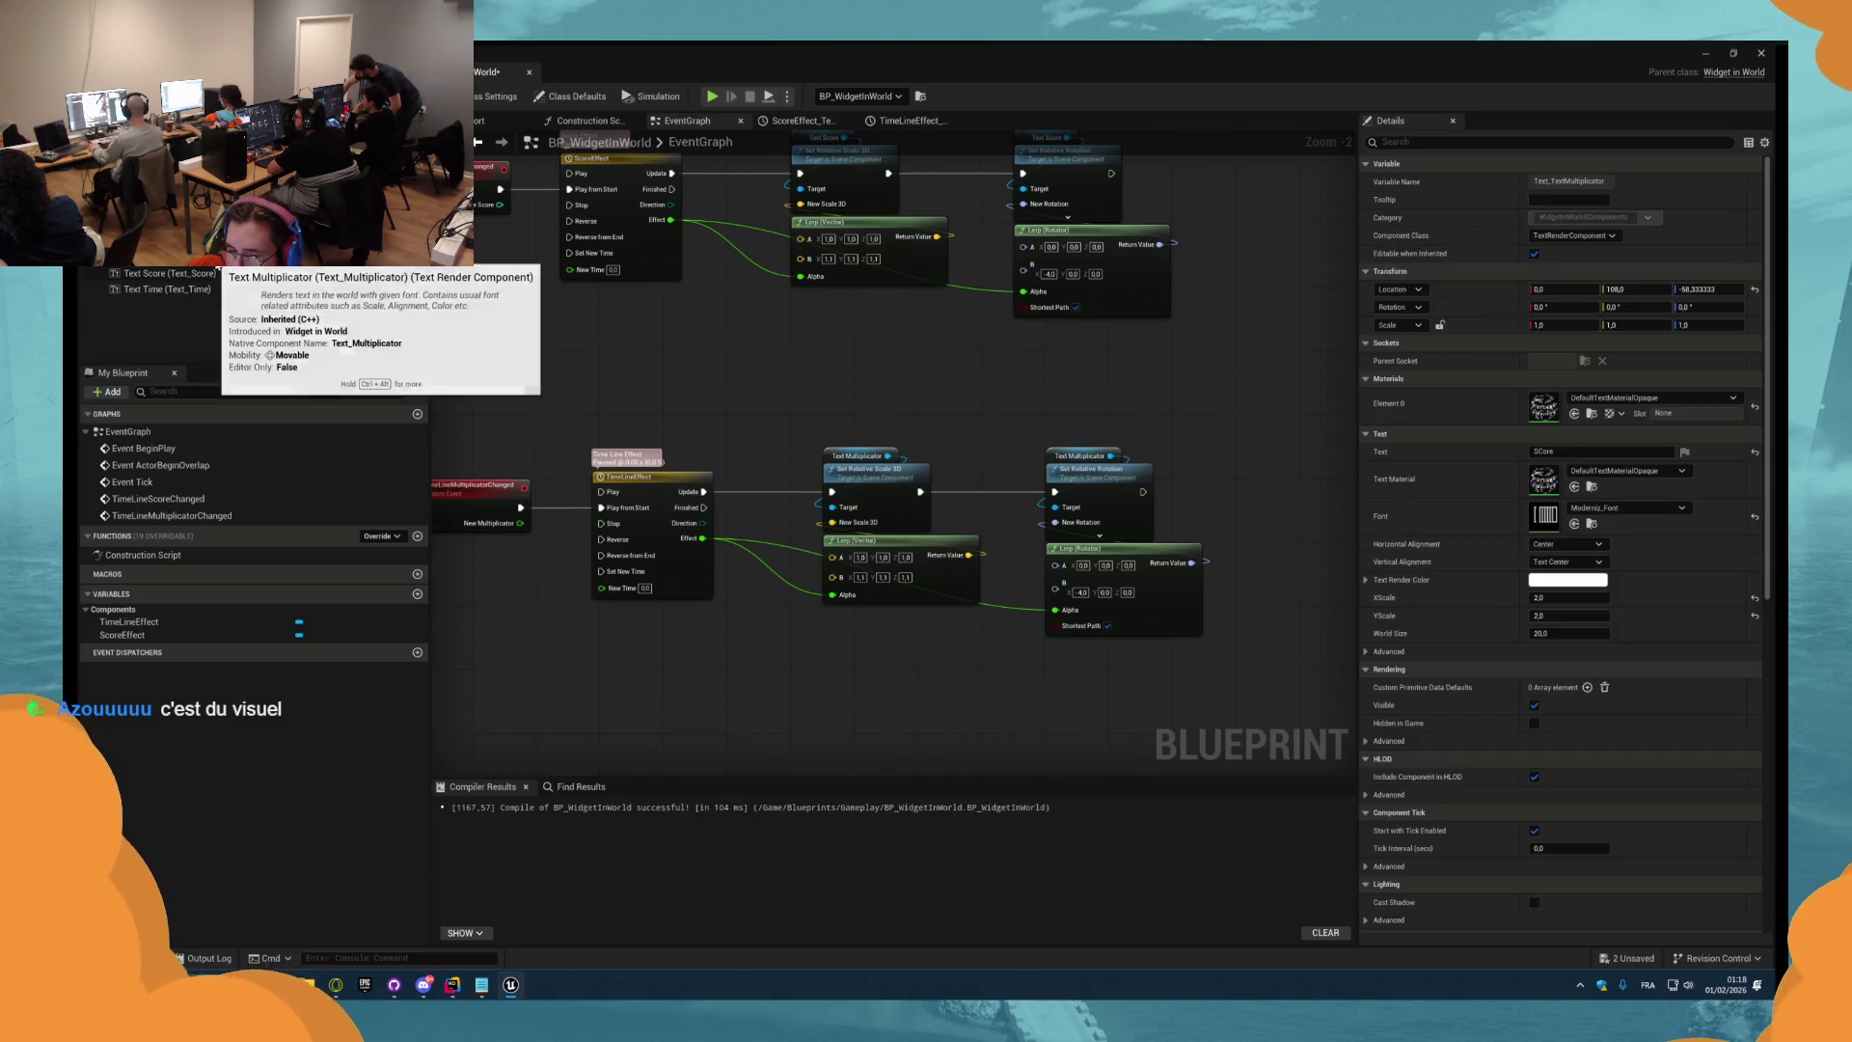
scroll(992, 539, up, 2)
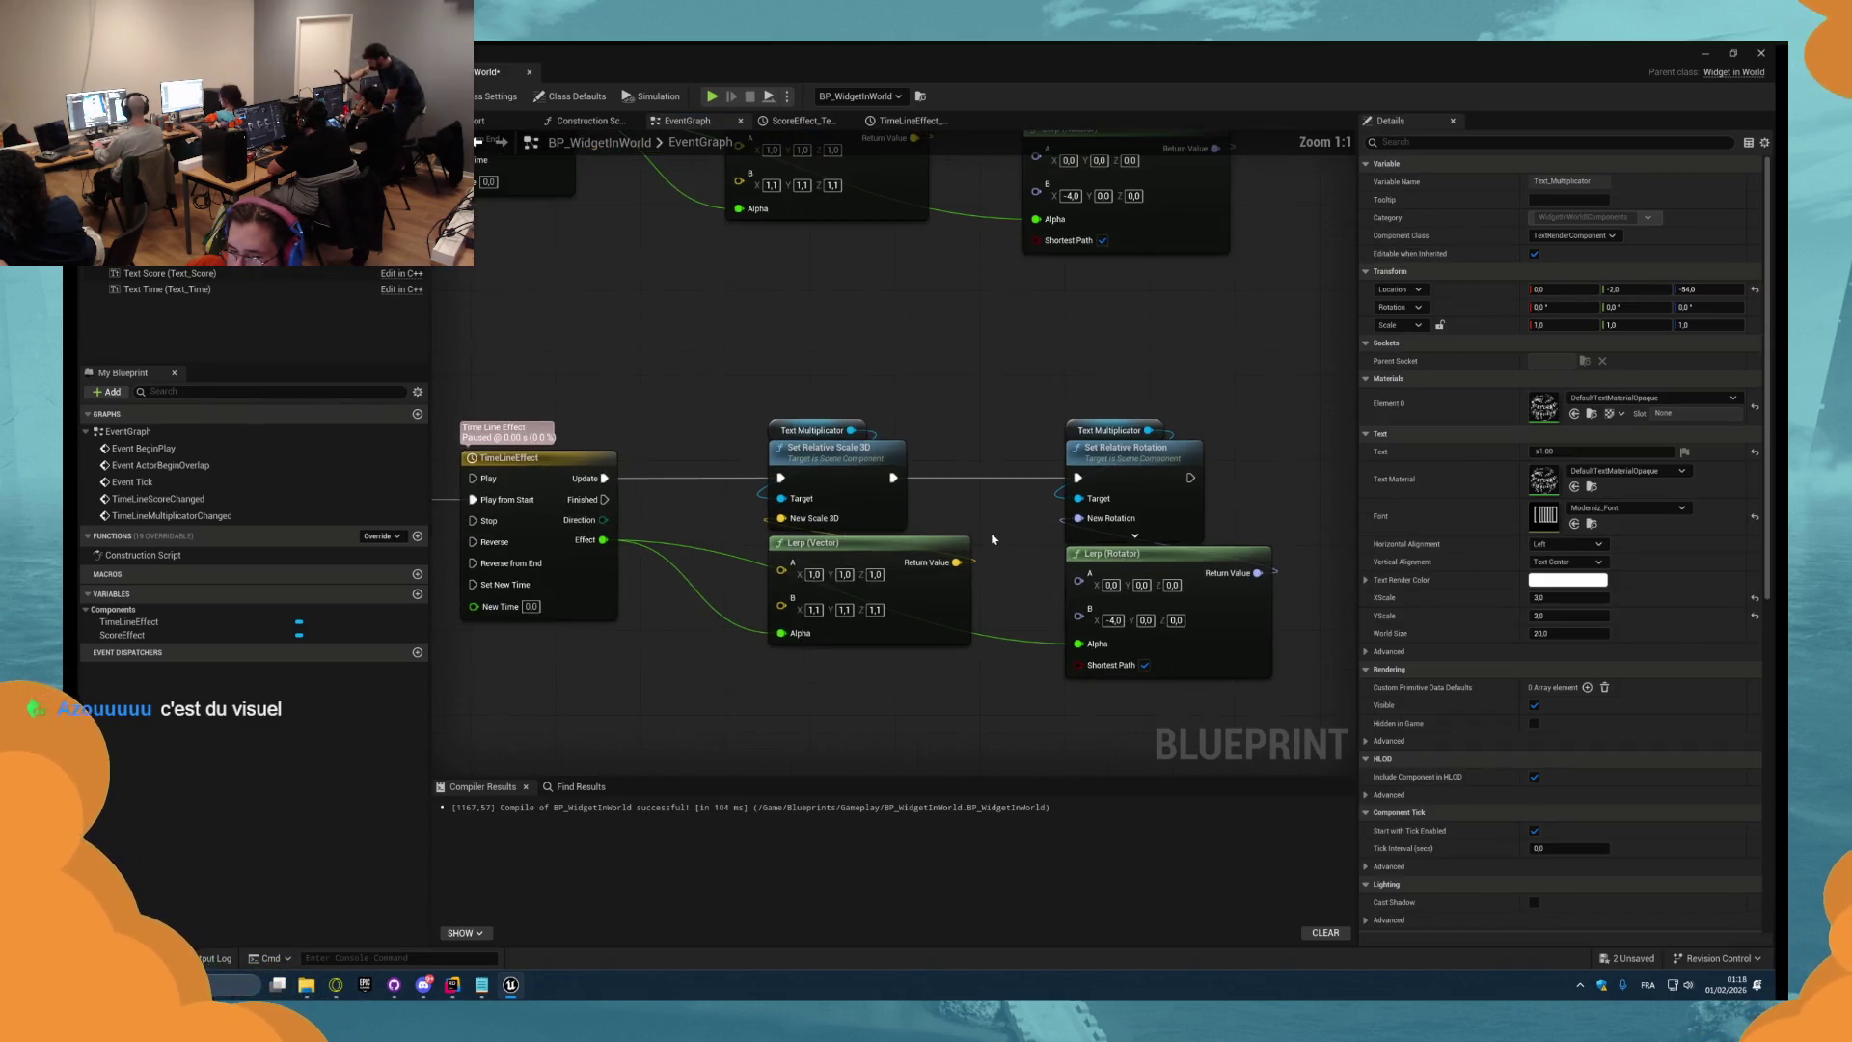
drag(900, 512, 858, 482)
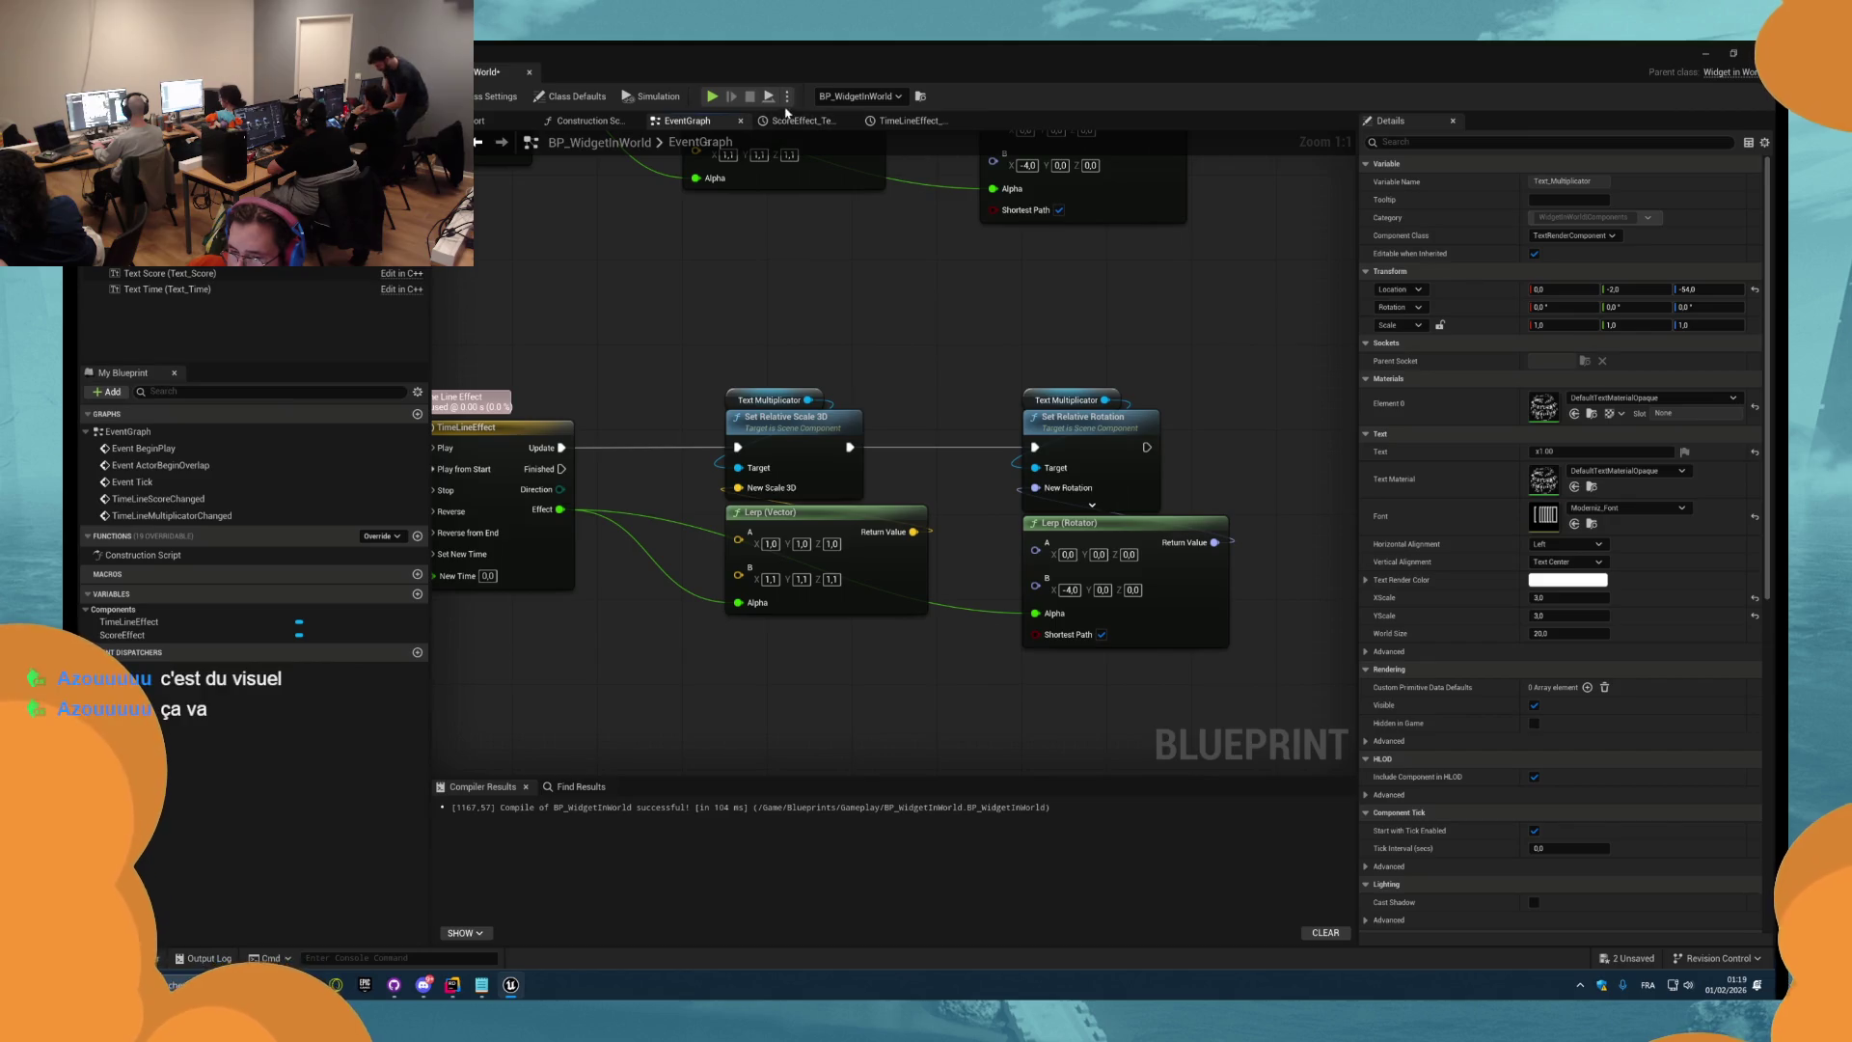
click(714, 97)
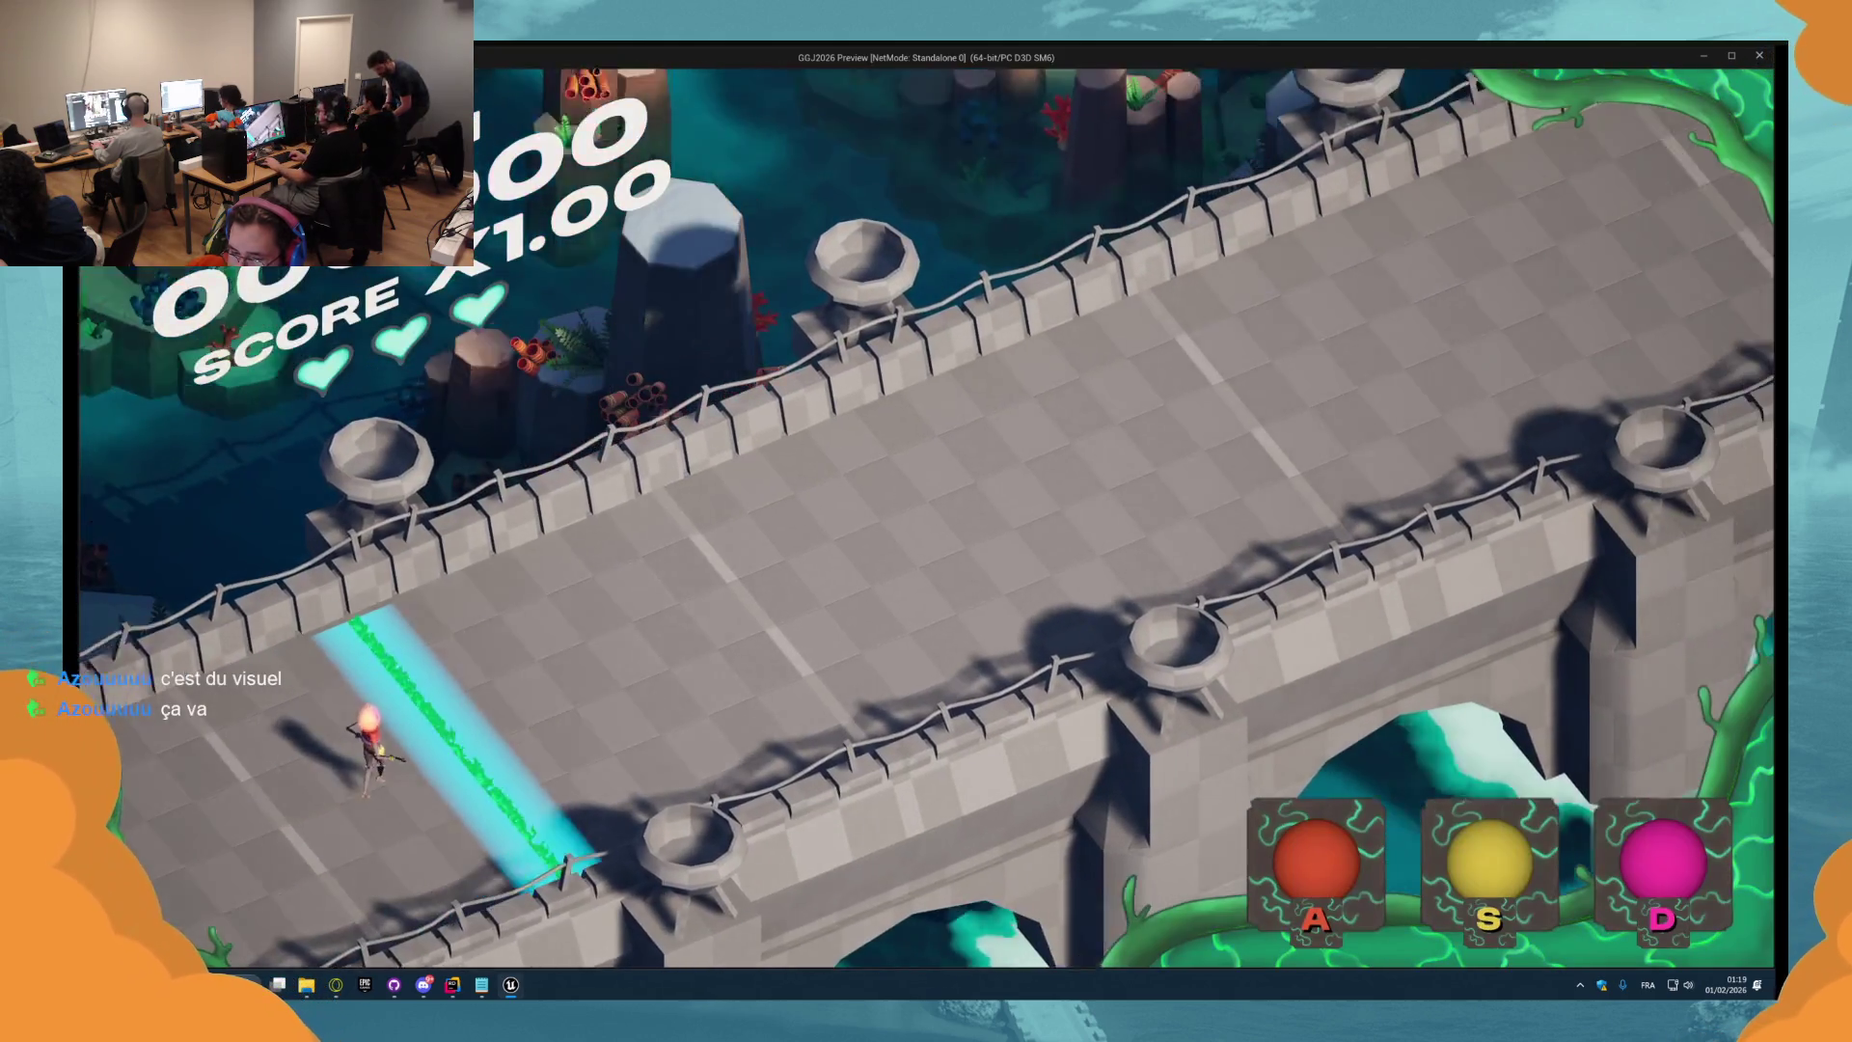
key(s)
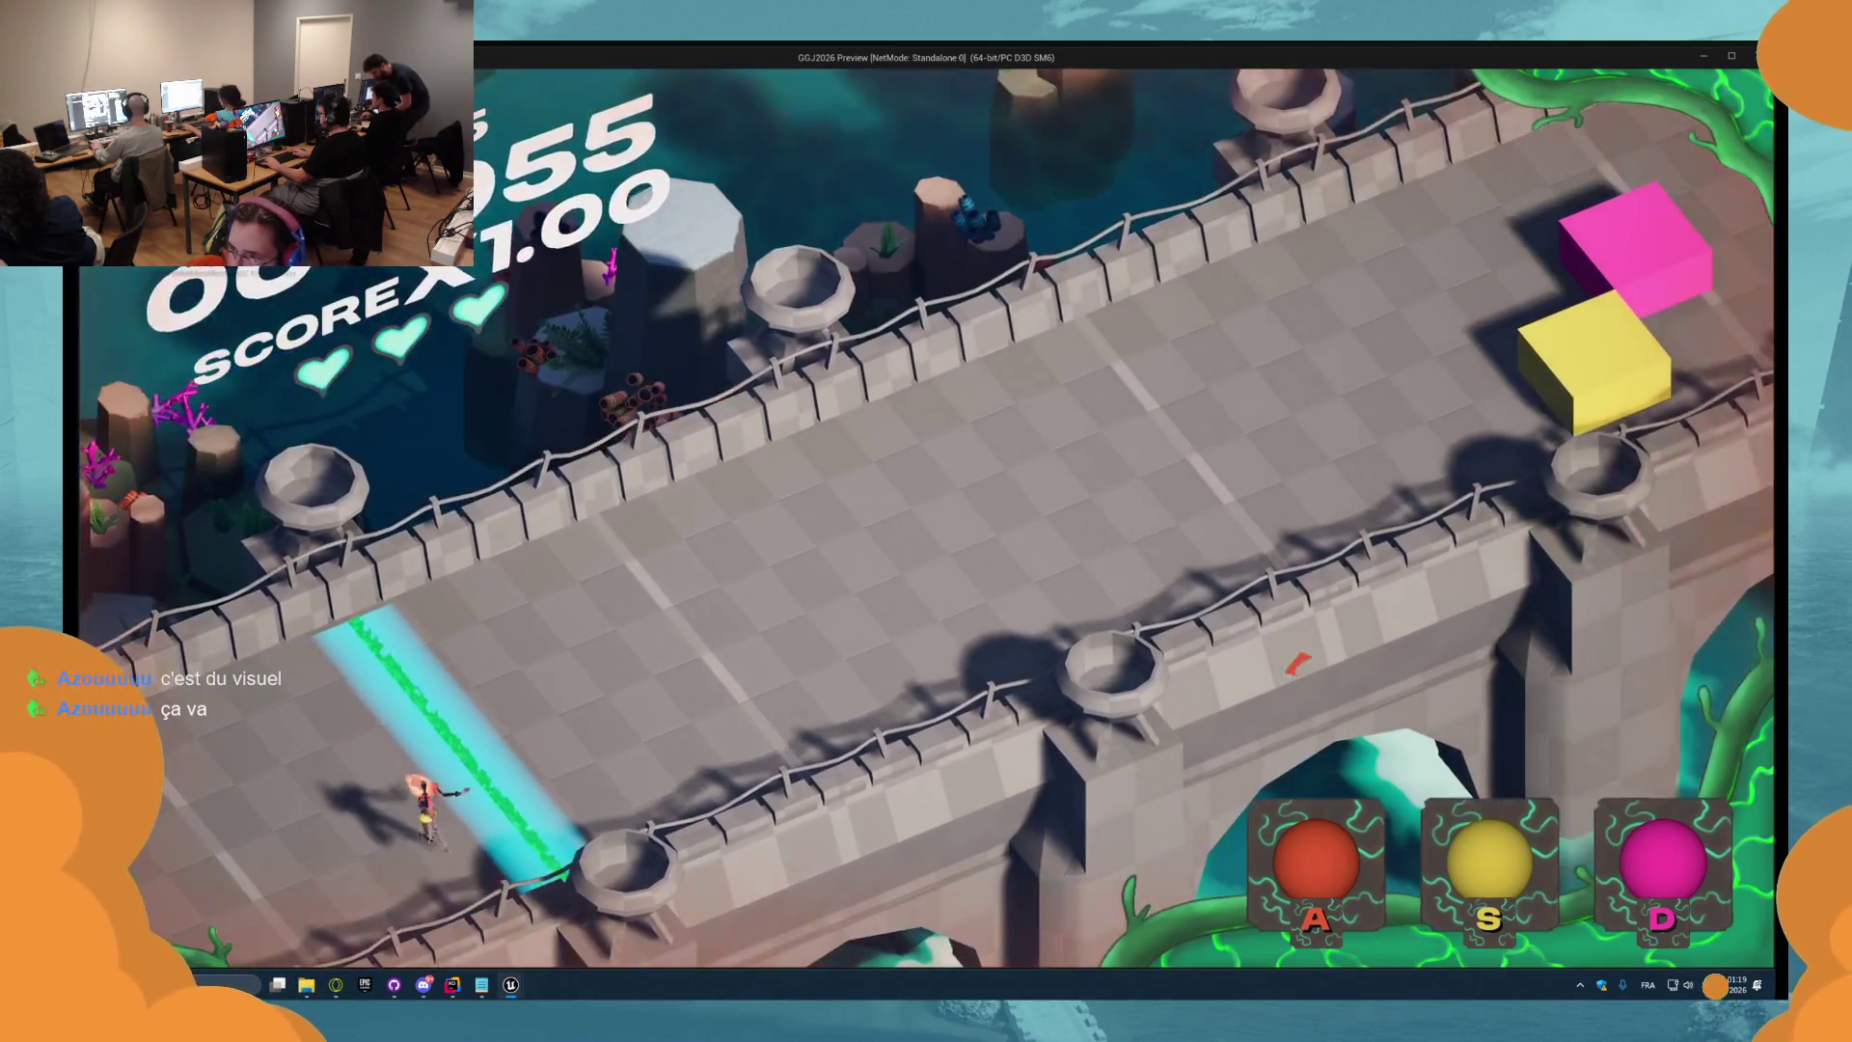
key(Escape)
mouse_move(676, 434)
mouse_down()
mouse_move(733, 482)
mouse_move(786, 572)
mouse_up()
drag(628, 492, 757, 497)
drag(675, 399, 505, 399)
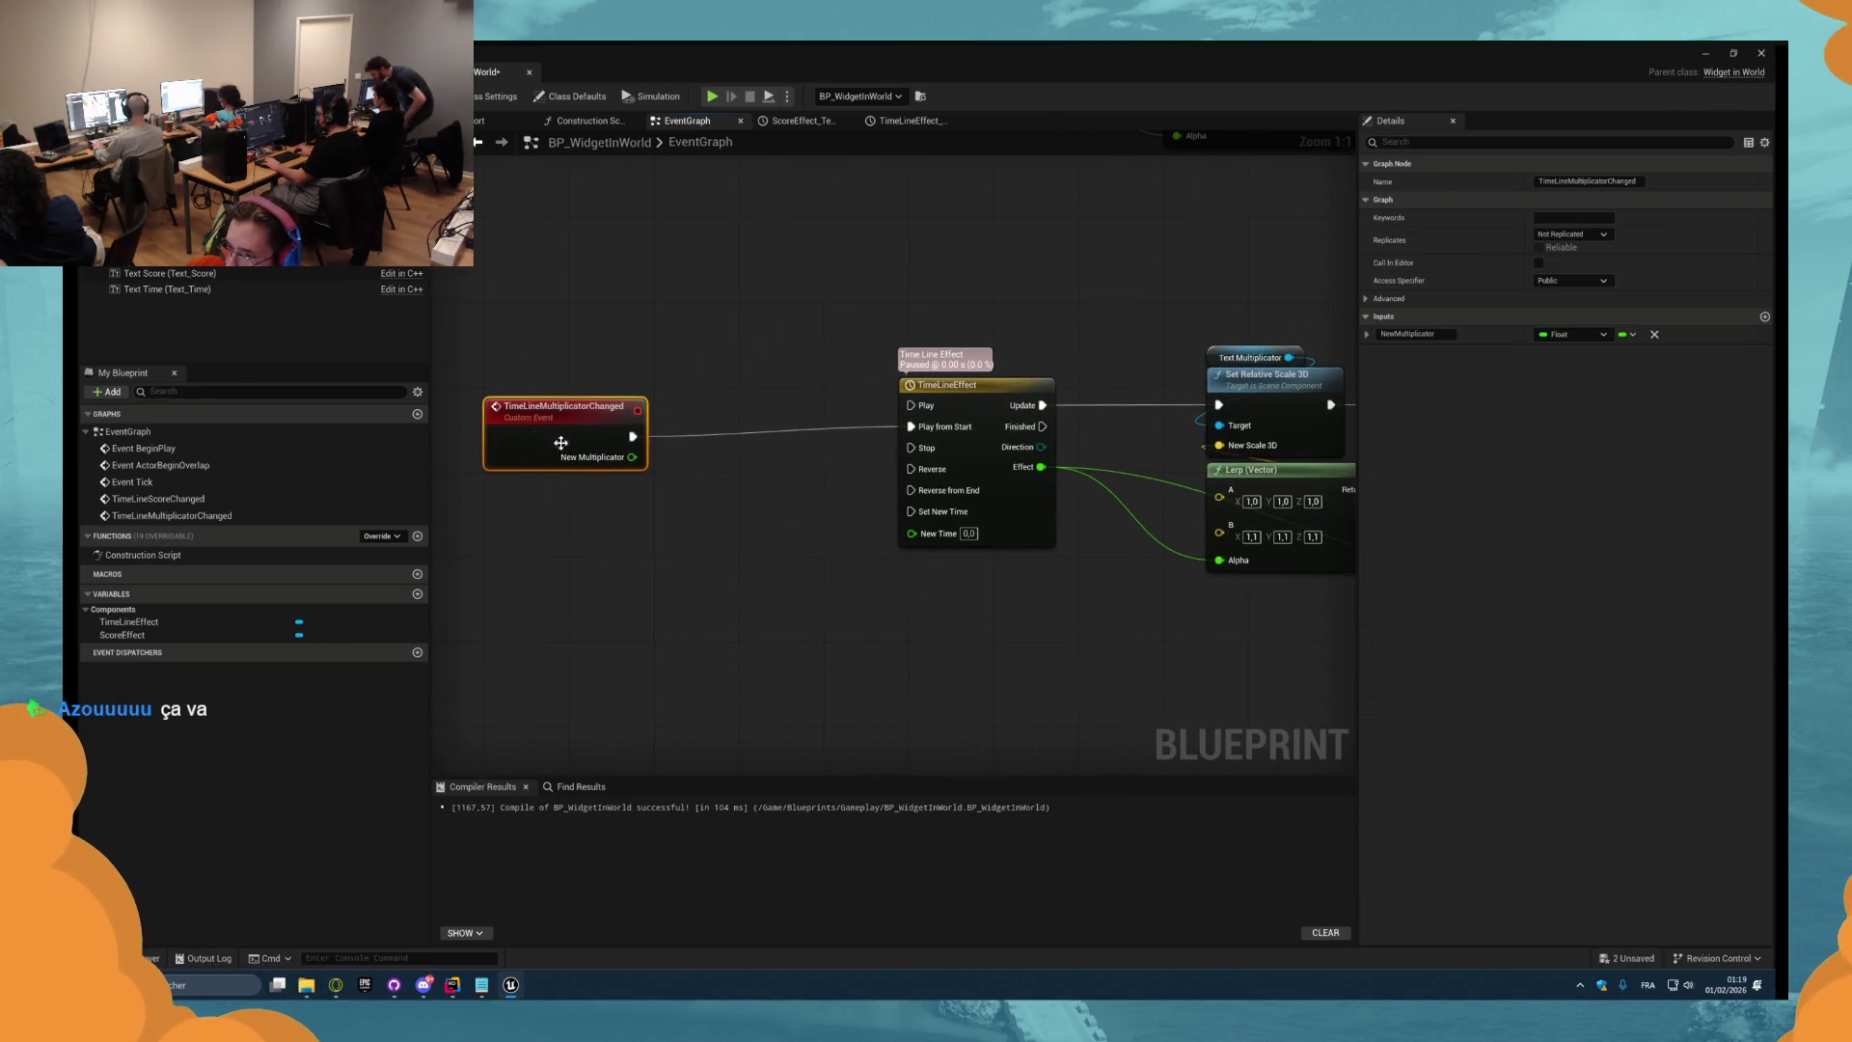
Promote the New Multiplicator pin to a variable and line up its SET node beside the event.
right_click(633, 457)
click(680, 503)
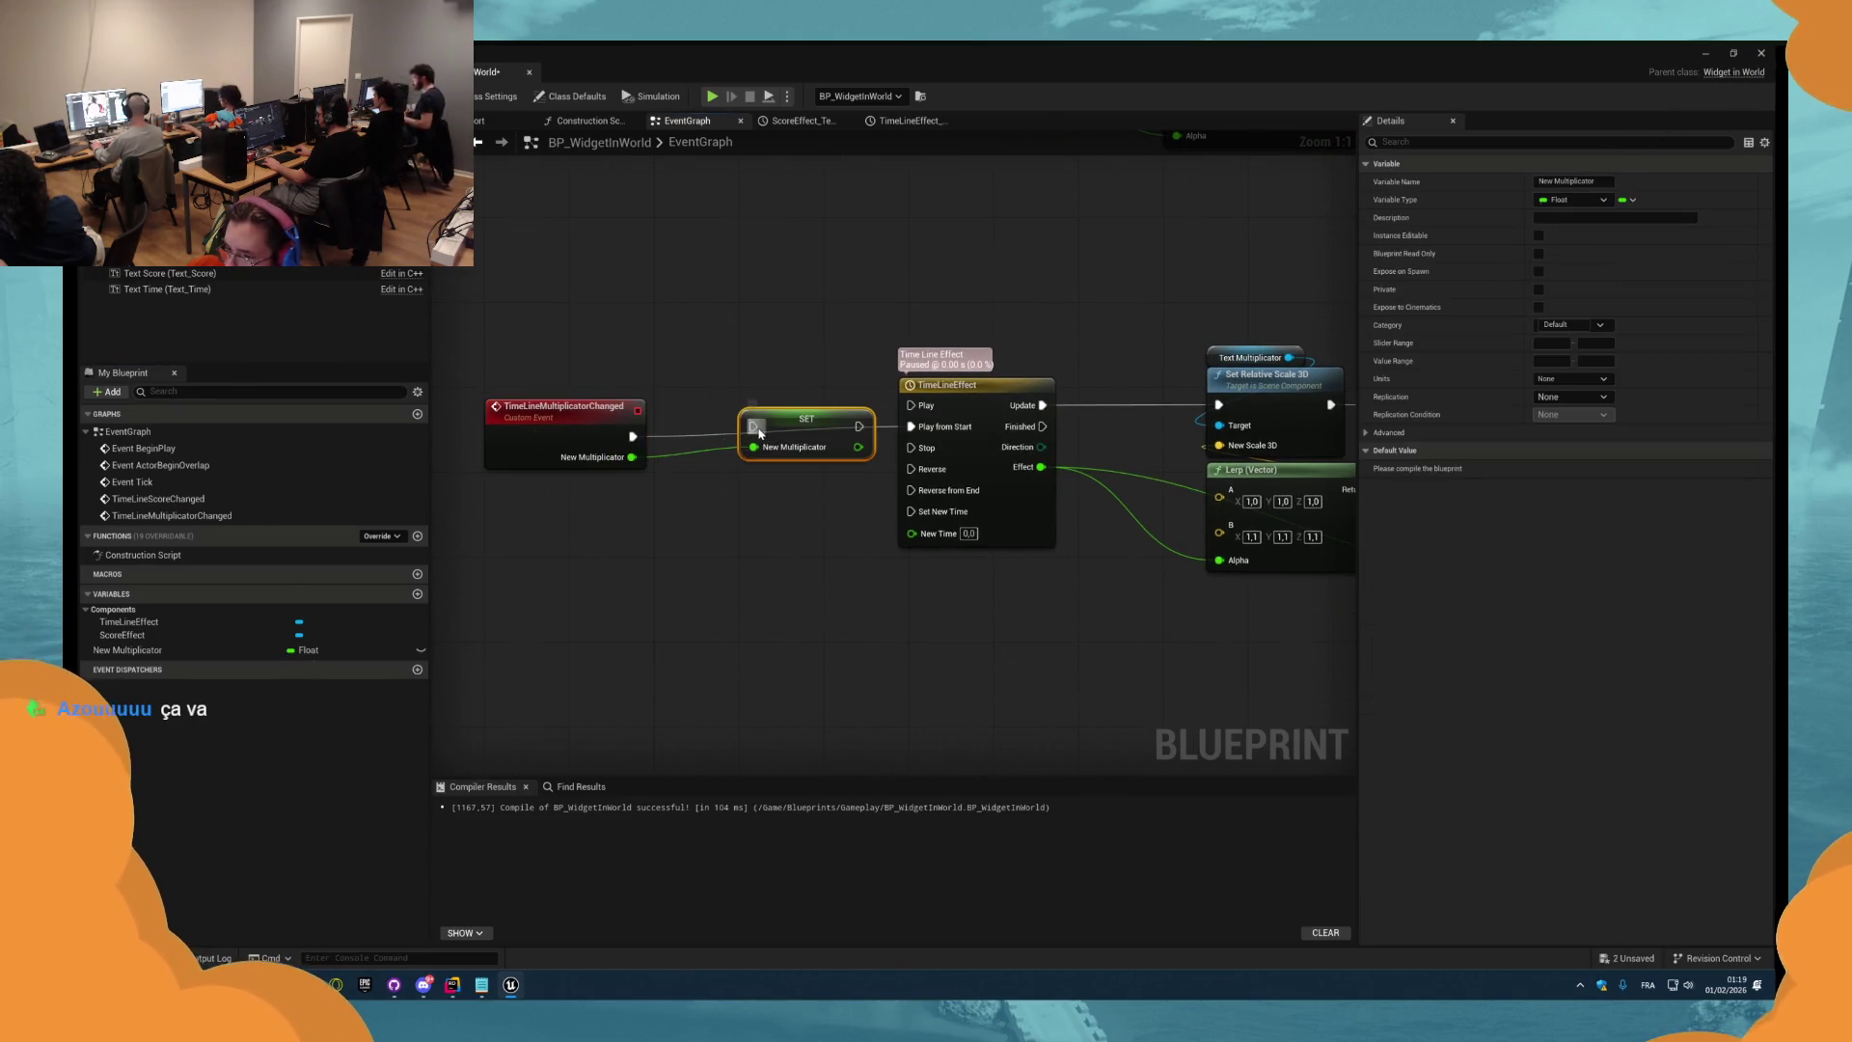
drag(632, 437, 633, 437)
drag(564, 406, 565, 396)
click(868, 429)
drag(868, 429, 837, 429)
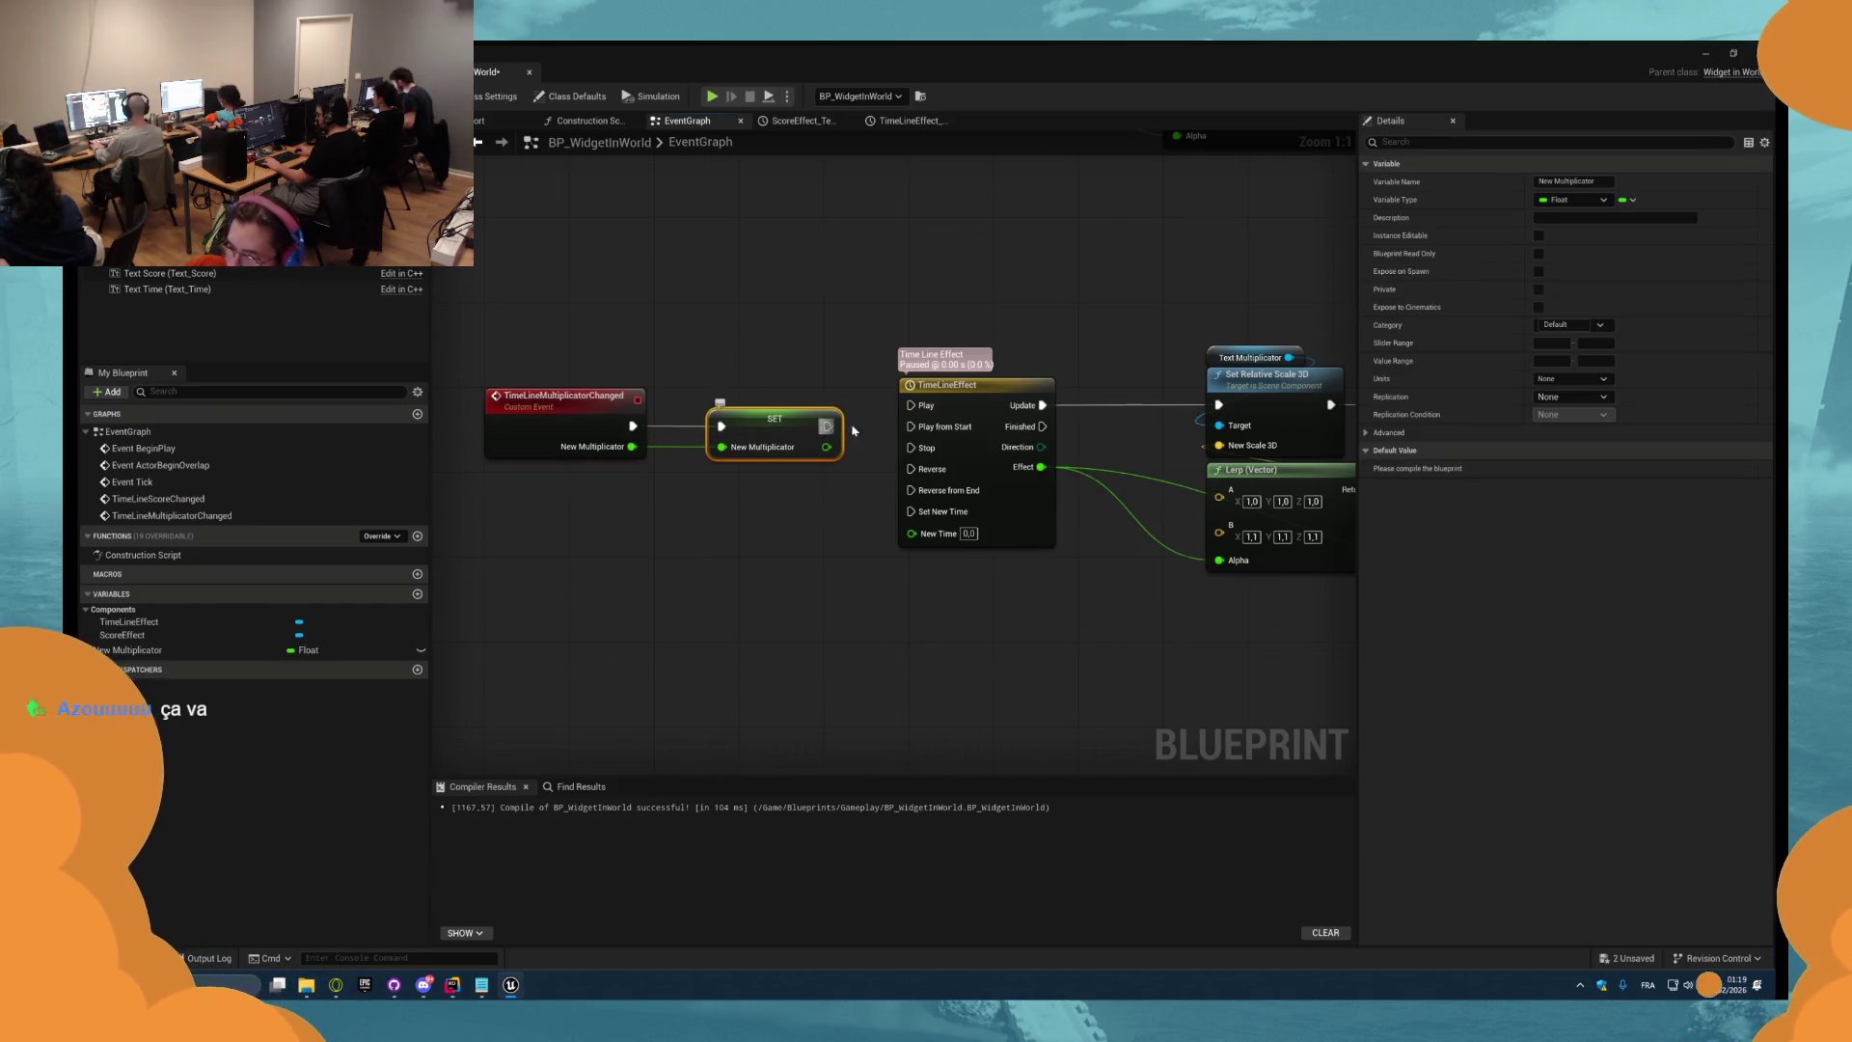
shift+click(605, 412)
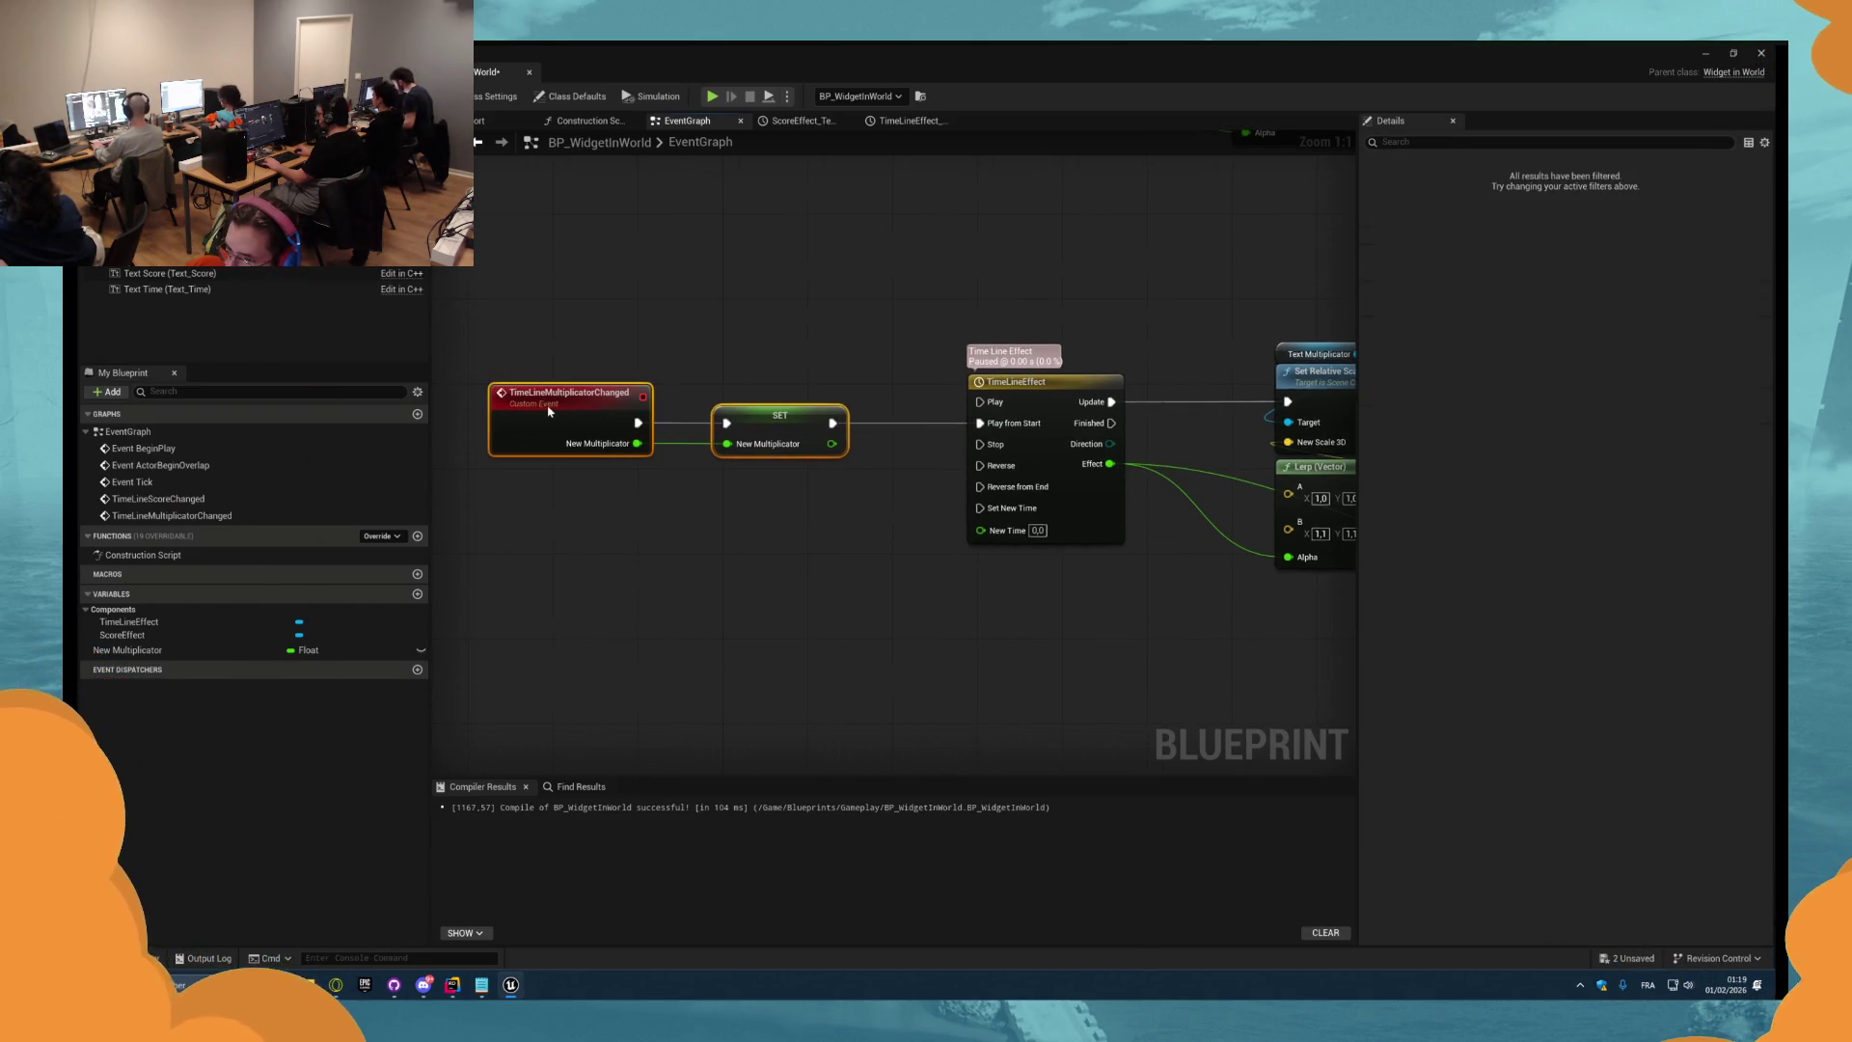
click(637, 483)
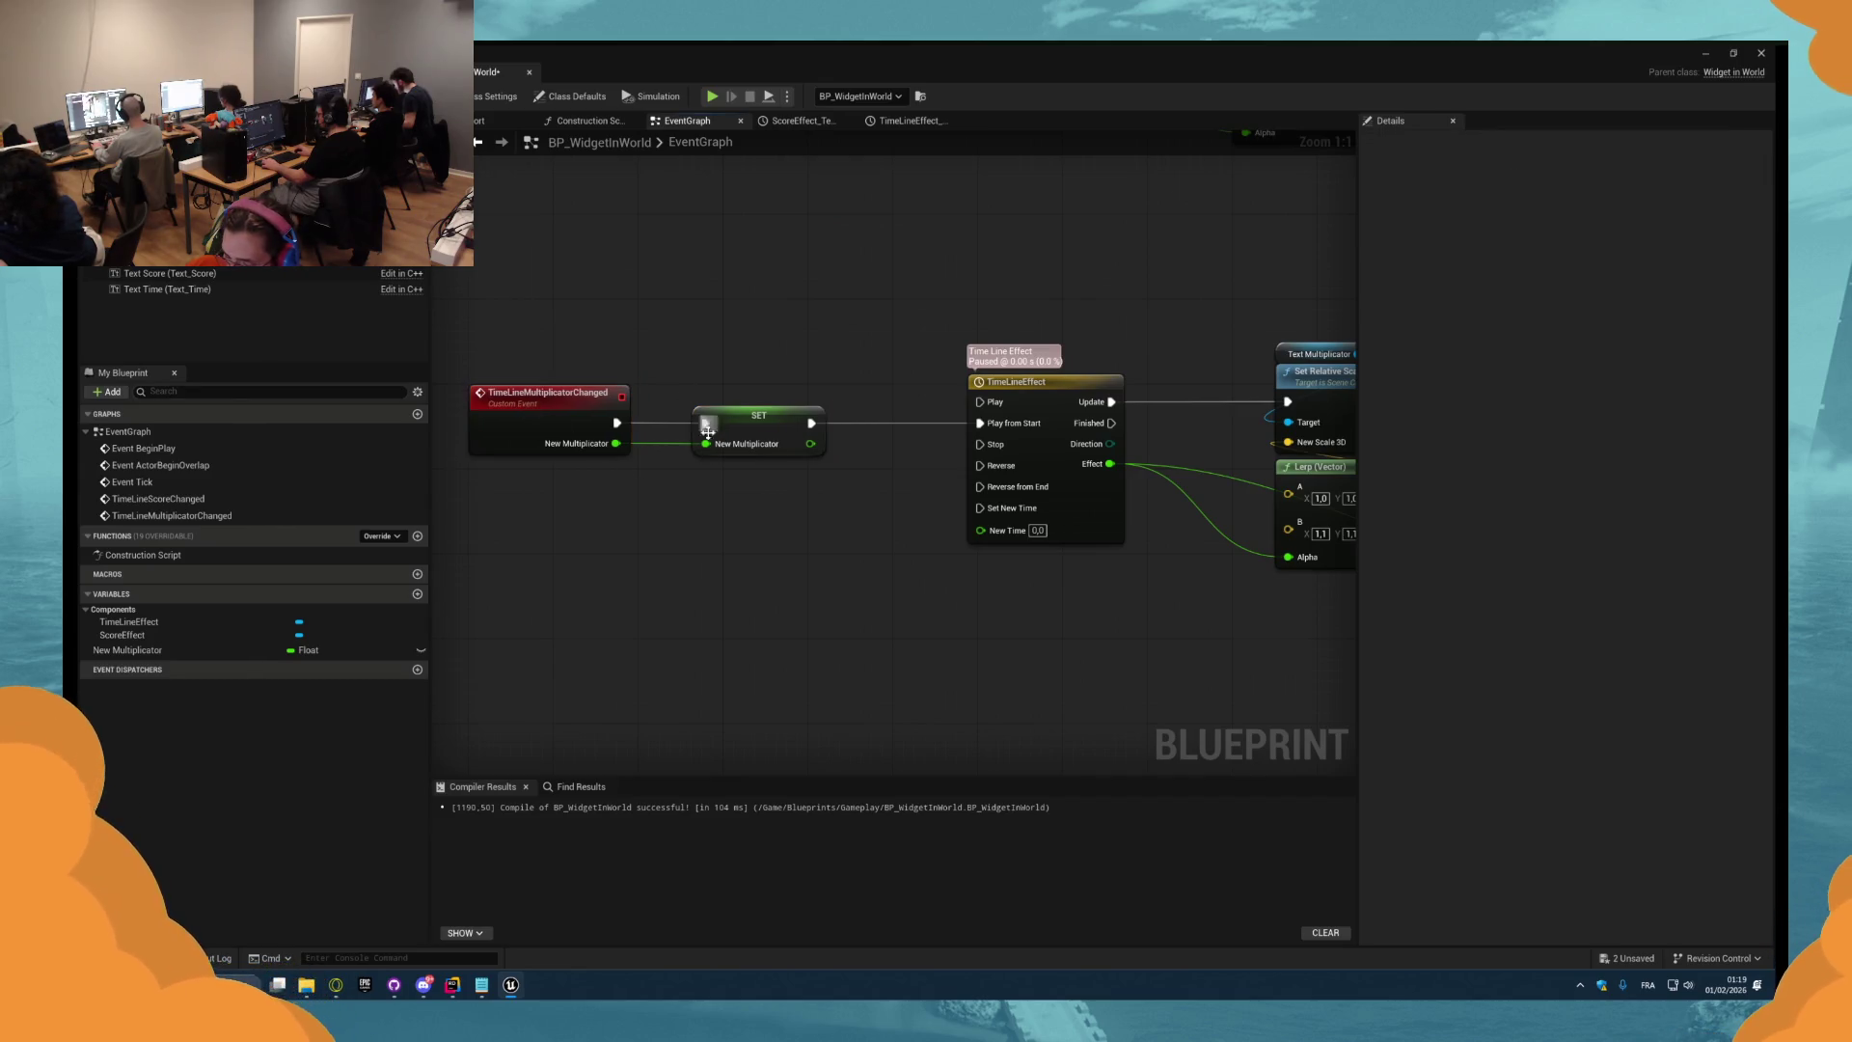
drag(706, 423, 768, 423)
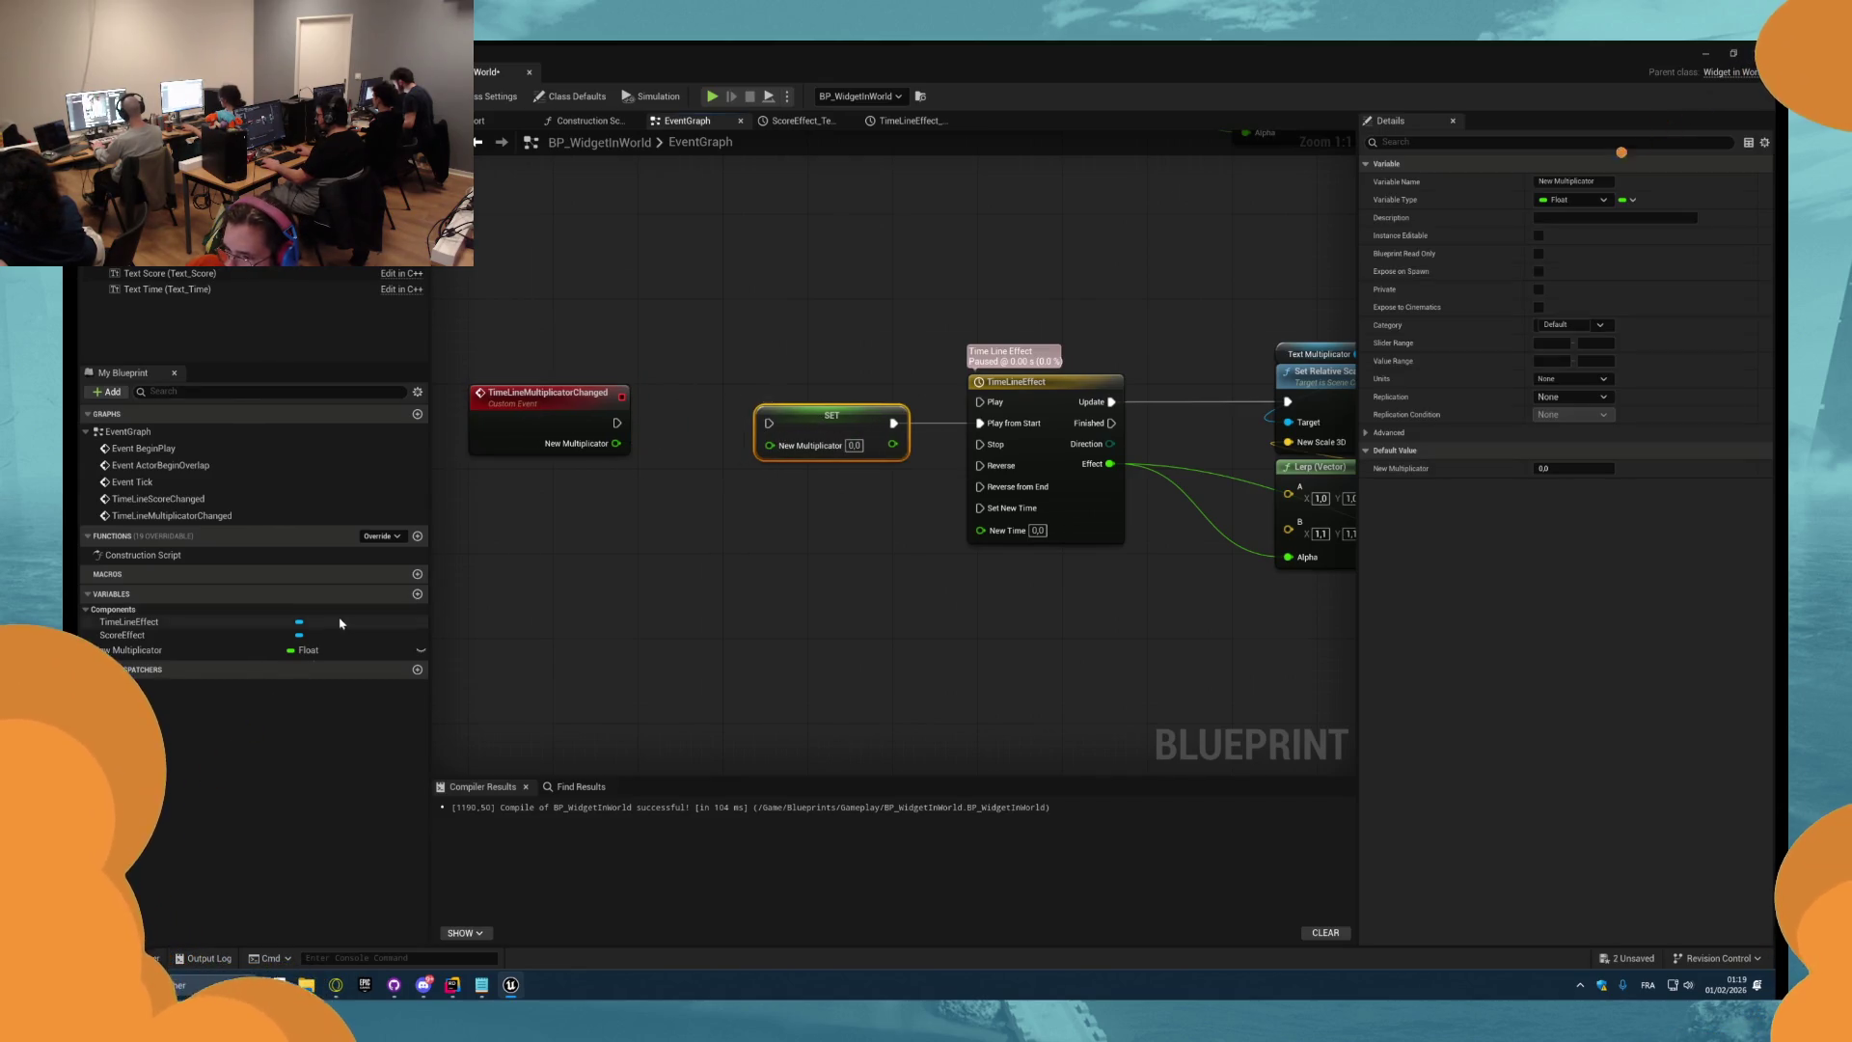
Gate the SET with a Branch fed by a New Multiplicator != comparison, then play.
mouse_move(175, 657)
mouse_down()
mouse_move(531, 502)
mouse_move(609, 518)
mouse_move(615, 443)
mouse_up()
text(!=)
key(Return)
click(662, 403)
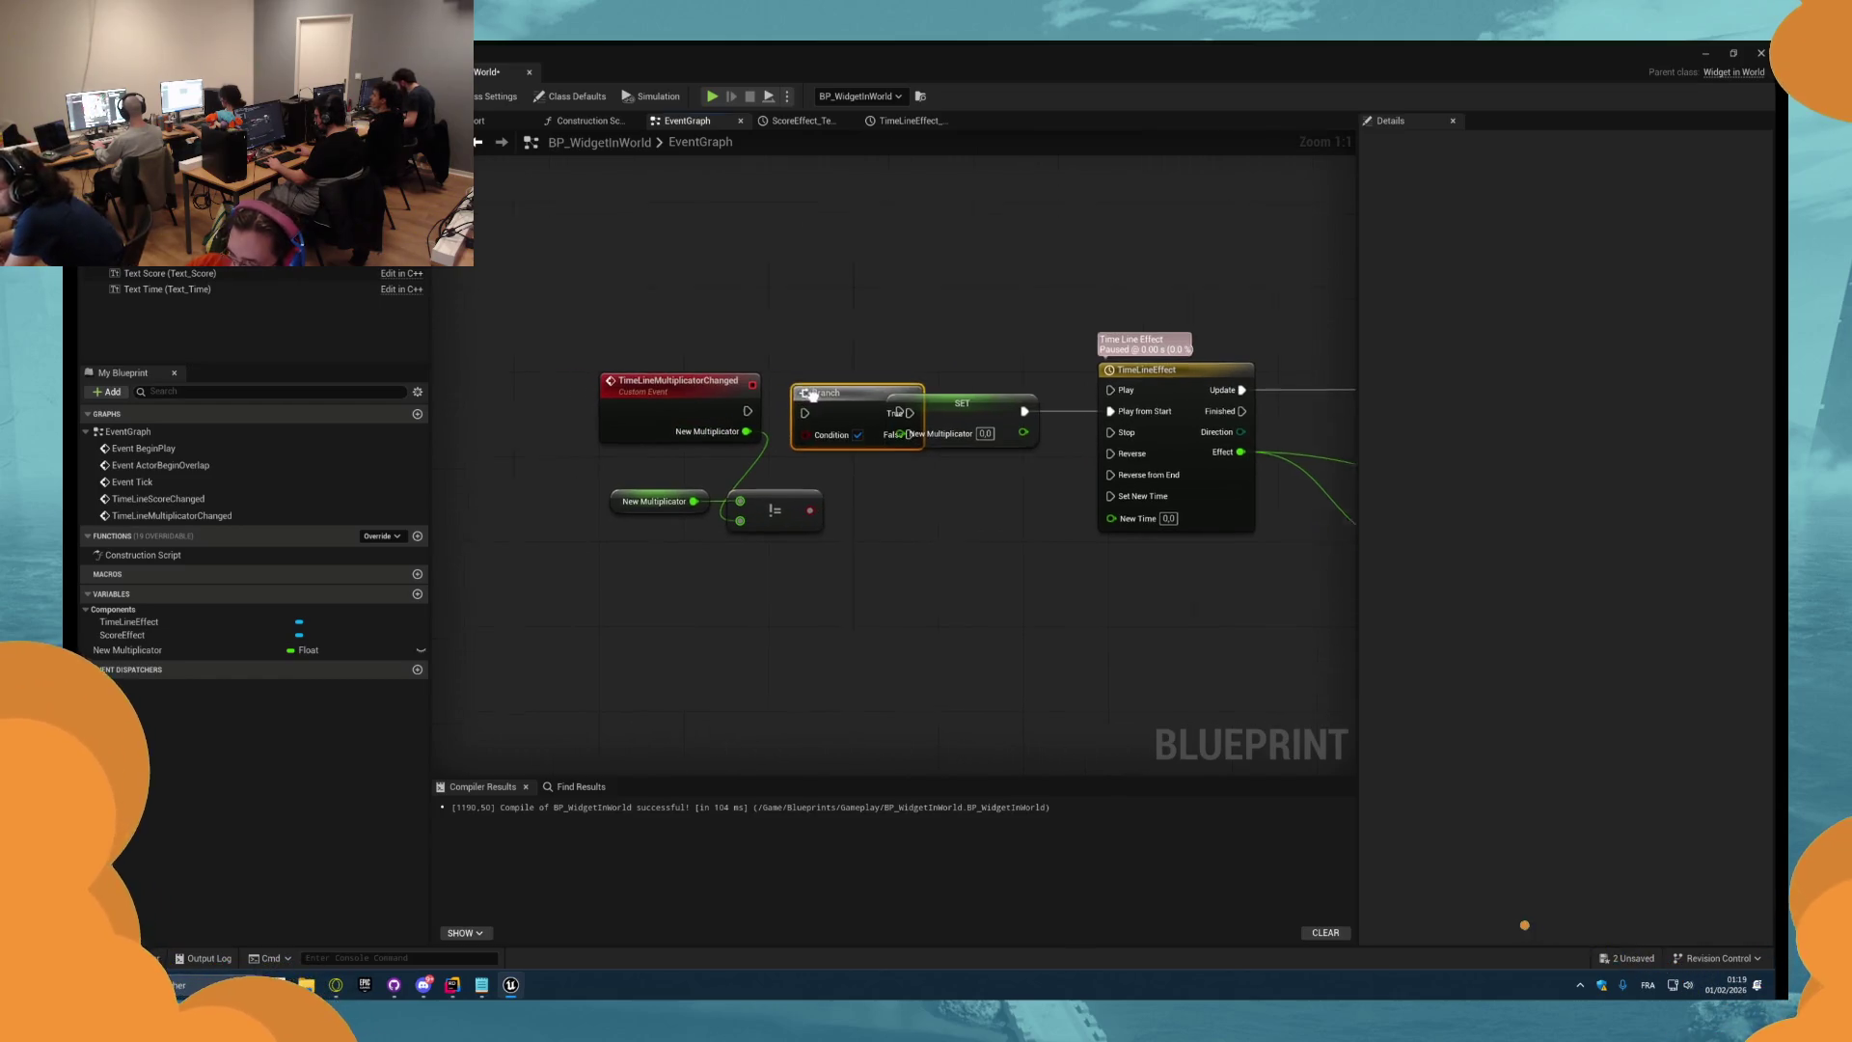
drag(835, 410, 797, 407)
drag(840, 399, 926, 408)
drag(927, 429, 789, 431)
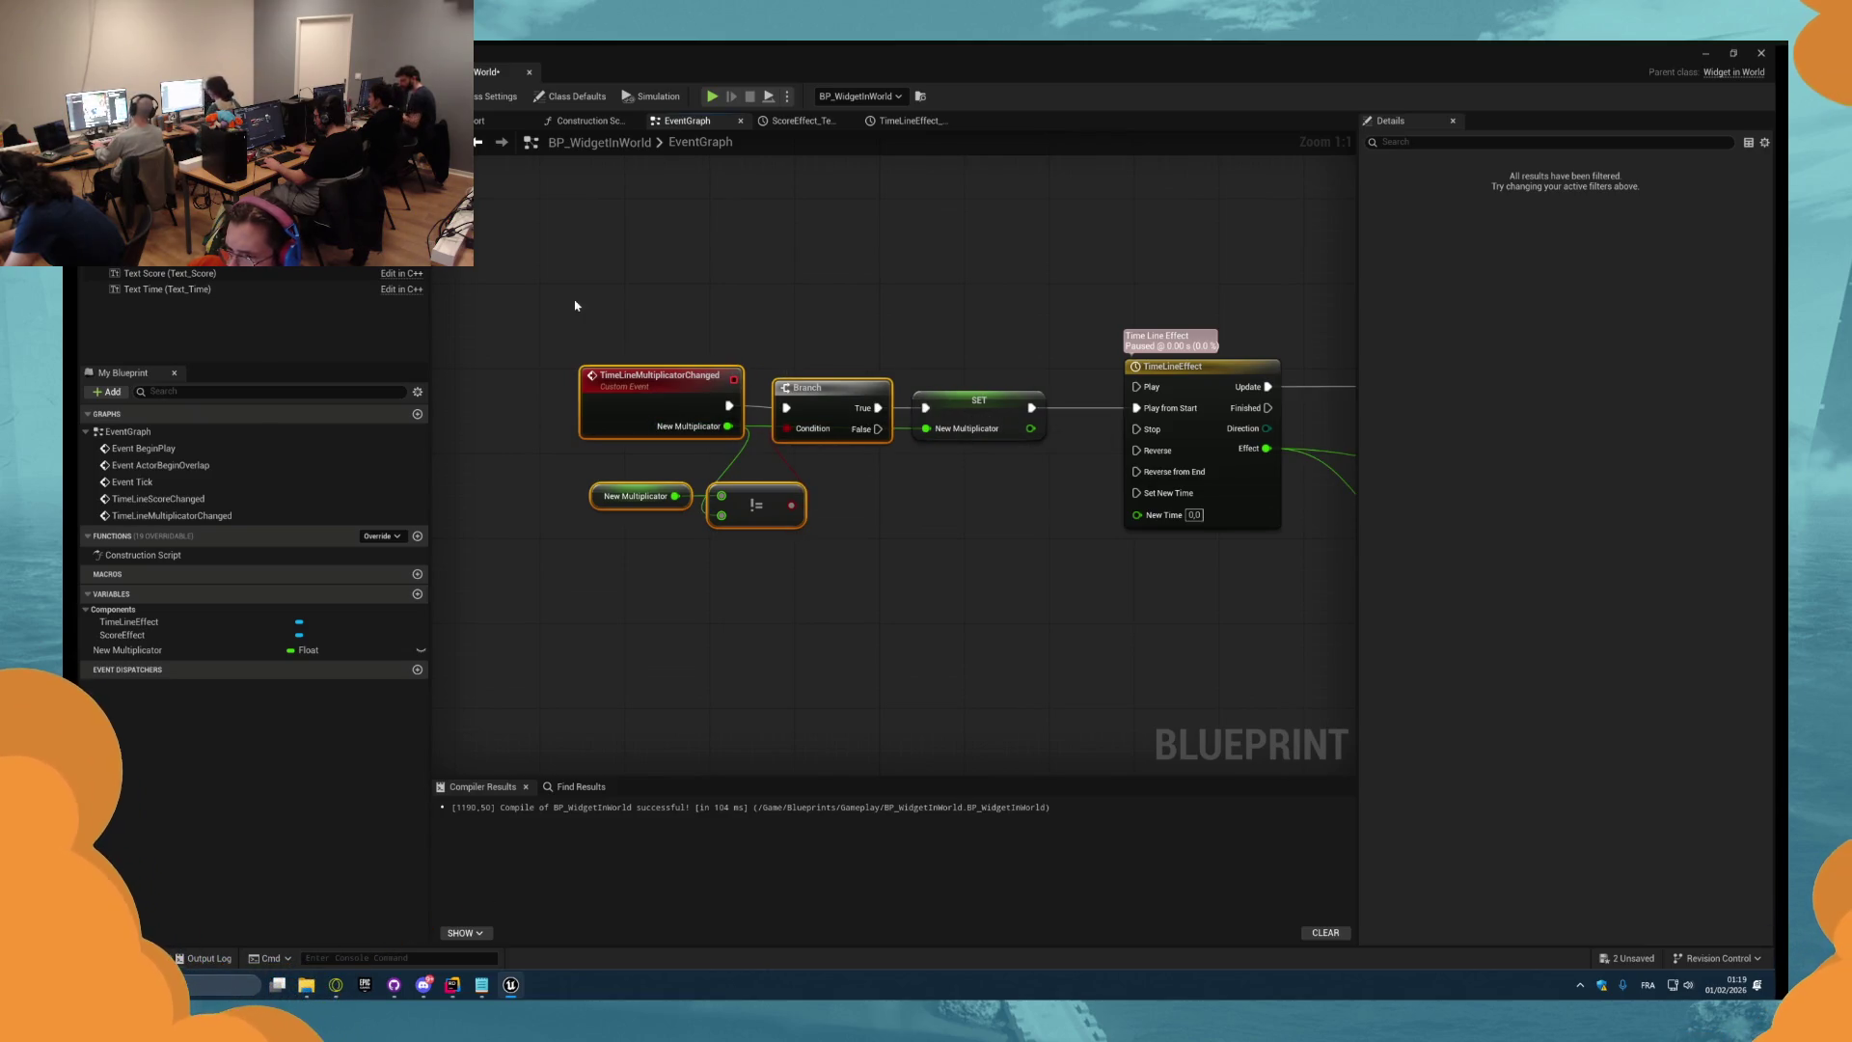
click(964, 579)
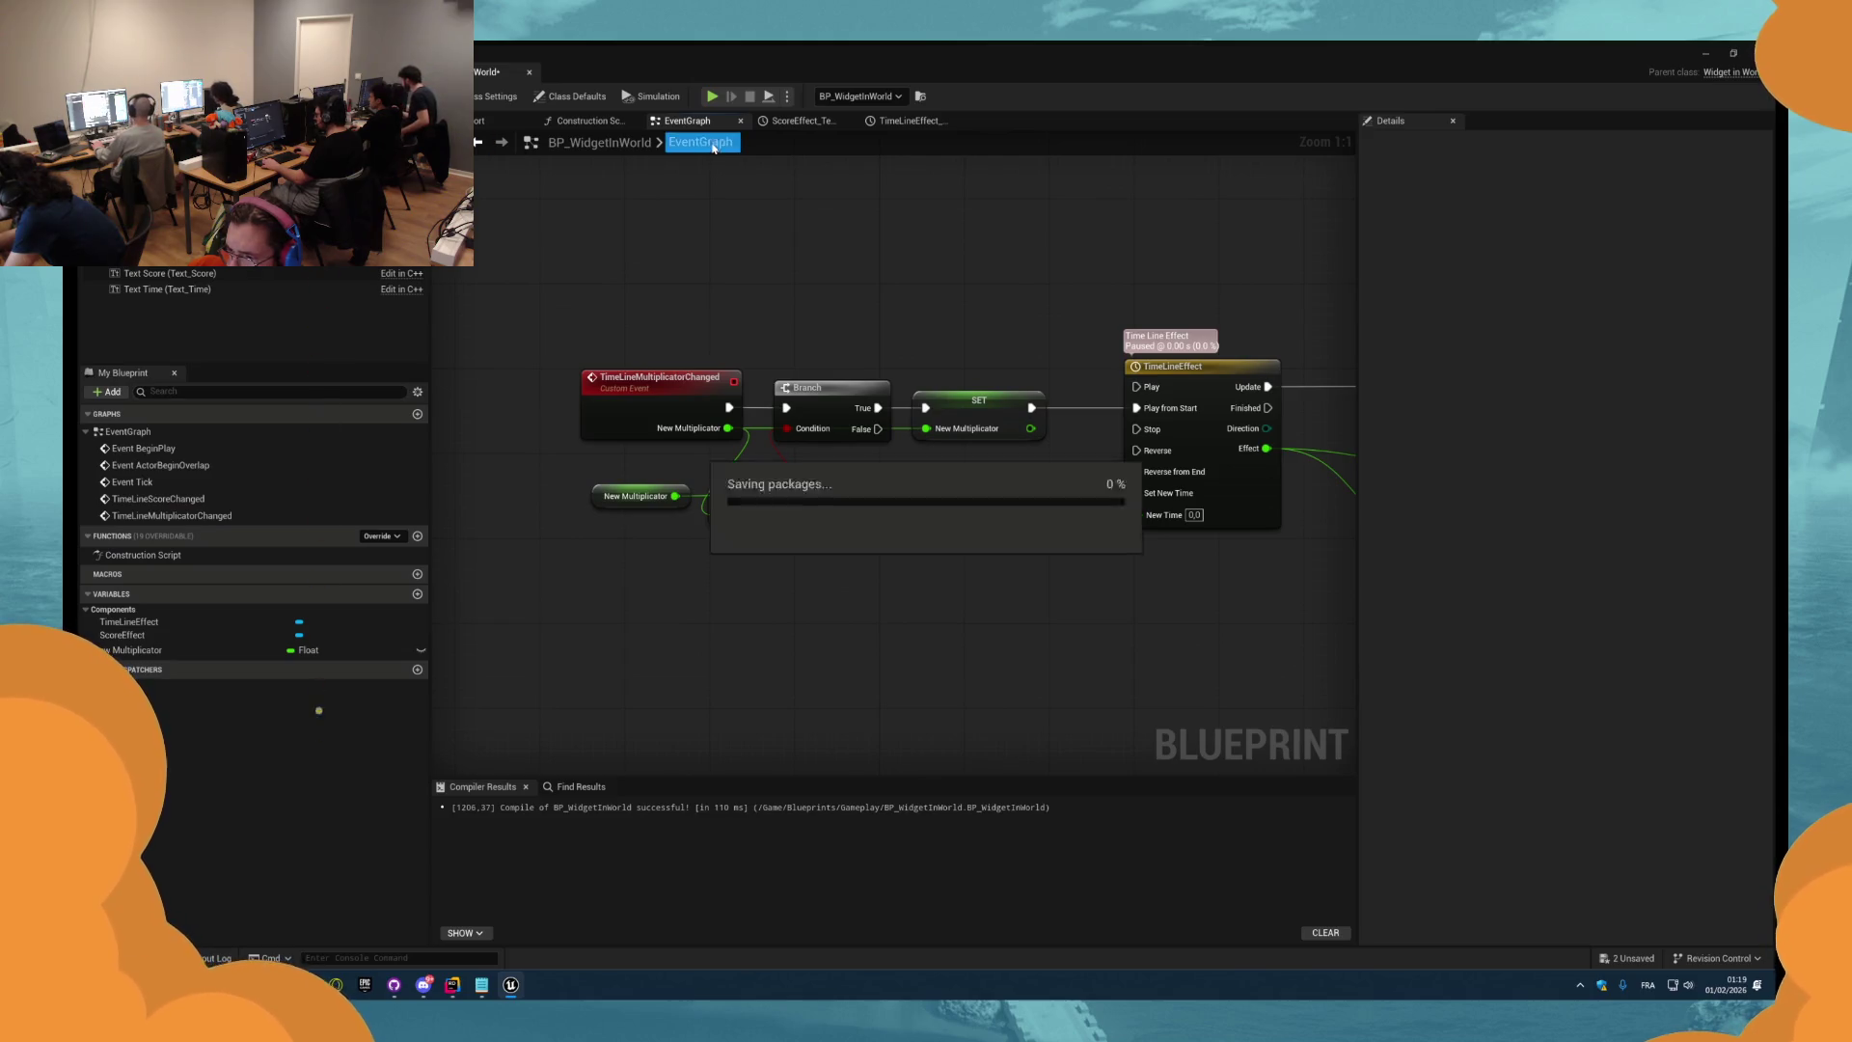
click(712, 96)
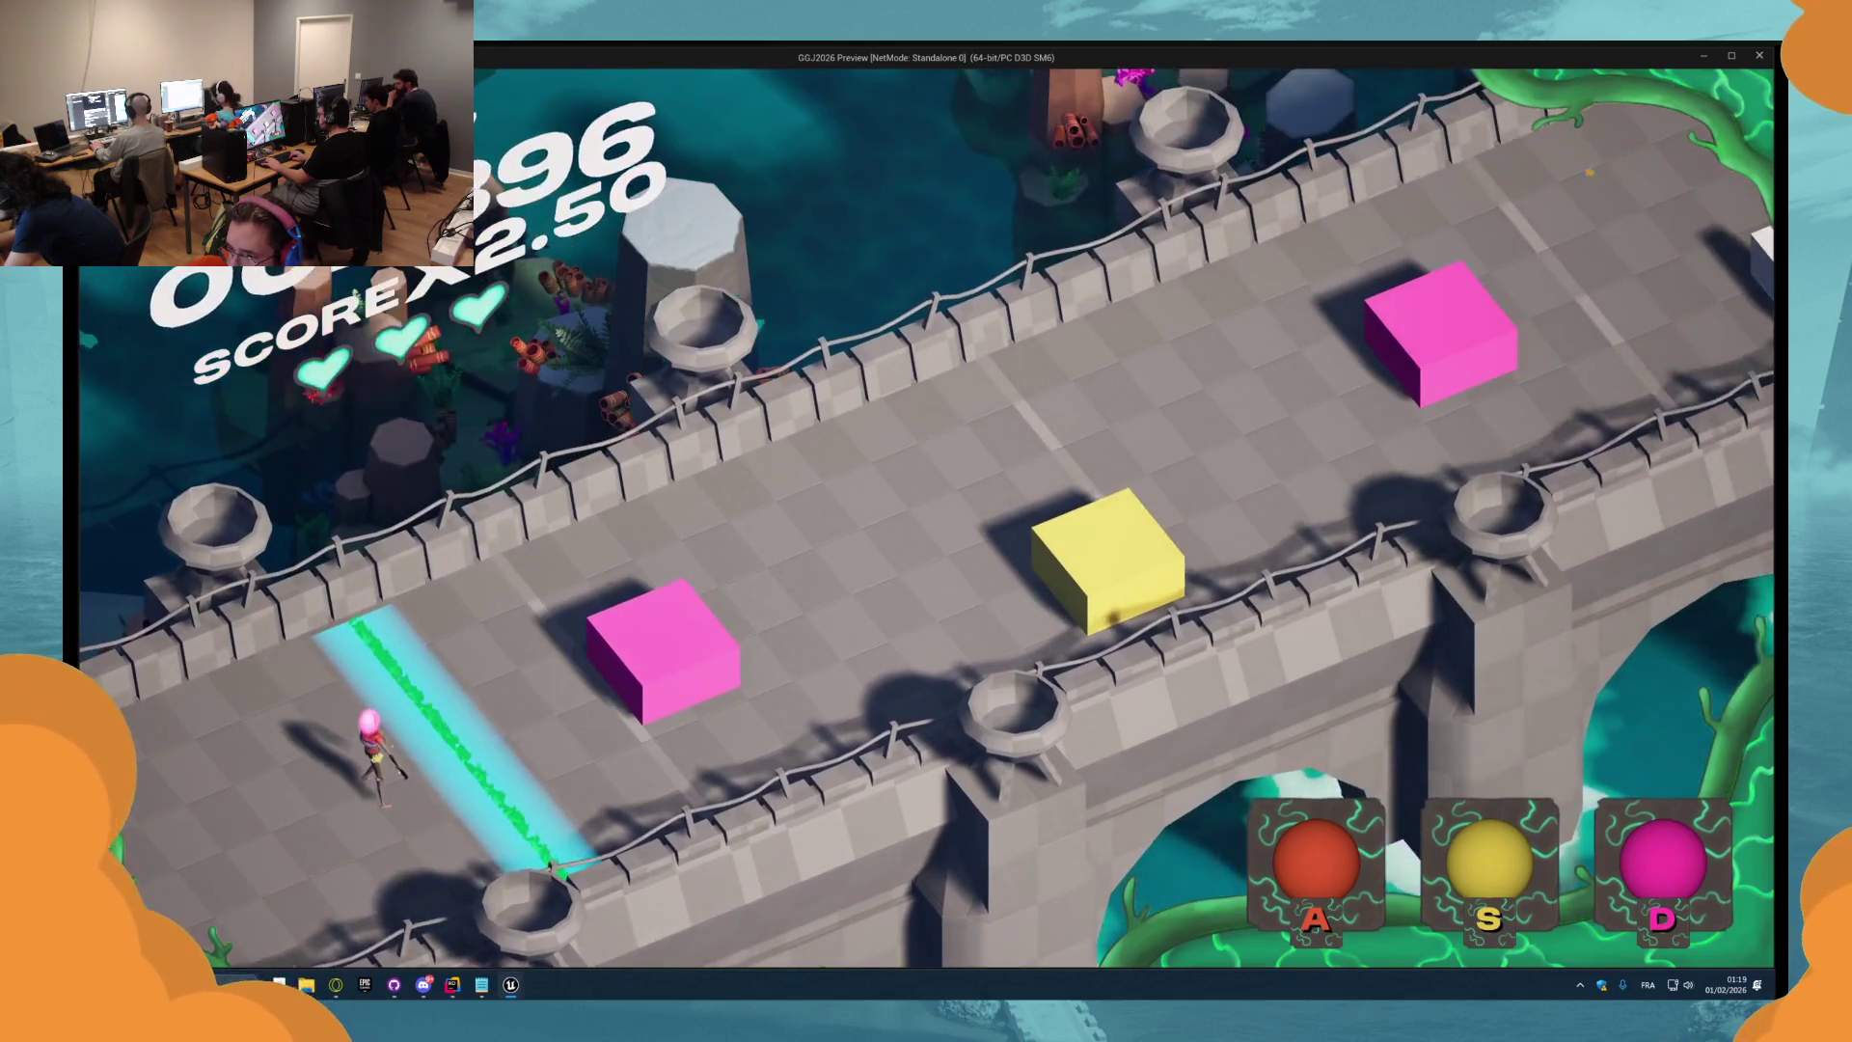
key(d)
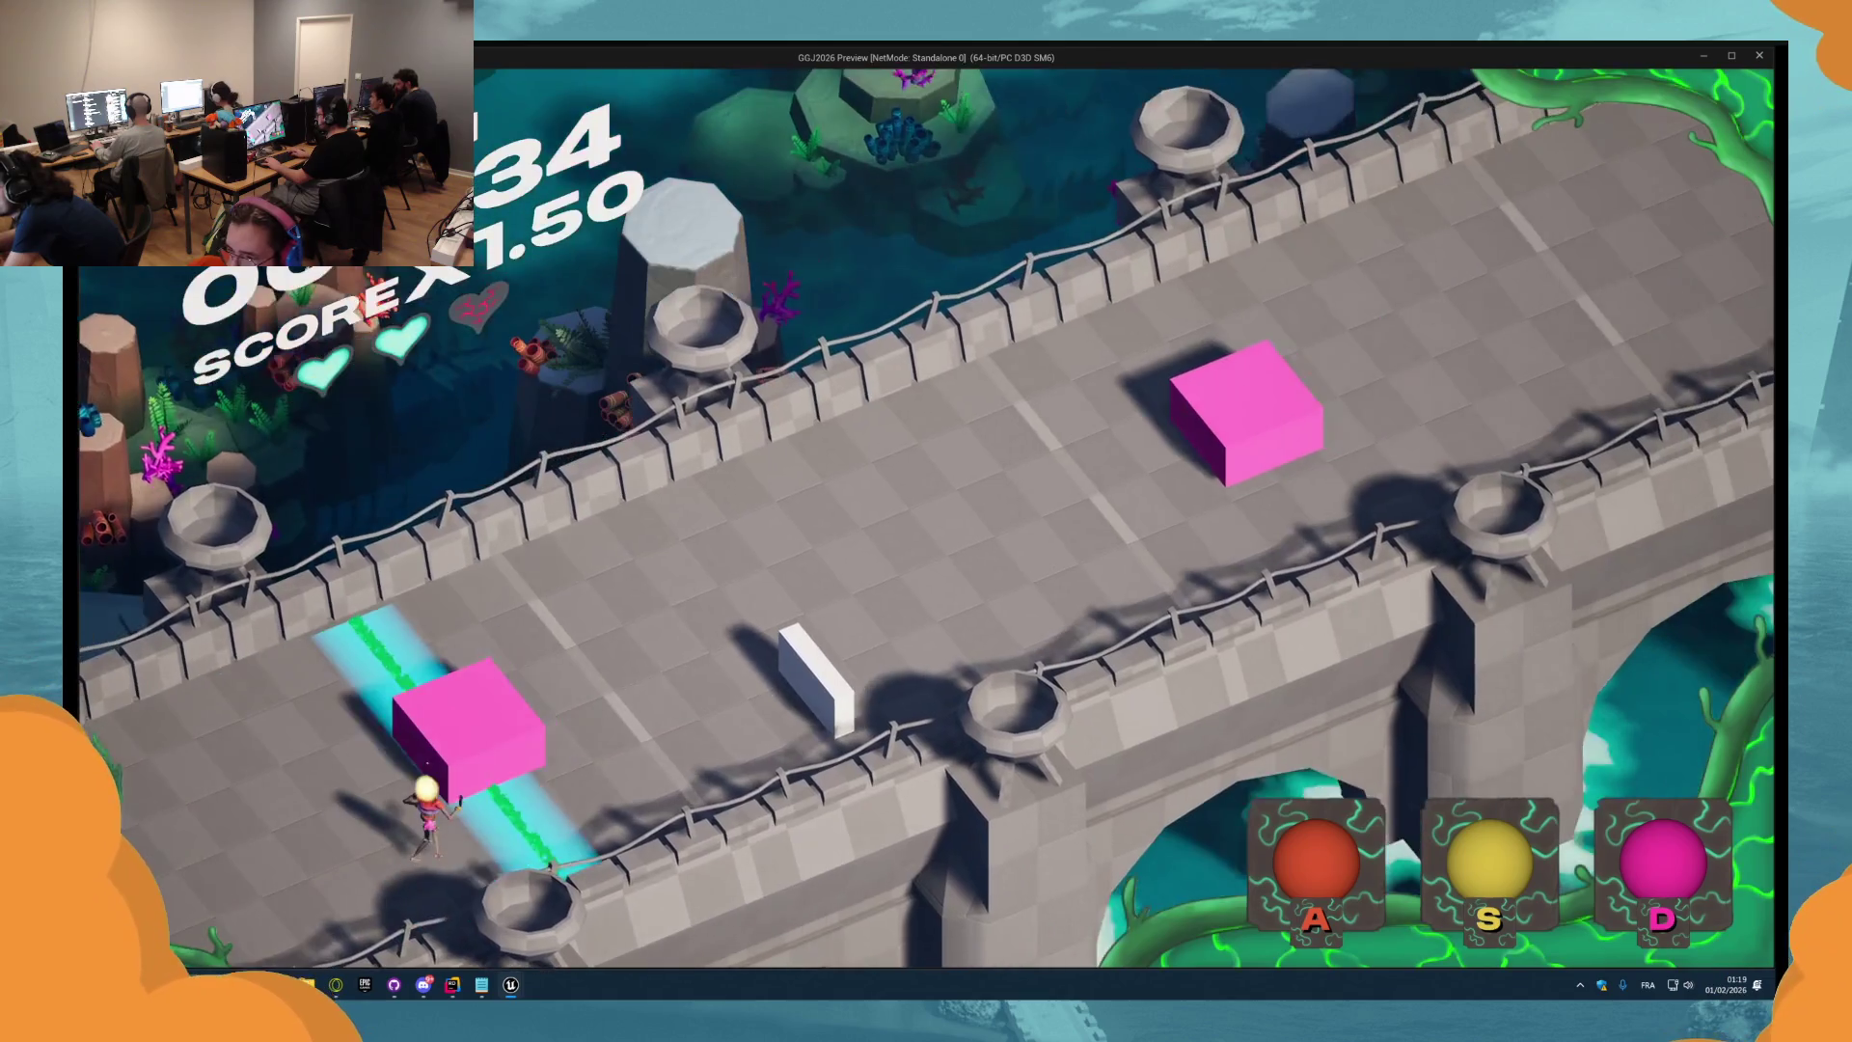
key(Escape)
scroll(885, 525, down, 4)
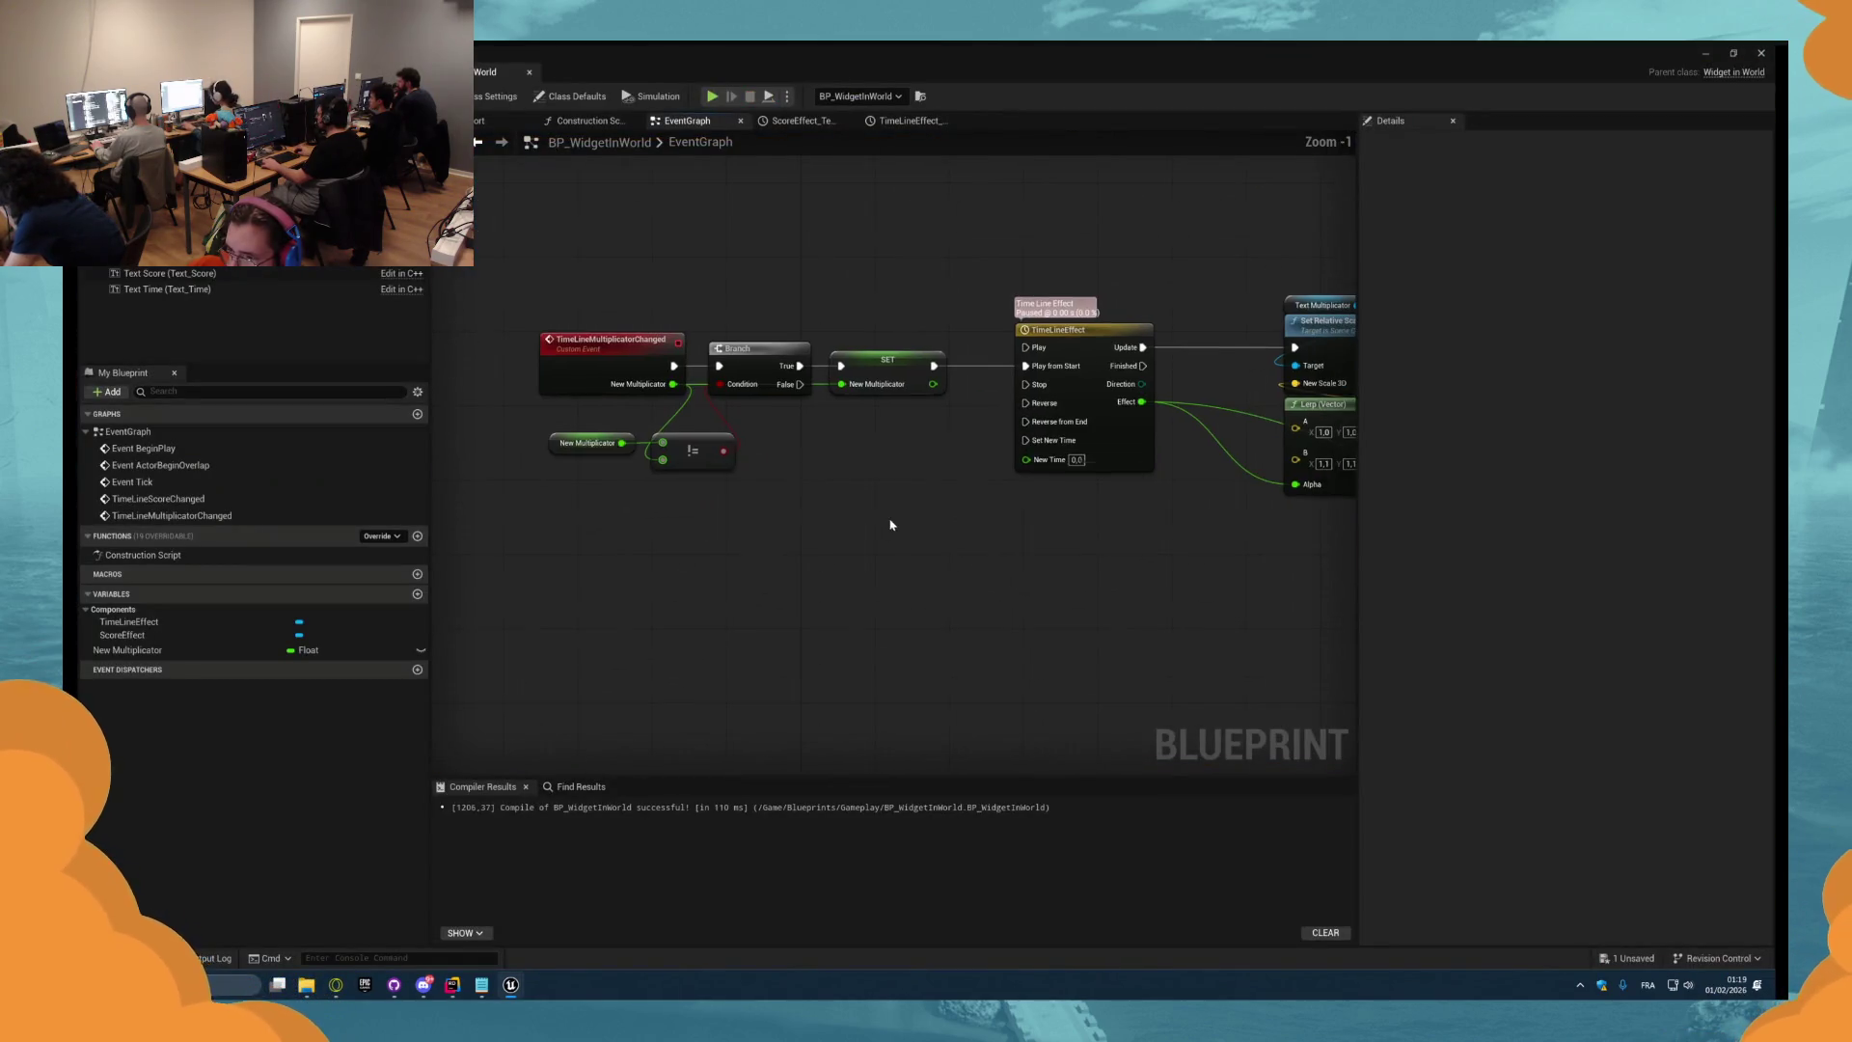
Bring the TimeLineEffect and event nodes into view beside the multiplier SET node.
scroll(831, 526, up, 2)
scroll(877, 567, down, 1)
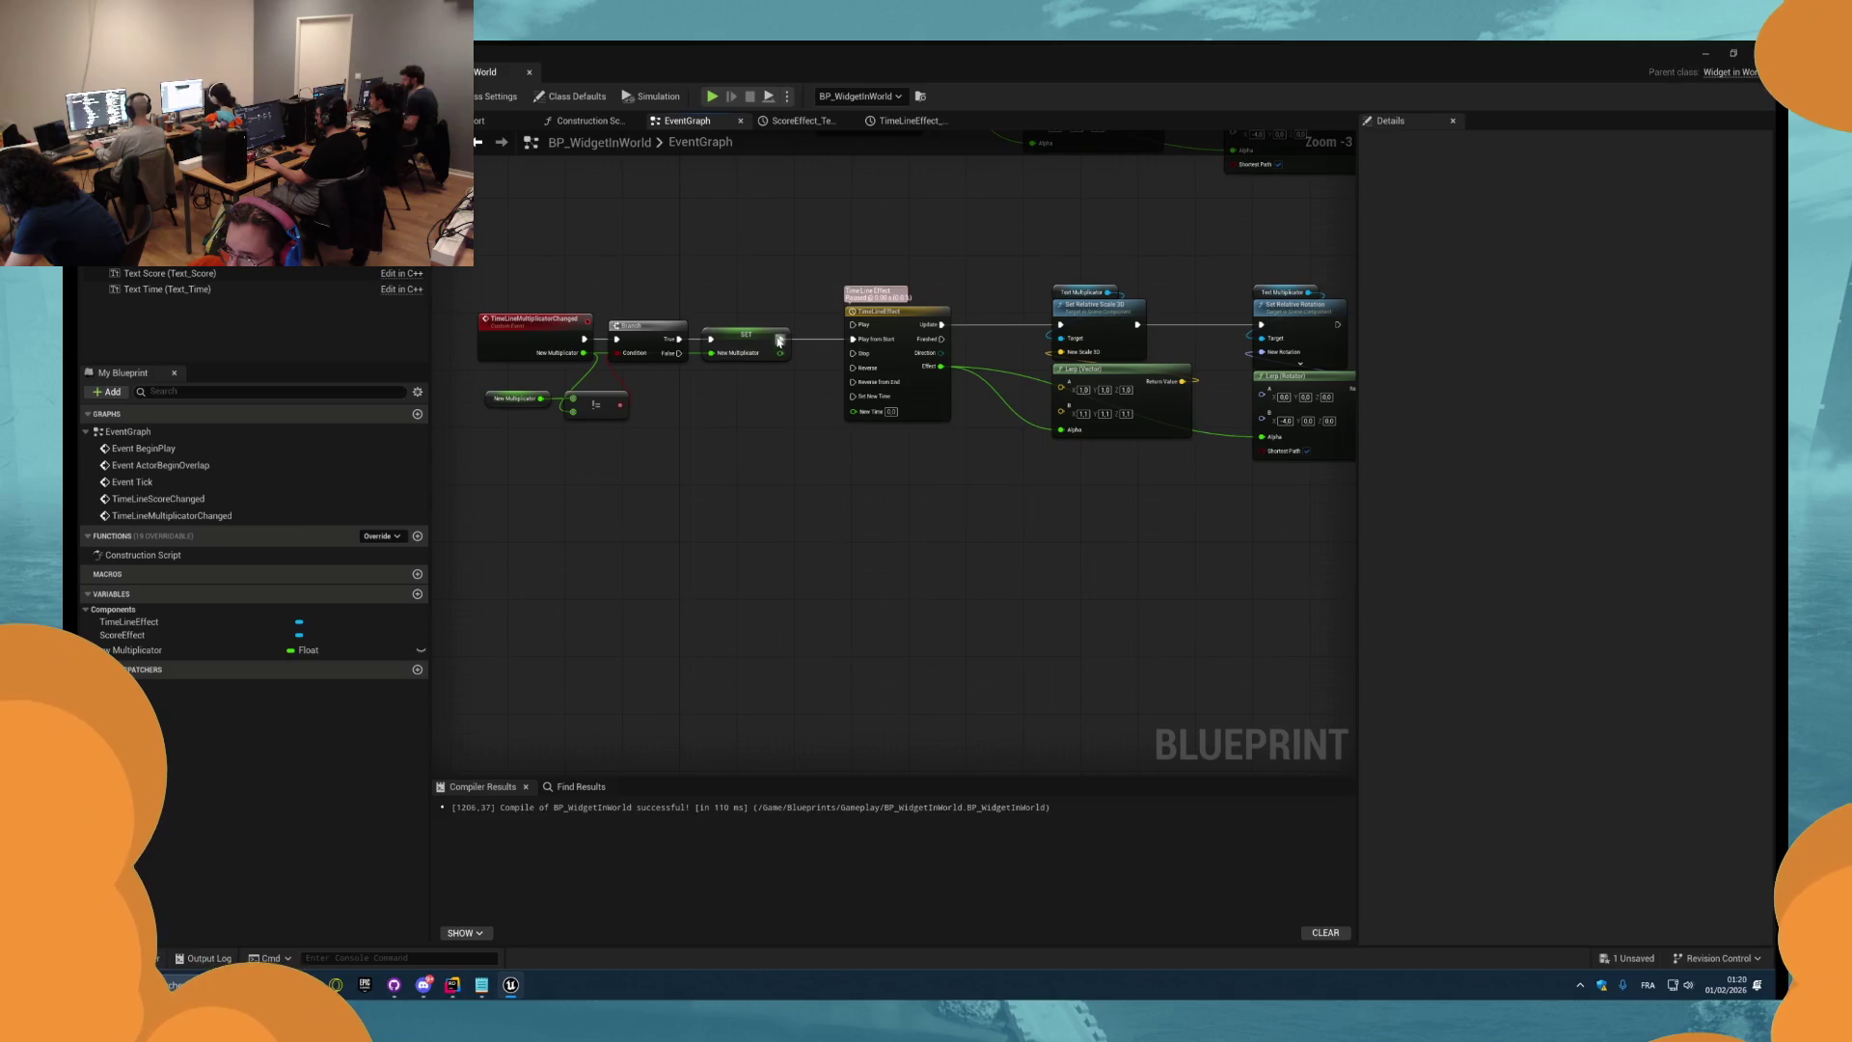
drag(797, 346, 802, 347)
text(se)
key(Escape)
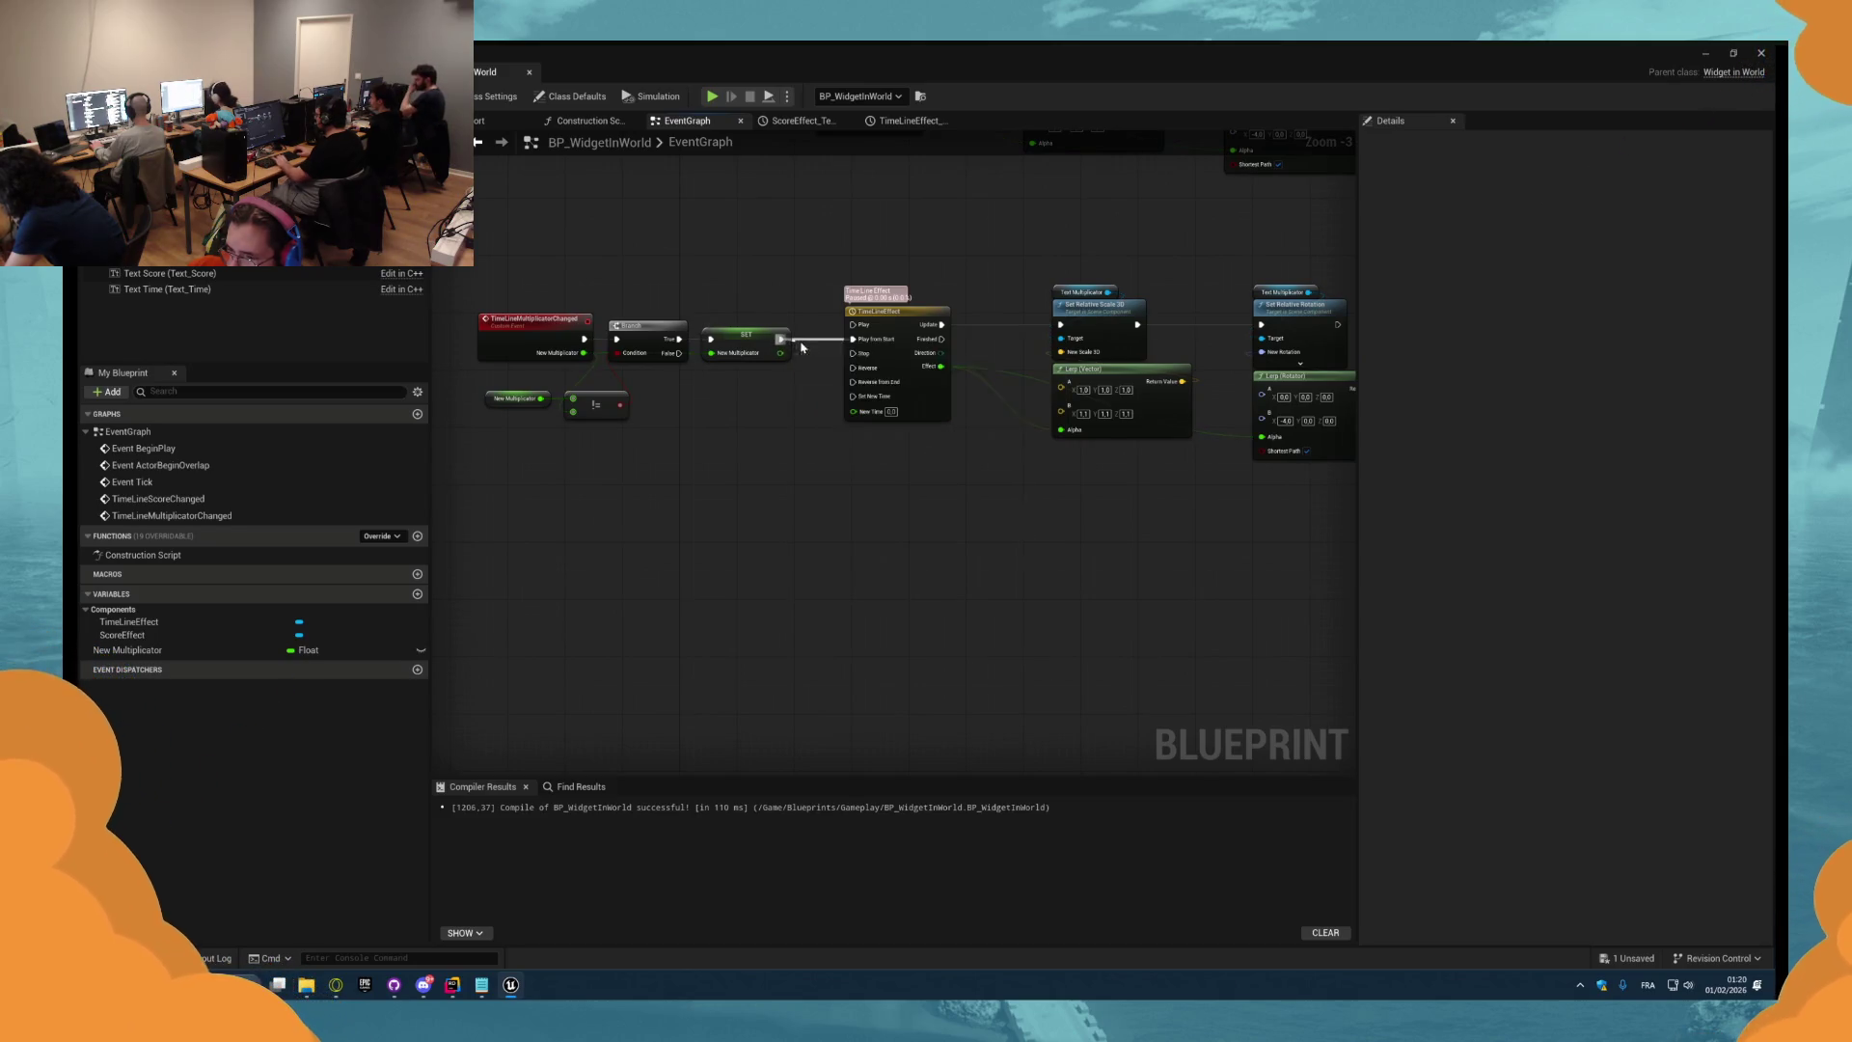
right_click(739, 367)
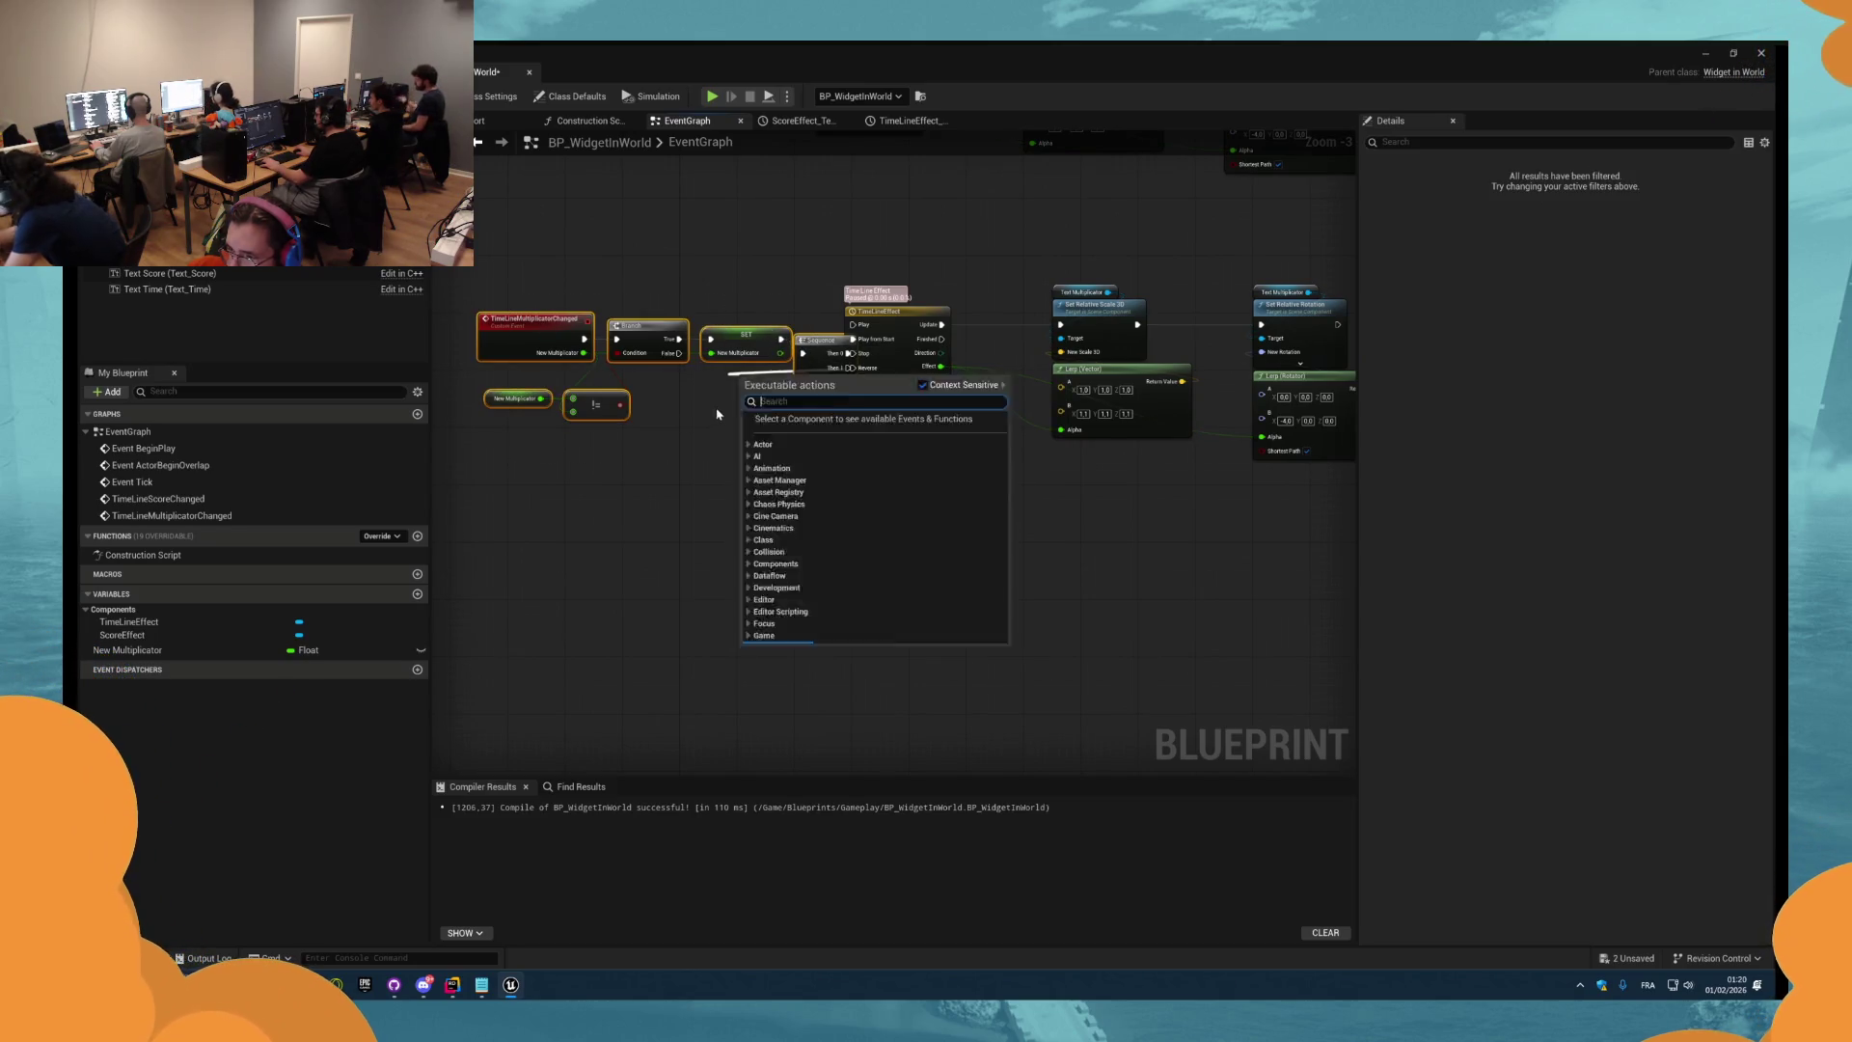
click(711, 435)
mouse_move(712, 434)
mouse_down()
mouse_move(852, 461)
mouse_move(977, 445)
mouse_move(881, 404)
mouse_move(905, 396)
mouse_up()
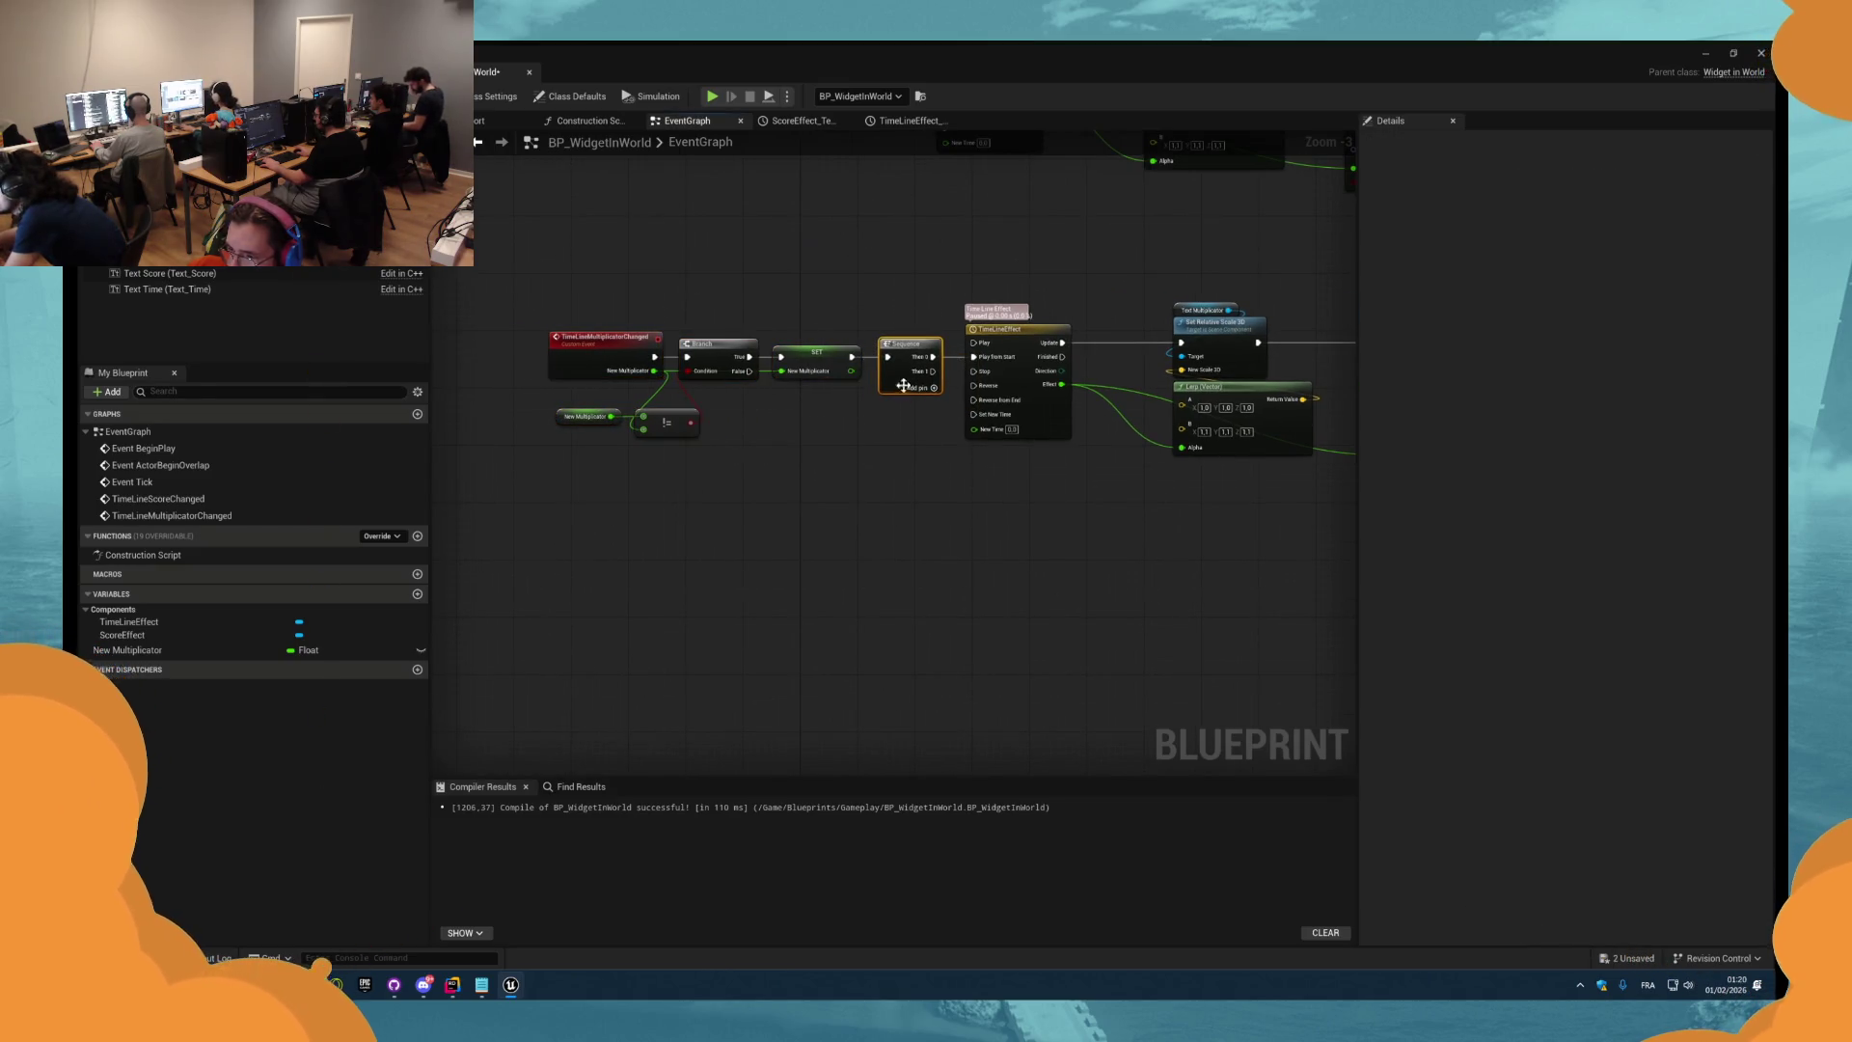
Connect the multiplier SET's exec output to TimeLineEffect's Play from Start.
scroll(903, 386, up, 3)
click(733, 258)
key(ctrl+c)
key(ctrl+v)
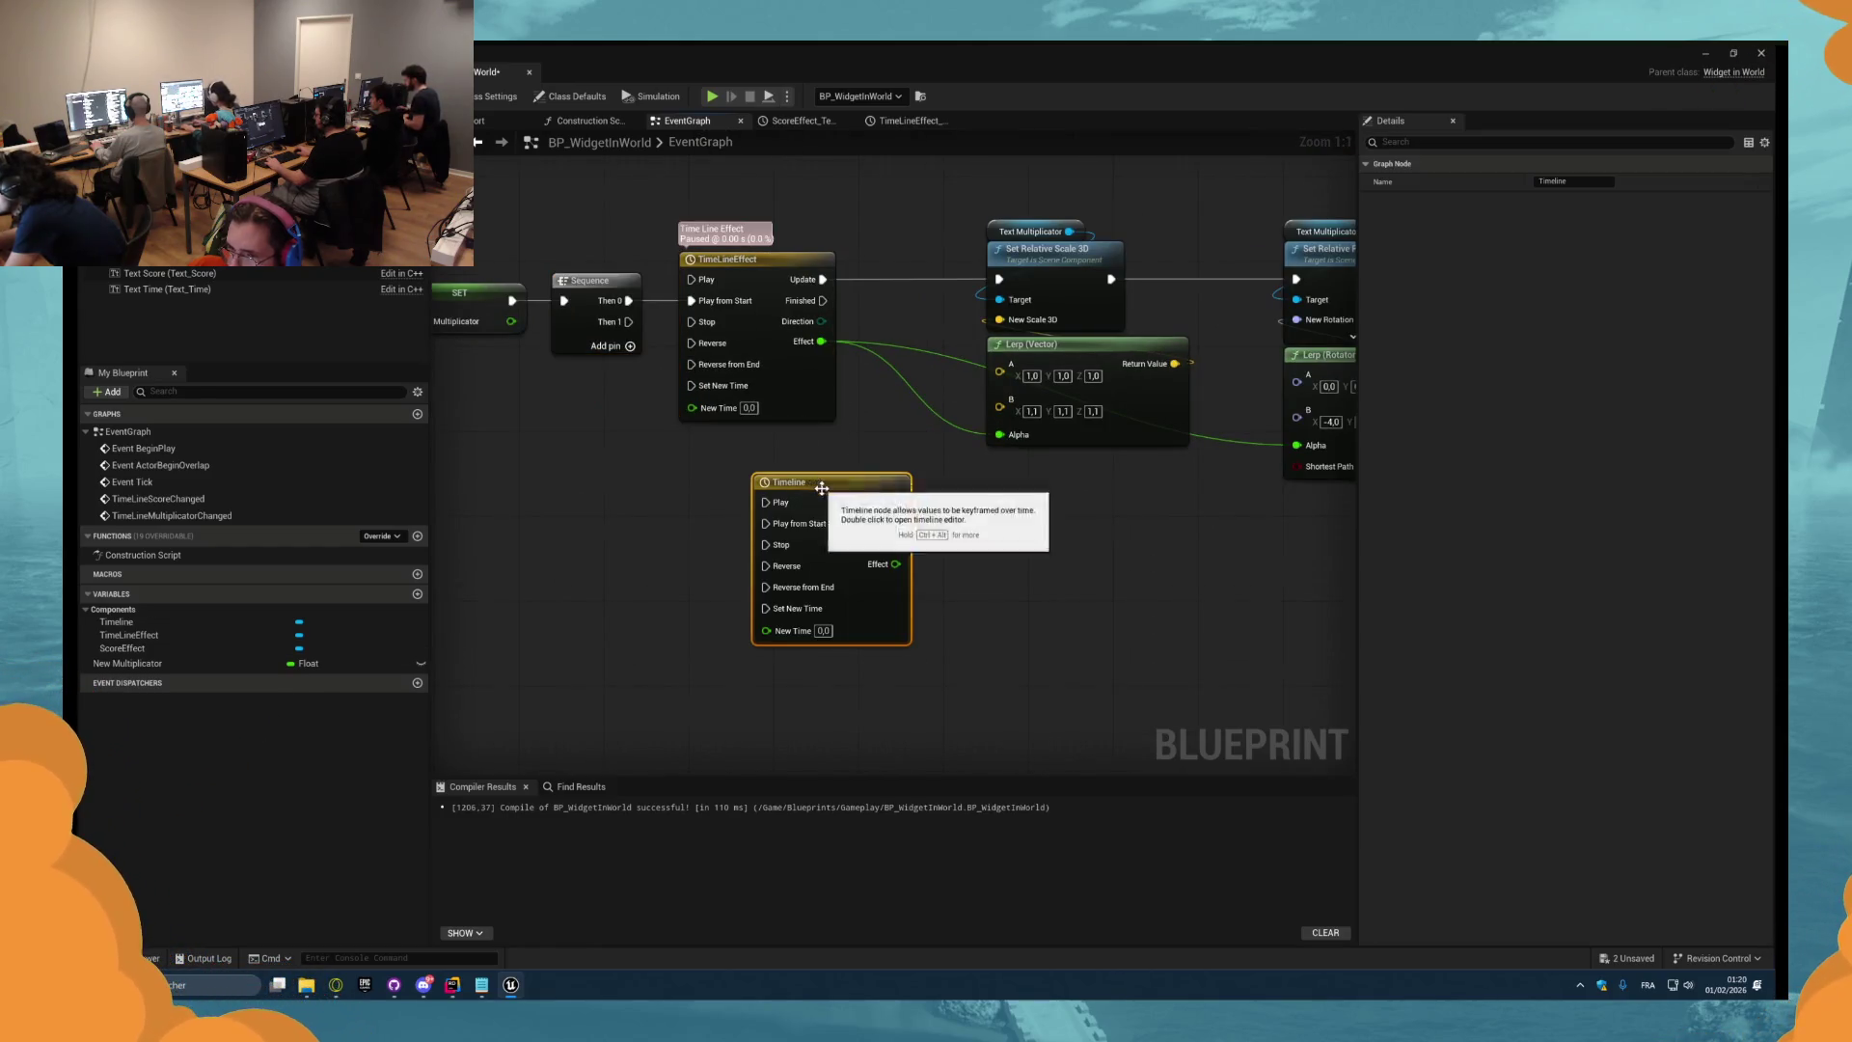
drag(822, 488, 747, 494)
key(Delete)
scroll(725, 577, down, 3)
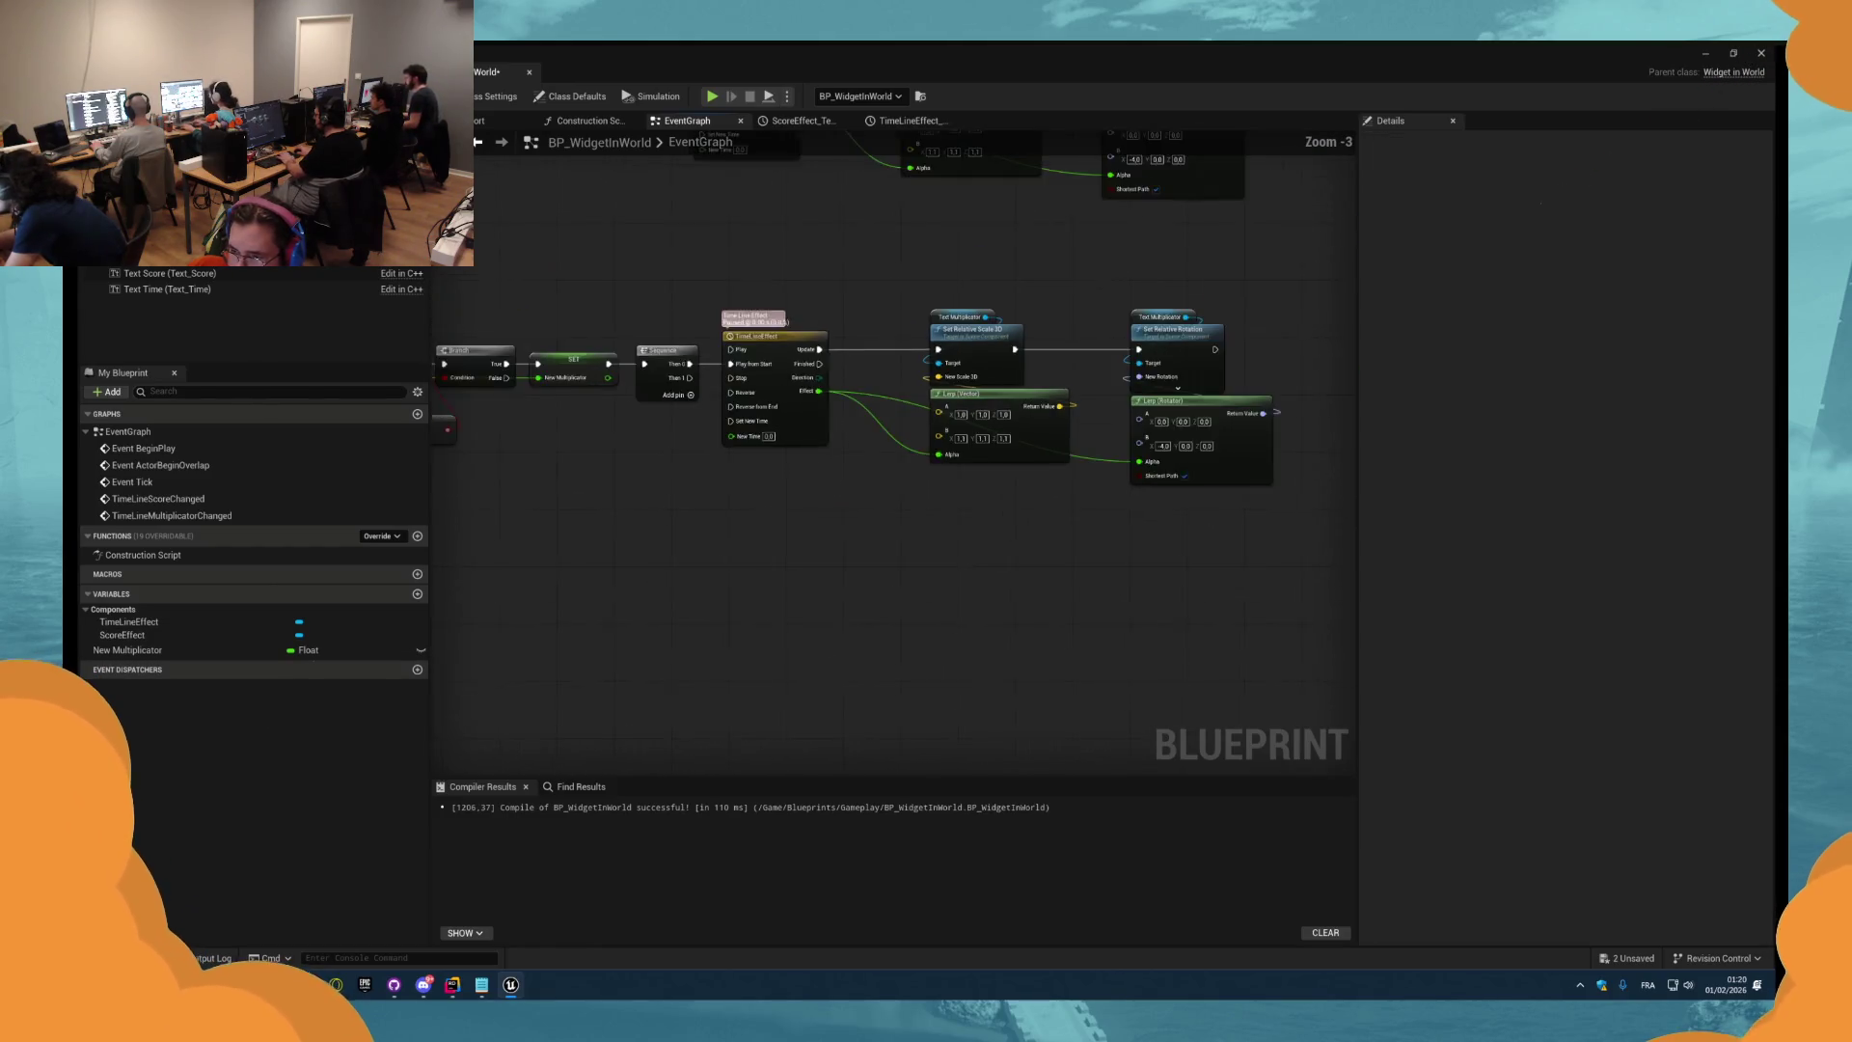
drag(733, 392, 579, 394)
mouse_move(794, 501)
mouse_down()
mouse_move(540, 357)
mouse_move(672, 378)
mouse_up()
Add a Branch after Set Relative Rotation and start renaming the New Multiplicator variable.
scroll(1103, 396, up, 5)
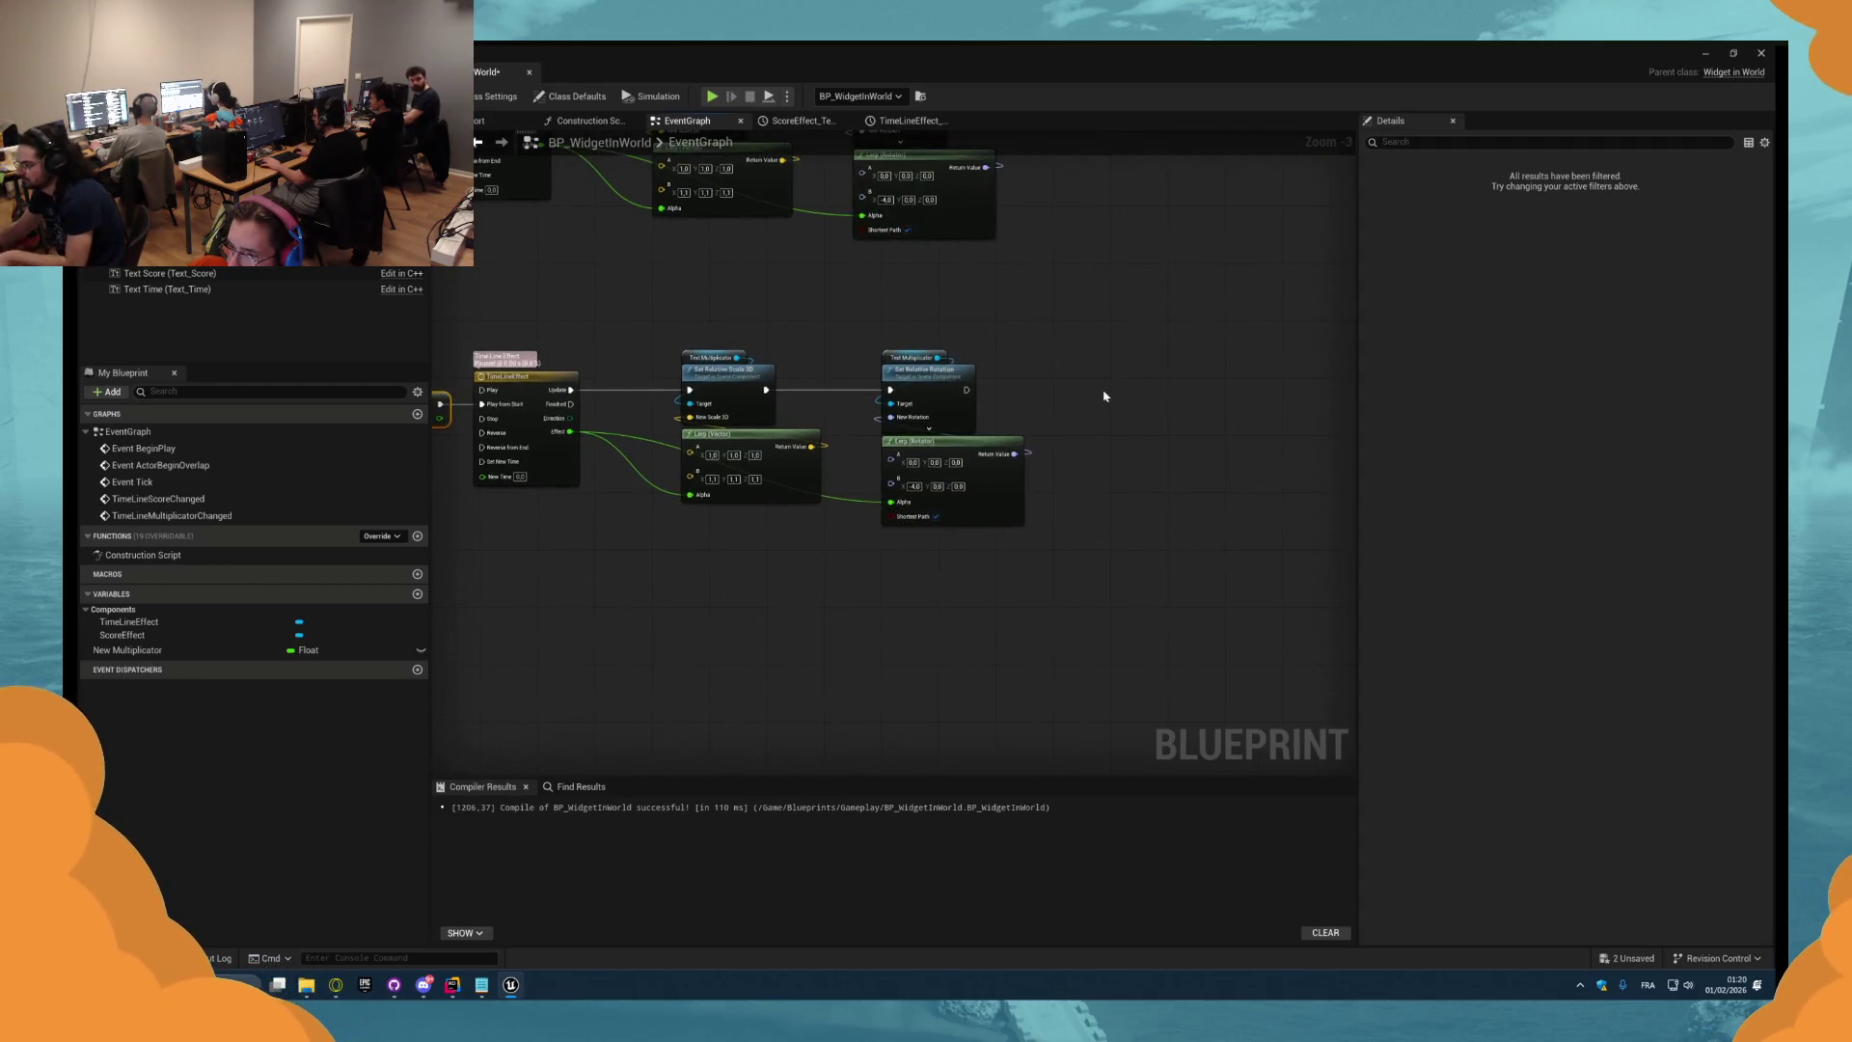
key(ctrl+v)
drag(899, 392, 1118, 372)
double_click(239, 648)
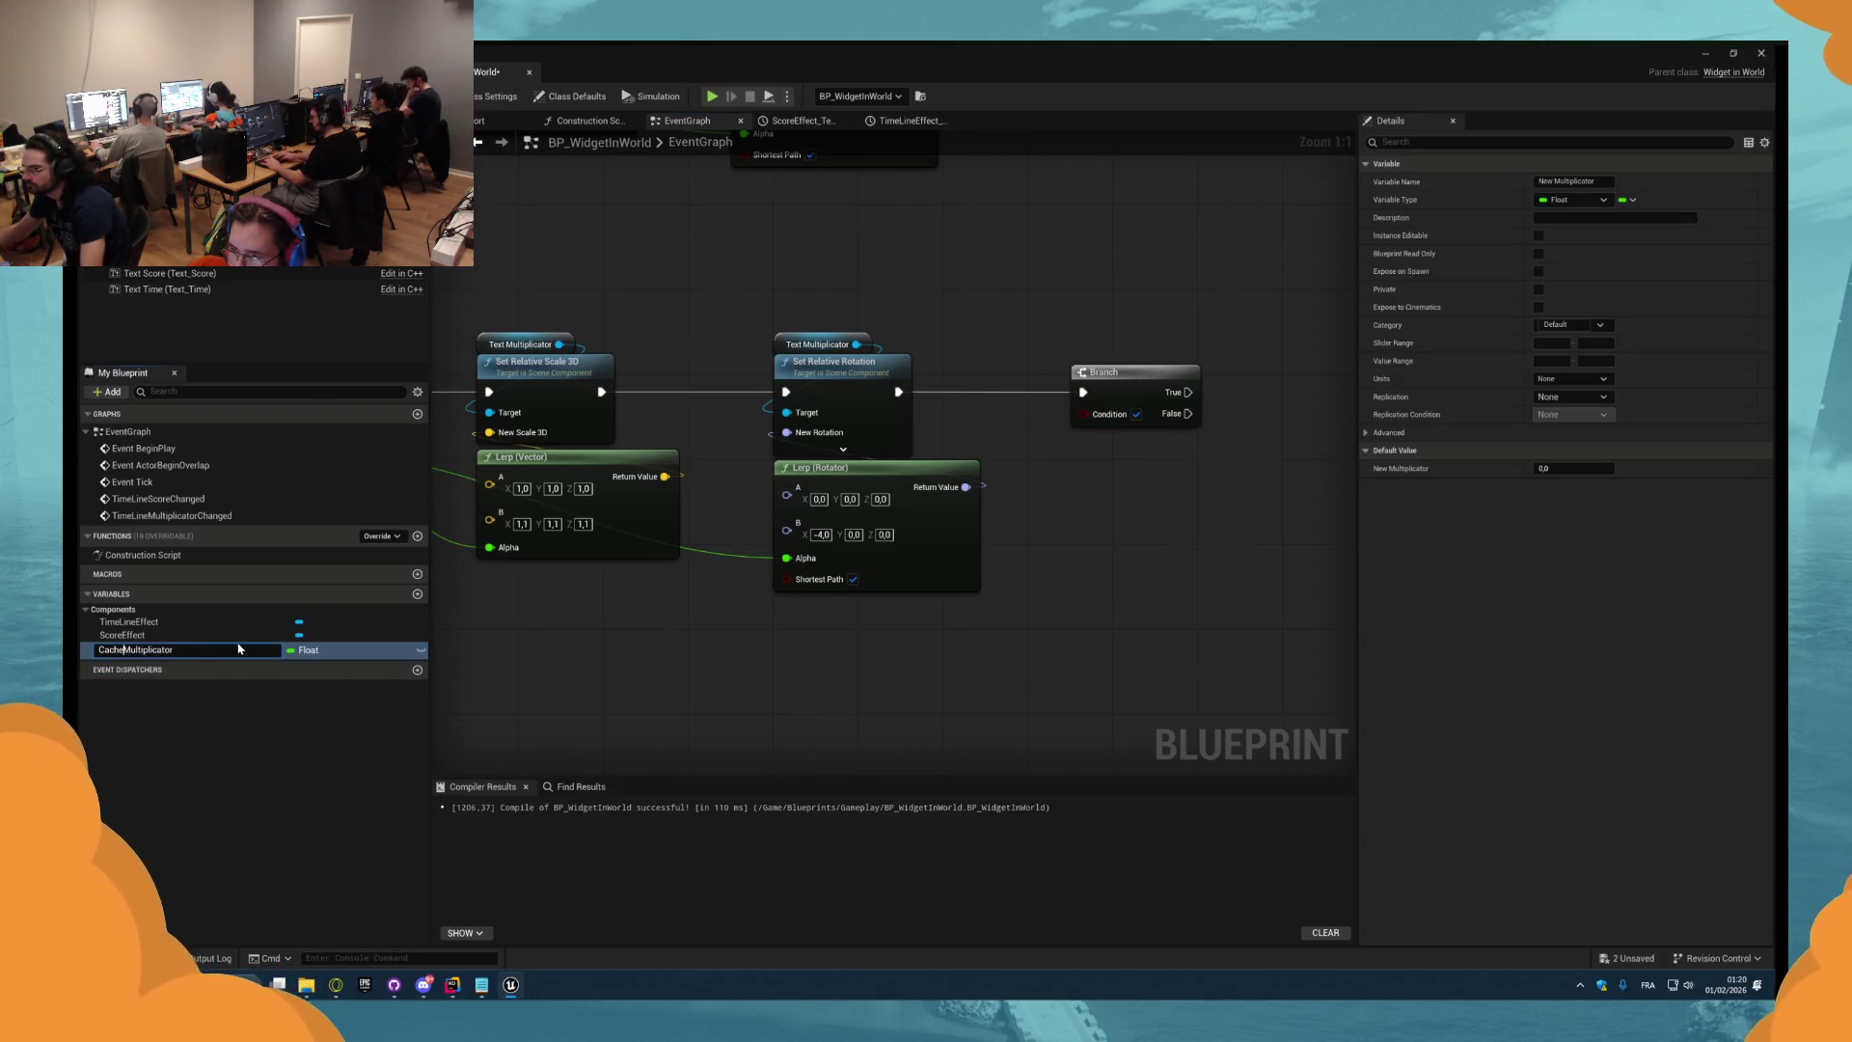
Drive the Branch Condition with CacheMultiplicator == 1.0 and compile.
drag(1054, 484, 1158, 487)
text(==)
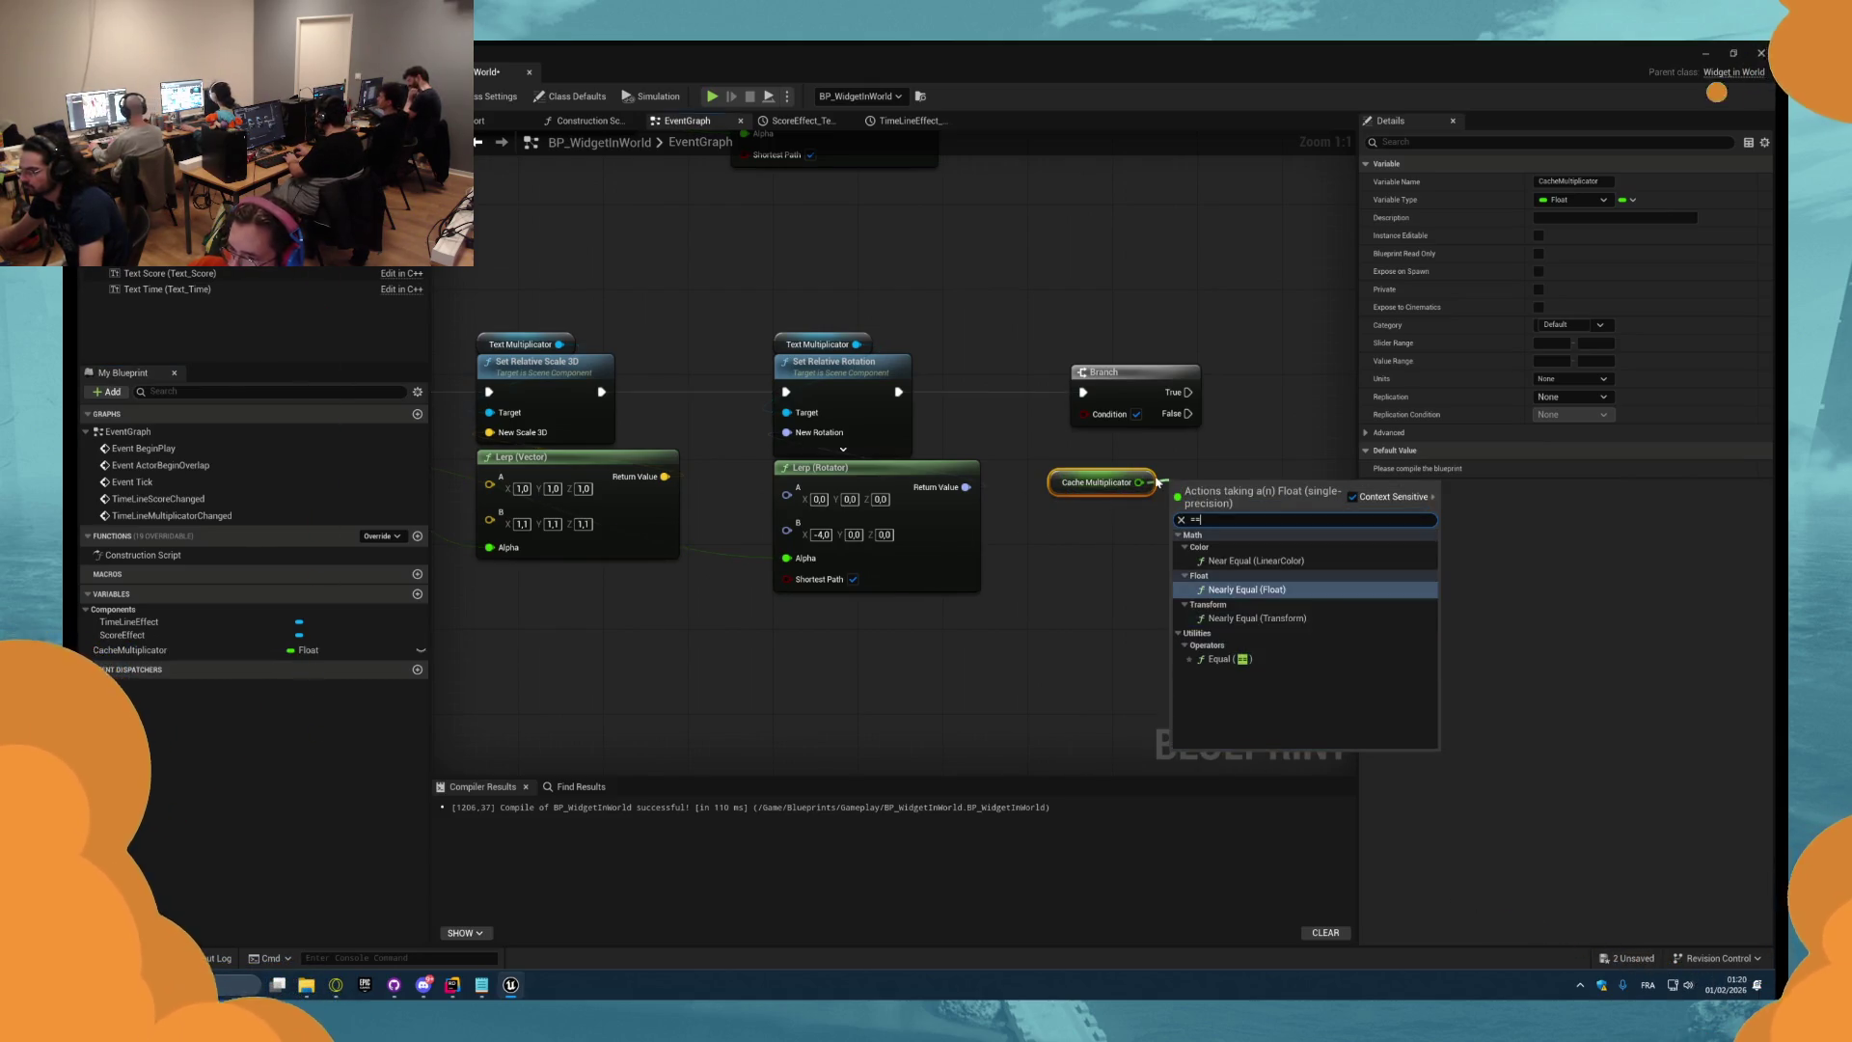
key(Return)
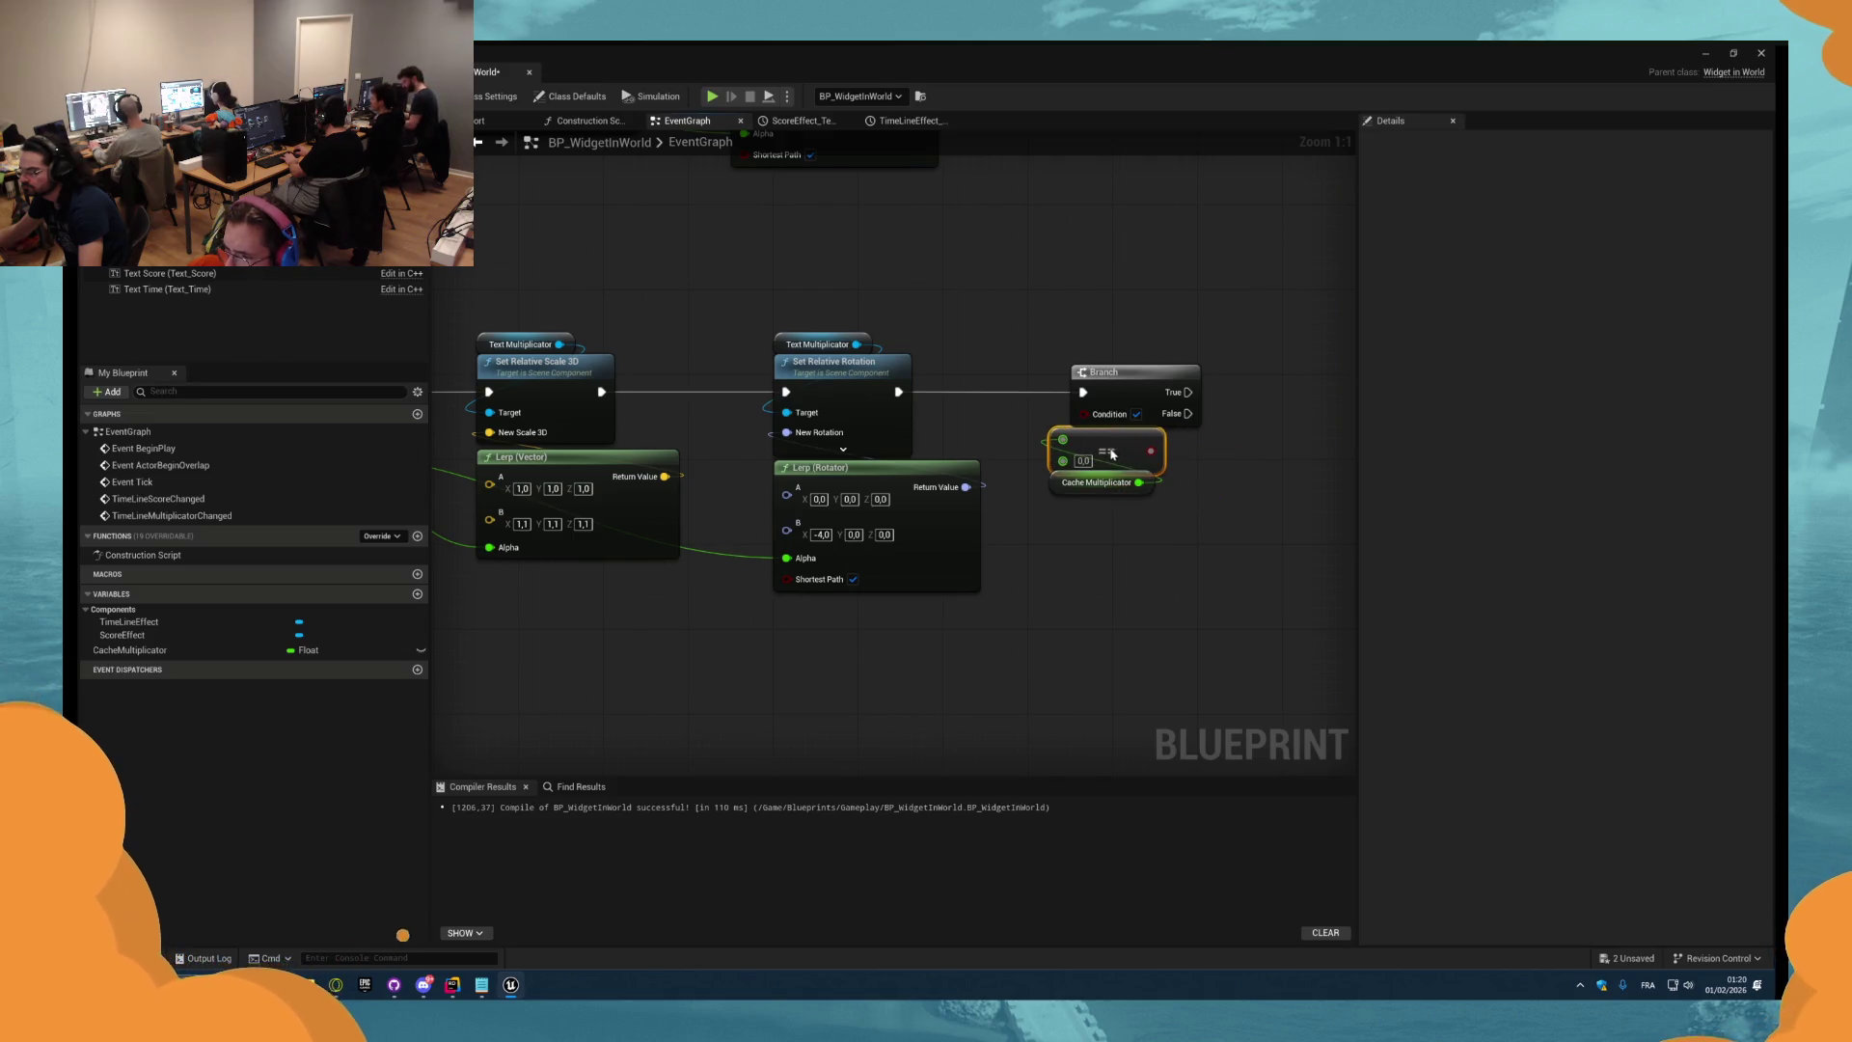
mouse_move(1151, 451)
mouse_down()
mouse_move(1084, 413)
mouse_move(1112, 473)
mouse_up()
text(1)
drag(1242, 455, 1026, 512)
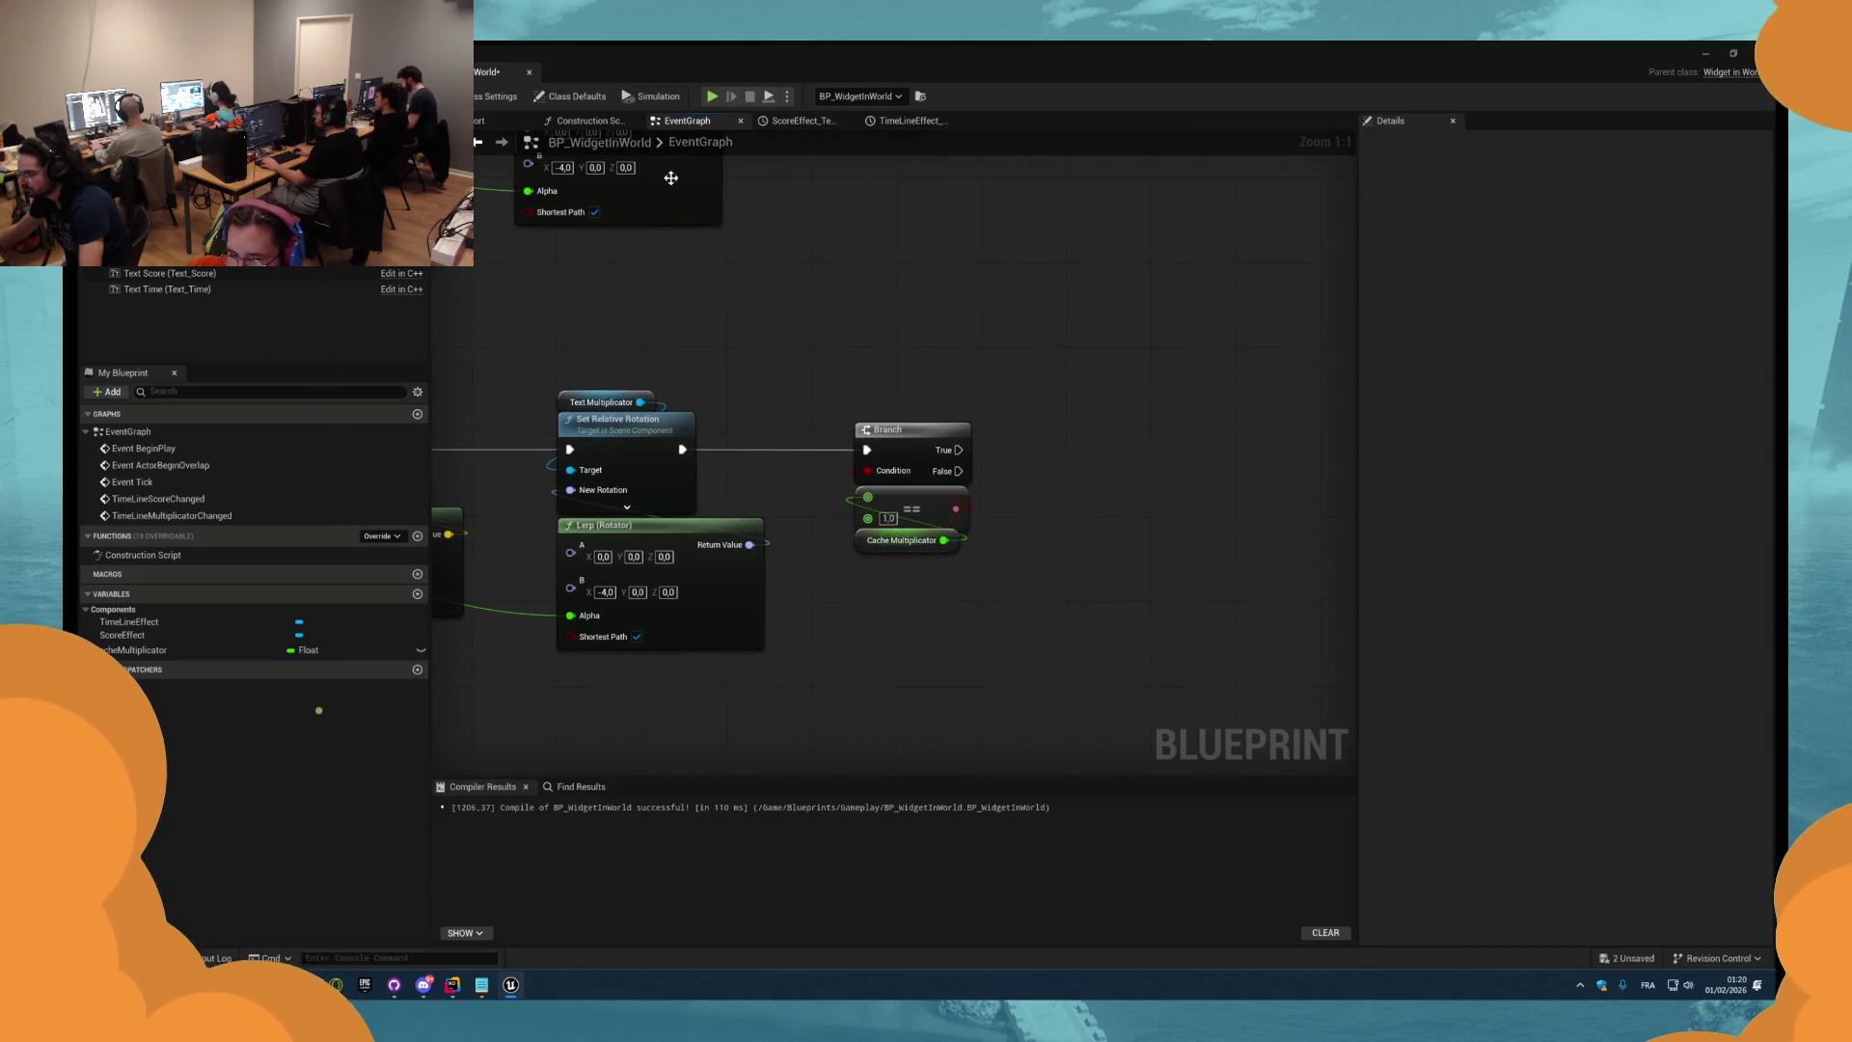
key(ctrl+s)
Pull out a Text Multiplicator component reference next to the Branch.
drag(968, 363, 835, 339)
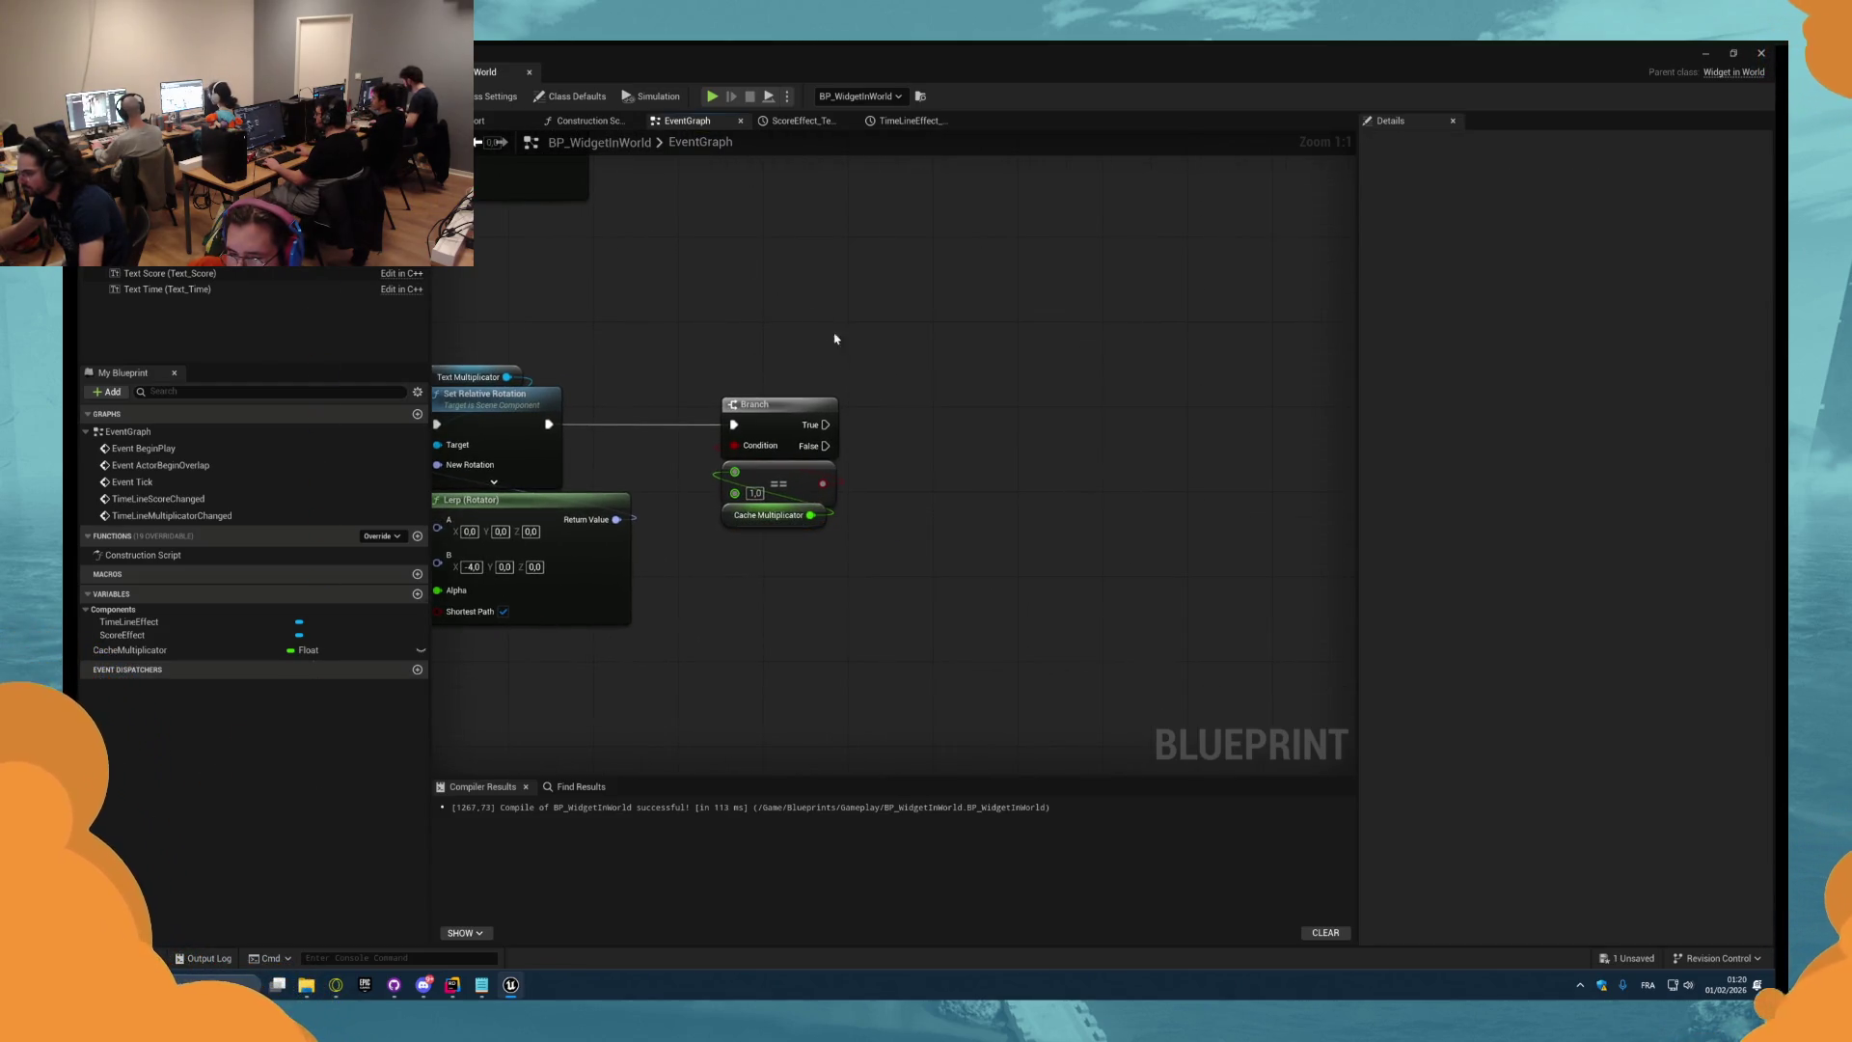
scroll(772, 396, down, 2)
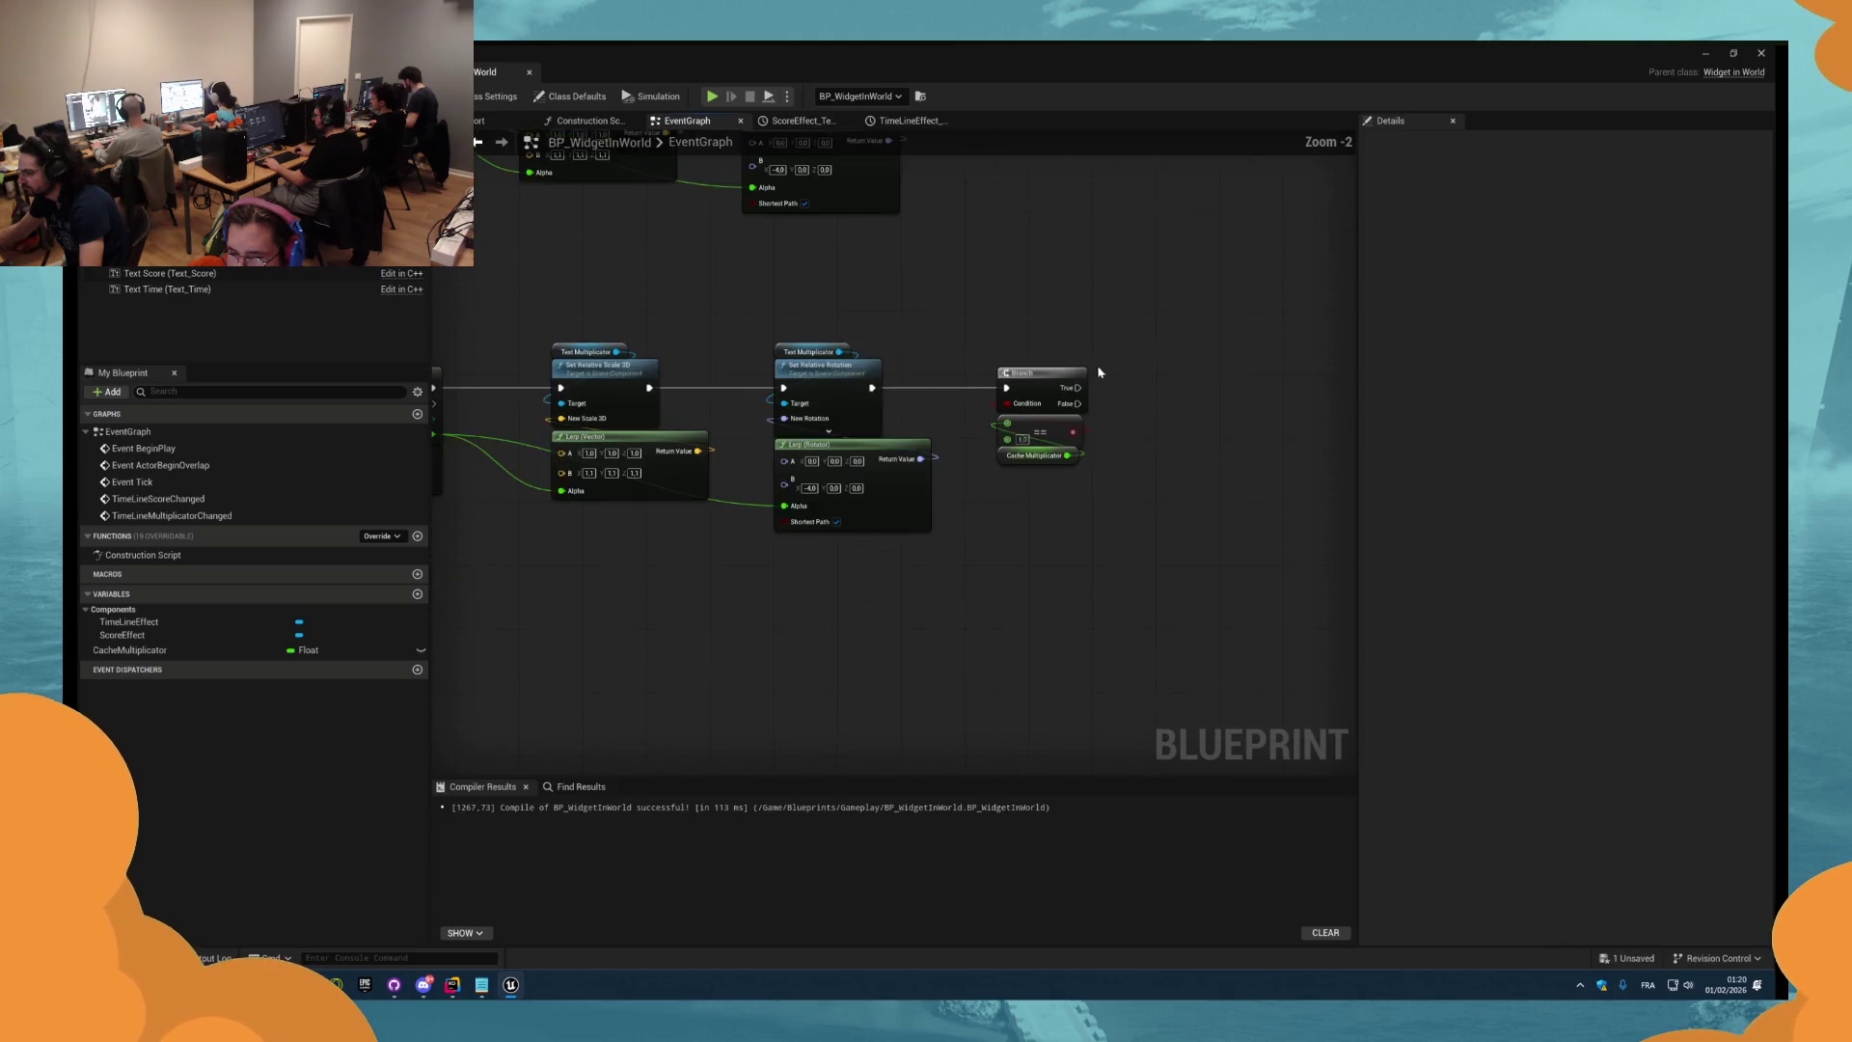
mouse_move(671, 358)
mouse_down()
mouse_move(942, 319)
mouse_move(1116, 325)
mouse_up()
Add a Set Text Render Color node for Text Multiplicator on Branch True.
text(set text color)
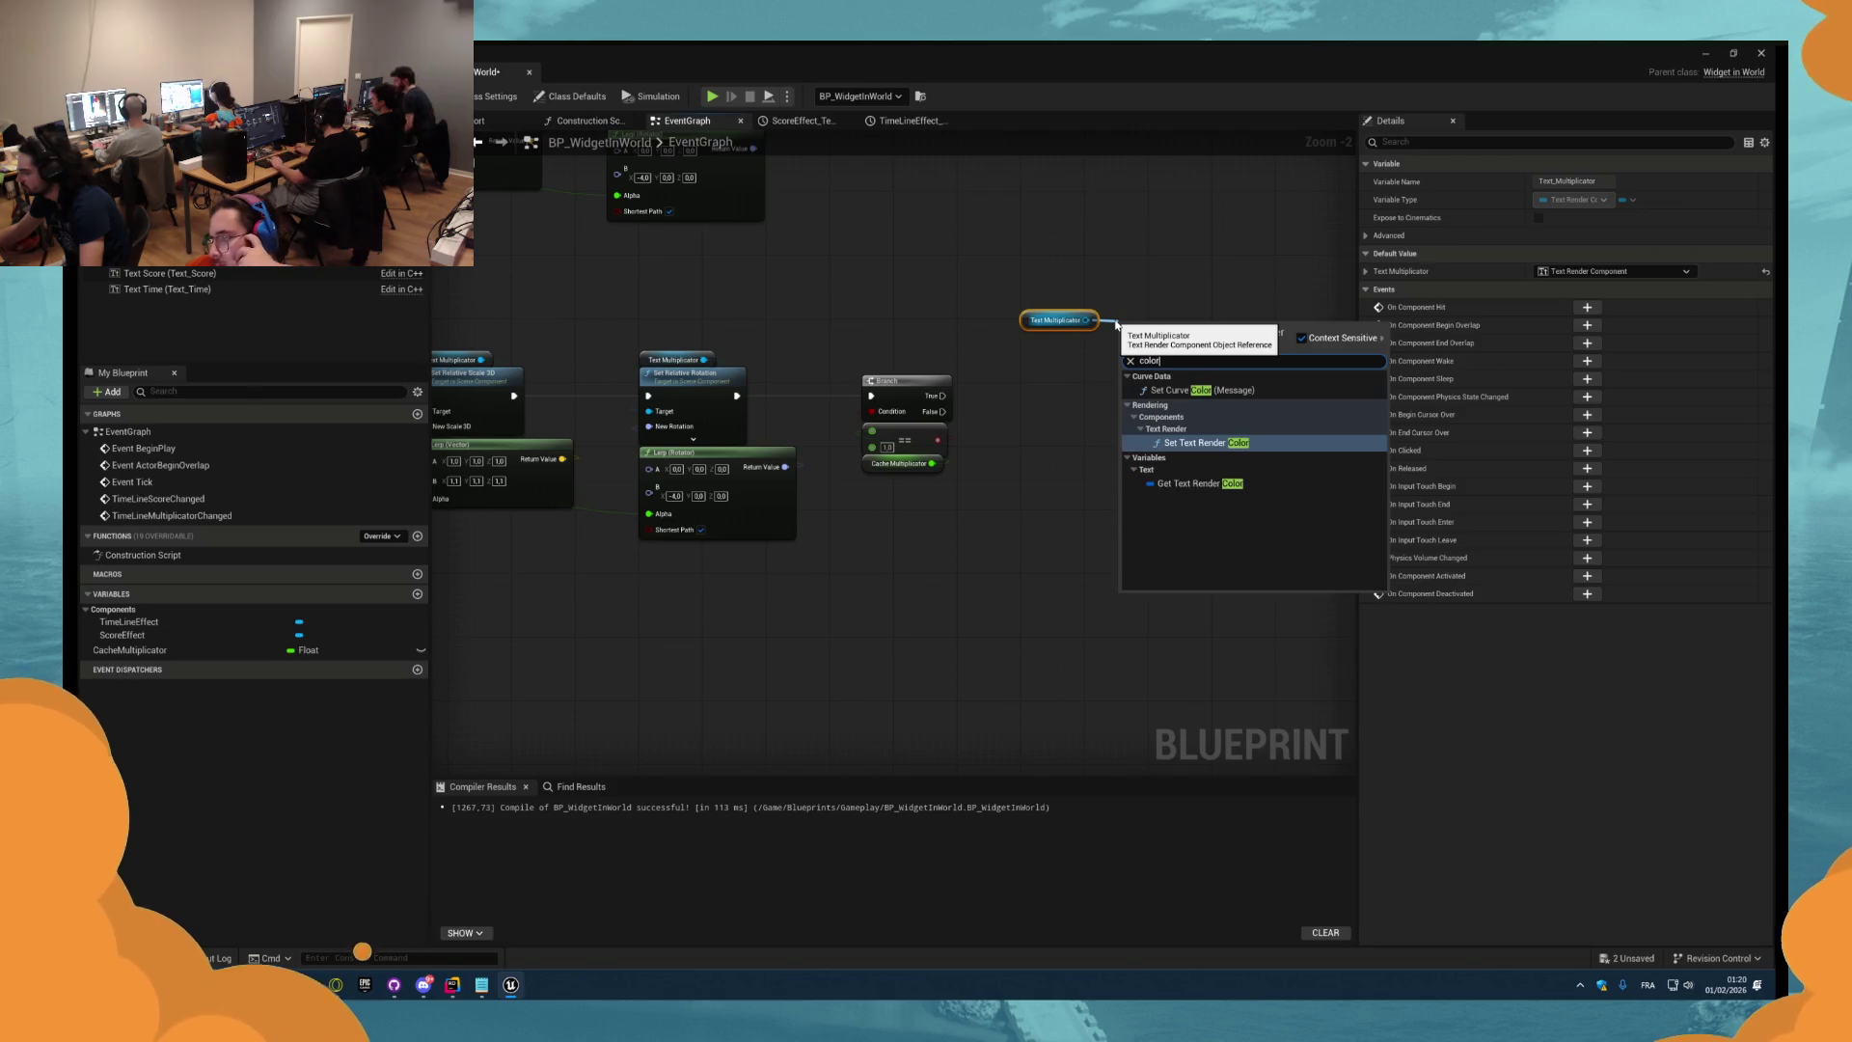
key(Return)
mouse_move(943, 396)
mouse_down()
mouse_move(1125, 348)
mouse_move(1154, 394)
mouse_move(1108, 404)
mouse_up()
click(1058, 320)
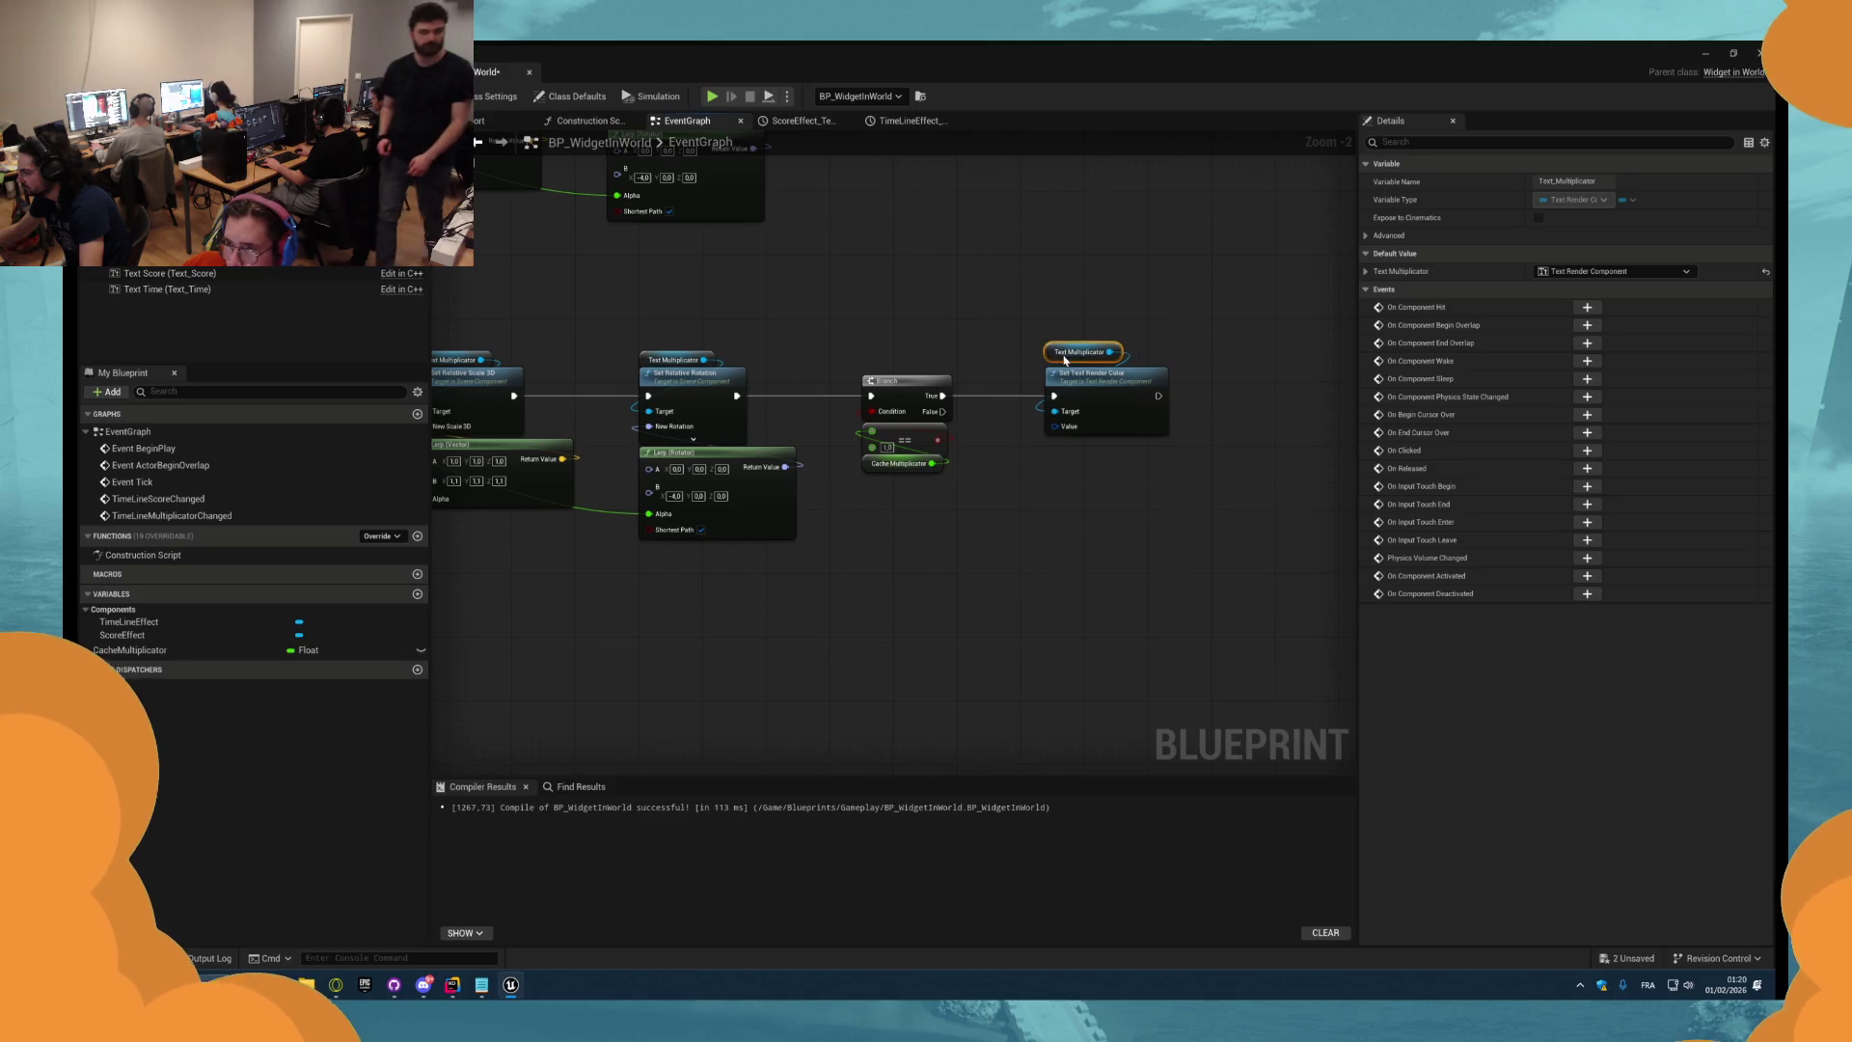
scroll(1084, 419, up, 2)
Feed a Lerp (LinearColor) node into Set Text Render Color's Value input.
drag(1047, 466, 1060, 489)
click(1038, 495)
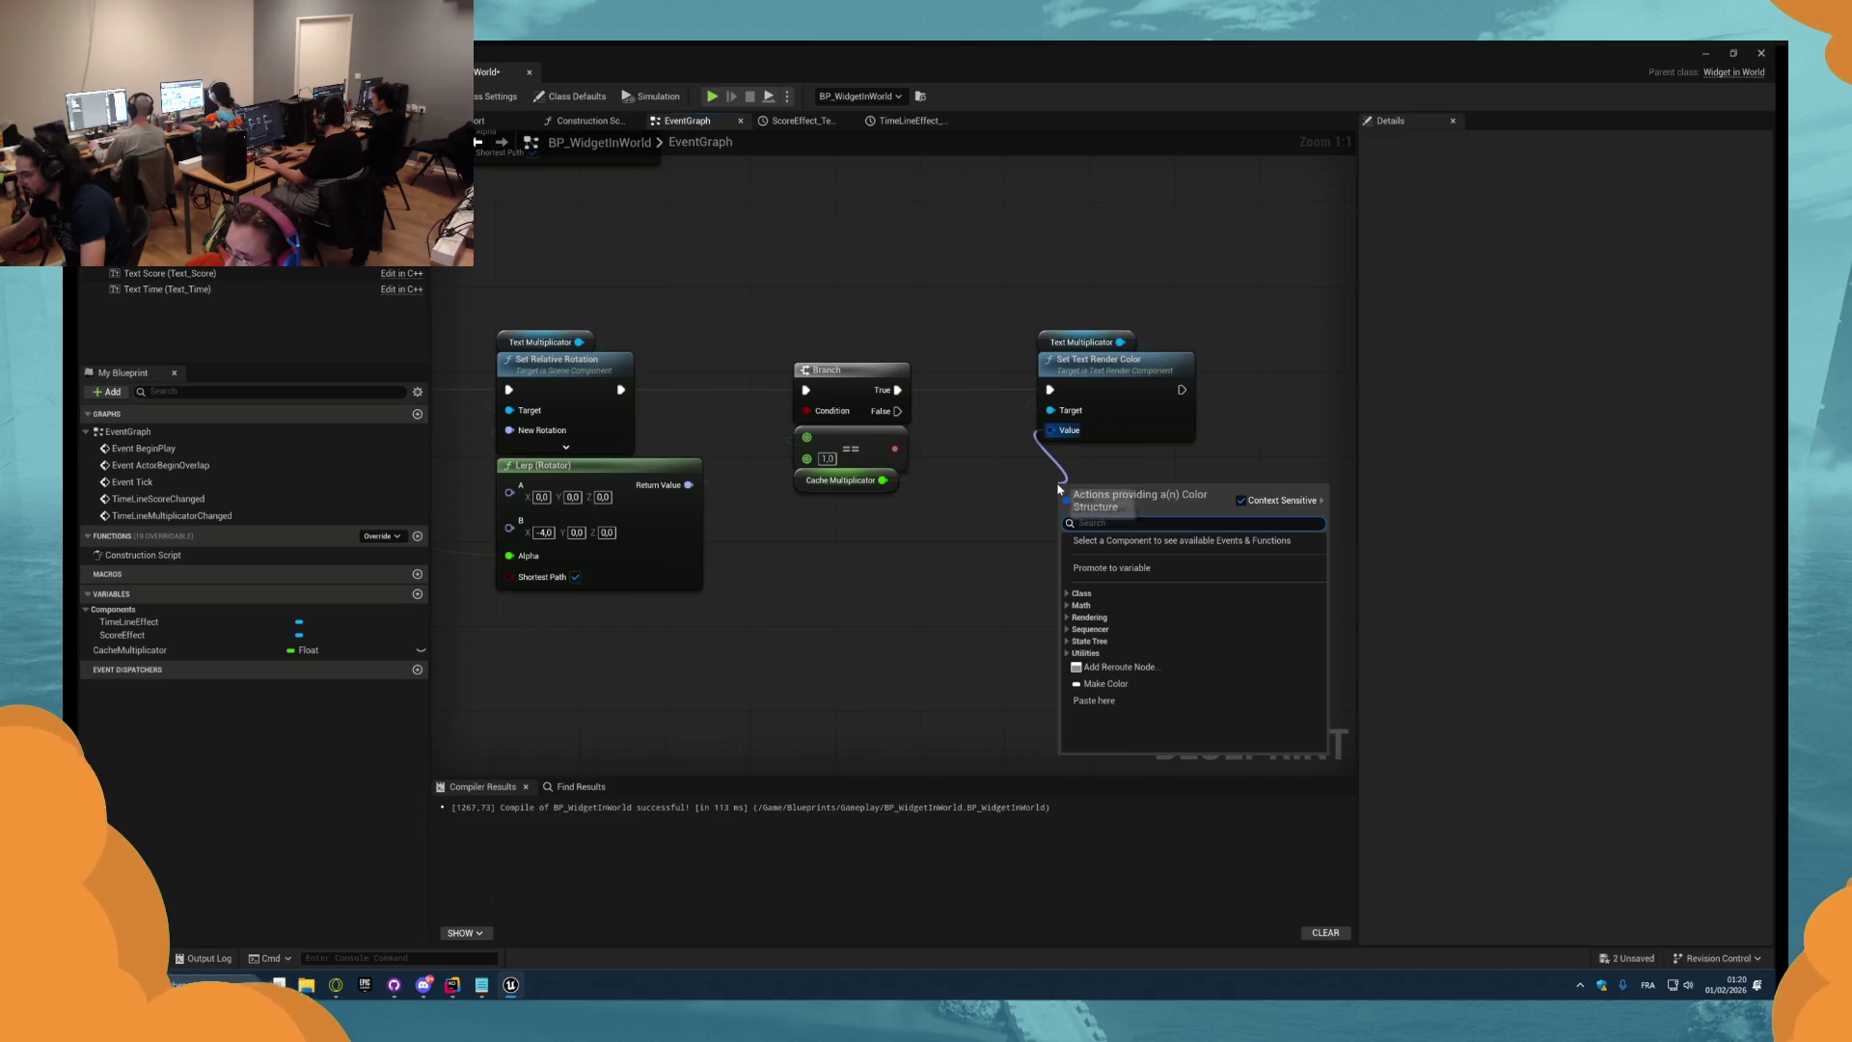
text(make)
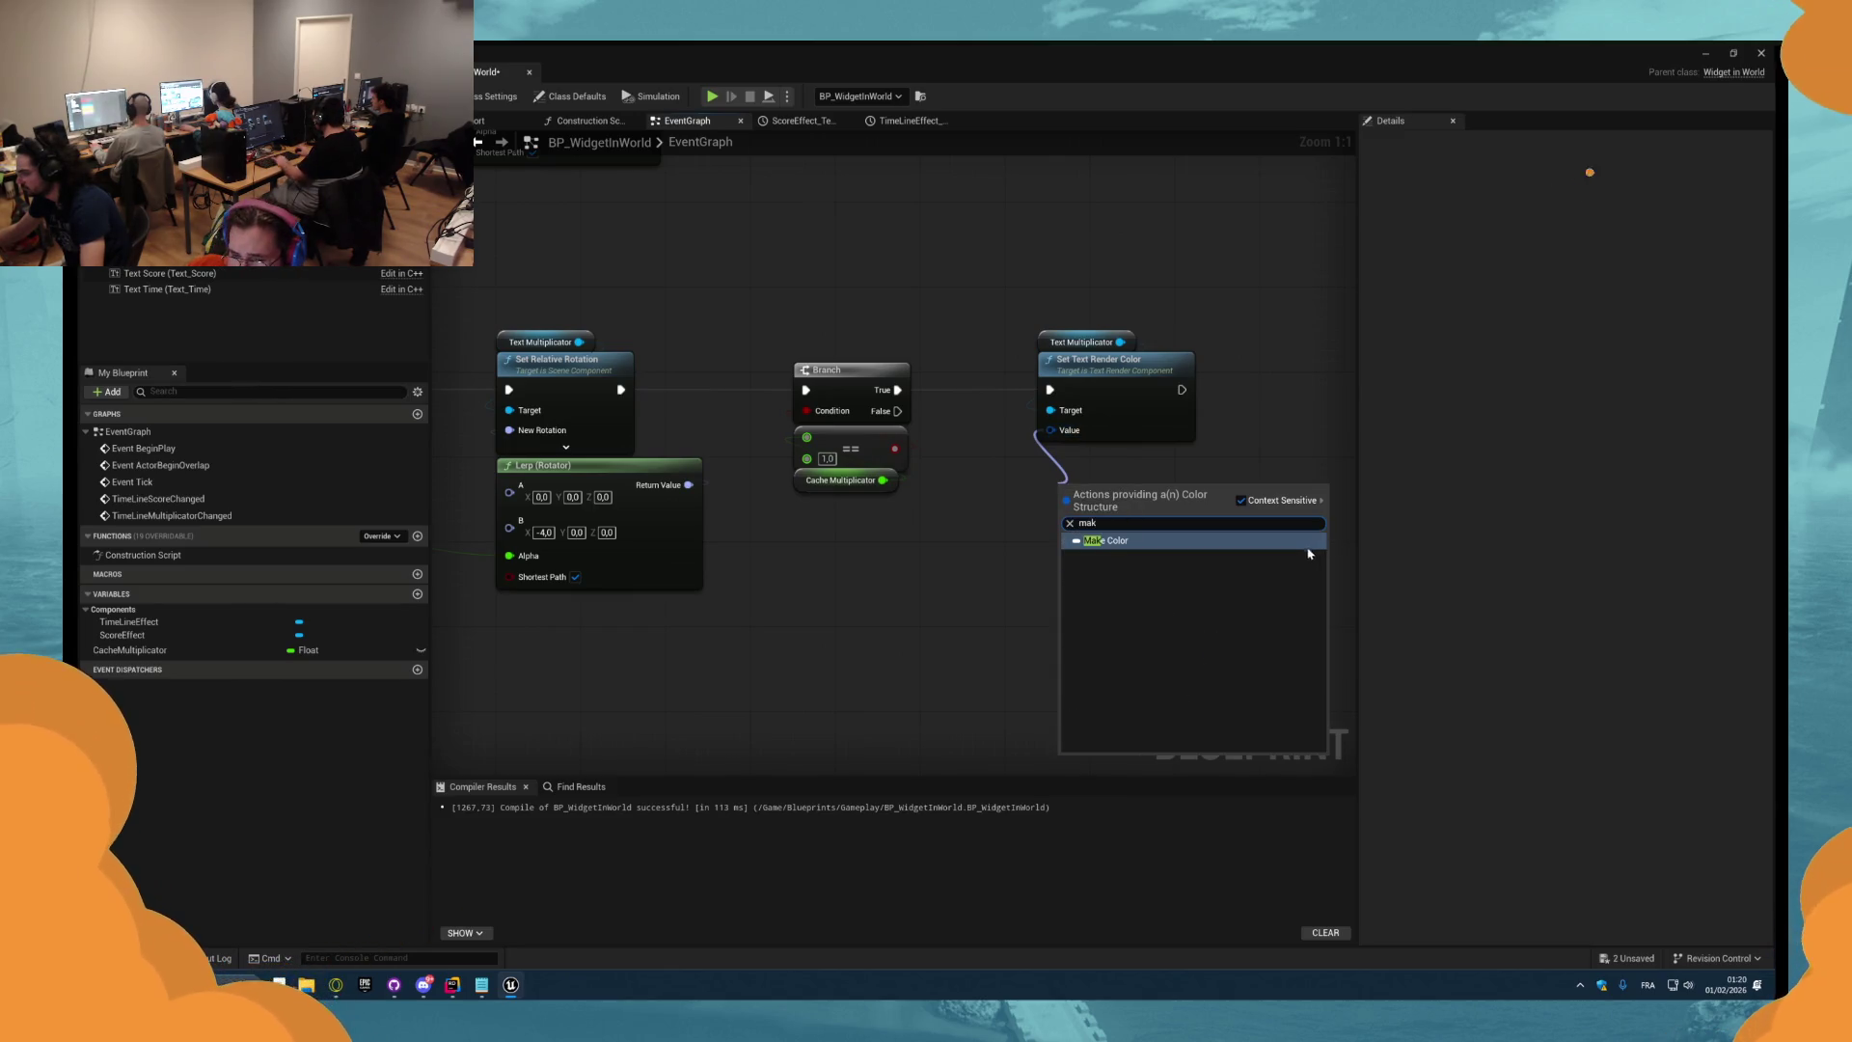
key(Return)
drag(1042, 490, 937, 555)
right_click(1028, 545)
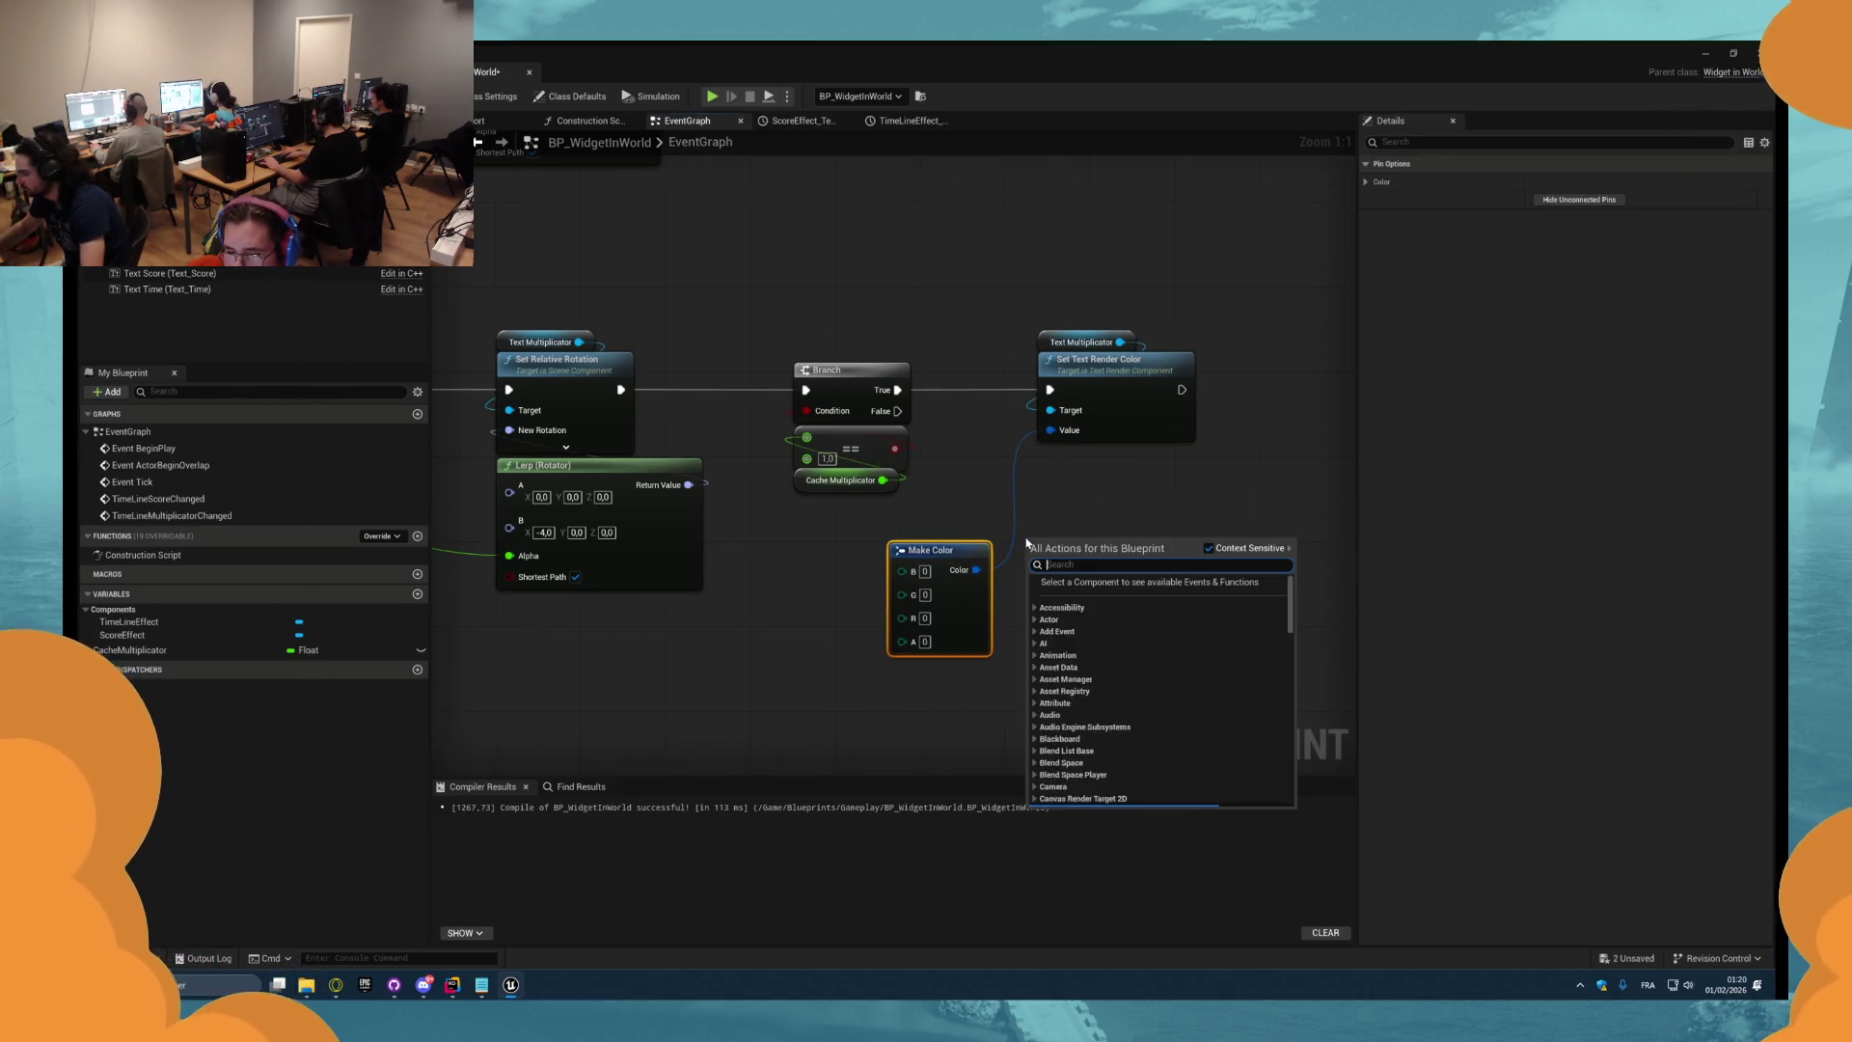
text(lerp li)
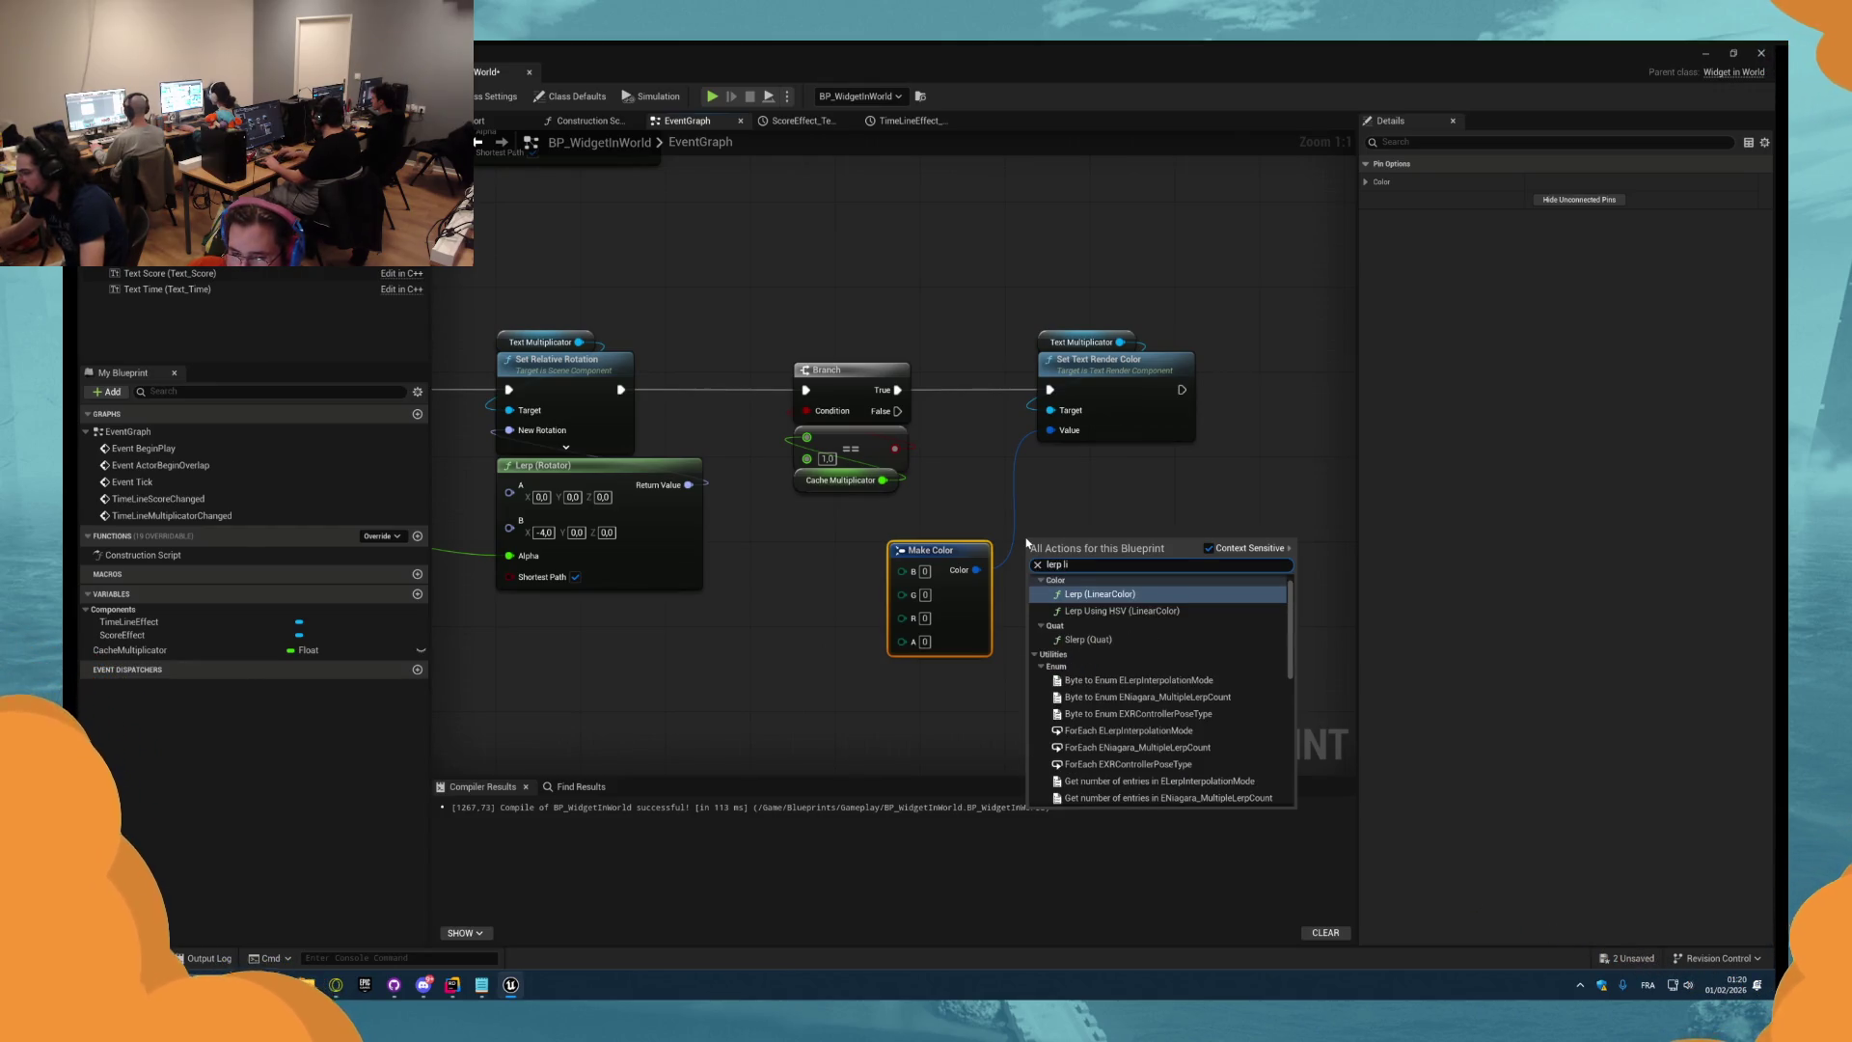
key(Return)
click(931, 550)
key(Delete)
drag(1148, 561, 1051, 430)
click(1083, 463)
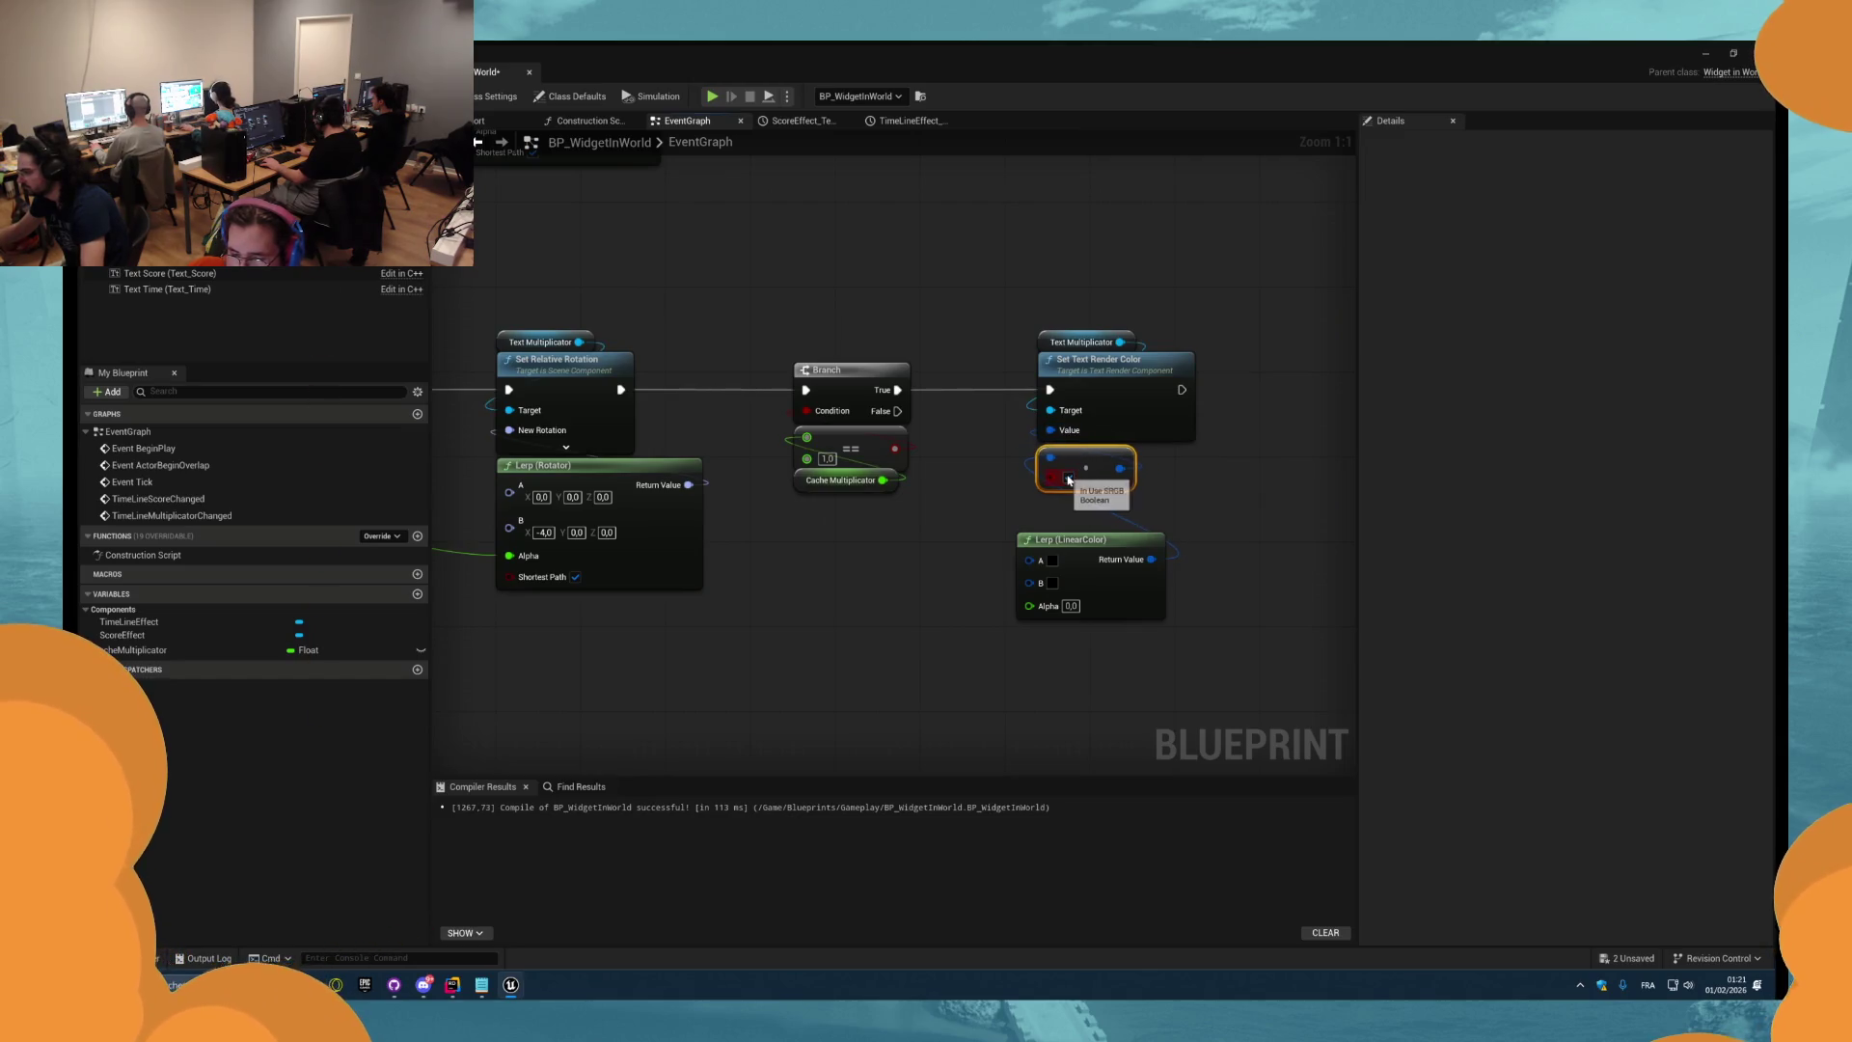
mouse_move(1097, 537)
mouse_down()
mouse_move(1100, 502)
mouse_move(881, 530)
mouse_up()
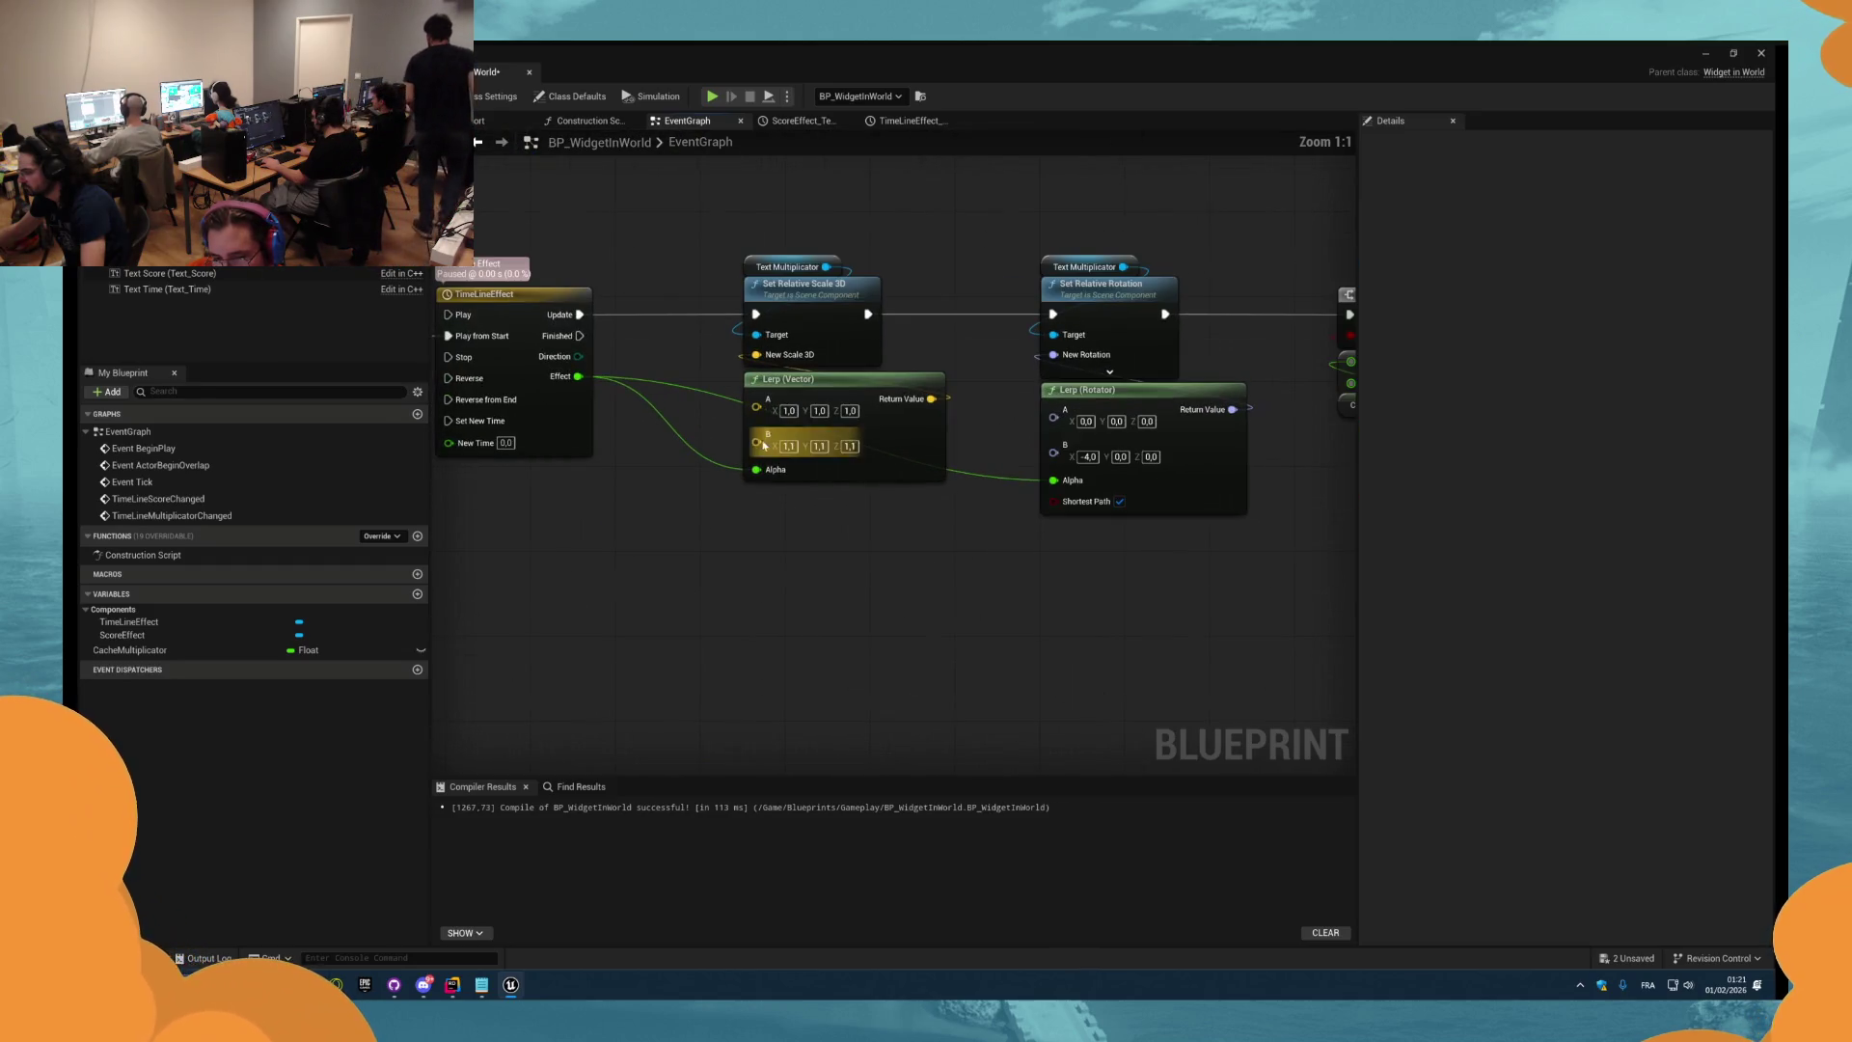
Wire the timeline Effect output into the colour lerp's Alpha using reroute knots.
mouse_move(1053, 480)
mouse_down()
mouse_move(662, 434)
mouse_move(762, 470)
mouse_move(761, 525)
mouse_move(1075, 504)
mouse_move(1054, 481)
mouse_up()
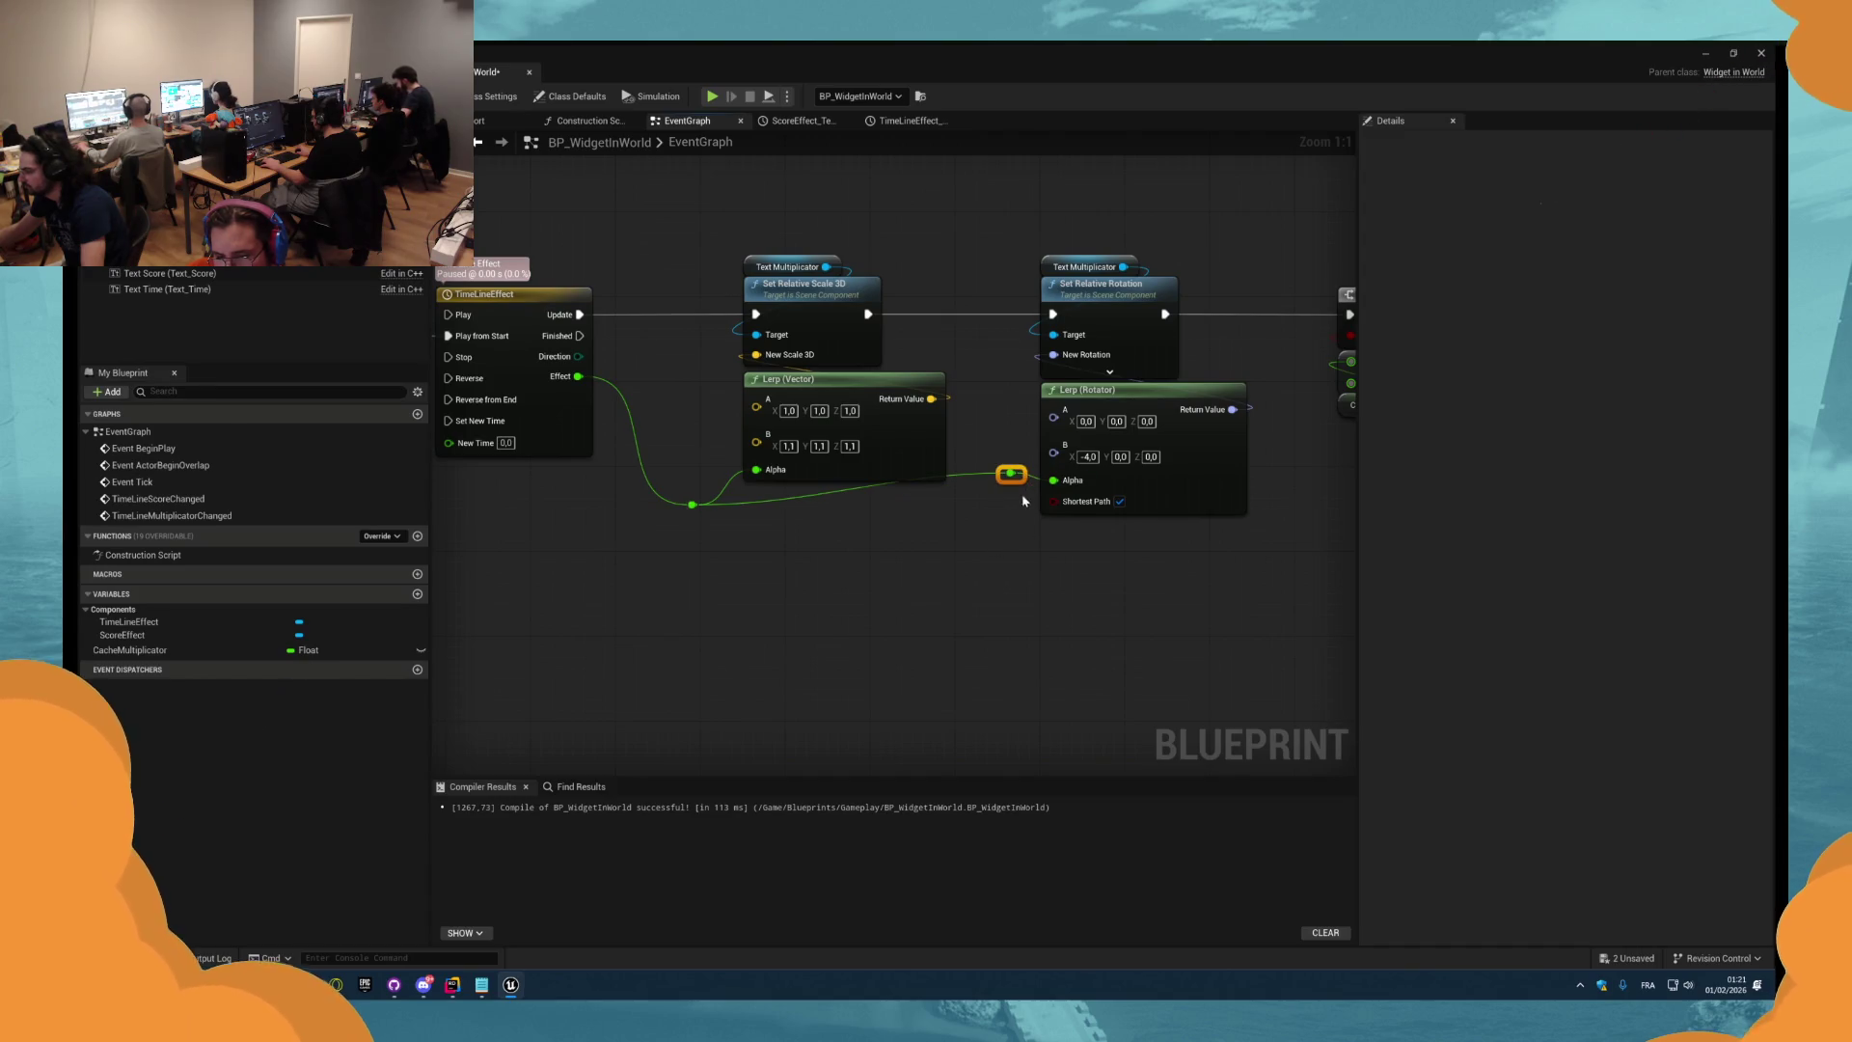
drag(703, 507, 704, 547)
drag(1022, 592, 661, 517)
mouse_move(854, 586)
mouse_down()
mouse_move(785, 559)
mouse_move(624, 575)
mouse_move(992, 583)
mouse_move(1230, 507)
mouse_move(1134, 566)
mouse_up()
double_click(1170, 498)
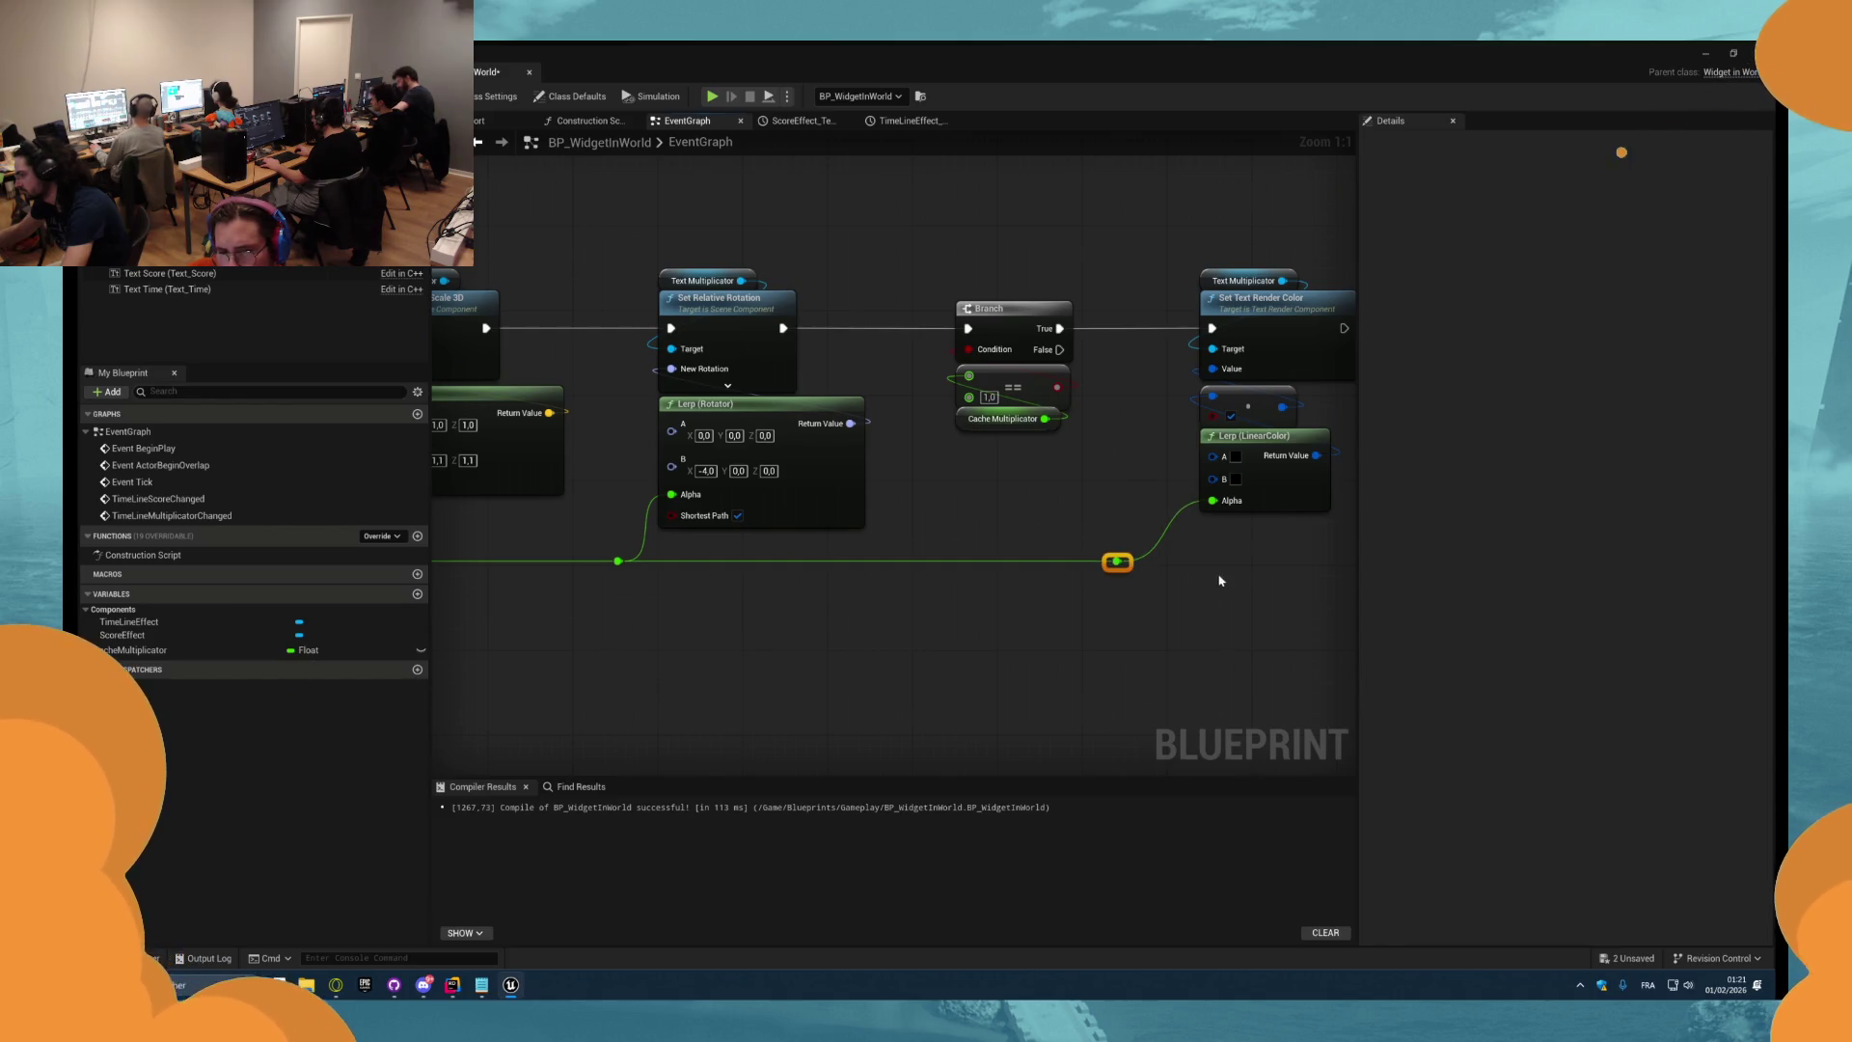
Set the lerp's A colour to white and B to red, then compile.
click(1236, 457)
click(1435, 498)
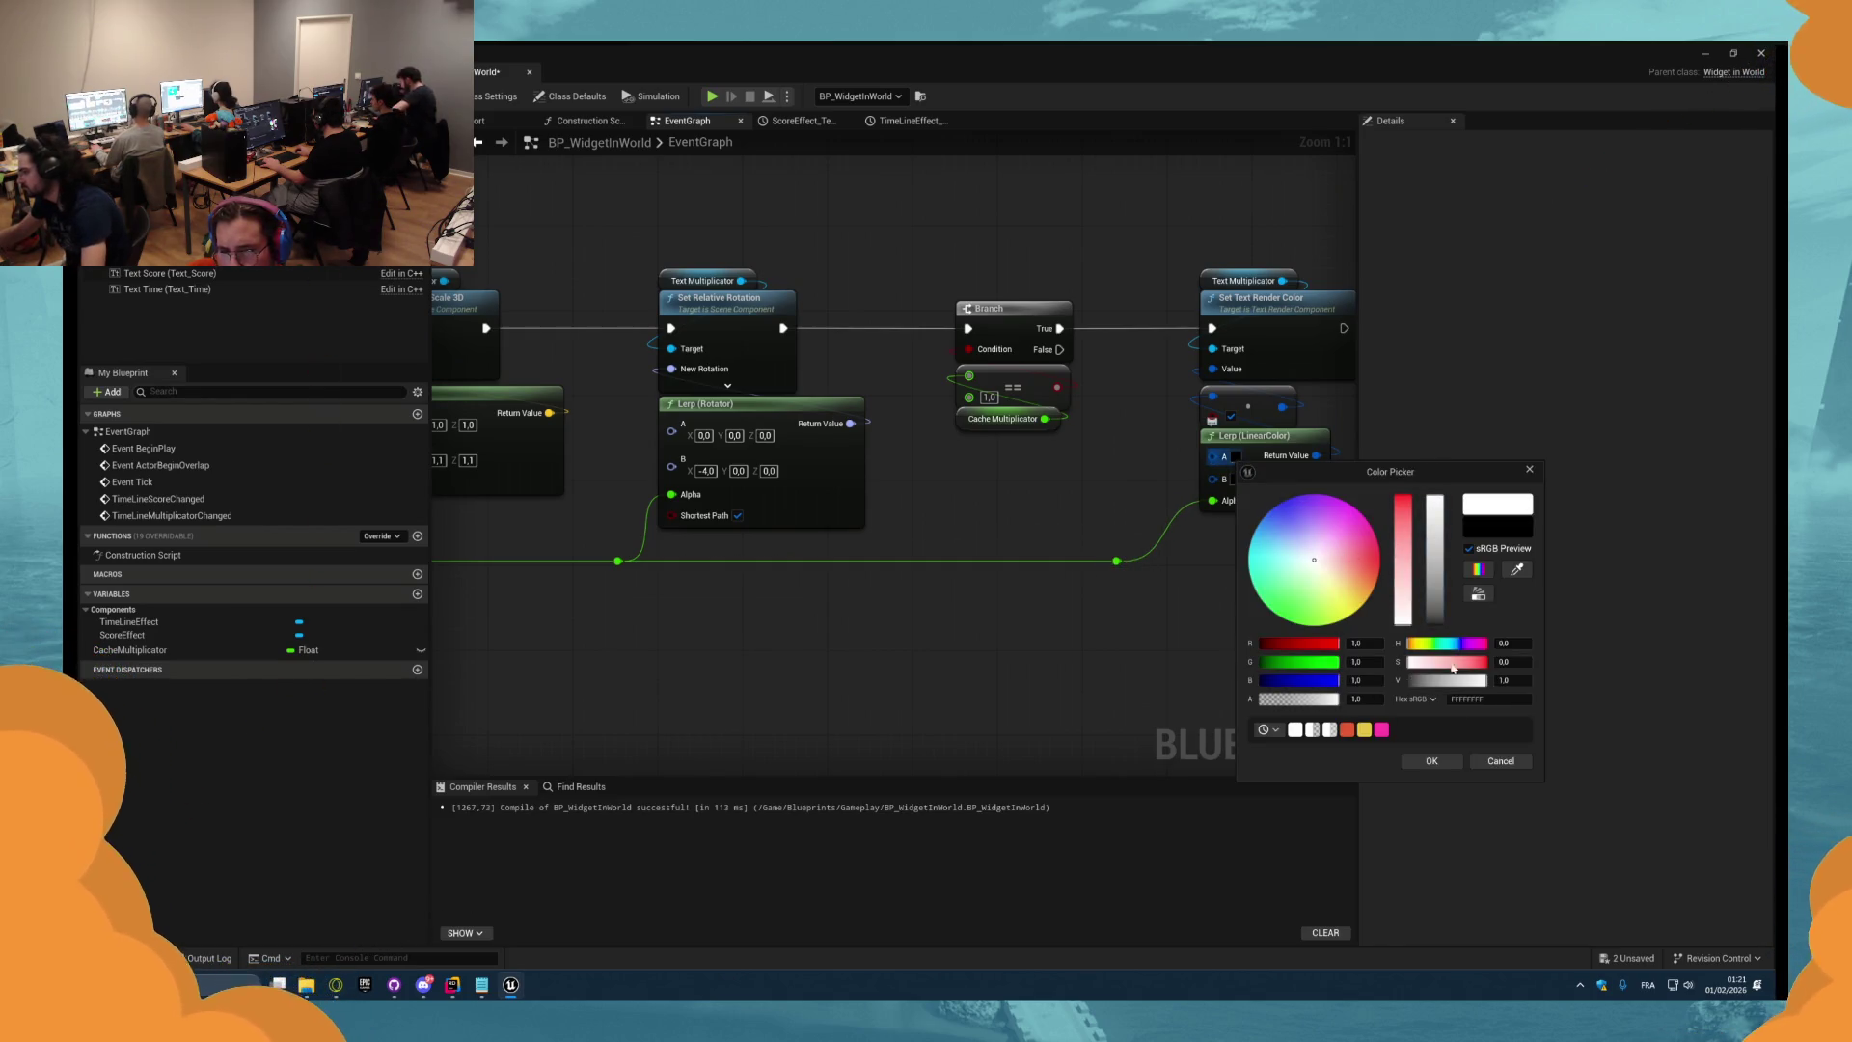
click(1432, 761)
click(1236, 480)
click(1437, 521)
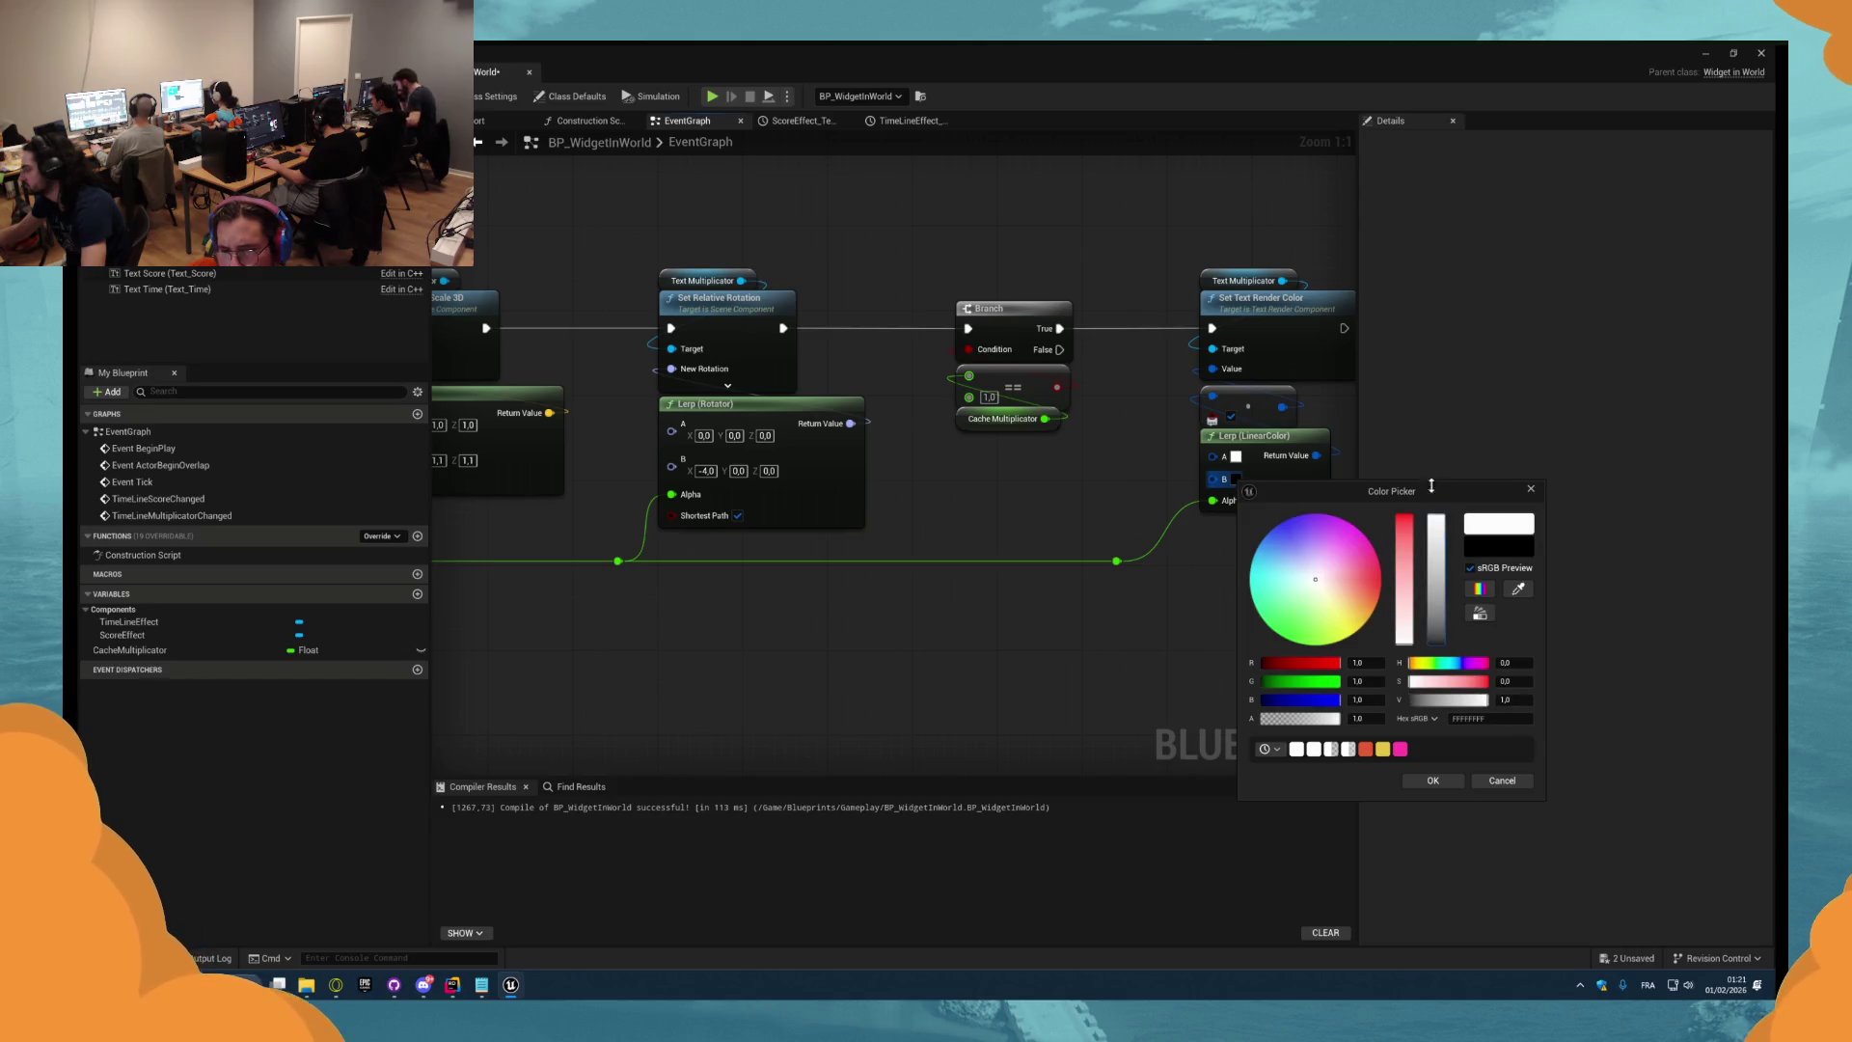
click(1378, 579)
click(1434, 781)
key(ctrl+s)
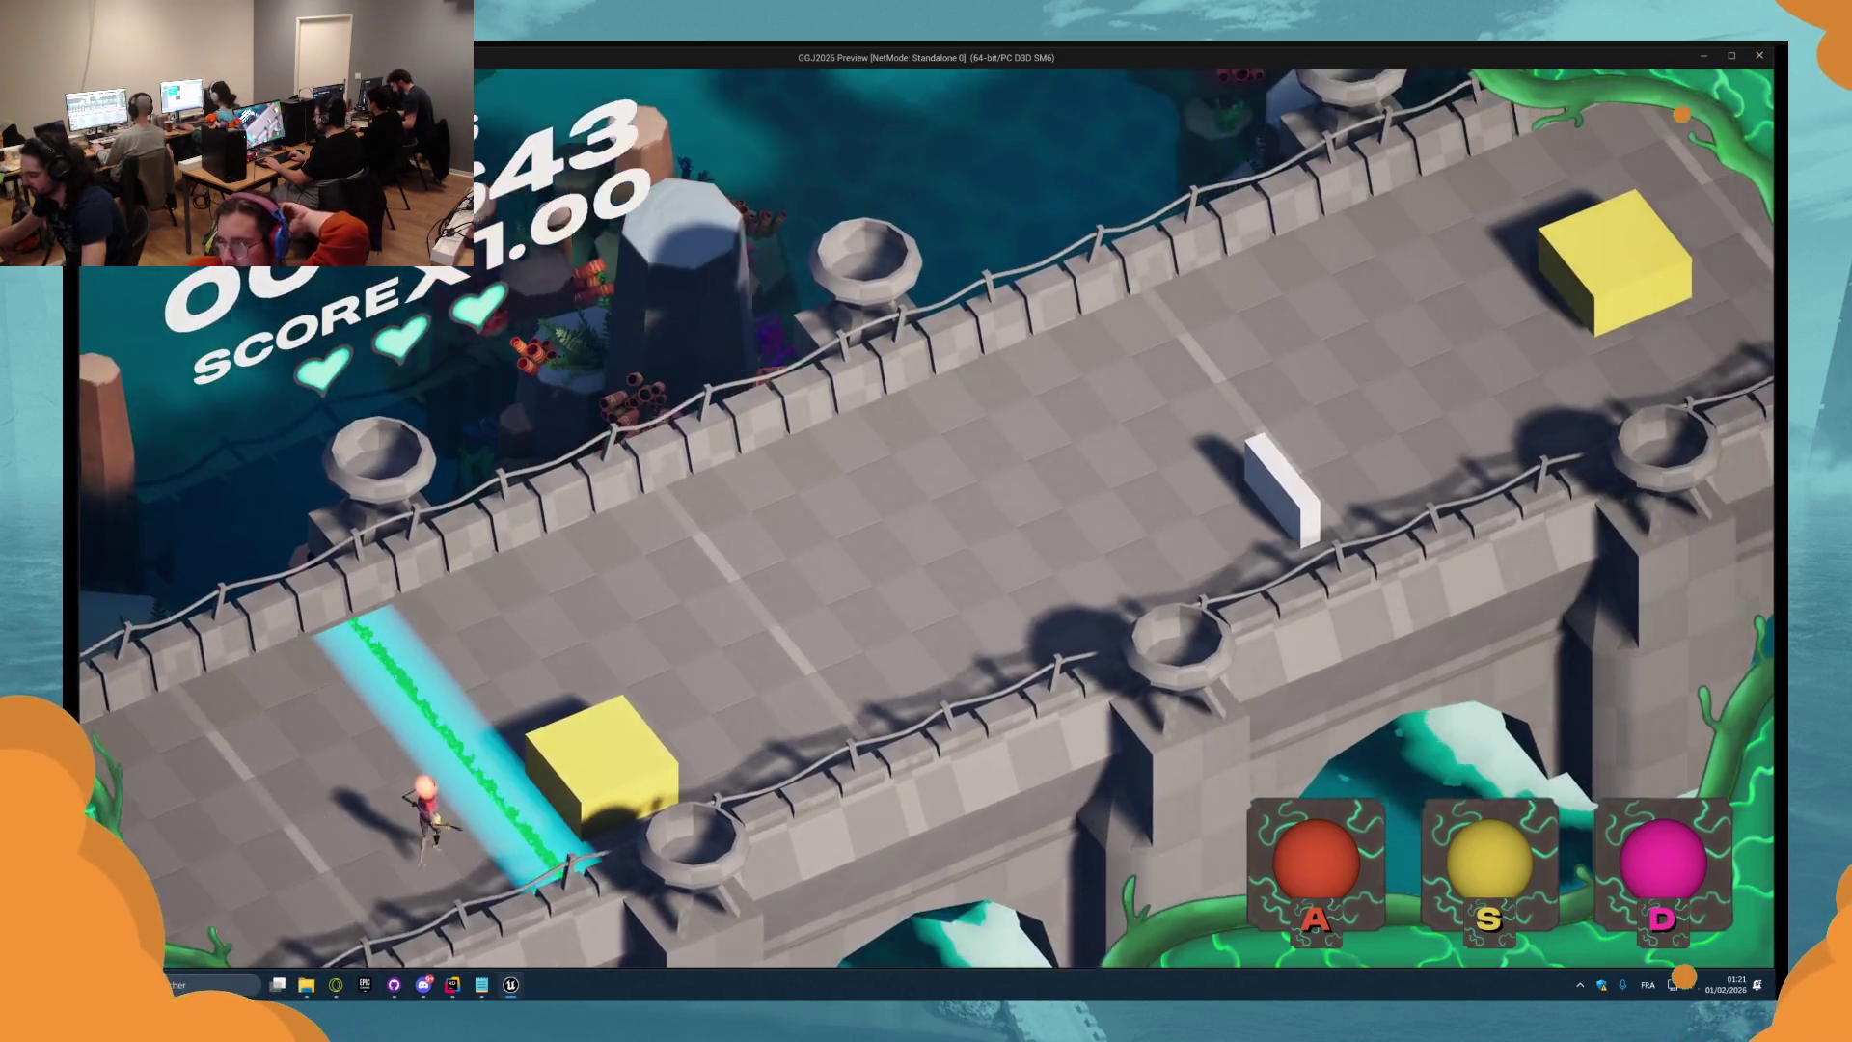
Hit the yellow cube in the running preview to raise the multiplier.
key(s)
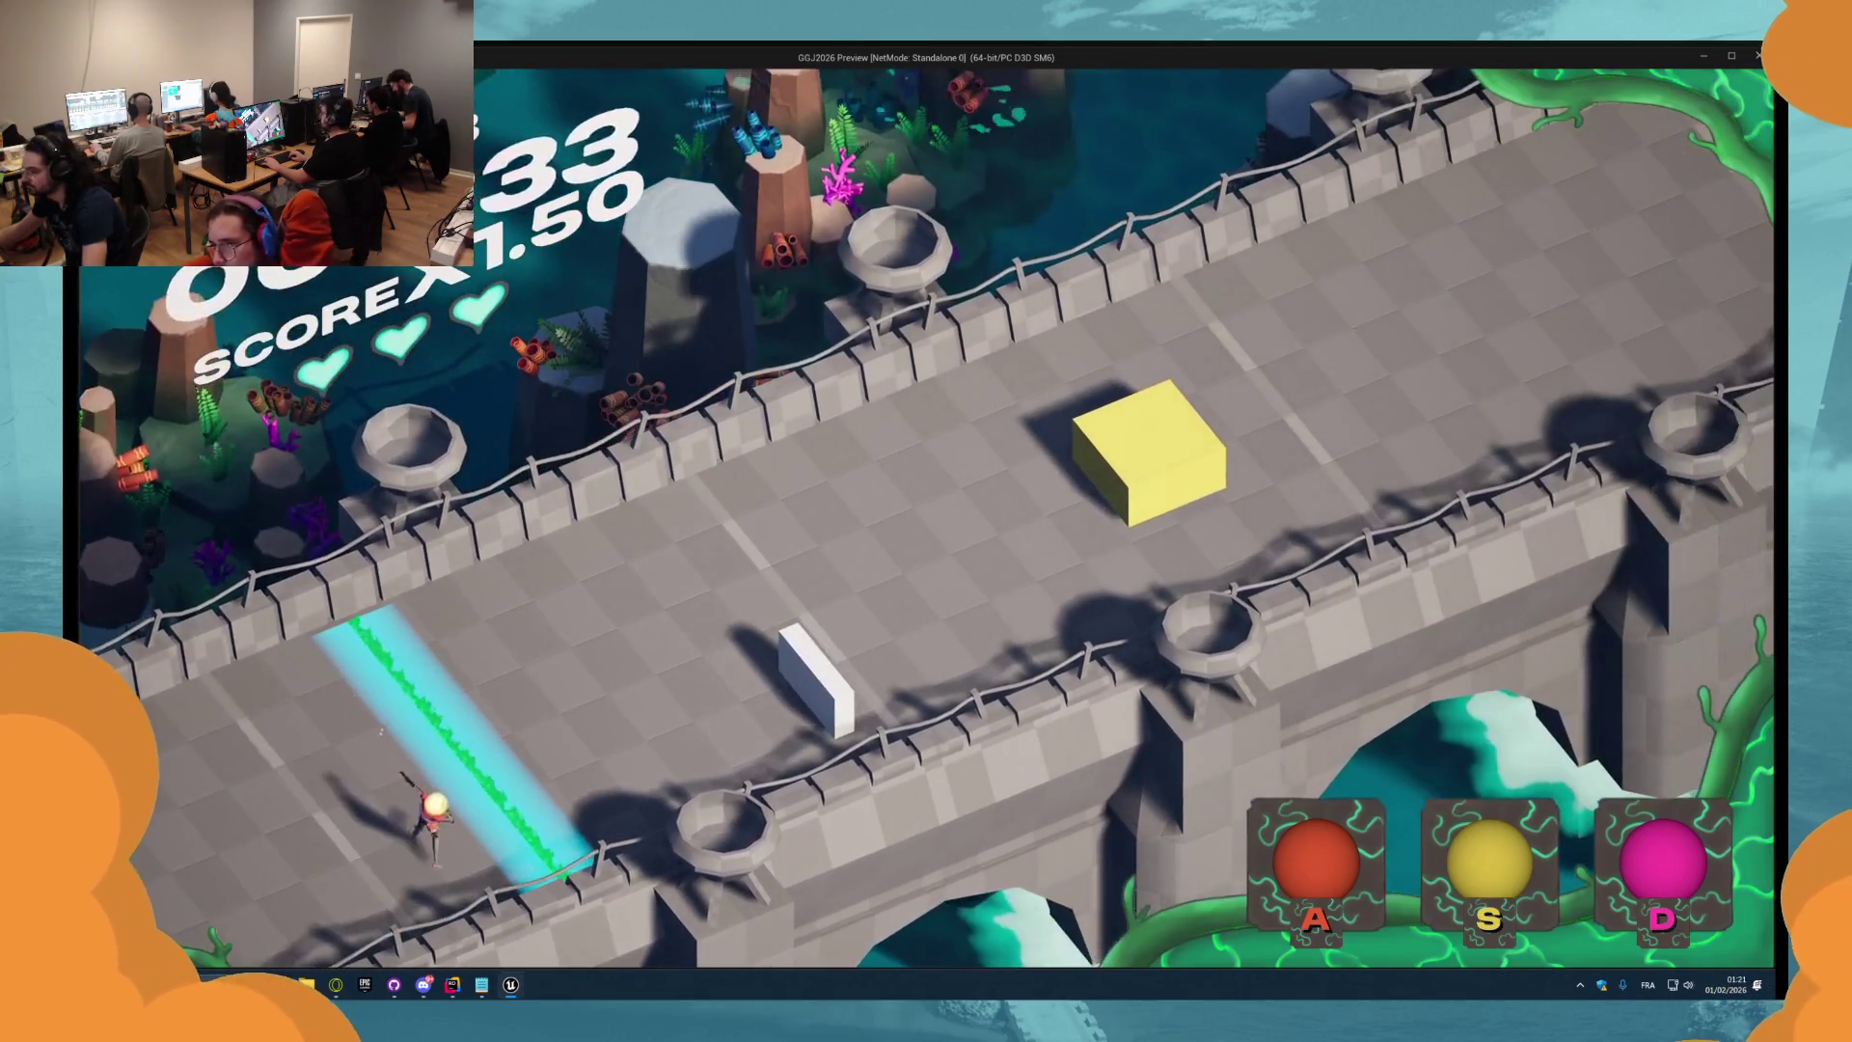